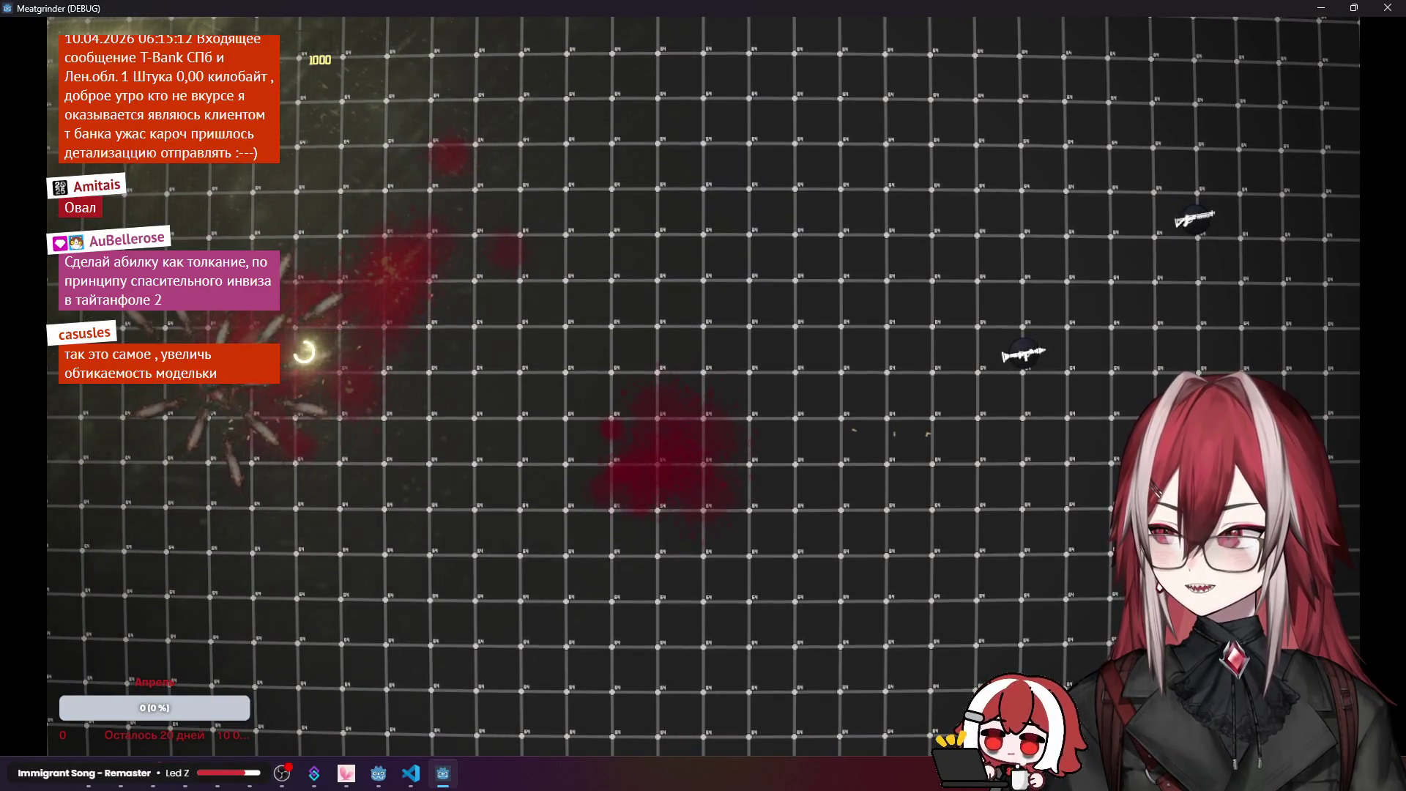
- Steer the player around the Meatgrinder arena with WASD, dodging up-right, down-left and further down
key("d")
key("w")
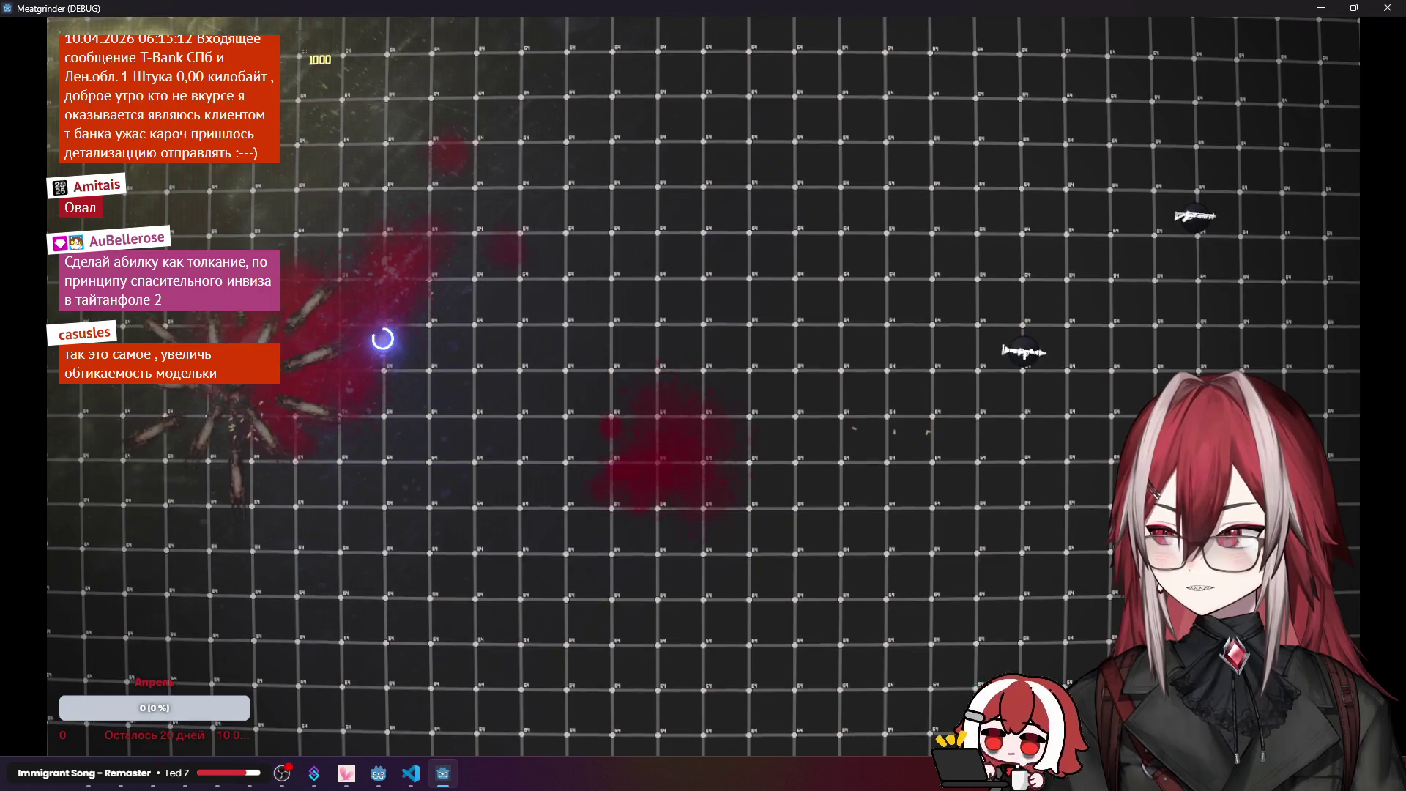
key("a")
key("s")
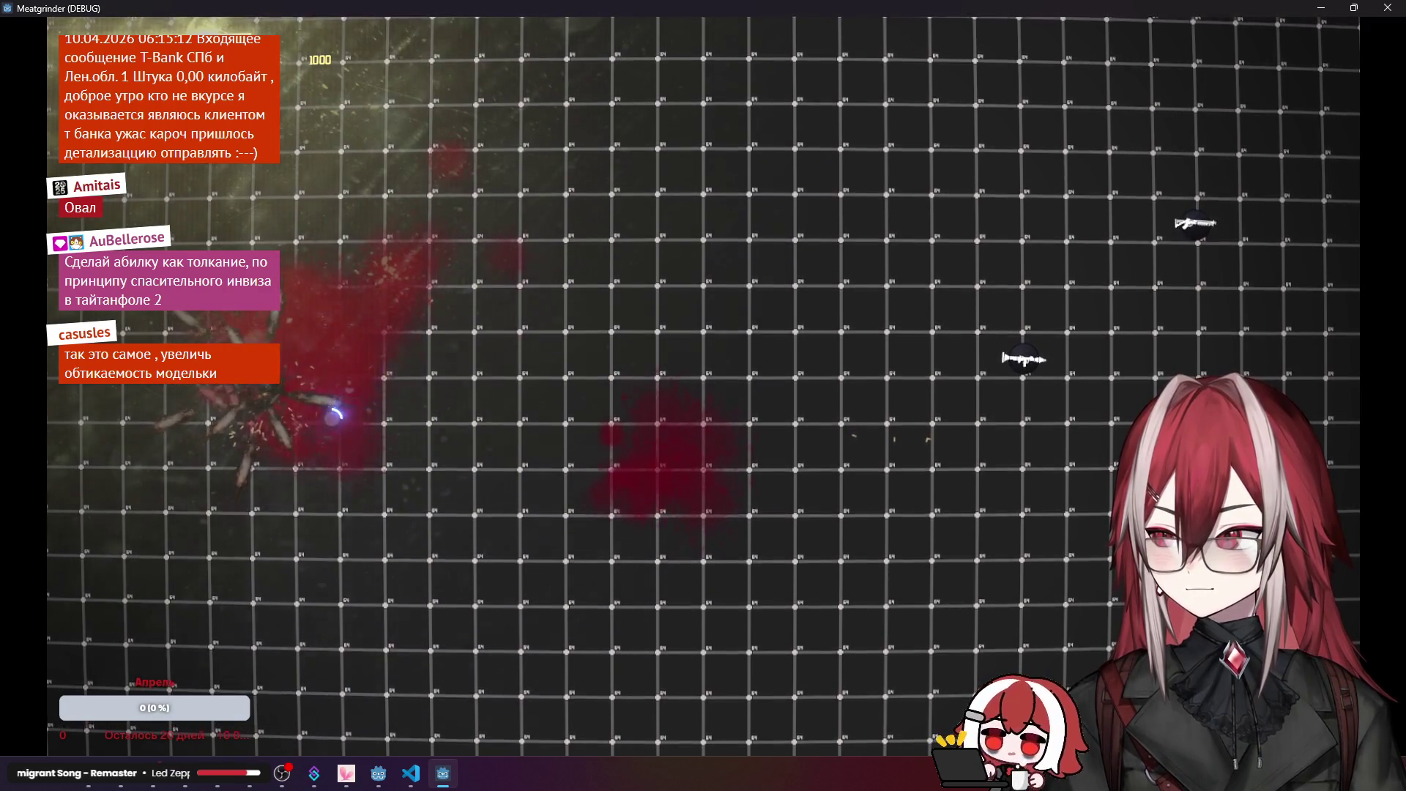
key("s")
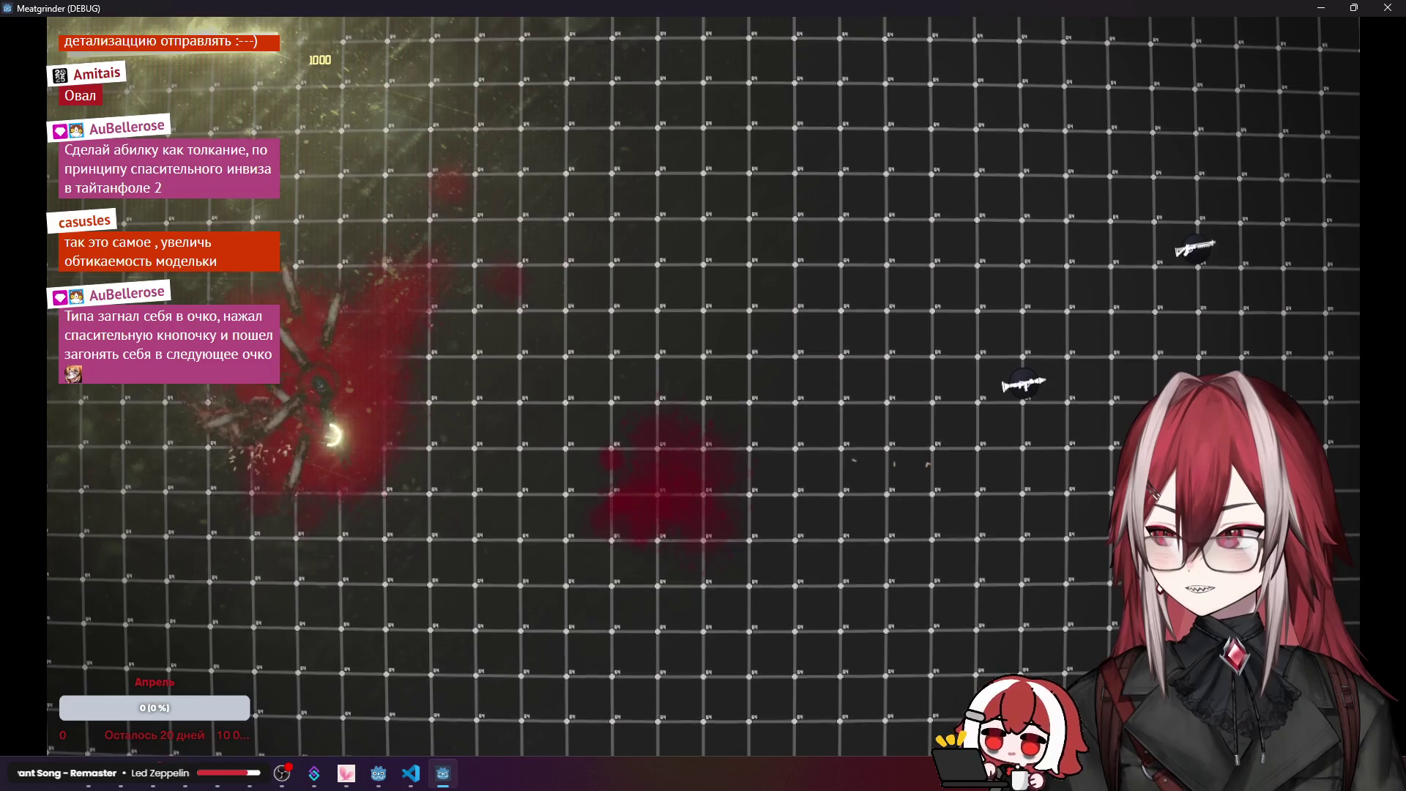
key("d")
key("w")
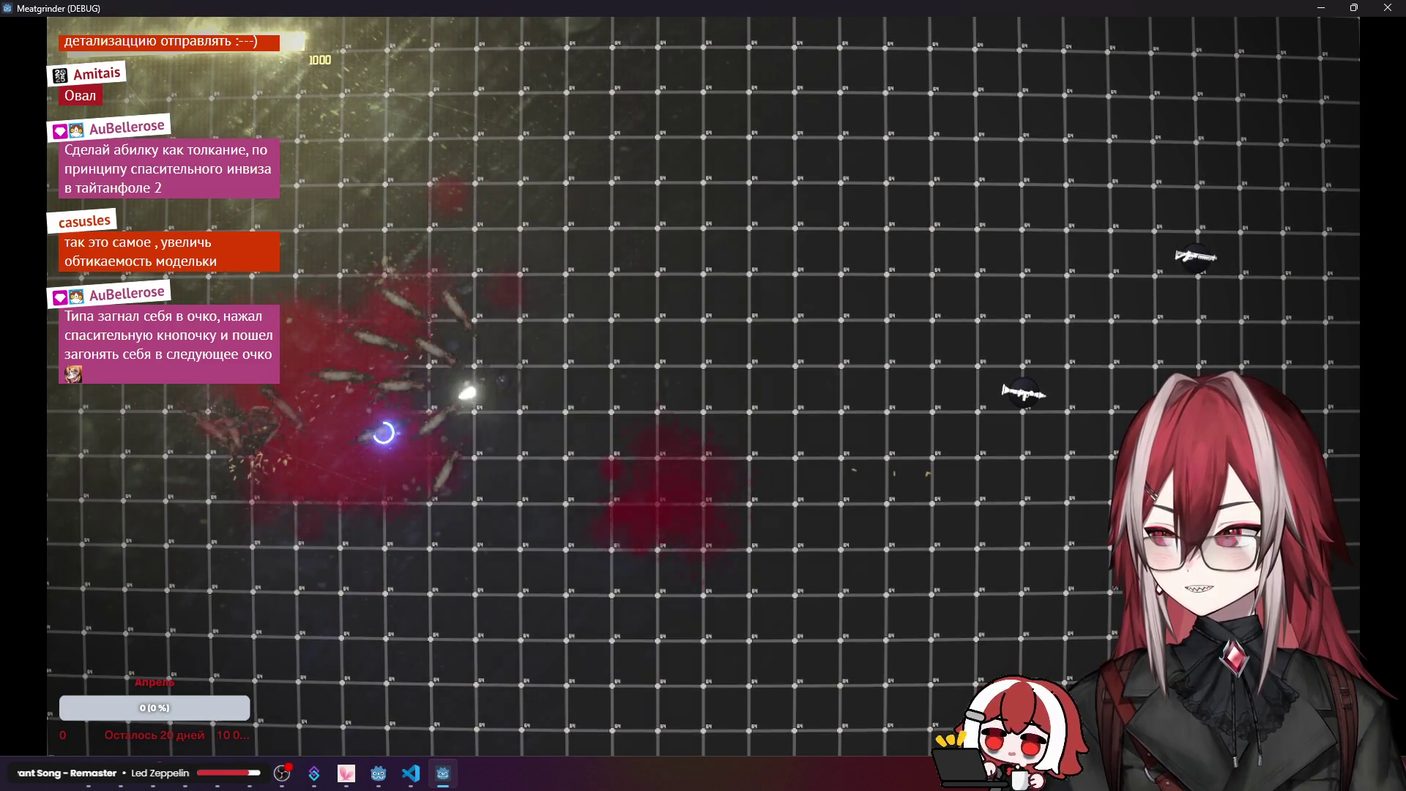
- Push the player up-right through the enemy swarm, then down and back up
key("d")
key("w")
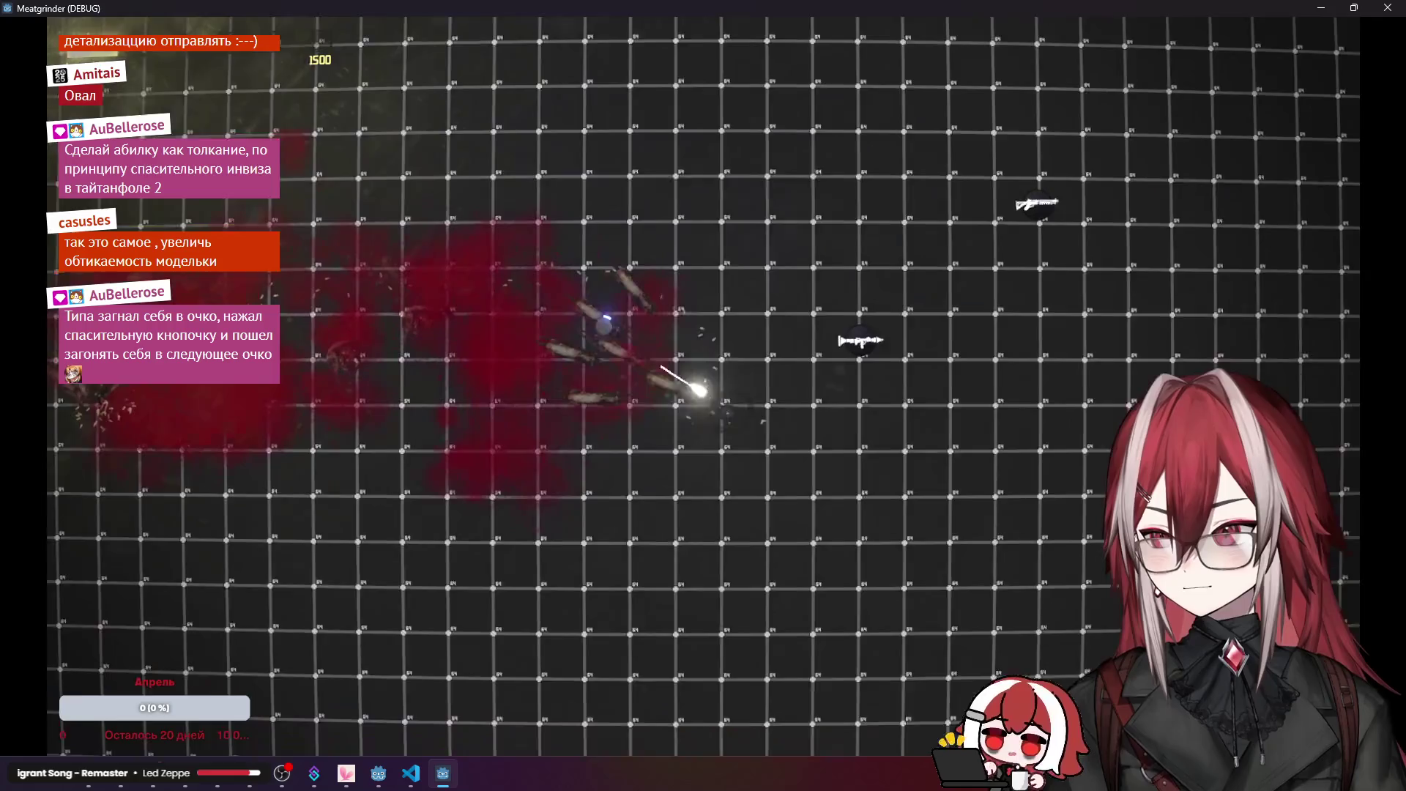
key("d")
key("s")
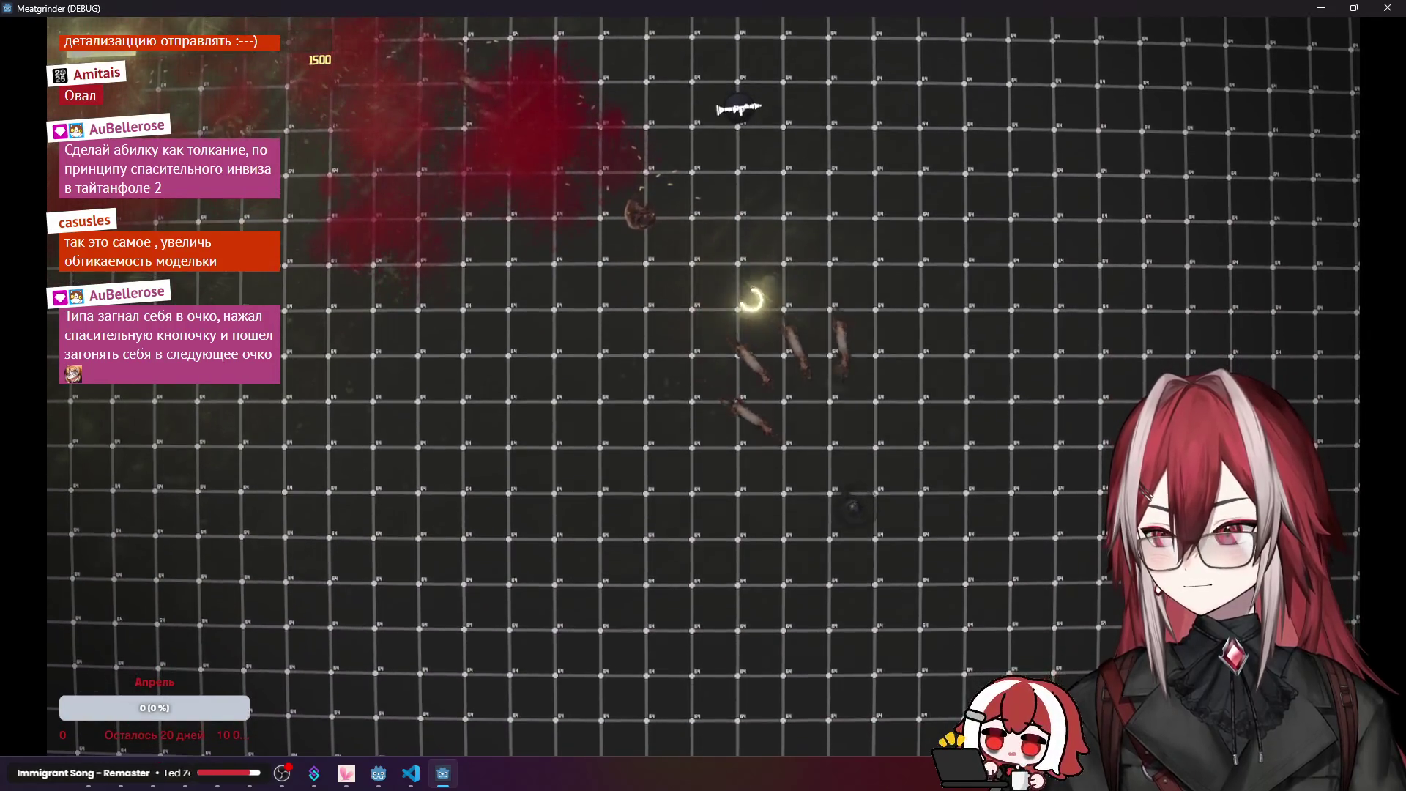
key("s")
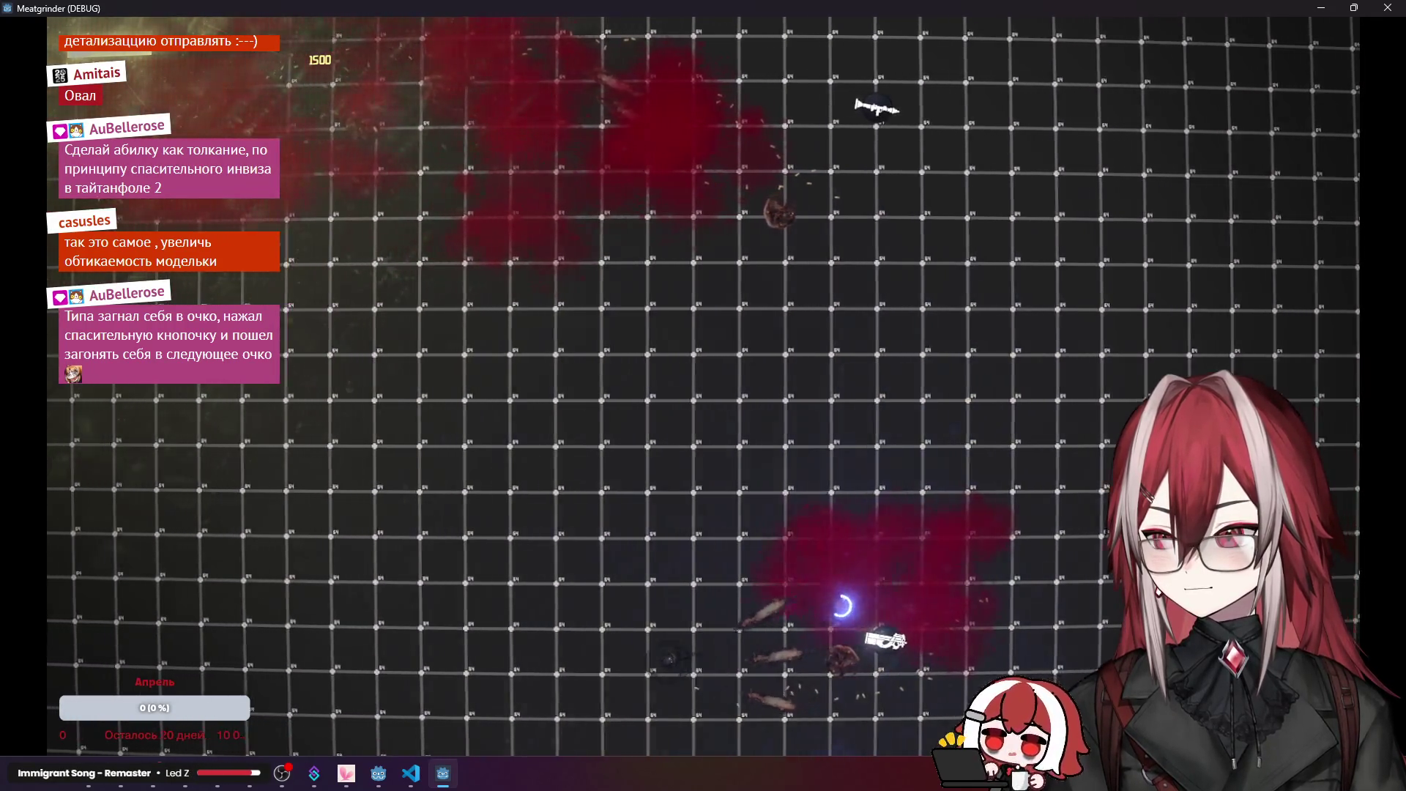
key("w")
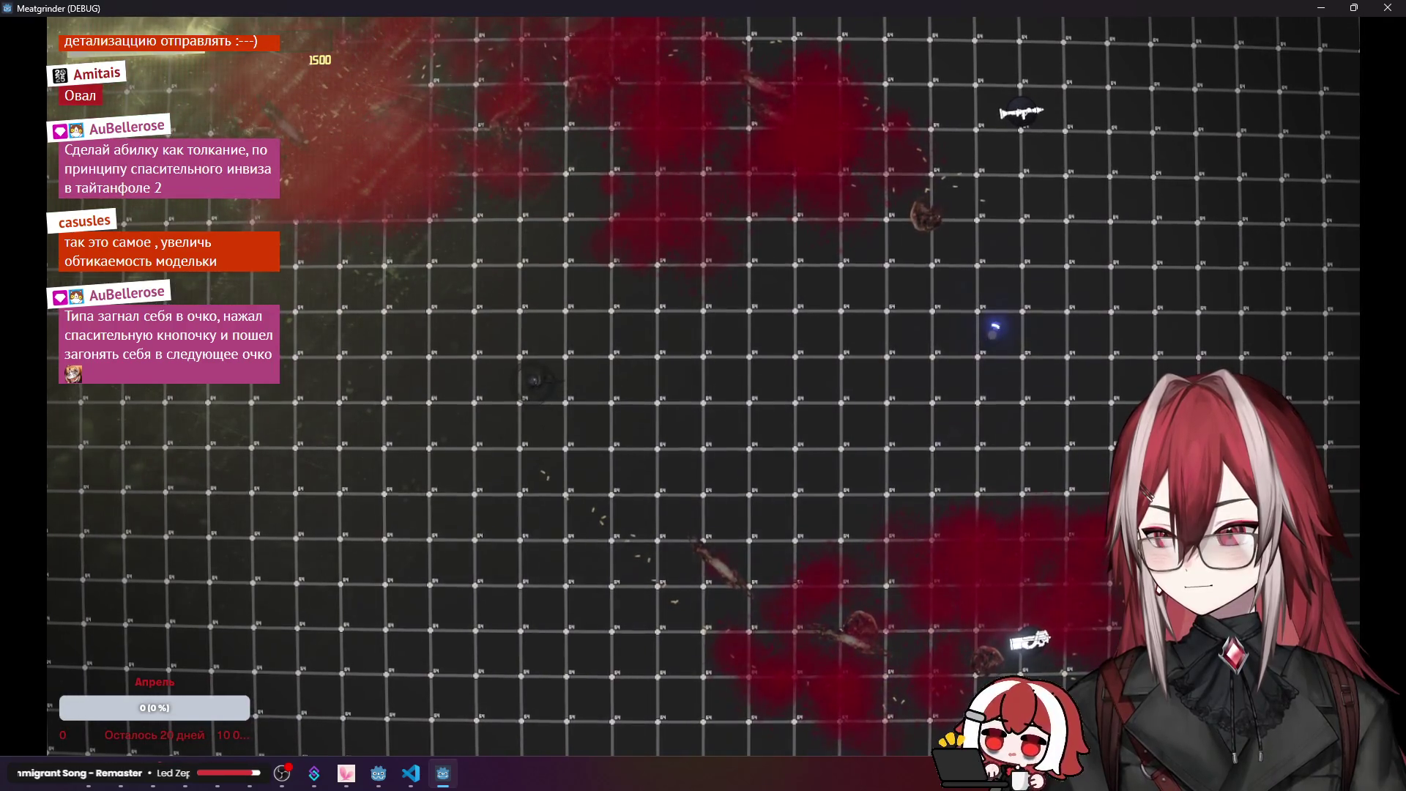
- Stop the game, flatten the dog's collision capsule, set EnemyMove Speed to 200, and rerun
left_click(1388, 8)
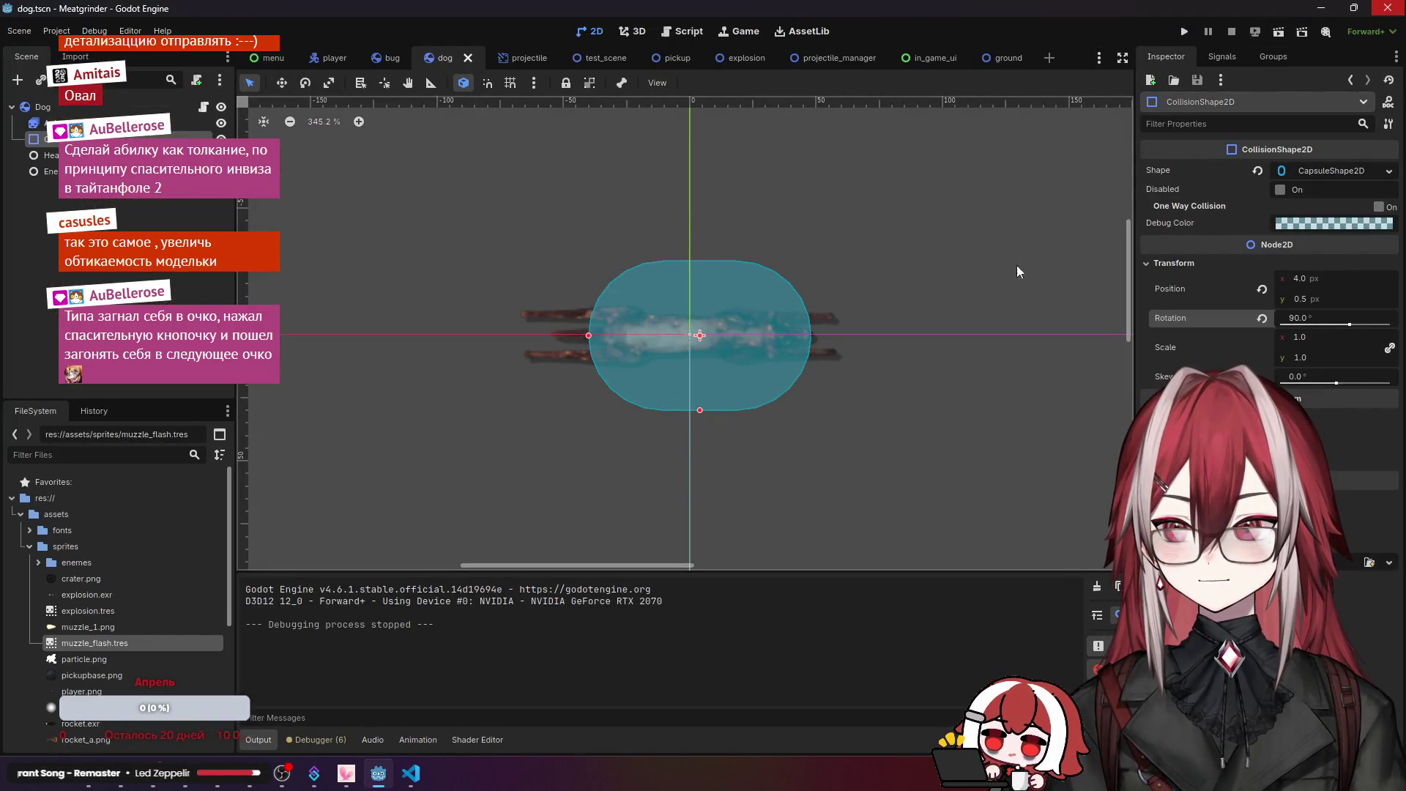
left_click_drag(700, 412, 702, 375)
left_click(44, 174)
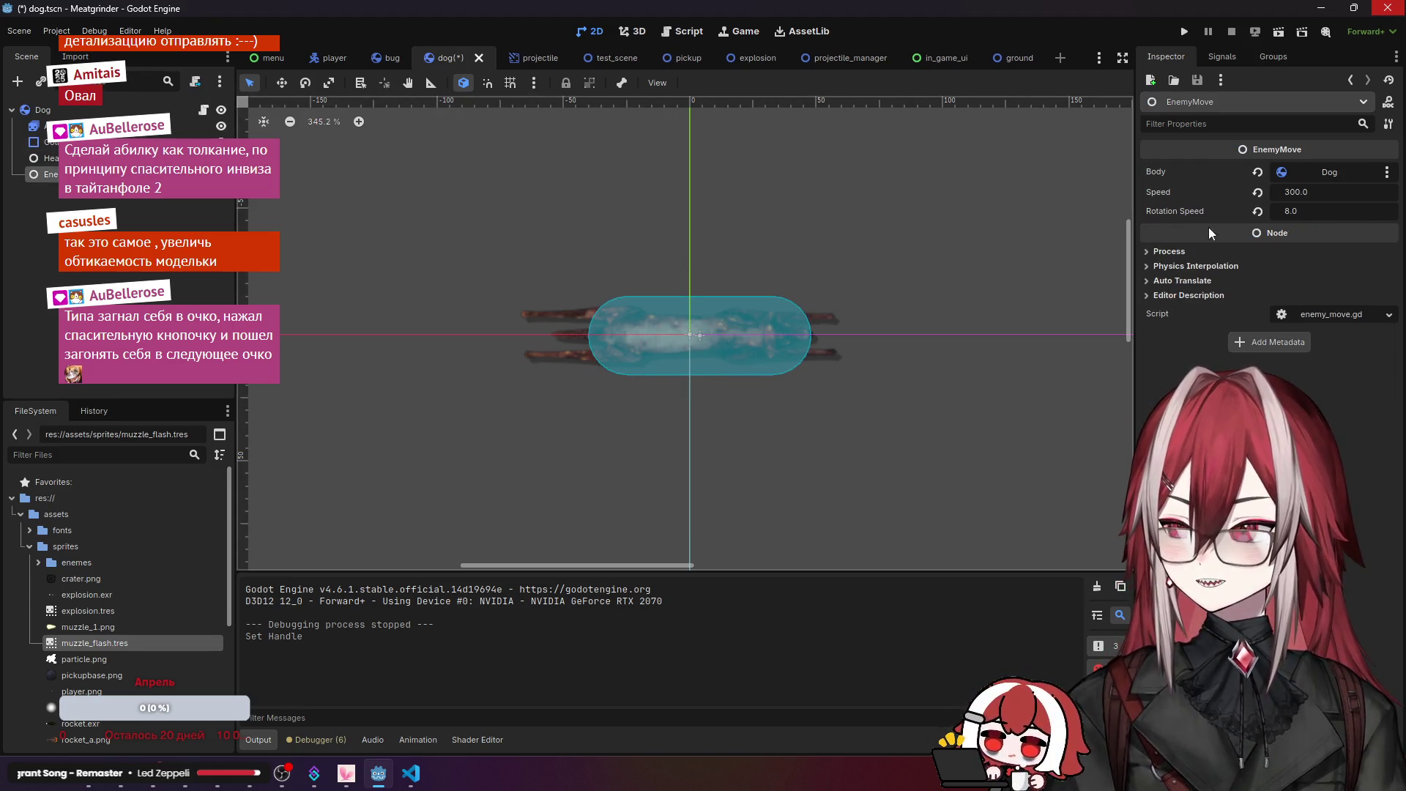
left_click(1317, 190)
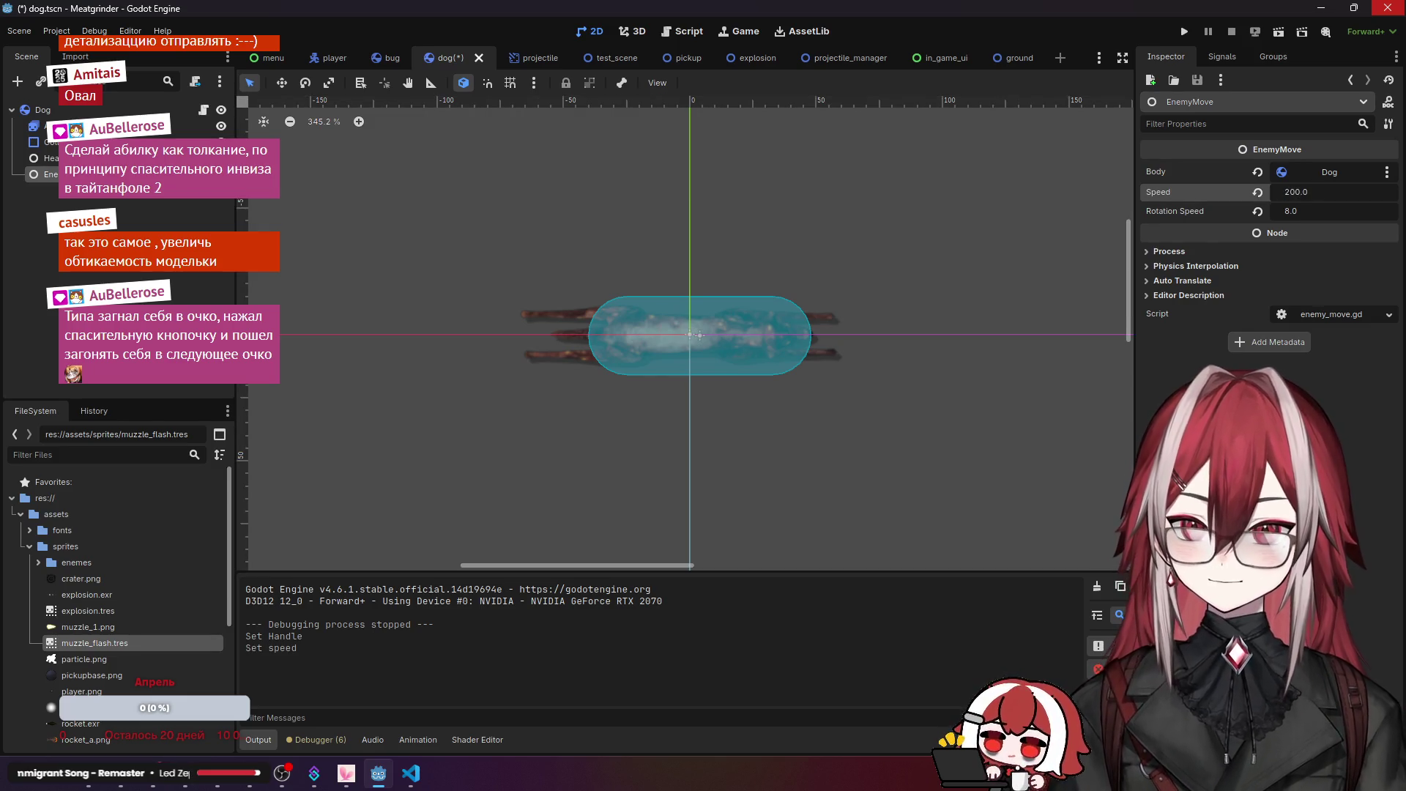
left_click(1185, 31)
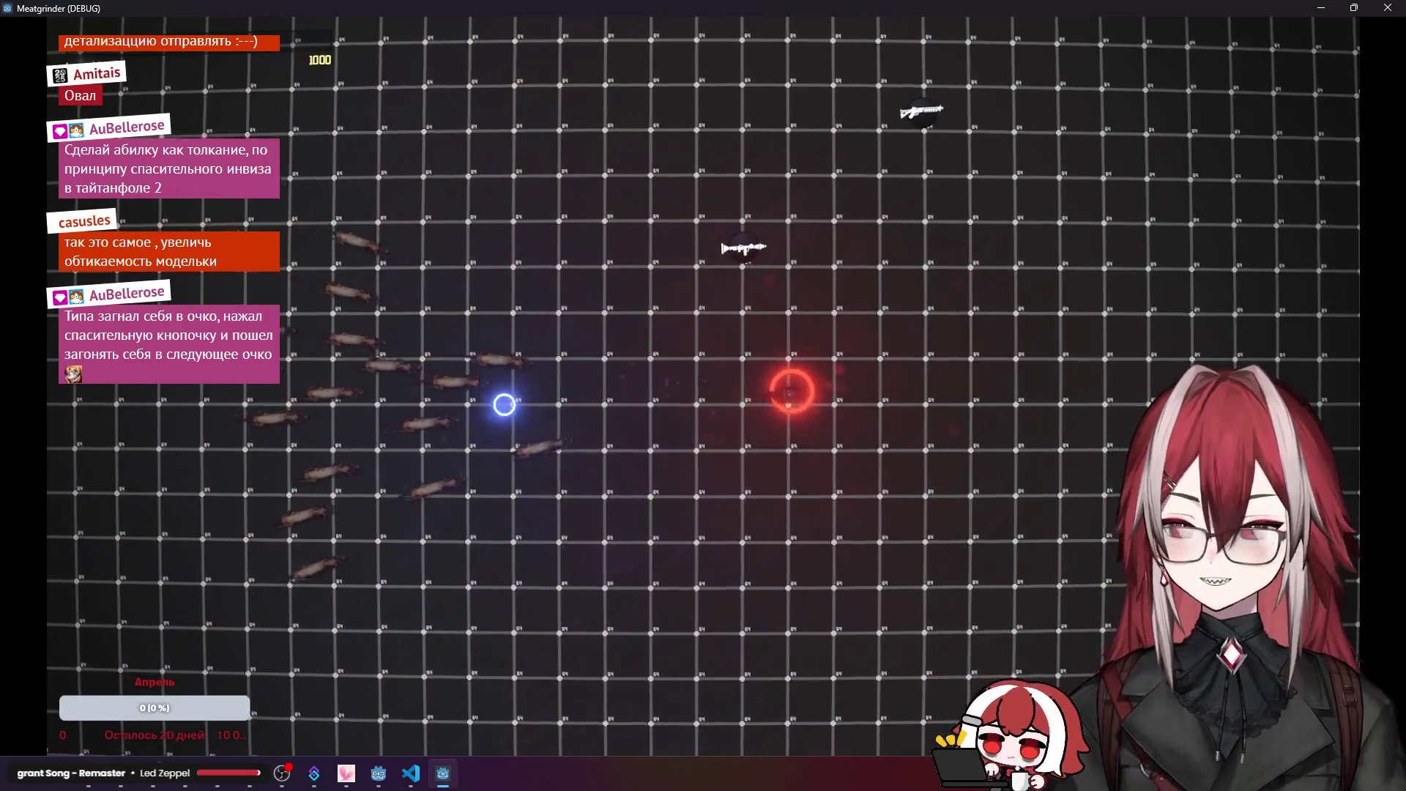
- Shoot and strafe around the slower dogs with WASD, then close the game and bring up enemy_move.gd
left_click(879, 393)
key("d")
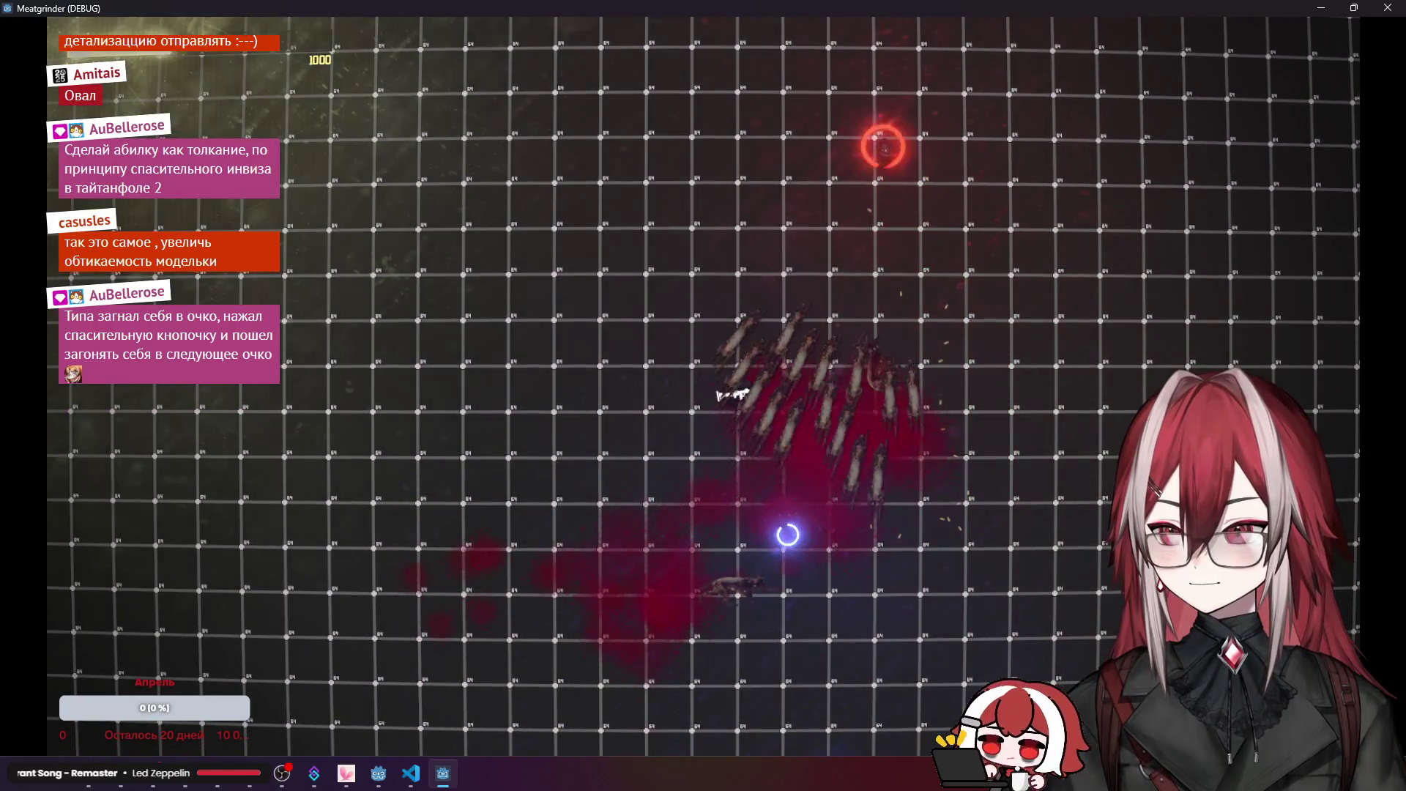
key("w")
key("w")
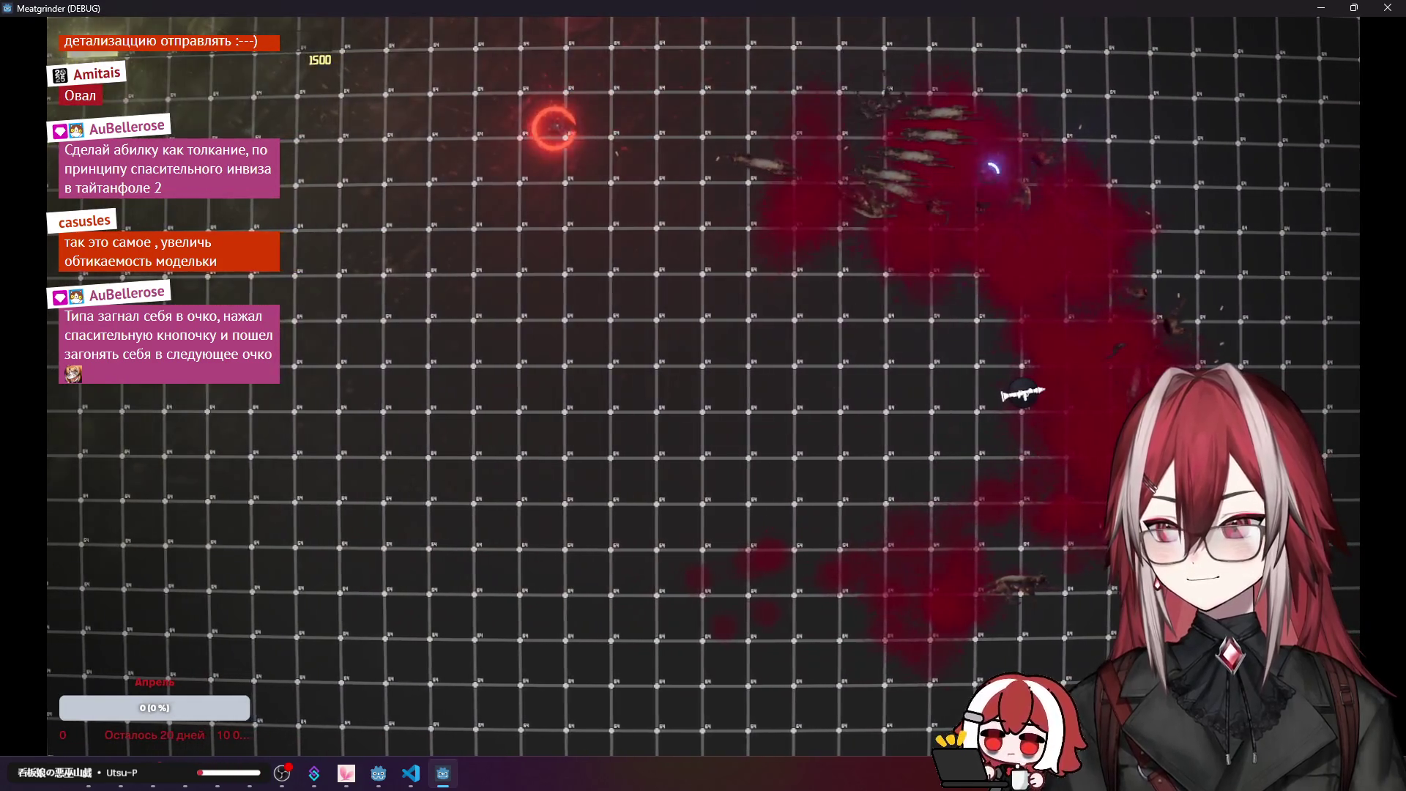
key("a")
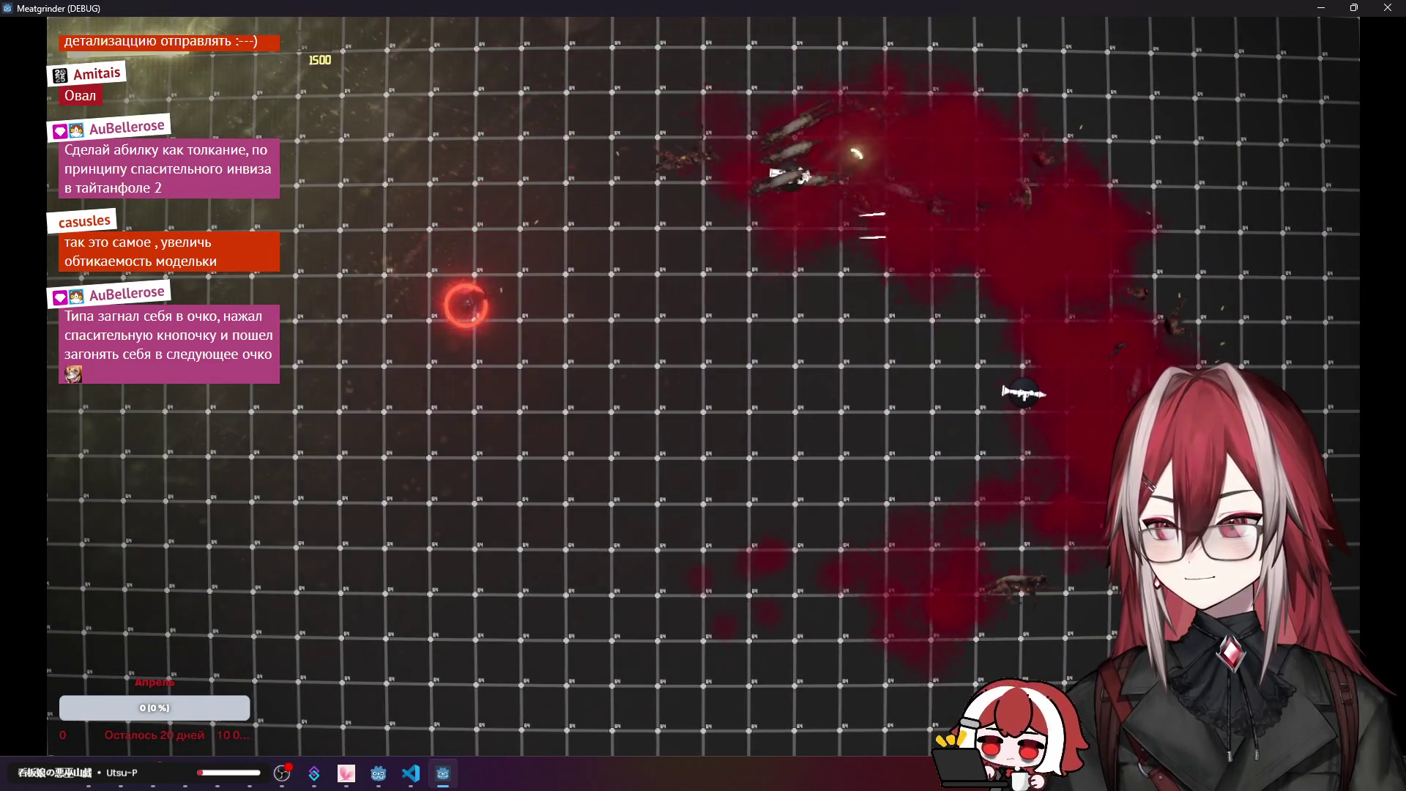
key("d")
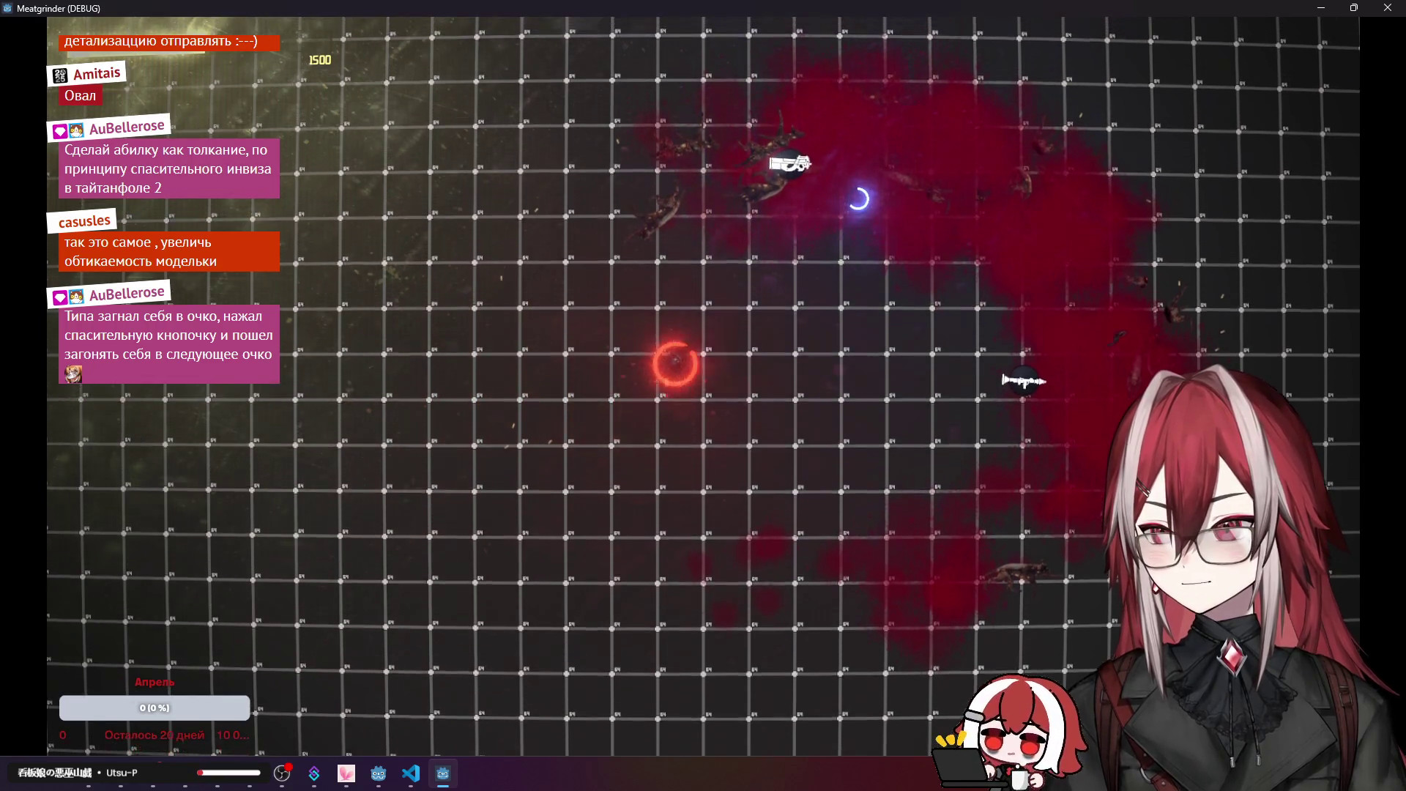
key("d")
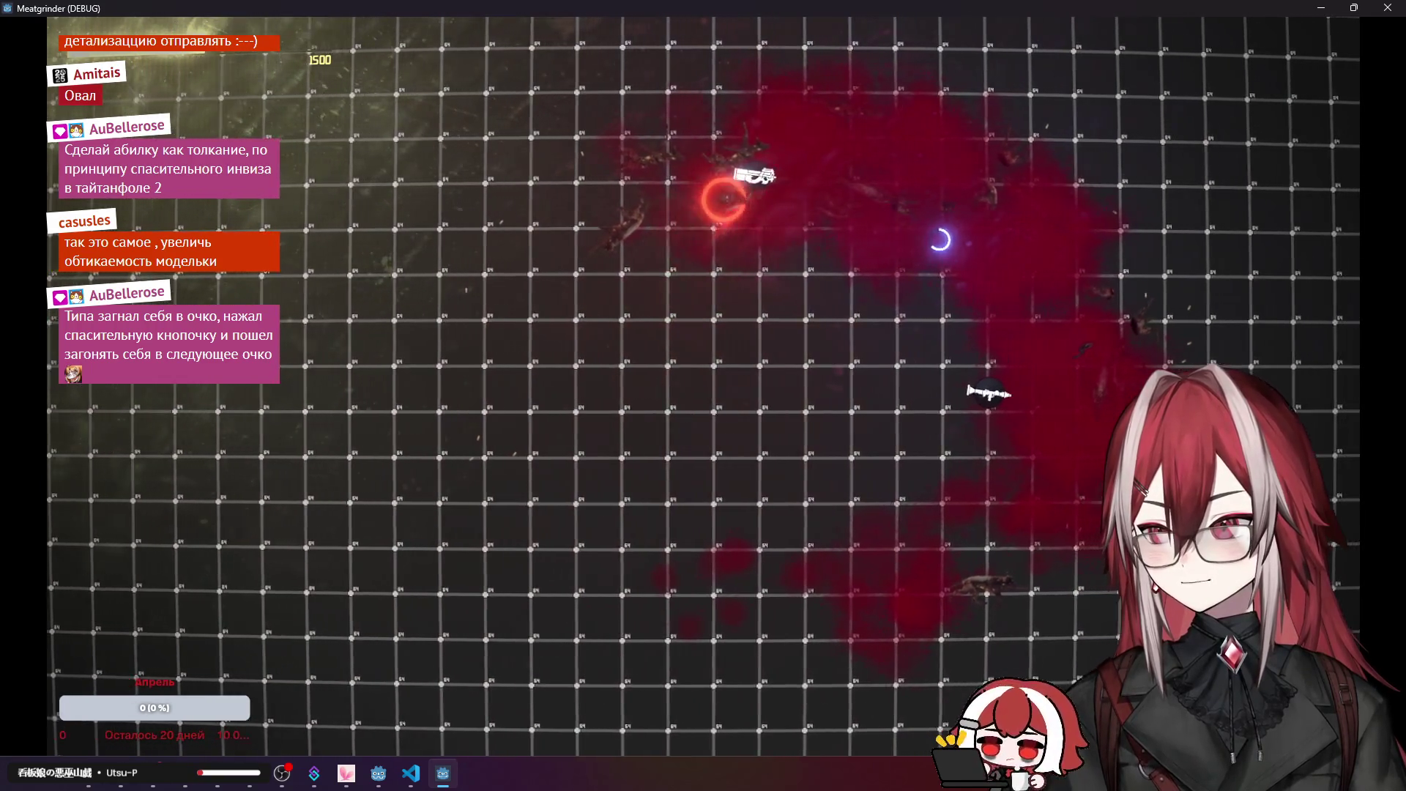
key("w")
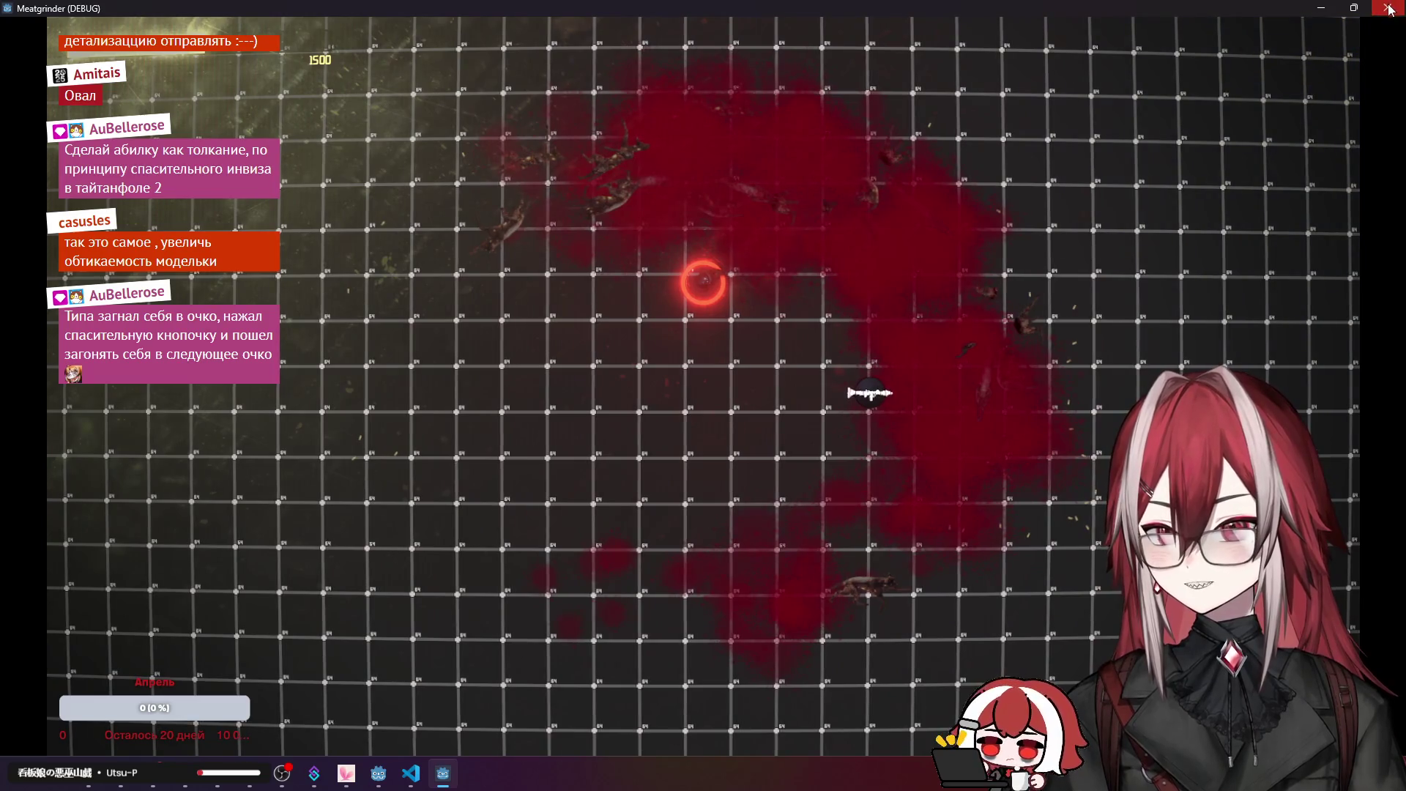
left_click(1388, 8)
left_click(414, 781)
left_click(714, 265)
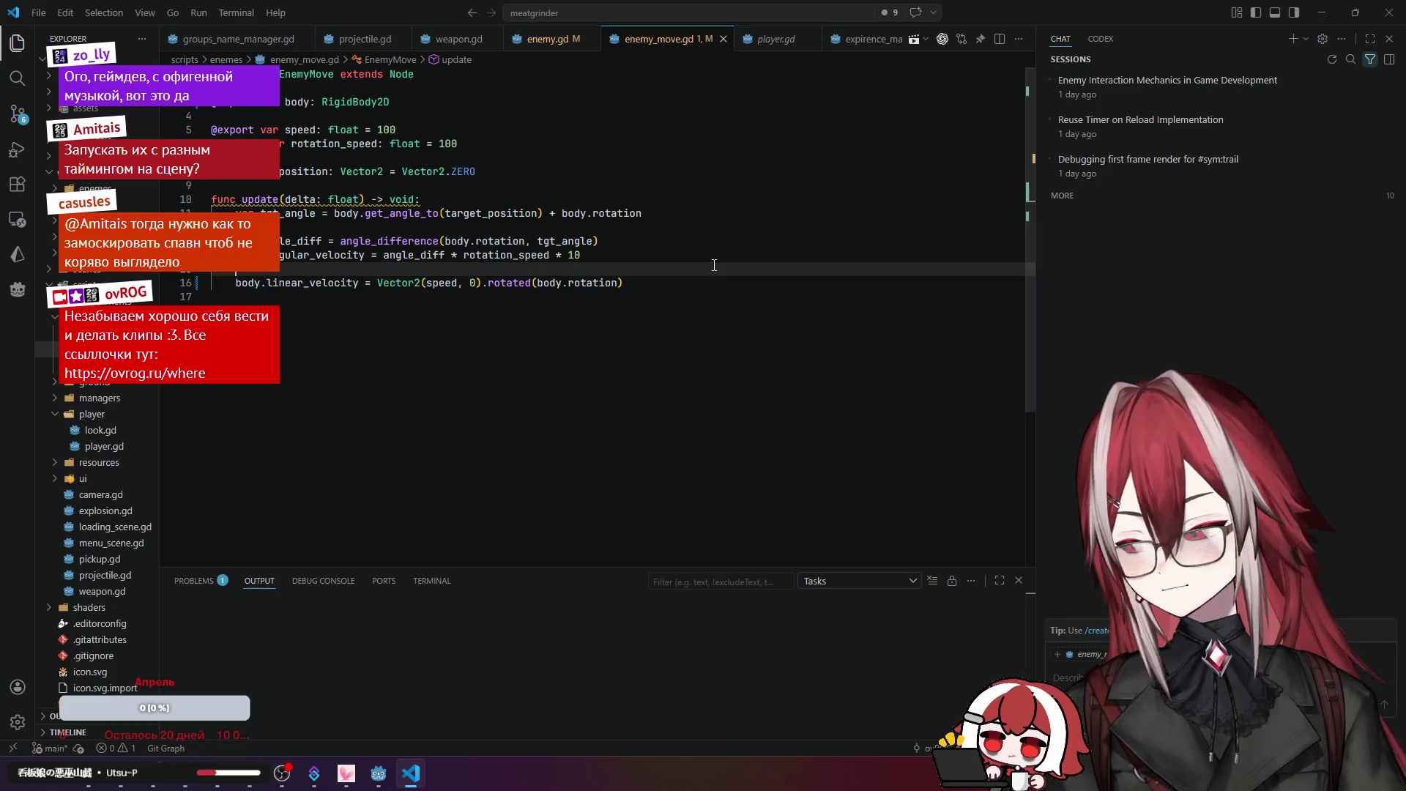
mouse_move(395, 777)
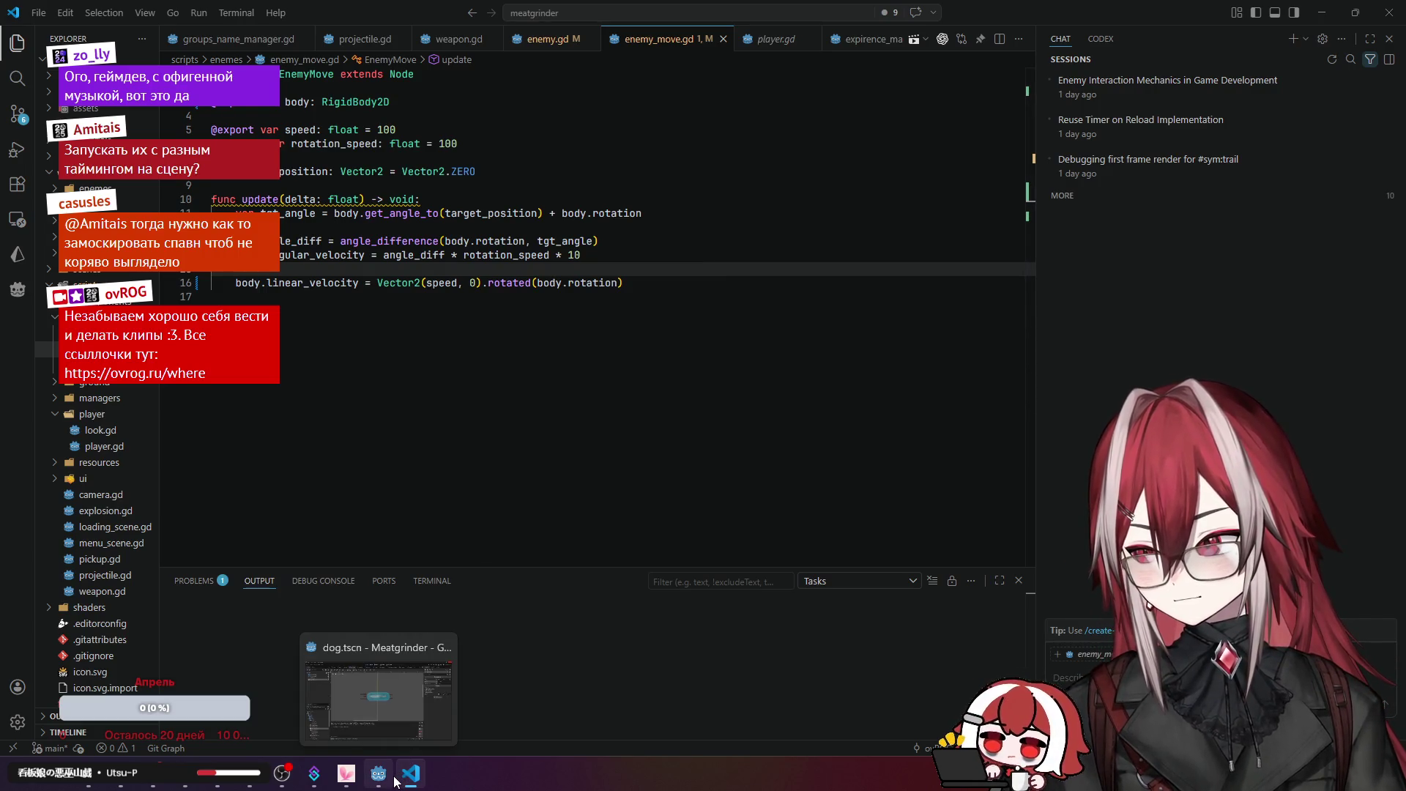
- Add an Area2D child node under the Dog root in the dog scene
left_click(395, 780)
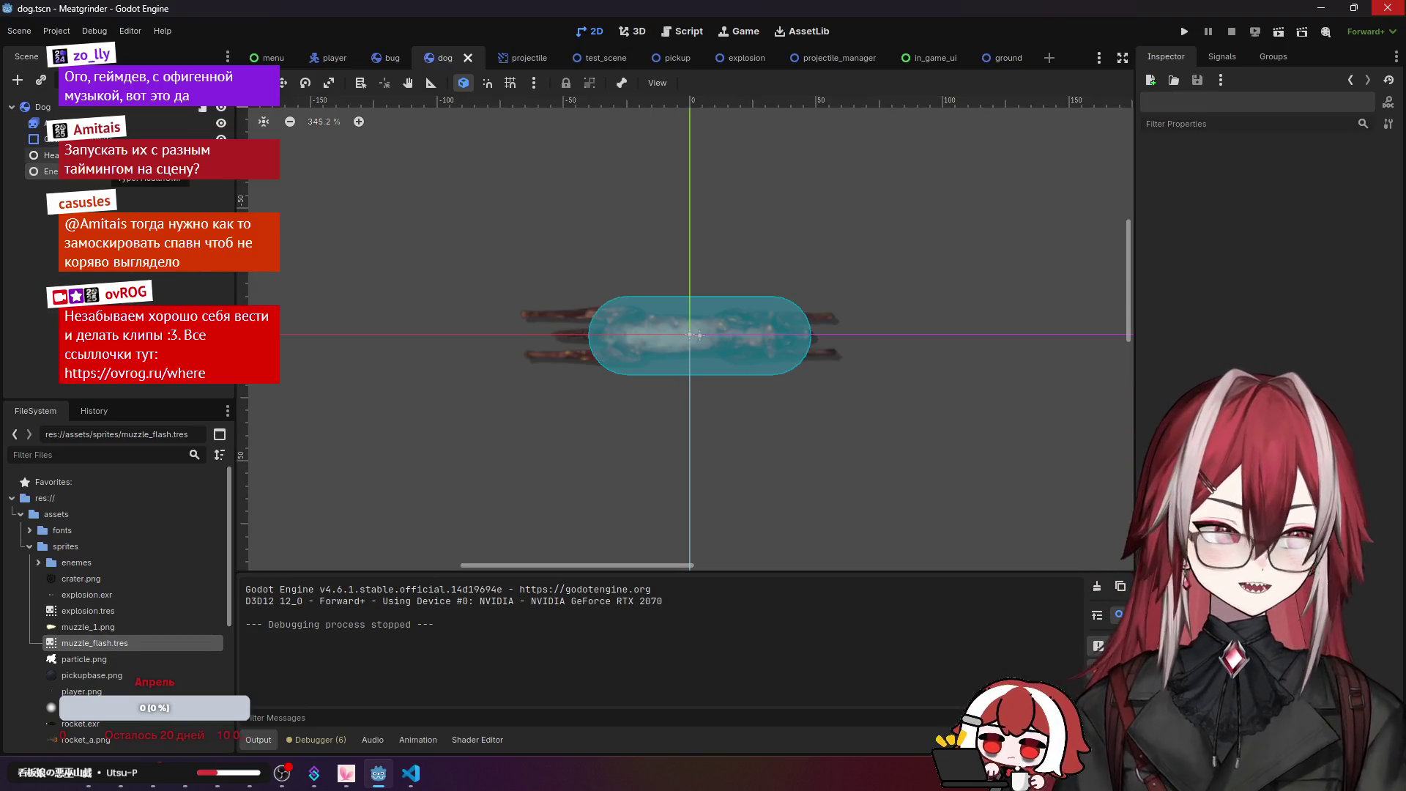
right_click(45, 108)
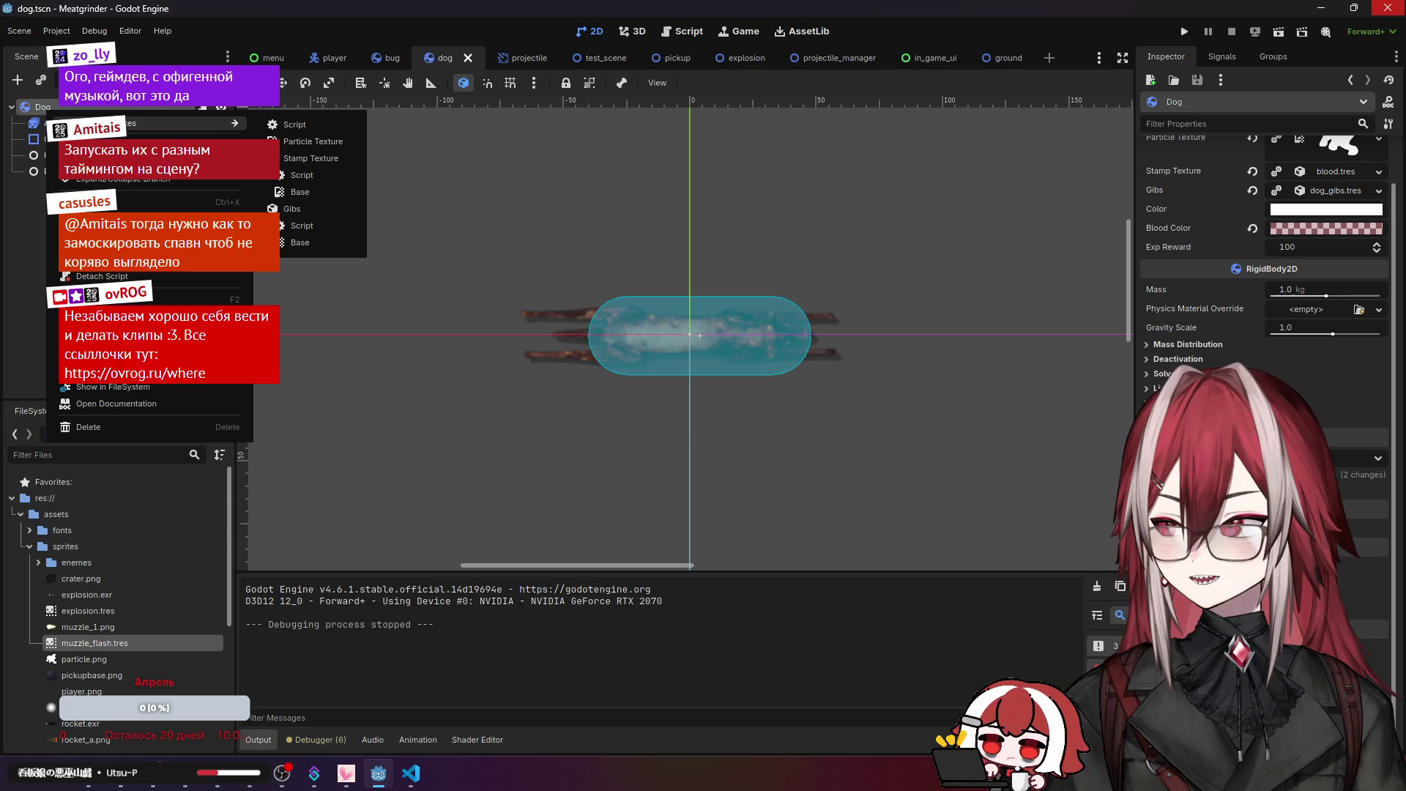
left_click(88, 110)
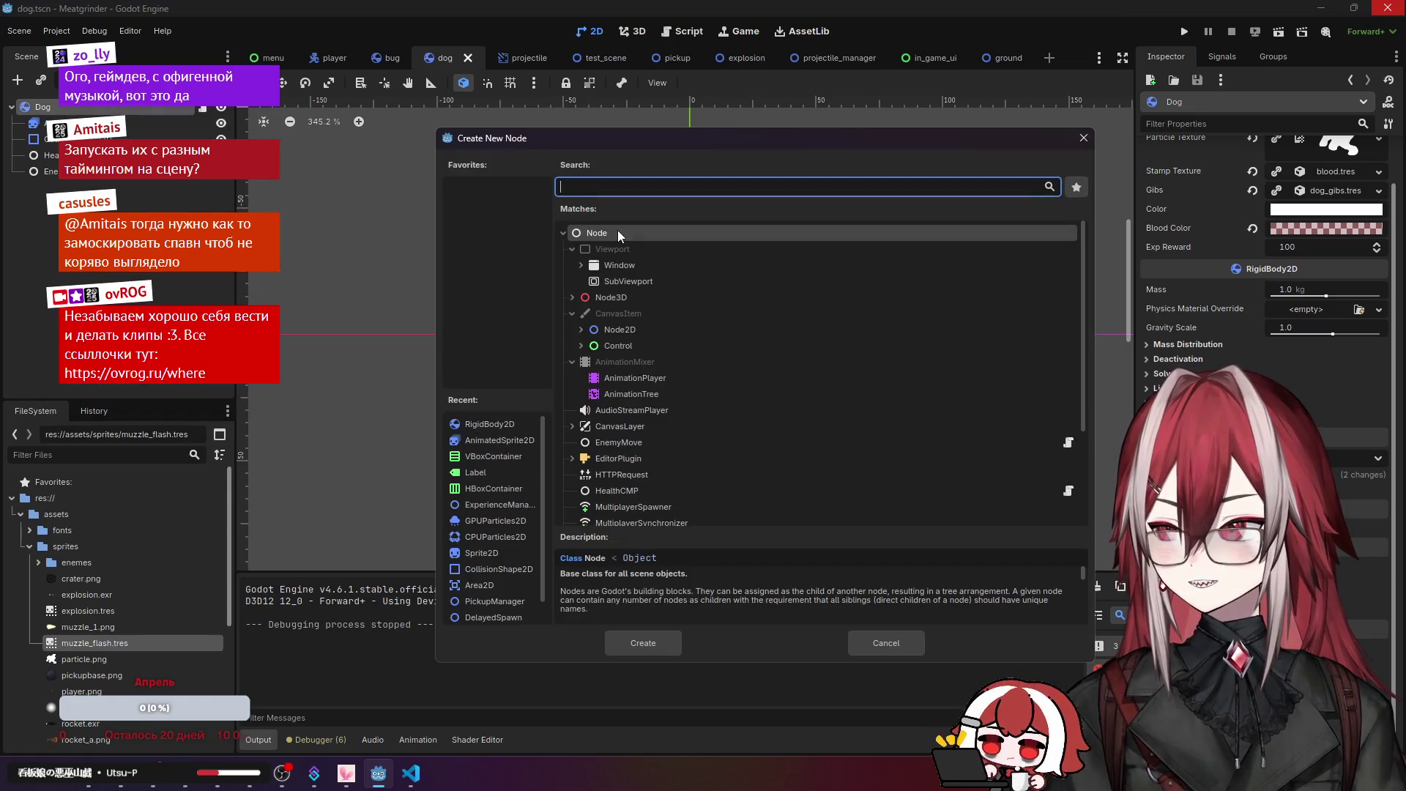
type("area")
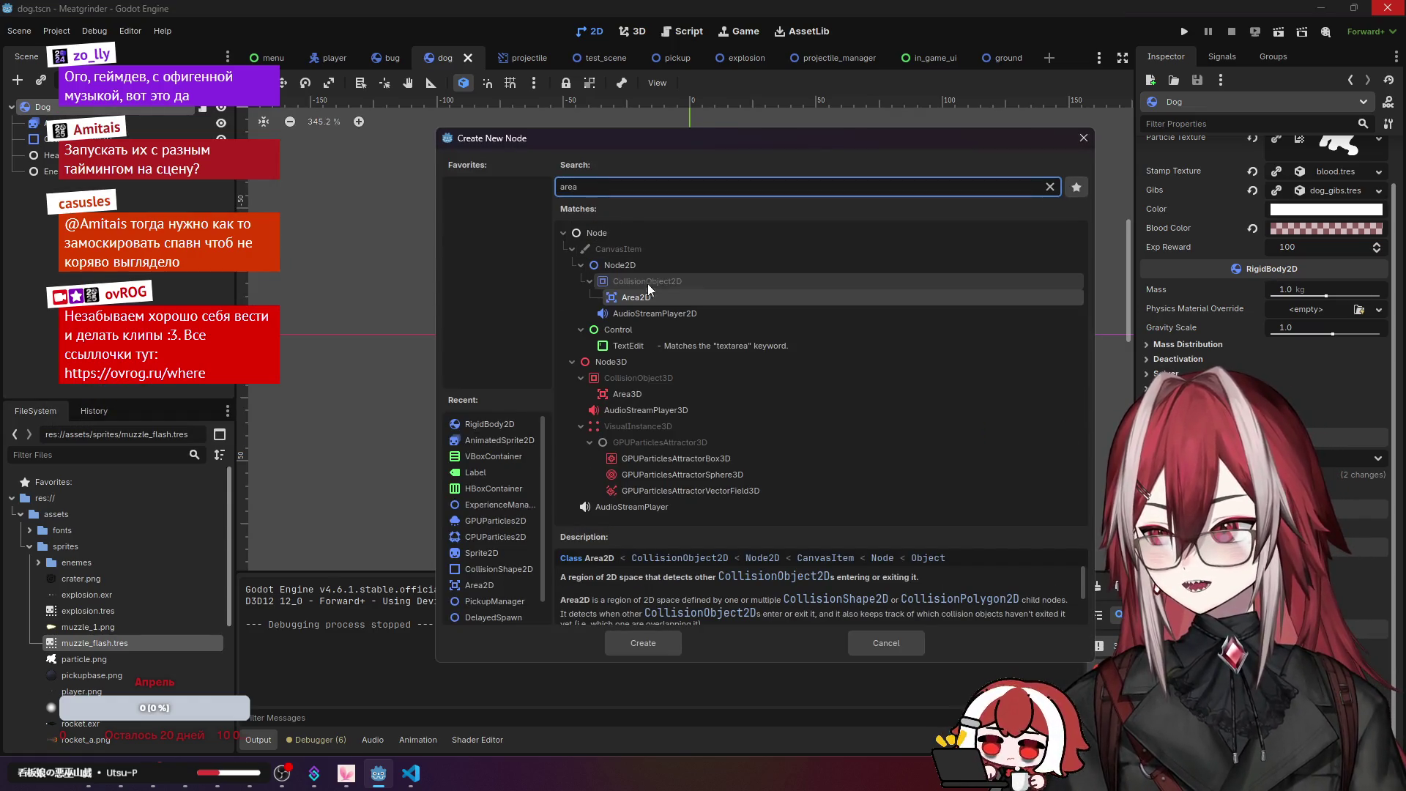
left_click(648, 297)
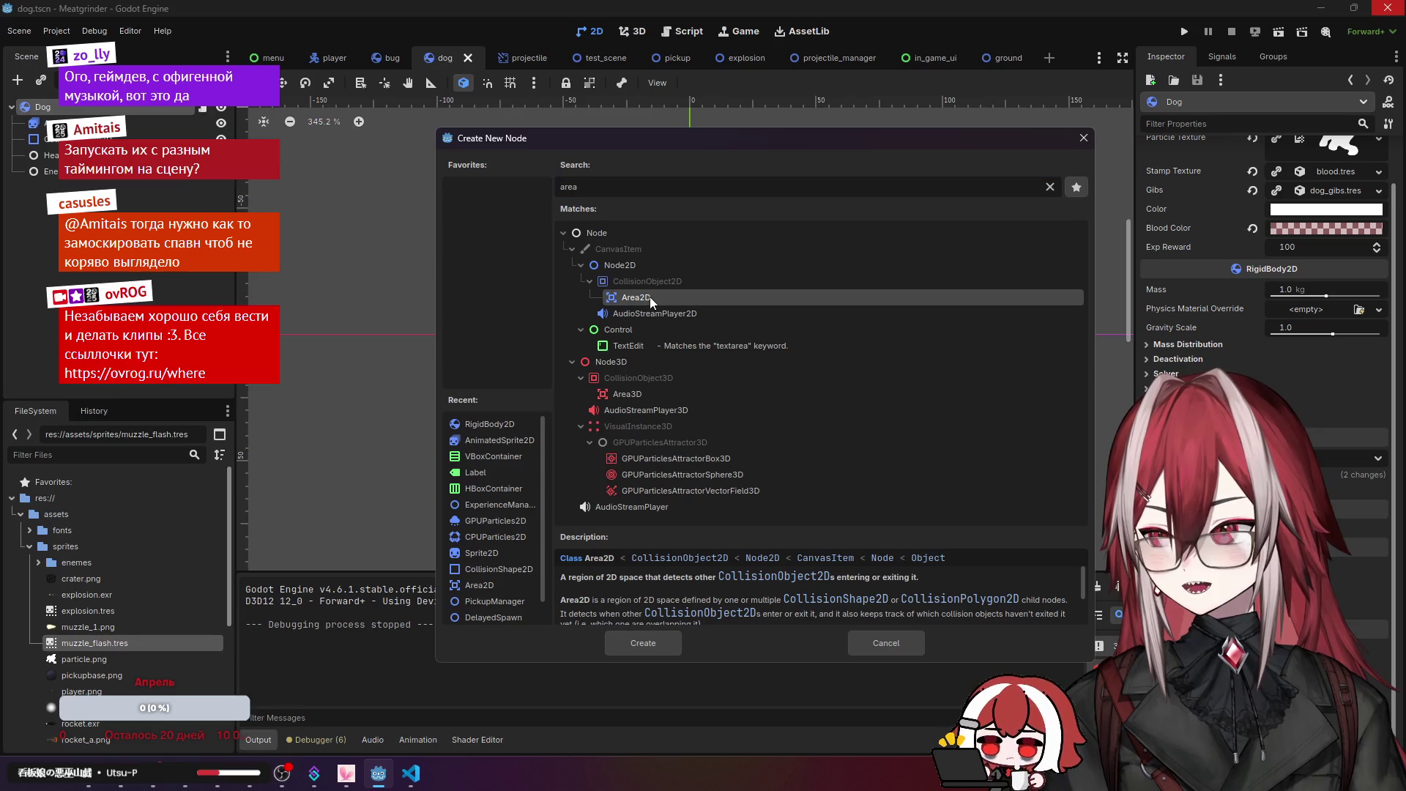
left_click(643, 640)
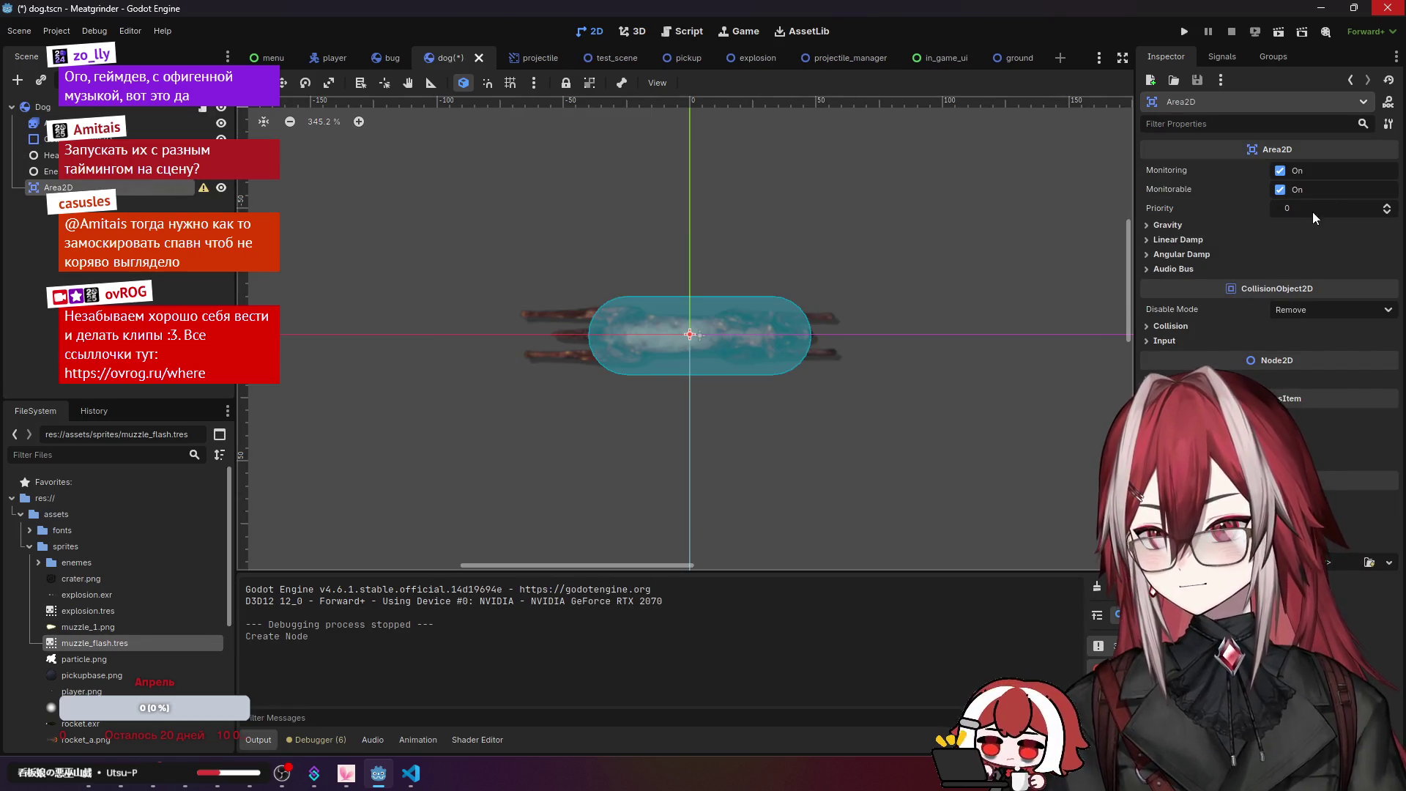
- Add a CollisionShape2D child under the new Area2D
right_click(168, 191)
left_click(293, 205)
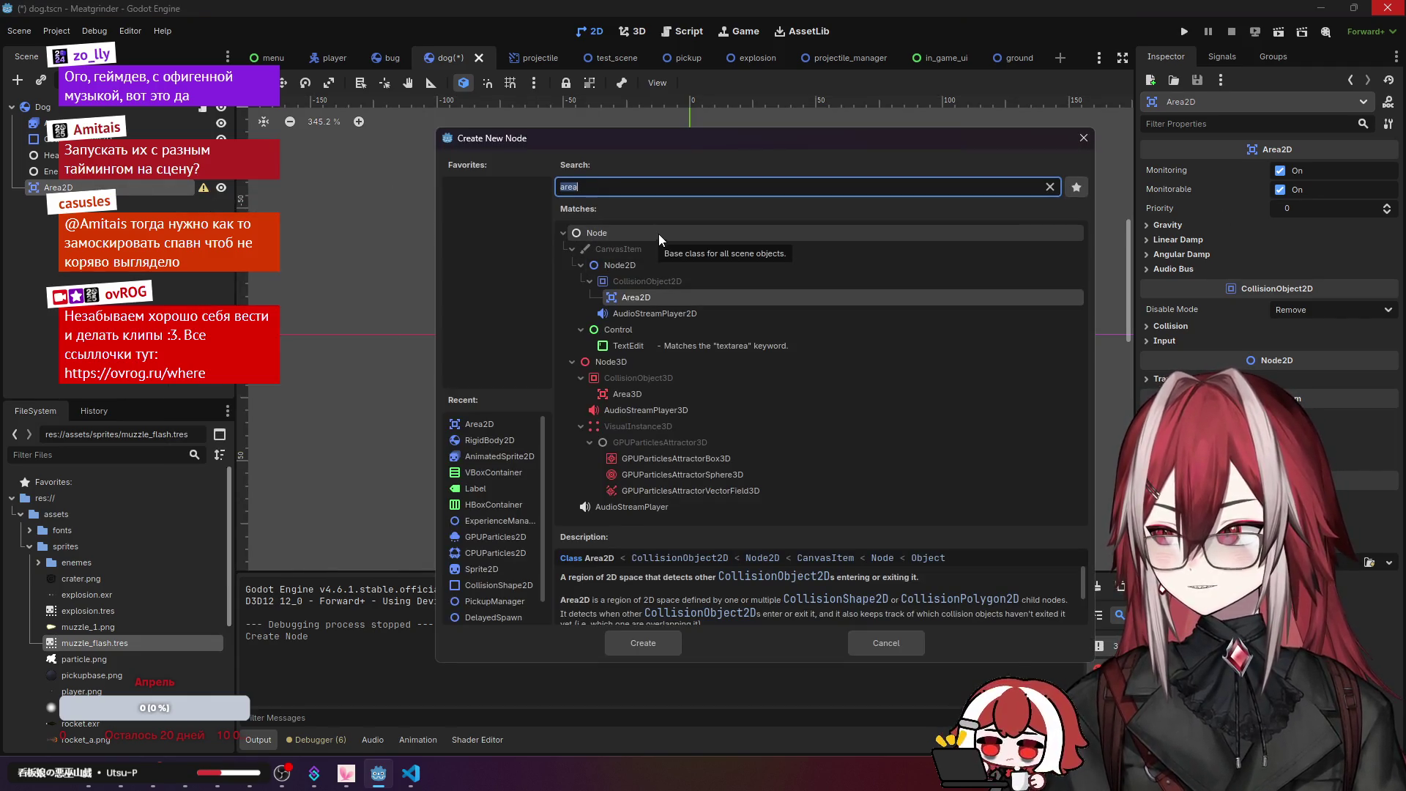
type("col")
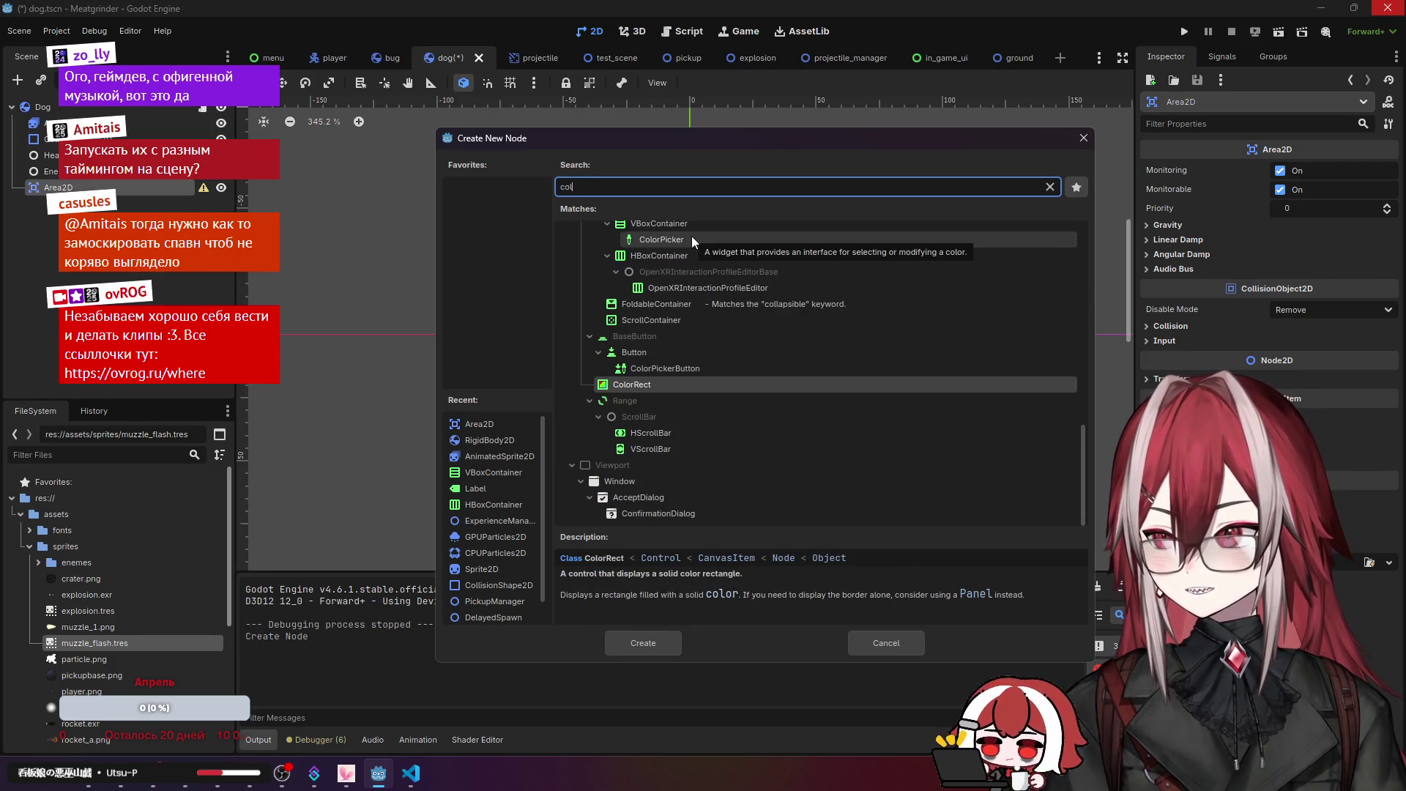
type("li")
double_click(666, 297)
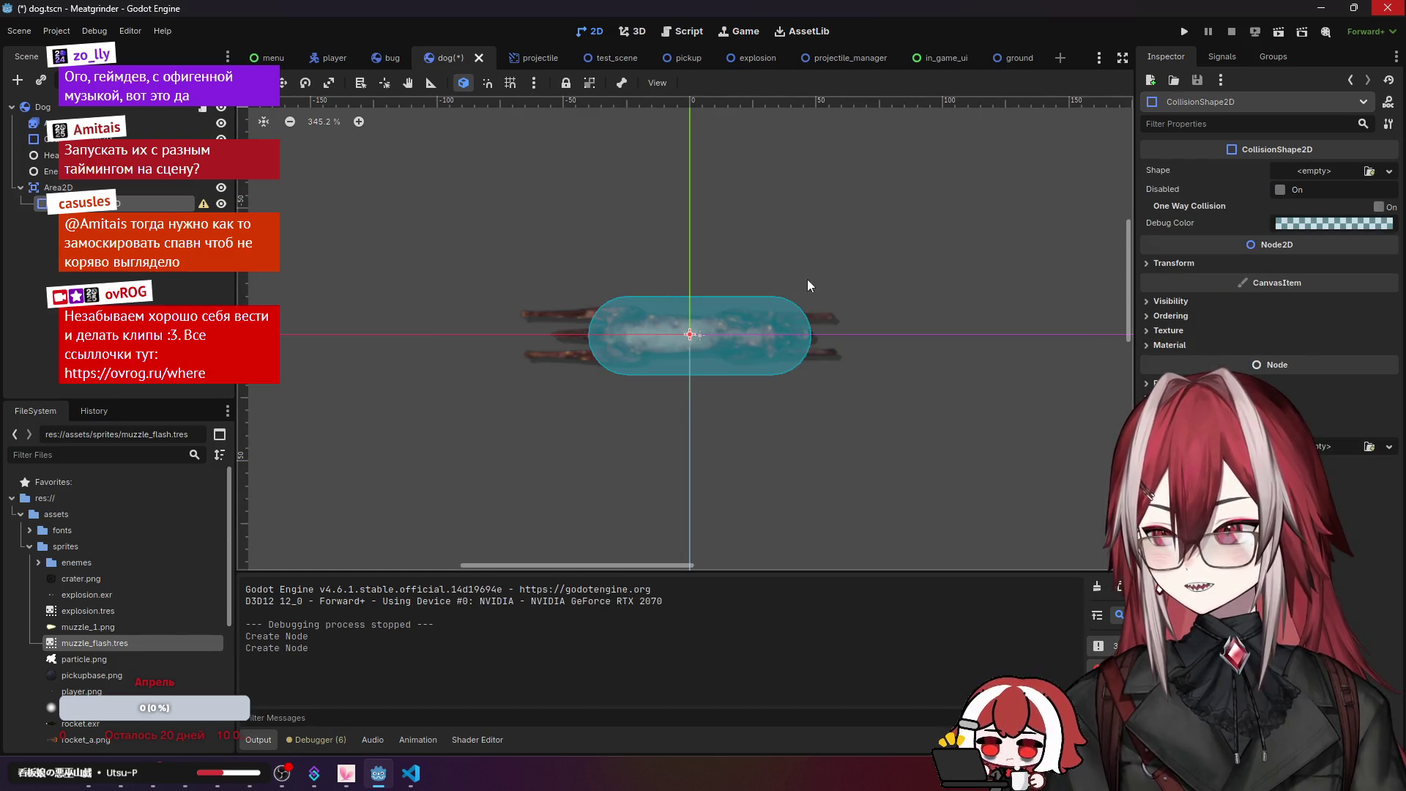
- Give the collision shape a CircleShape2D enlarged around the dog's body, then select Area2D
left_click(1389, 171)
left_click(1317, 259)
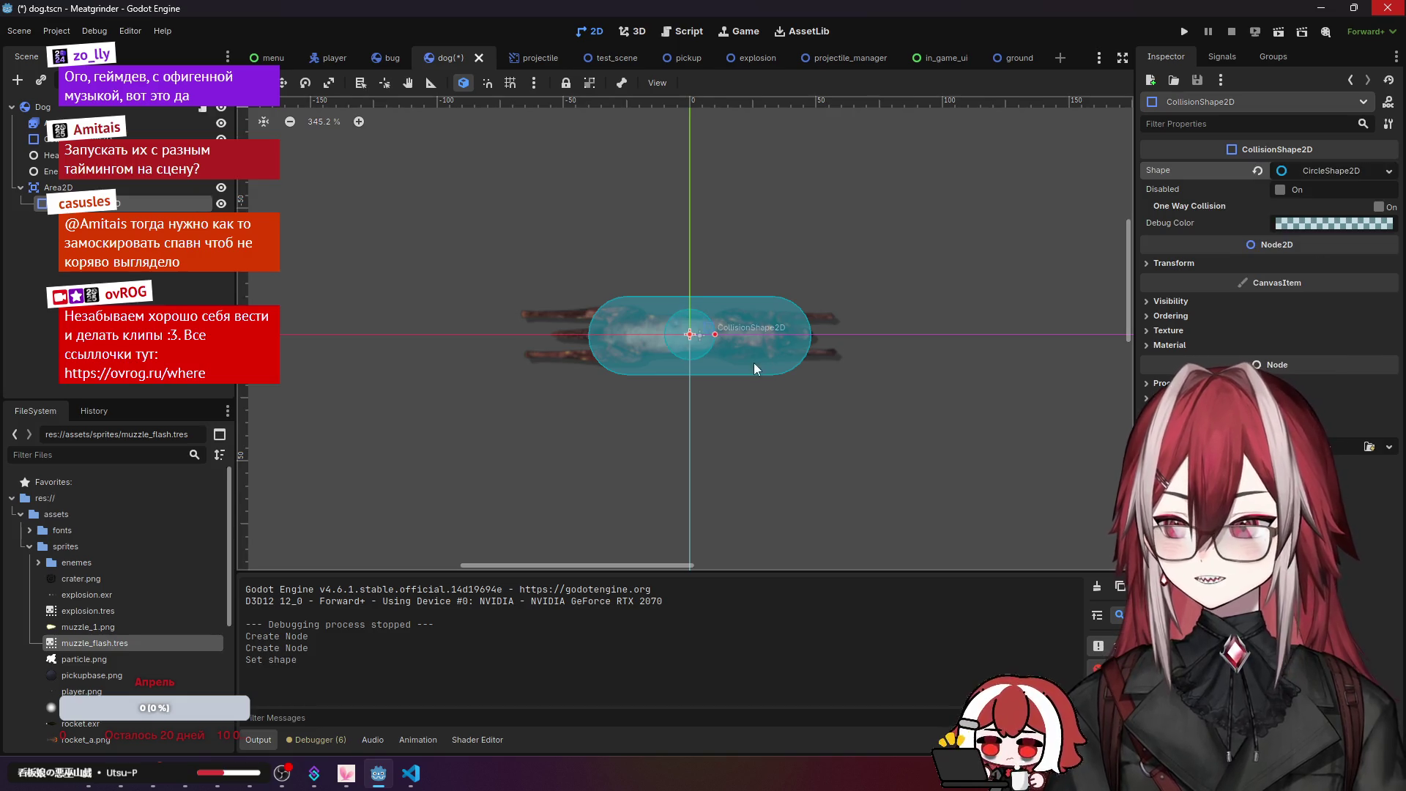
mouse_move(715, 335)
left_mouse_down()
mouse_move(857, 349)
mouse_move(846, 348)
left_mouse_up()
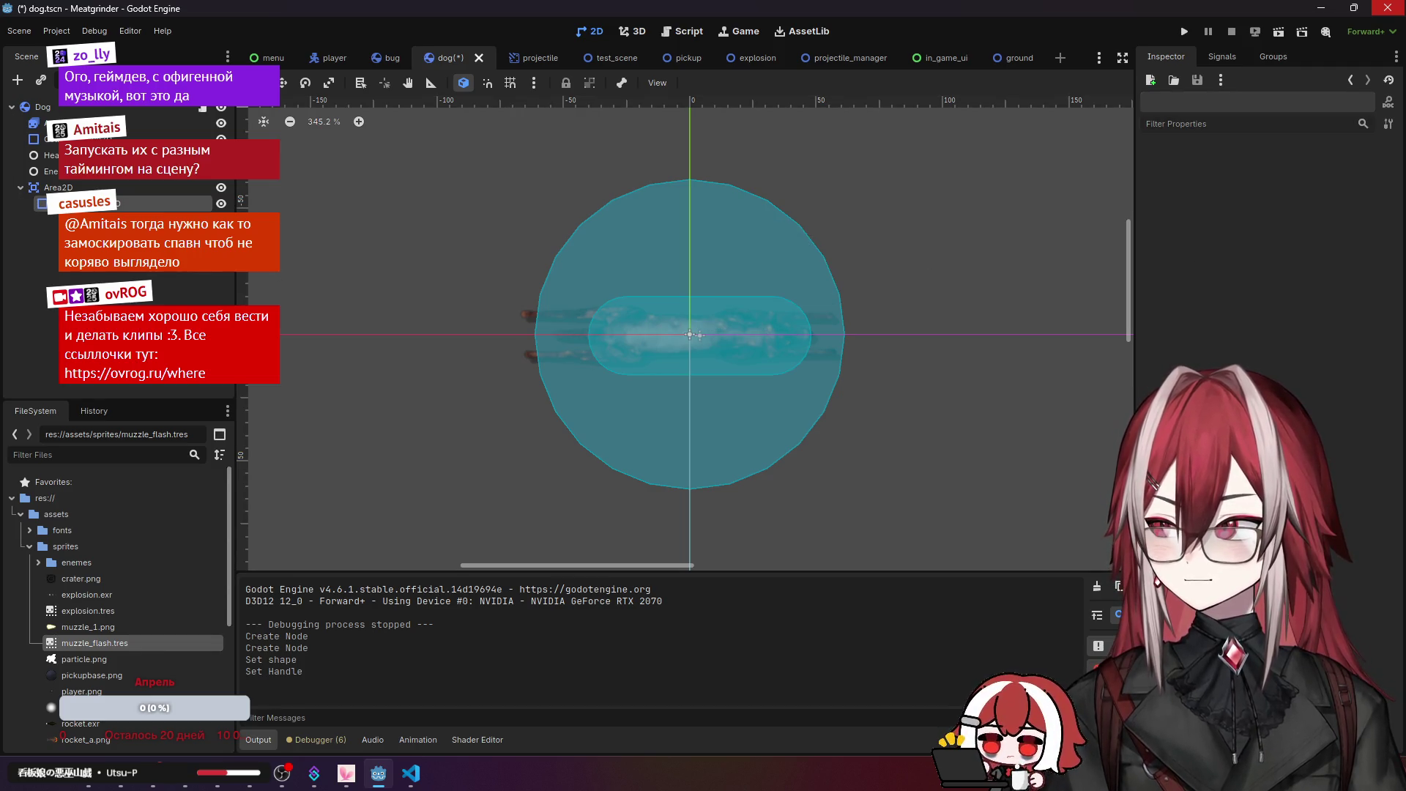
left_click(88, 185)
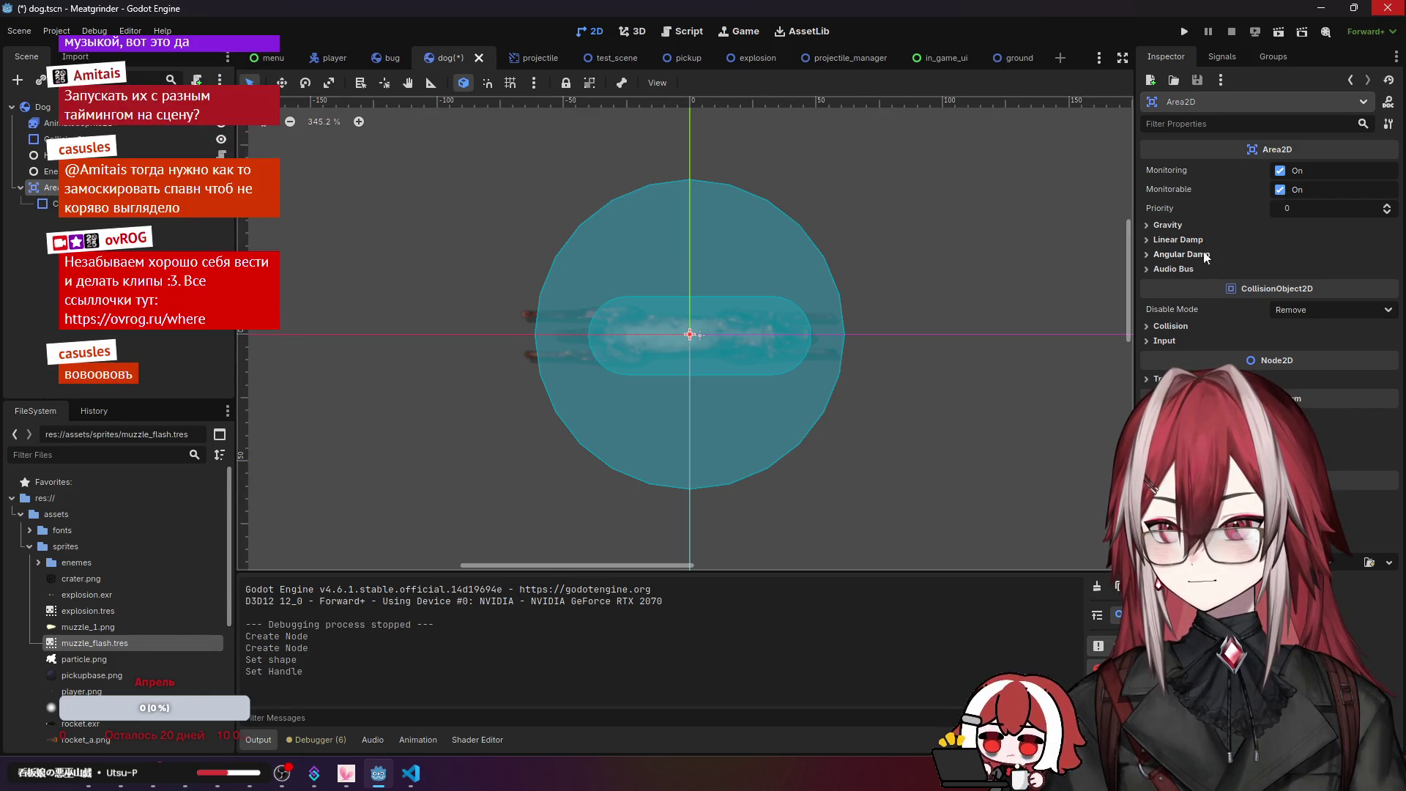
- Expand the Area2D's Collision settings, switch its layer from 1 to 3, and adjust the mask
left_click(1182, 226)
left_click(1184, 226)
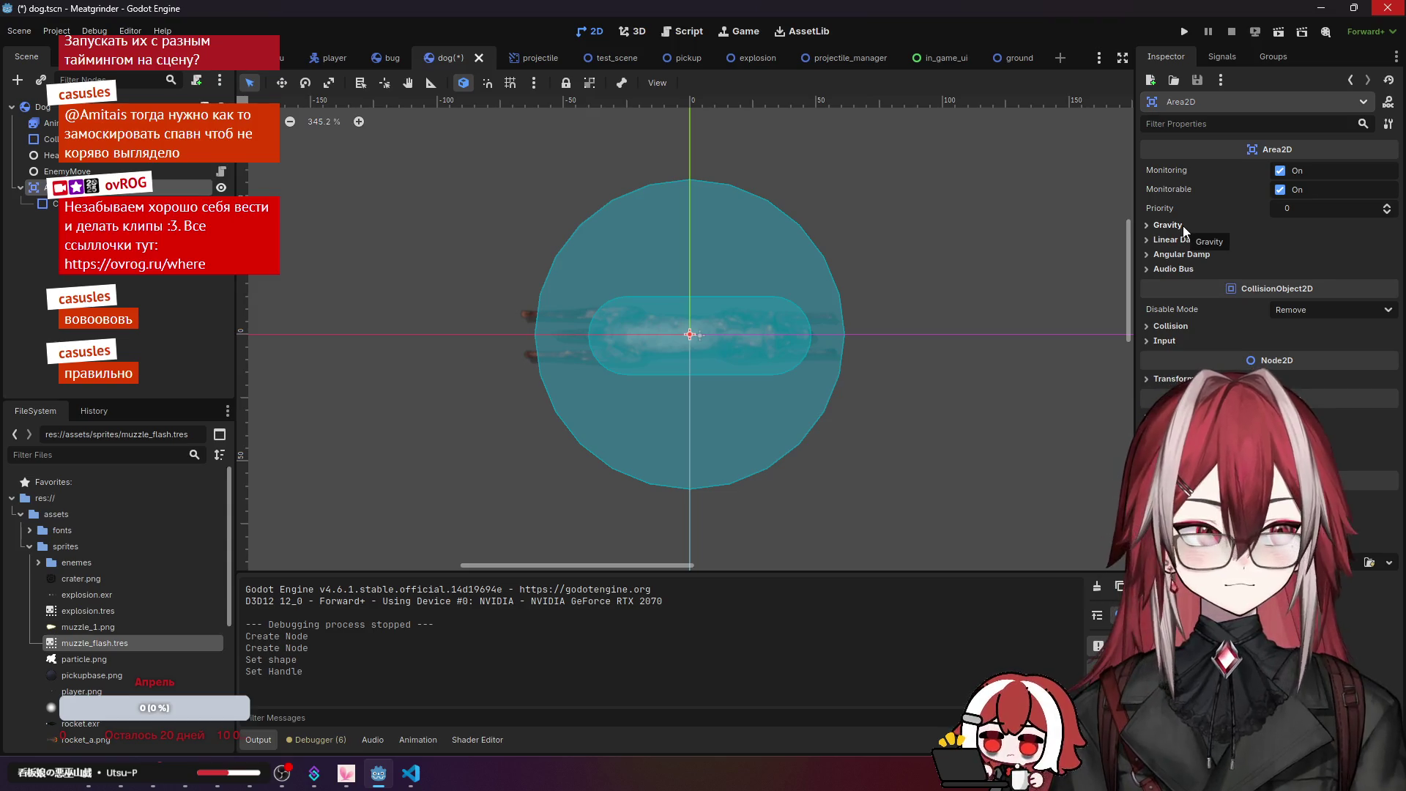
left_click(1184, 327)
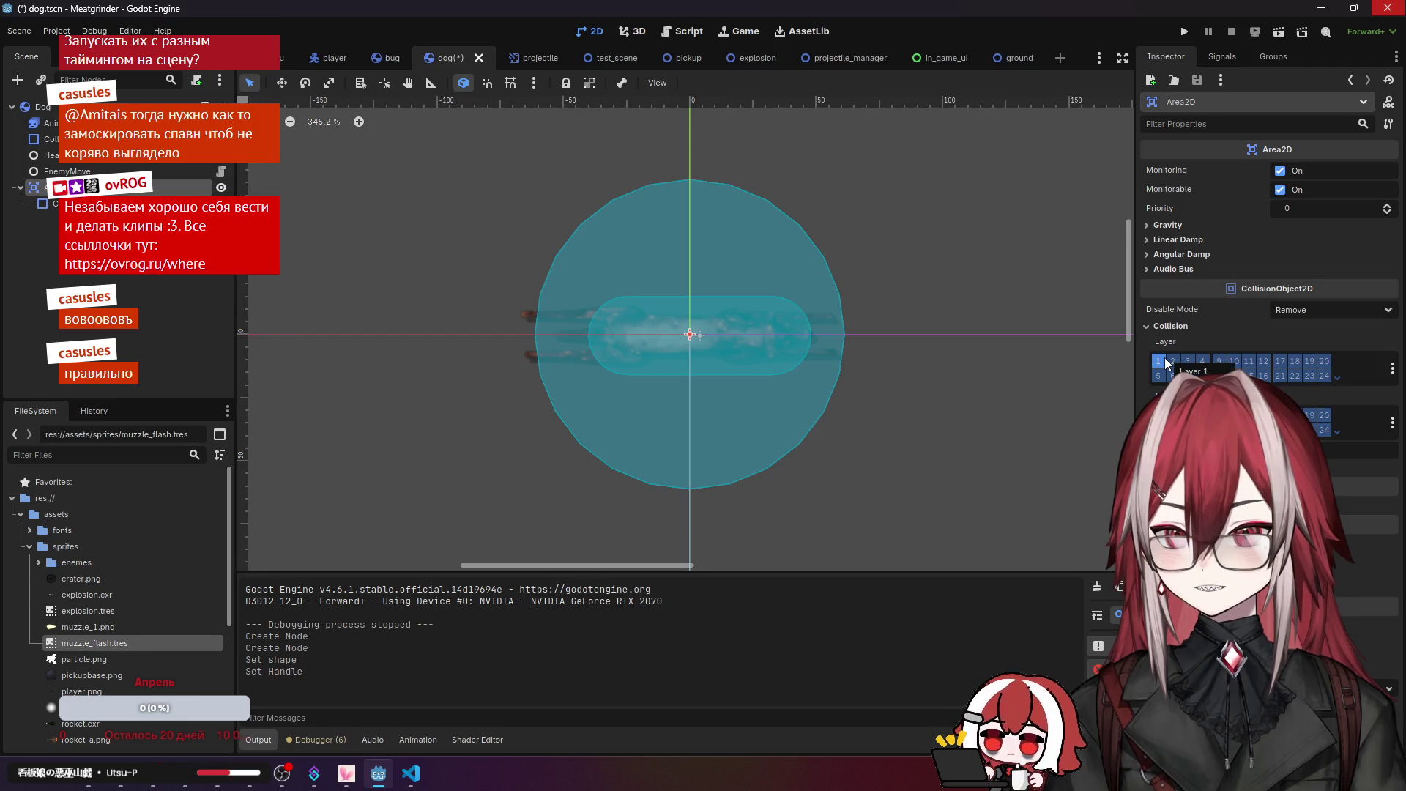
left_click(30, 107)
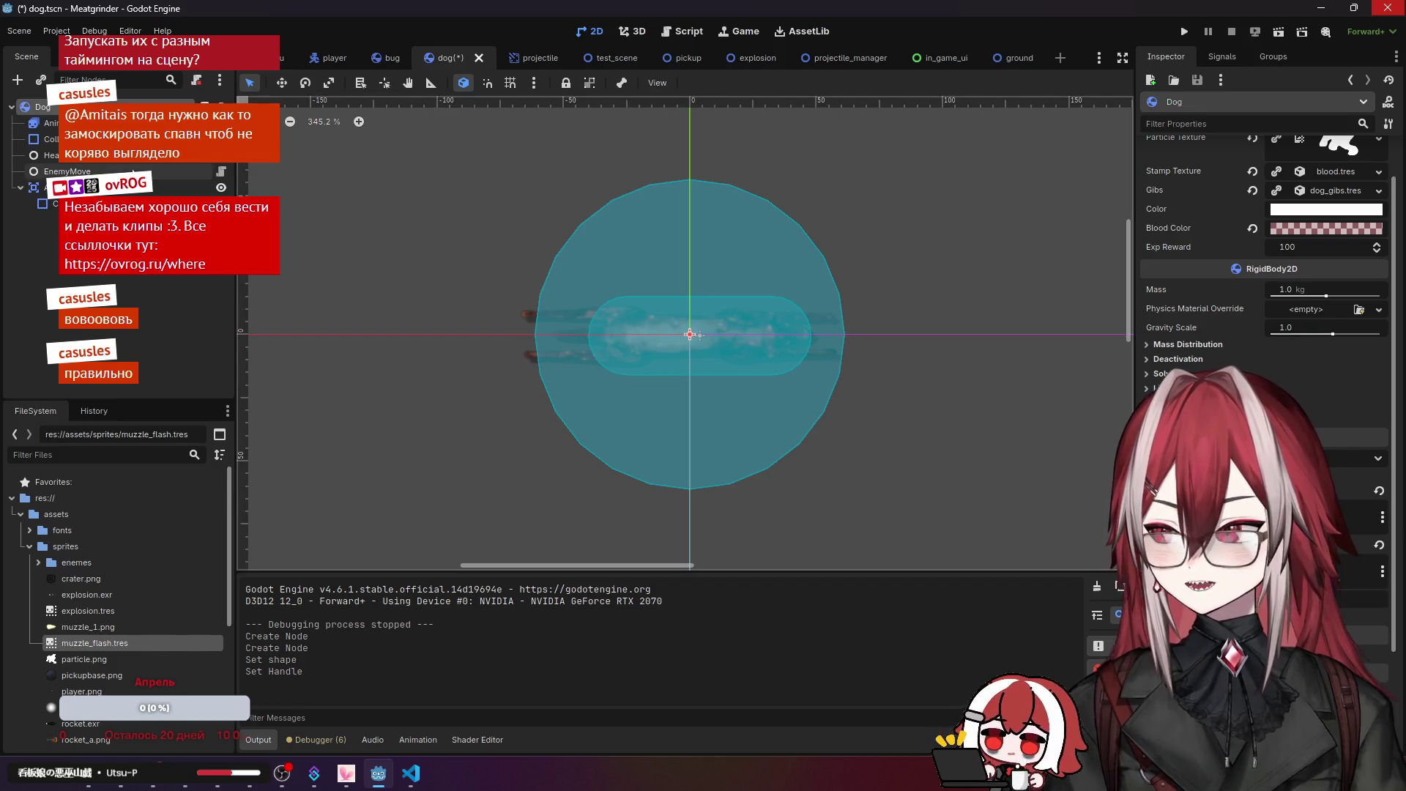
left_click(183, 188)
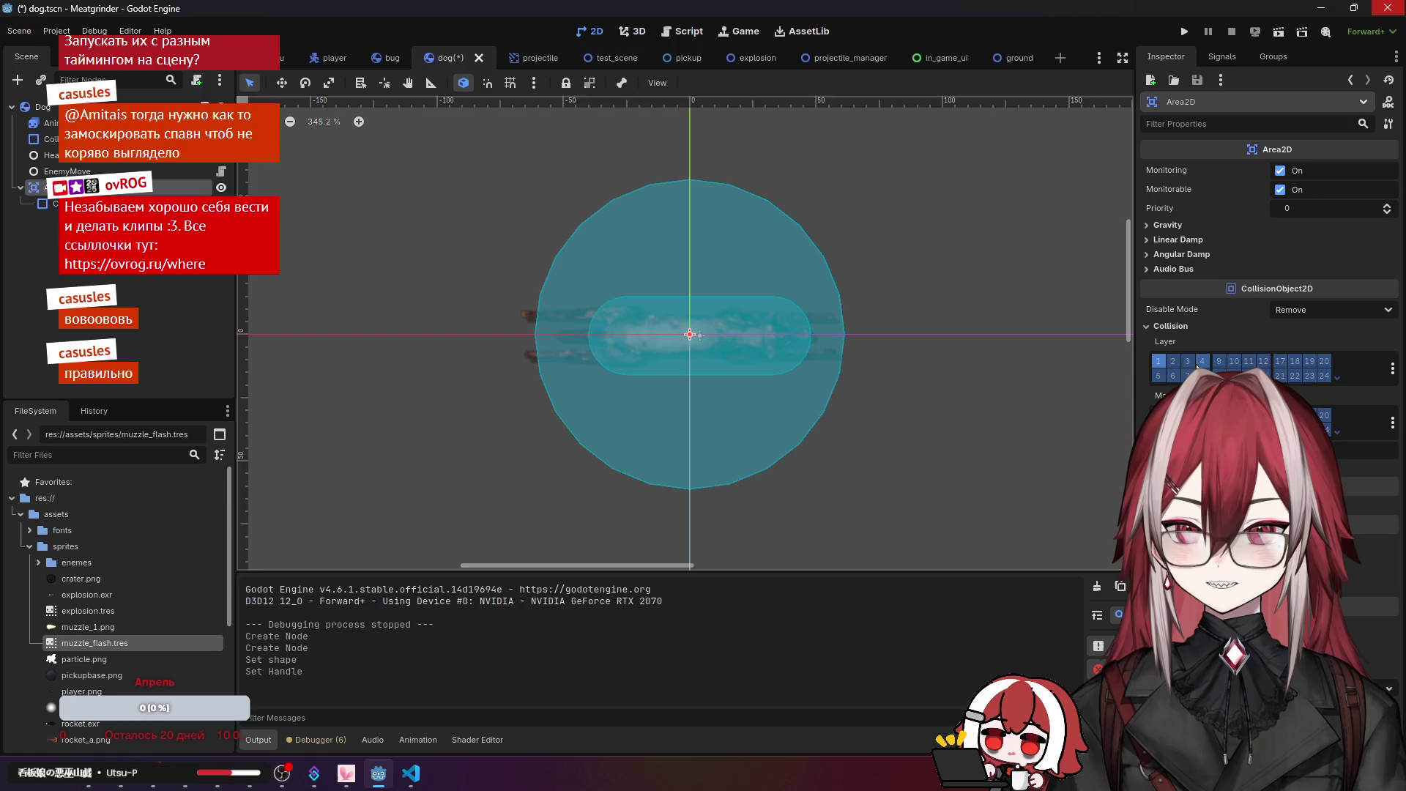
left_click(1187, 360)
left_click(1157, 360)
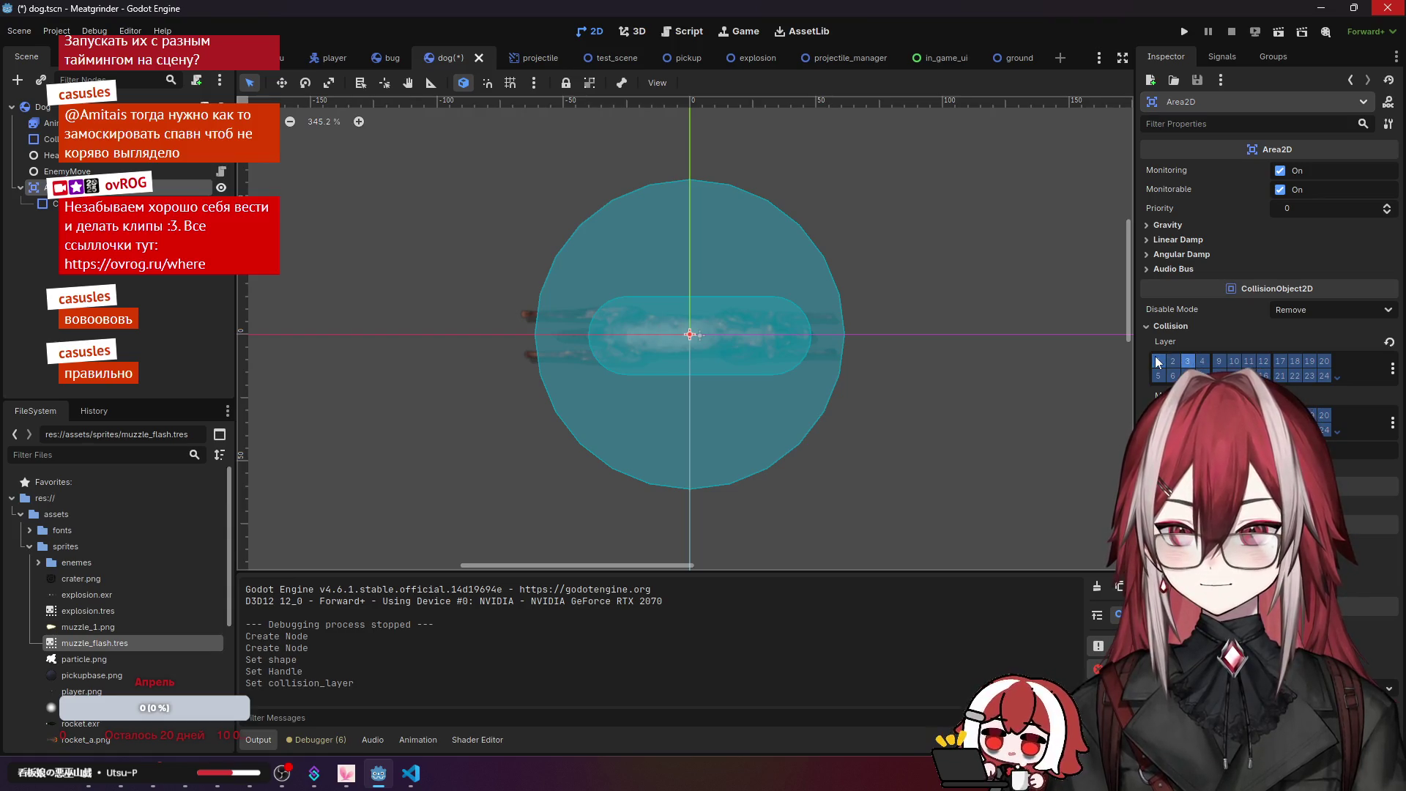
left_click(1158, 415)
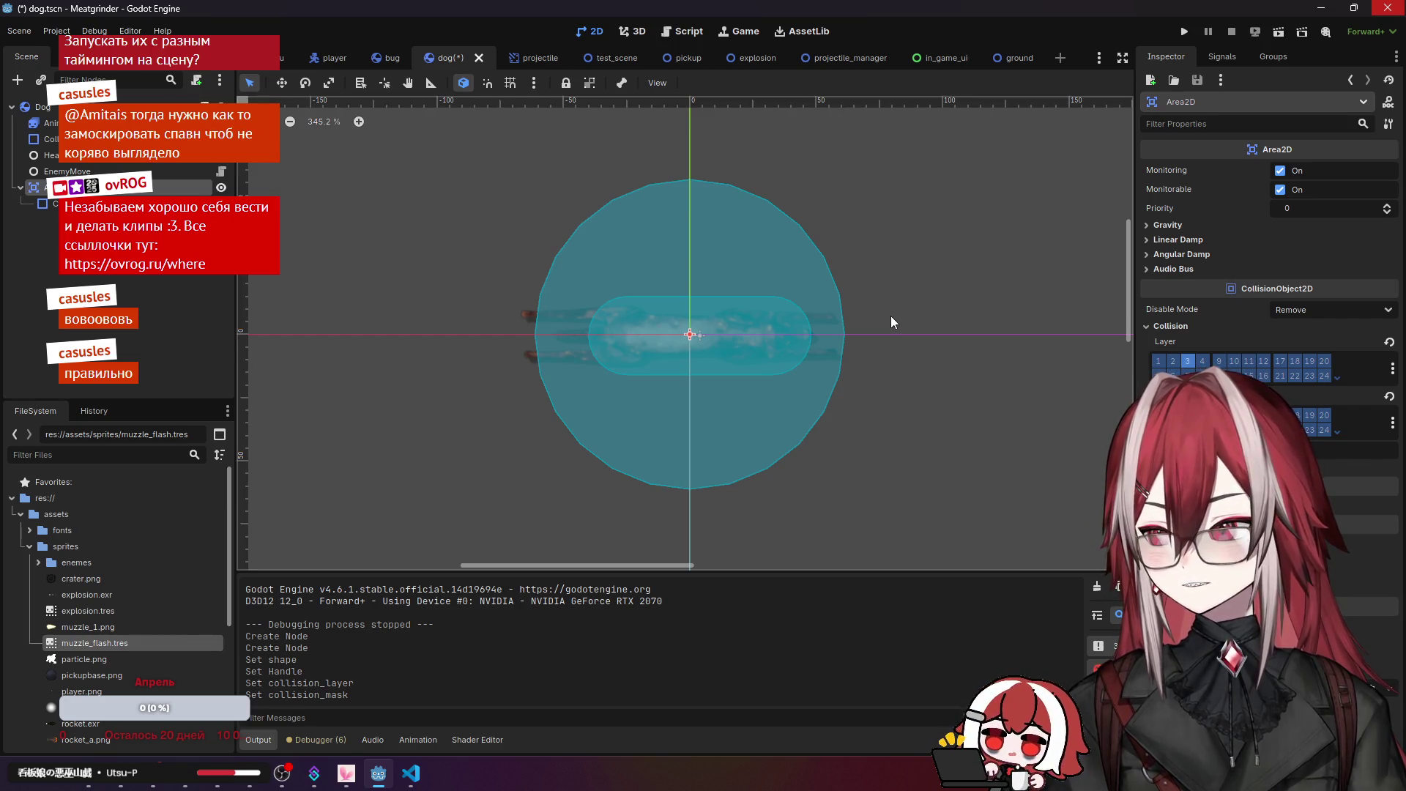
left_click(411, 773)
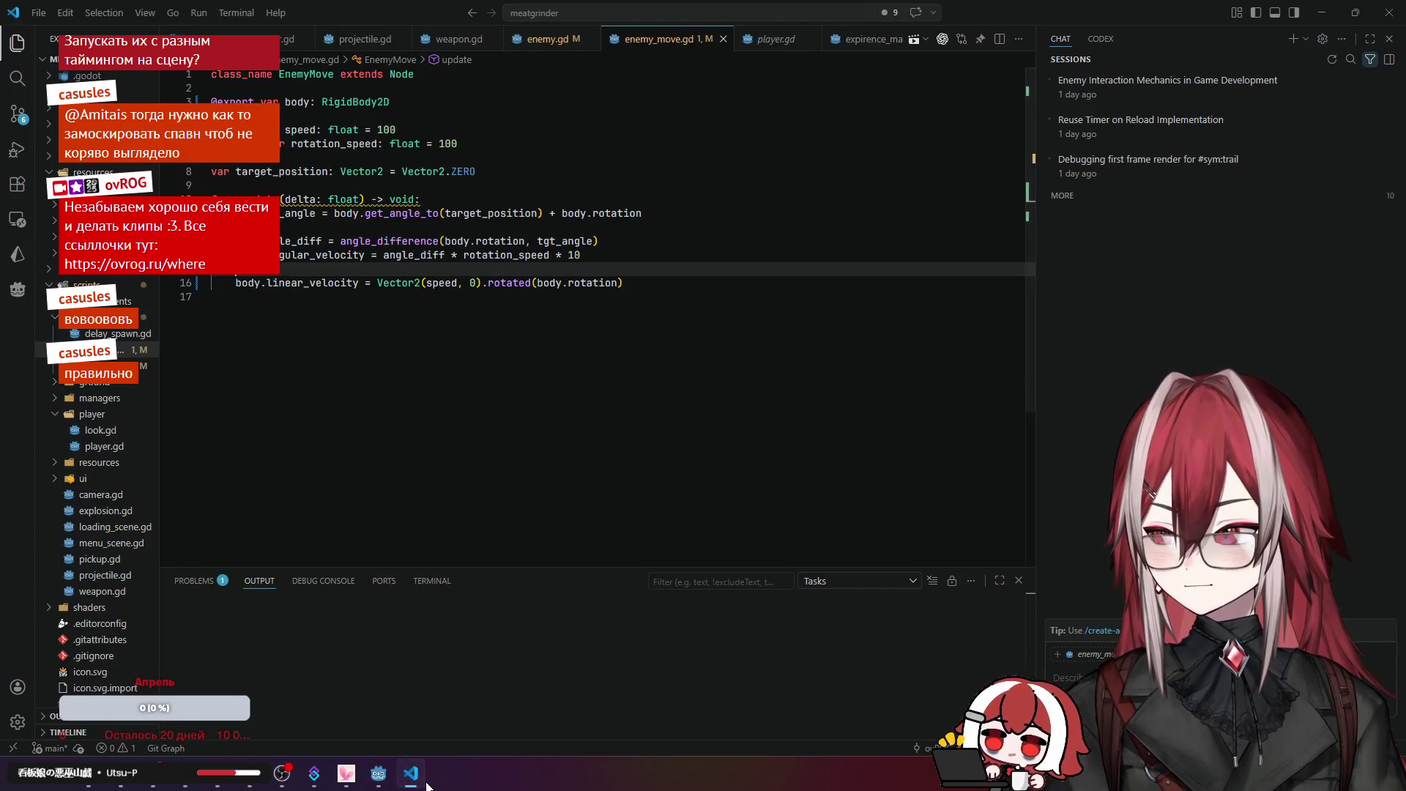
key("alt+Tab")
key("alt+Tab")
key("Up")
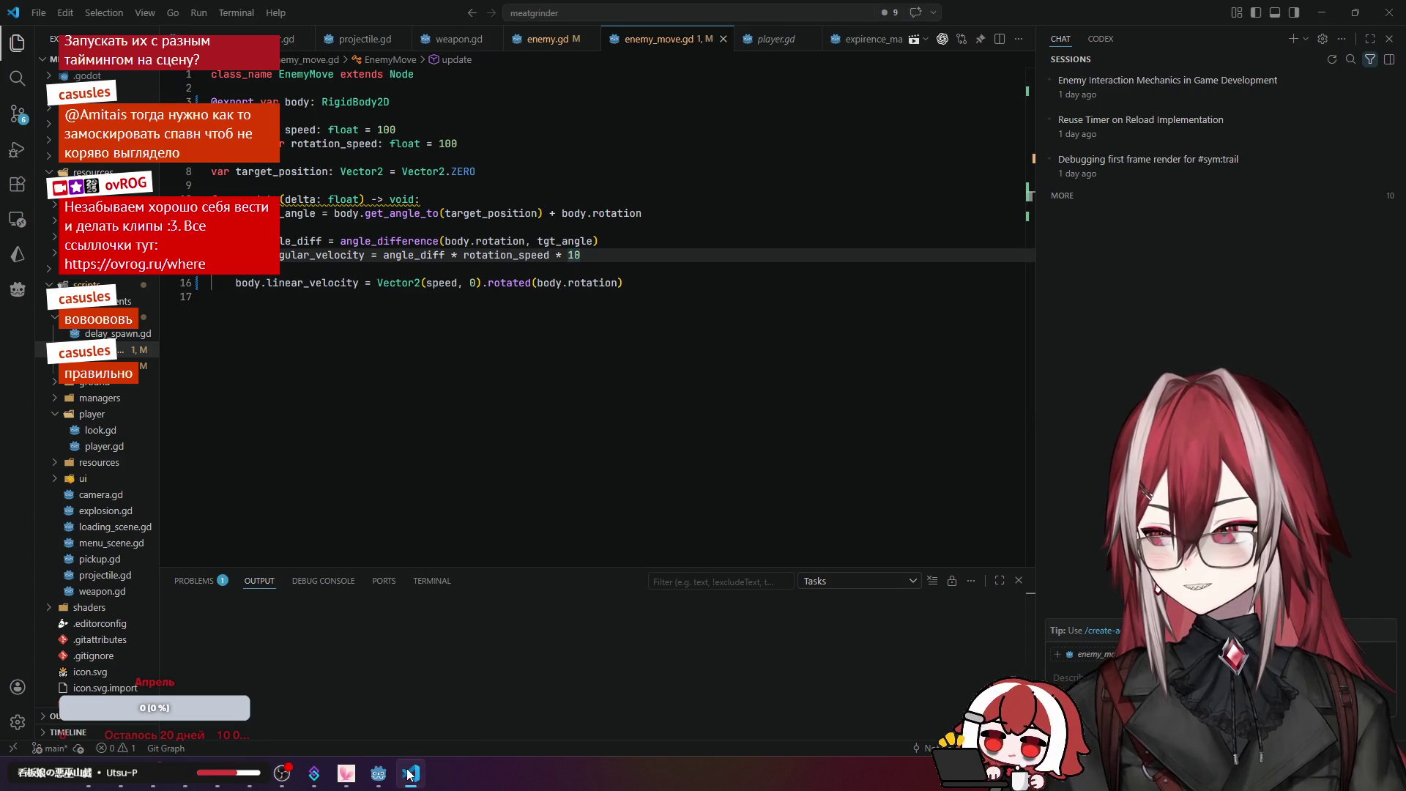
left_click(525, 369)
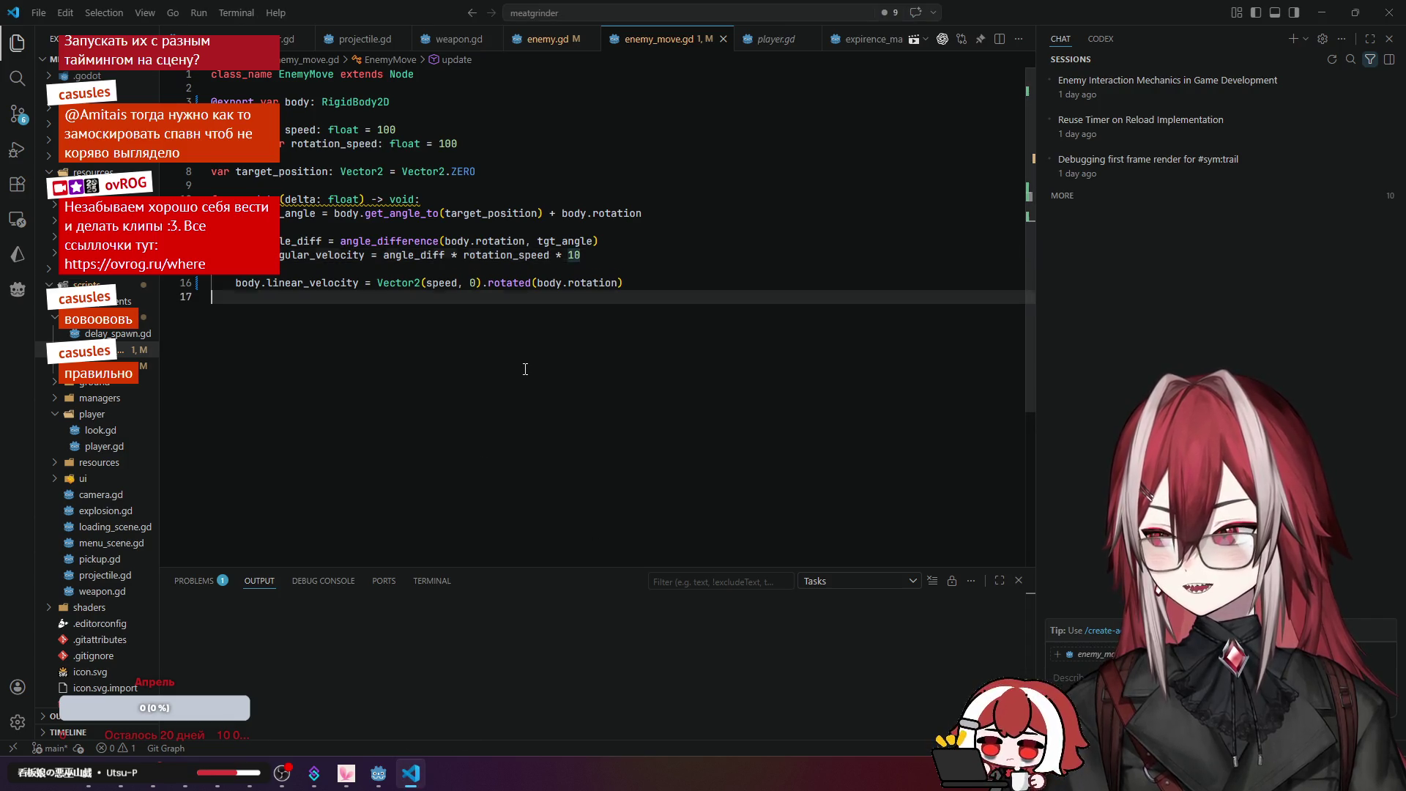
left_click(378, 773)
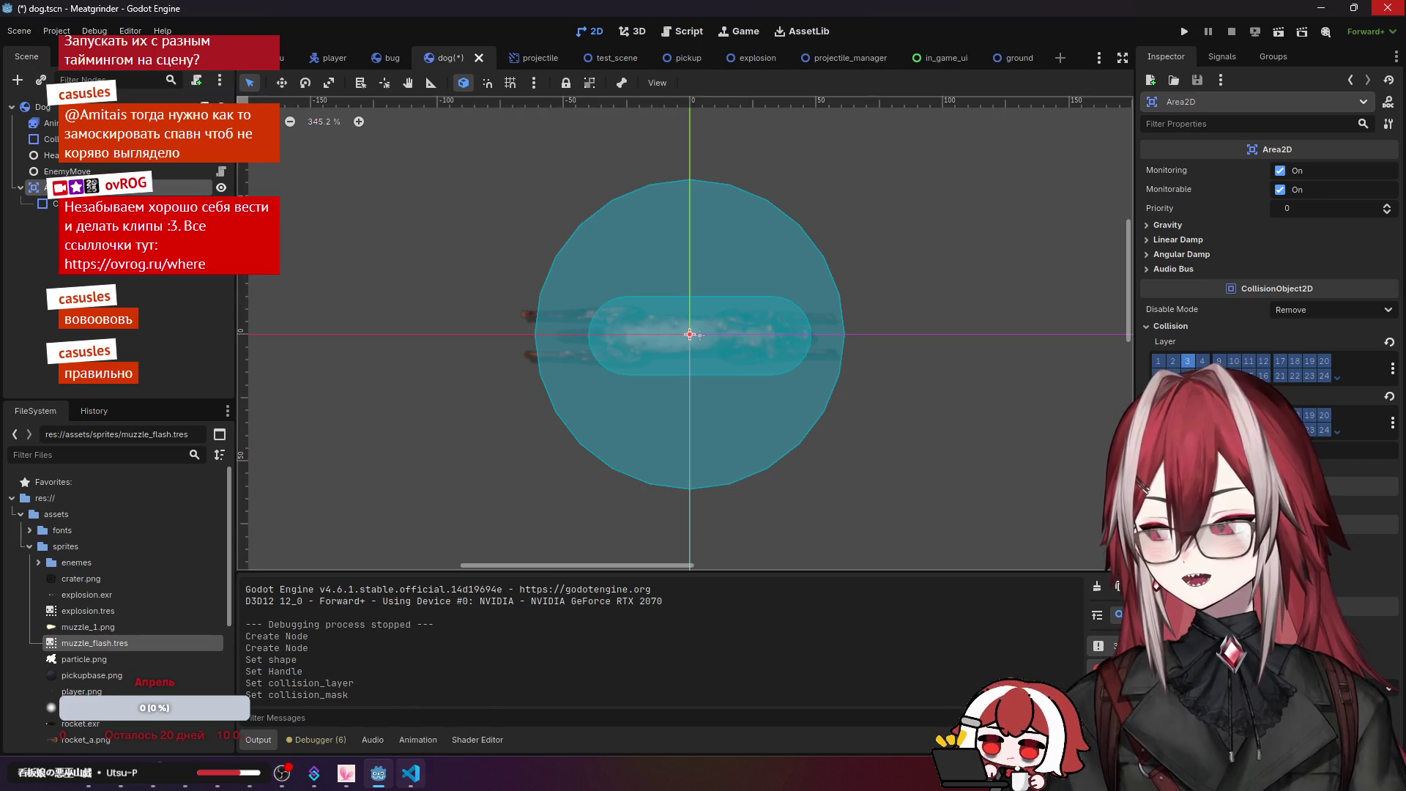
- Compare the EnemyMove and Area2D nodes, moving back and forth between Godot and enemy_move.gd
left_click(411, 773)
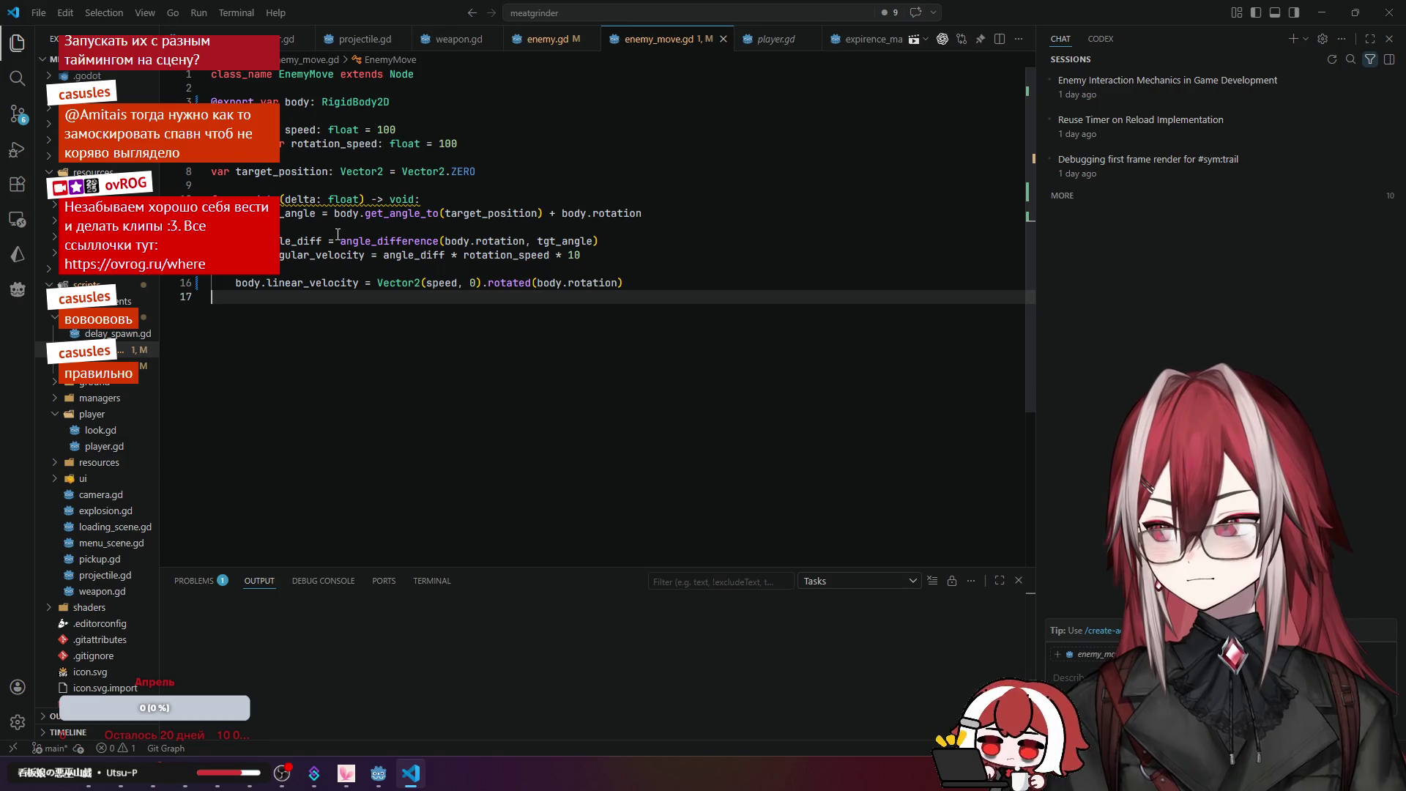
left_click(402, 779)
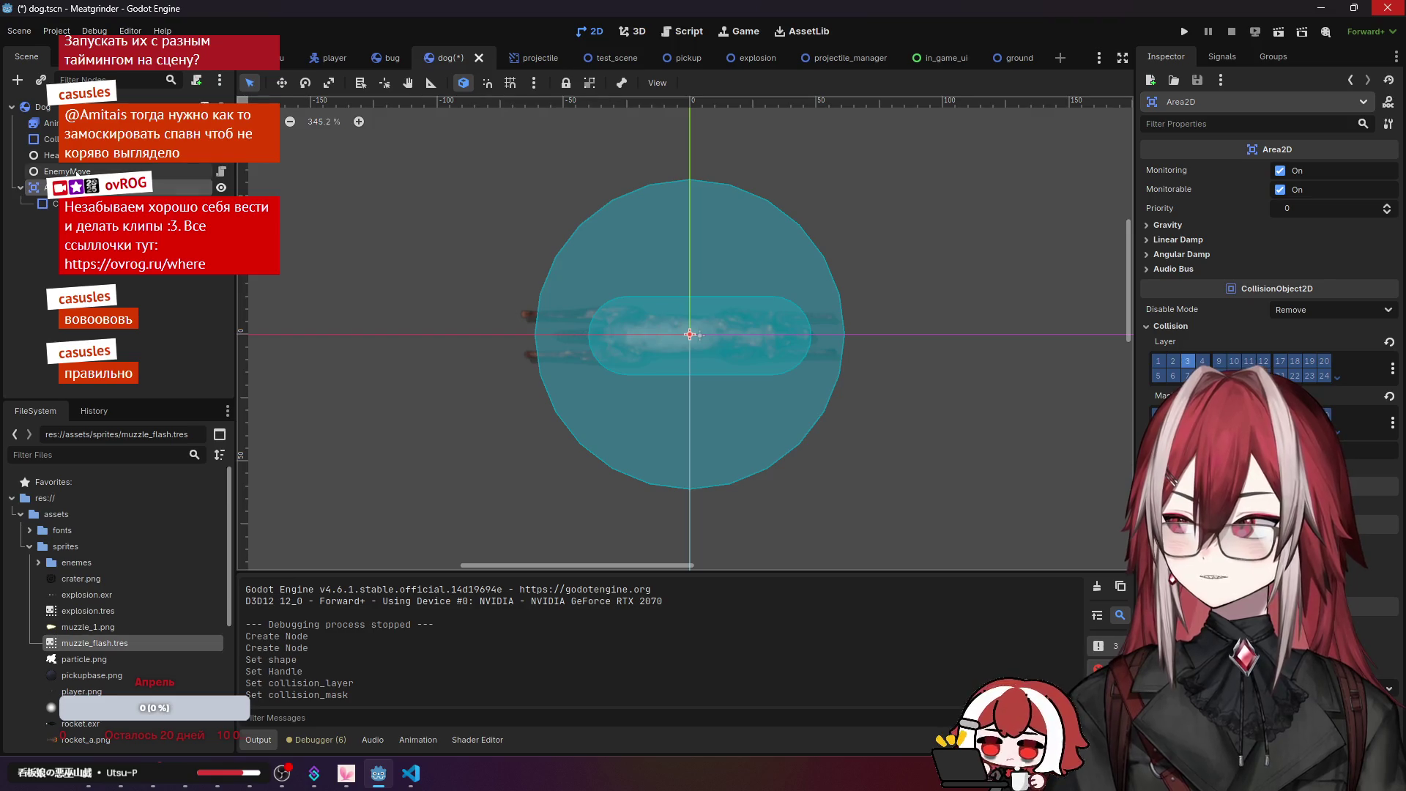
left_click(77, 172)
left_click(80, 187)
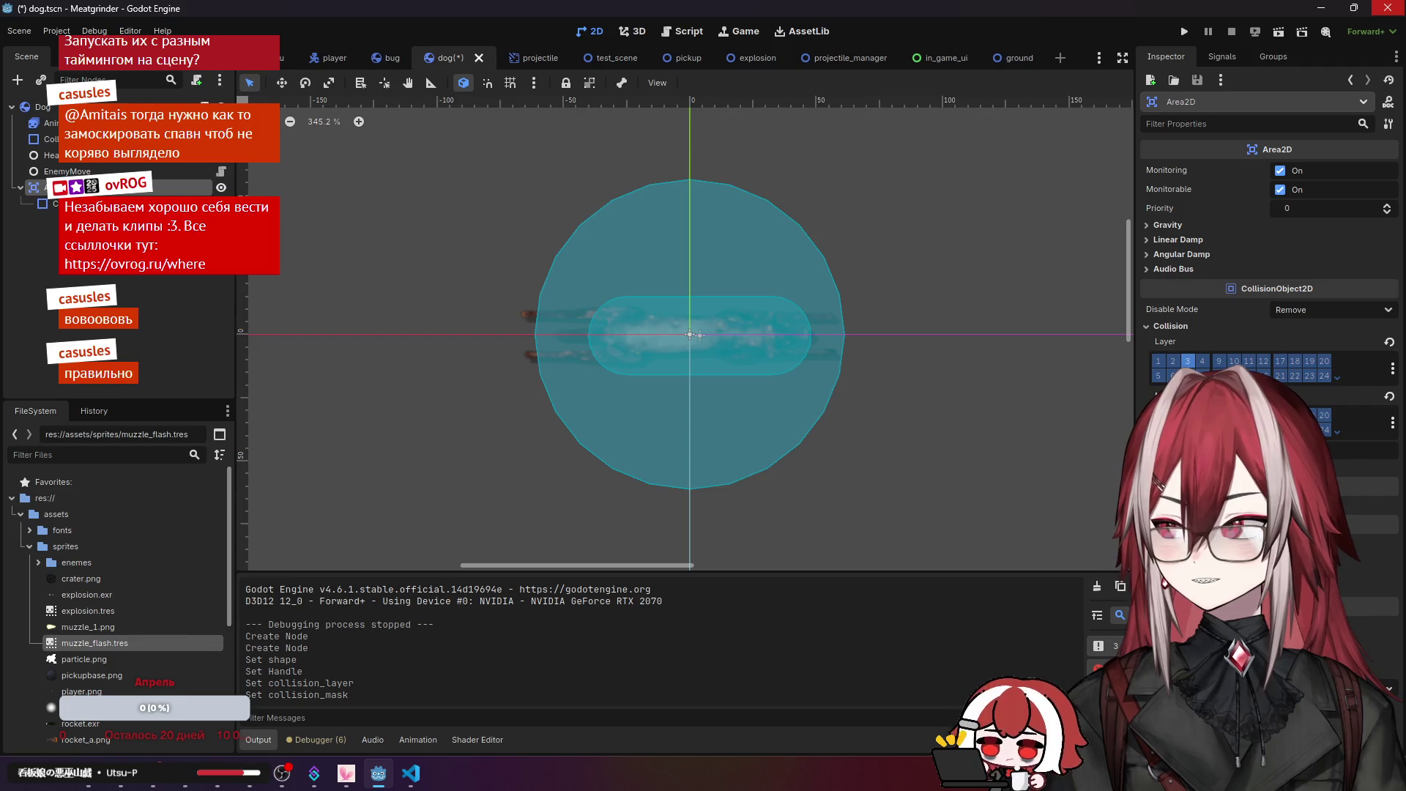
left_click(77, 171)
left_click(80, 187)
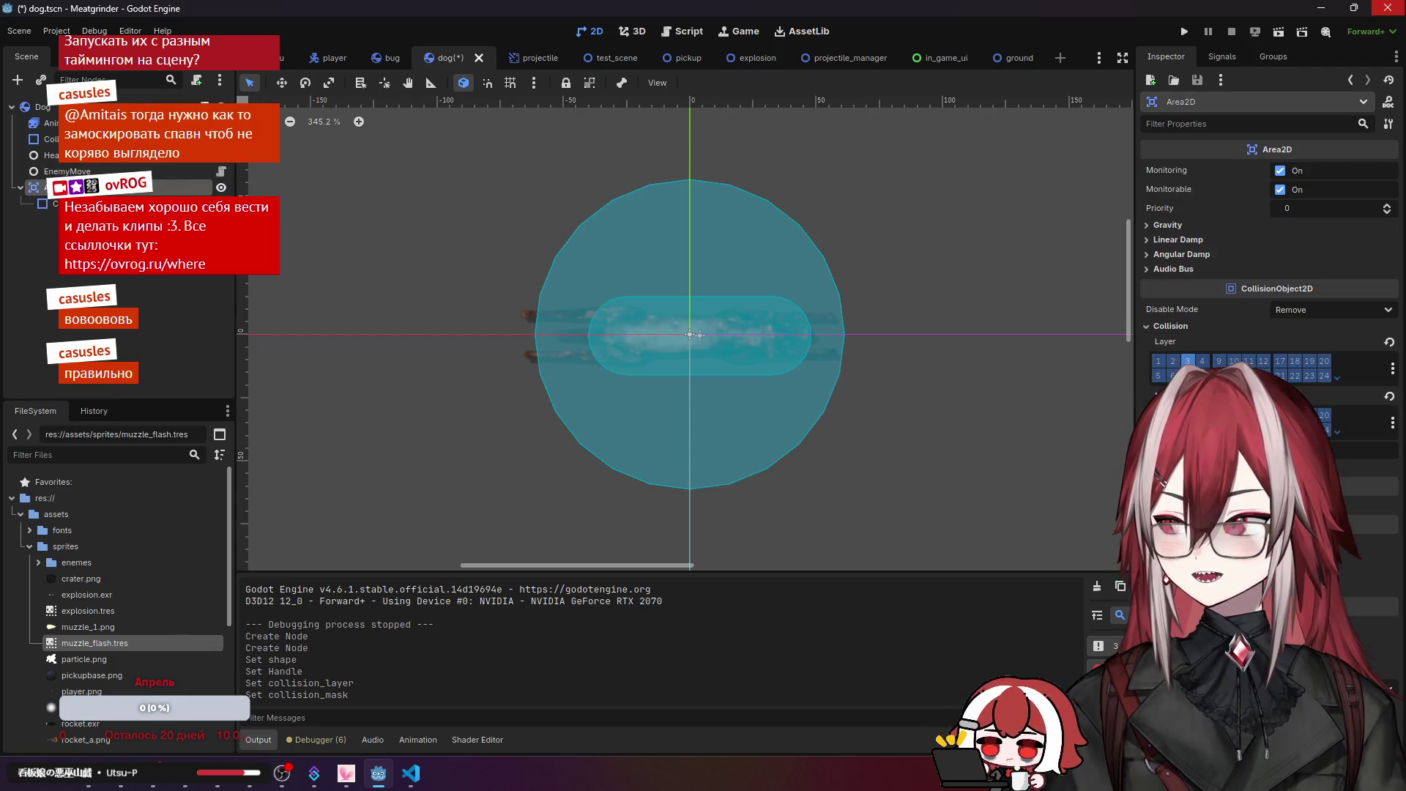
left_click(405, 769)
left_click(407, 774)
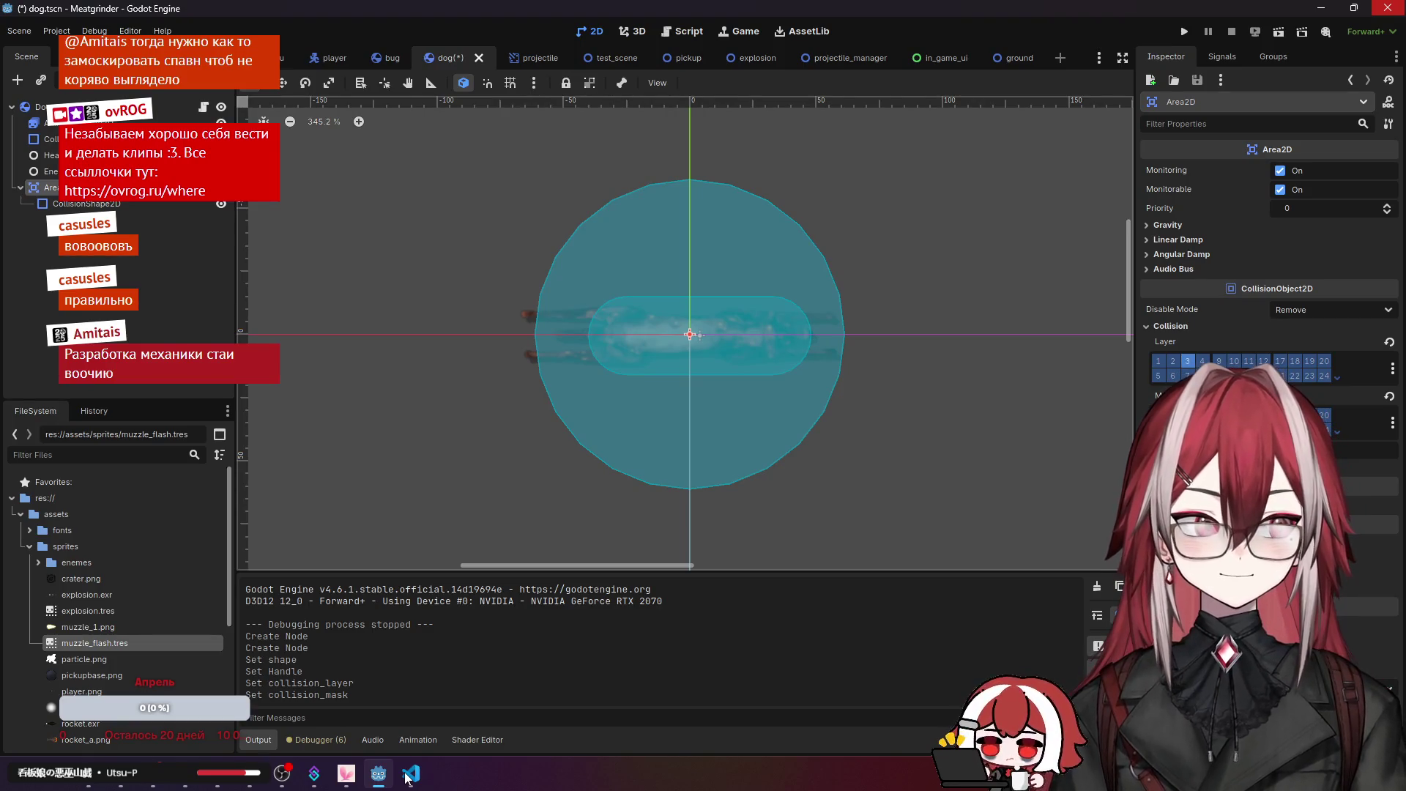
- Reparent Area2D under EnemyMove by dragging it in the Scene dock, then return to enemy_move.gd
left_click(55, 203)
left_click(55, 189)
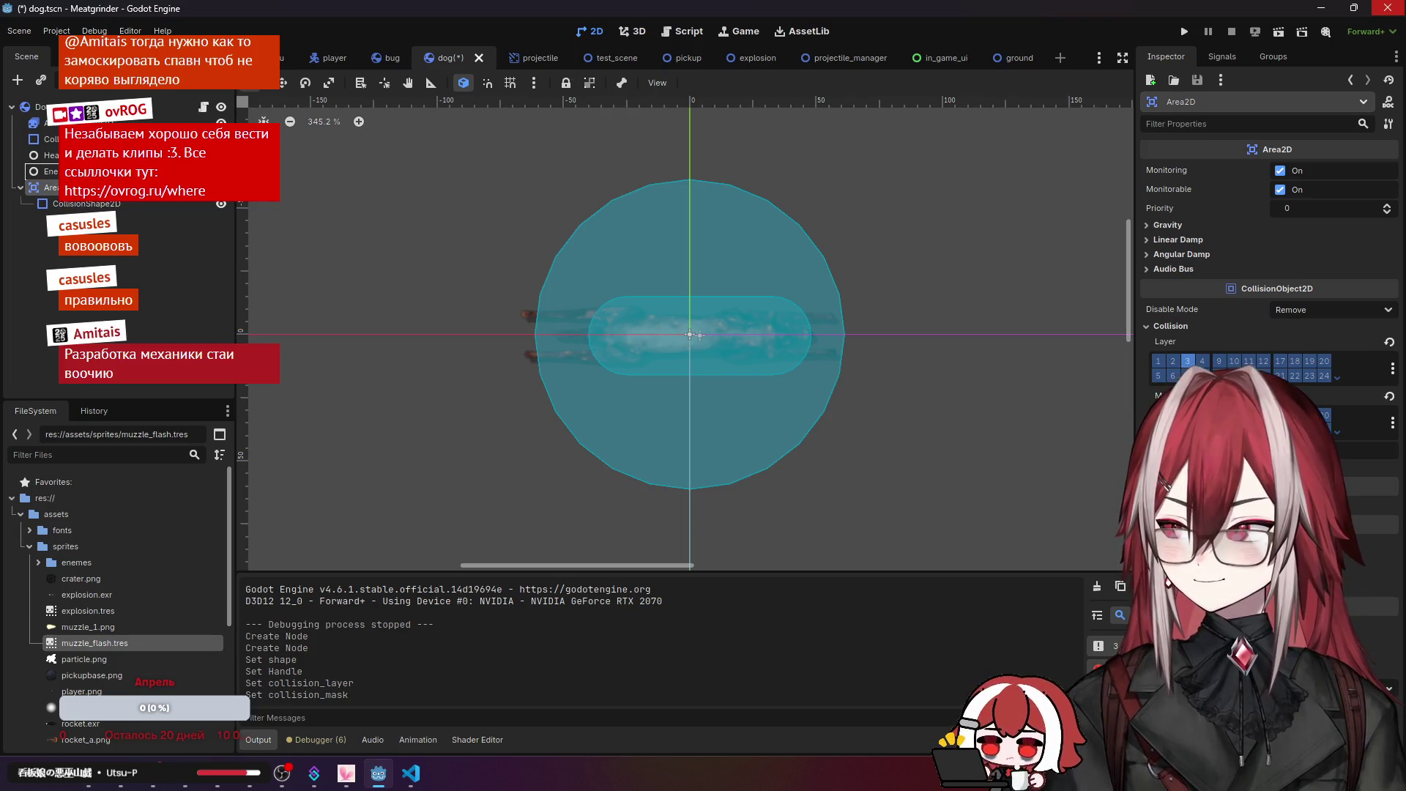
left_click_drag(47, 187, 48, 171)
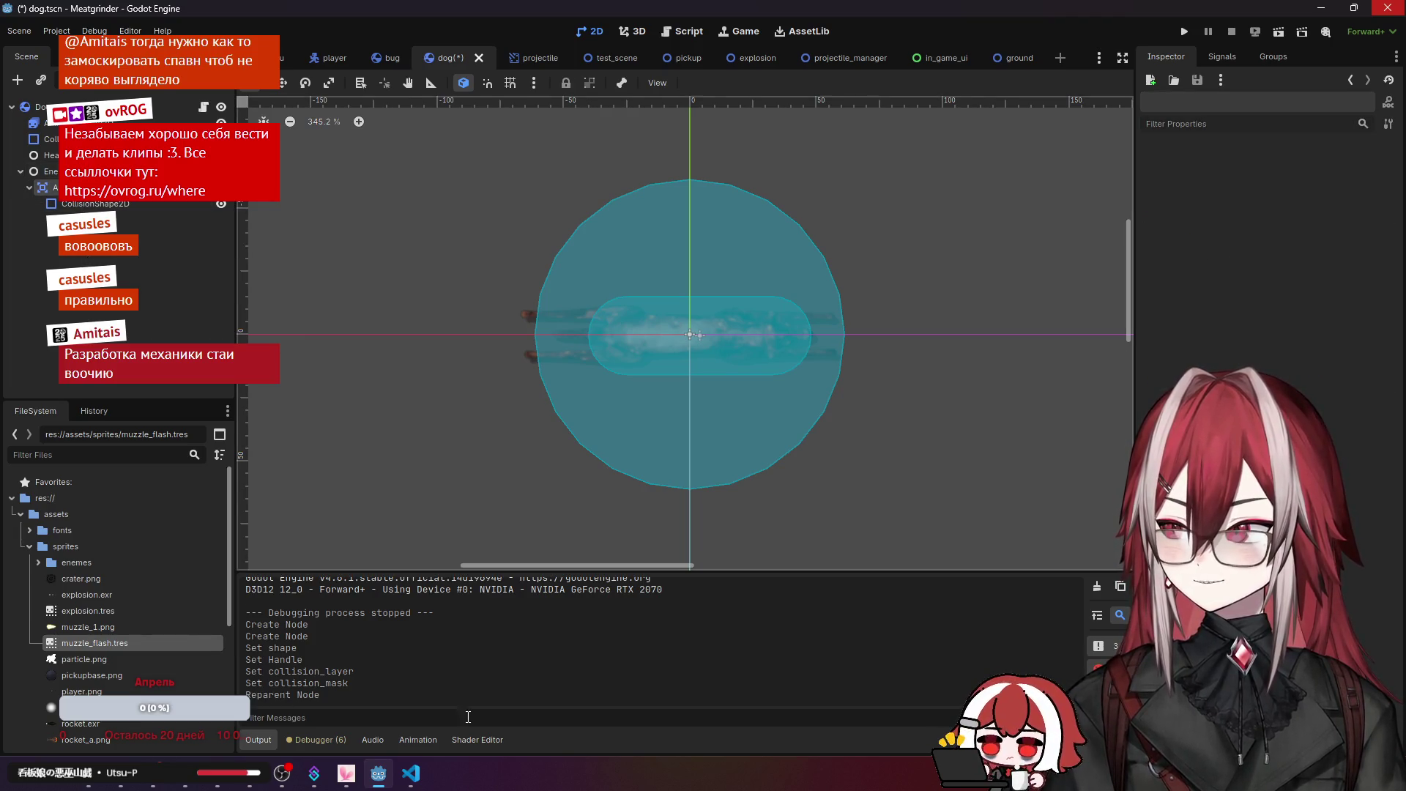
left_click(410, 772)
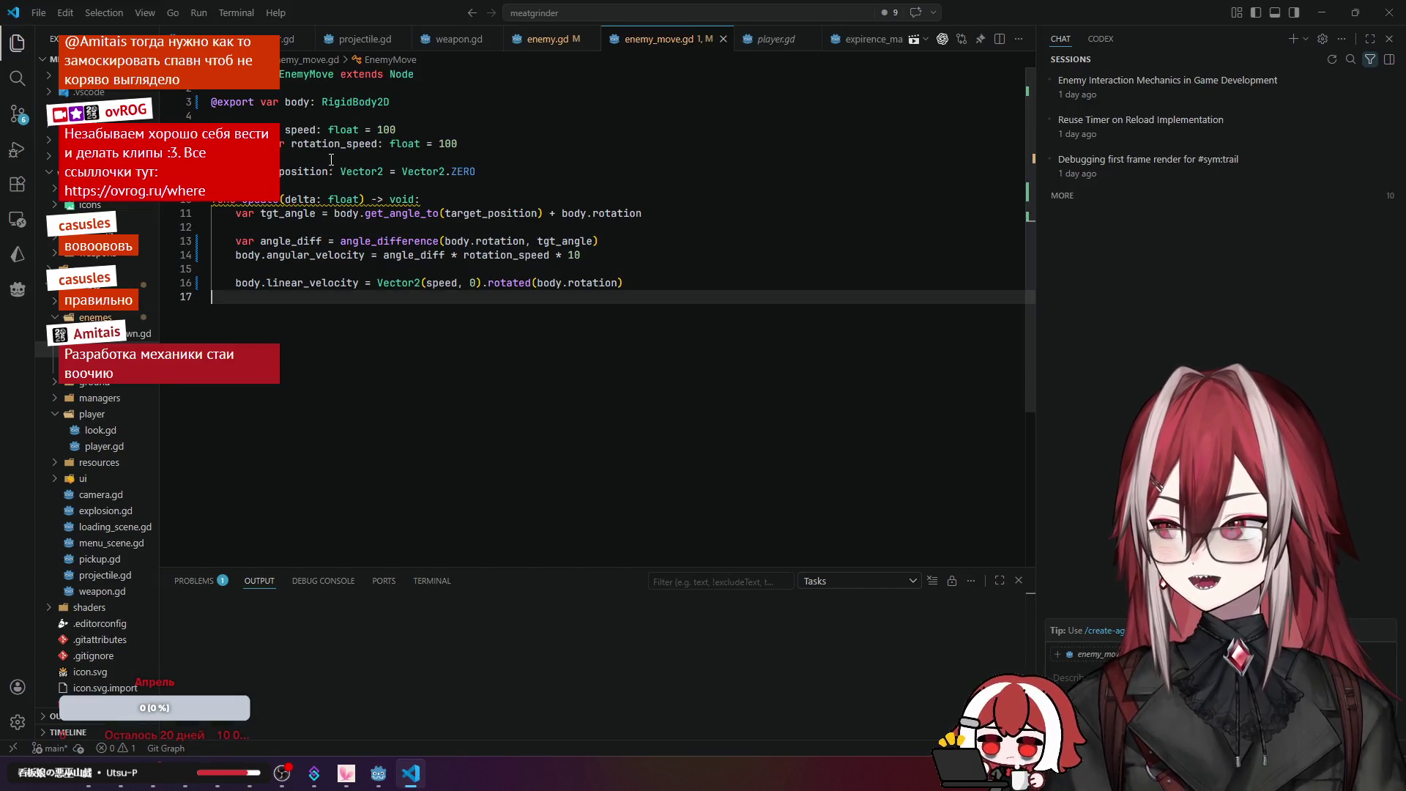
- Declare area2d below rotation_speed, accepting the ': Area2D = $Area2D' completion
left_click(439, 79)
key("Return")
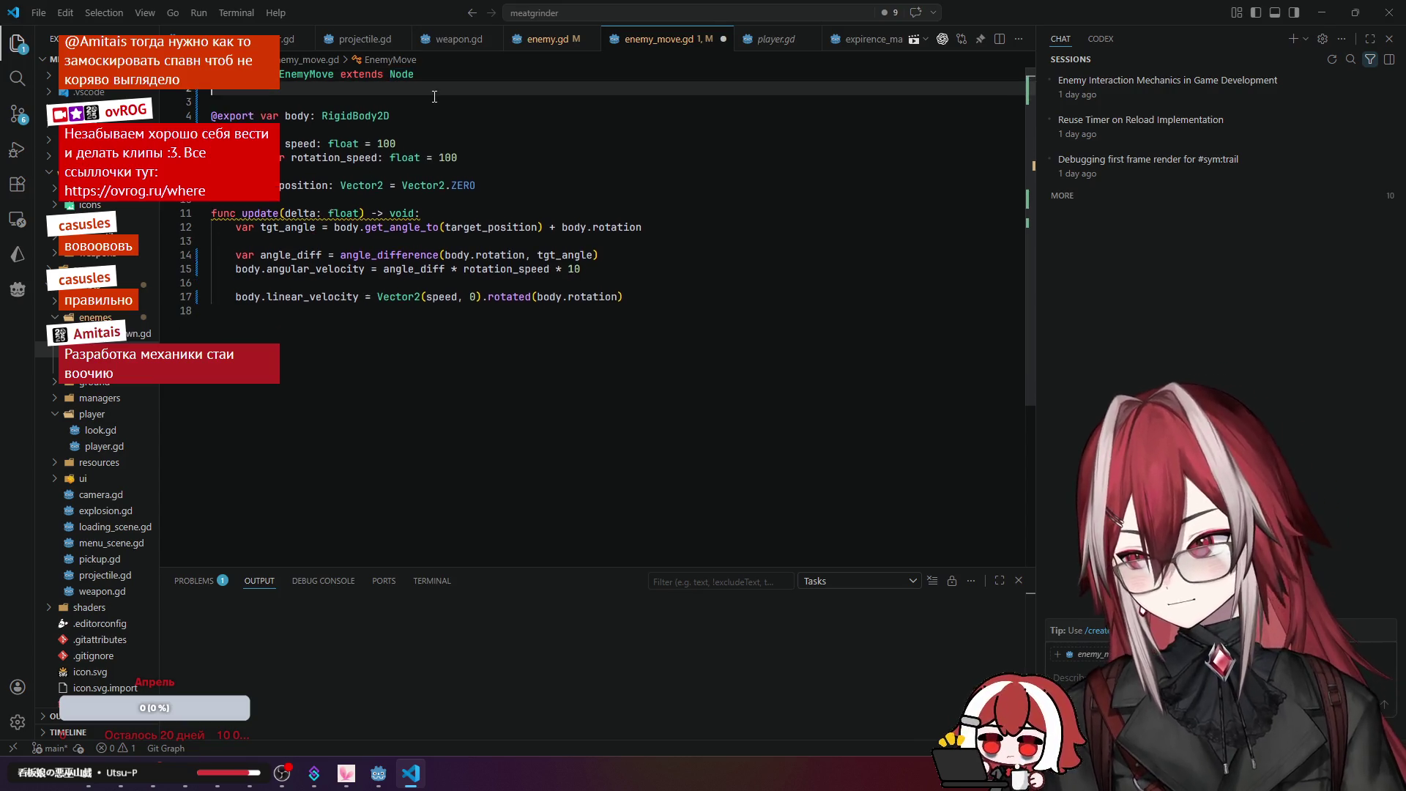
key("BackSpace")
left_click(461, 143)
key("Return")
key("Return")
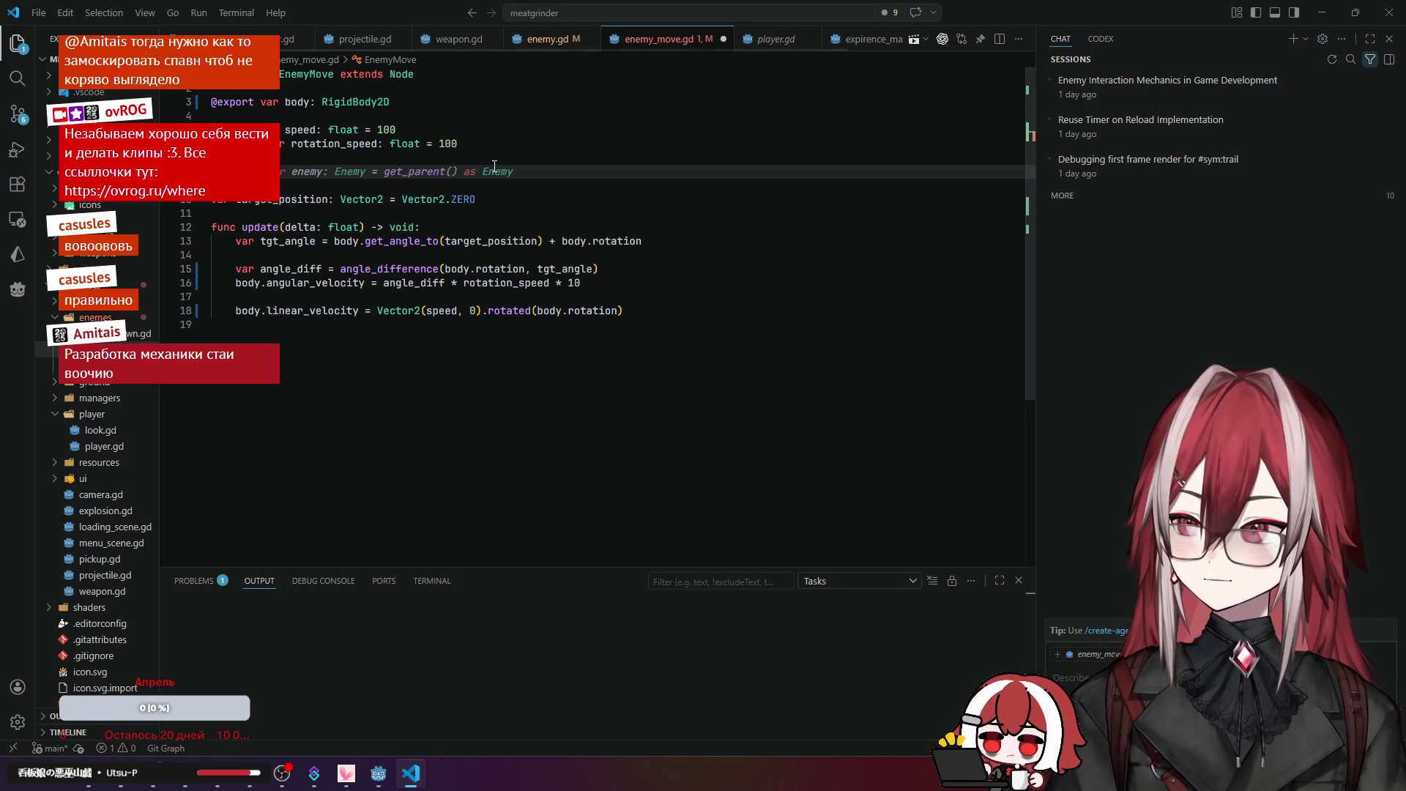
type("@export var ")
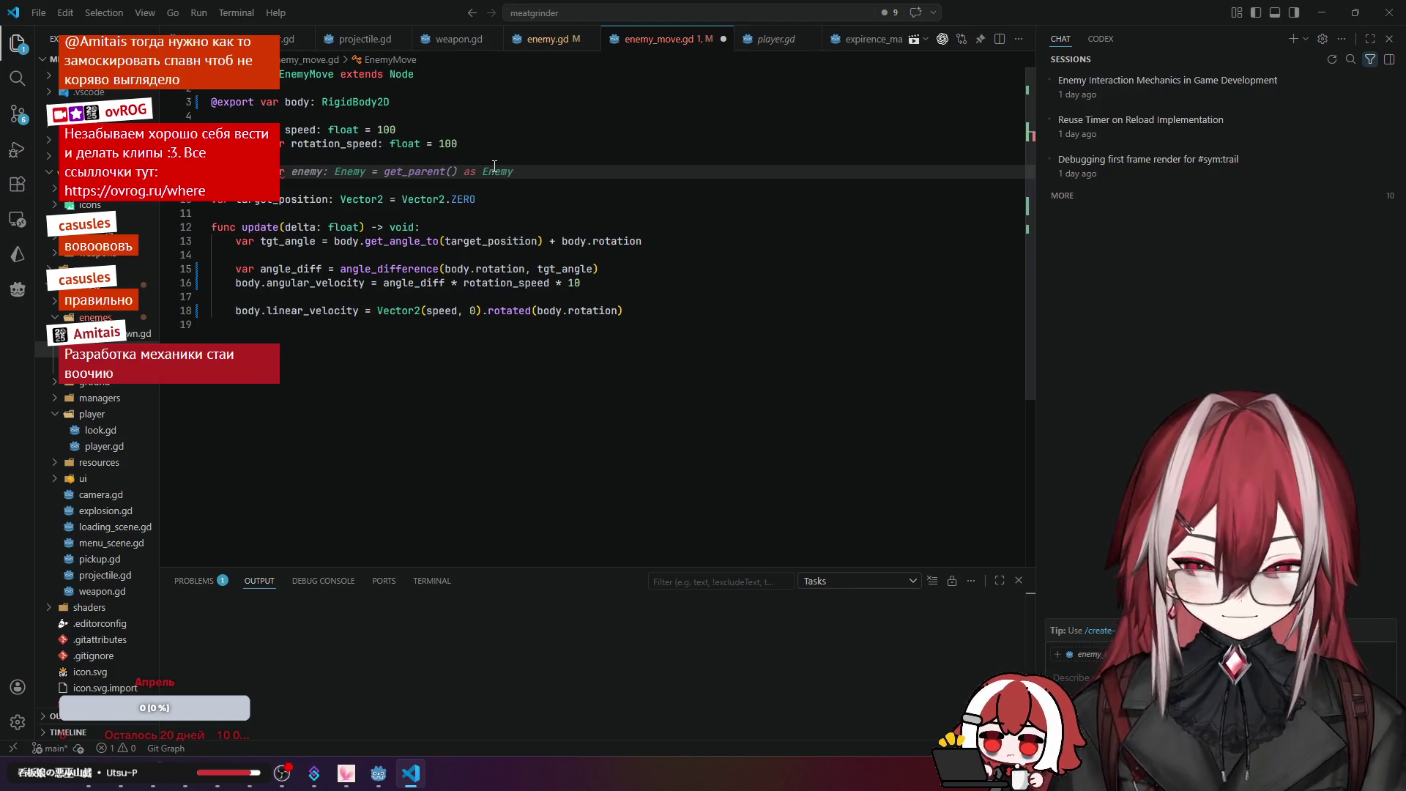
type("area")
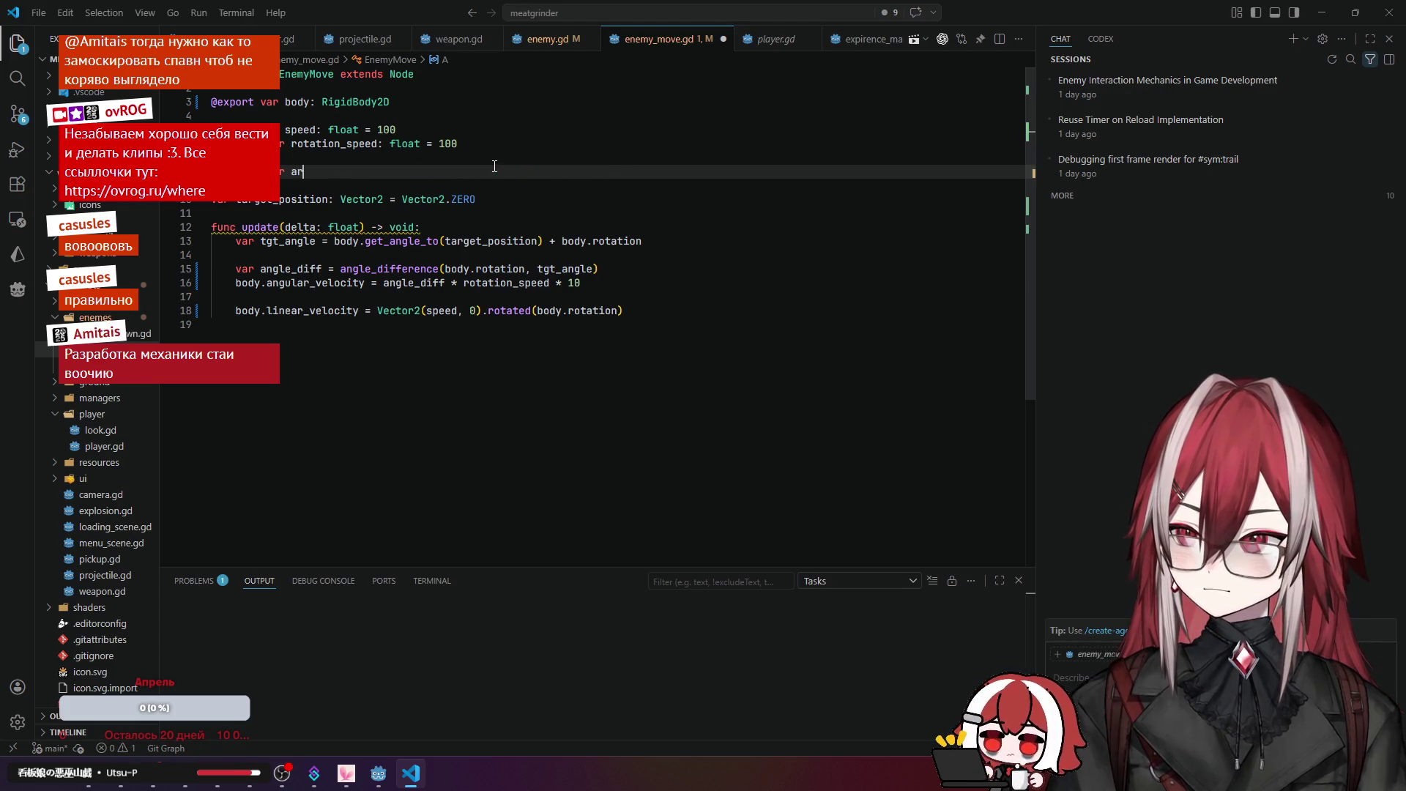
type("2d")
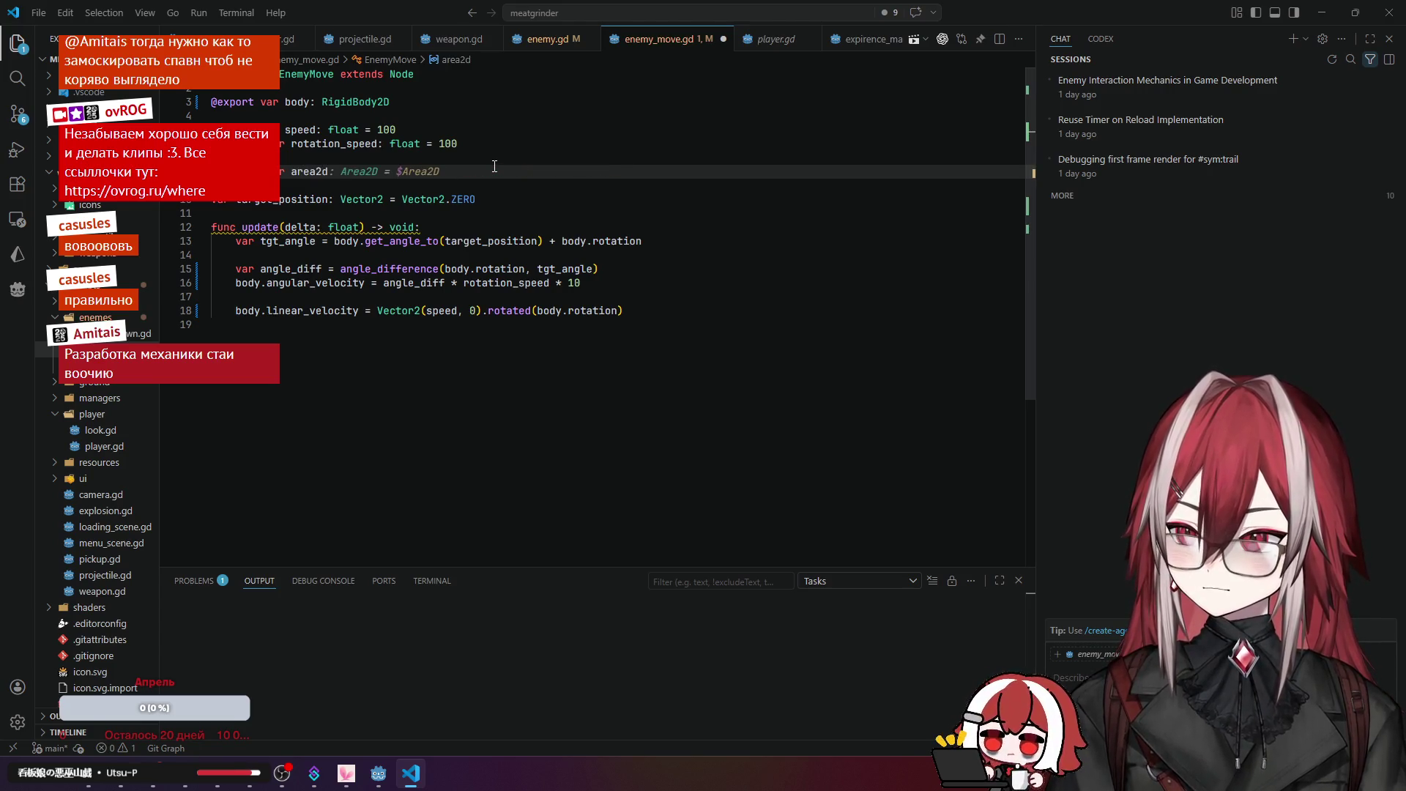
key("Tab")
key("alt+Tab")
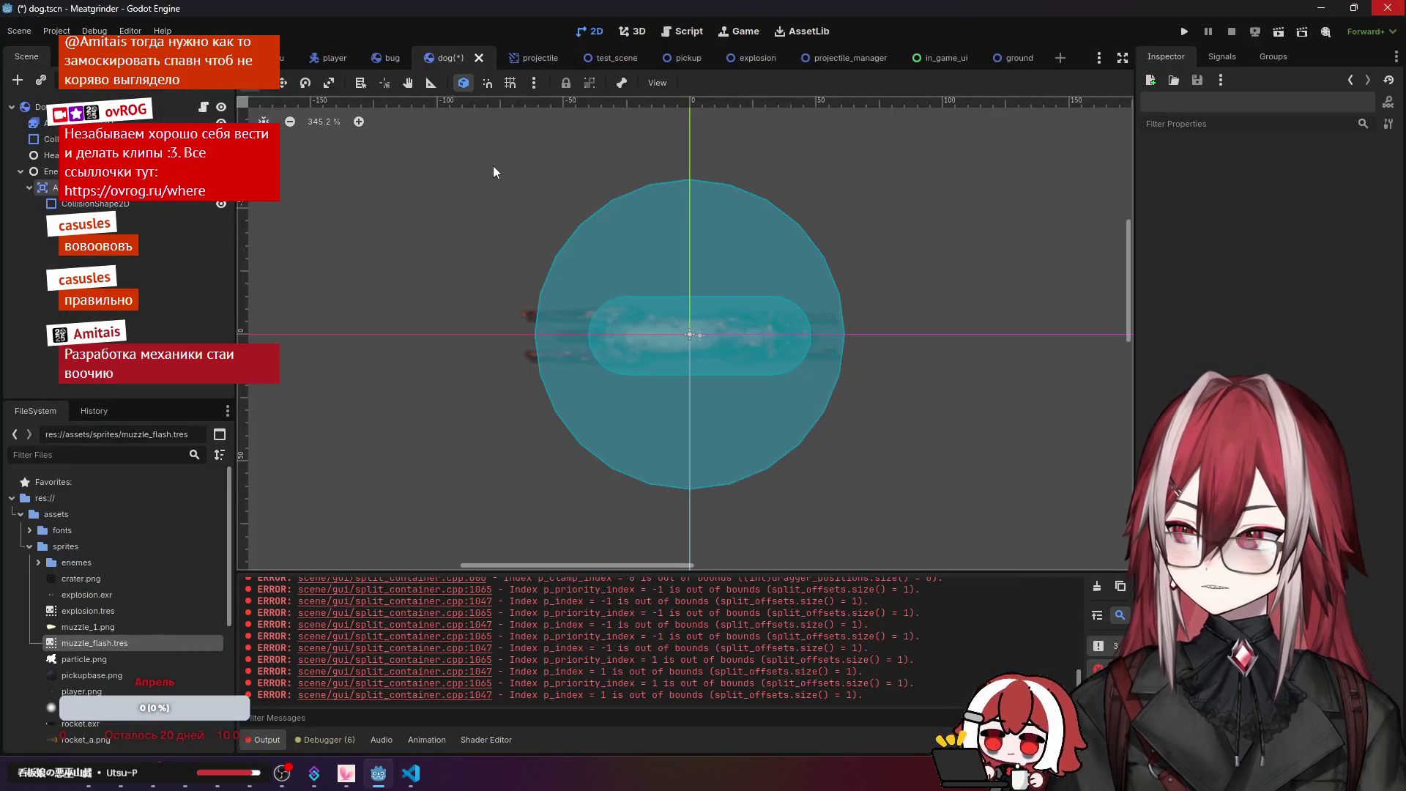
key("alt+Tab")
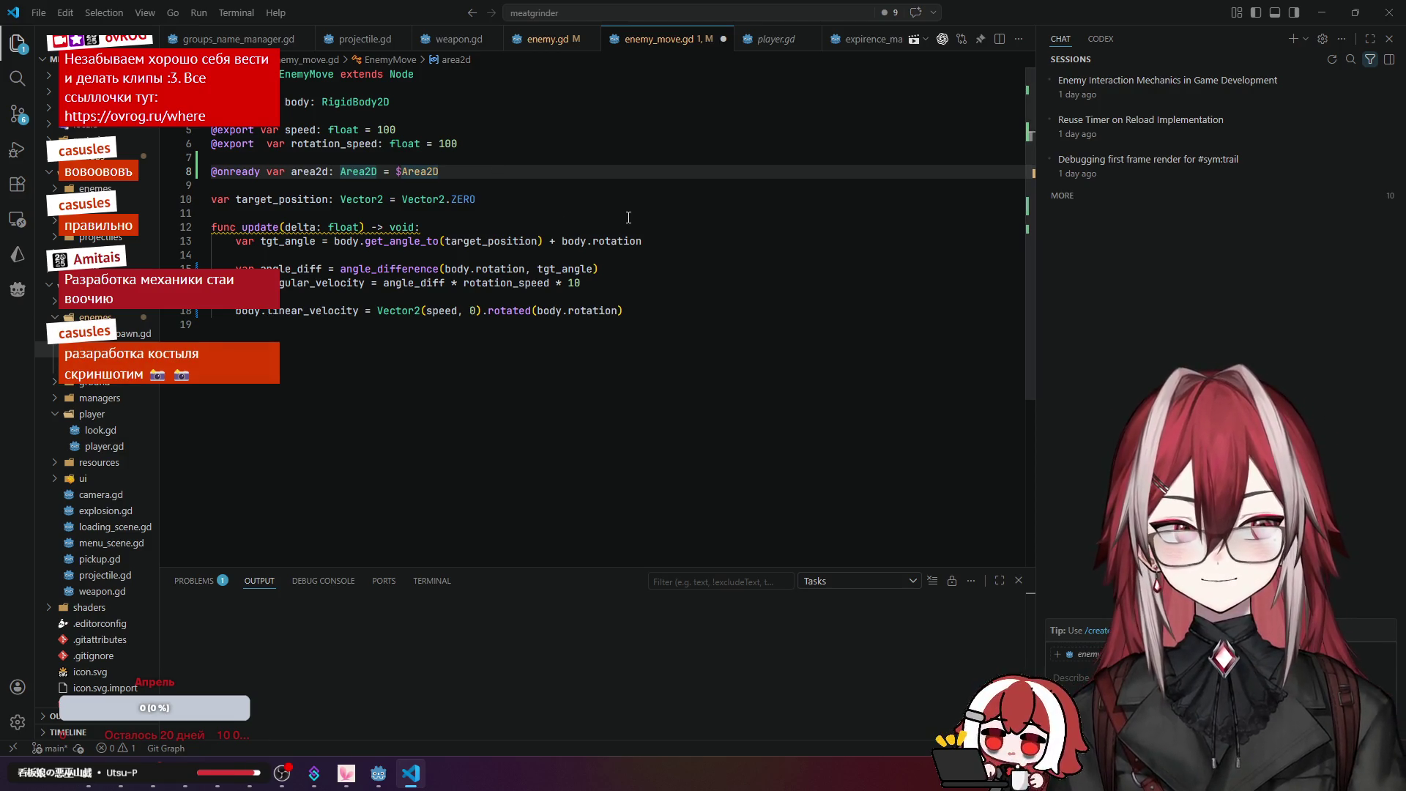
left_click(580, 281)
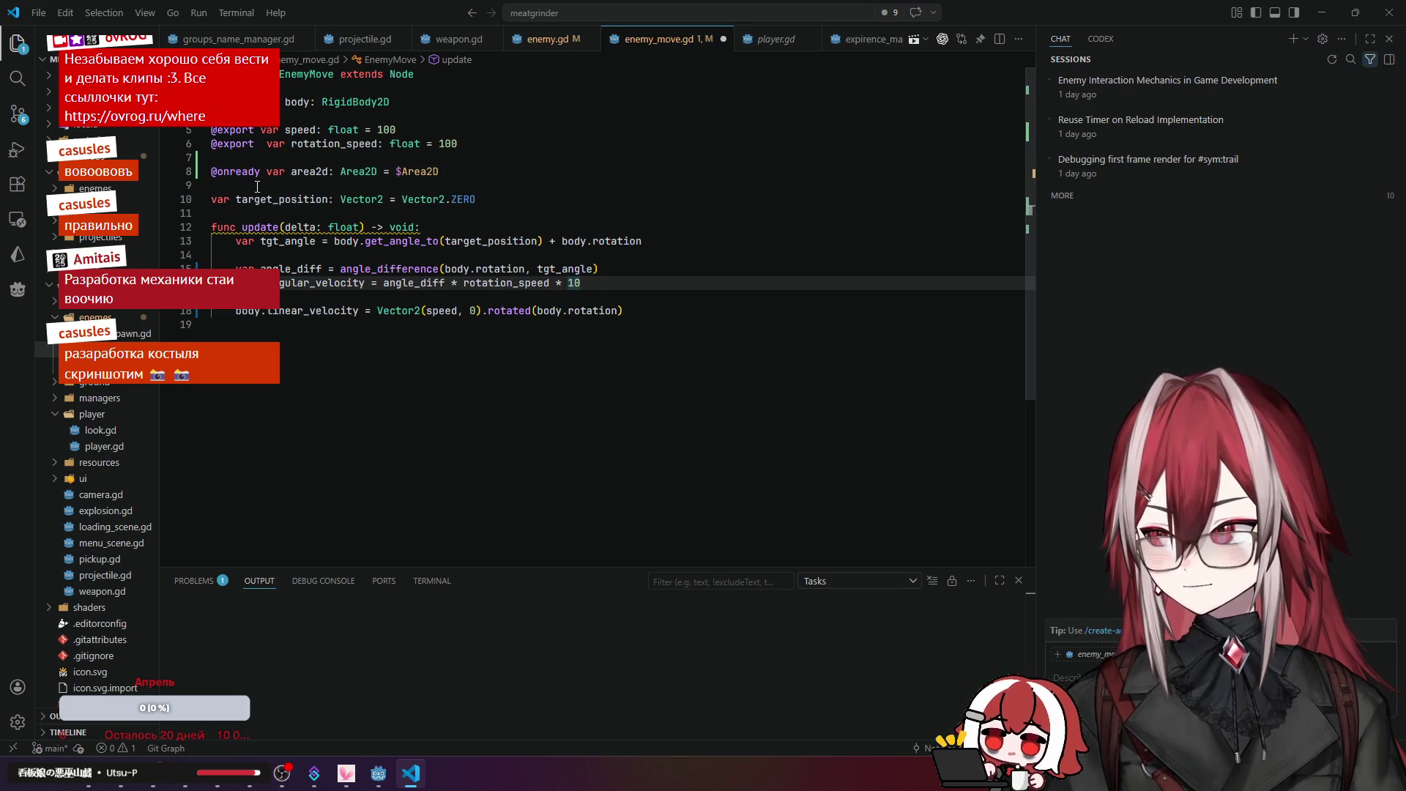
left_click(292, 171)
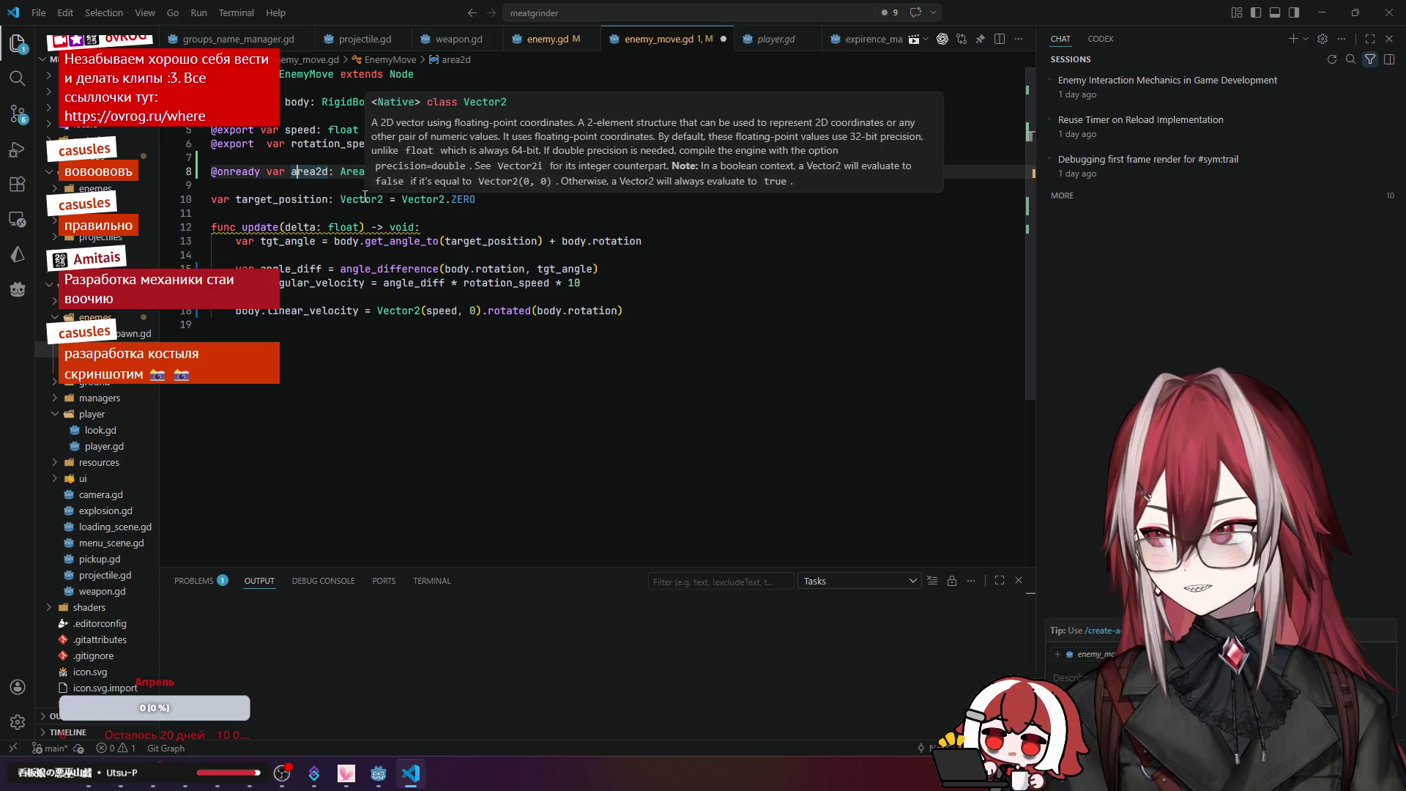
- Start a new line with 'area2d.' and browse its members, from property_list_changed to use_parent_material
left_click(630, 282)
key("Return")
key("Return")
type("area2d.")
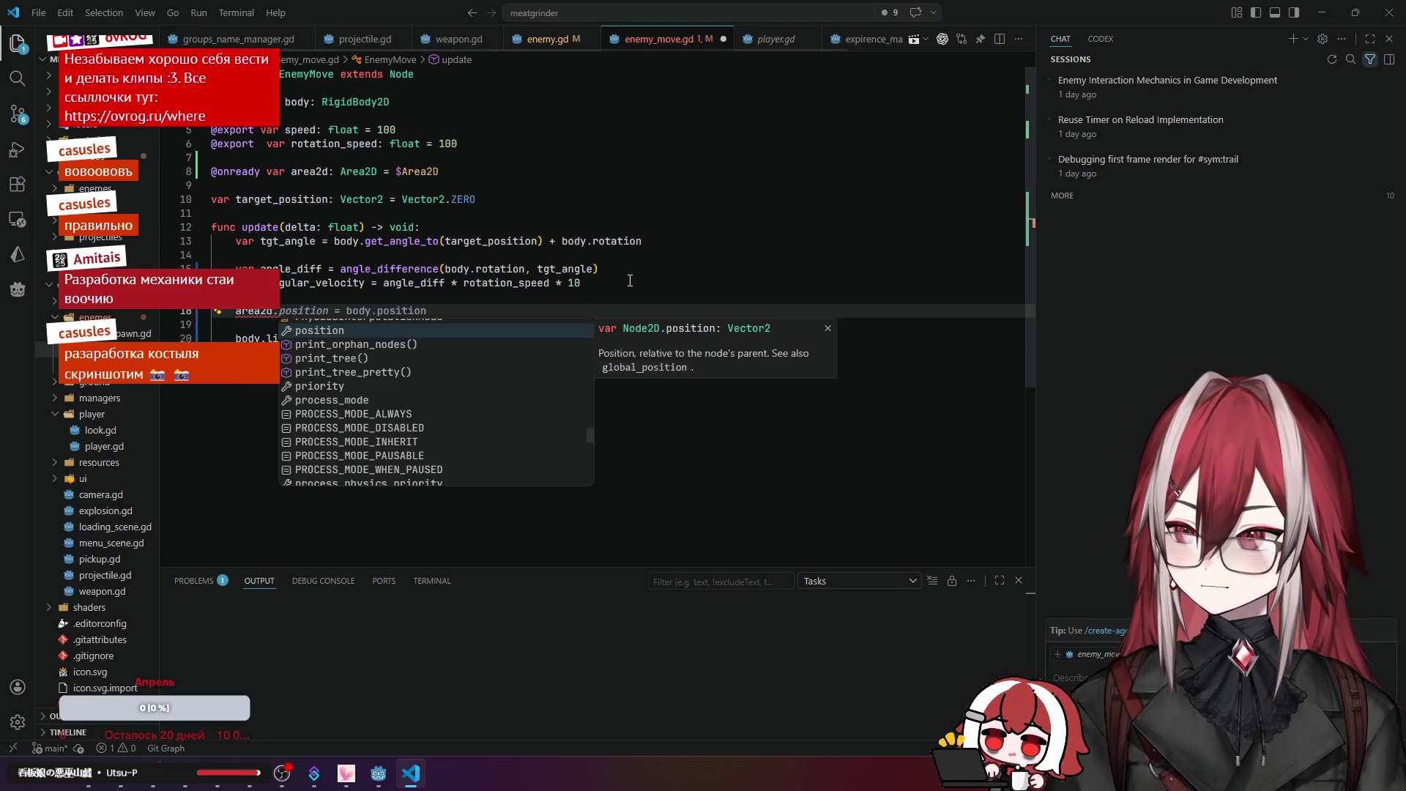
key("Down")
key("Down")
key("Down")
key("Down")
key("Down")
key("Down")
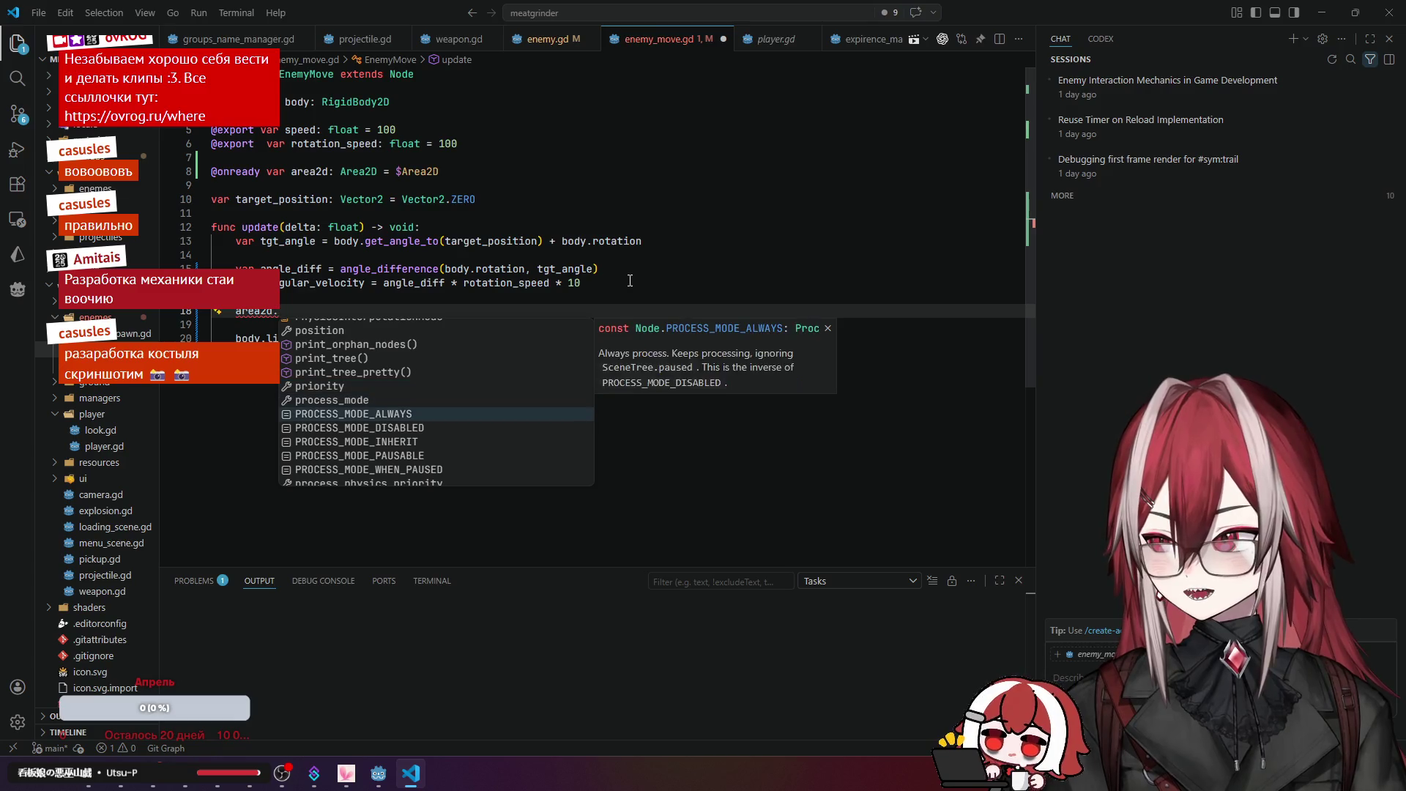
key("Up")
key("Up")
key("Up")
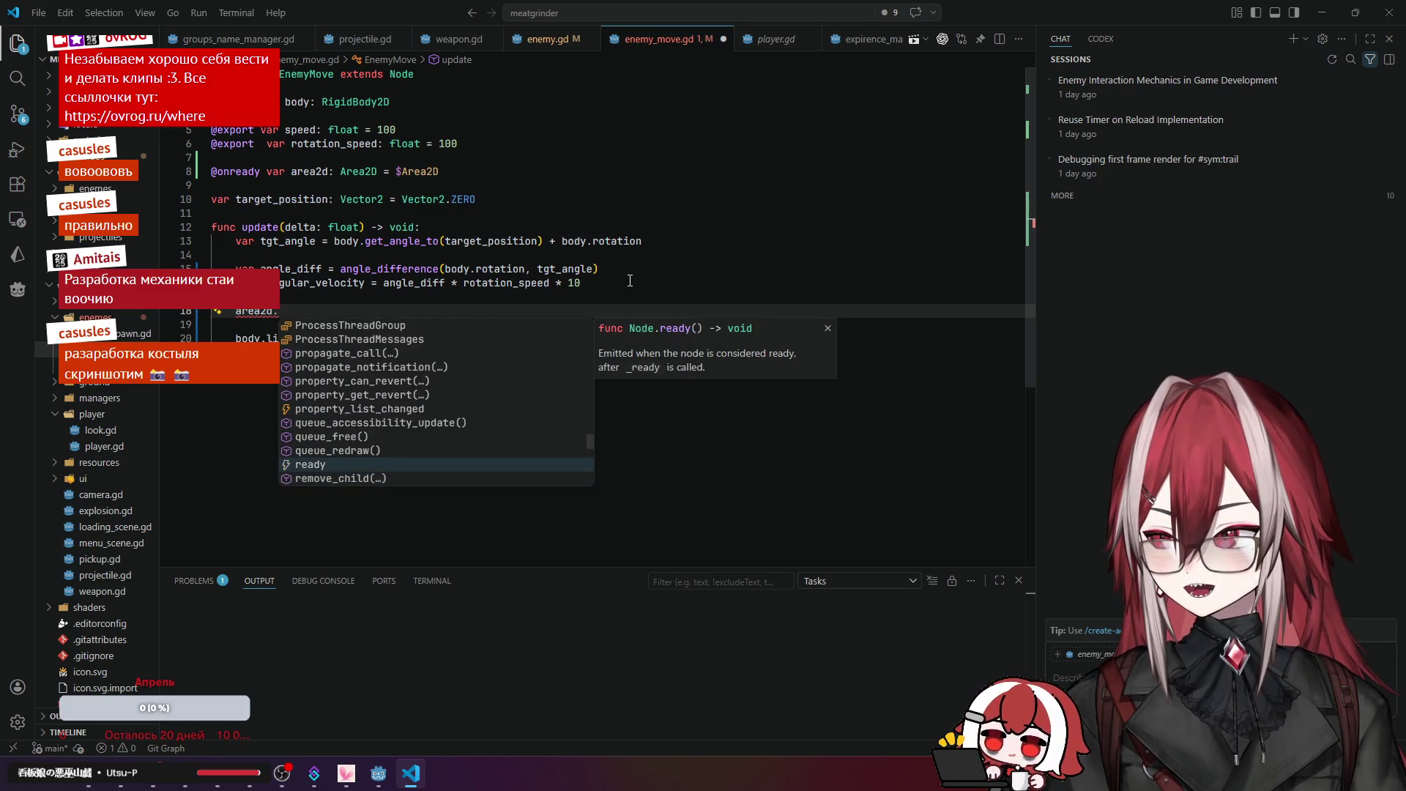
key("Down")
key("Down")
key("Down")
key("Down")
key("Down")
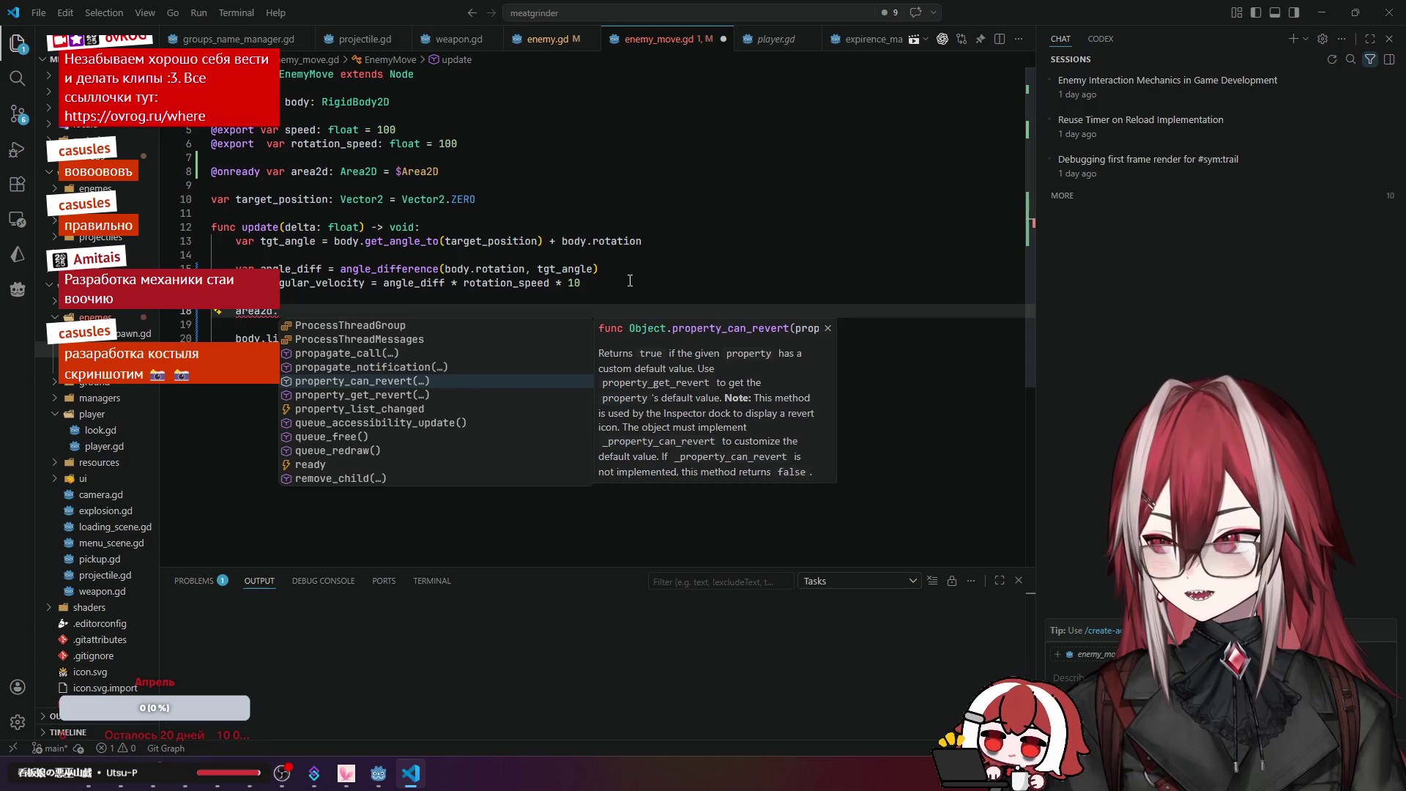
key("Up")
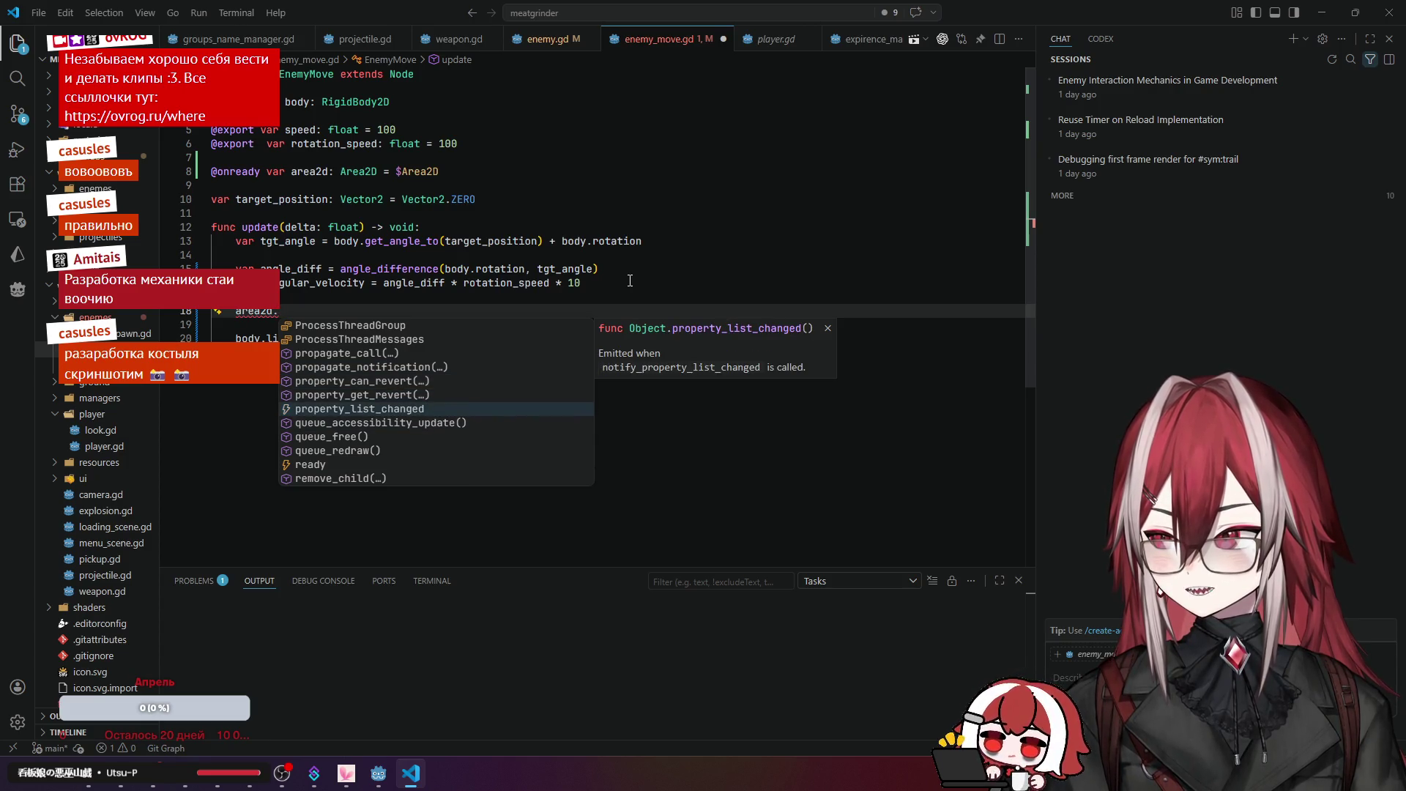
key("Down")
key("Down")
key("Down")
key("Down")
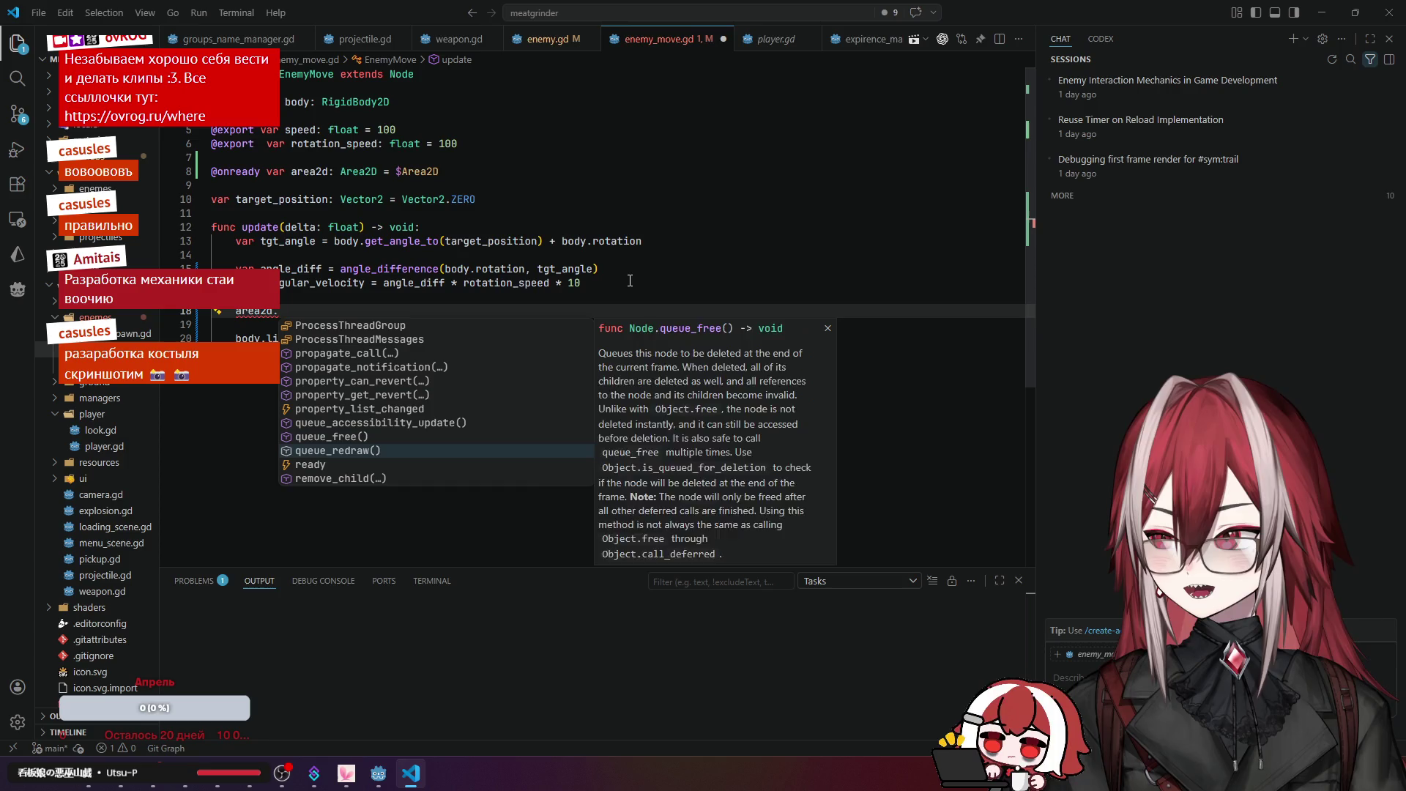
key("Down")
key("Down")
key("Down")
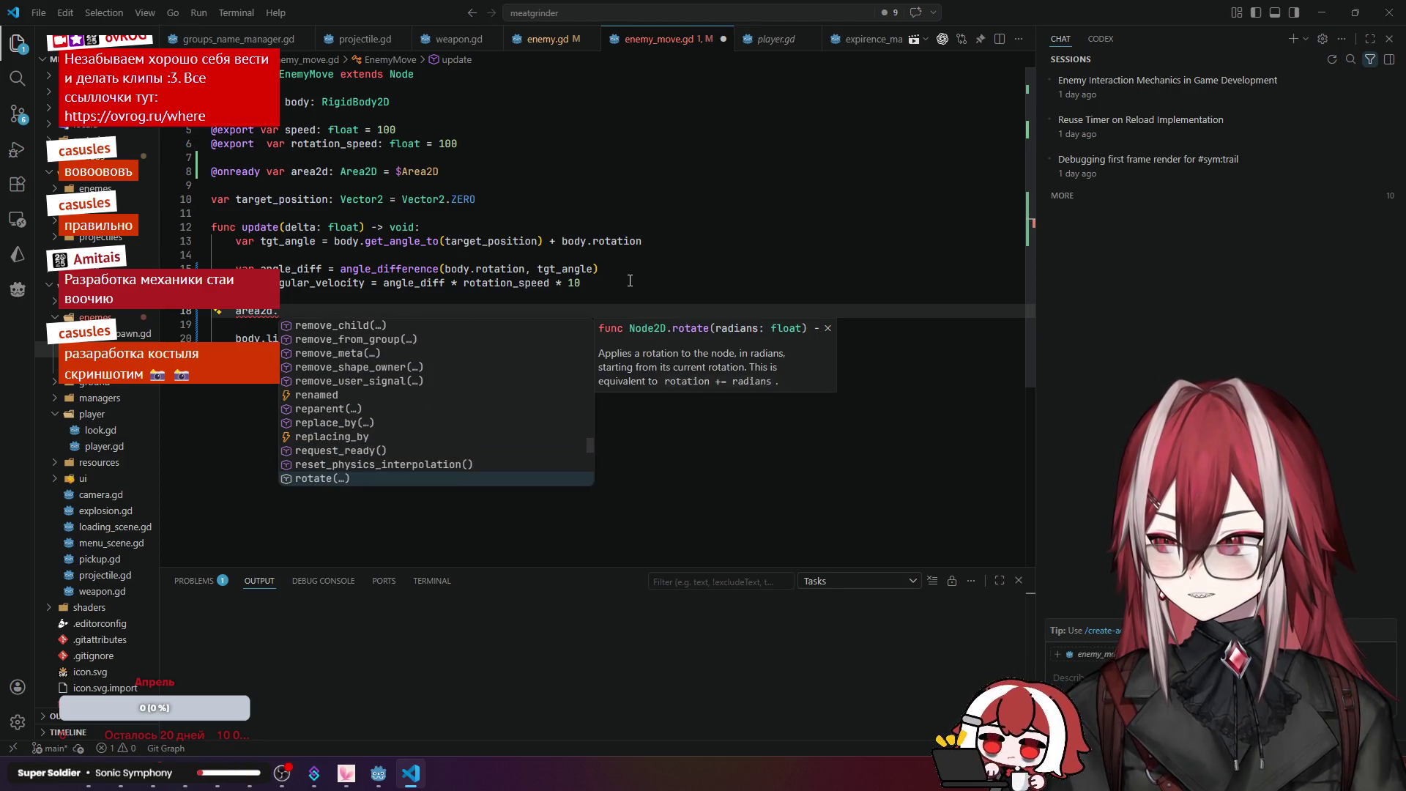
key("Up")
key("Down")
key("Down")
key("Down")
key("Up")
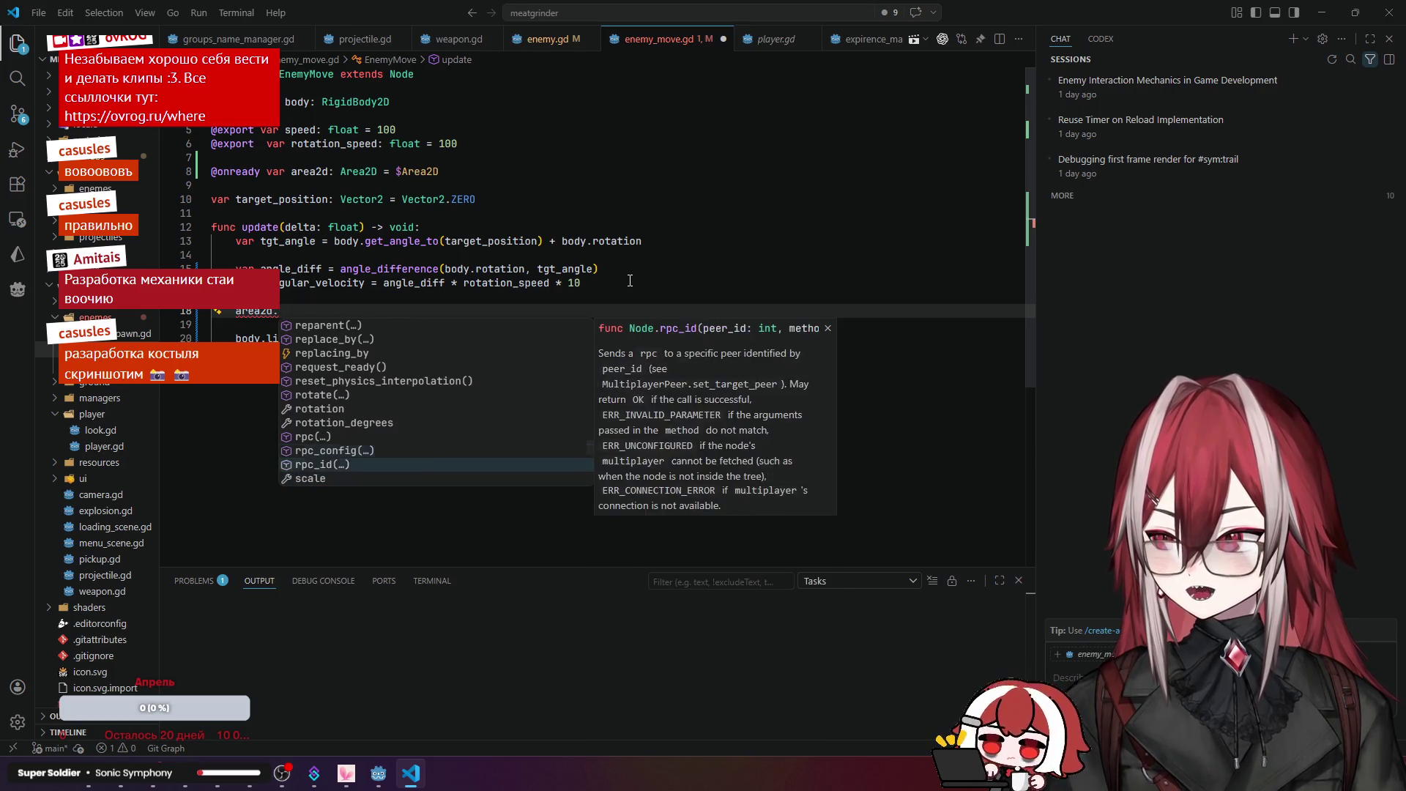
key("Down")
key("Down")
key("Down")
key("Up")
key("Down")
key("Down")
key("Down")
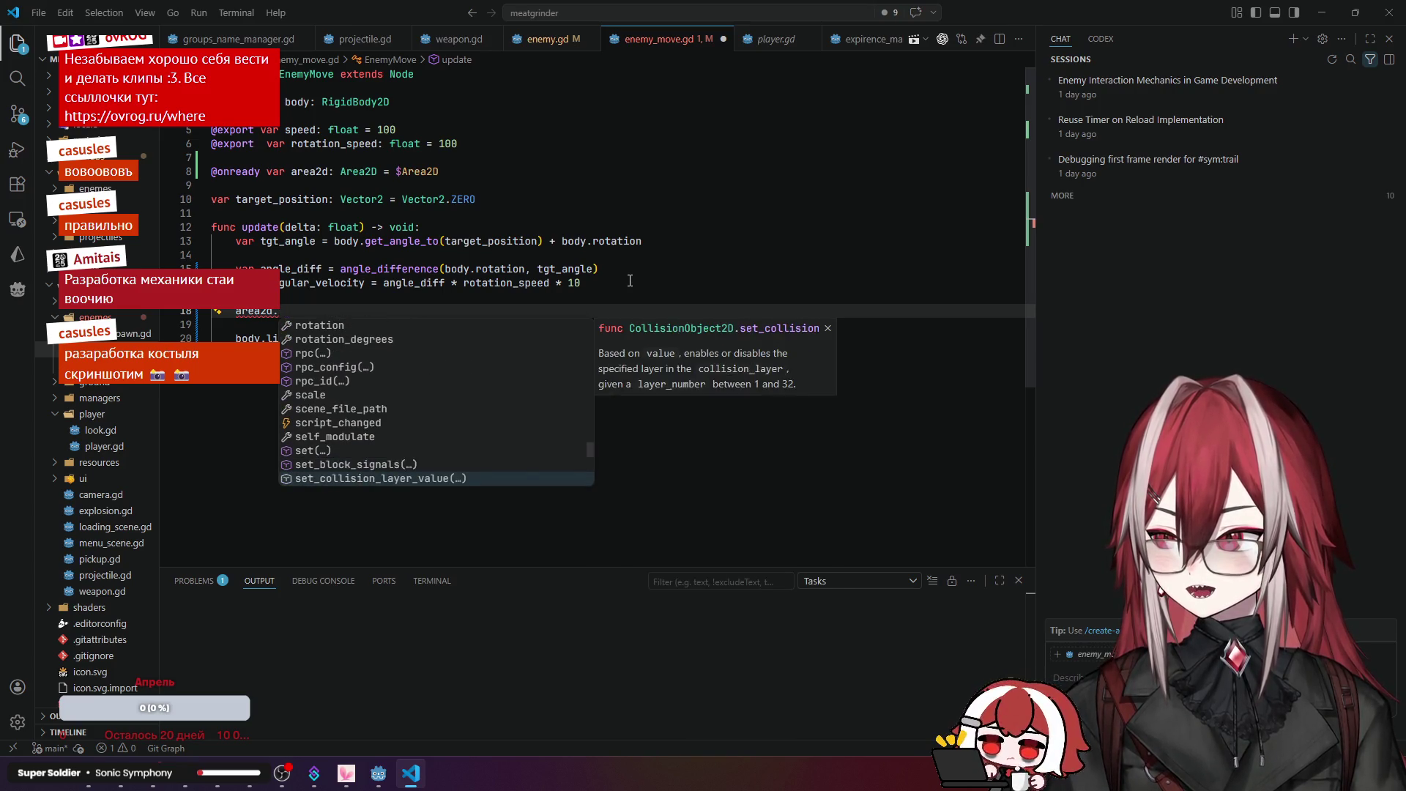
key("Up")
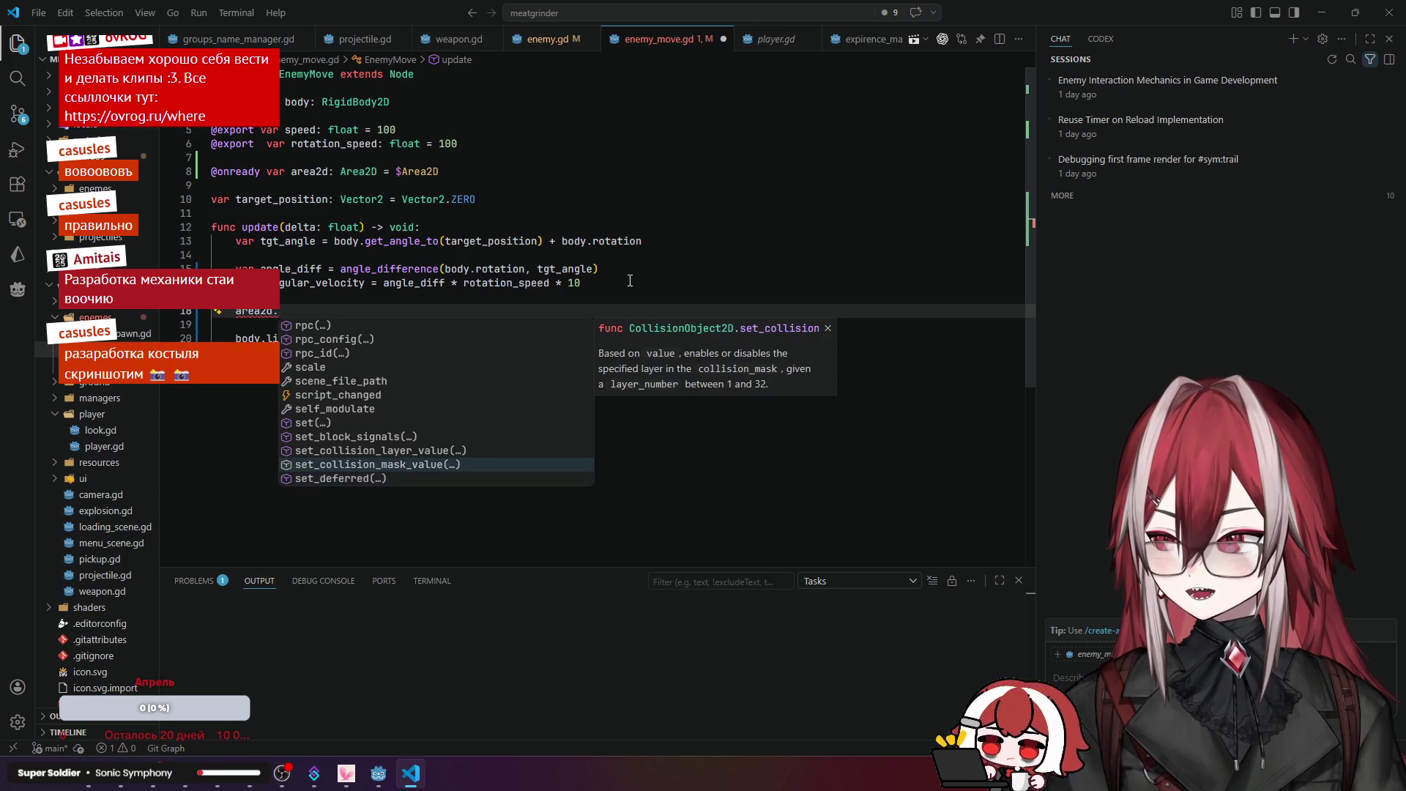
key("Down")
key("Down")
key("Down")
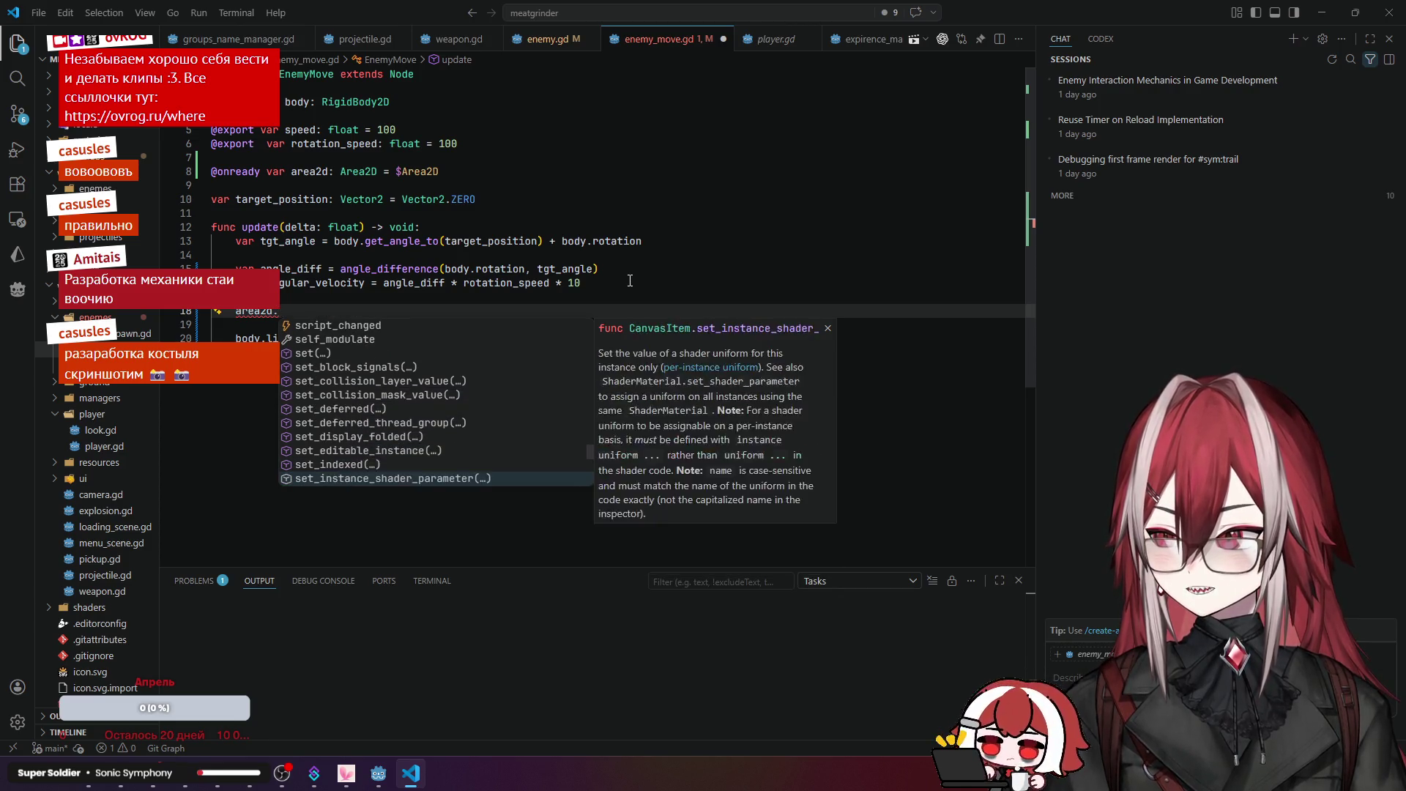
key("Down")
key("Down")
key("Down")
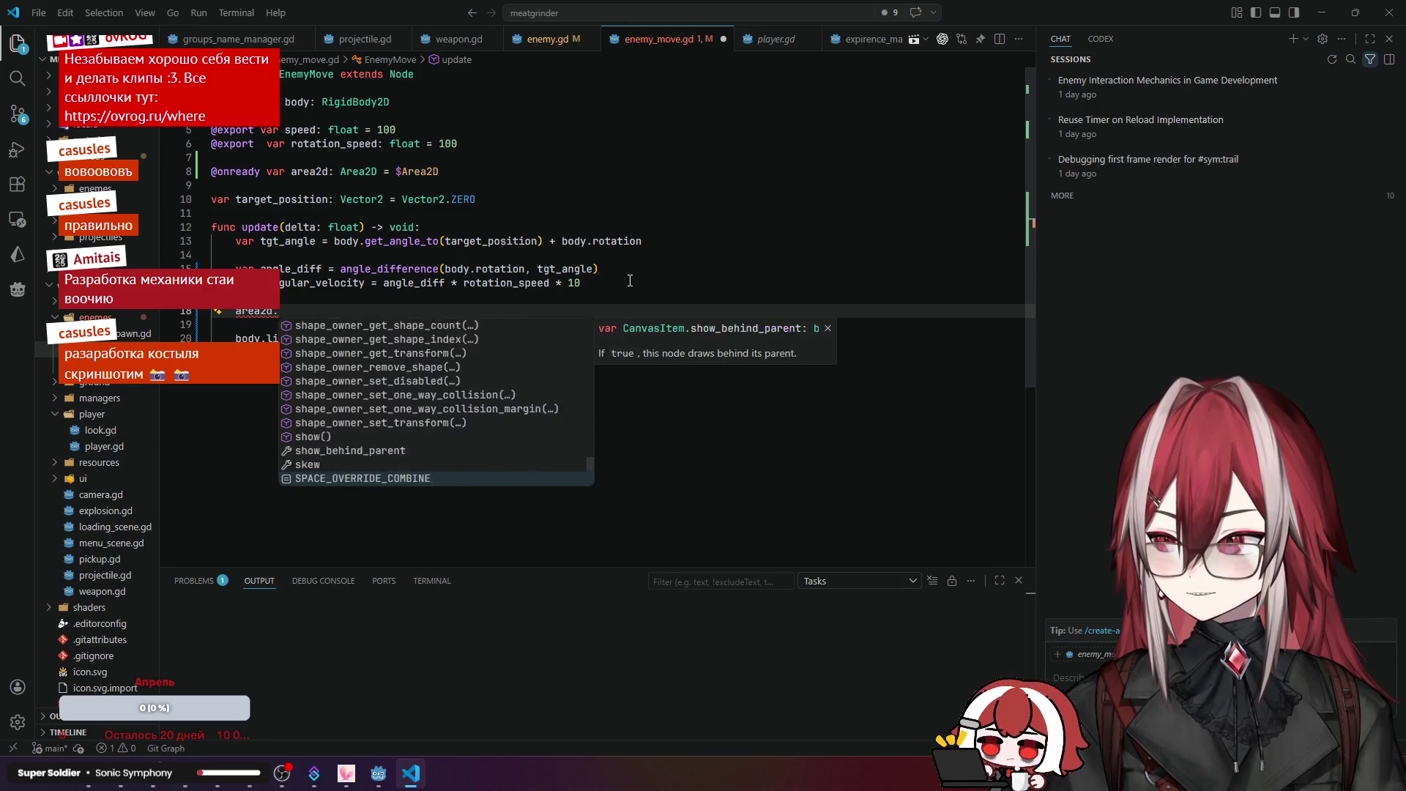
key("Up")
key("Up")
key("Up")
key("Down")
key("Down")
key("Down")
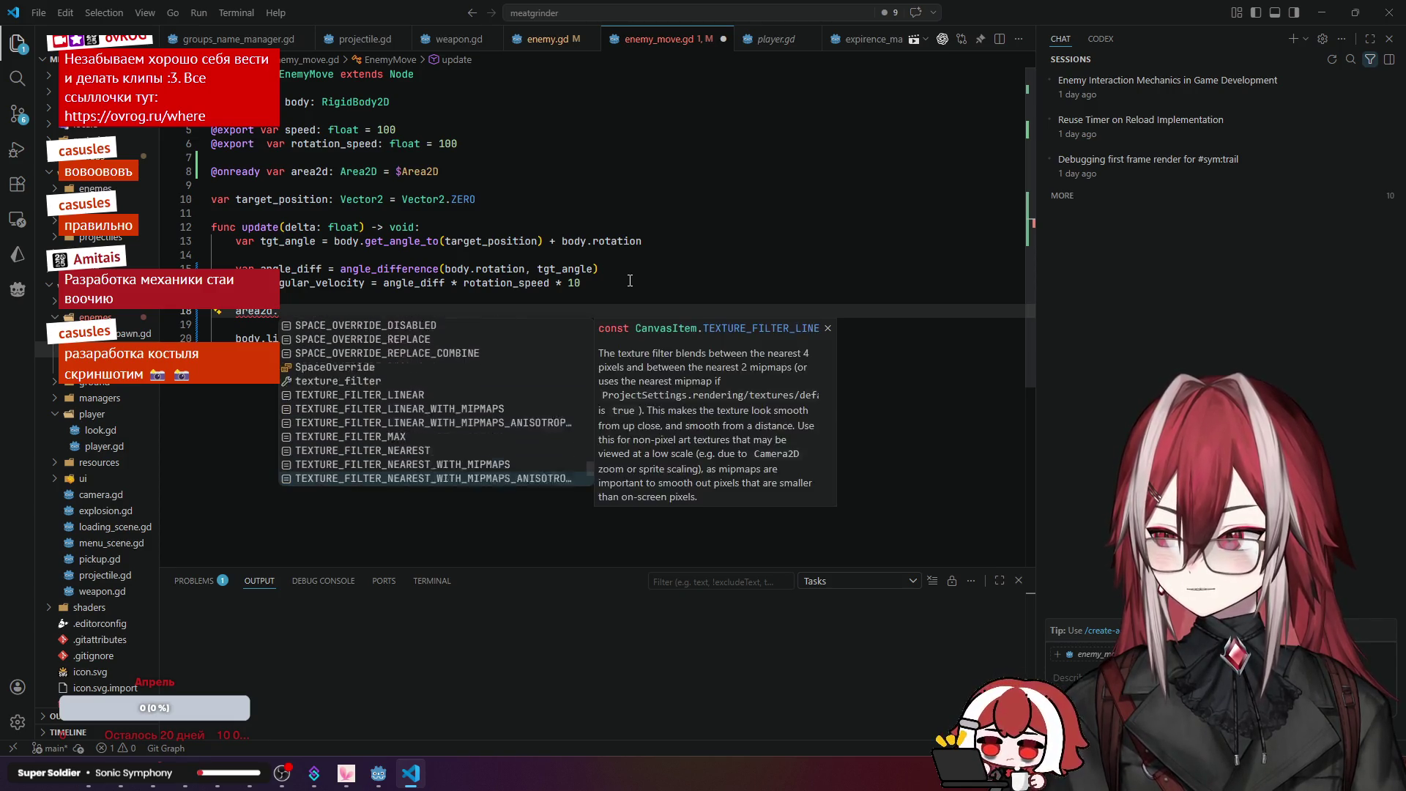
key("Down")
key("Down")
key("Down")
key("Down")
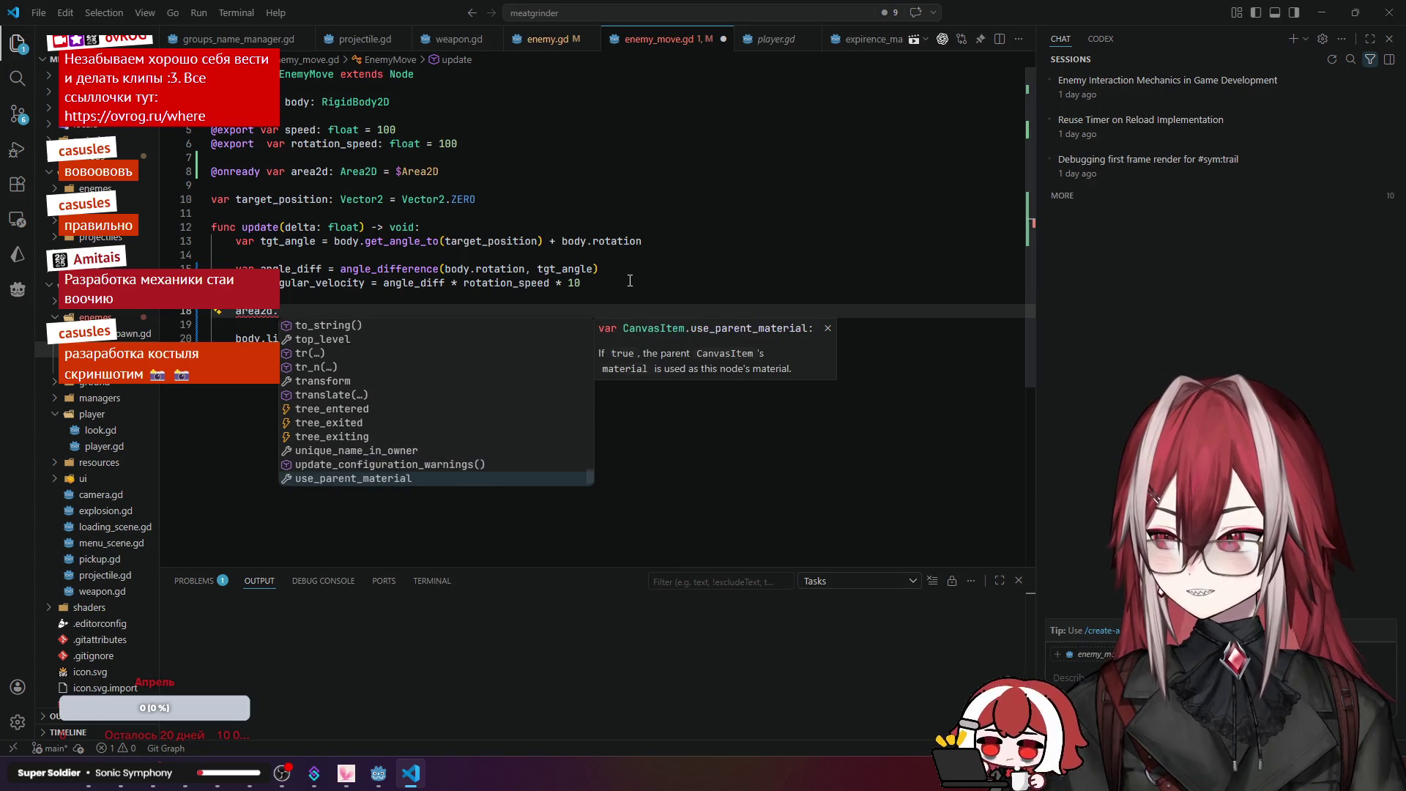
key("Down")
key("Down")
key("Down")
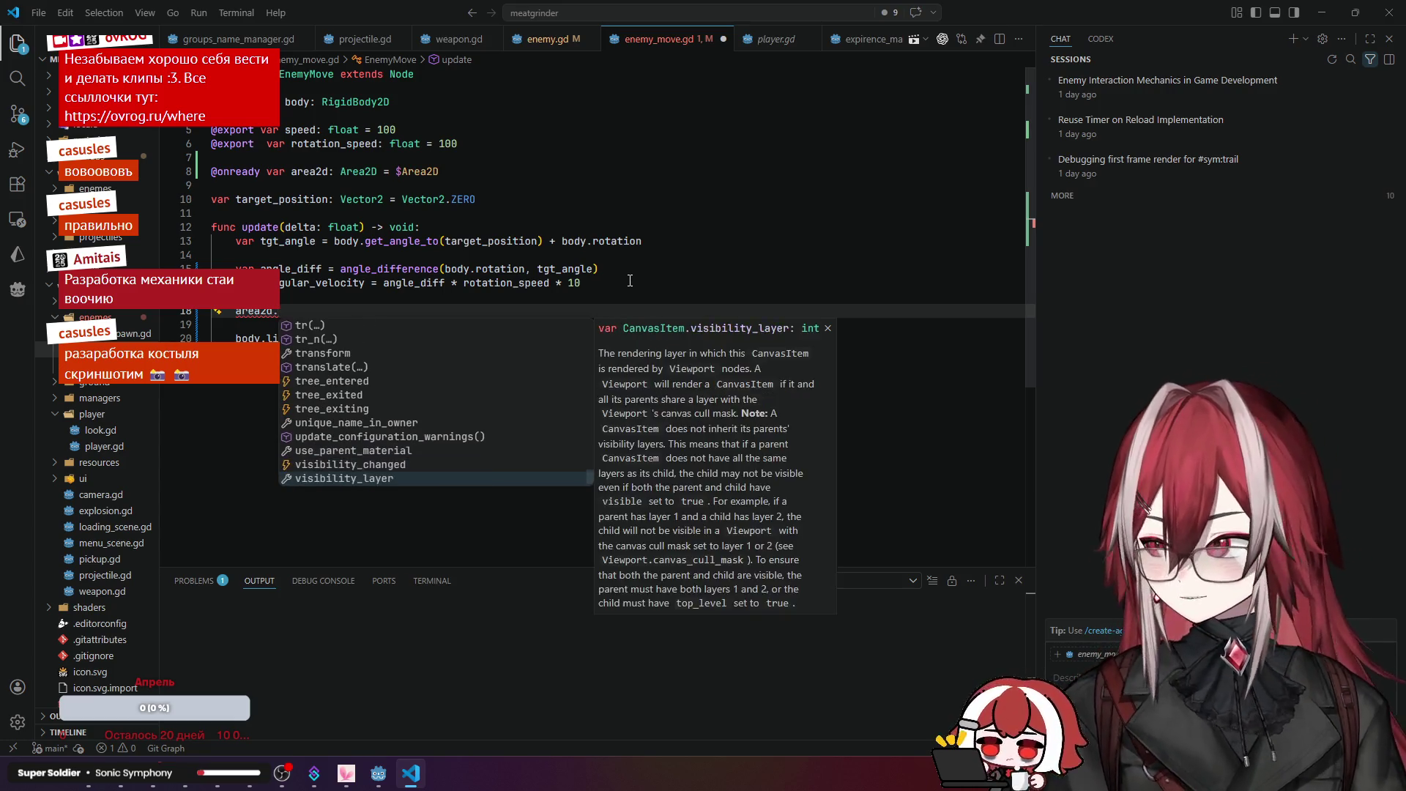
key("Up")
key("Up")
key("Up")
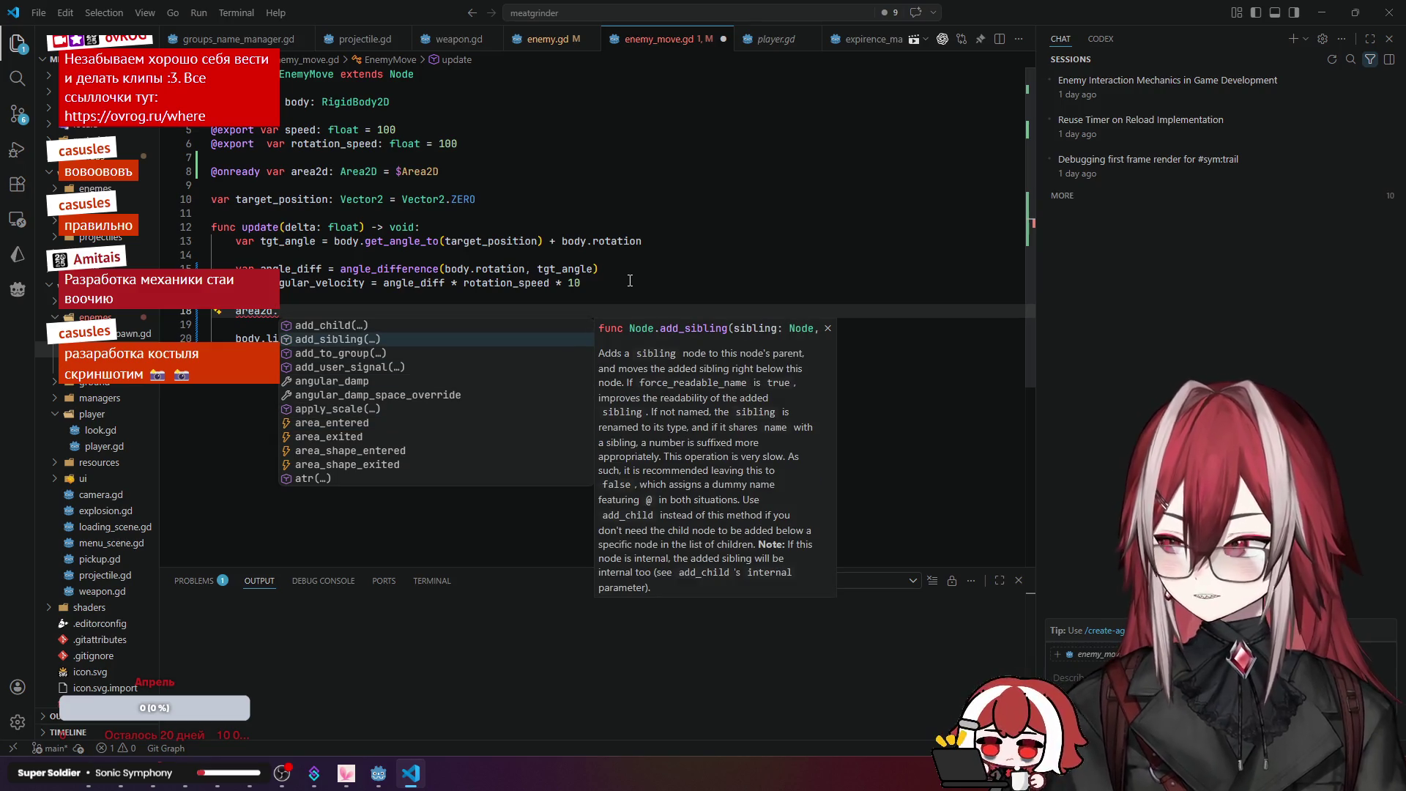
- Filter the completions with 'get' and browse the getters down toward get_overlapping_areas
type("get")
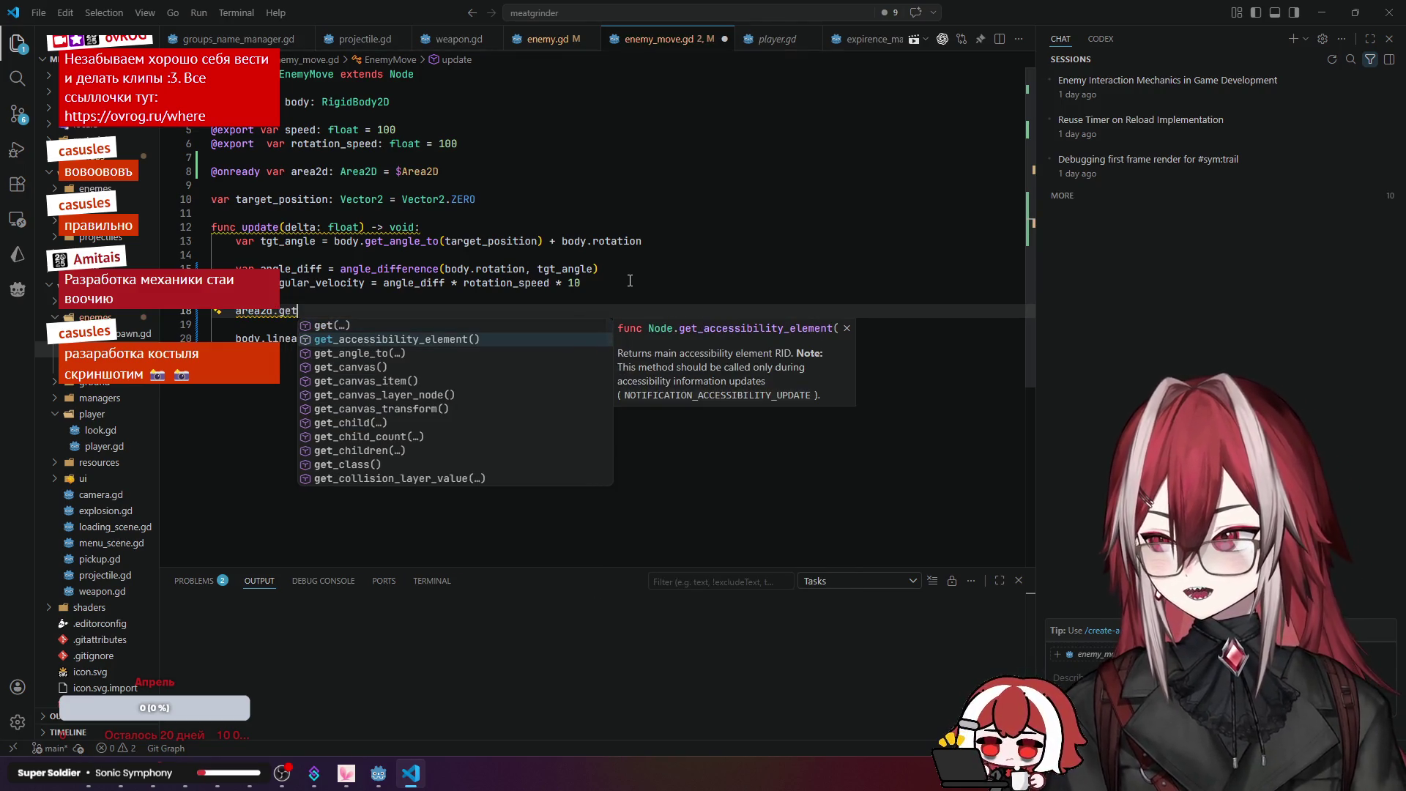
key("Down")
key("Down")
key("Down")
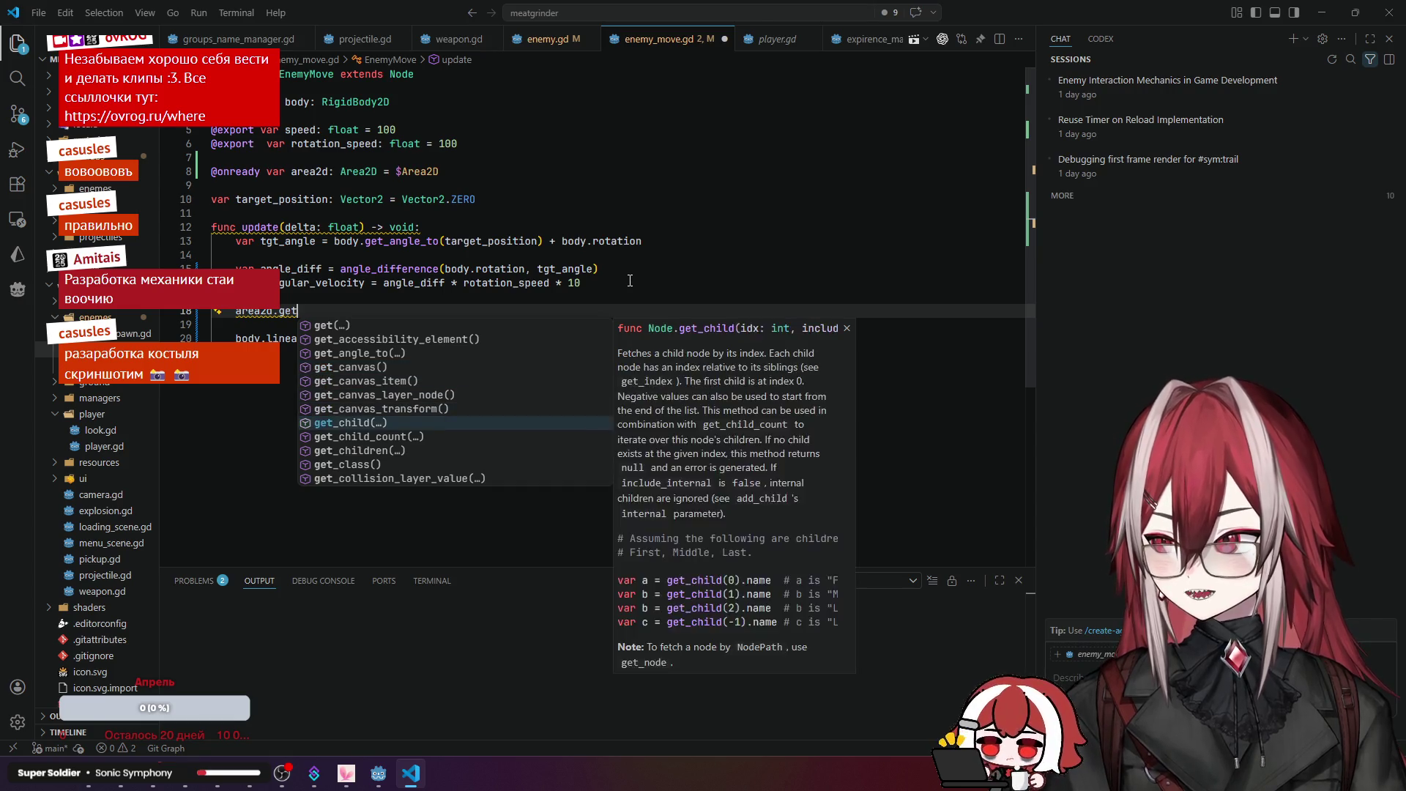
key("Down")
key("Down")
key("Down")
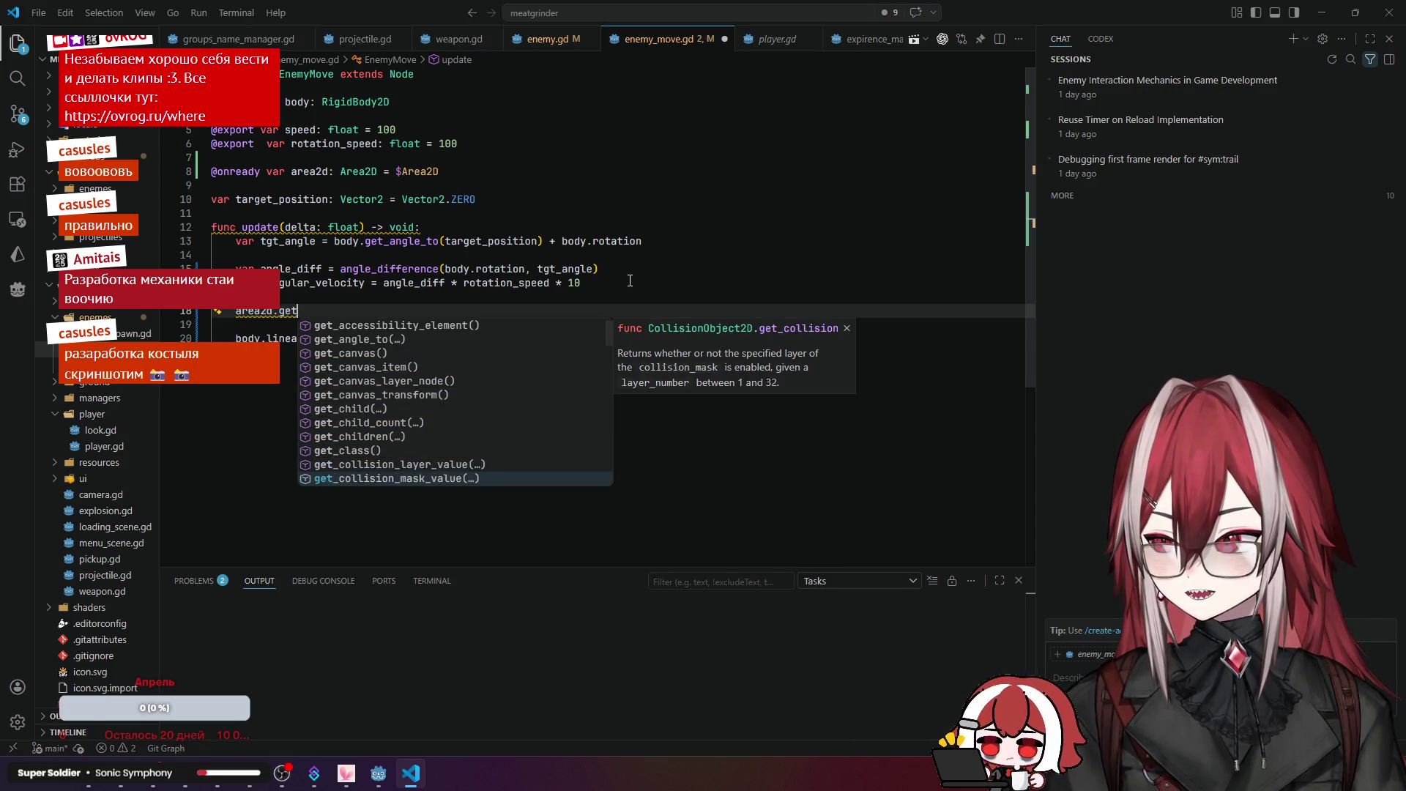
key("Down")
key("Down")
key("Down")
key("Down")
key("Down")
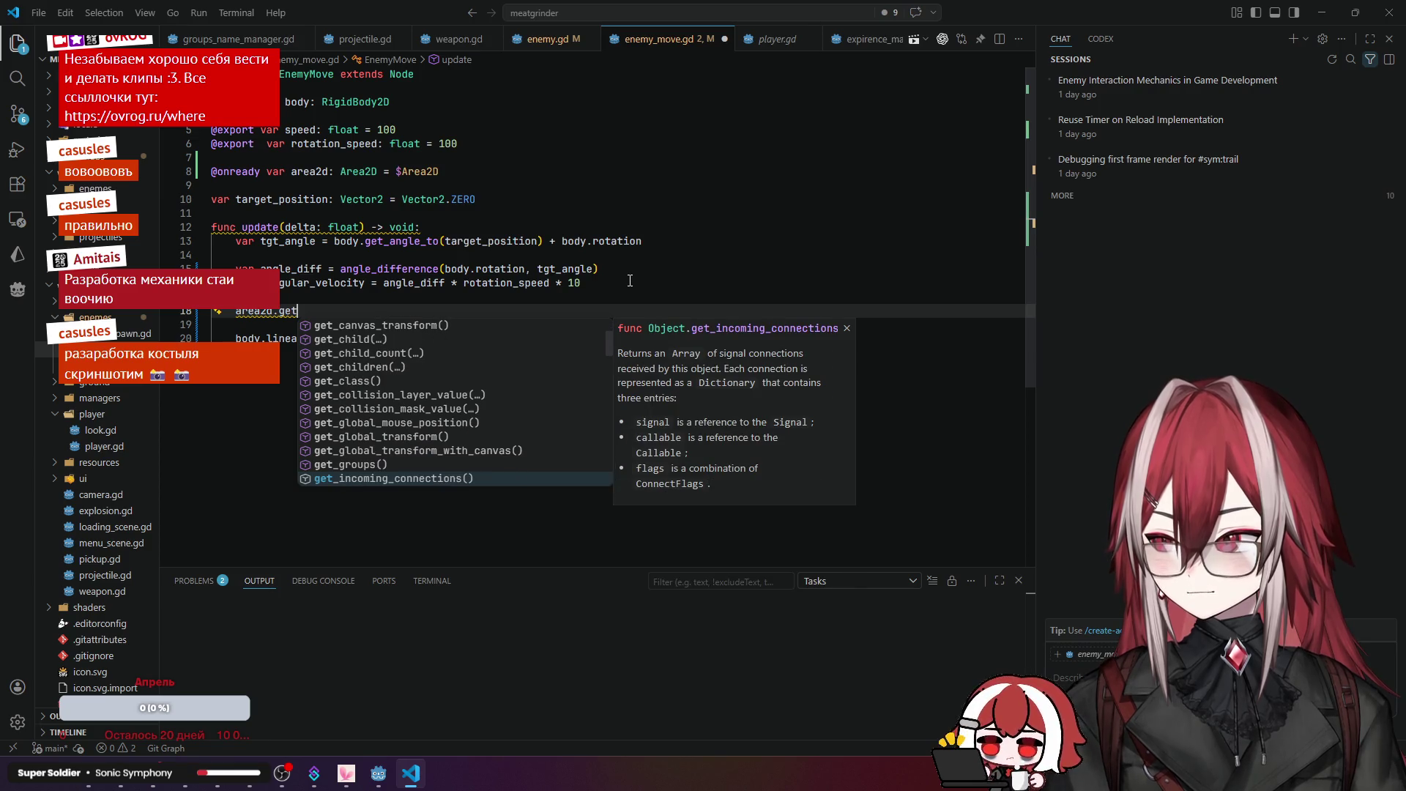
key("Down")
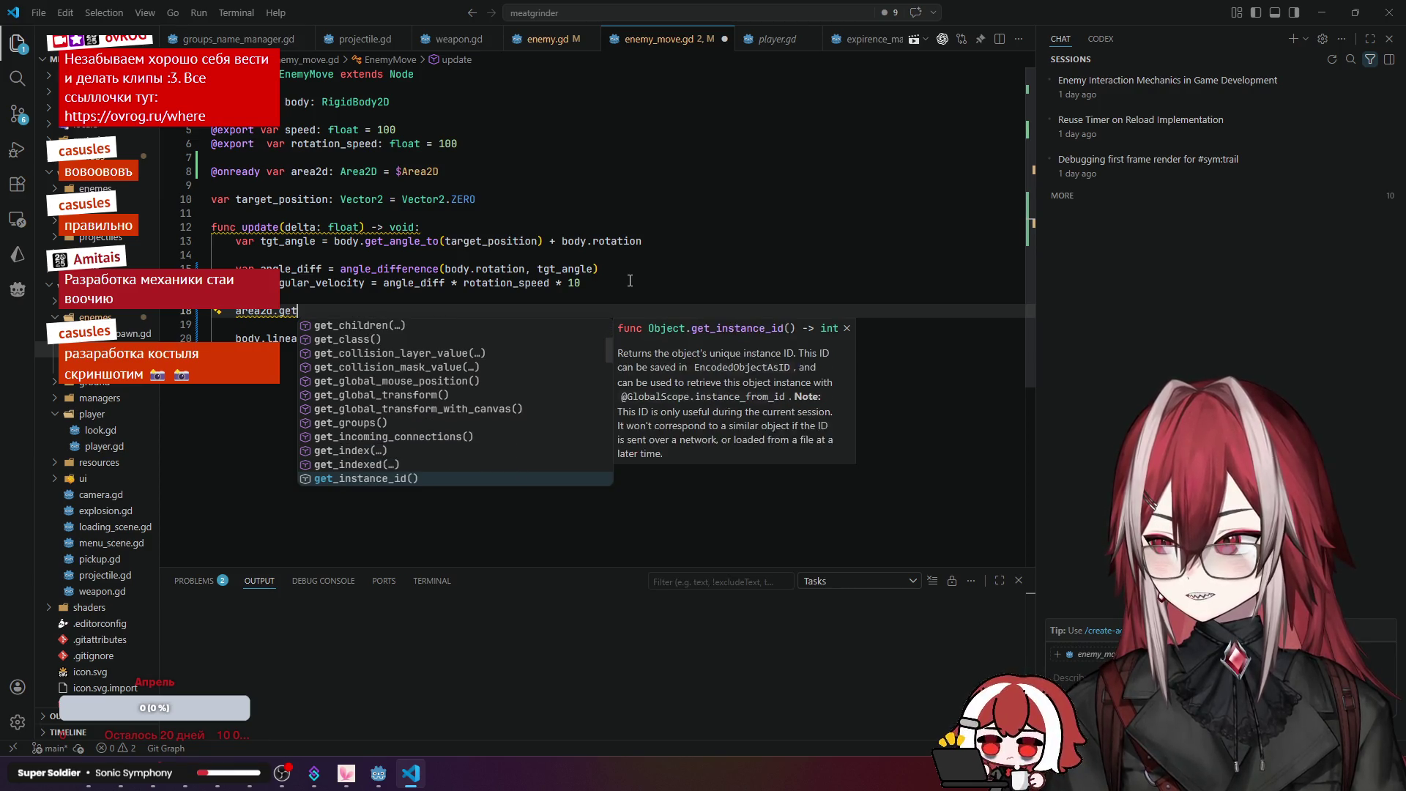
key("Down")
key("Down")
key("Up")
key("Up")
key("Down")
key("Down")
key("Down")
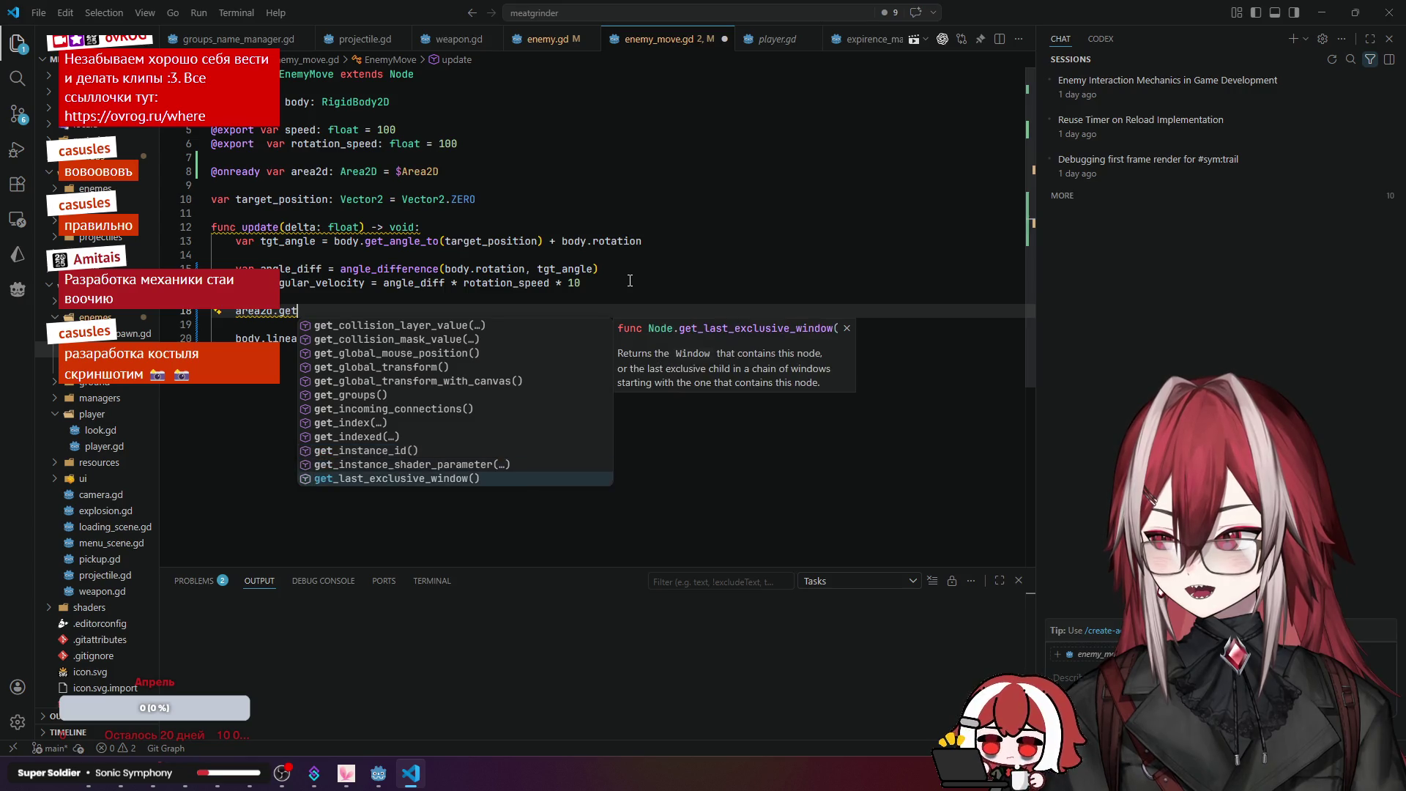
key("Down")
key("Down")
key("Down")
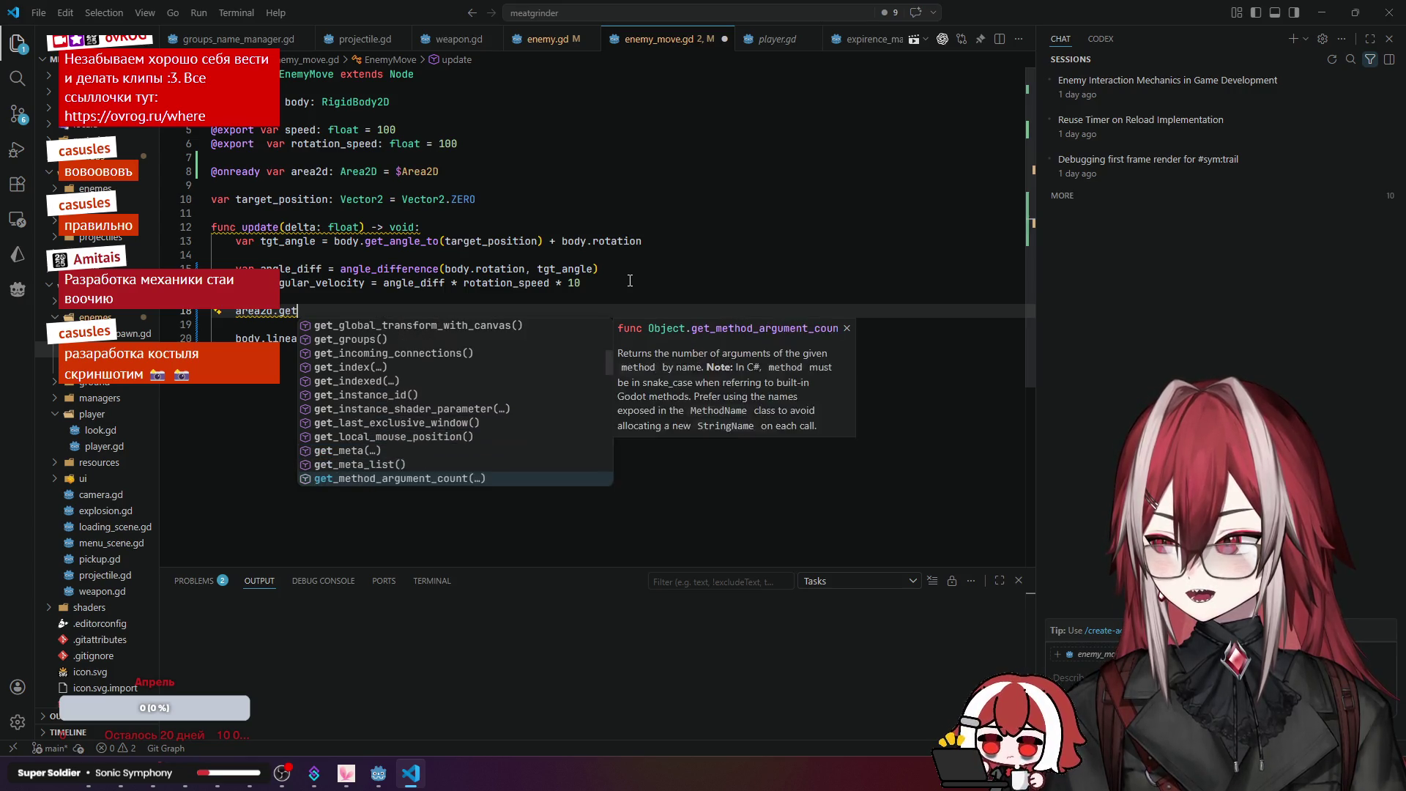
key("Up")
key("Up")
key("Down")
key("Down")
key("Down")
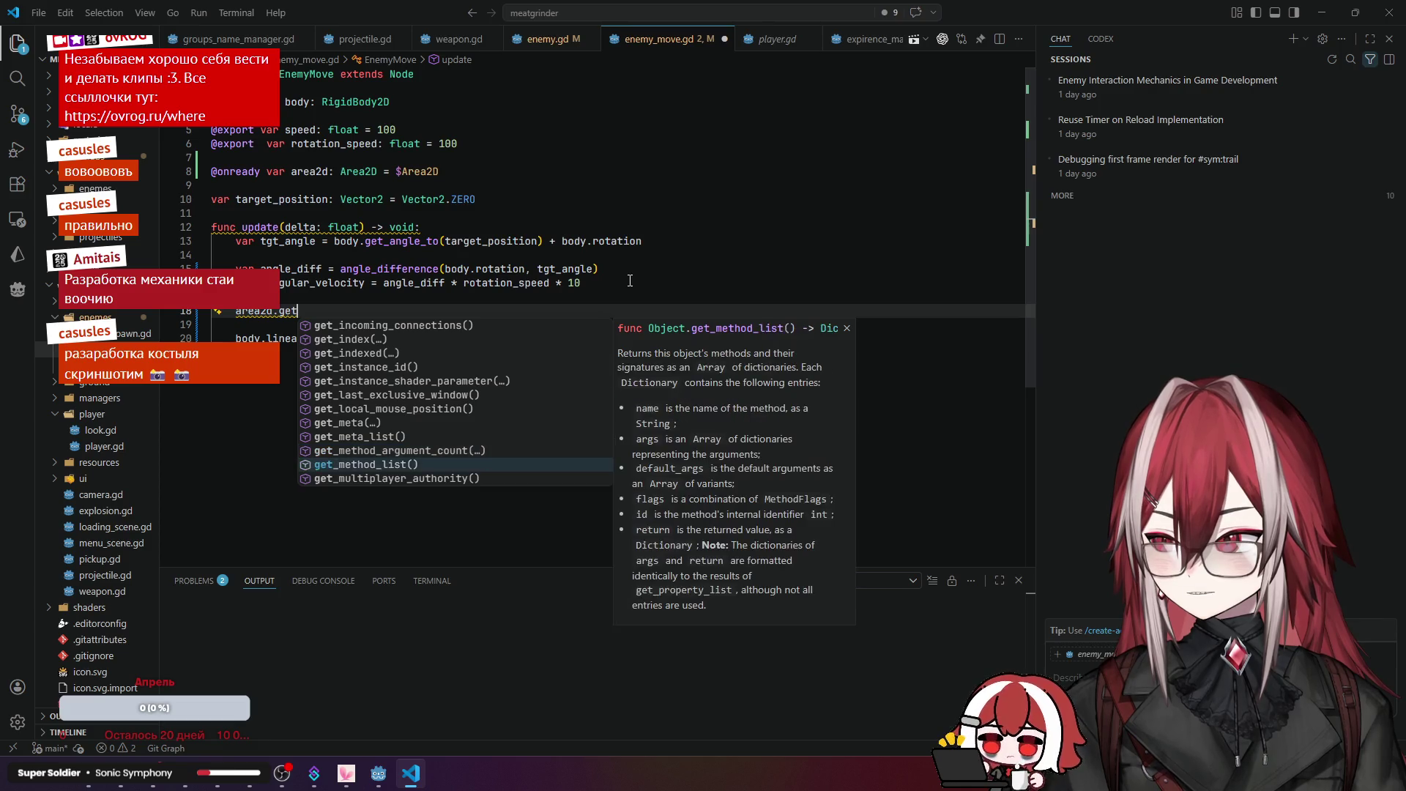
key("Down")
key("Down")
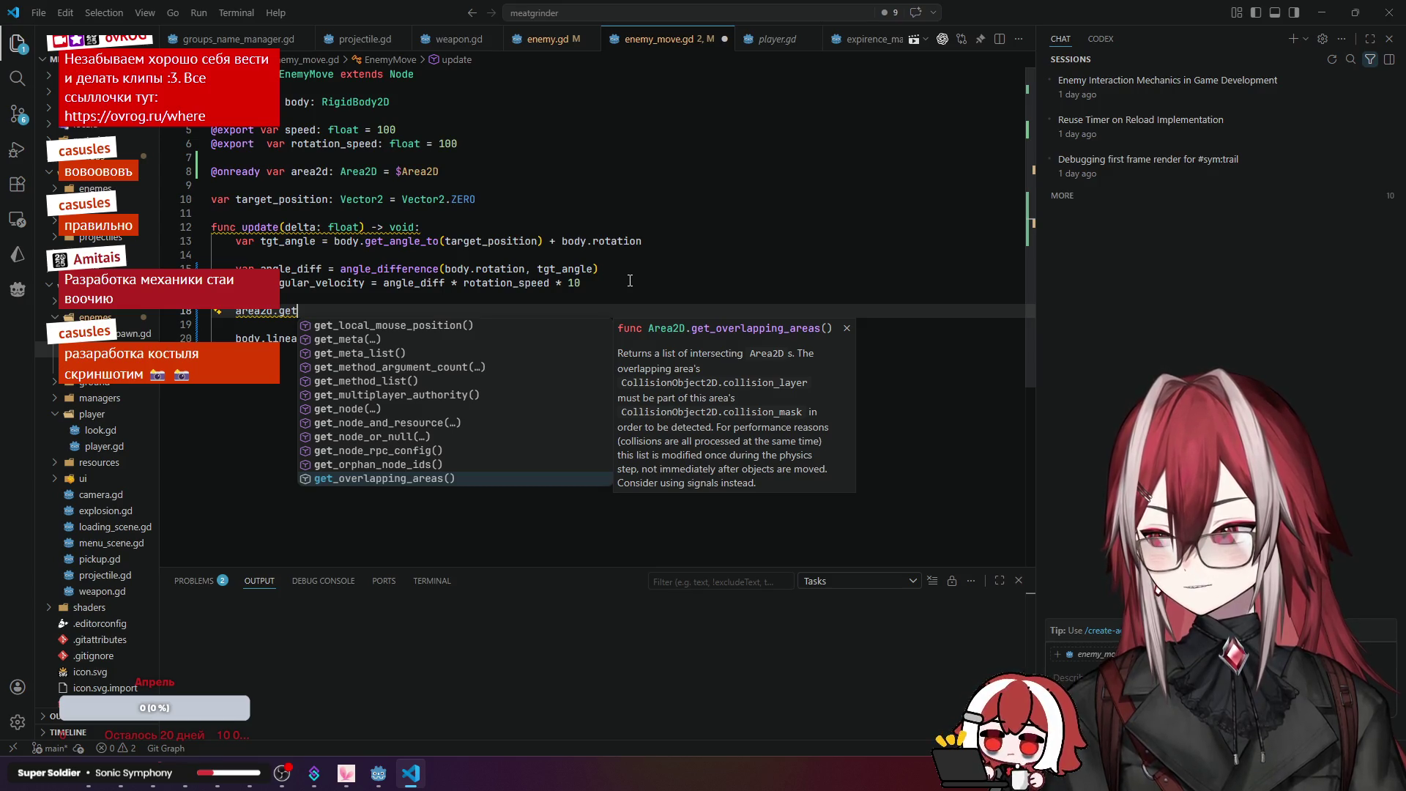
- Store area2d.get_overlapping_areas() in a new overlapping_areas variable on line 18
key("Return")
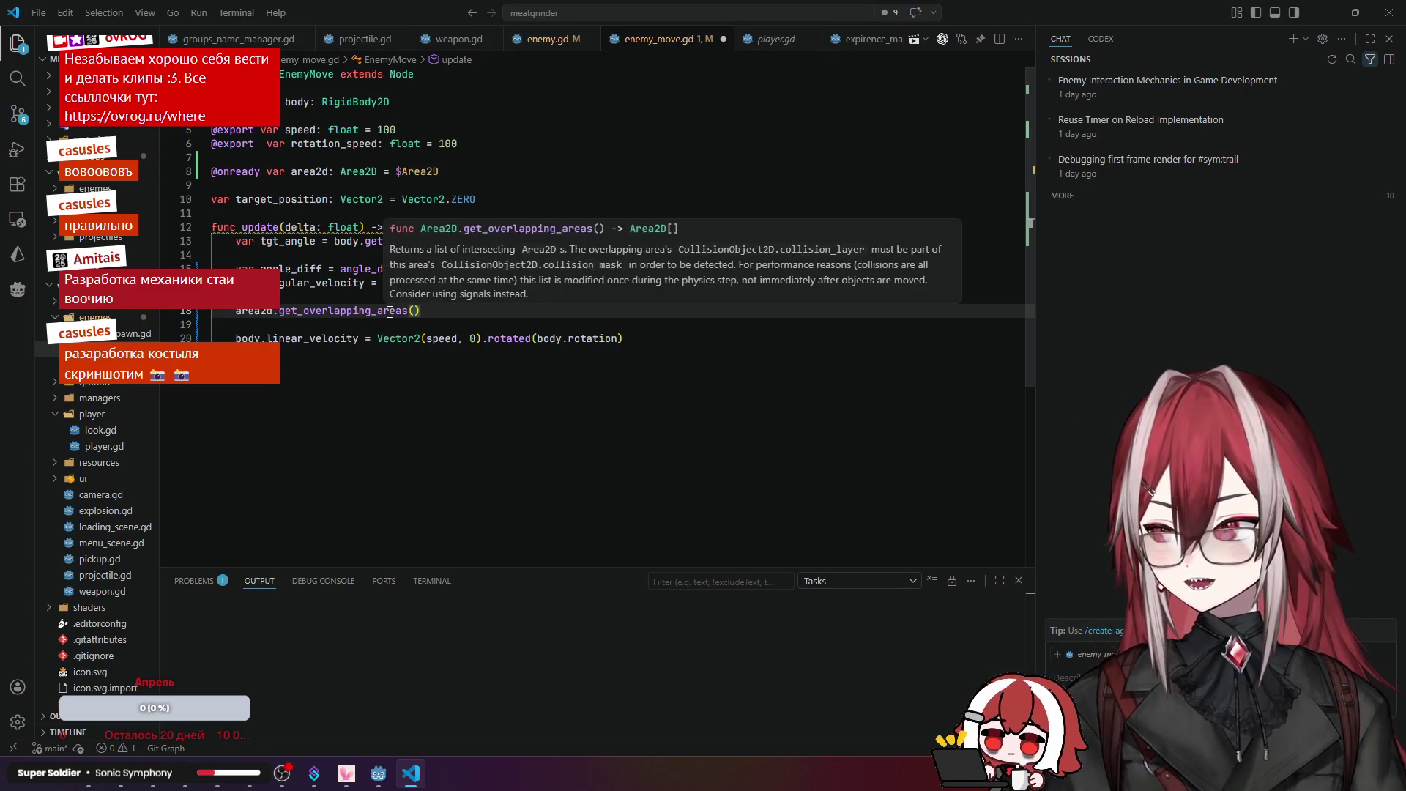
left_click(389, 312)
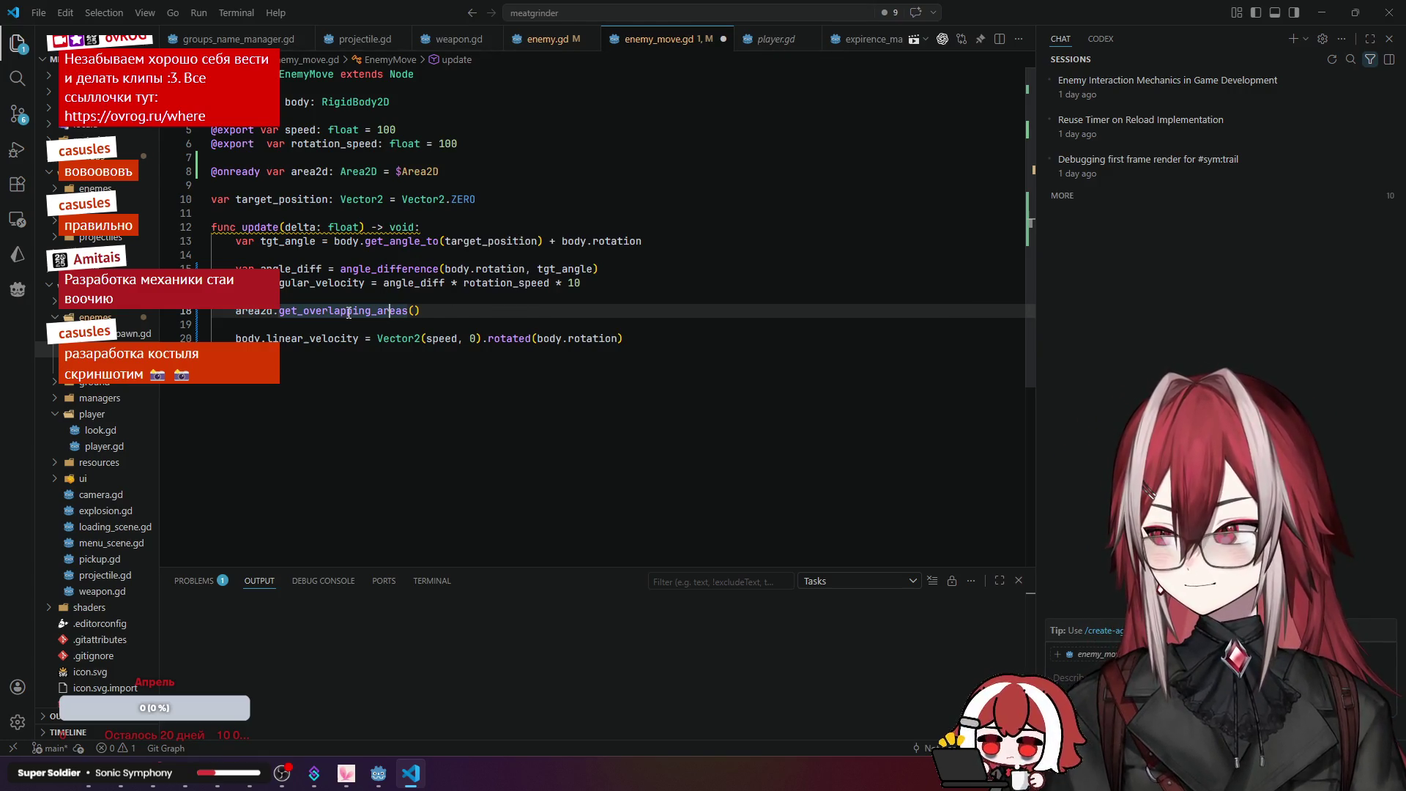
left_click(241, 313)
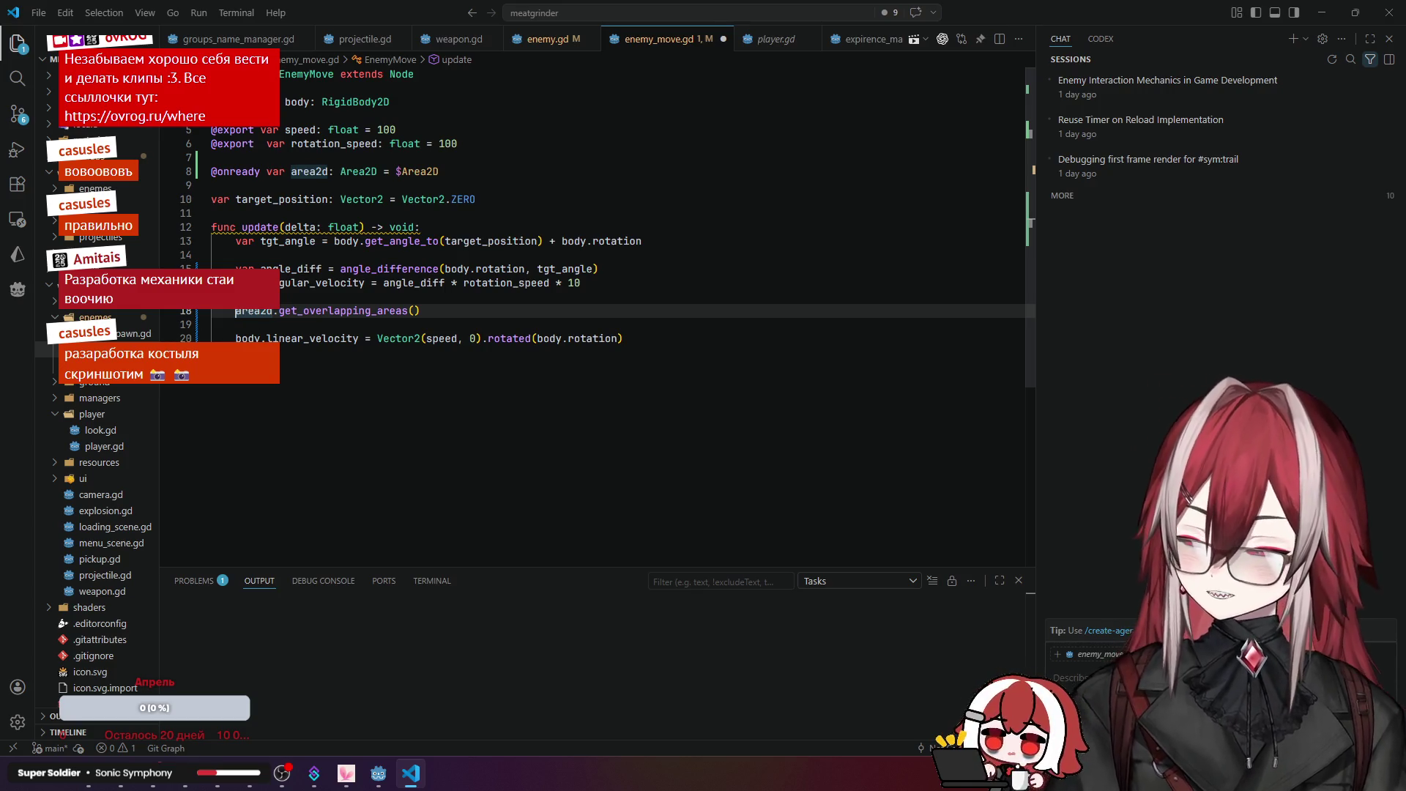
type("var")
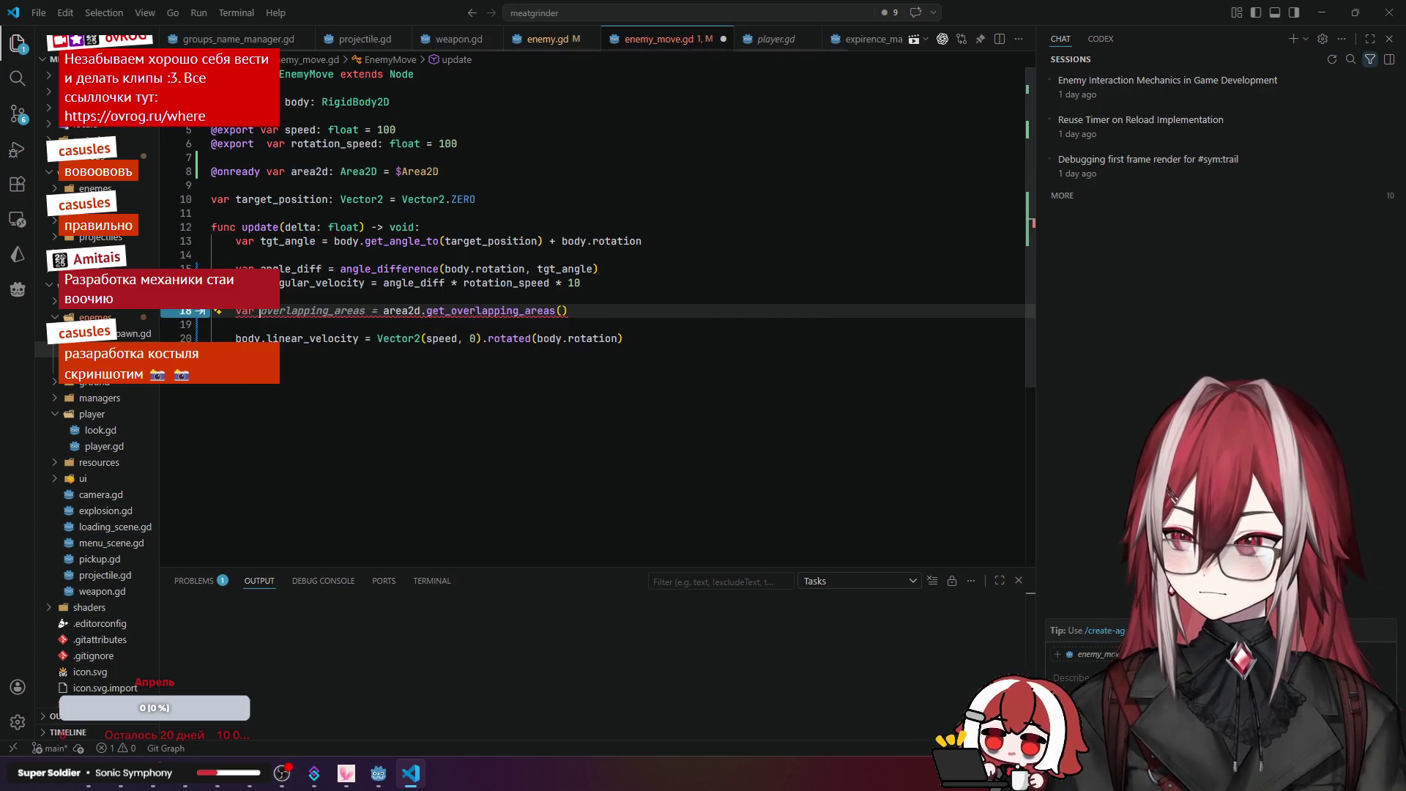
key("Tab")
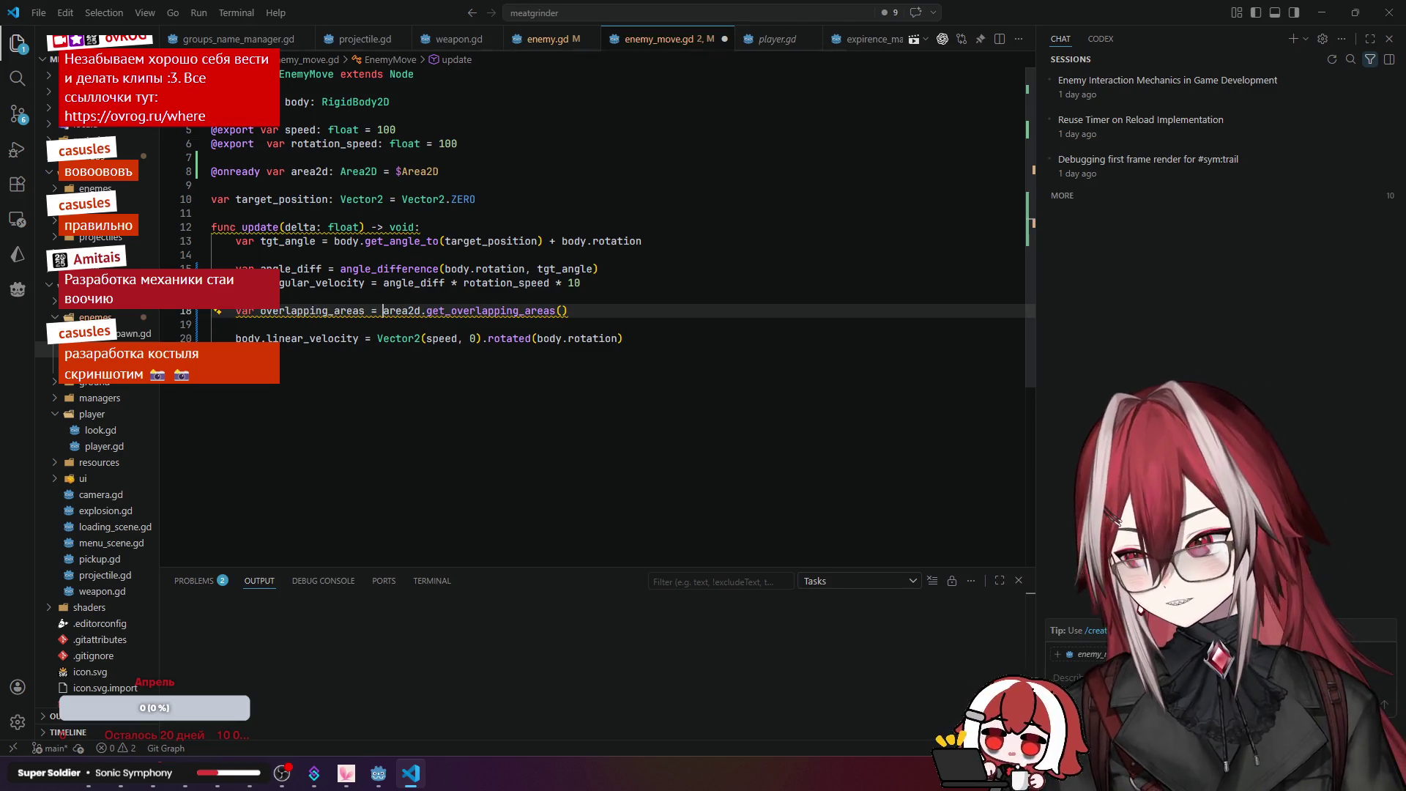
key("Tab")
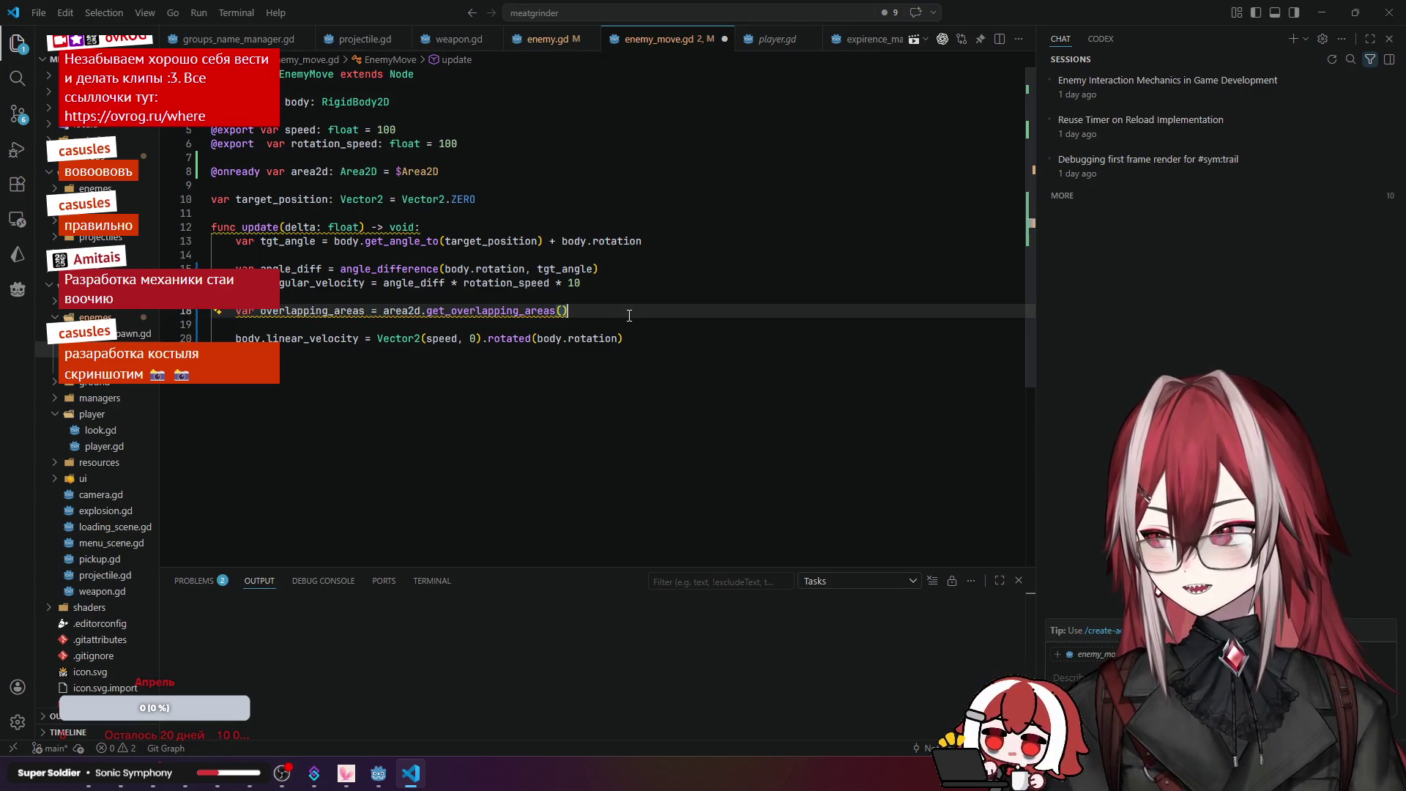
- Add 'for area in overlapping_areas:' from the suggestion, deleting its if/speed/return lines
key("Down")
key("Return")
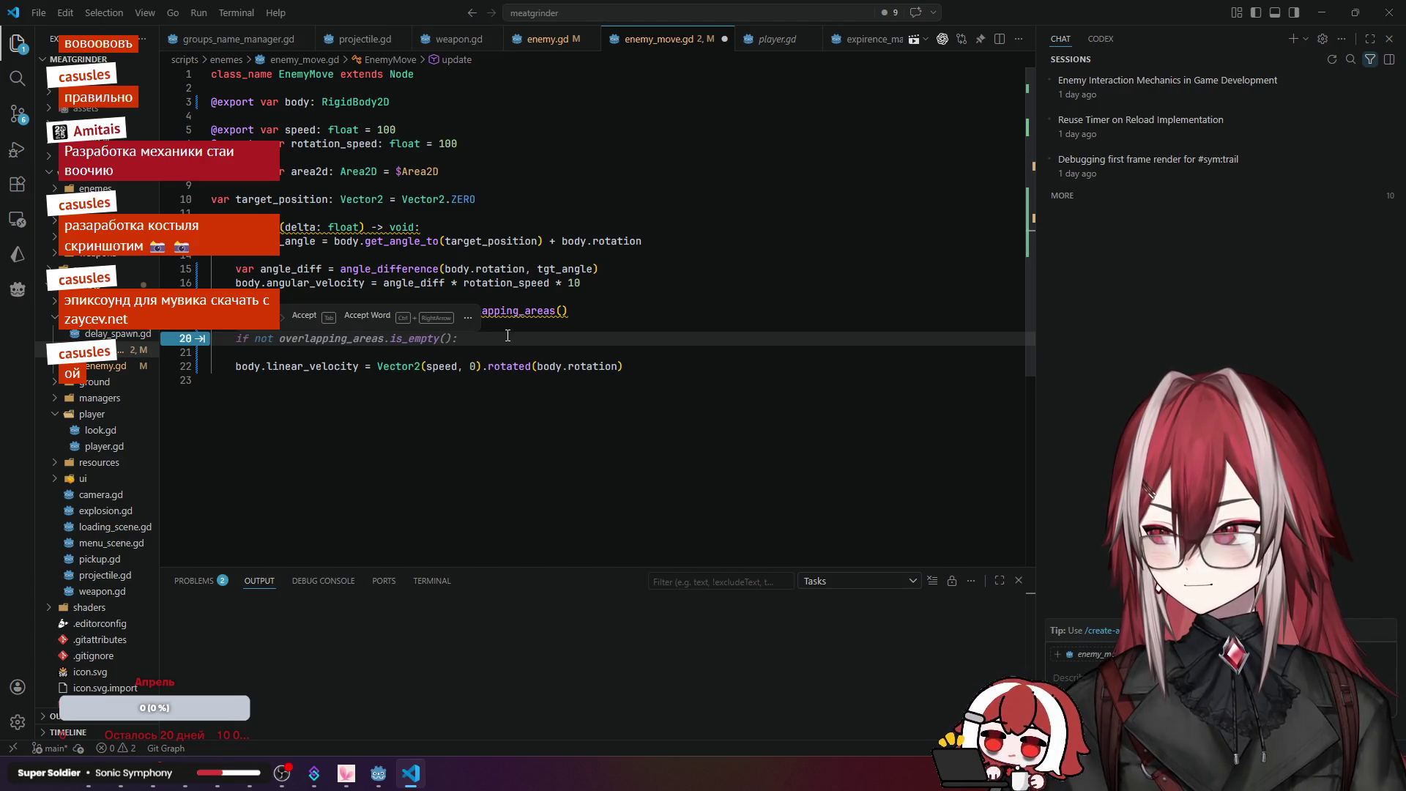
key("Escape")
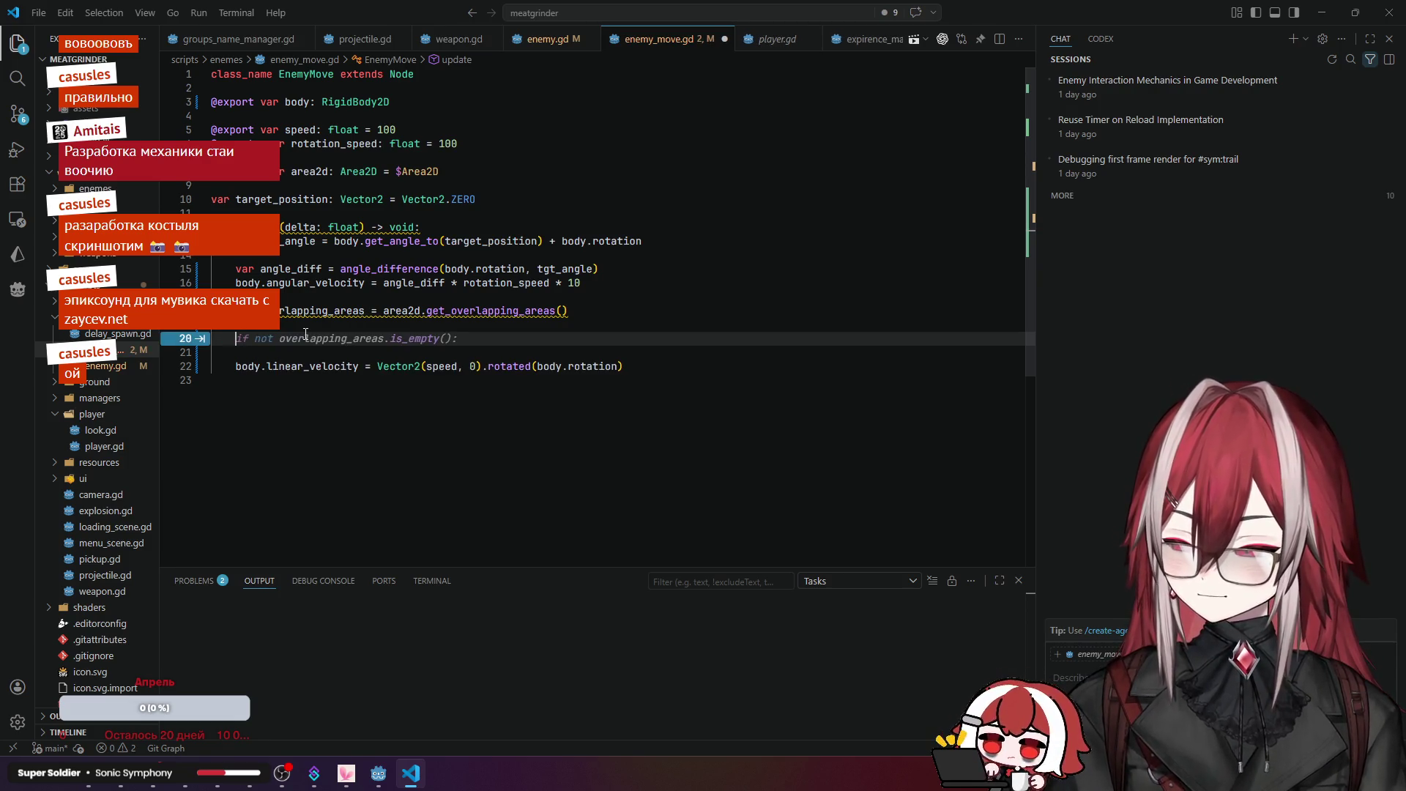
type("for")
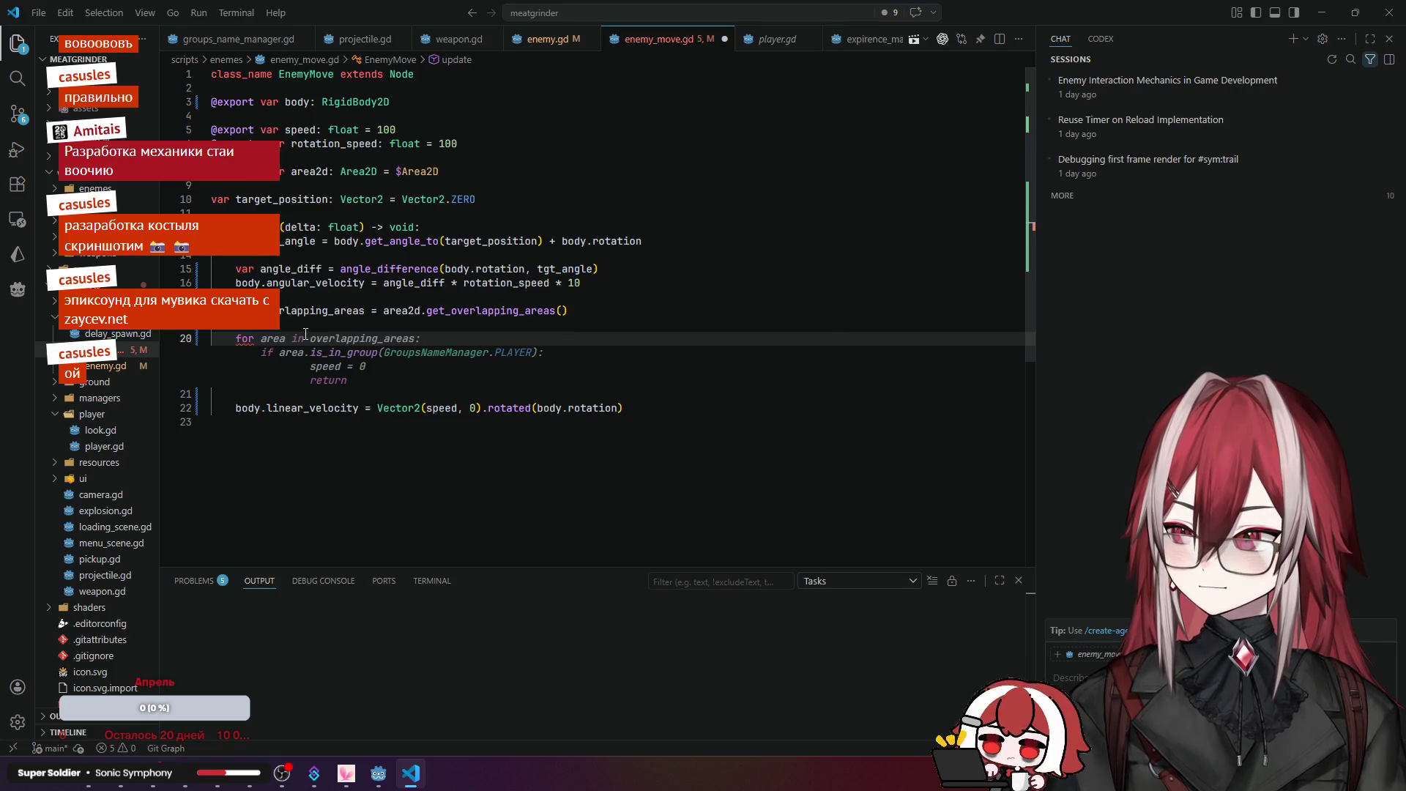
key("Tab")
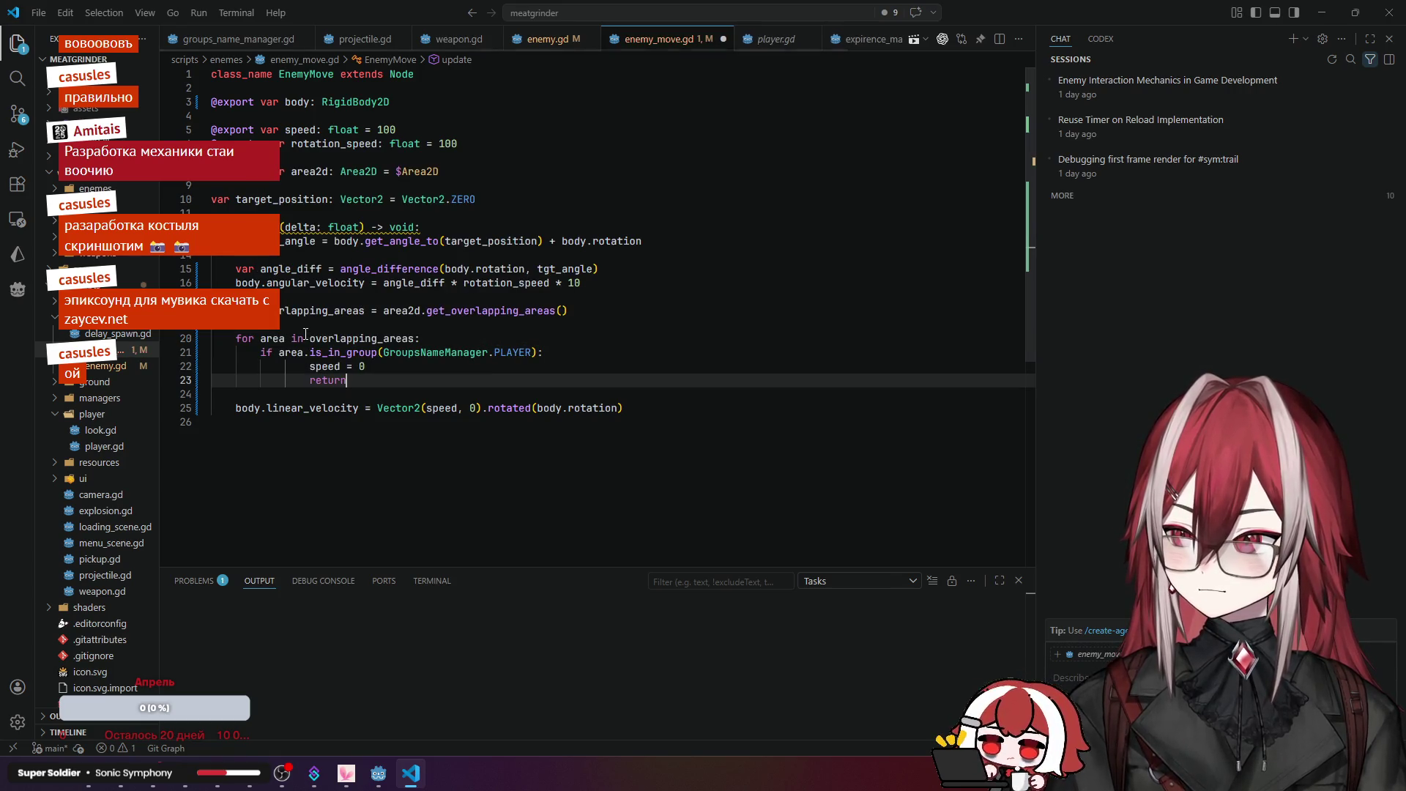
key("BackSpace")
key("BackSpace")
key("BackSpace")
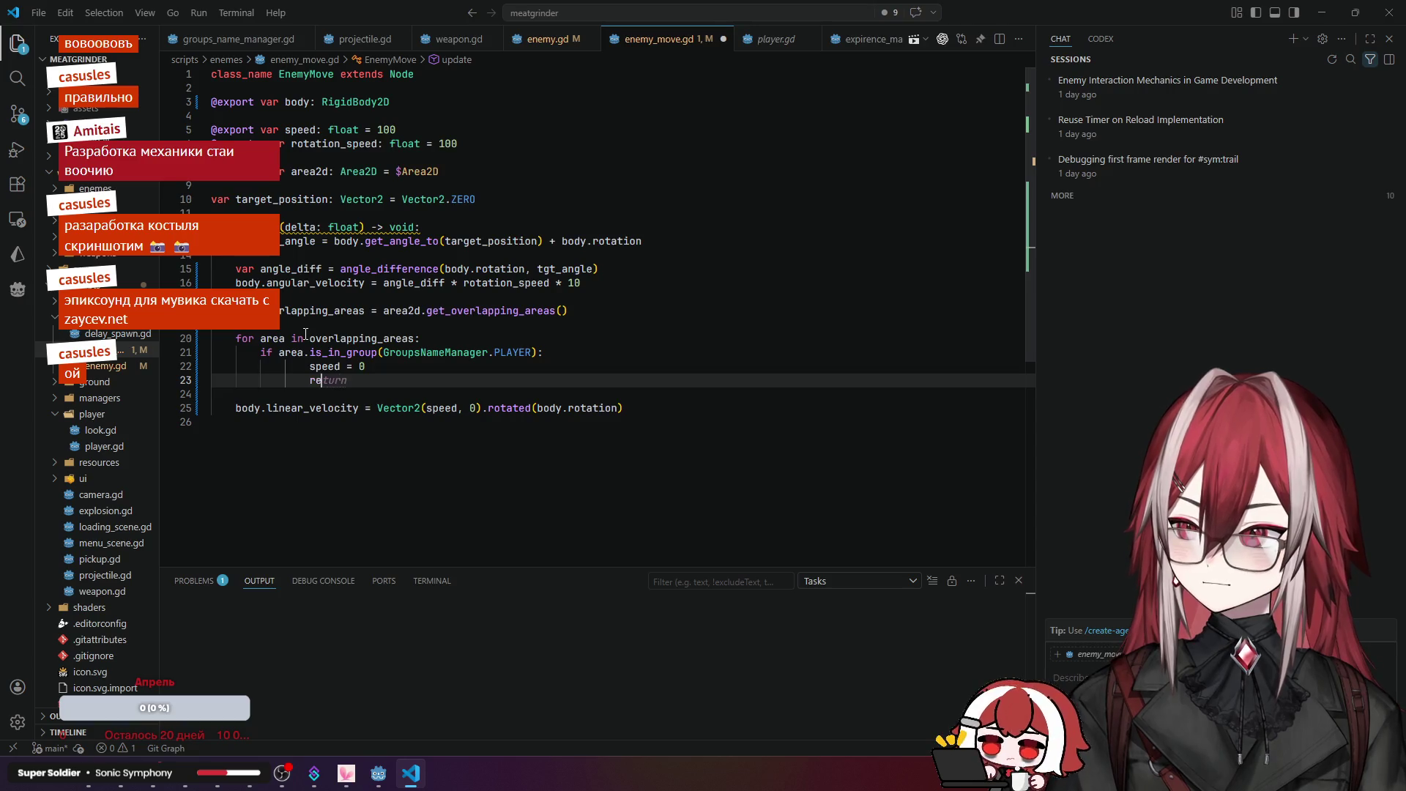
key("BackSpace")
key("BackSpace")
key("BackSpace")
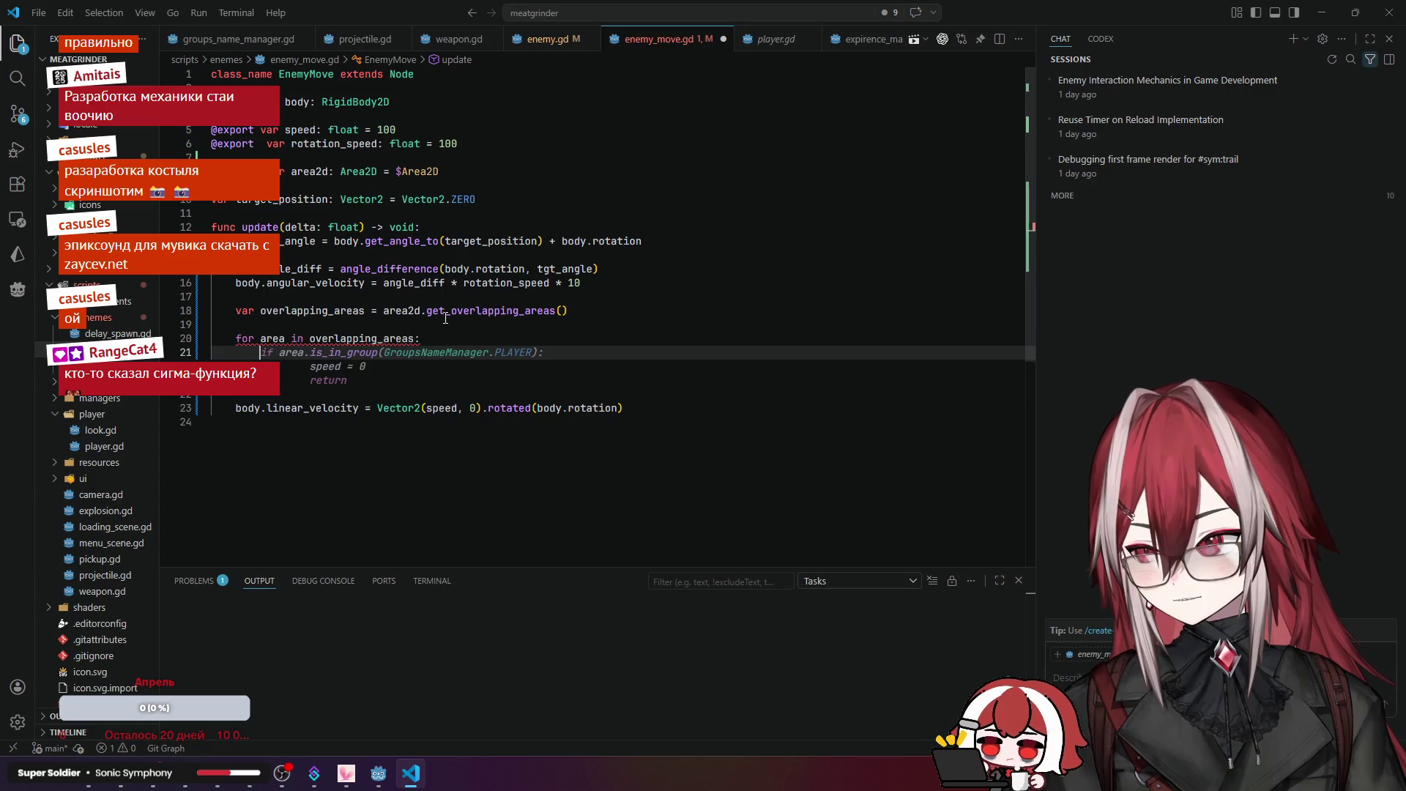
- Add a placeholder line 'var adasdasd' below the overlapping areas line
left_click(593, 310)
key("Return")
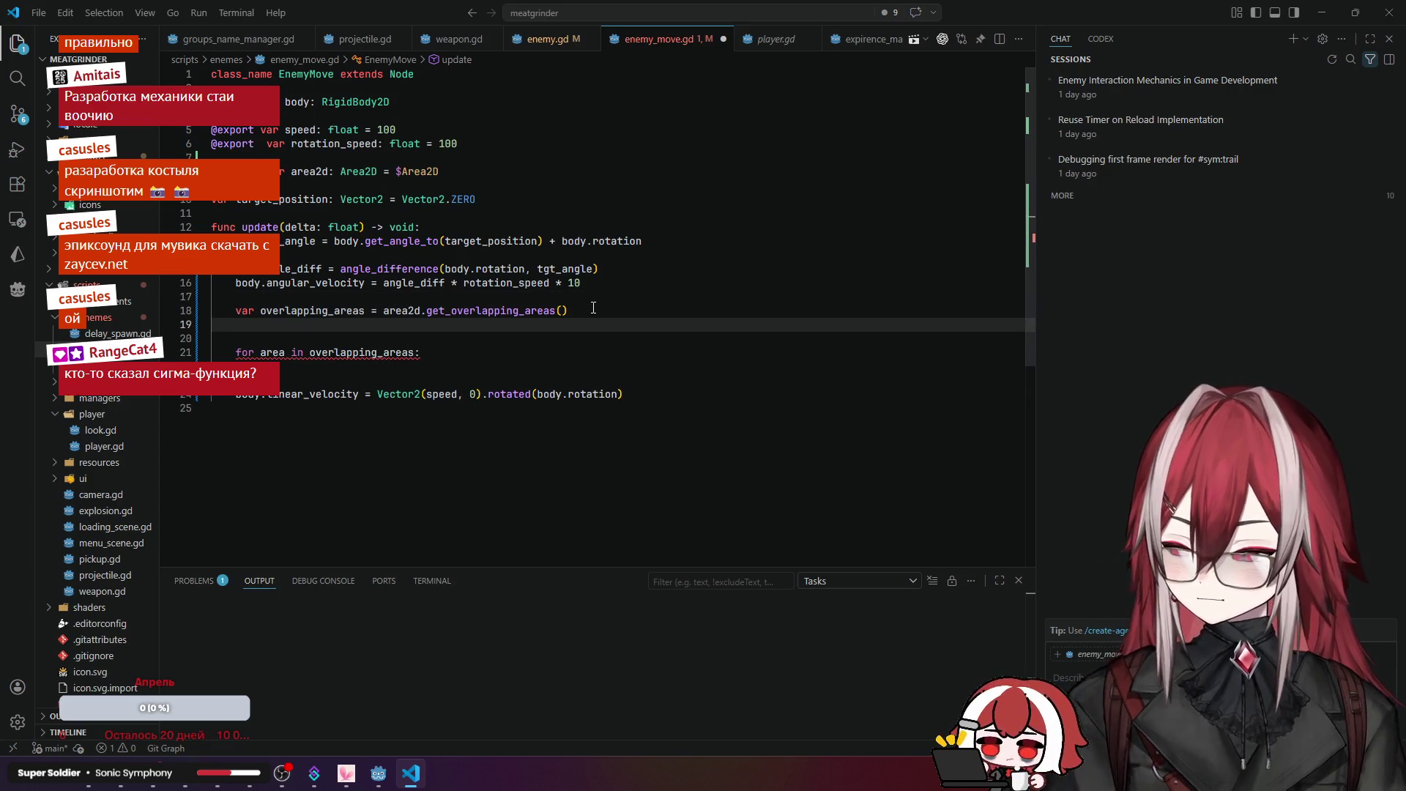
type("var")
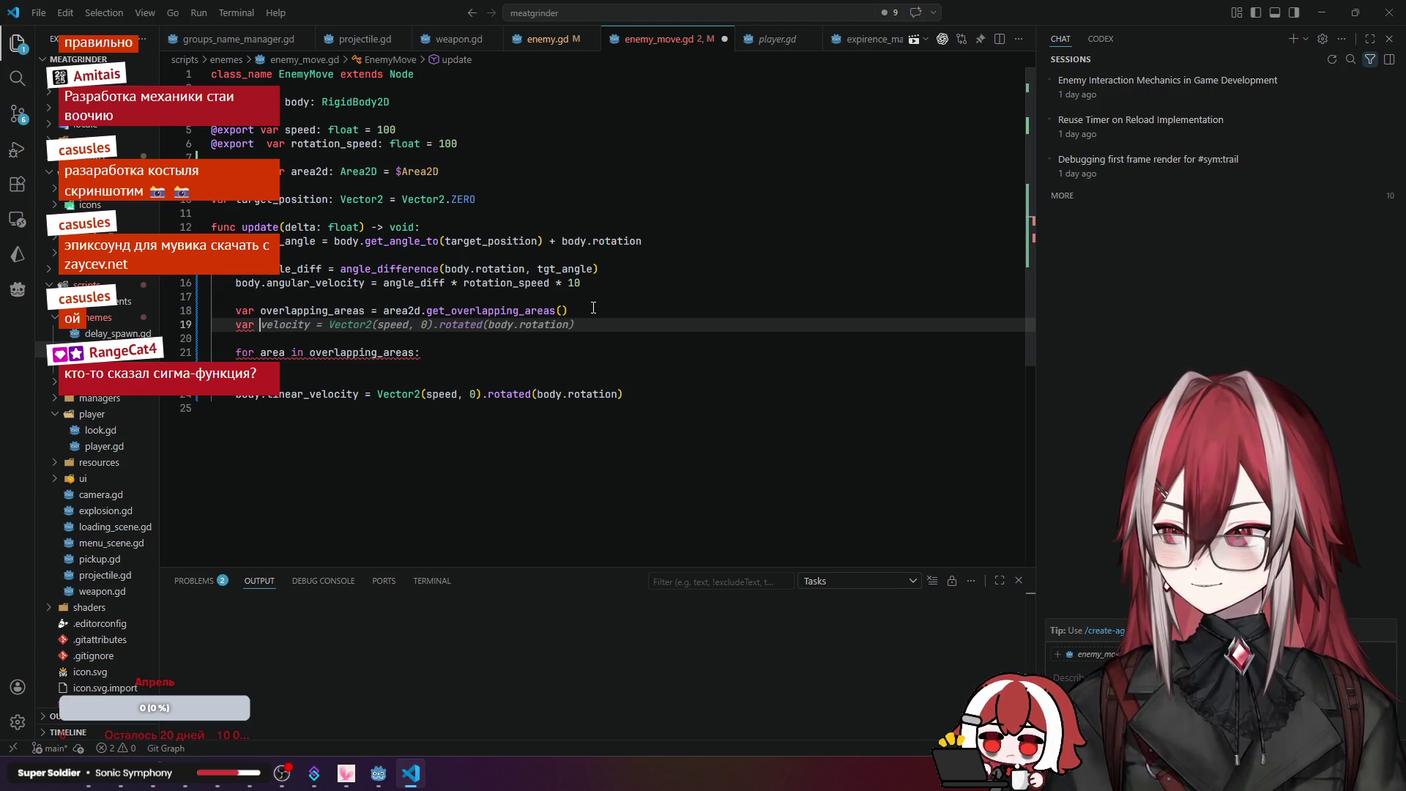
type("adas")
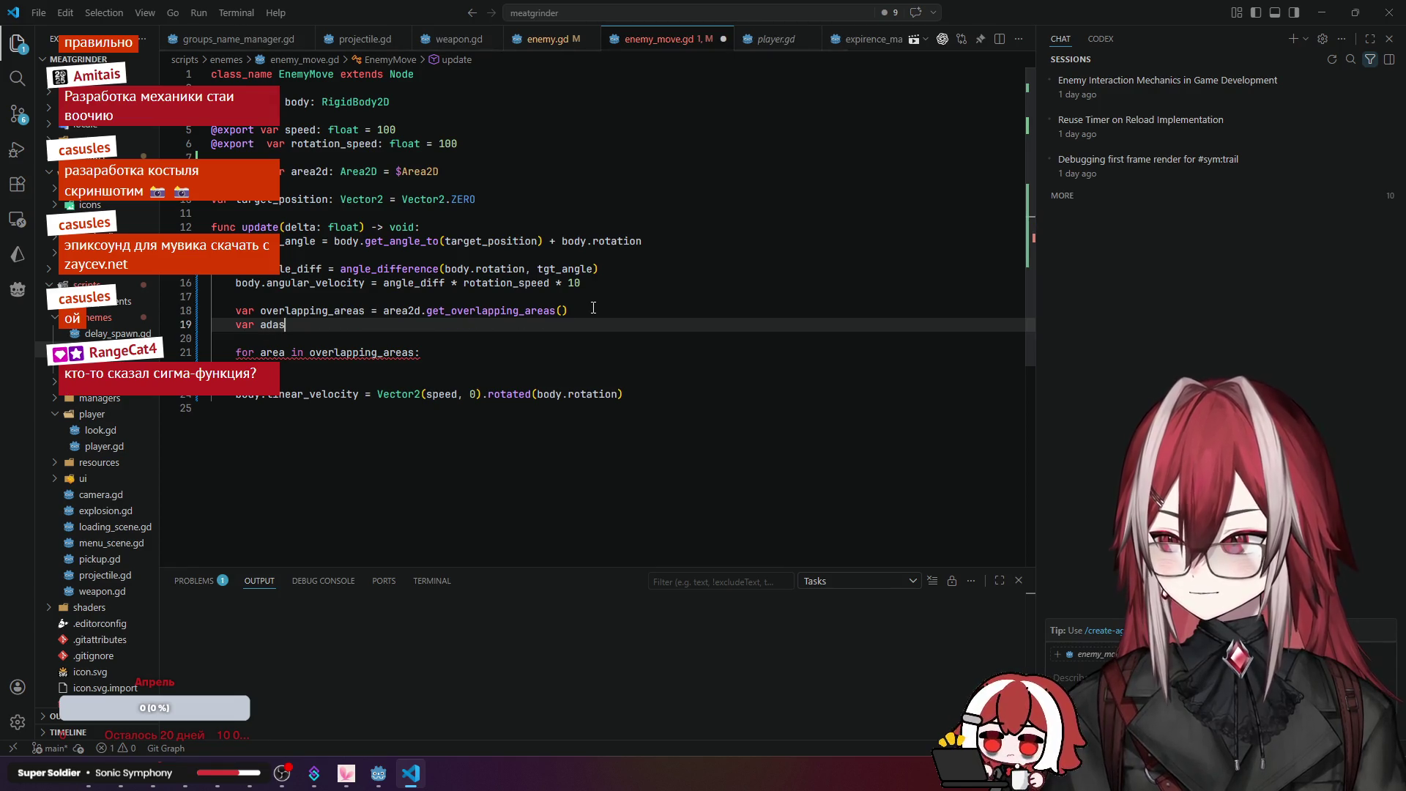
type("dasd;")
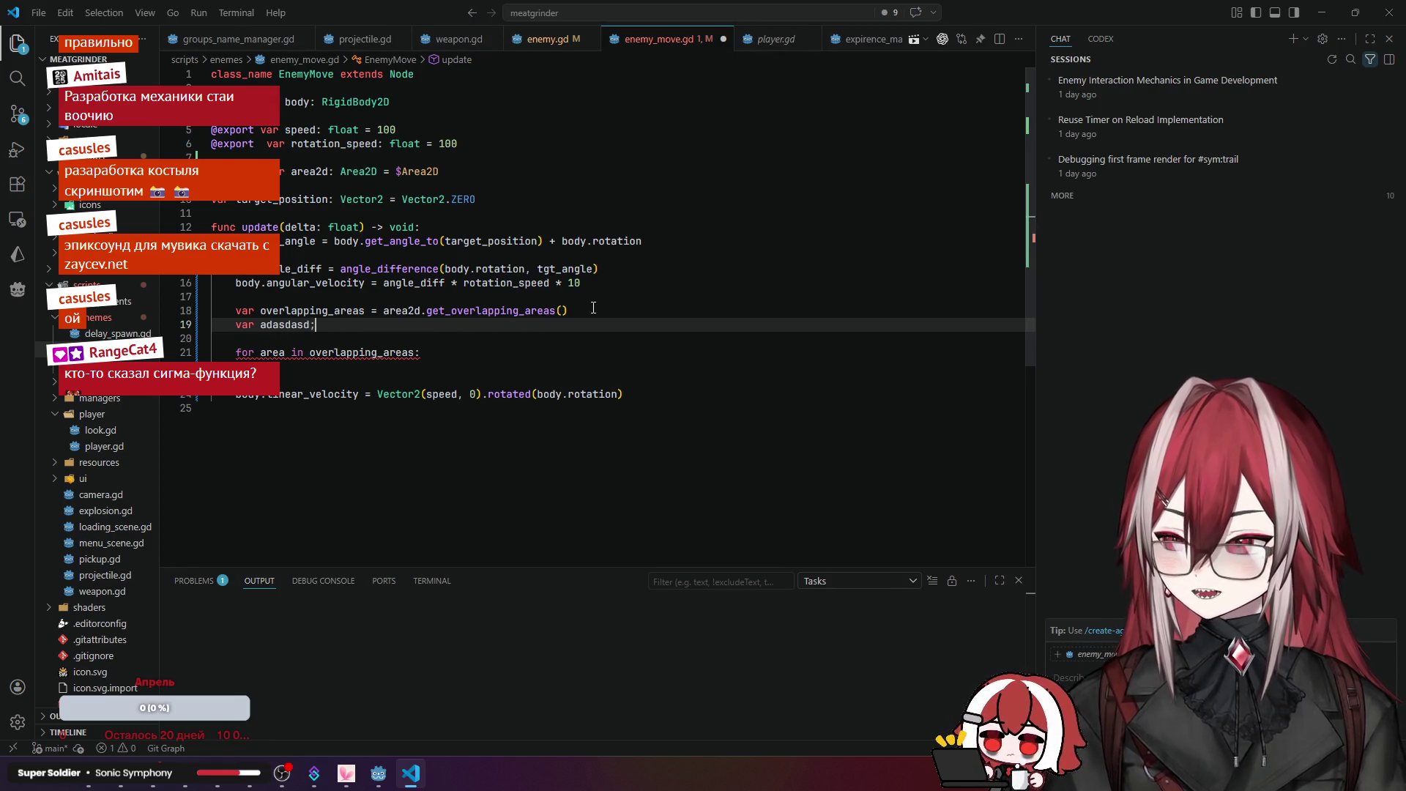
- Start an 'area.' statement in the loop body and browse its member suggestions
key("Down")
key("Down")
key("Down")
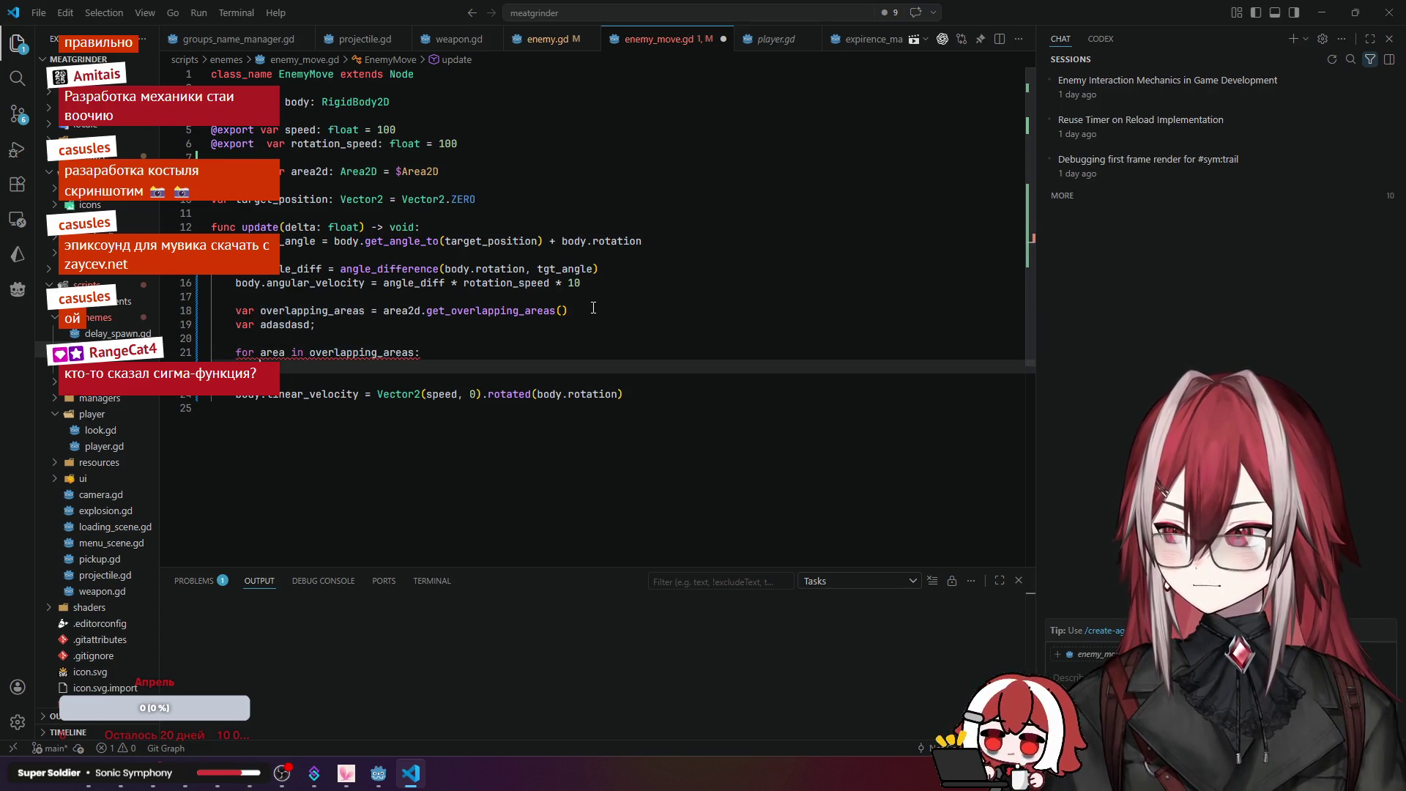
type("area")
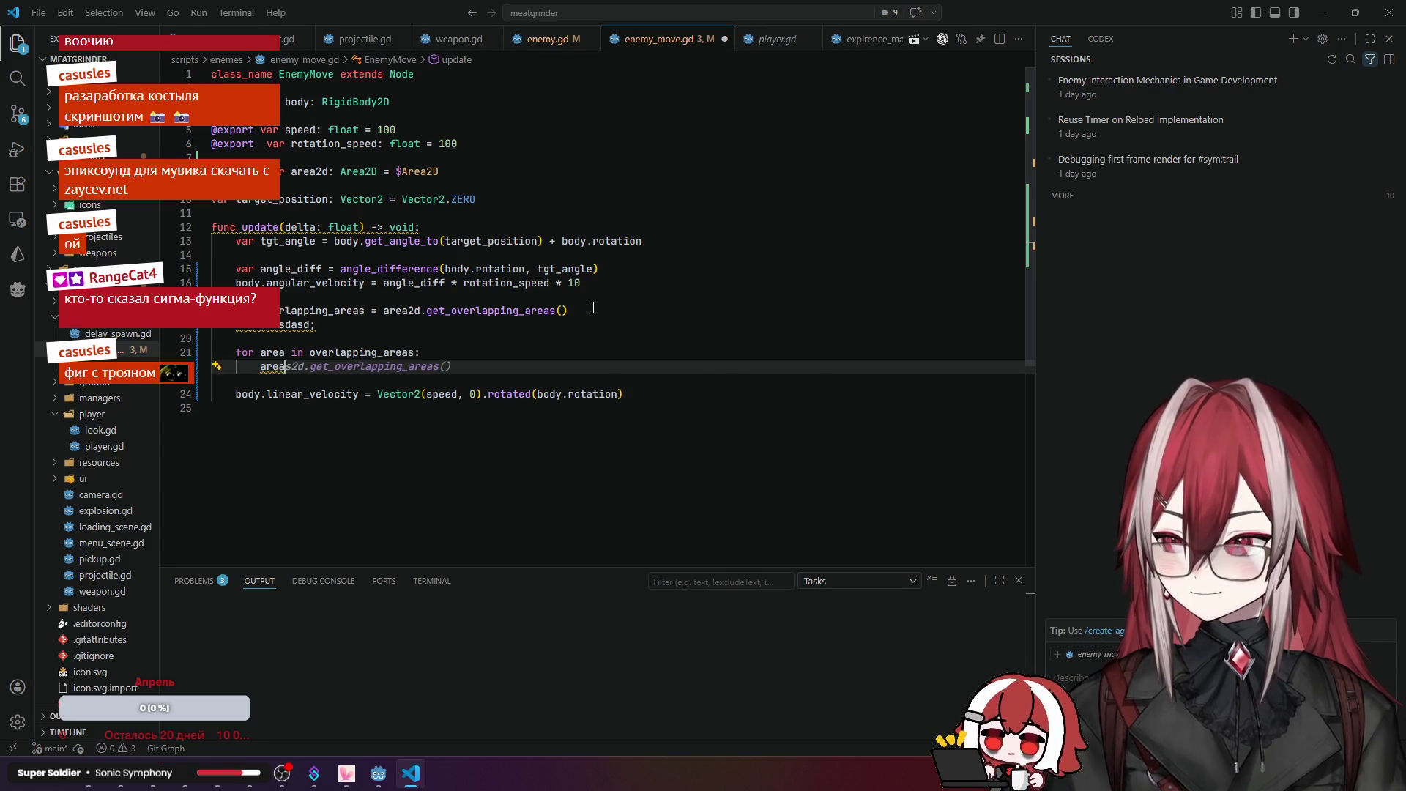
type(".")
key("Down")
key("Down")
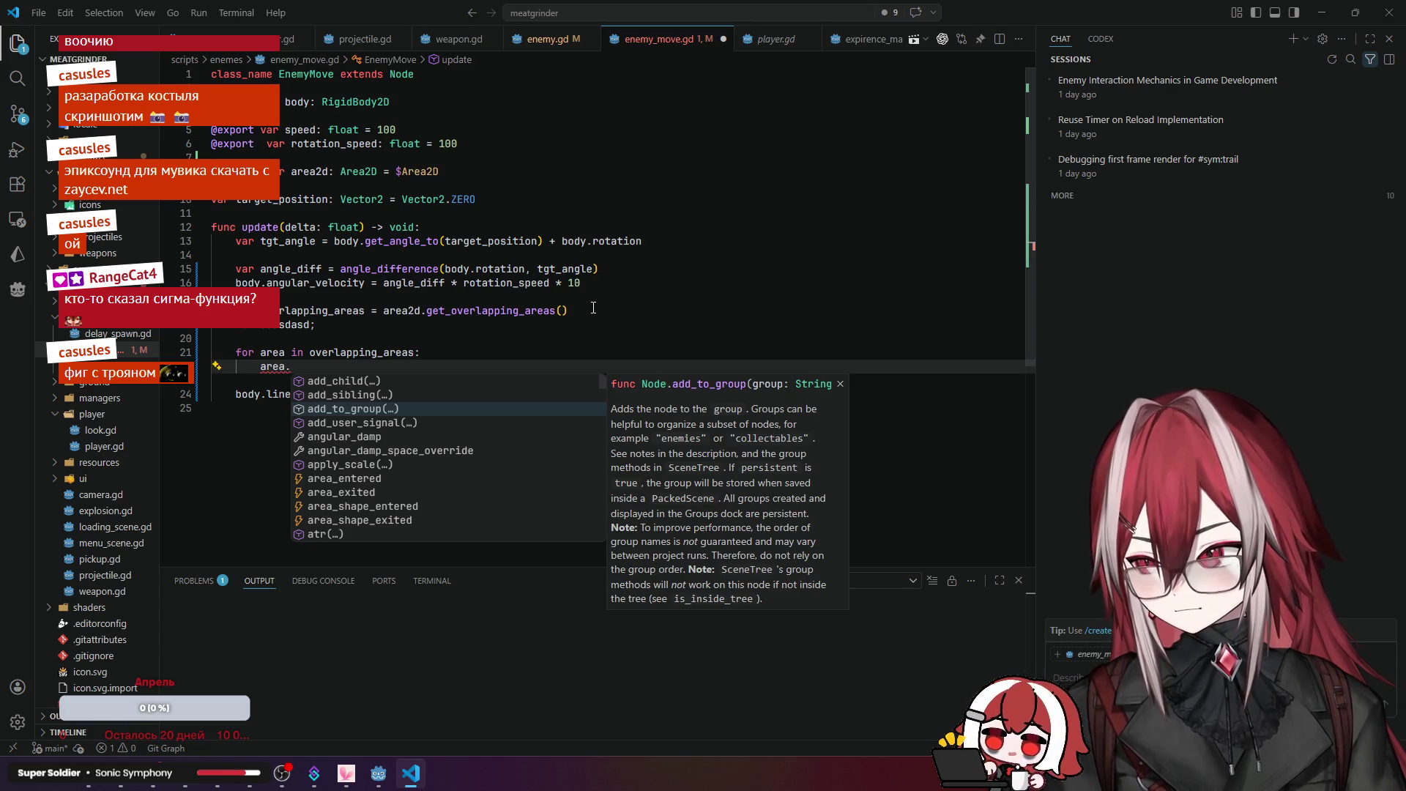
- Complete the loop line as area.position via autocomplete, dismissing the ghost suggestion
key("Down")
key("Down")
key("Down")
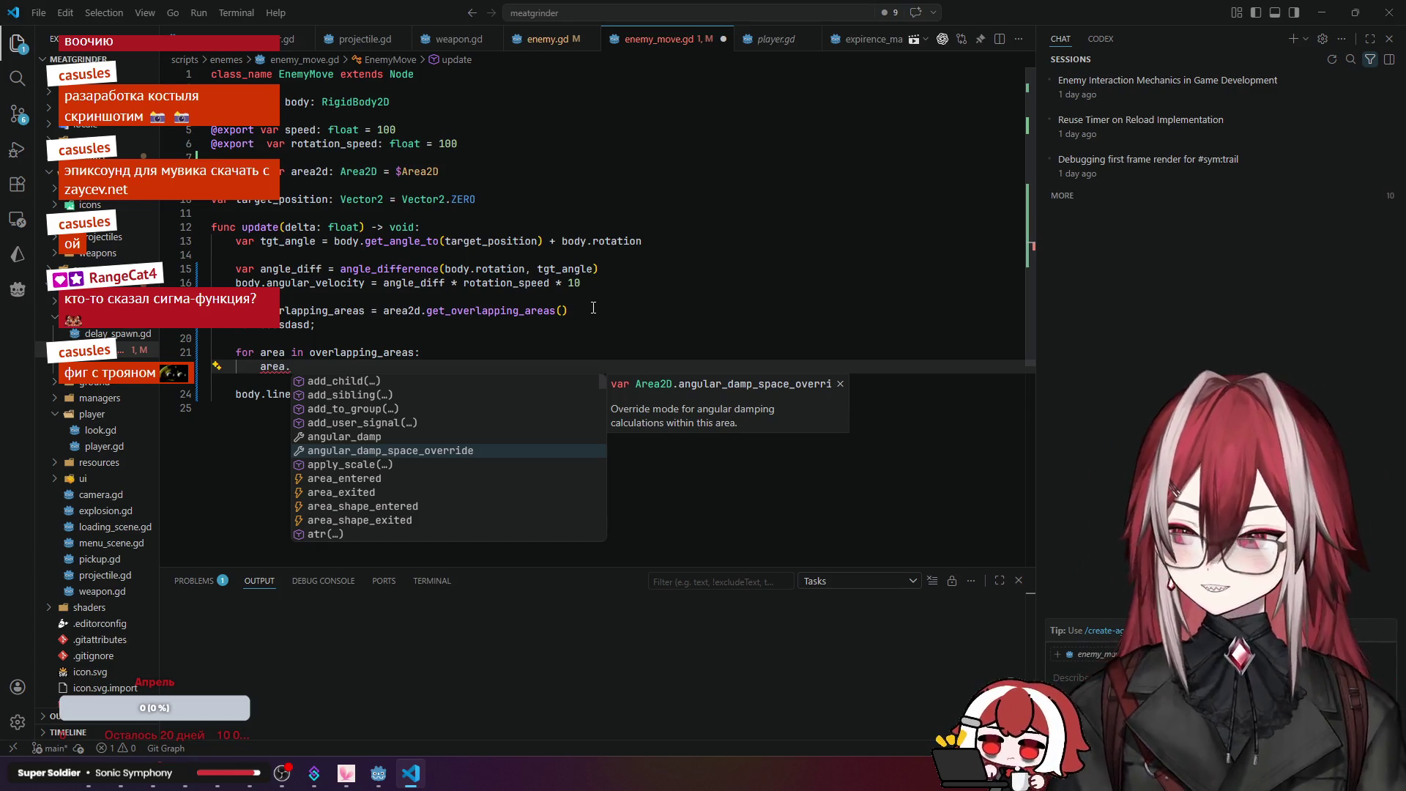
type("po")
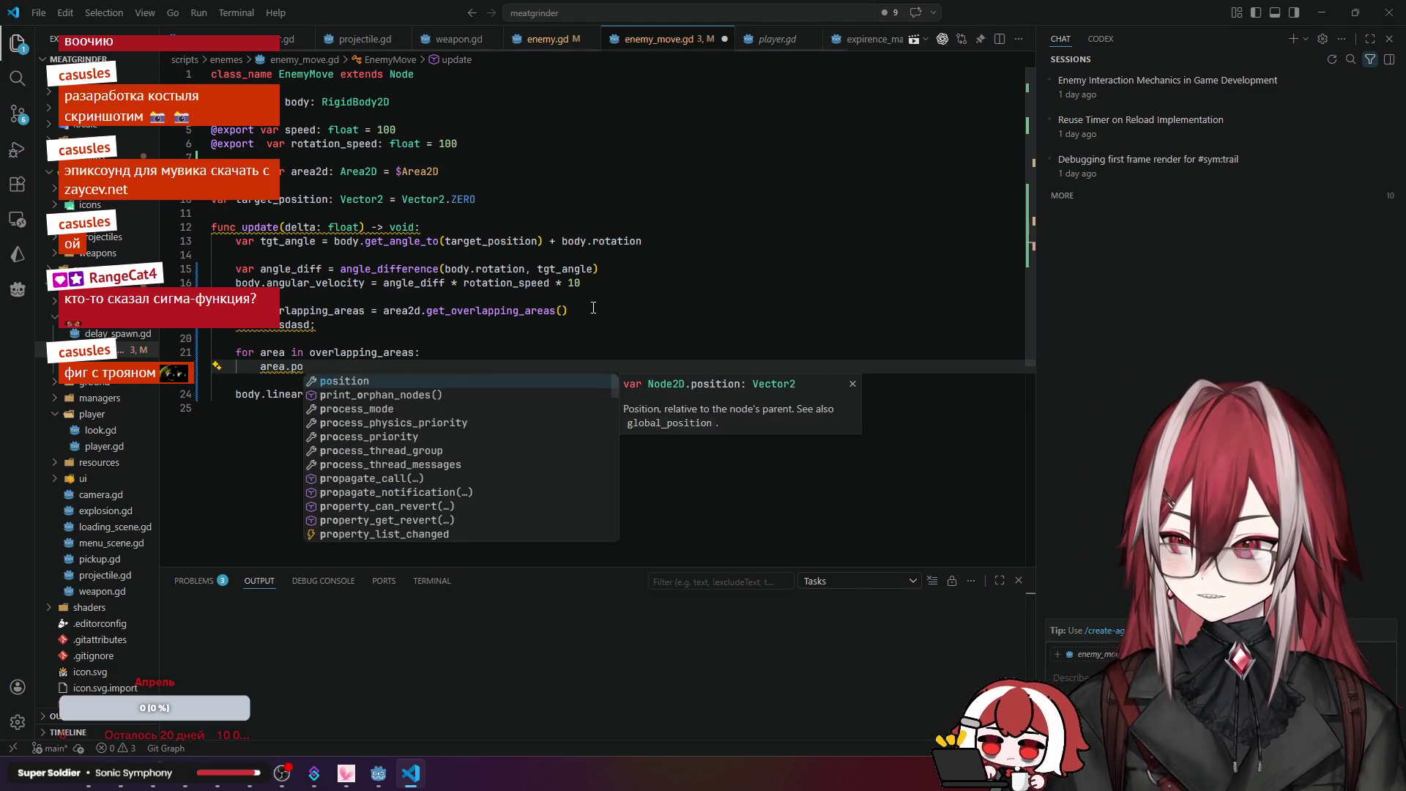
key("Tab")
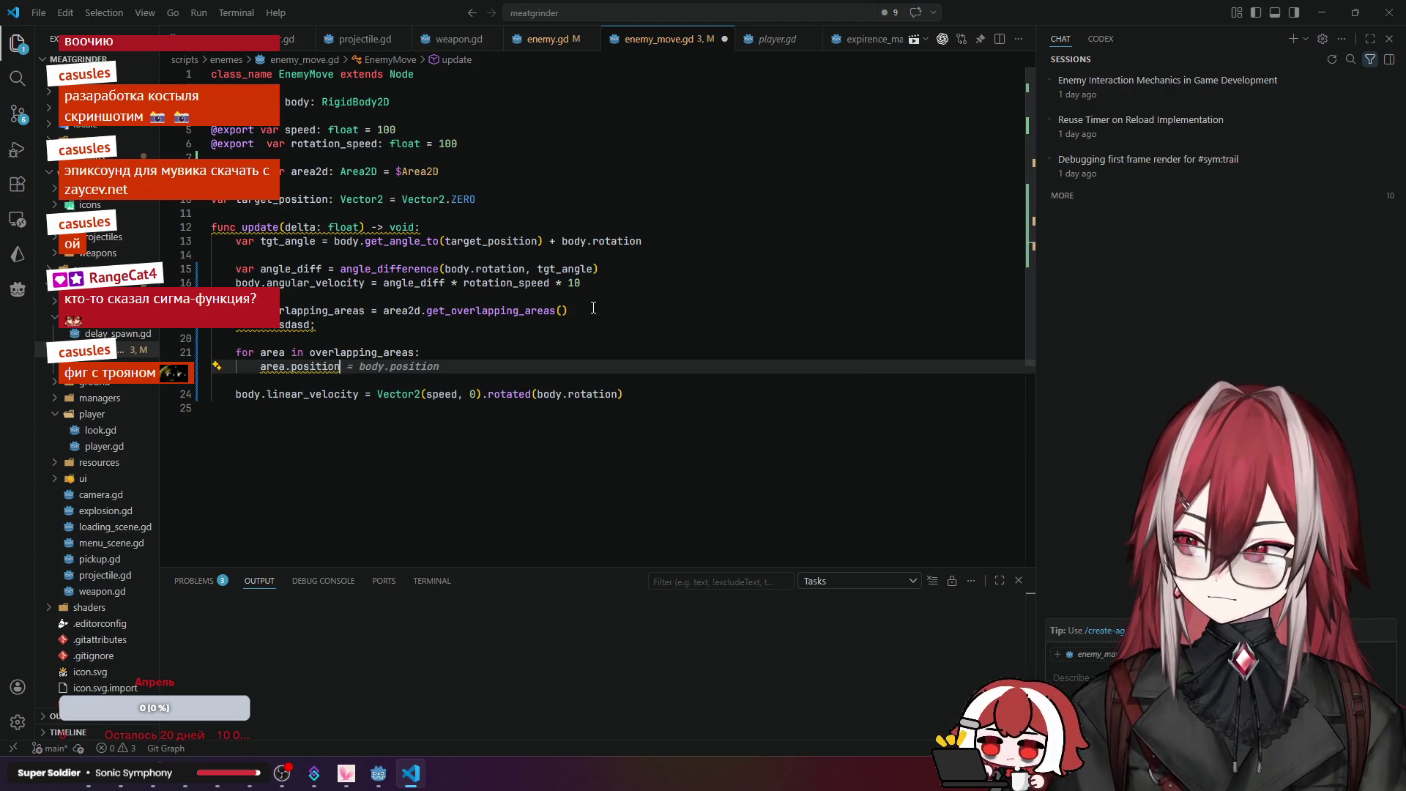
key("Escape")
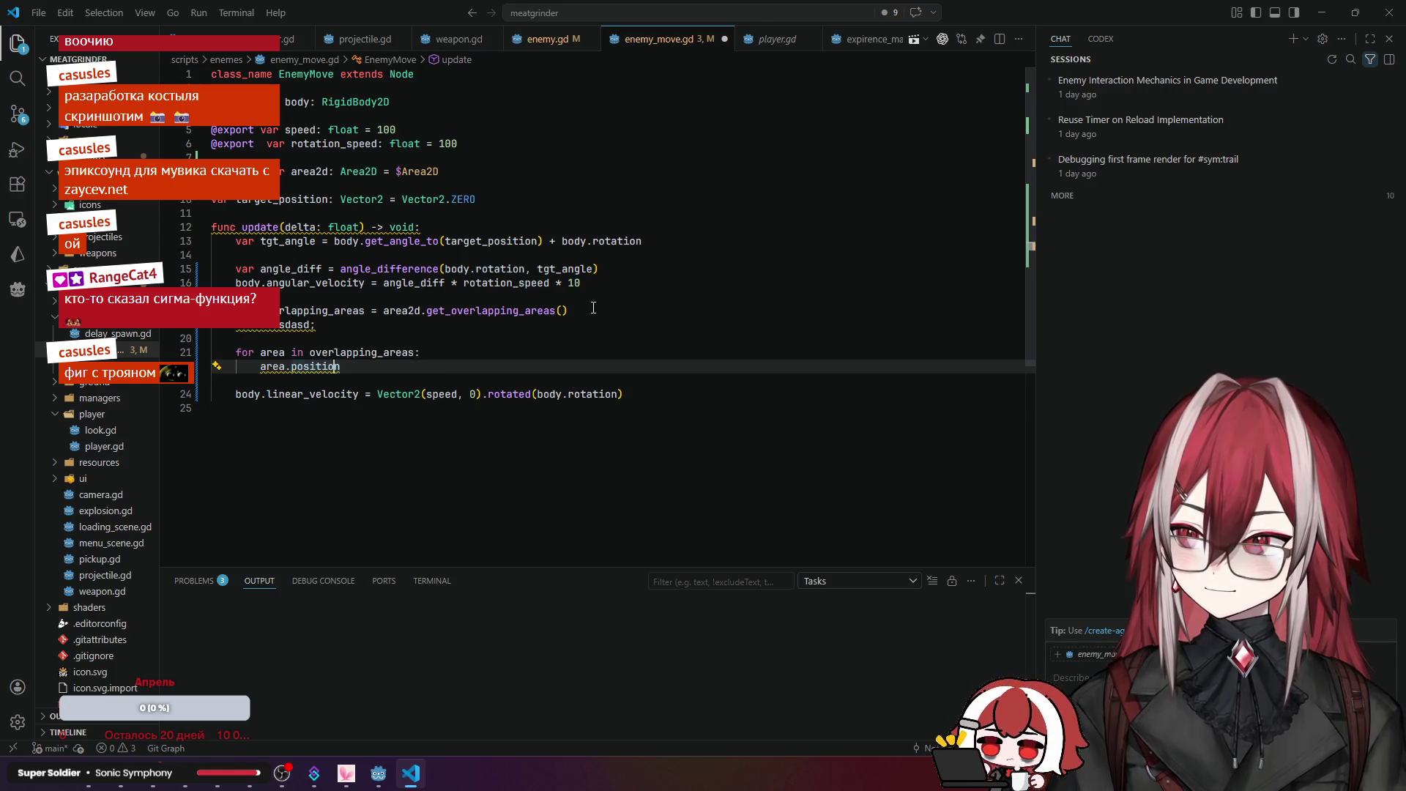
key("Left")
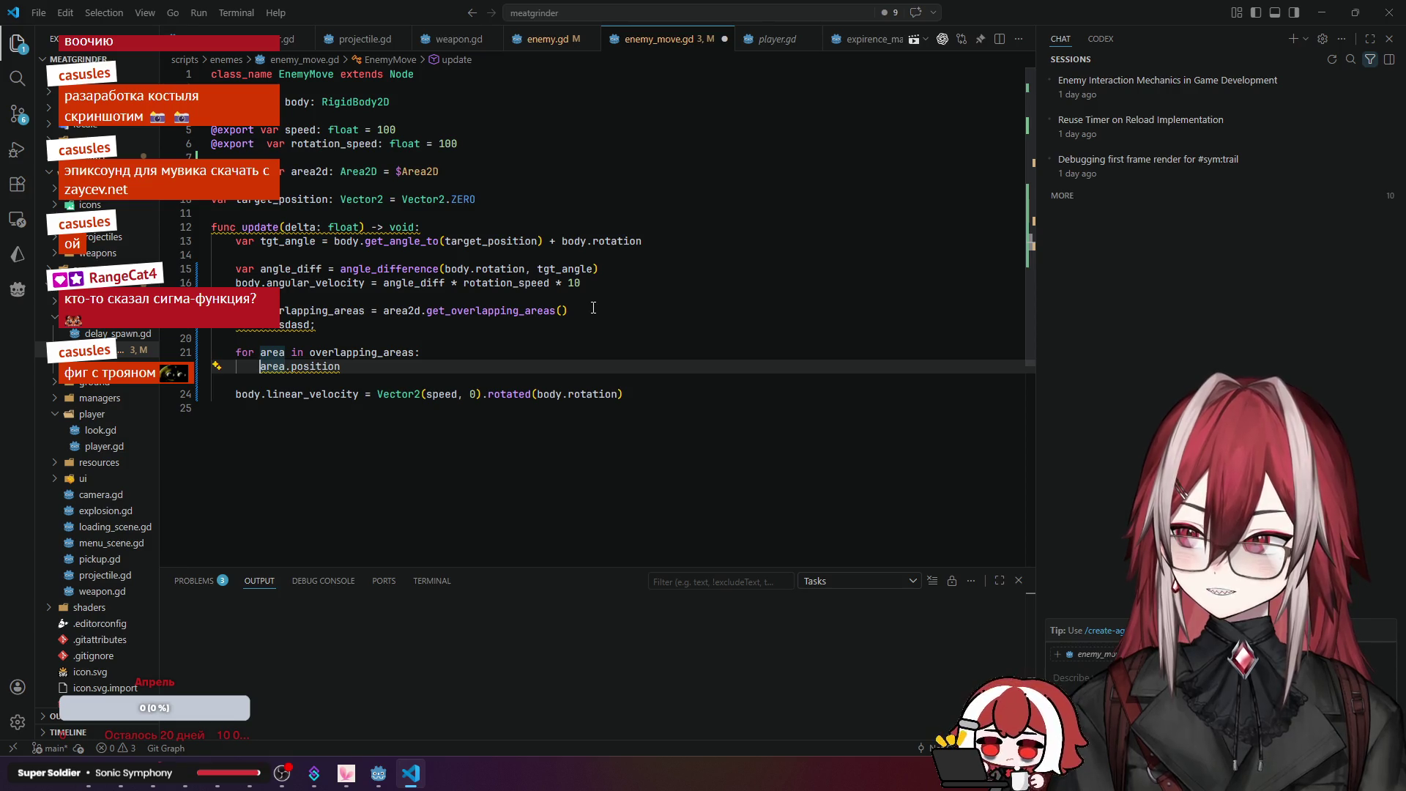
type("a")
key("BackSpace")
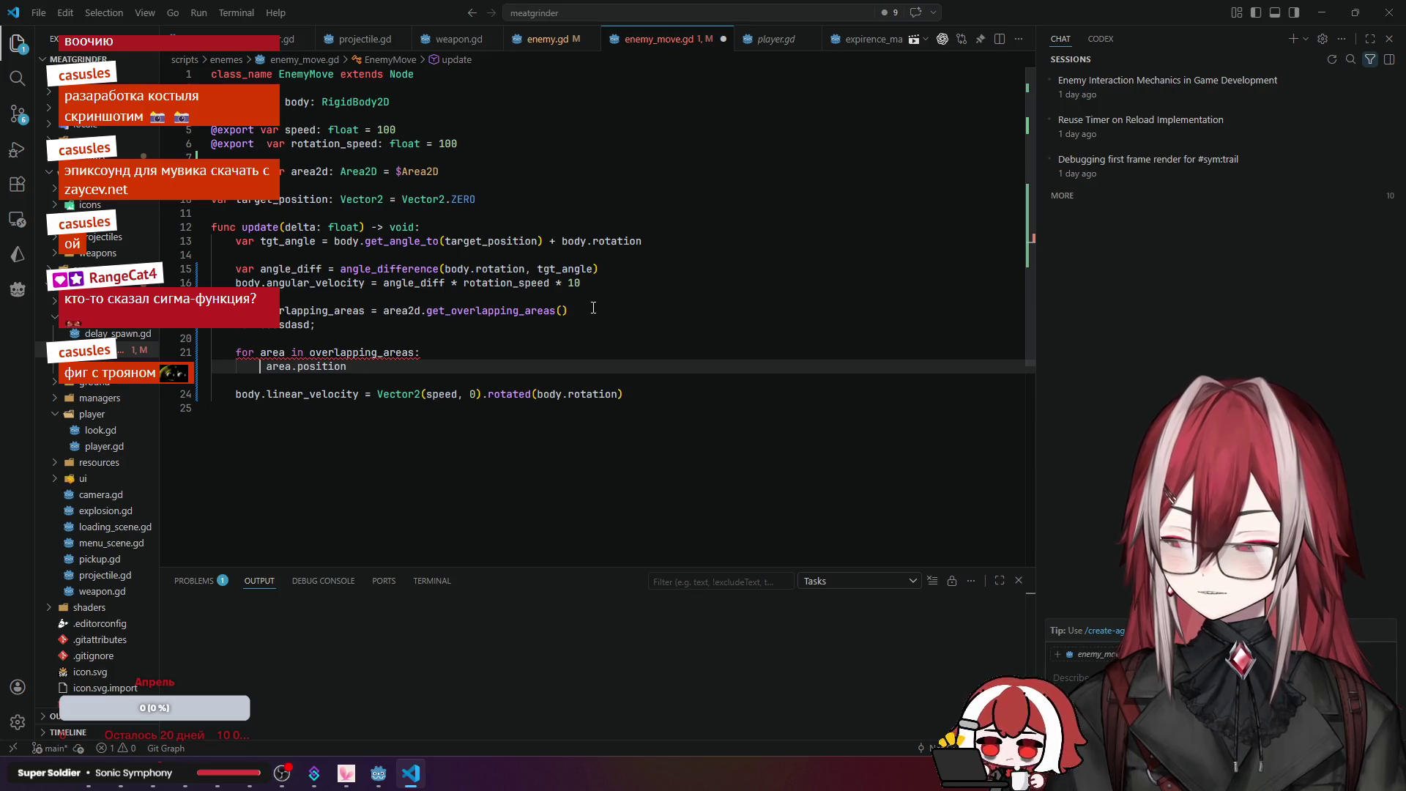
- Delete area.position and the trial text from the loop line, typing 'body.po' instead
type("pos ")
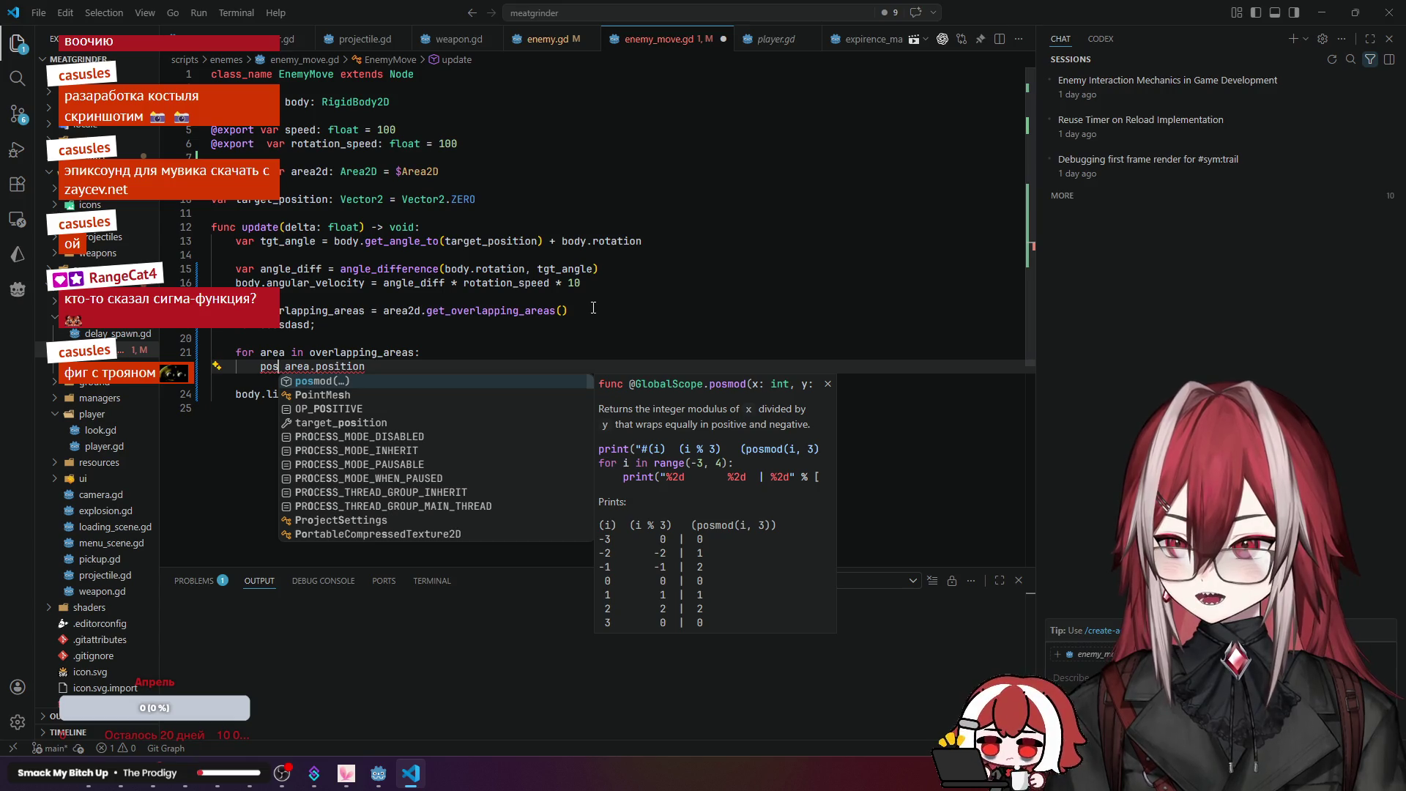
type("iti")
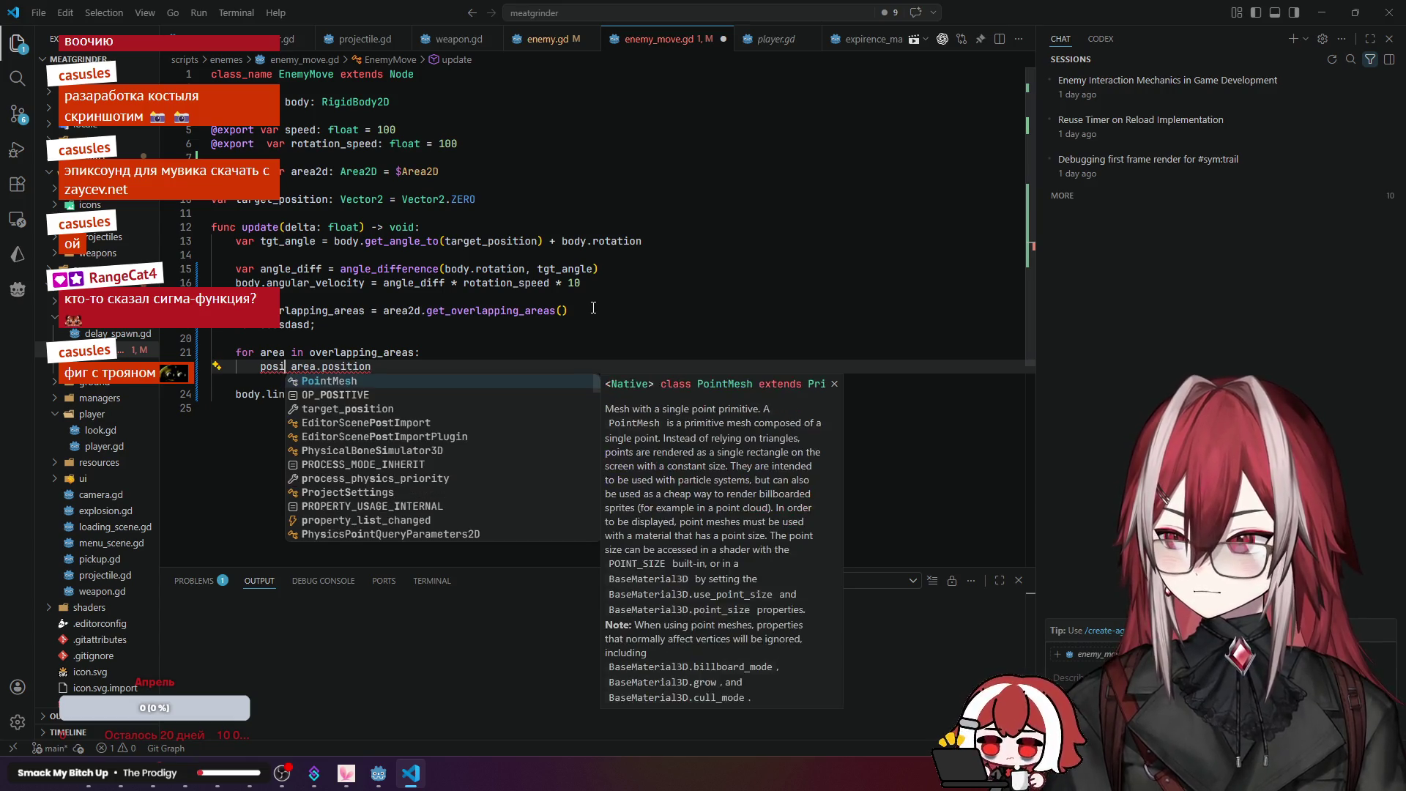
key("BackSpace")
key("BackSpace")
key("BackSpace")
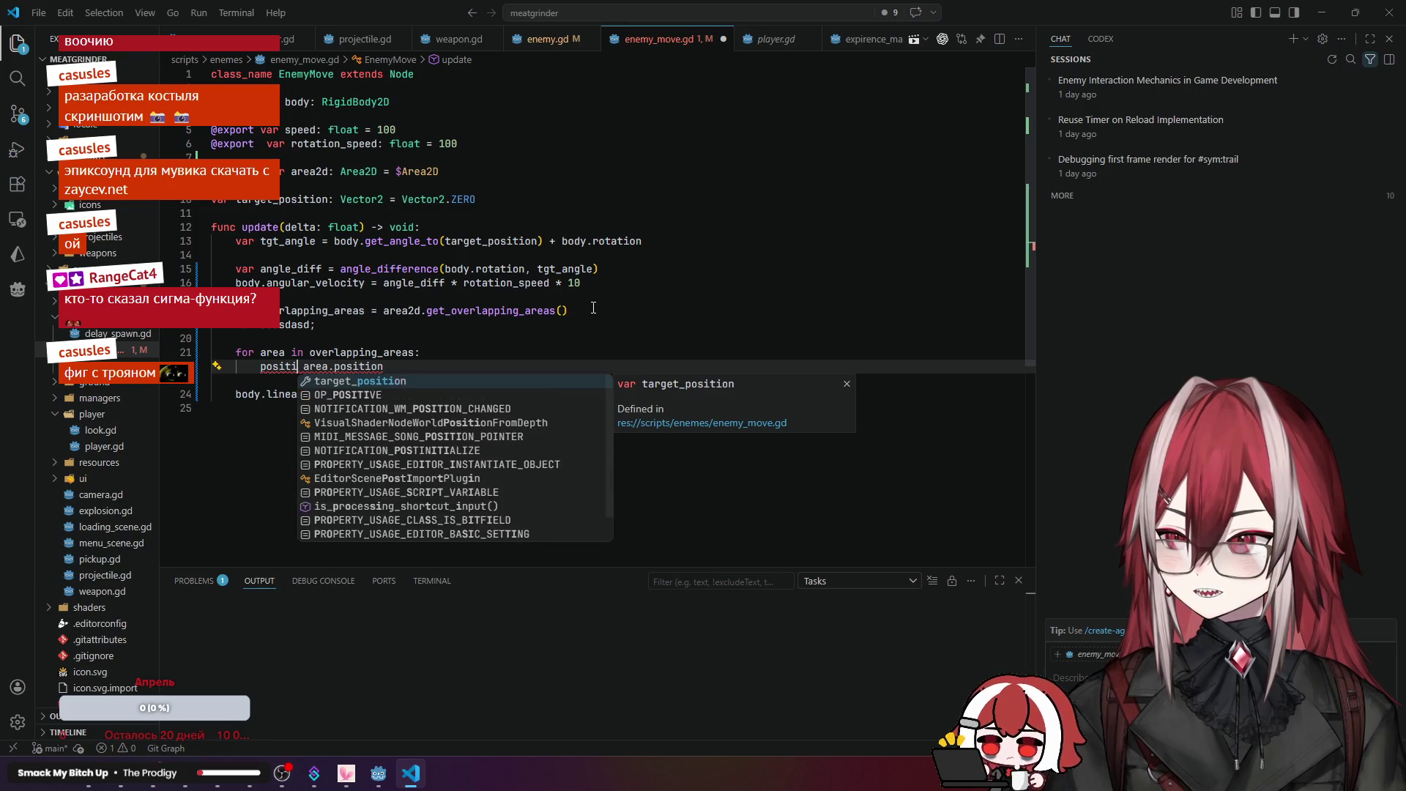
key("BackSpace")
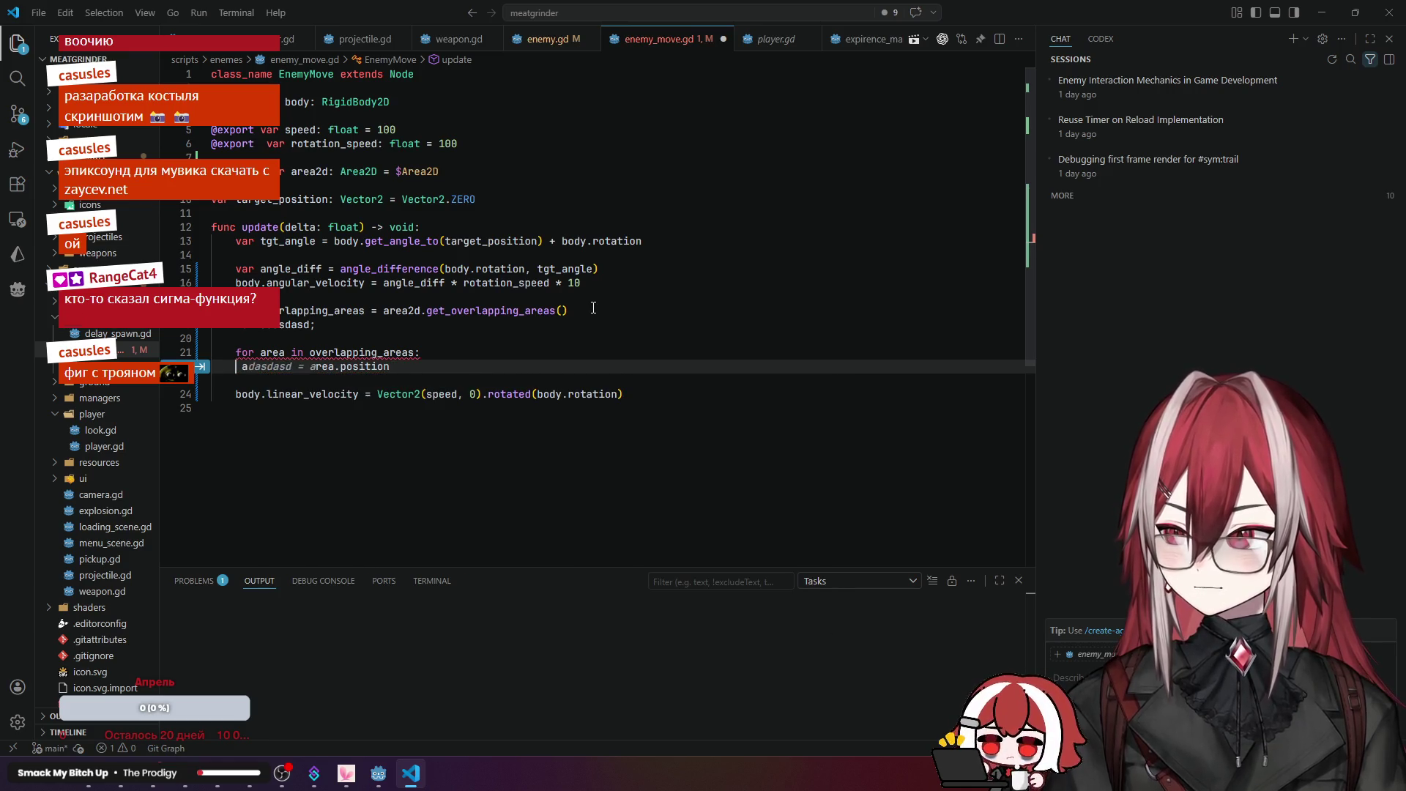
type("a")
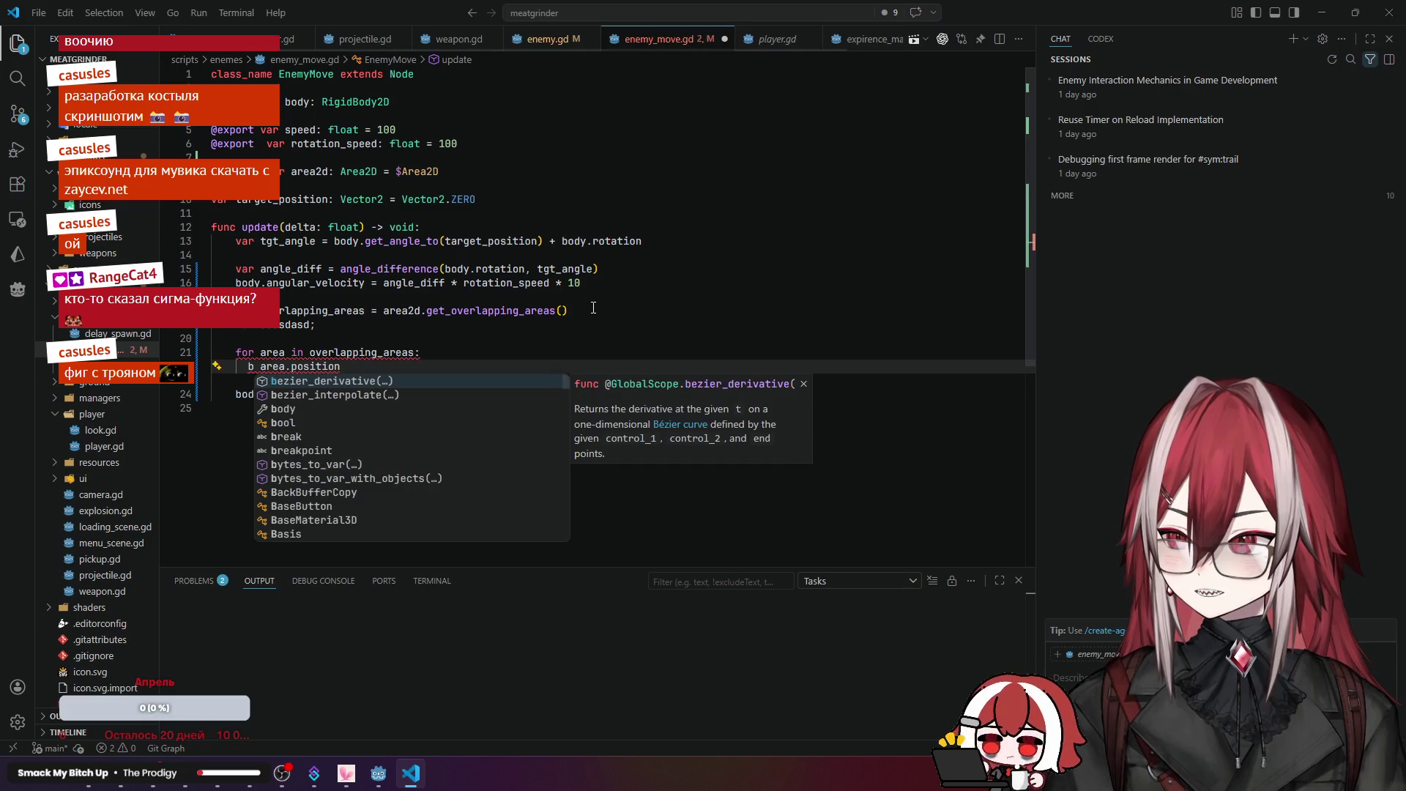
key("BackSpace")
key("Delete")
key("Delete")
key("Delete")
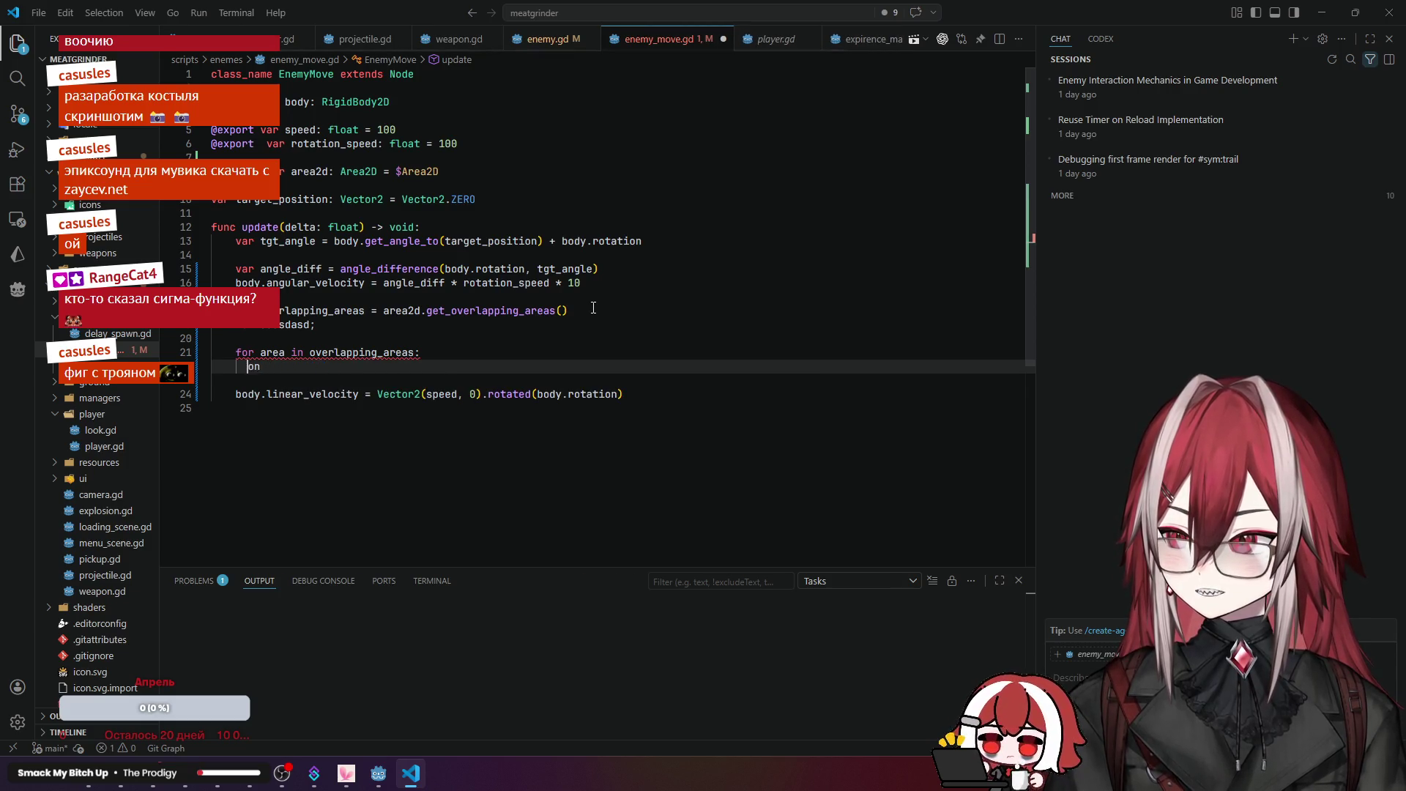
type("b")
key("BackSpace")
type("pos")
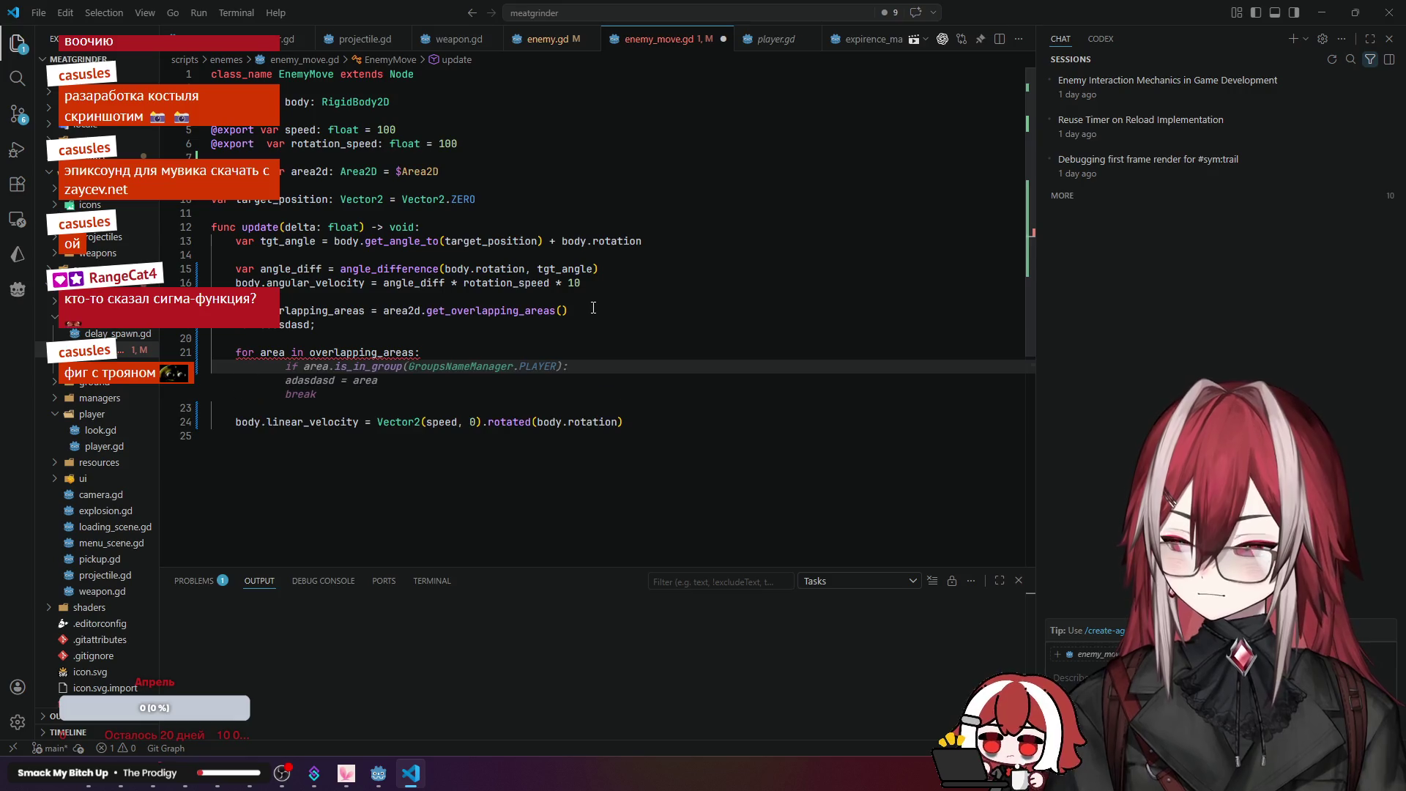
key("BackSpace")
key("BackSpace")
key("BackSpace")
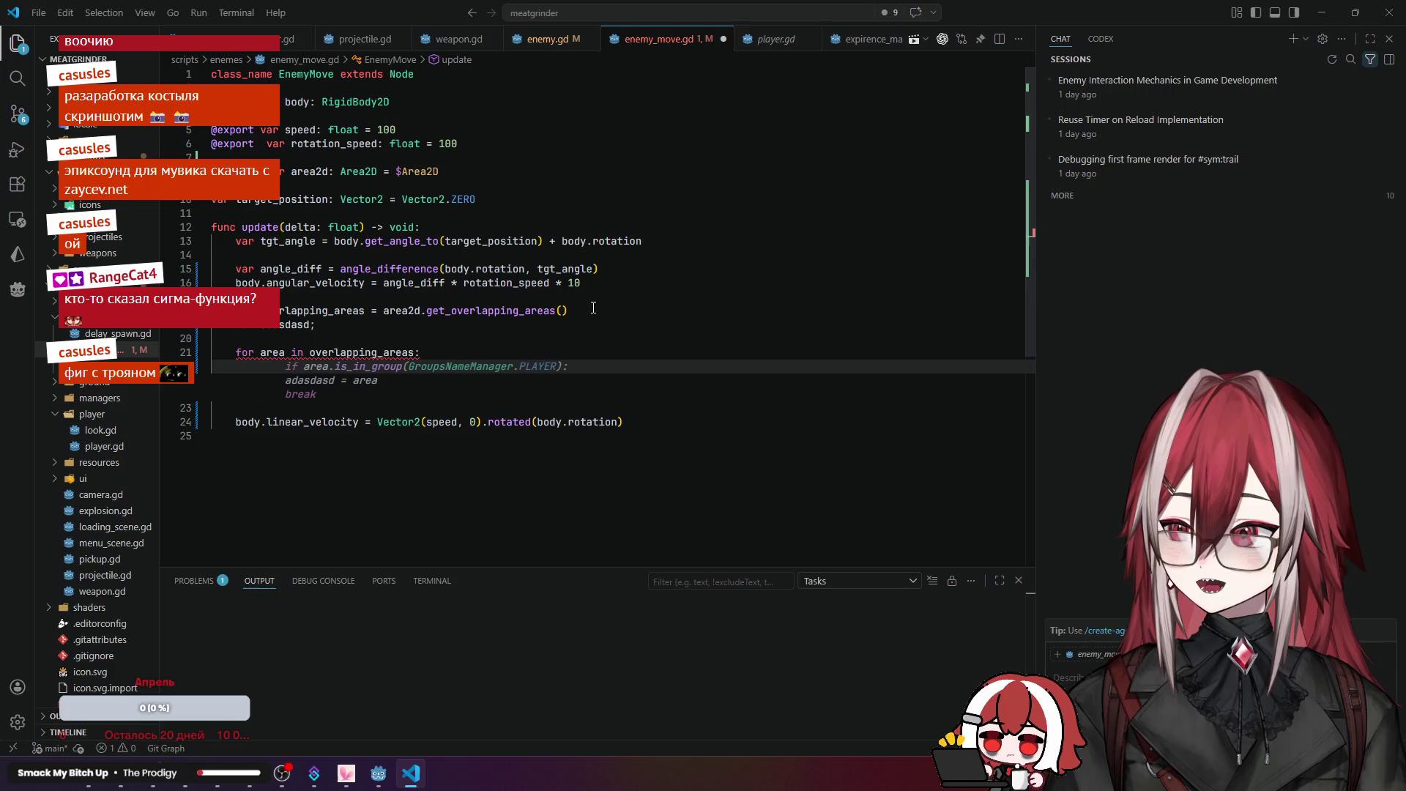
type("body.p")
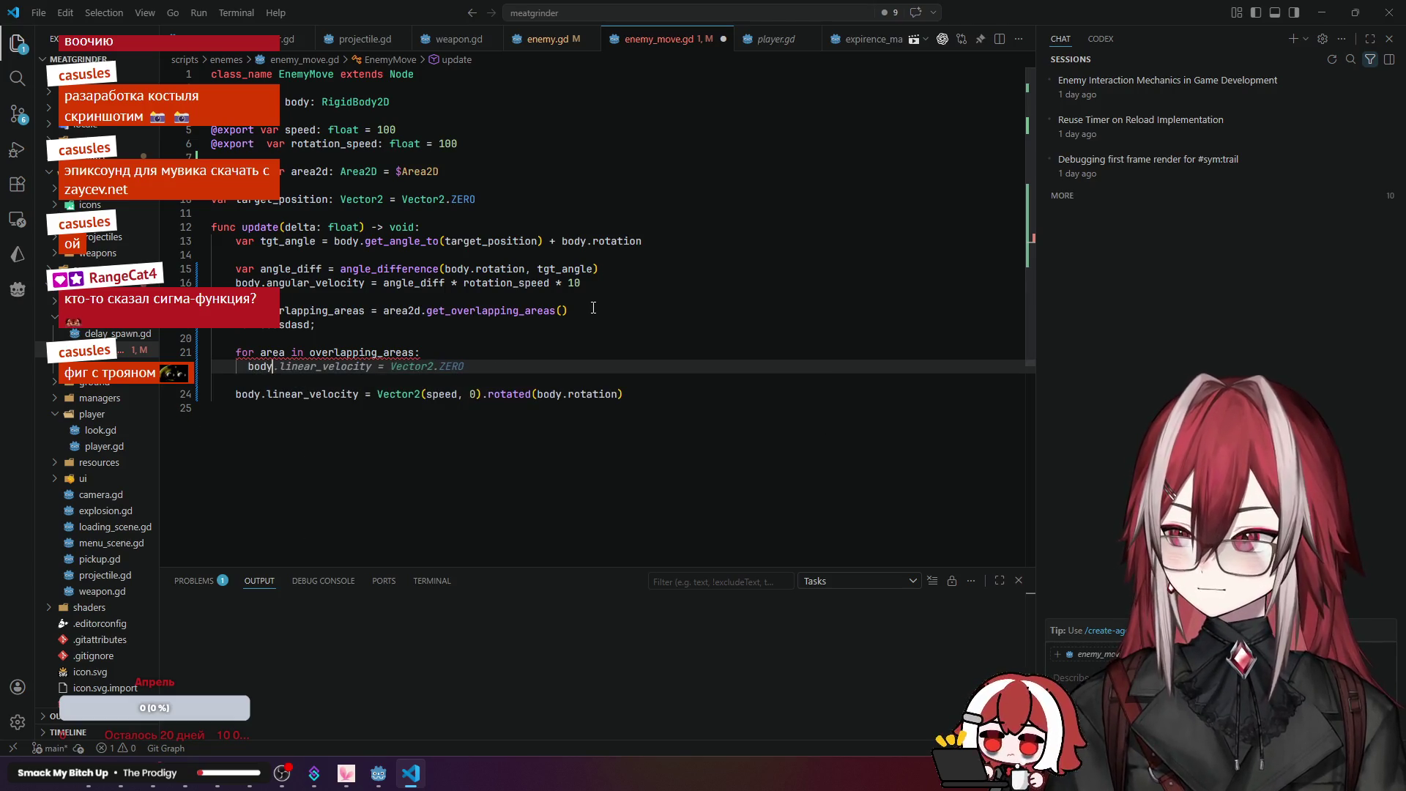
type("os")
- Accept body.position and browse its Vector2 methods, then remove the trailing dot
key("Tab")
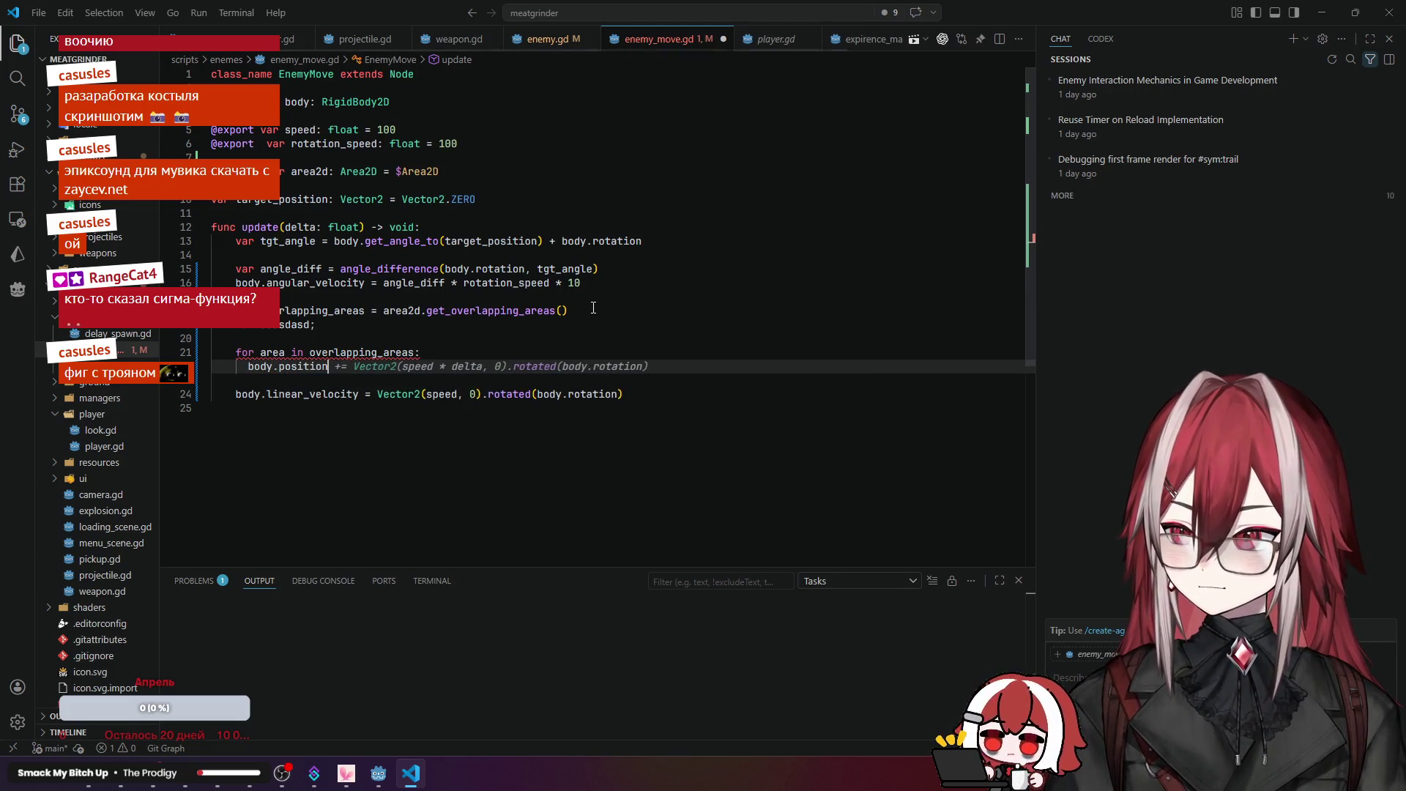
type(".")
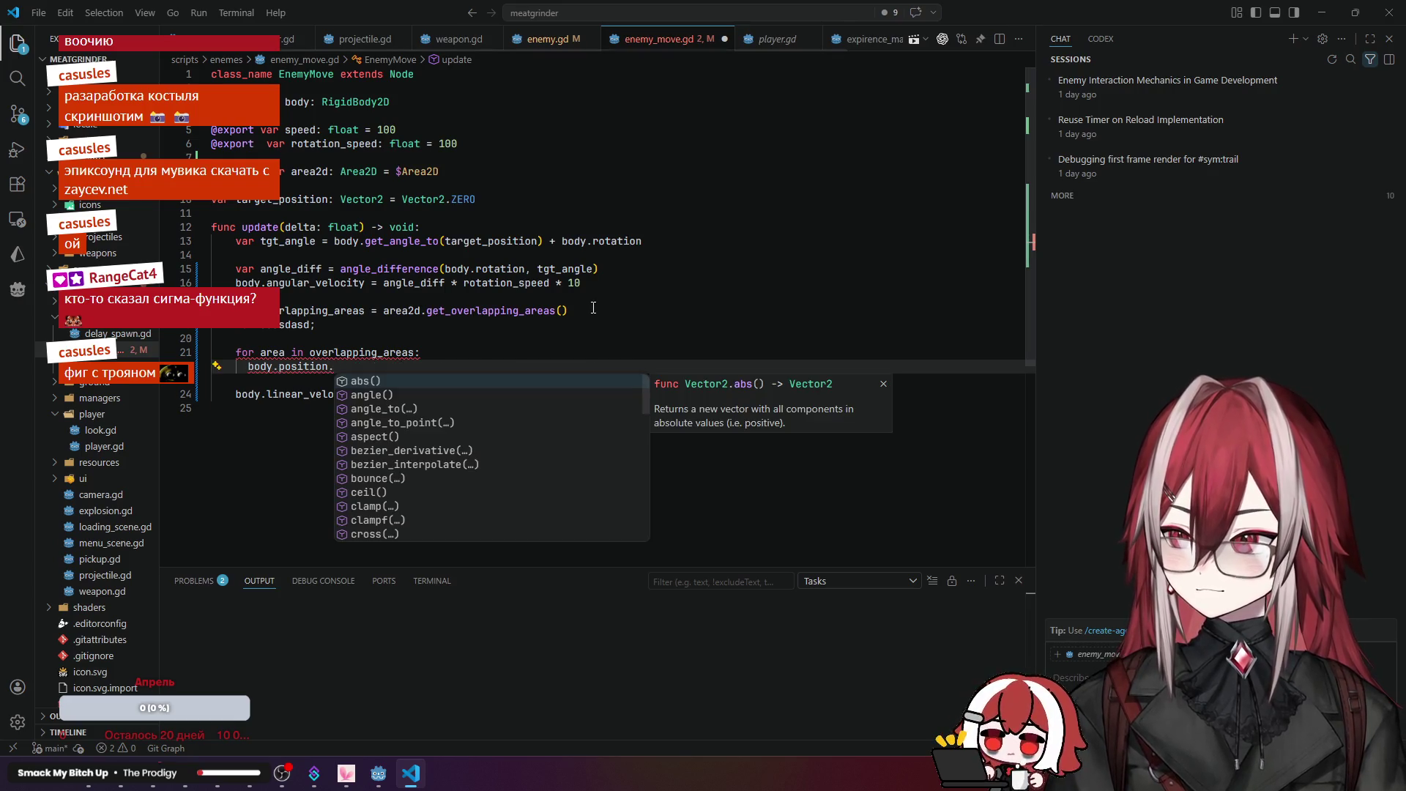
key("Down")
key("Down")
key("Down")
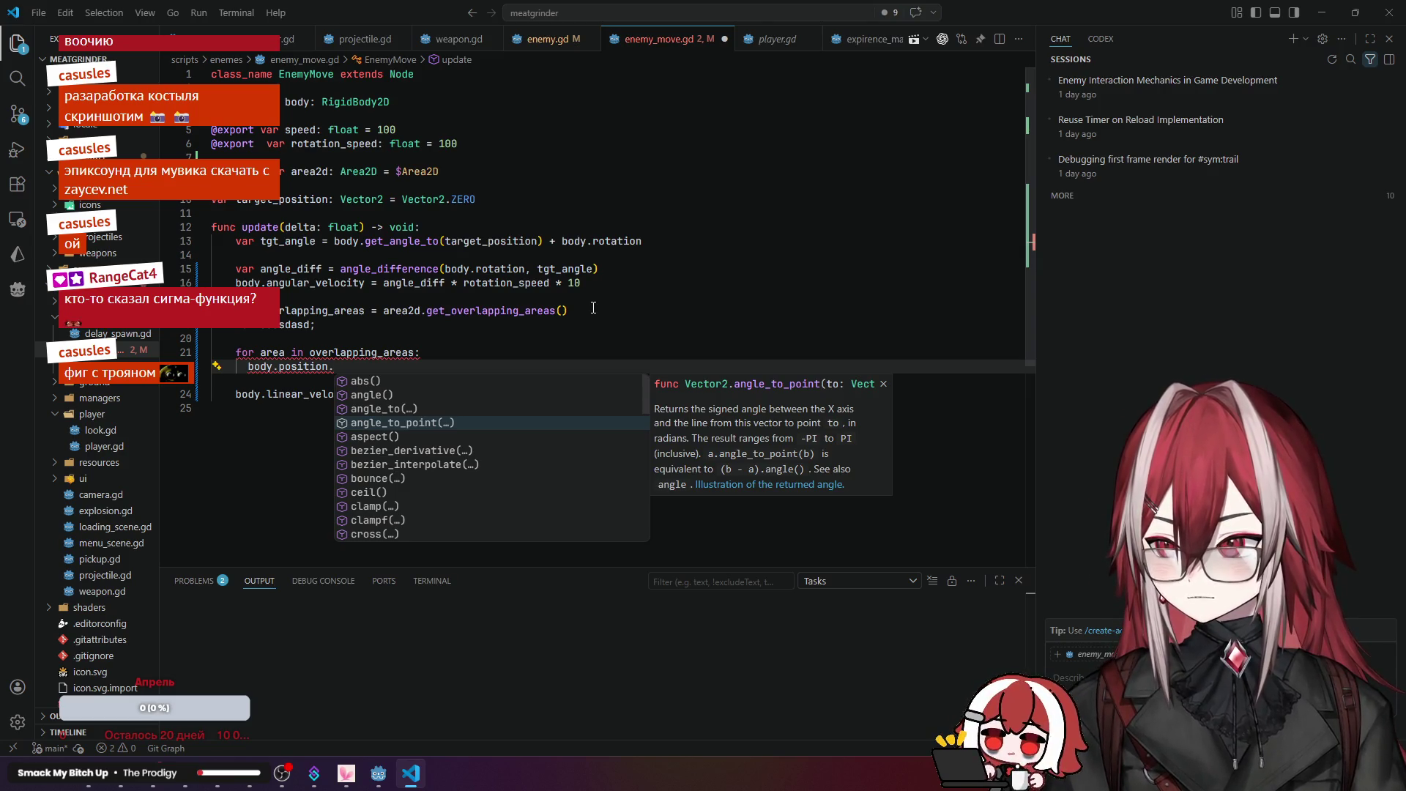
key("Down")
key("Down")
key("Down")
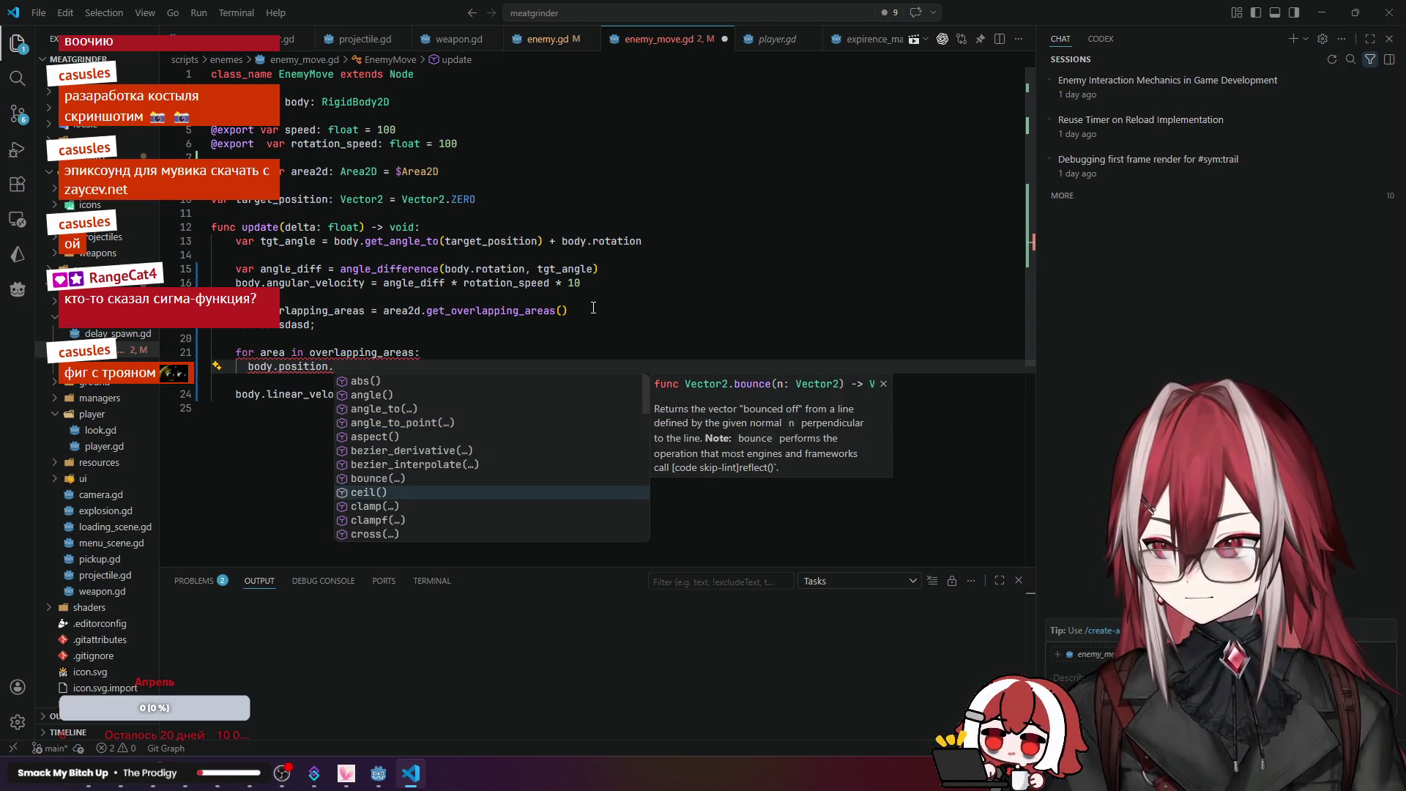
key("Down")
key("Down")
key("Down")
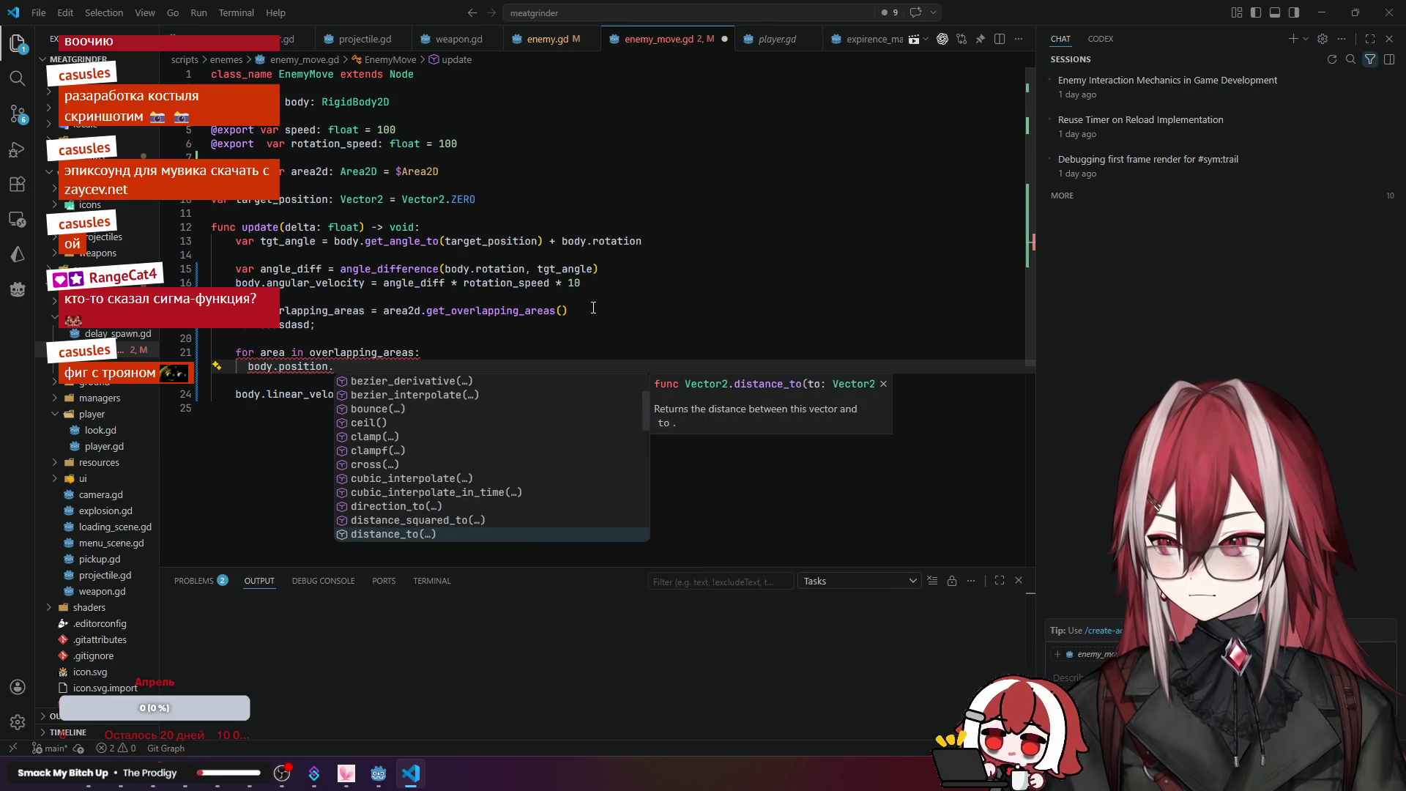
key("Up")
key("Up")
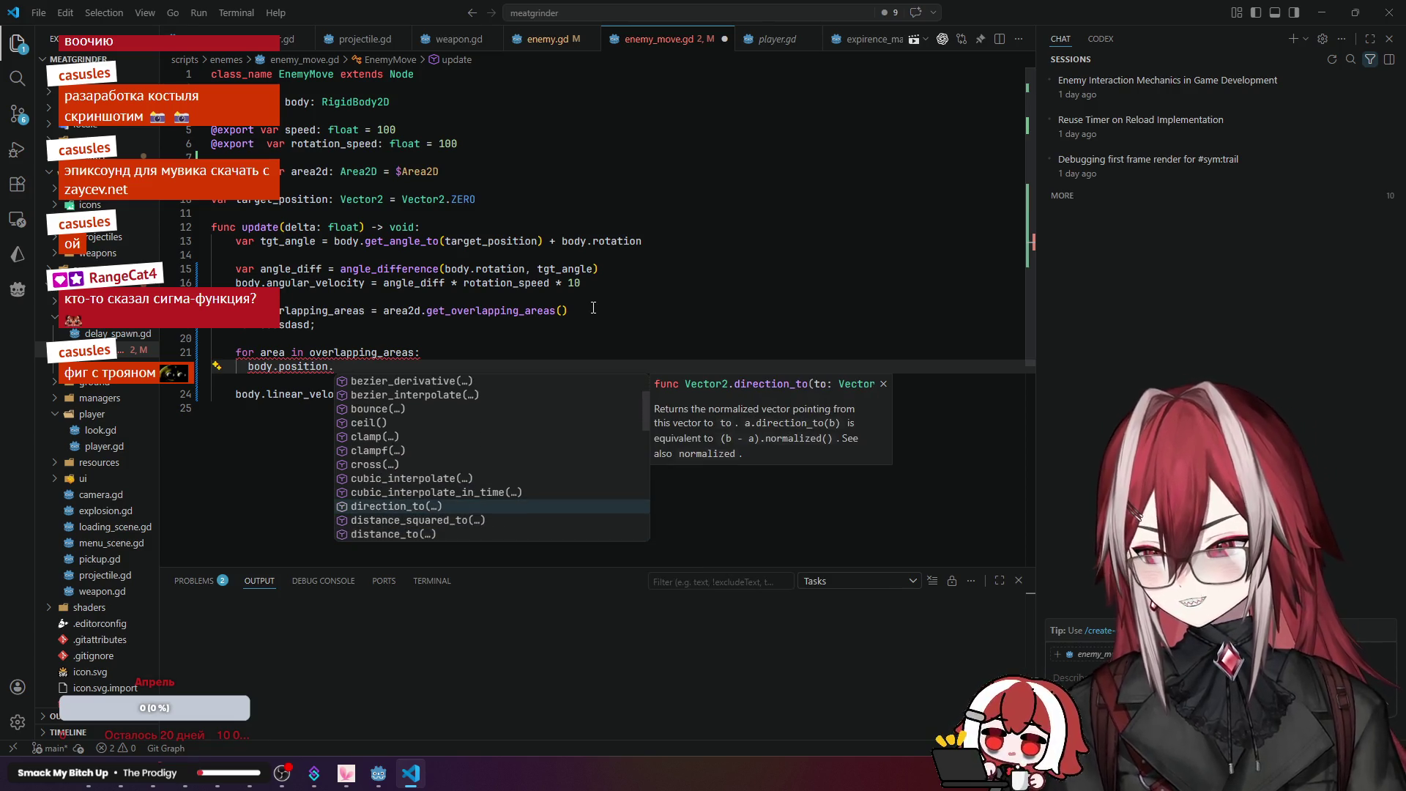
key("Down")
key("Down")
key("Down")
key("Down")
key("Down")
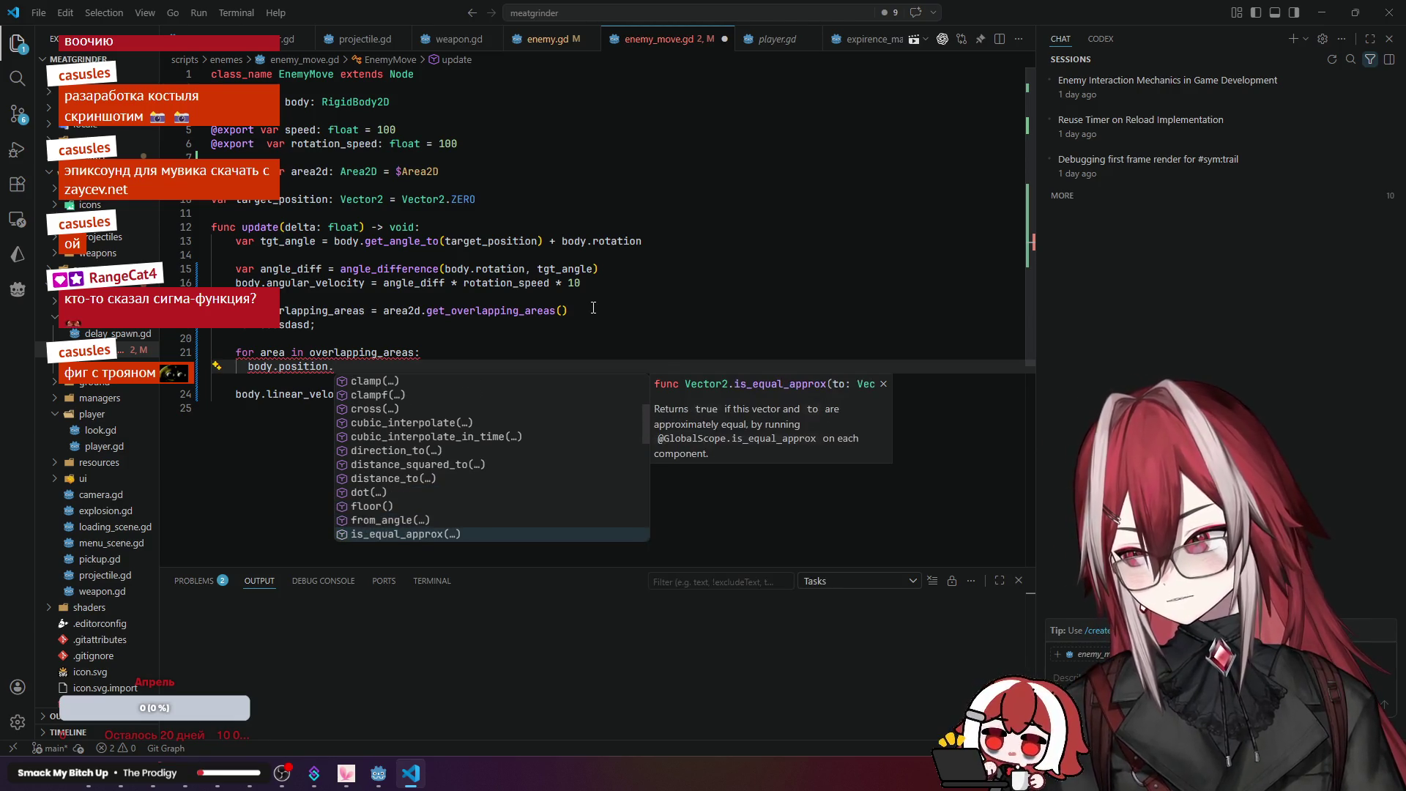
key("BackSpace")
key("Escape")
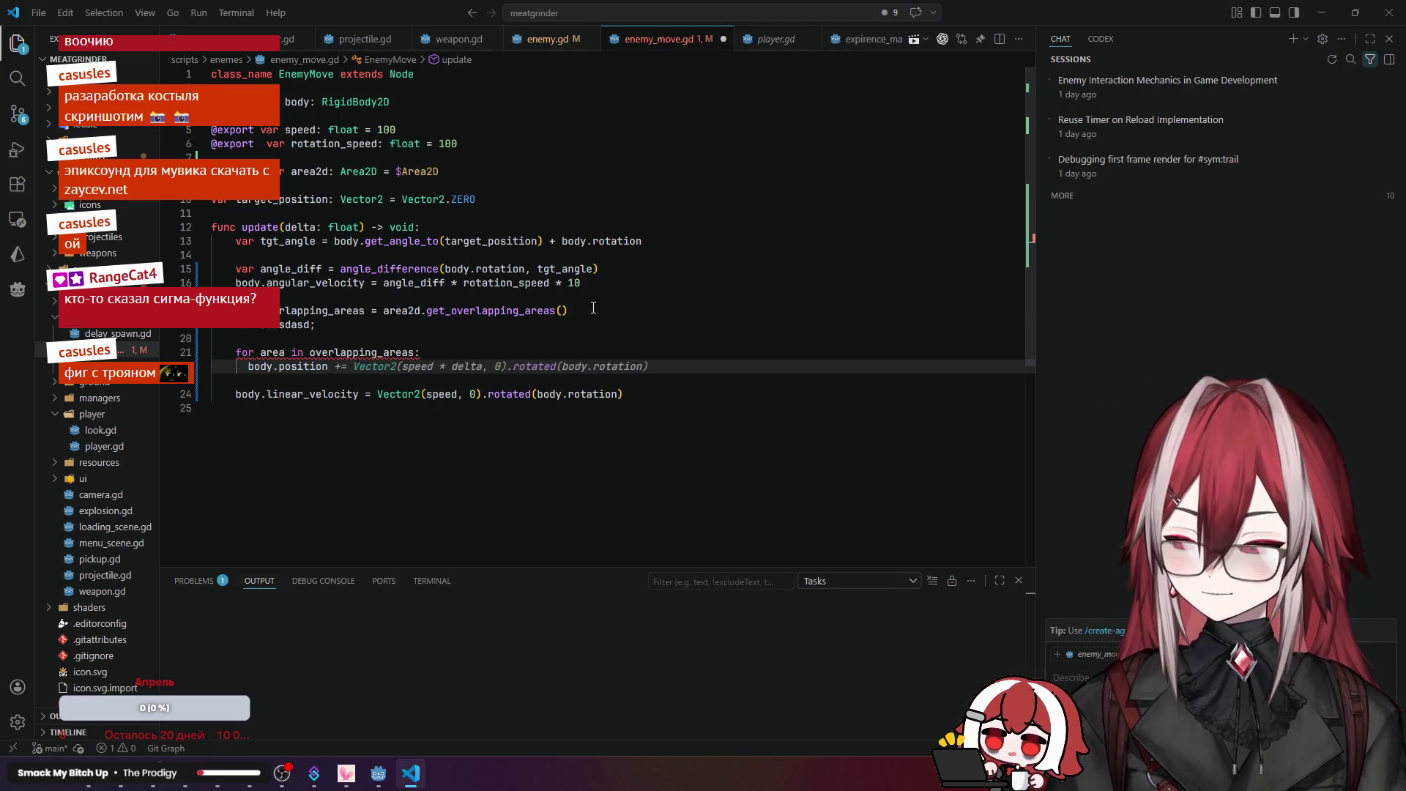
- Rewrite the line as 'body.global_position - ' ready for a second operand
type("-")
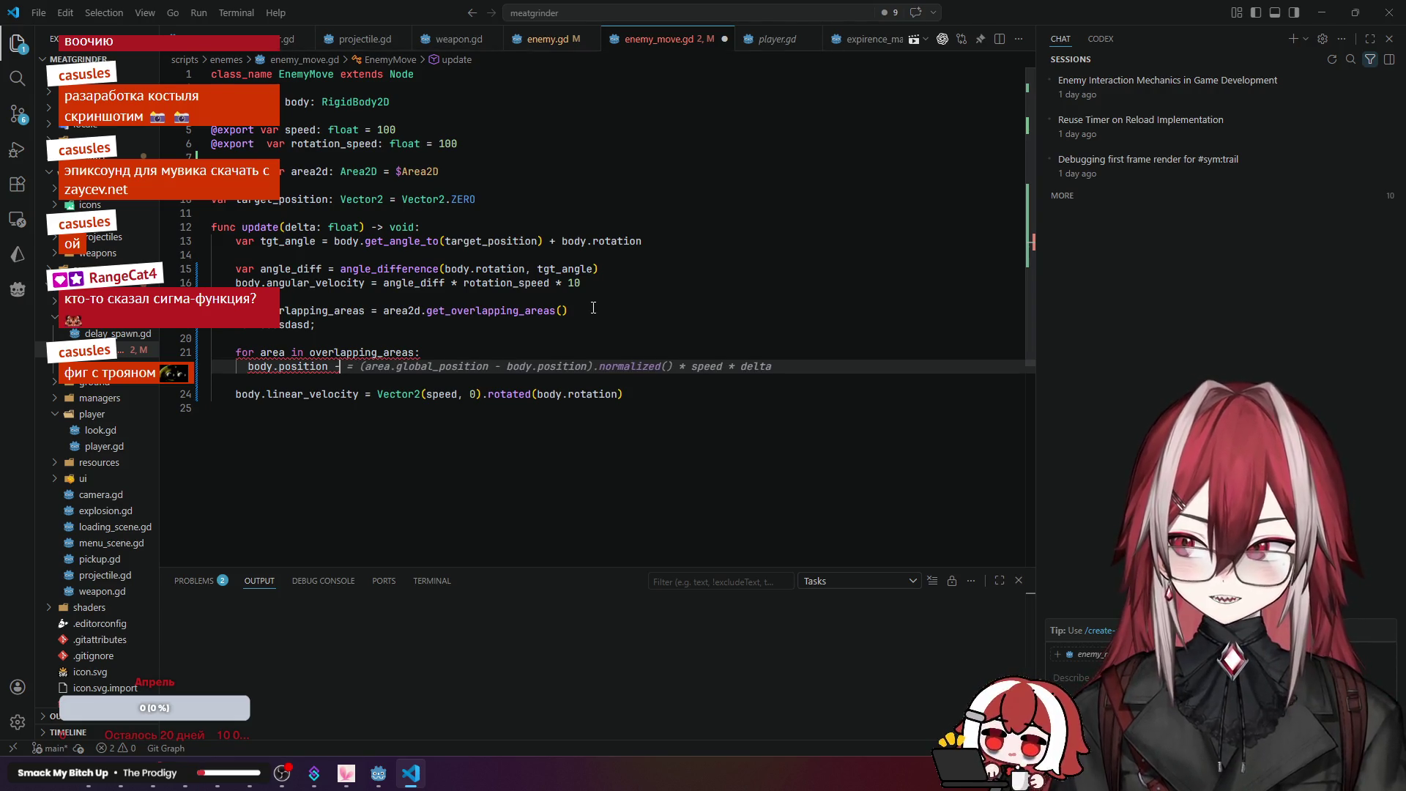
key("BackSpace")
key("BackSpace")
key("BackSpace")
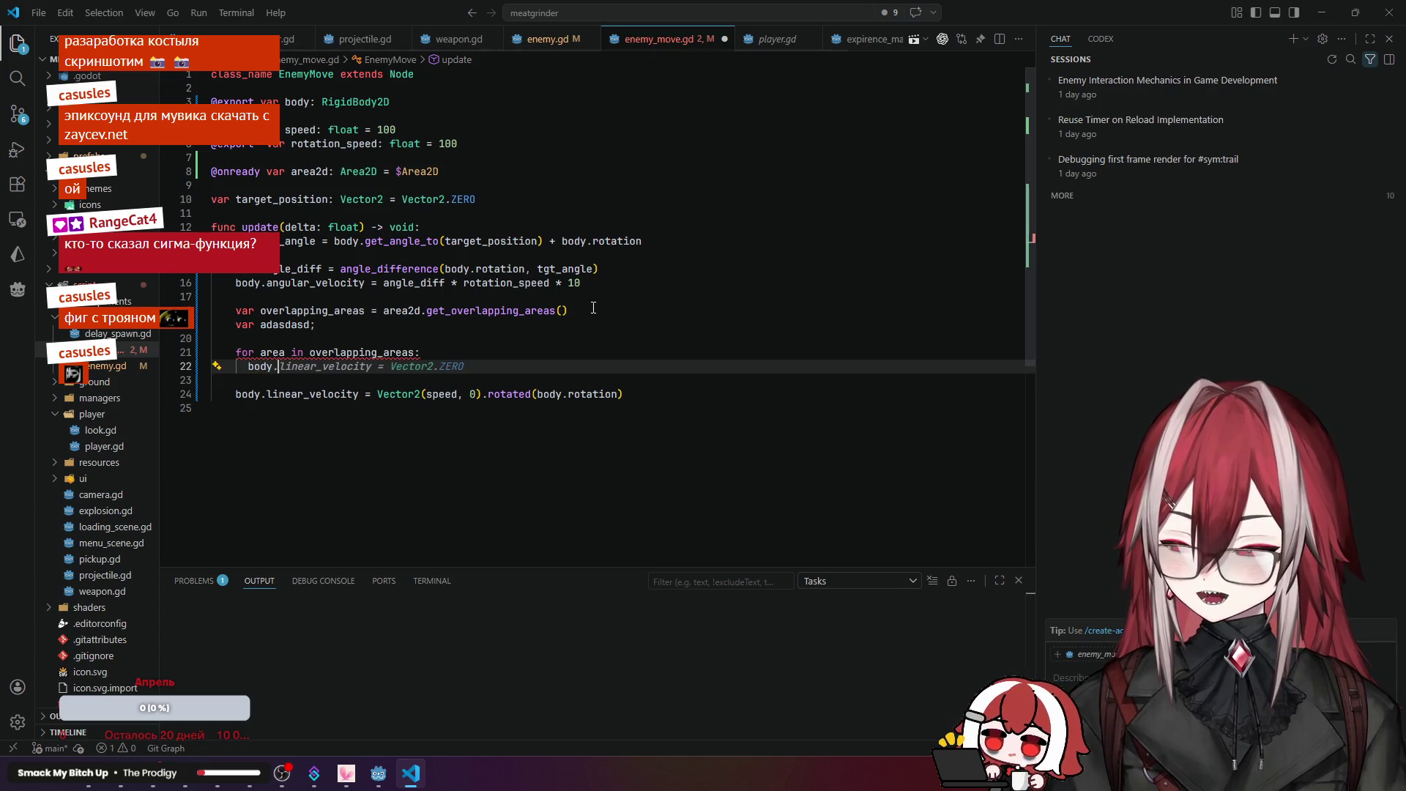
type("glo")
key("Tab")
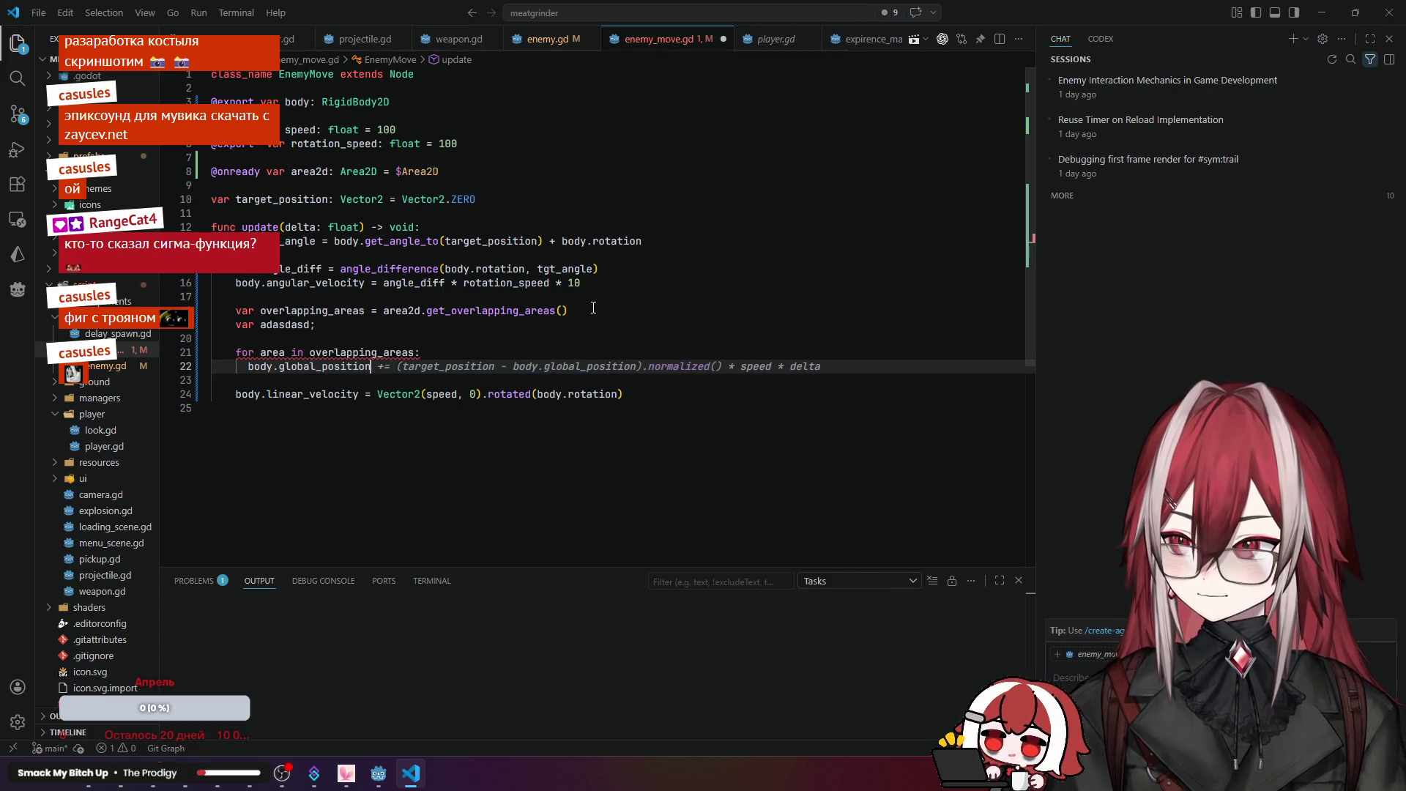
type("- abs")
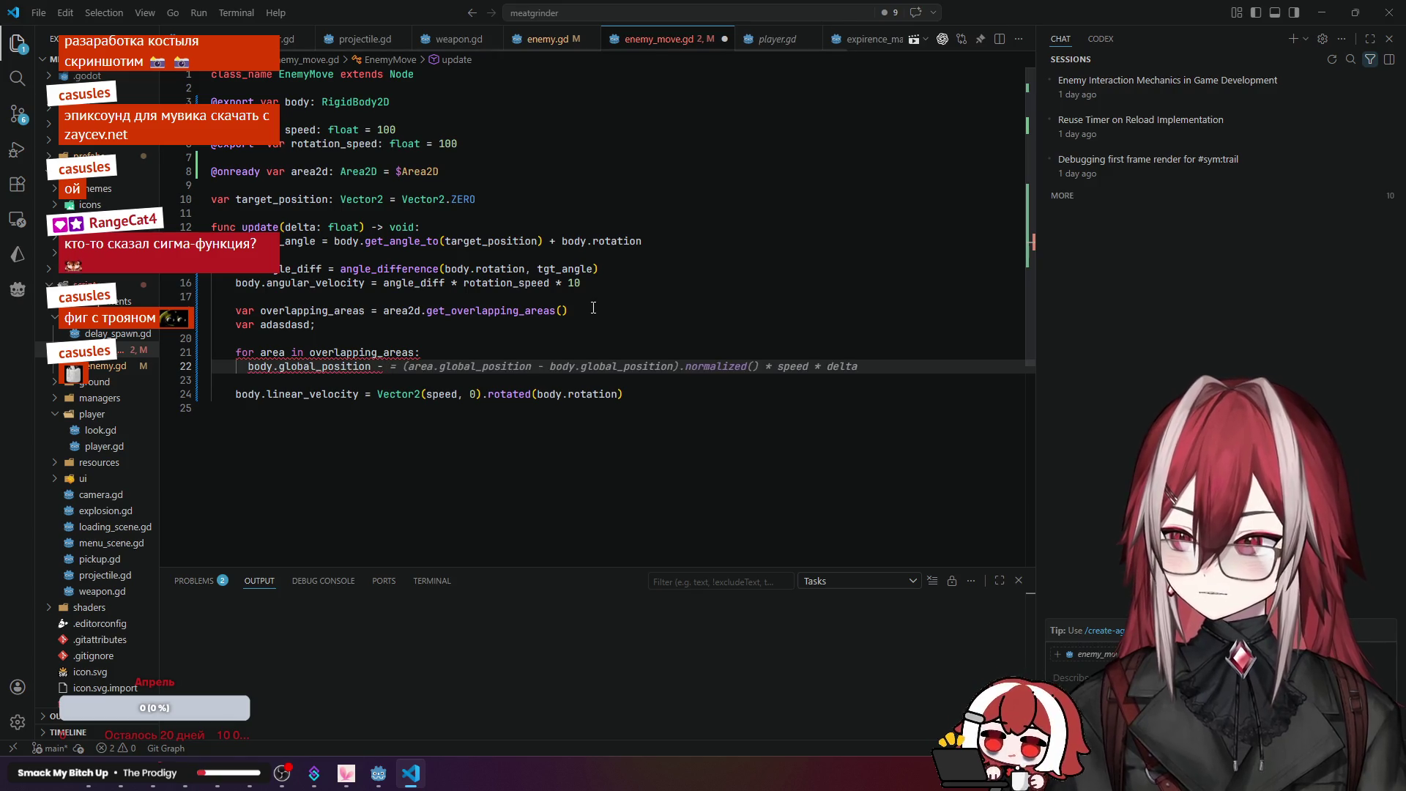
key("BackSpace")
key("BackSpace")
key("BackSpace")
- Complete the line as 'var a = body.global_position - area.global_position'
type("area")
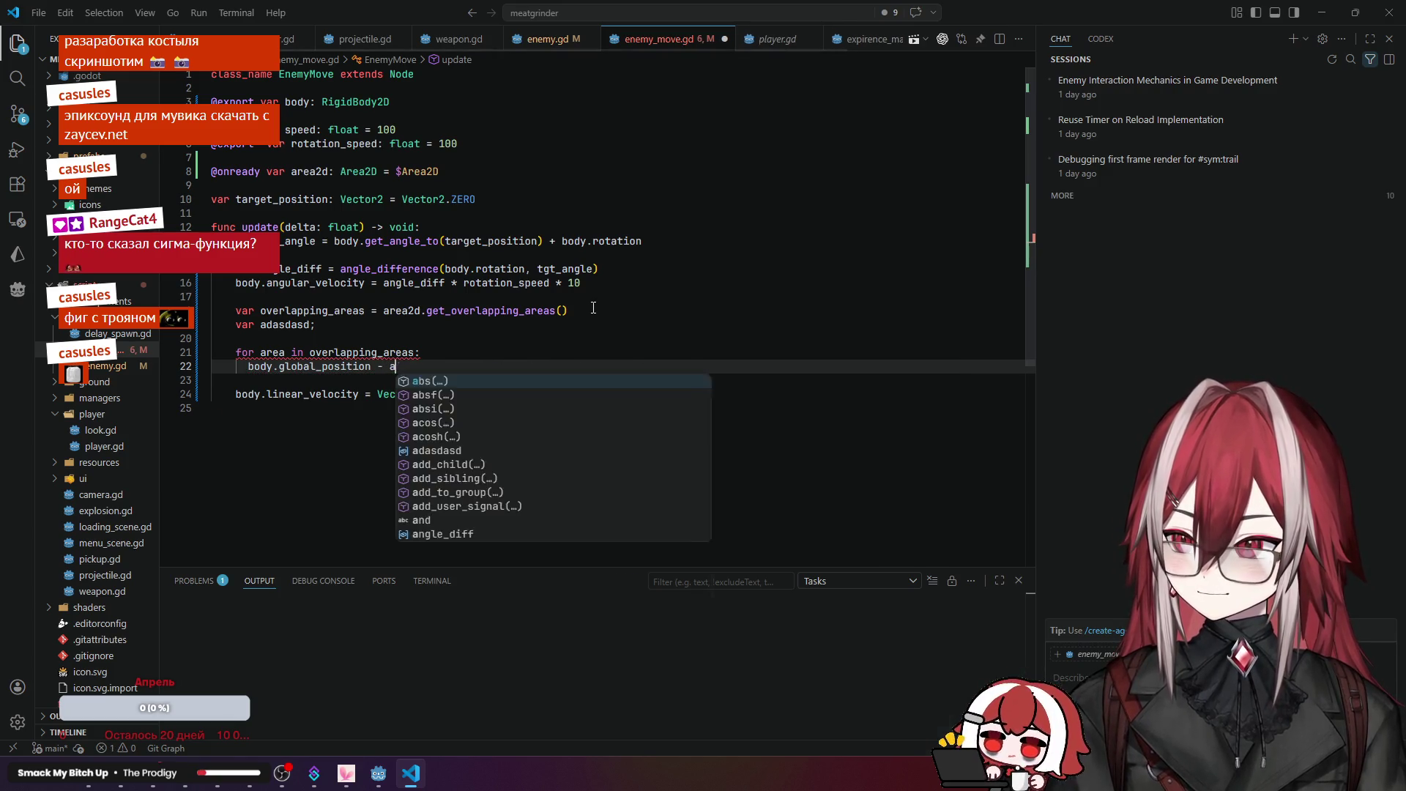
key("Tab")
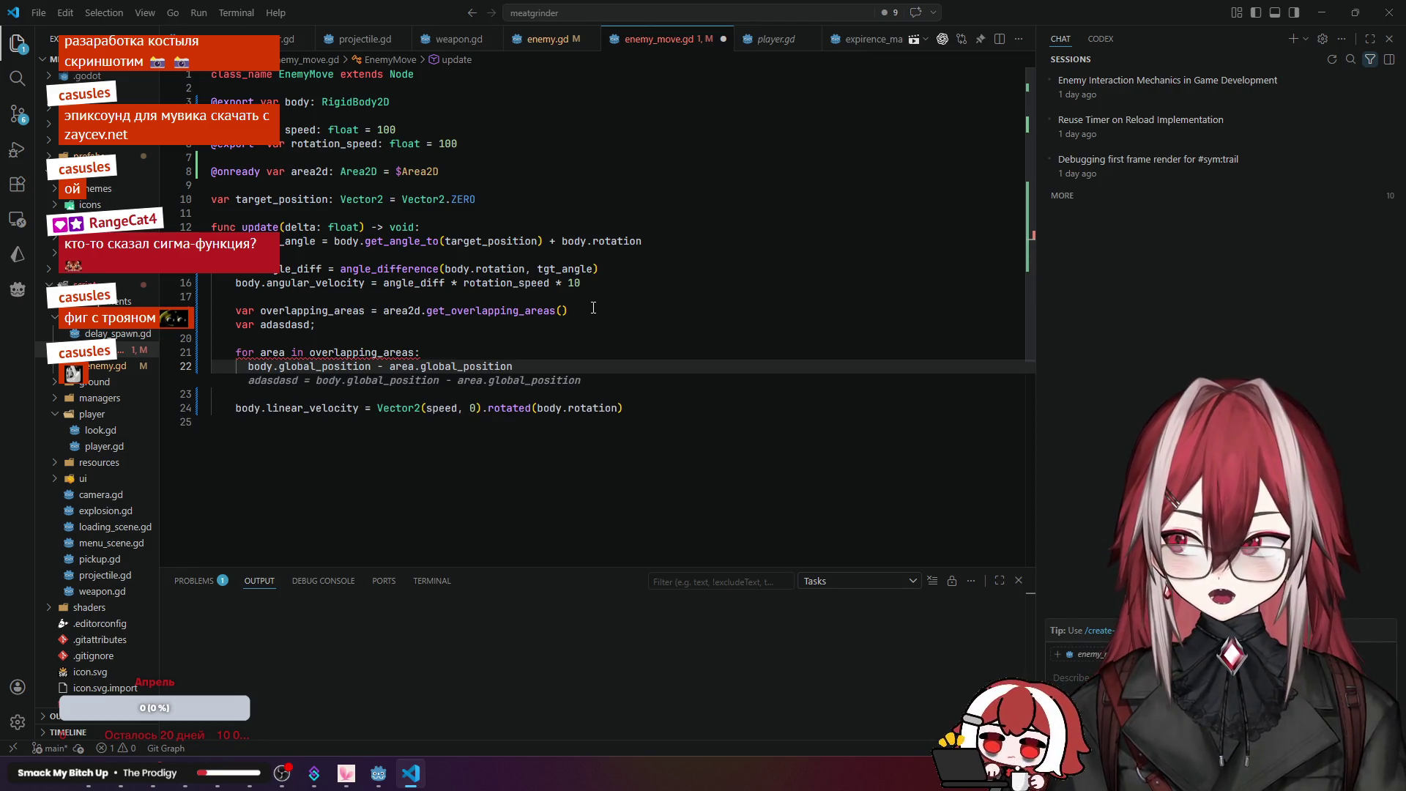
key("Left")
key("Left")
key("Left")
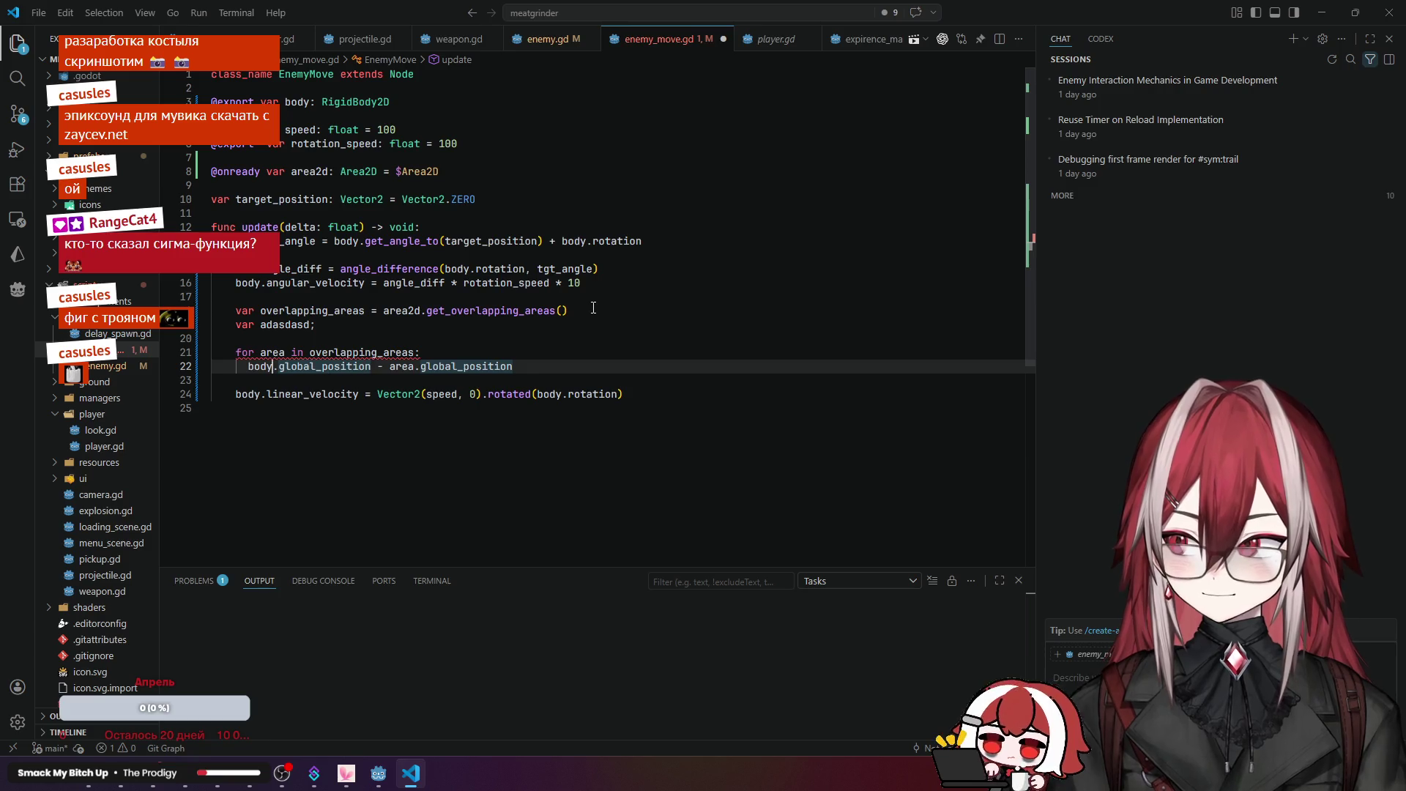
key("Home")
type("var a =")
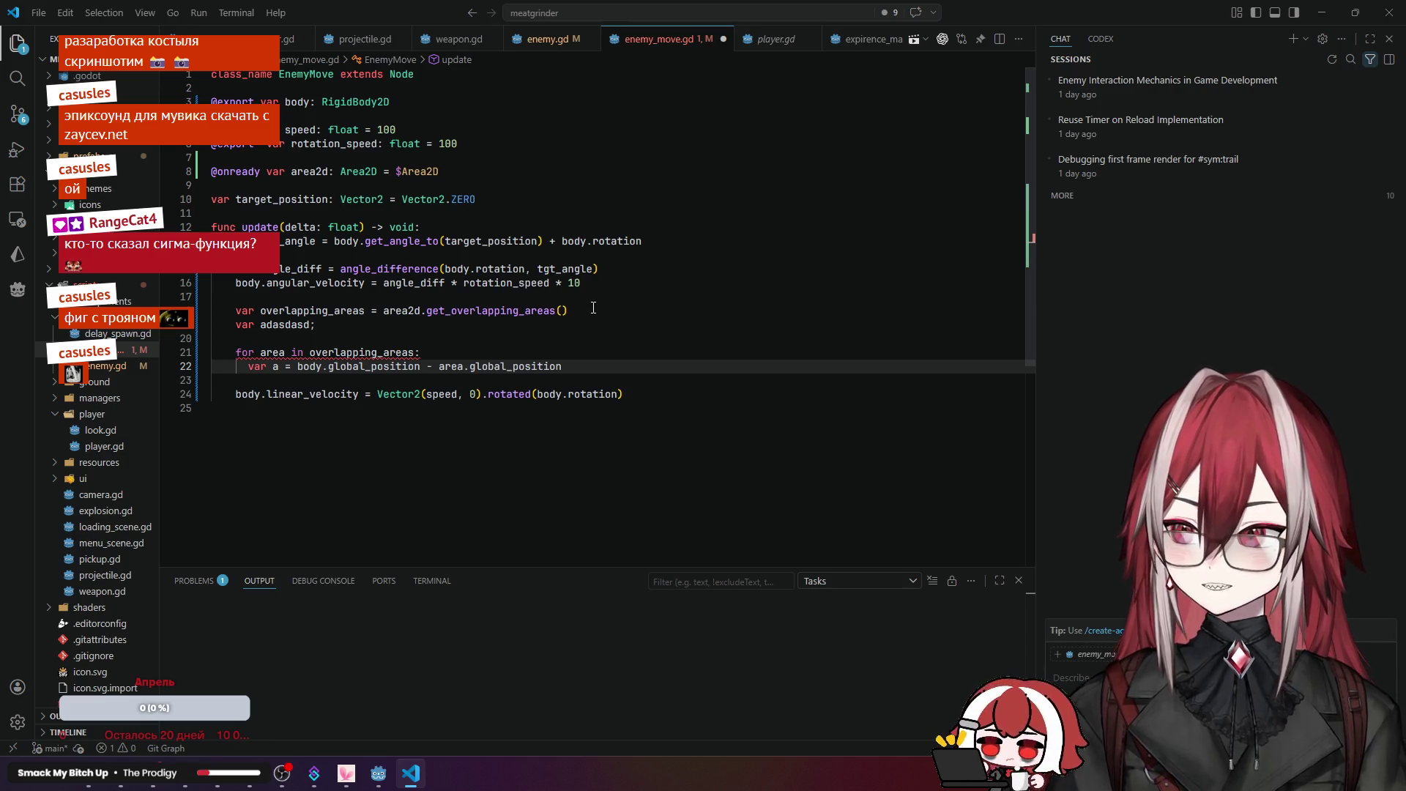
- Rename the placeholder variable adasdasd on line 19 to test
left_click(261, 325)
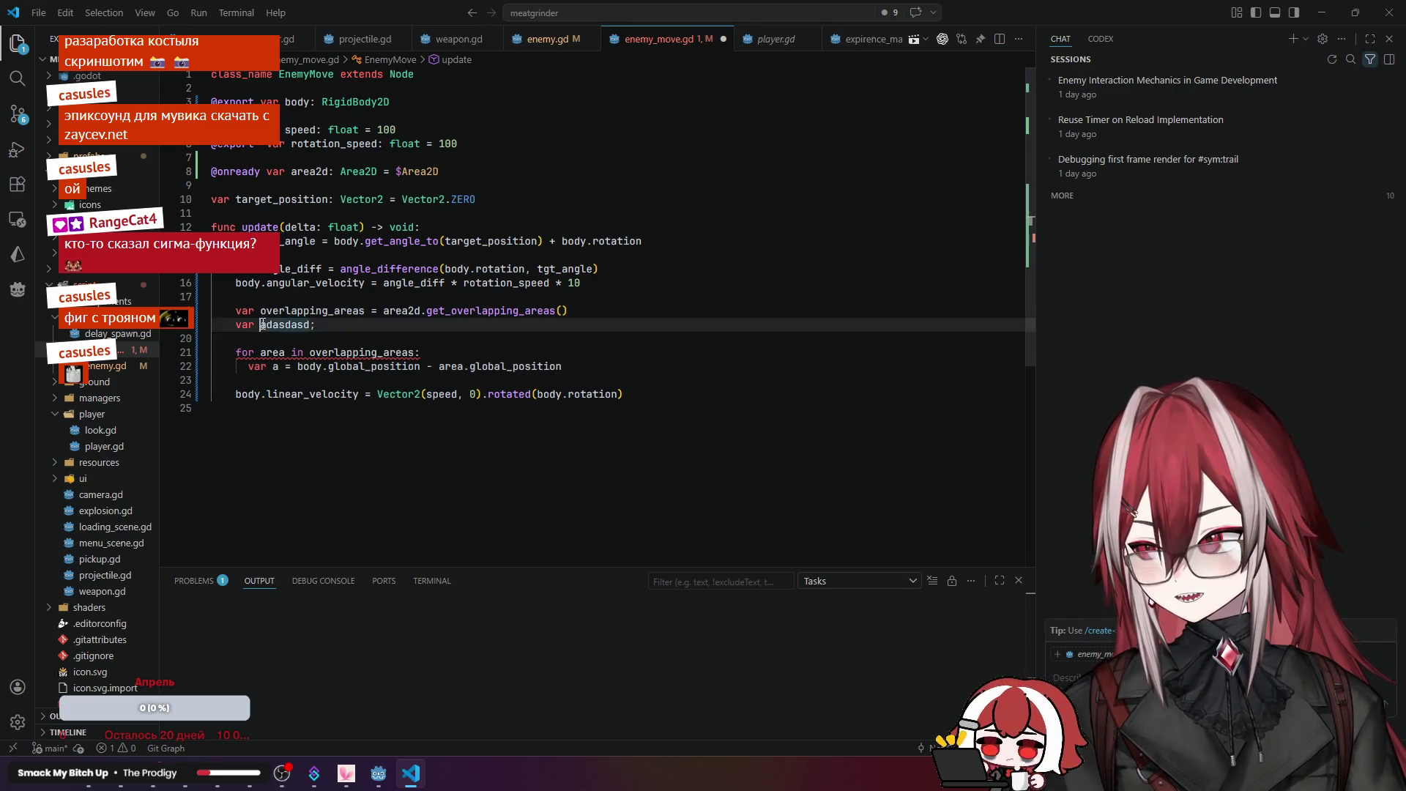
left_click_drag(261, 325, 312, 324)
type("t")
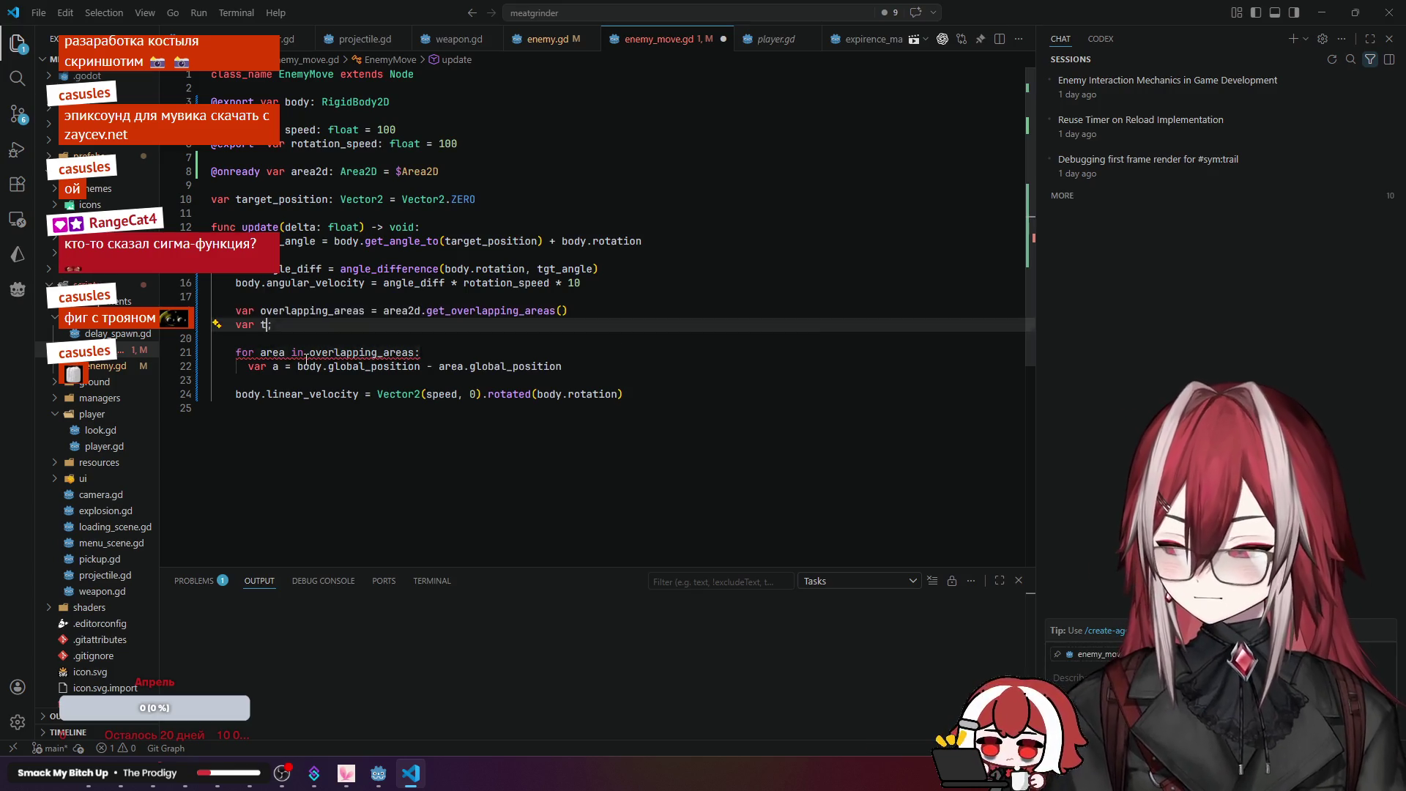
type("es")
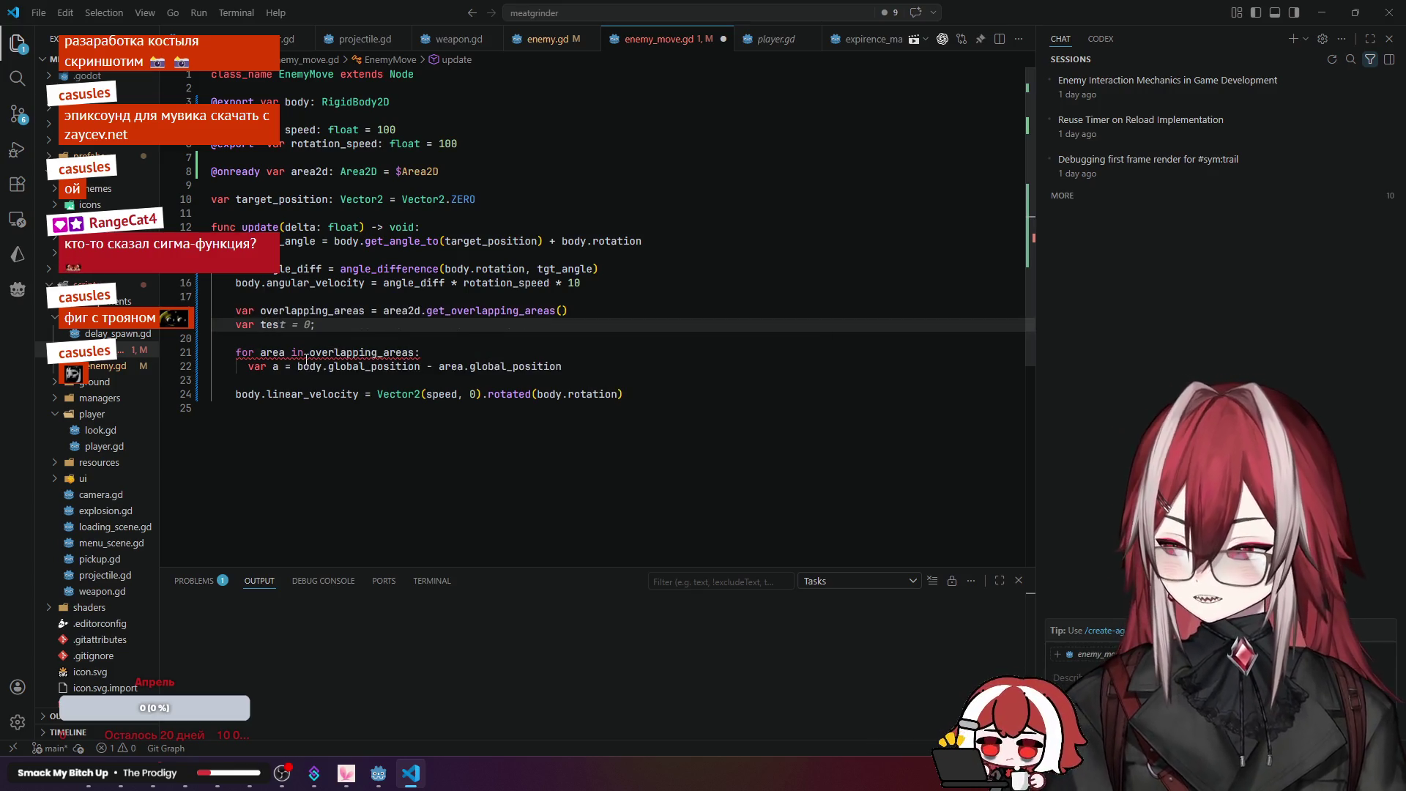
type("t")
left_click(364, 283)
- Declare test as Vector2 = Vector2.ZERO and make the loop line accumulate into test
left_click(286, 324)
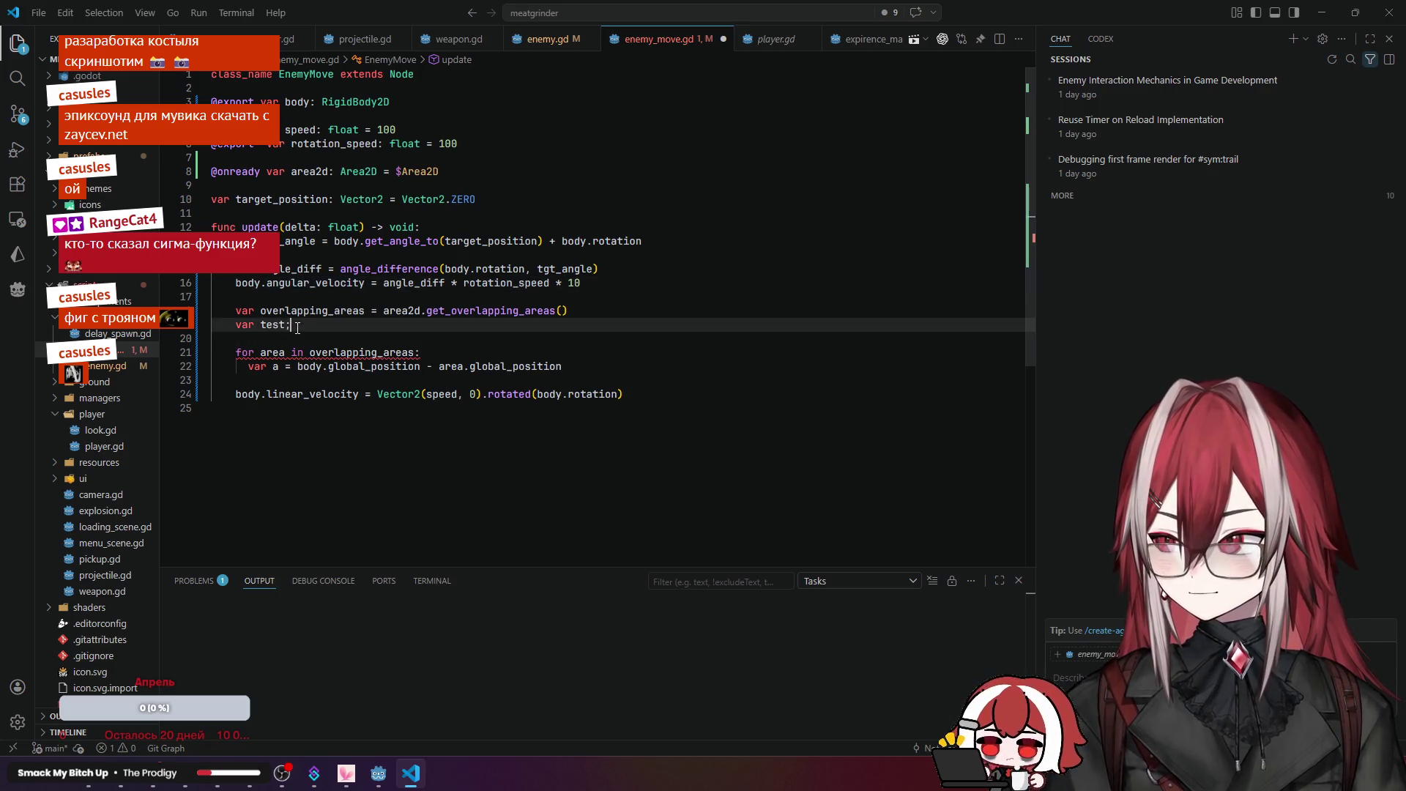
double_click(284, 326)
left_click(291, 327)
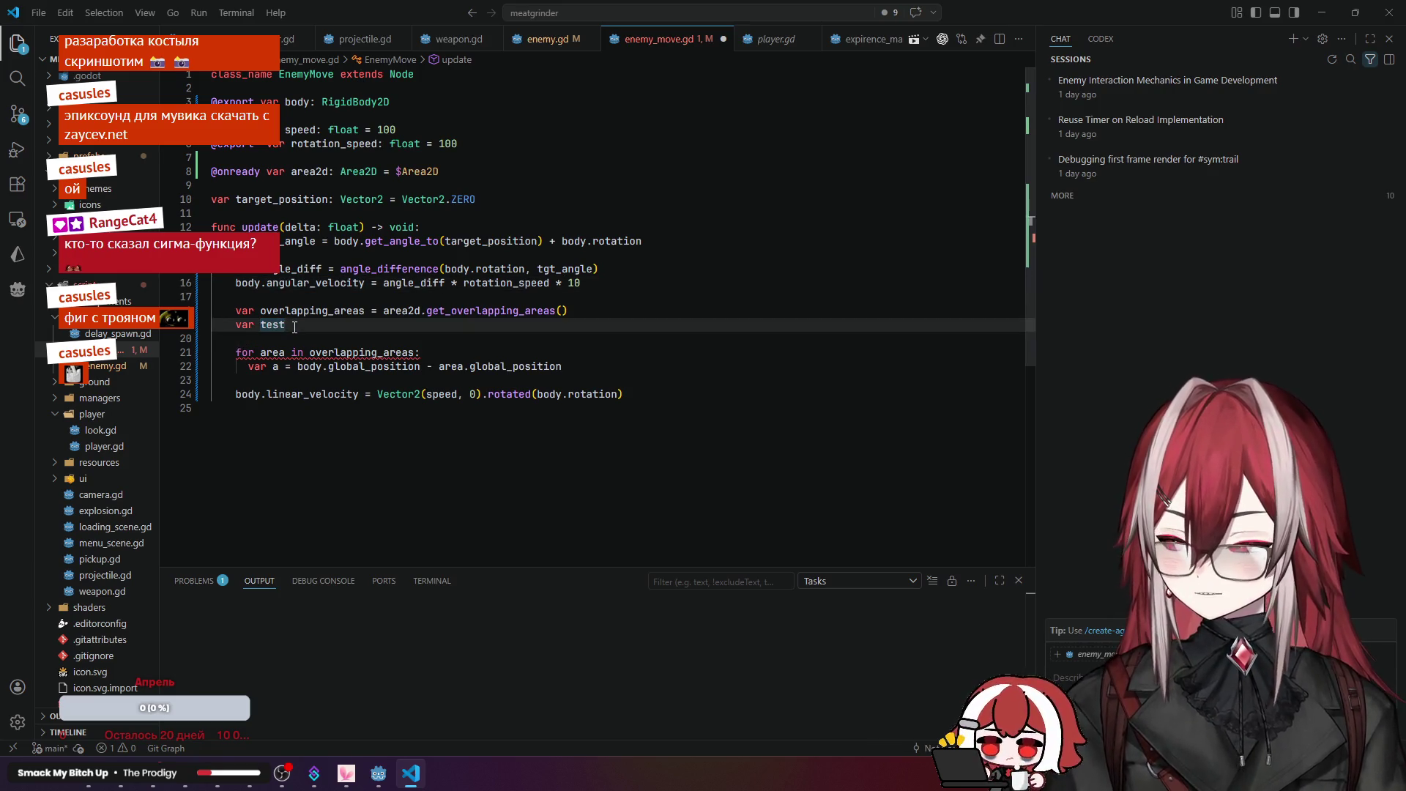
type(": Ve")
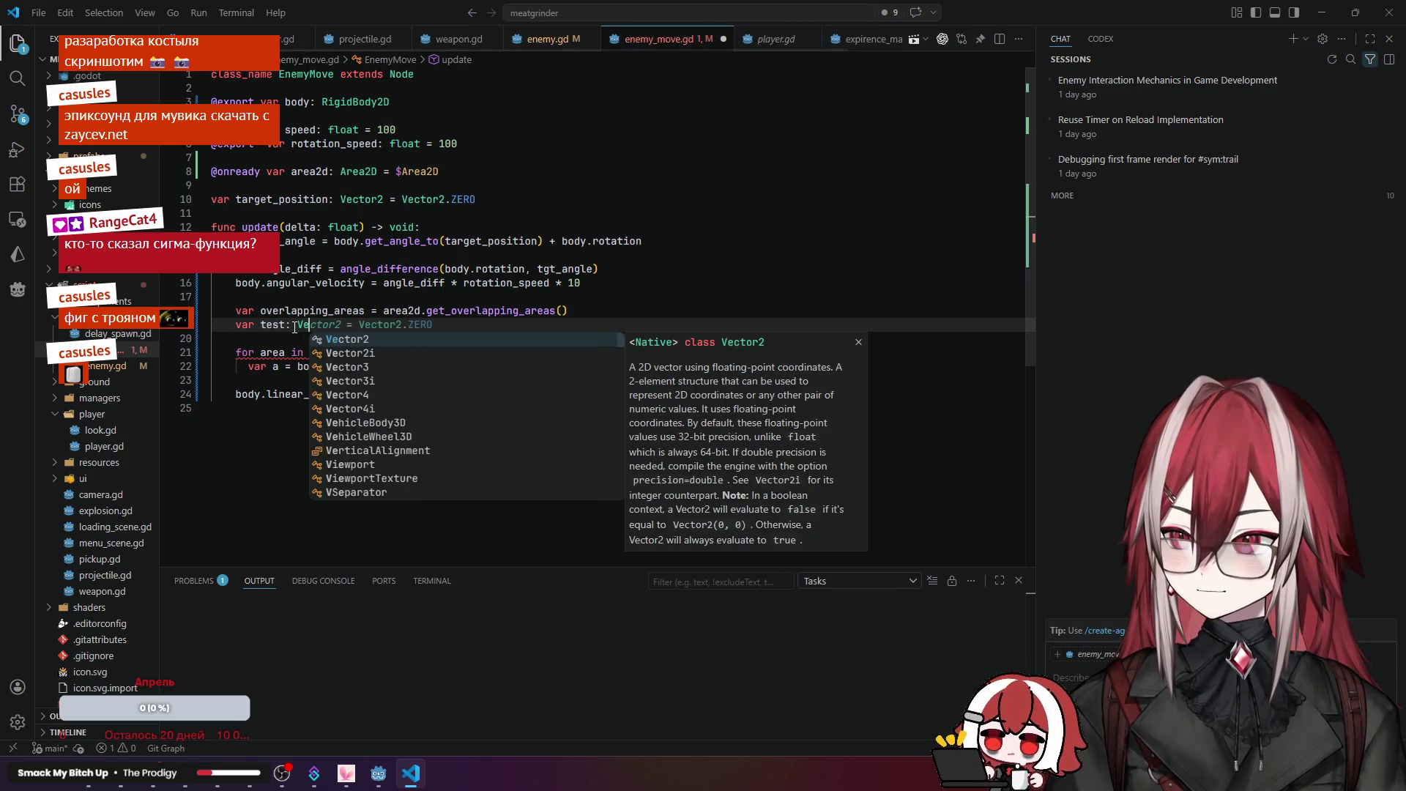
key("Tab")
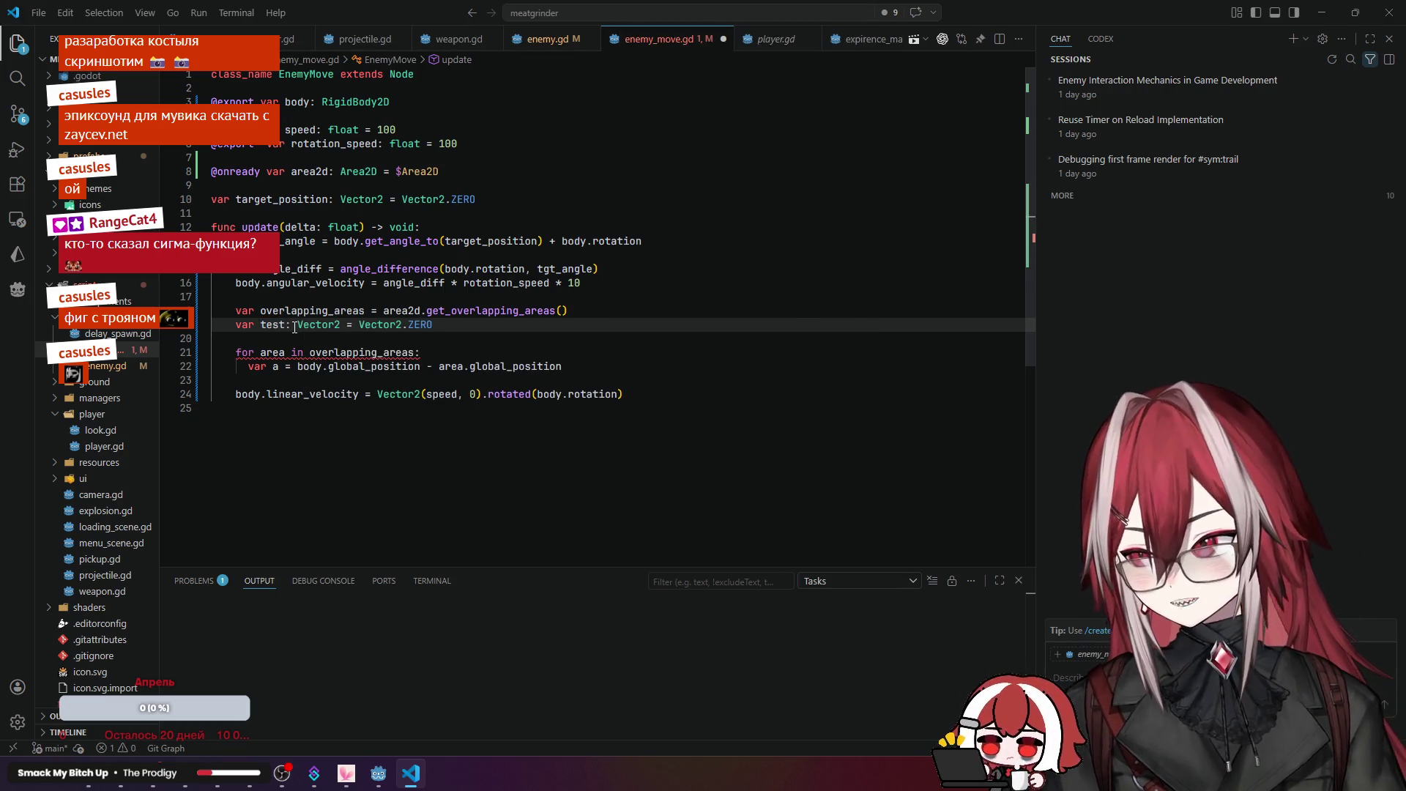
mouse_move(261, 327)
left_mouse_down()
mouse_move(287, 326)
mouse_move(248, 366)
left_mouse_up()
type("test")
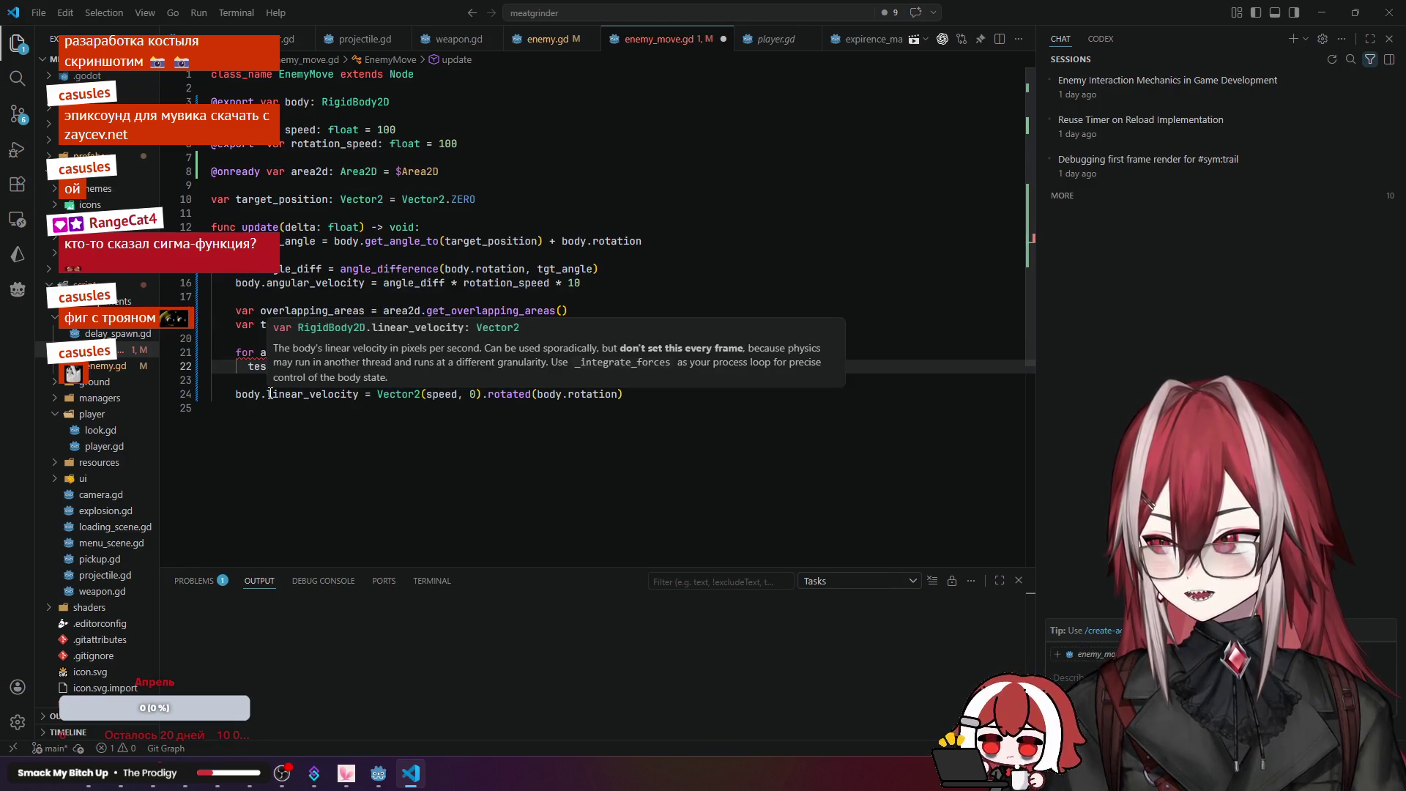
- Fix the blank lines and indentation around the for loop and its accumulation line
left_click(487, 338)
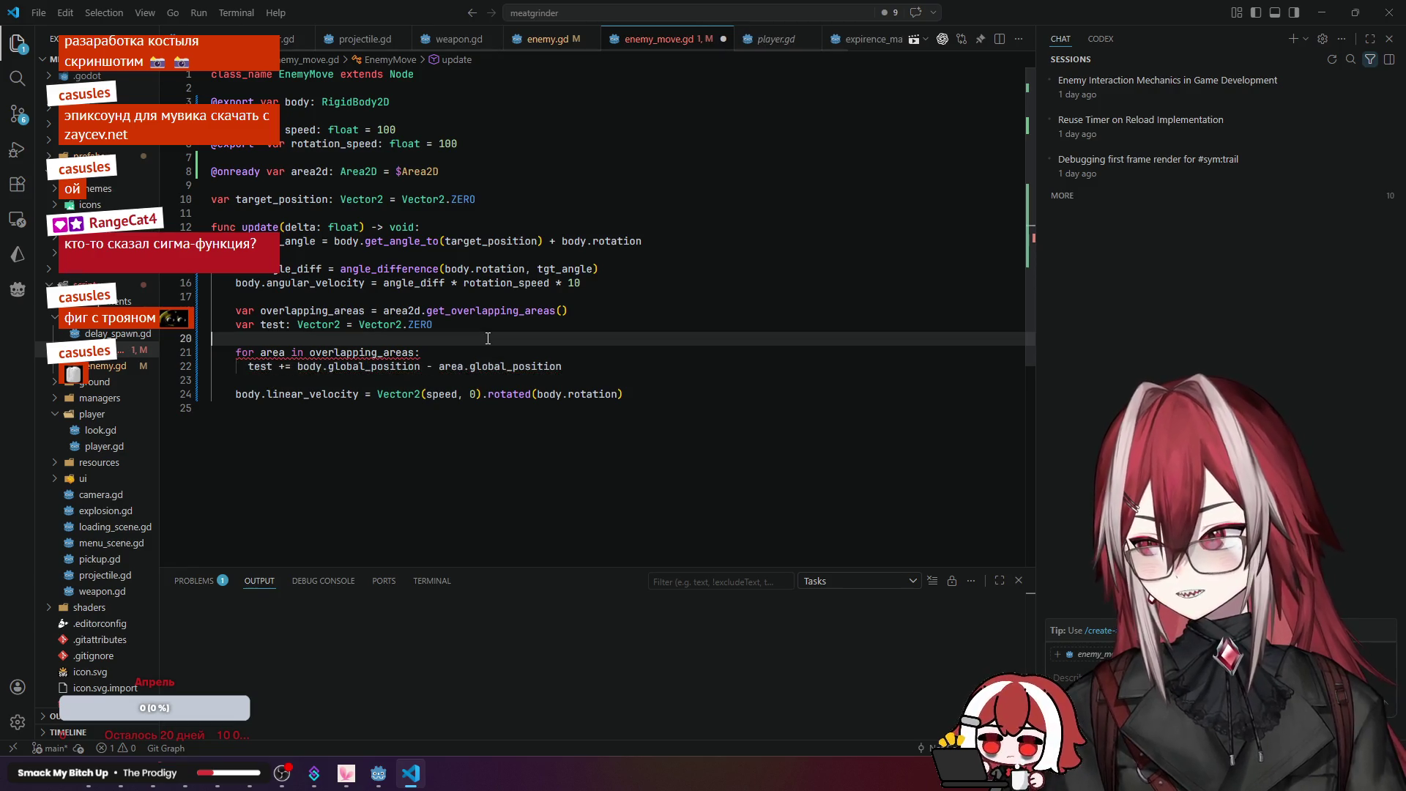
mouse_move(351, 355)
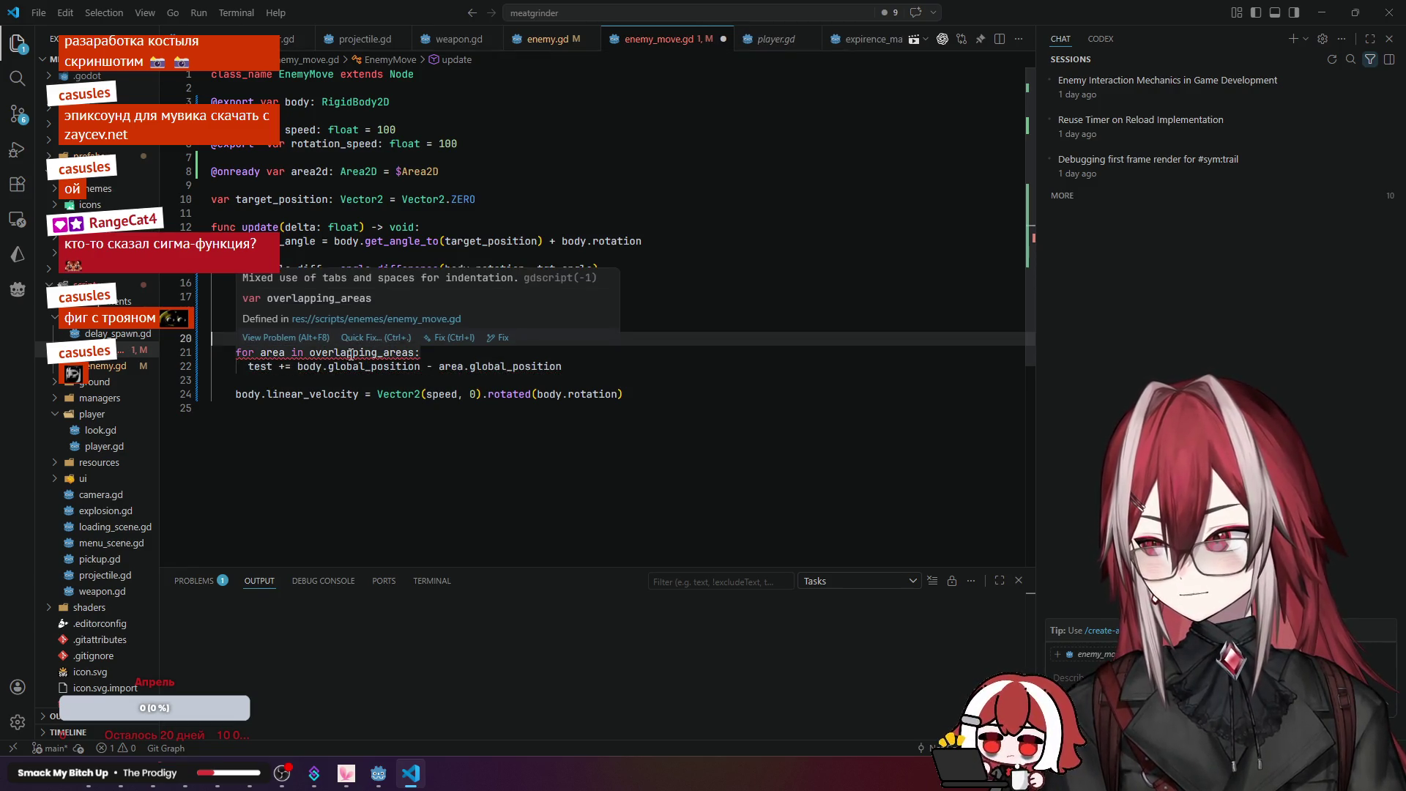
left_click(237, 352)
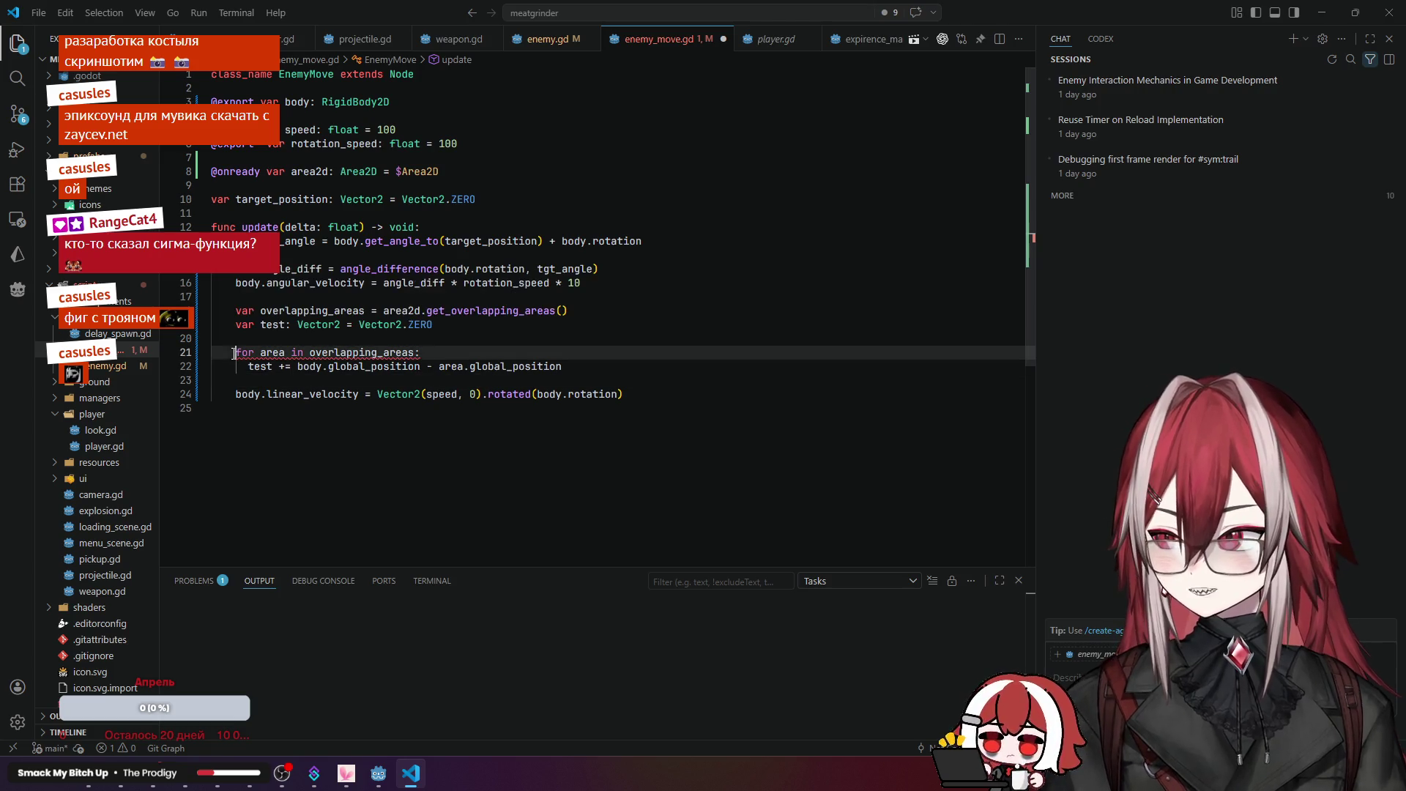
key("BackSpace")
key("BackSpace")
key("Tab")
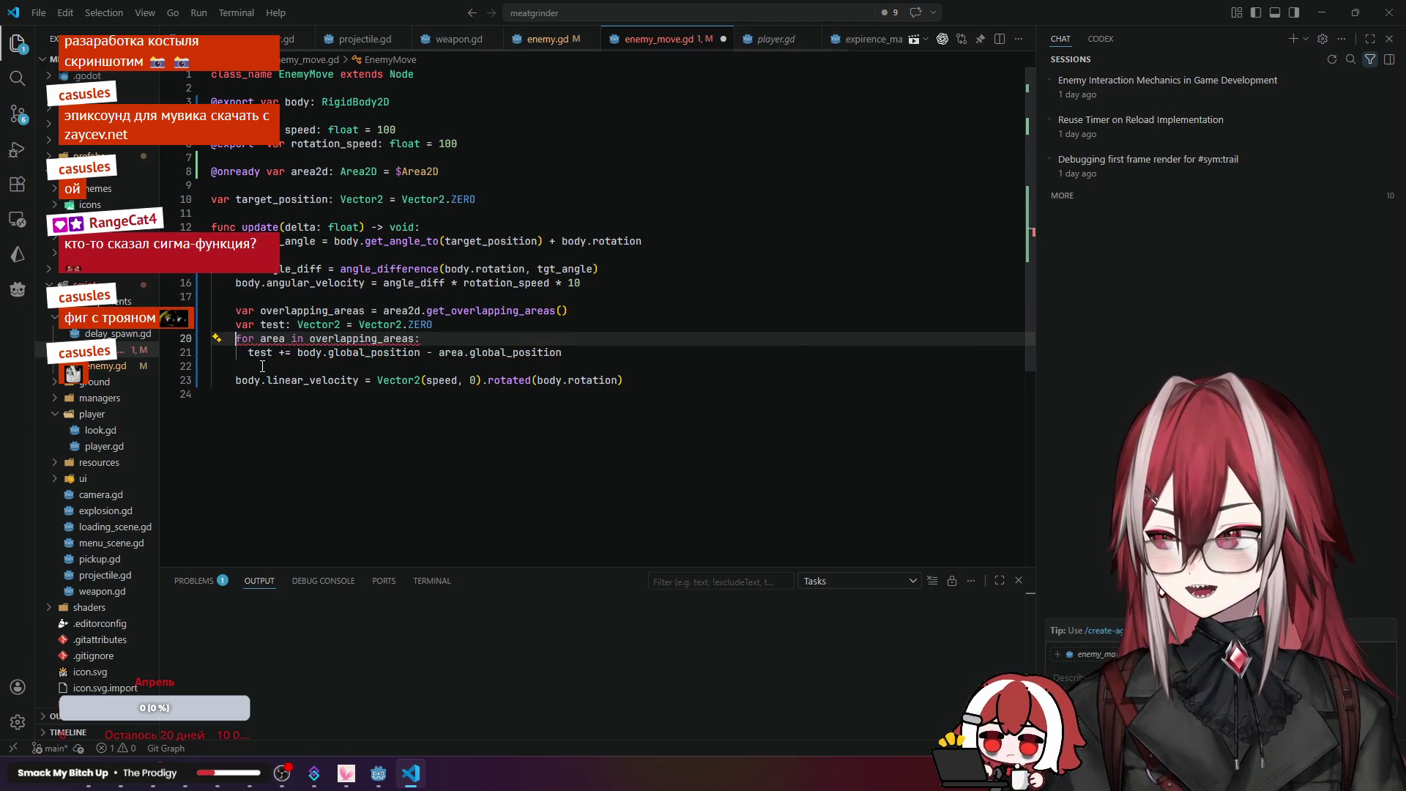
key("Return")
left_click(250, 365)
key("BackSpace")
key("BackSpace")
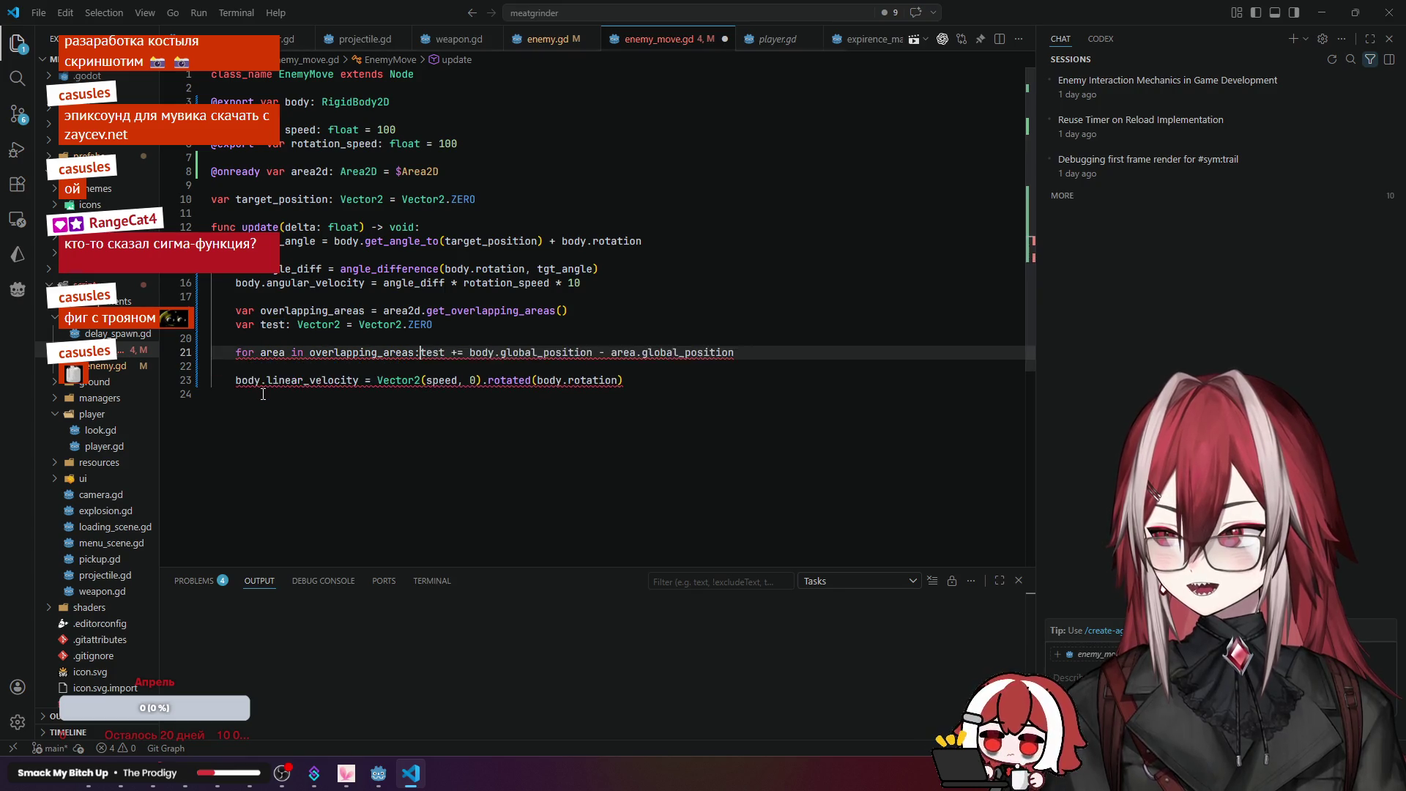
key("Return")
left_click(447, 349)
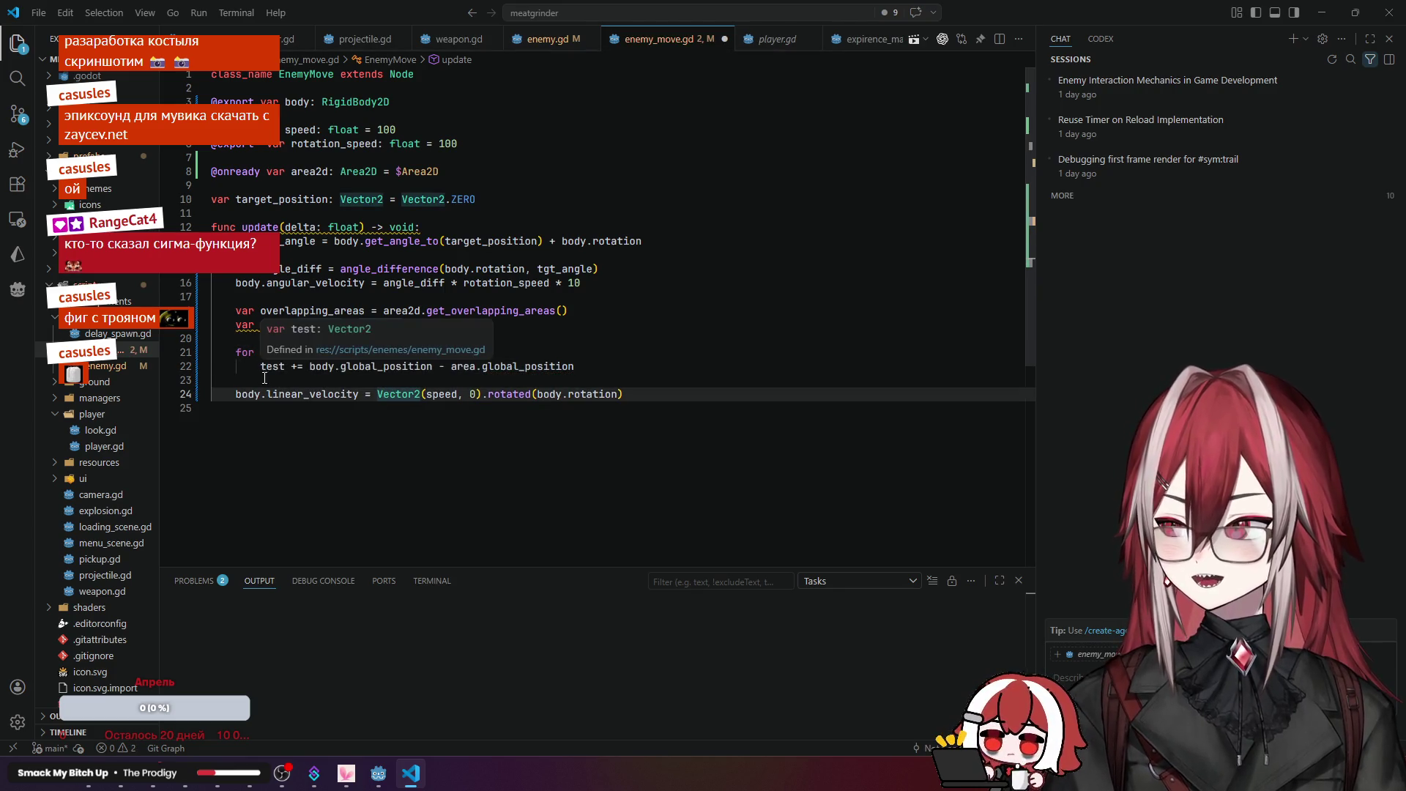
left_click(311, 394)
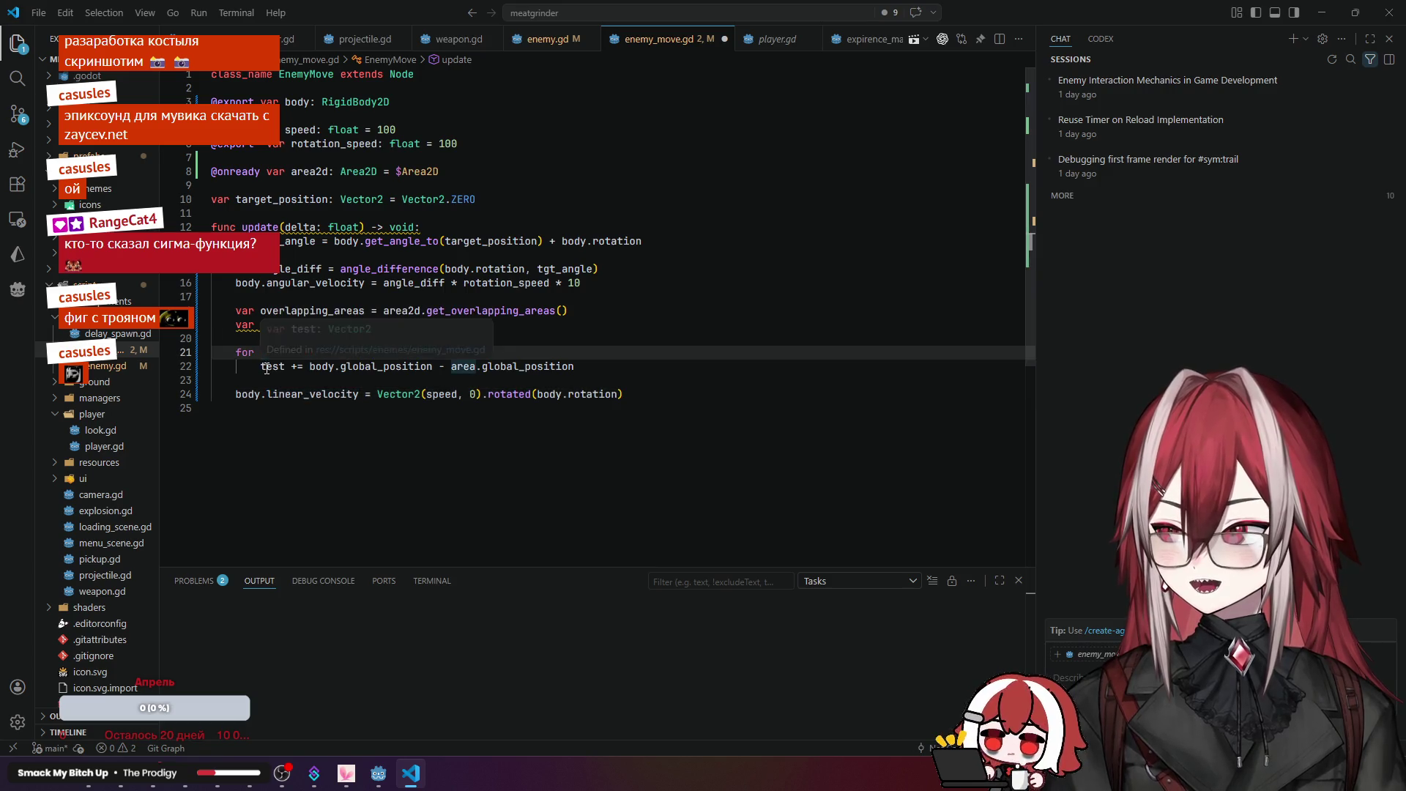
left_click(247, 381)
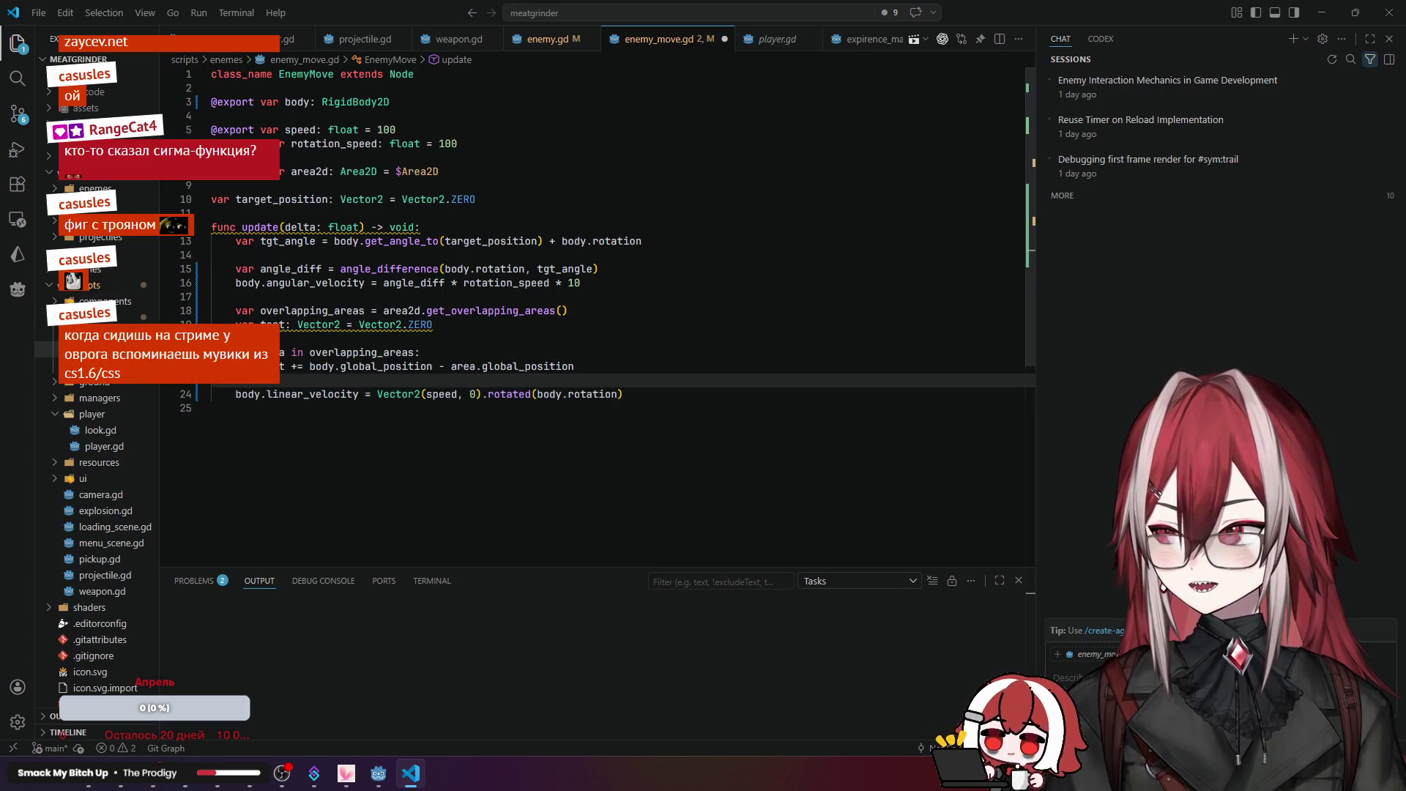
- Add 'test = test.normalized()' on a new line after the overlap loop
key("Return")
key("Return")
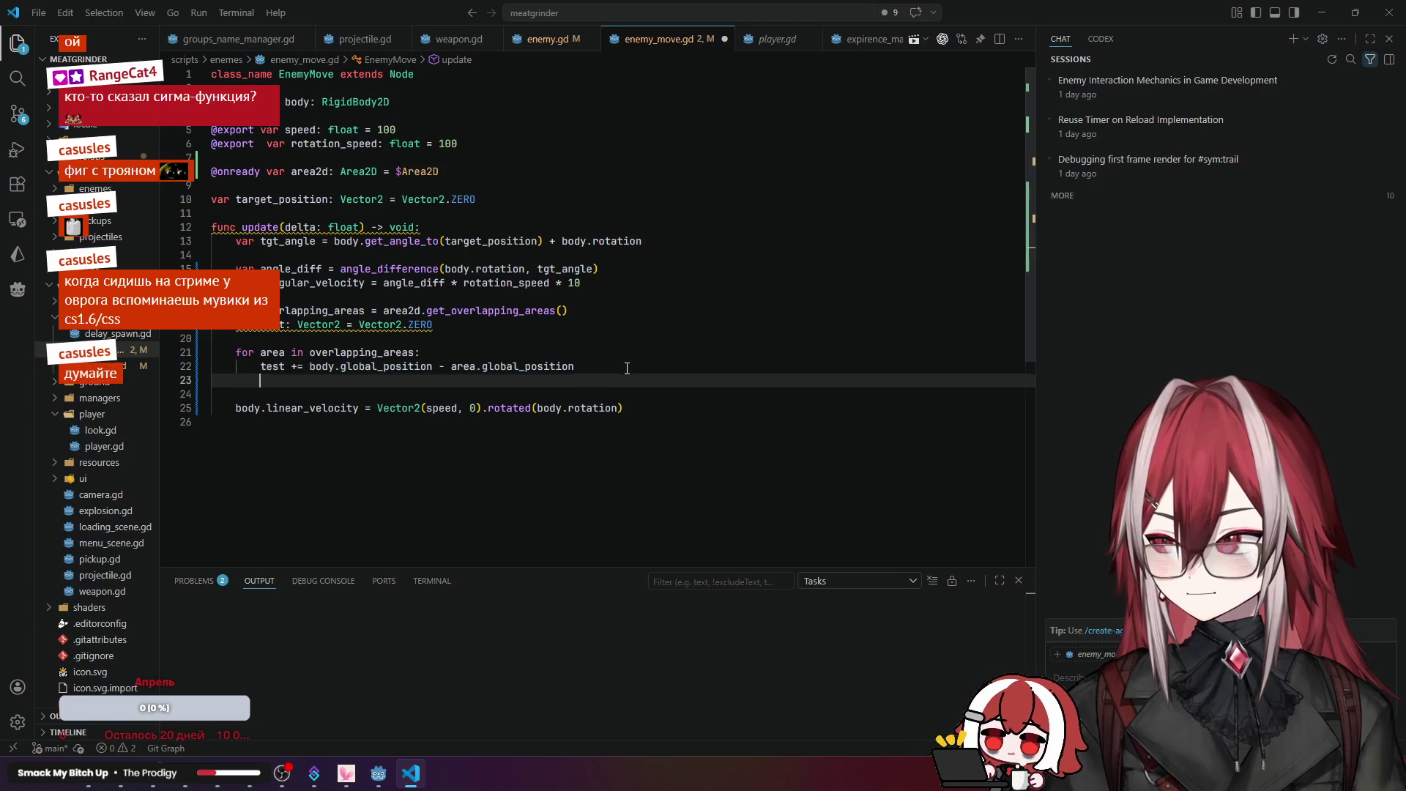
key("Up")
key("Tab")
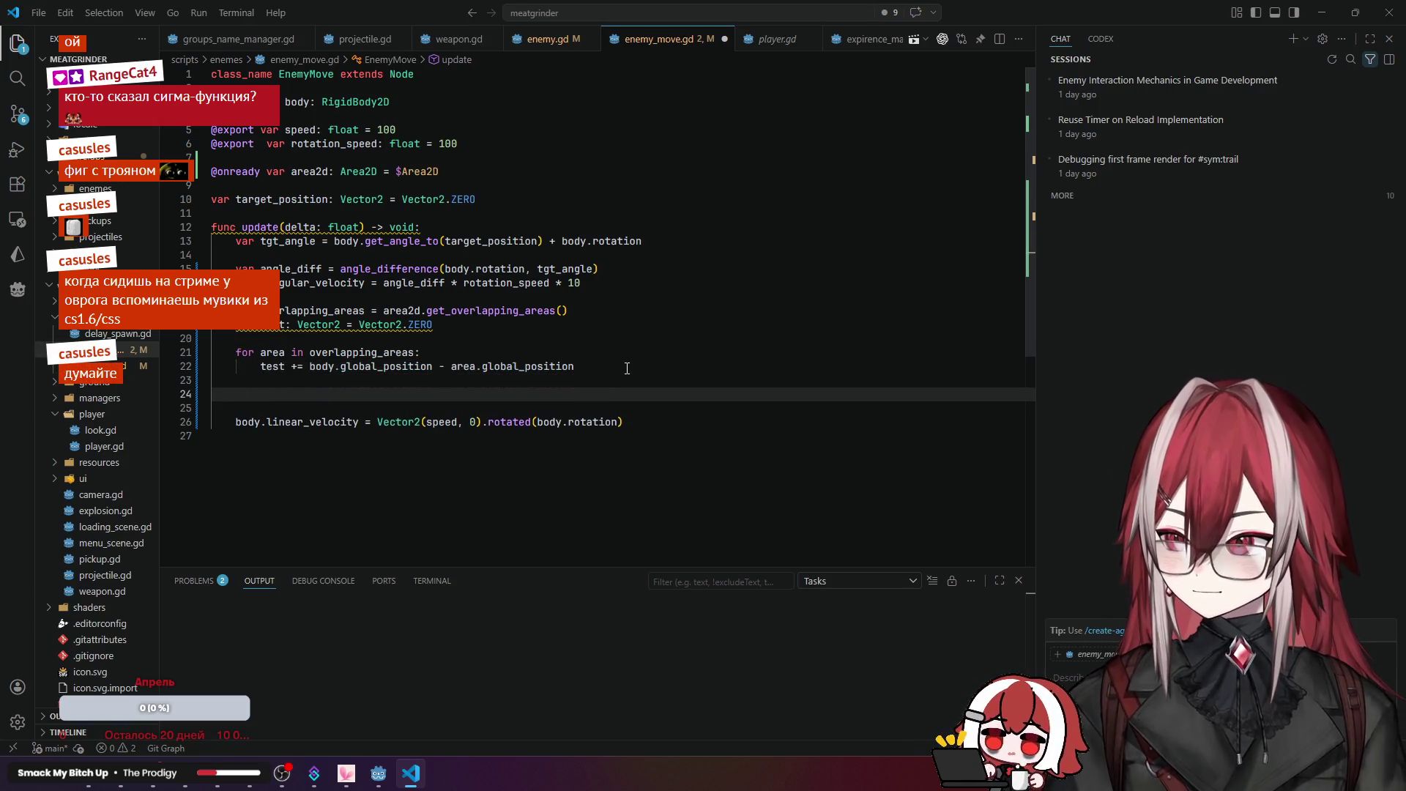
type("test = test.normalized()")
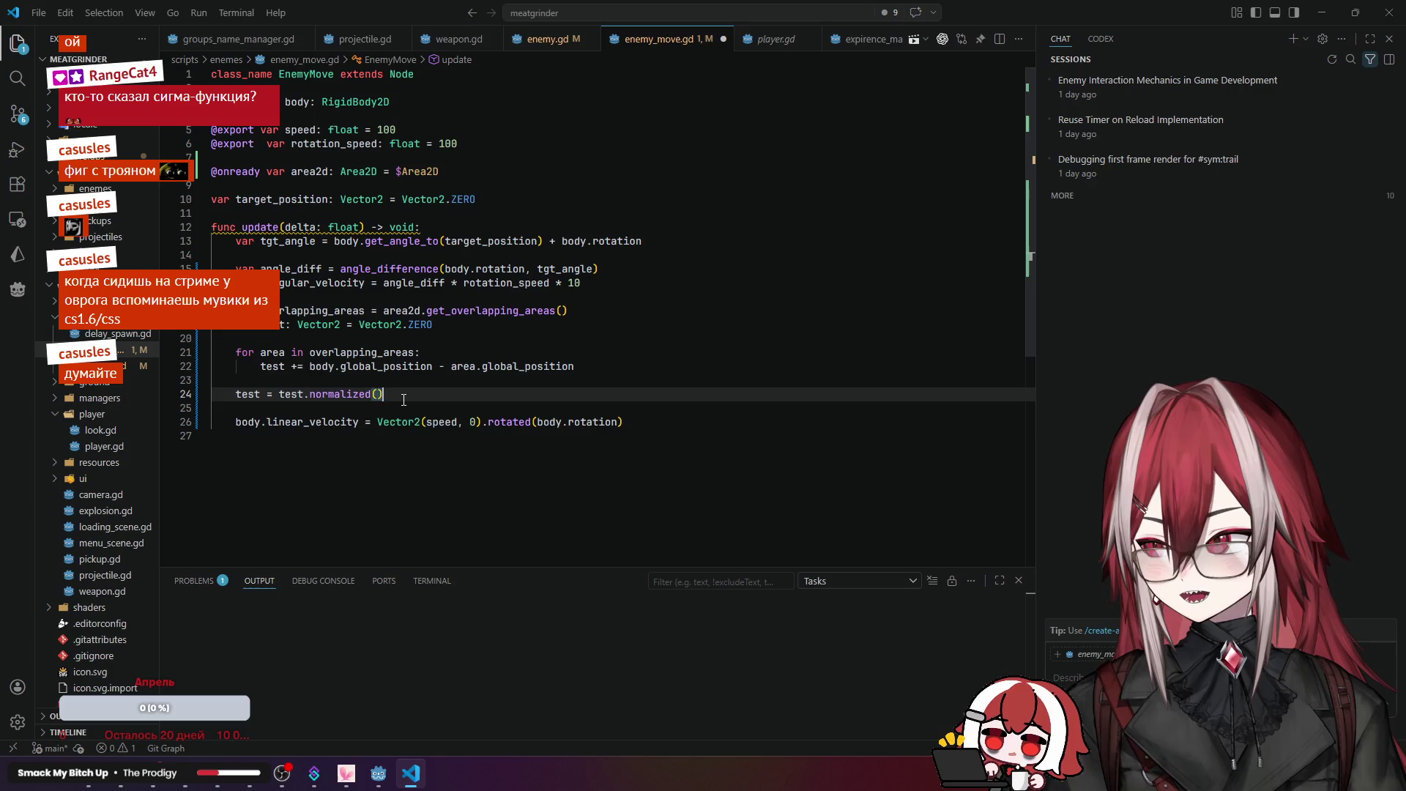
key("Return")
key("BackSpace")
key("BackSpace")
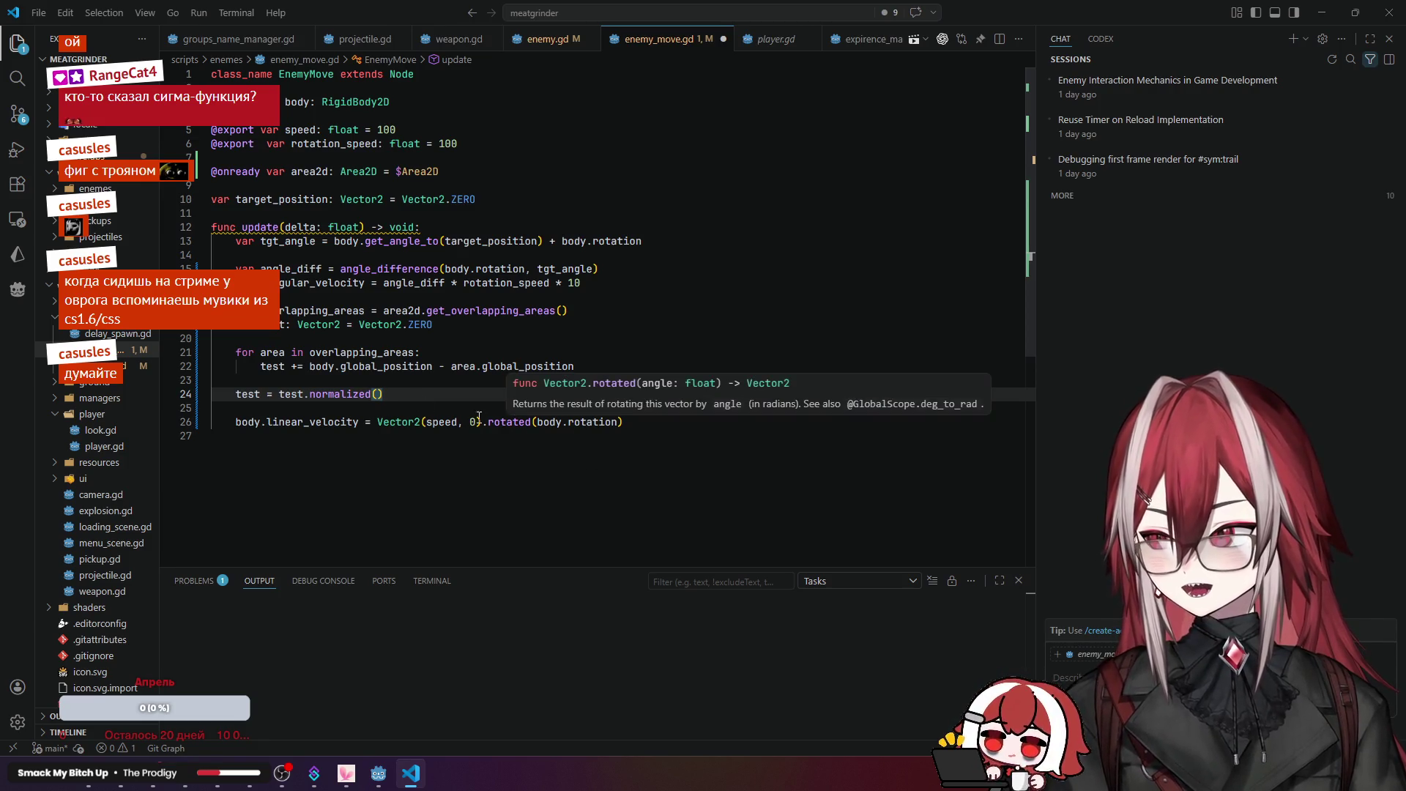
- Insert a new blank line below the normalize line
left_click(297, 421)
left_click(395, 393)
key("Return")
key("Return")
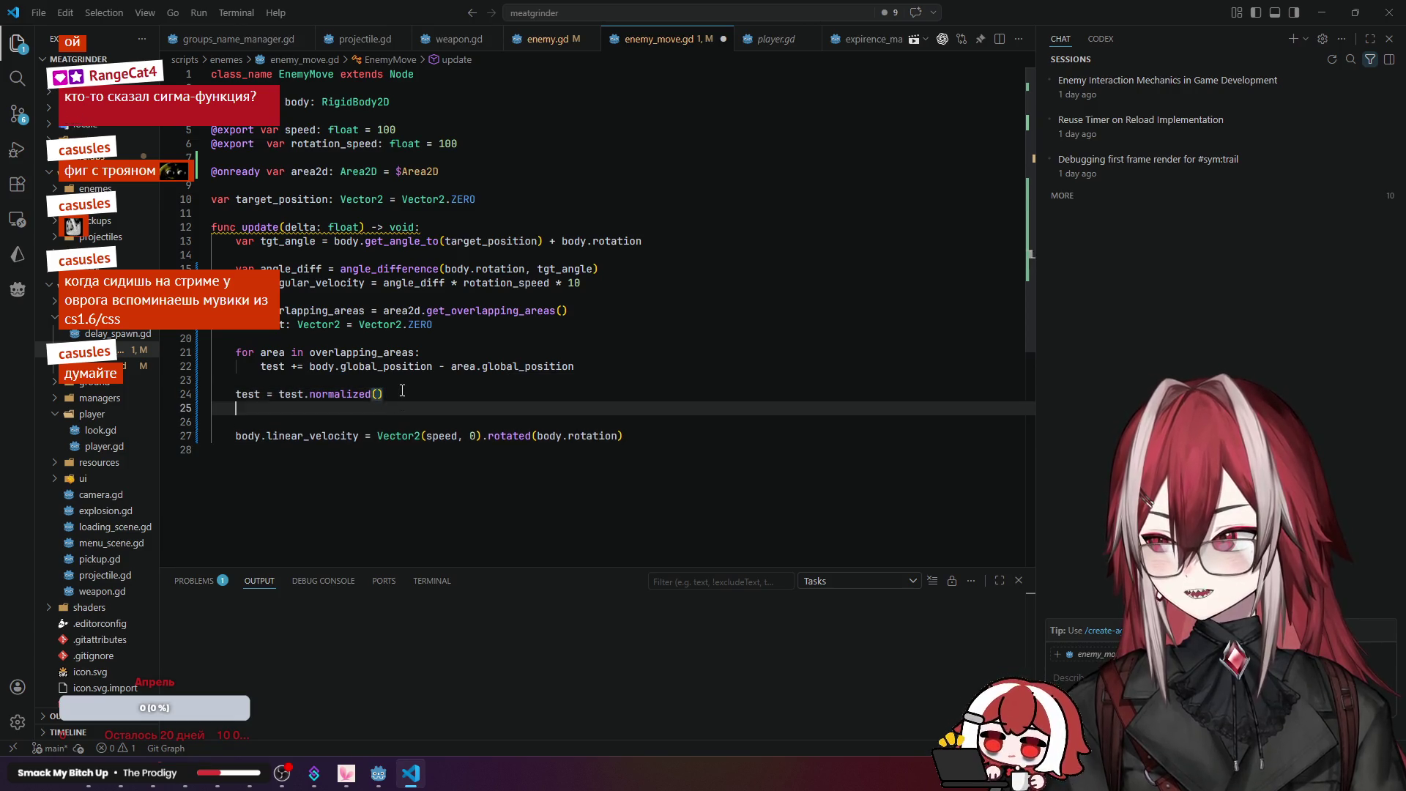
type("body.")
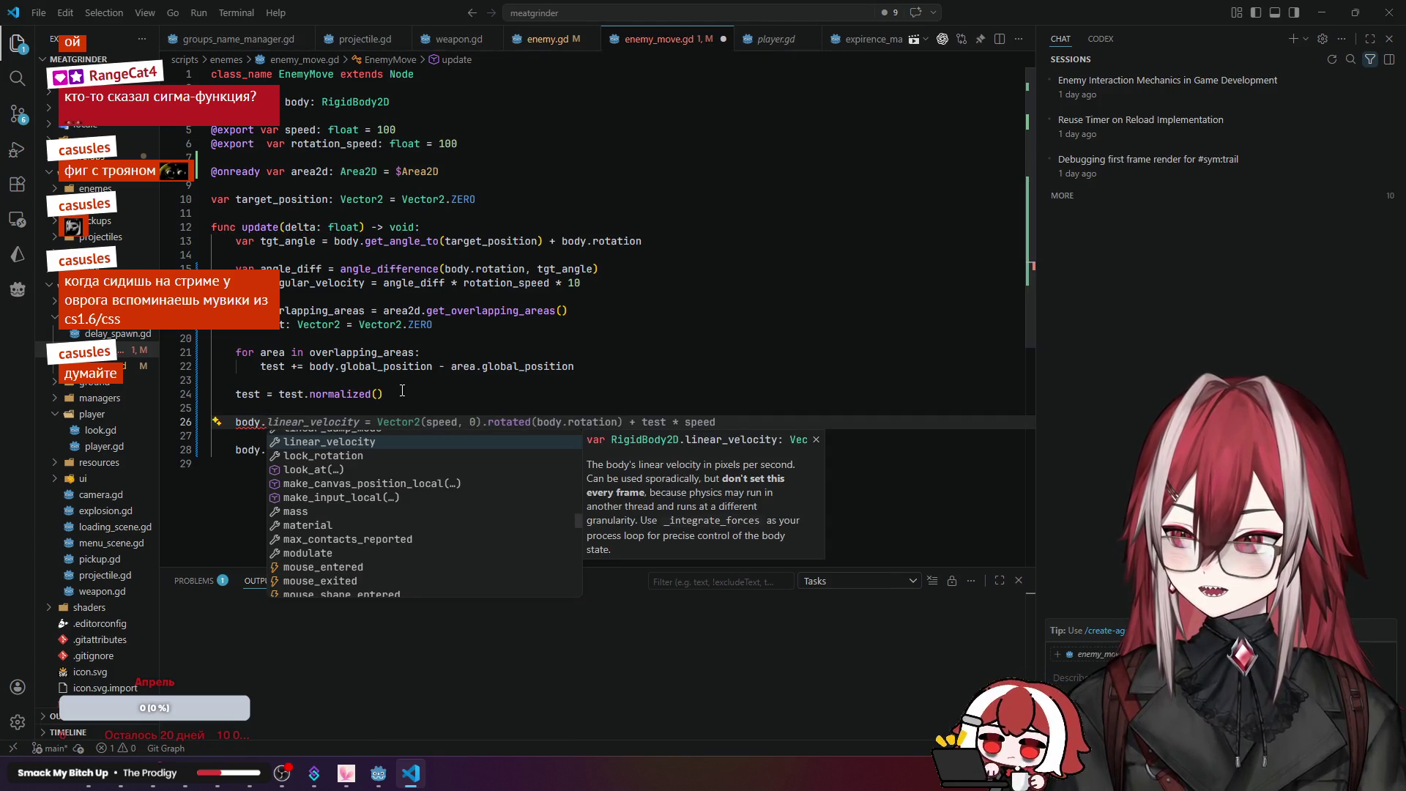
type("add")
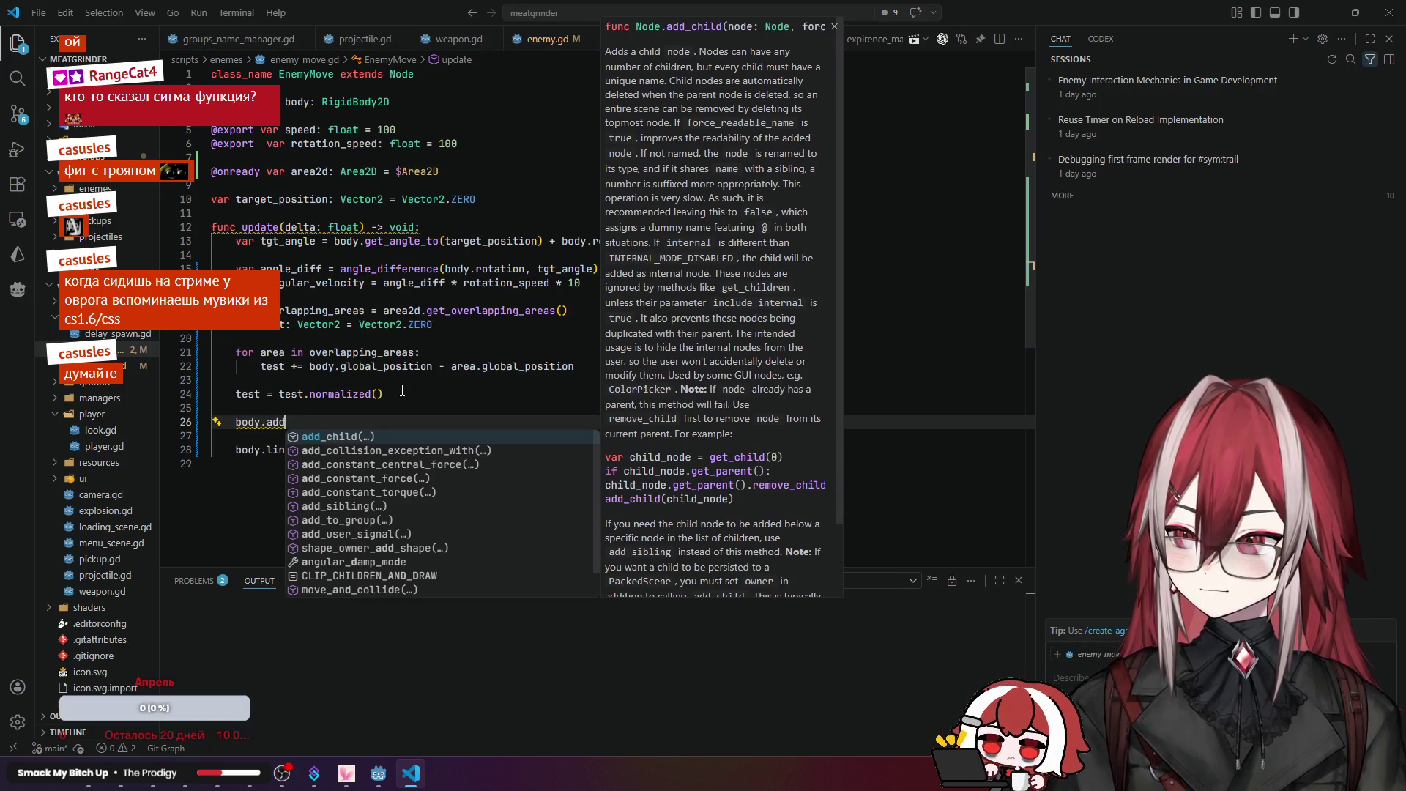
key("Down")
key("Down")
key("Down")
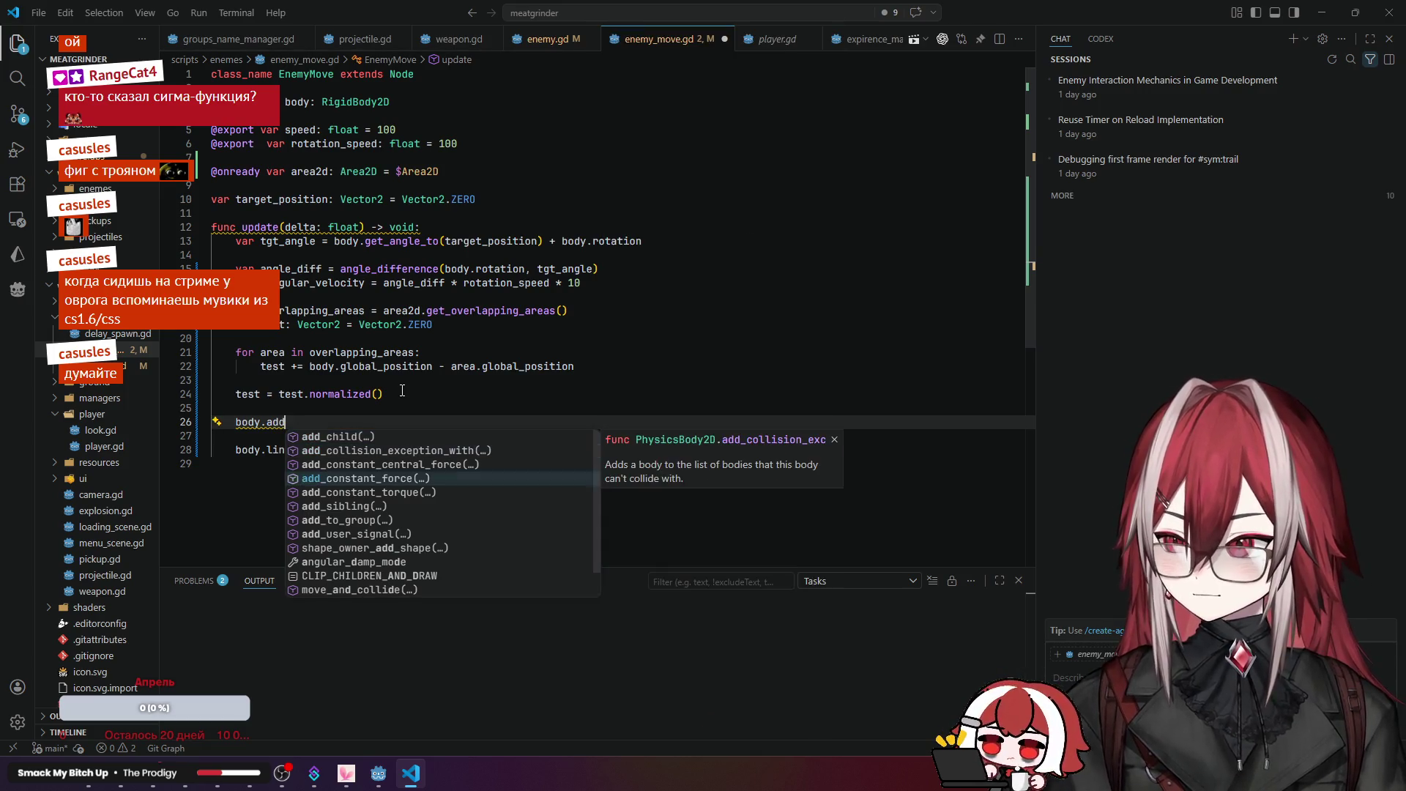
key("Down")
key("Down")
key("Down")
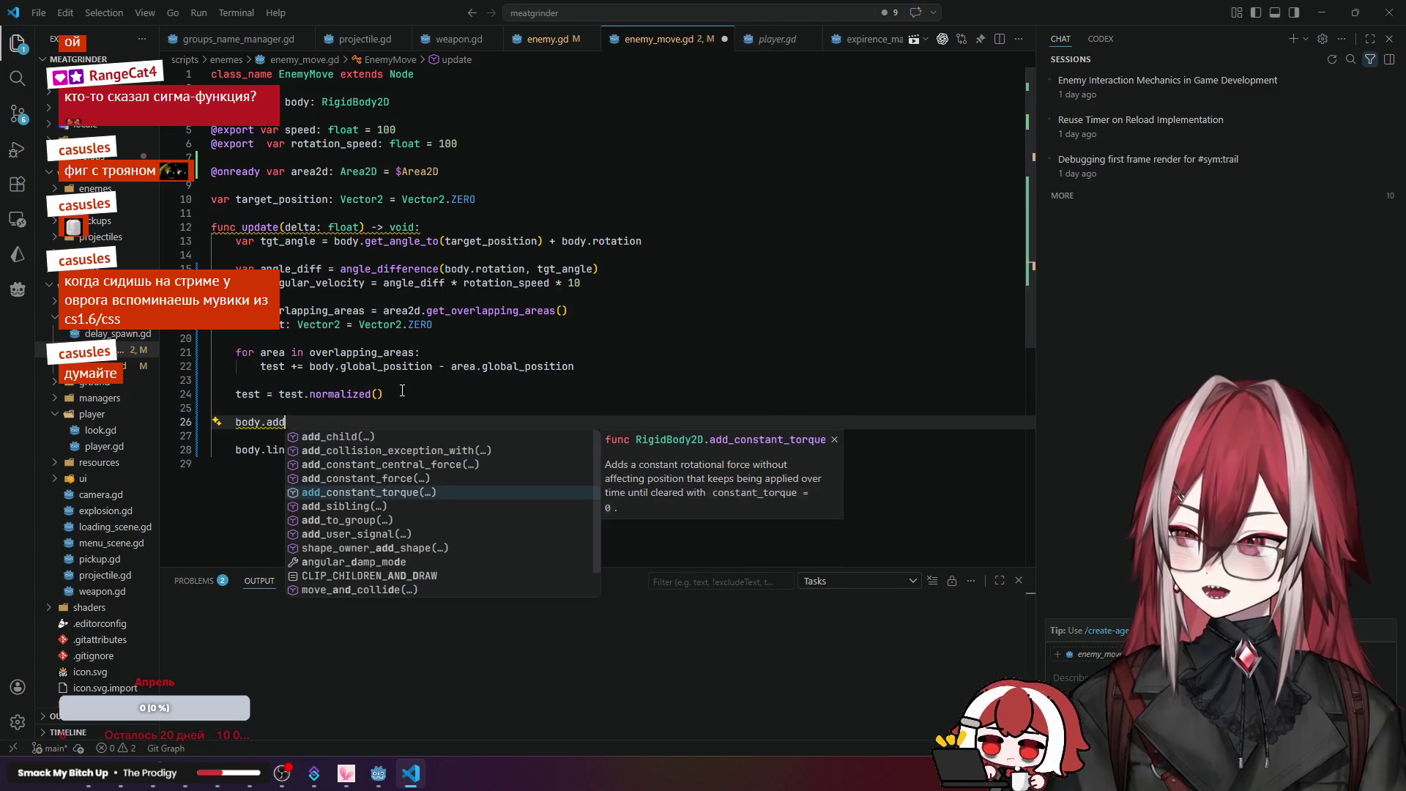
key("Up")
key("Up")
key("Up")
key("Down")
key("Down")
key("BackSpace")
key("BackSpace")
key("BackSpace")
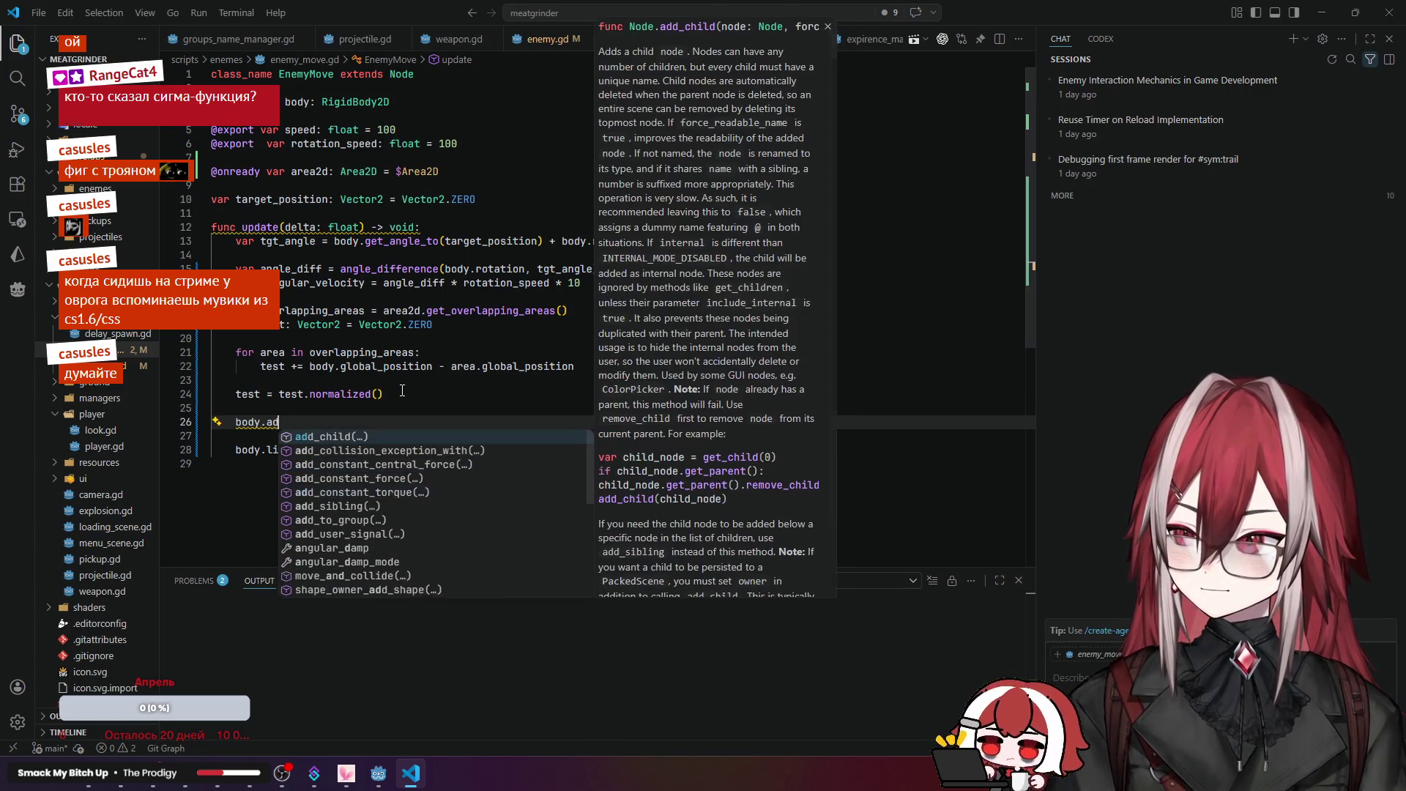
key("Down")
key("Down")
key("Down")
key("Down")
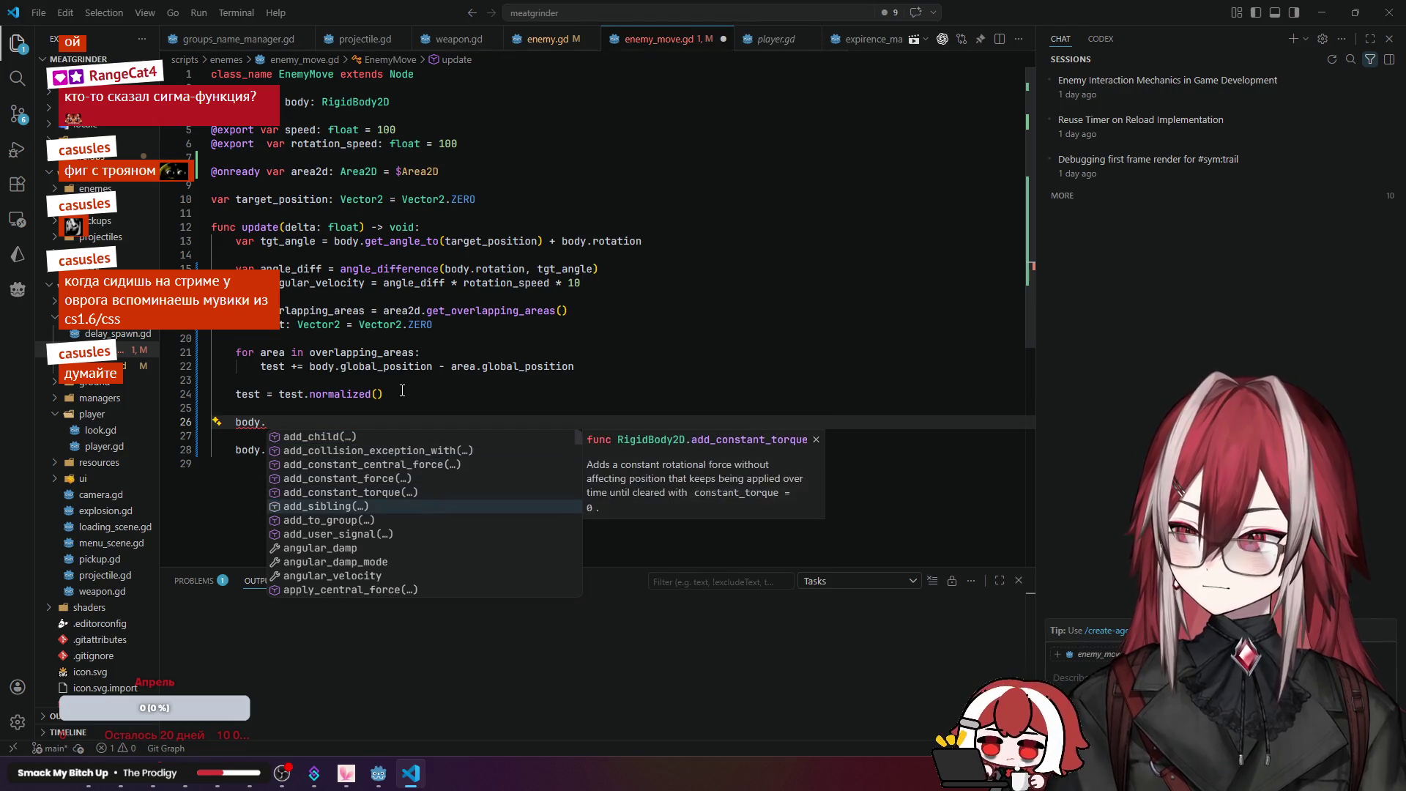
key("Down")
key("Down")
key("Down")
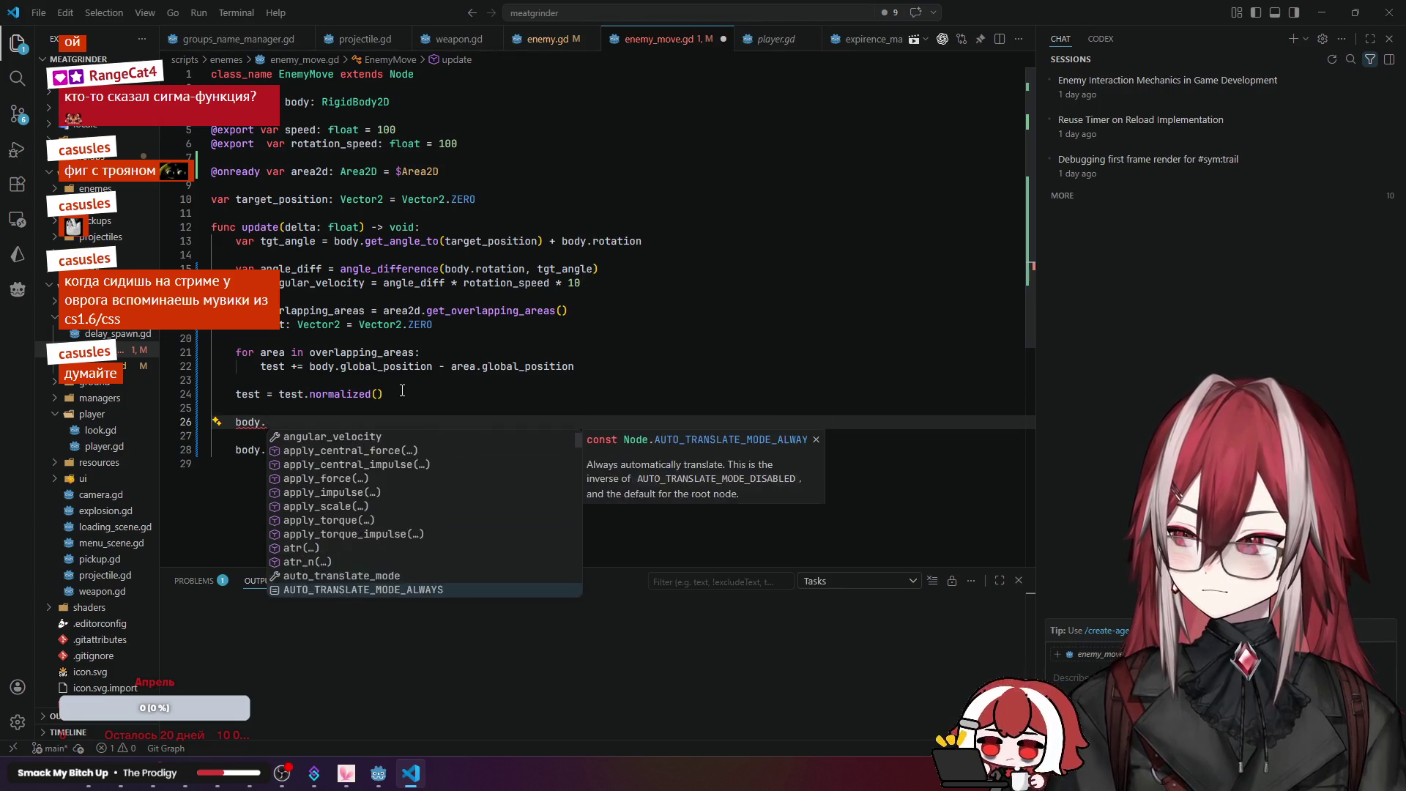
key("Up")
key("Down")
key("Down")
key("Down")
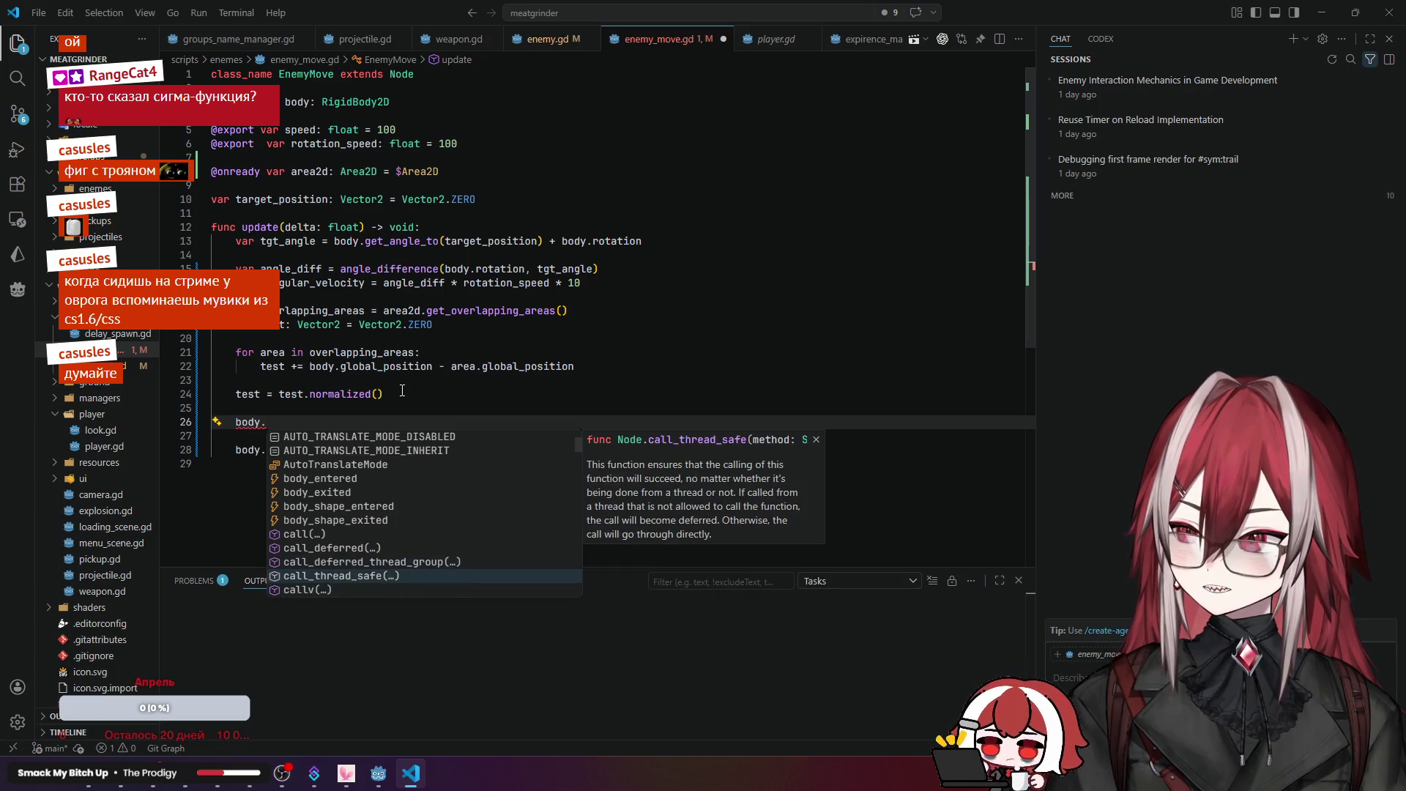
key("Down")
key("Down")
key("Down")
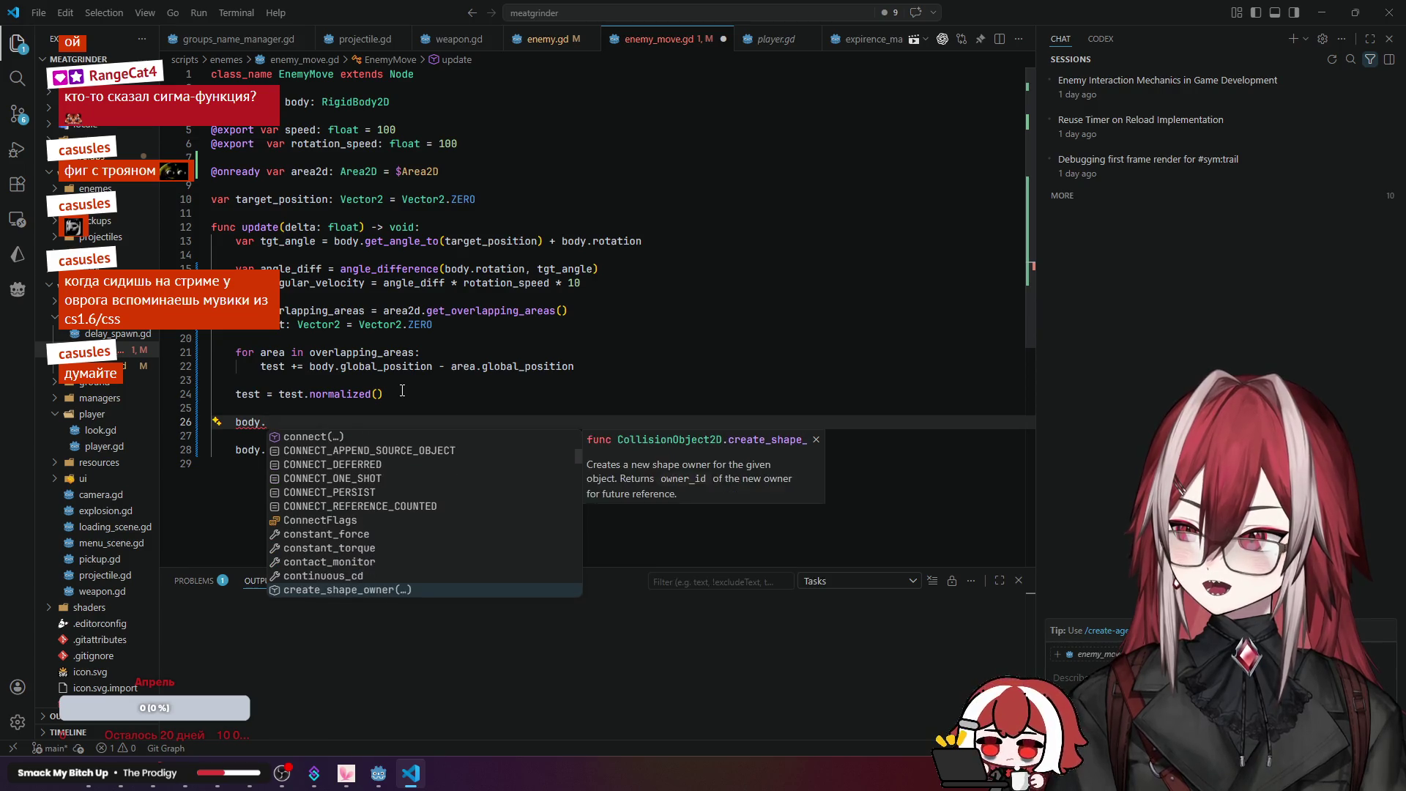
key("Up")
key("Up")
key("Up")
key("Down")
key("Down")
key("Down")
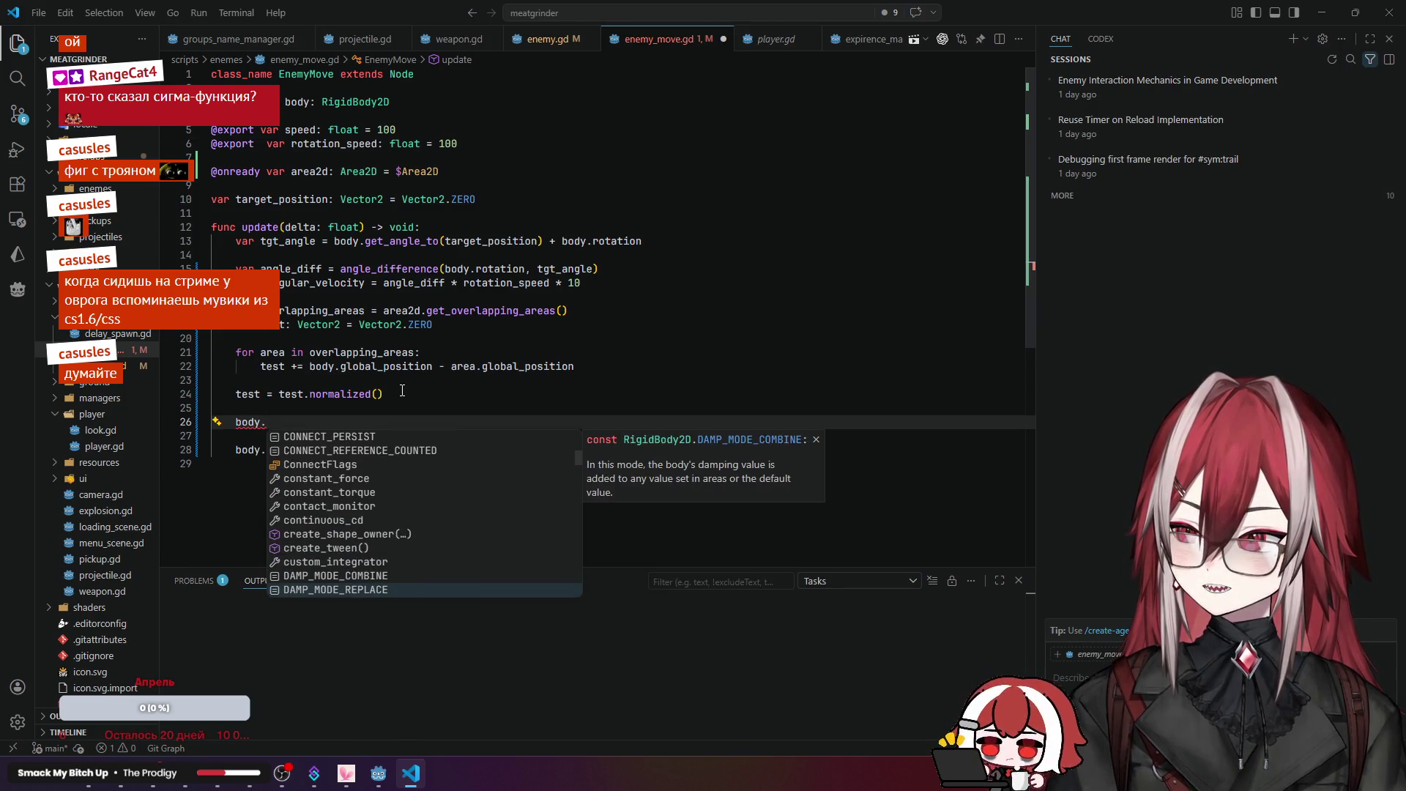
key("BackSpace")
key("BackSpace")
key("BackSpace")
key("BackSpace")
key("BackSpace")
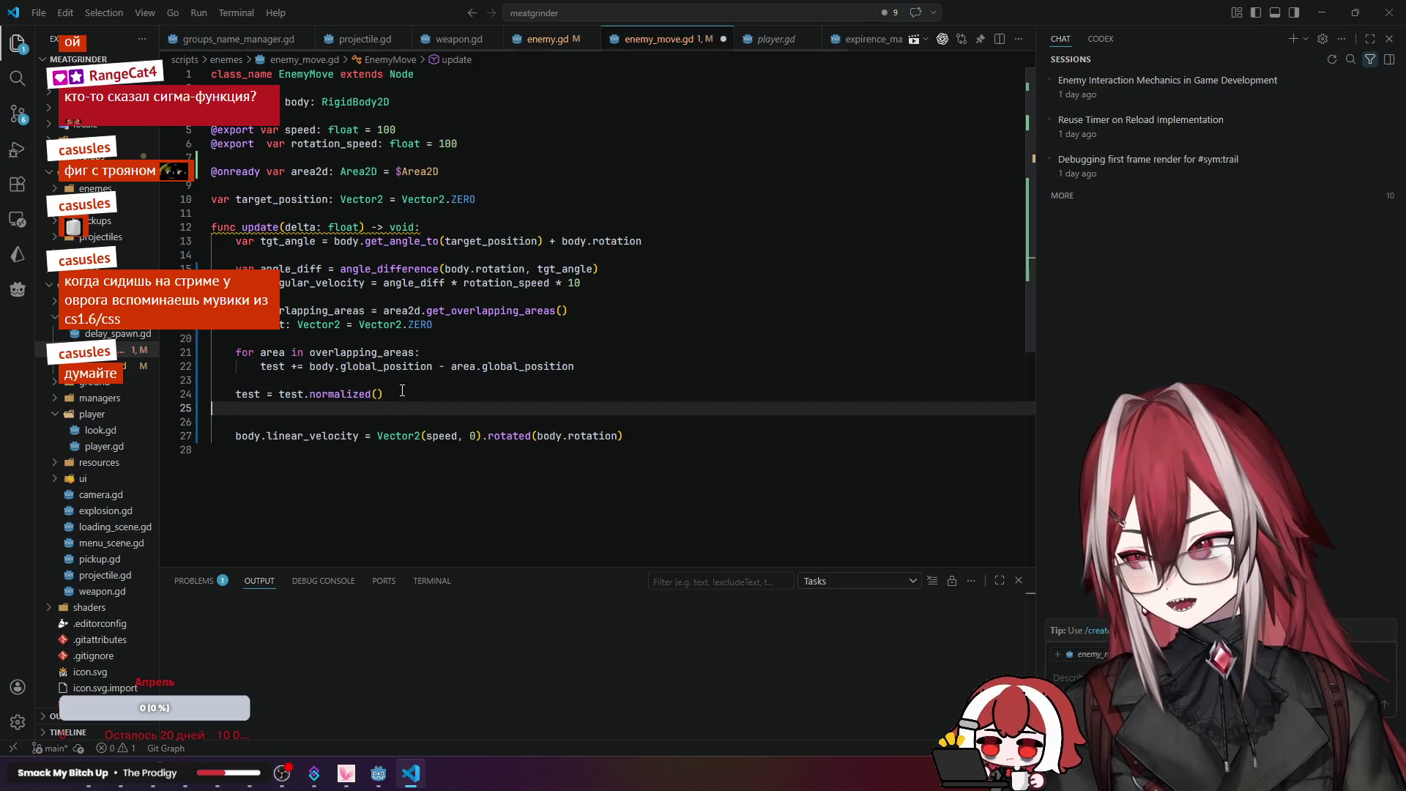
left_click(408, 422)
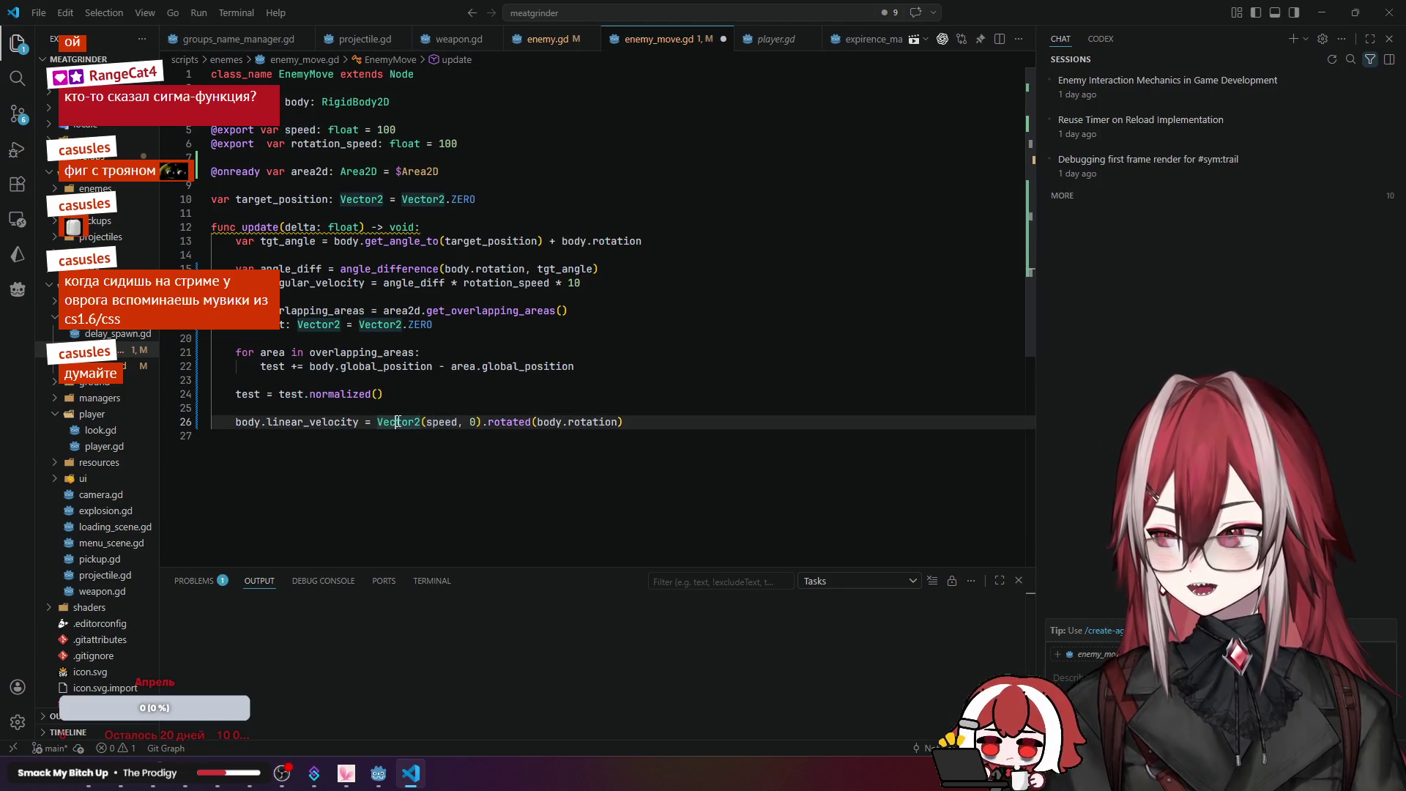
- Append '+ test' to the body.linear_velocity line after rotated(body.rotation)
left_click(321, 422)
left_click(404, 421)
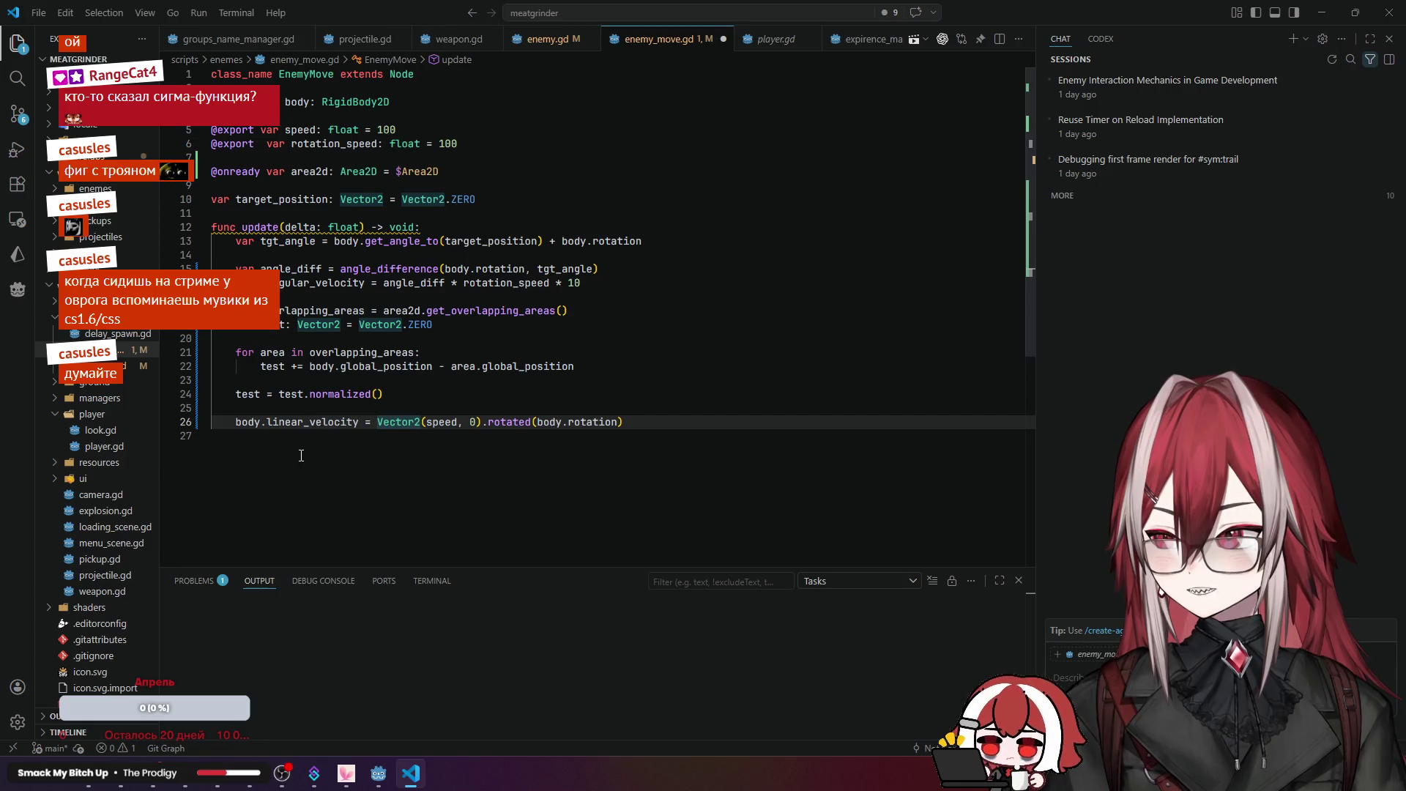
left_click(258, 394)
left_click(645, 423)
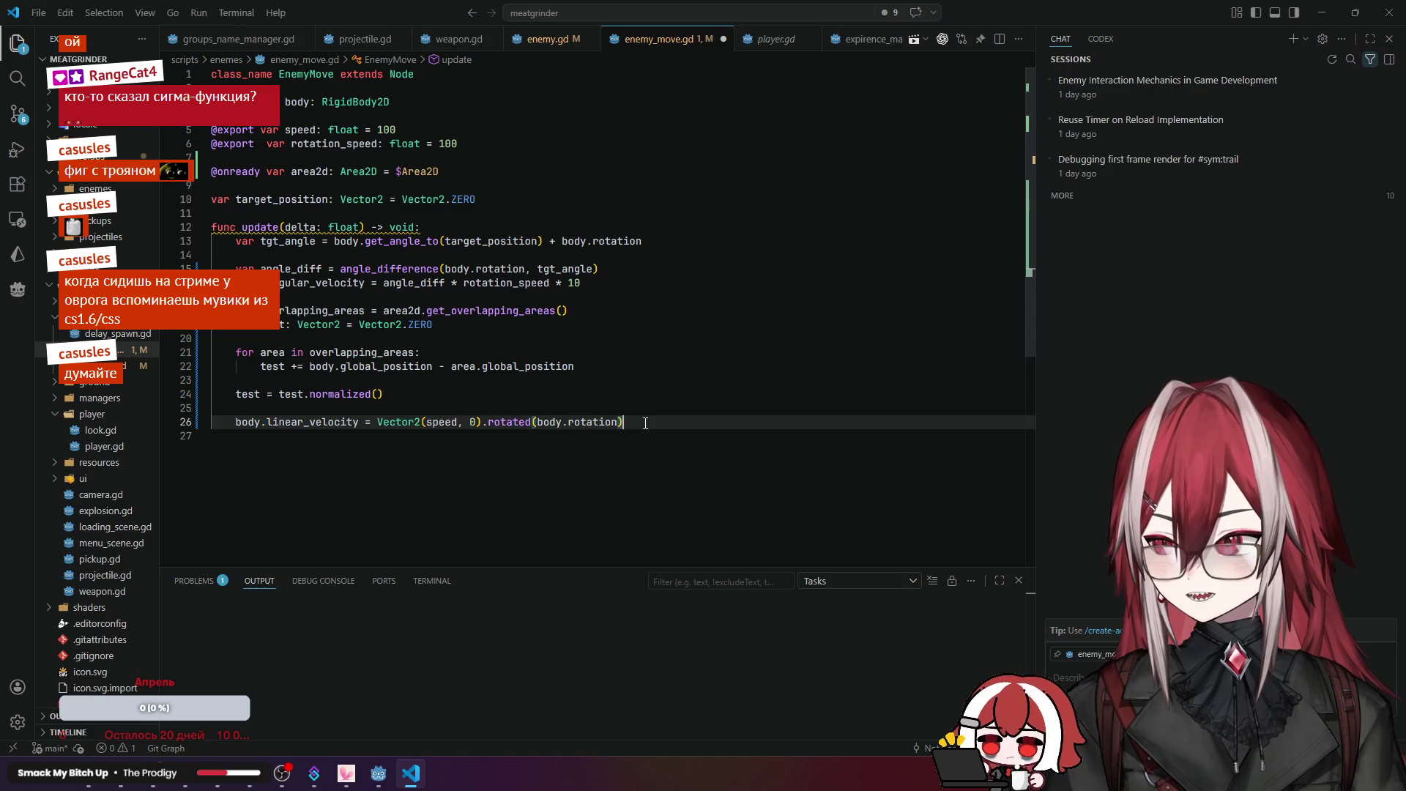
type("+ test")
- Review where test and area2d are used around the overlap loop
left_click(683, 346)
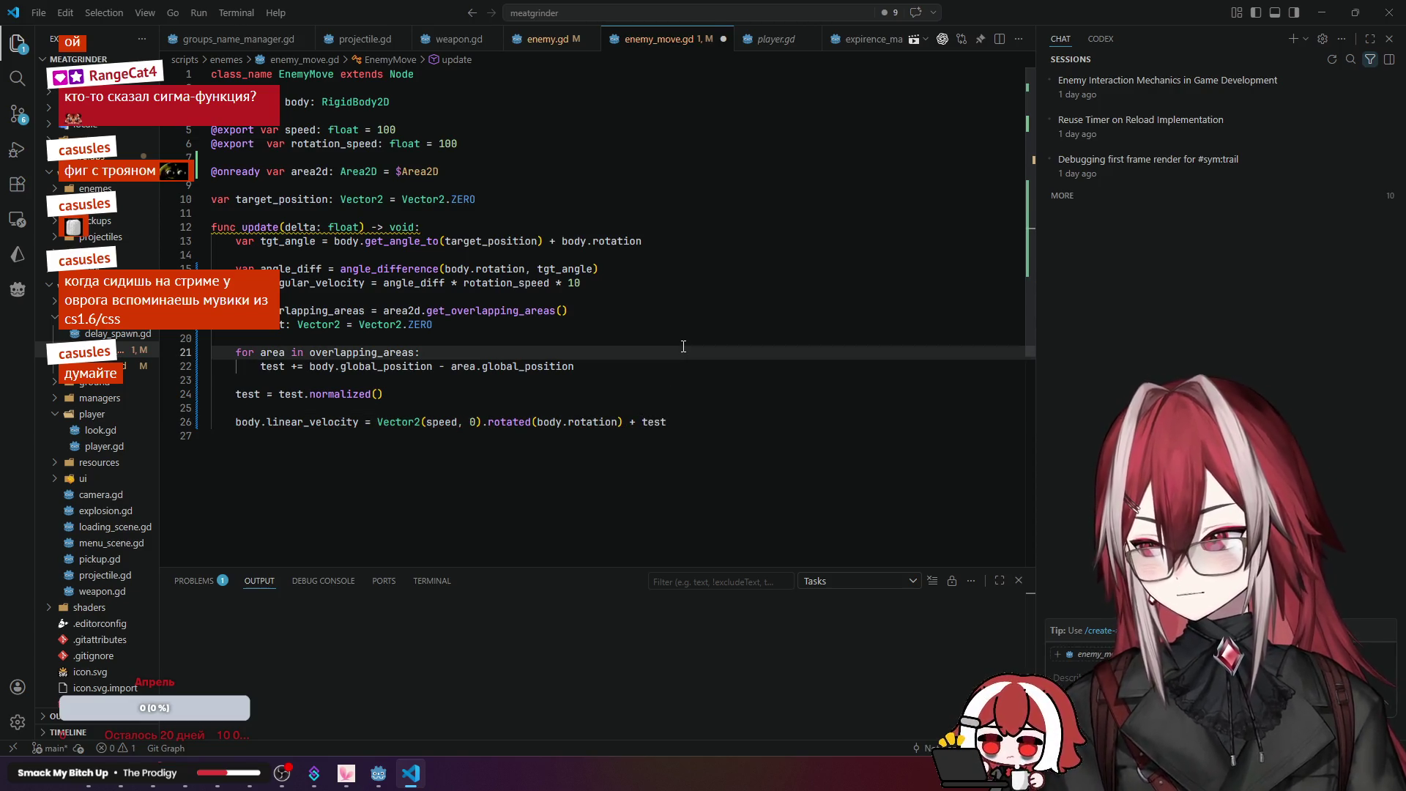
left_click(663, 342)
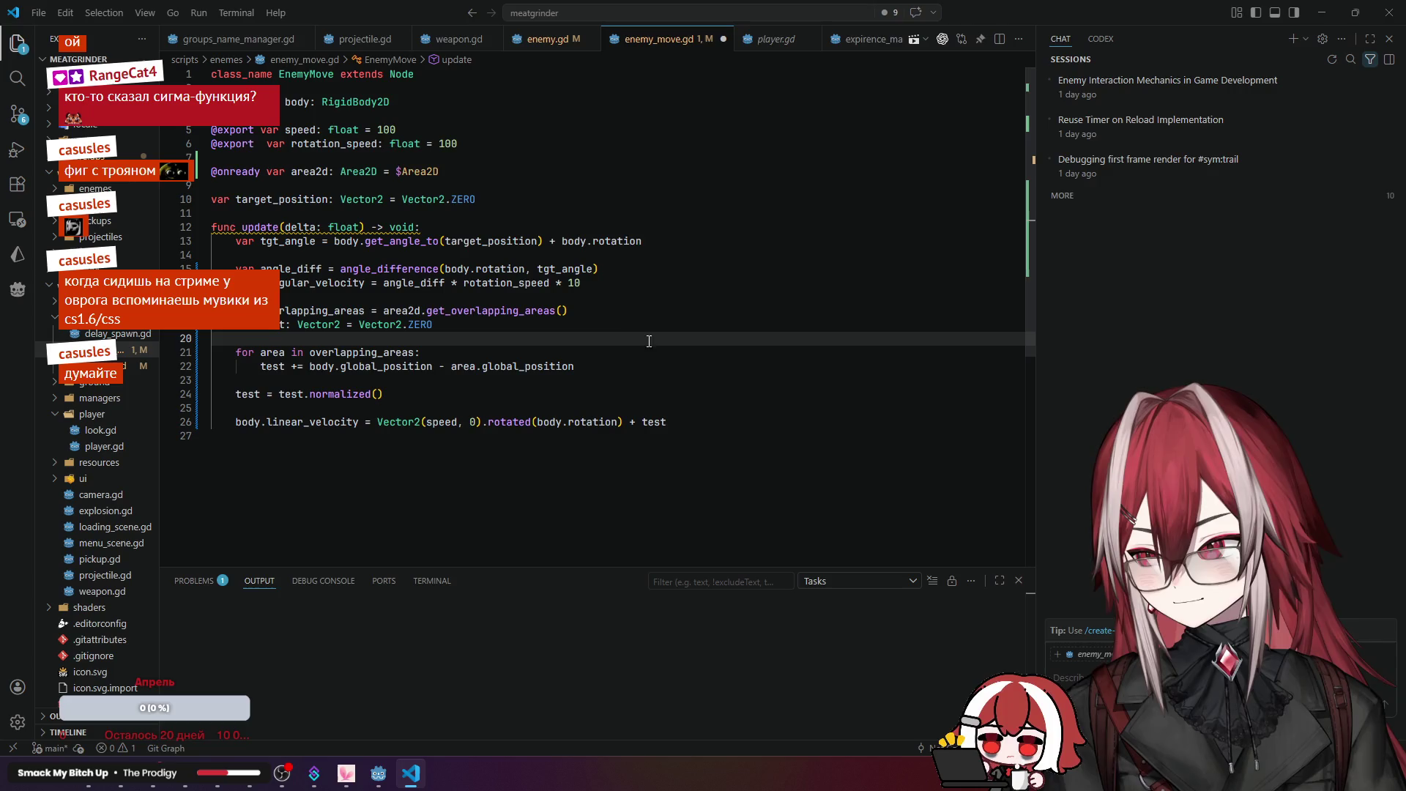
left_click(436, 325)
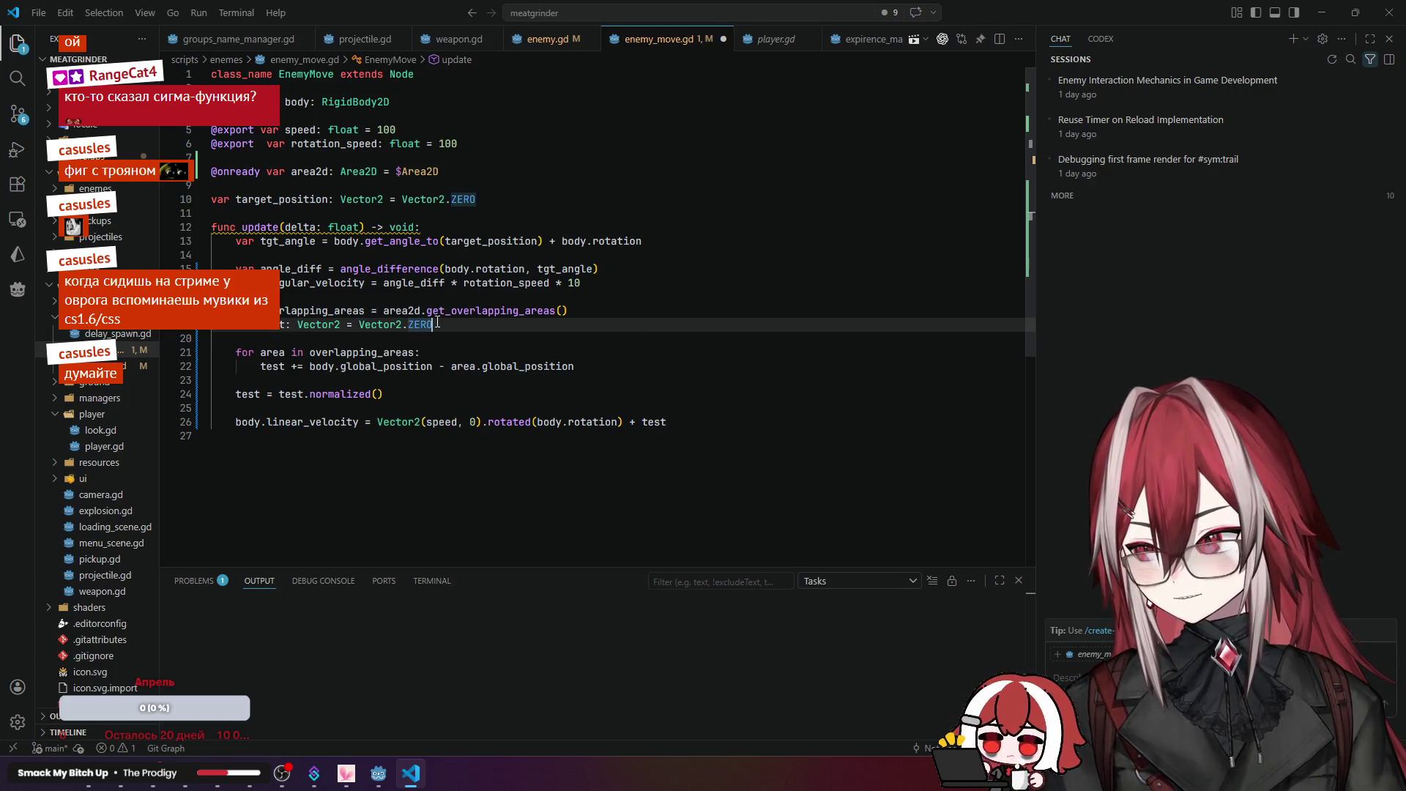
left_click(275, 352)
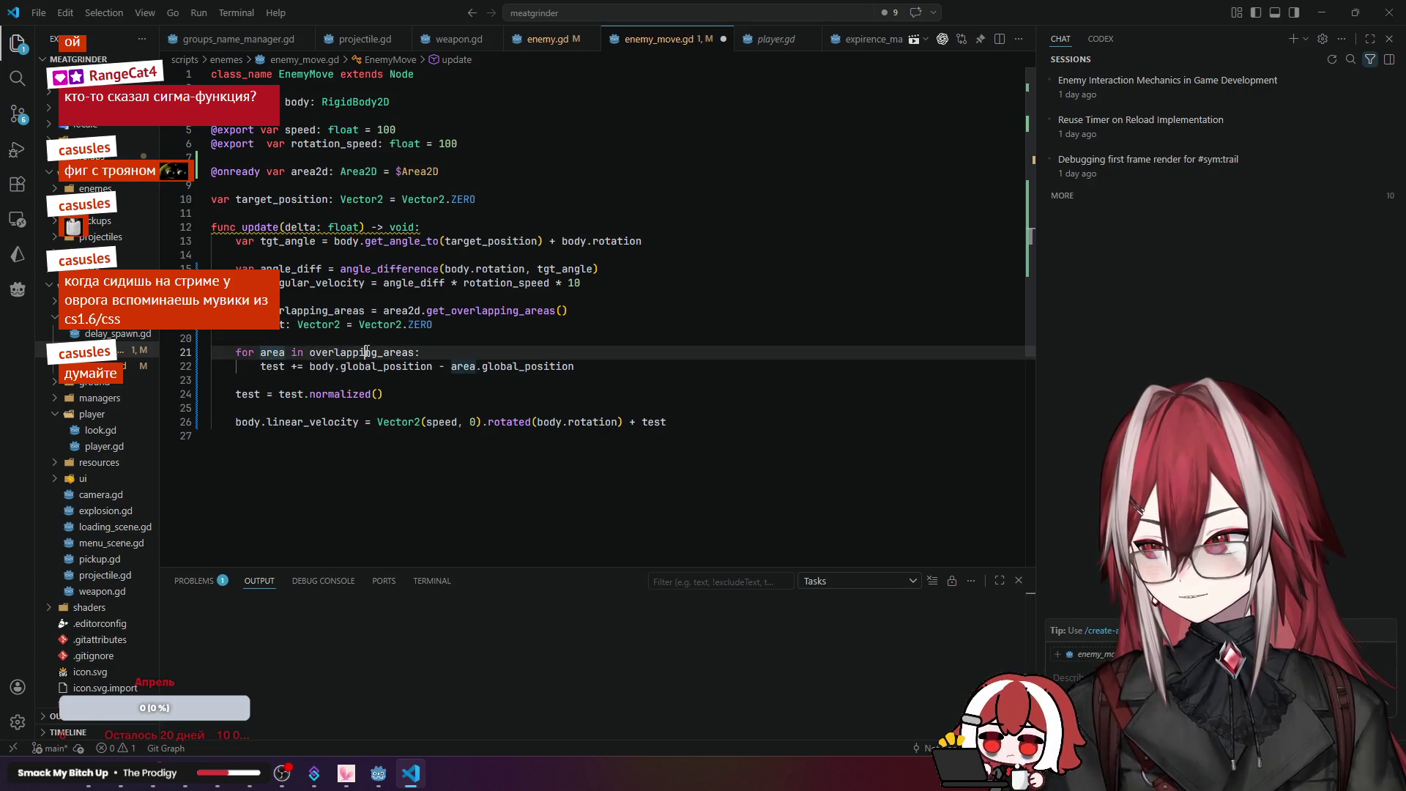
left_click(389, 407)
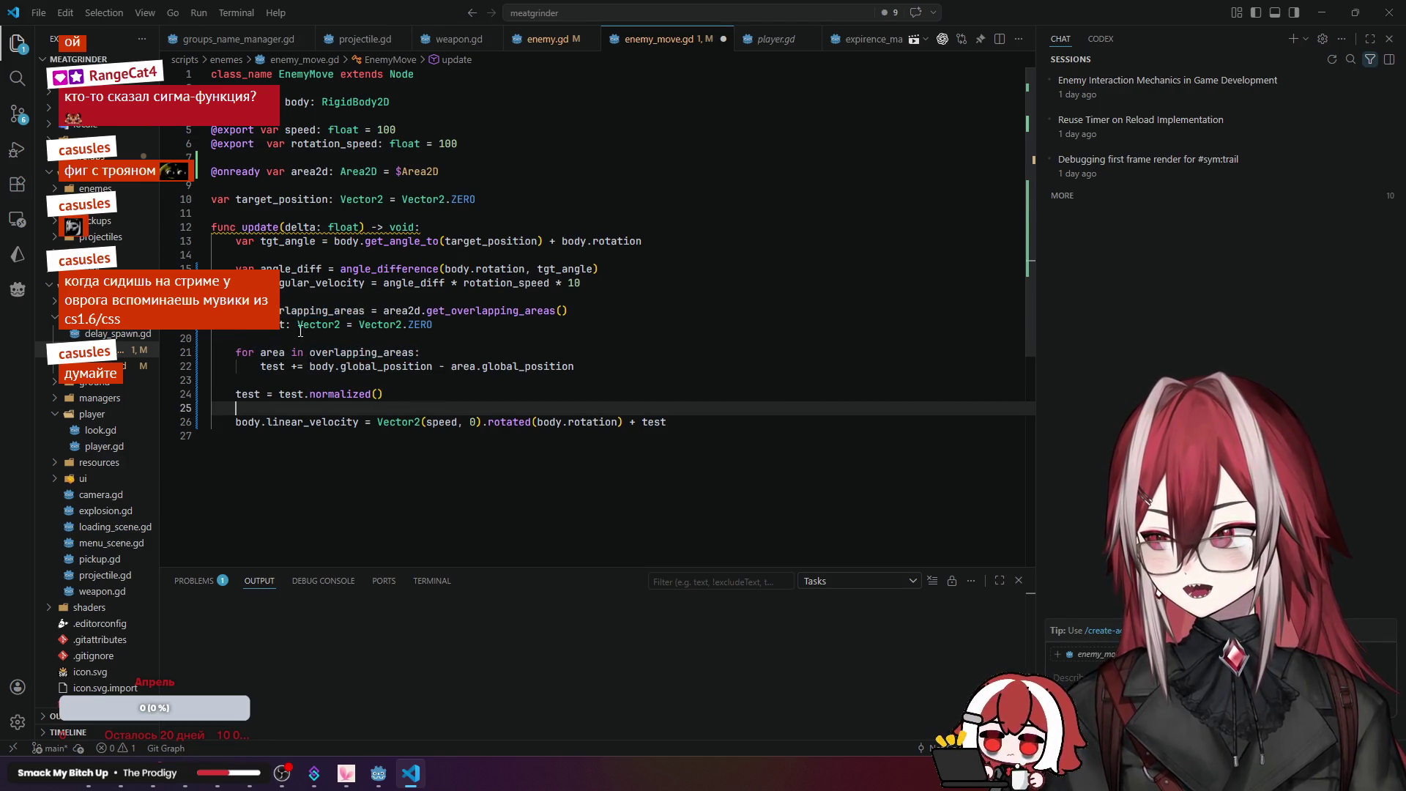
left_click(384, 311)
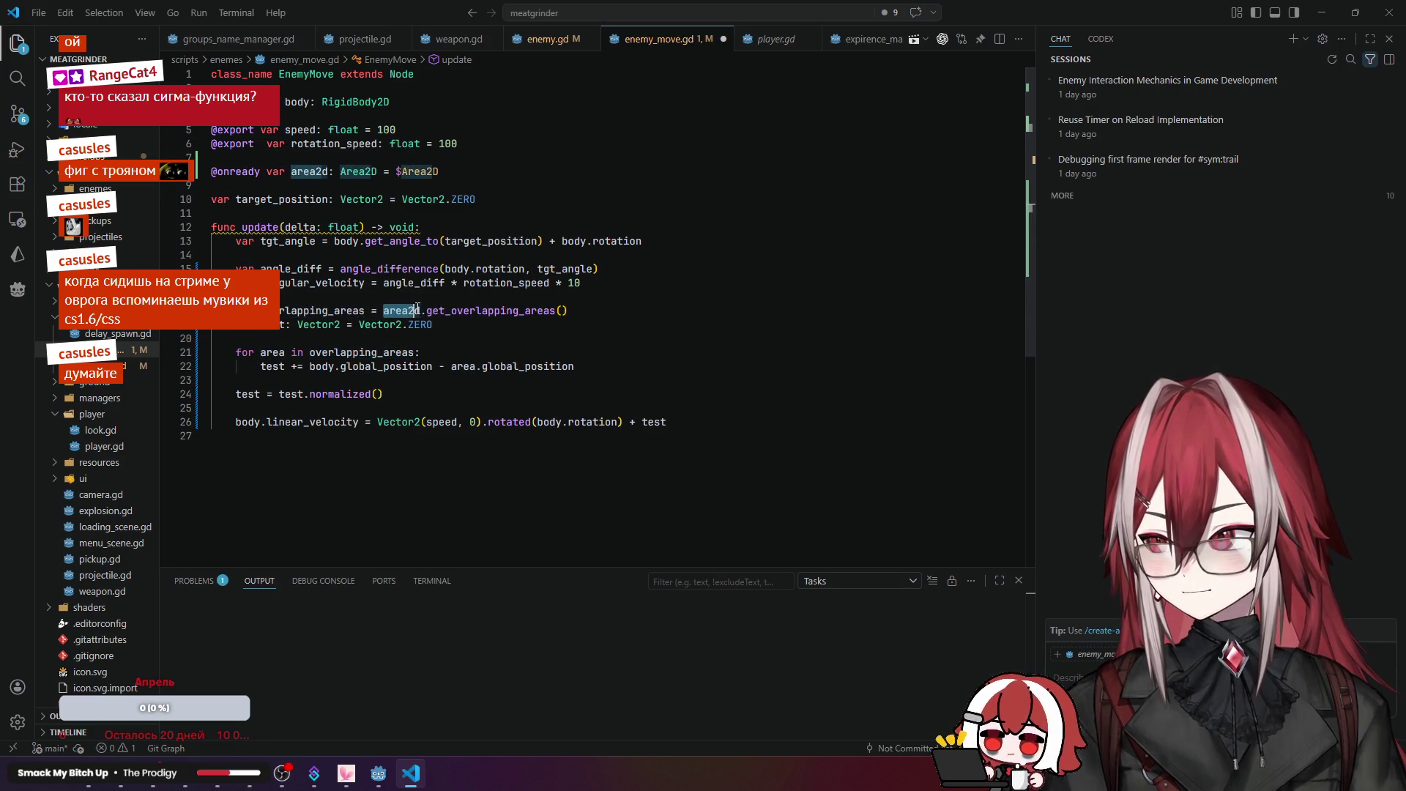
- Wrap the separation code in an 'if area2d != null:' block
left_click(422, 301)
key("Return")
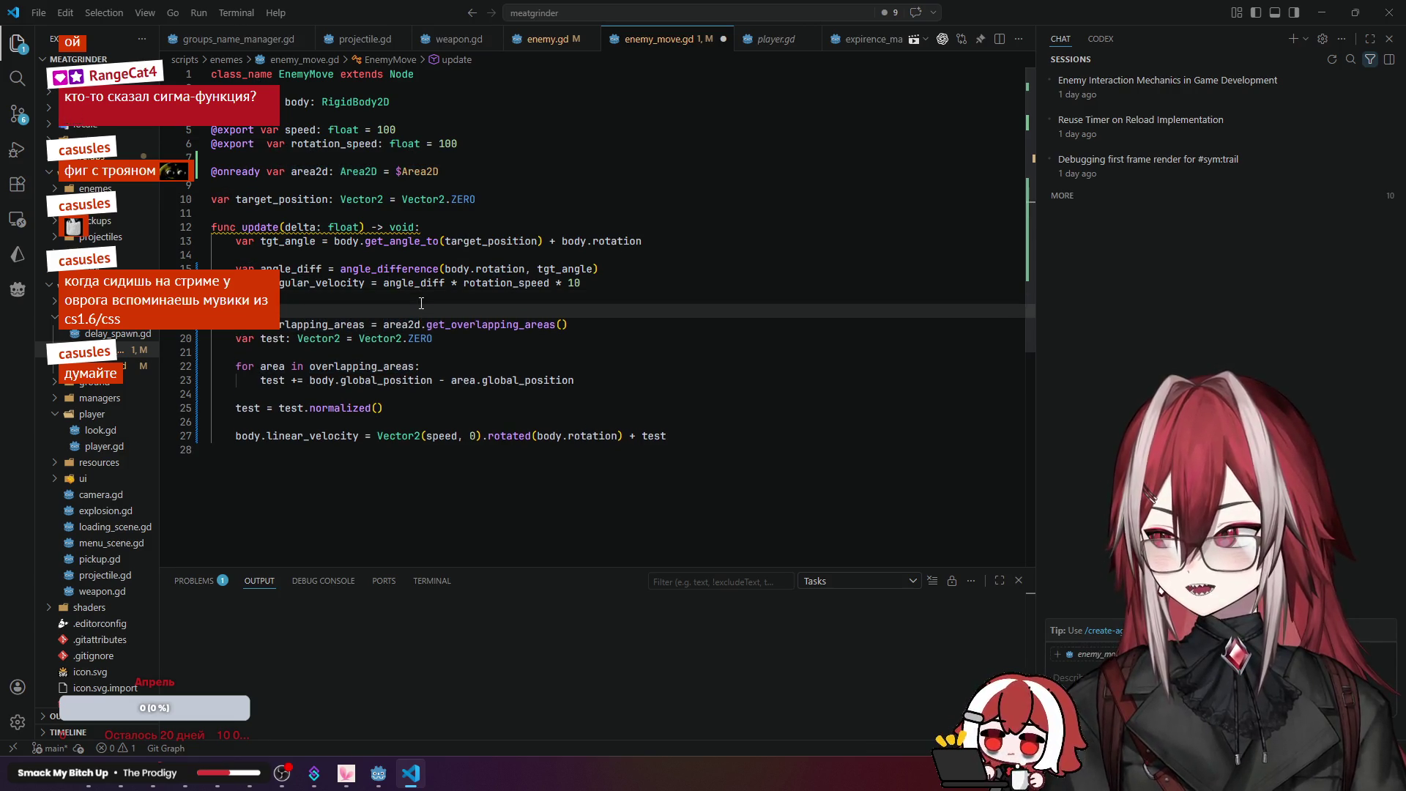
type("if area2d")
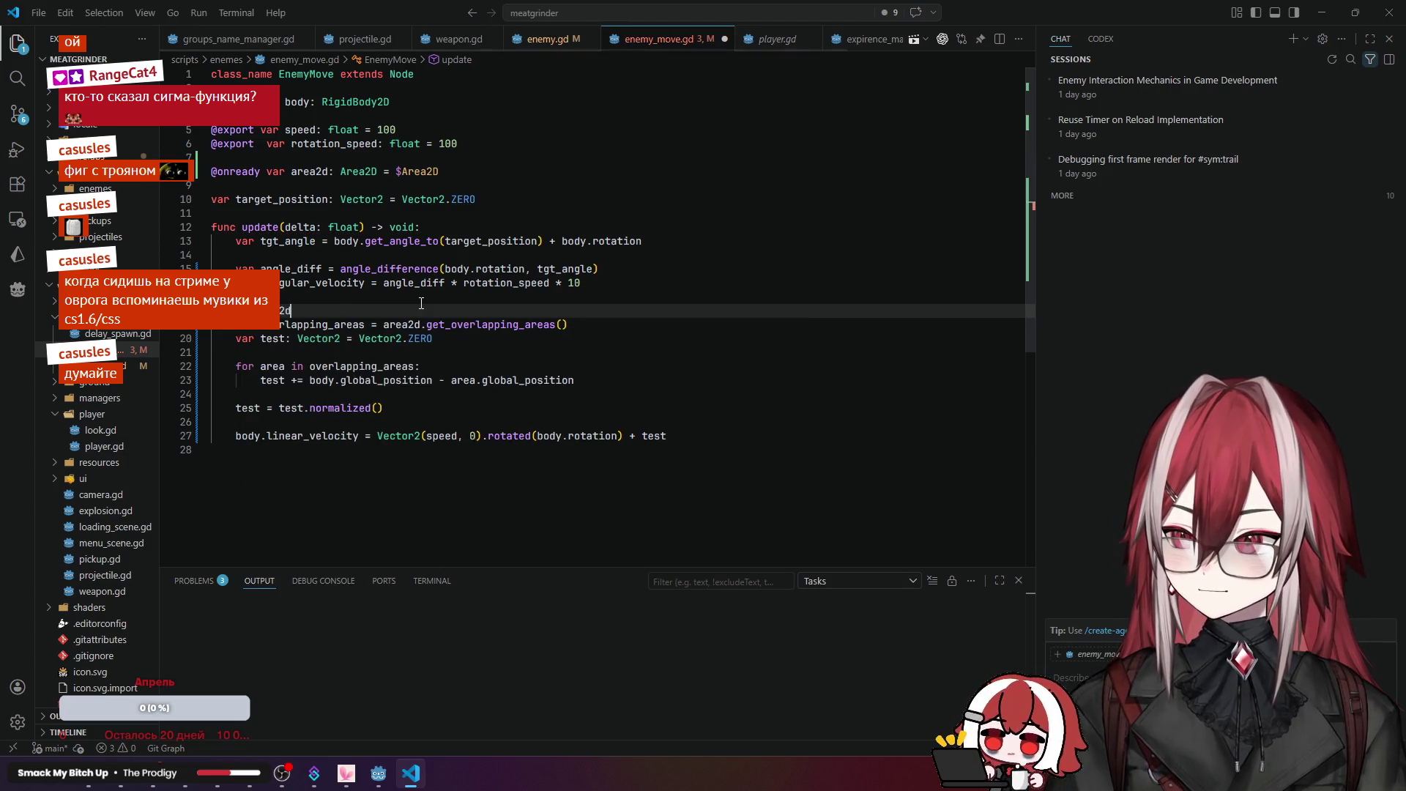
type(" != n")
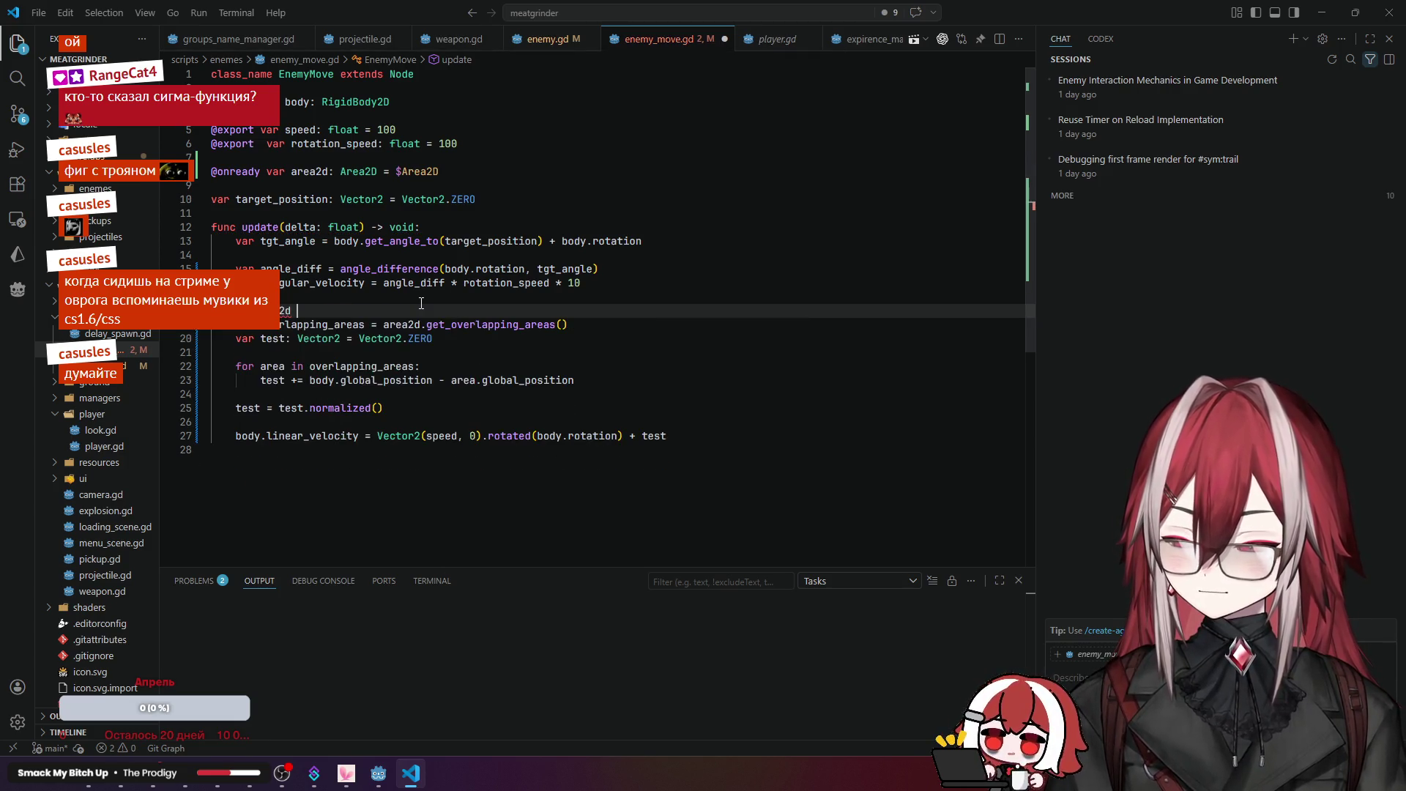
type("ull")
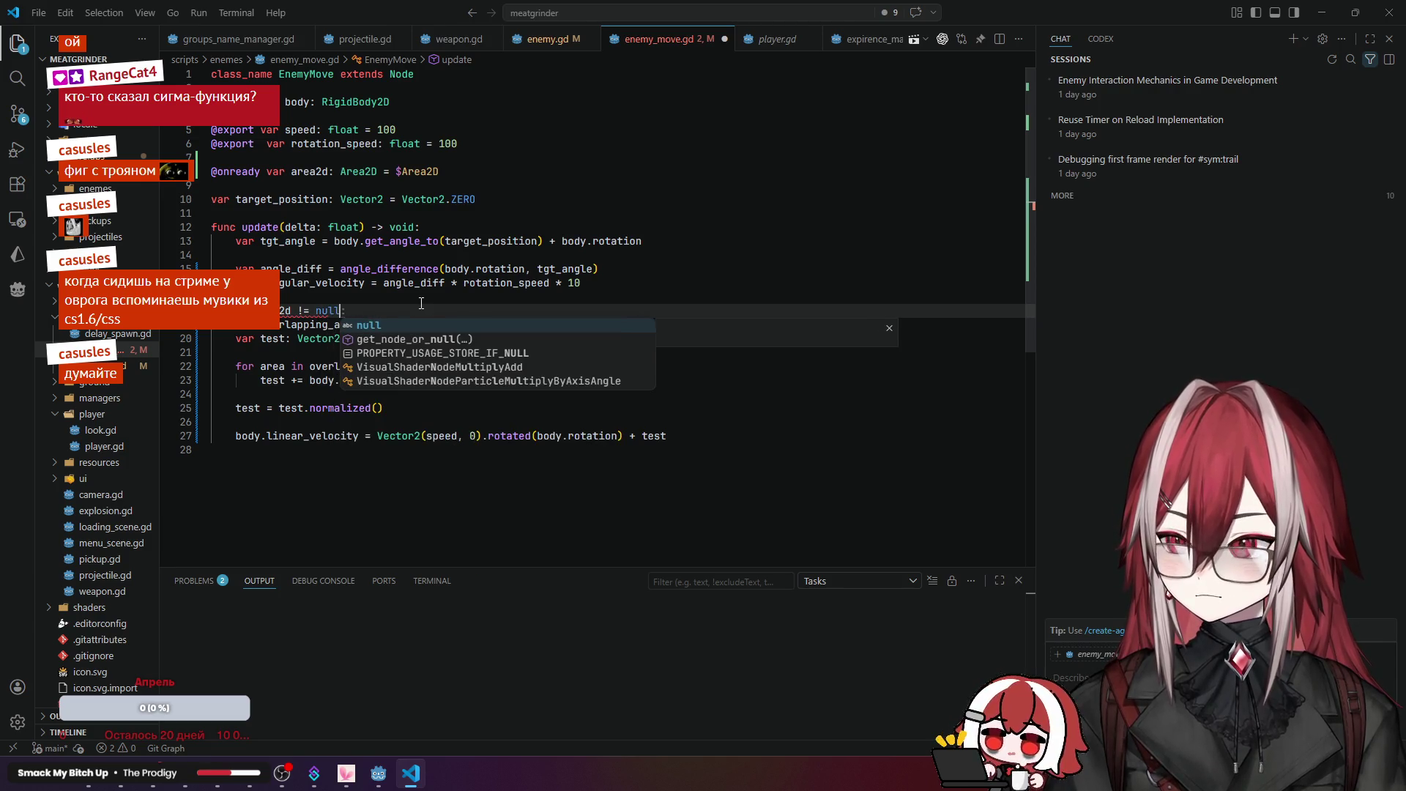
type(":")
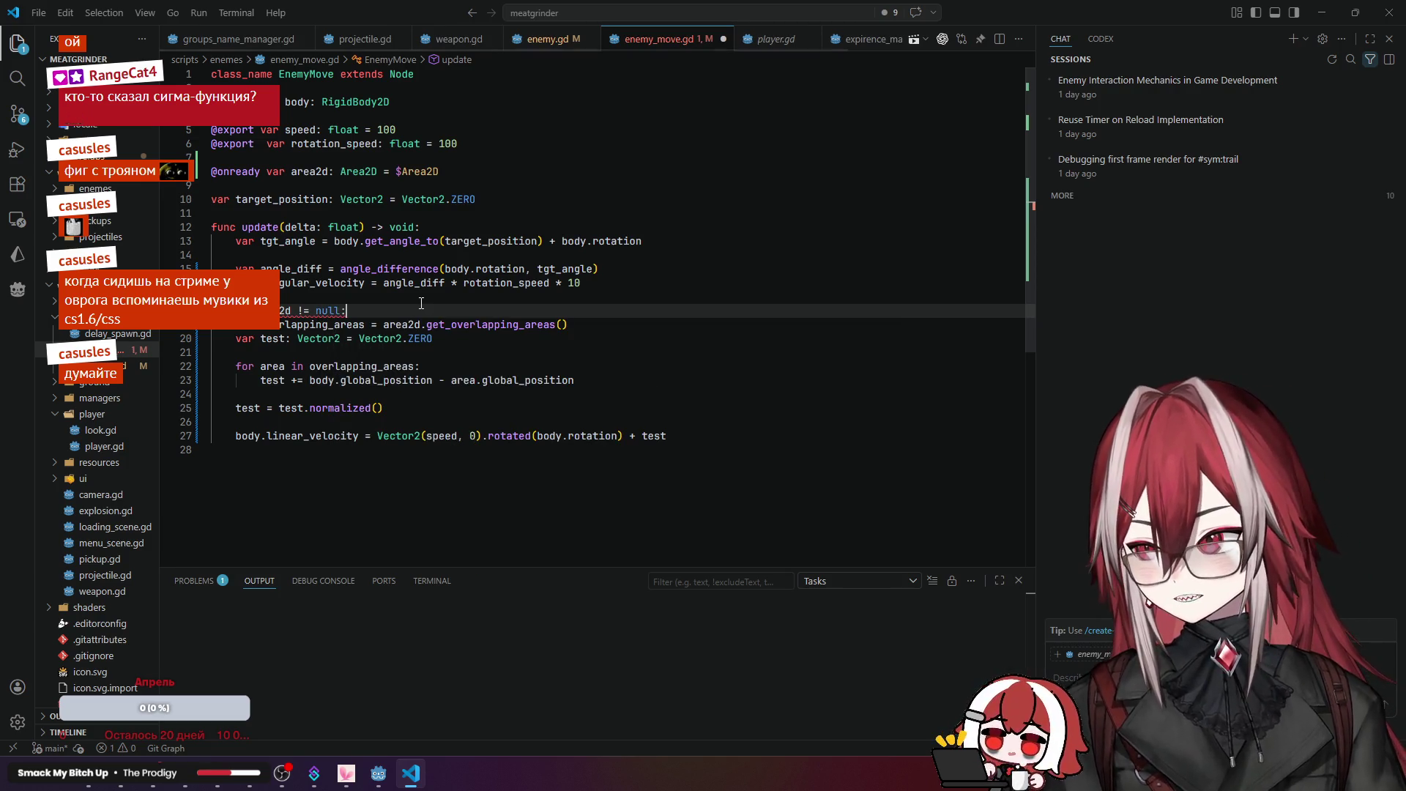
left_click_drag(390, 407, 212, 324)
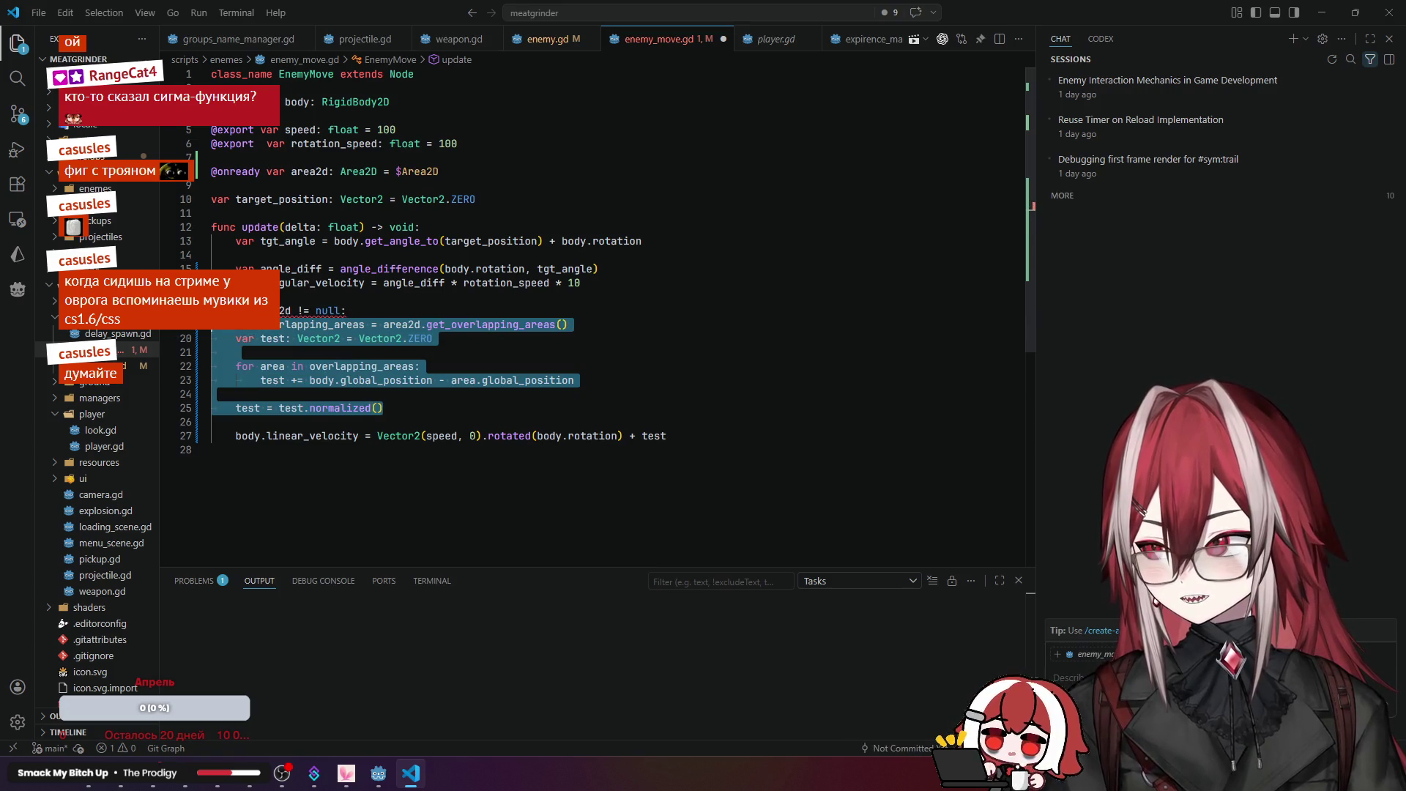
key("Tab")
left_click(476, 352)
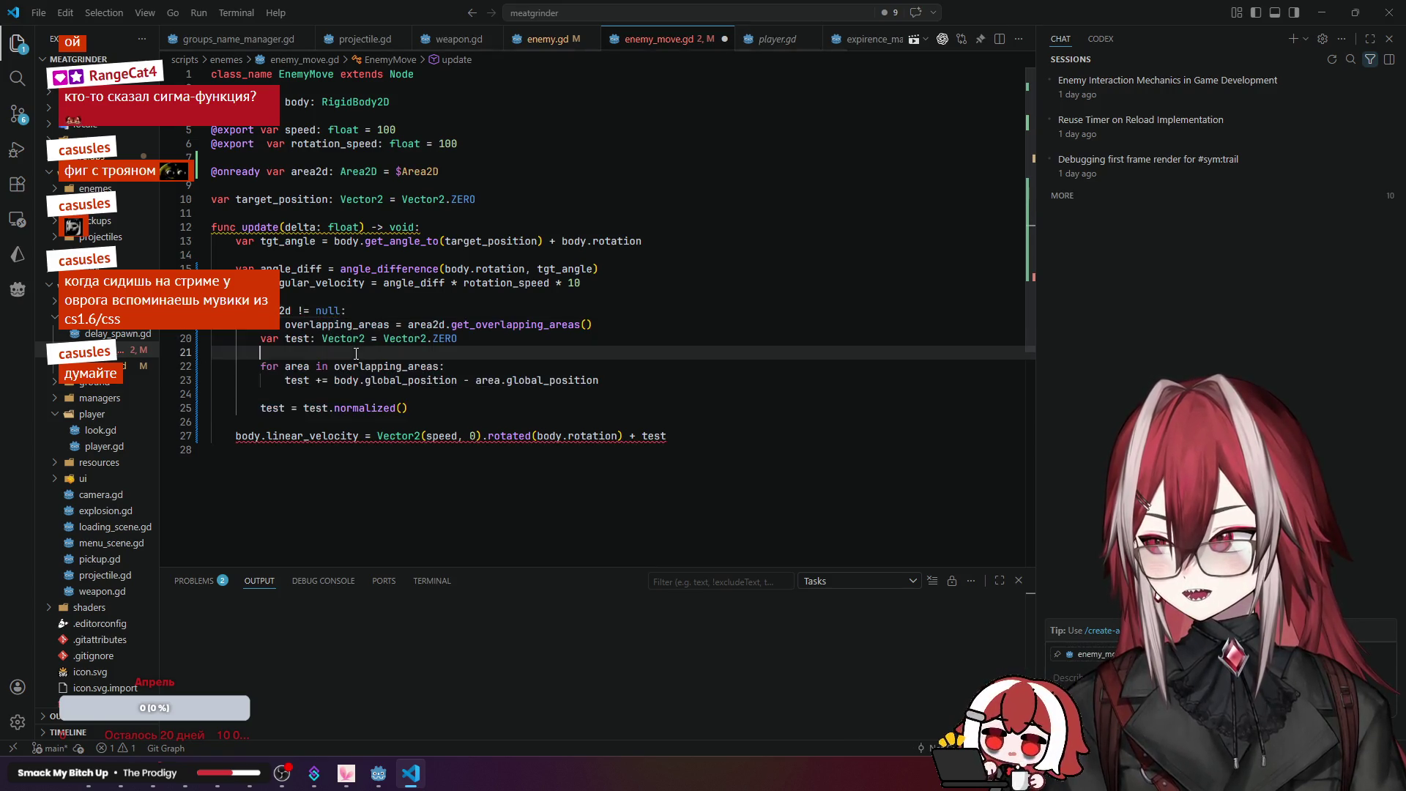
- Move the test declaration above the null check and correct its indentation
left_click_drag(475, 338, 212, 338)
key("ctrl+c")
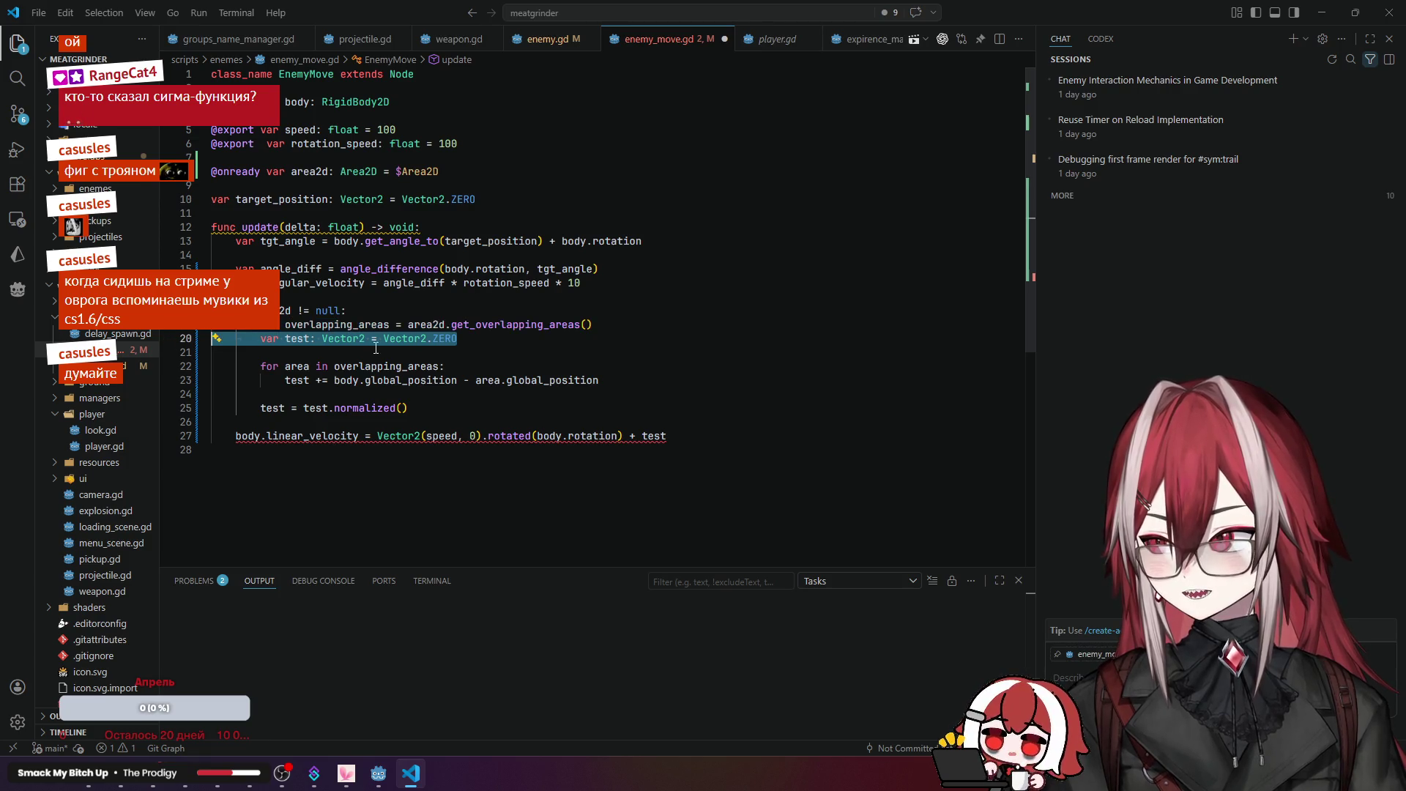
key("BackSpace")
key("BackSpace")
left_click(602, 286)
key("Return")
key("Return")
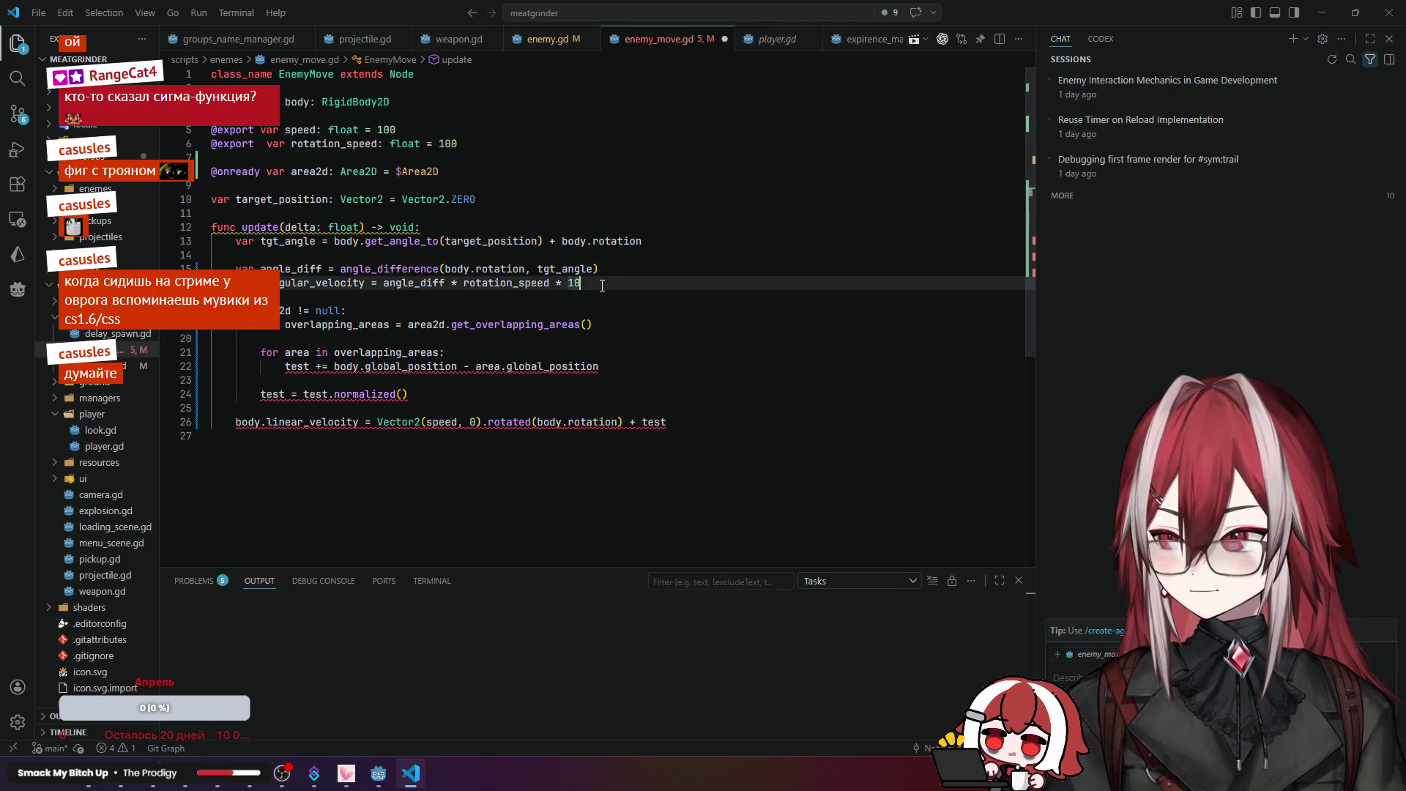
key("ctrl+v")
left_click(404, 366)
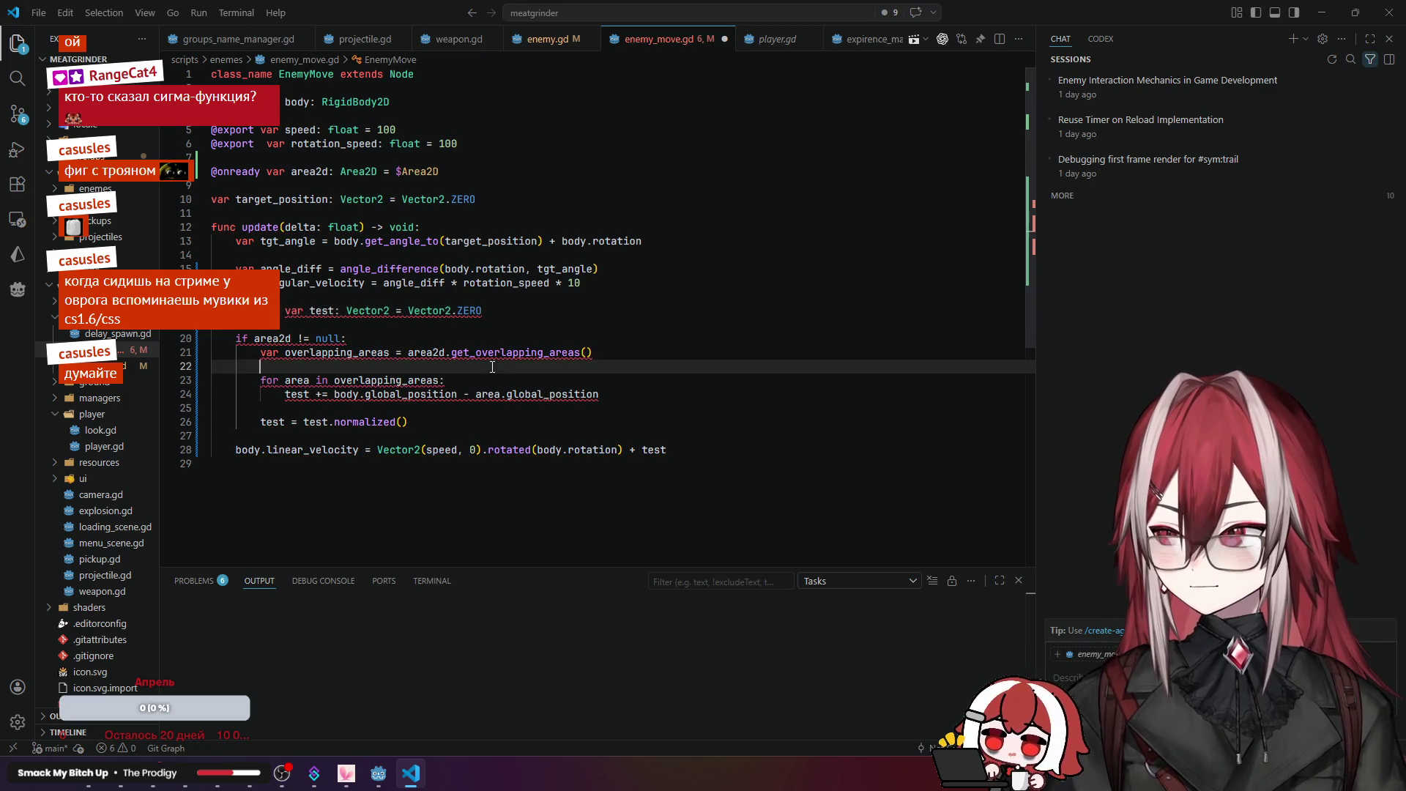
left_click(294, 314)
key("shift+Tab")
key("shift+Tab")
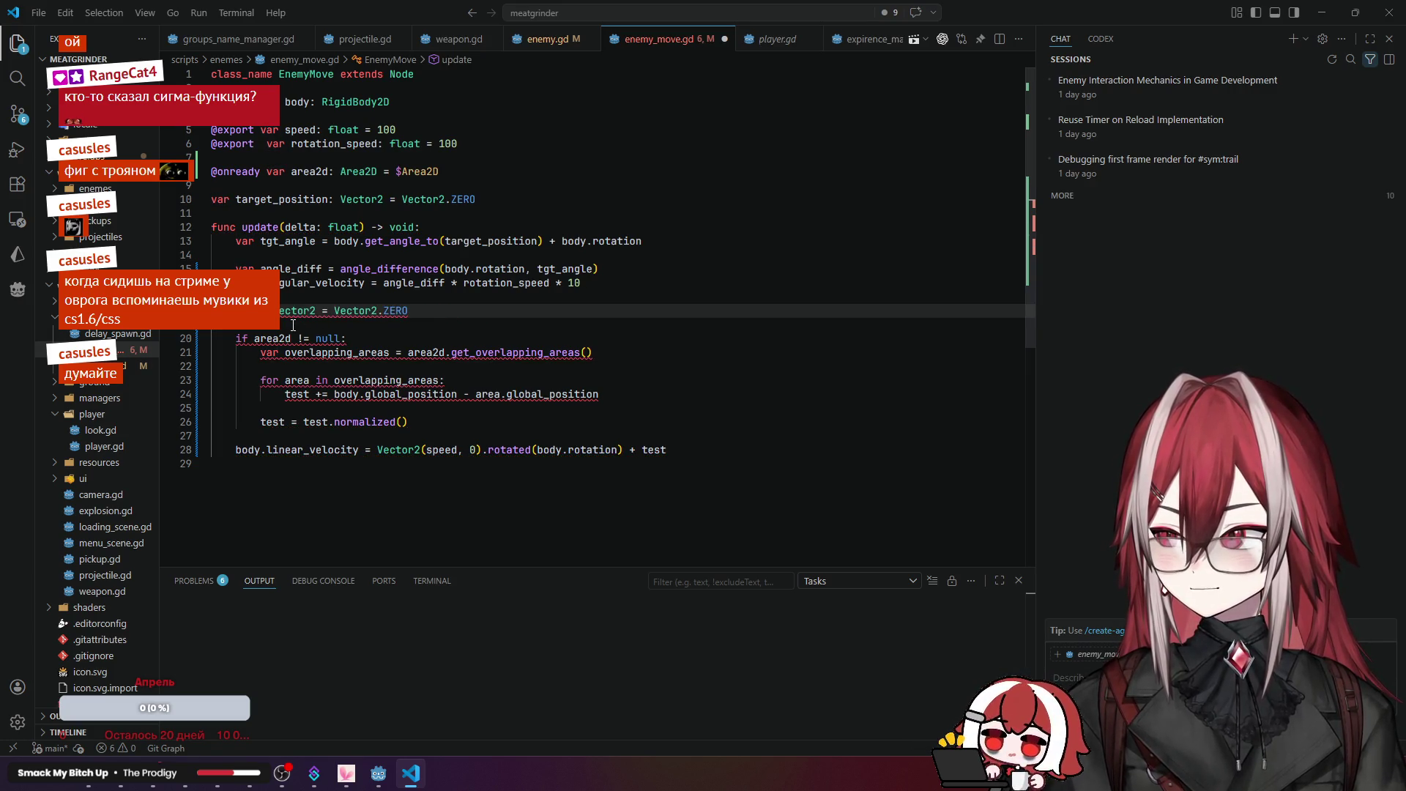
key("Tab")
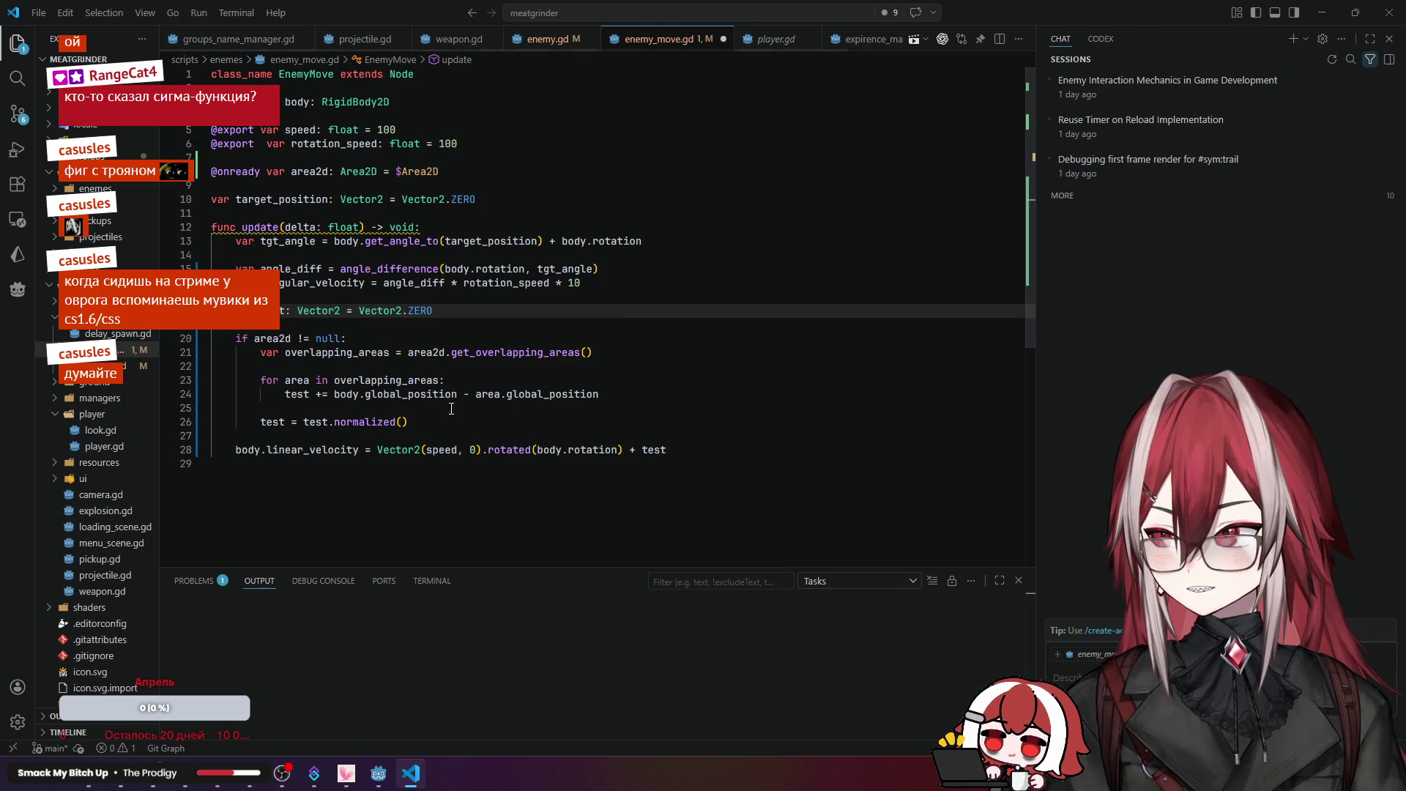
- Save enemy_move.gd
left_click(451, 422)
key("ctrl+s")
left_click(630, 358)
left_click(669, 339)
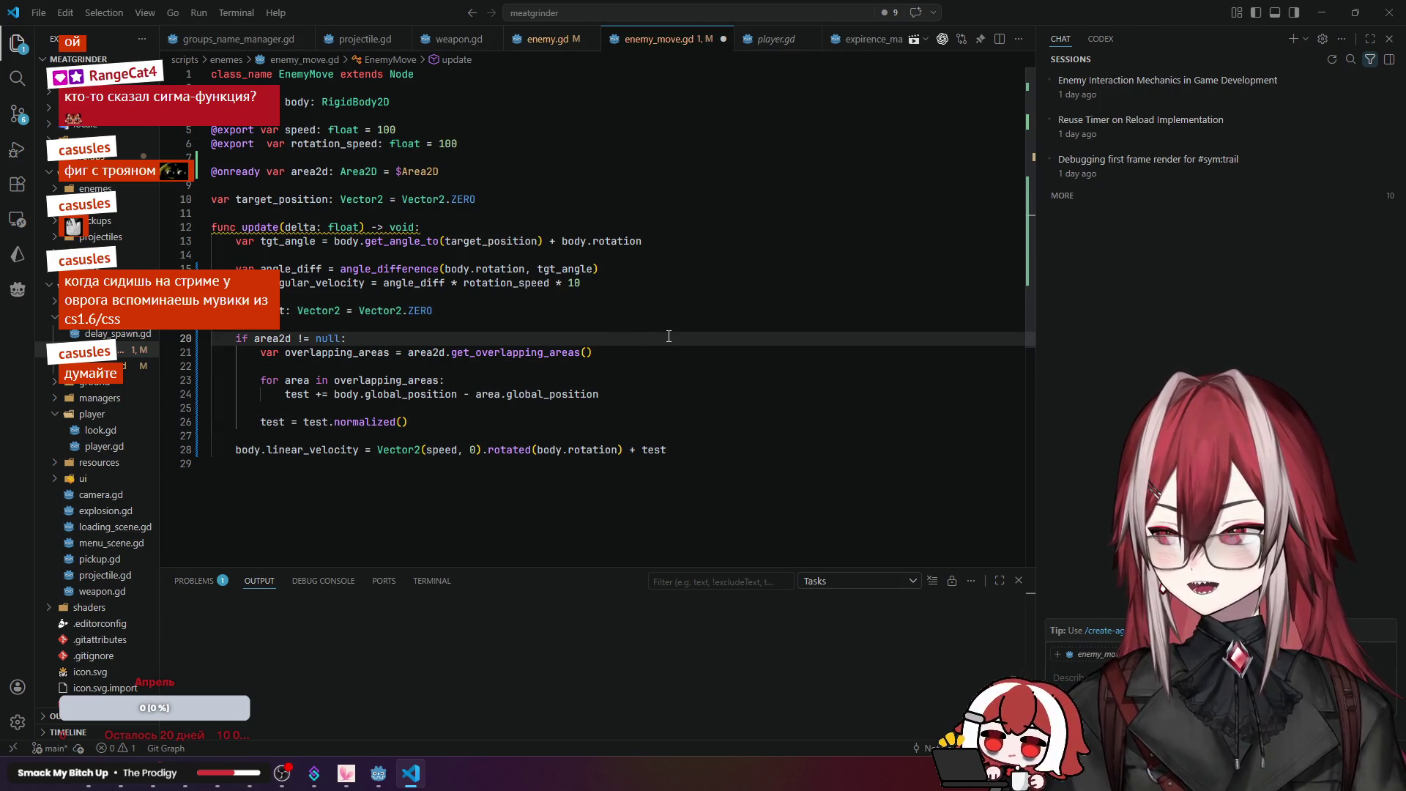
- In Godot, clear the Output error log and run the project
left_click(378, 773)
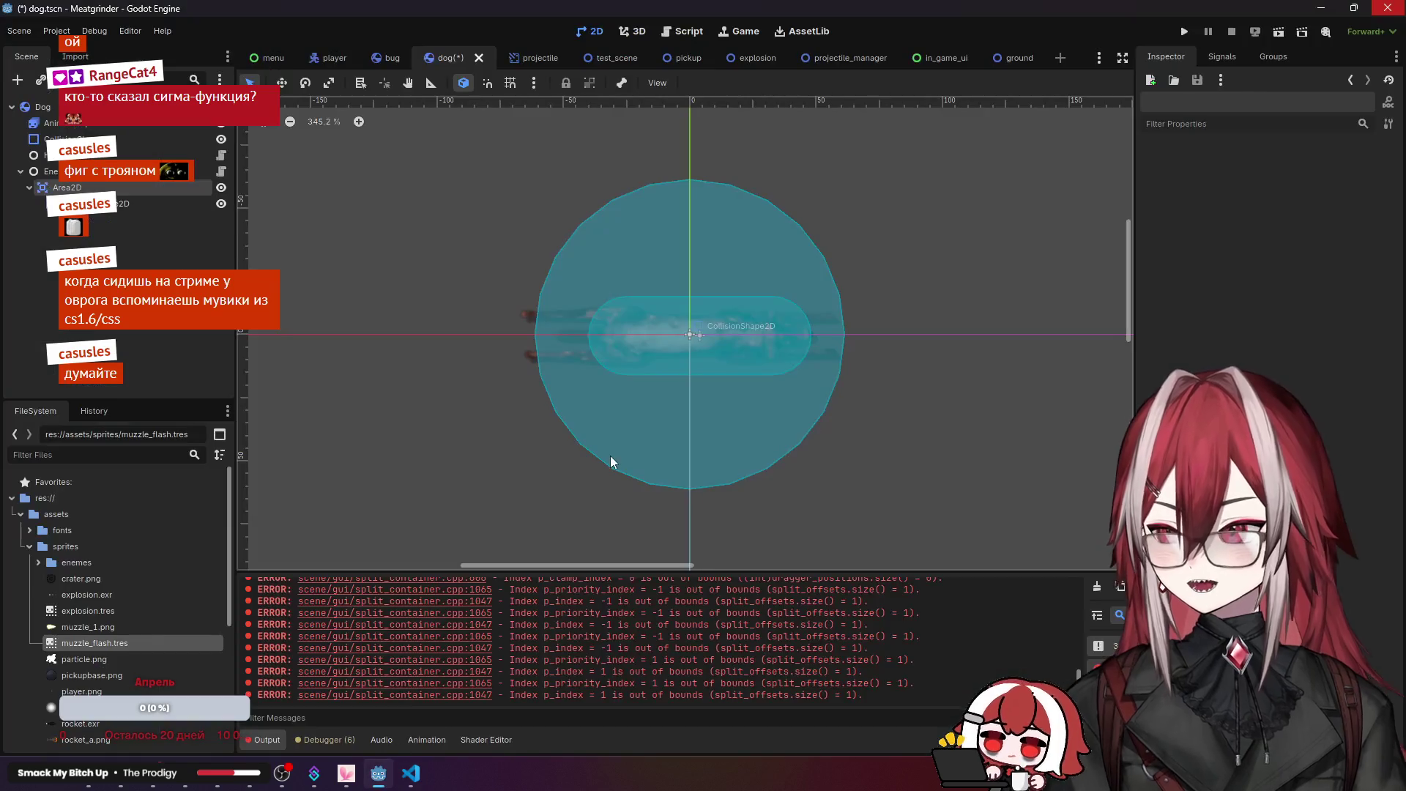
left_click(1097, 586)
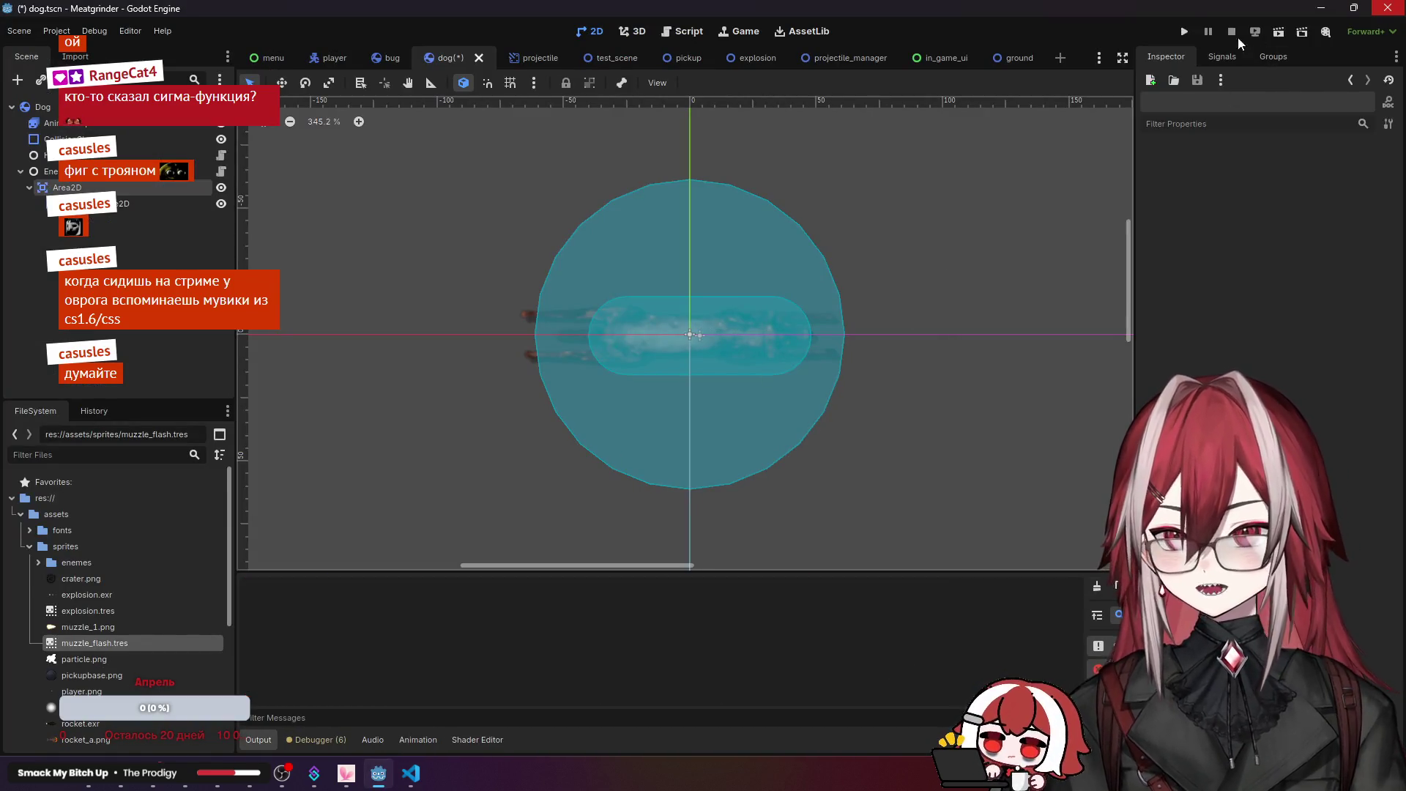
left_click(1184, 32)
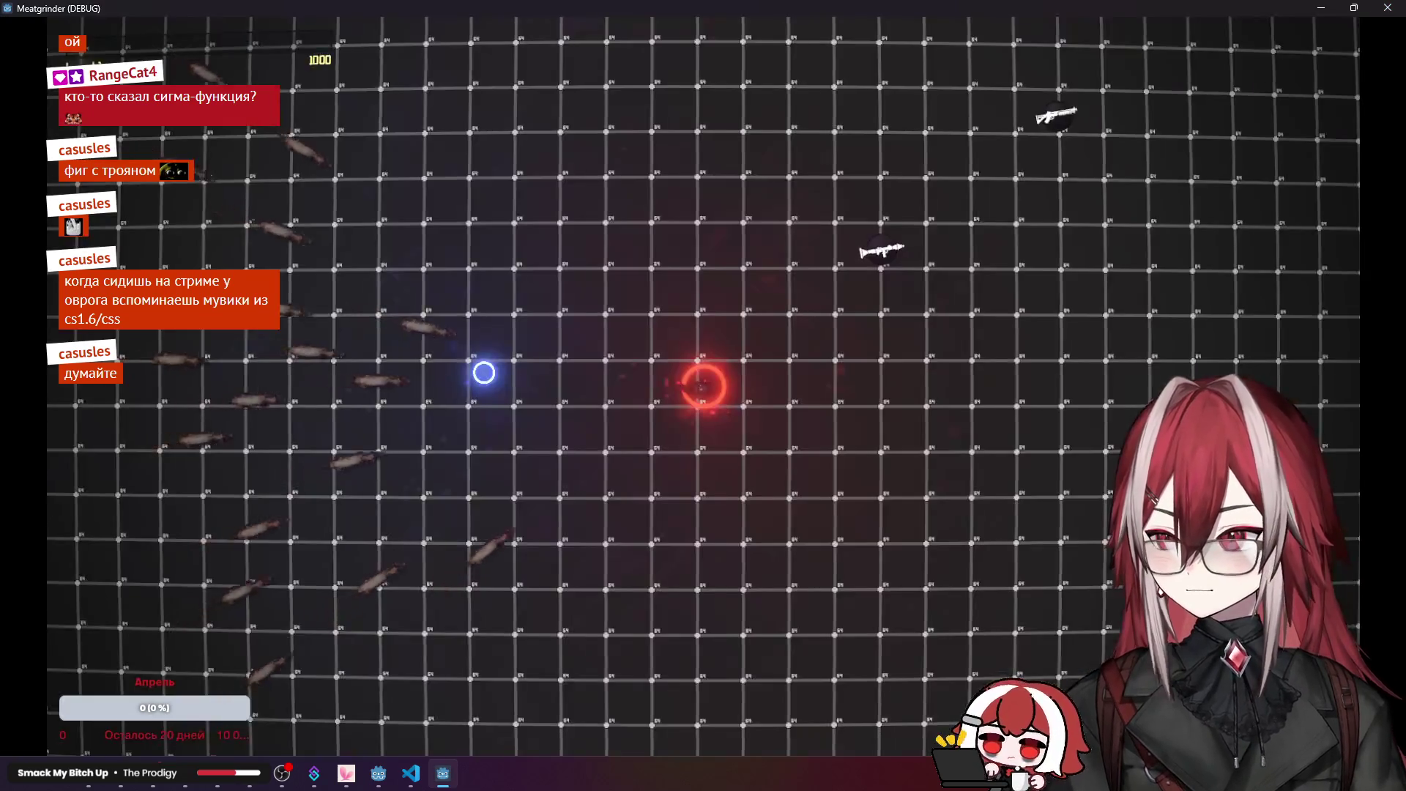
- Move the player around with WASD to watch the enemies, then stop with F8
key("d")
key("s")
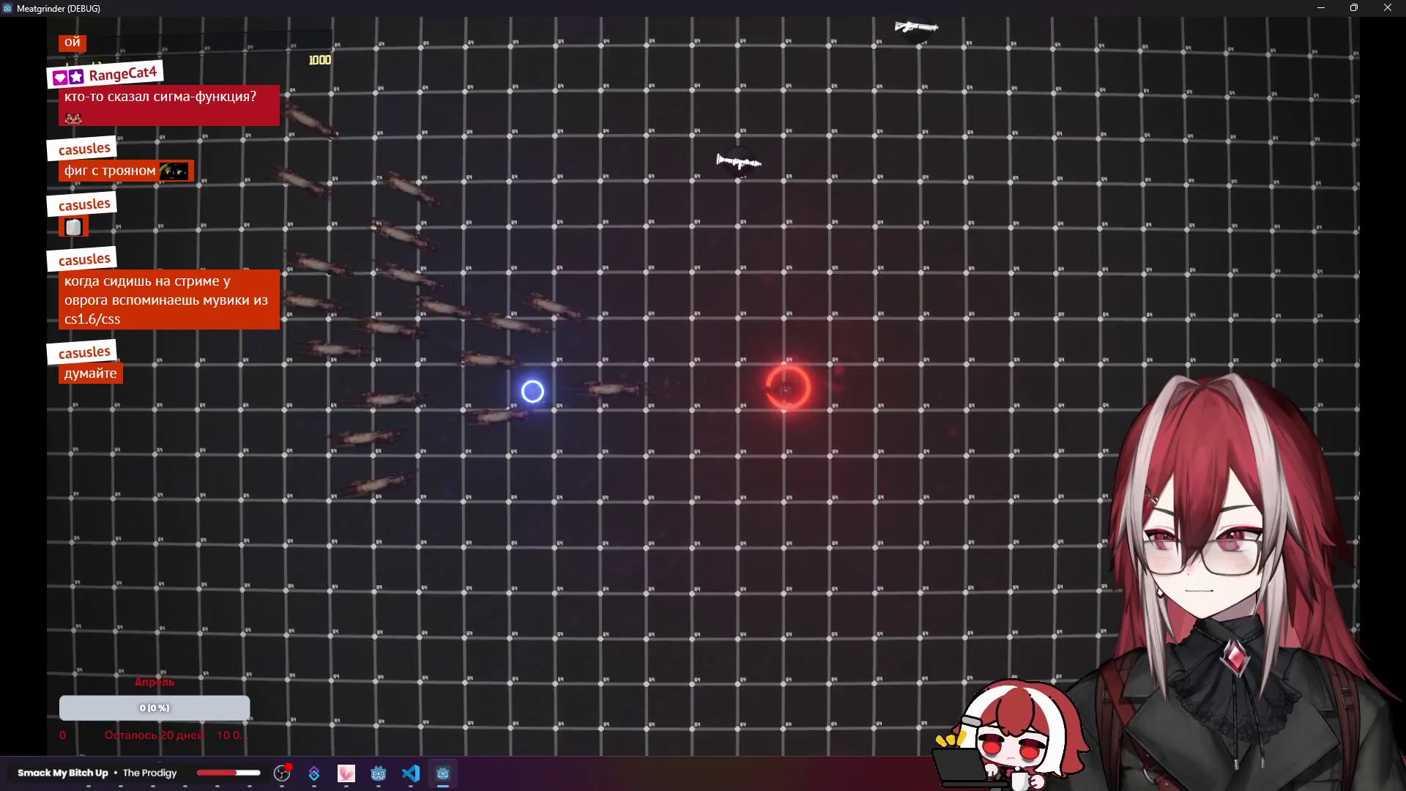
key("a")
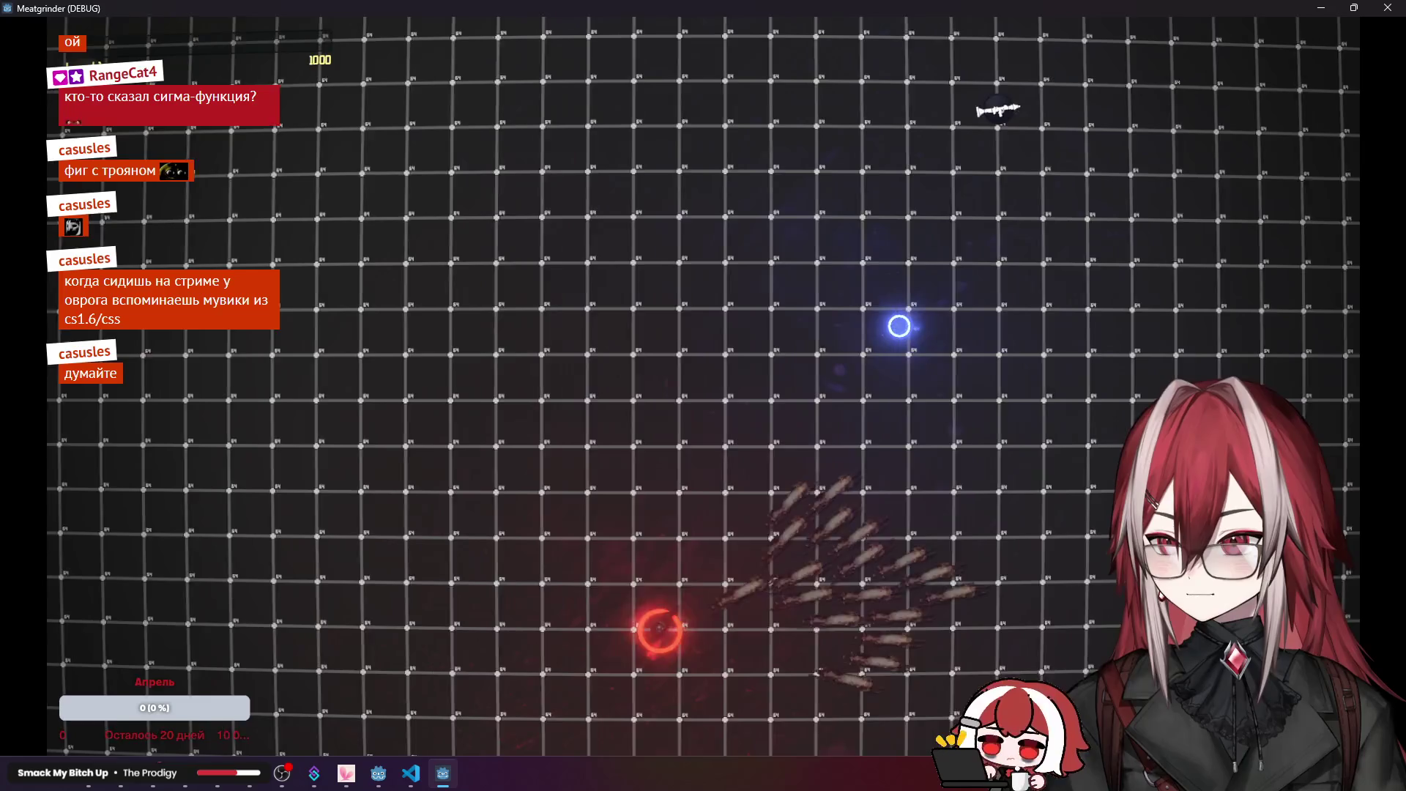
key("w")
key("F8")
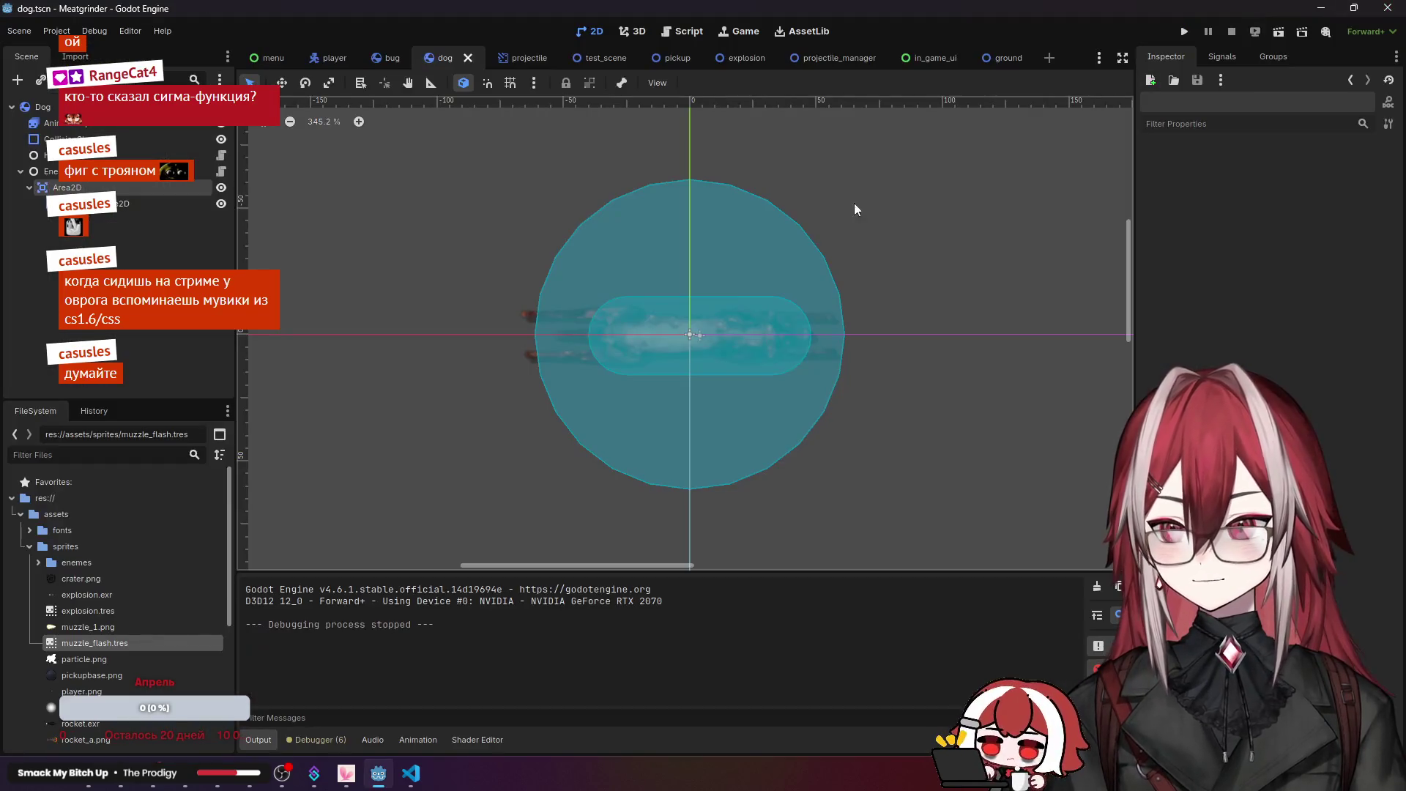
- Change the velocity line's separation term to (test * 100) and relaunch the game with F5
left_click(411, 773)
left_click(703, 447)
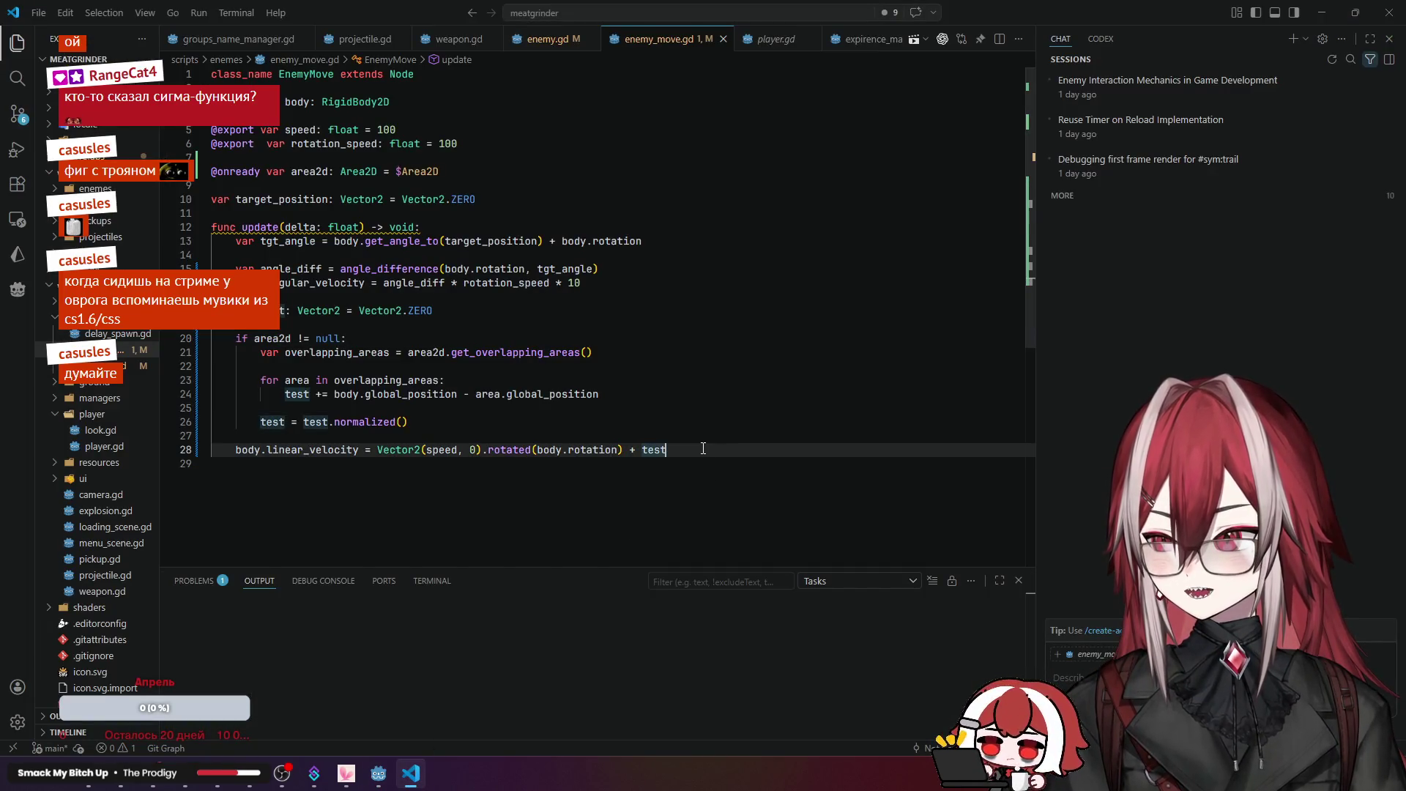
type("*")
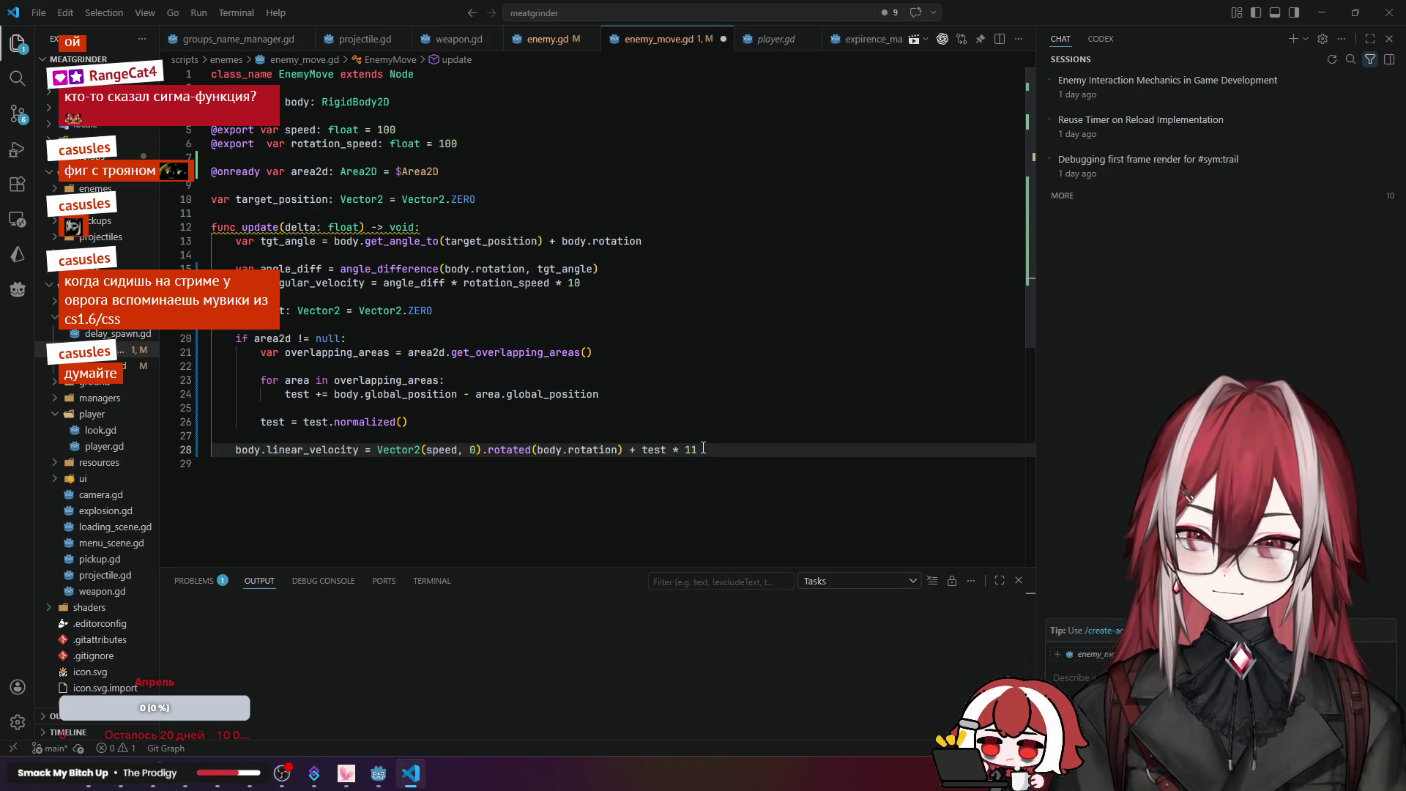
key("ctrl+shift+Left")
key("ctrl+shift+Left")
key("ctrl+shift+Left")
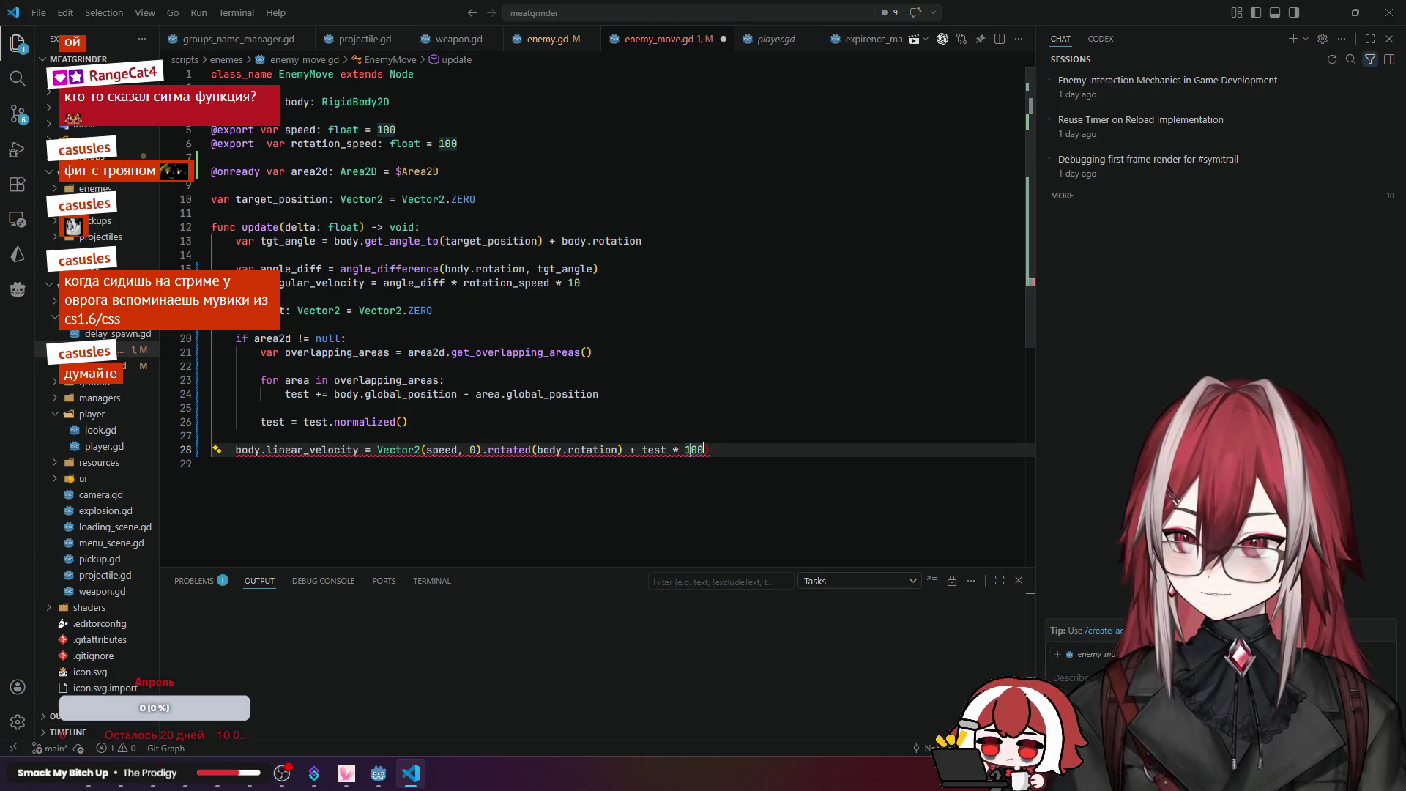
type("(")
left_click(854, 312)
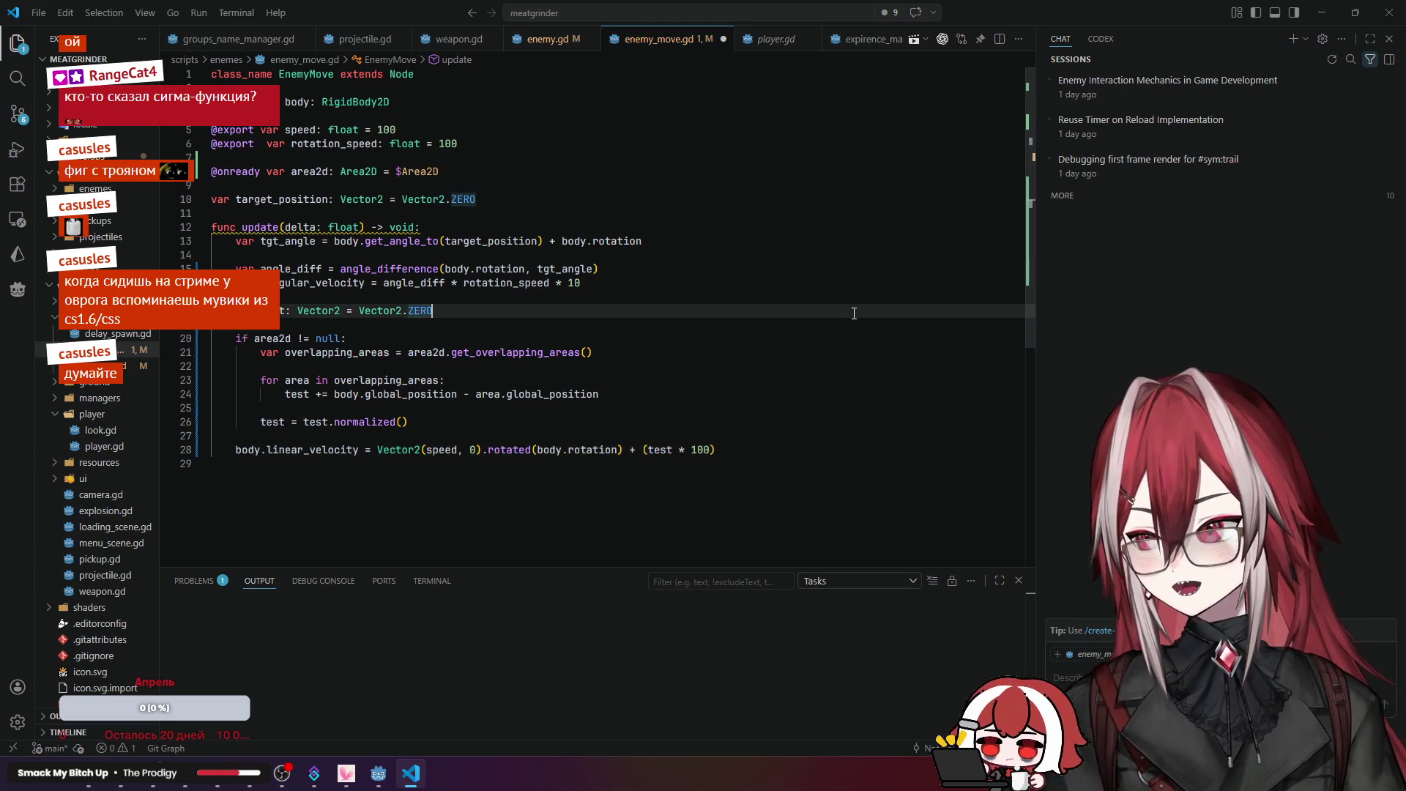
left_click(379, 773)
key("F5")
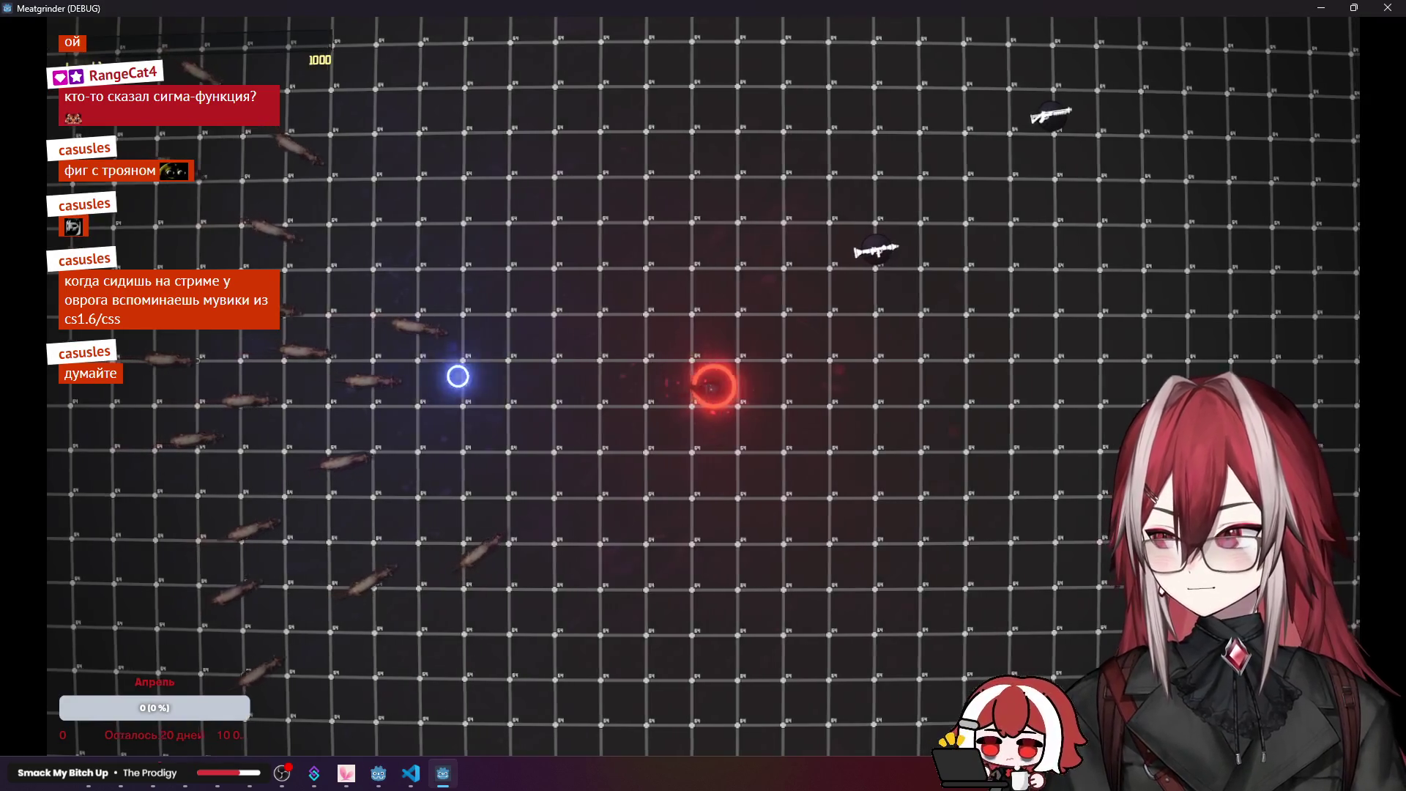
- Steer the player around the arena with WASD while enemies swarm, then close the game window
key("d")
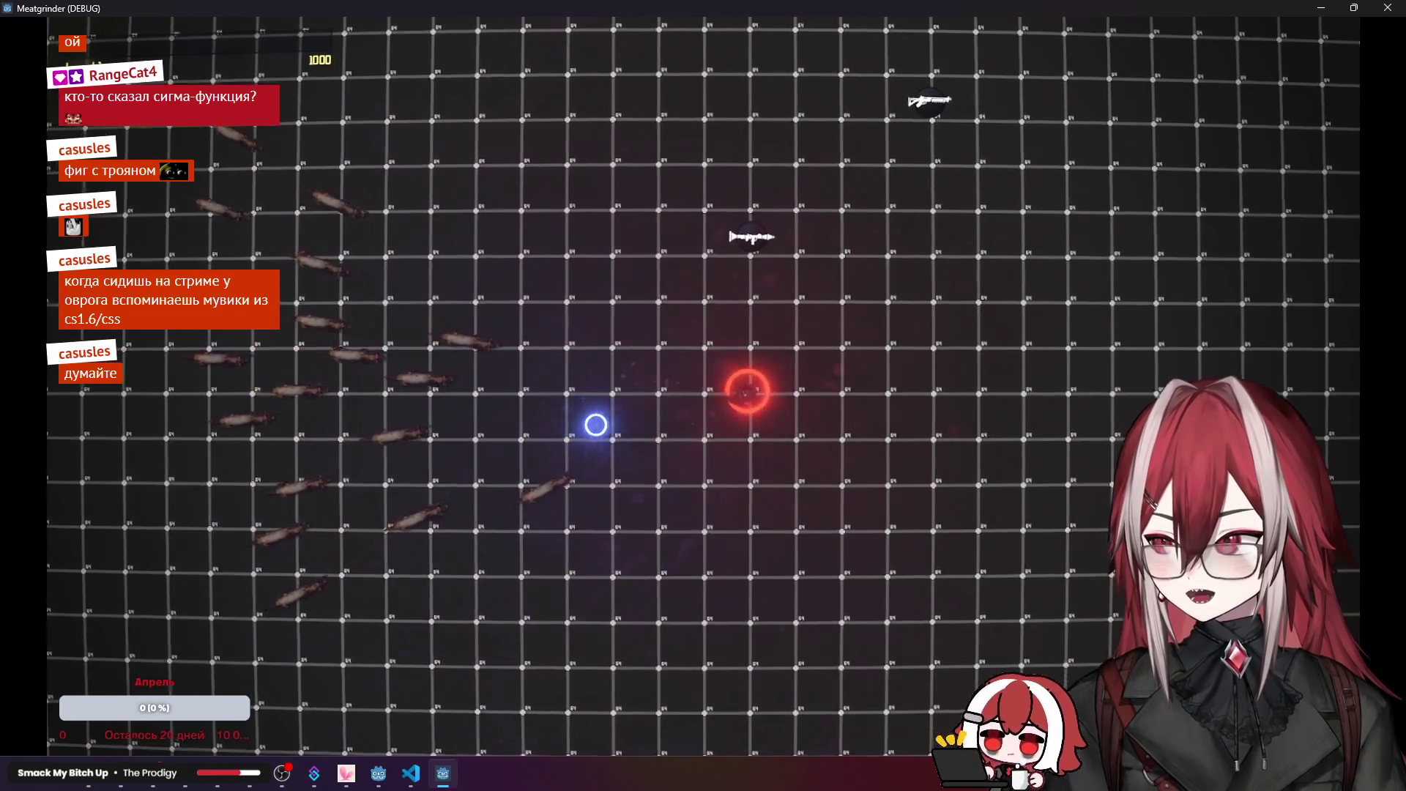
key("d")
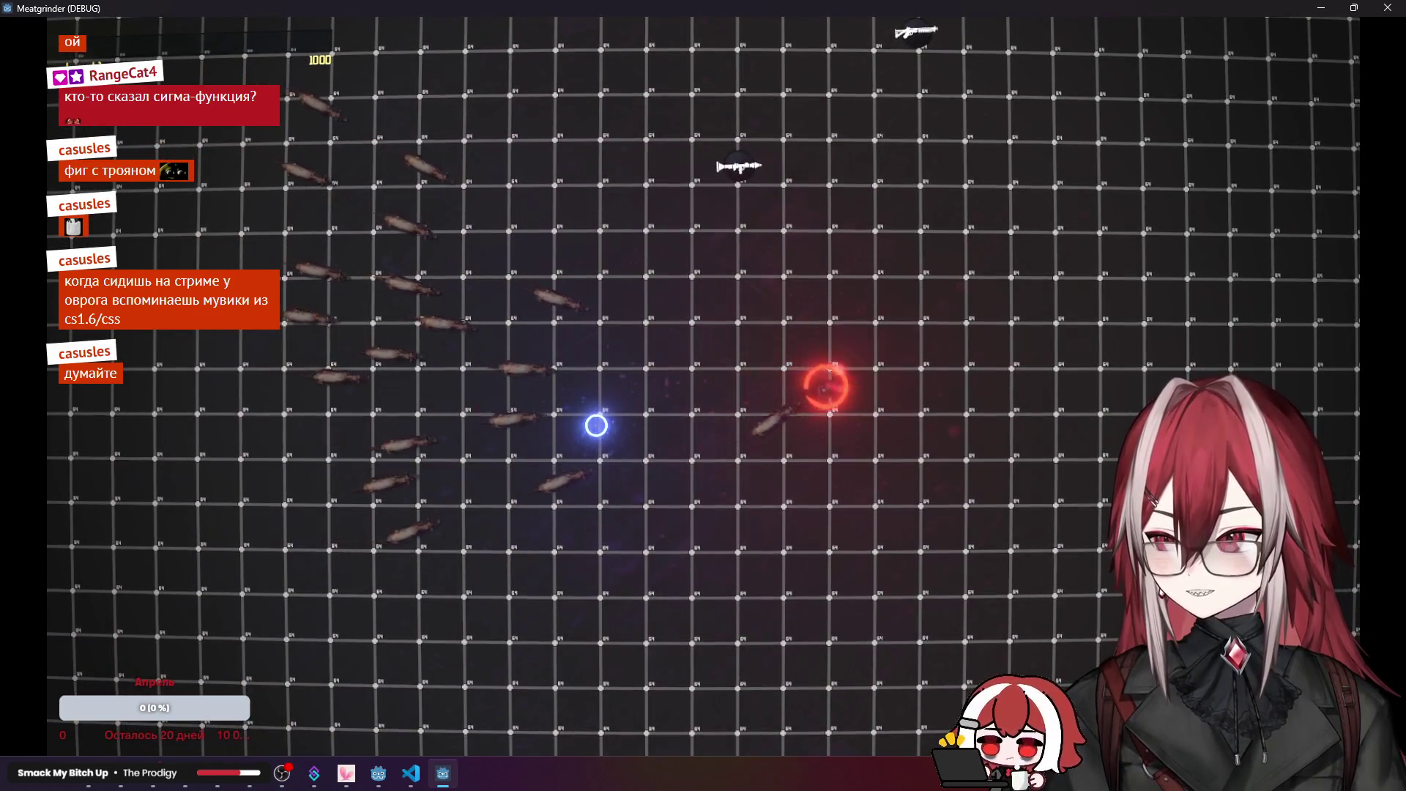
key("s")
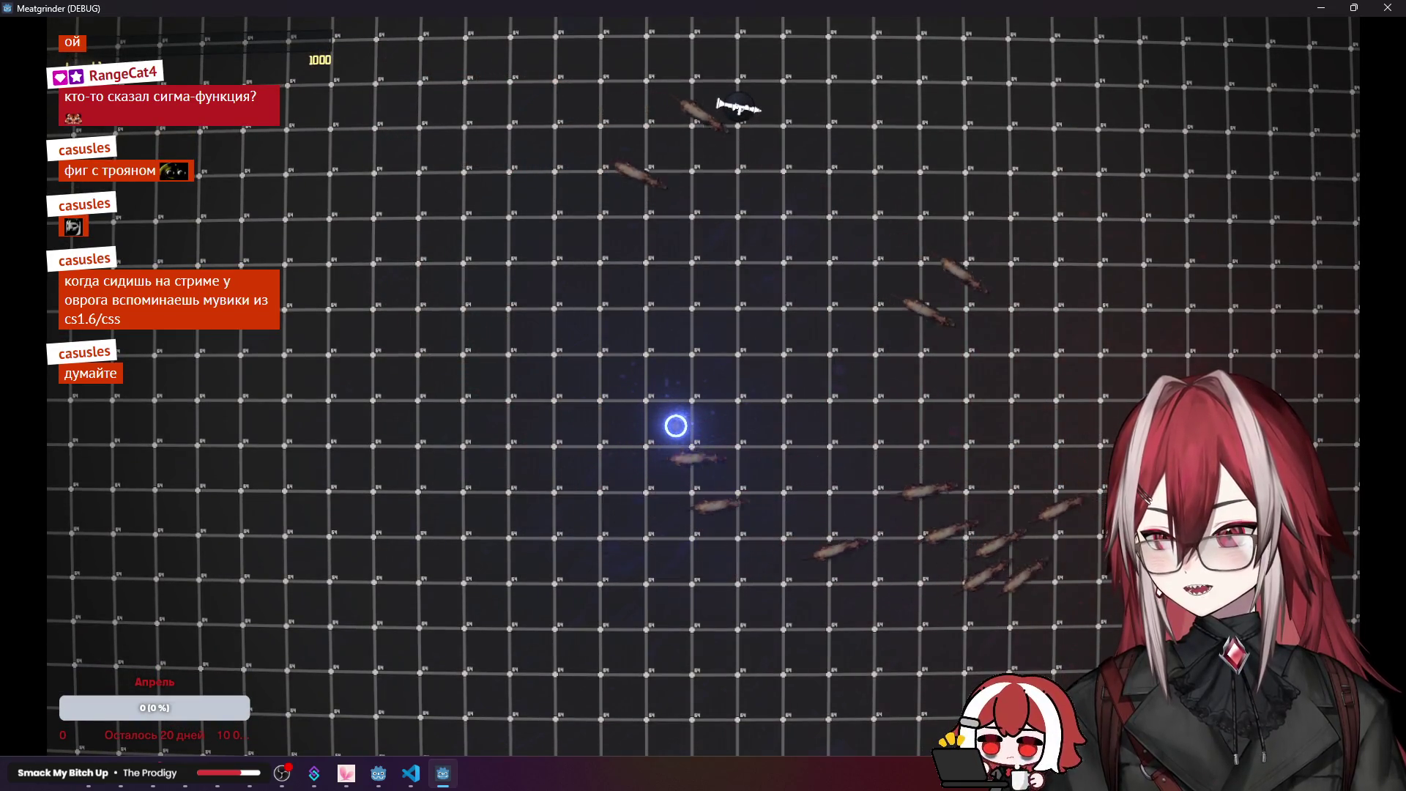
key("w")
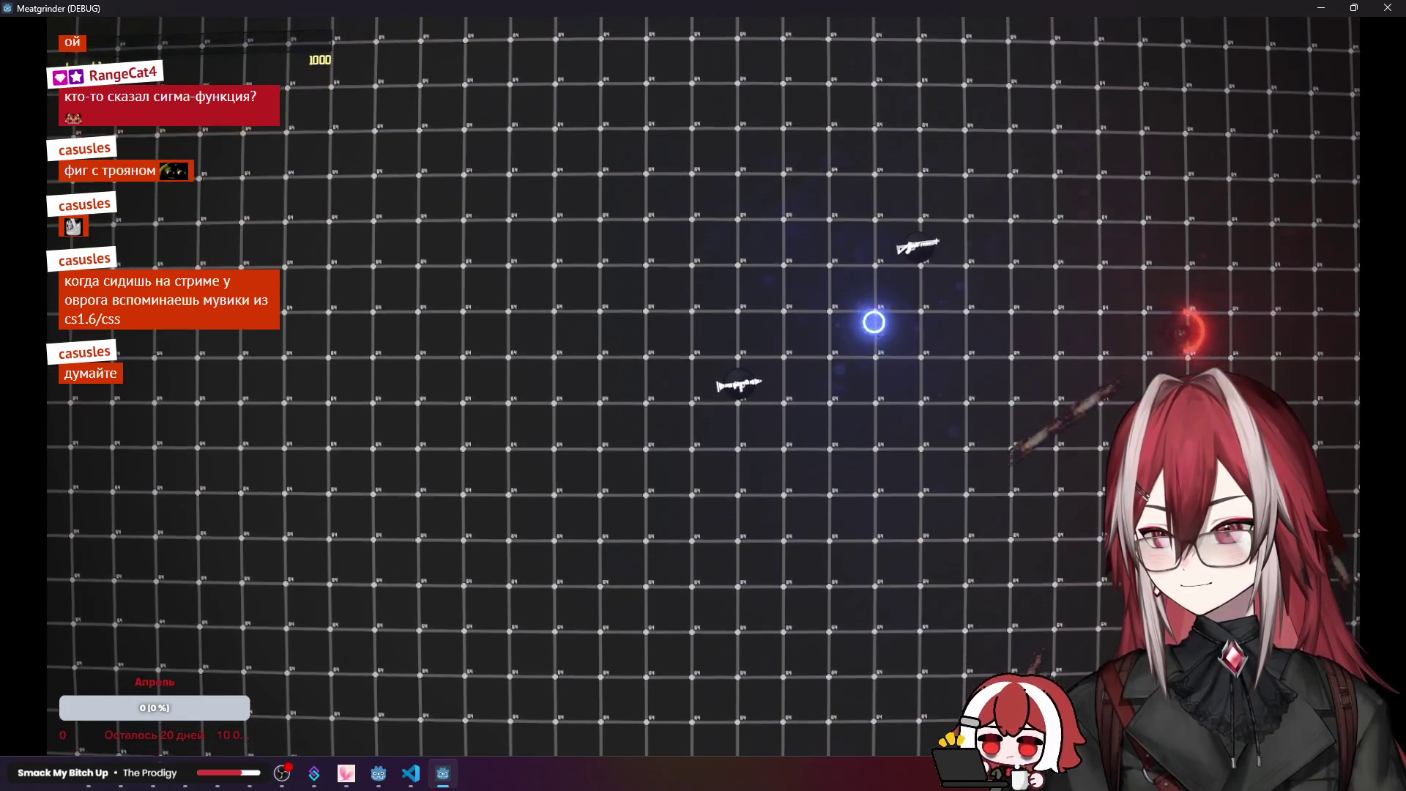
key("a")
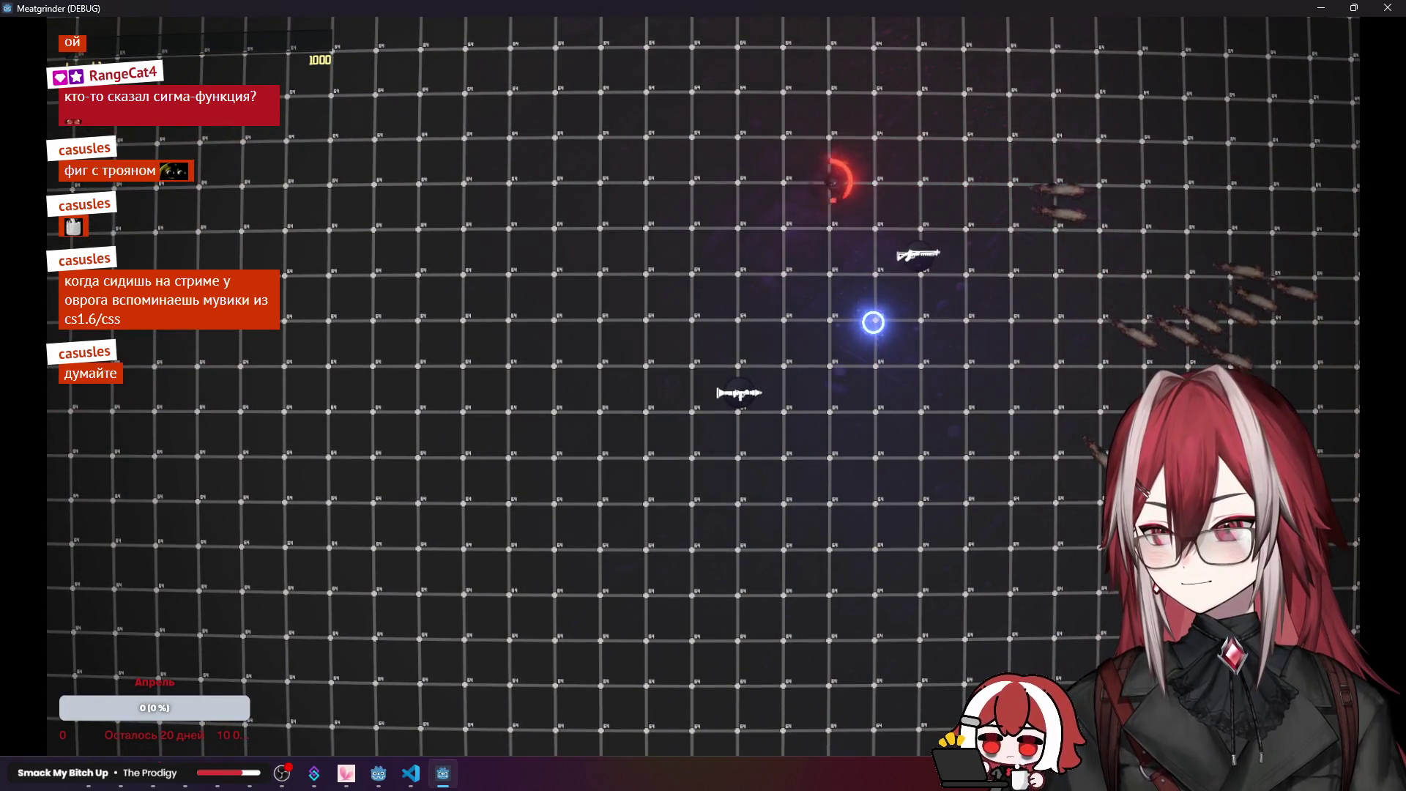
key("s")
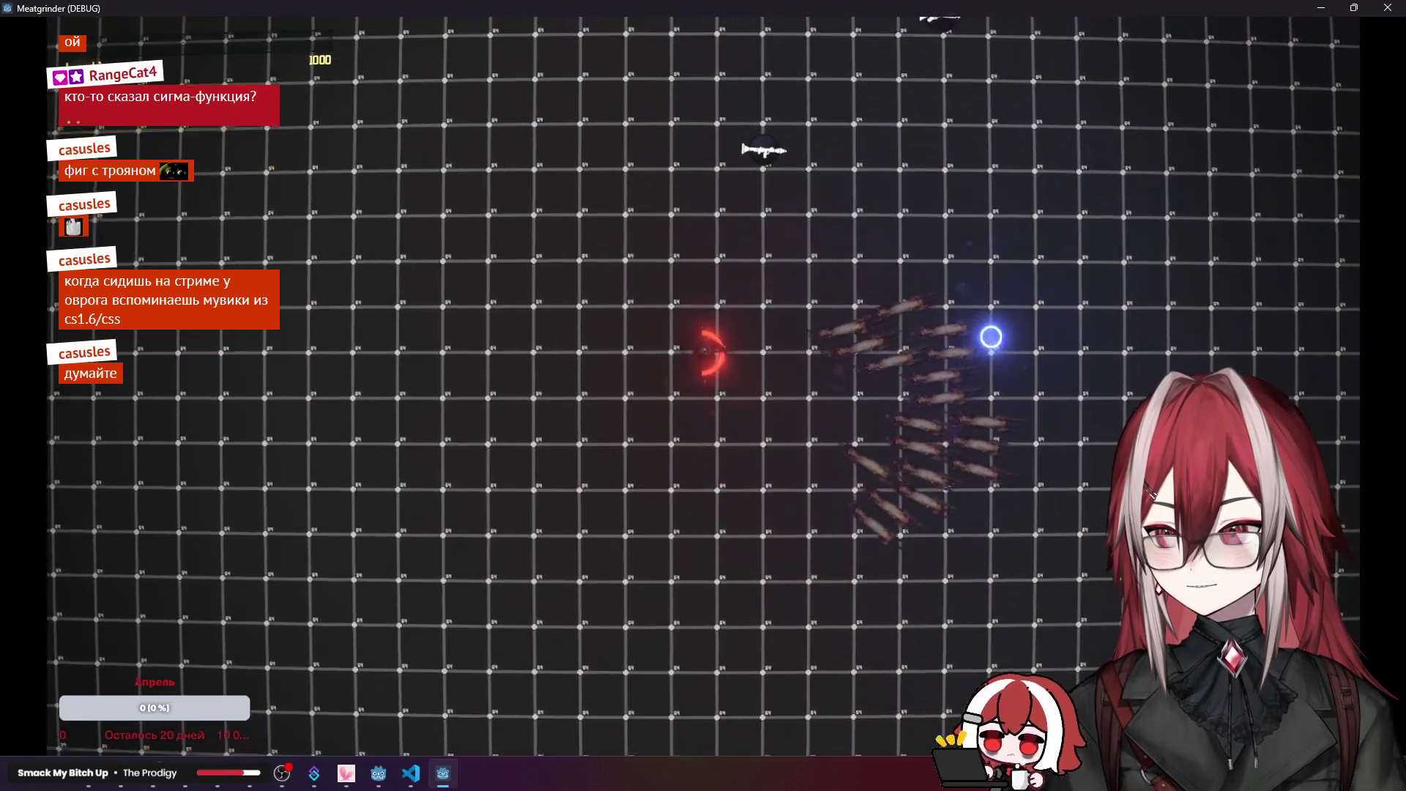
key("w")
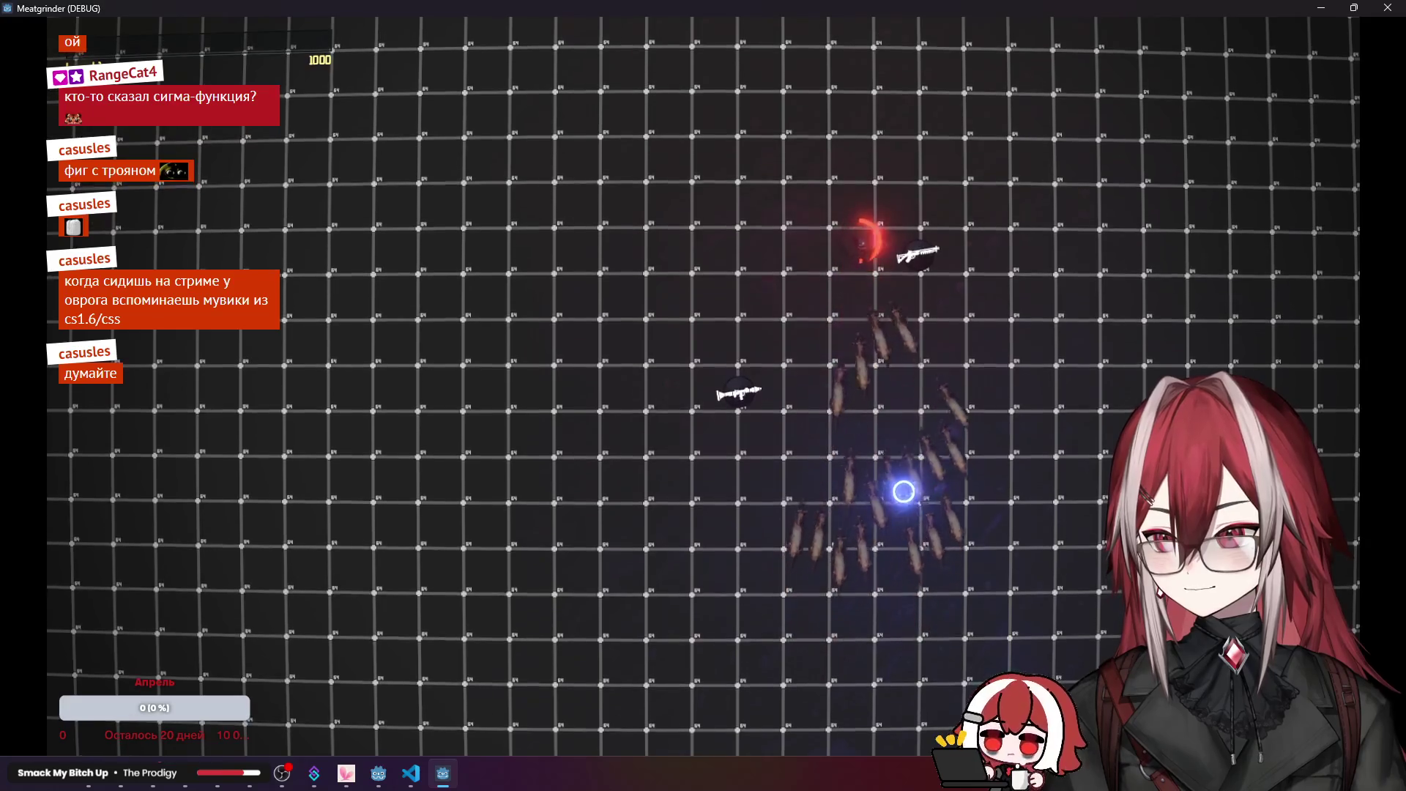
key("a")
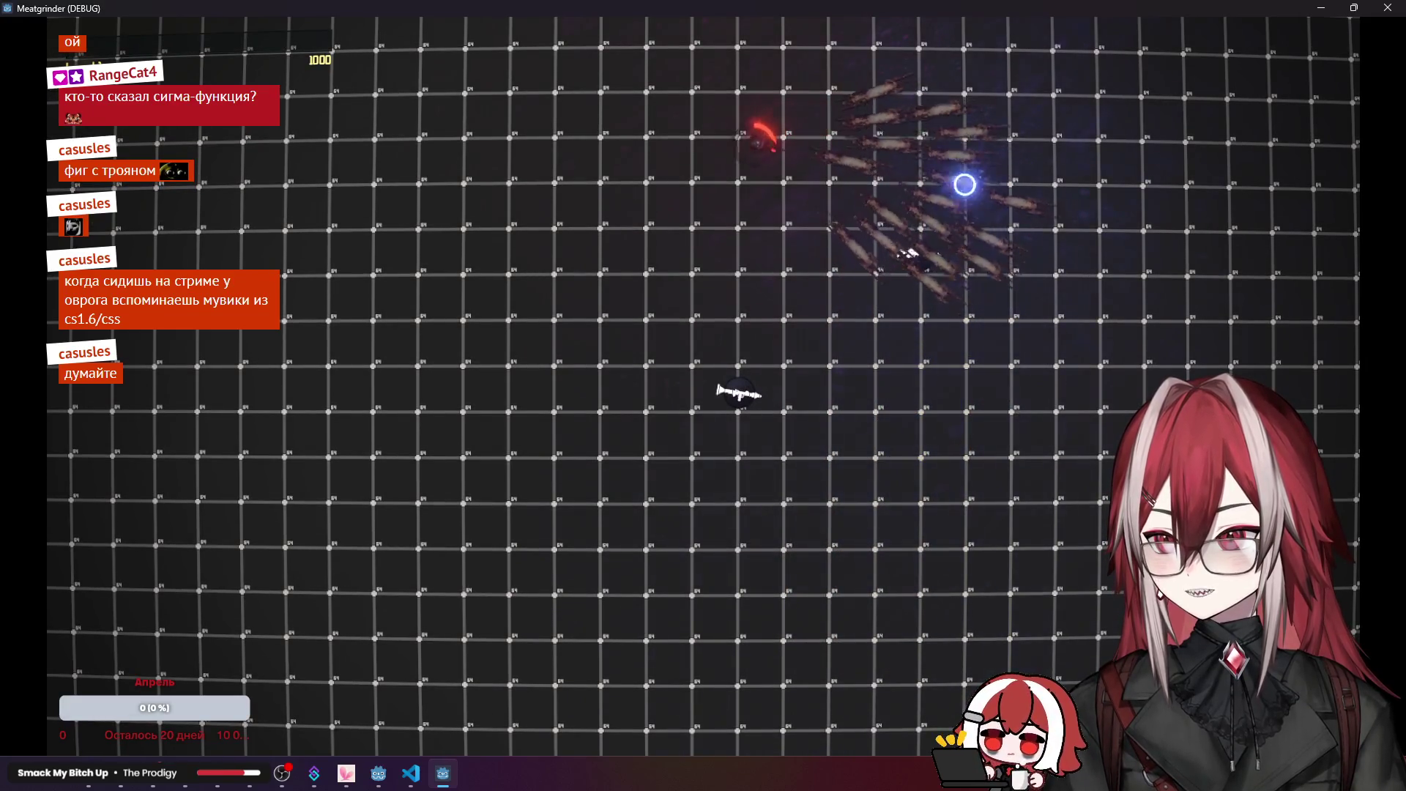
key("s")
key("w")
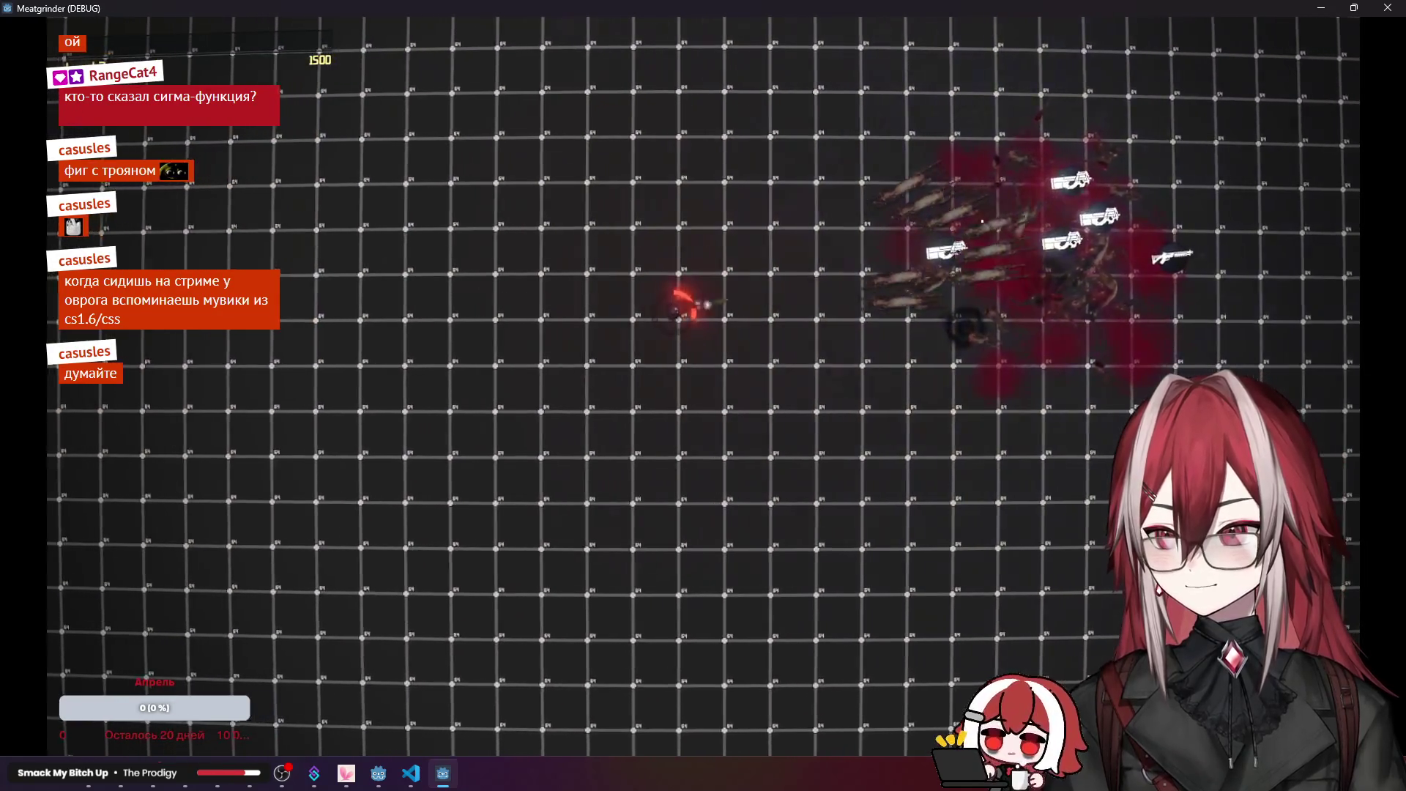
key("s")
key("d")
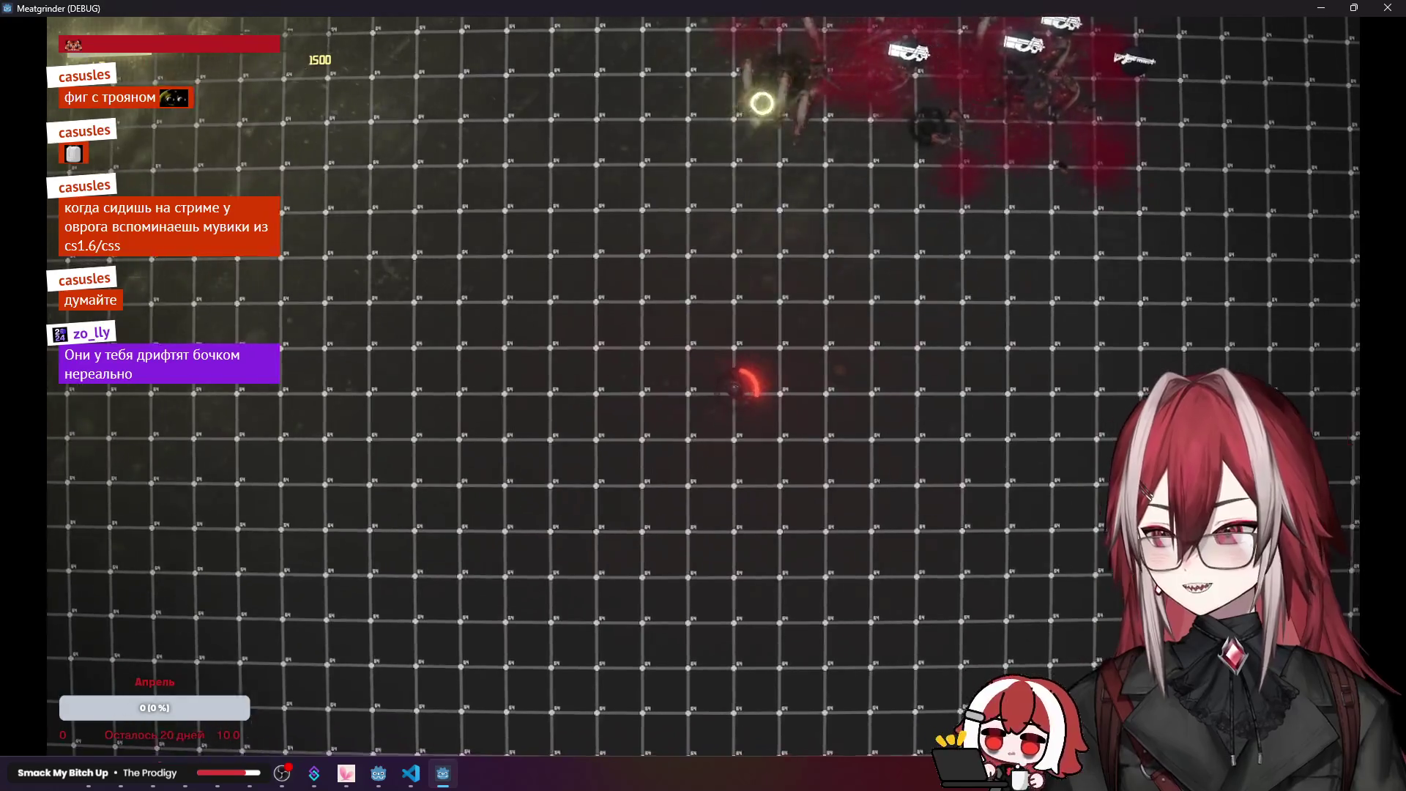
key("d")
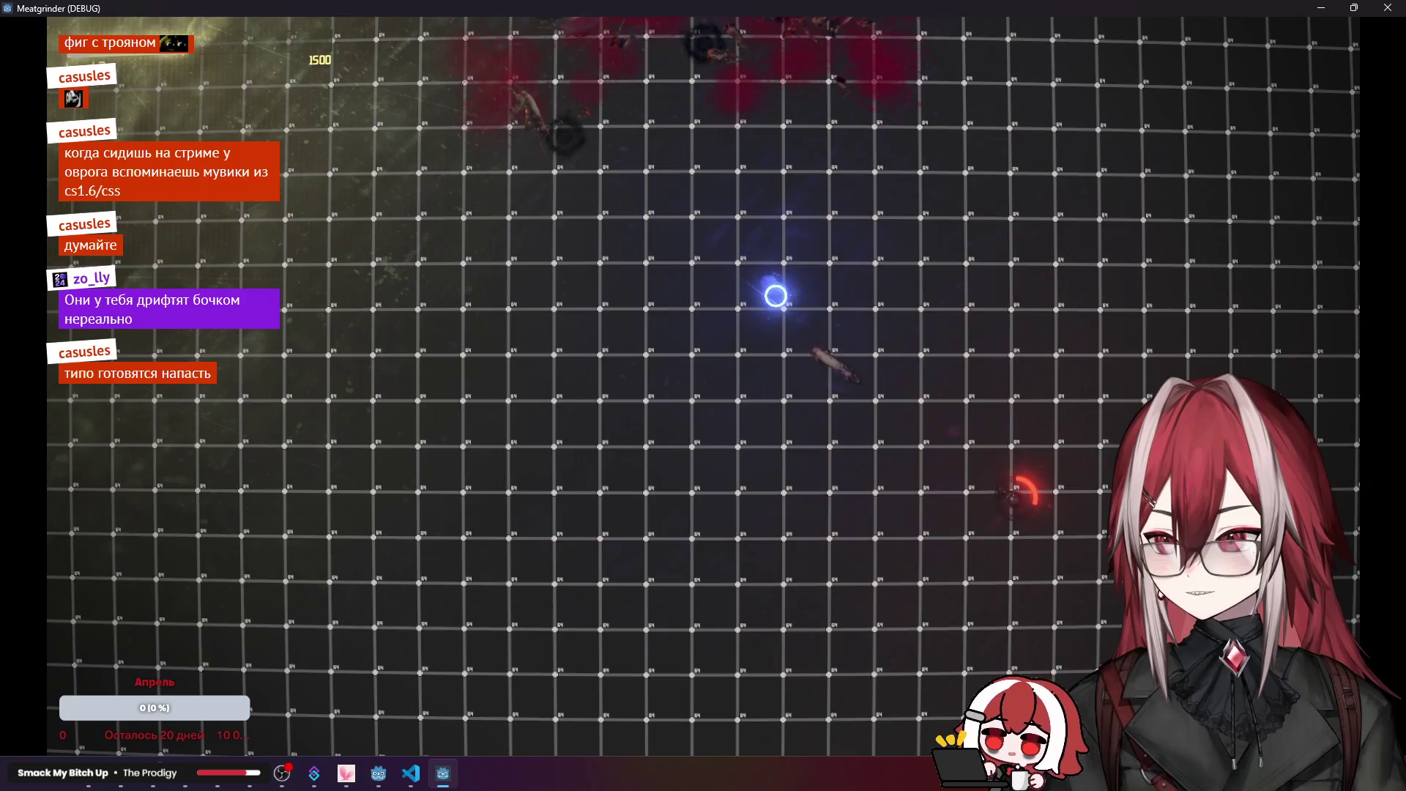
key("a")
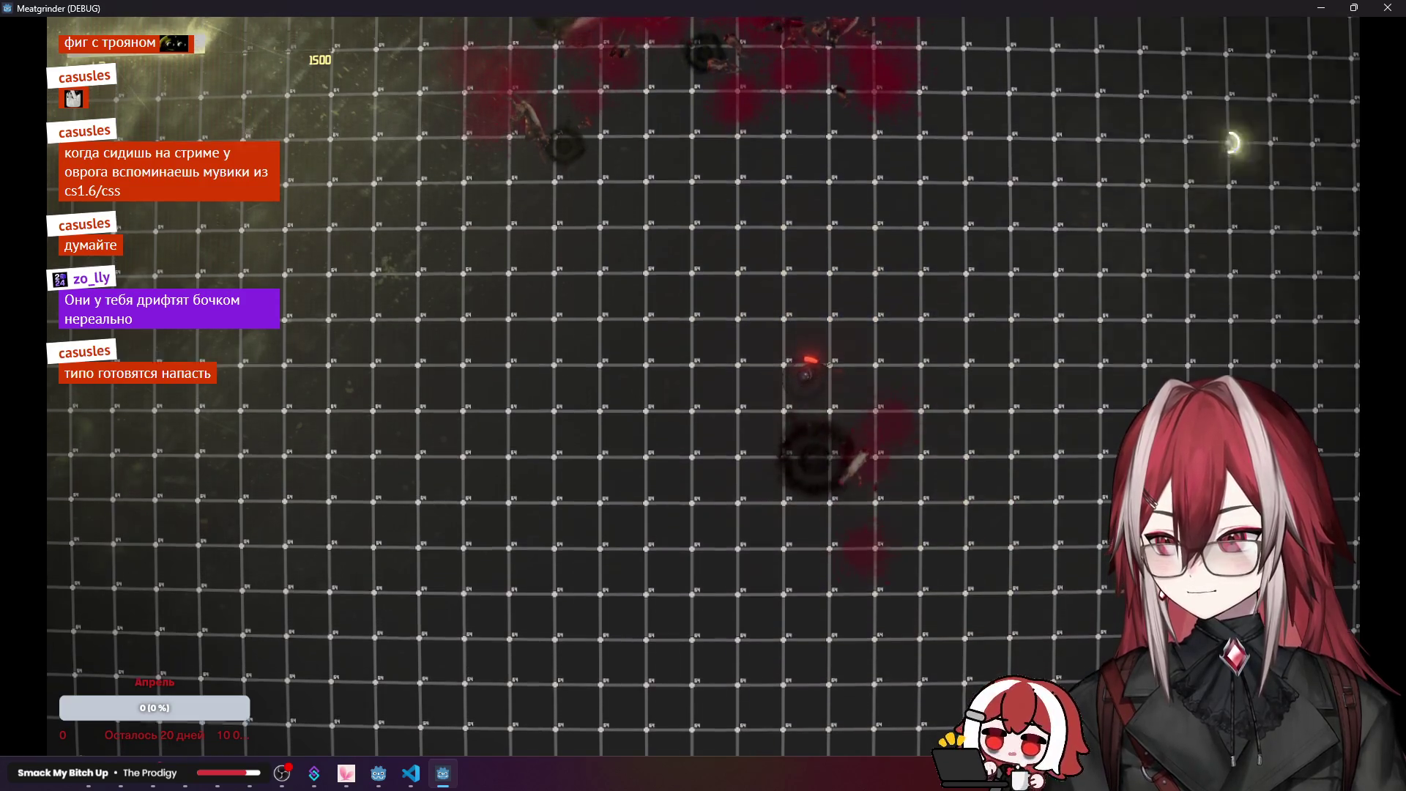
left_click(1388, 8)
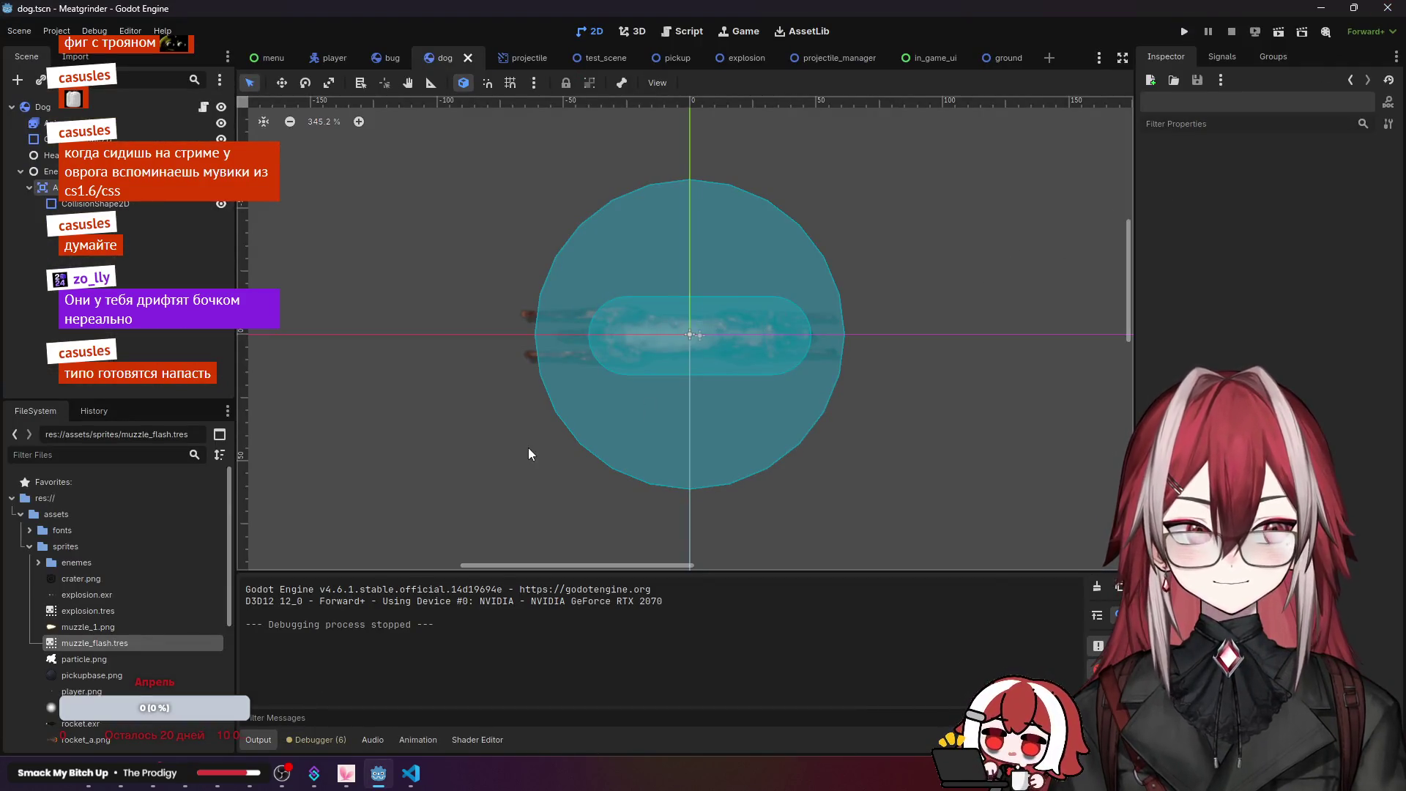
- Review the overlapping_areas loop, normalize line and linear_velocity statement in enemy_move.gd's update
left_click(411, 773)
left_click(430, 438)
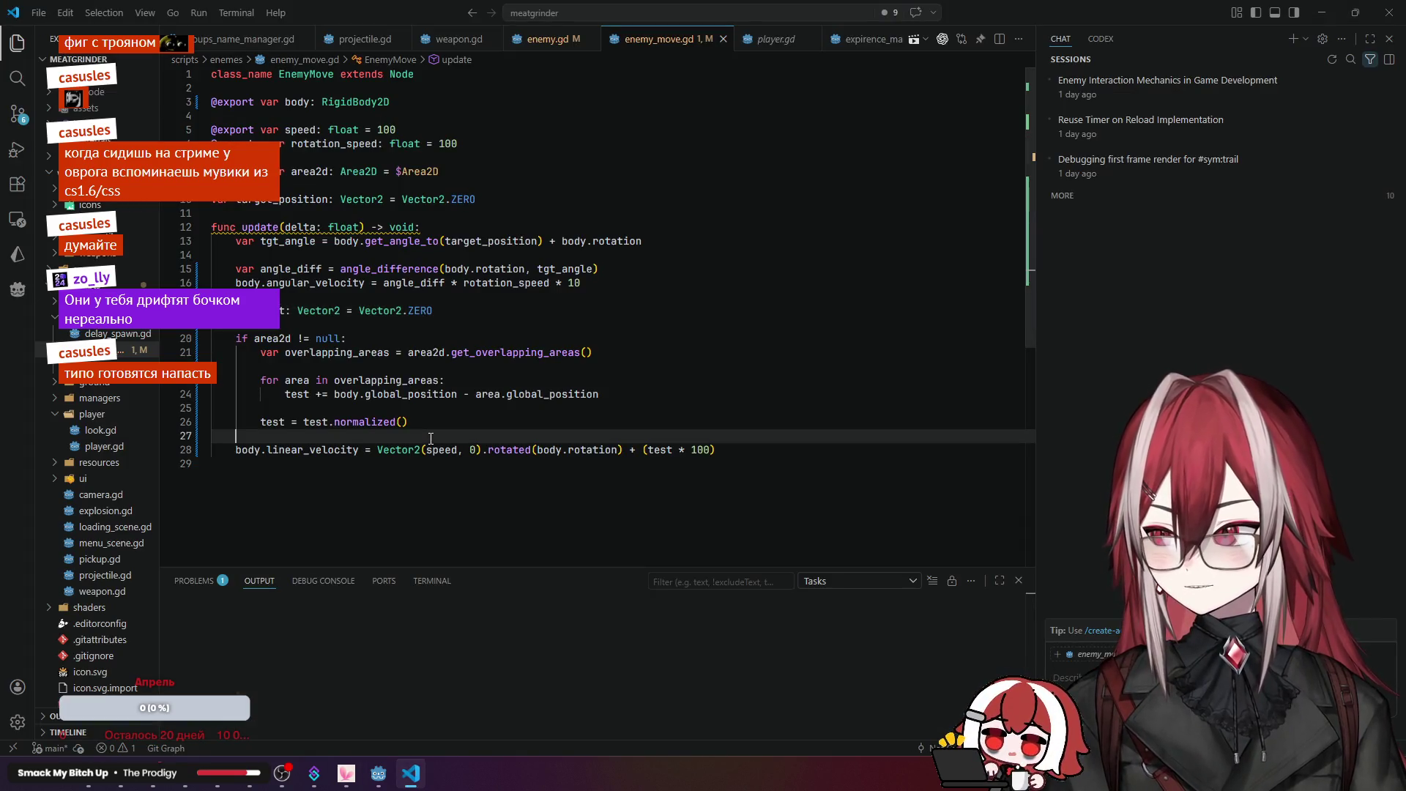
left_click(436, 425)
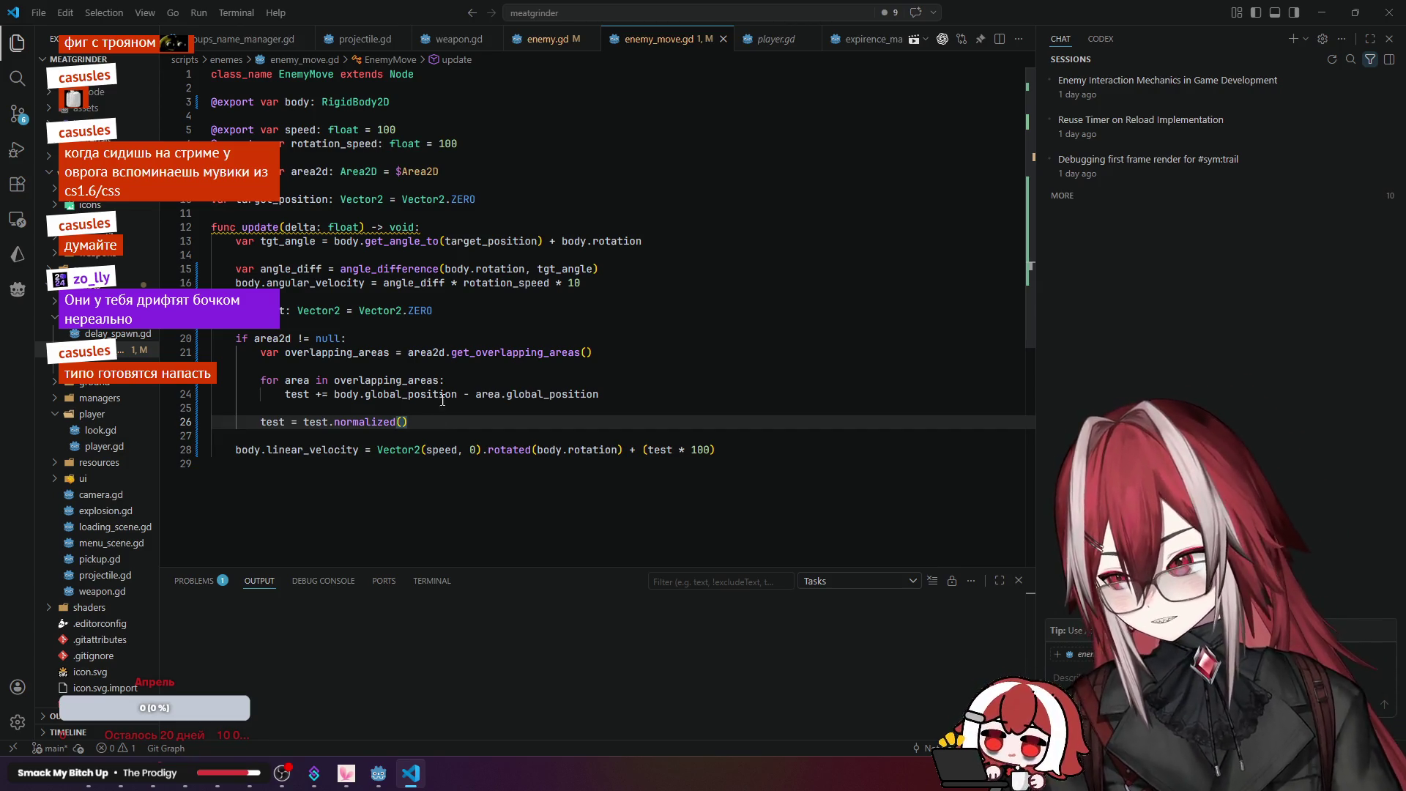
left_click(392, 380)
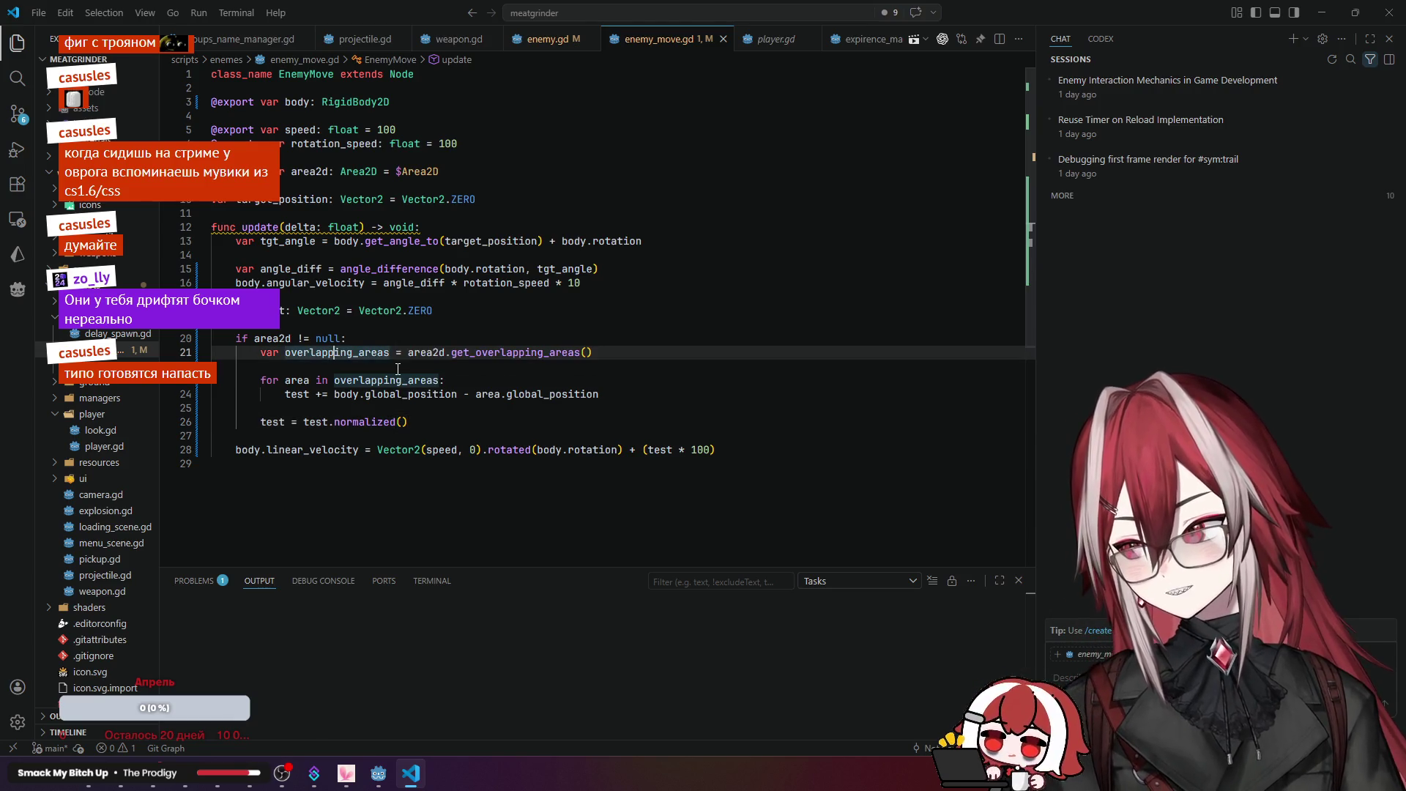
left_click(382, 397)
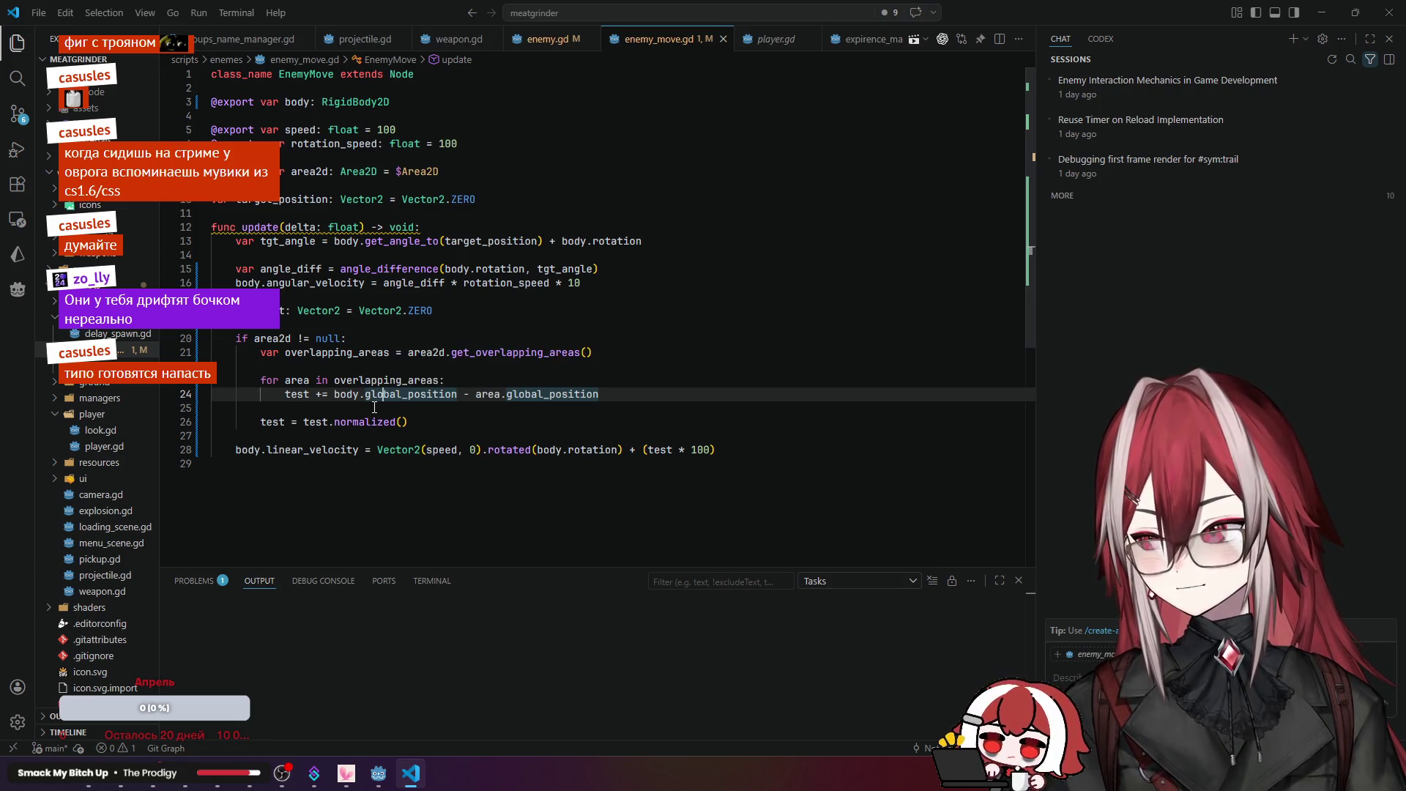
left_click(431, 411)
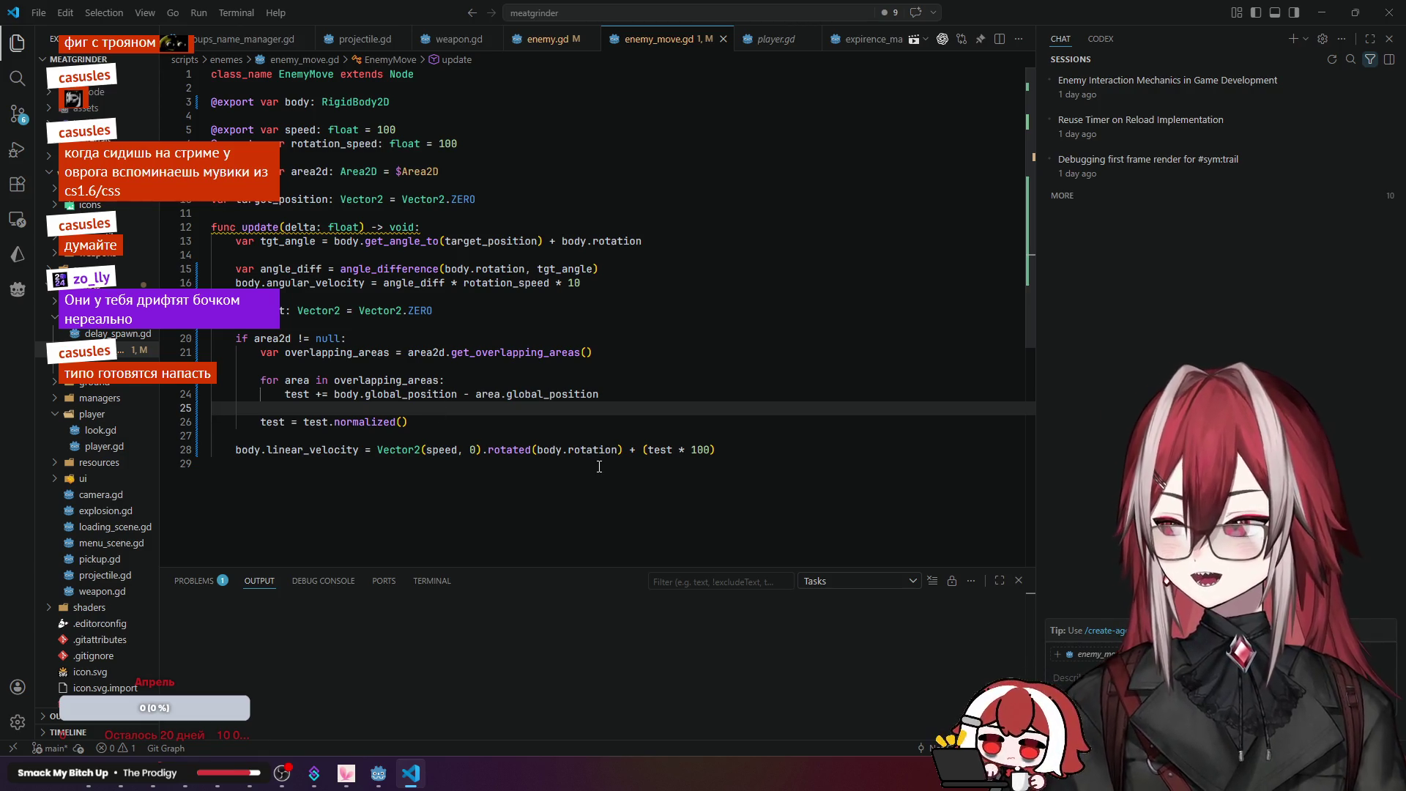
left_click(411, 449)
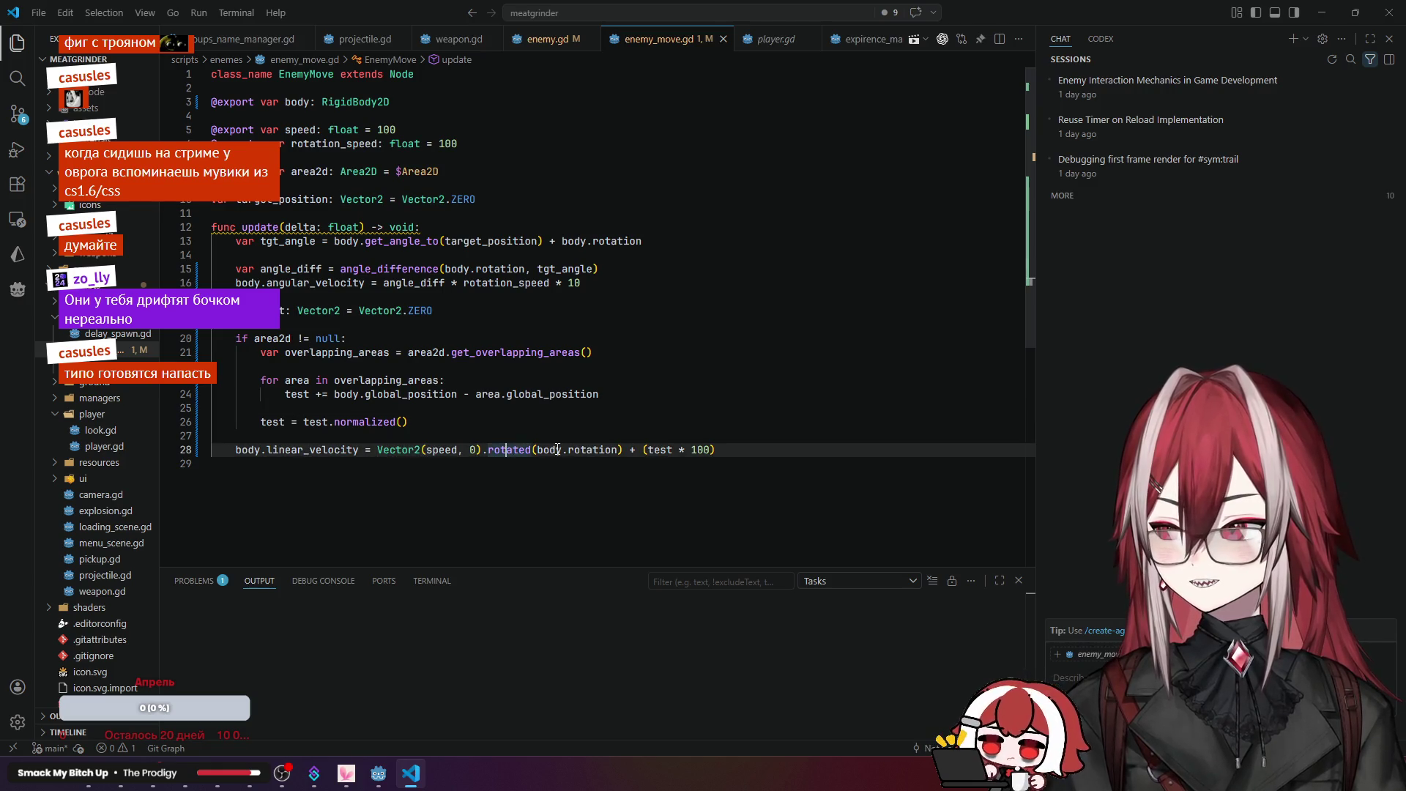
left_click(610, 450)
left_click(577, 422)
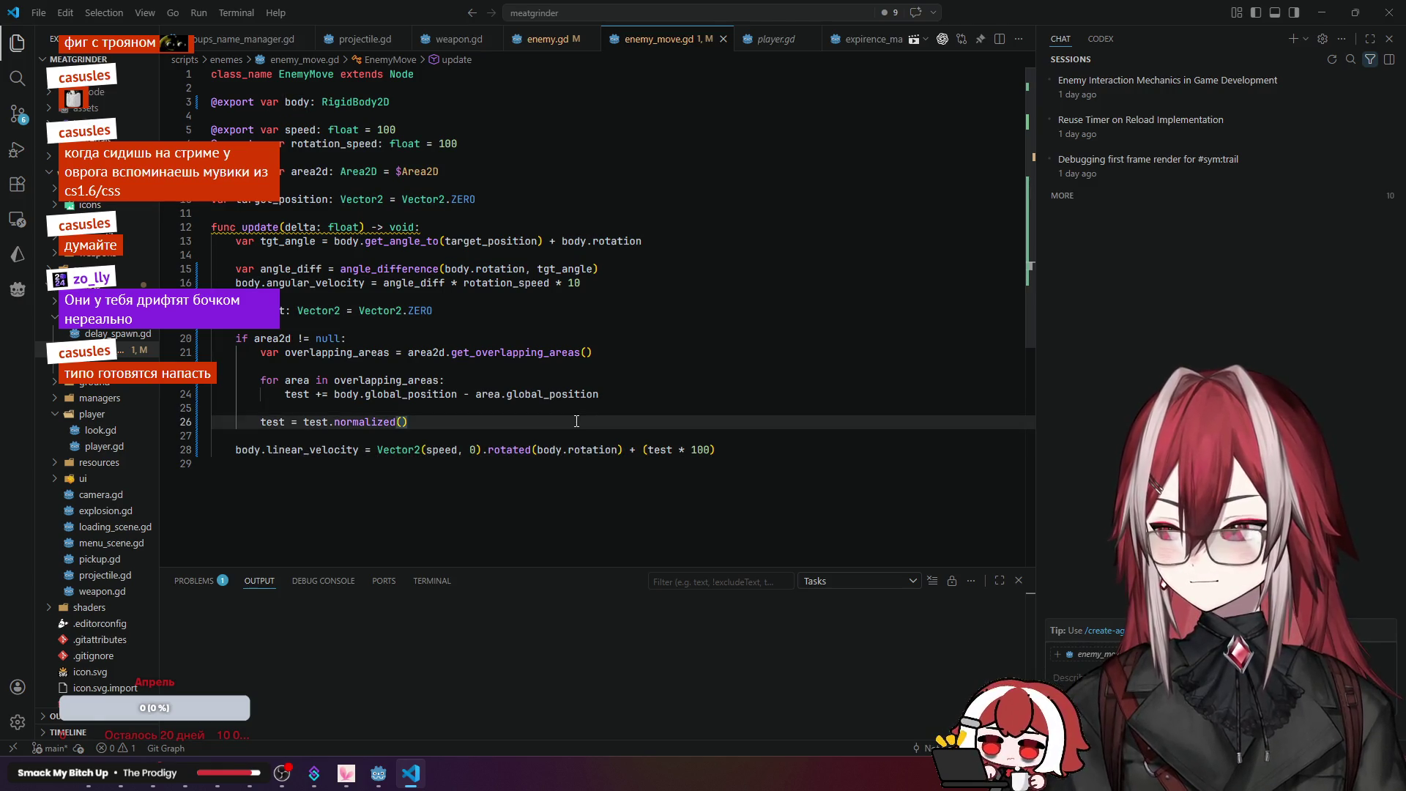
left_click(366, 352)
left_click(354, 284)
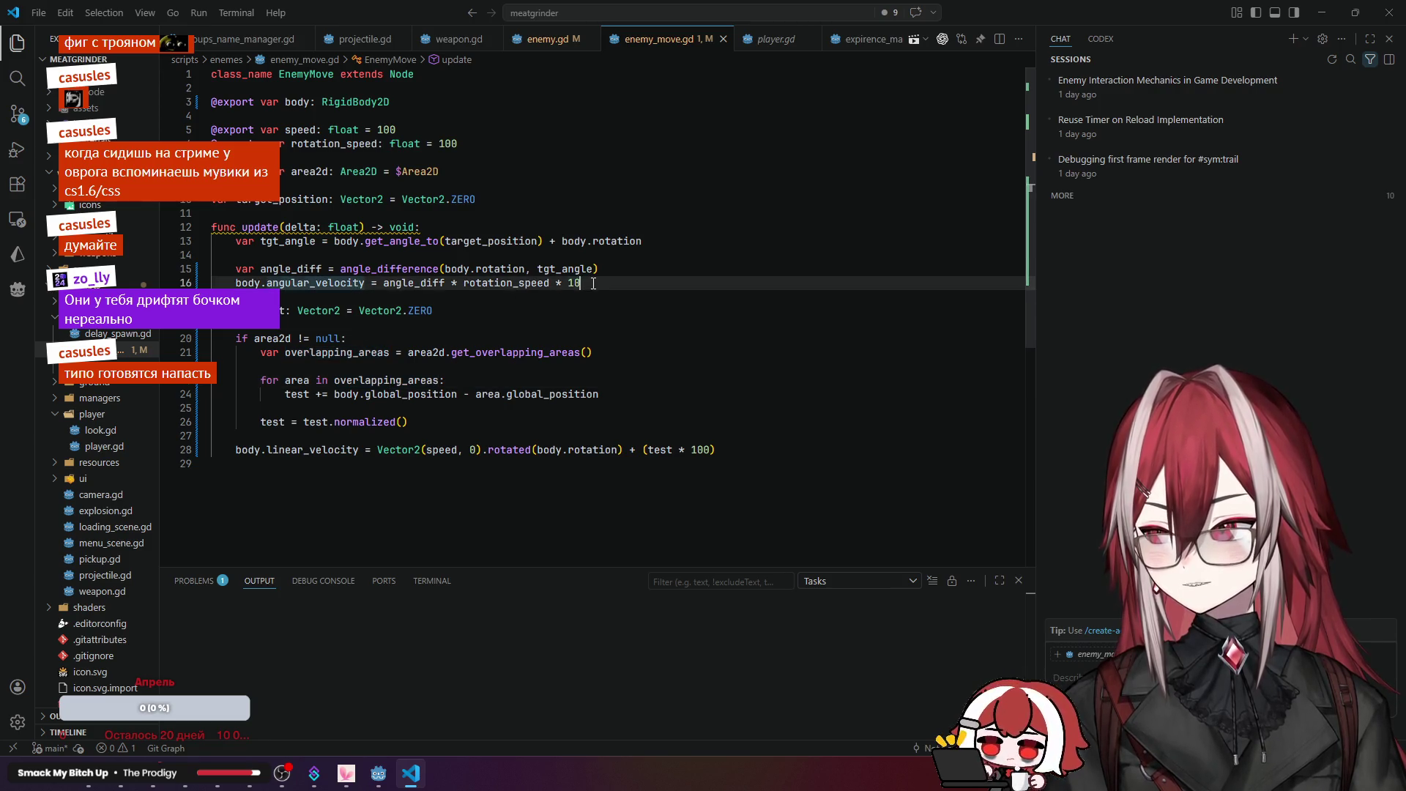
- Move the angular_velocity statement from line 16 to just above linear_velocity and dedent it
mouse_move(582, 282)
left_mouse_down()
mouse_move(214, 269)
mouse_move(236, 283)
left_mouse_up()
key("ctrl+c")
key("BackSpace")
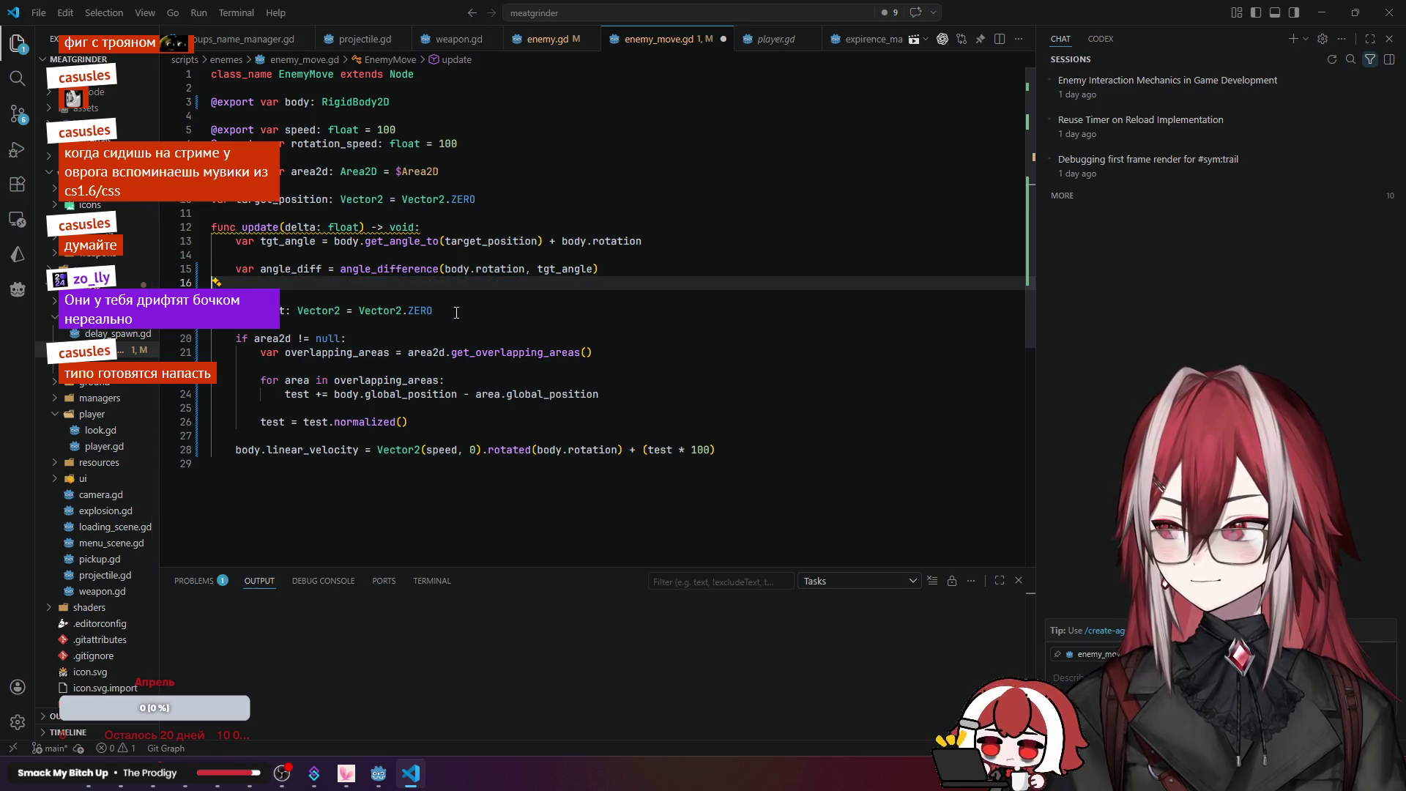
left_click(602, 269)
key("Delete")
key("Delete")
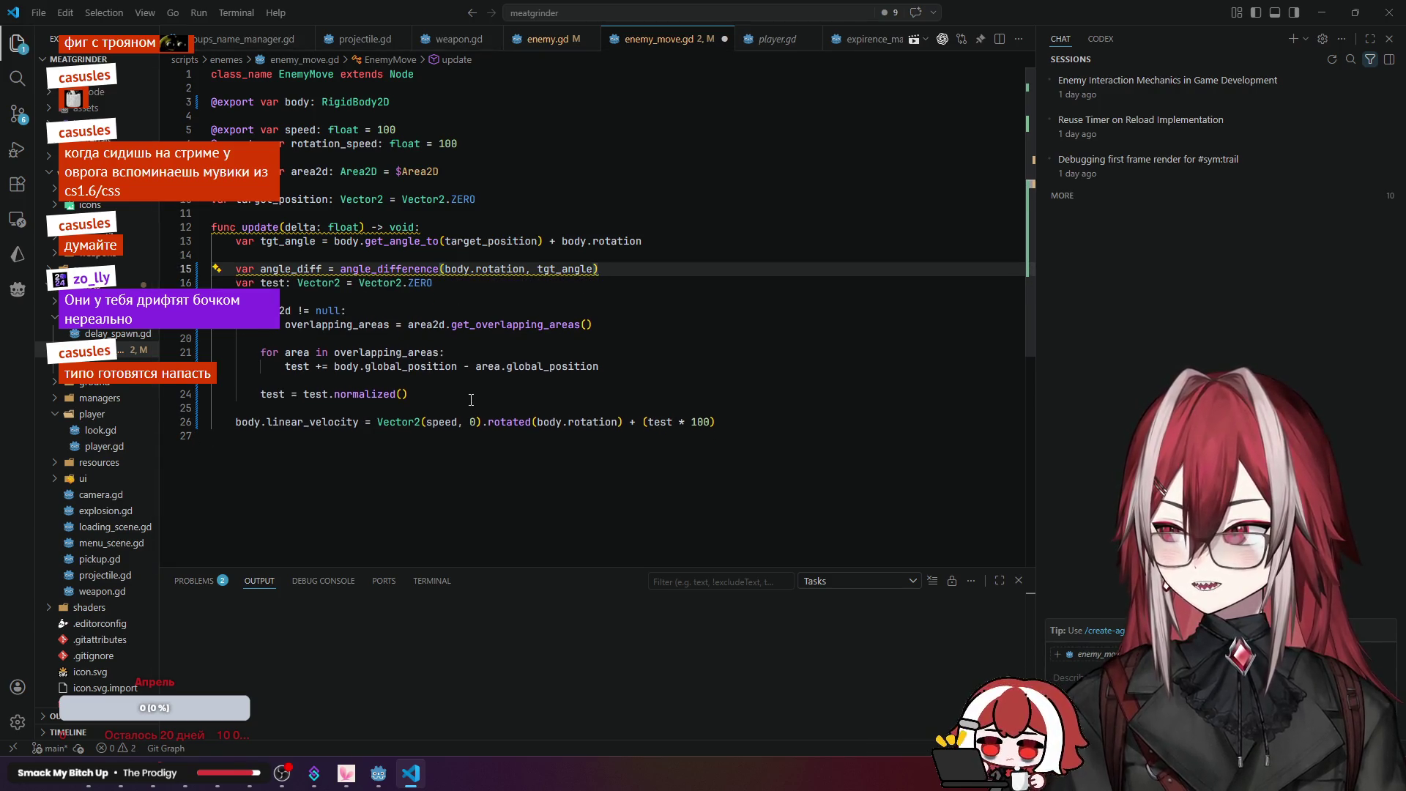
left_click(471, 399)
key("Return")
key("Return")
key("ctrl+v")
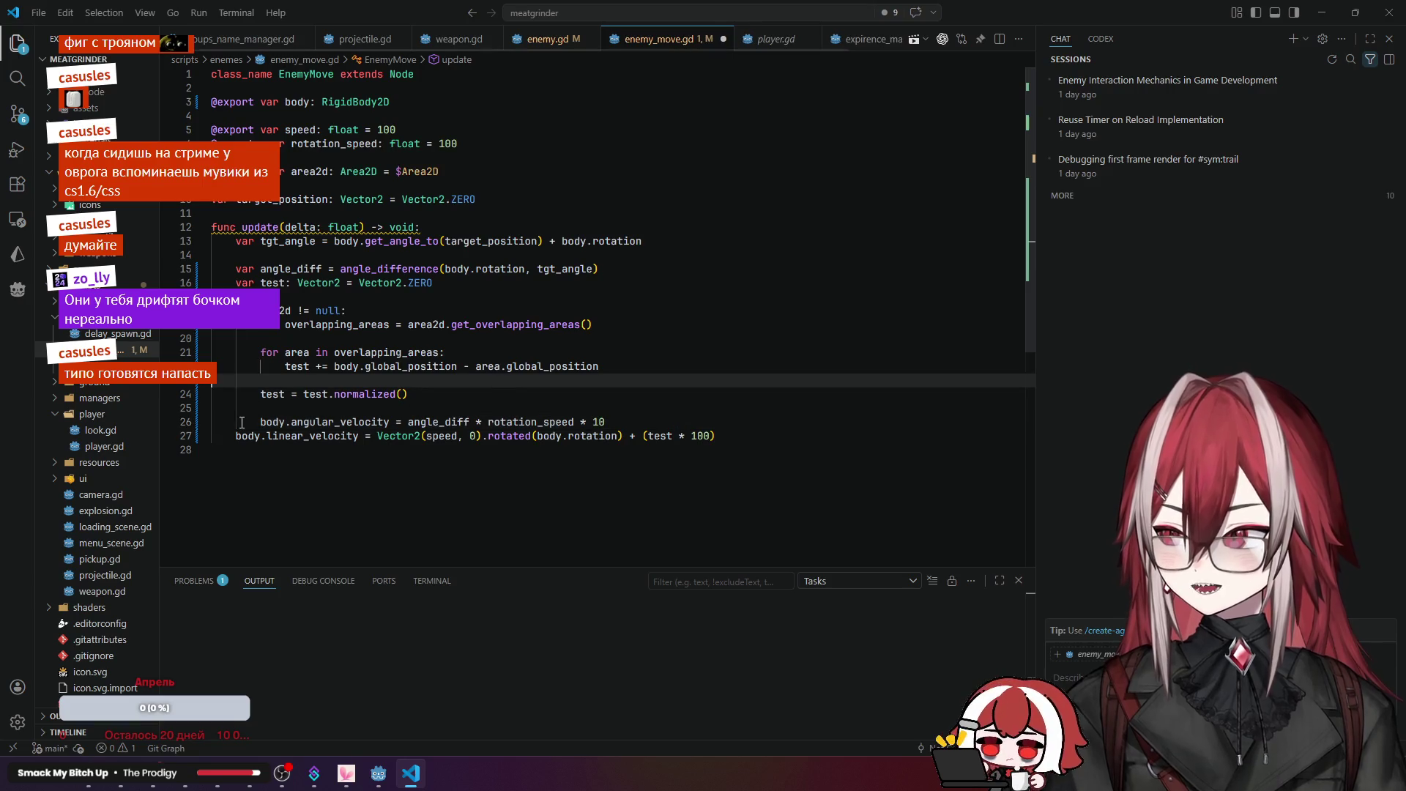
key("shift+Tab")
left_click(505, 399)
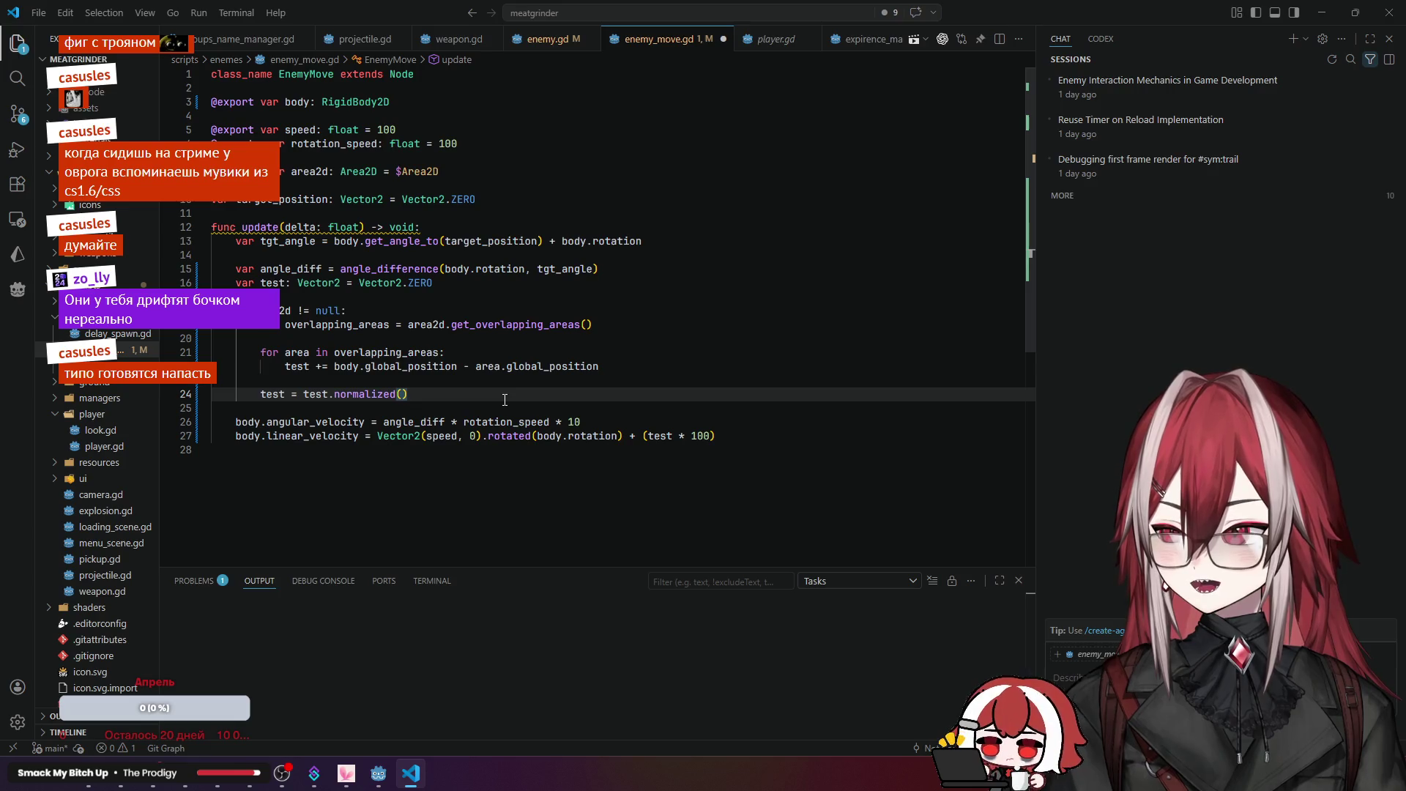
- Remove the * 10 multiplier from the angular_velocity line
left_click(660, 437)
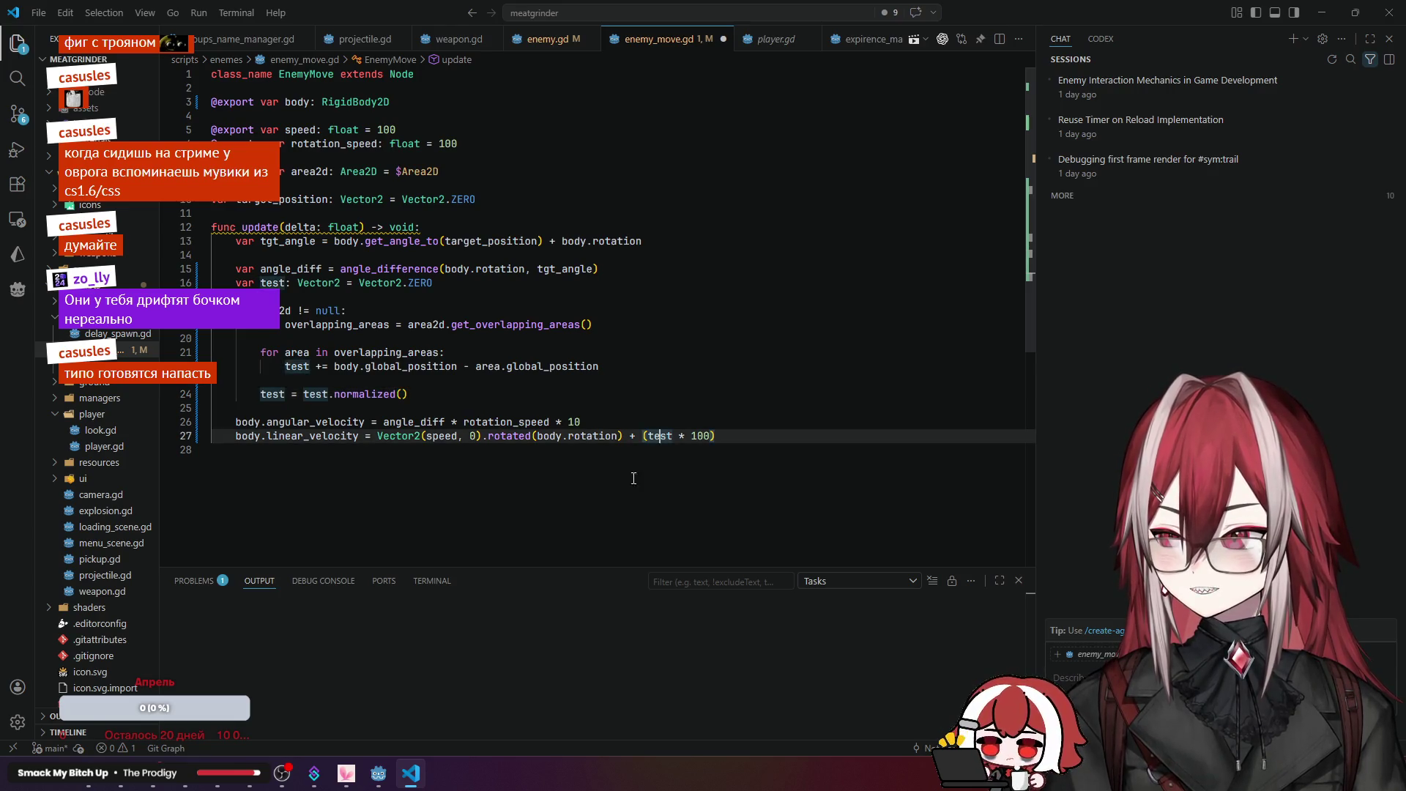
left_click(354, 427)
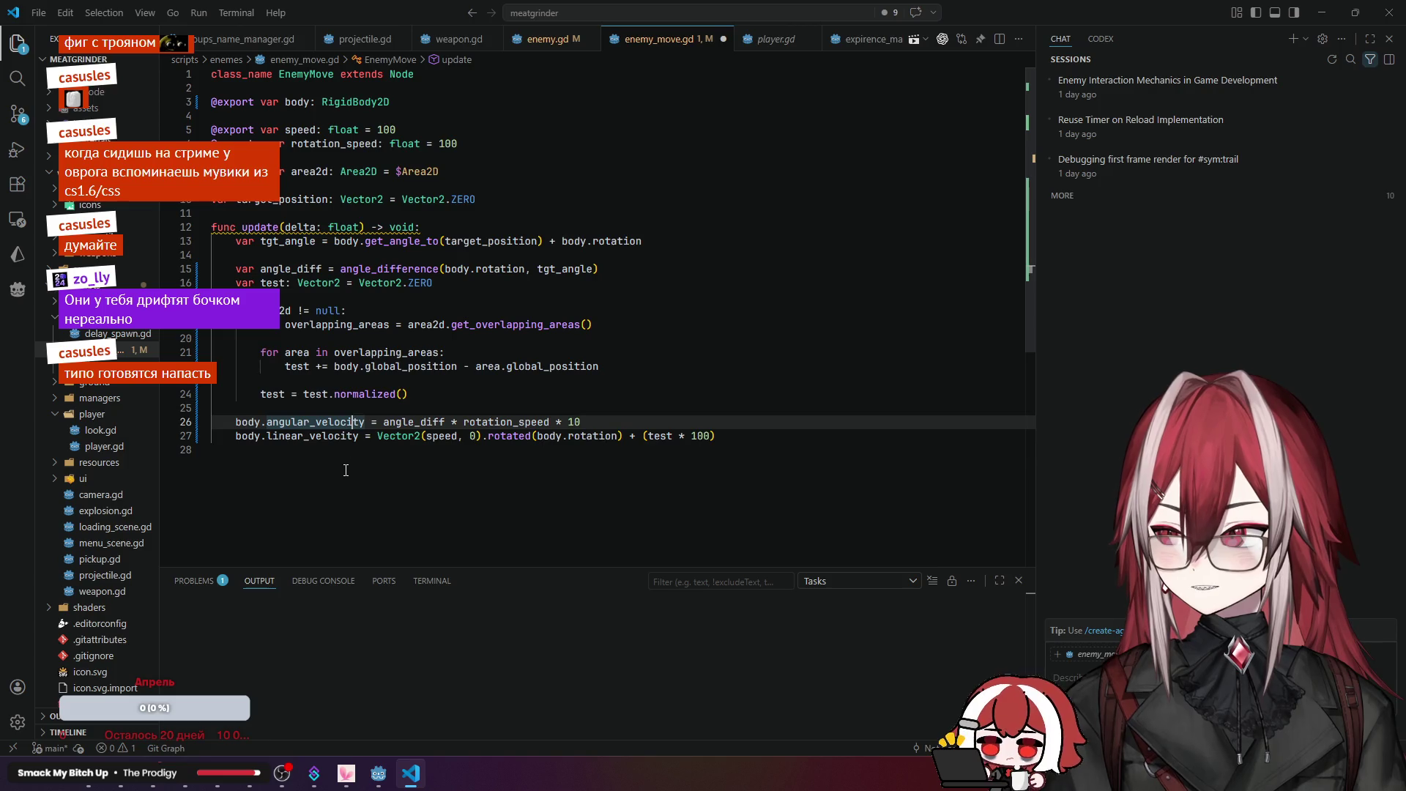
left_click(346, 470)
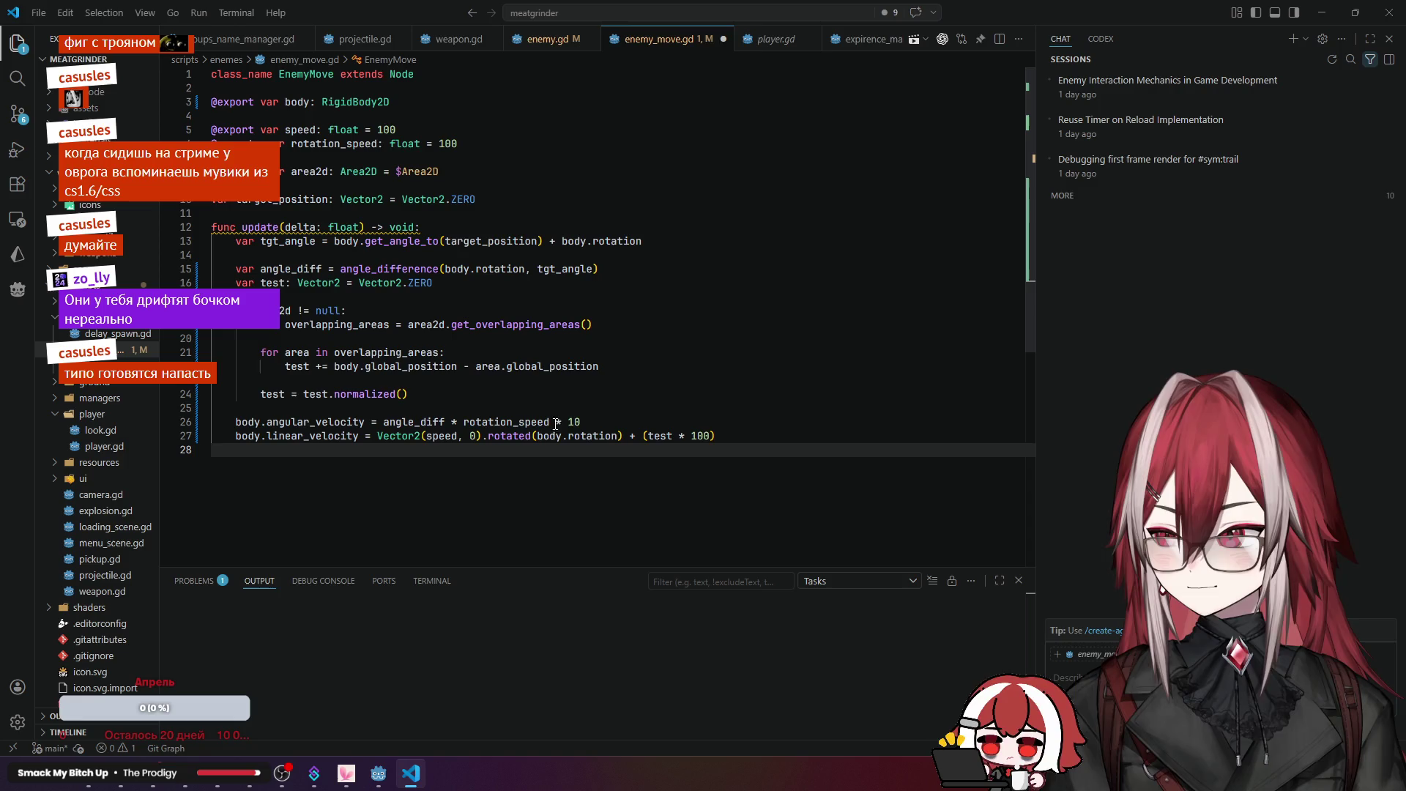
left_click(582, 423)
key("BackSpace")
key("BackSpace")
key("BackSpace")
left_click(617, 474)
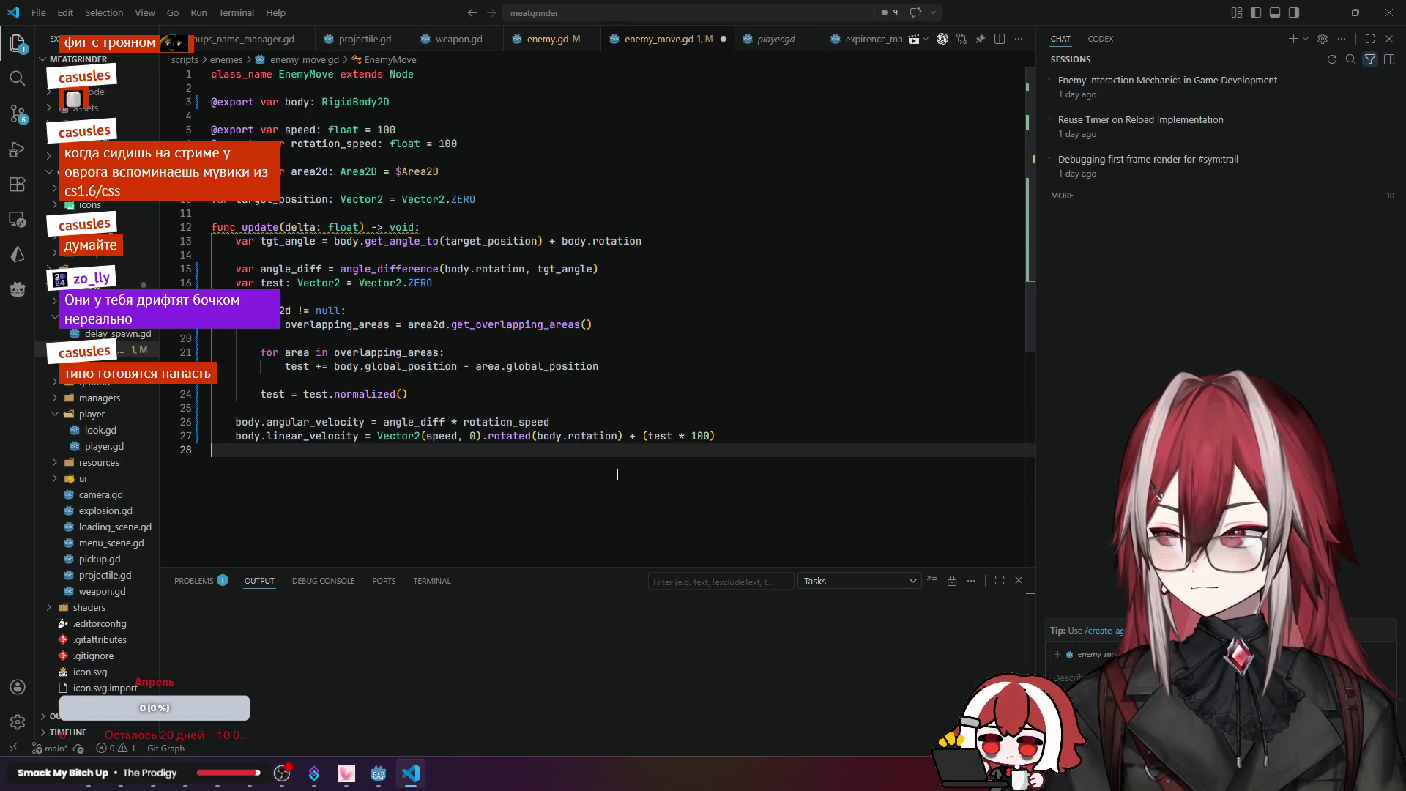
- Inspect every use of the test variable and the get_angle_to call
double_click(654, 436)
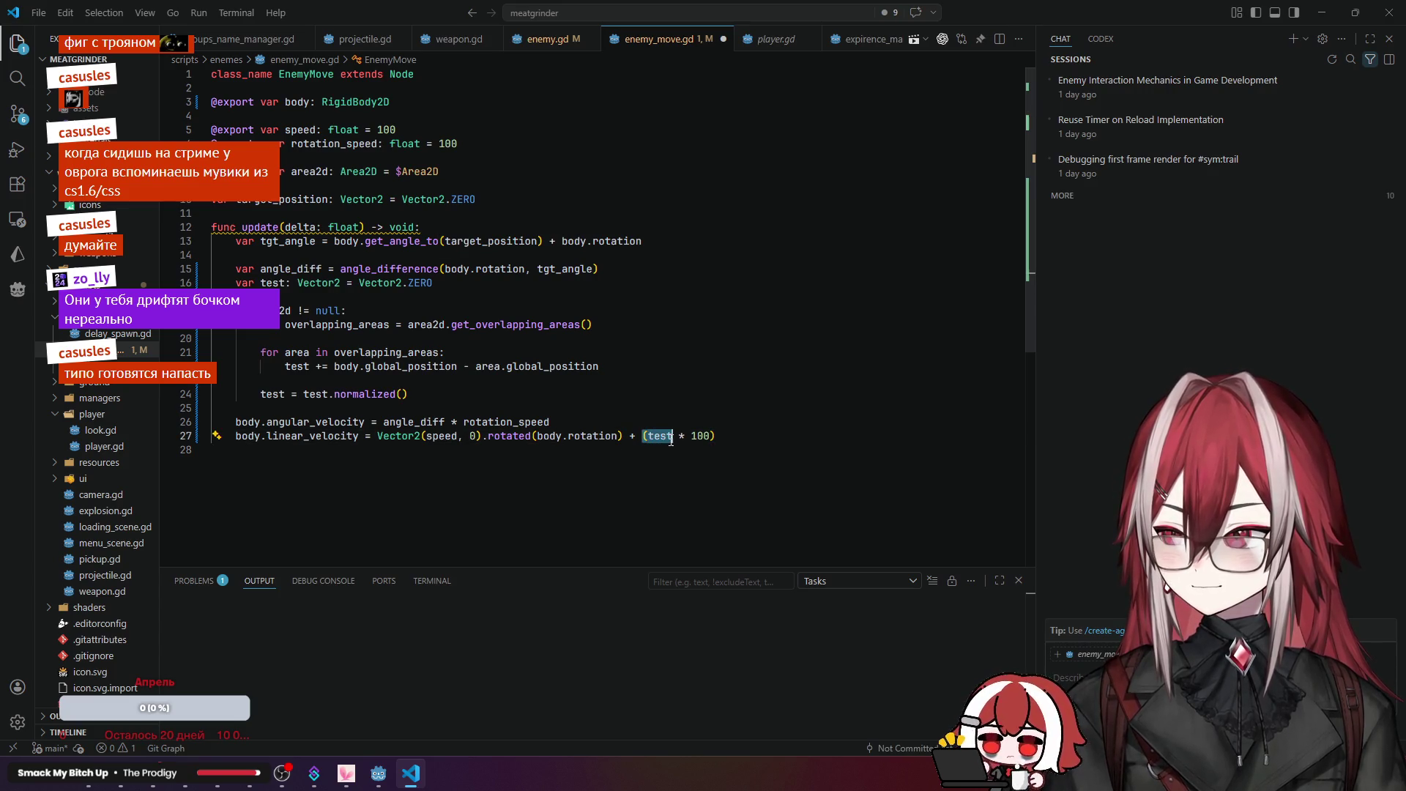
left_click(666, 462)
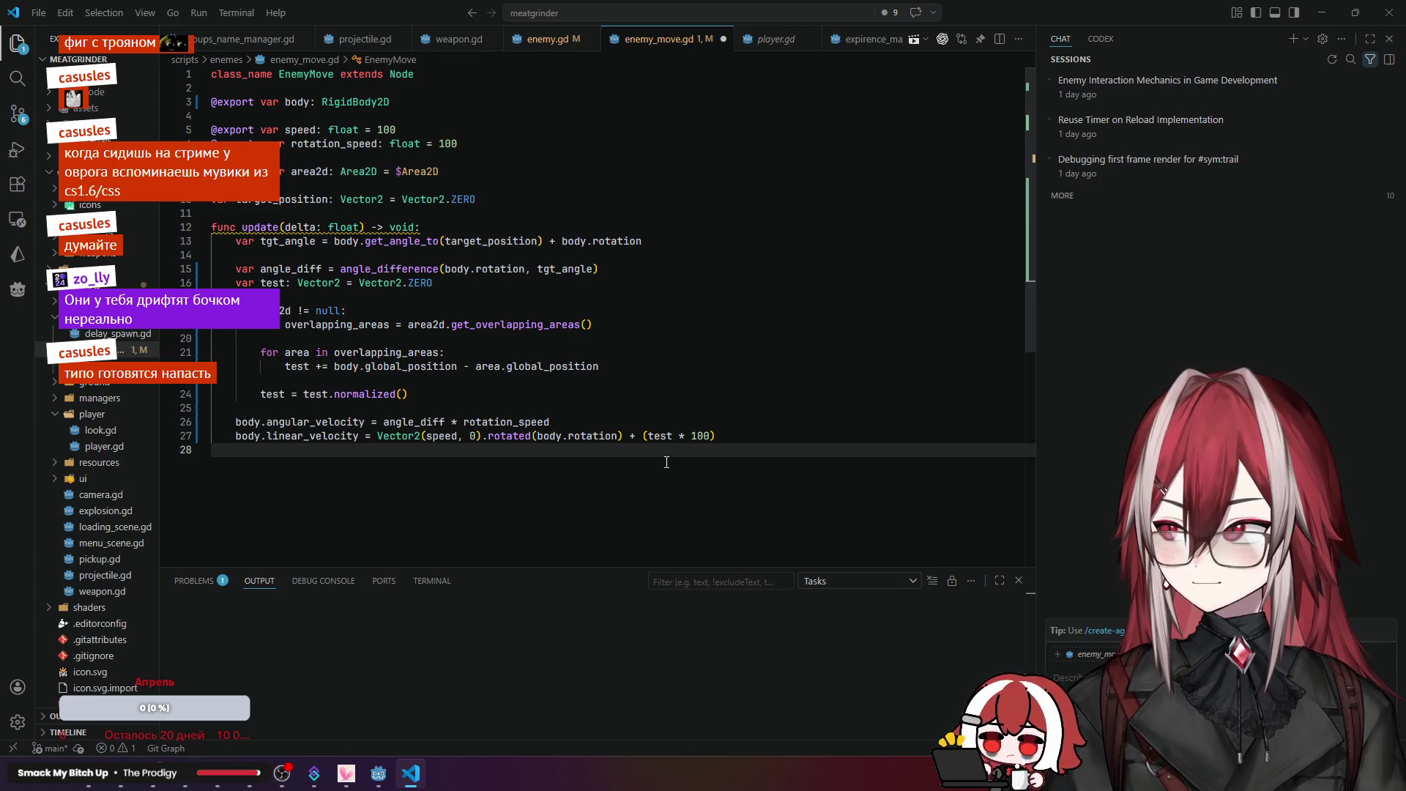
left_click(644, 408)
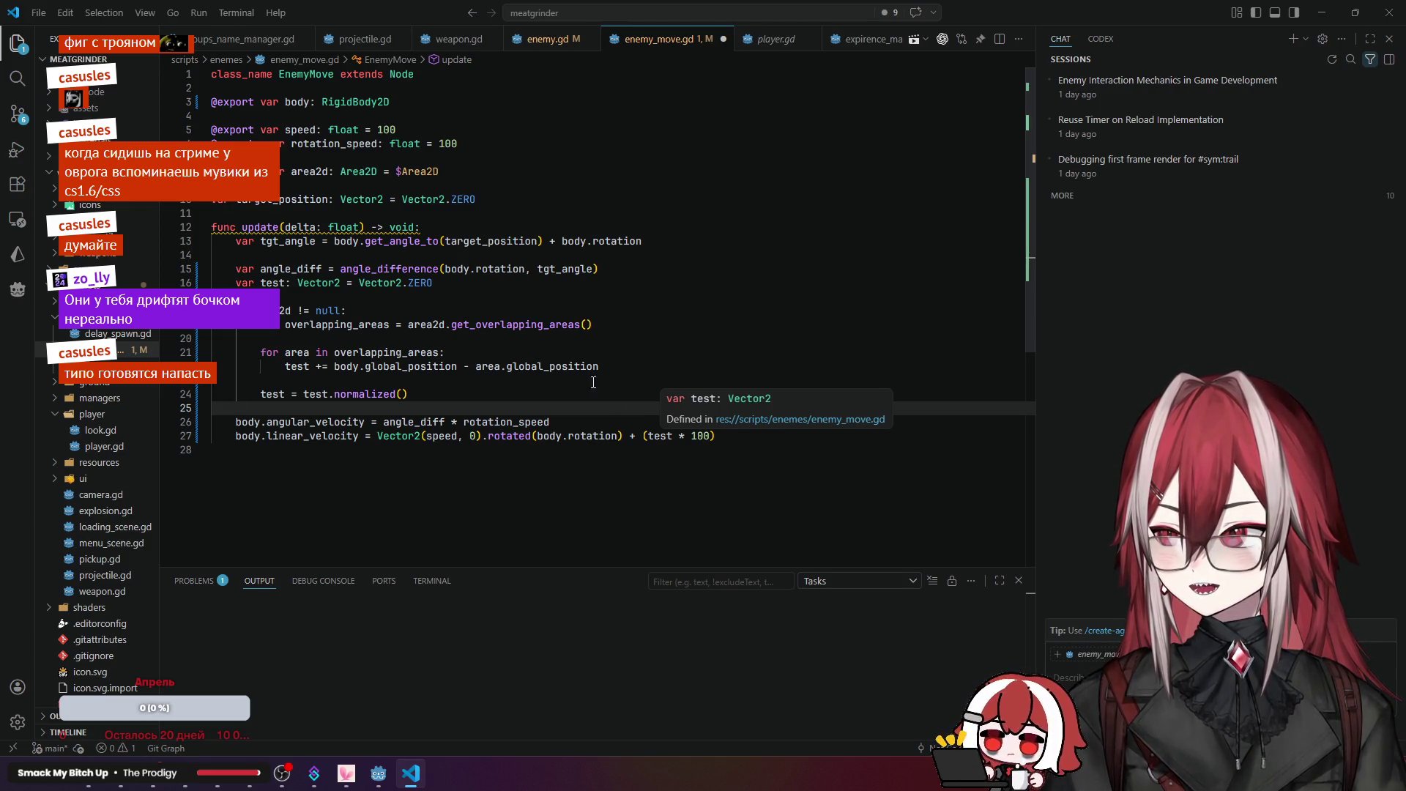
left_click(429, 247)
left_click(461, 305)
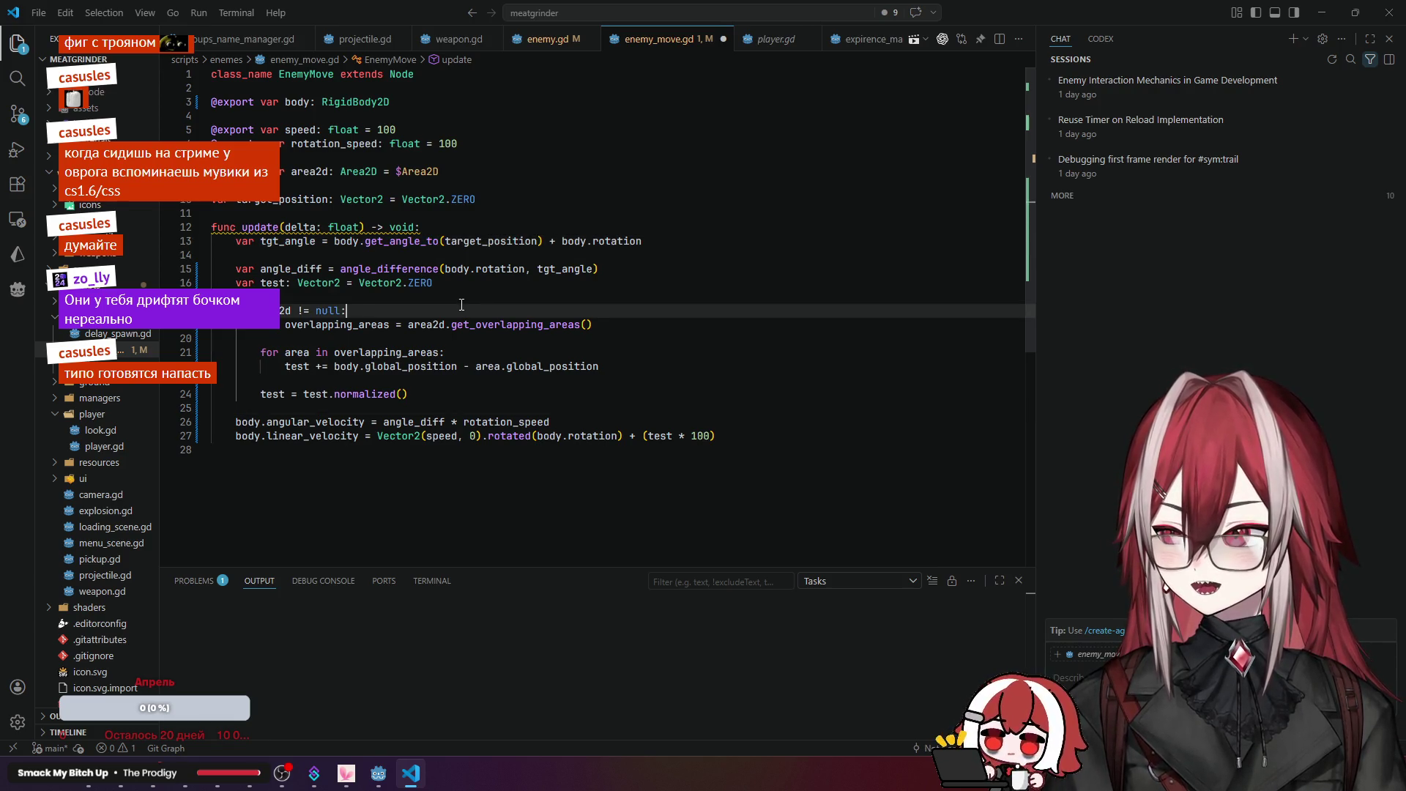
left_click(669, 438)
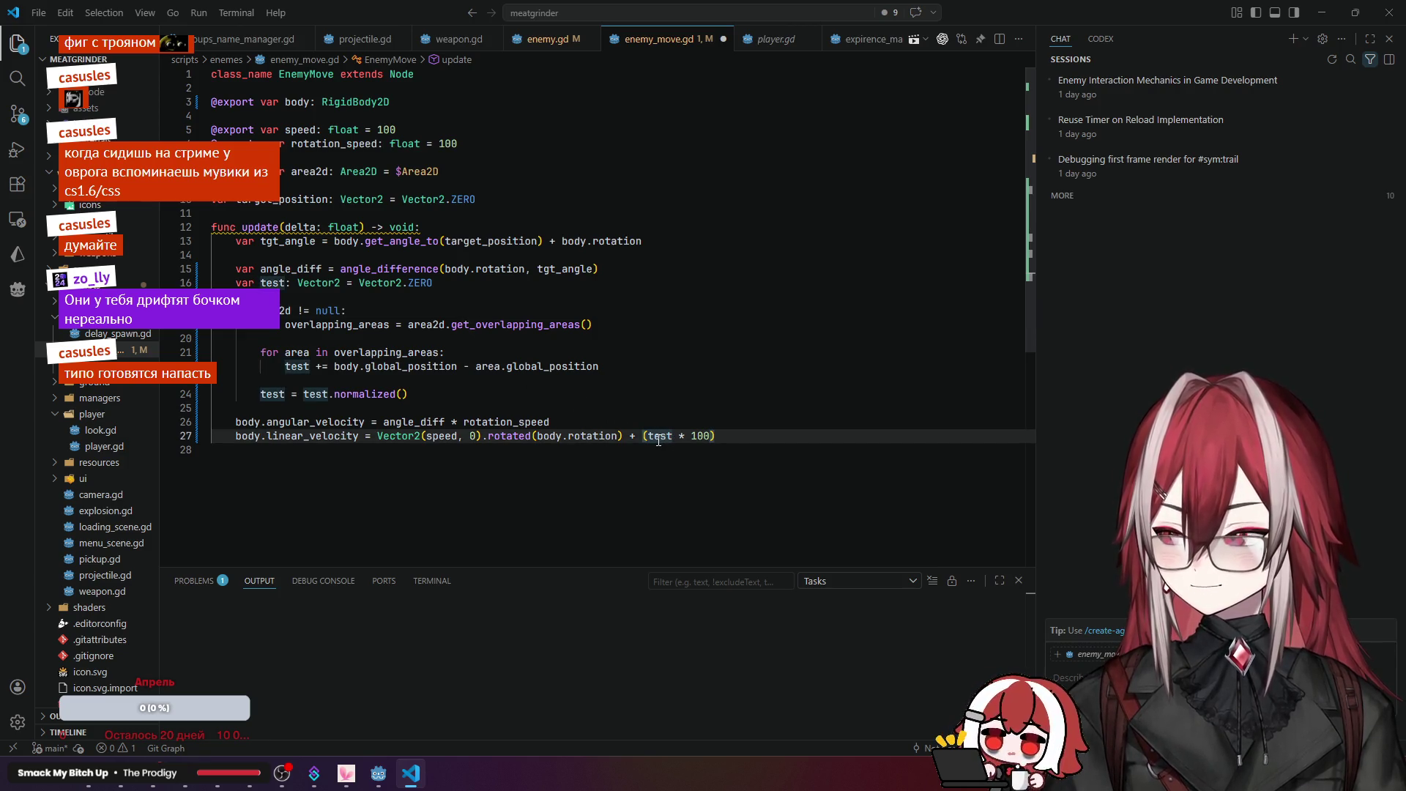
left_click(659, 450)
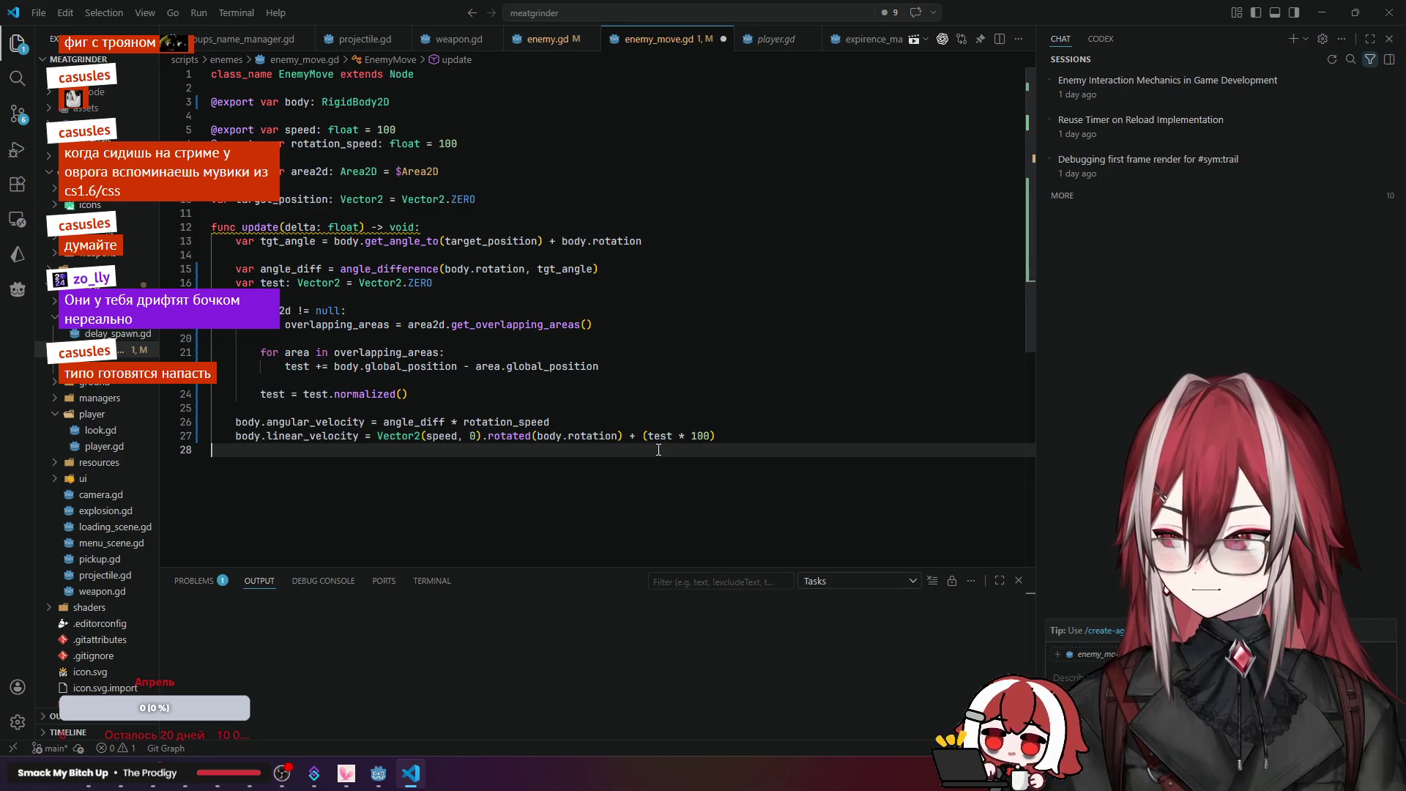
left_click(665, 437)
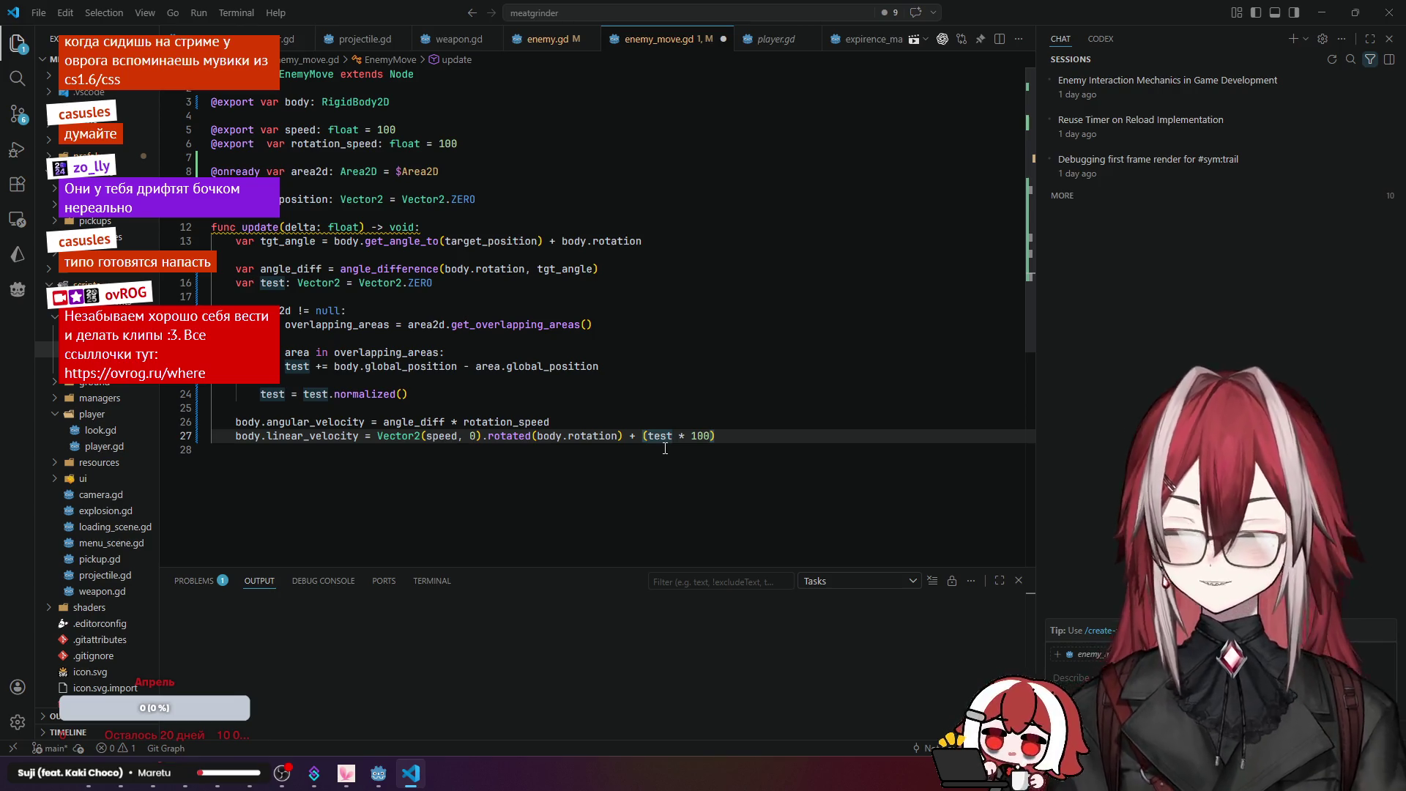
- Search Google for 'godot debug draw' in a new Chrome tab
left_click(93, 762)
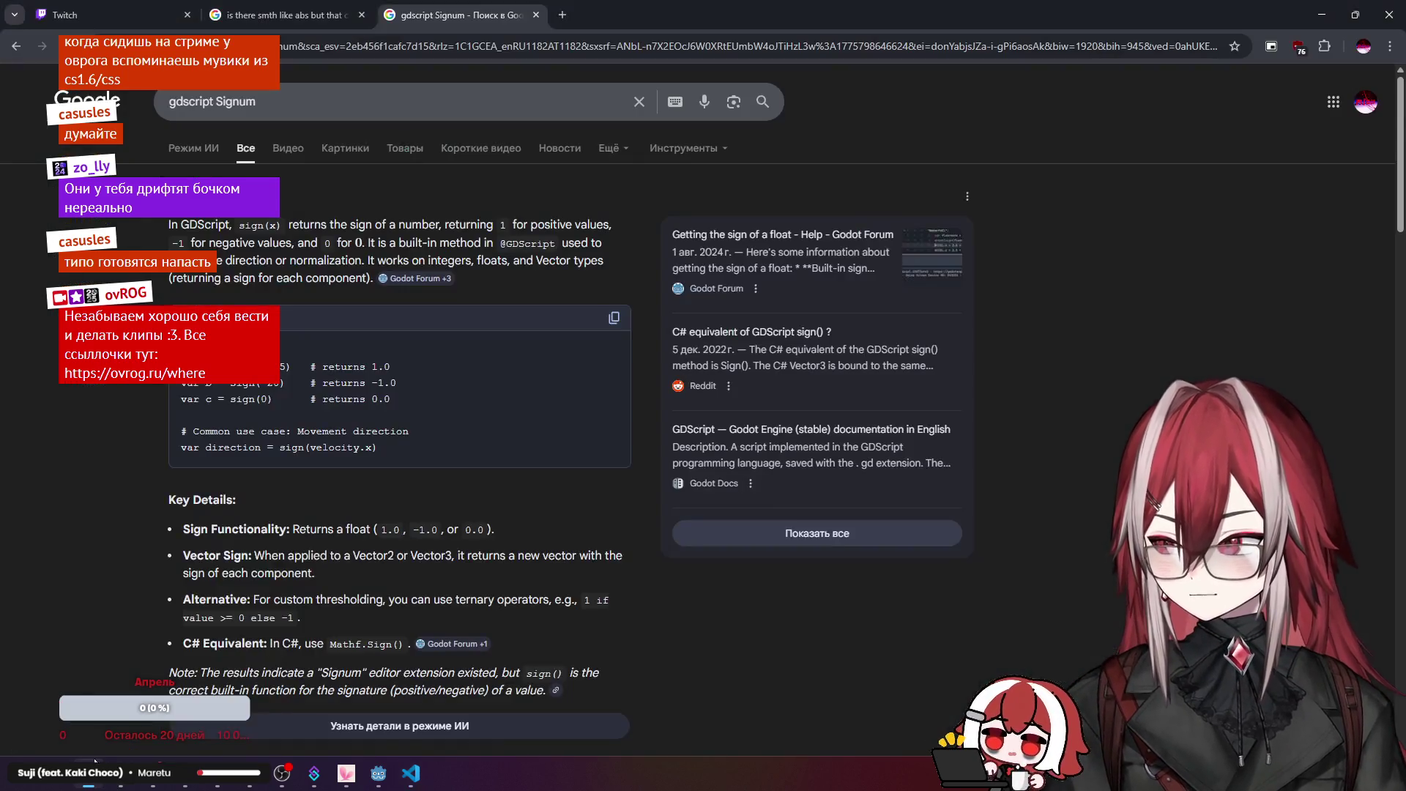
left_click(561, 15)
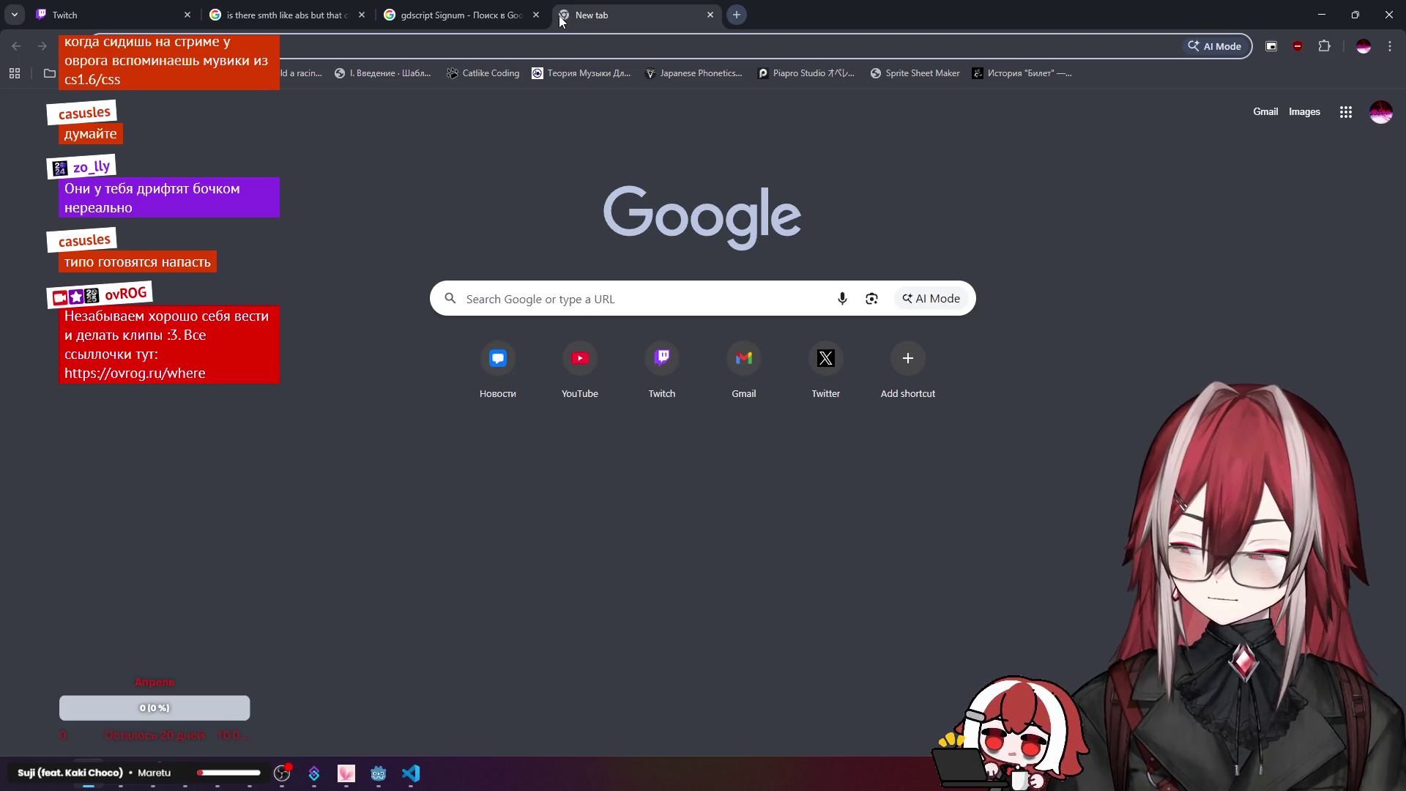
type("godot")
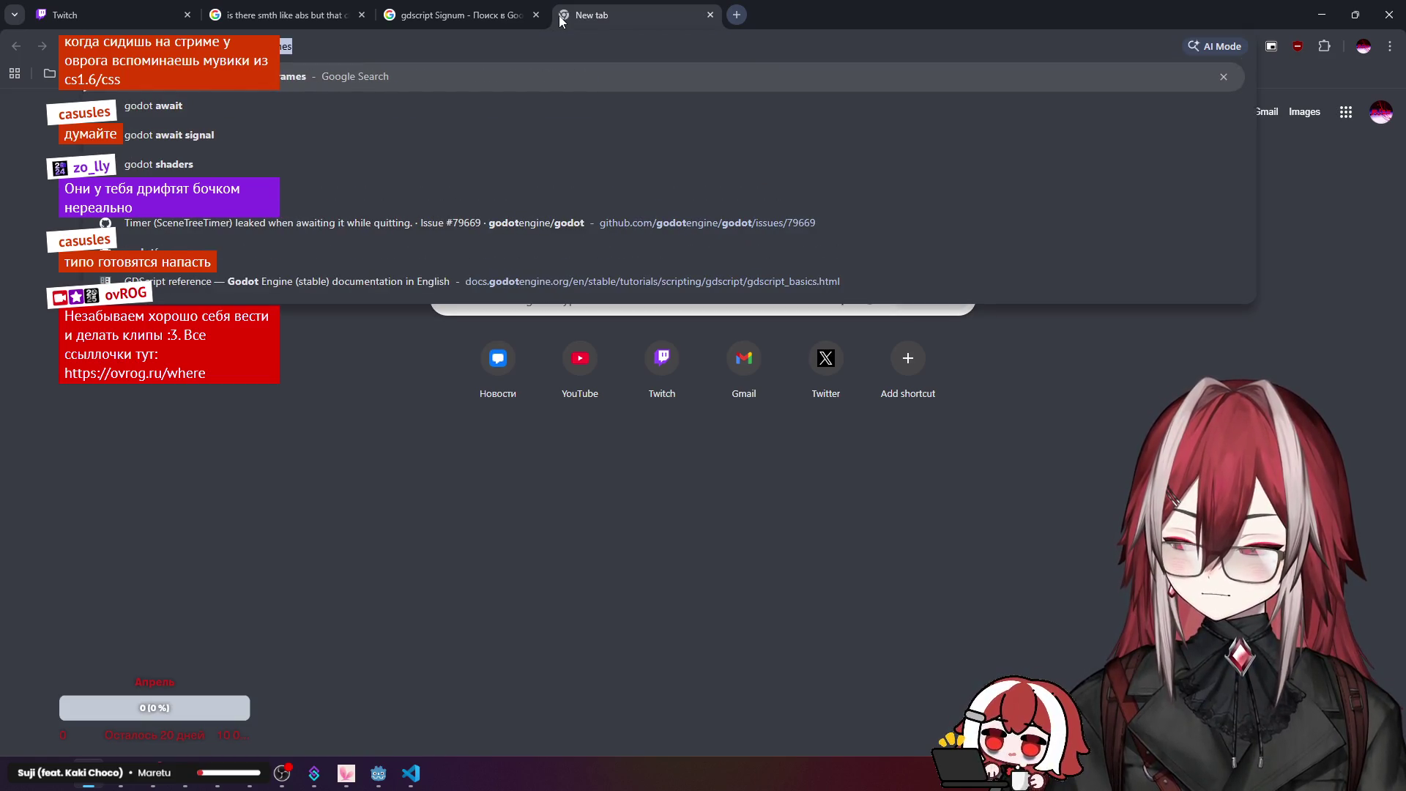
key("BackSpace")
key("BackSpace")
key("BackSpace")
type("ug draw")
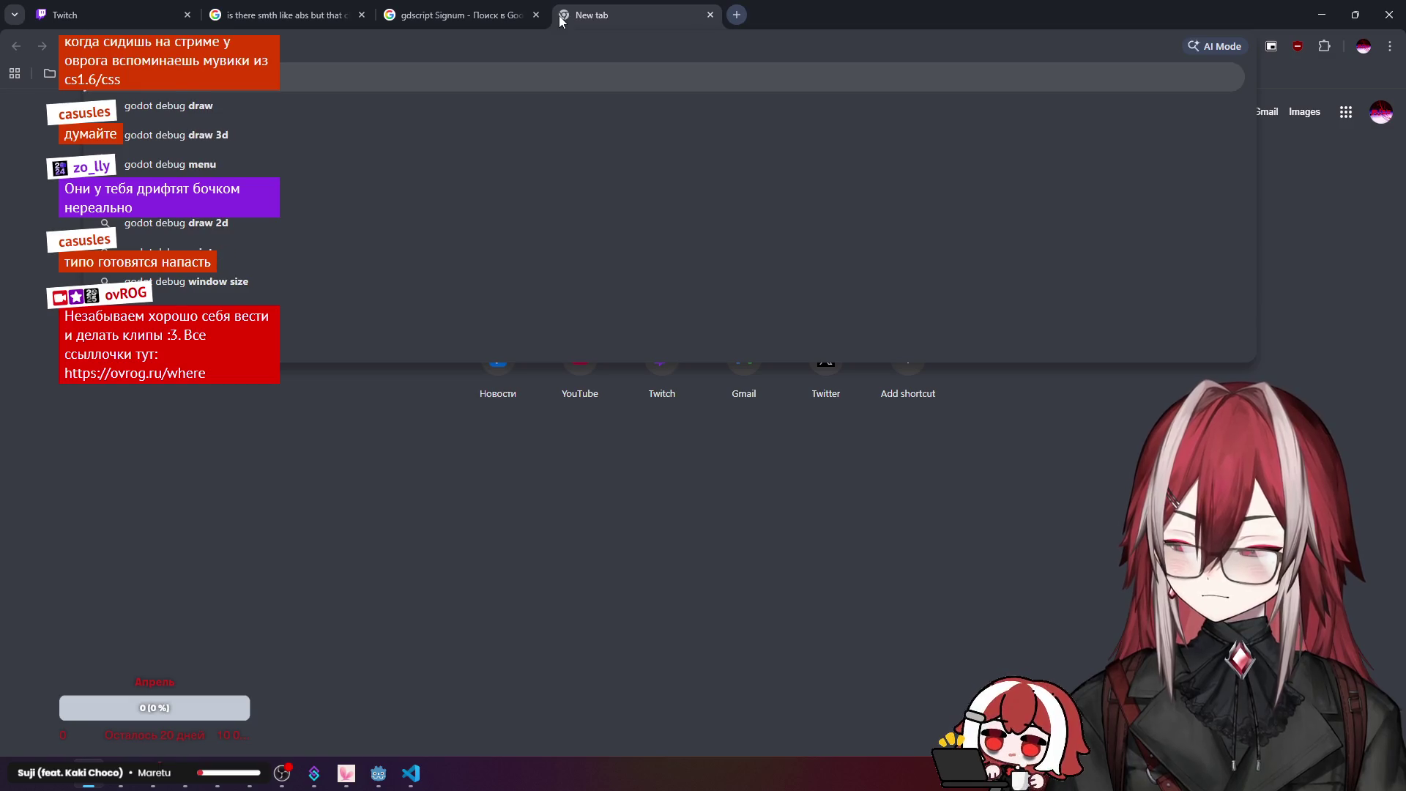
key("Return")
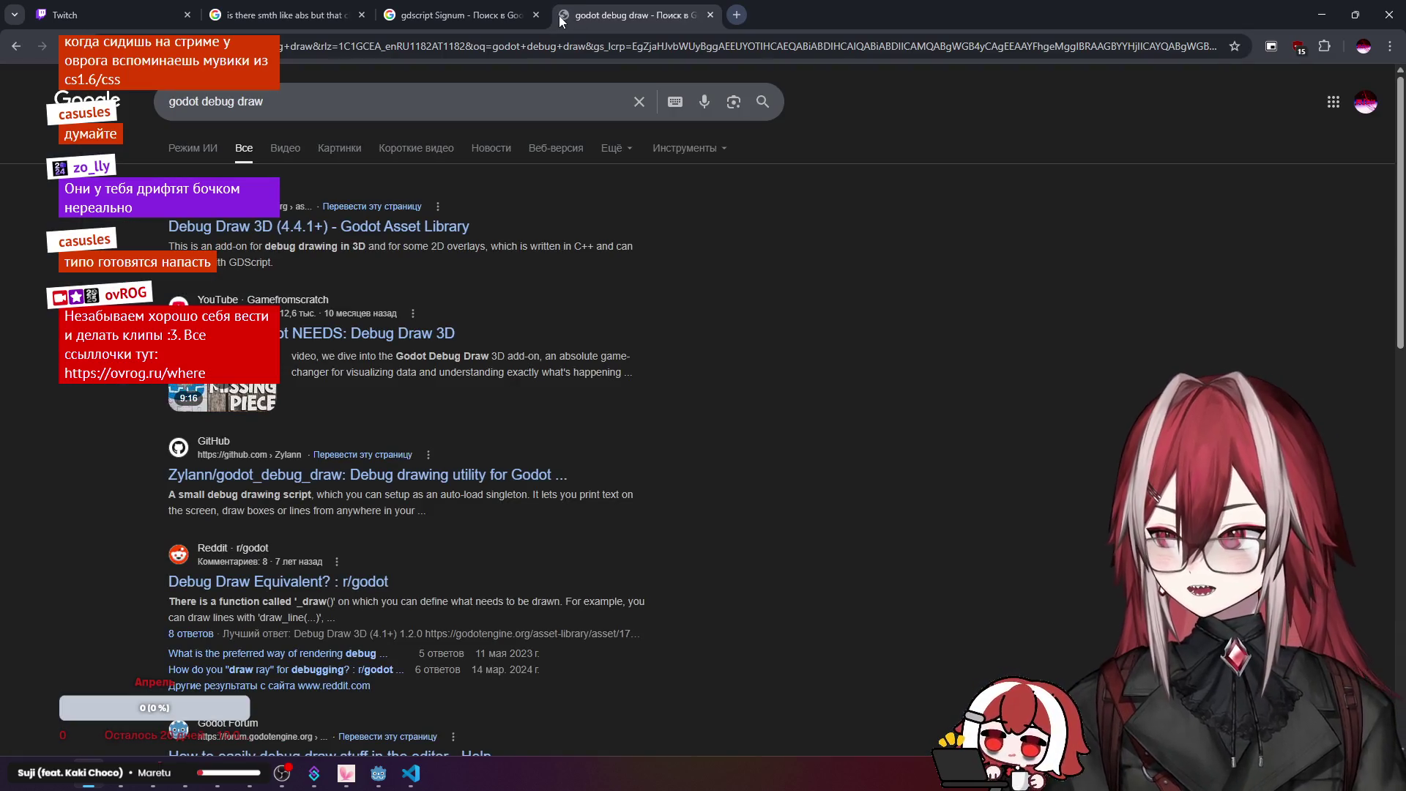
- Look through the Debug Draw 3D add-on page and a forum thread on debug drawing
left_click(306, 226)
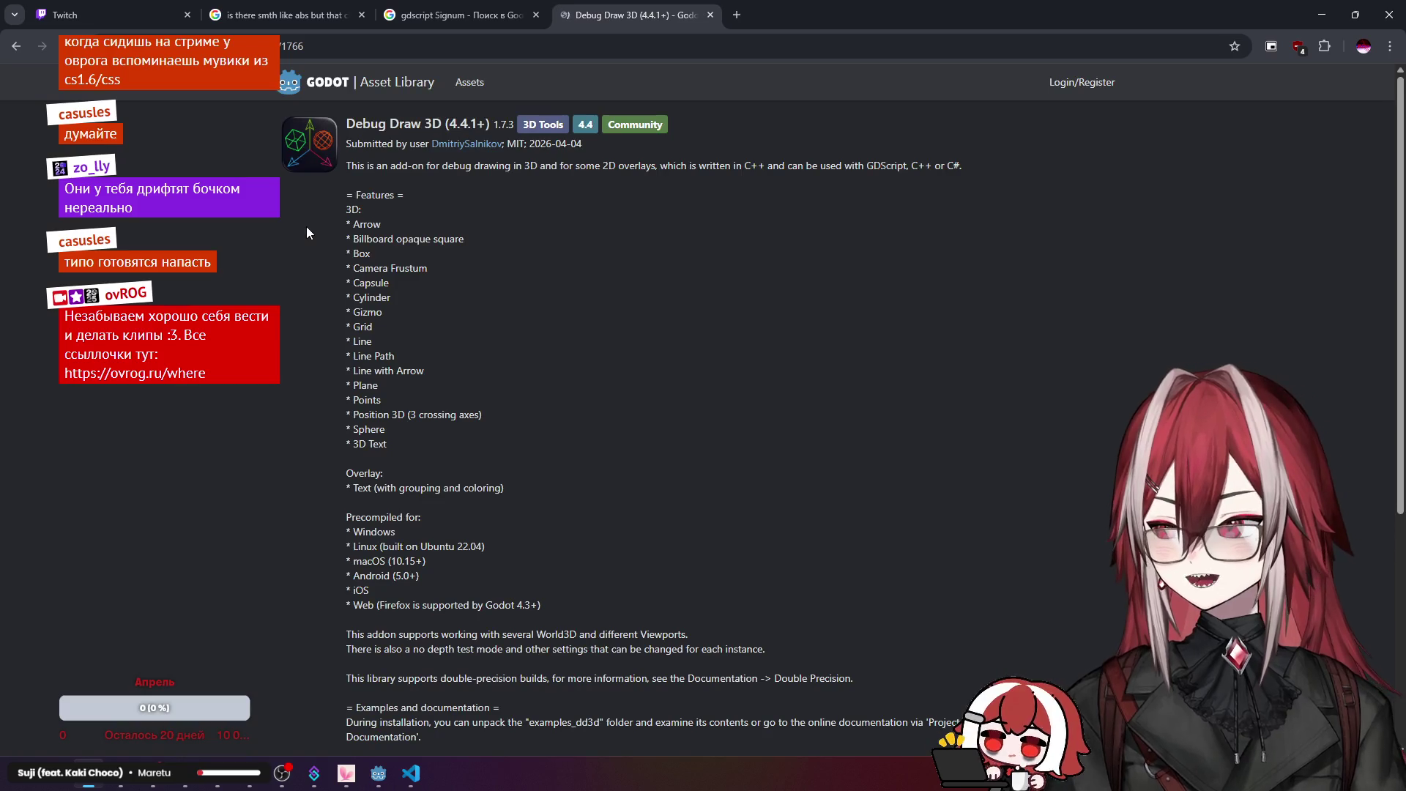
key("alt+Left")
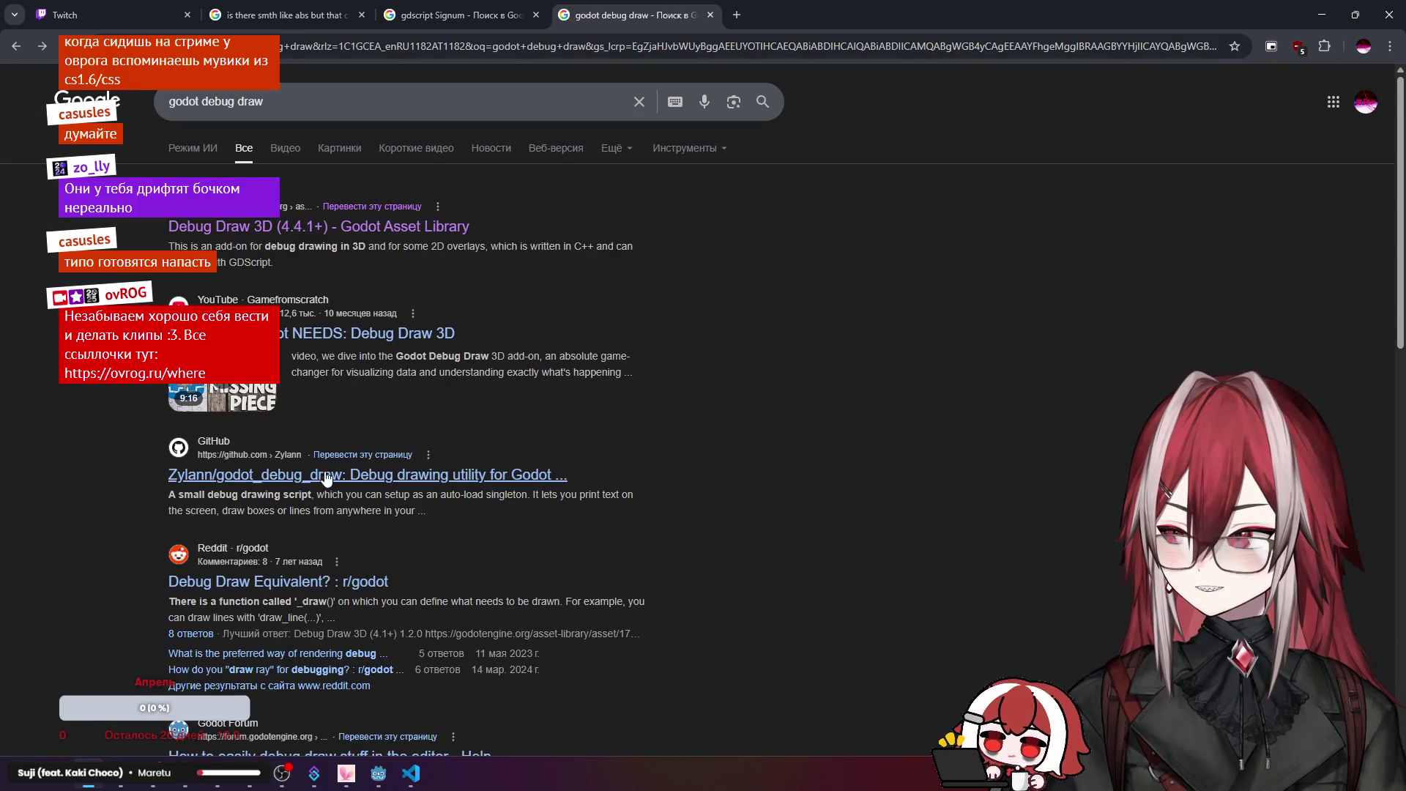
scroll(327, 469, "down", 2)
left_click(363, 612)
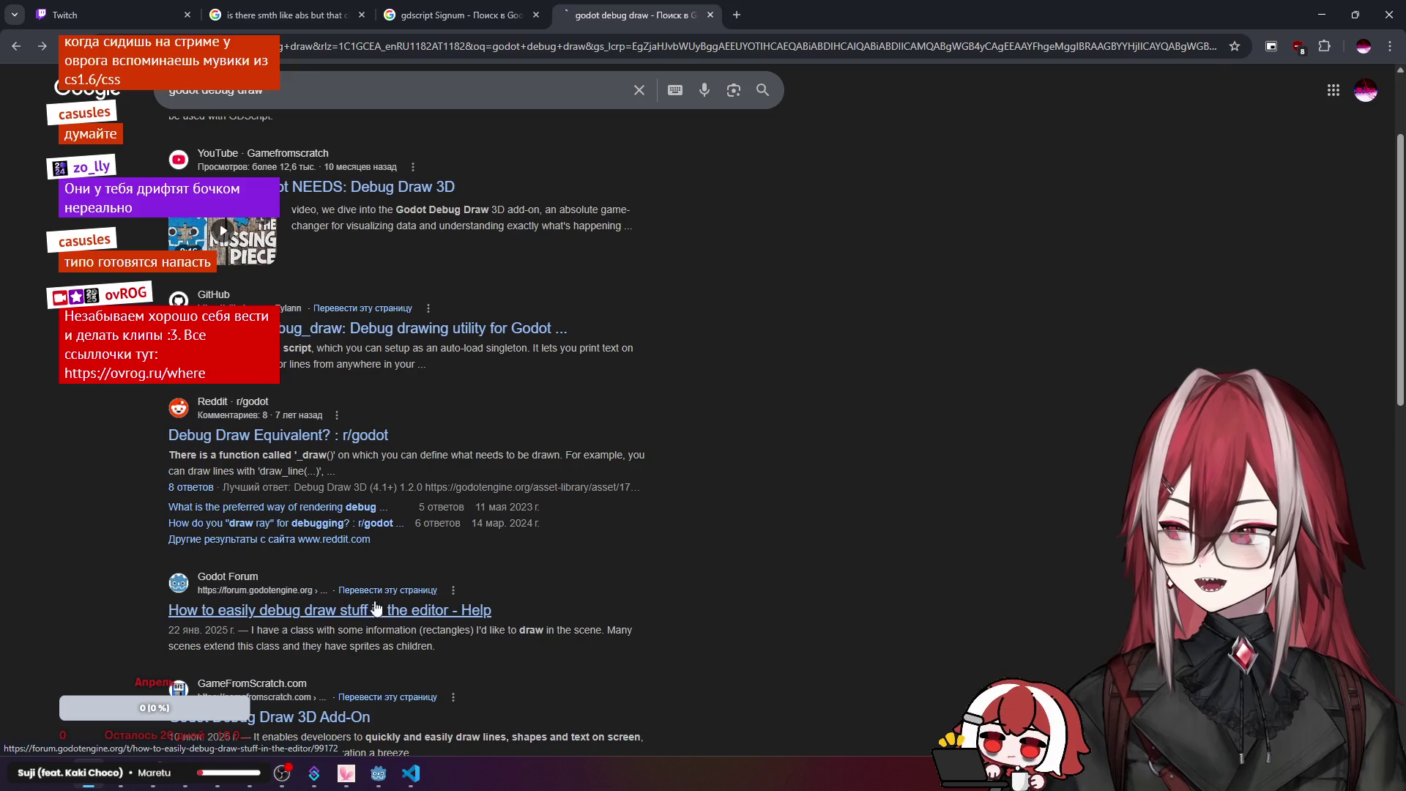
scroll(482, 419, "down", 4)
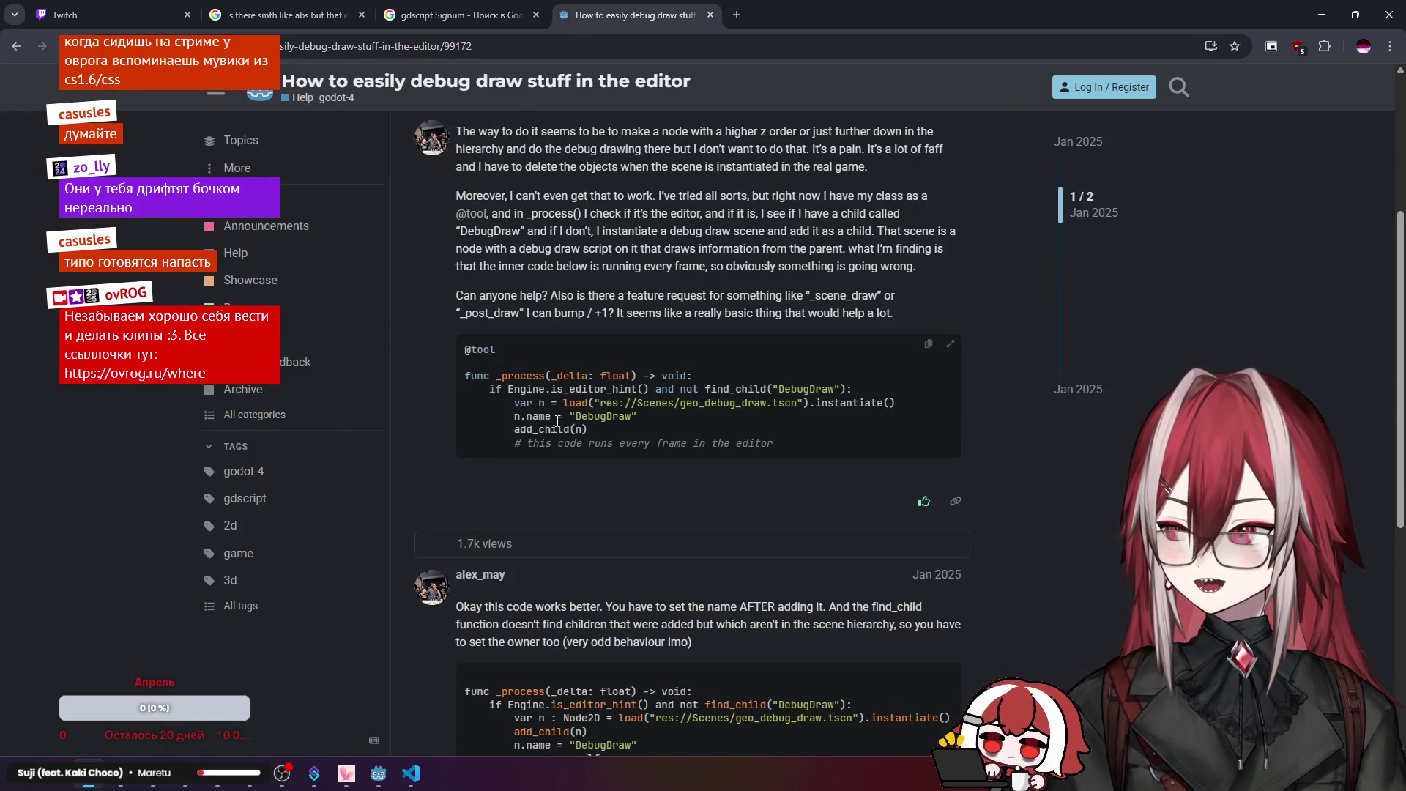
key("alt+Left")
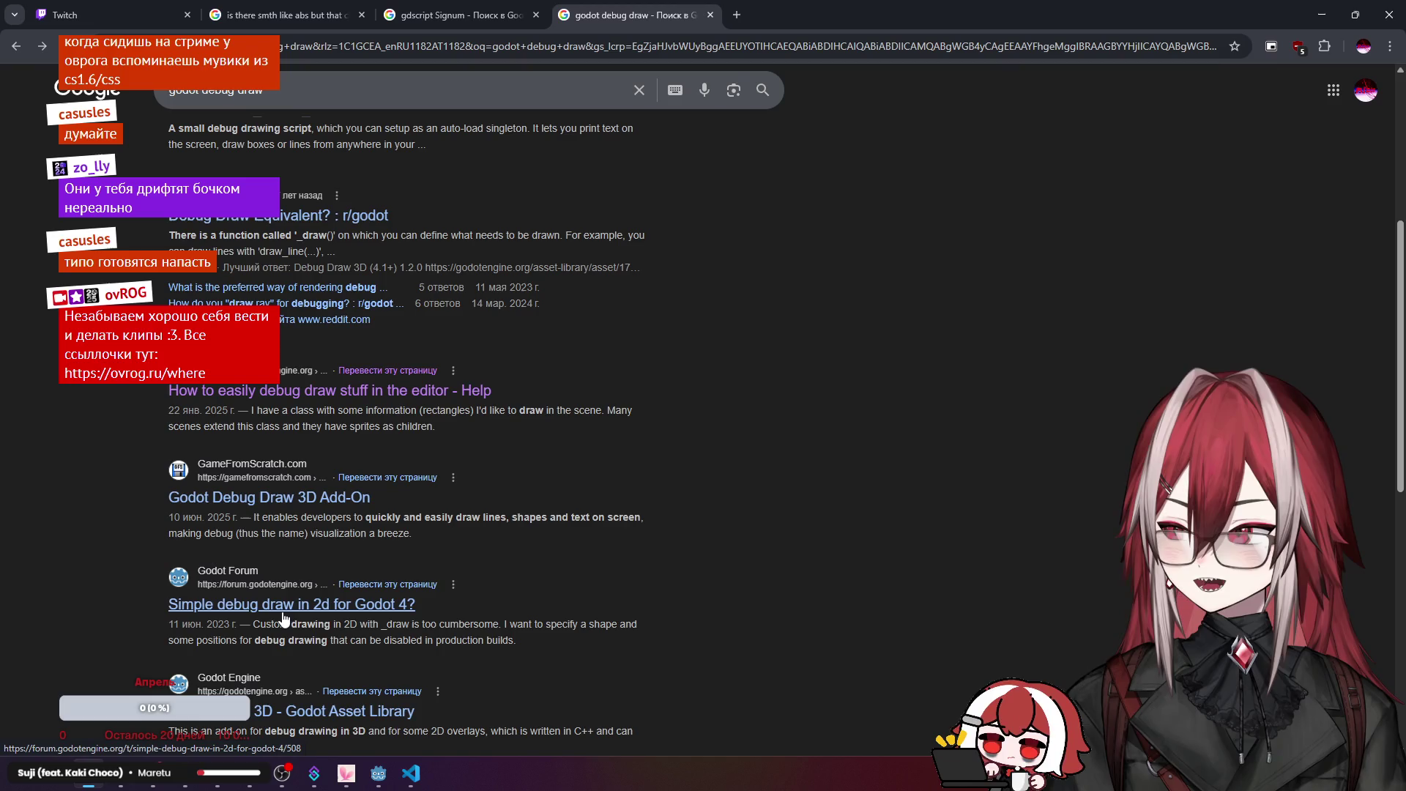
scroll(285, 619, "down", 3)
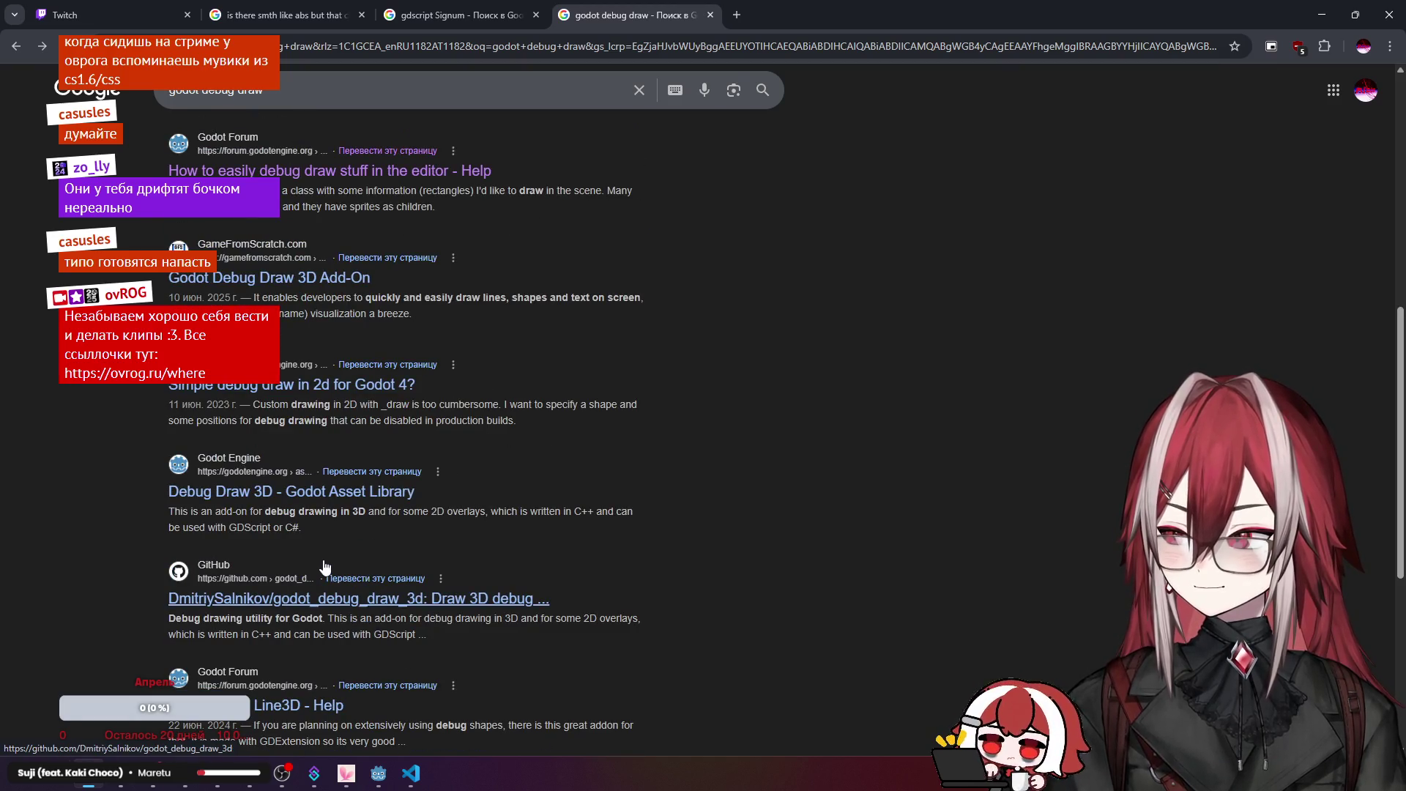
scroll(324, 545, "up", 1)
scroll(323, 542, "up", 7)
- Search for 'godot draw line', then return to VS Code
left_click_drag(201, 101, 307, 97)
type("draw")
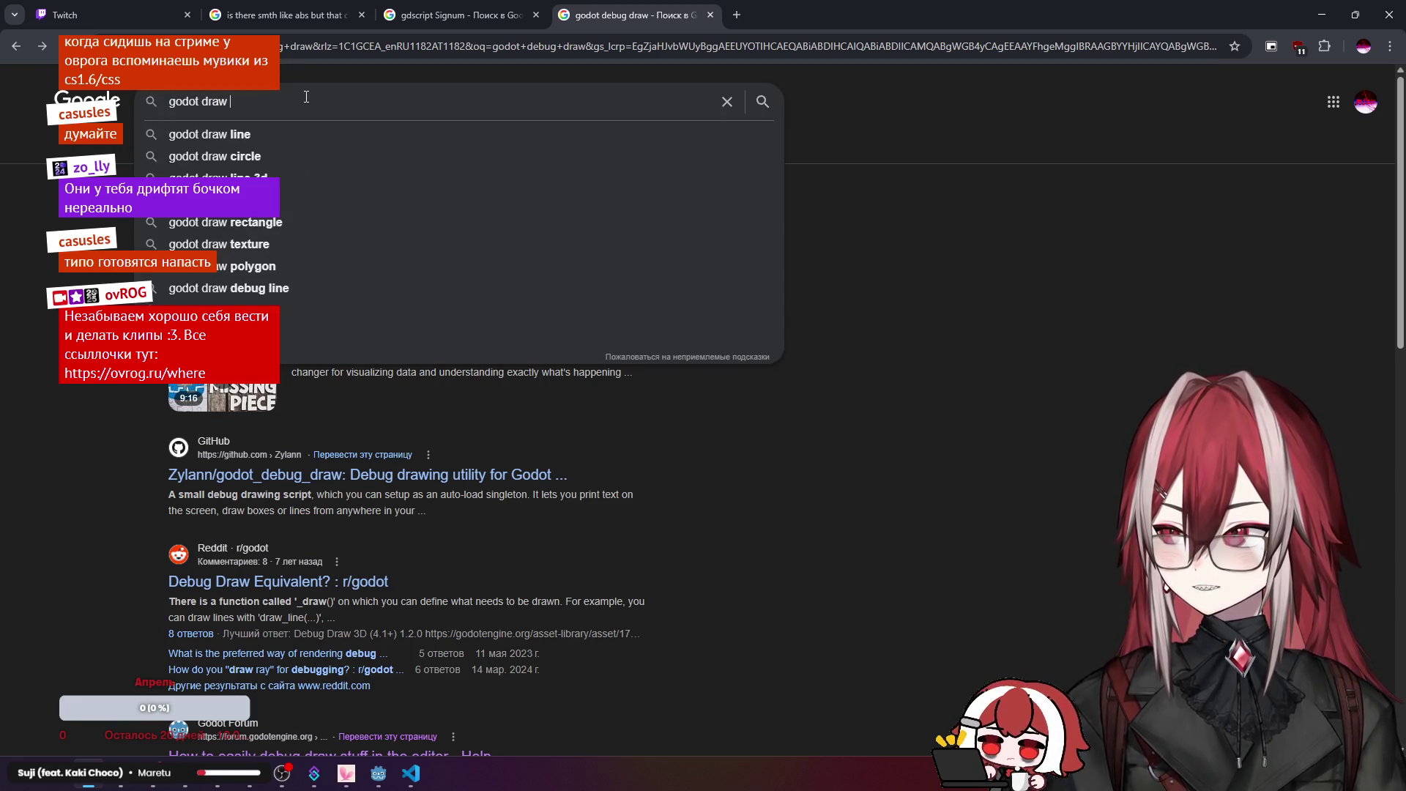
left_click(274, 134)
key("alt+Tab")
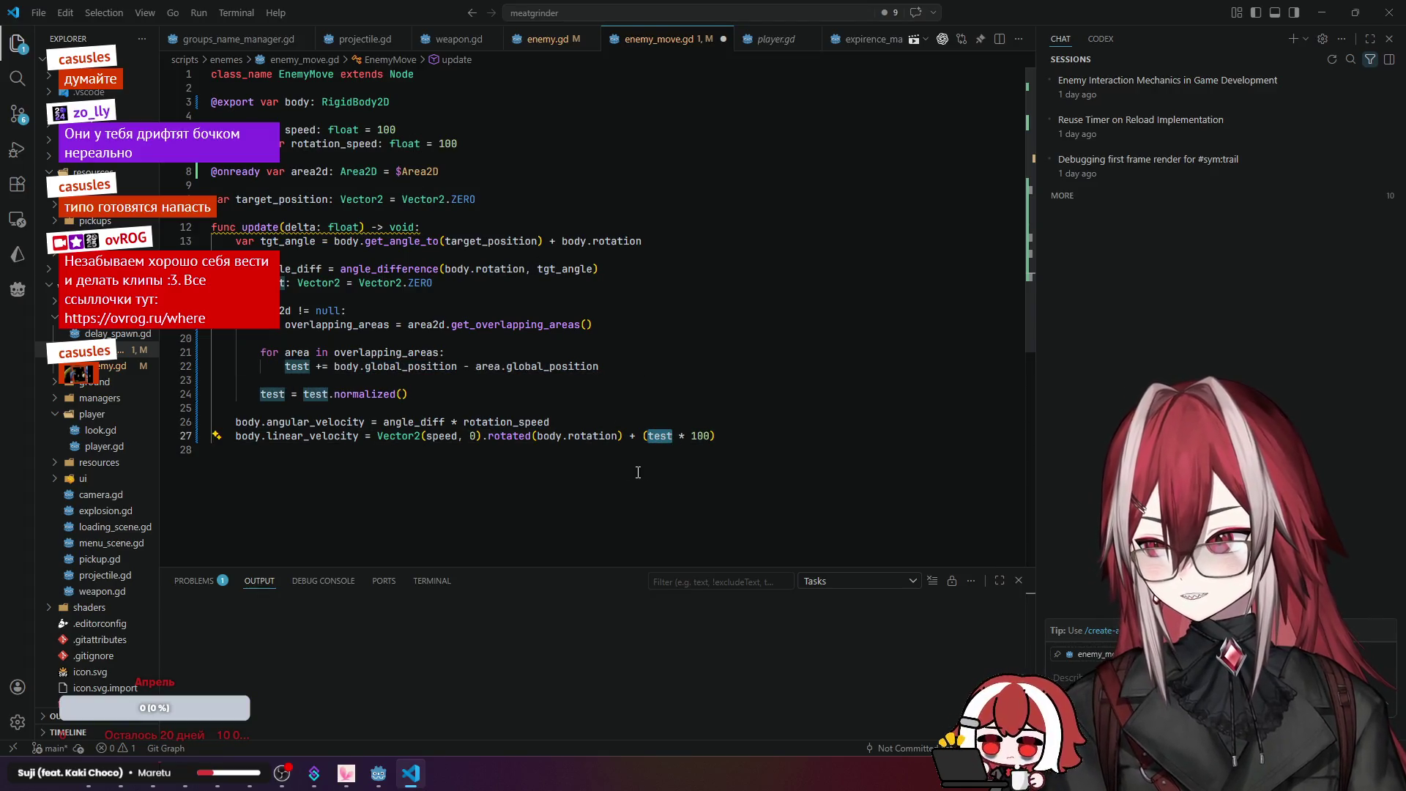
- Insert an extra blank line below test = test.normalized() on line 25
left_click(560, 421)
key("Up")
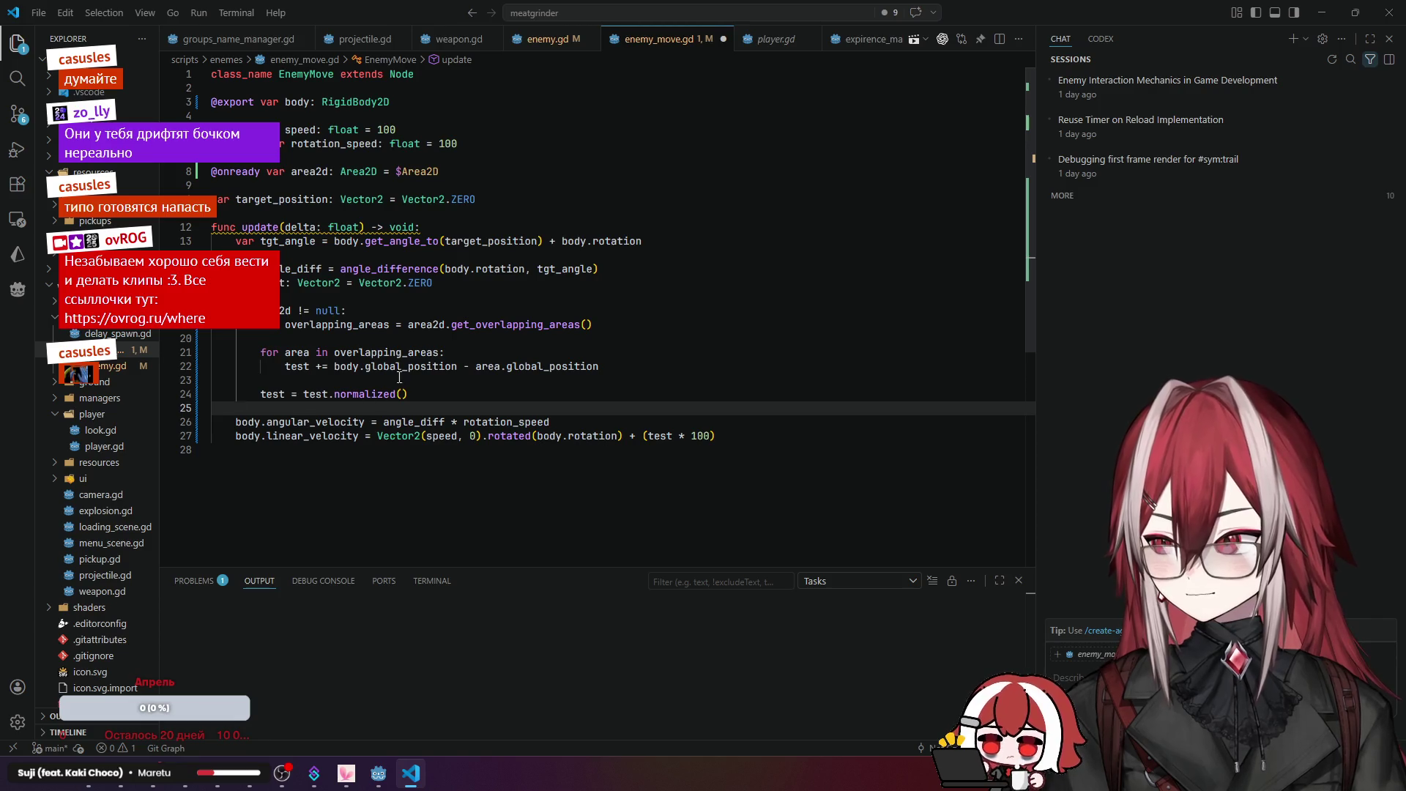
left_click_drag(334, 242, 443, 243)
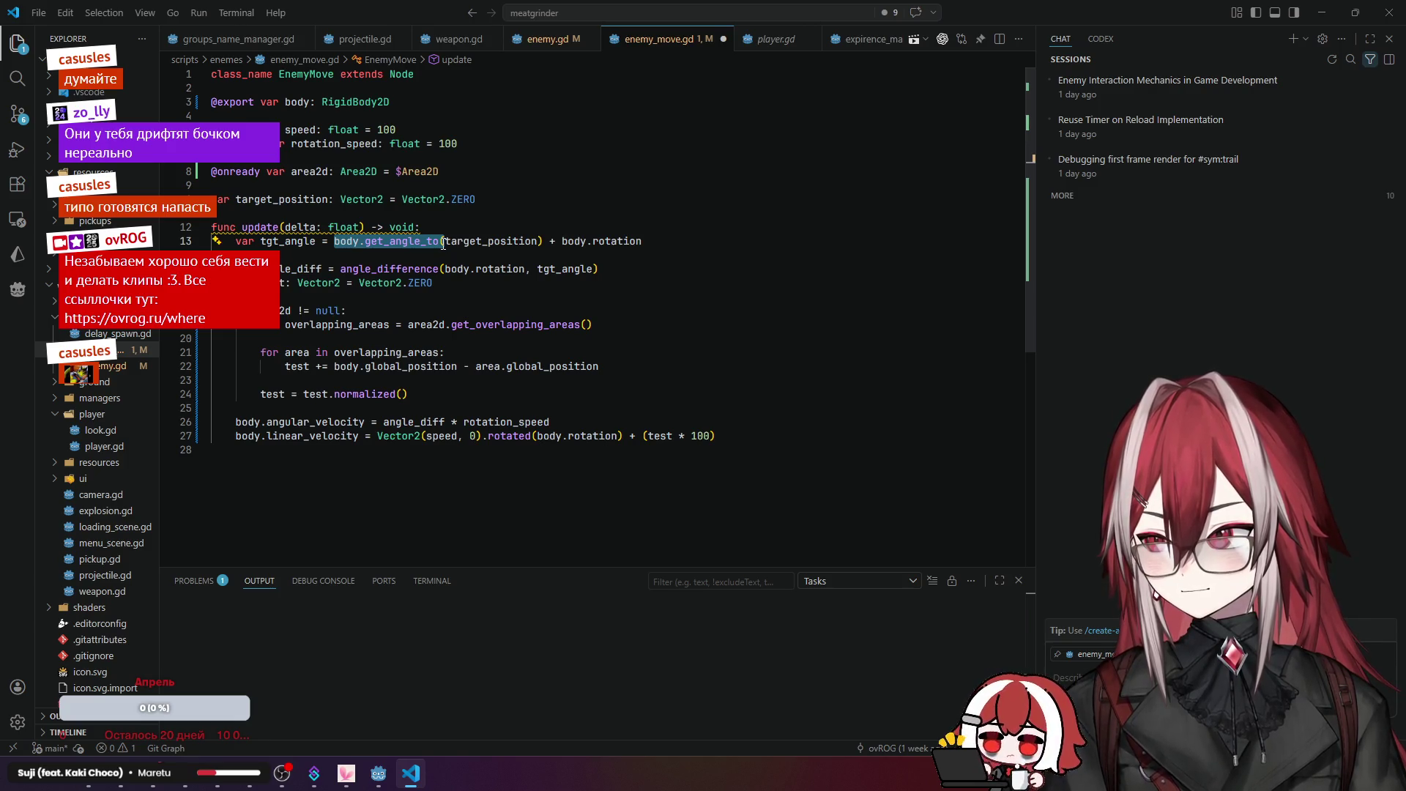
left_click(430, 395)
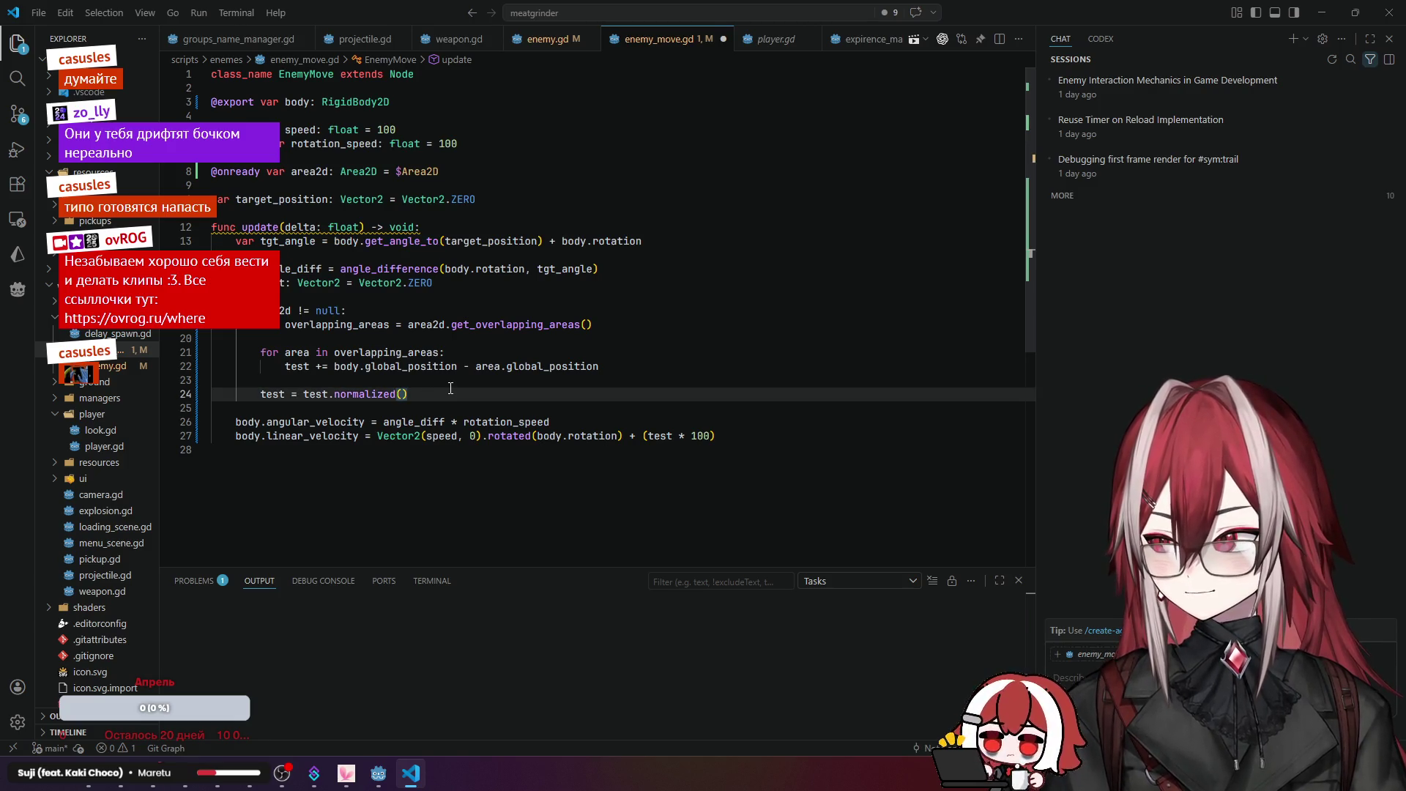
left_click(264, 398)
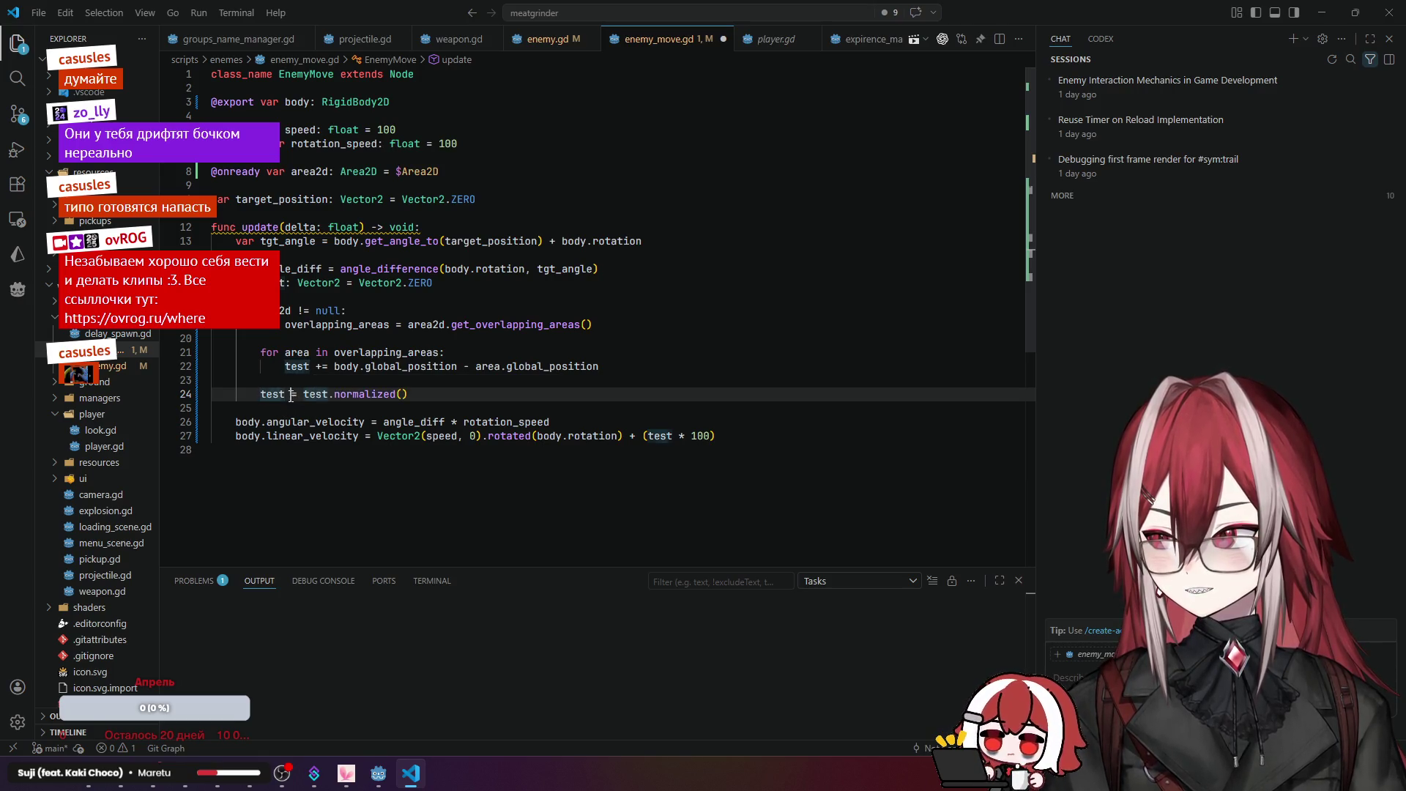
left_click(292, 395)
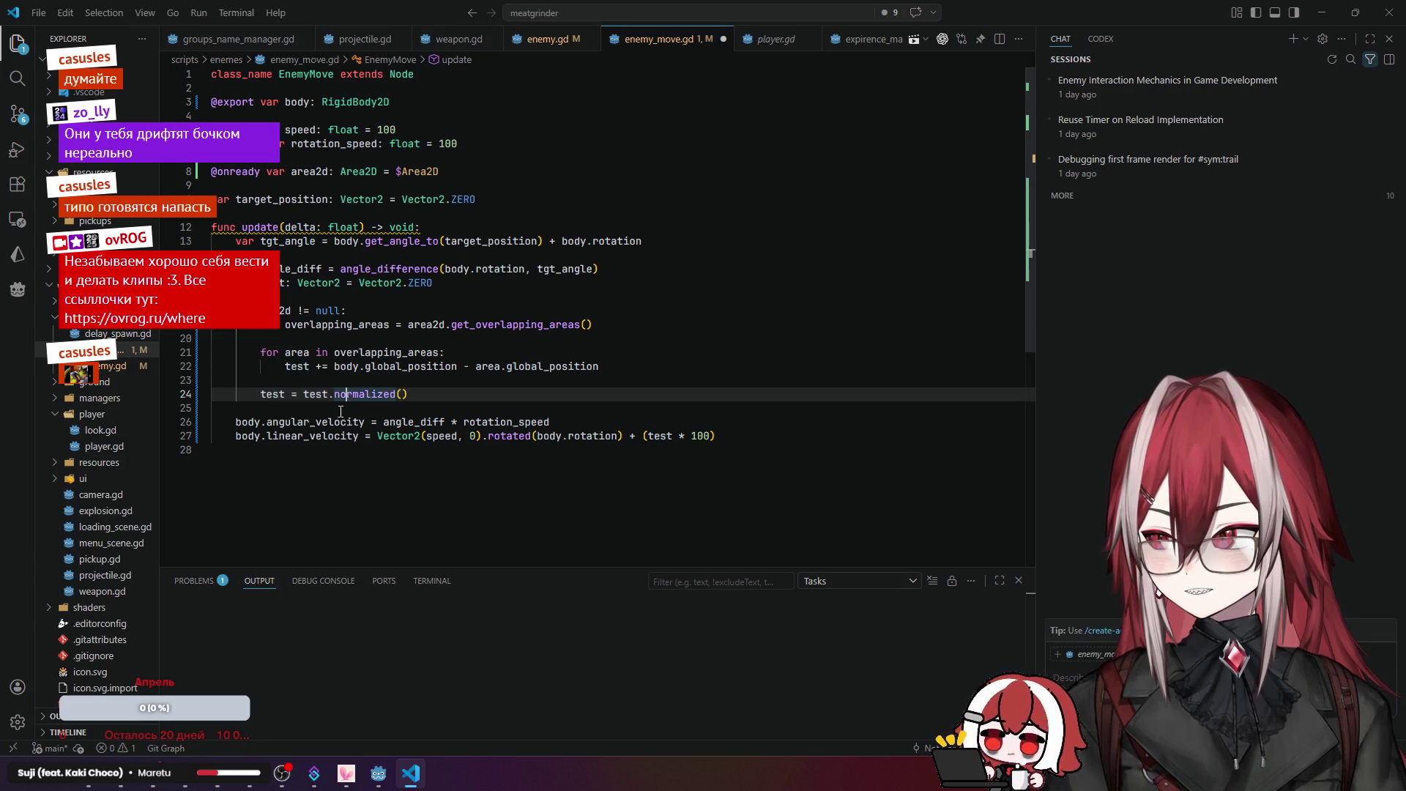
left_click(311, 395)
left_click(505, 408)
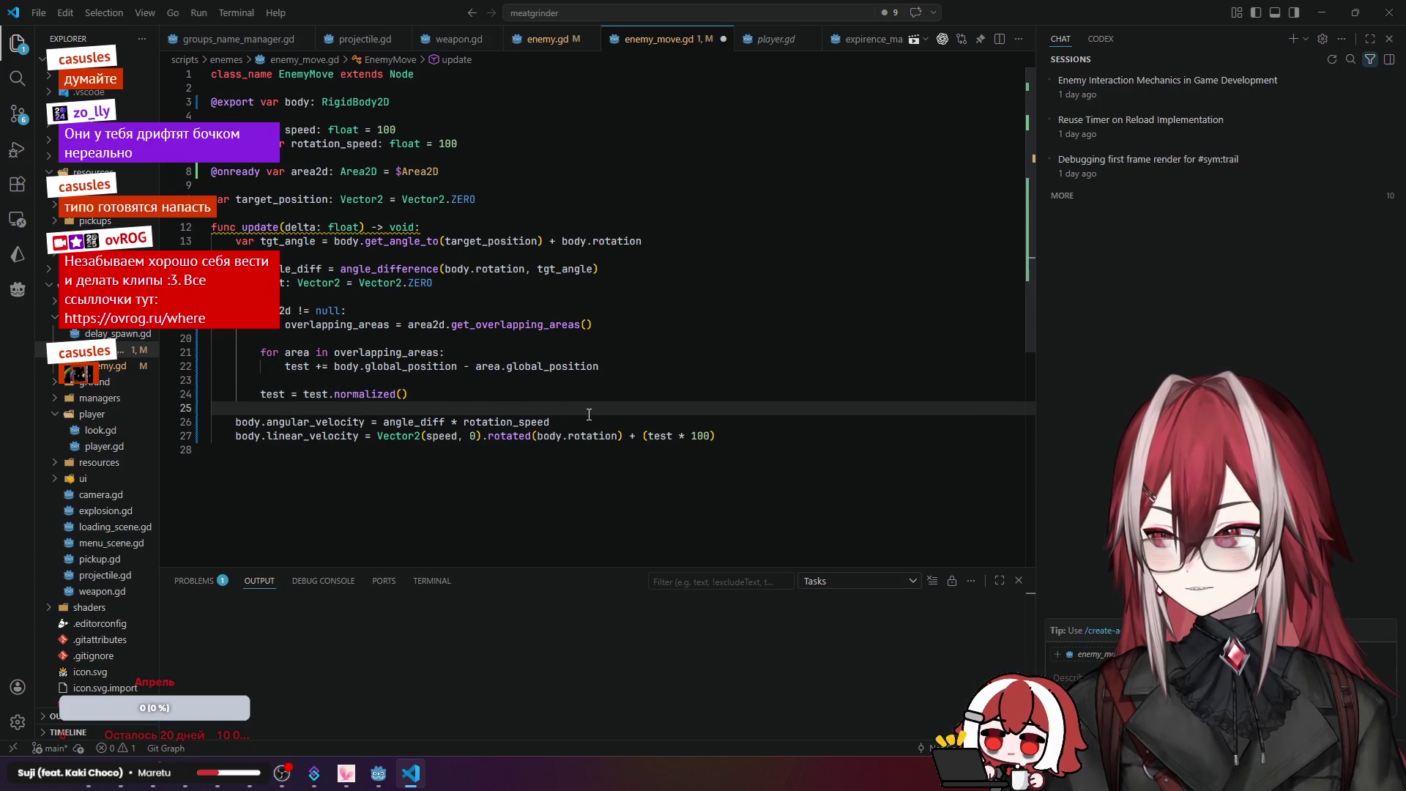
key("Return")
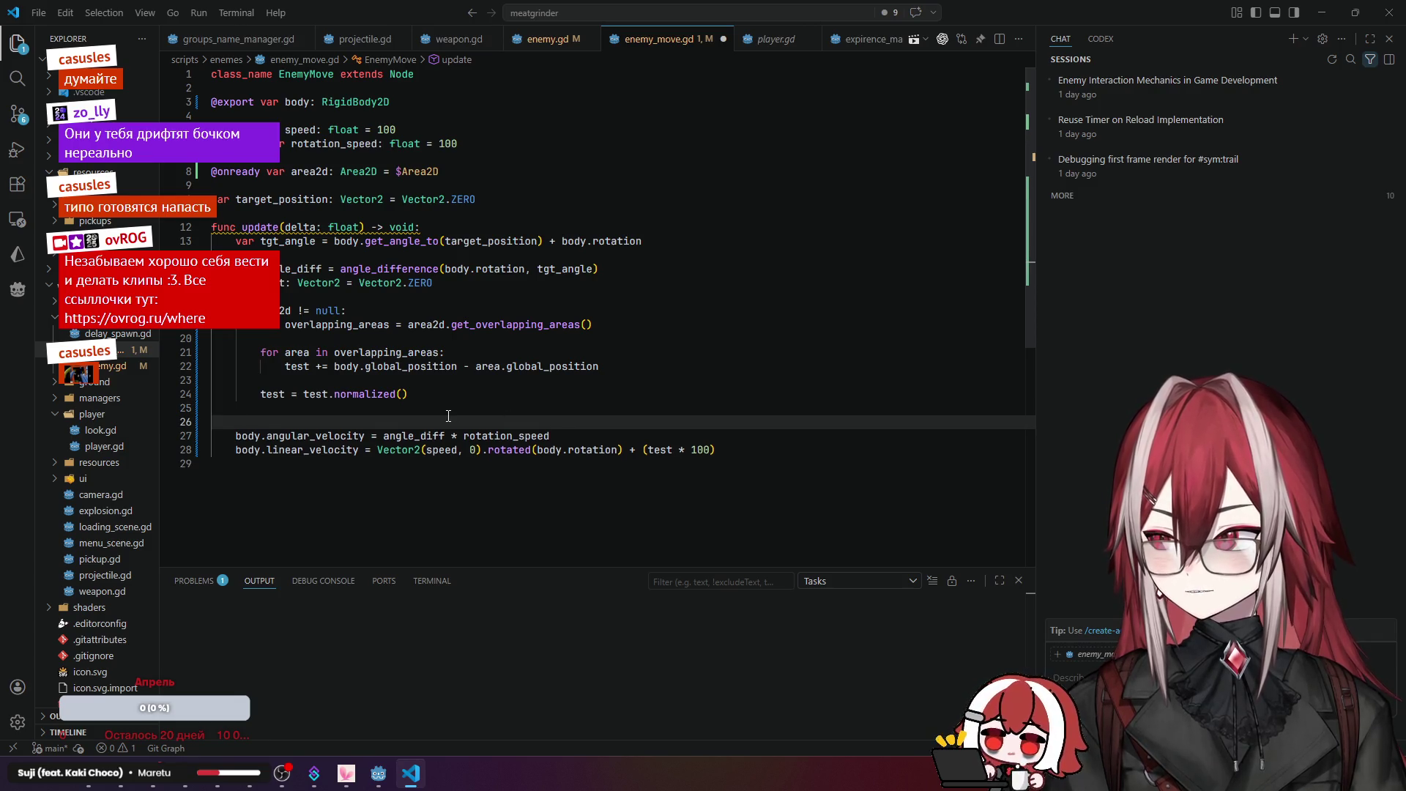
- Type var ang = body.get_angle_to(test) on the new line
type("var a")
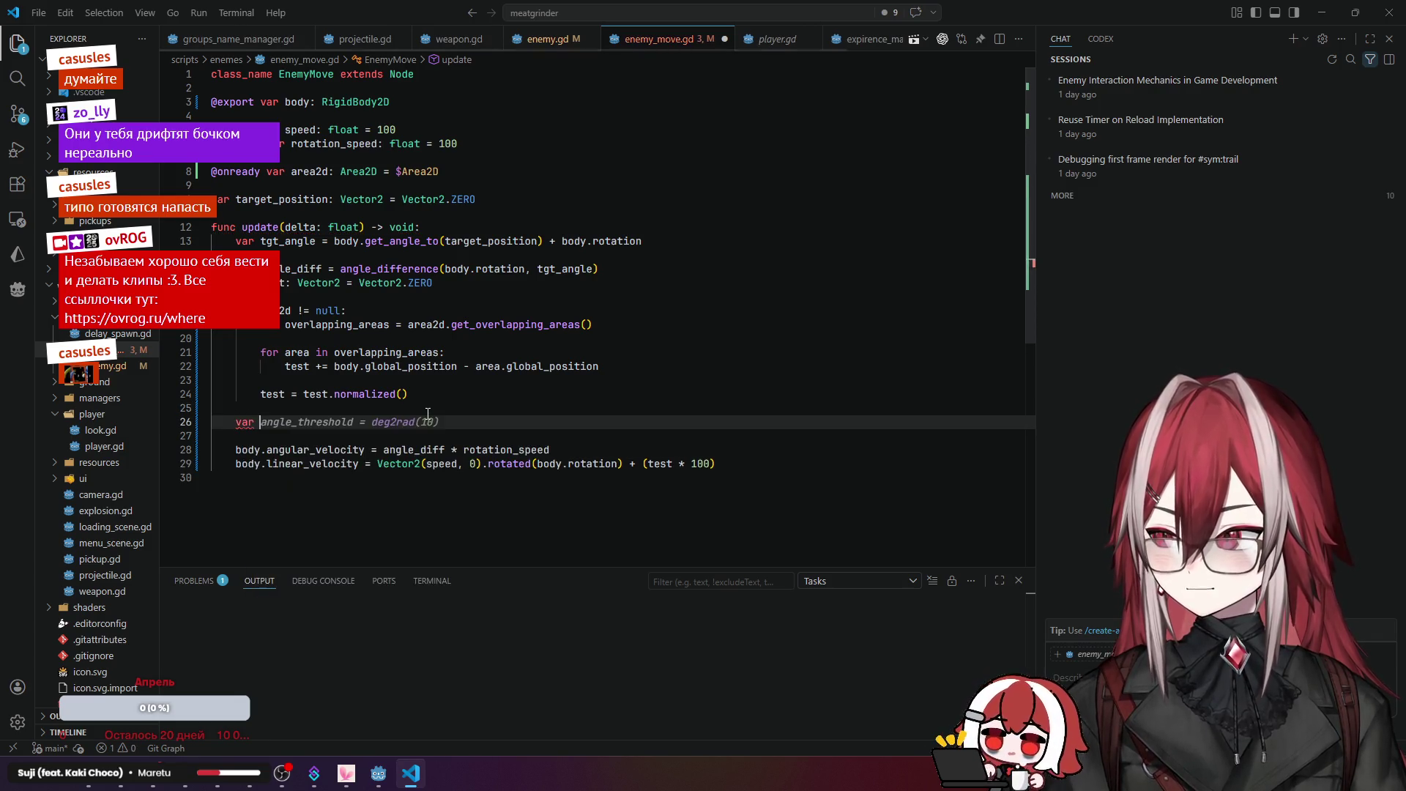
type("ng")
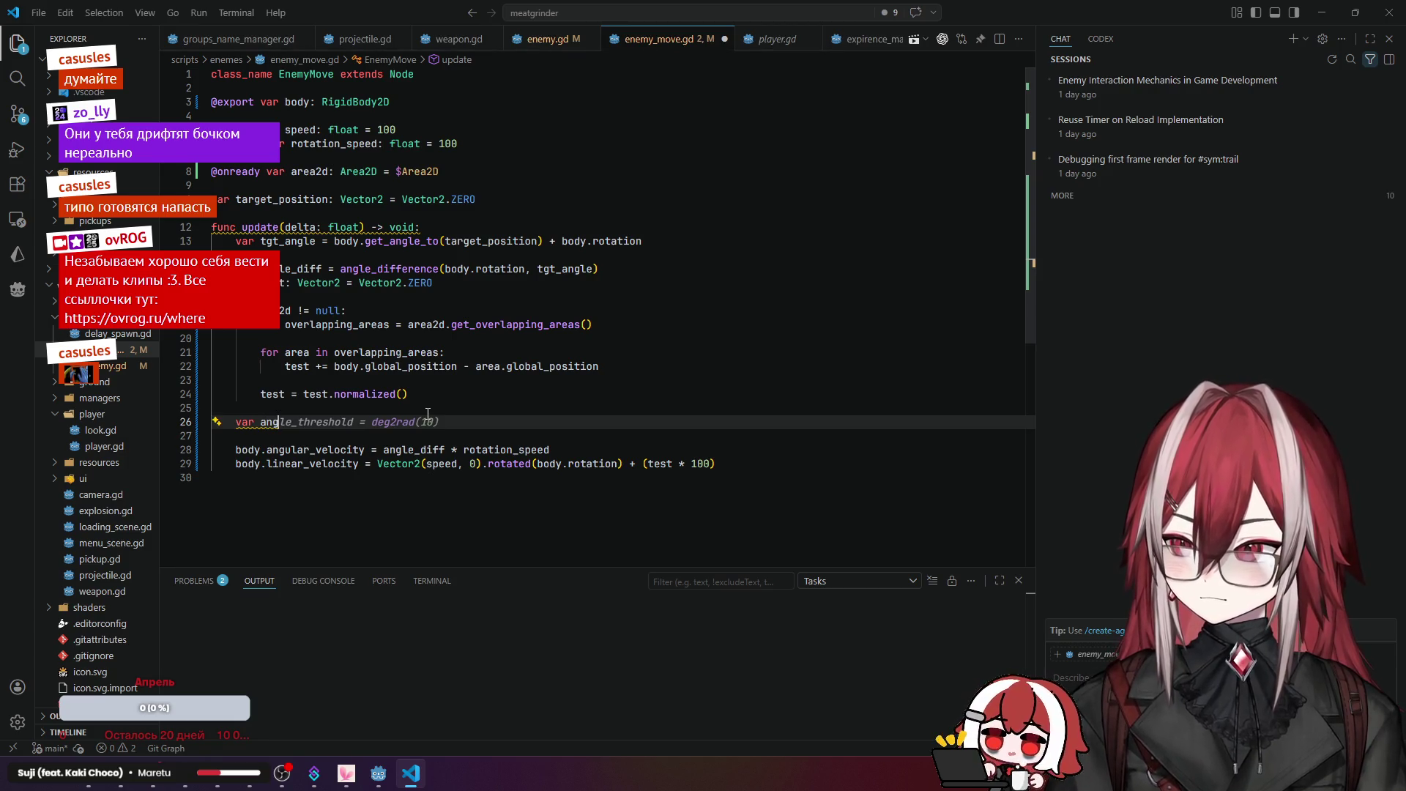
type(" = body.get_angle_to")
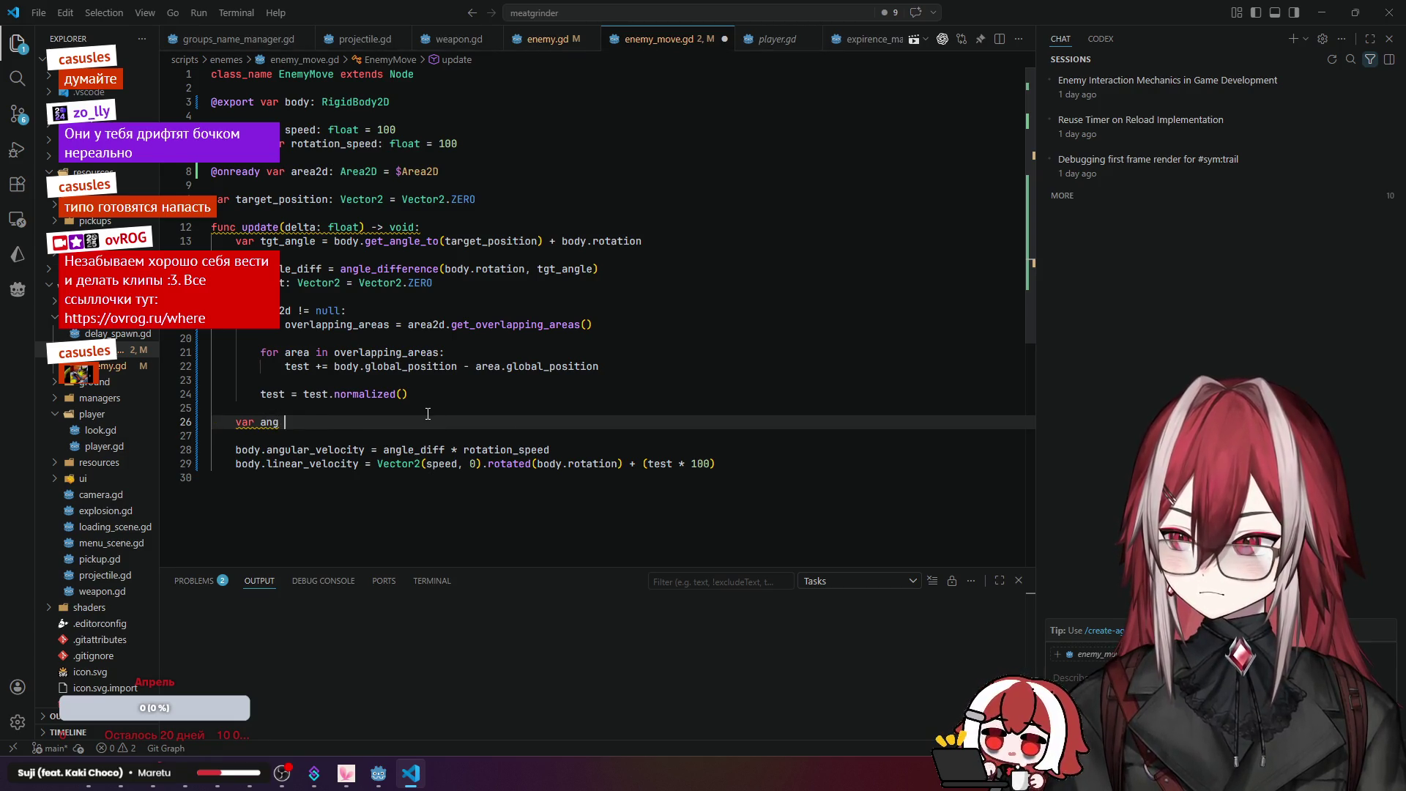
key("BackSpace")
type("(")
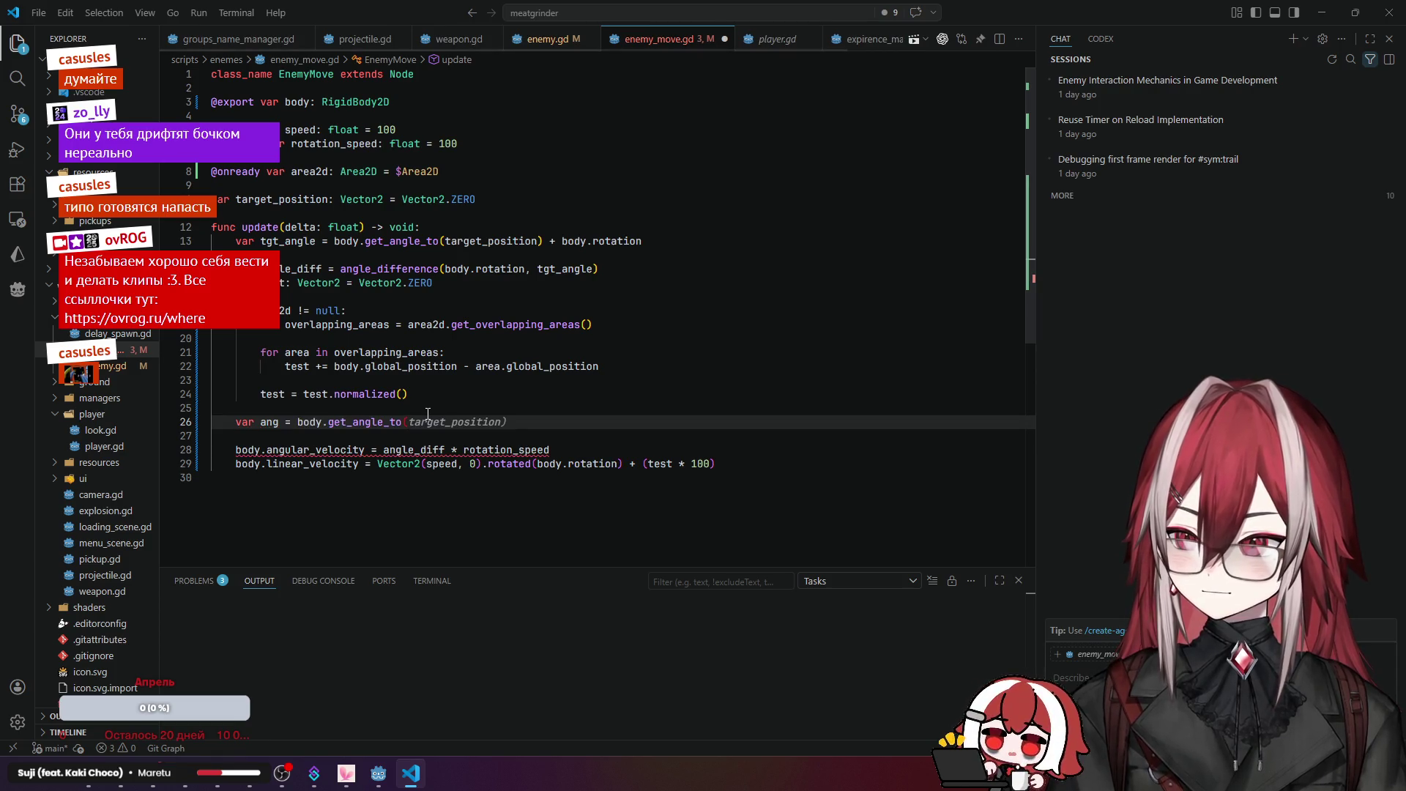
type("te")
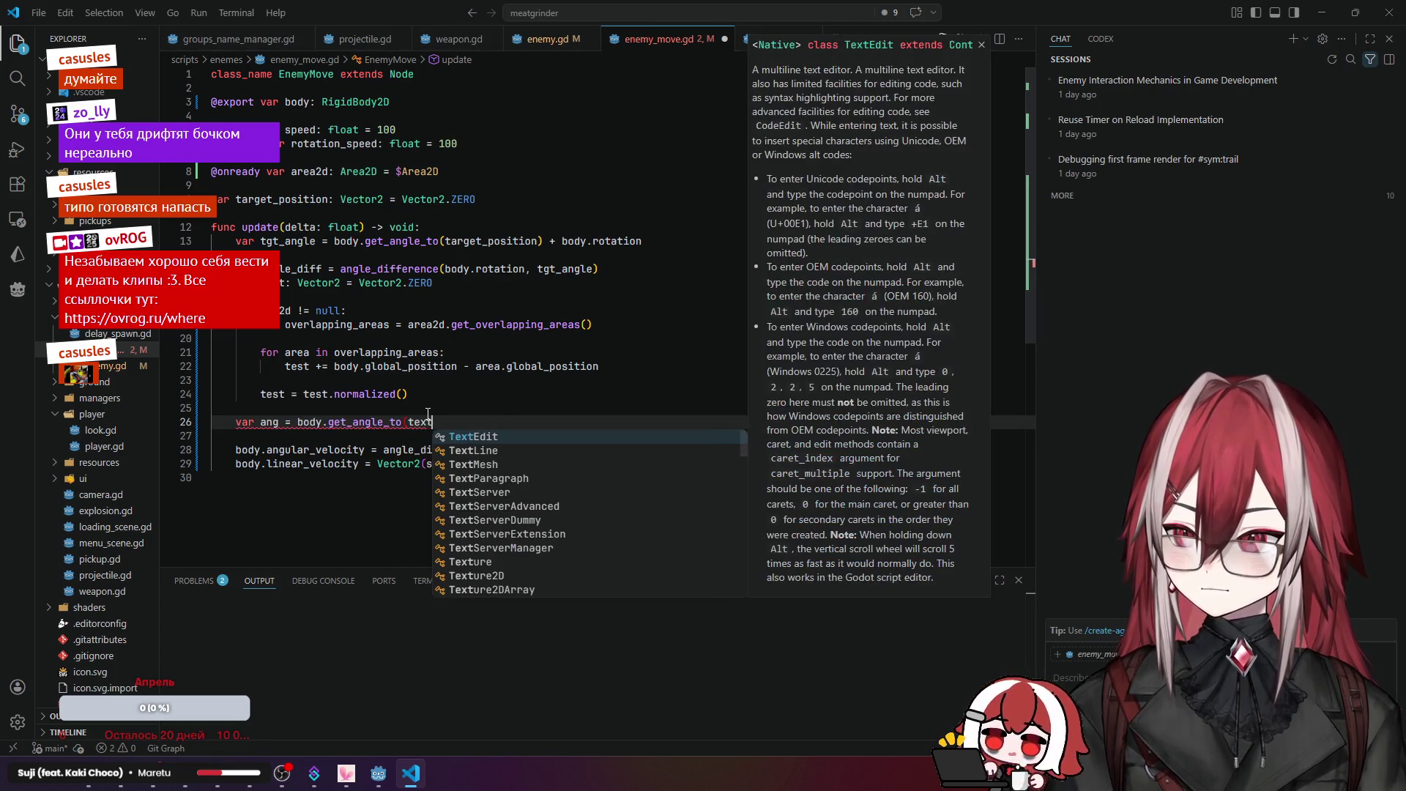
type("st")
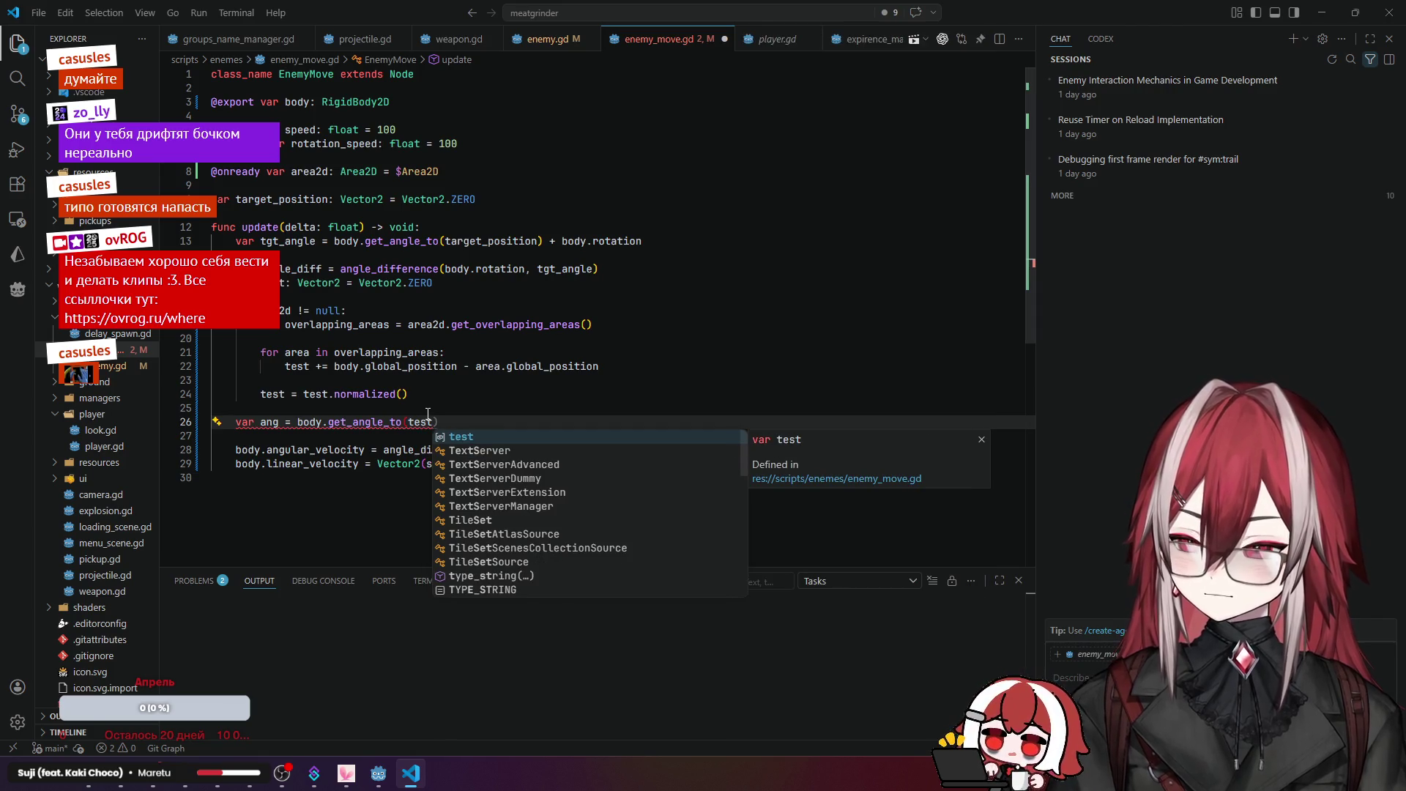
type(")")
key("Escape")
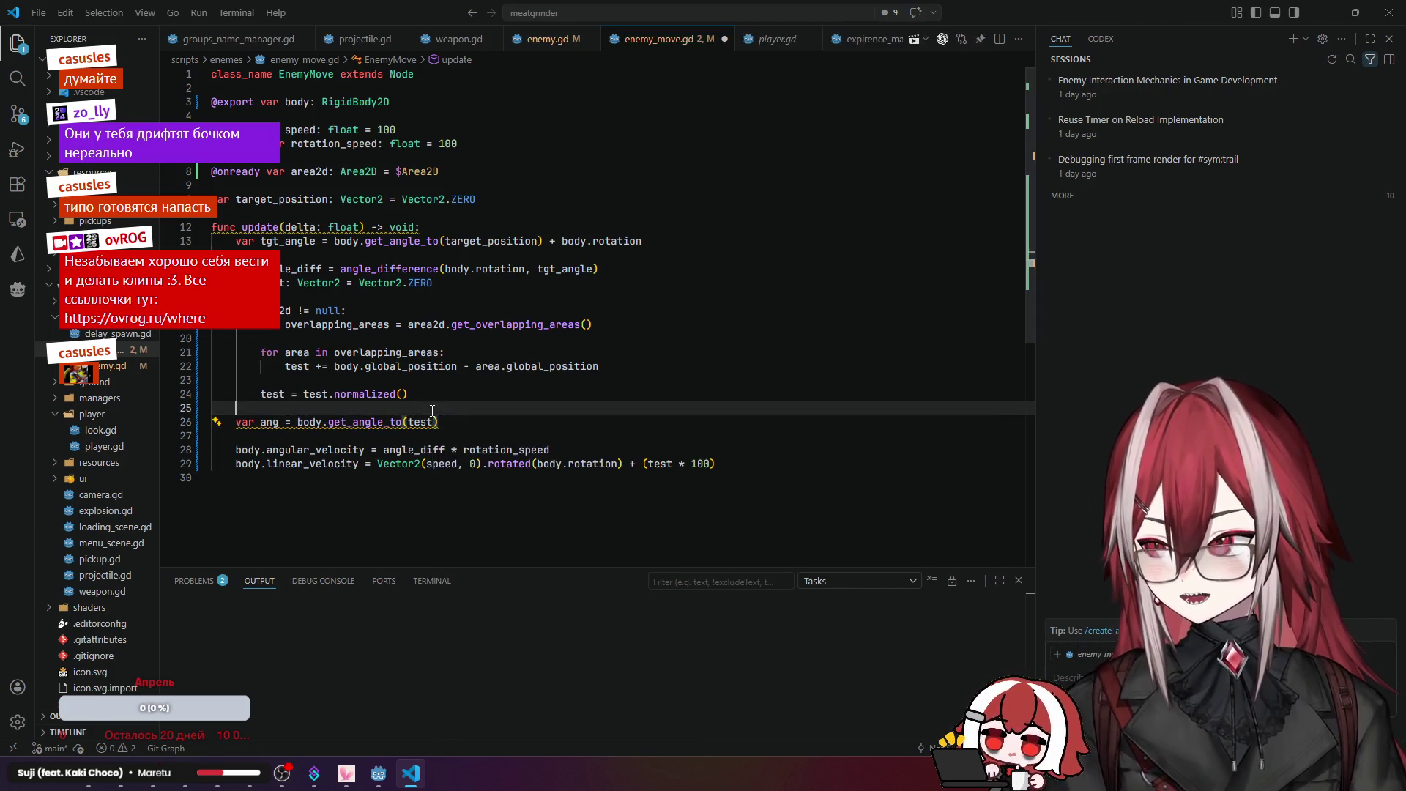
left_click(283, 381)
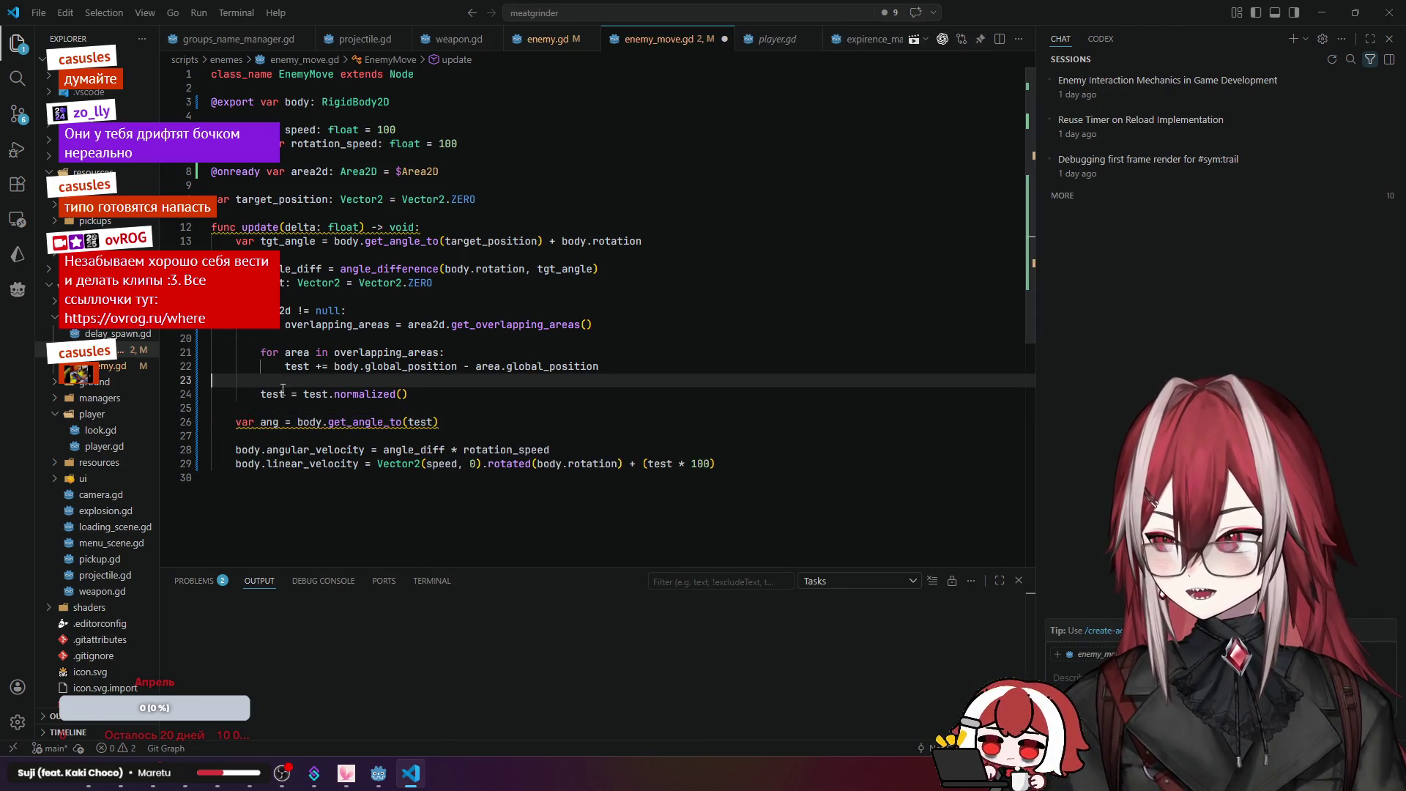
left_click(345, 435)
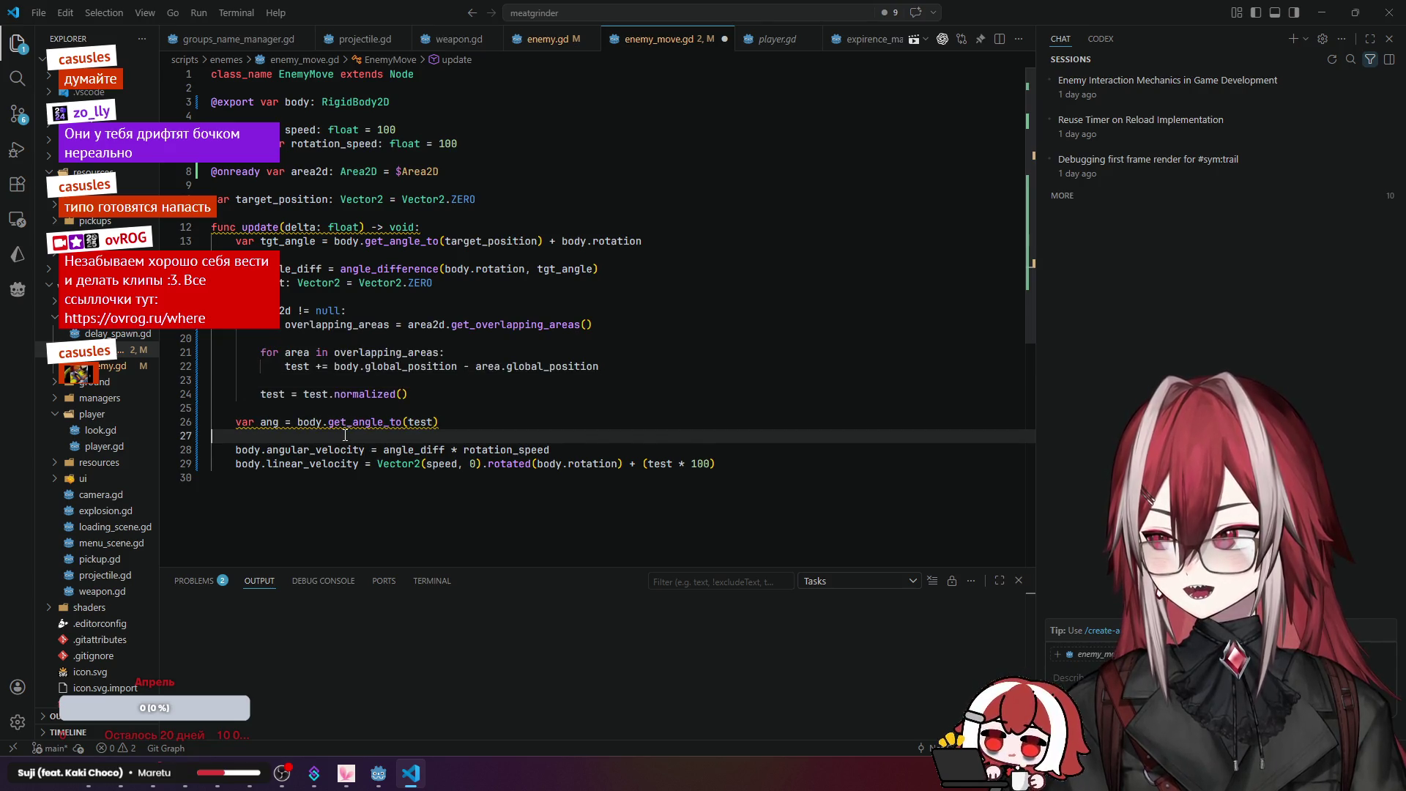
left_click(454, 381)
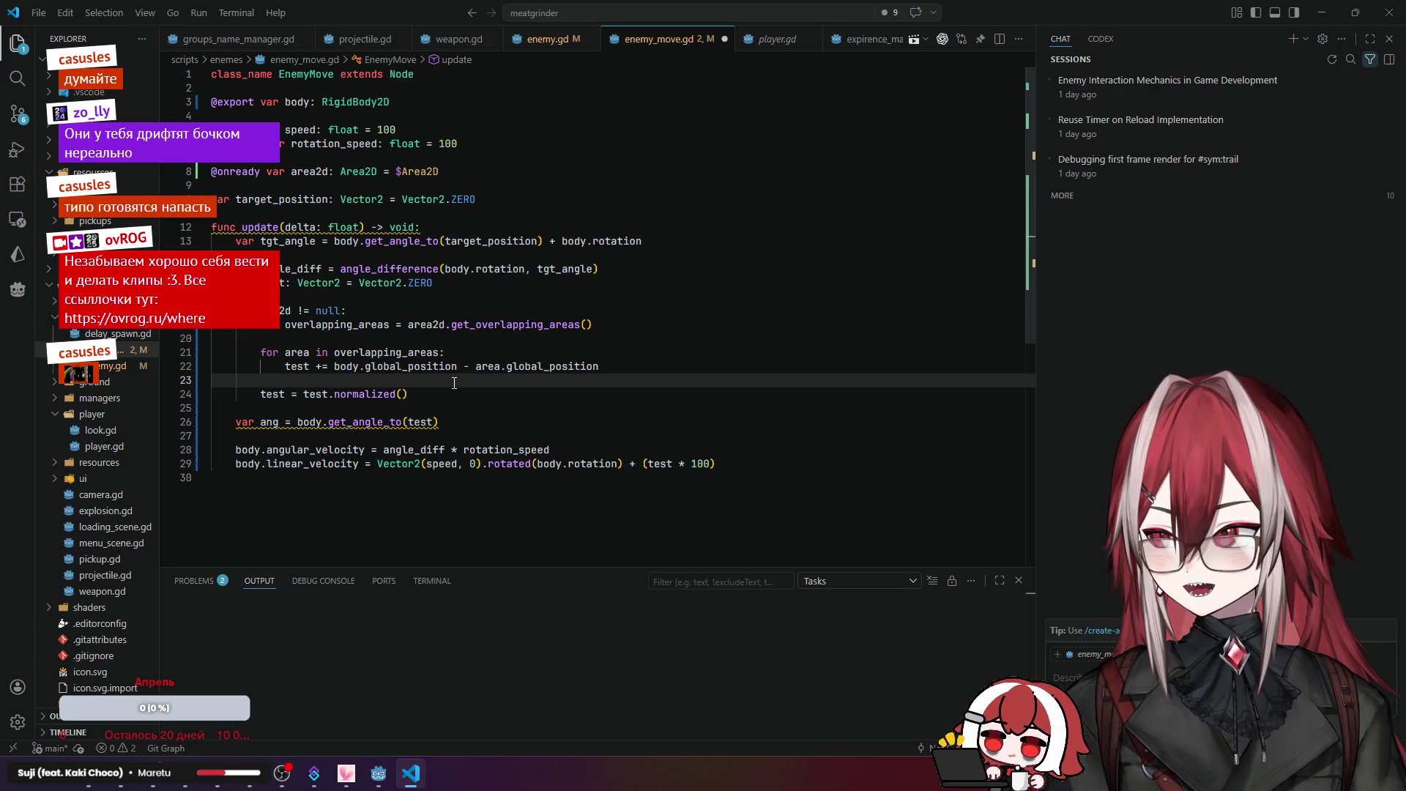
- Copy ' + body.rotation' from line 13 and append it to the ang line
left_click_drag(543, 241, 642, 241)
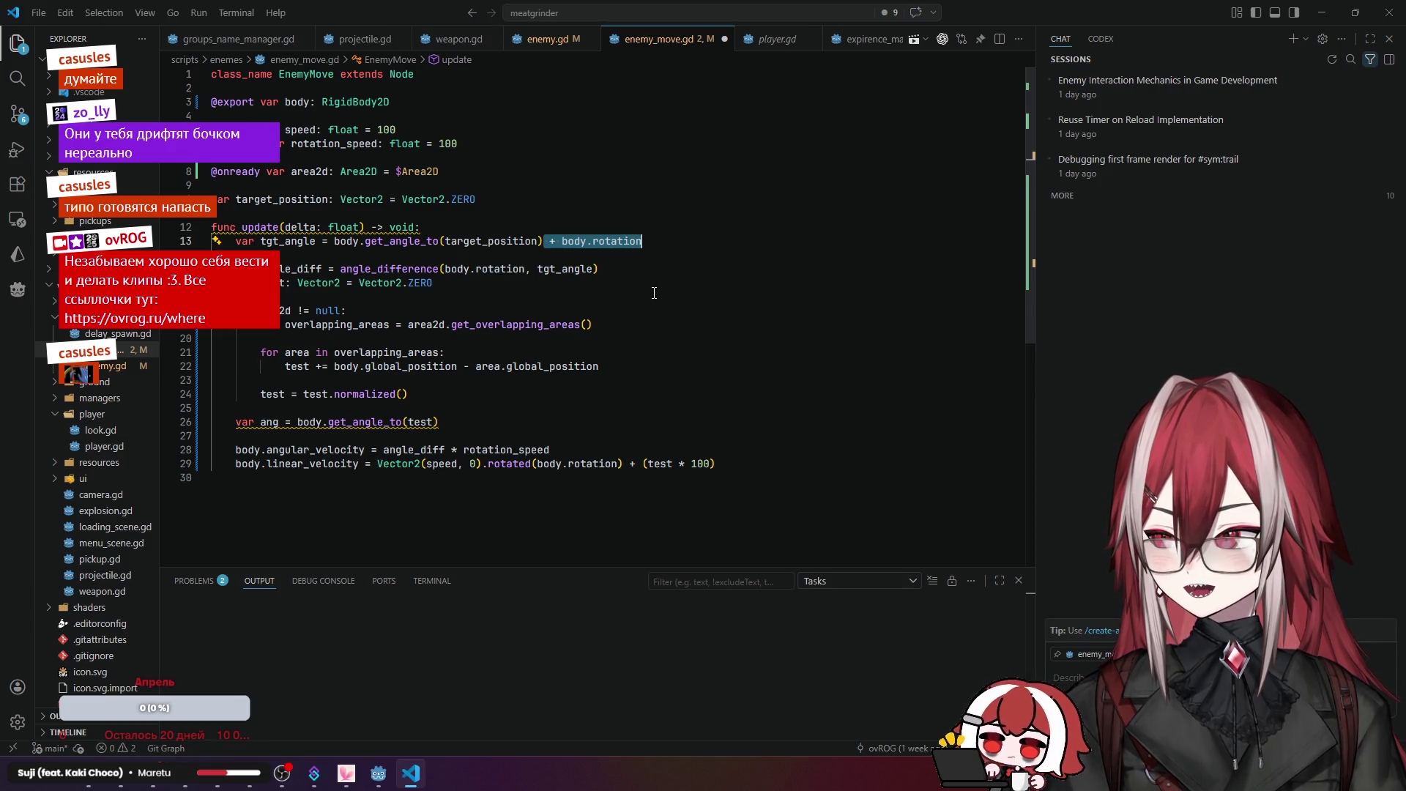
left_click(505, 366)
left_click(466, 395)
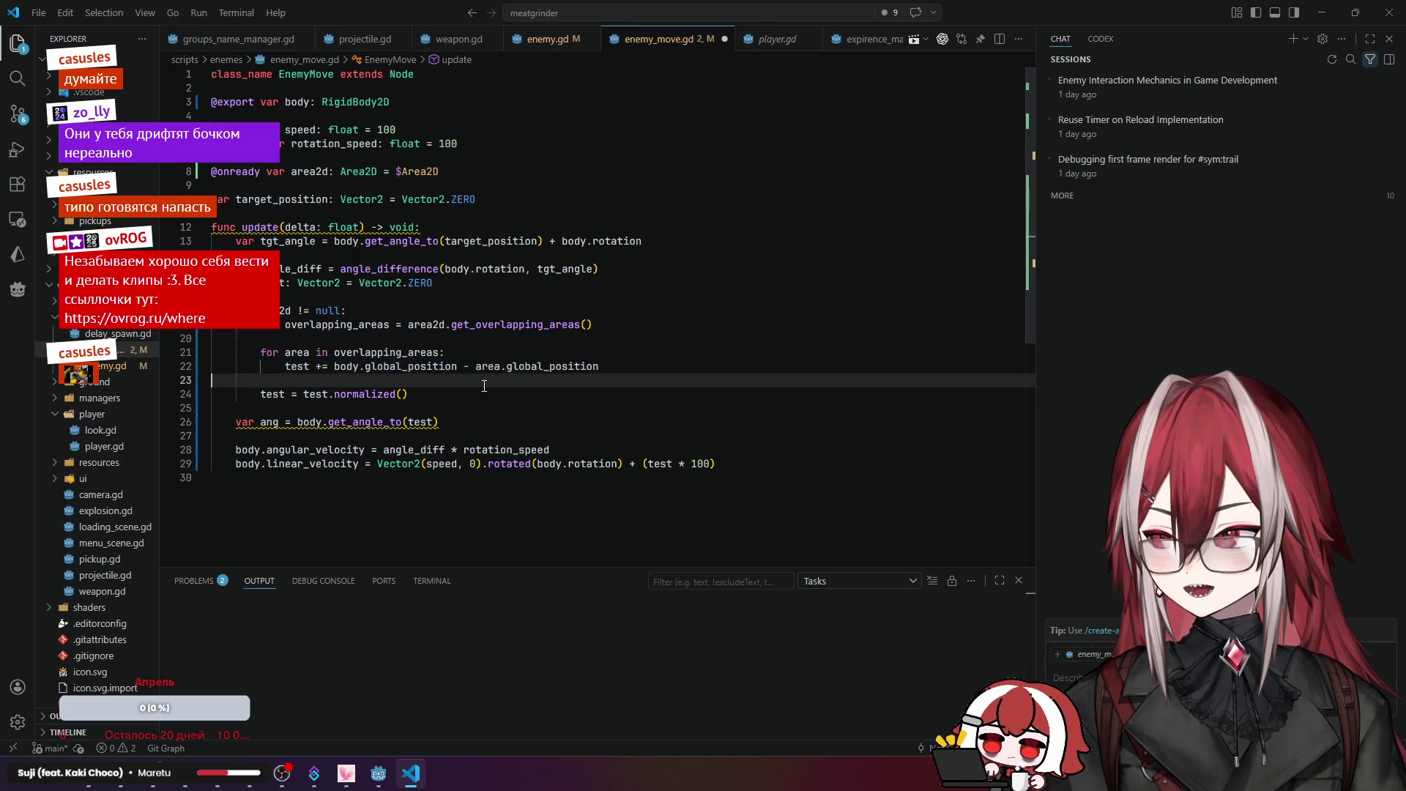
left_click_drag(548, 241, 660, 241)
key("ctrl+c")
left_click(440, 422)
key("ctrl+v")
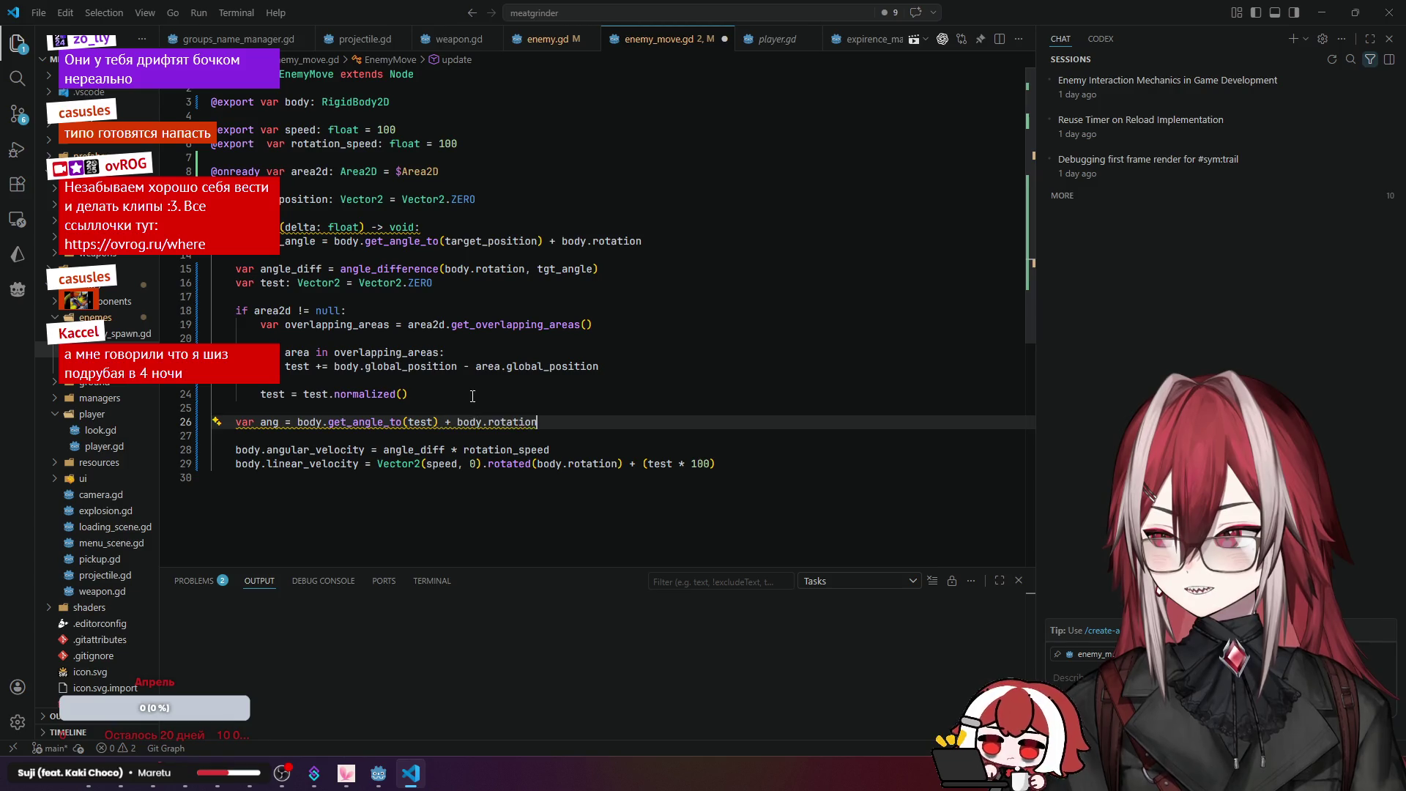
key("Up")
key("Up")
key("Up")
left_click(283, 428)
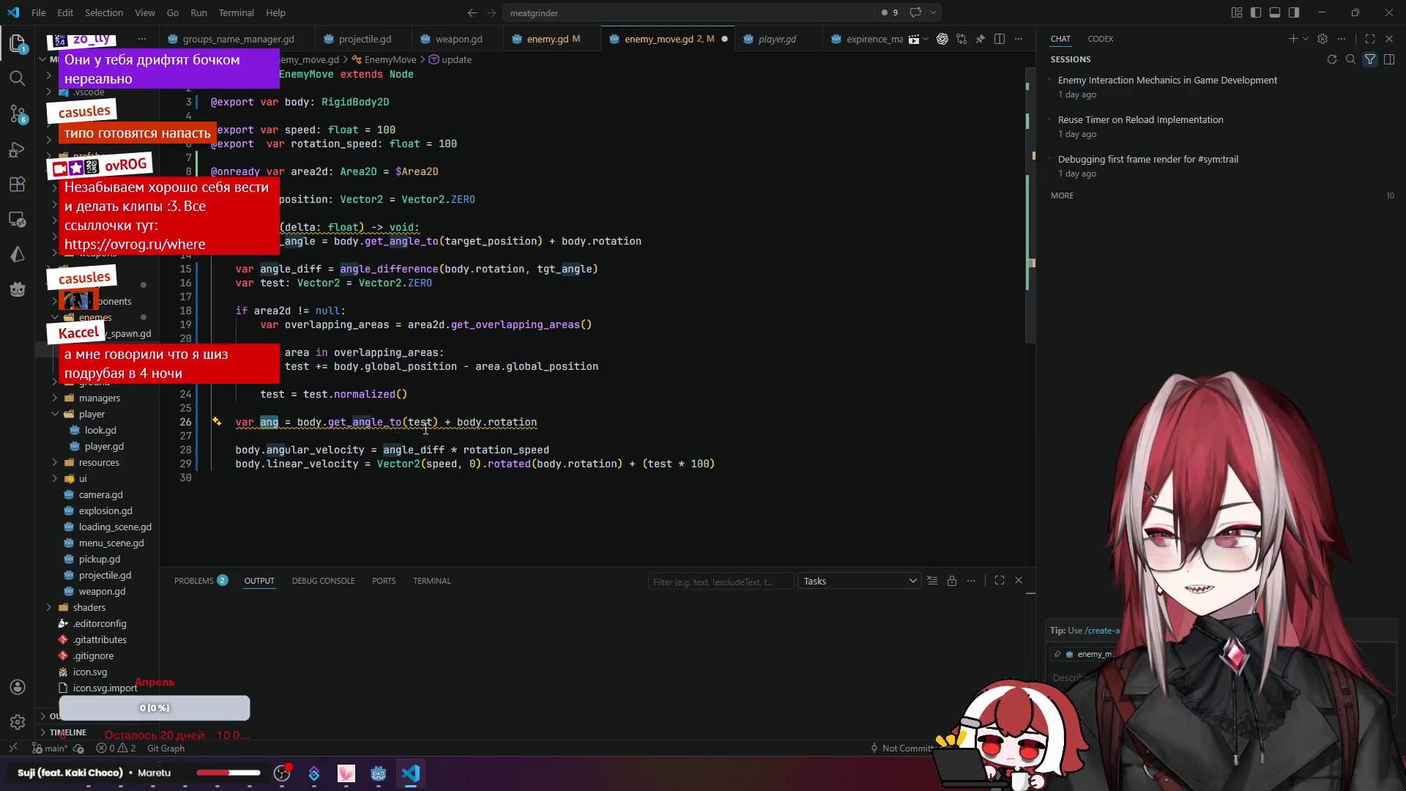
left_click(570, 449)
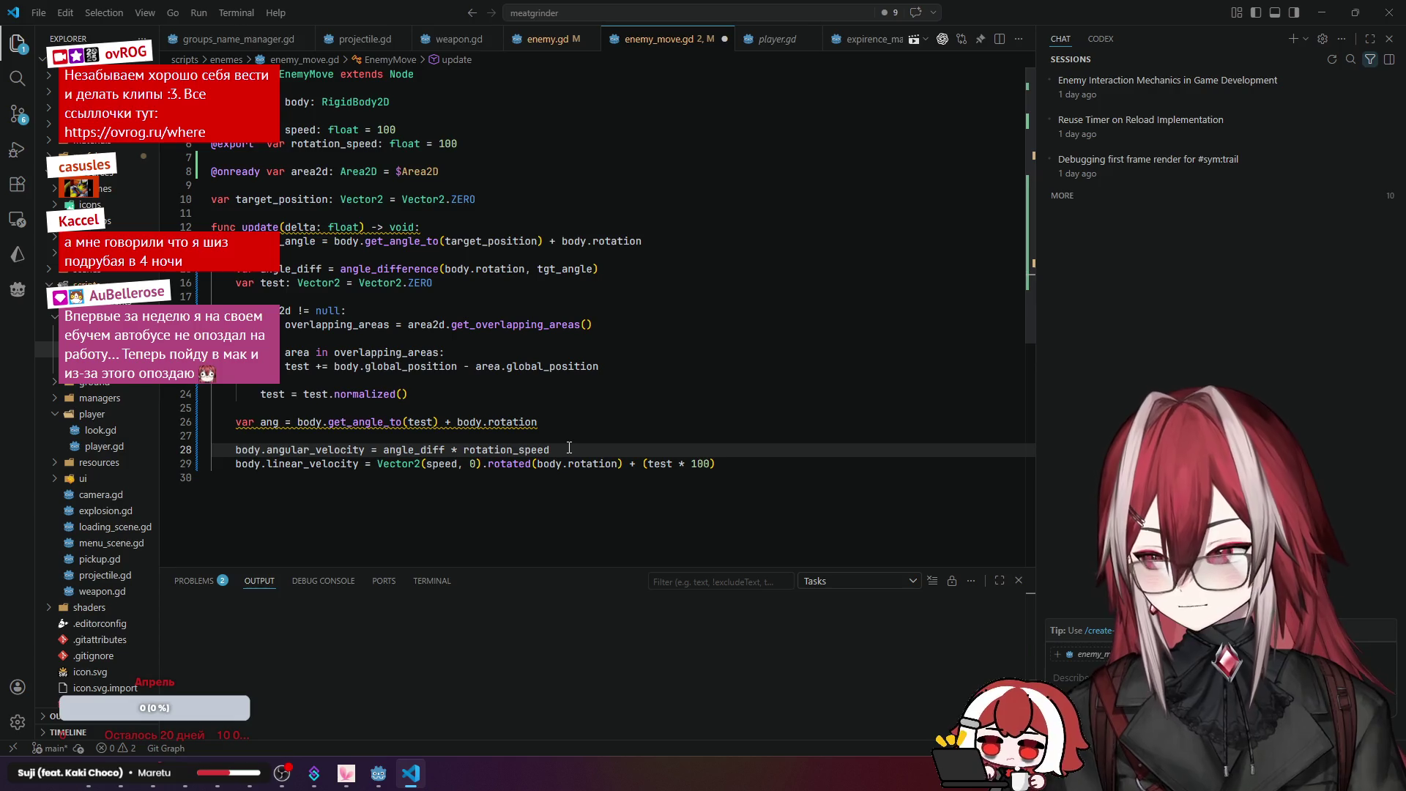
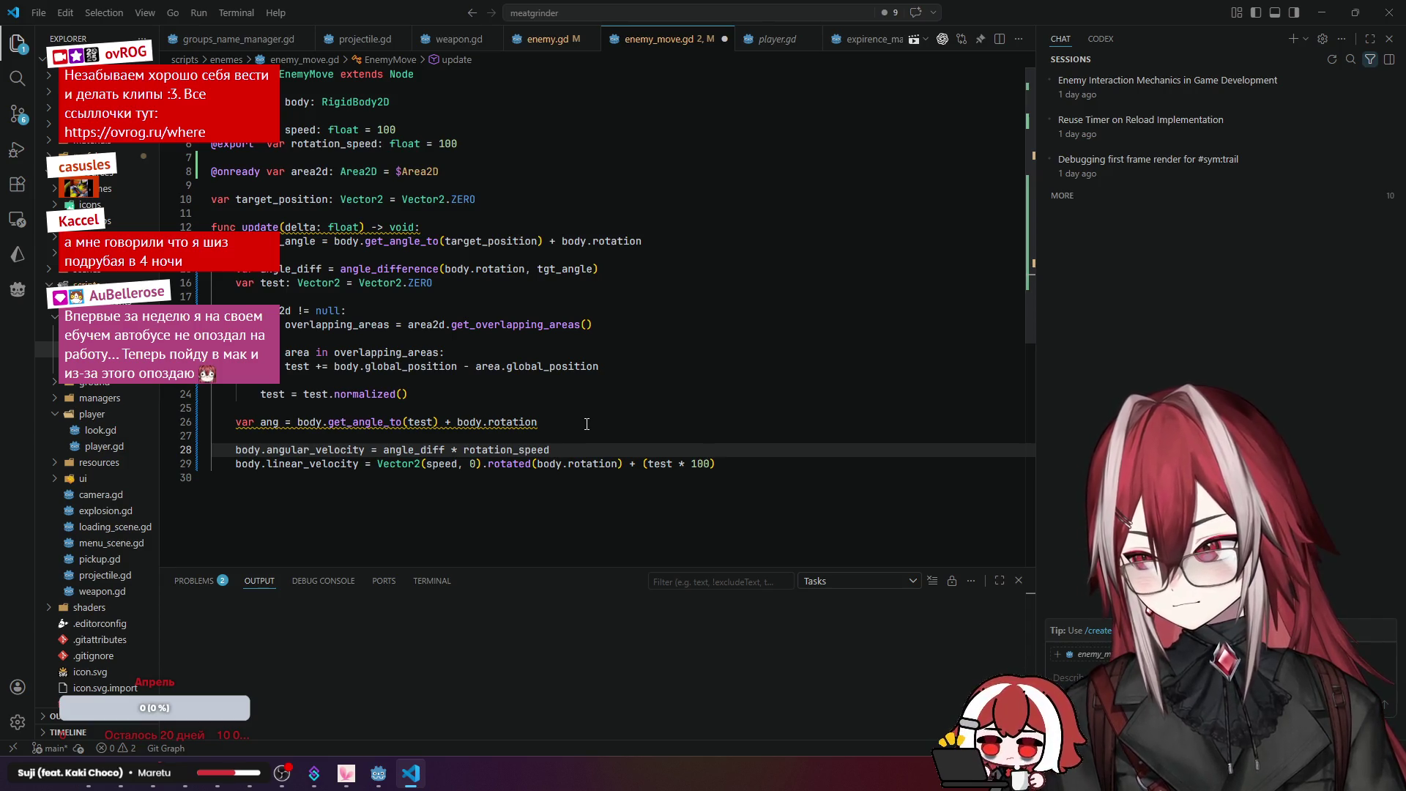
- After checking ang and angle_diff, append '* ang' to the angular velocity on line 28
double_click(269, 423)
left_click(429, 449)
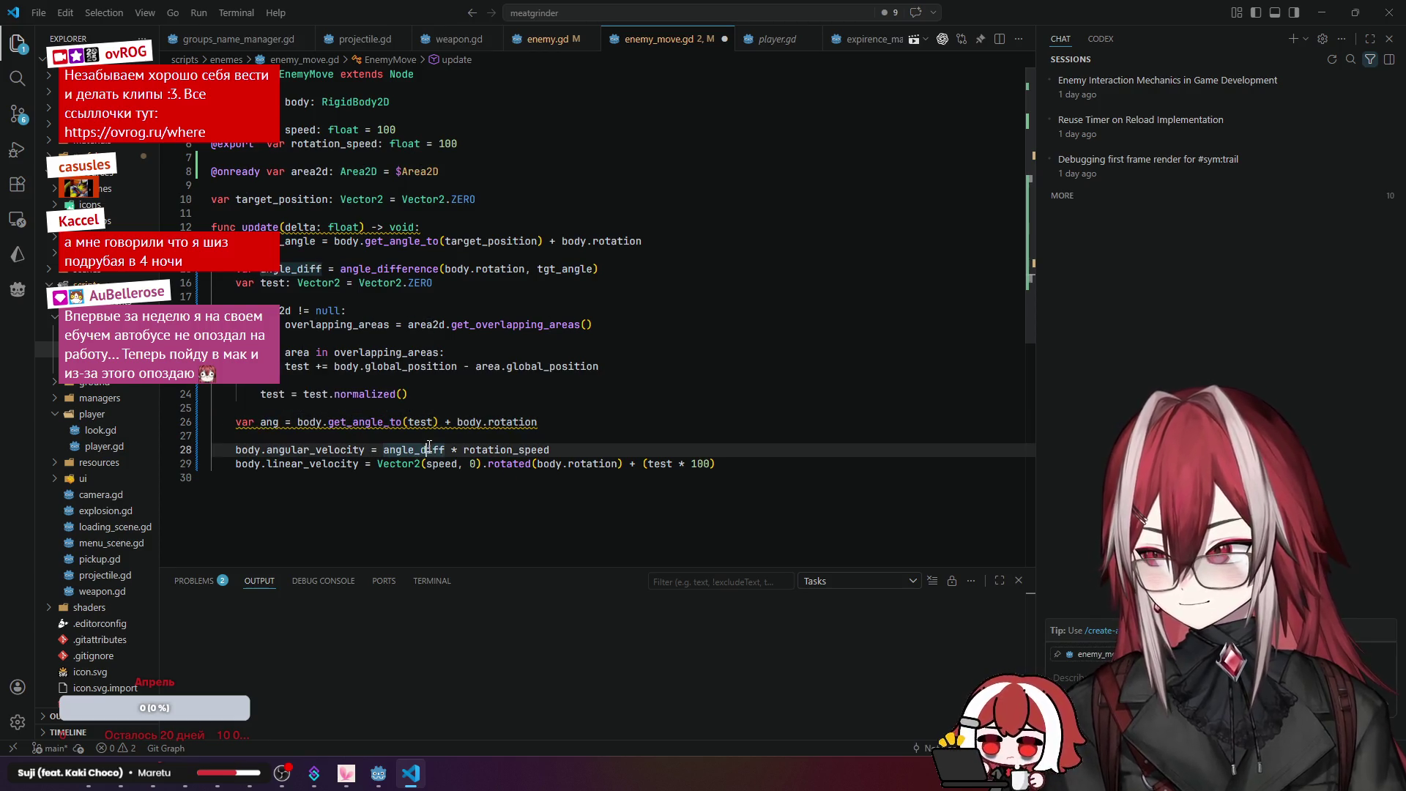
left_click(478, 448)
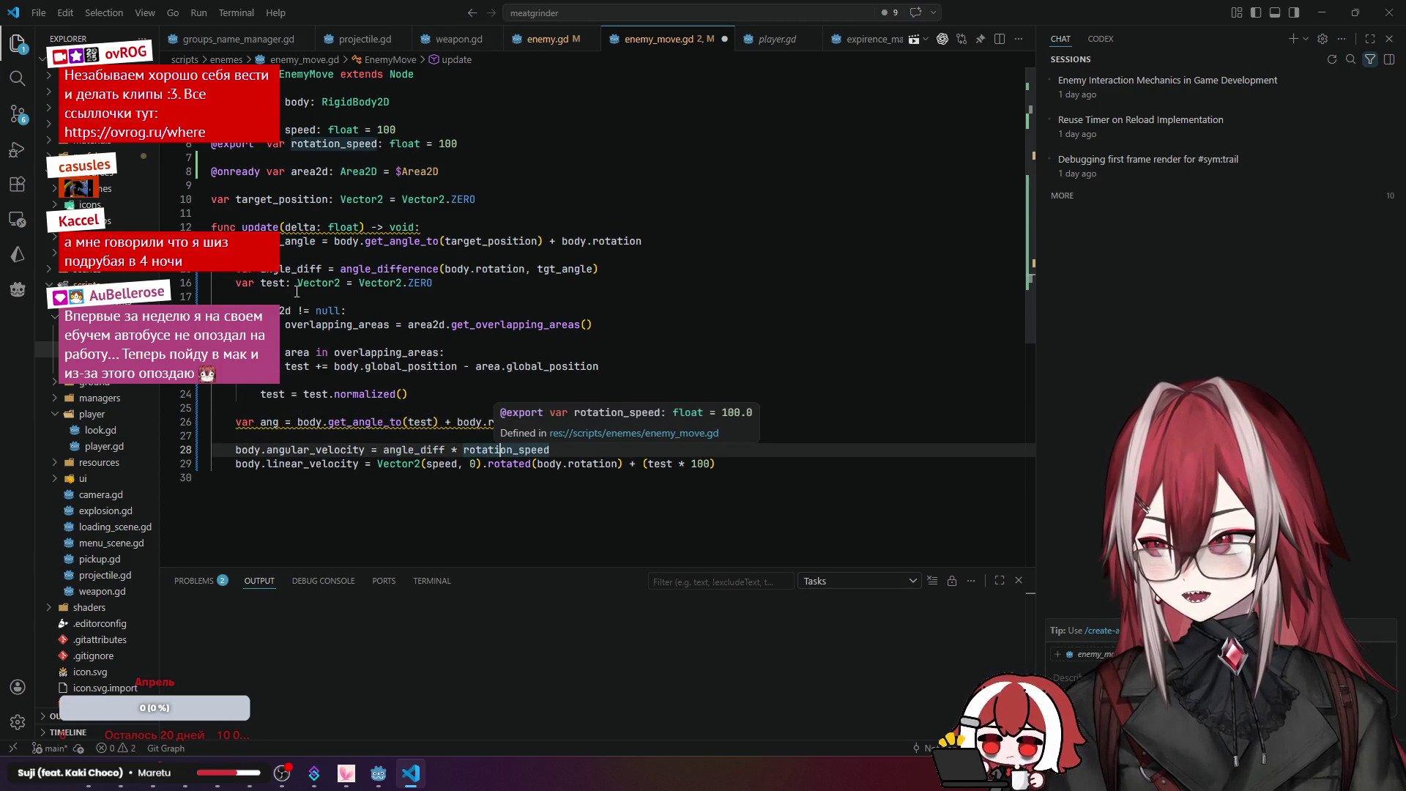
left_click(290, 268)
left_click(563, 449)
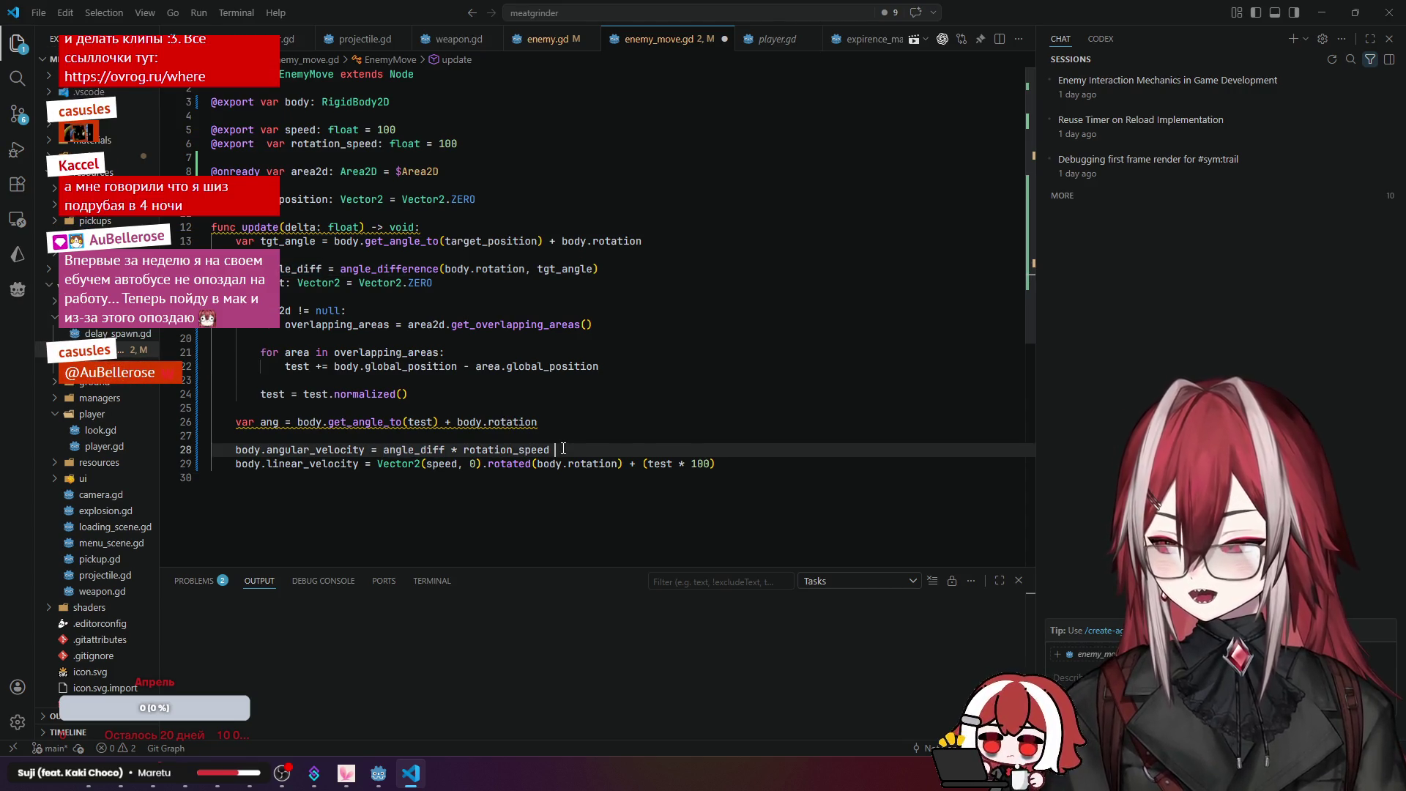
type("* ang")
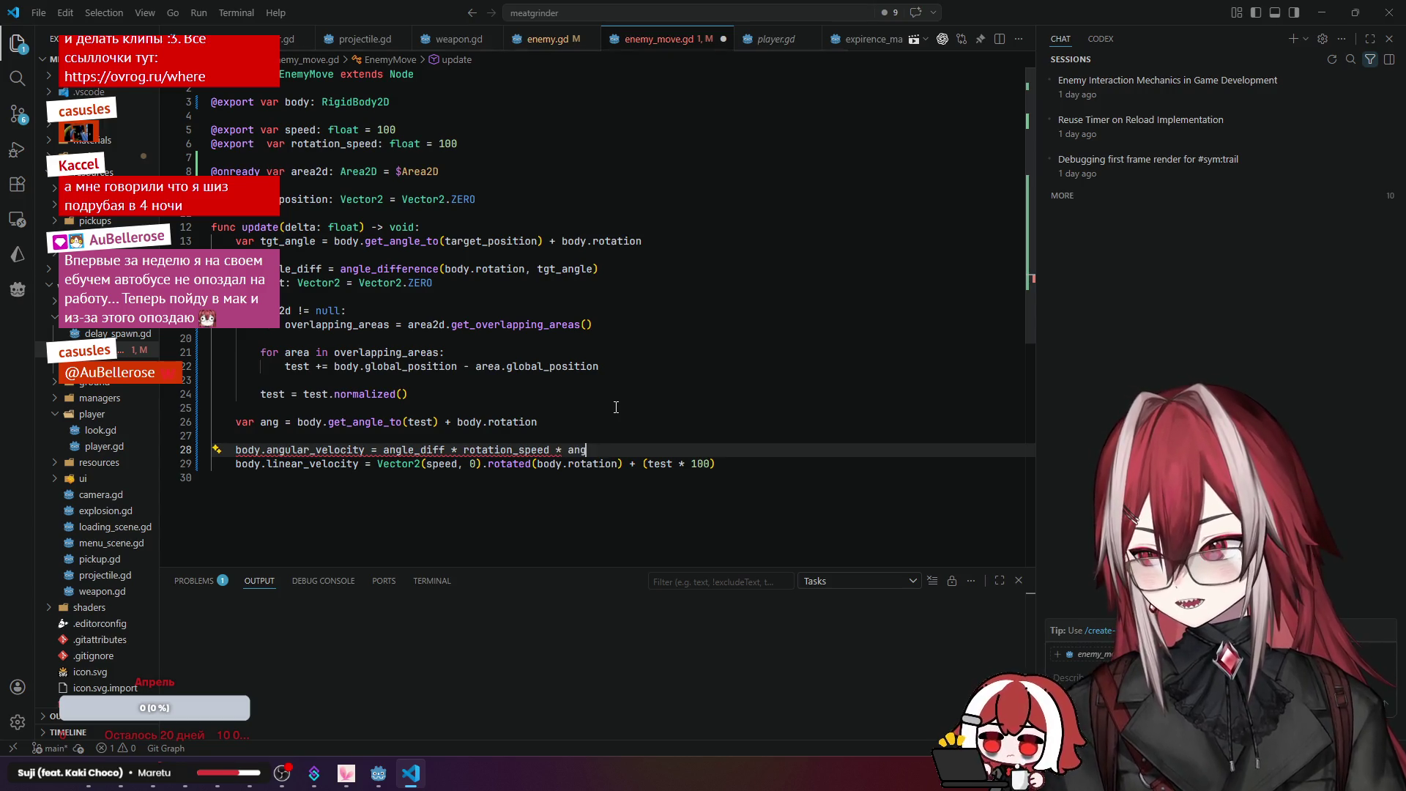
key("Up")
key("Up")
key("Up")
- Delete the '+ (test * 100)' offset from the linear velocity line and save enemy_move.gd
left_click_drag(624, 464, 716, 464)
key("BackSpace")
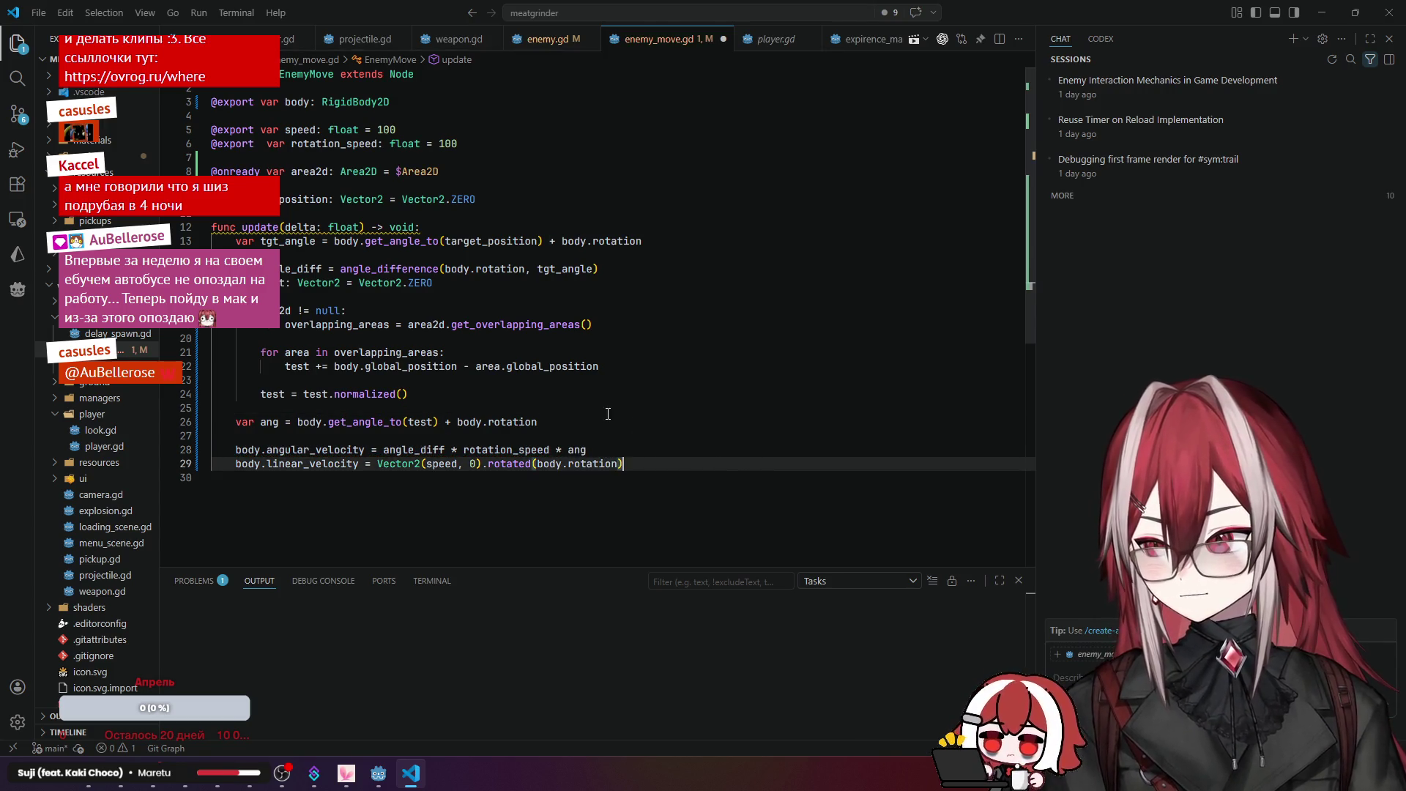
left_click(626, 385)
key("ctrl+s")
- Run Meatgrinder, drive the player around with WASD to watch enemies steer, then close it with F8
left_click(378, 773)
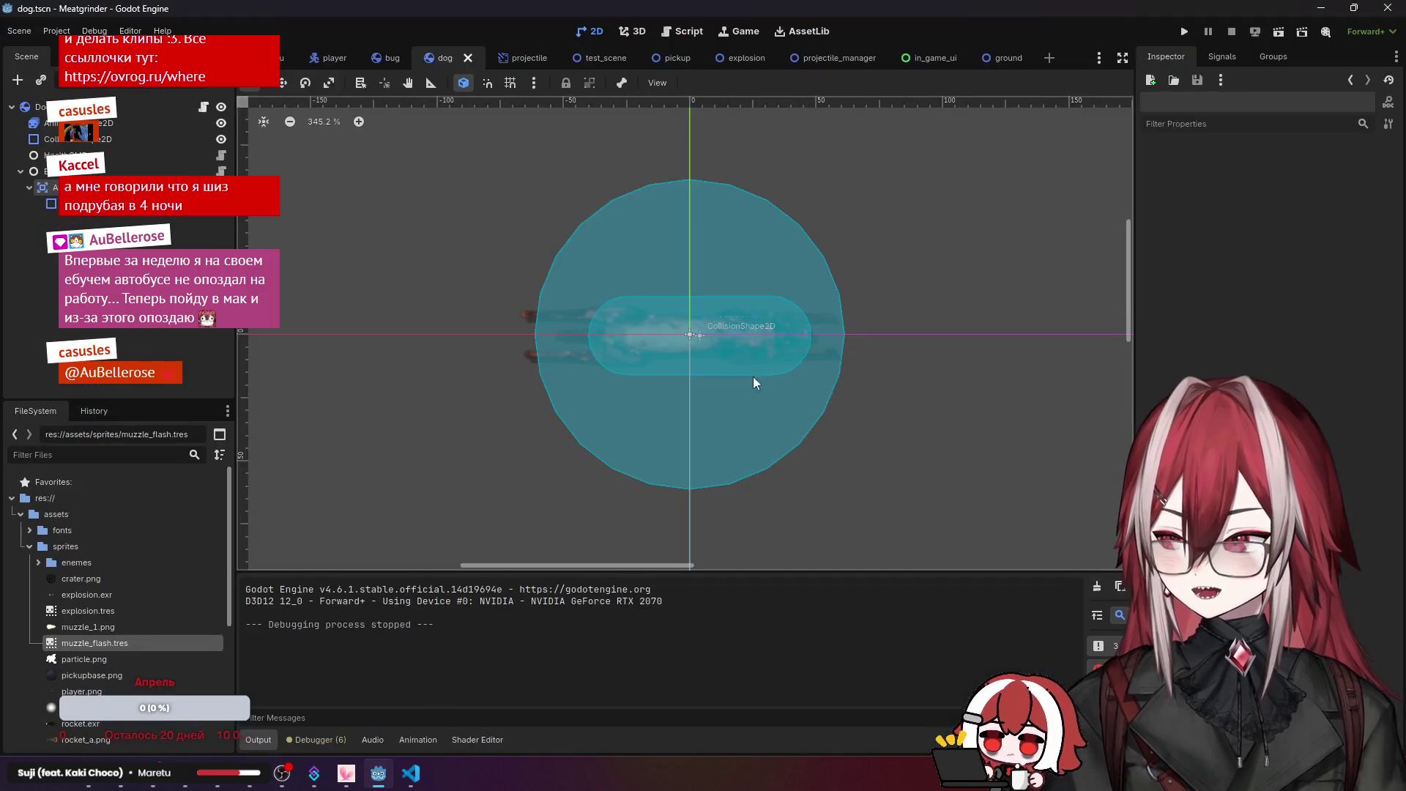
left_click(1190, 33)
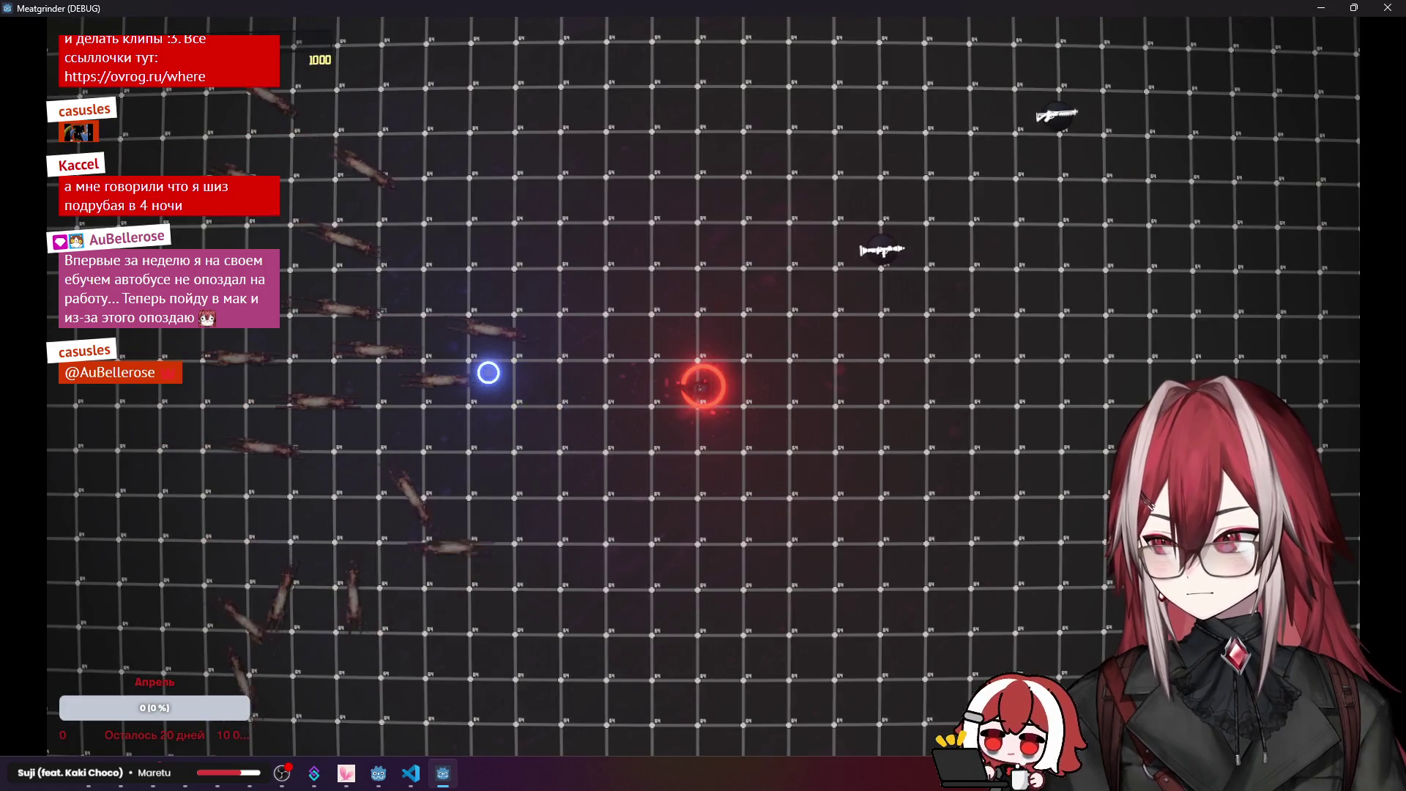
key("d")
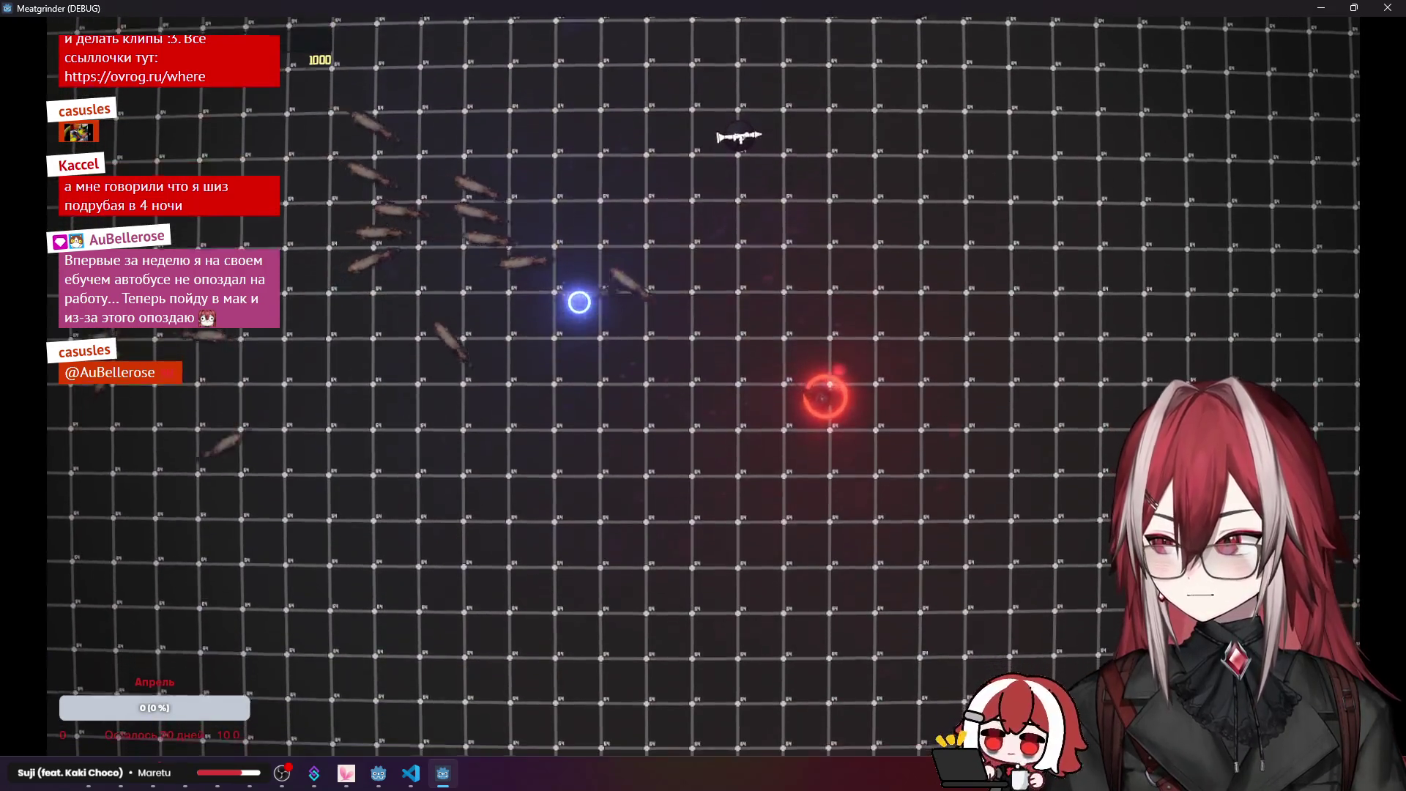
key("s")
key("a")
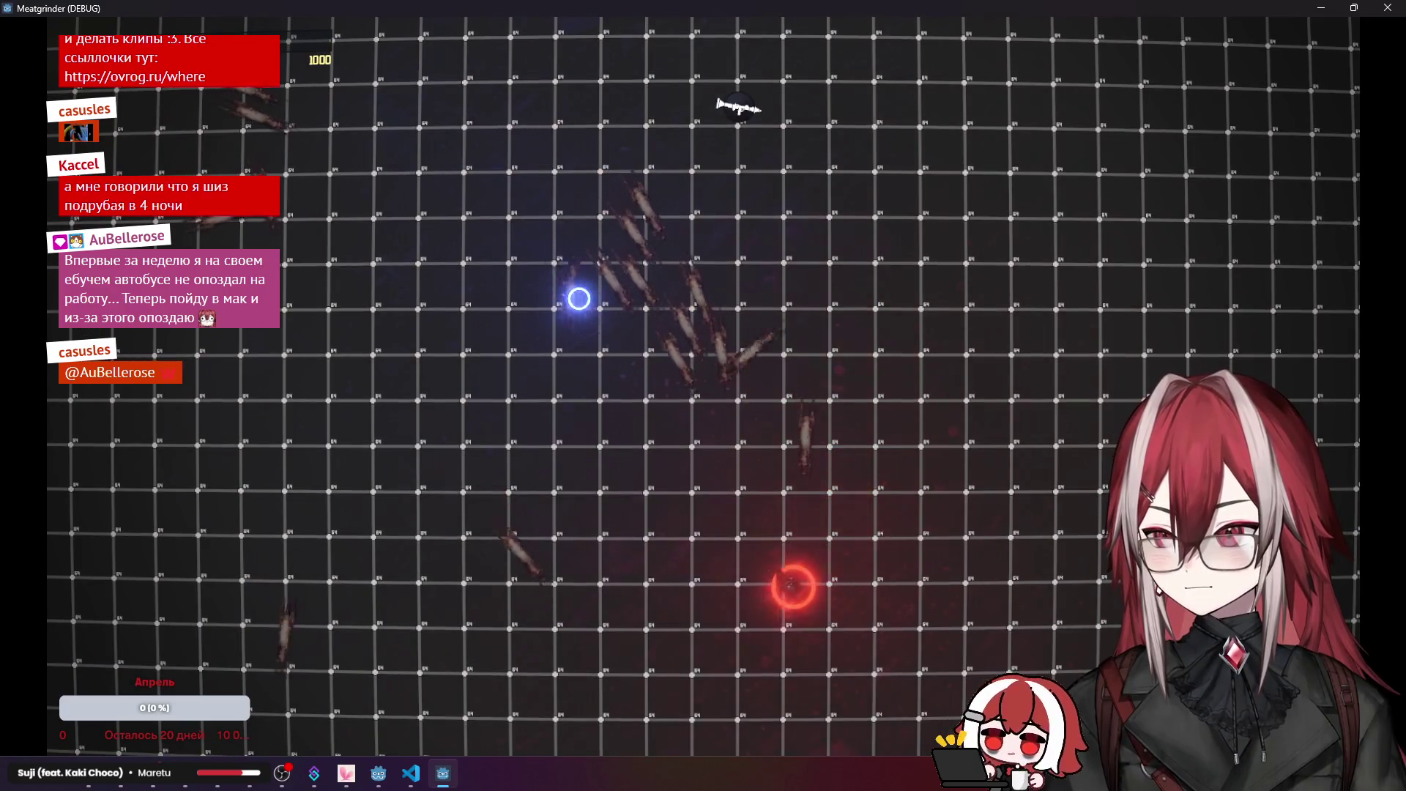
key("w")
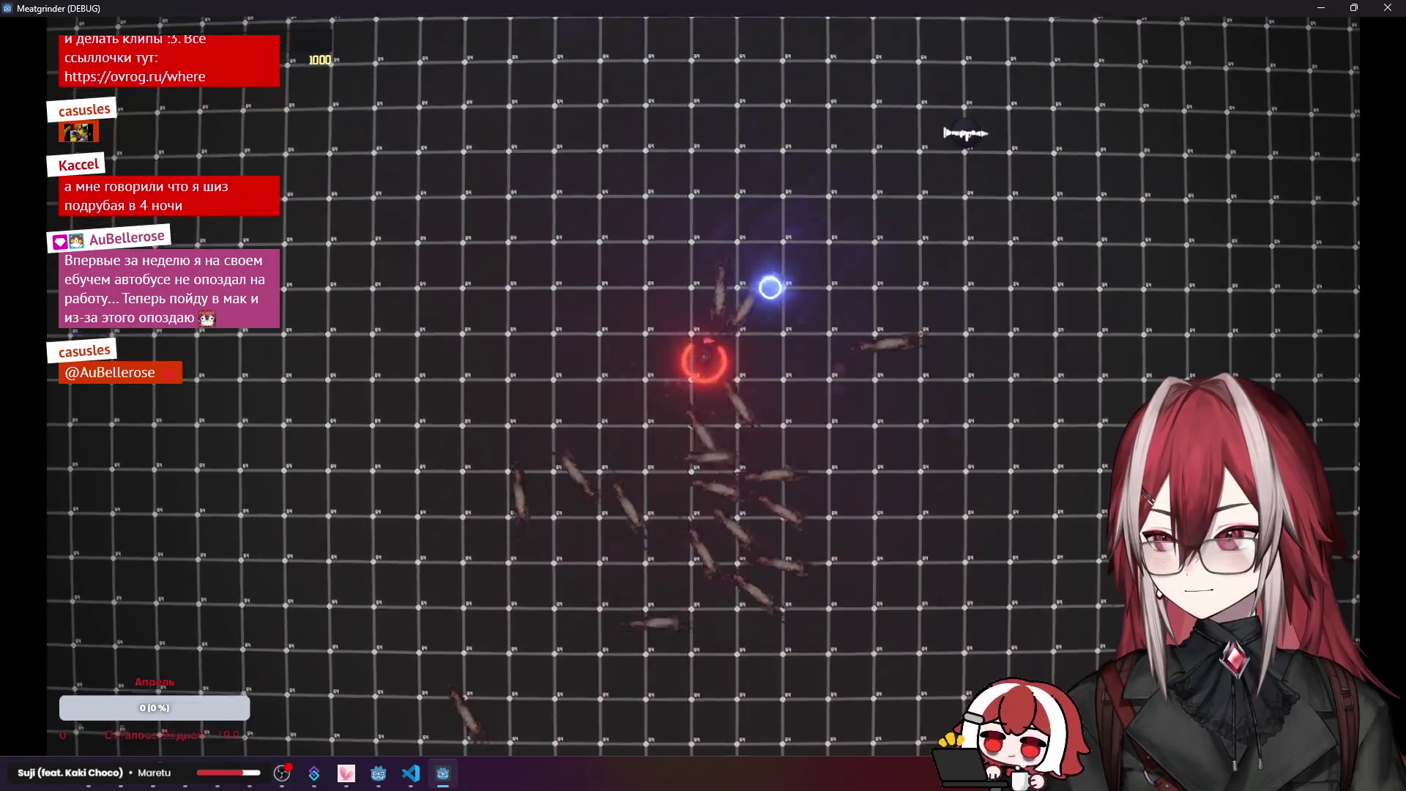
key("a")
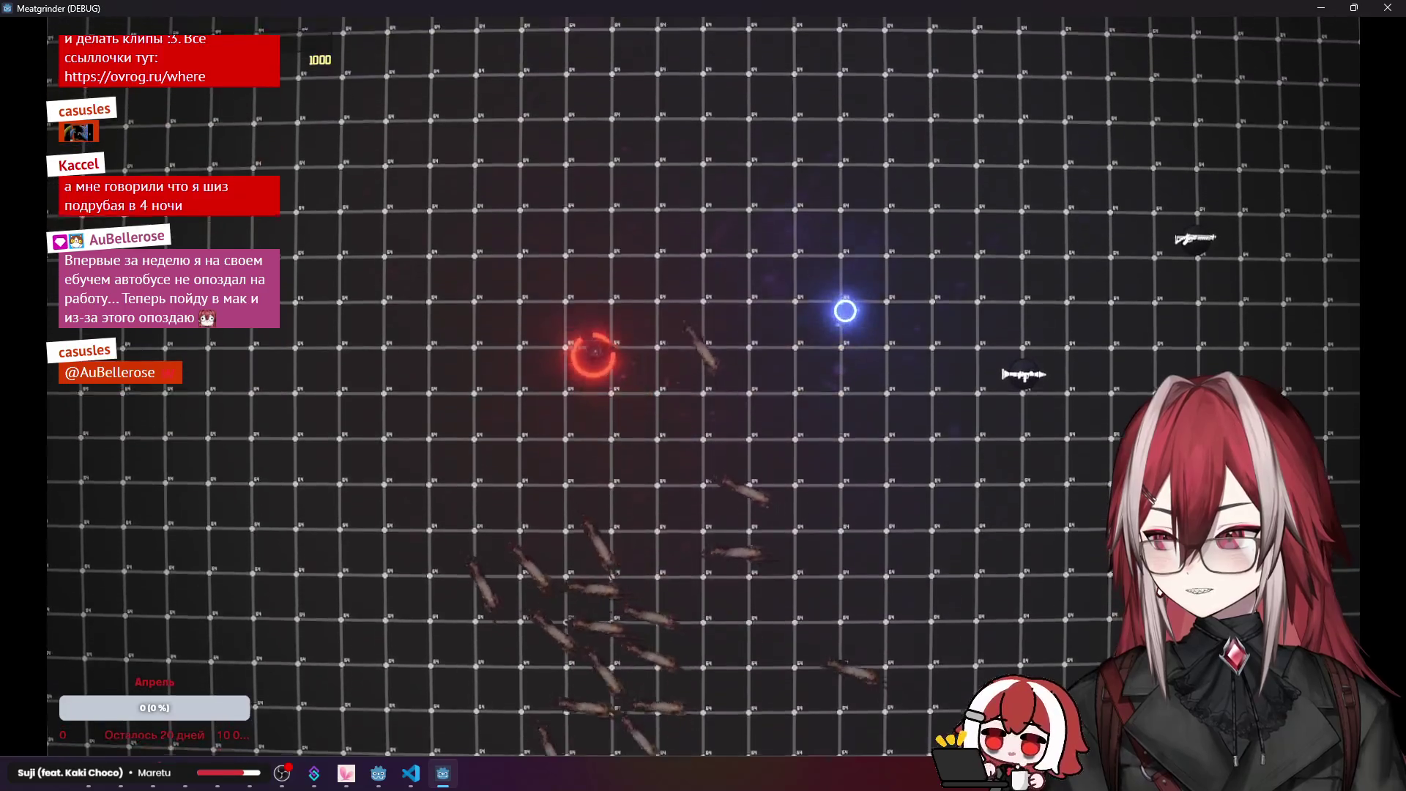
key("w")
key("a")
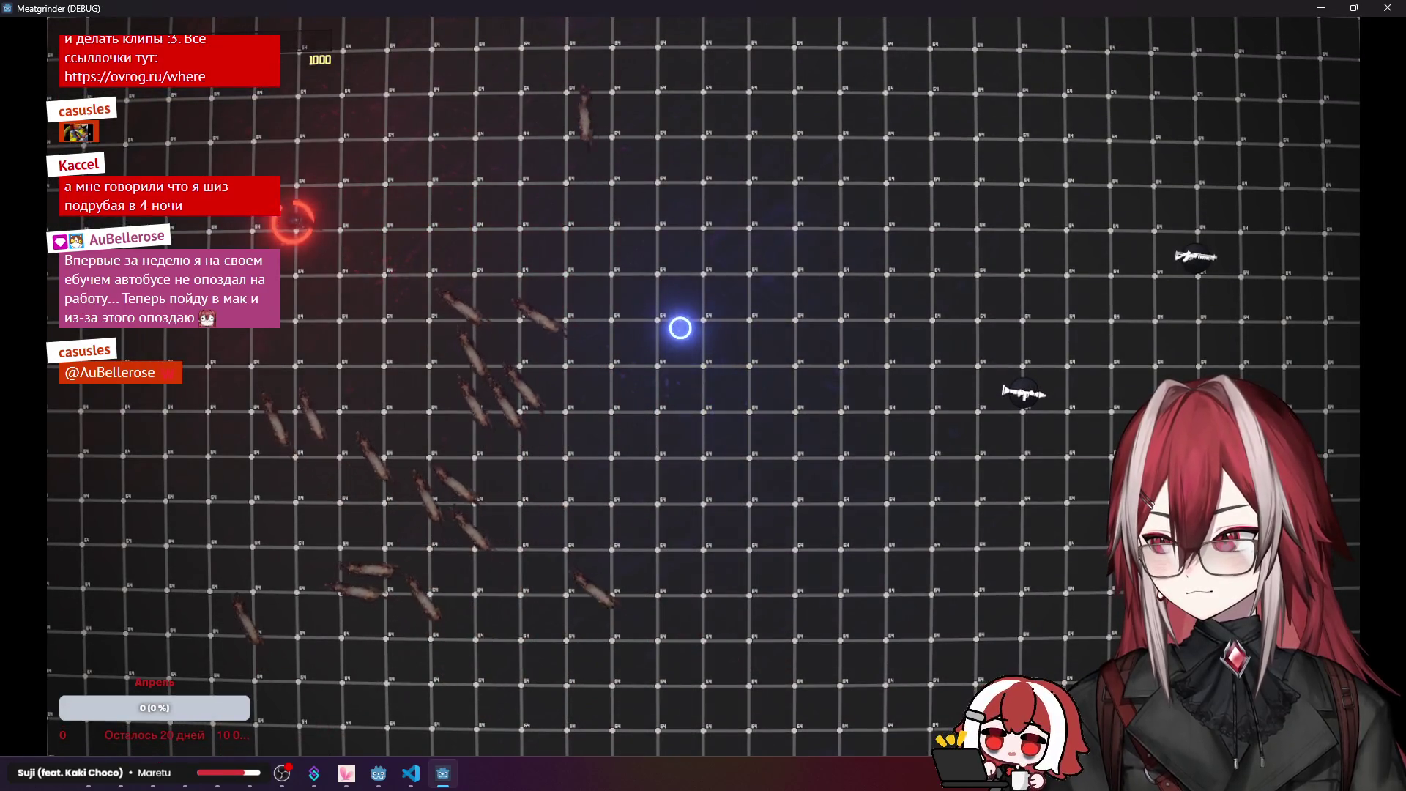
key("a")
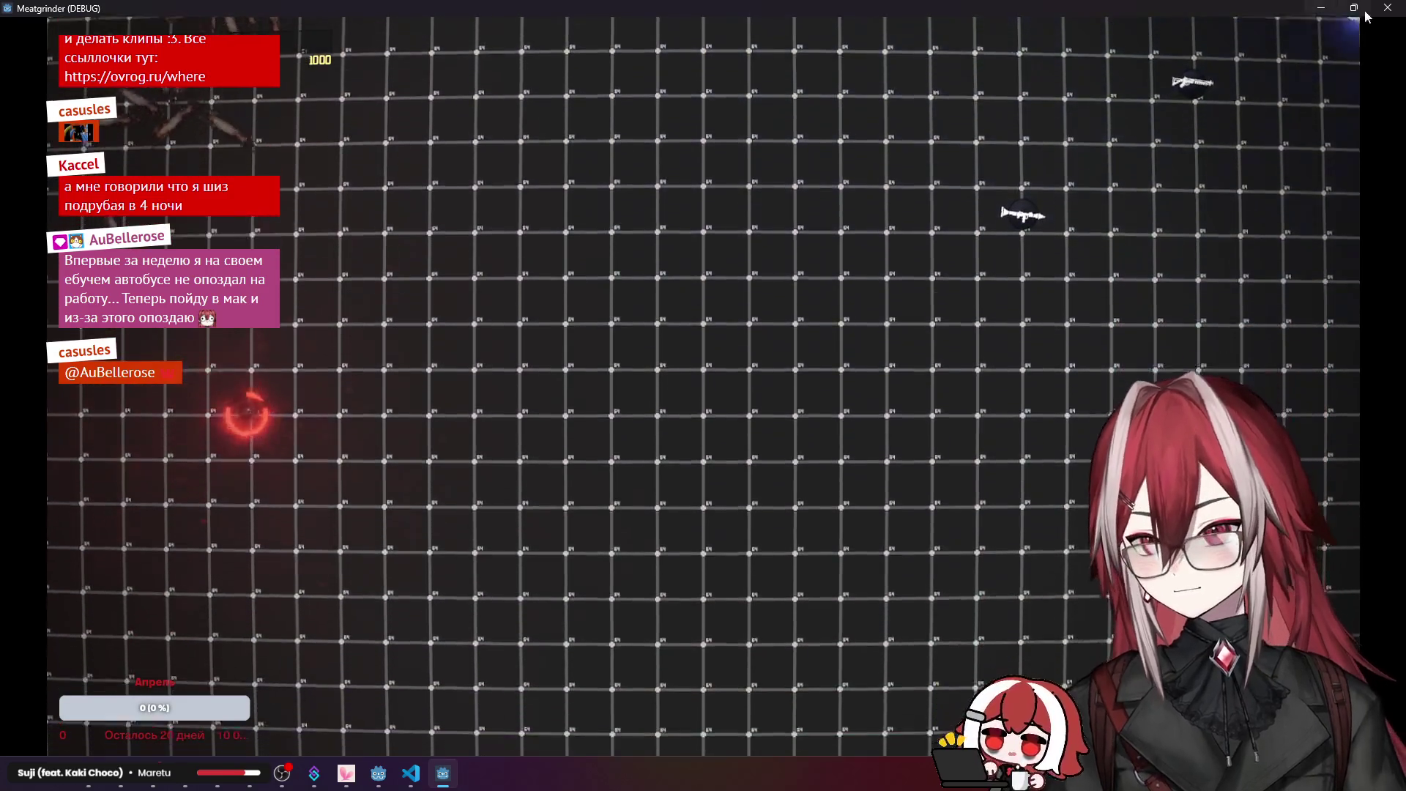
key("F8")
- In enemy_move.gd, revisit the linear velocity line and check the Vector2 type of test on line 26
left_click(410, 773)
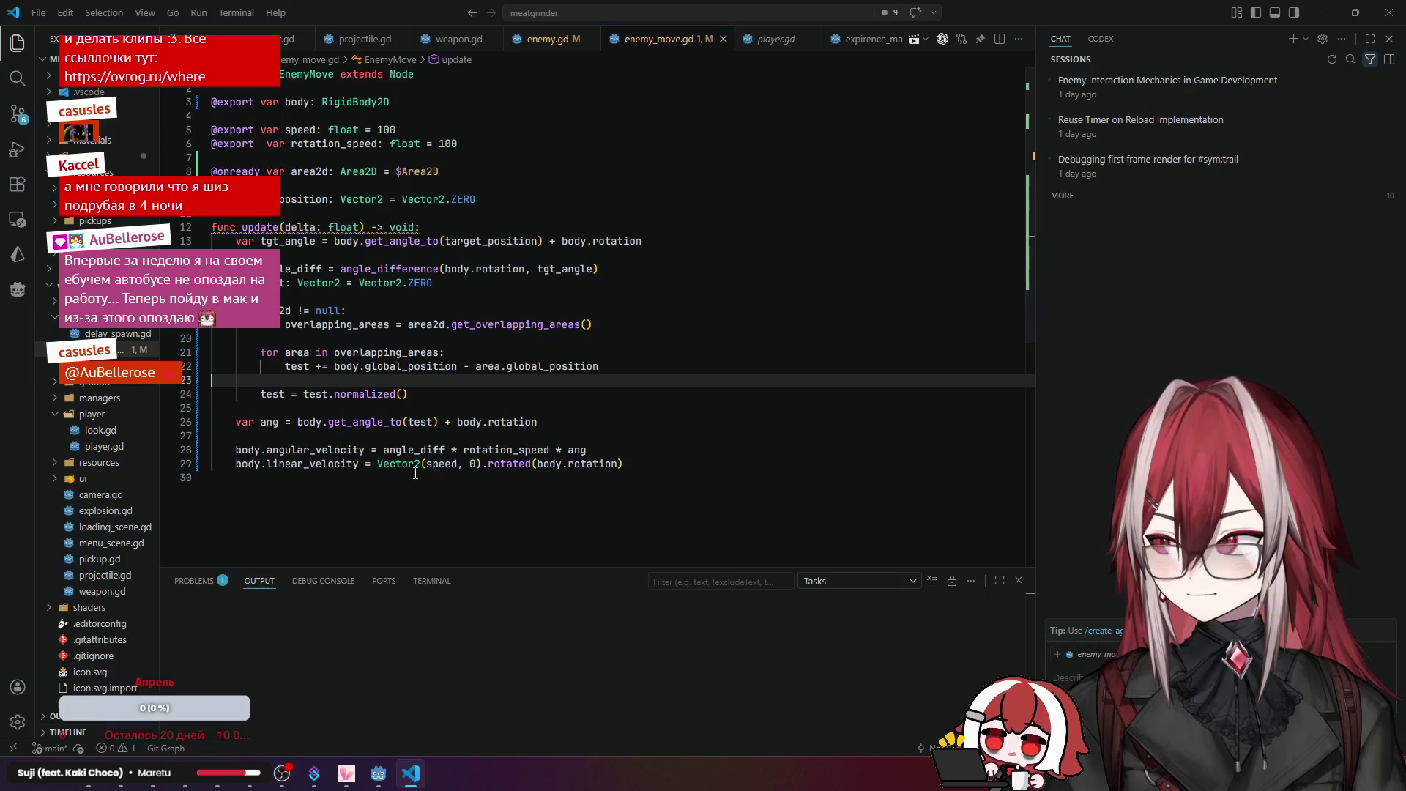
left_click(468, 408)
key("Down")
key("Down")
key("Down")
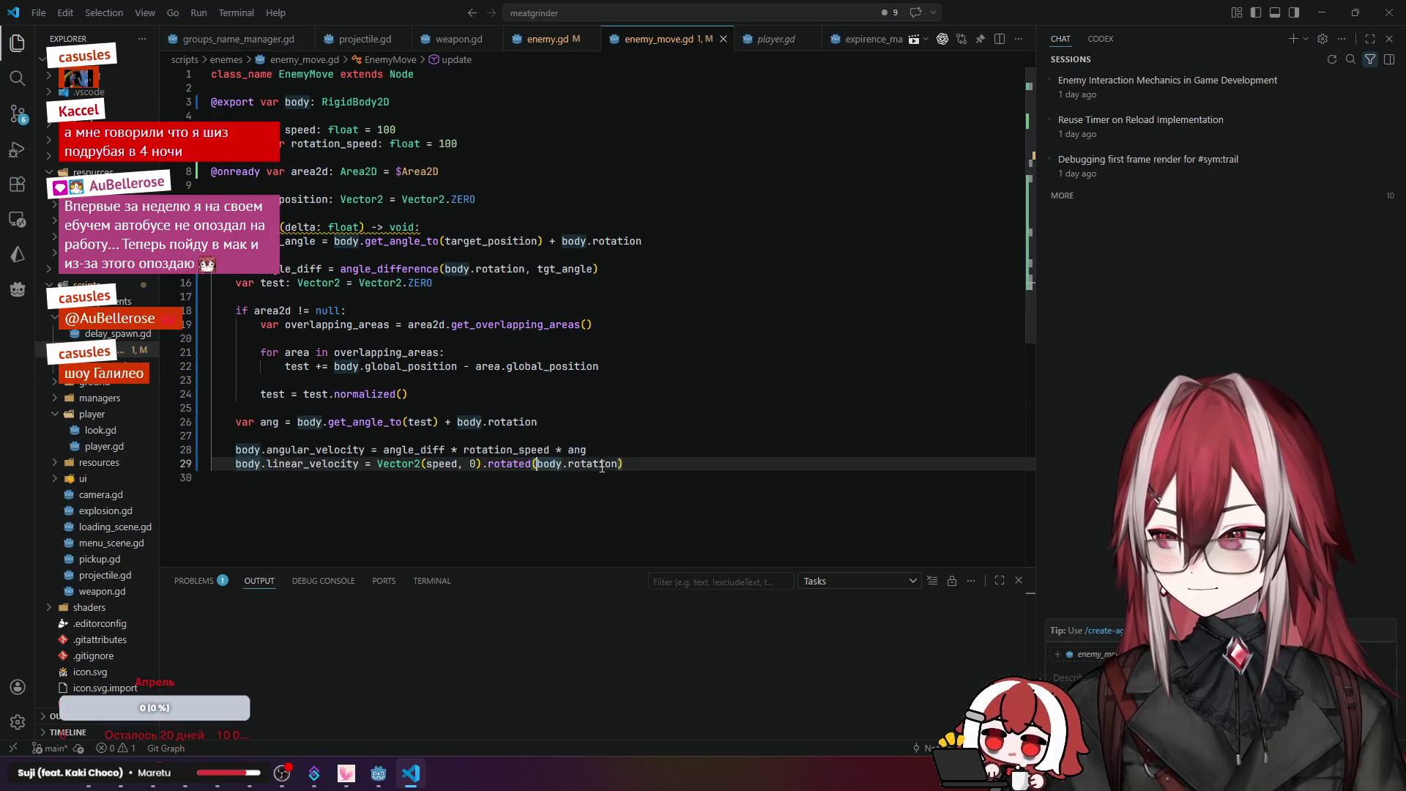
key("End")
key("Left")
key("Left")
key("Left")
left_click(376, 419)
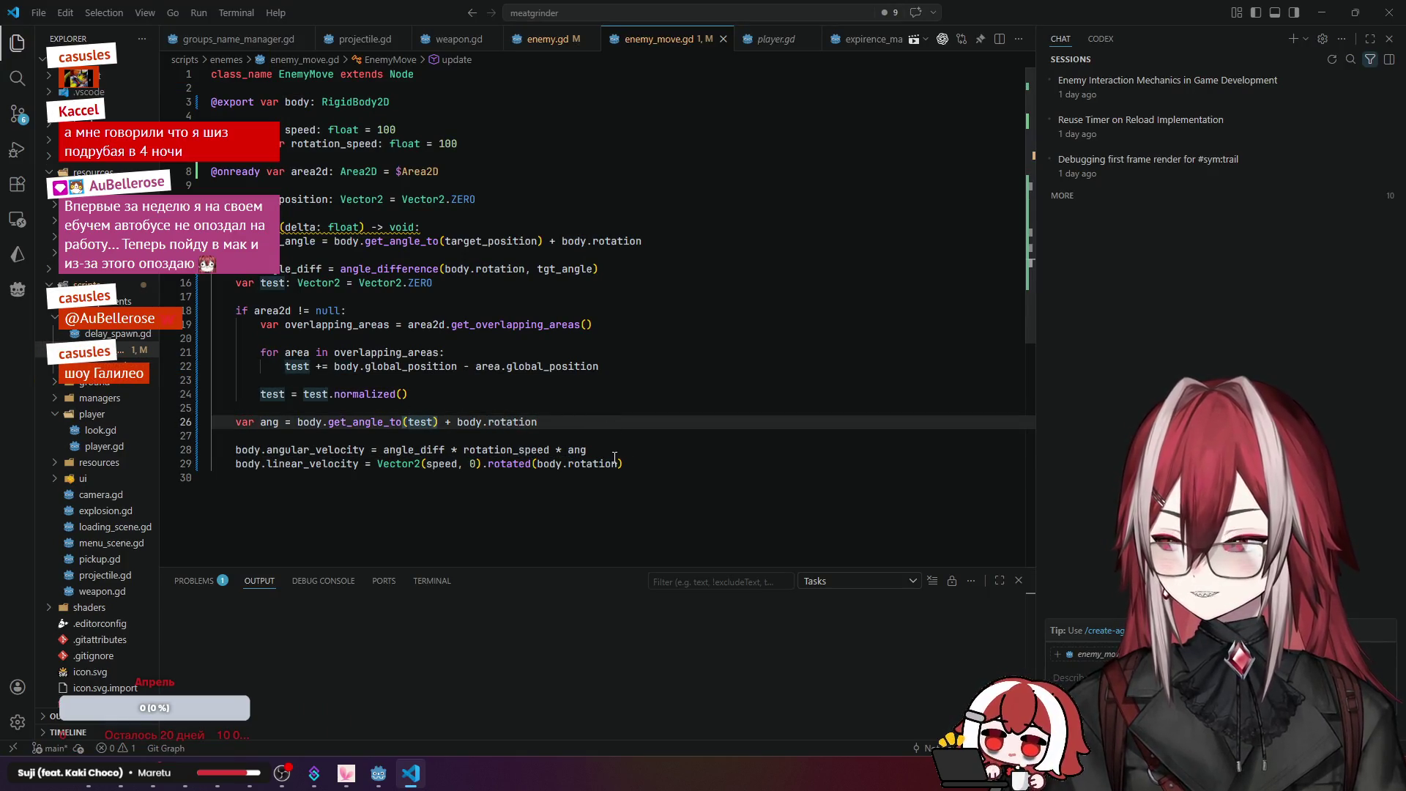
key("ctrl+u")
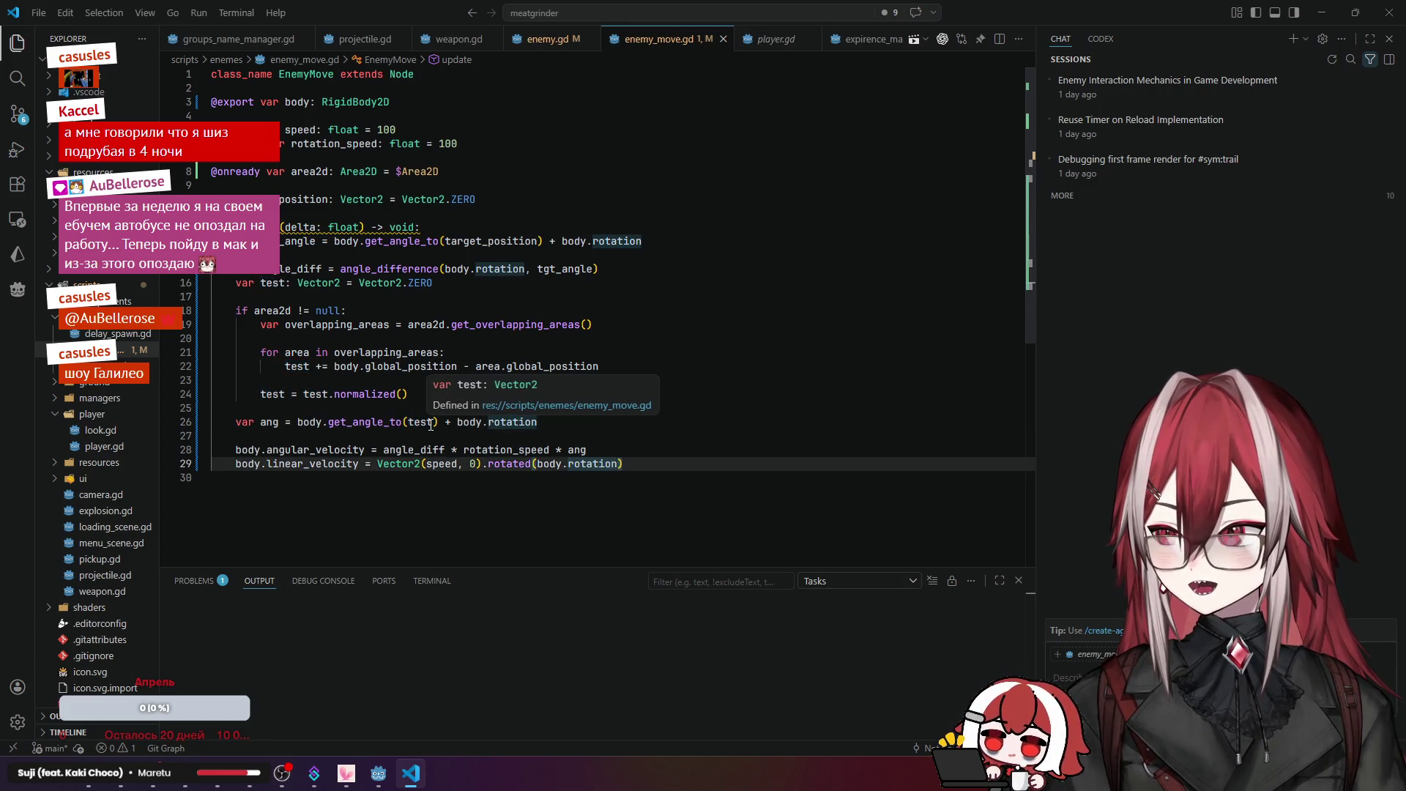
left_click(421, 429)
- Read the queue_redraw example in the Custom drawing in 2D docs
key("alt+Tab")
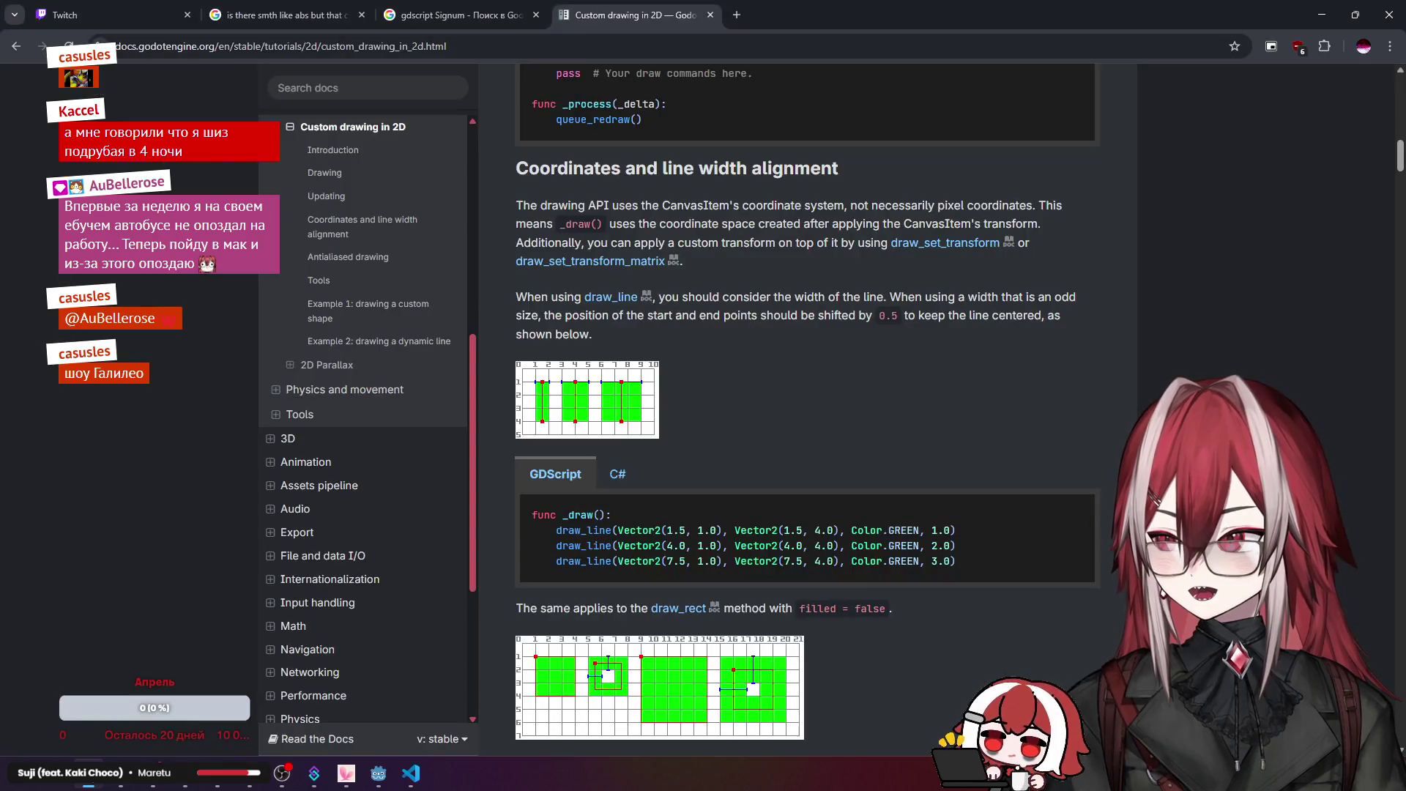
scroll(613, 348, "up", 2)
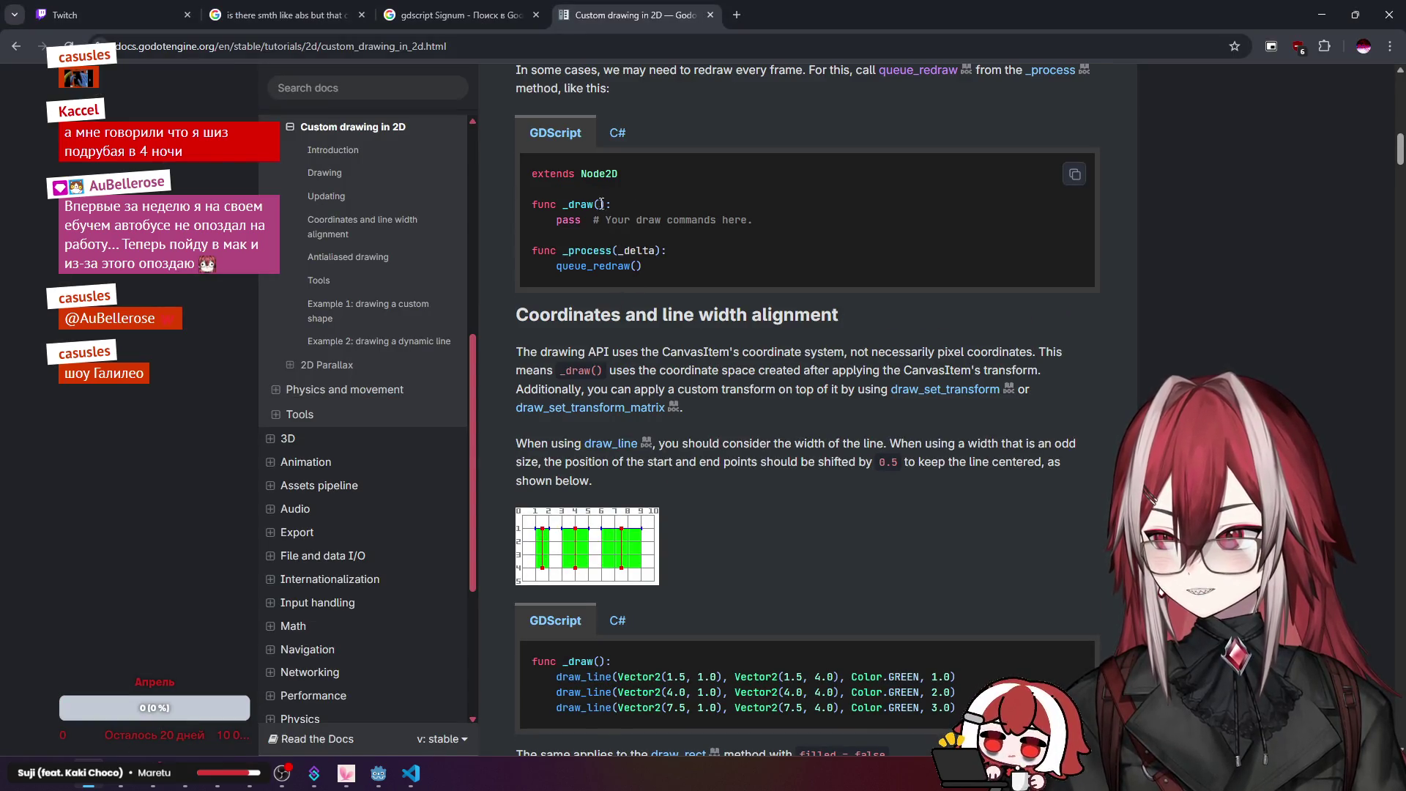
left_click_drag(533, 184, 661, 213)
left_click(662, 240)
mouse_move(600, 249)
left_mouse_down()
mouse_move(698, 274)
mouse_move(587, 265)
left_mouse_up()
left_click(699, 274)
scroll(682, 308, "down", 8)
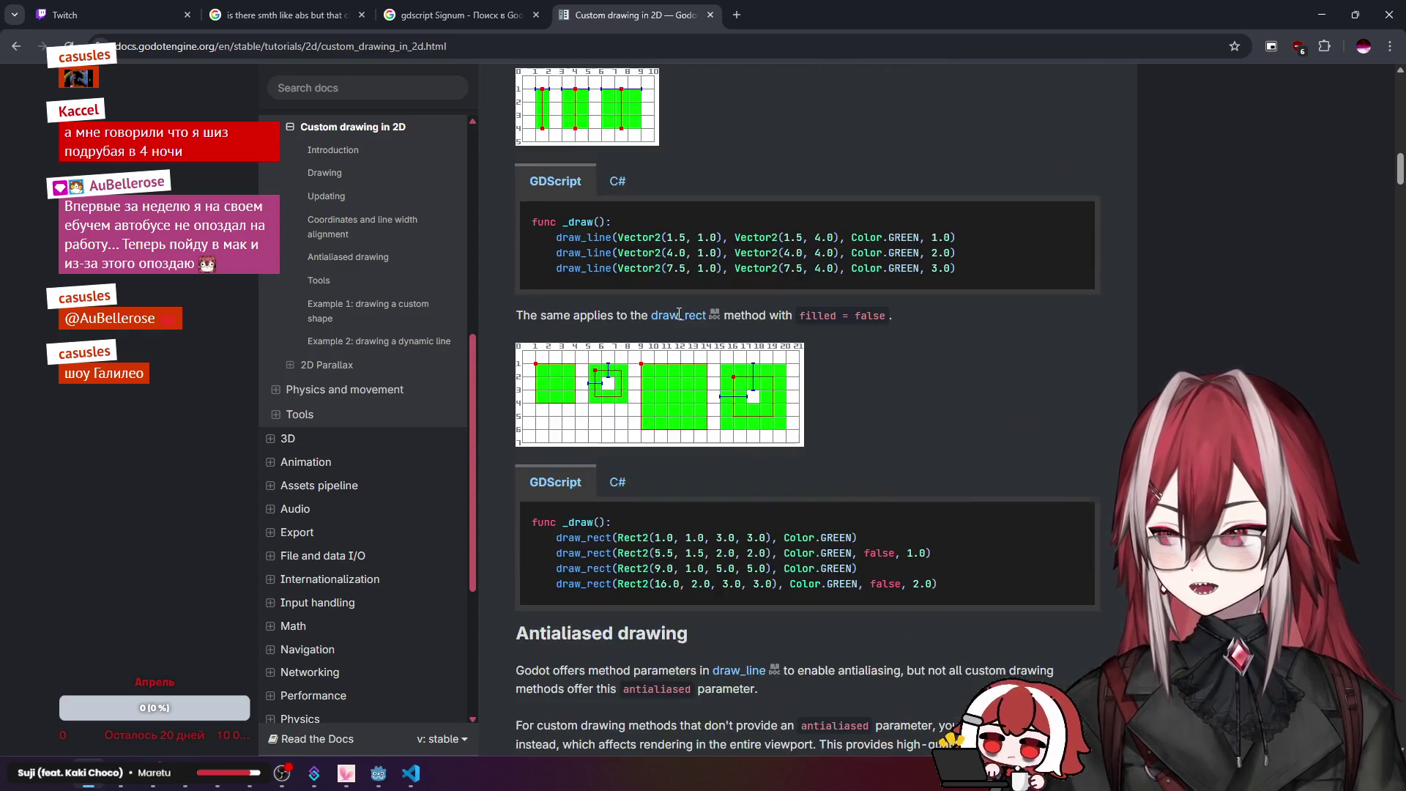
- Confirm the body variable is a RigidBody2D, then scroll the docs down to Drawing circles
left_click(415, 778)
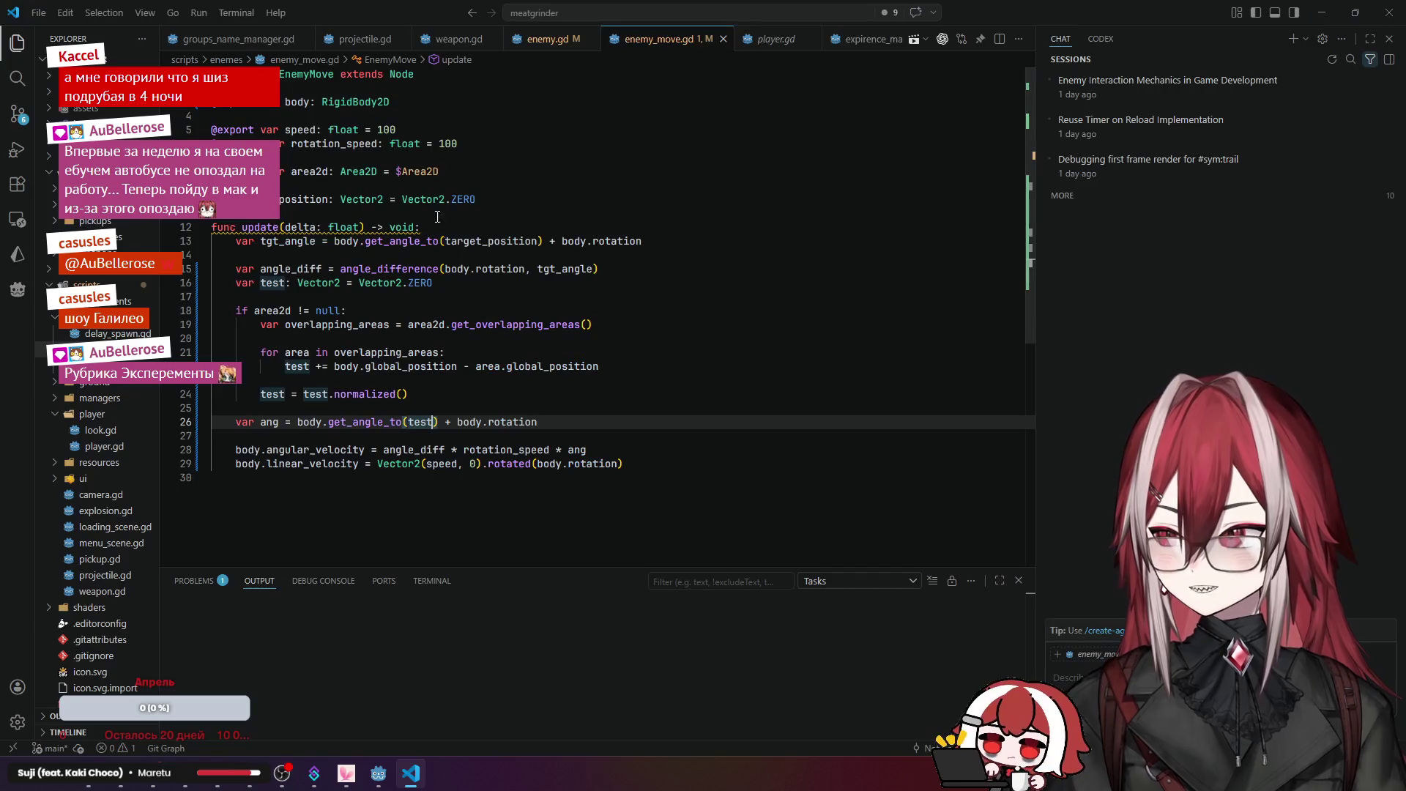
left_click(376, 102)
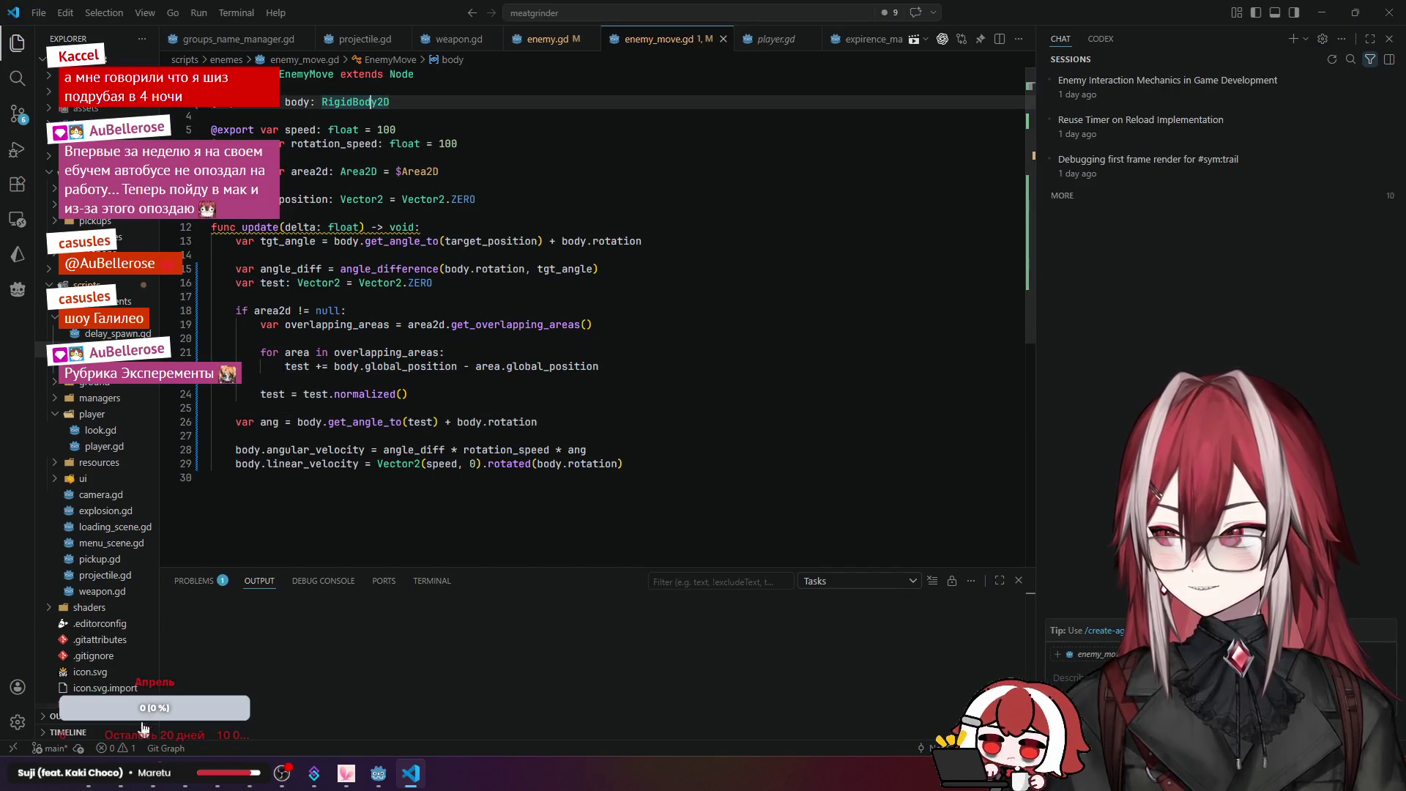
left_click(86, 784)
scroll(722, 411, "down", 2)
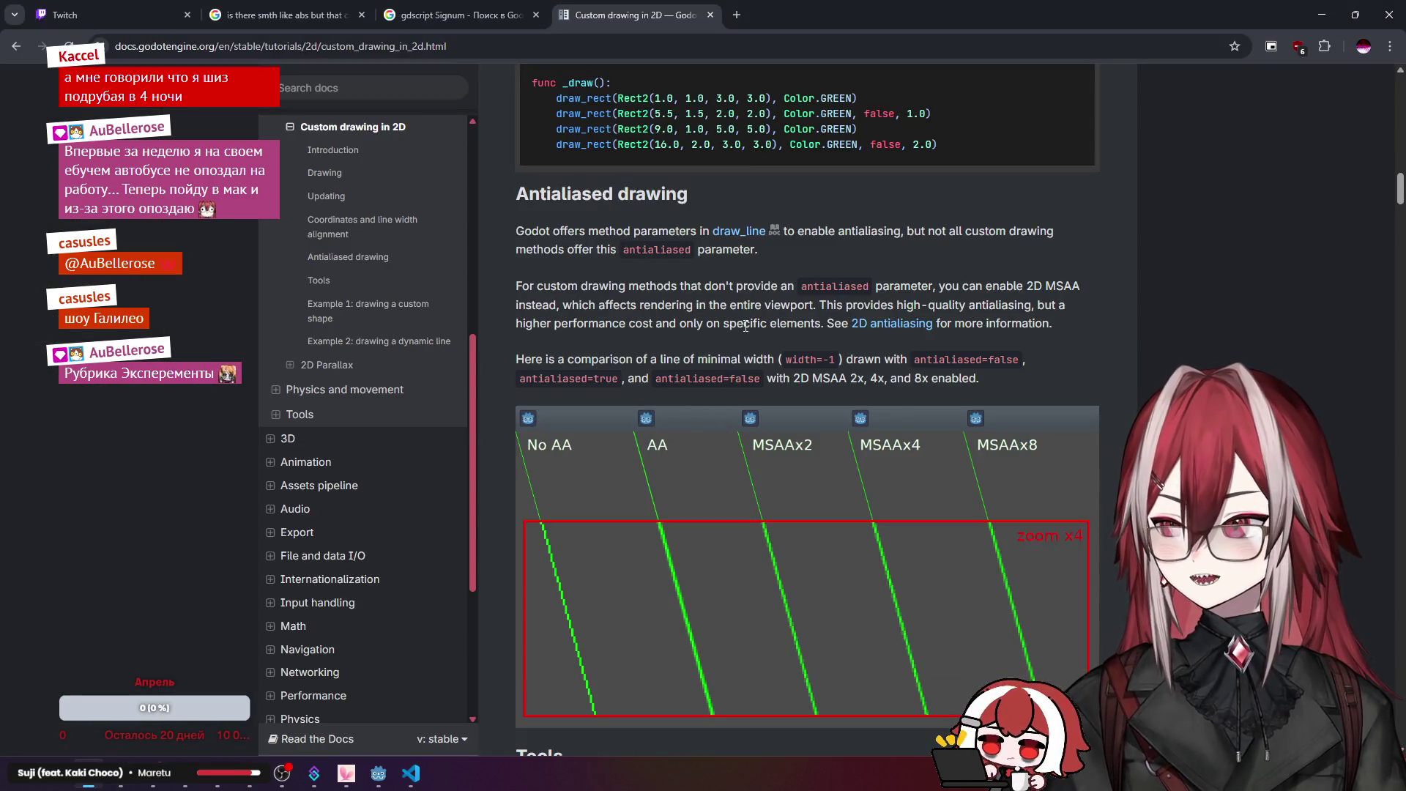
scroll(746, 326, "down", 12)
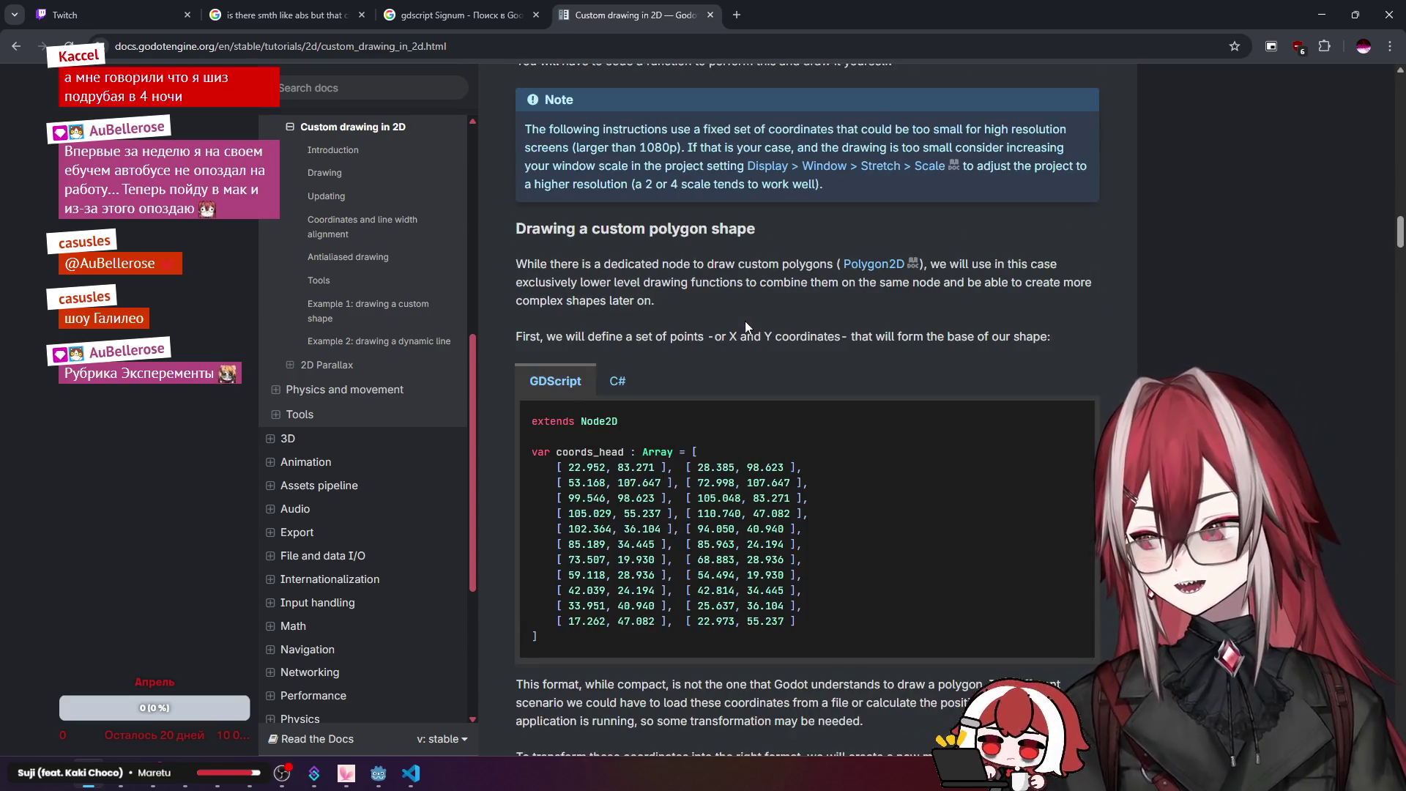
scroll(745, 315, "down", 13)
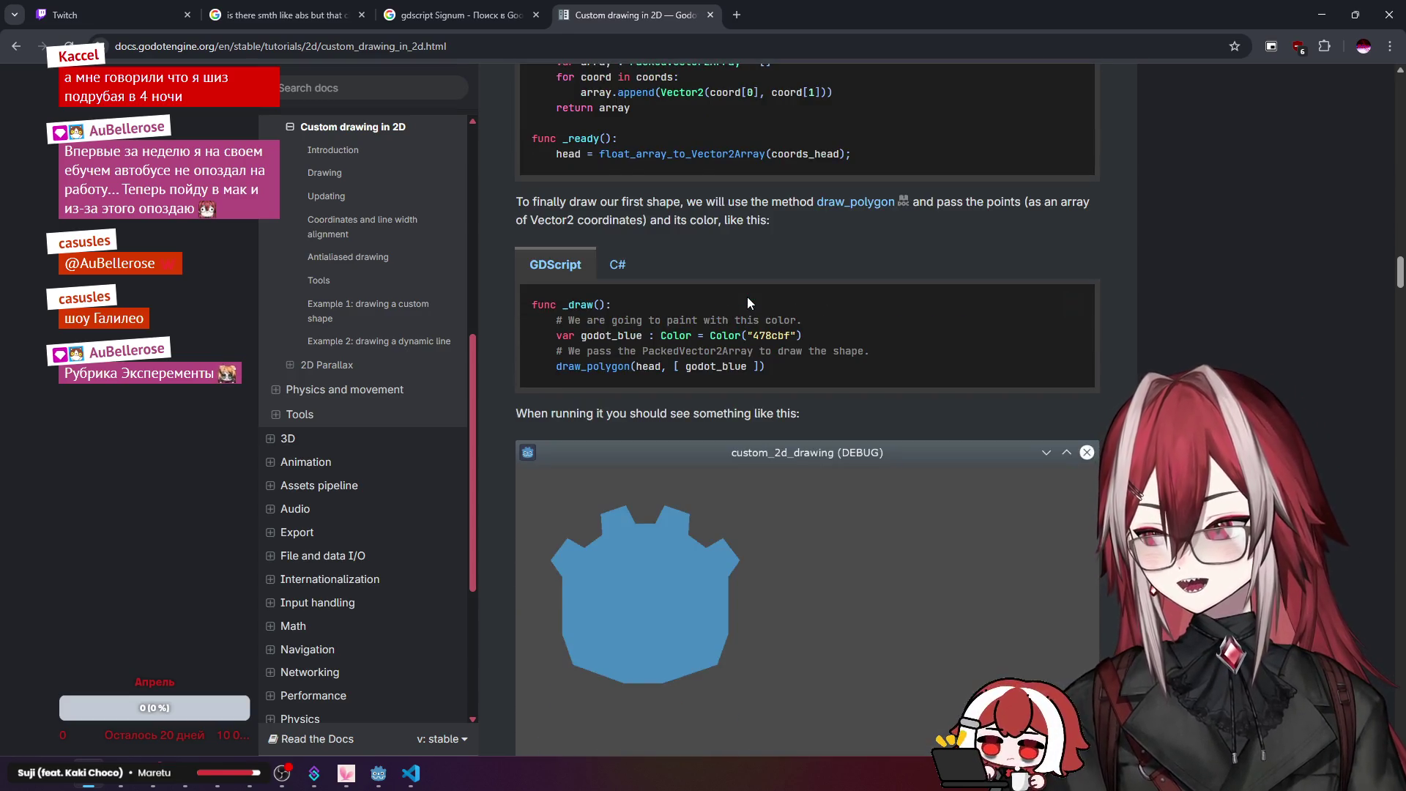
scroll(747, 296, "down", 20)
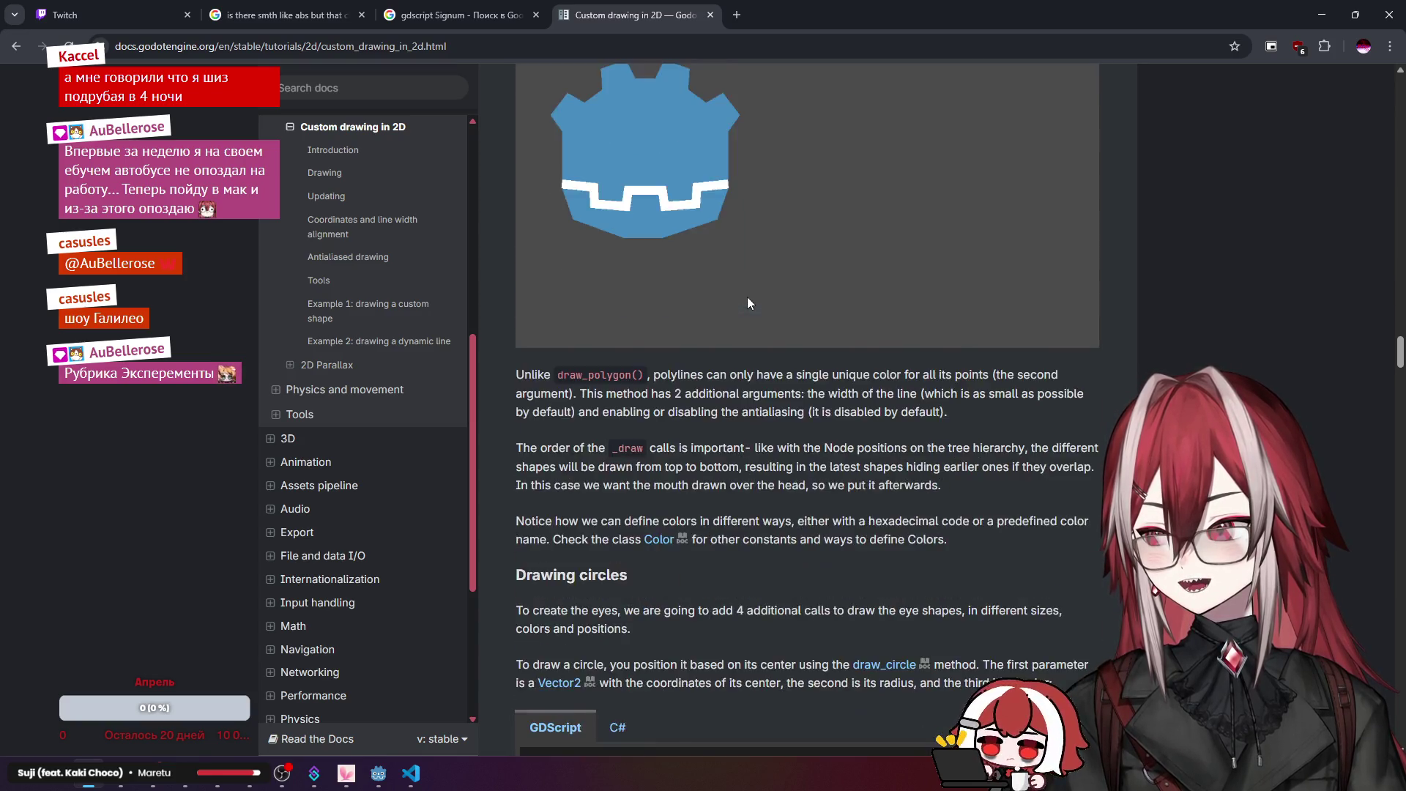
scroll(747, 296, "down", 4)
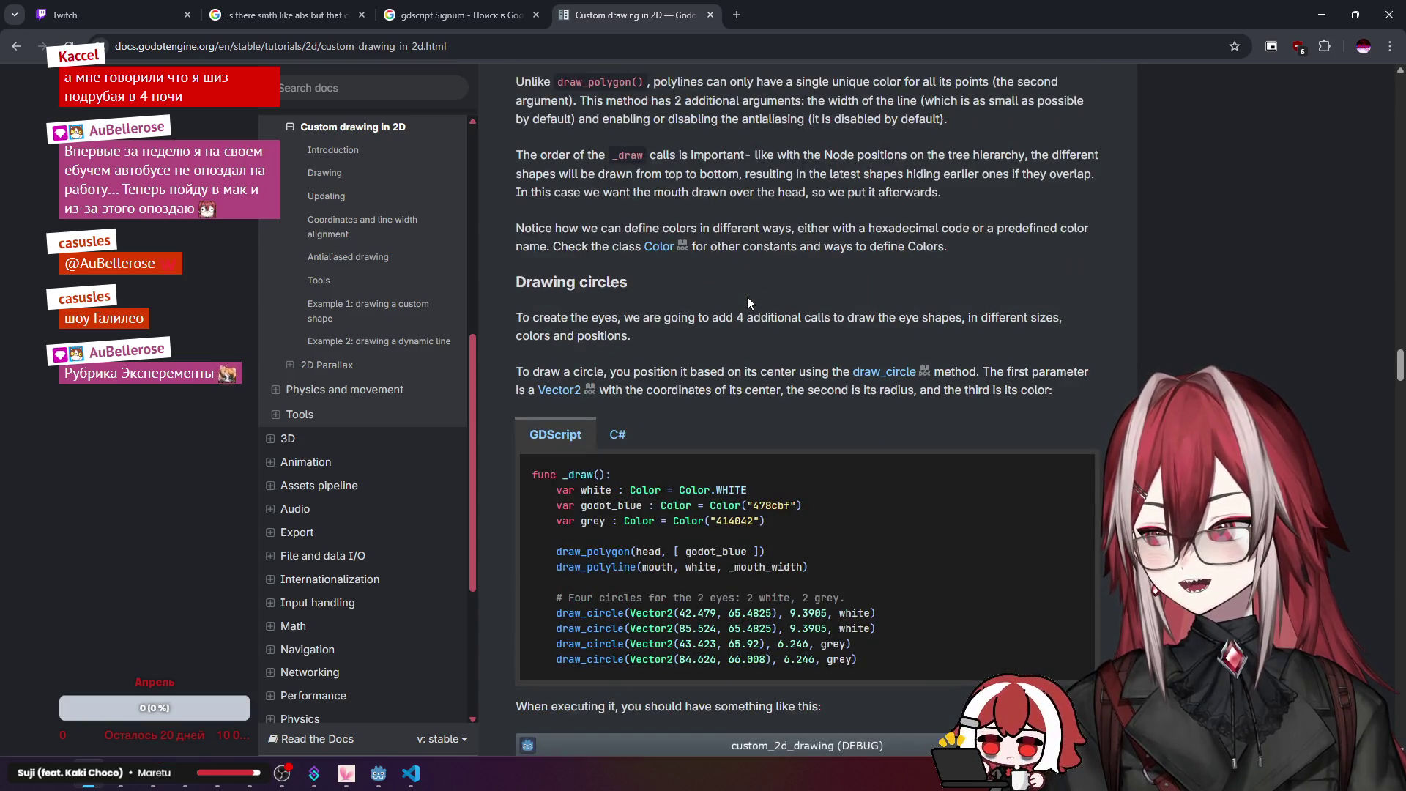
left_click(420, 787)
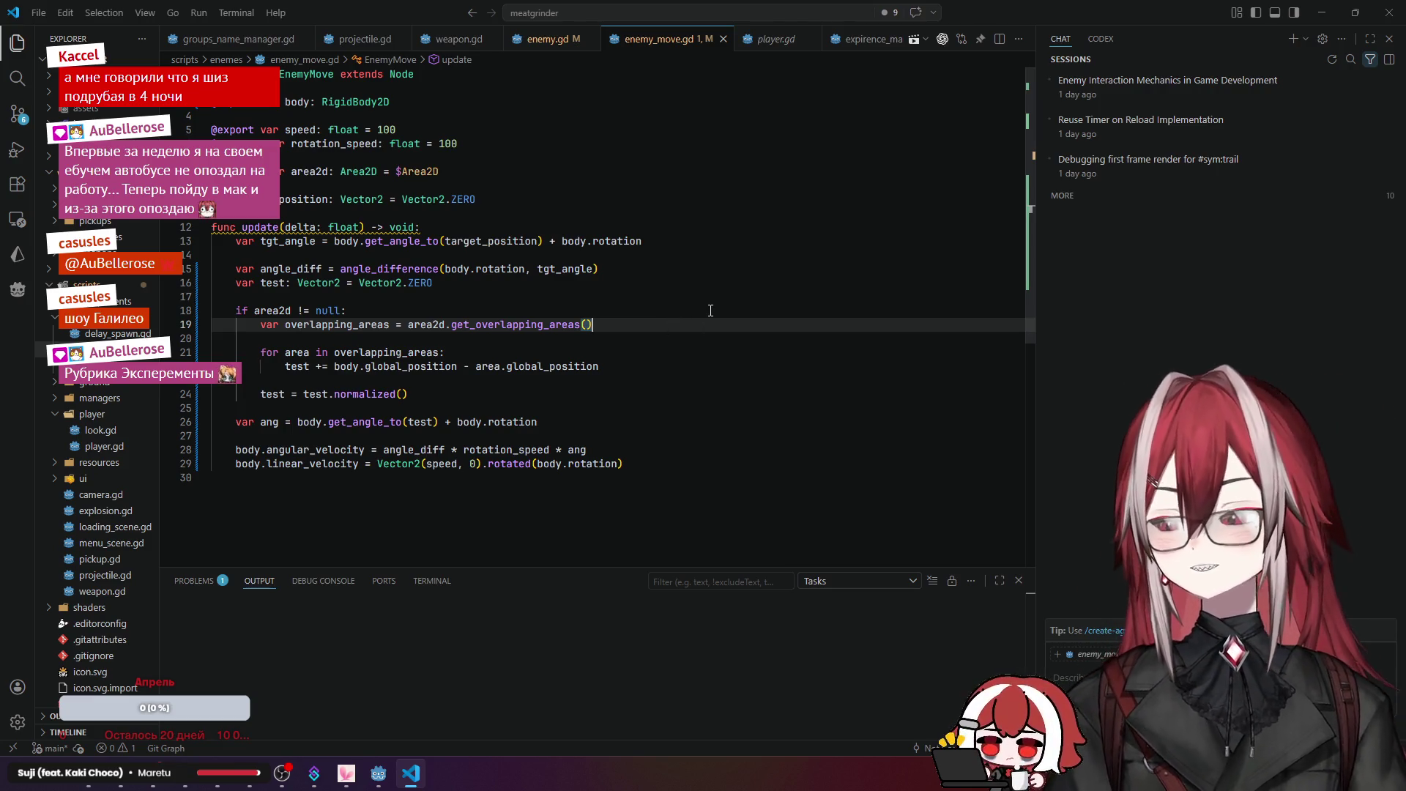
- Step through the overlapping-areas loop, the test normalization and the steering angle line
left_click(591, 355)
left_click(551, 364)
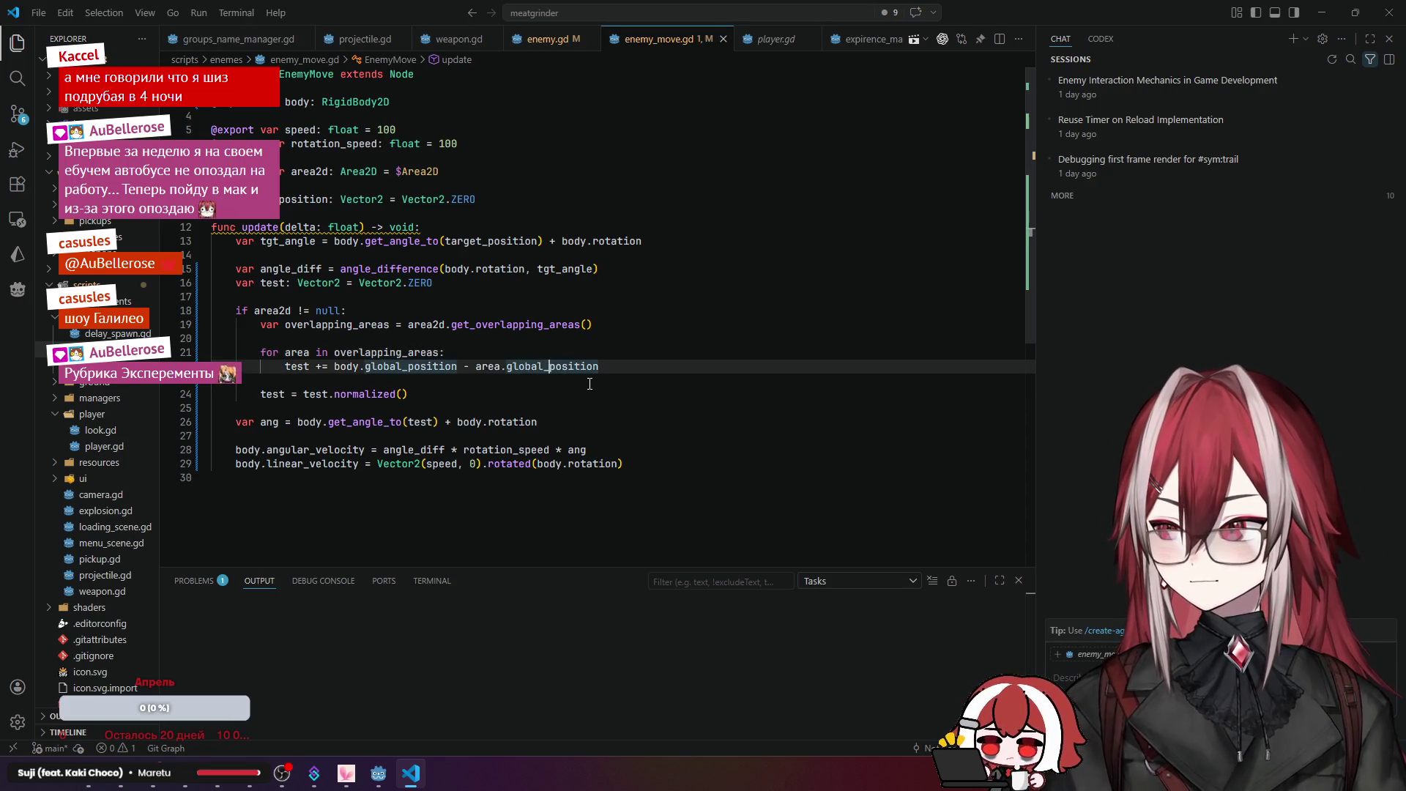
left_click(516, 393)
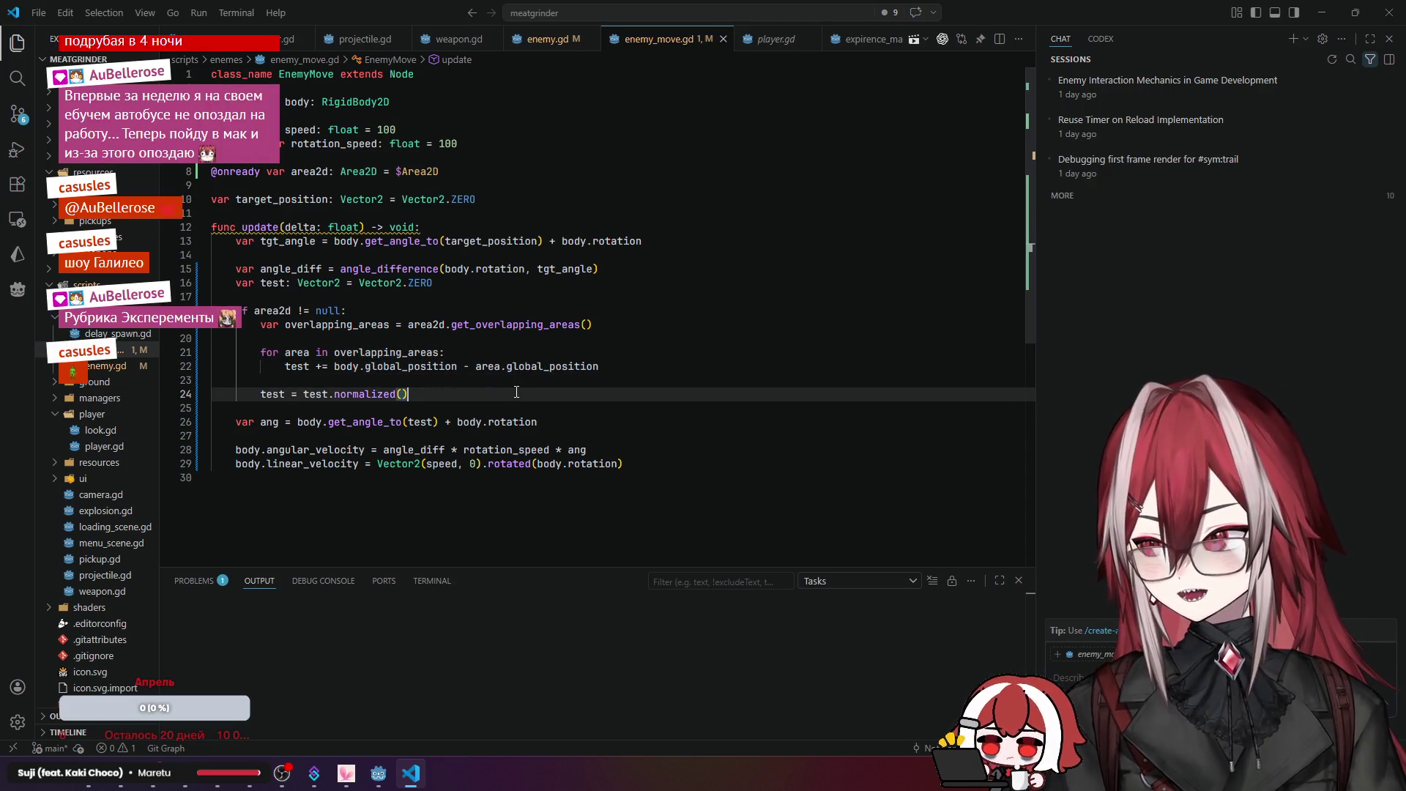
left_click(520, 423)
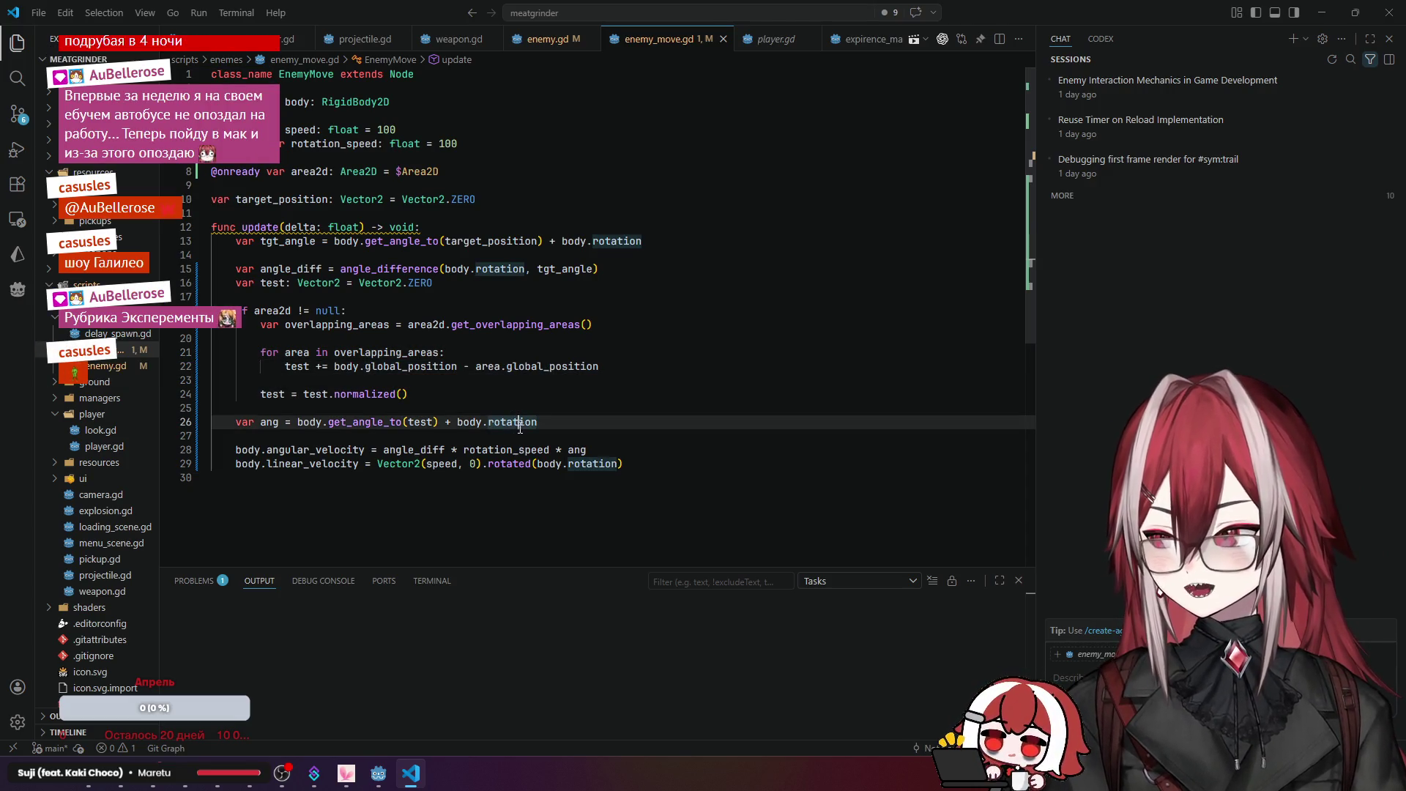
left_click(575, 462)
left_click(559, 422)
left_click(439, 408)
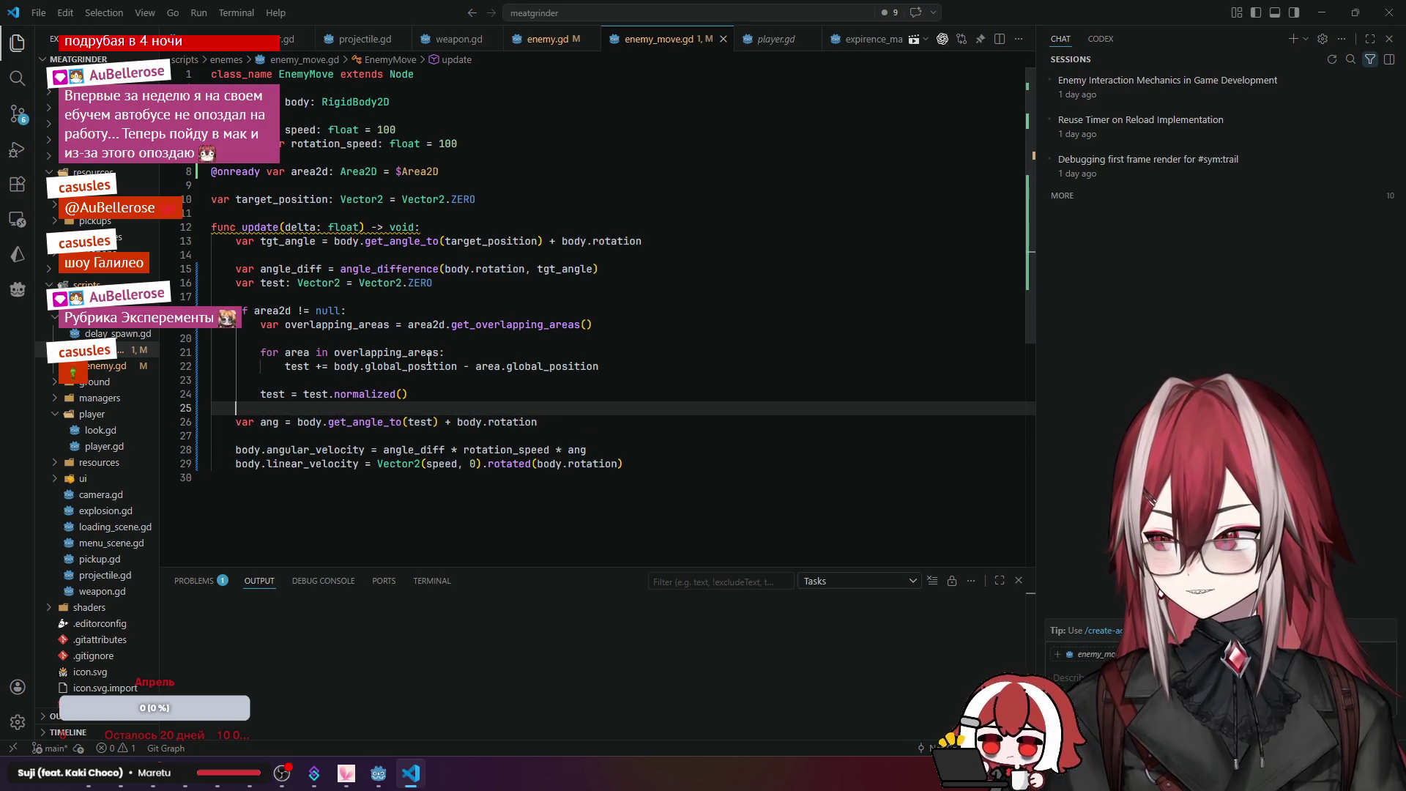
left_click(414, 394)
left_click(539, 355)
left_click(588, 367)
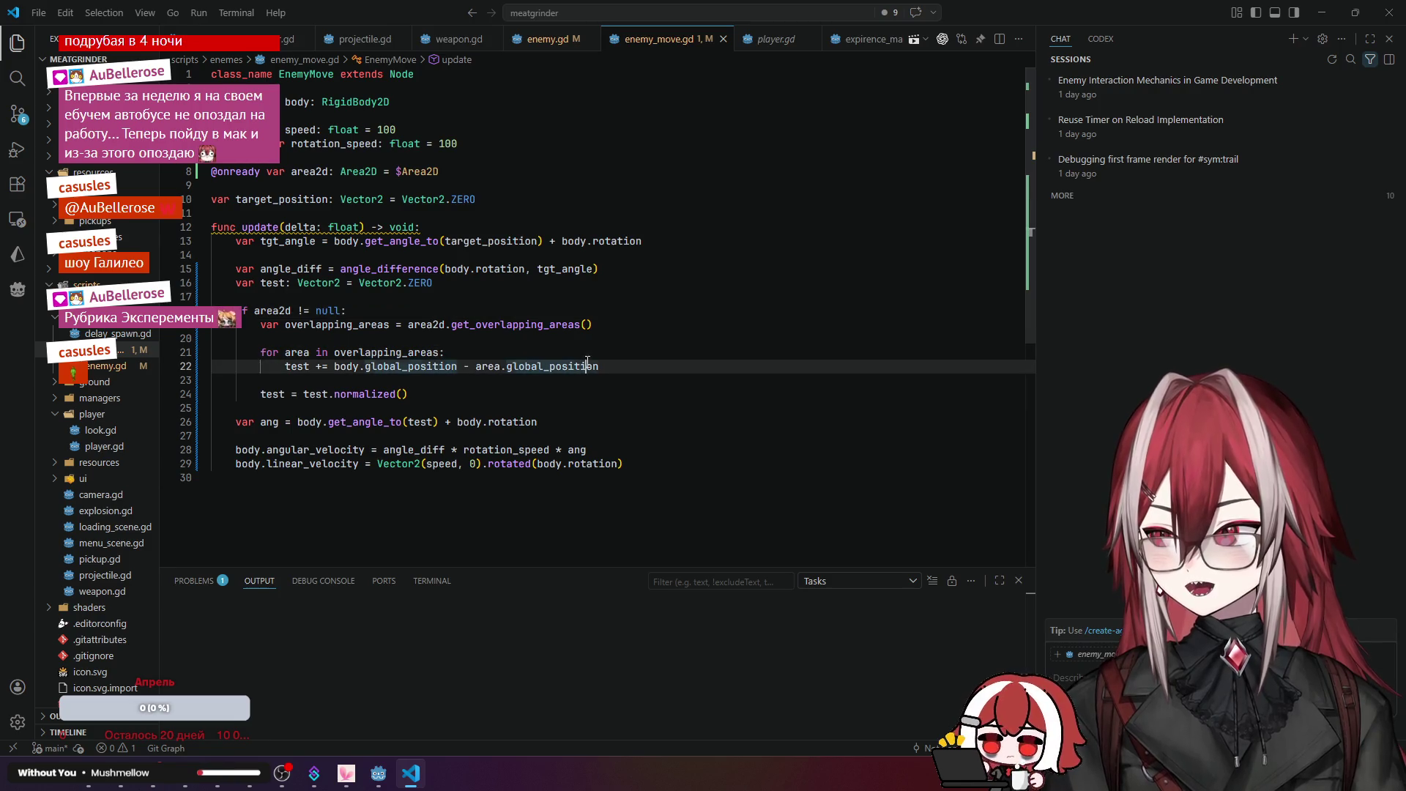
left_click(669, 371)
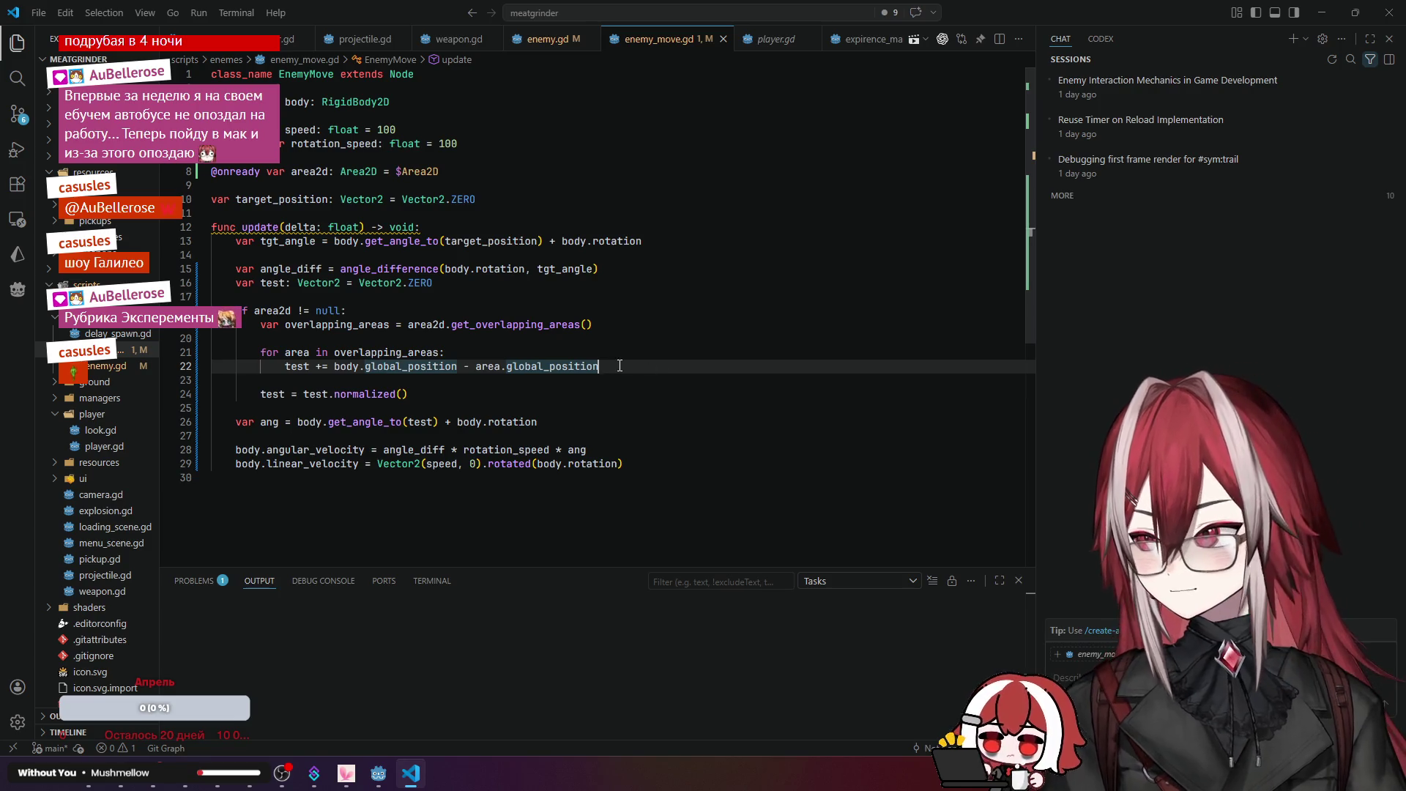
- Review lines 19–22 of update(), then launch the game to test enemy steering
left_click(628, 323)
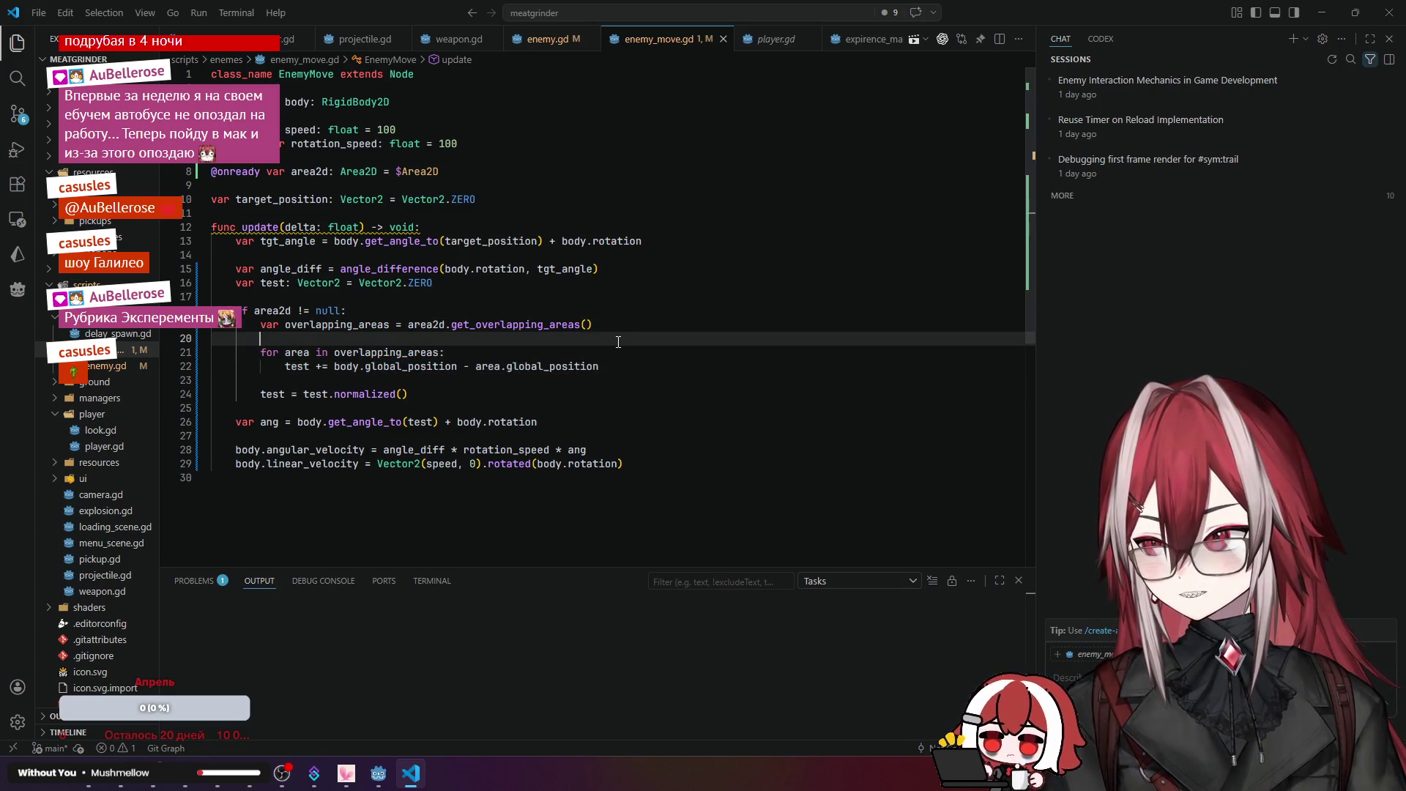
left_click(614, 350)
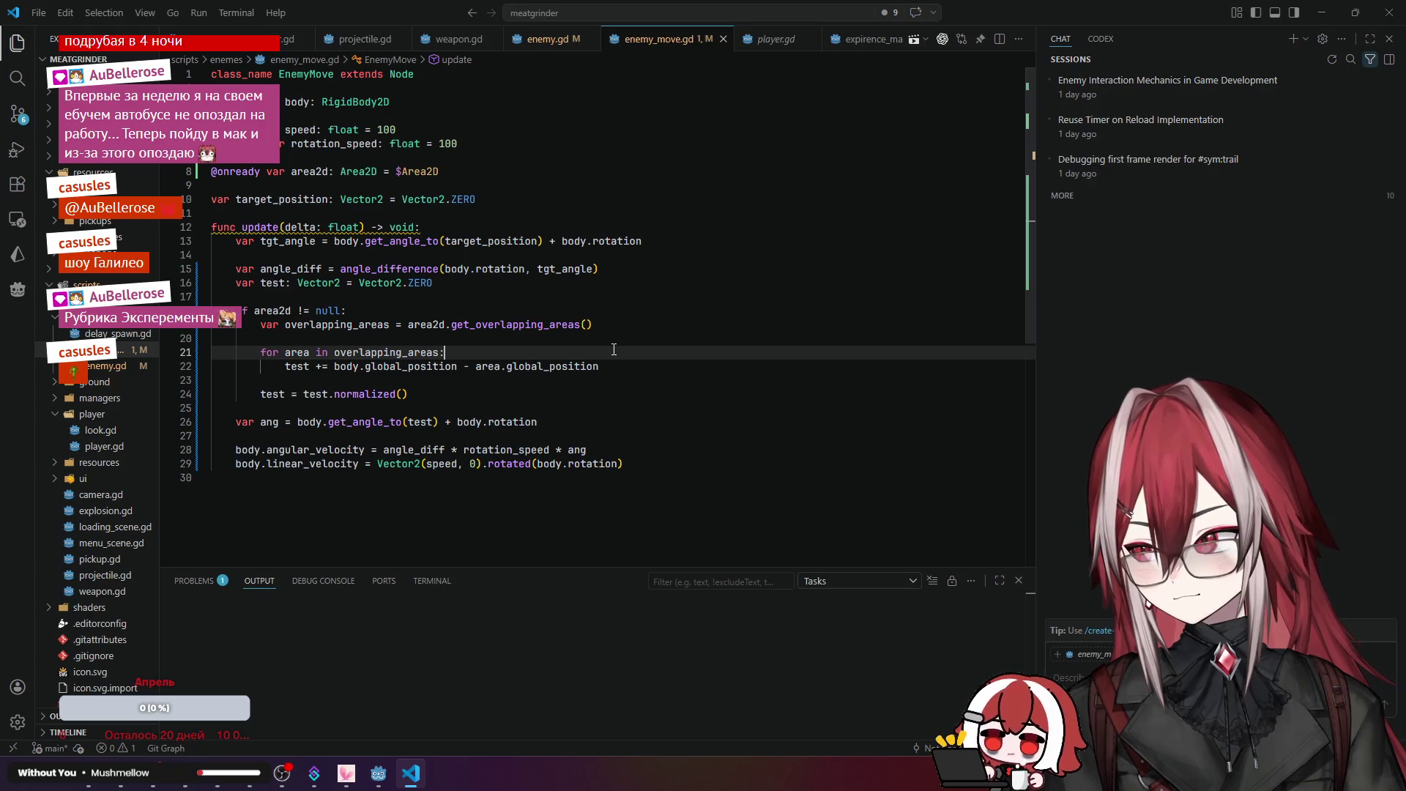
left_click(606, 364)
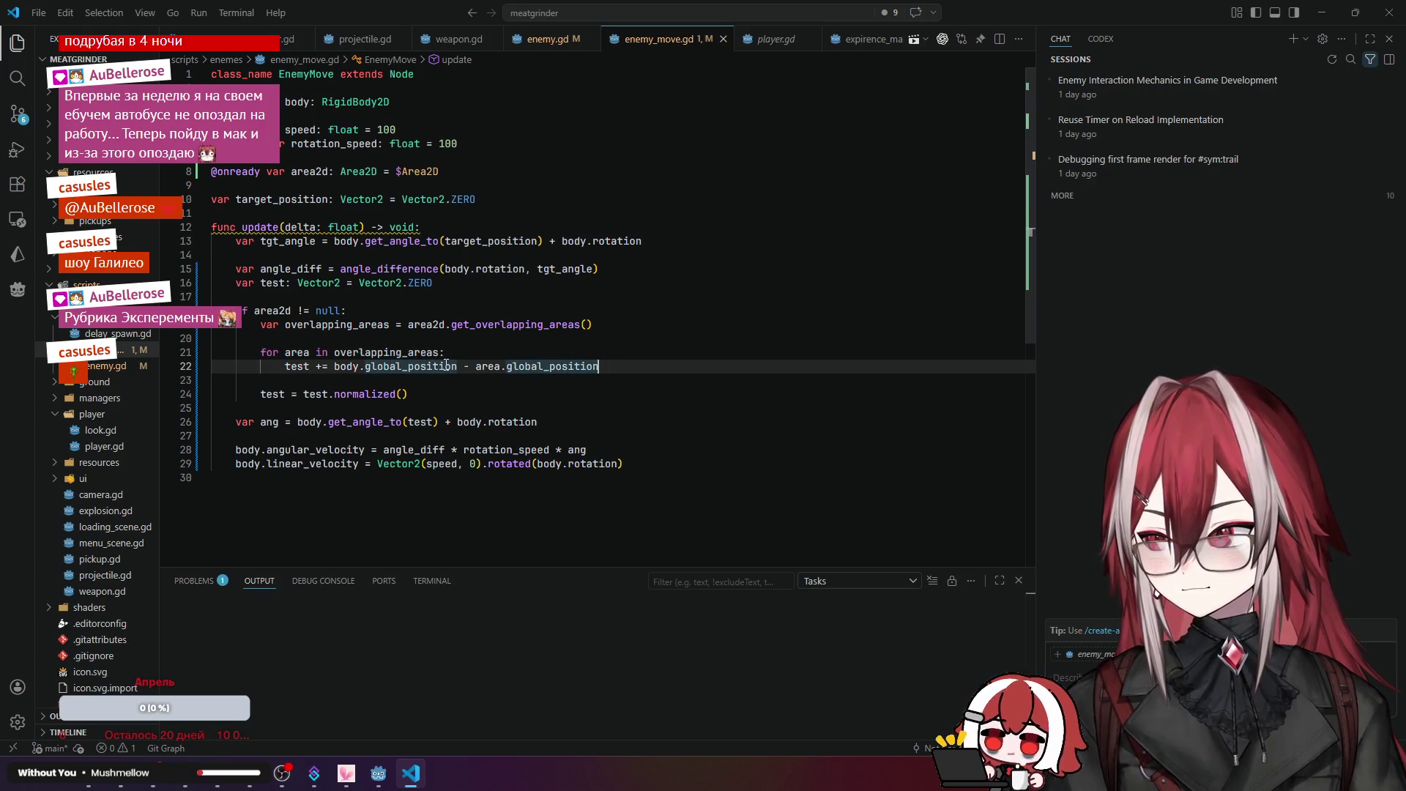
left_click(622, 353)
left_click(629, 373)
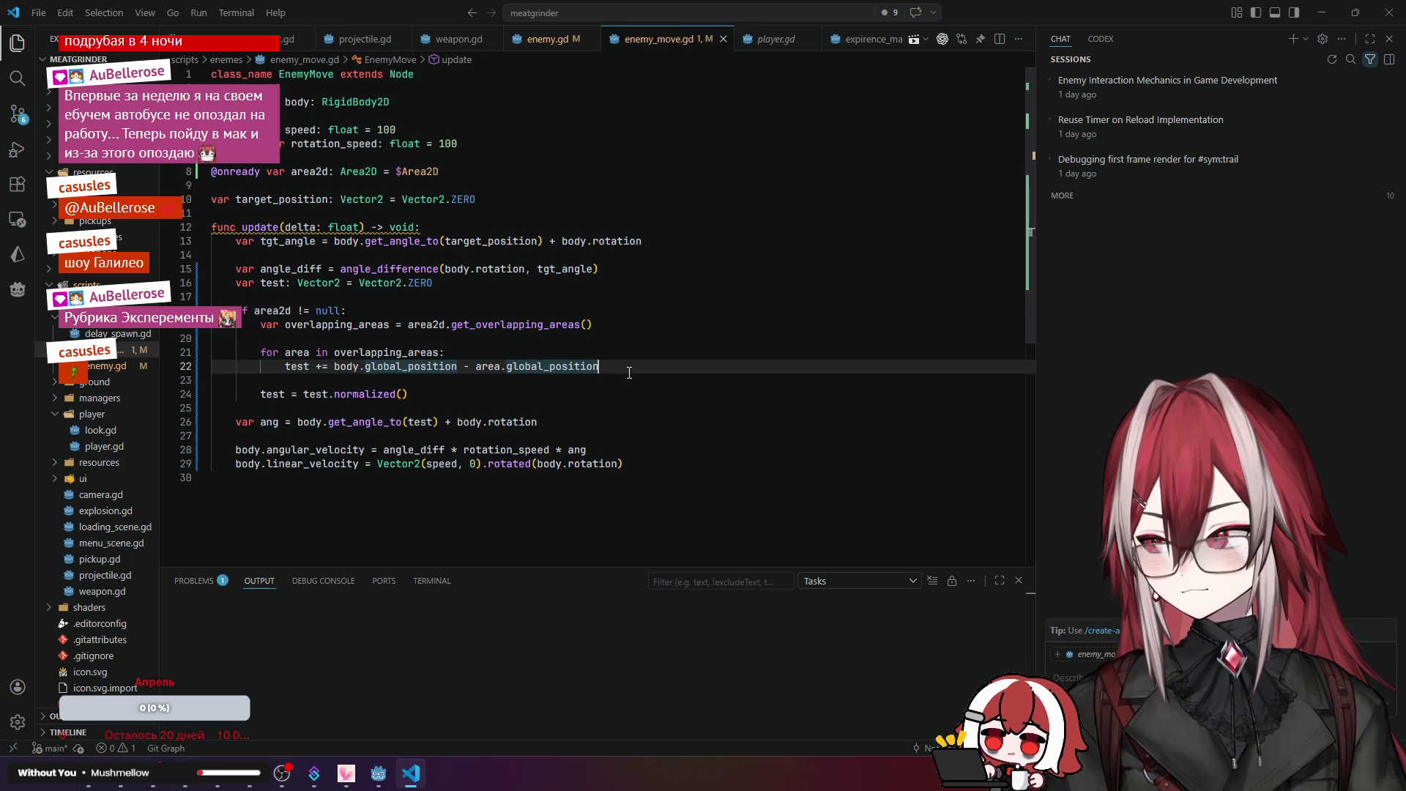
left_click(1187, 34)
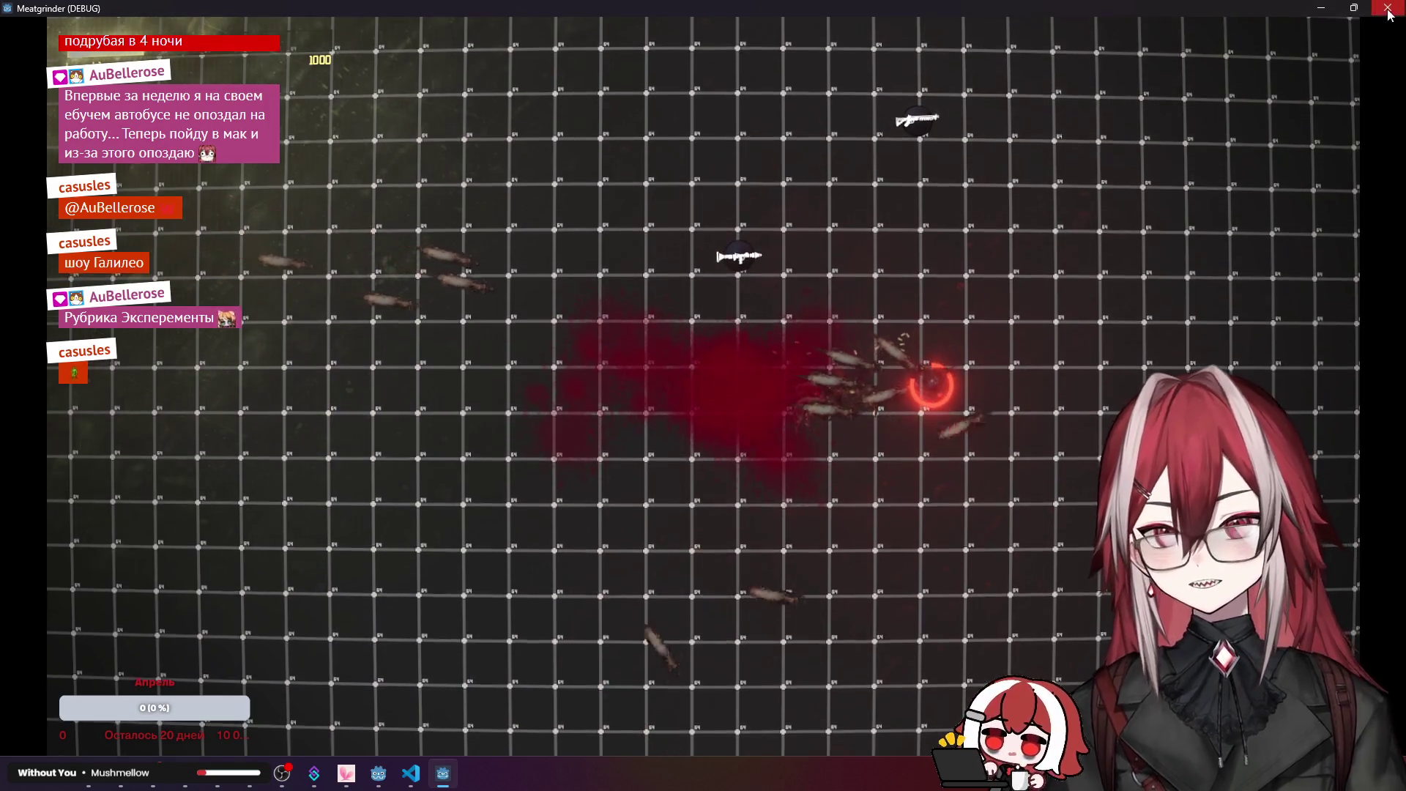
- Close the running game and add a Line2D child node under the enemy's Area2D
key("alt+F4")
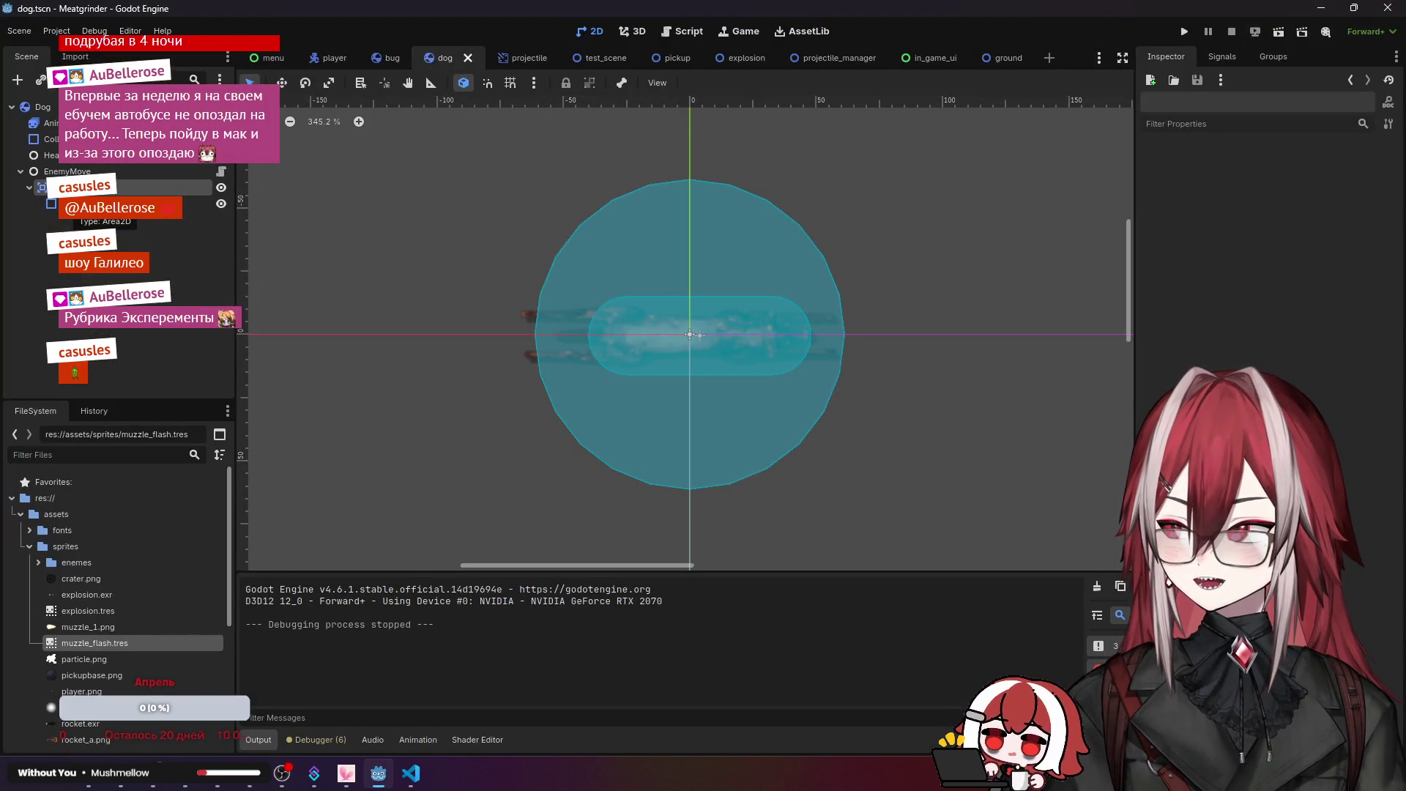
right_click(86, 172)
mouse_move(169, 189)
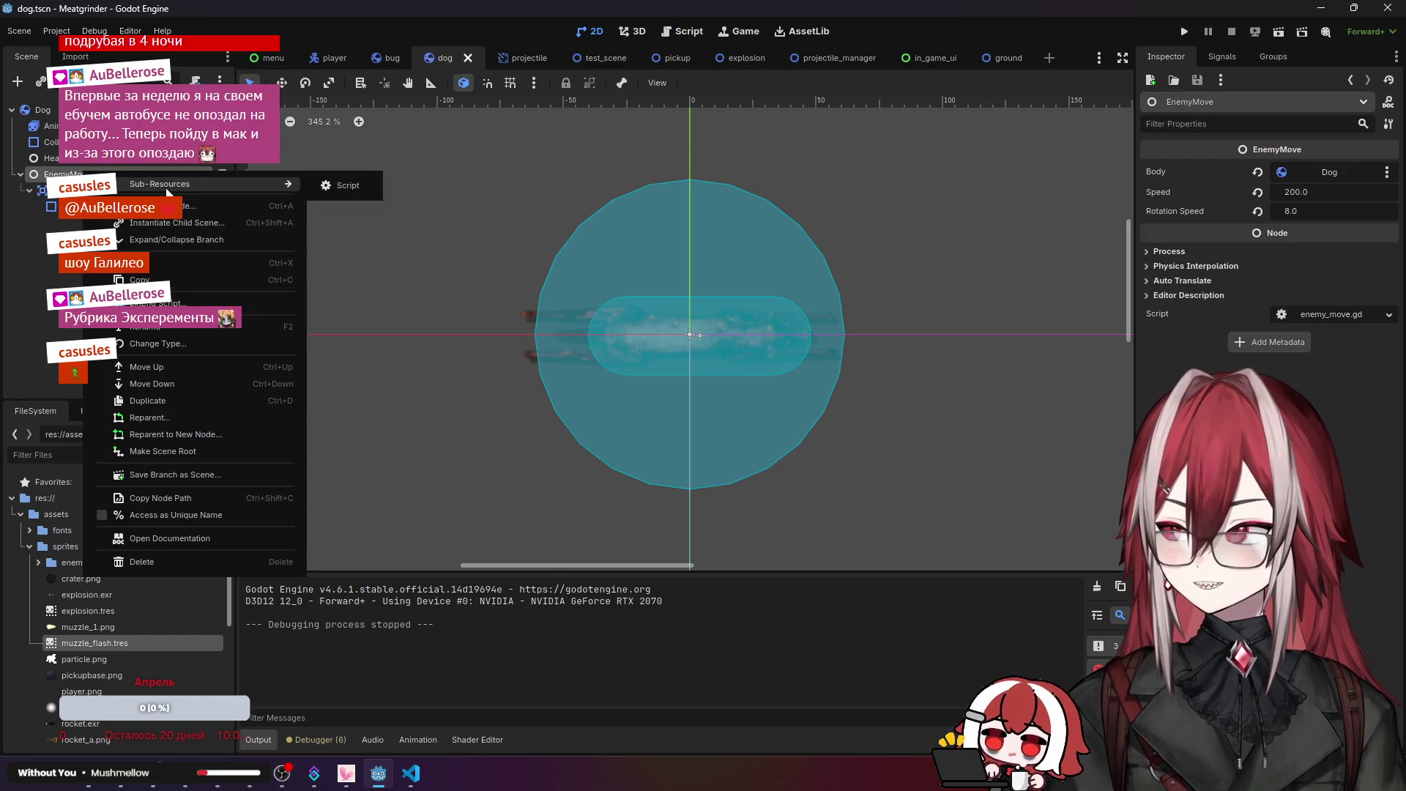
left_click(258, 202)
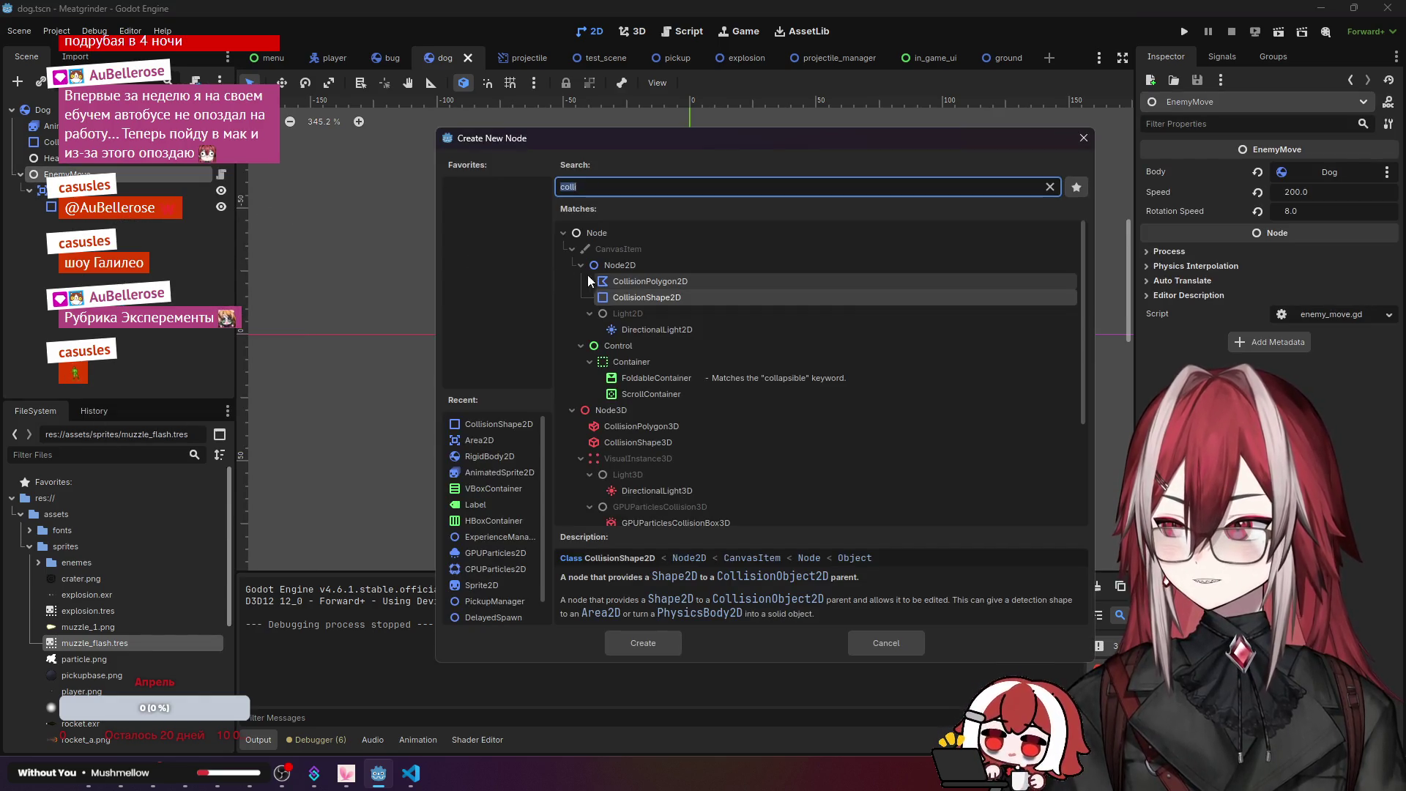
type("li")
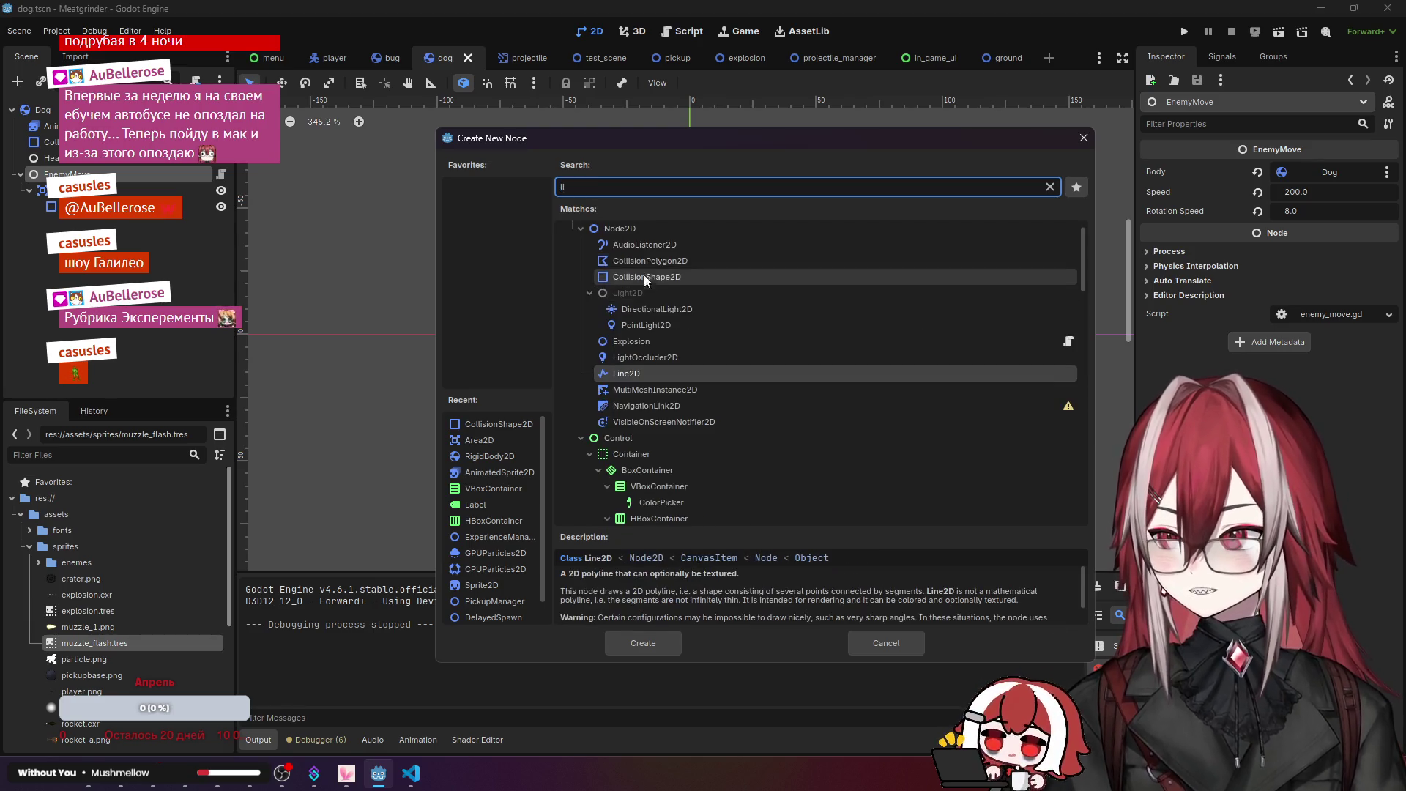
double_click(645, 372)
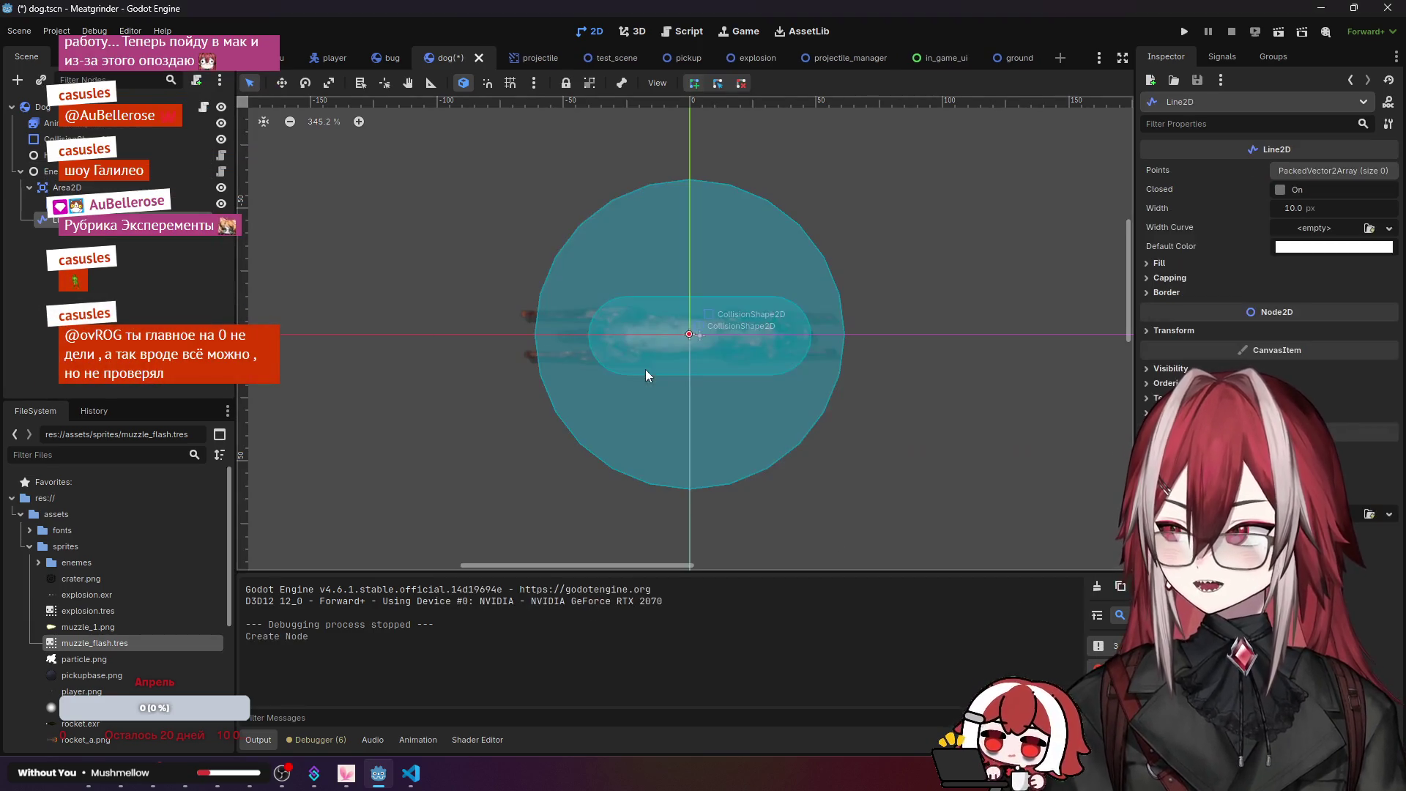
- Give the Line2D two points and drag one rightward from the dog's centre
left_click(1318, 171)
left_click(1381, 187)
left_click(1381, 187)
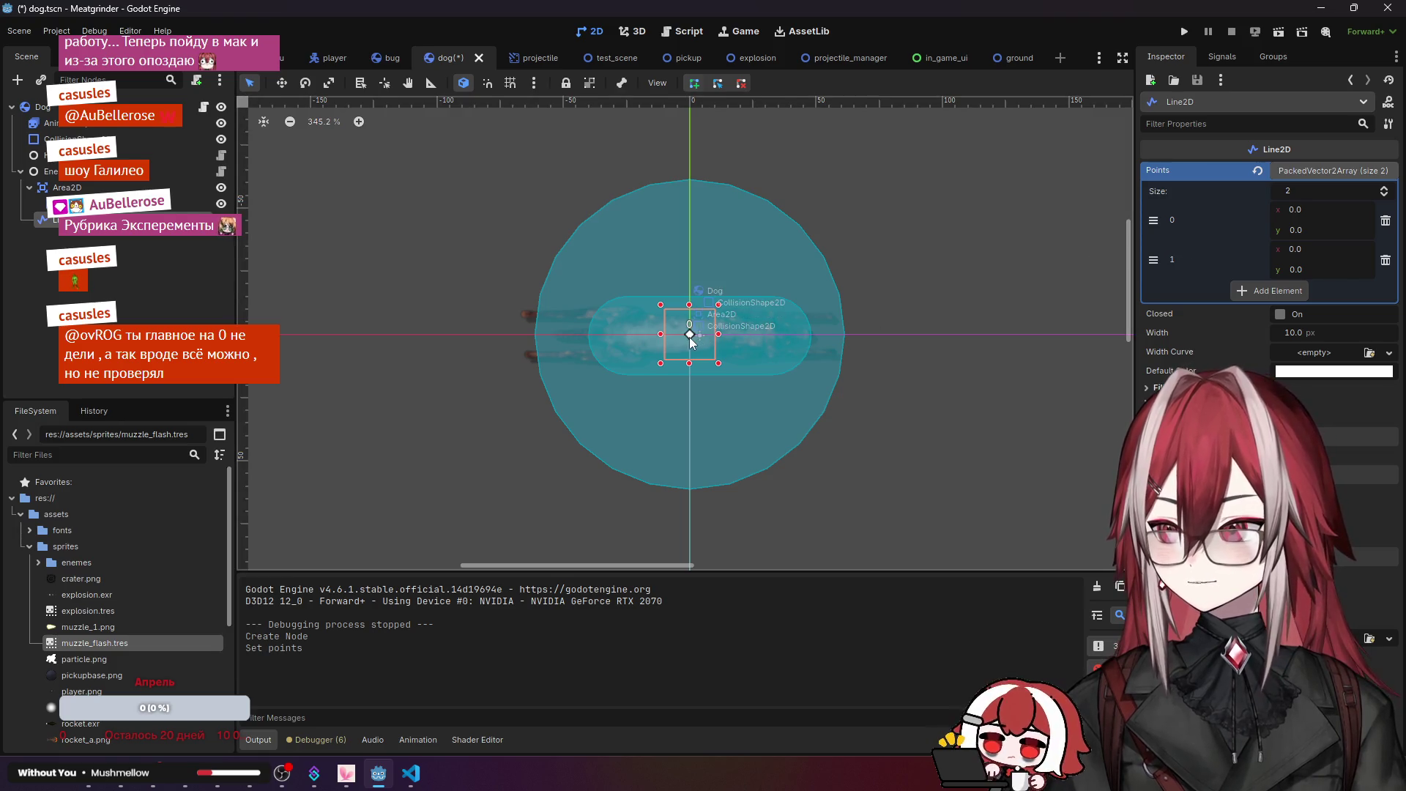
left_click_drag(690, 337, 854, 339)
left_click(178, 278)
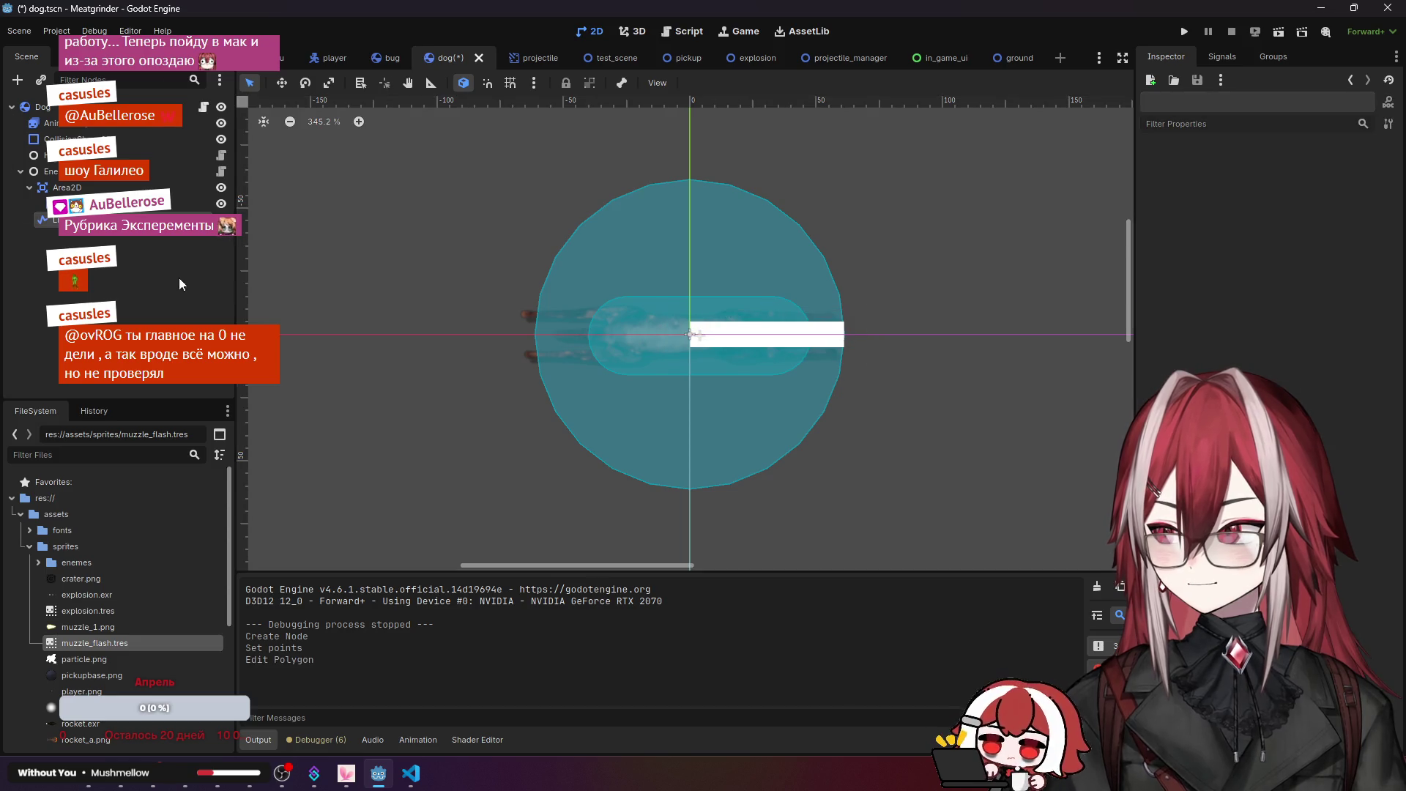
left_click(71, 223)
left_click(89, 268)
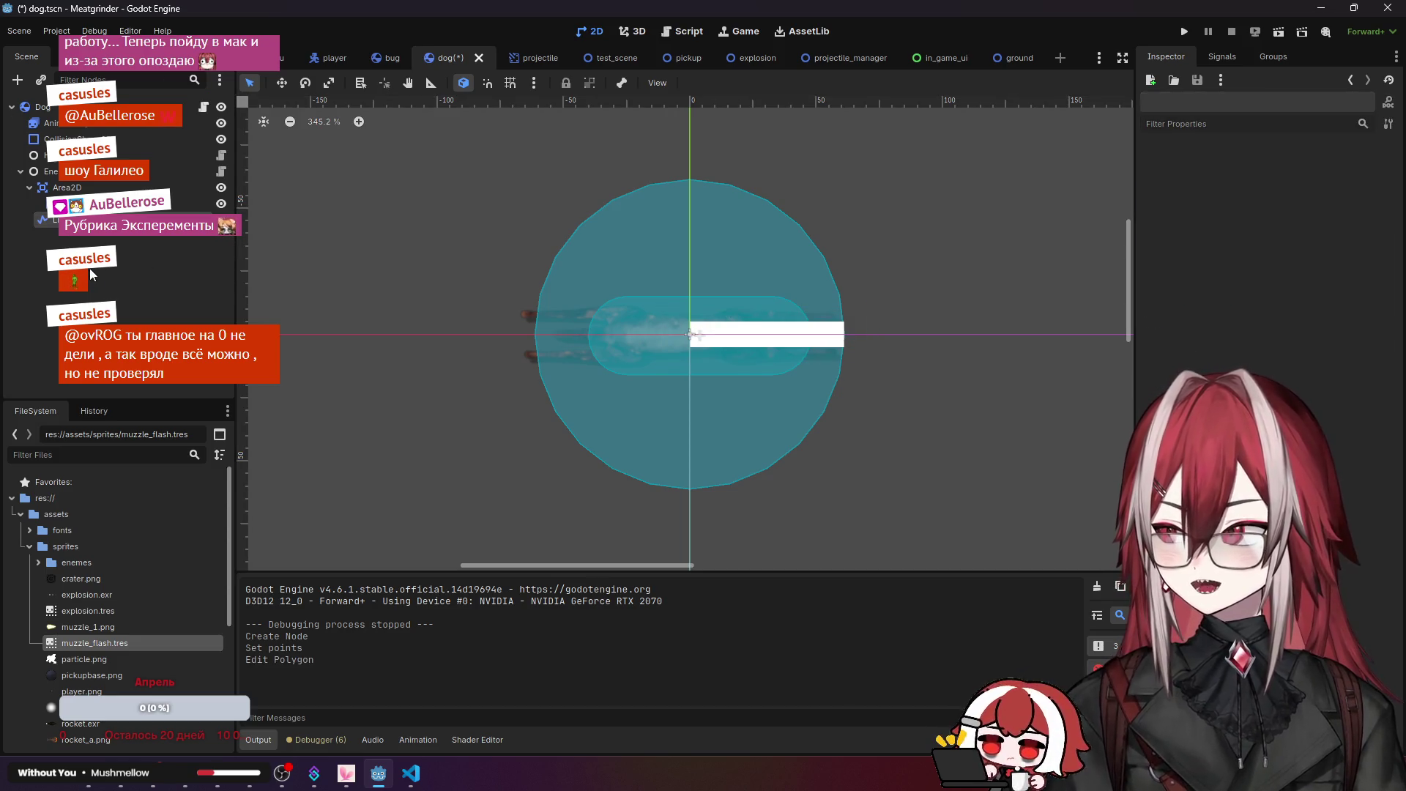
left_click(410, 773)
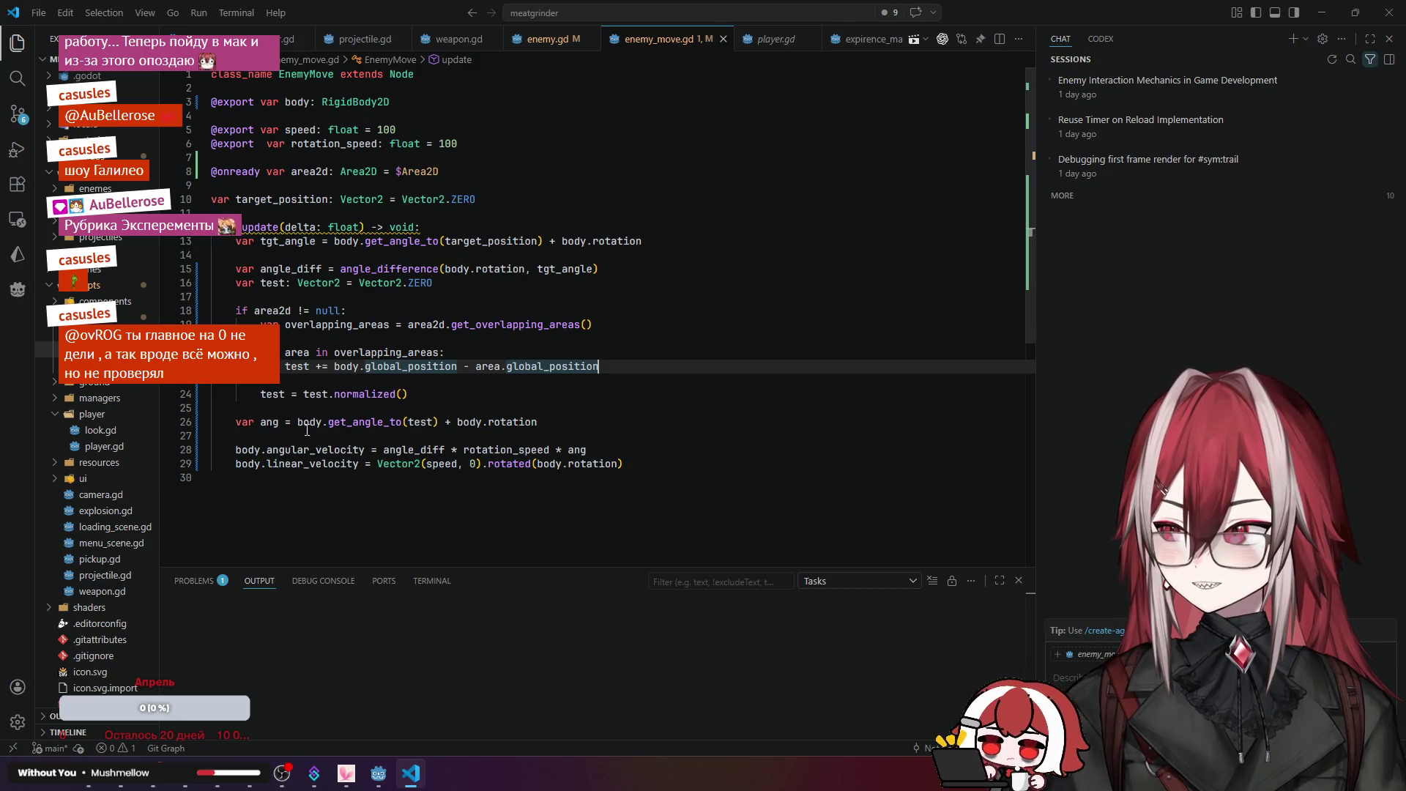
- Below the angle calculation, add the line '$Line2D.rotation = ang'
left_click(584, 423)
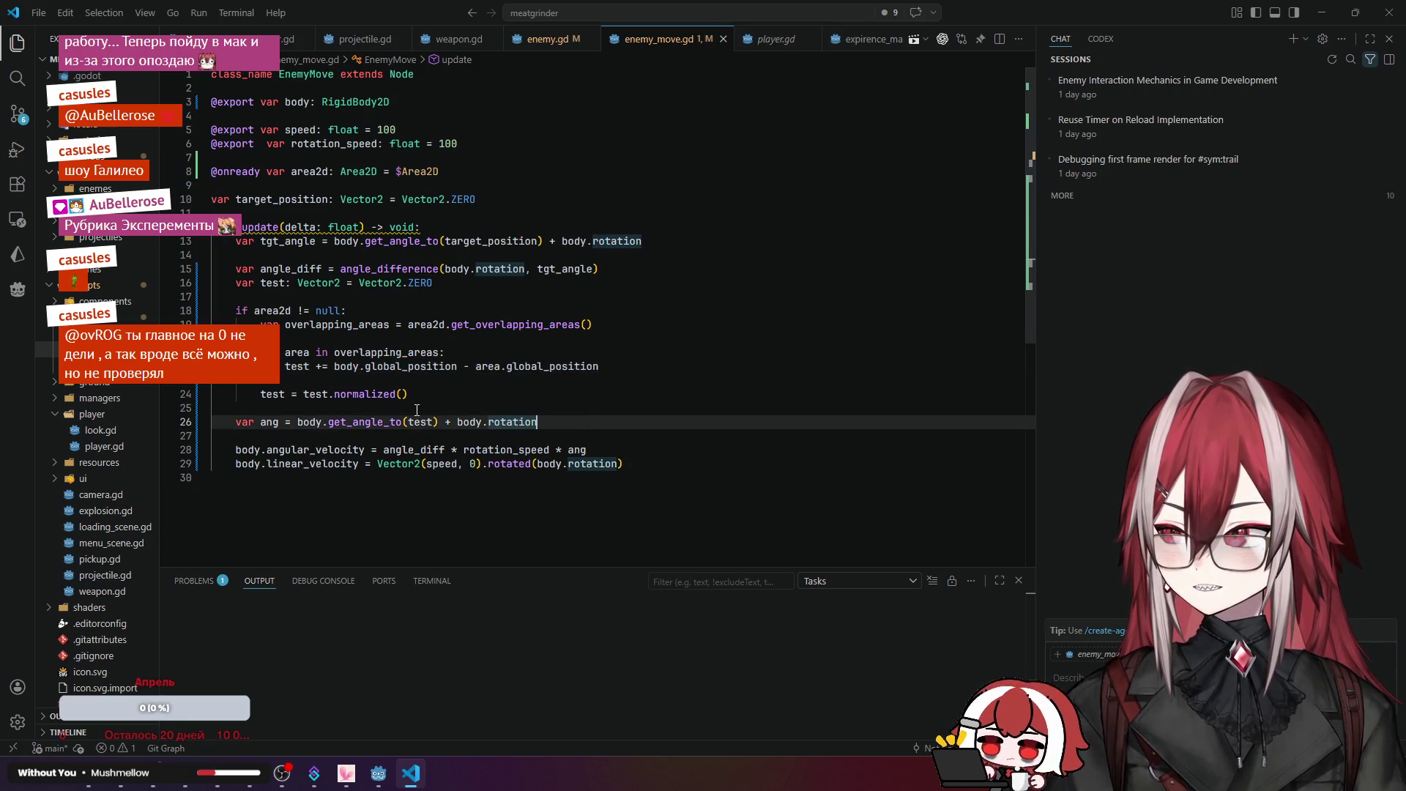
key("Return")
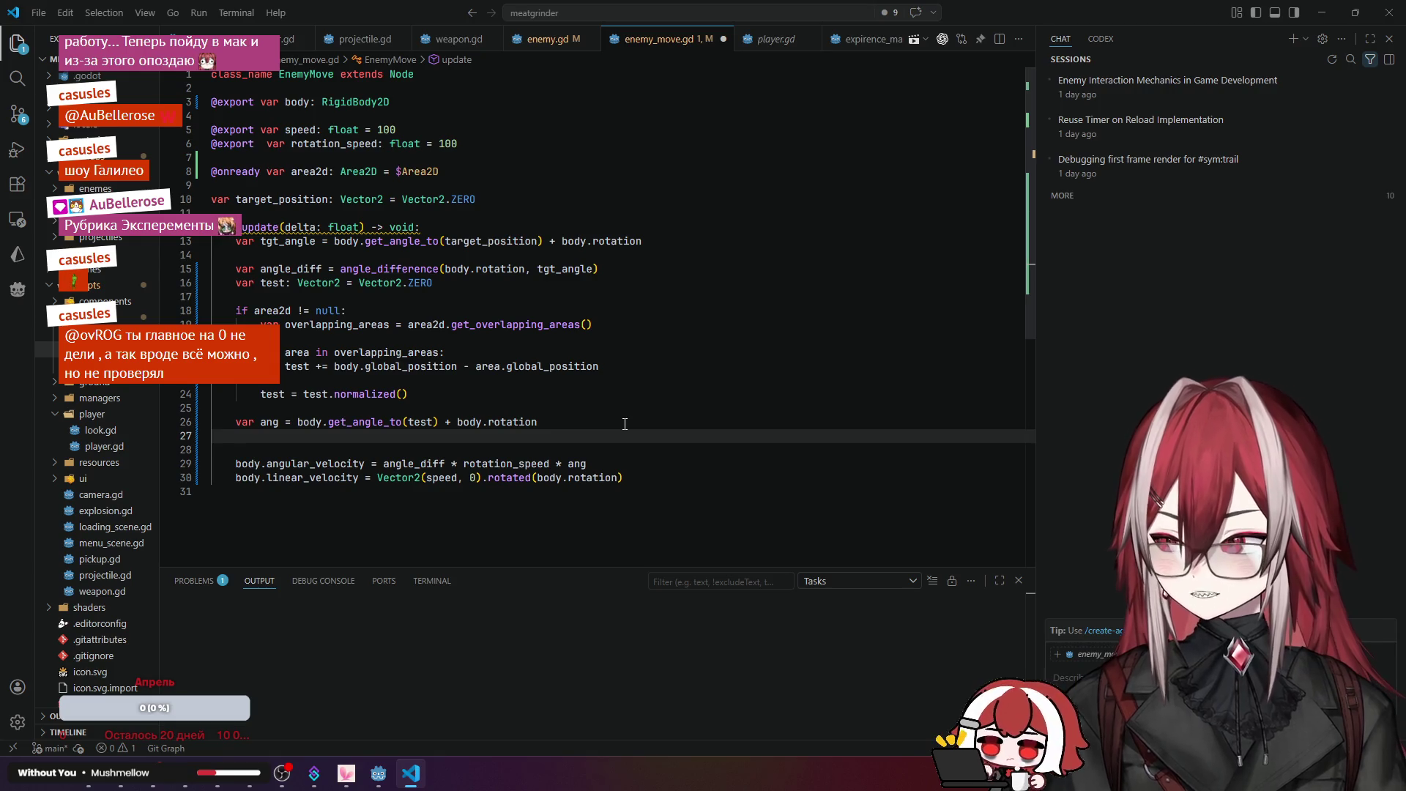
key("Return")
type("l")
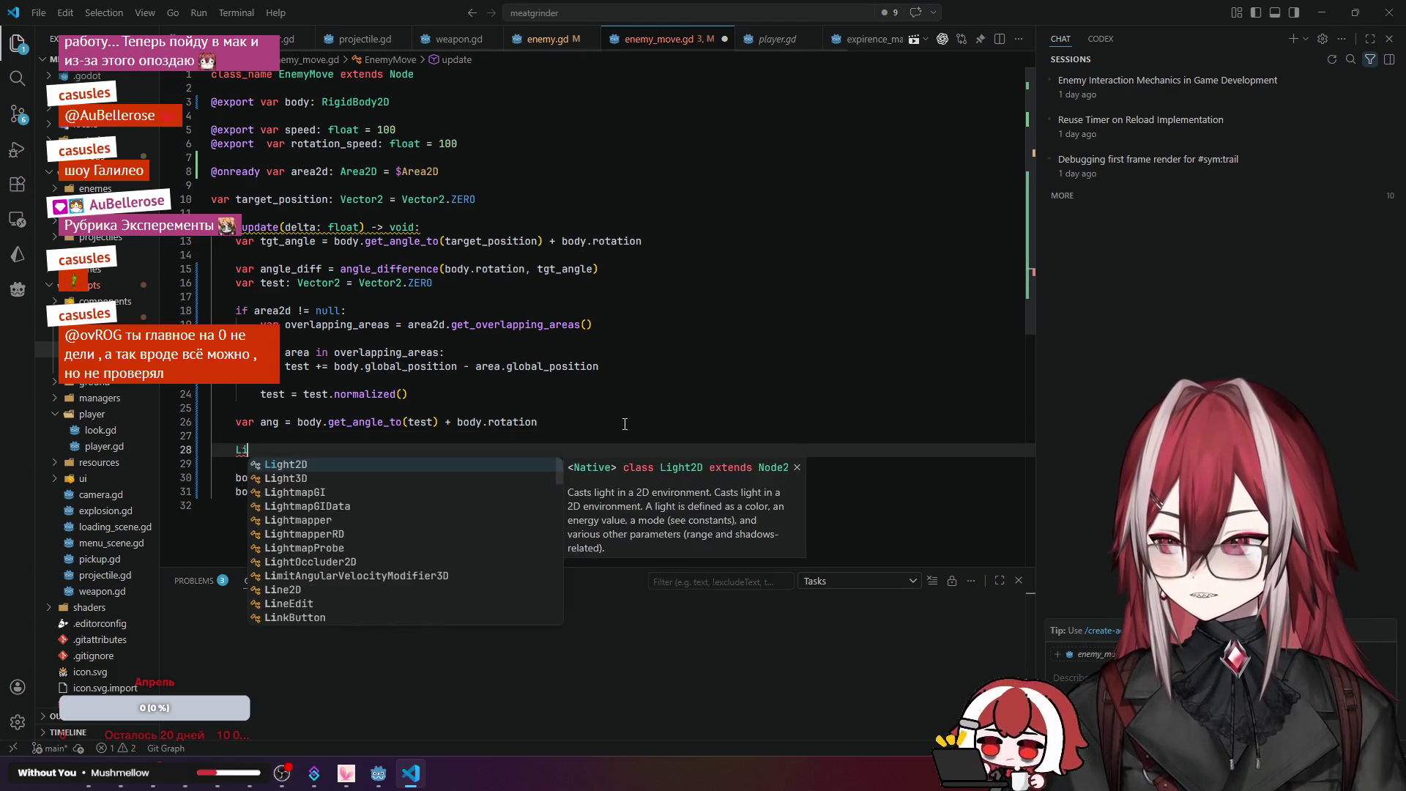
key("BackSpace")
type("$")
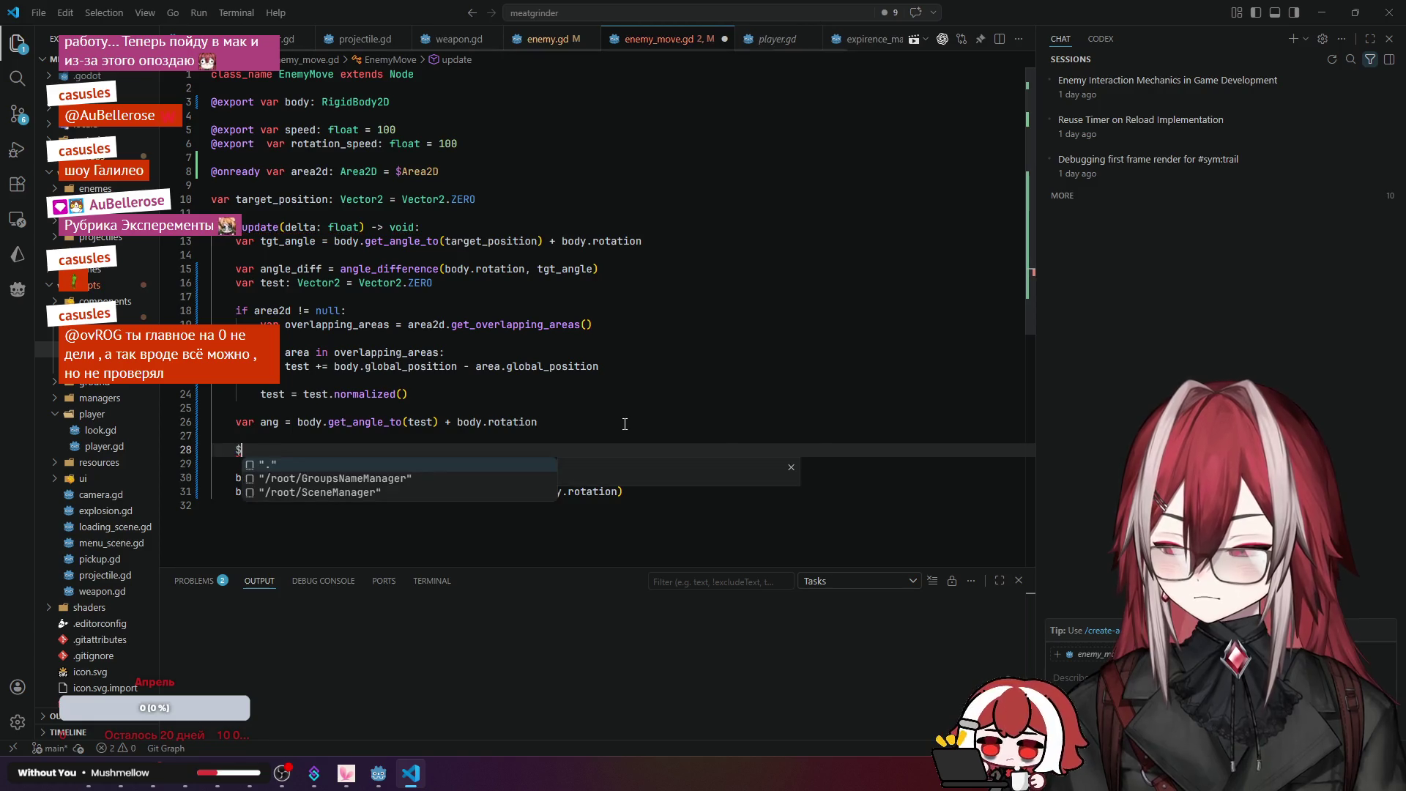
type("Line2D.")
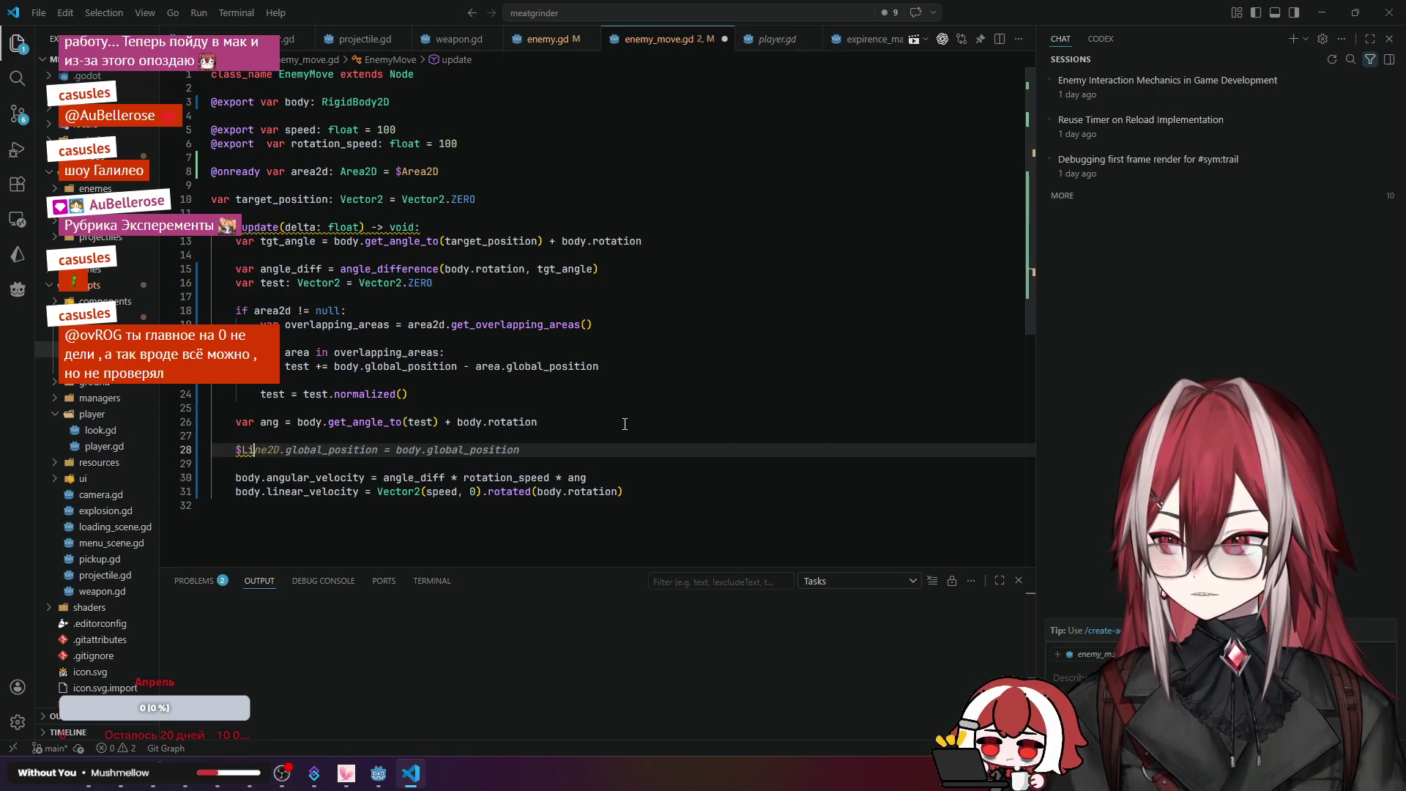
key("Tab")
key("BackSpace")
key("BackSpace")
key("BackSpace")
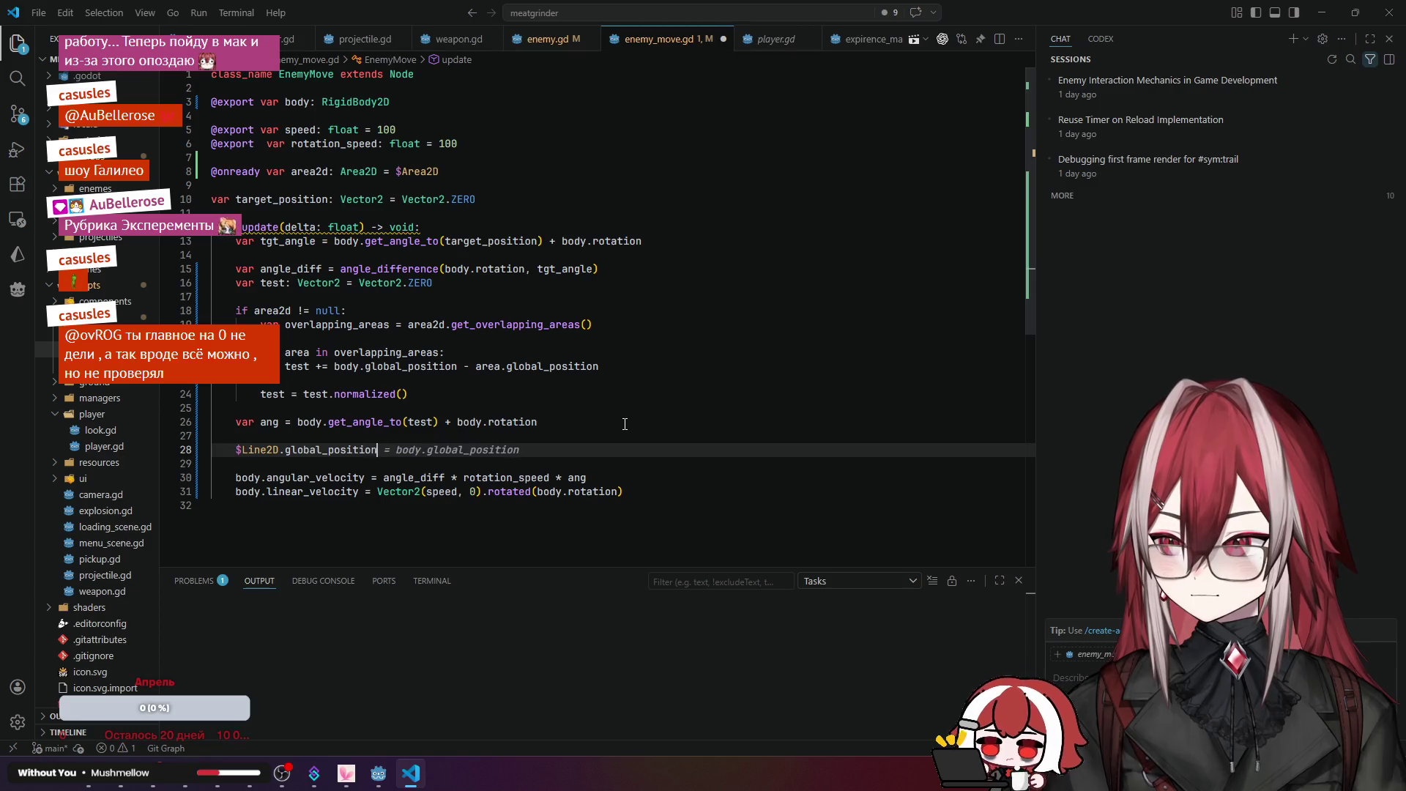
key("BackSpace")
type("ro")
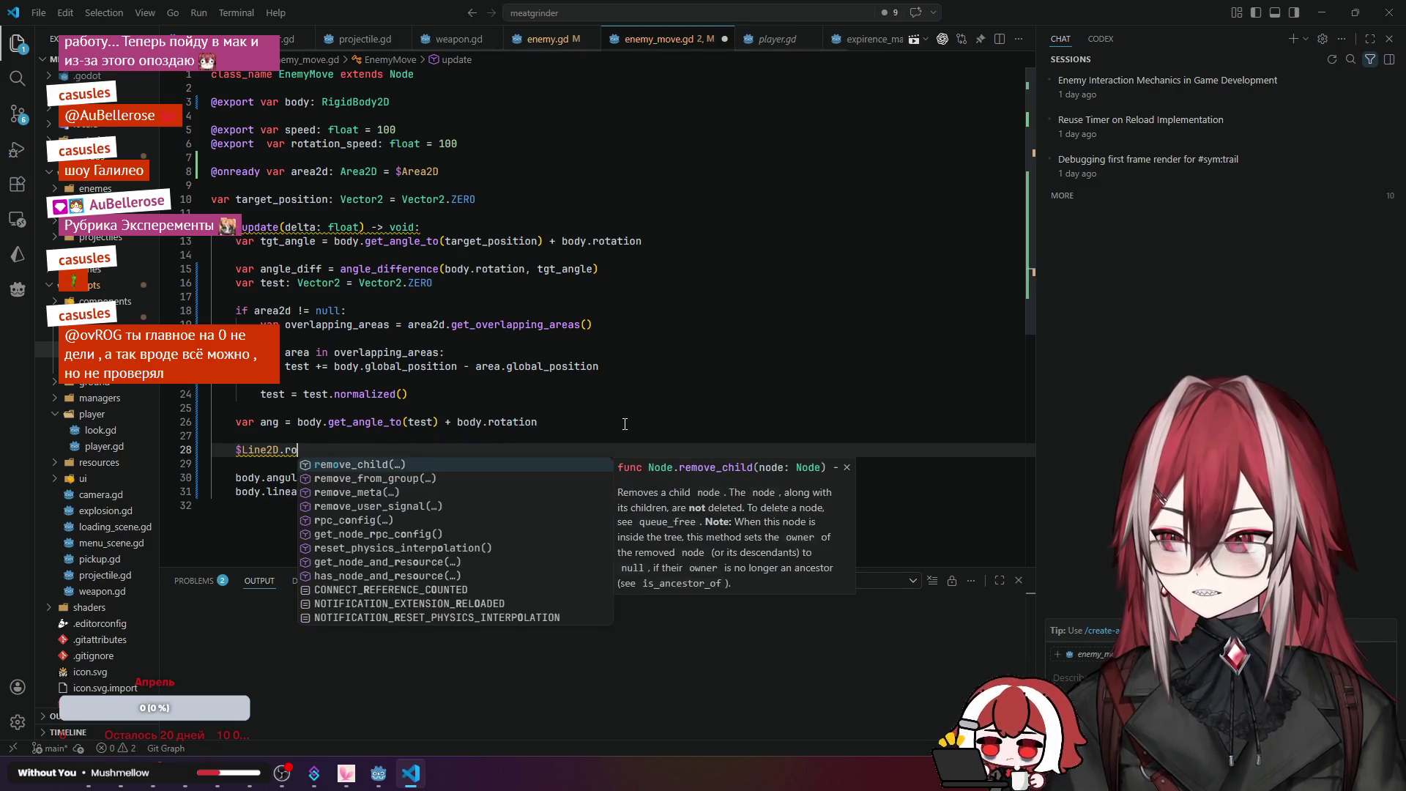
key("BackSpace")
key("BackSpace")
key("BackSpace")
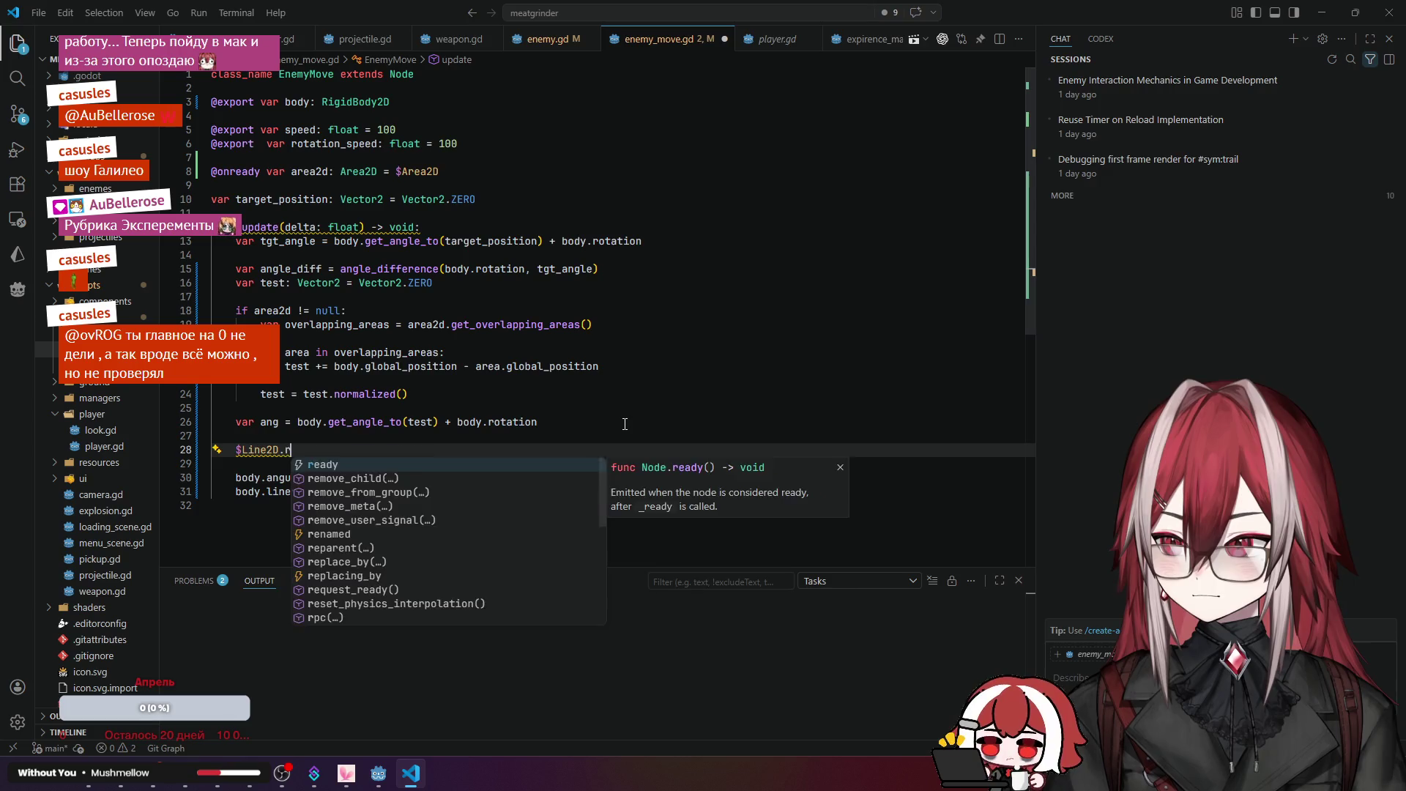
type(".rota")
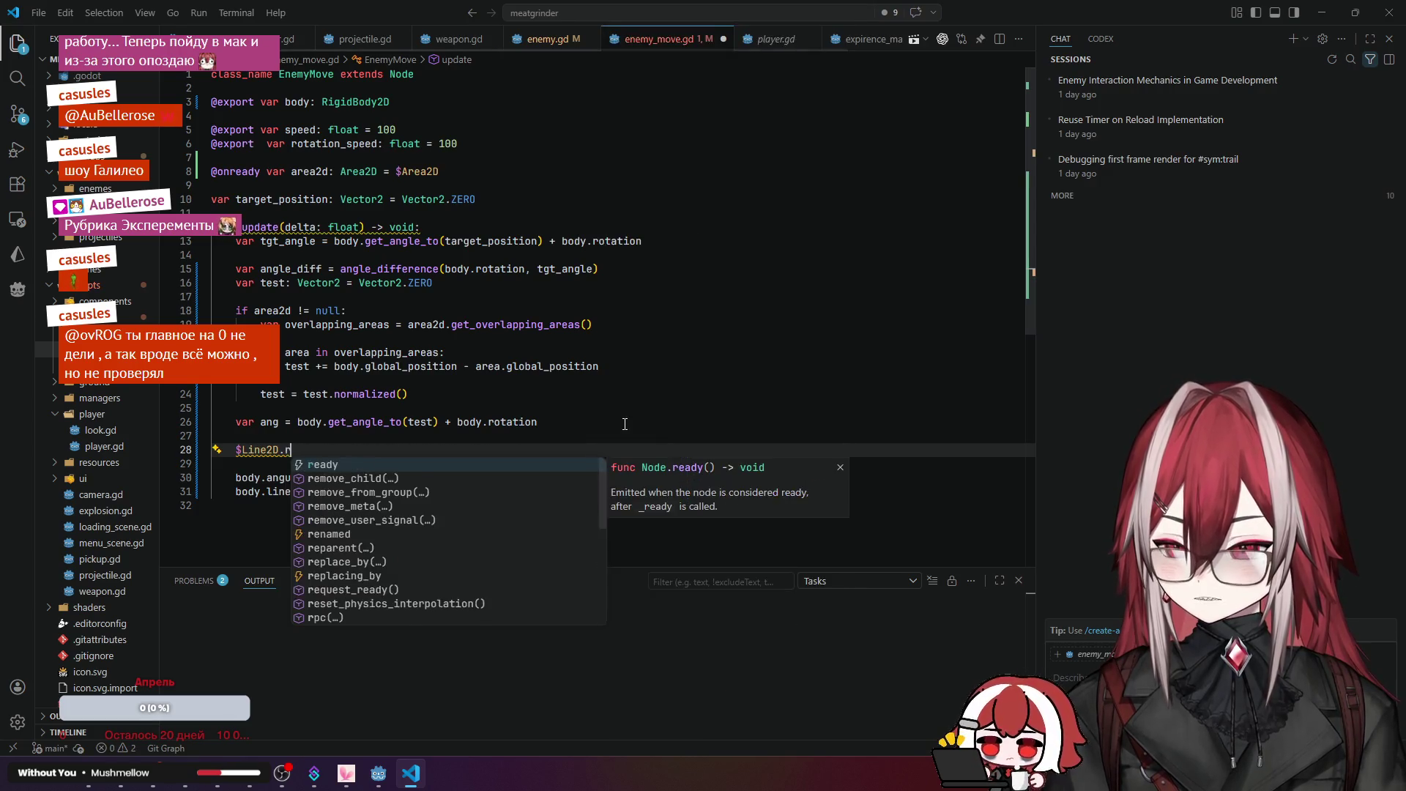
type("tion")
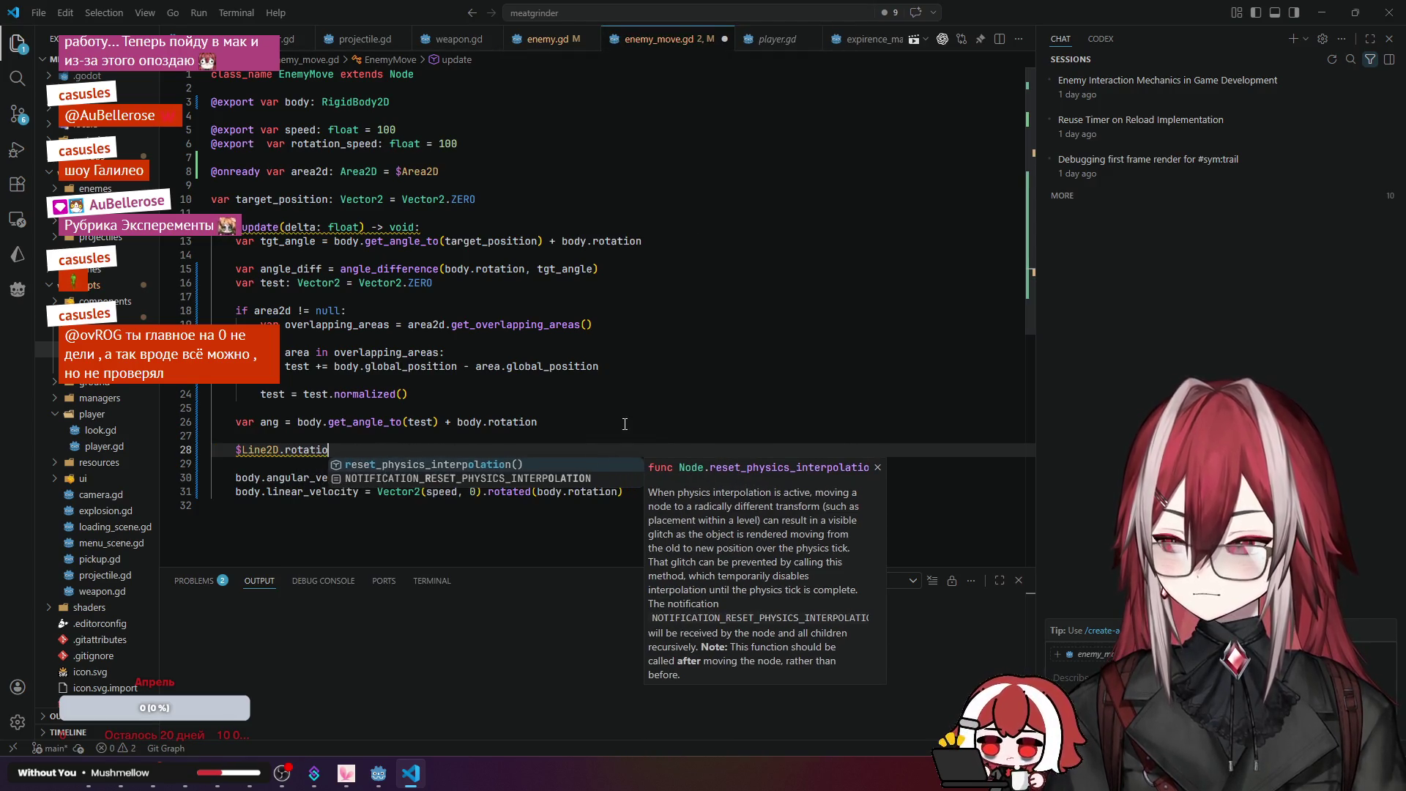
type(" = ")
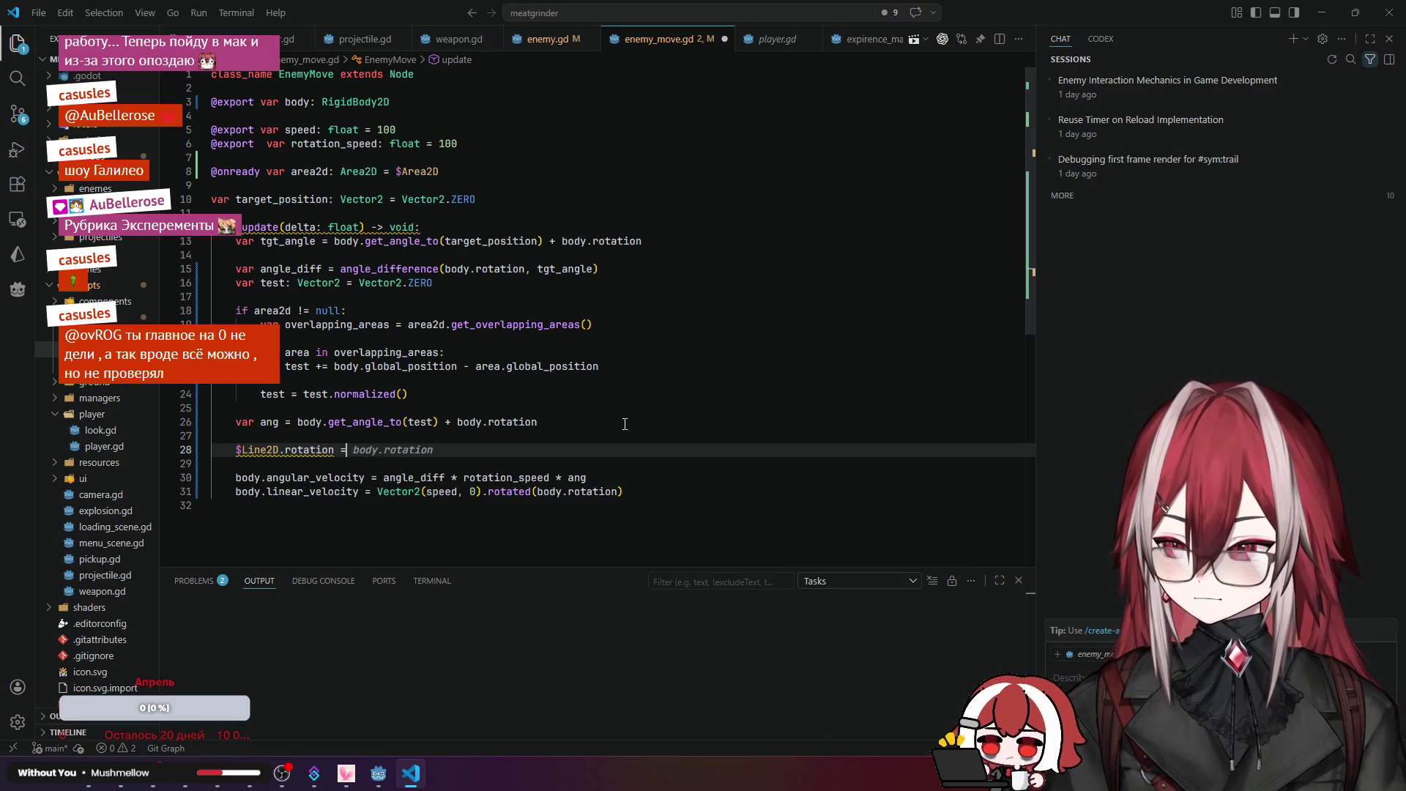
type("ang")
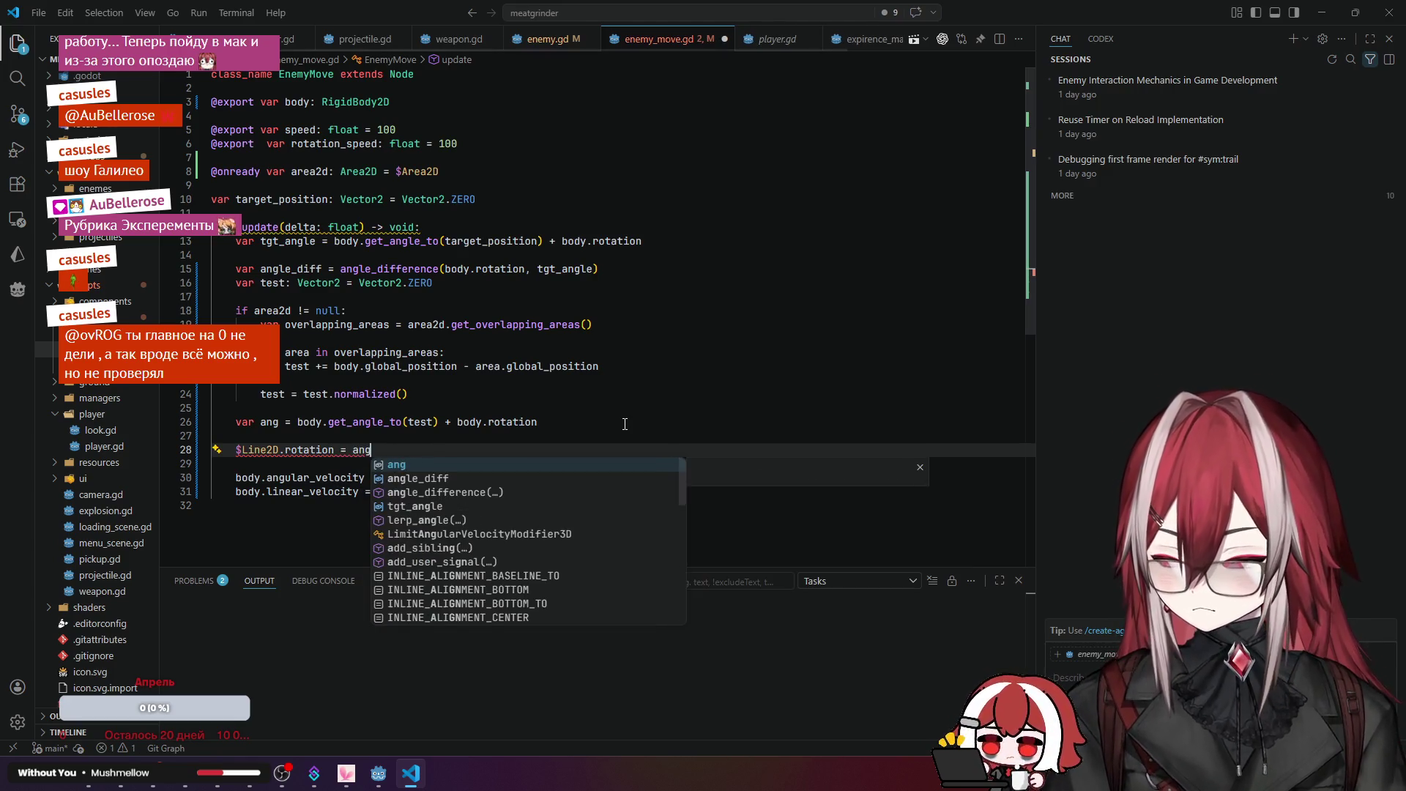
key("Escape")
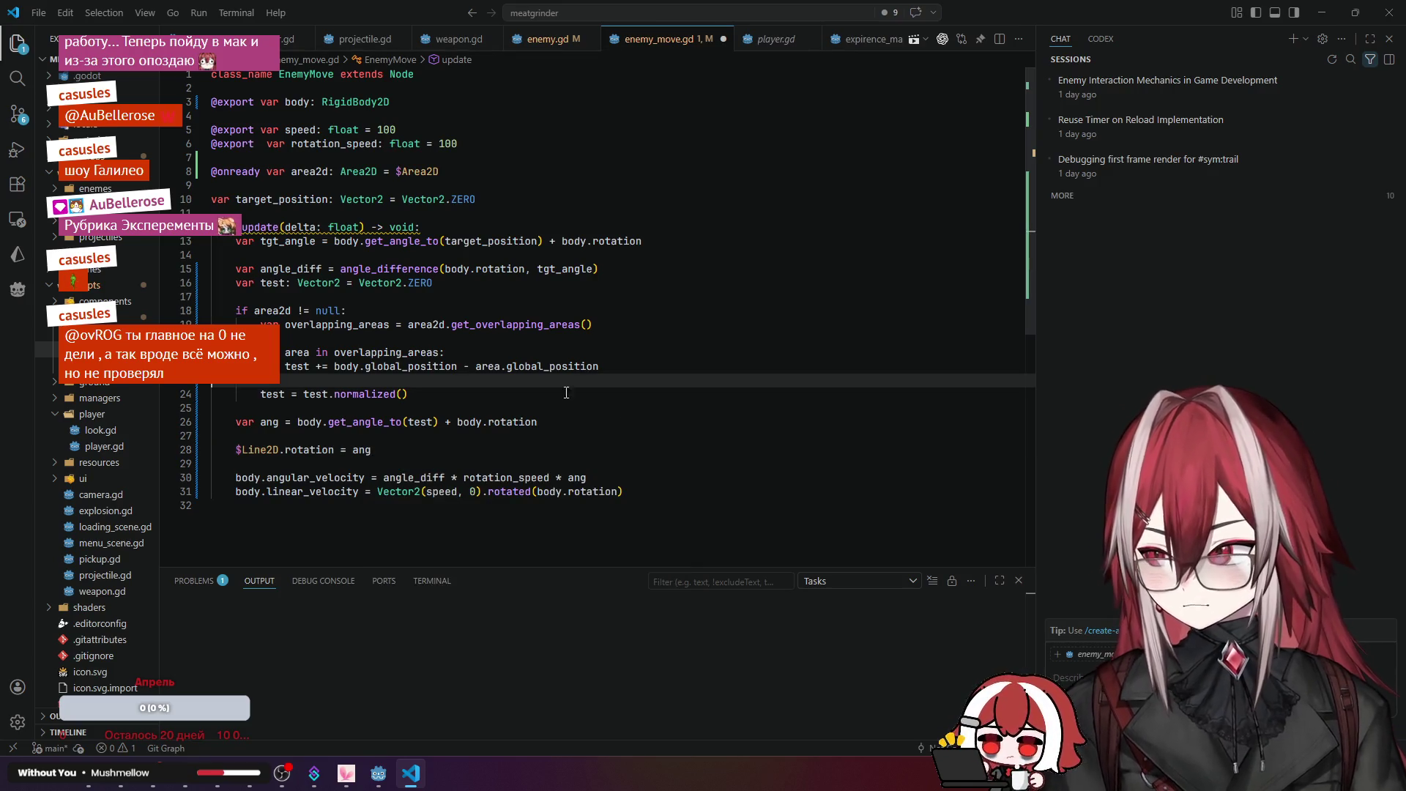
- Review how ang is computed from body.rotation on line 26
left_click(584, 415)
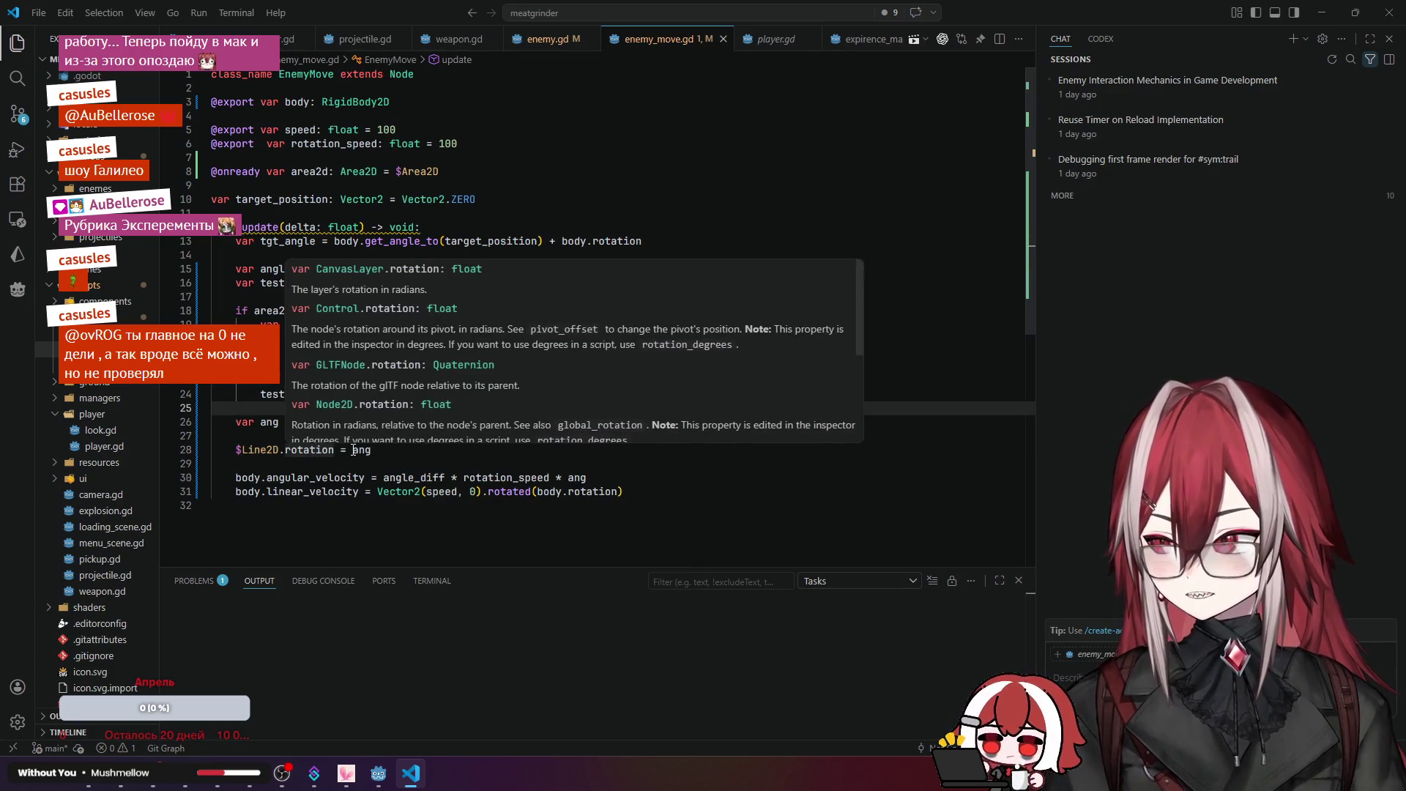
left_click(352, 450)
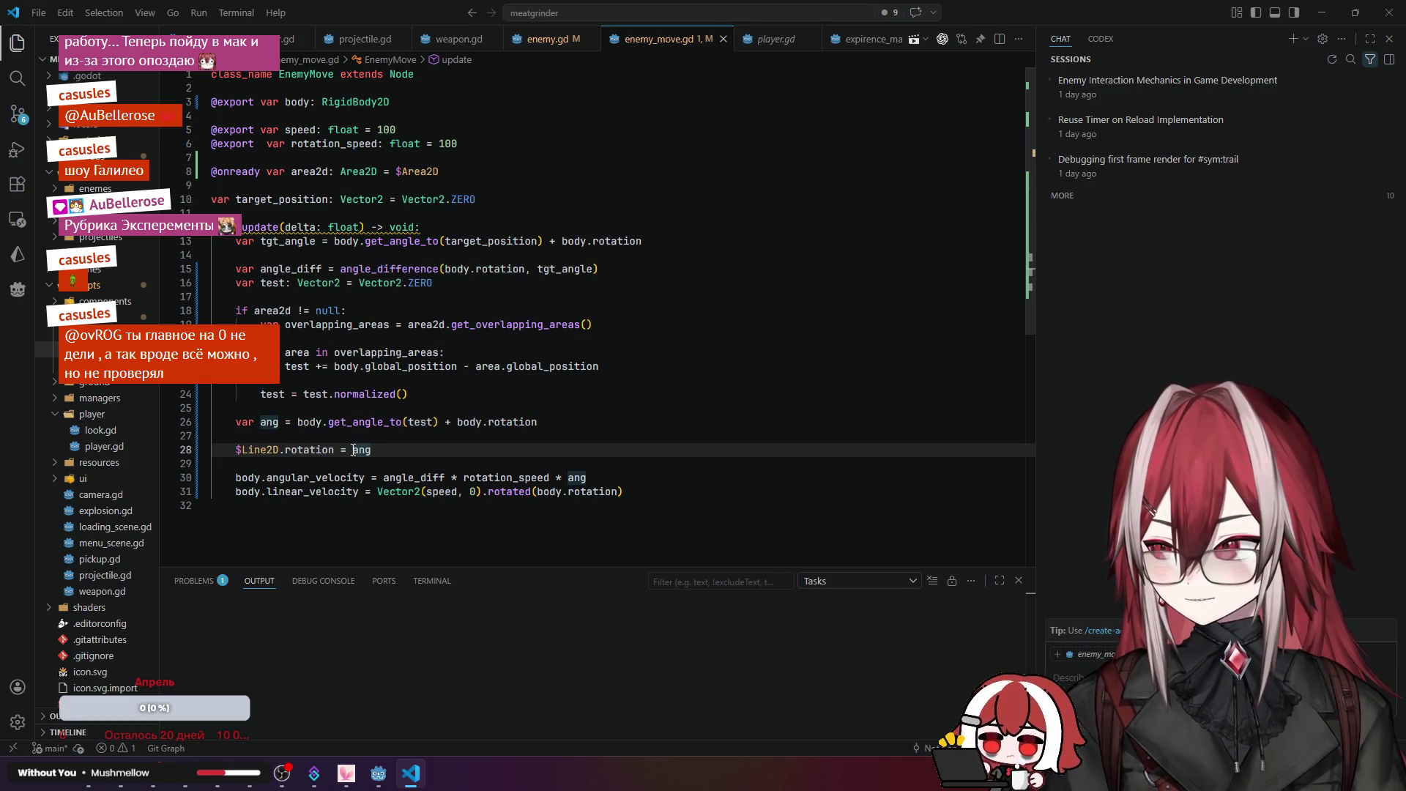
left_click(521, 409)
mouse_move(305, 423)
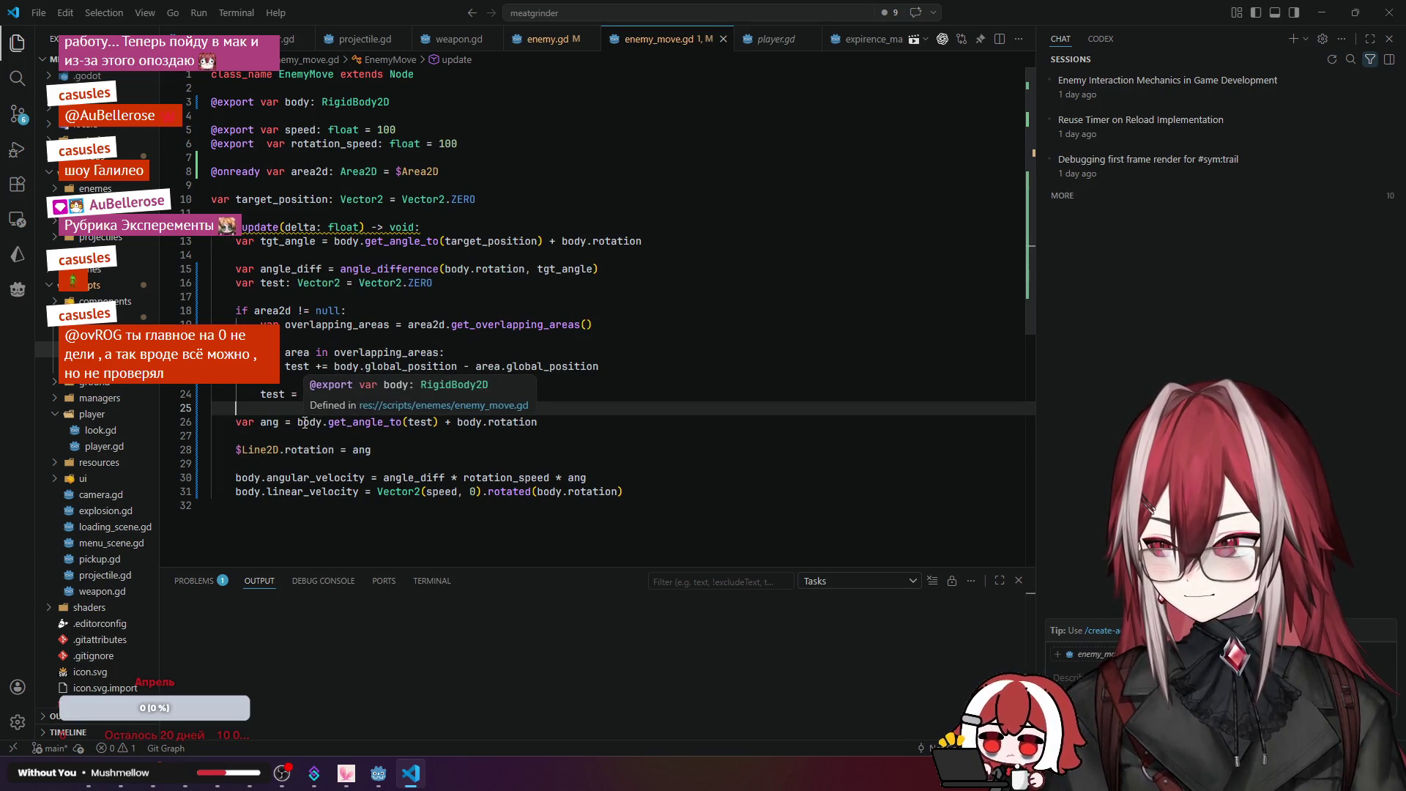
mouse_move(435, 426)
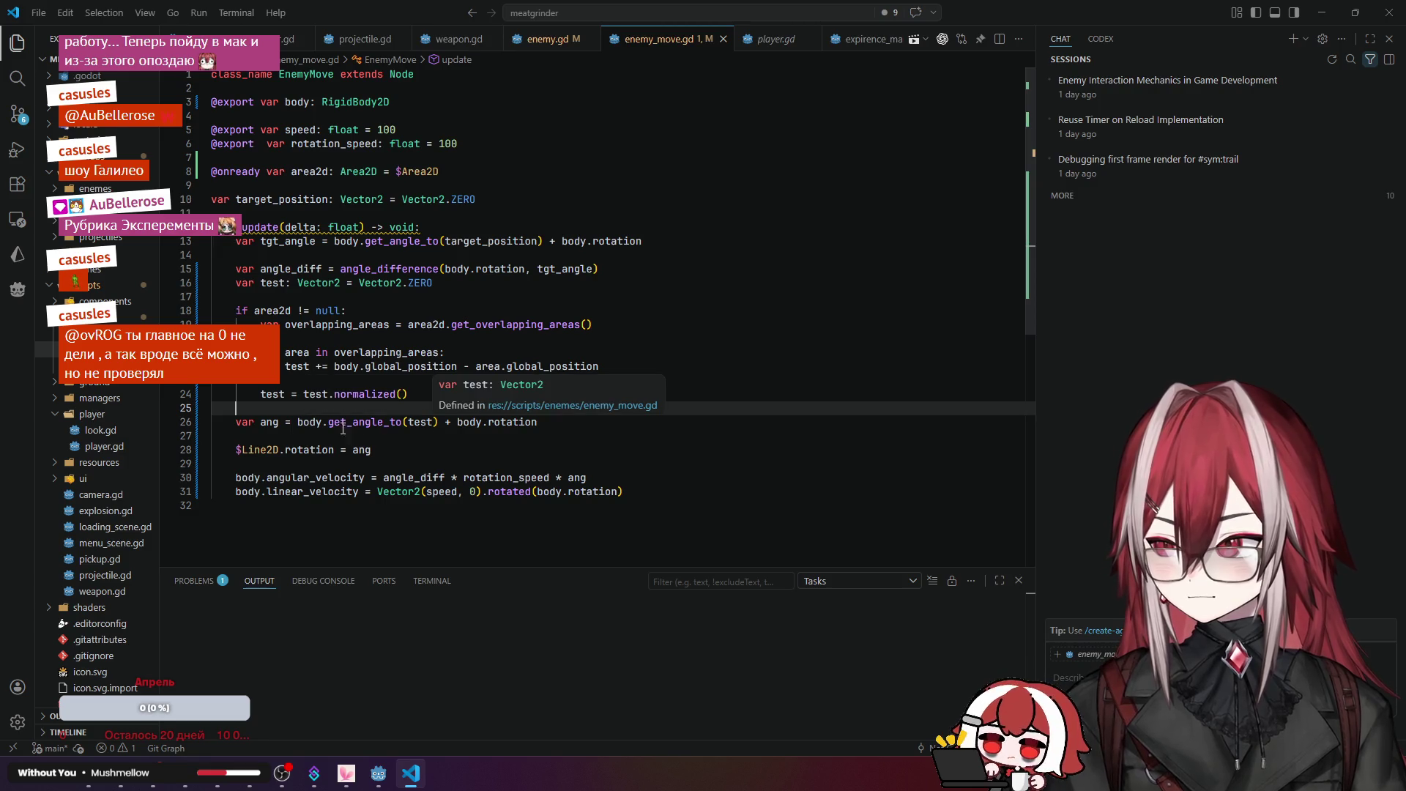
left_click(279, 423)
left_click(483, 426)
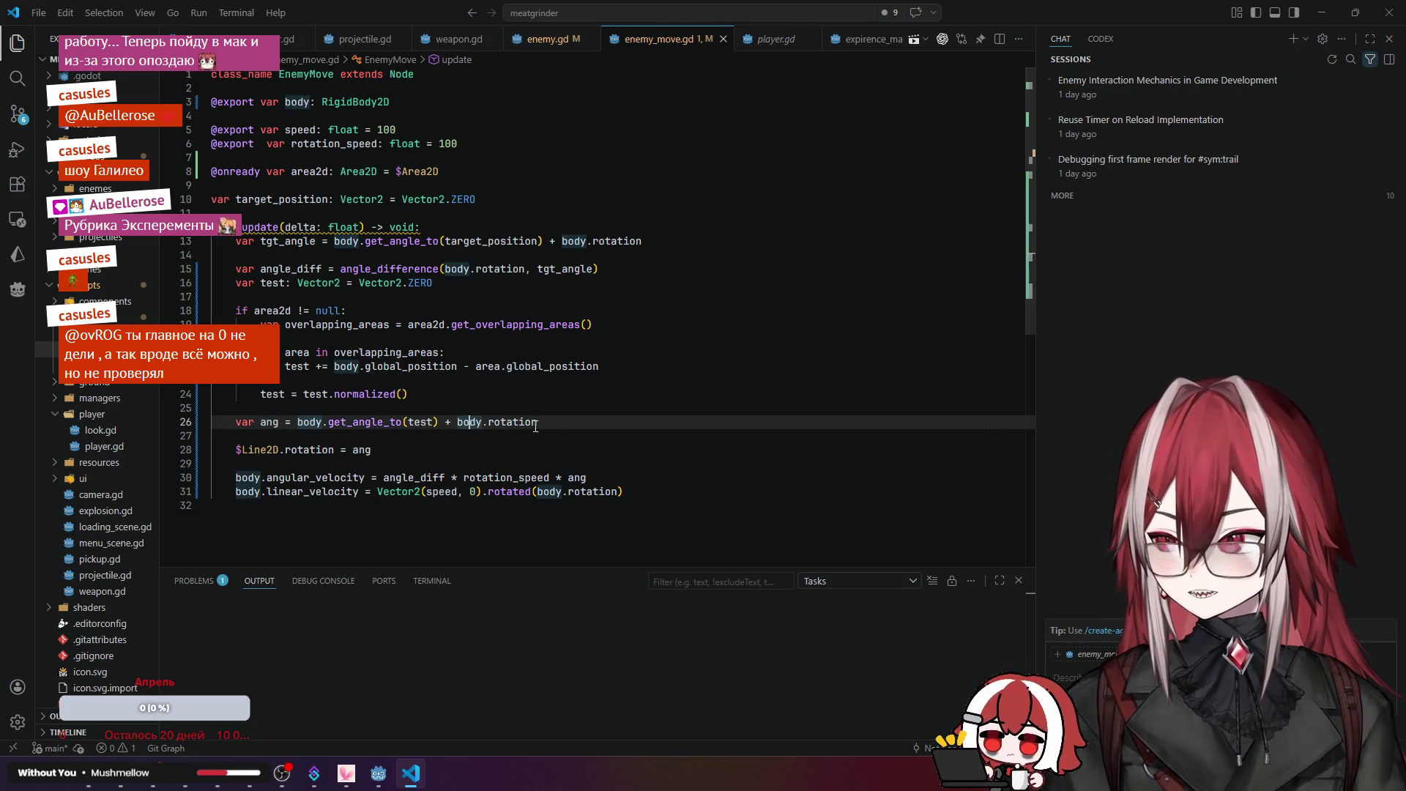
key("Right")
key("Down")
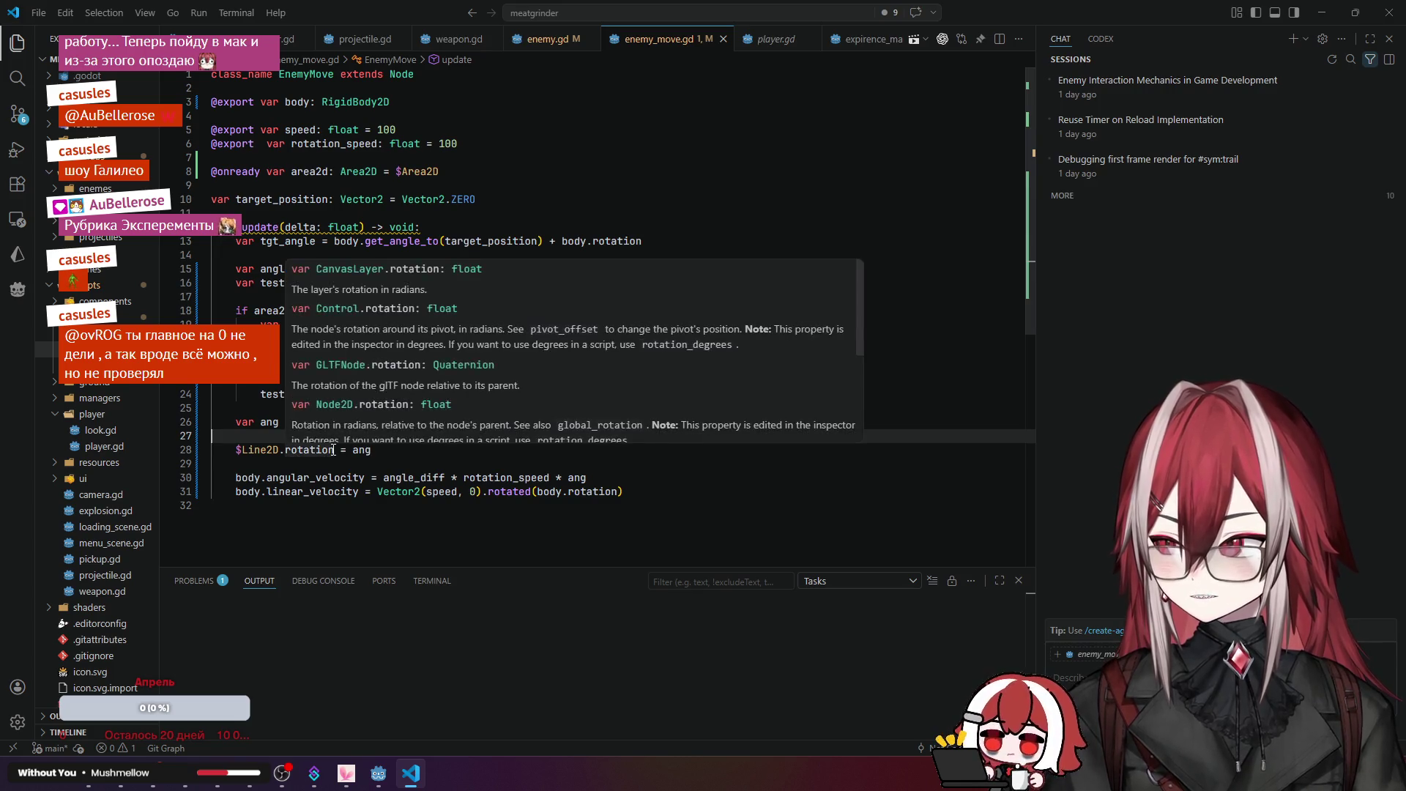
- Briefly try global_position in place of rotation, then undo back to the rotation assignment
double_click(334, 449)
key("BackSpace")
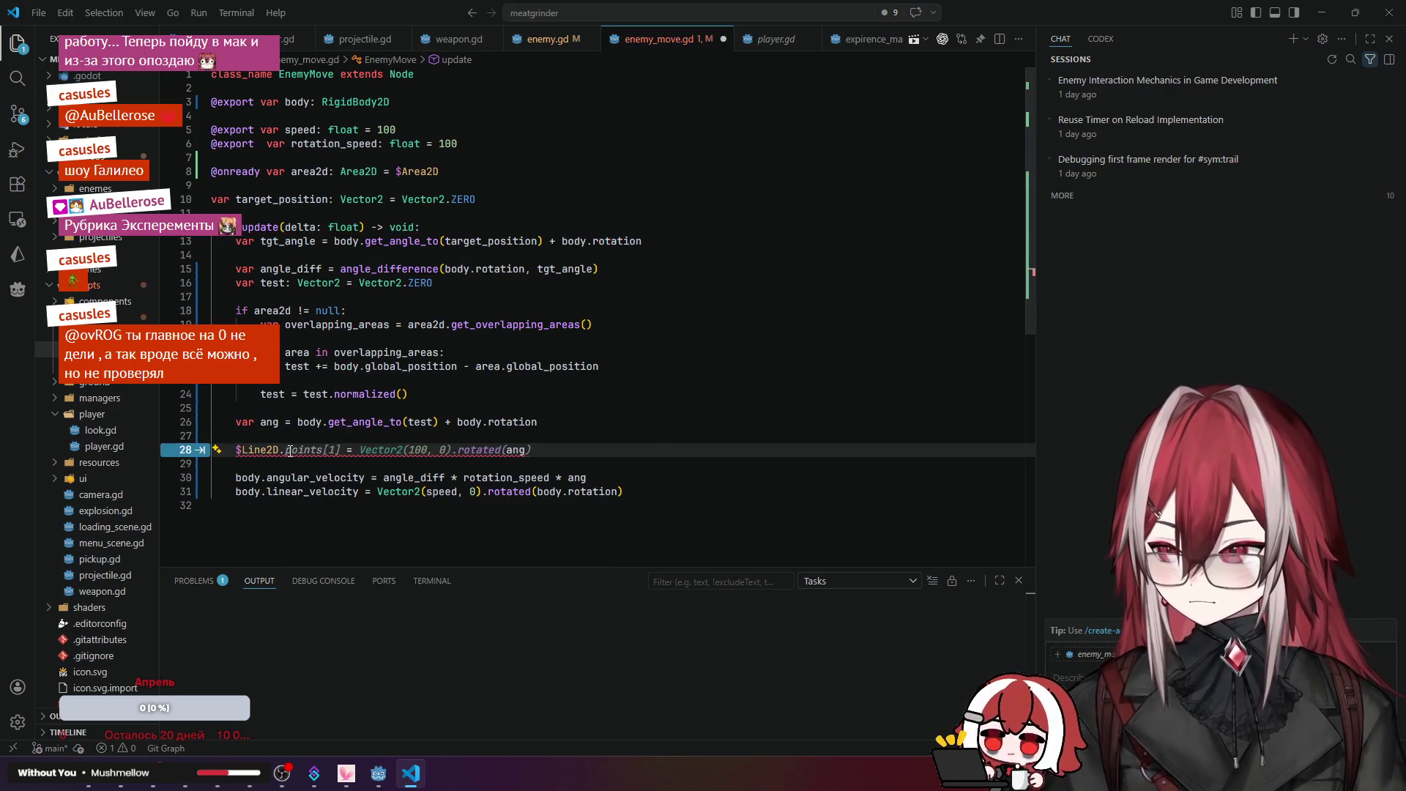
type("glob =")
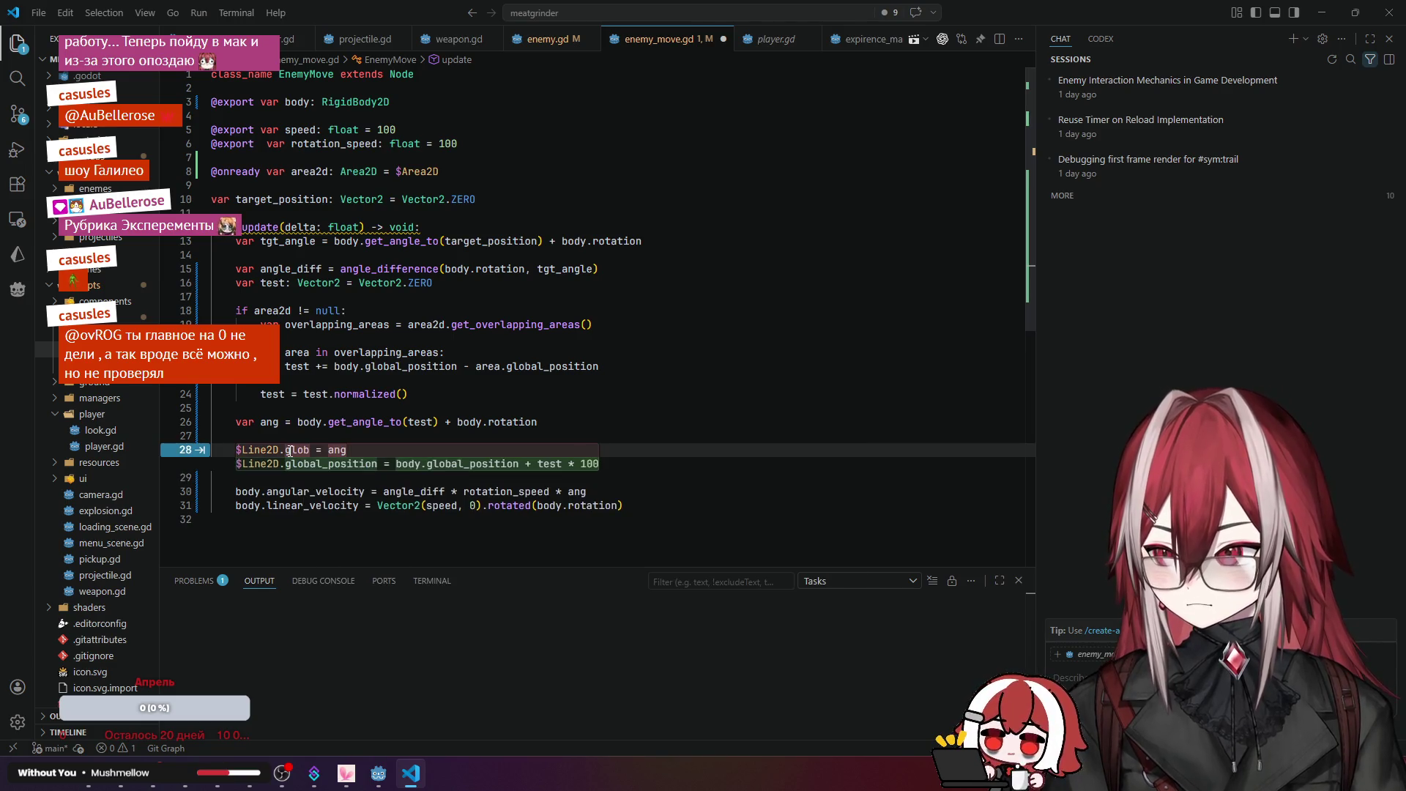
key("ctrl+z")
key("ctrl+z")
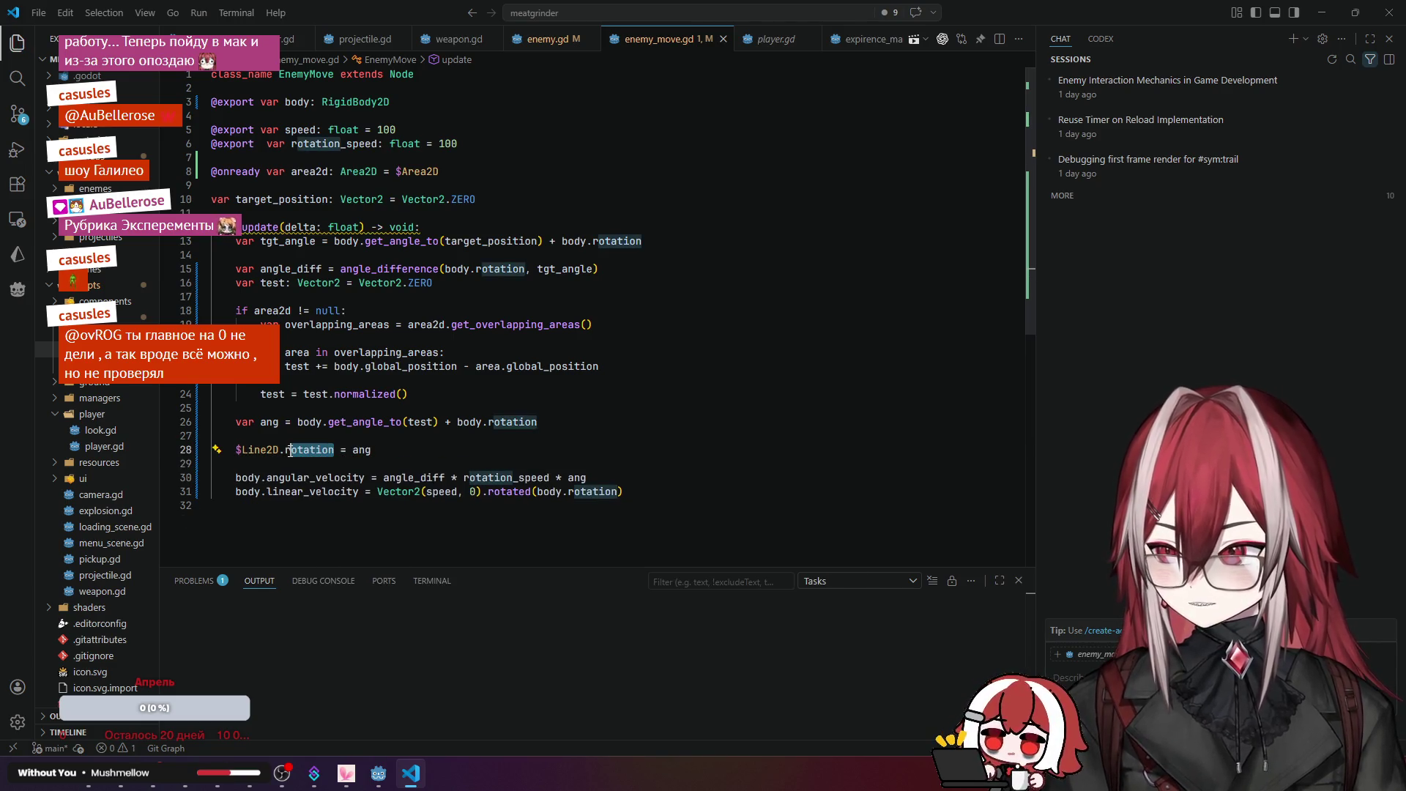
left_click(488, 453)
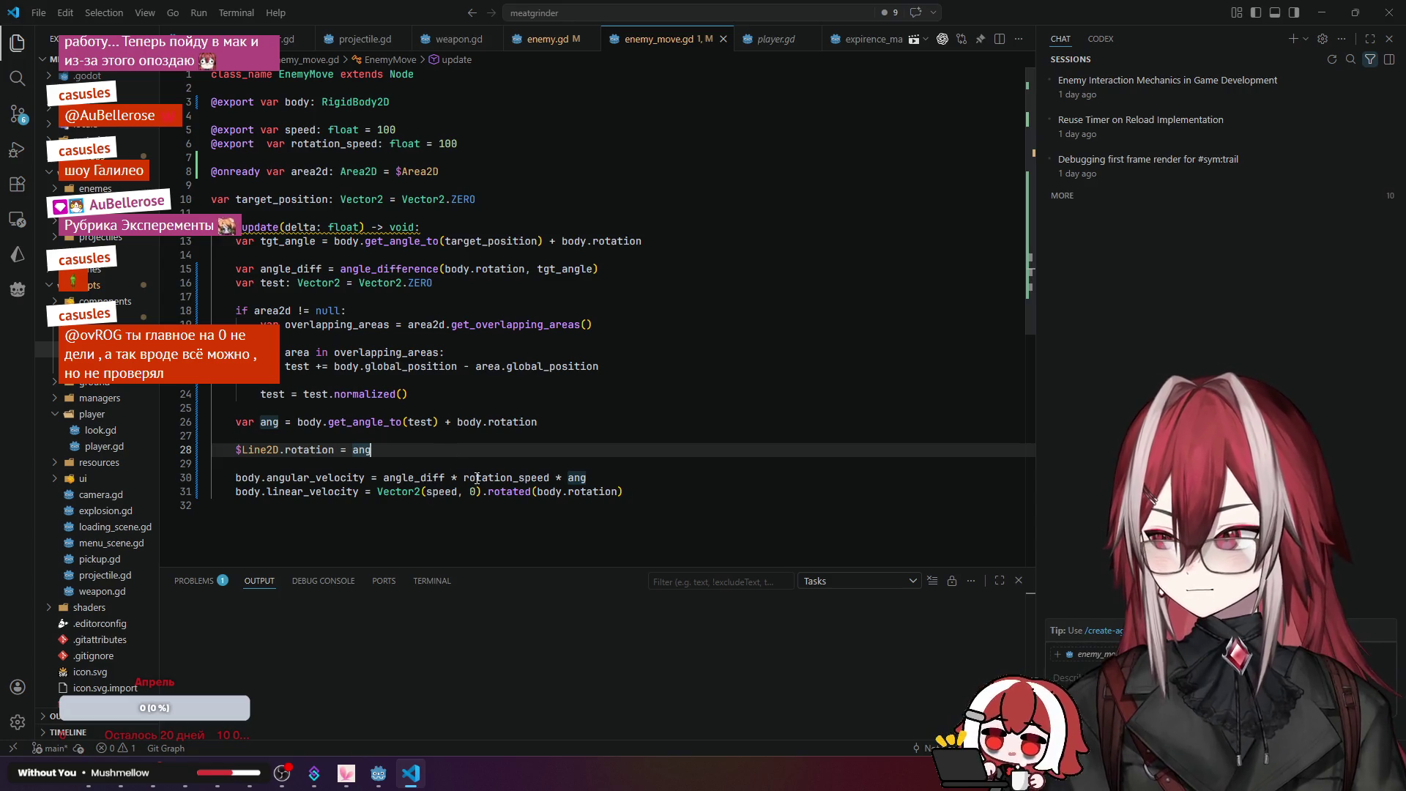
key("alt+Tab")
- Save and run the game, start a match, move the player up-right with W and D, then stop
left_click(1184, 31)
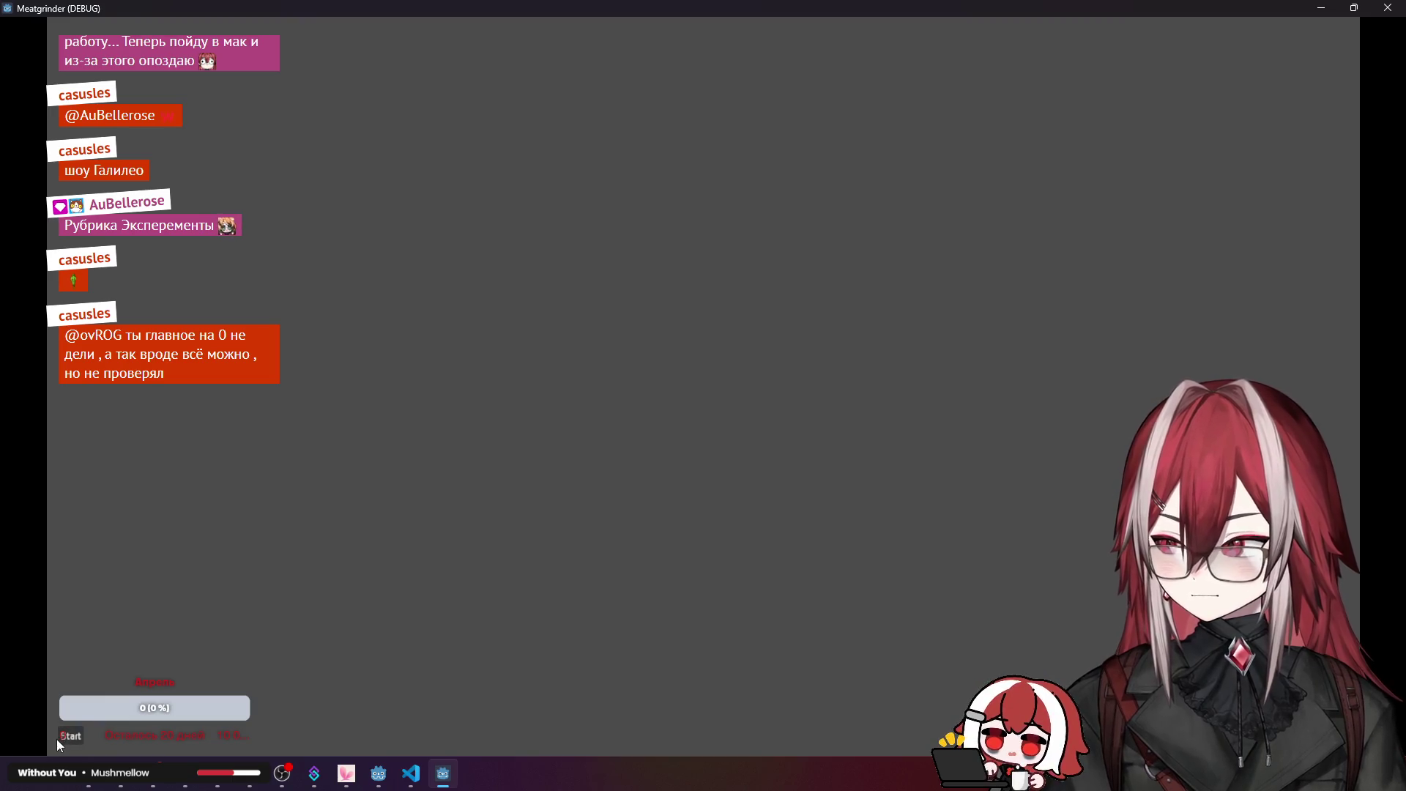
left_click(71, 736)
key("w")
key("d")
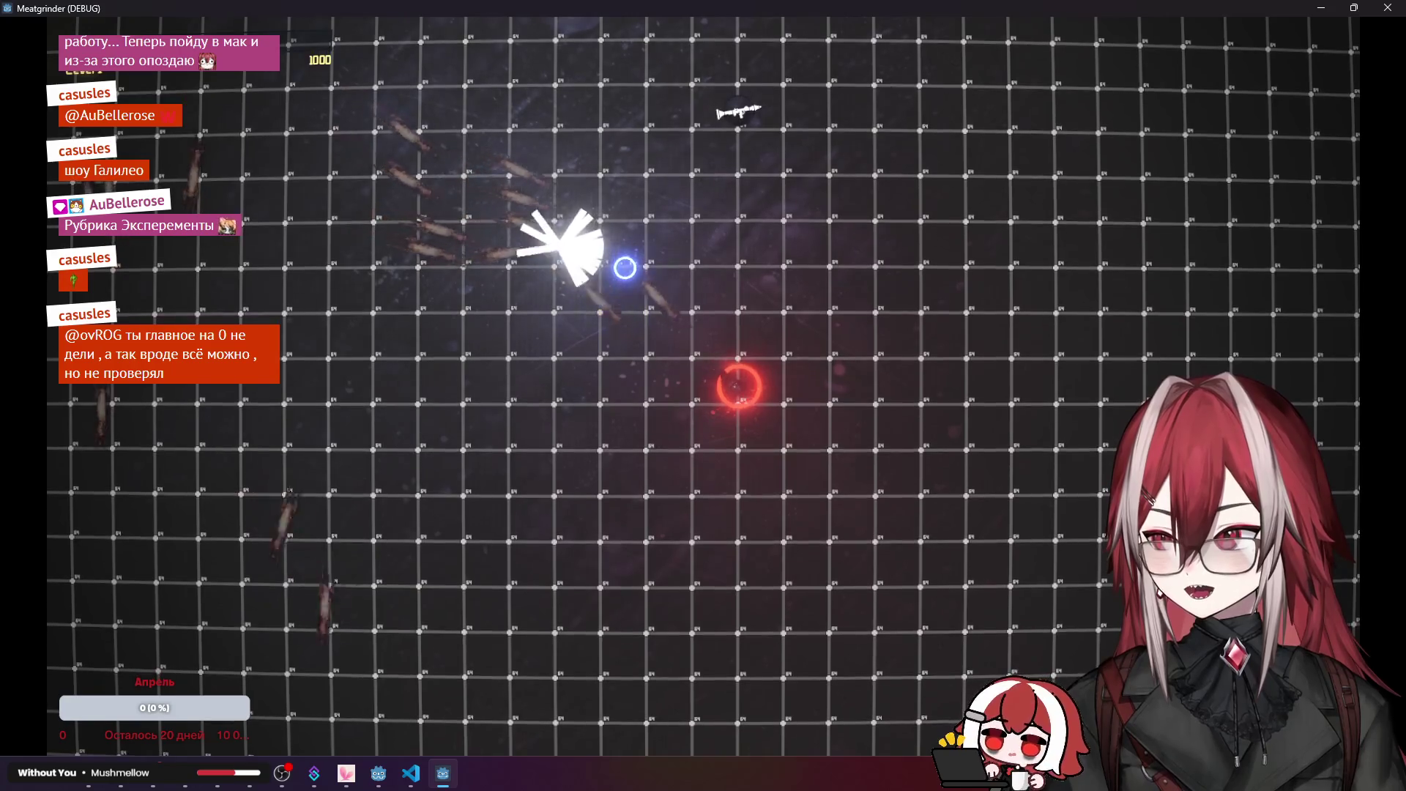
key("d")
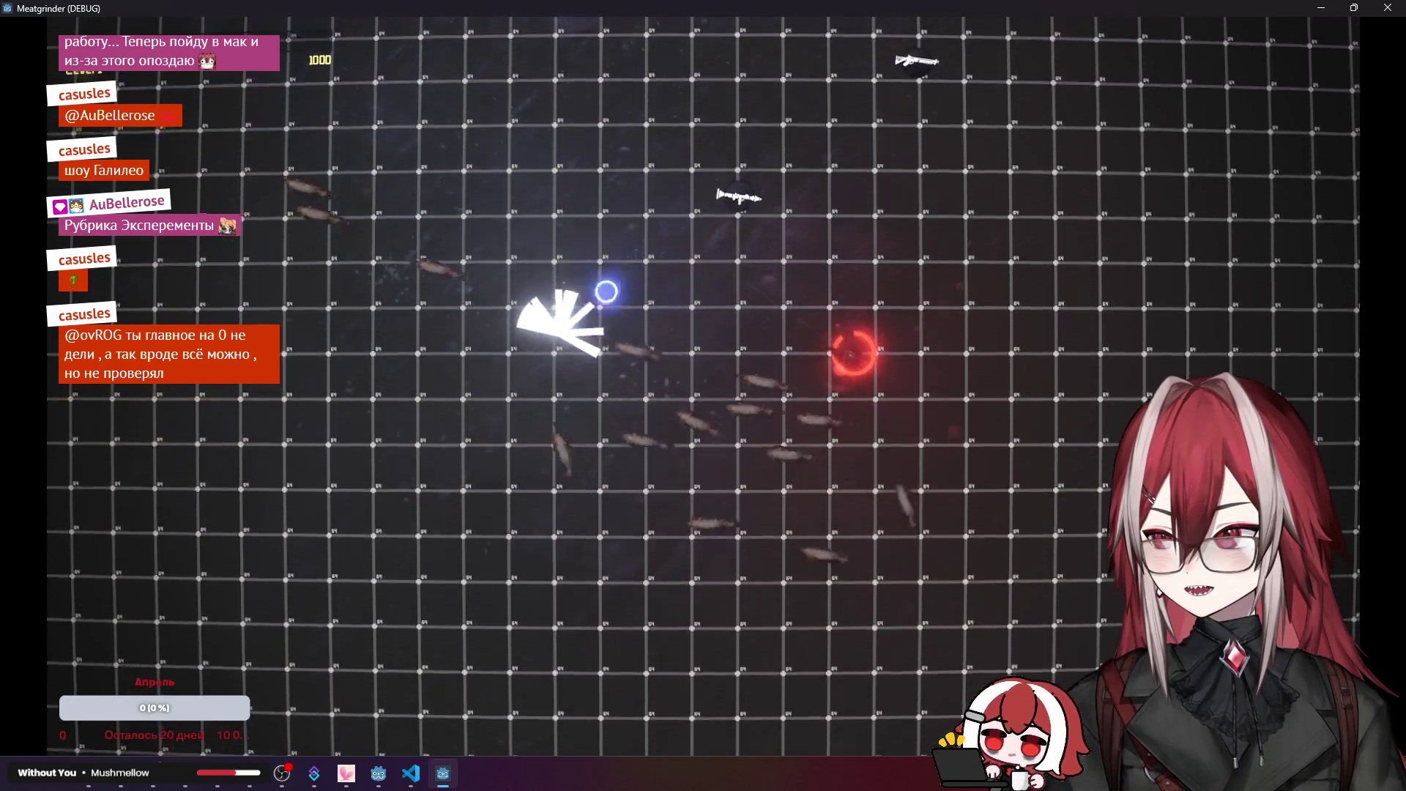
key("Escape")
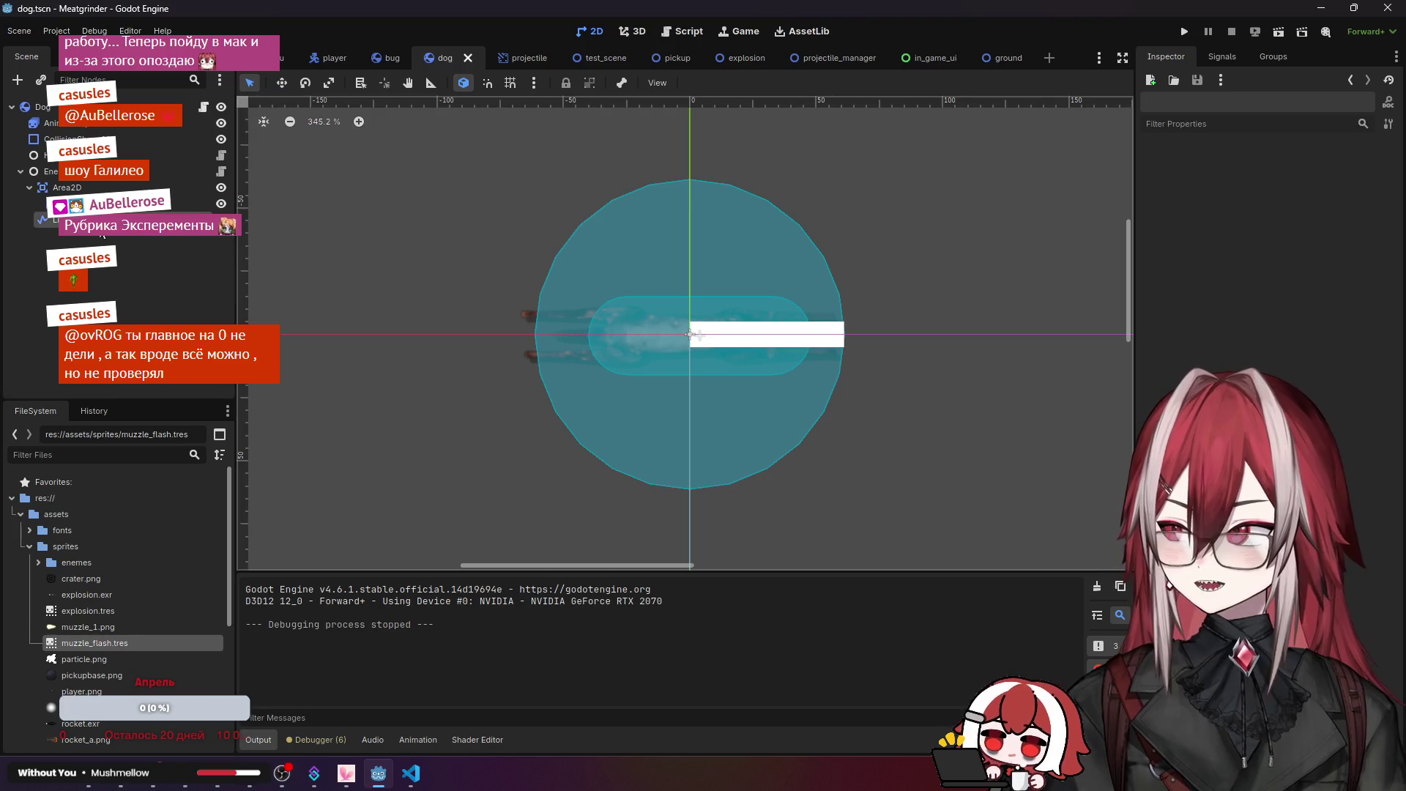
- Select the Line2D and inspect its Fill and Capping properties in the Inspector
left_click(30, 188)
left_click(46, 203)
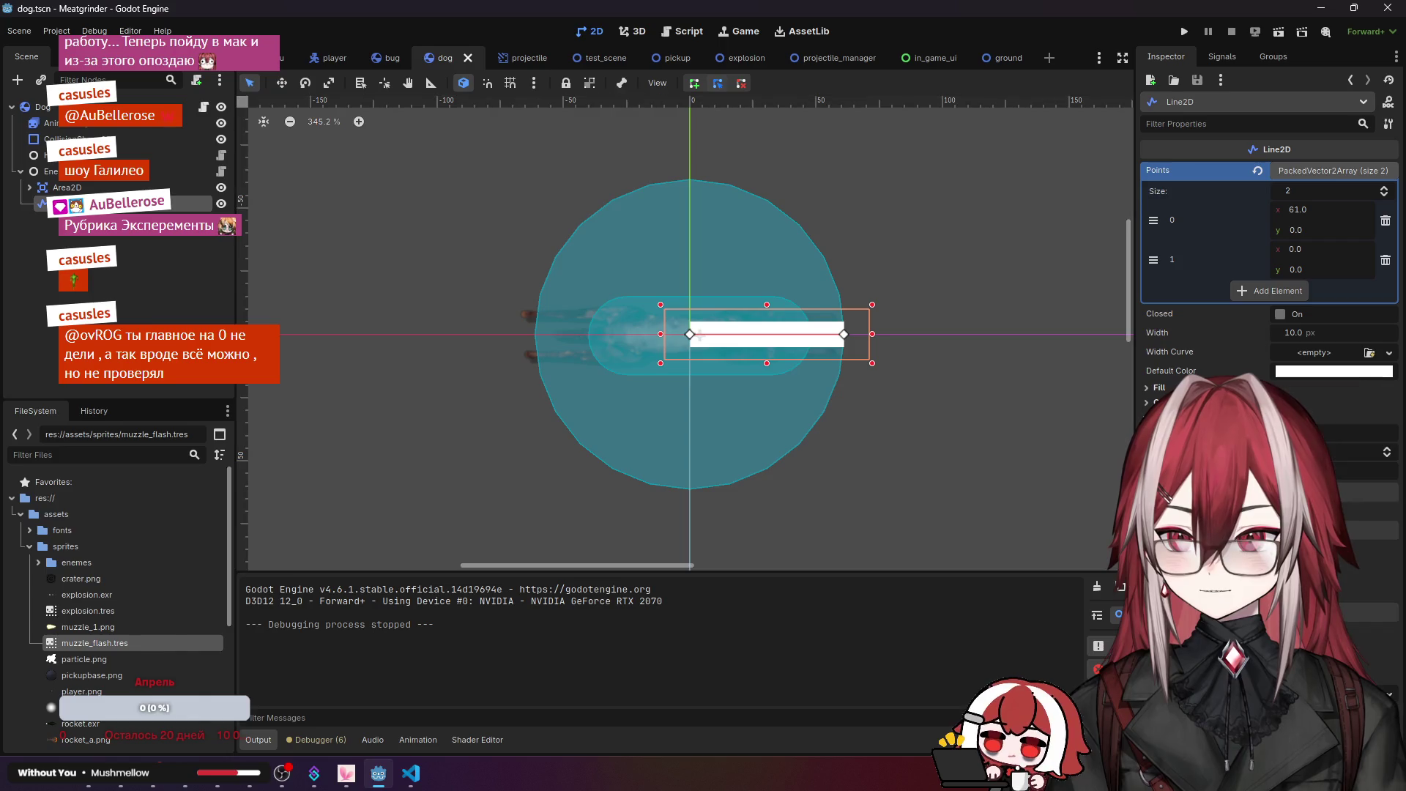
left_click(1165, 402)
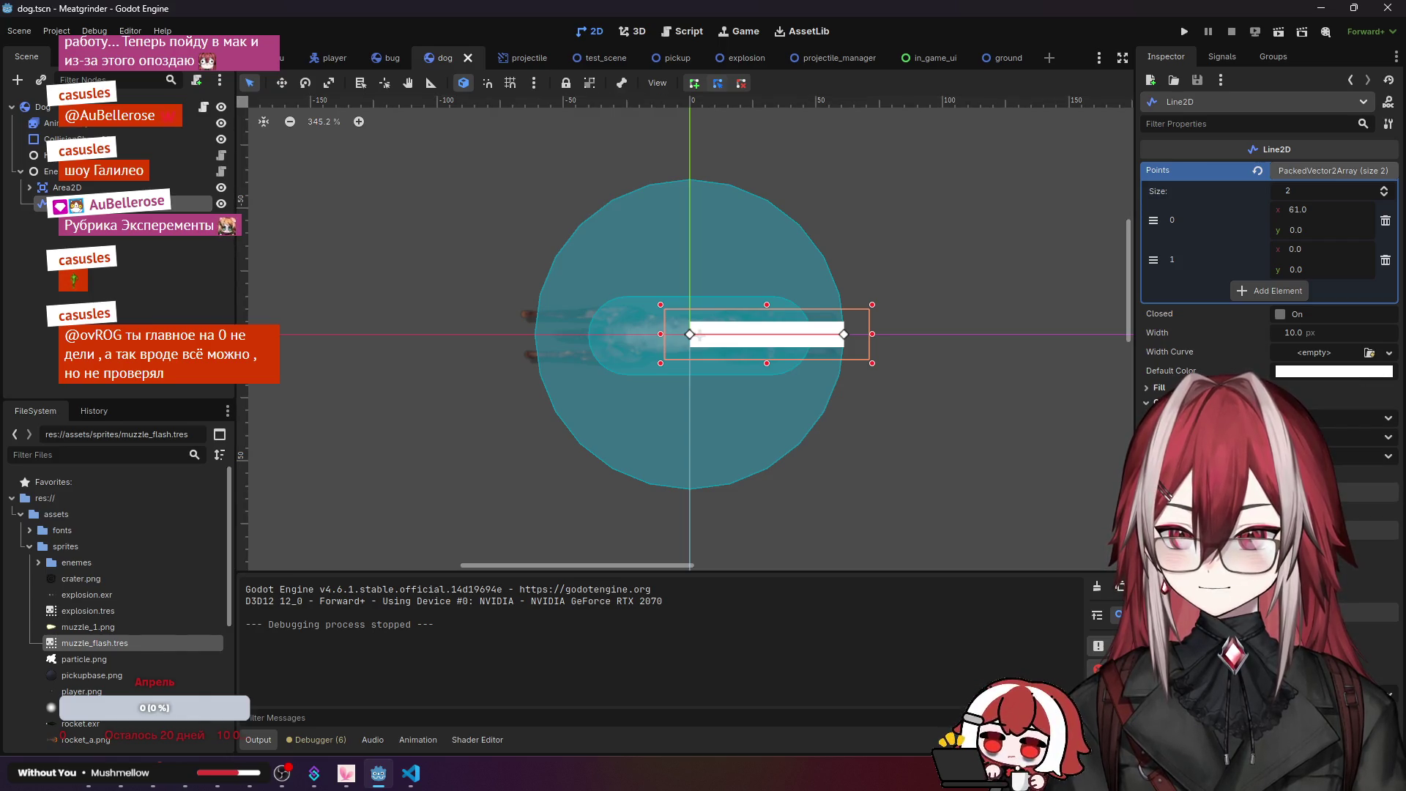
left_click(1156, 389)
left_click(1157, 388)
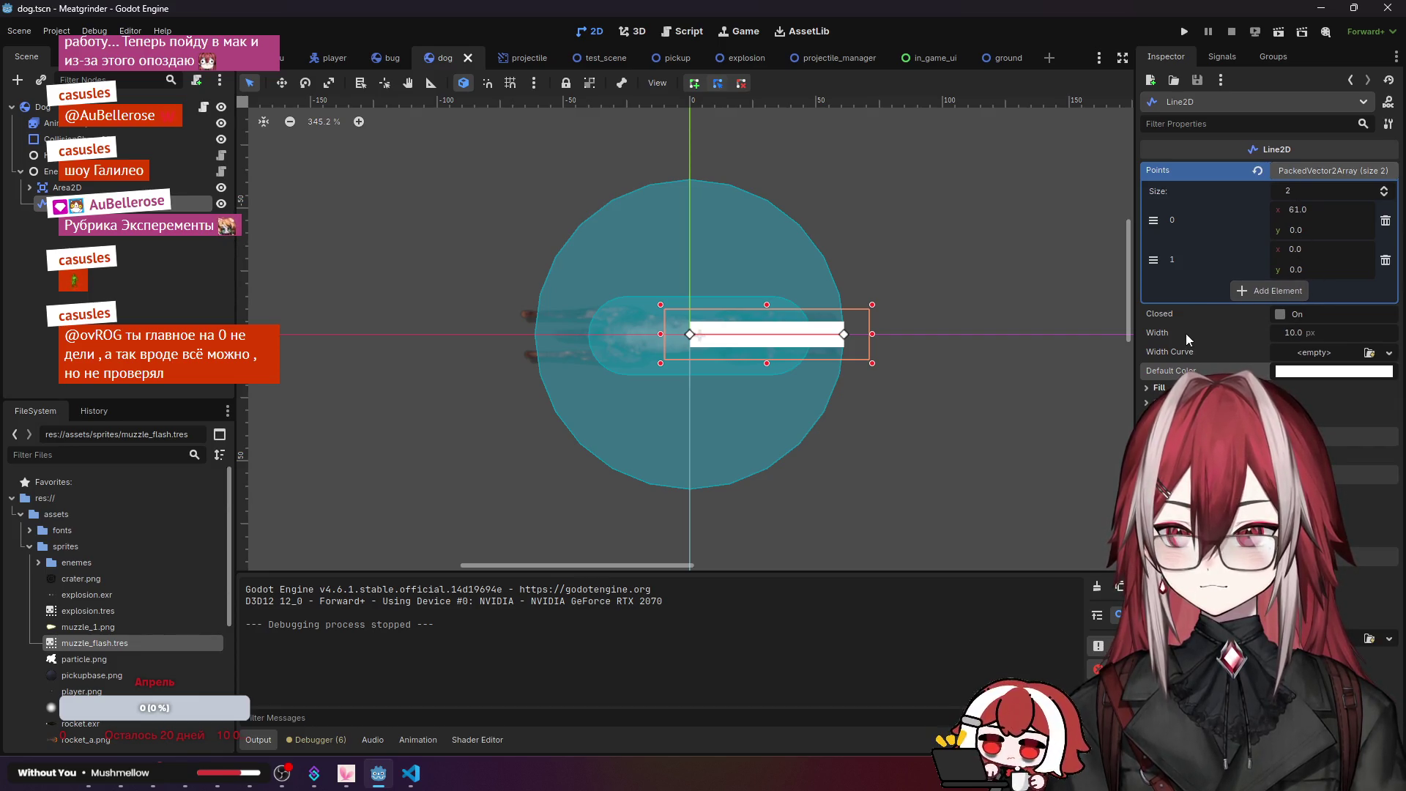
left_click(1158, 419)
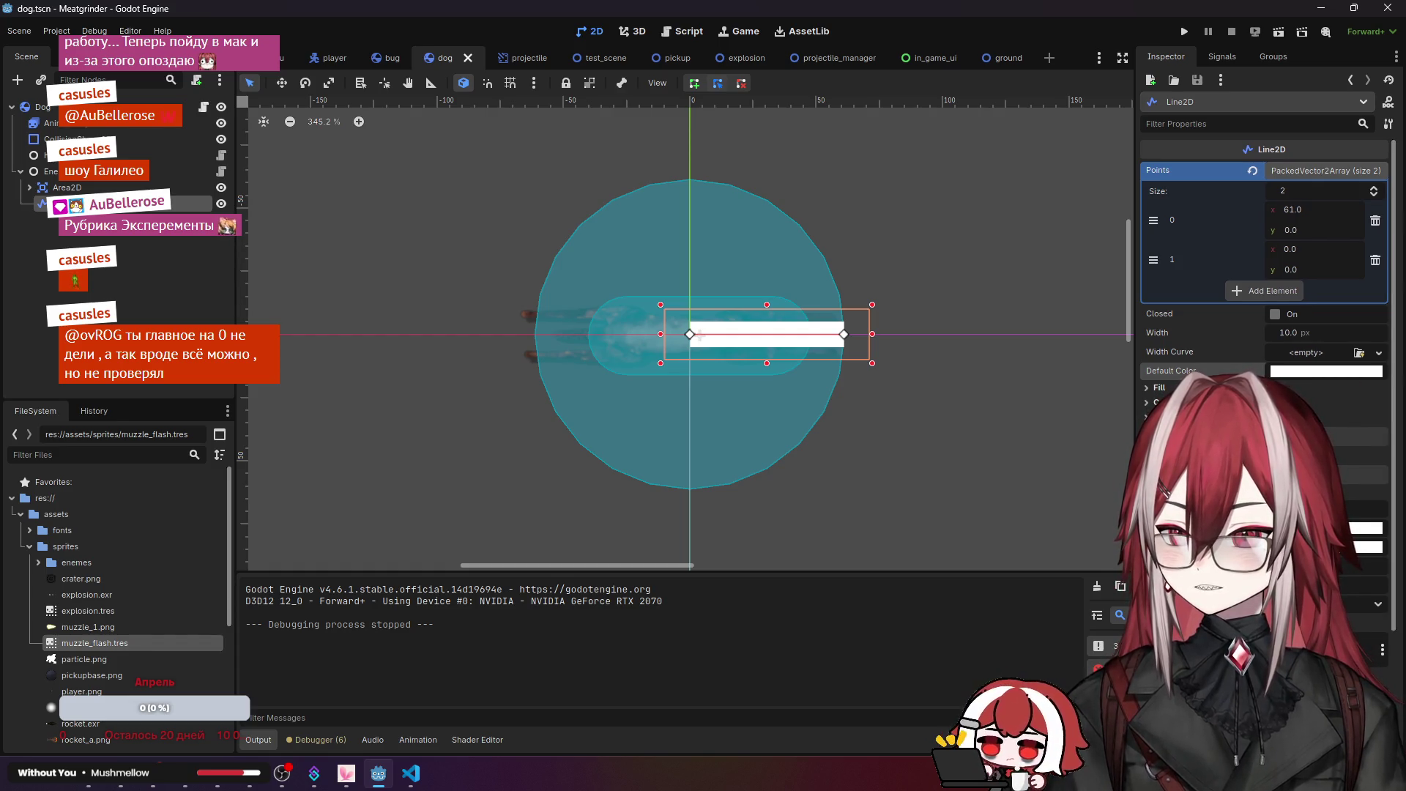
left_click(880, 454)
- Check the EnemyMove node, then review the Line2D's Transform and points (61, 0) and (0, 0)
left_click(73, 174)
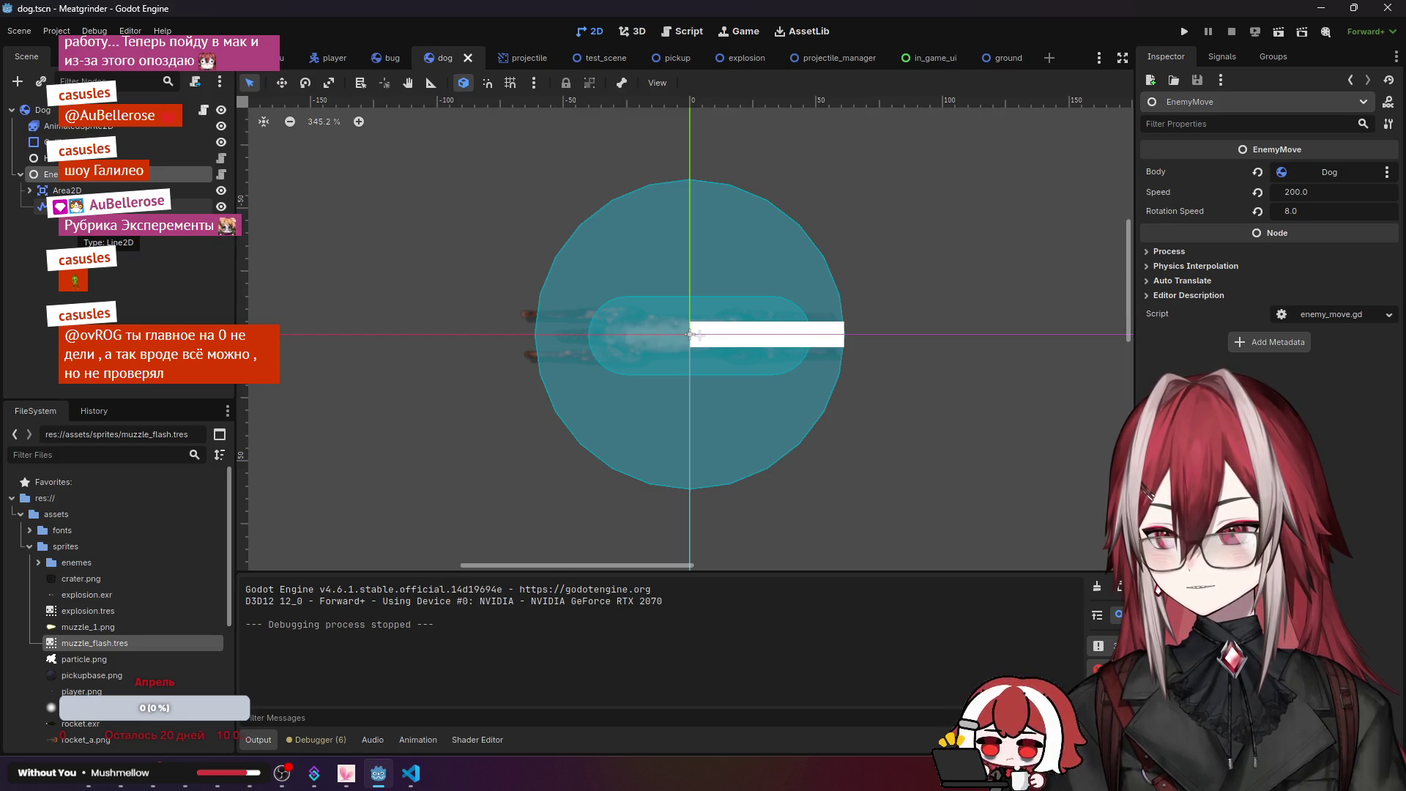
left_click(77, 206)
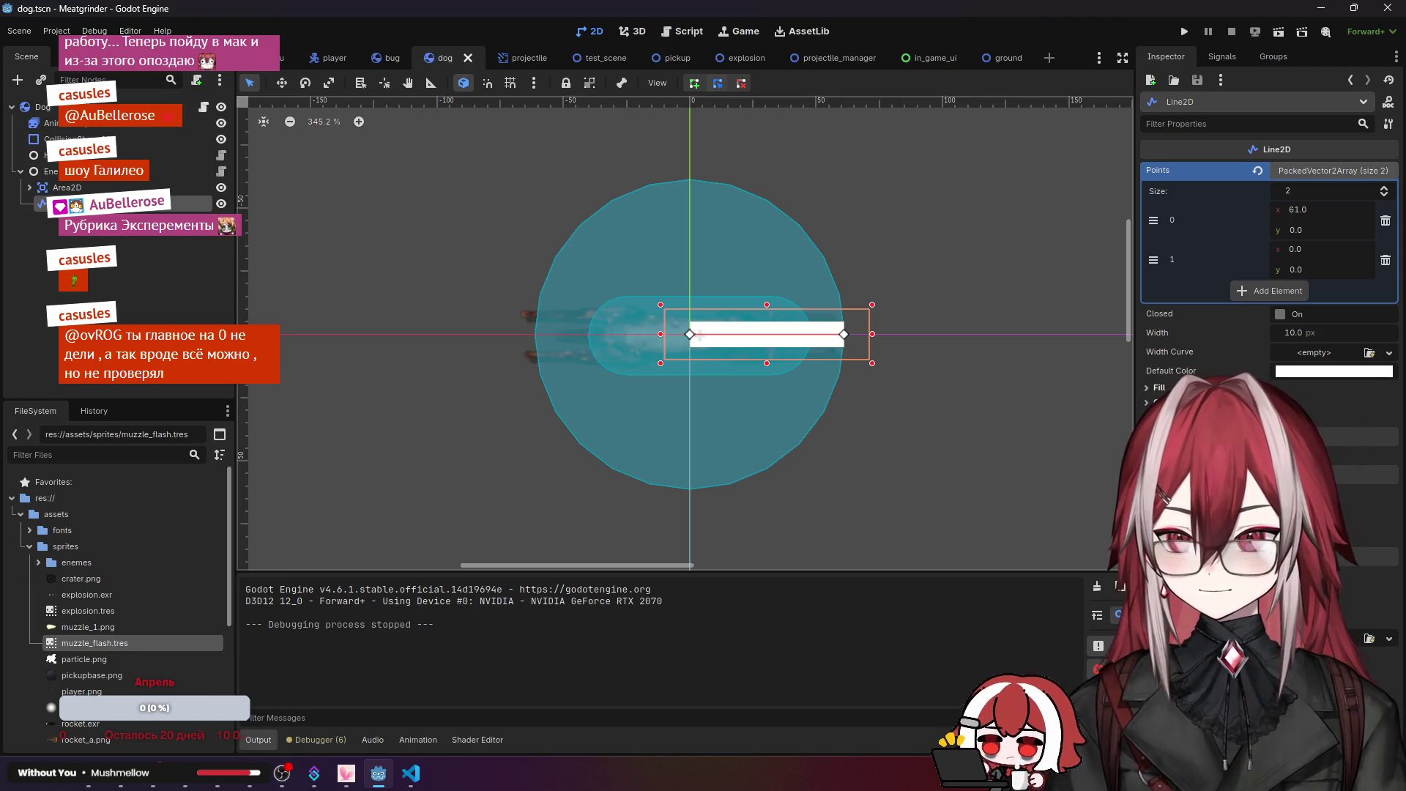
left_click(1157, 402)
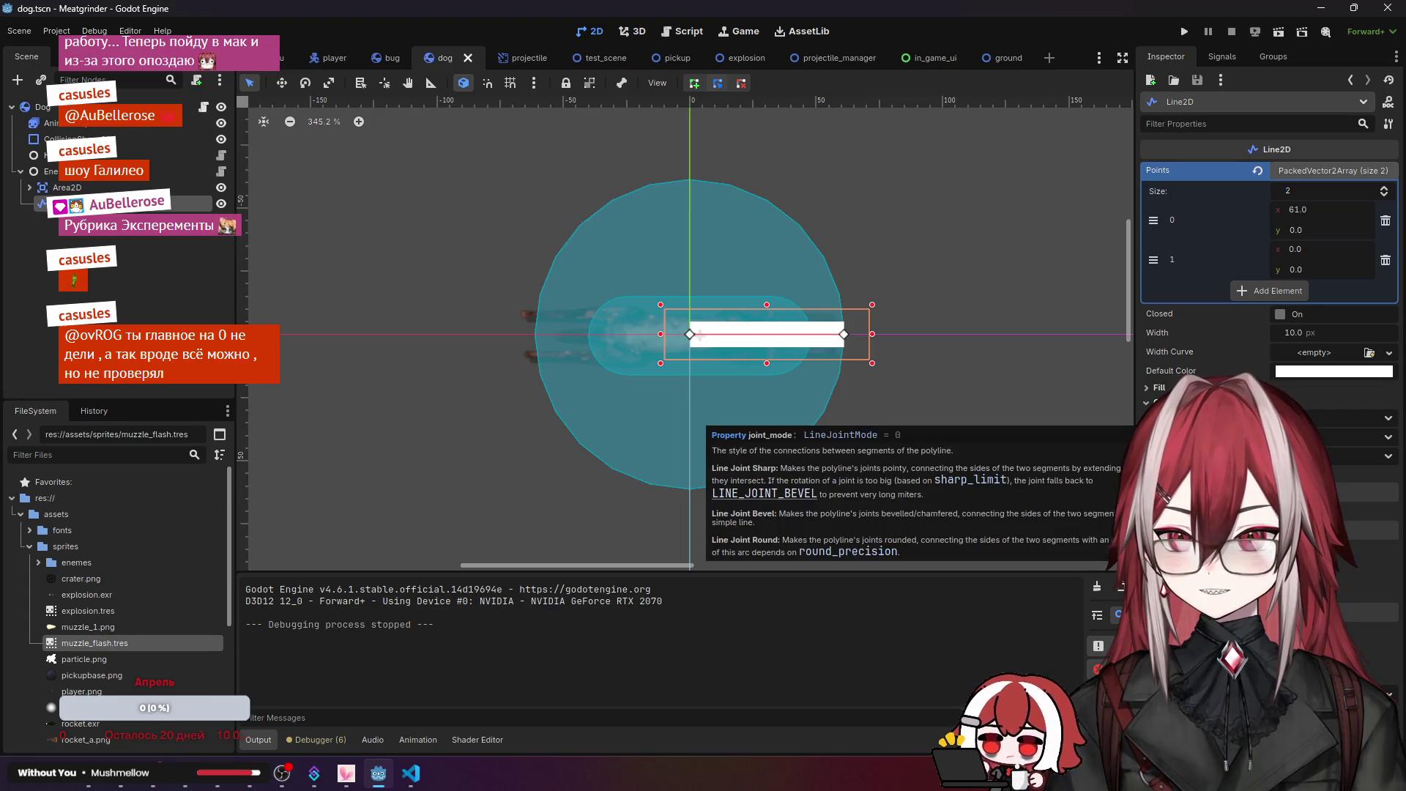
left_click(1147, 402)
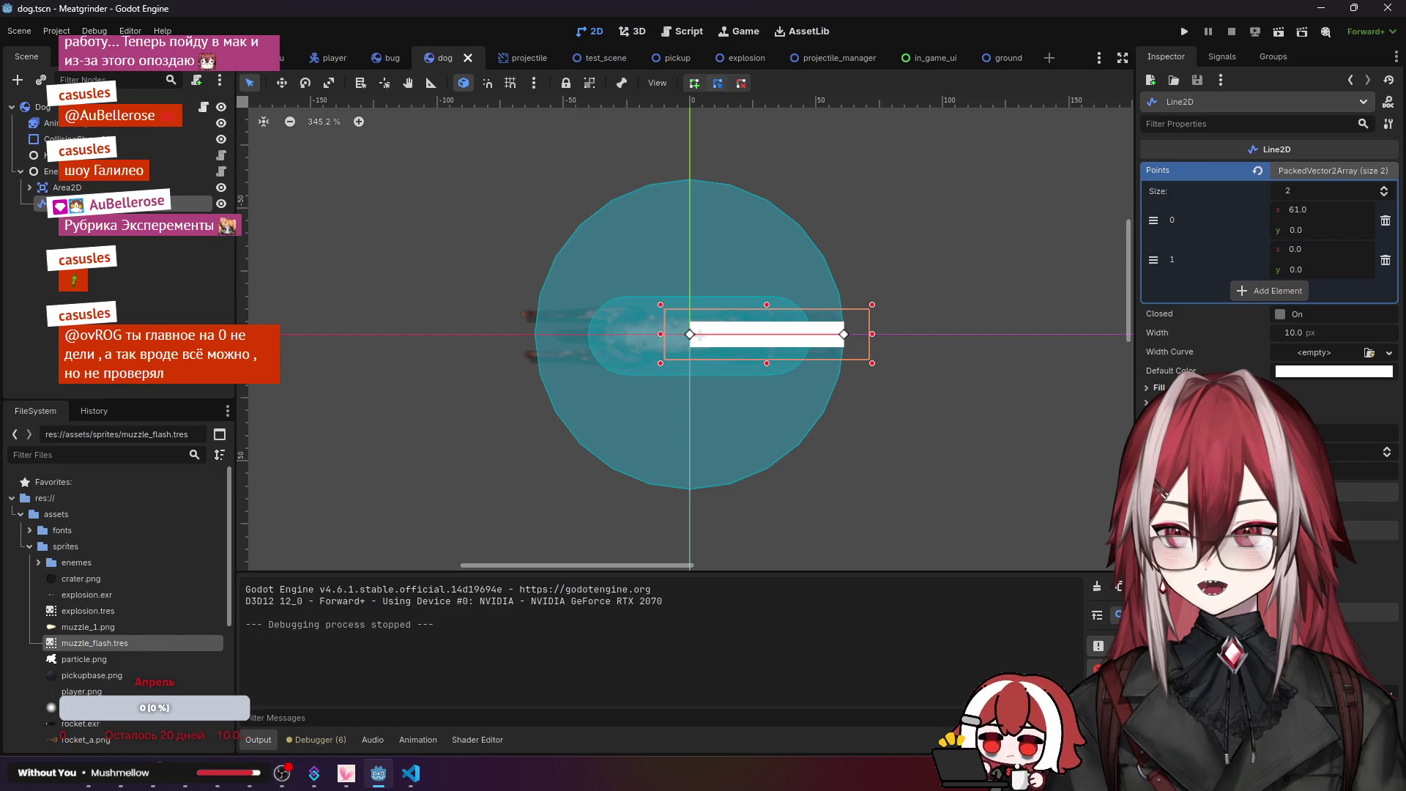
left_click(1165, 432)
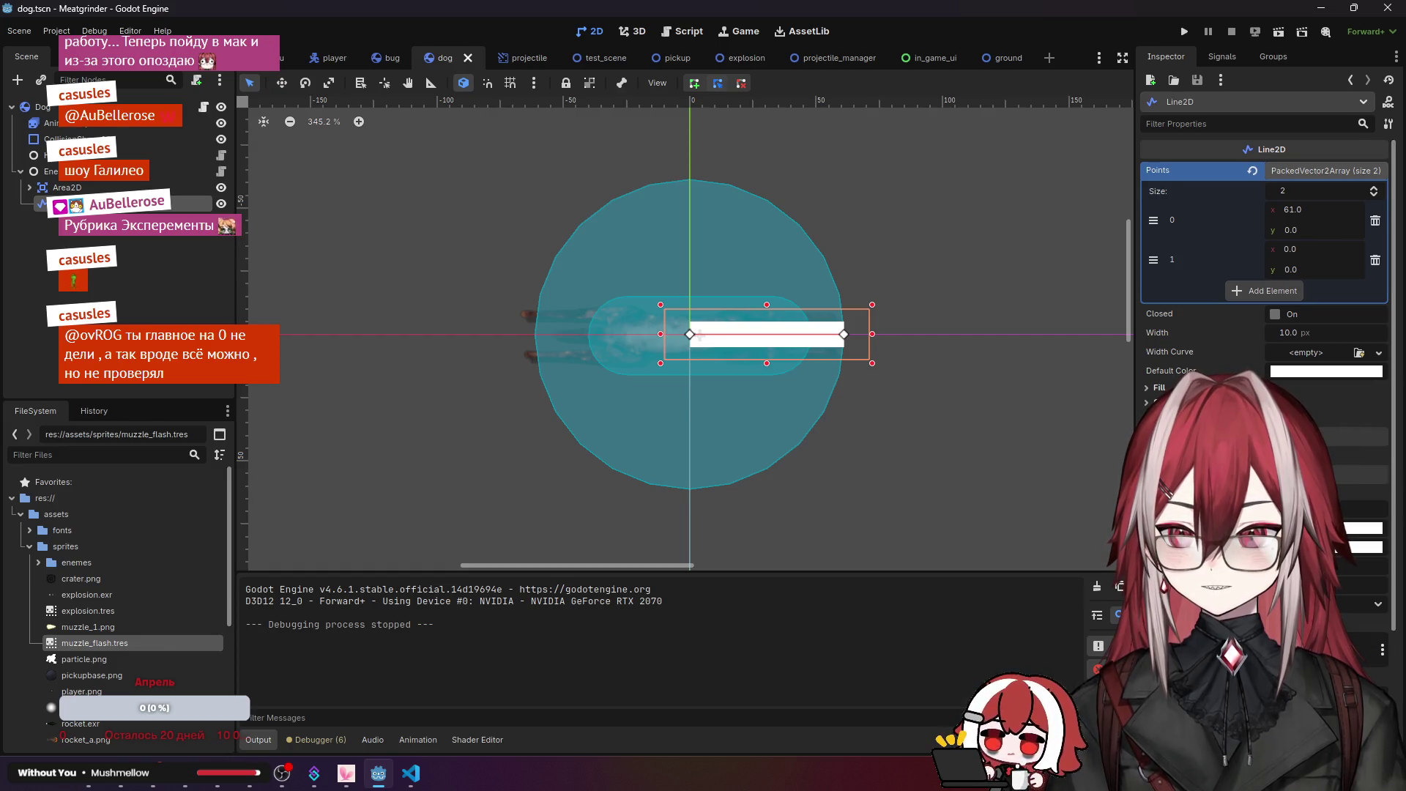
scroll(1264, 293, "down", 2)
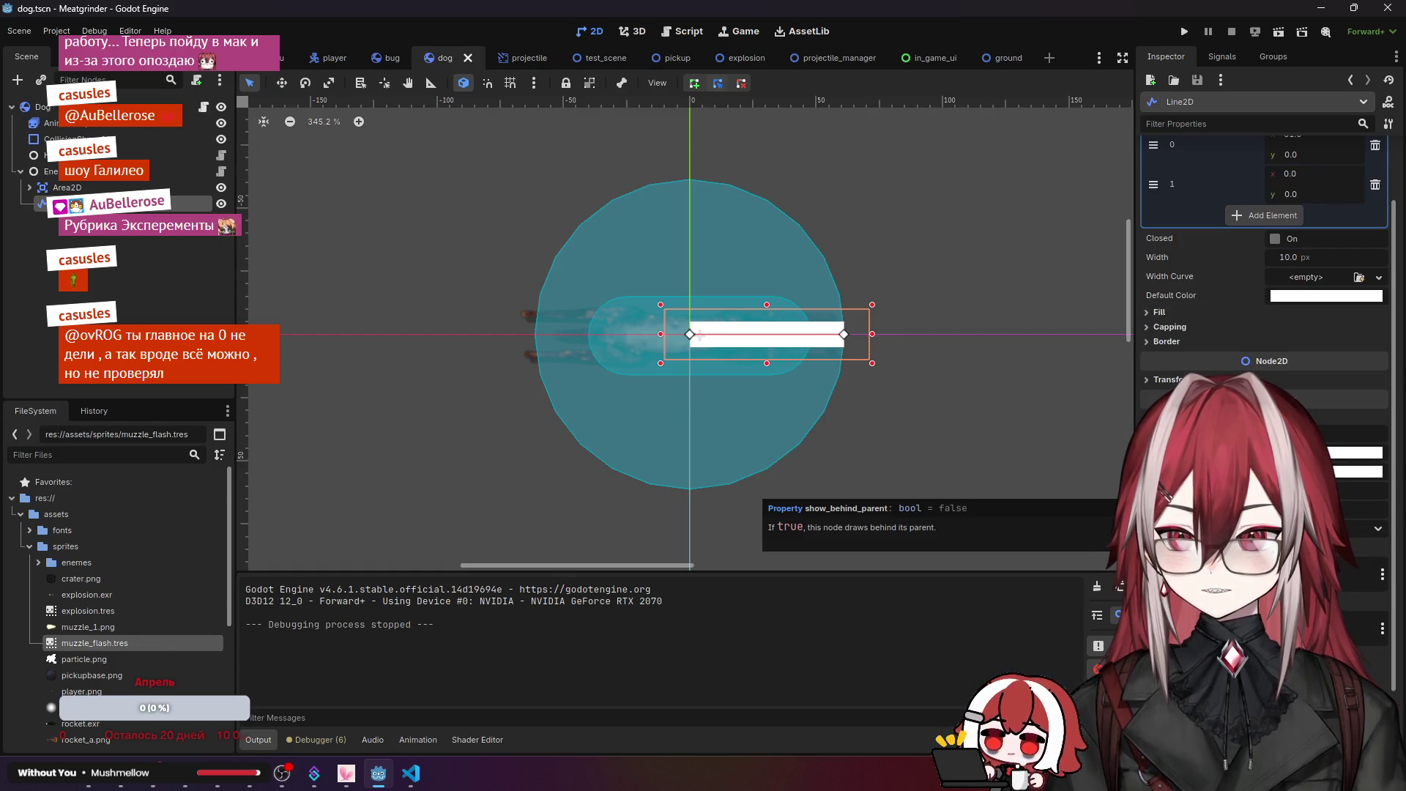
scroll(1265, 293, "down", 2)
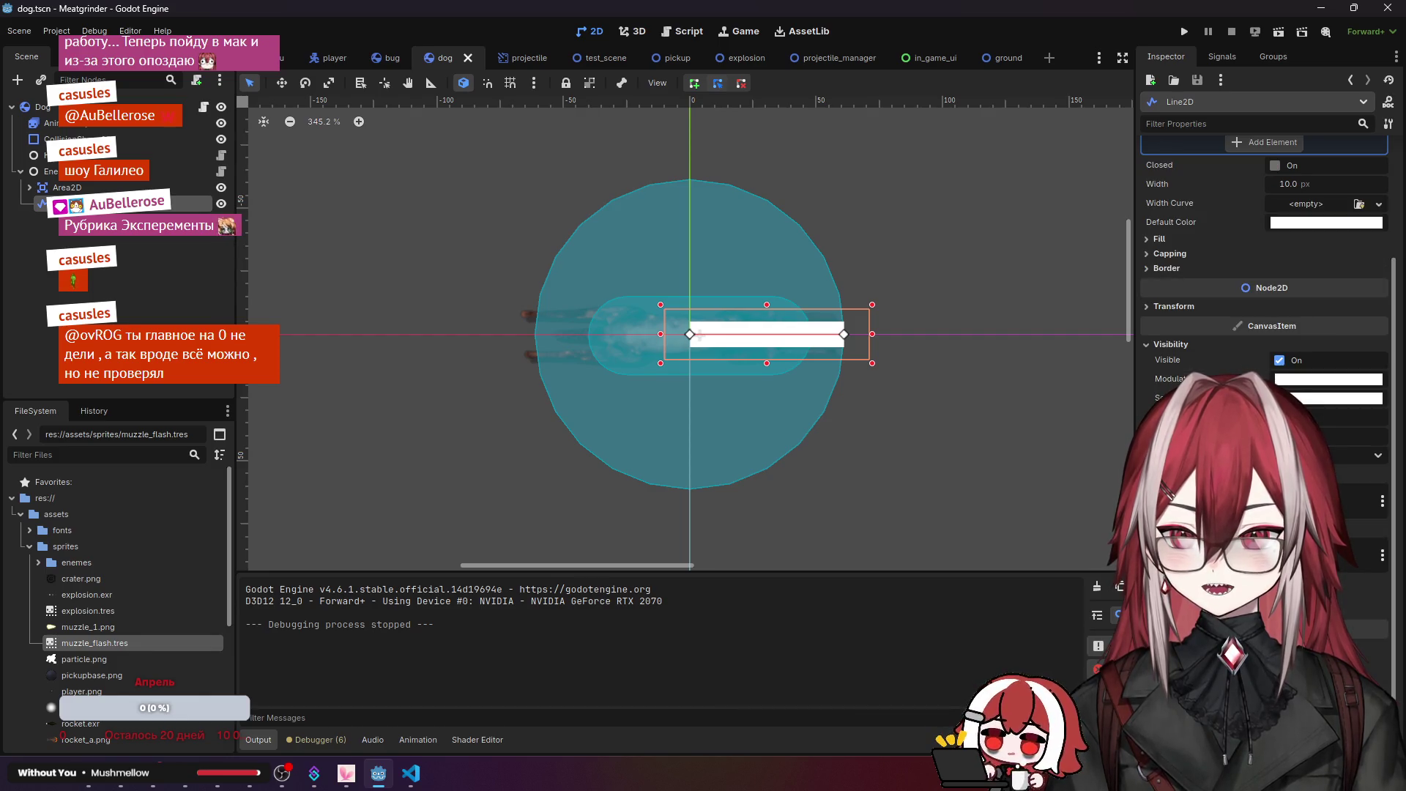
scroll(1265, 293, "up", 4)
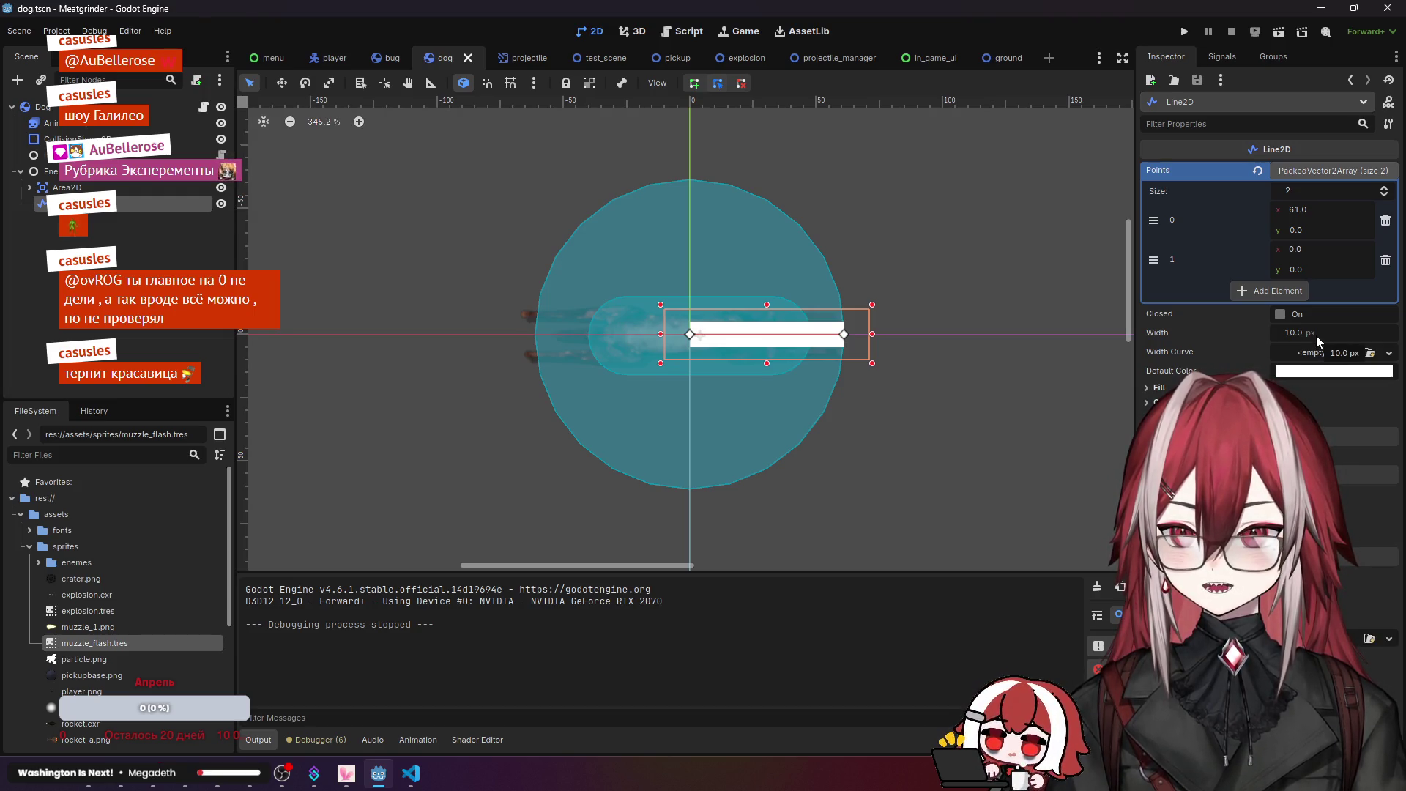
mouse_move(1163, 314)
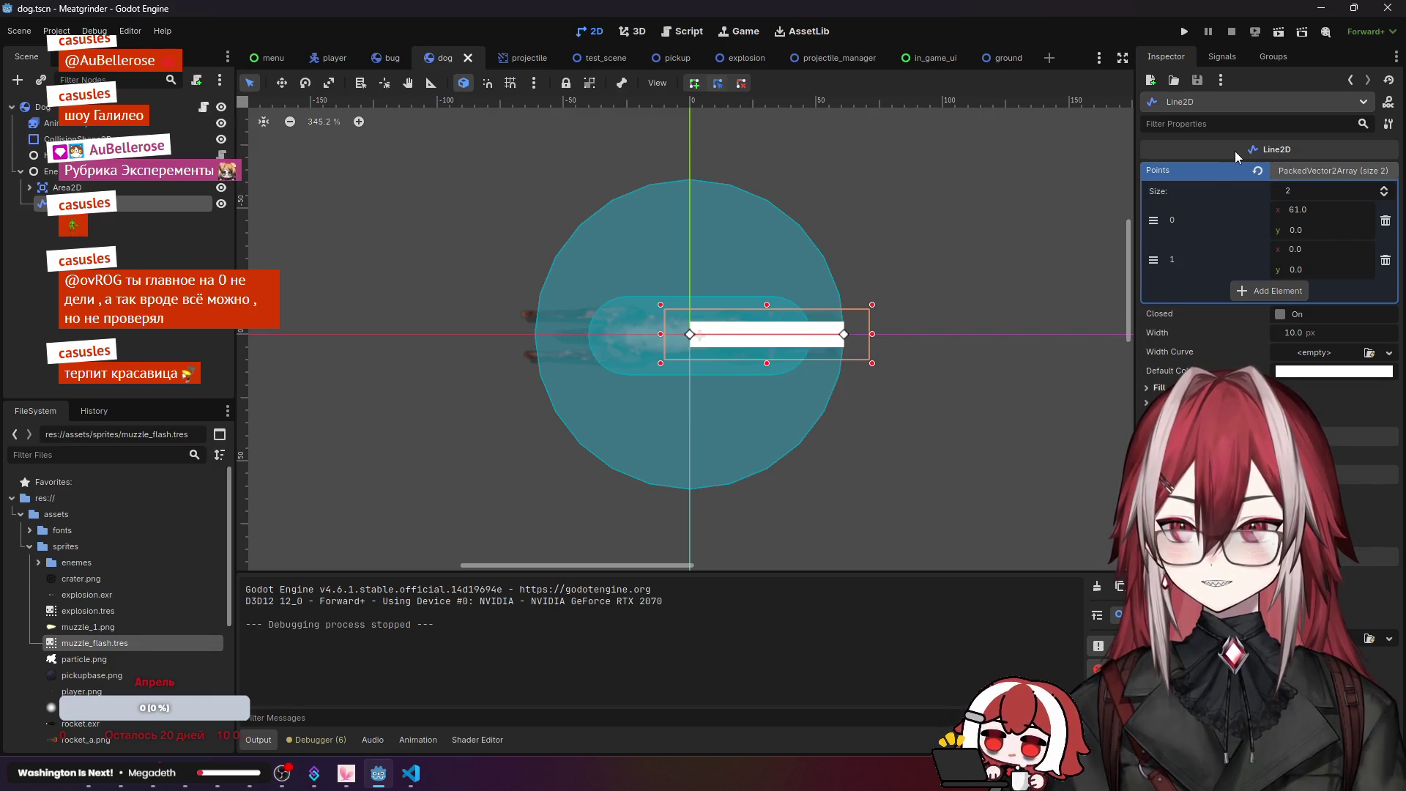
key("alt+Tab")
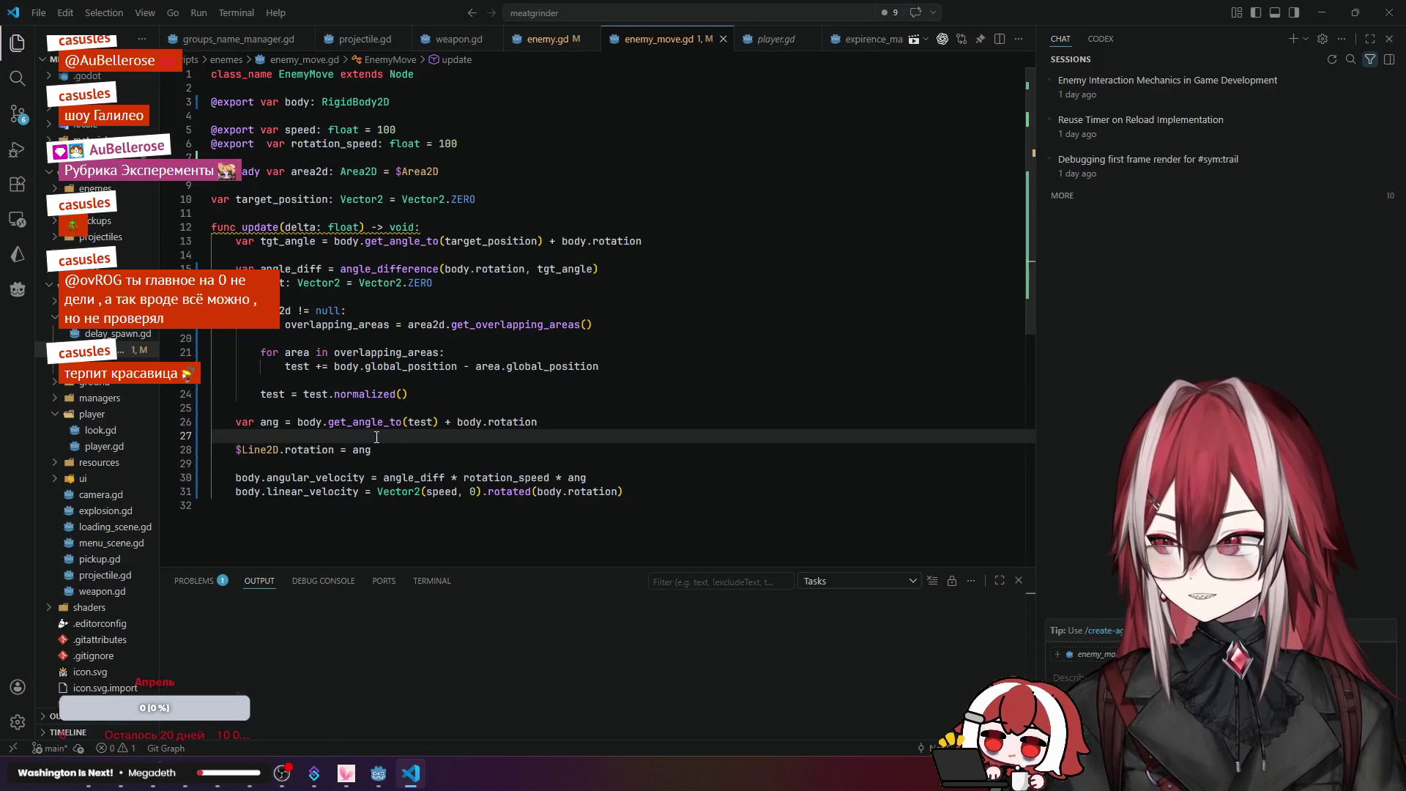
- Leave the Line2D rotation line in enemy_move.gd and bring the Godot dog scene forward
left_click(393, 447)
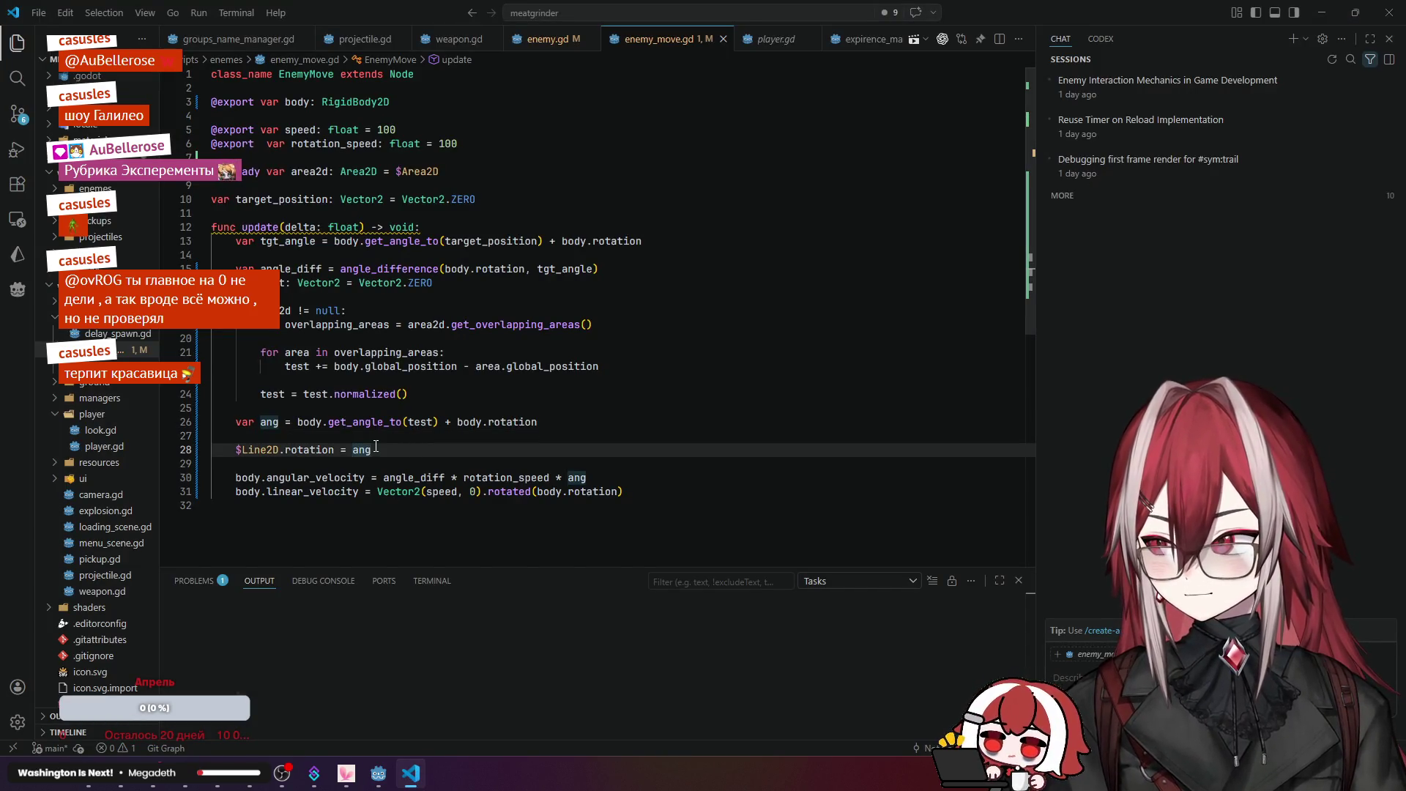
left_click(411, 772)
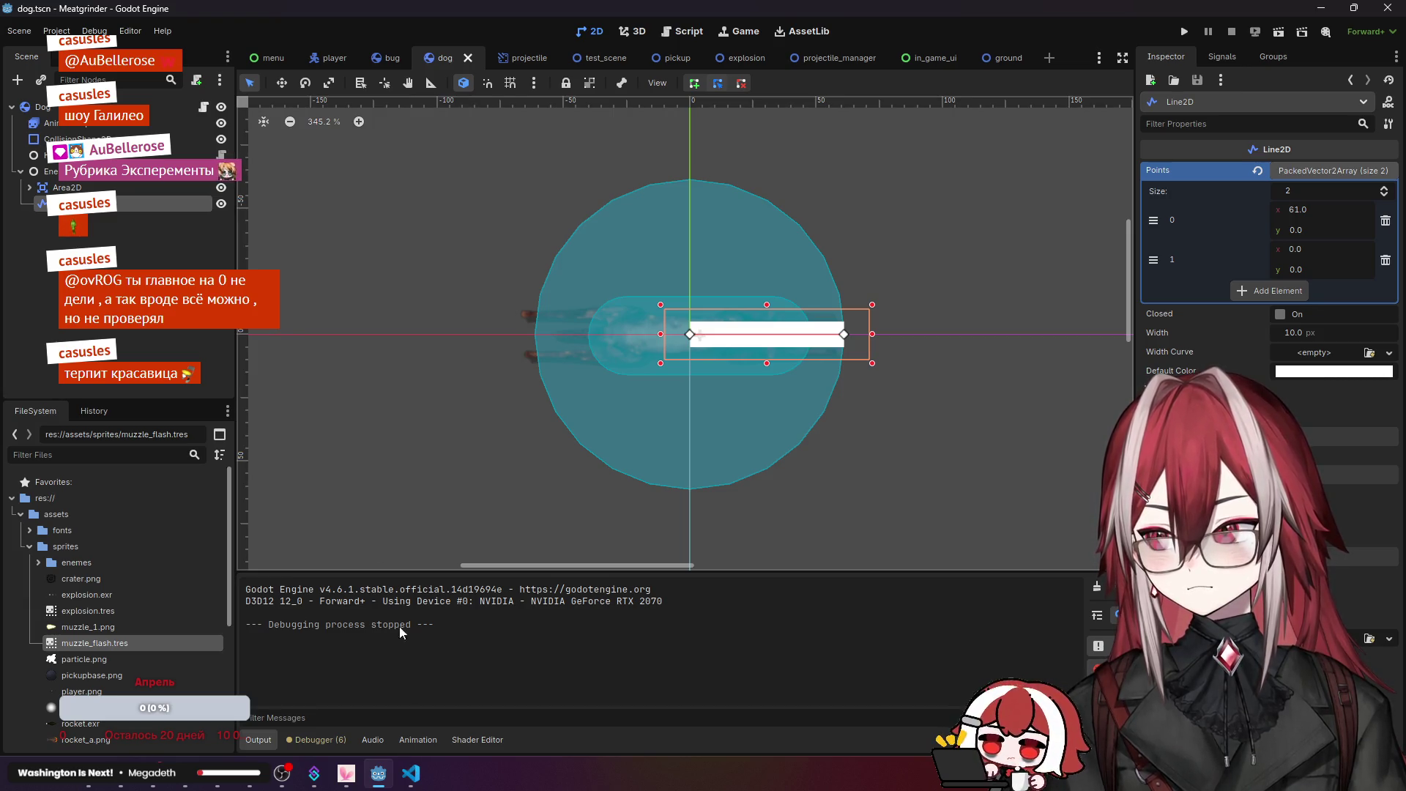
- Inspect the dog's Area2D and Line2D node properties, then return to enemy_move.gd
left_click(68, 188)
left_click(73, 204)
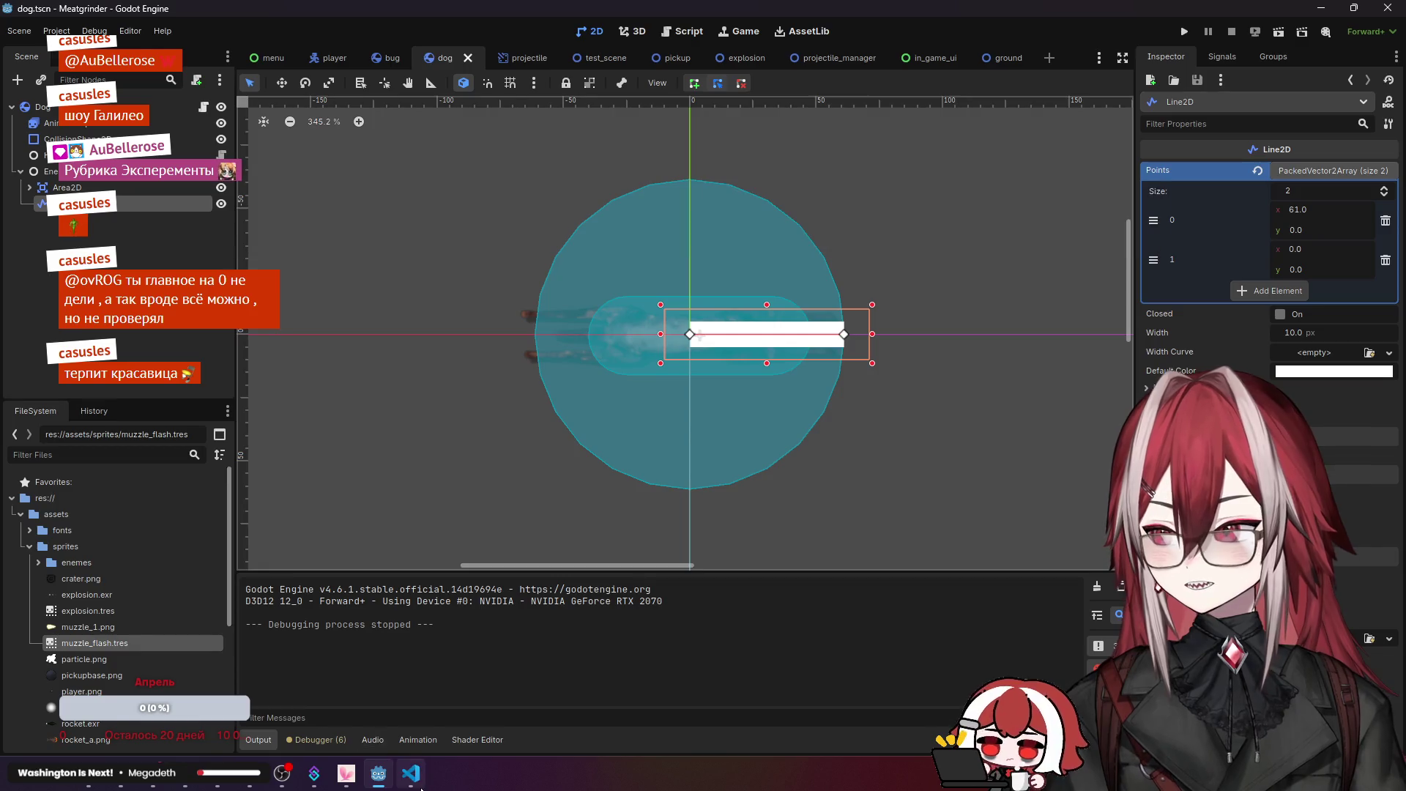
key("alt+Tab")
- Copy $Line2D onto a new line 29 and bring up its member suggestions
left_click_drag(285, 450, 236, 450)
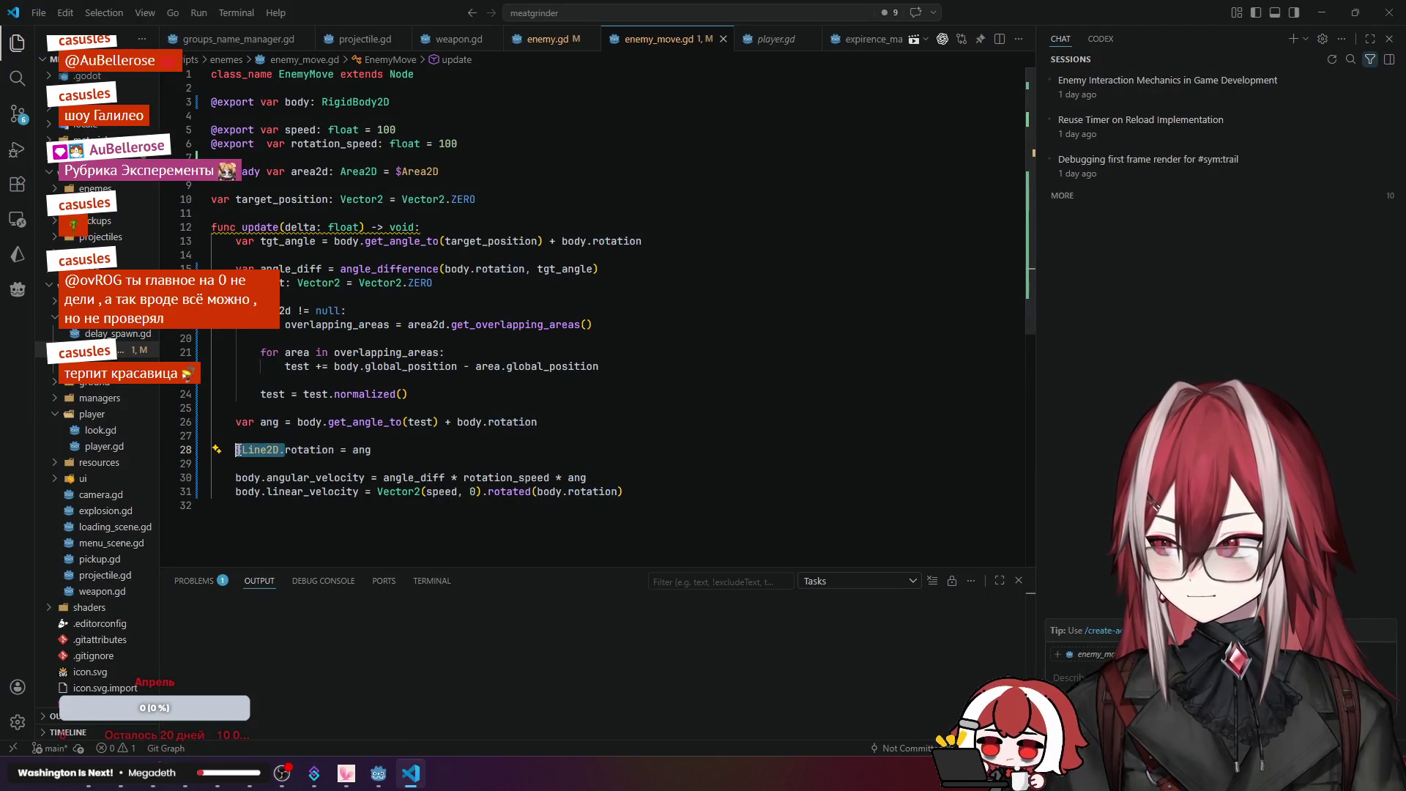
key("ctrl+c")
key("End")
key("Return")
key("ctrl+v")
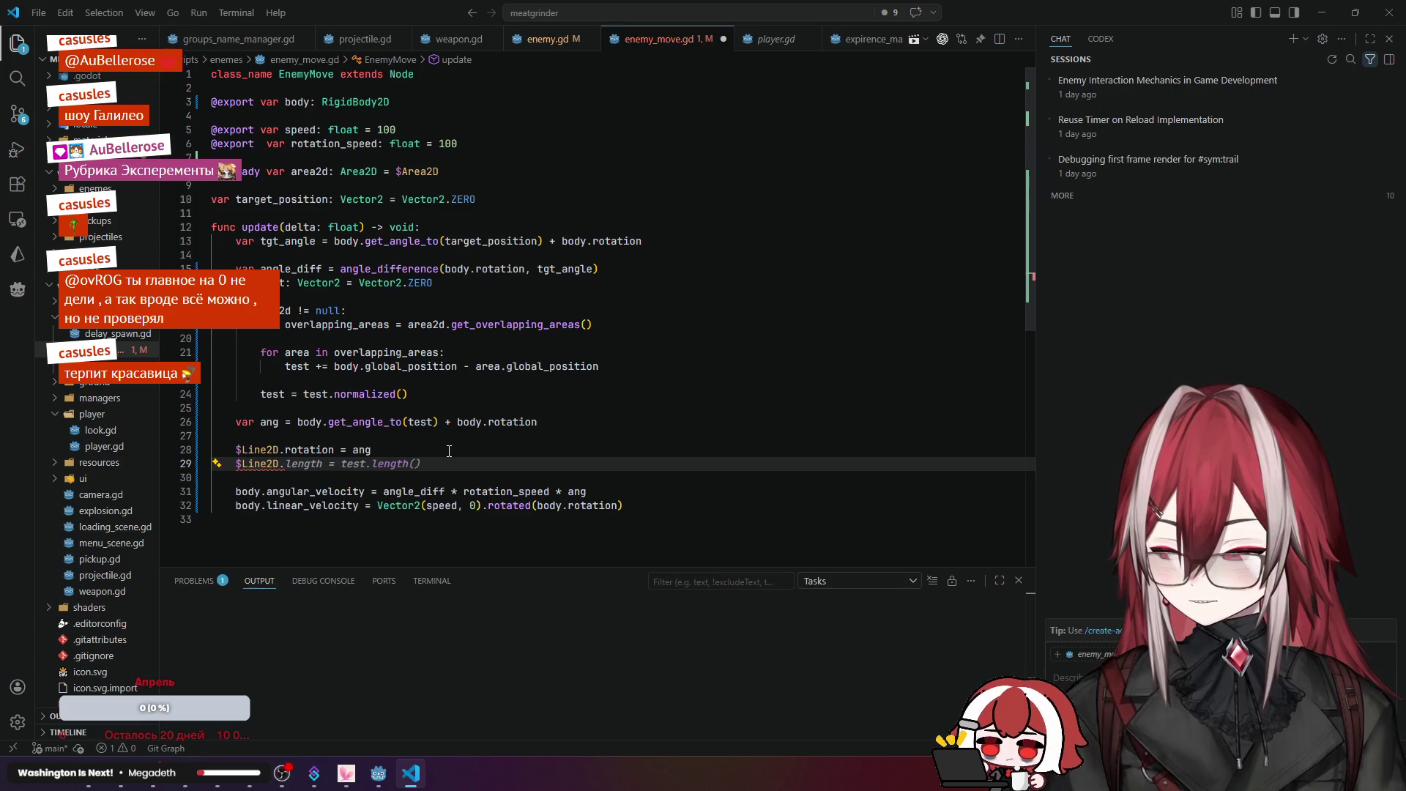
key("ctrl+space")
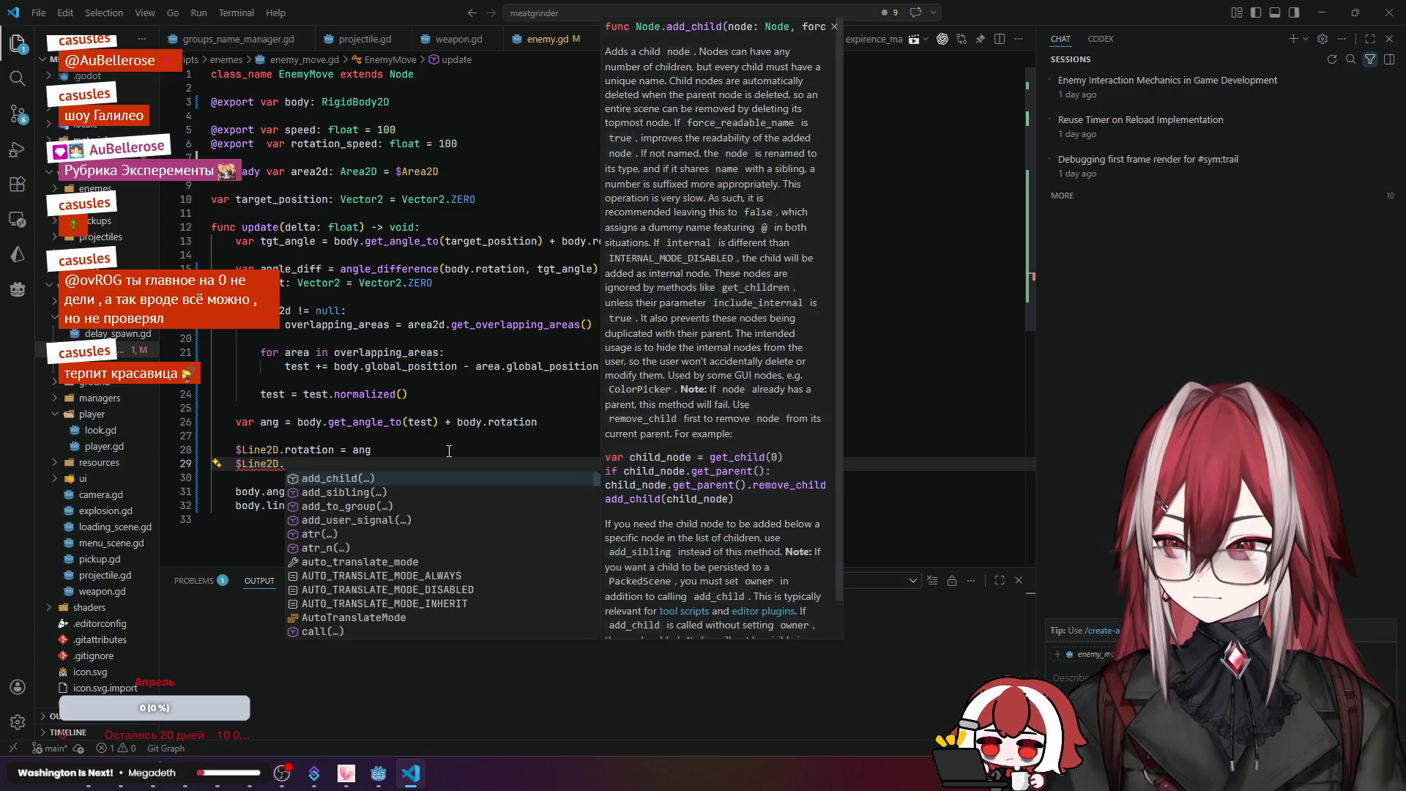
- Browse Line2D's autocomplete members, from auto_translate_mode through to free()
key("Down")
key("Down")
key("Down")
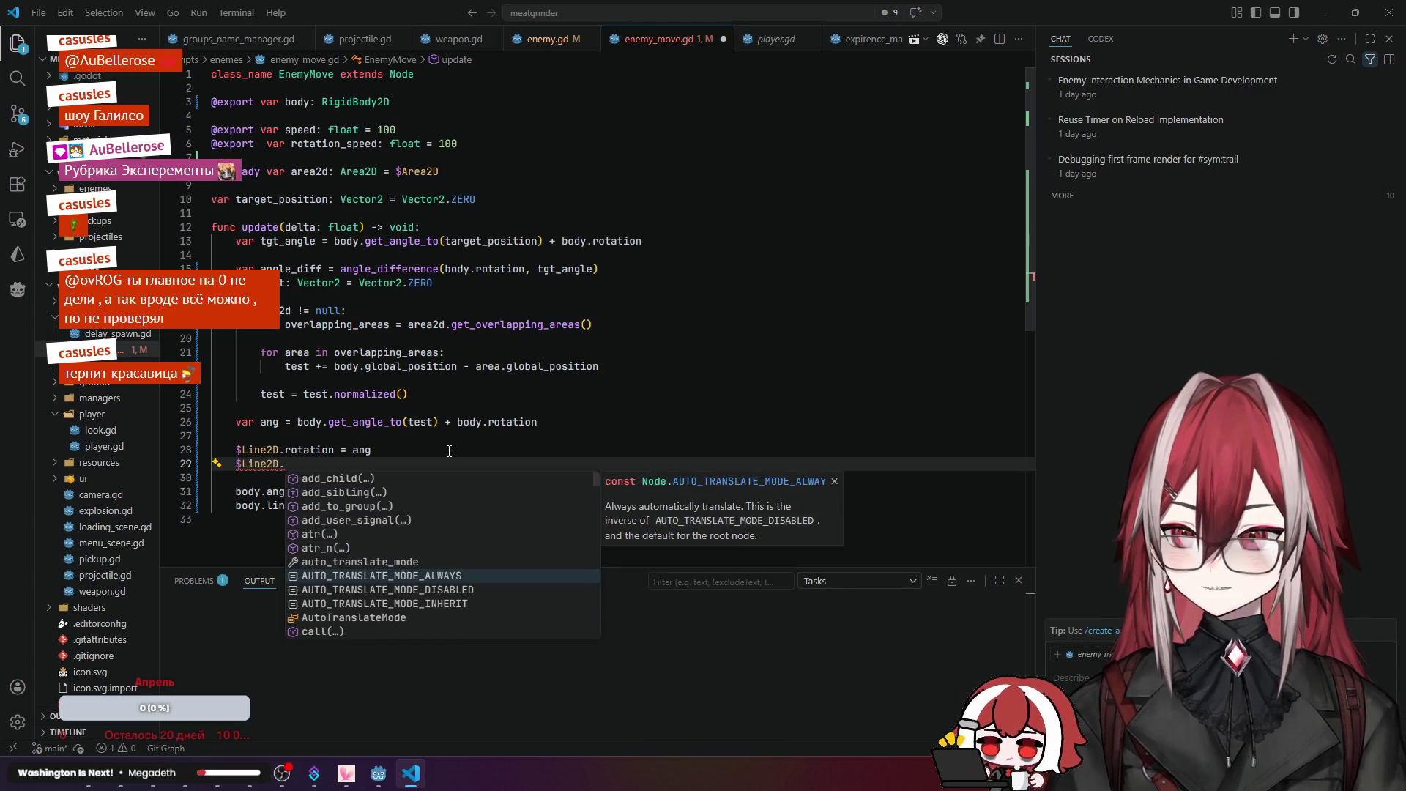
key("Down")
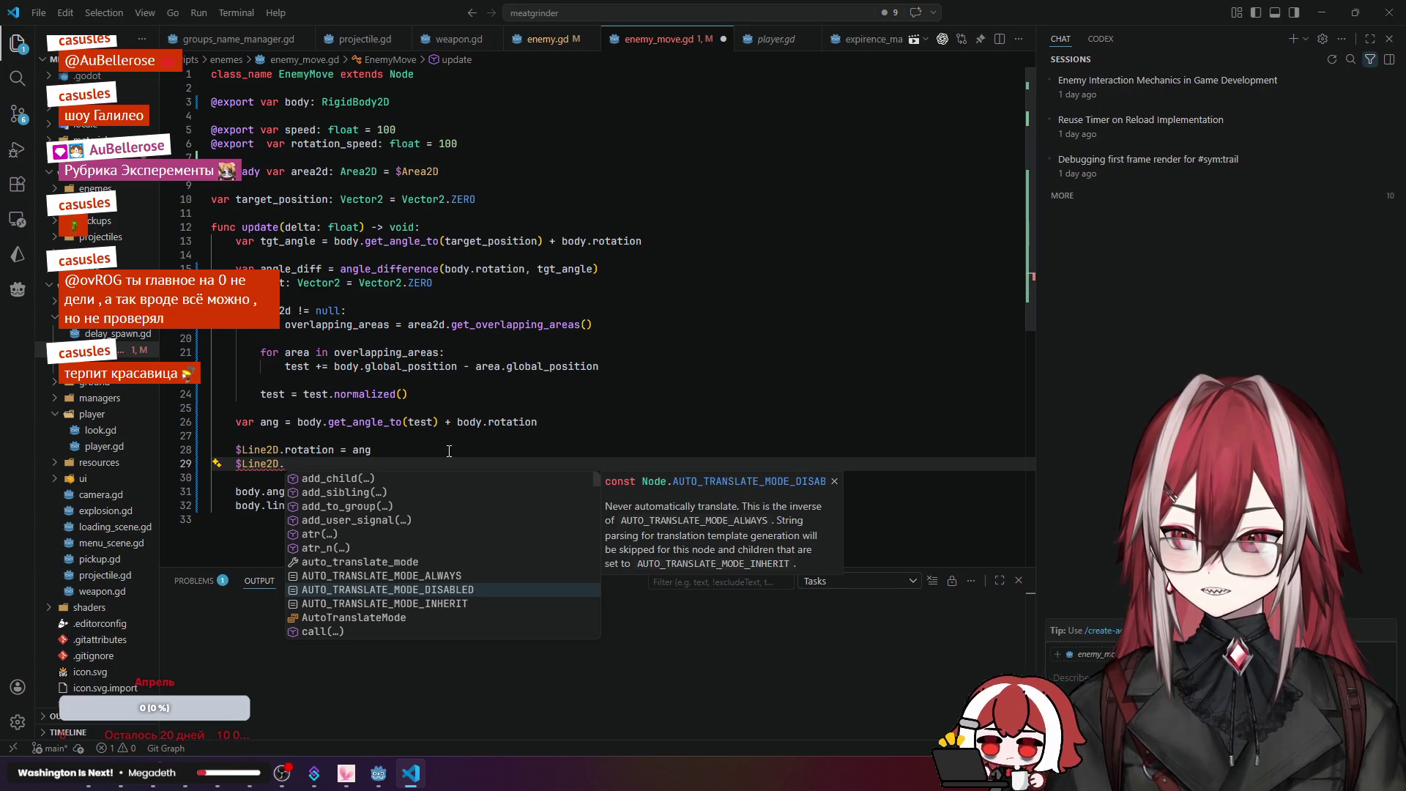
key("Down")
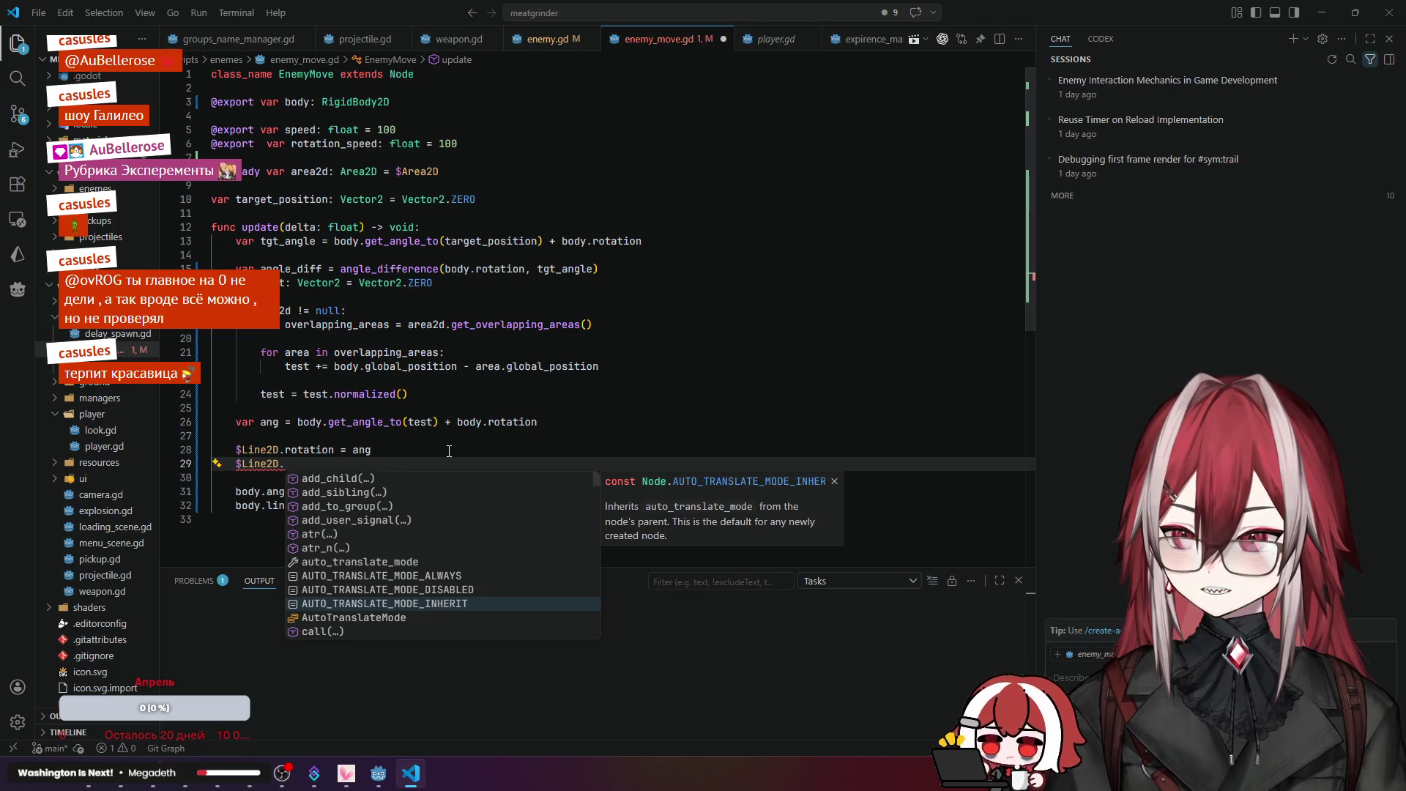
key("Down")
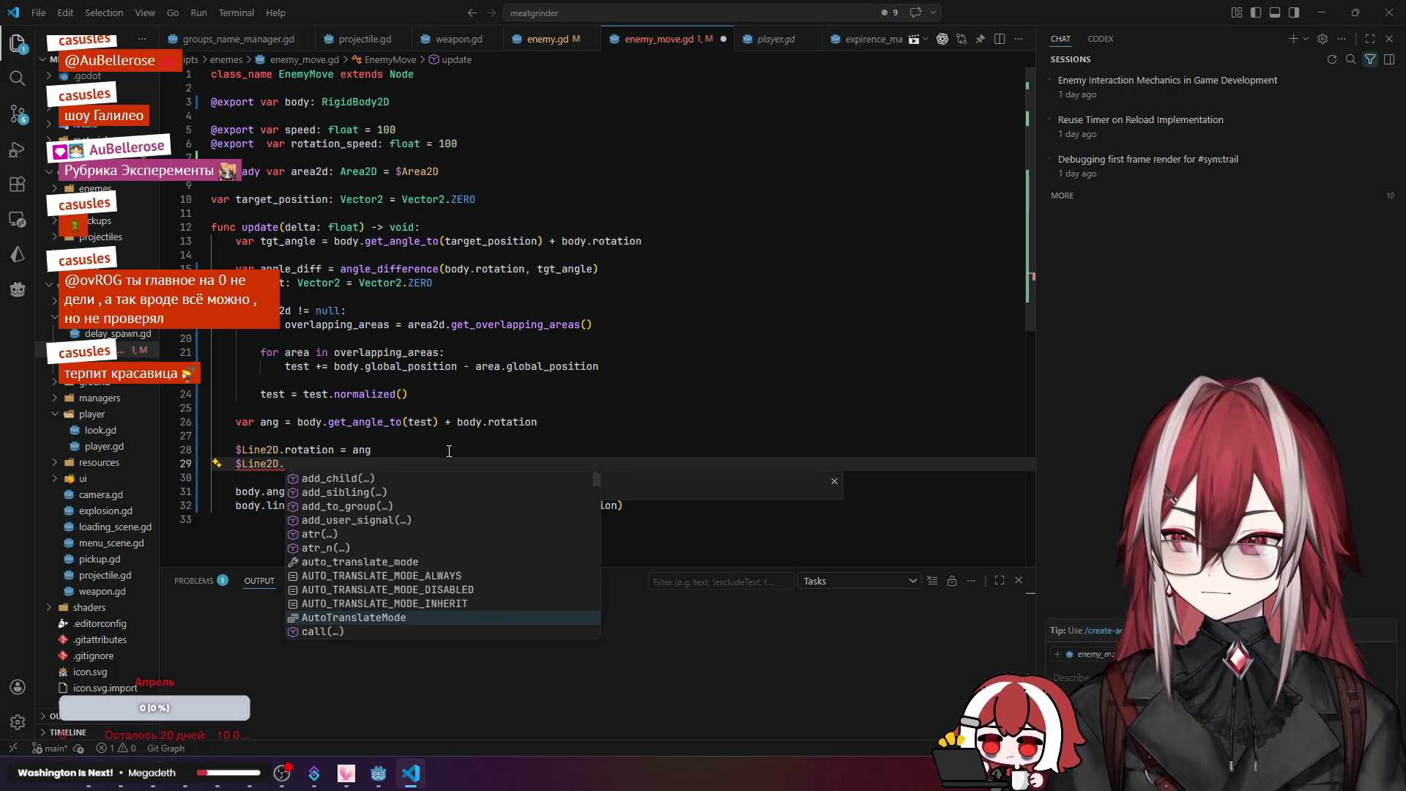
key("Up")
key("Up")
key("Up")
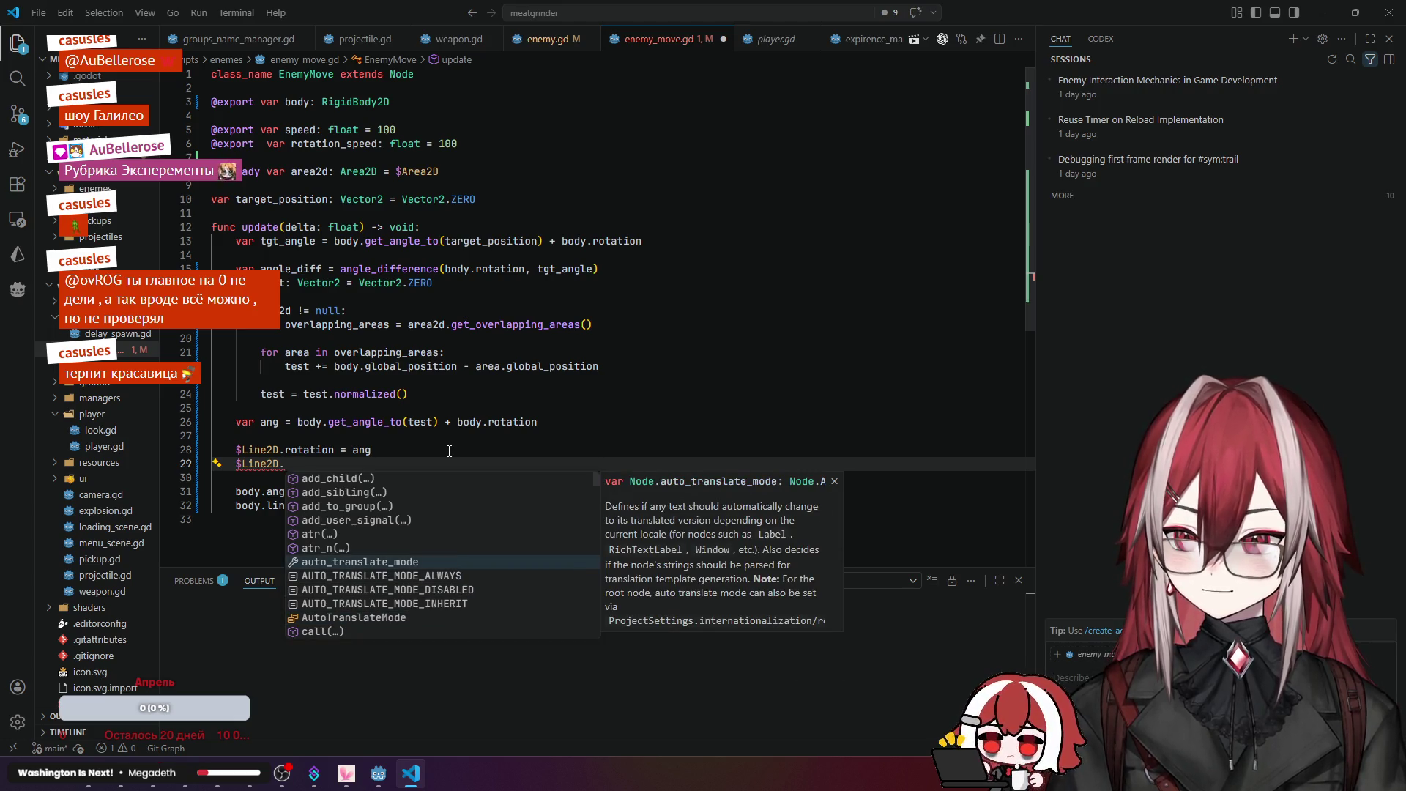
key("Down")
key("Down")
key("Down")
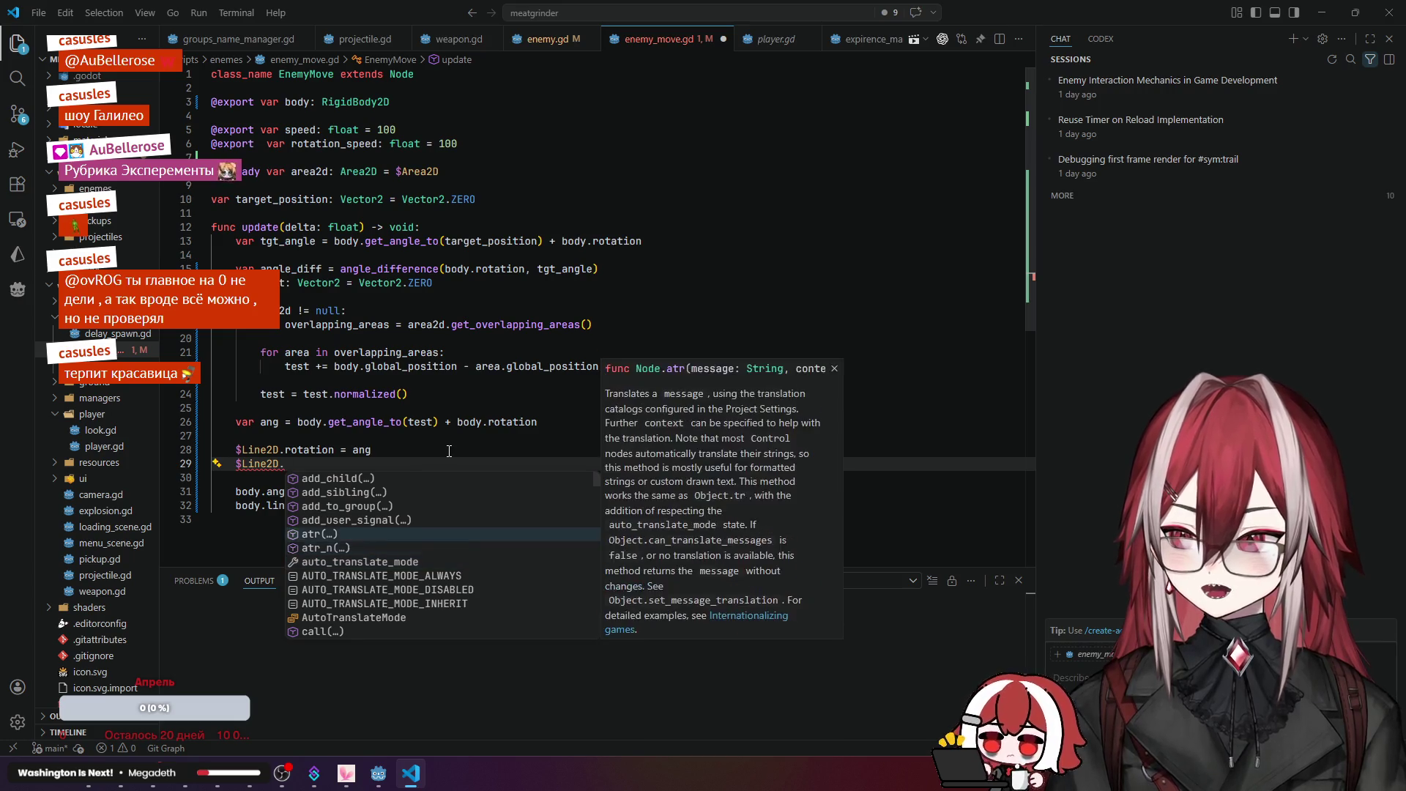
key("Down")
key("Down")
key("Down")
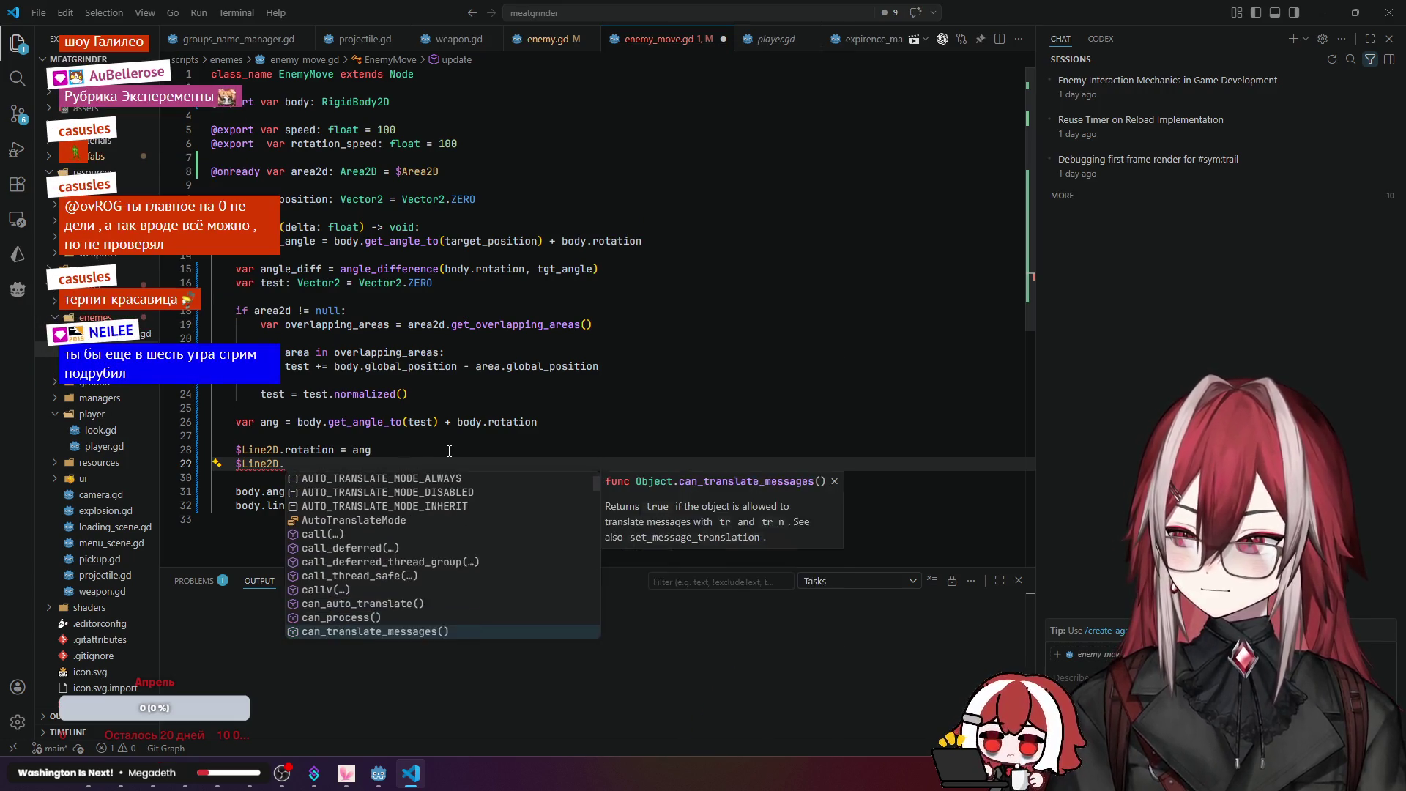
key("Up")
key("Up")
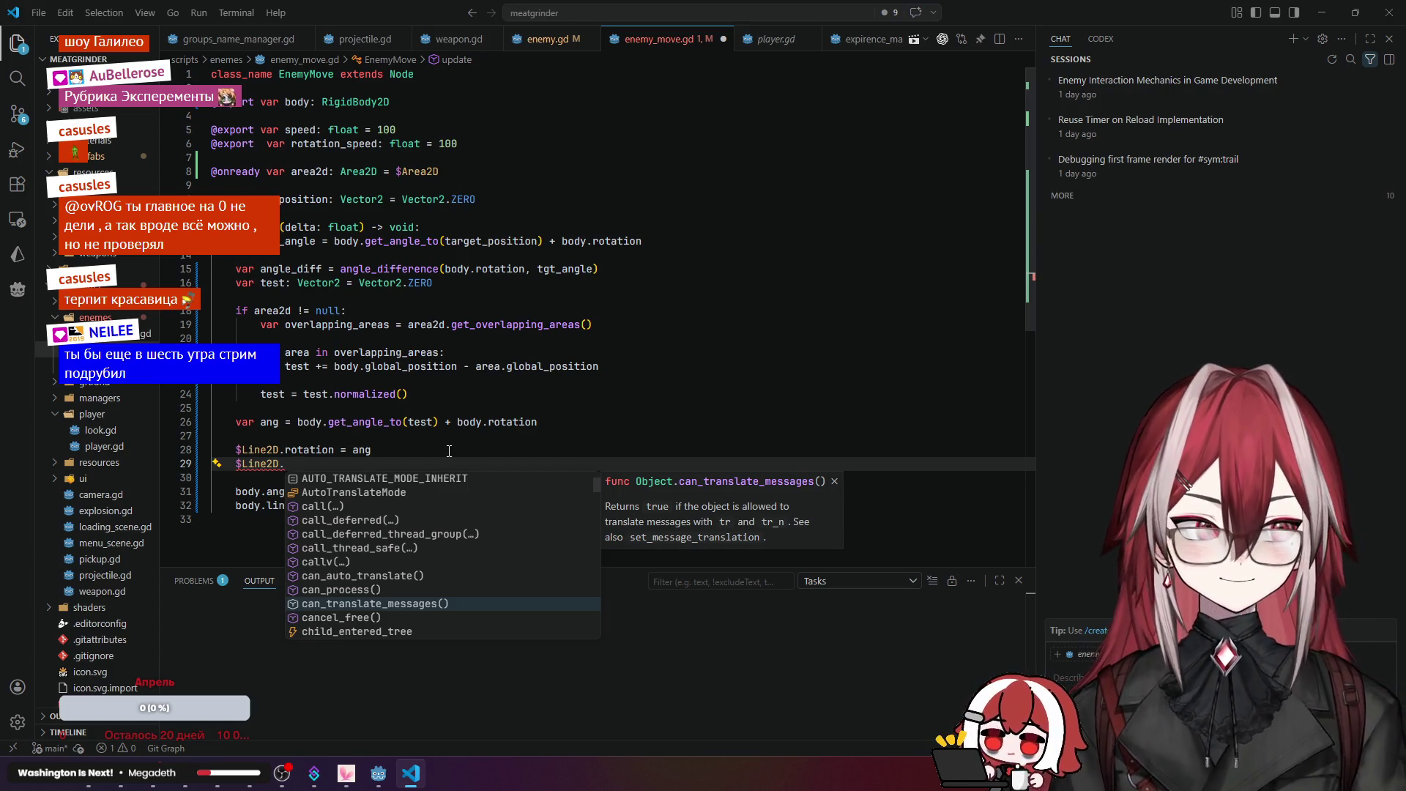
key("Down")
key("Down")
key("Down")
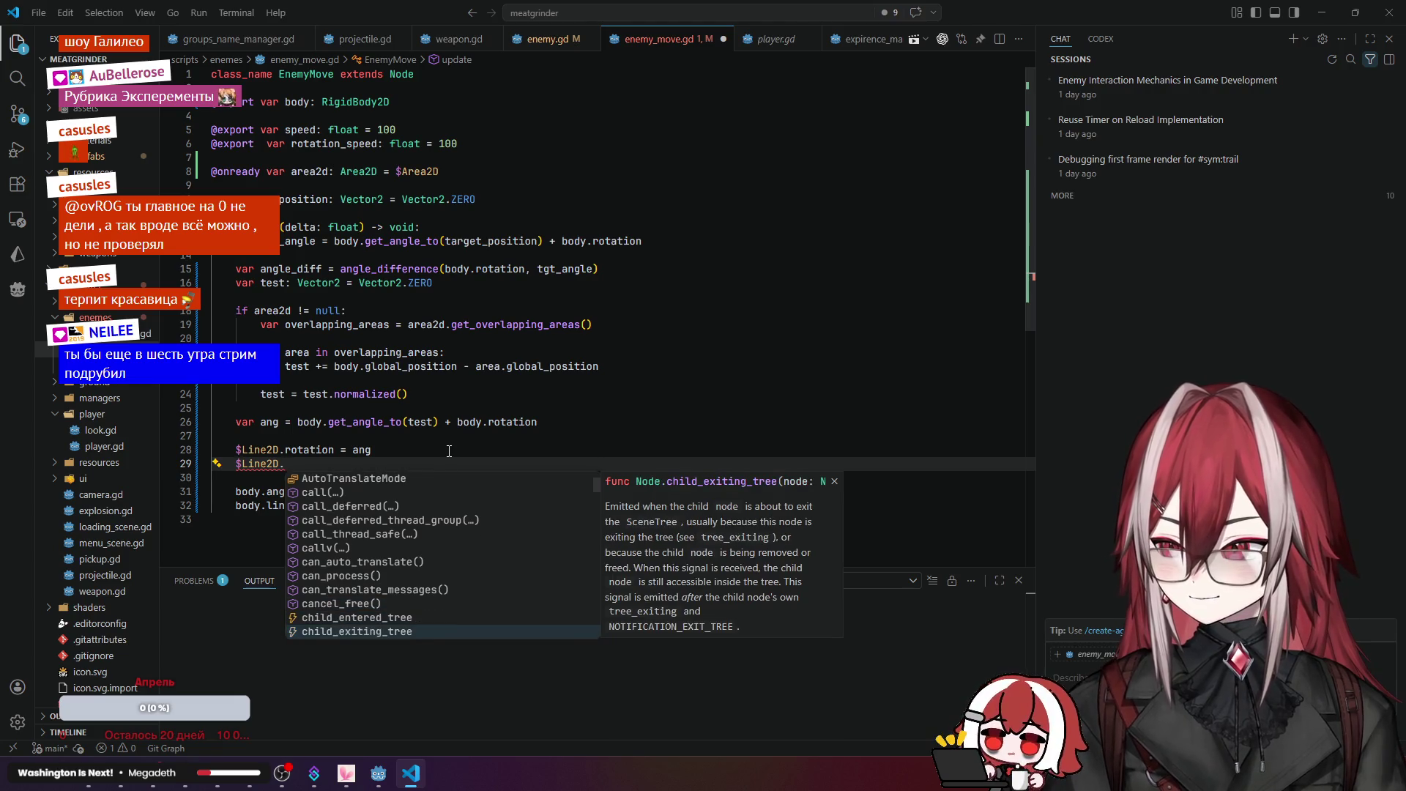
key("Down")
key("Down")
key("Down")
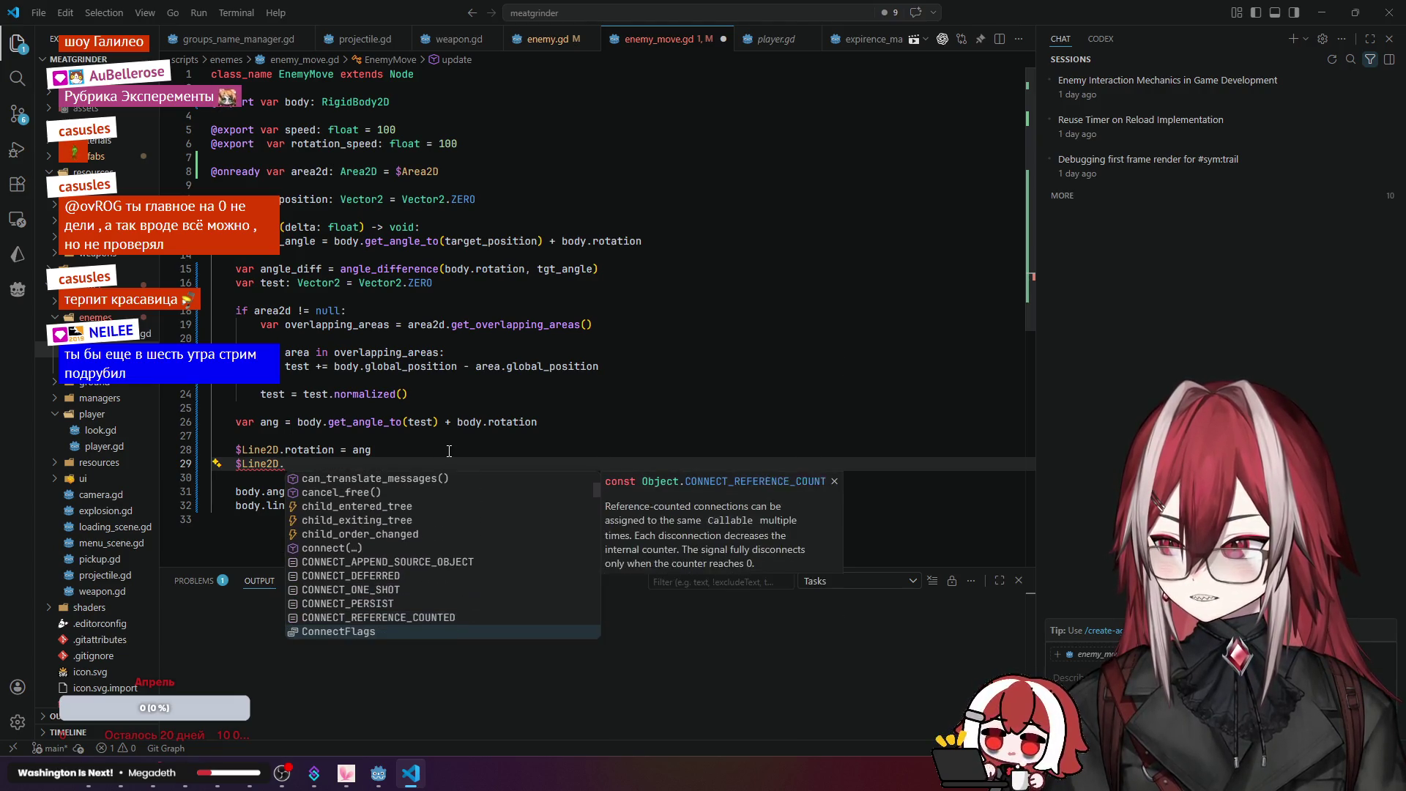
key("Down")
key("Down")
key("Down")
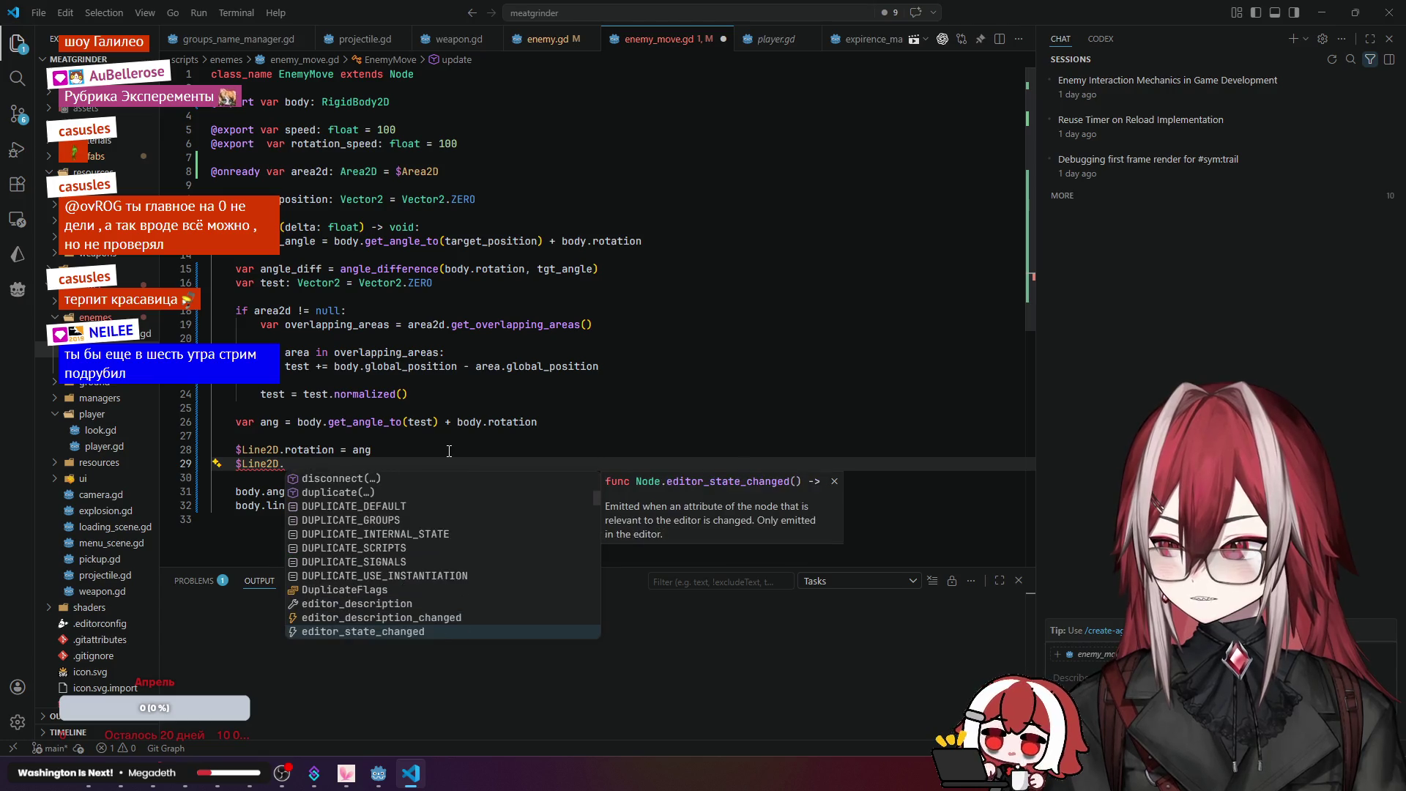
key("Down")
key("Down")
key("Down")
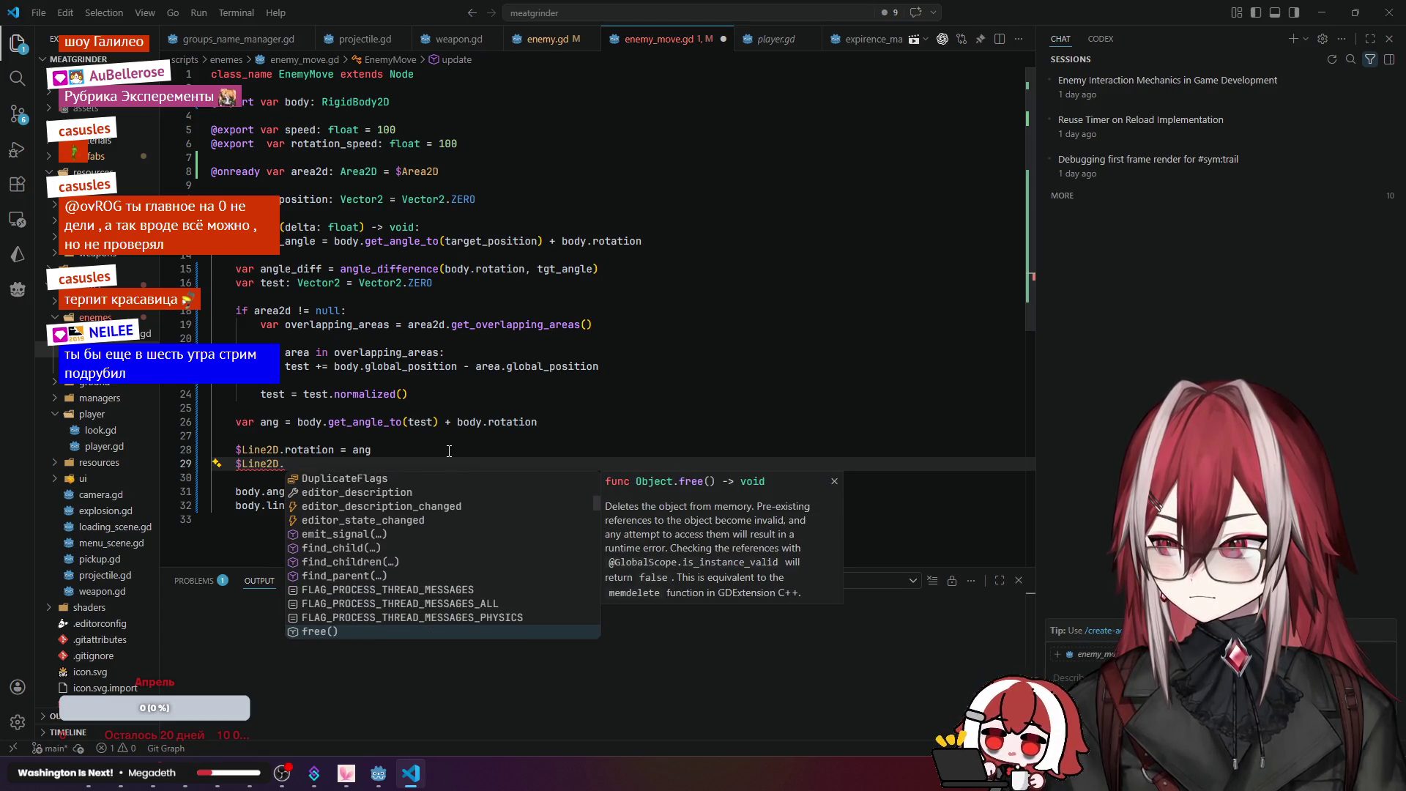
key("Escape")
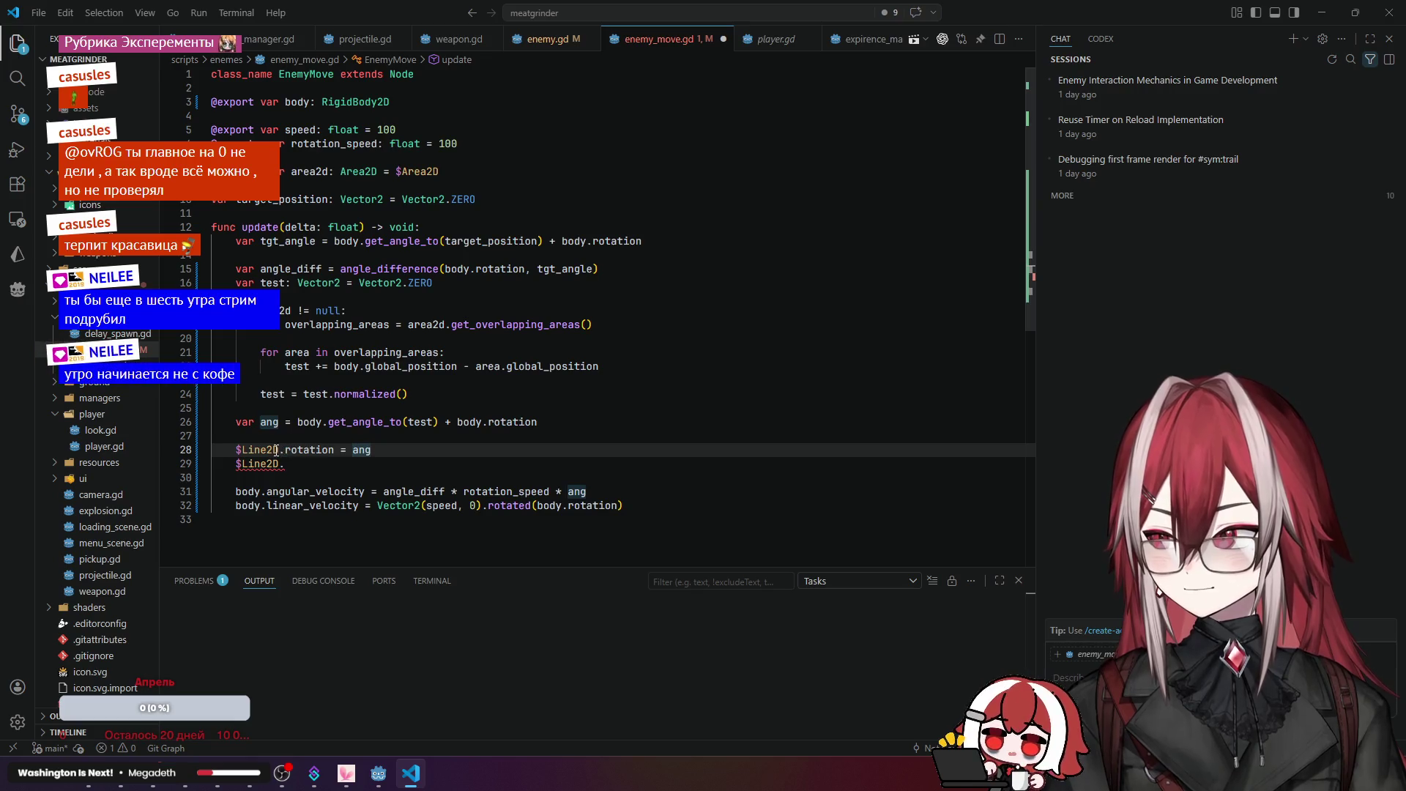
left_click(271, 450, "ctrl")
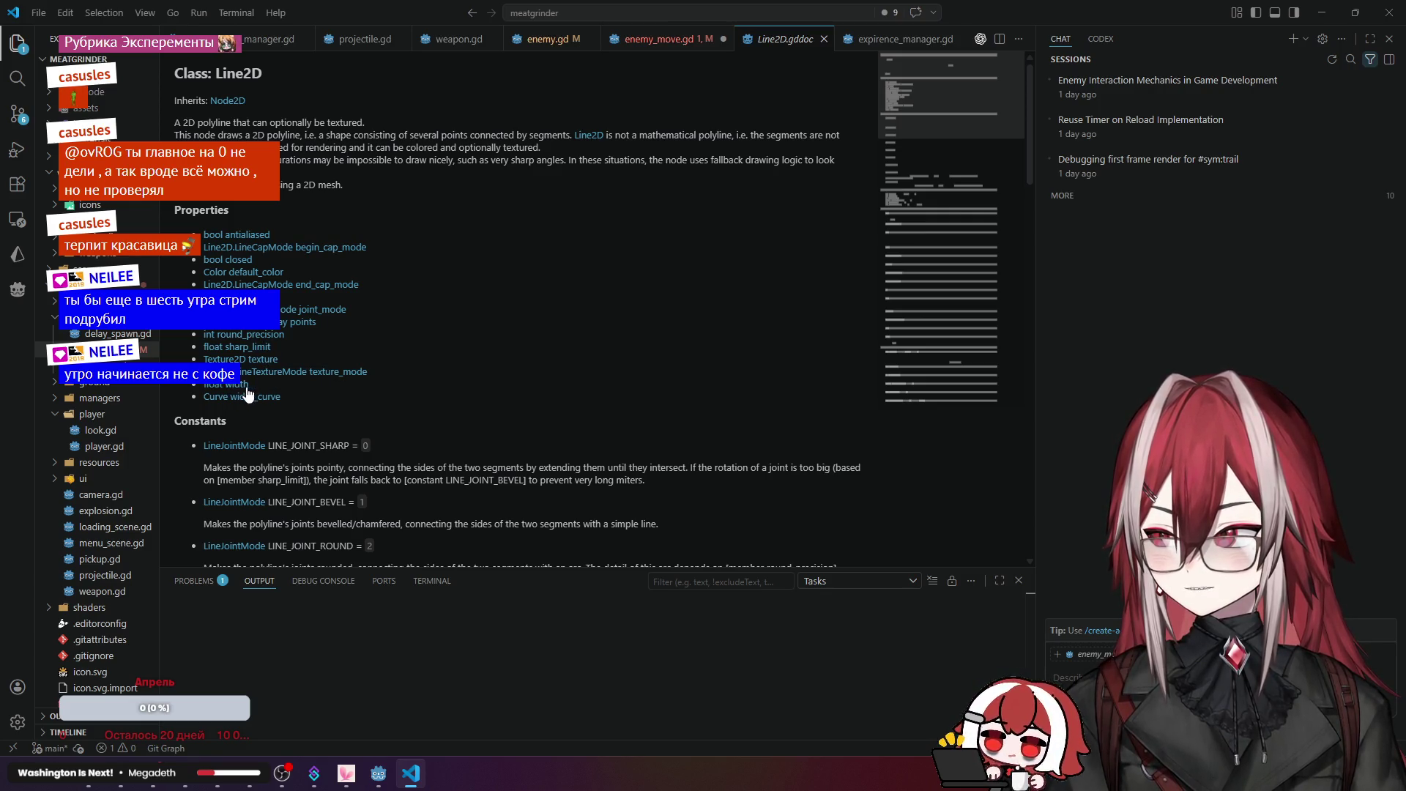
scroll(453, 356, "down", 4)
scroll(460, 344, "down", 6)
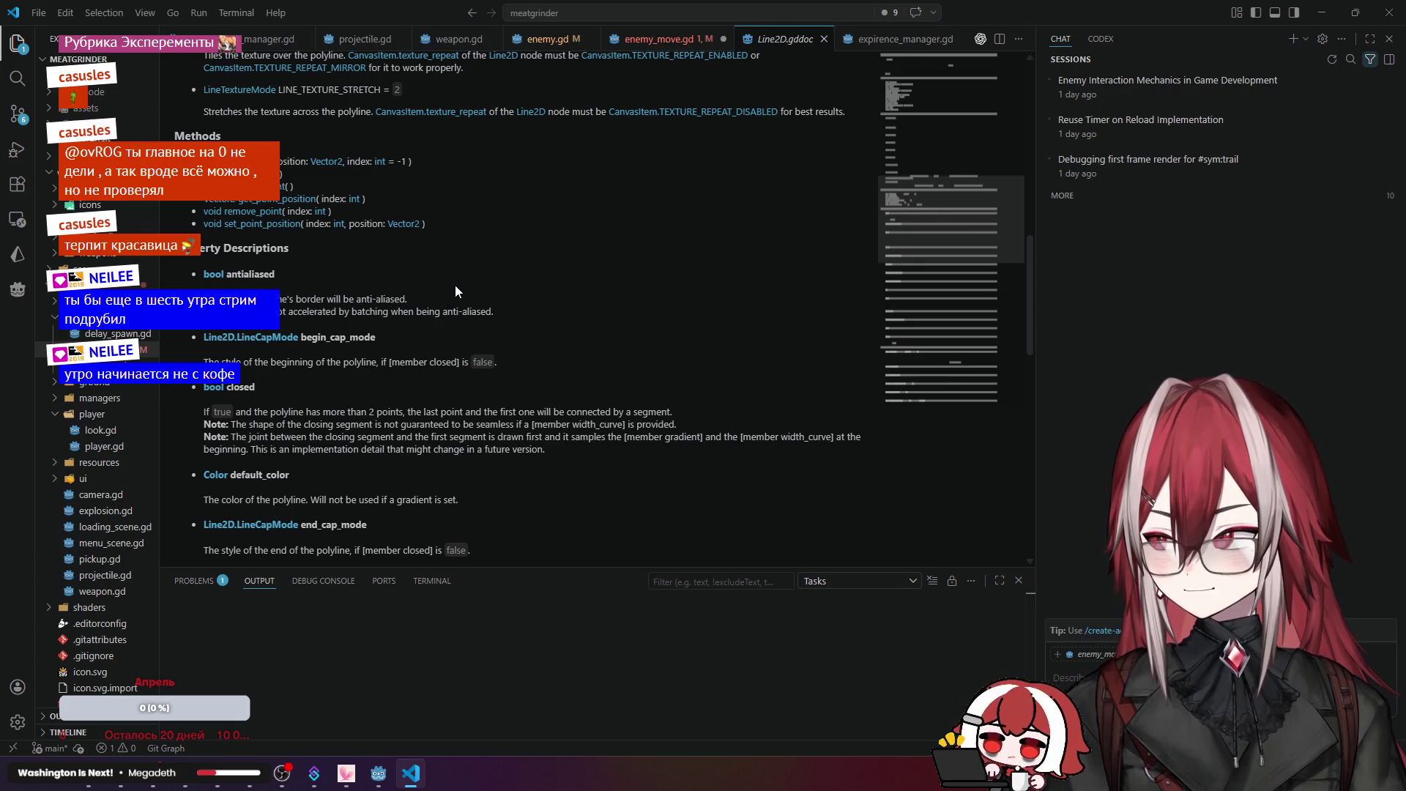
scroll(459, 281, "down", 10)
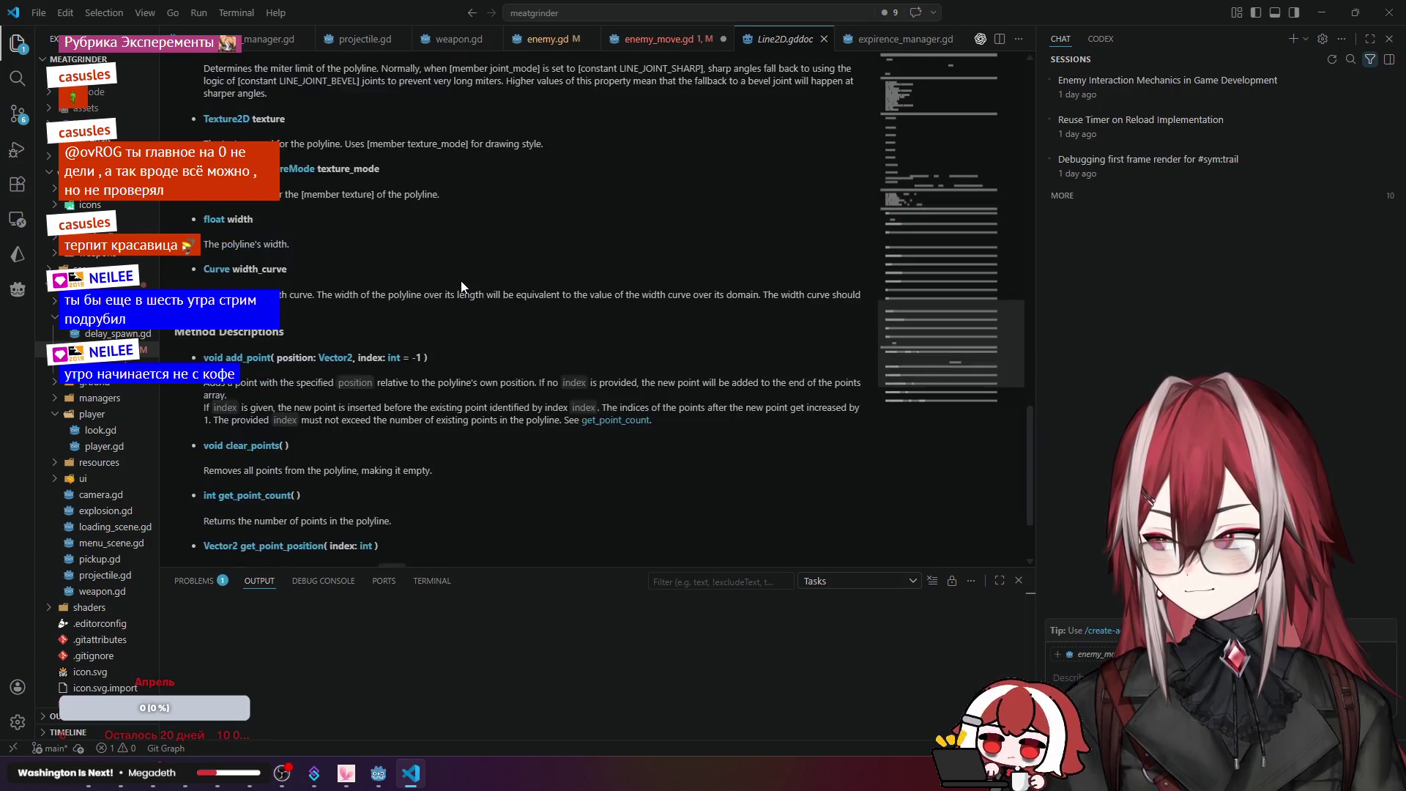
scroll(462, 285, "down", 2)
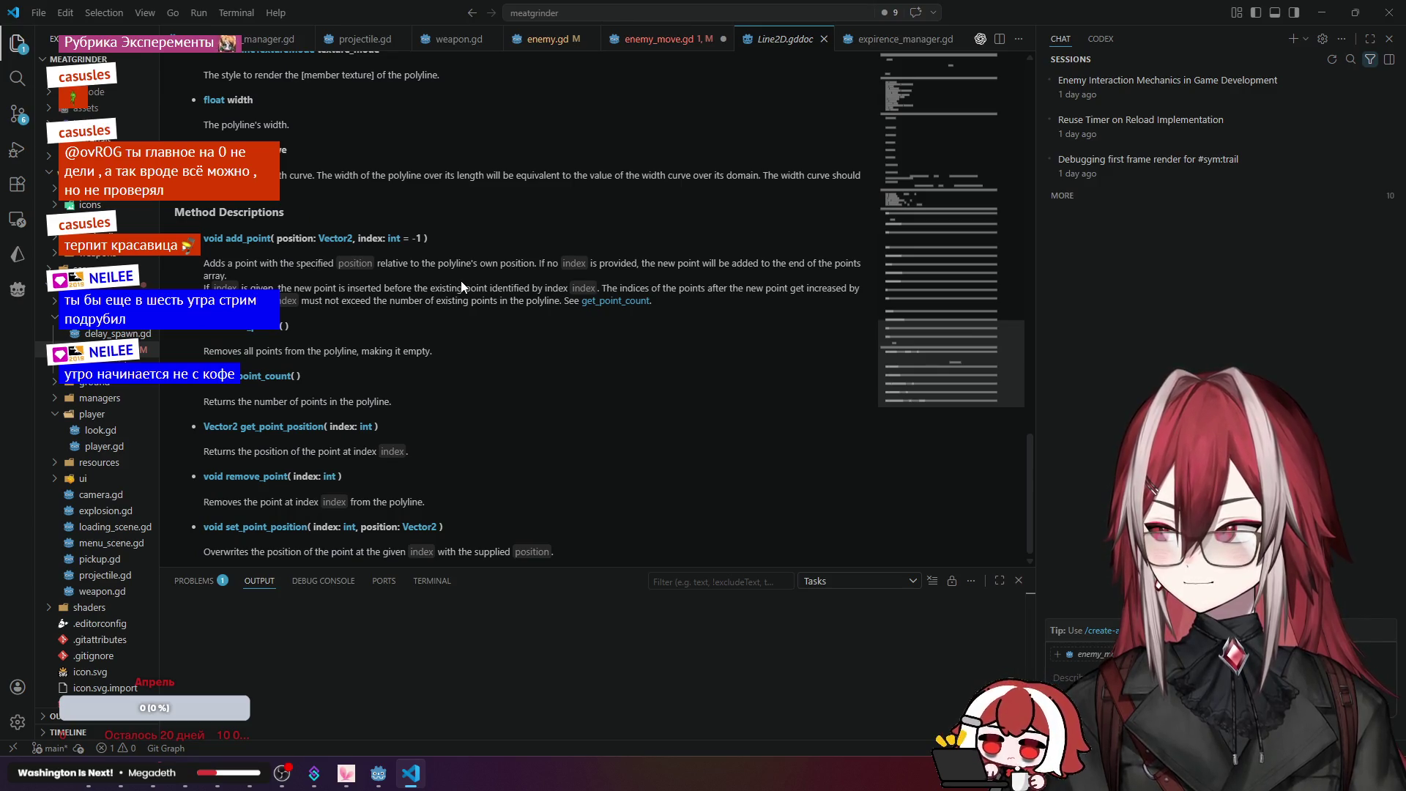
scroll(462, 286, "up", 20)
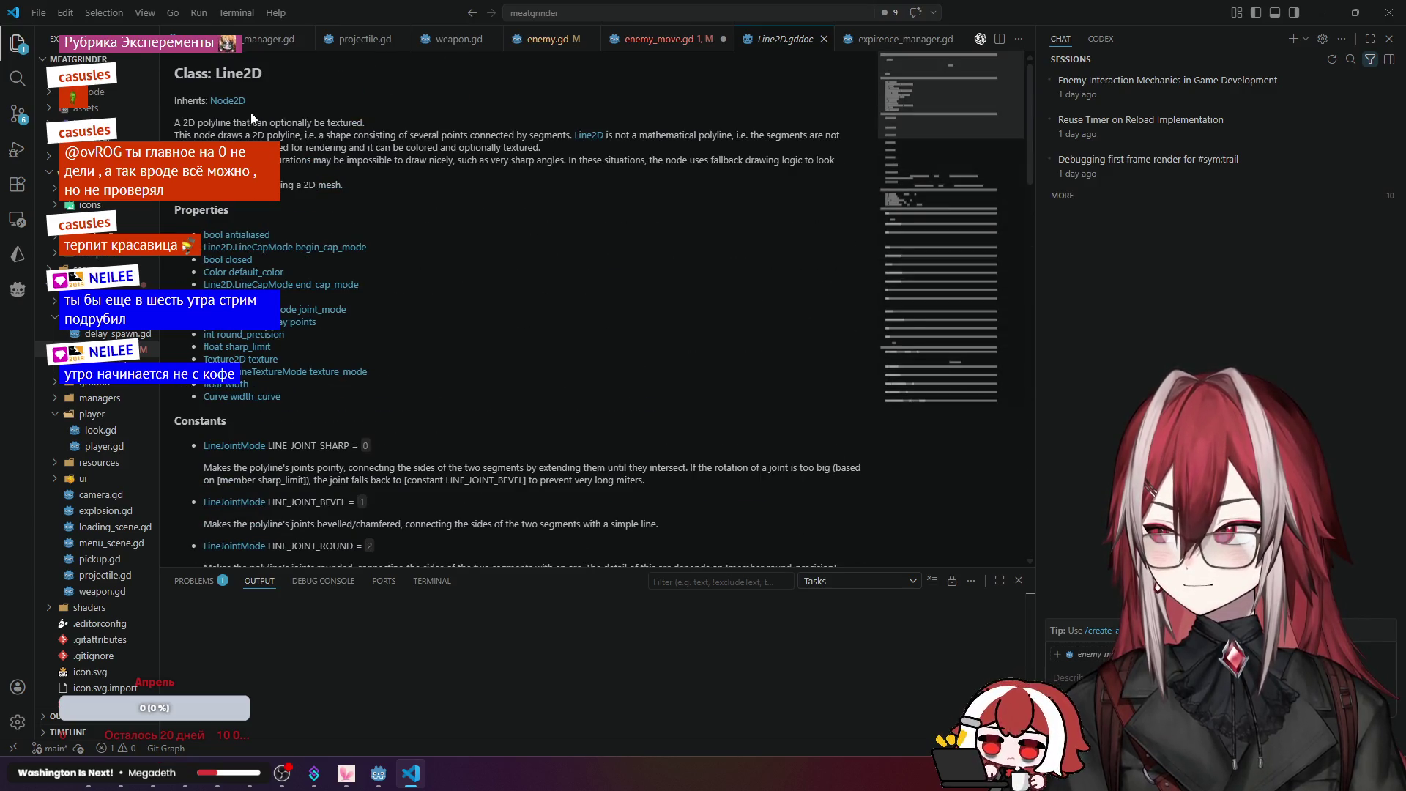
left_click(227, 103)
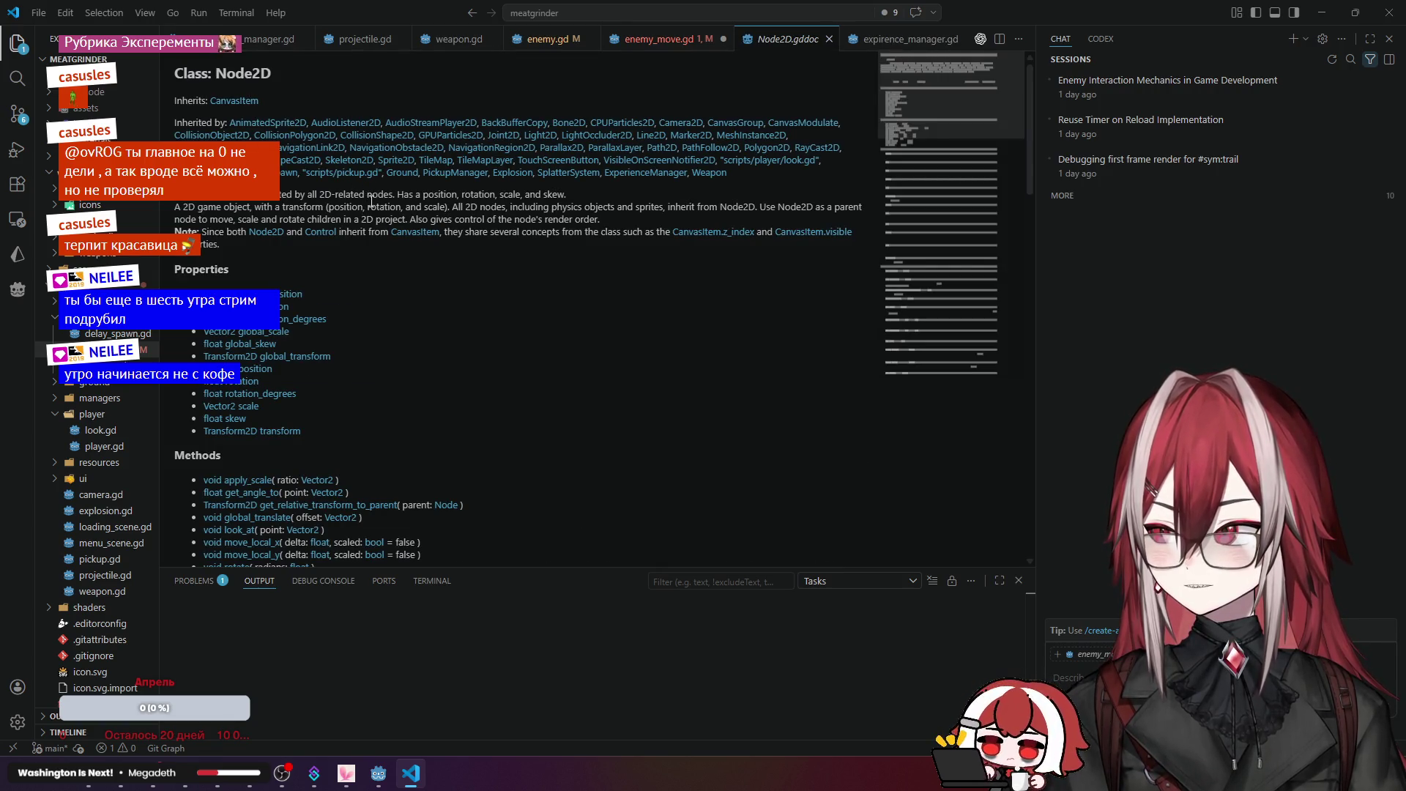
left_click(650, 137)
left_click_drag(279, 161, 582, 167)
left_click(520, 187)
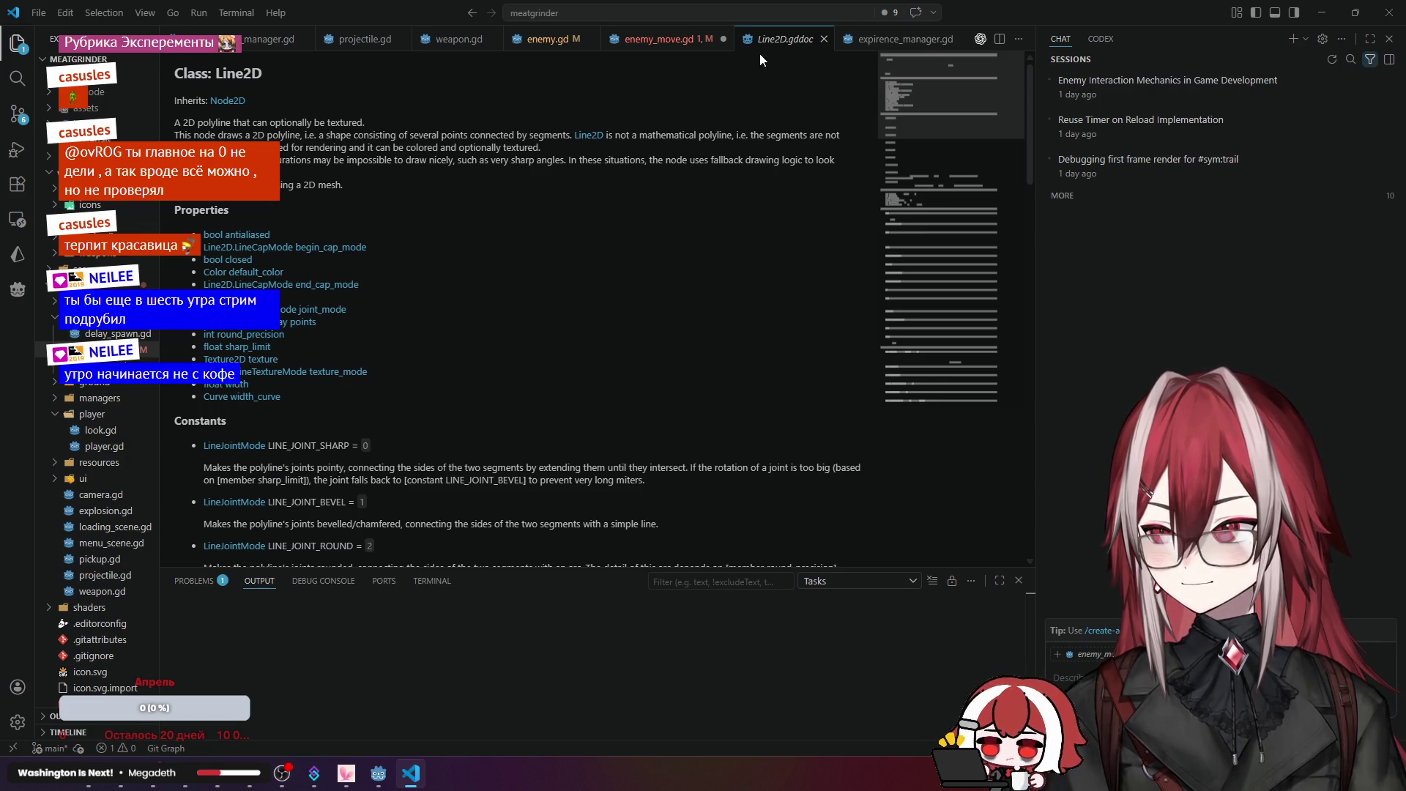
left_click(823, 38)
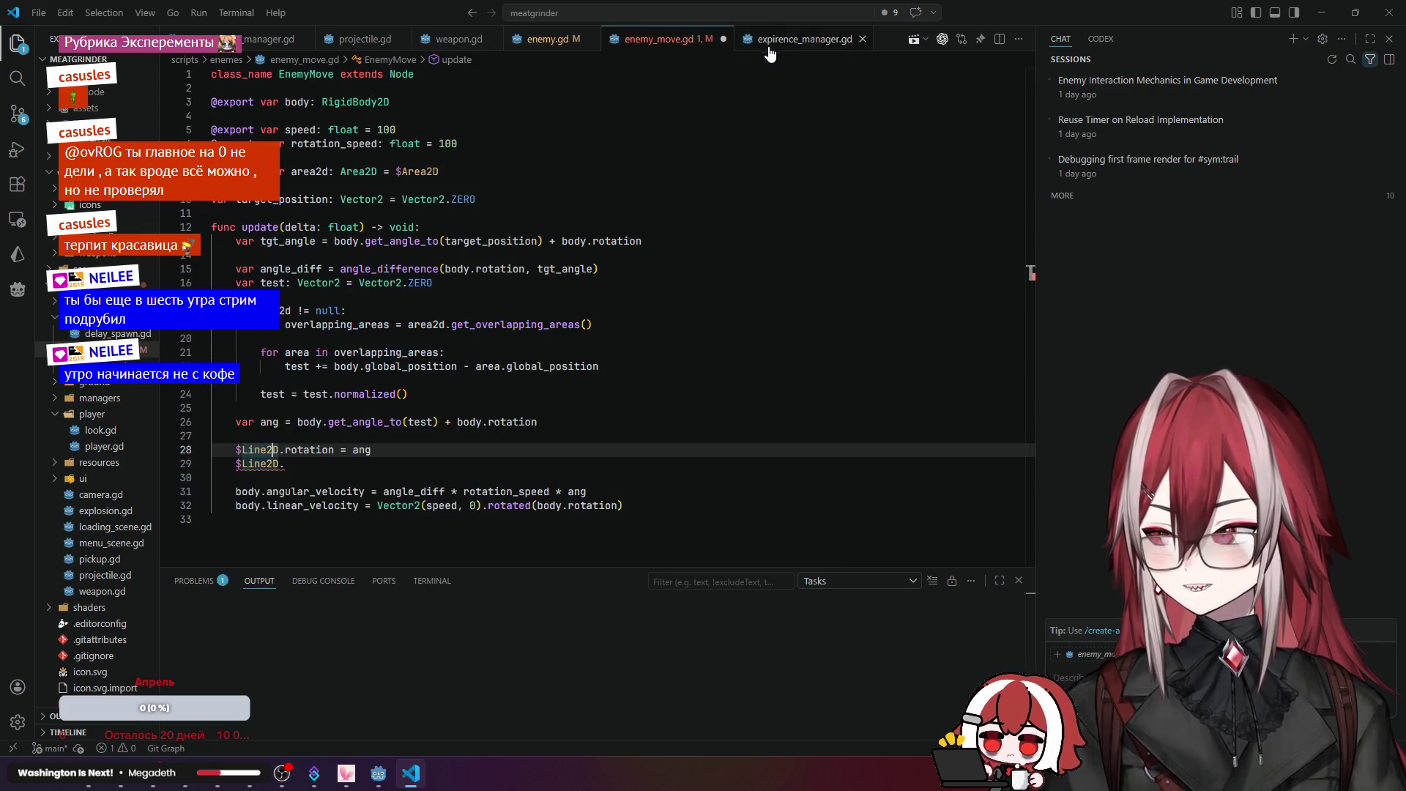
- Place the cursor at the end of the unfinished line 29
left_click(437, 463)
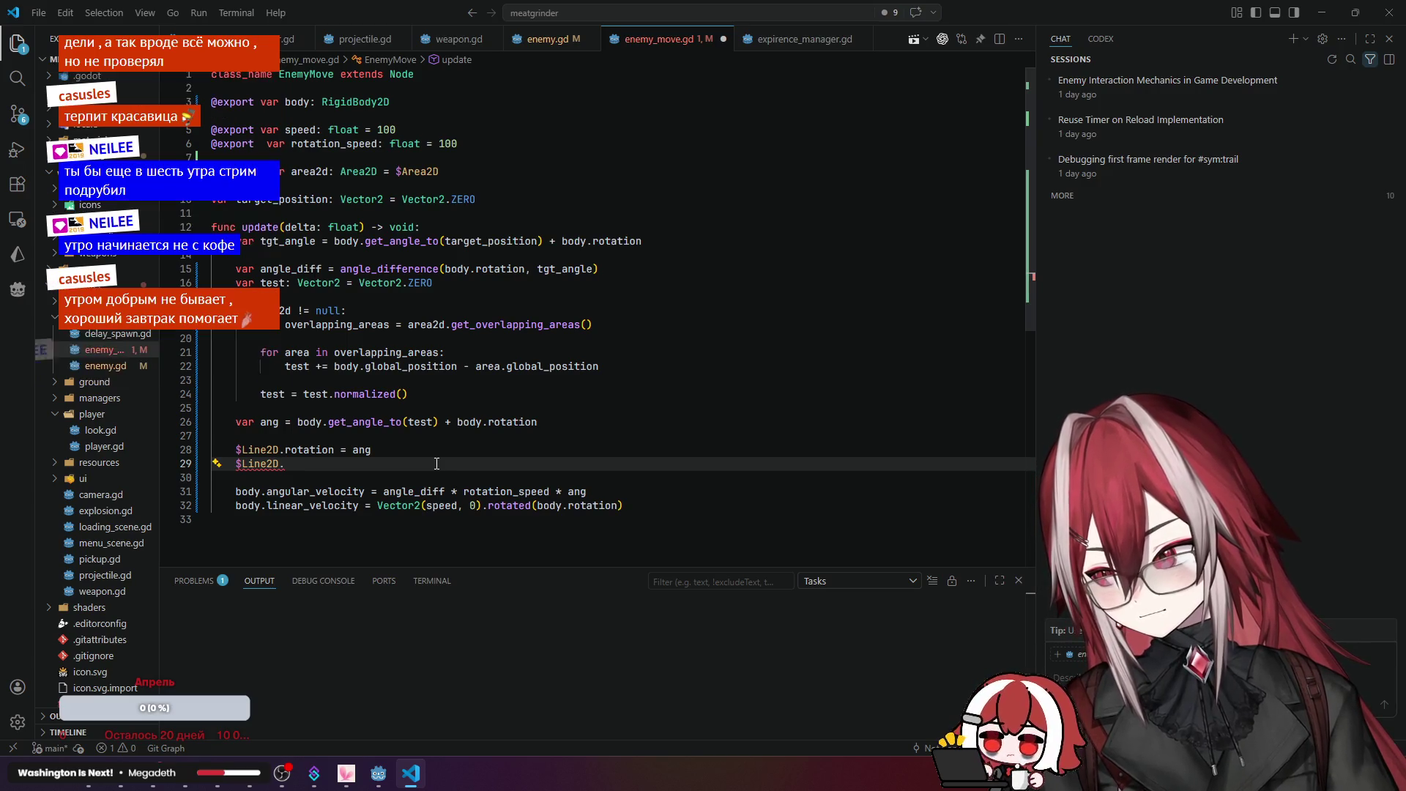
- Delete the Line2D node from the dog scene in Godot
left_click(378, 773)
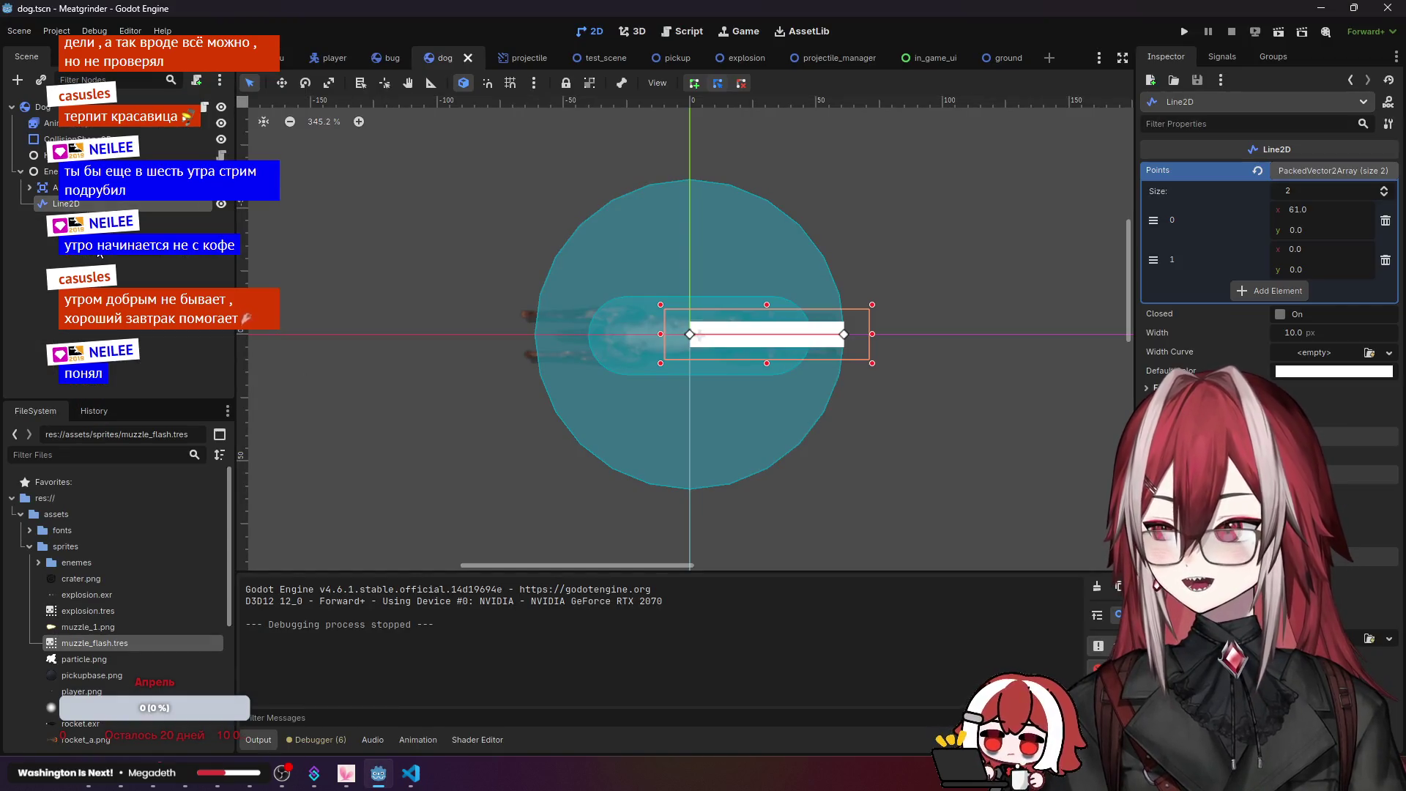
key("Delete")
key("Return")
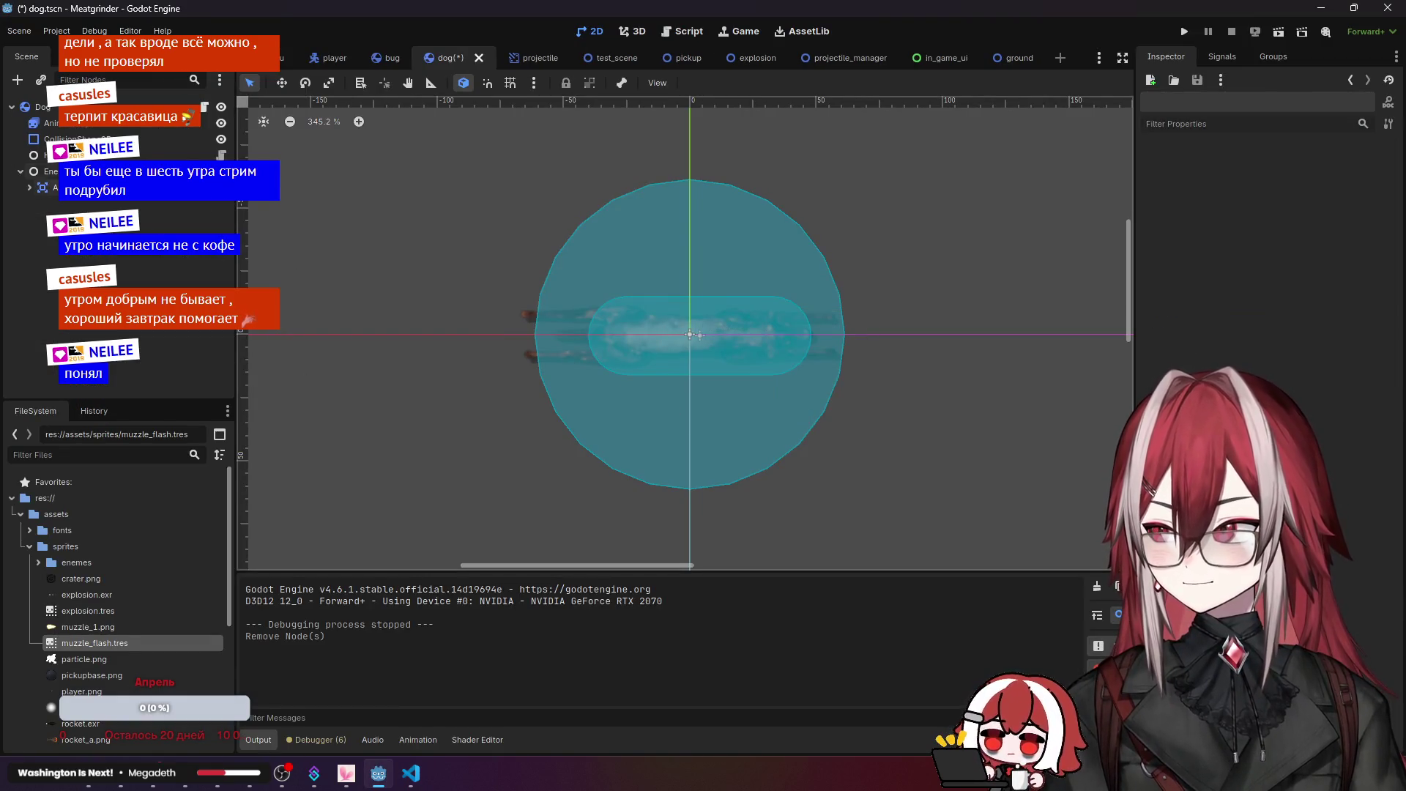
- Start adding a child node under EnemyMove and expand the Node2D types
left_click(73, 174)
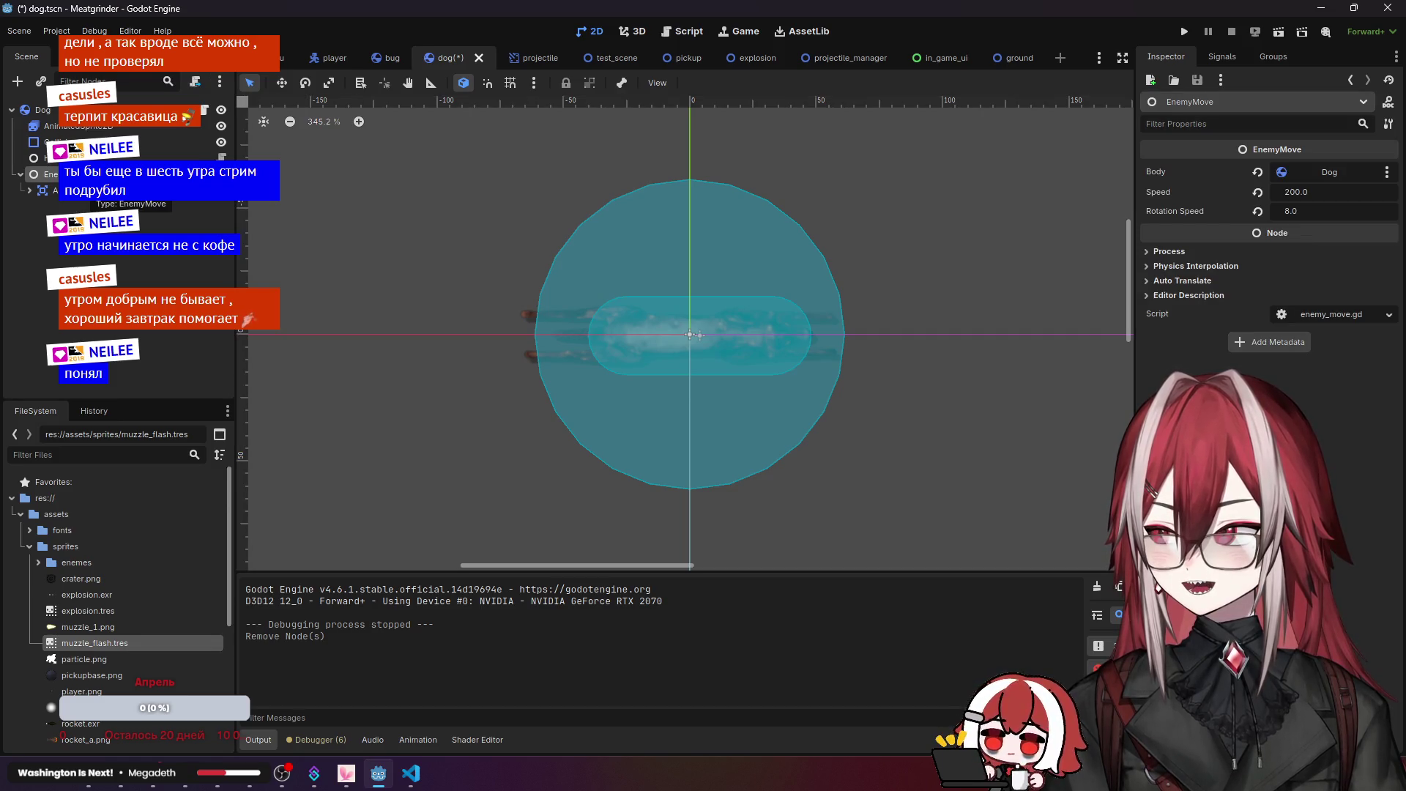
right_click(82, 176)
mouse_move(286, 188)
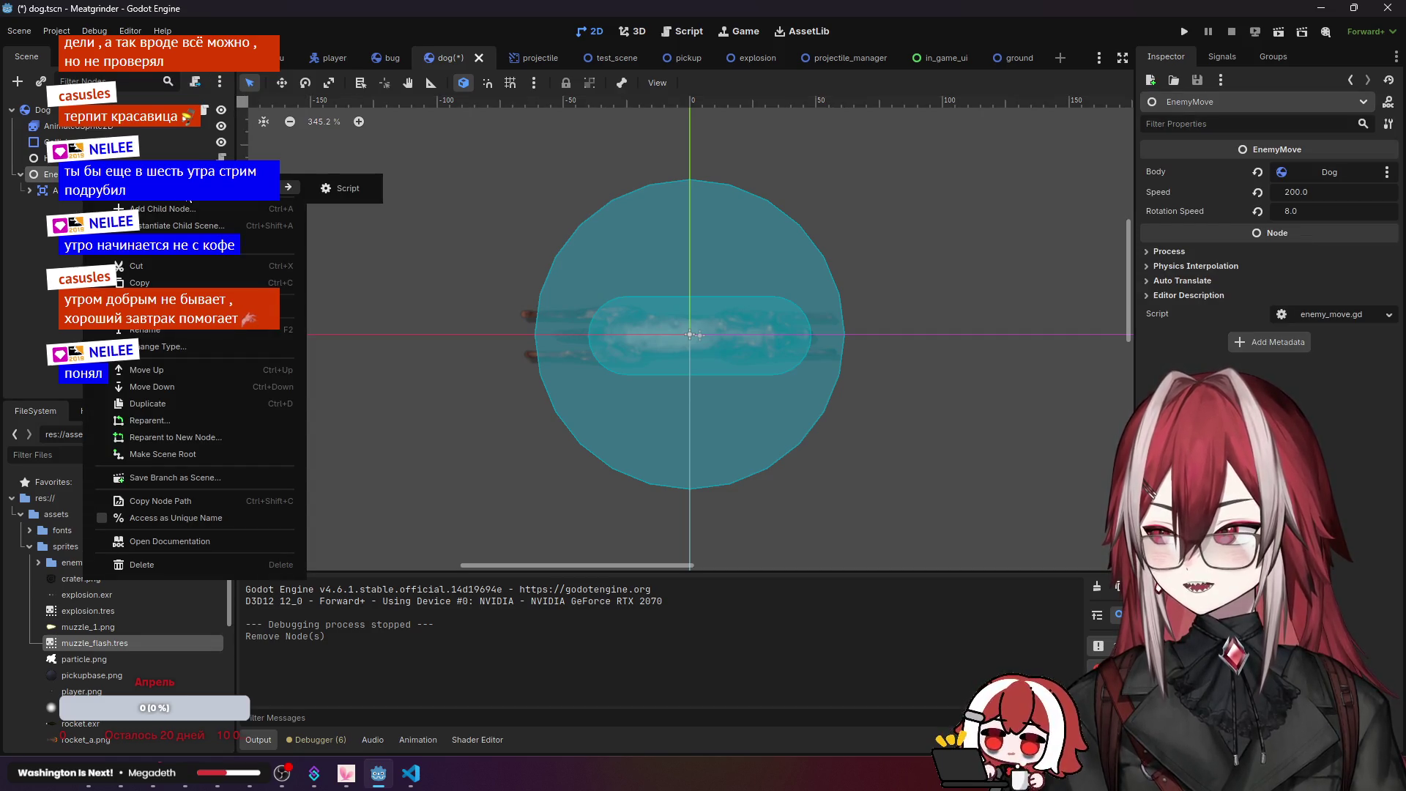
left_click(161, 209)
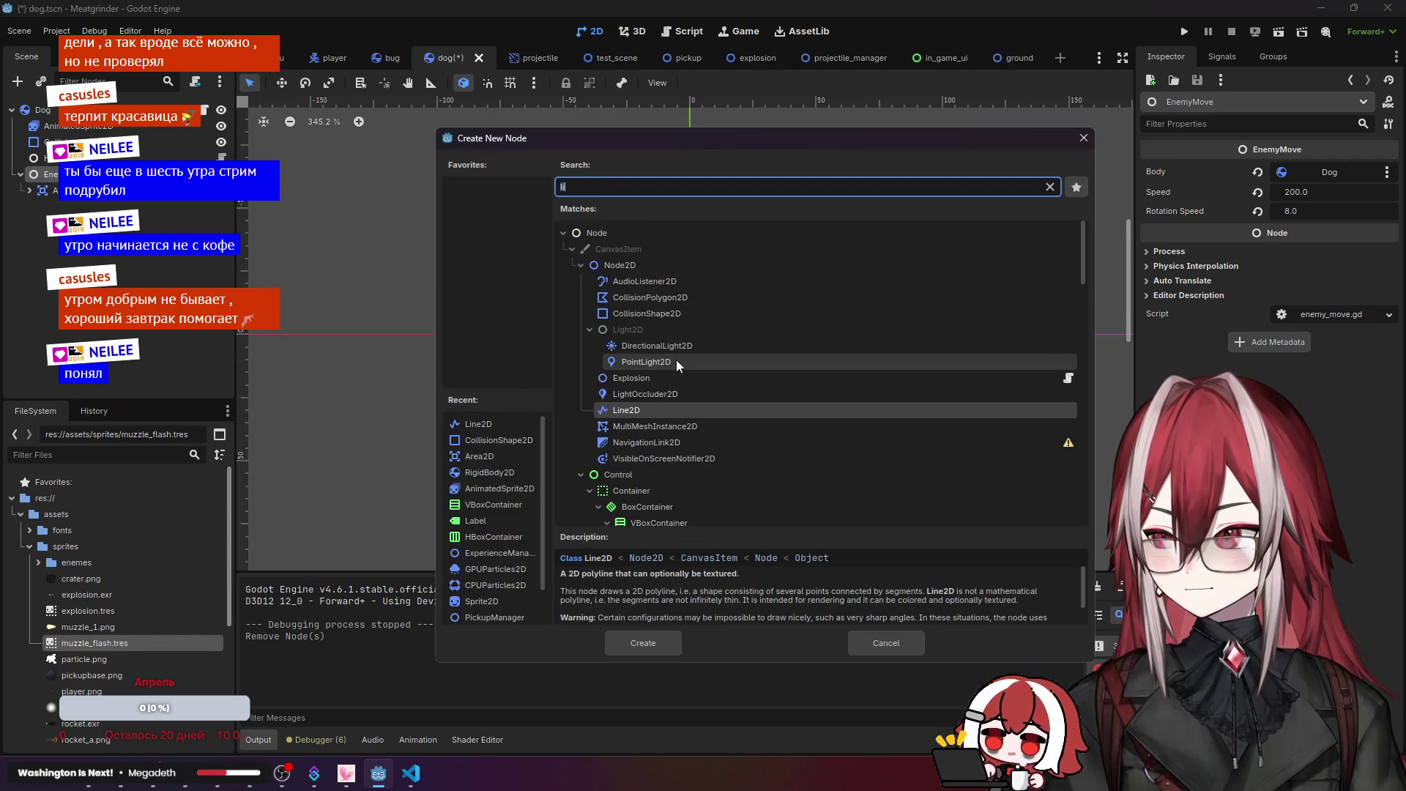
key("BackSpace")
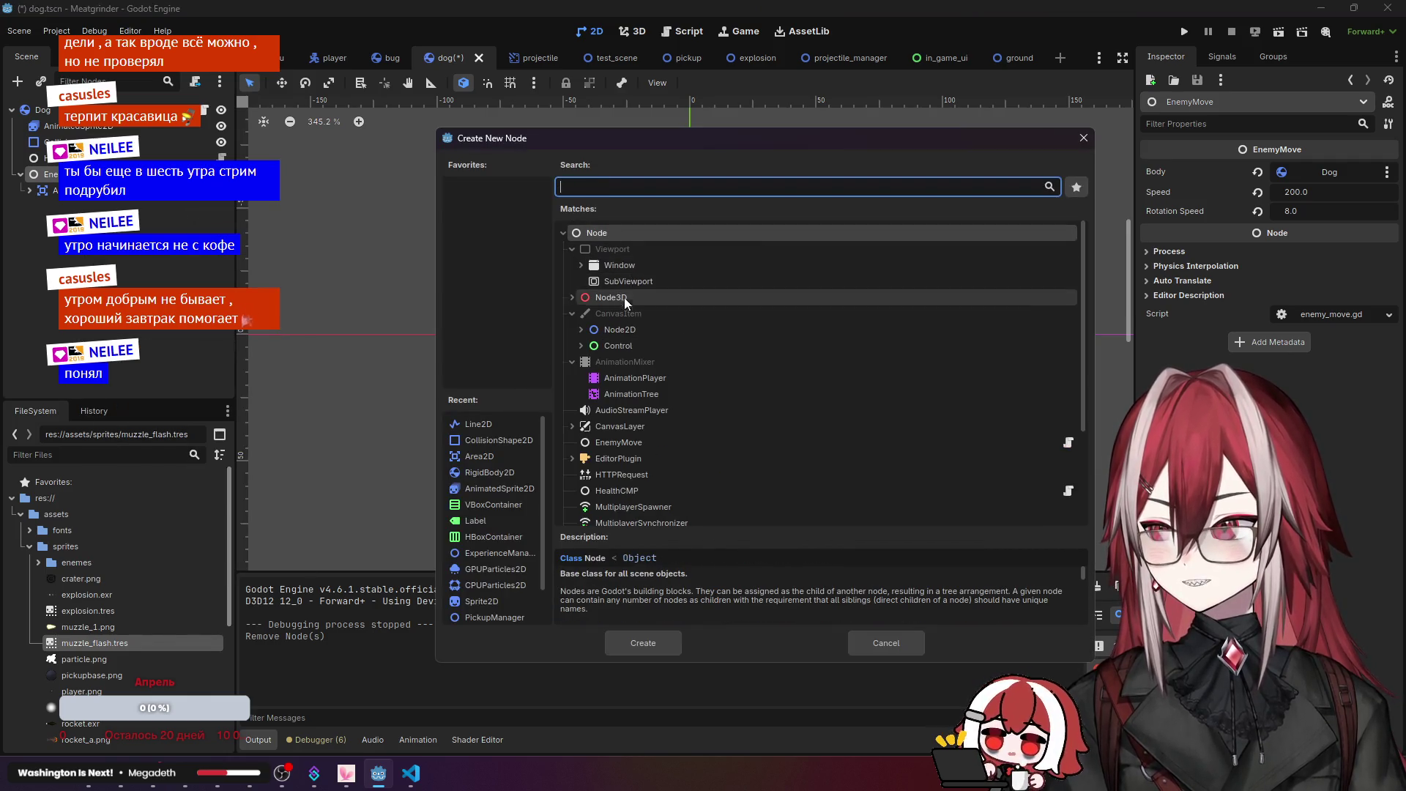
left_click(582, 330)
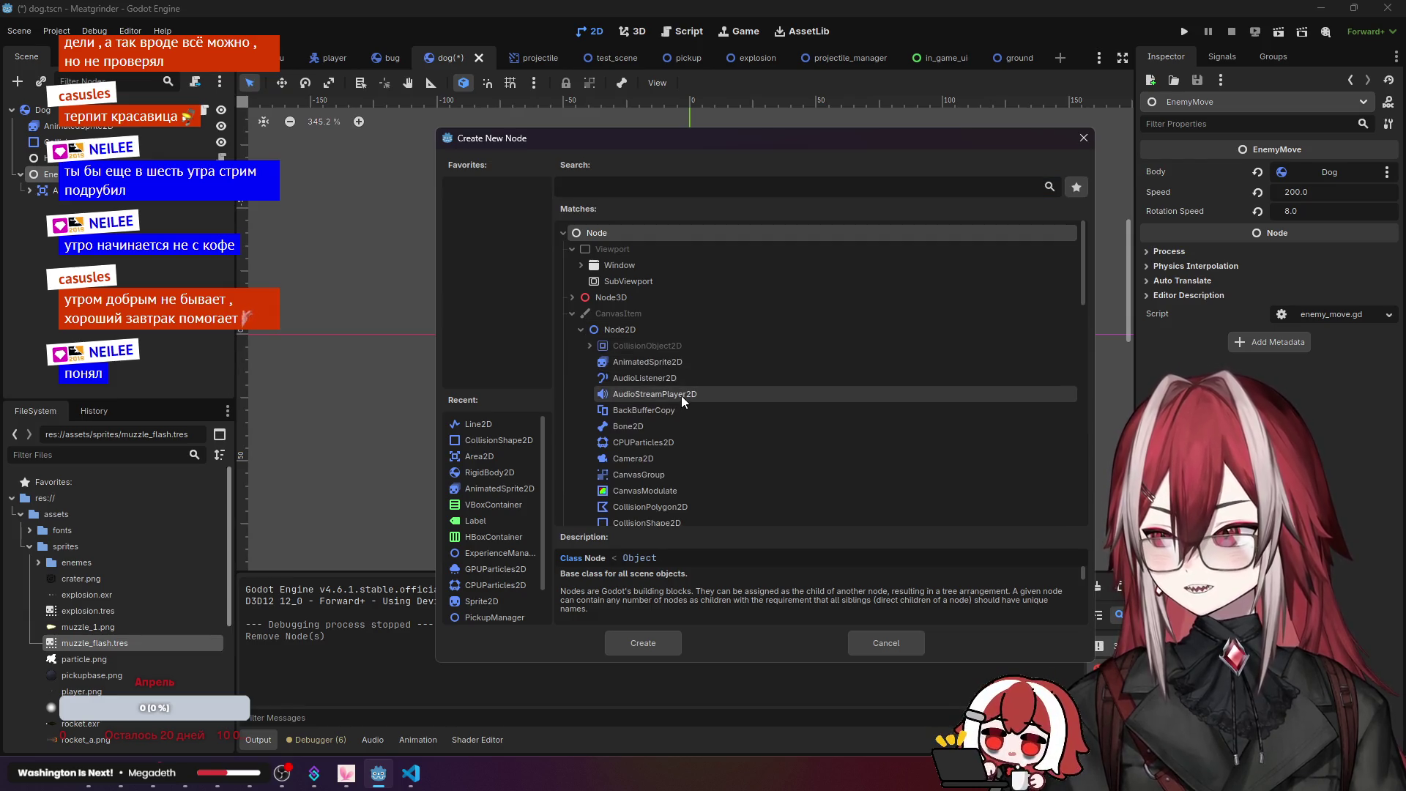
- Search 'sprite' in the node list and create a Sprite2D child
scroll(679, 398, "down", 5)
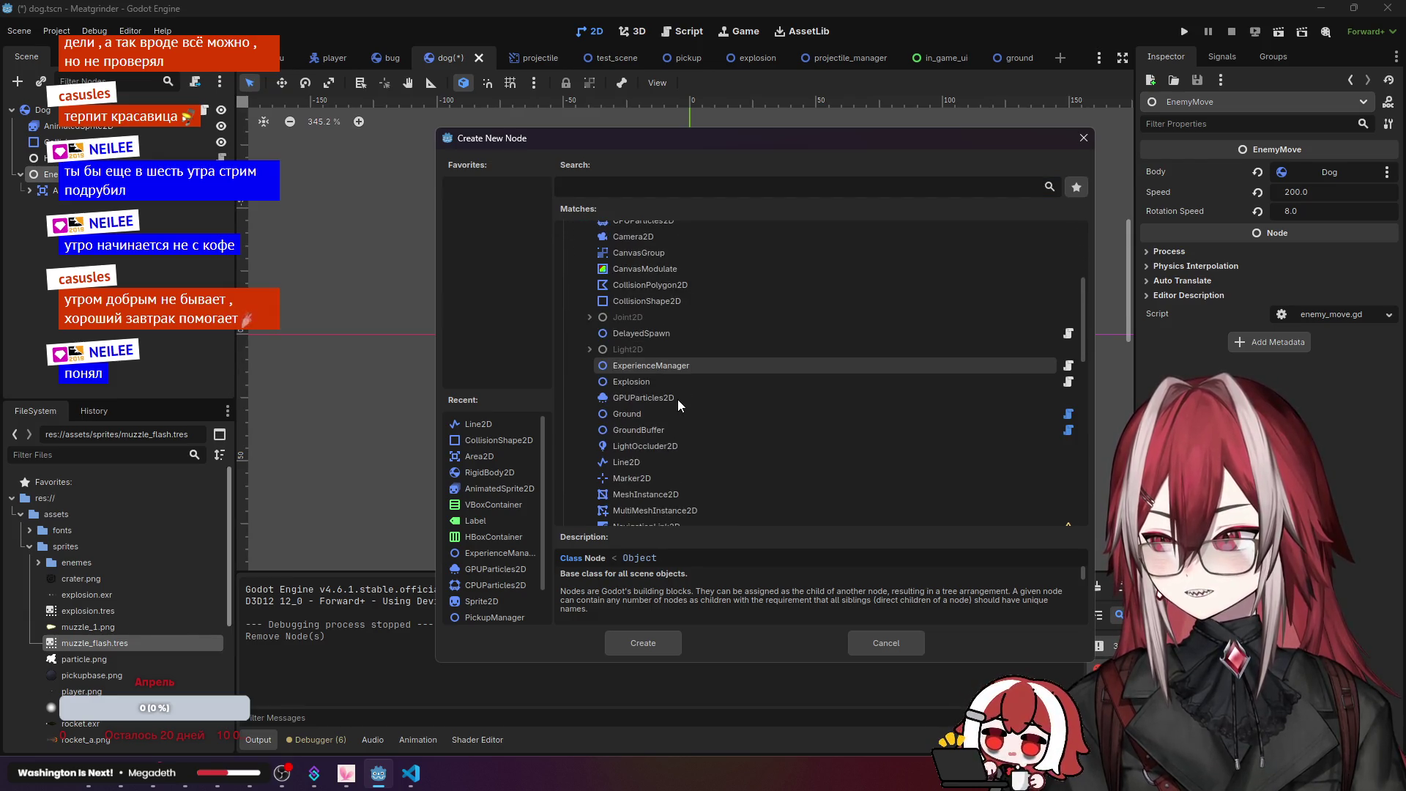
scroll(678, 398, "down", 2)
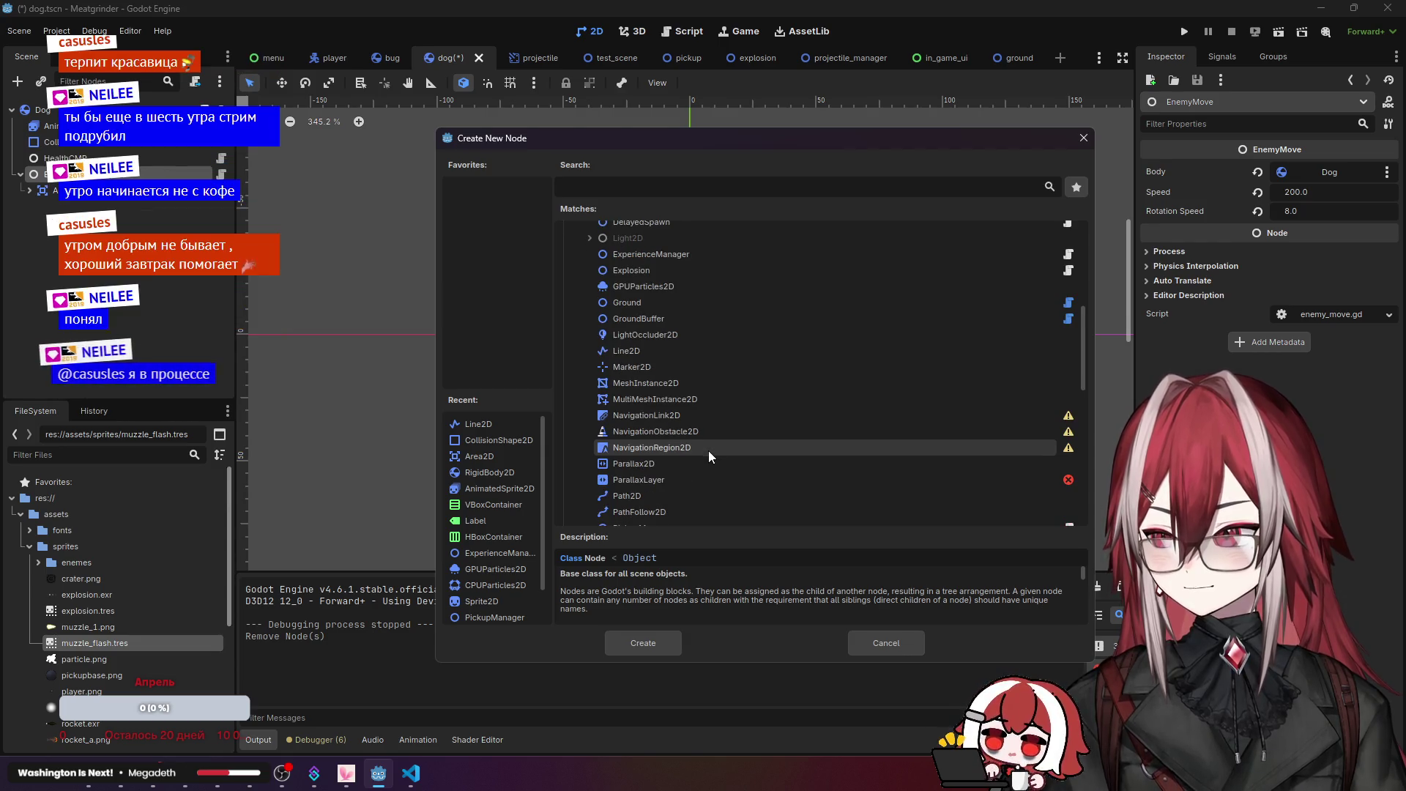
scroll(709, 449, "down", 2)
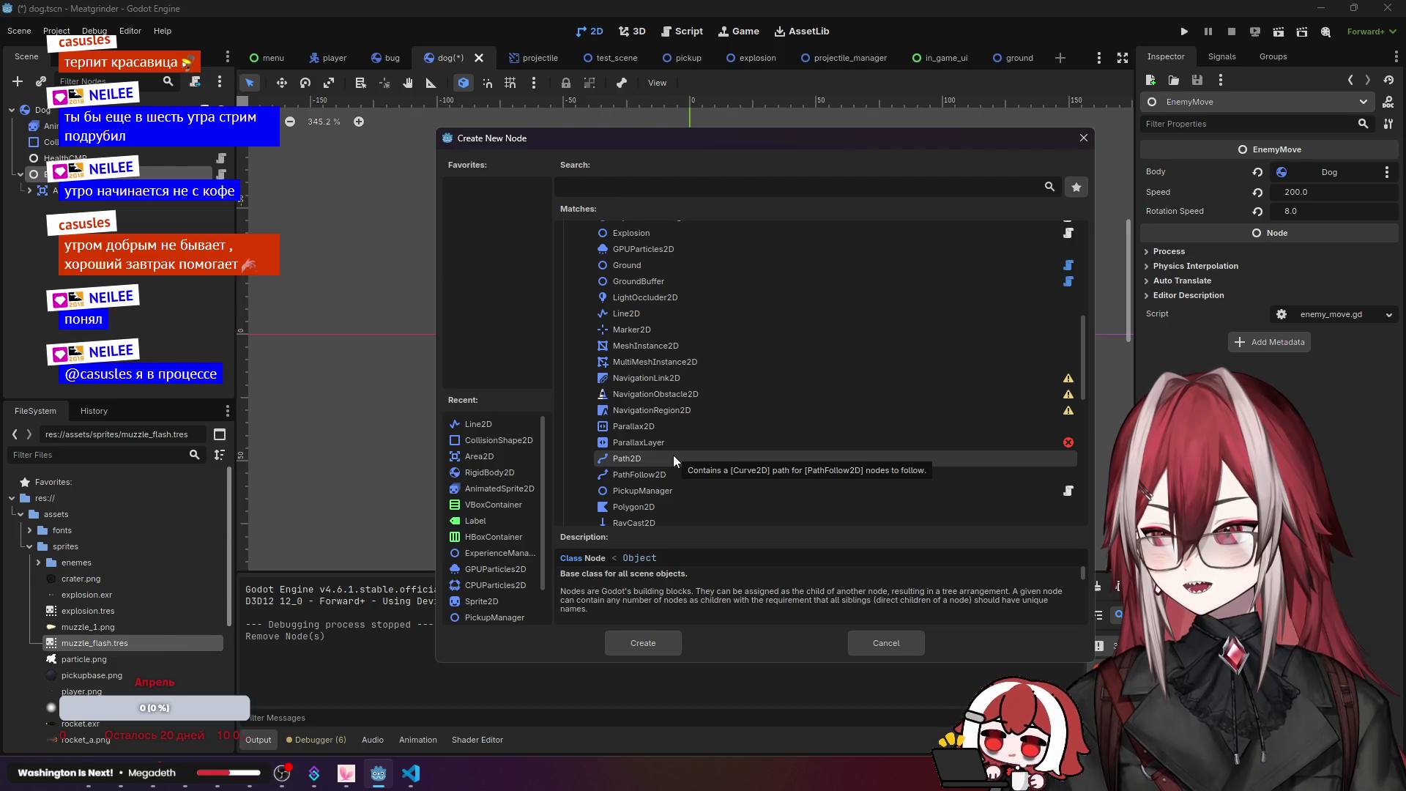
scroll(674, 455, "down", 6)
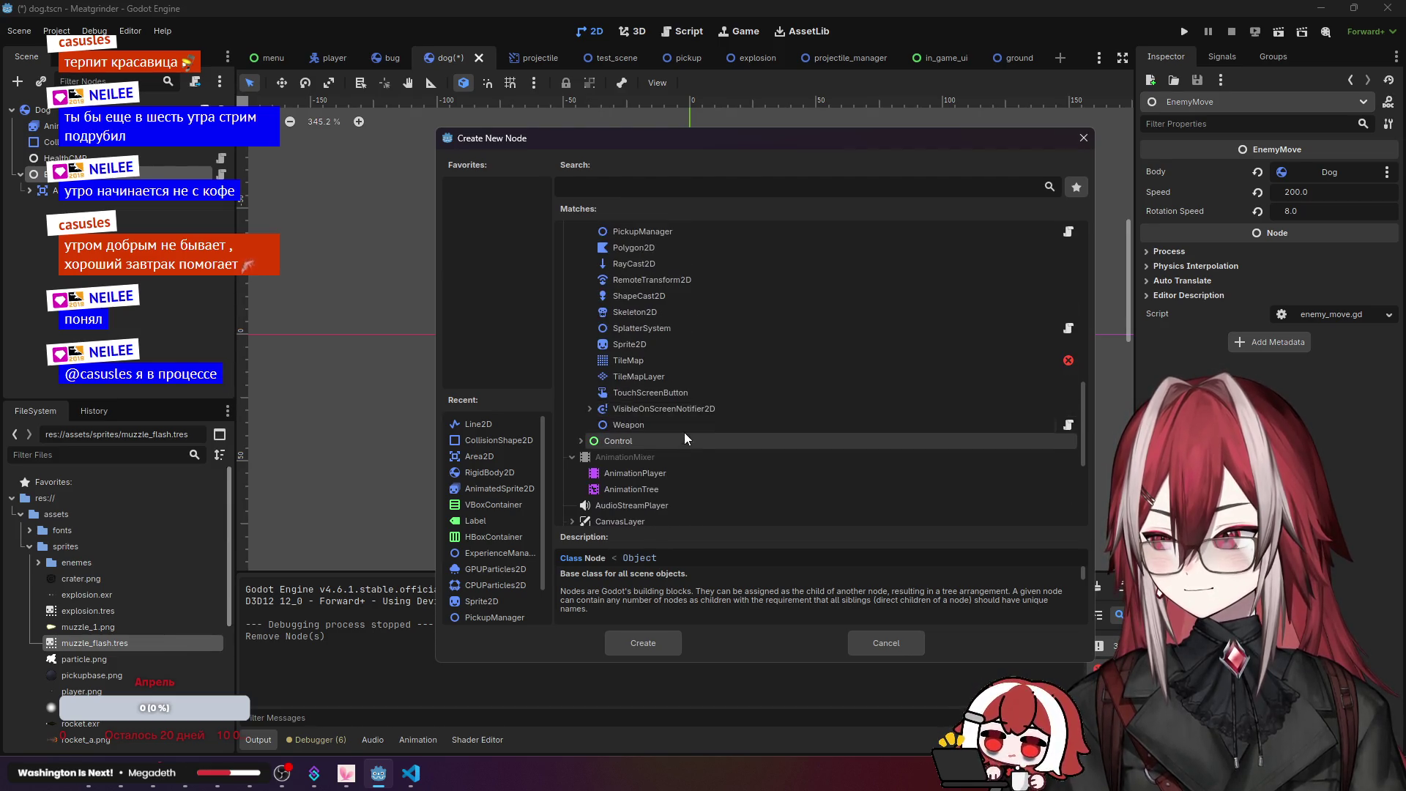
scroll(699, 399, "up", 15)
left_click(654, 226)
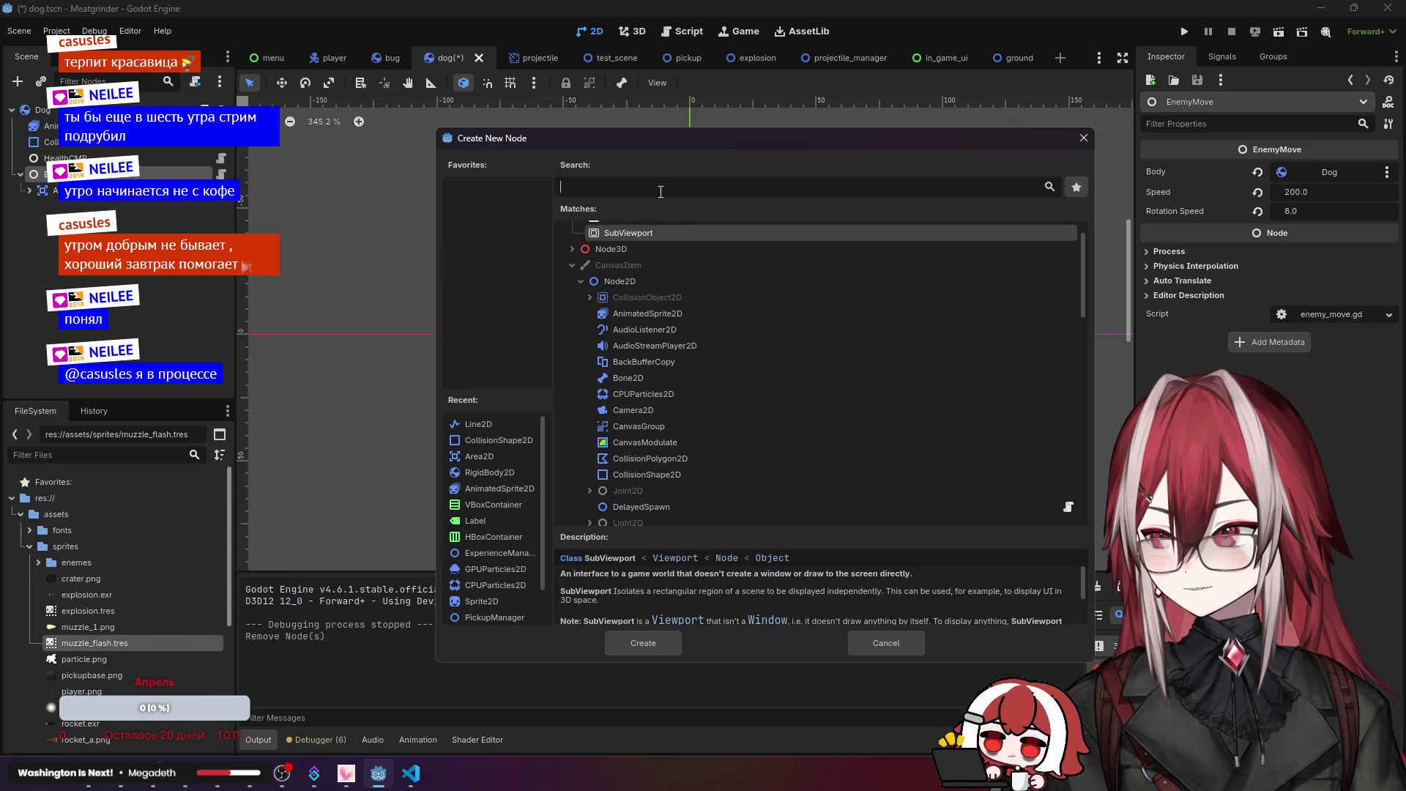
left_click(660, 189)
type("sprite")
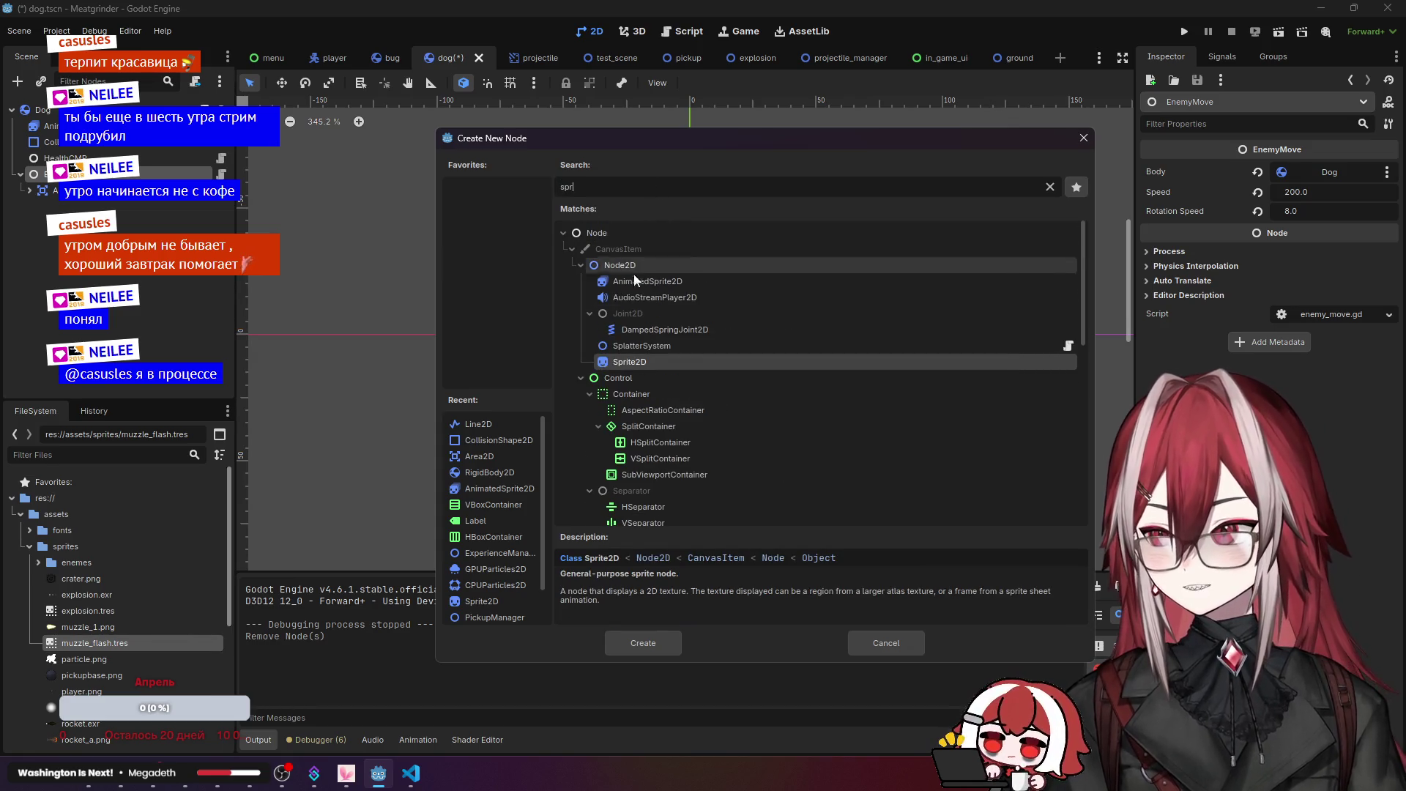
double_click(638, 359)
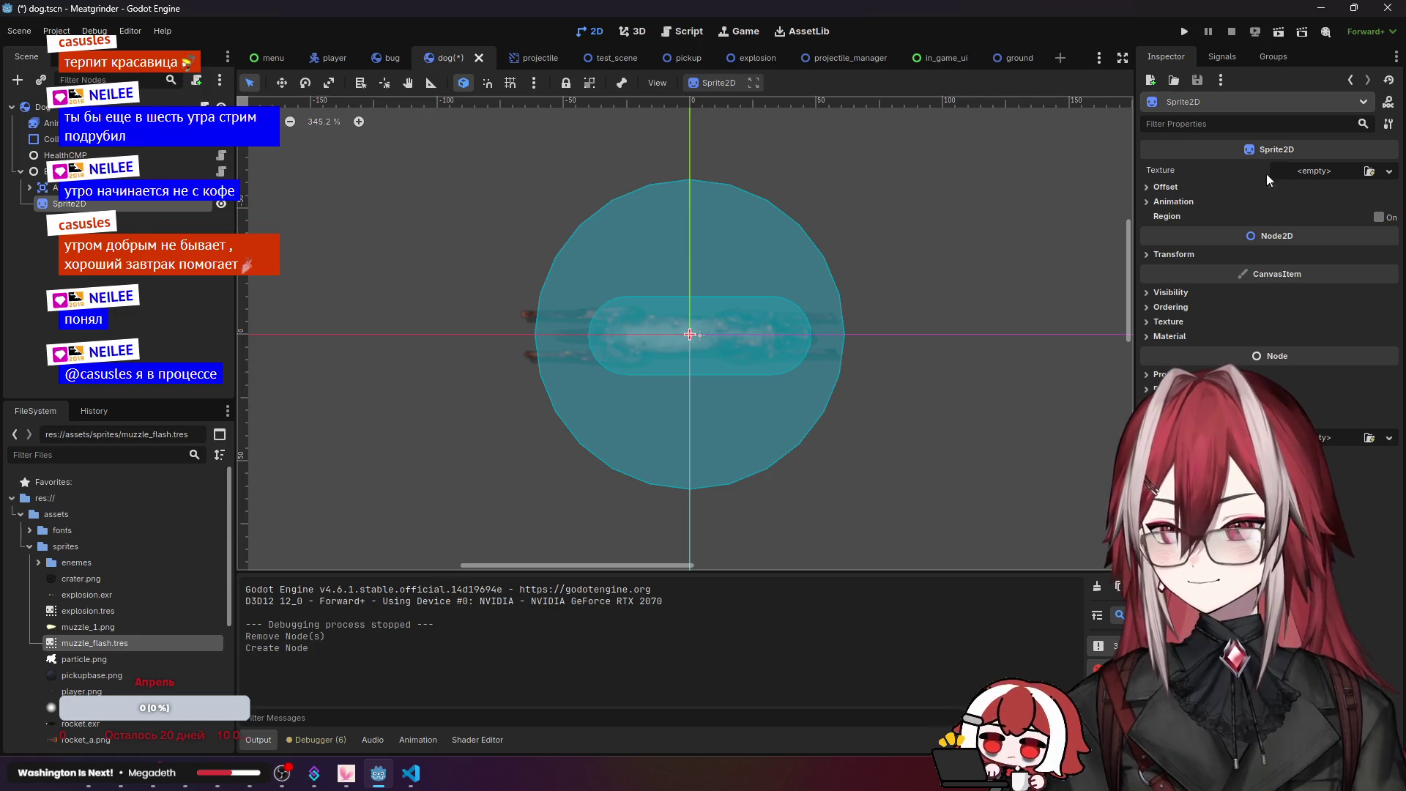
- Give the sprite the test_sprite.png texture, scale it to 0.2 and reset its position to 0
left_click(1369, 171)
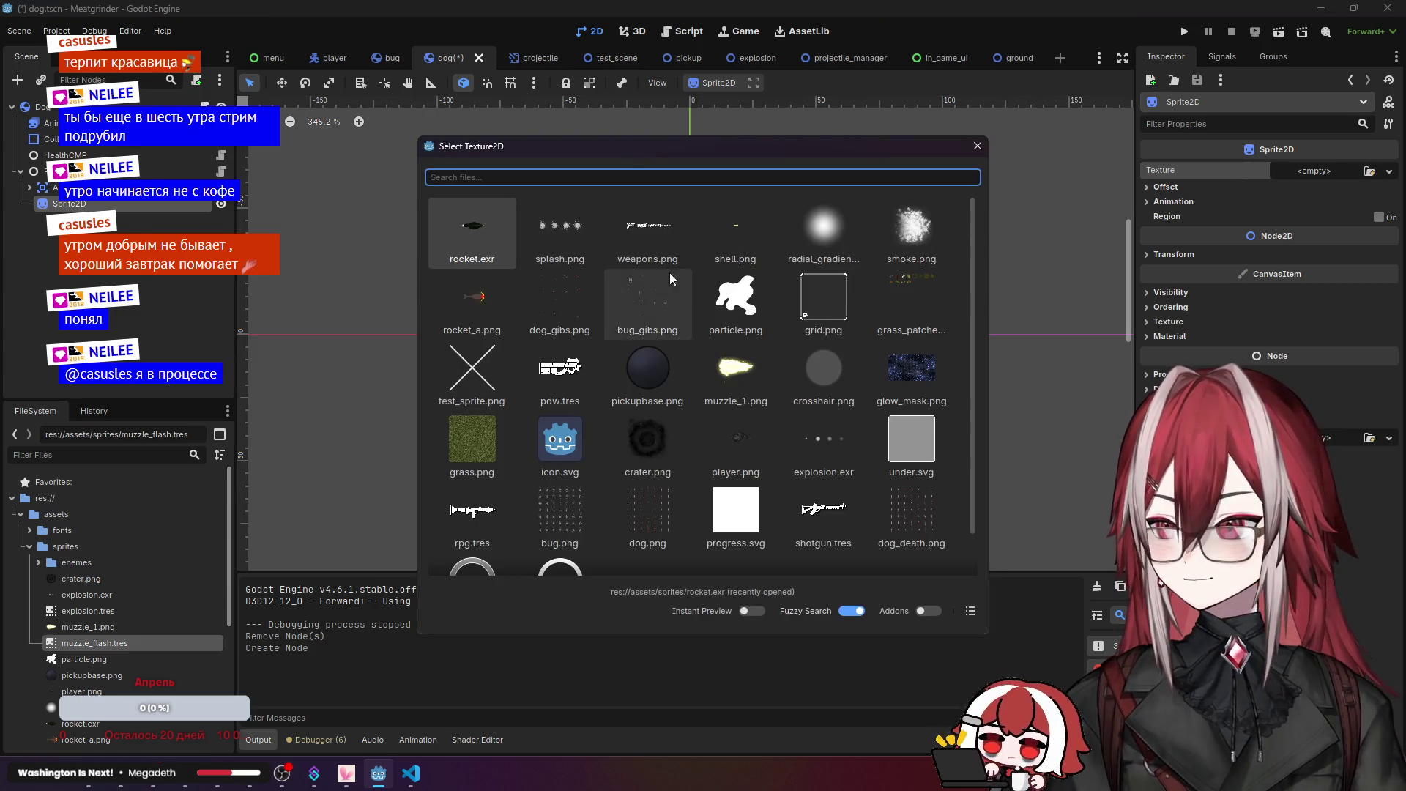
double_click(472, 368)
mouse_move(854, 498)
left_mouse_down()
mouse_move(597, 242)
mouse_move(859, 349)
left_mouse_up()
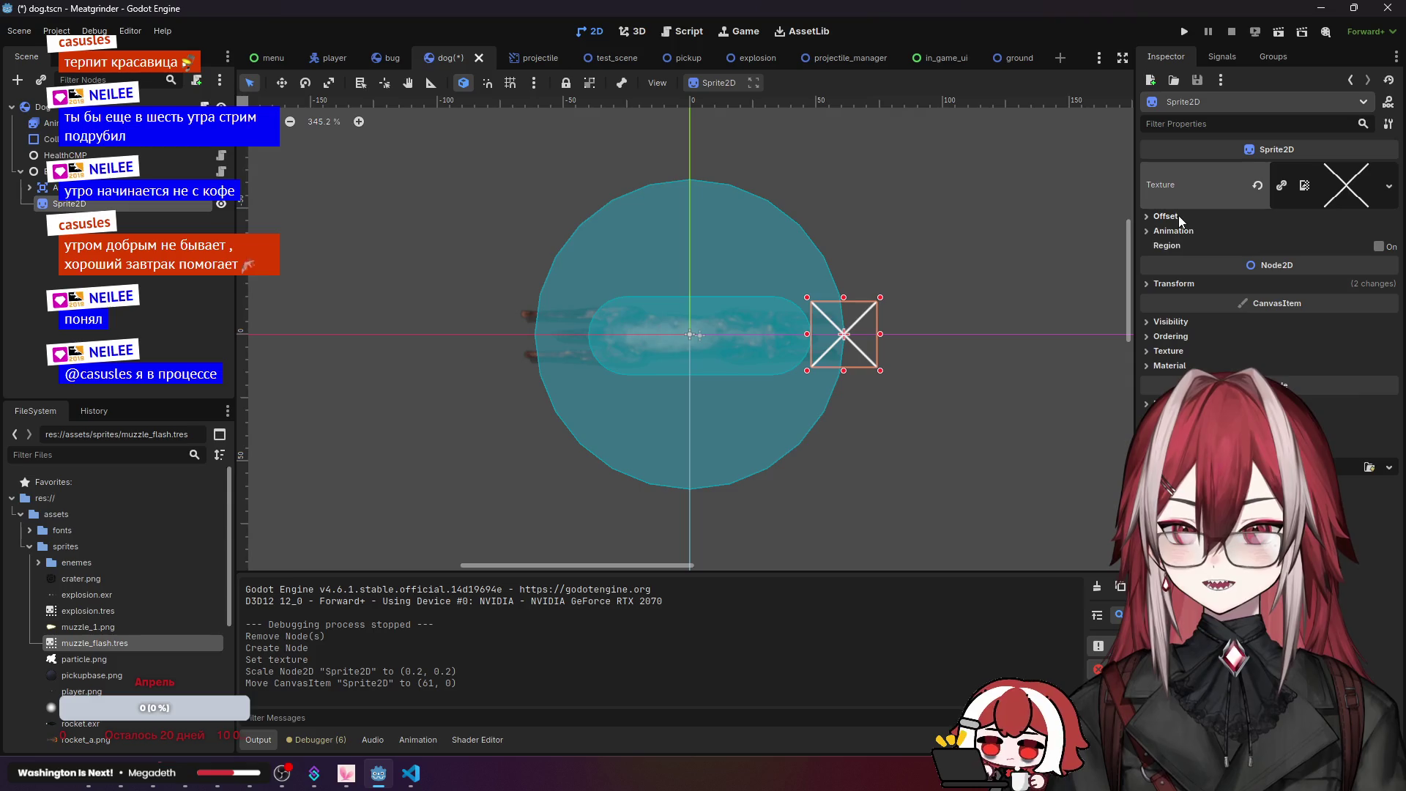
left_click(1171, 284)
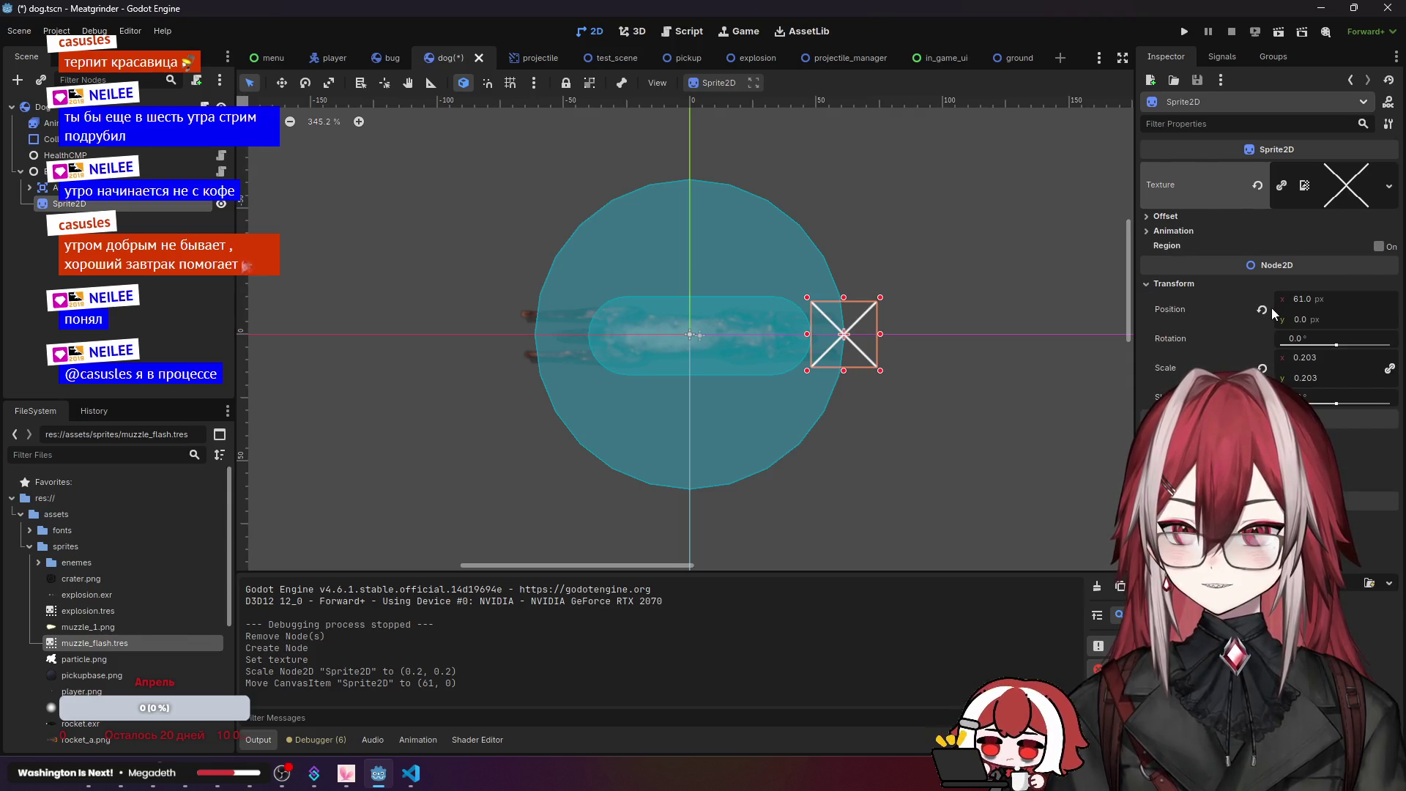
left_click(1264, 309)
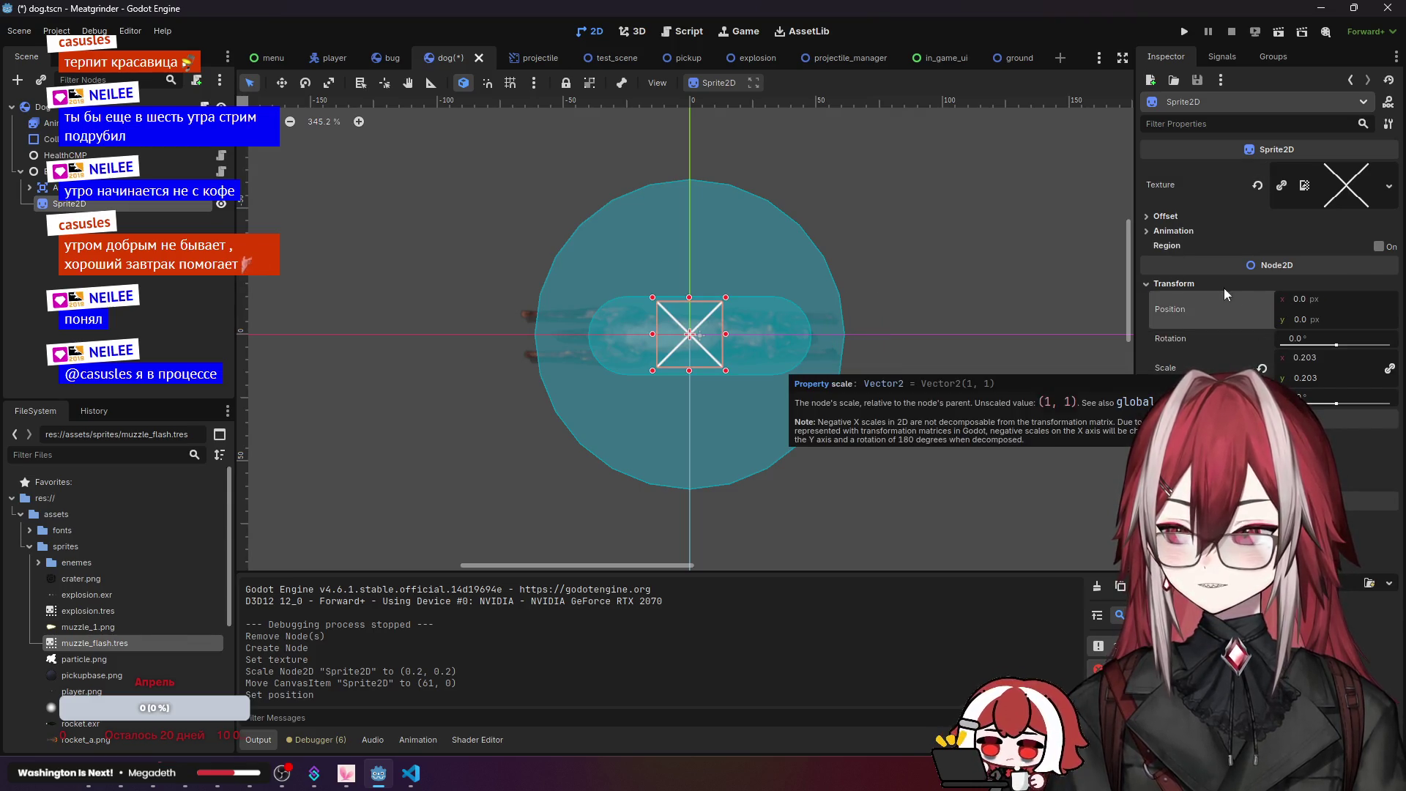
- Set the sprite's x offset to 300, trying 100 and 200 first
left_click(1151, 215)
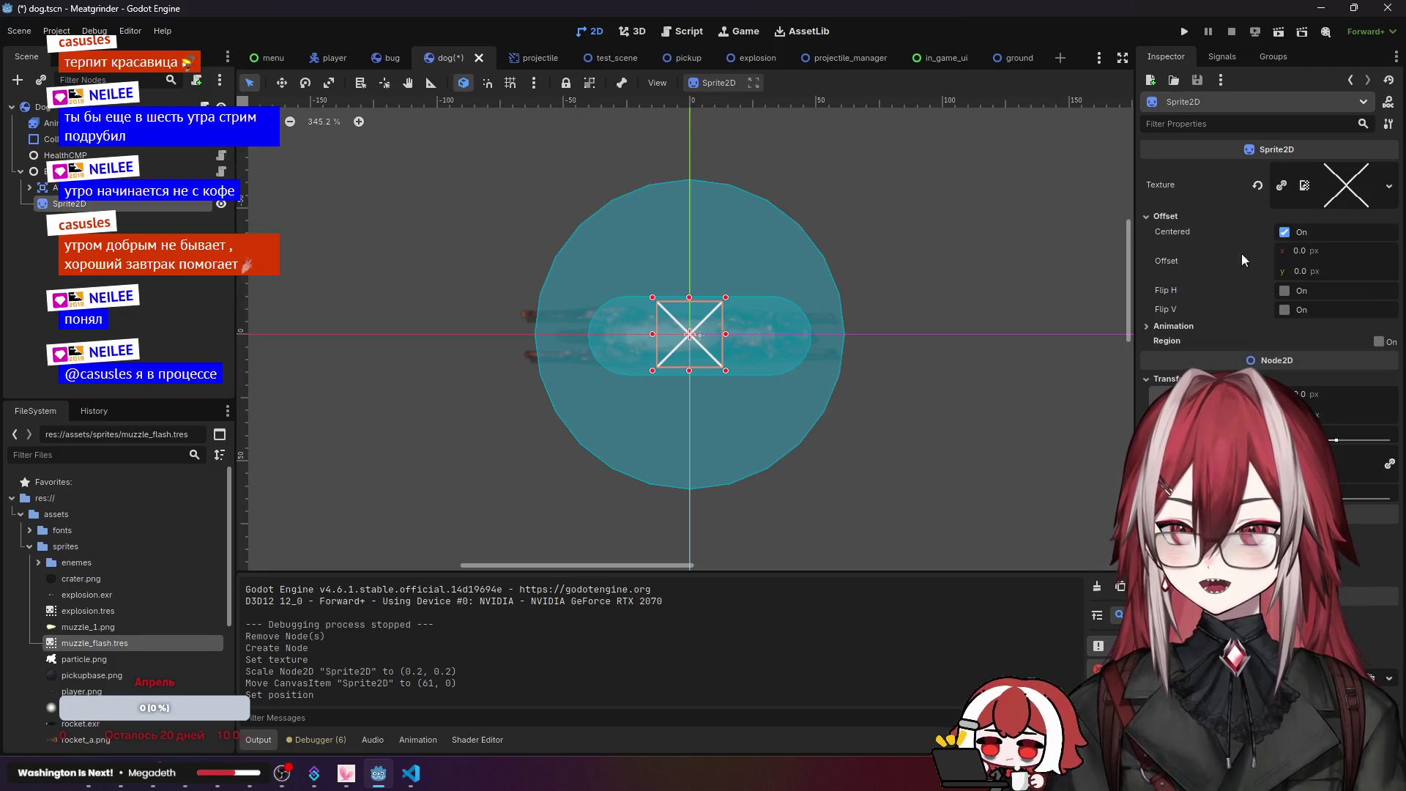
left_click_drag(1311, 250, 1327, 282)
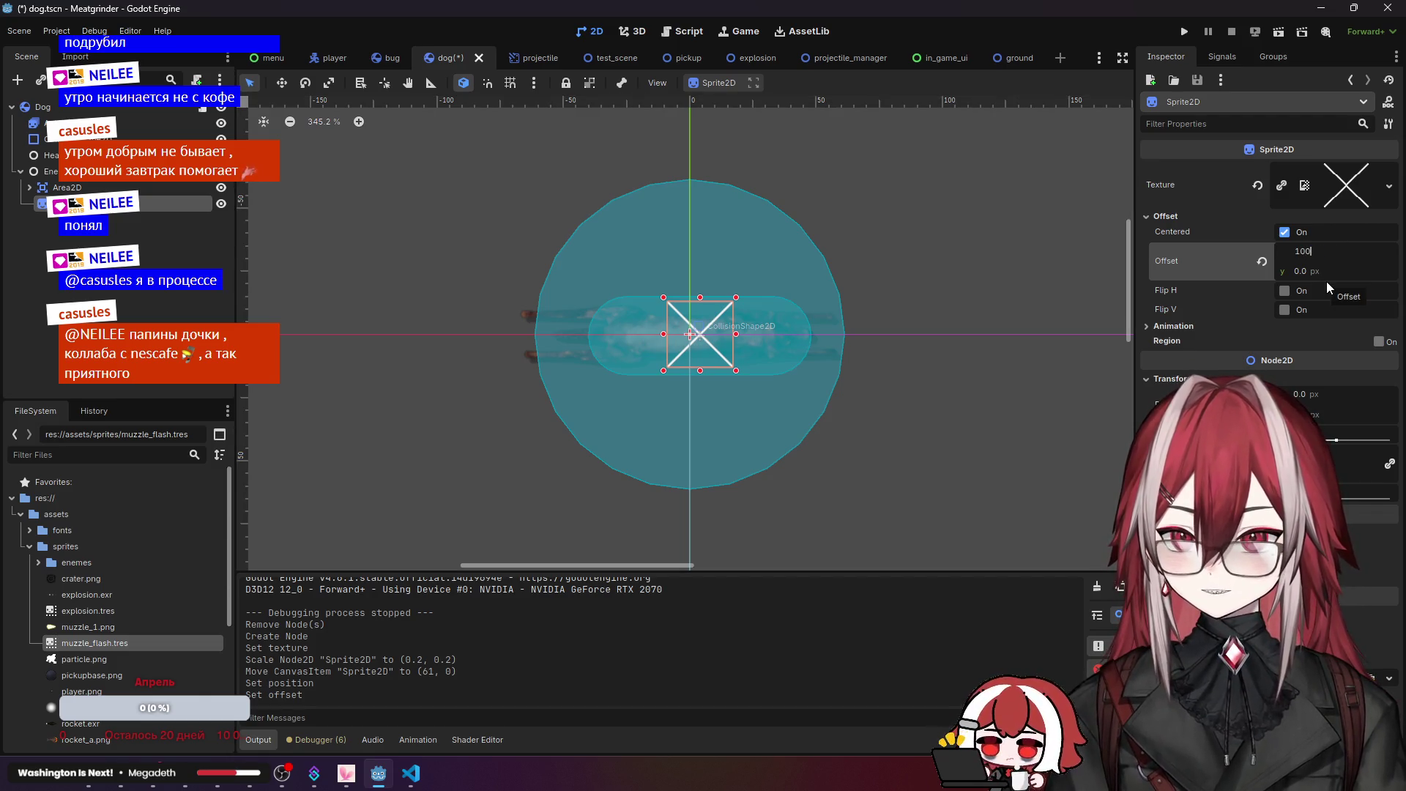
type("100")
key("Return")
left_click(1317, 250)
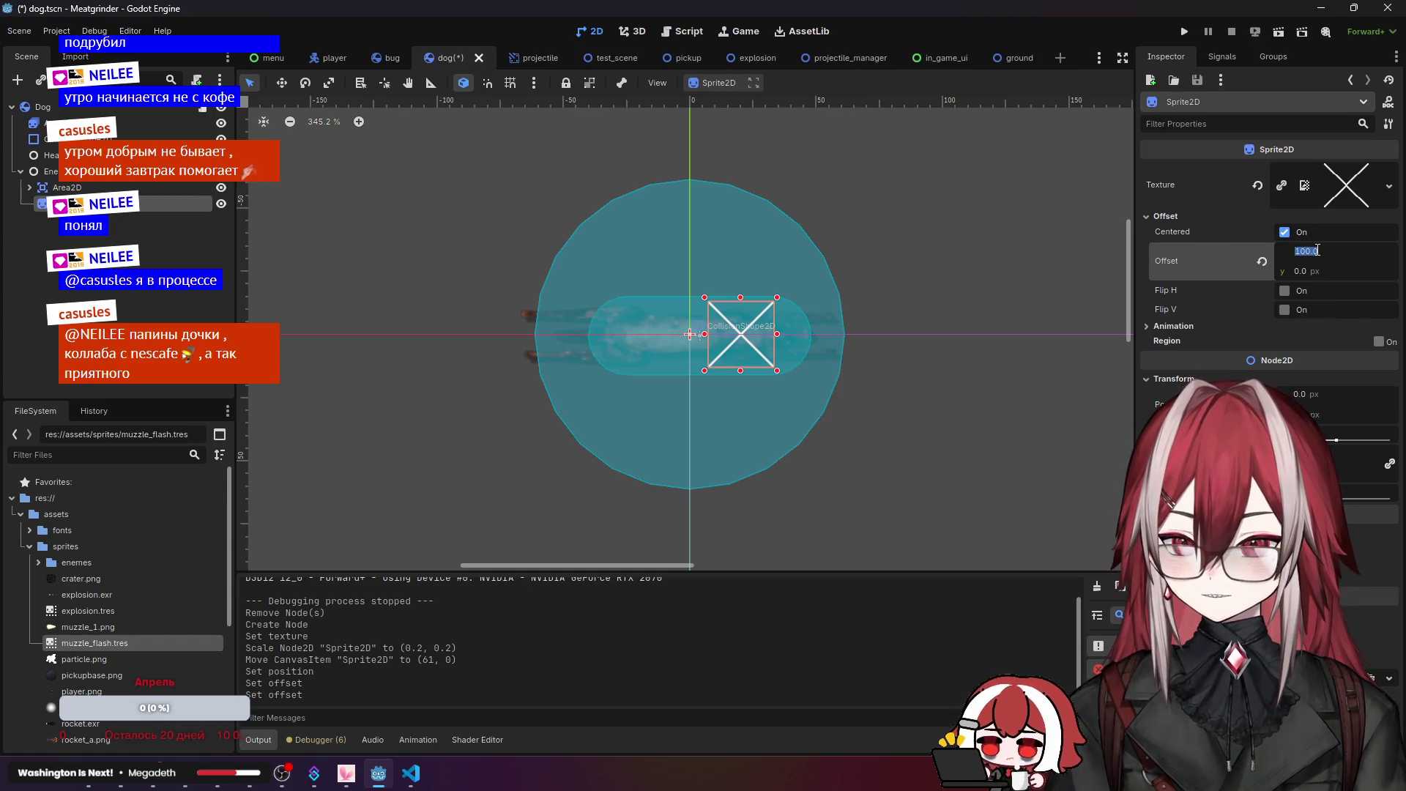
type("200")
key("Return")
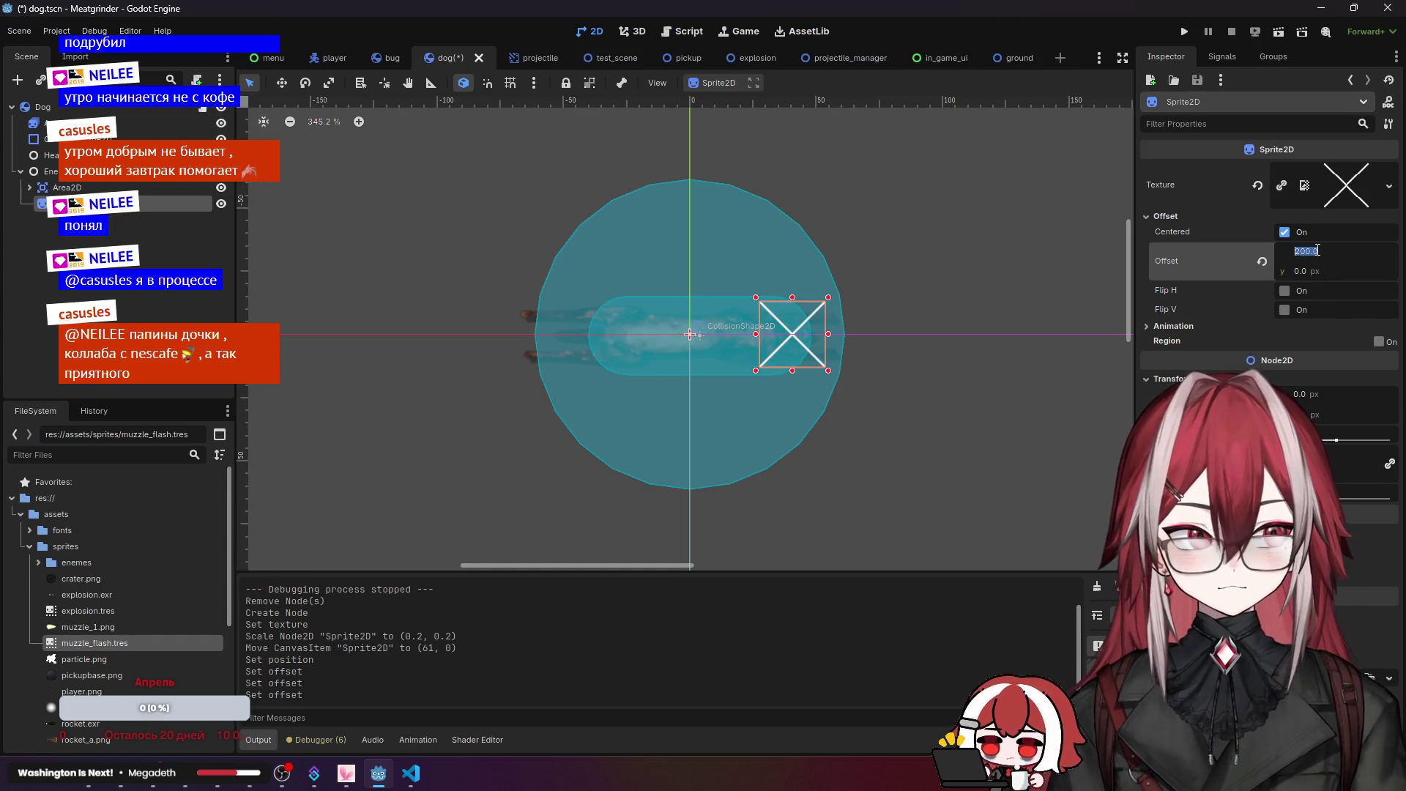
left_click(1318, 251)
type("300")
key("Return")
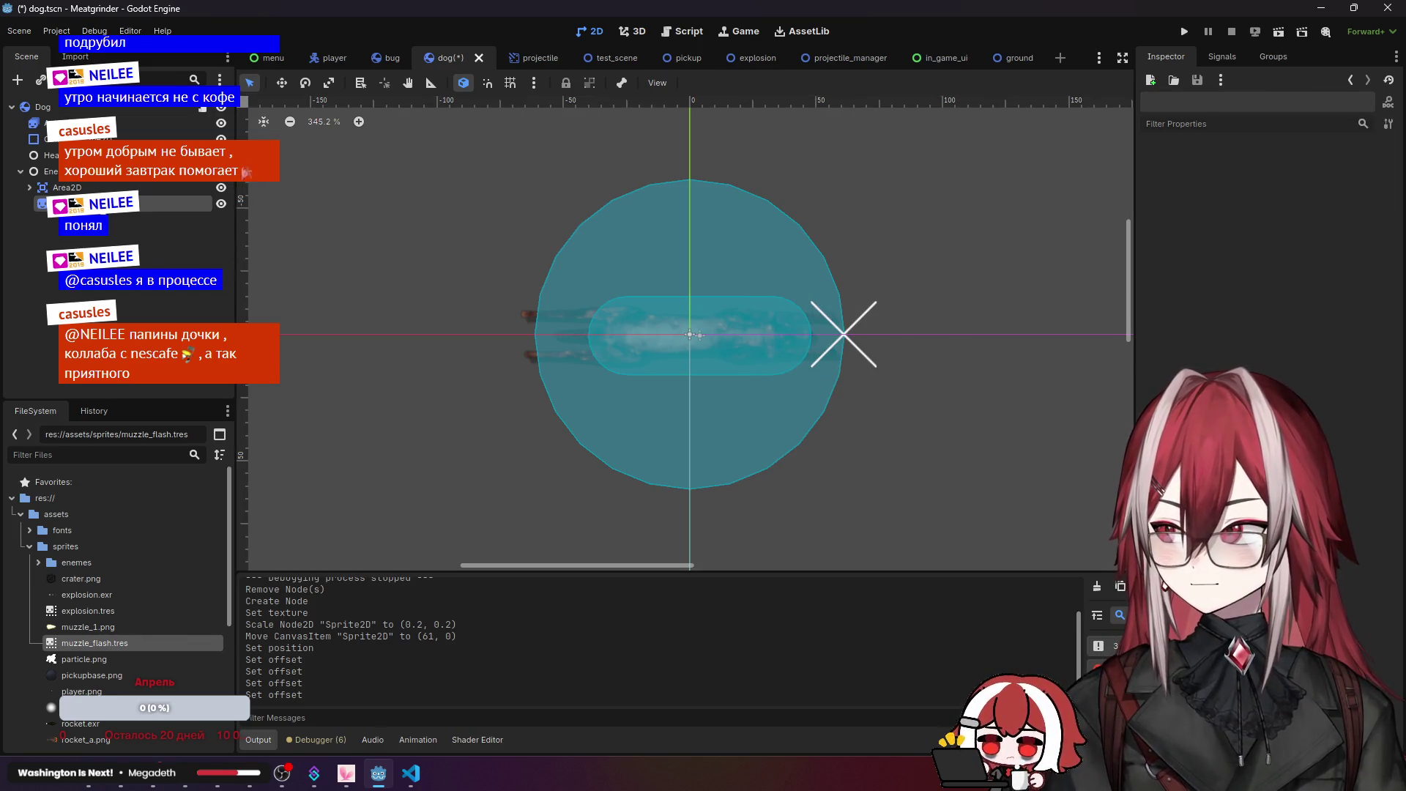
- Make line 28 rotate $Sprite2D instead of $Line2D and delete leftover line 29
left_click(411, 773)
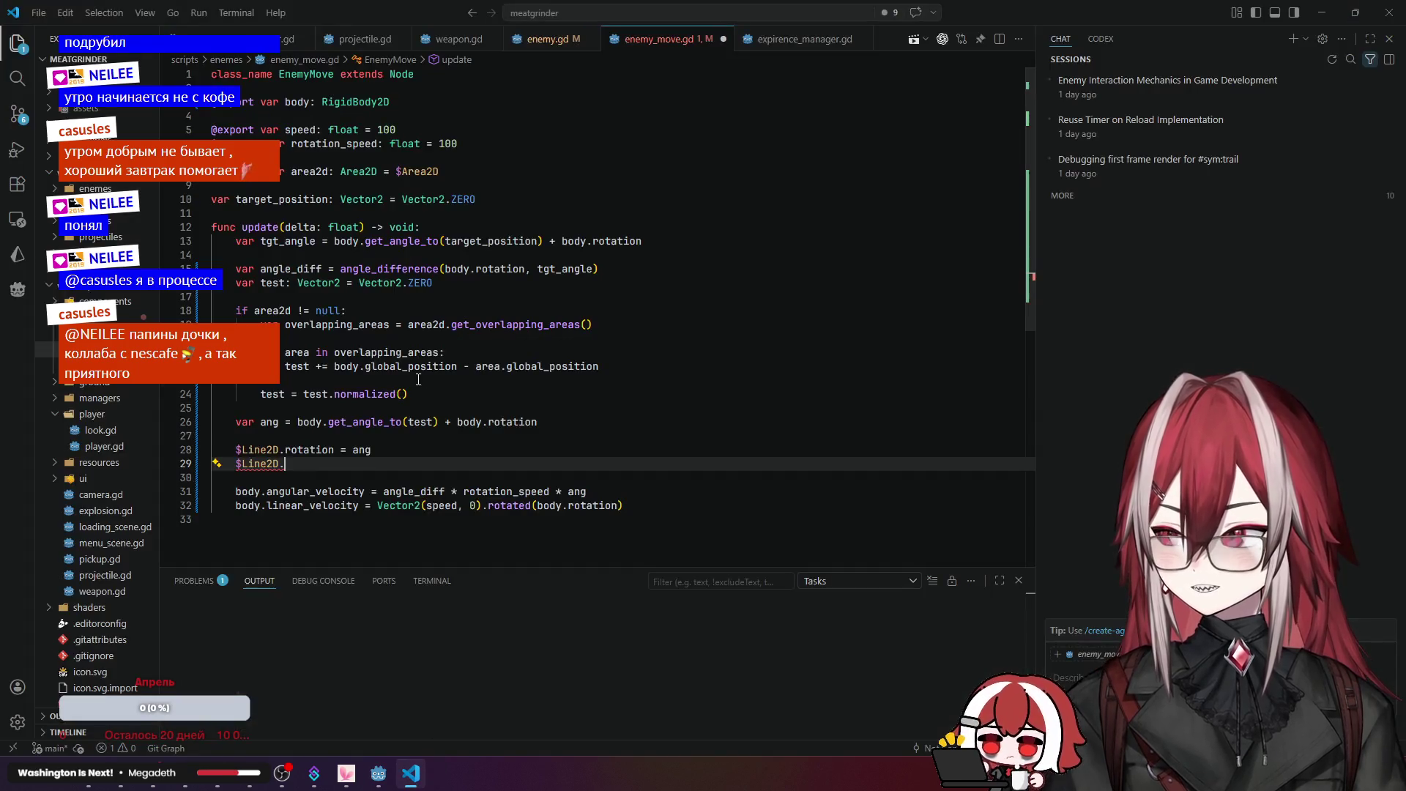
left_click(275, 450)
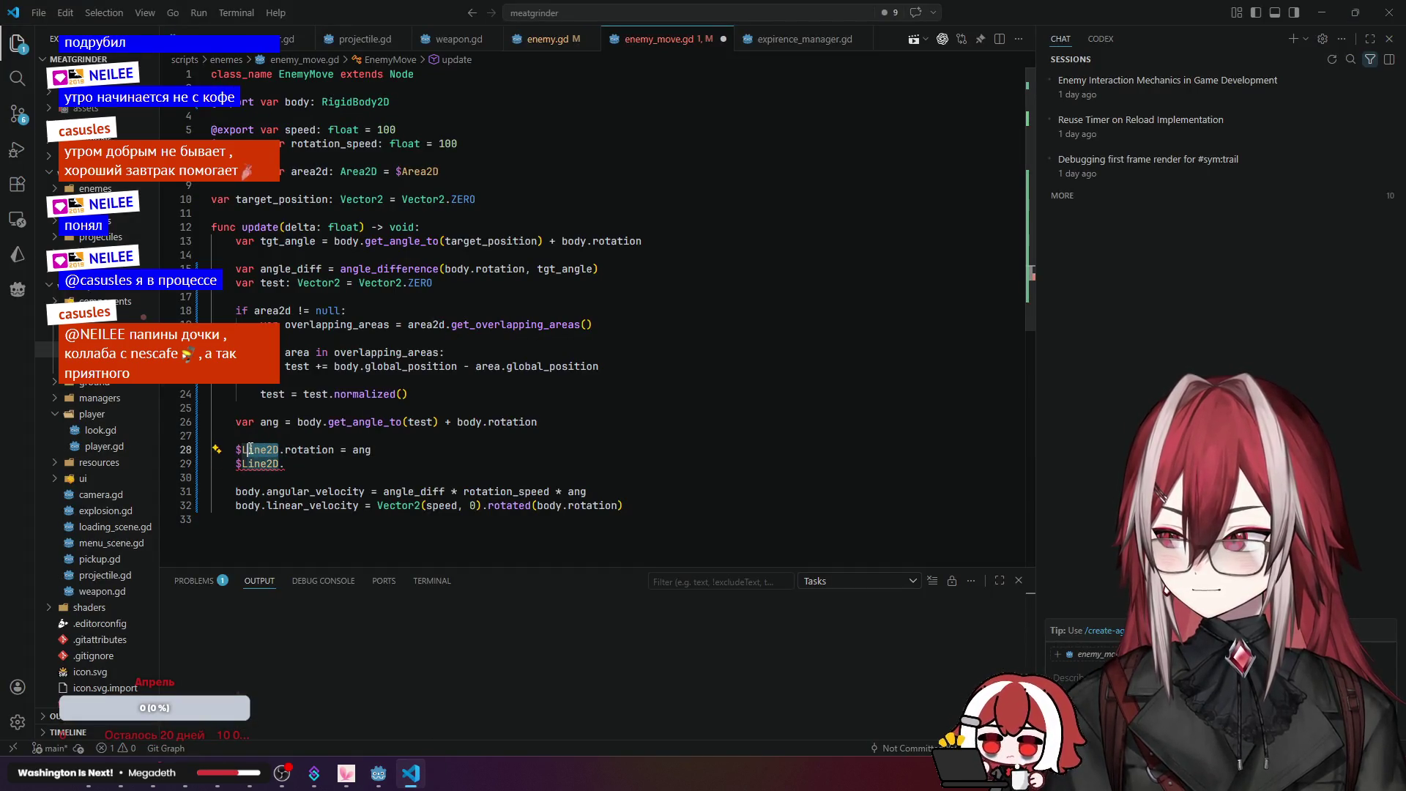
type("Sprite2D")
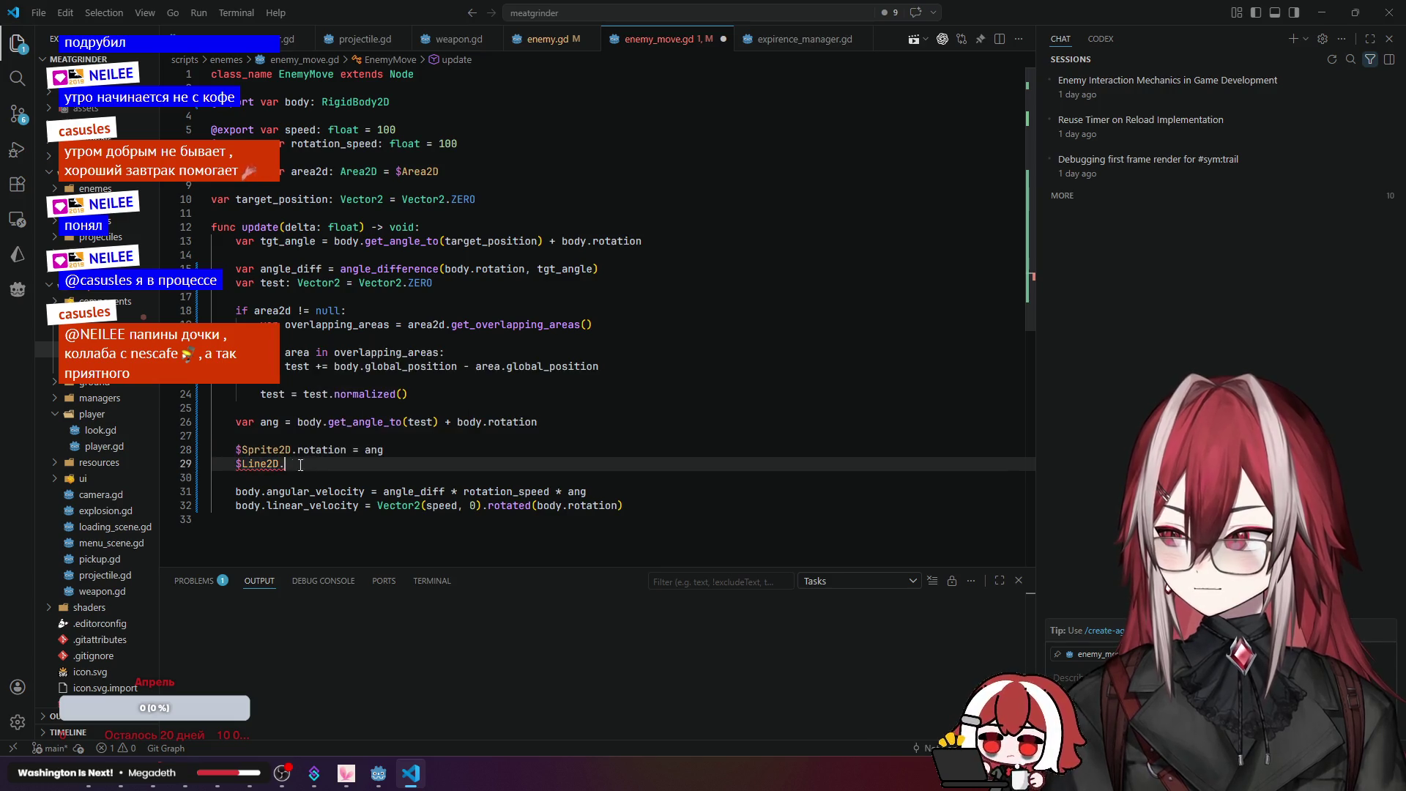
key("End")
key("shift+Down")
key("Delete")
left_click(694, 368)
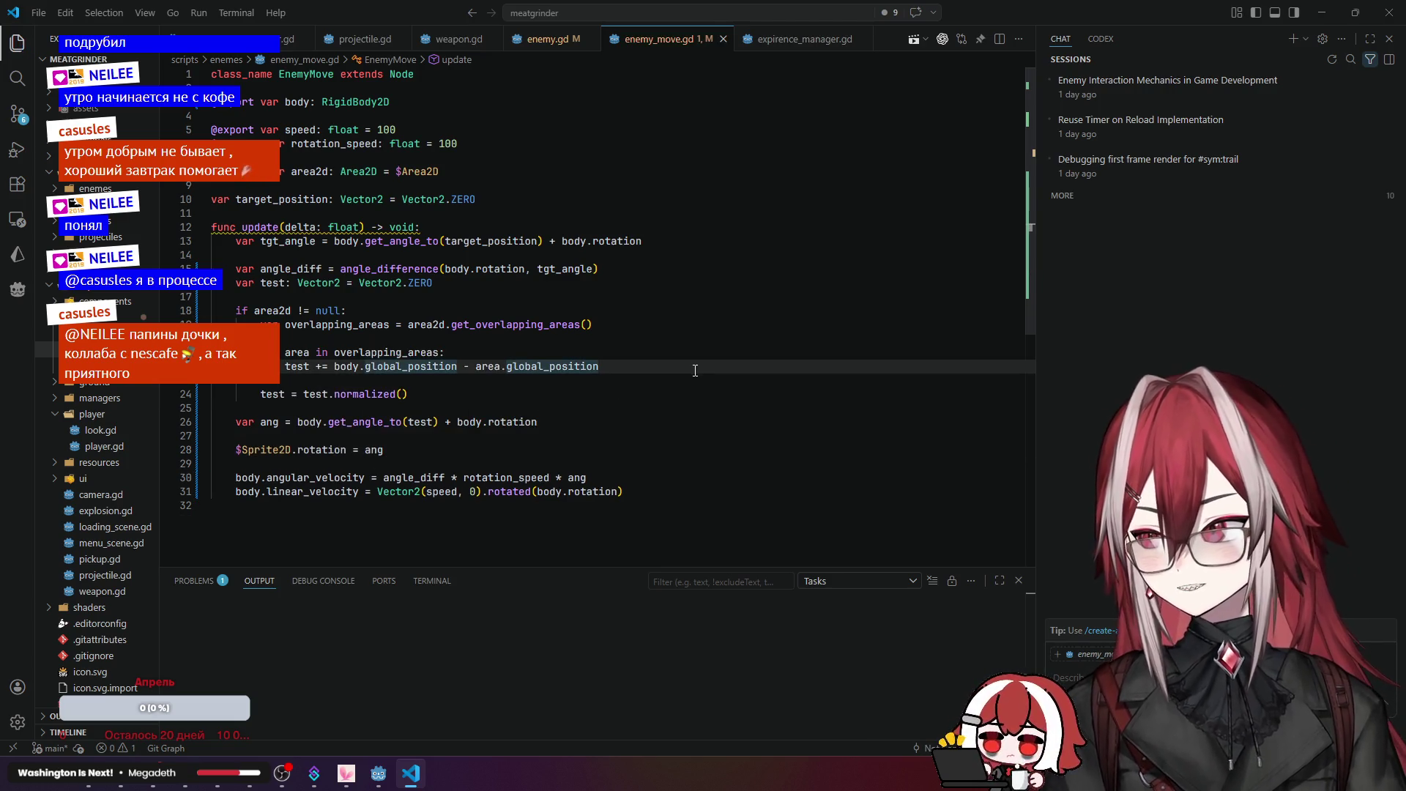
- Run the game from Godot to test the steering, then close it
left_click(379, 773)
left_click(1184, 32)
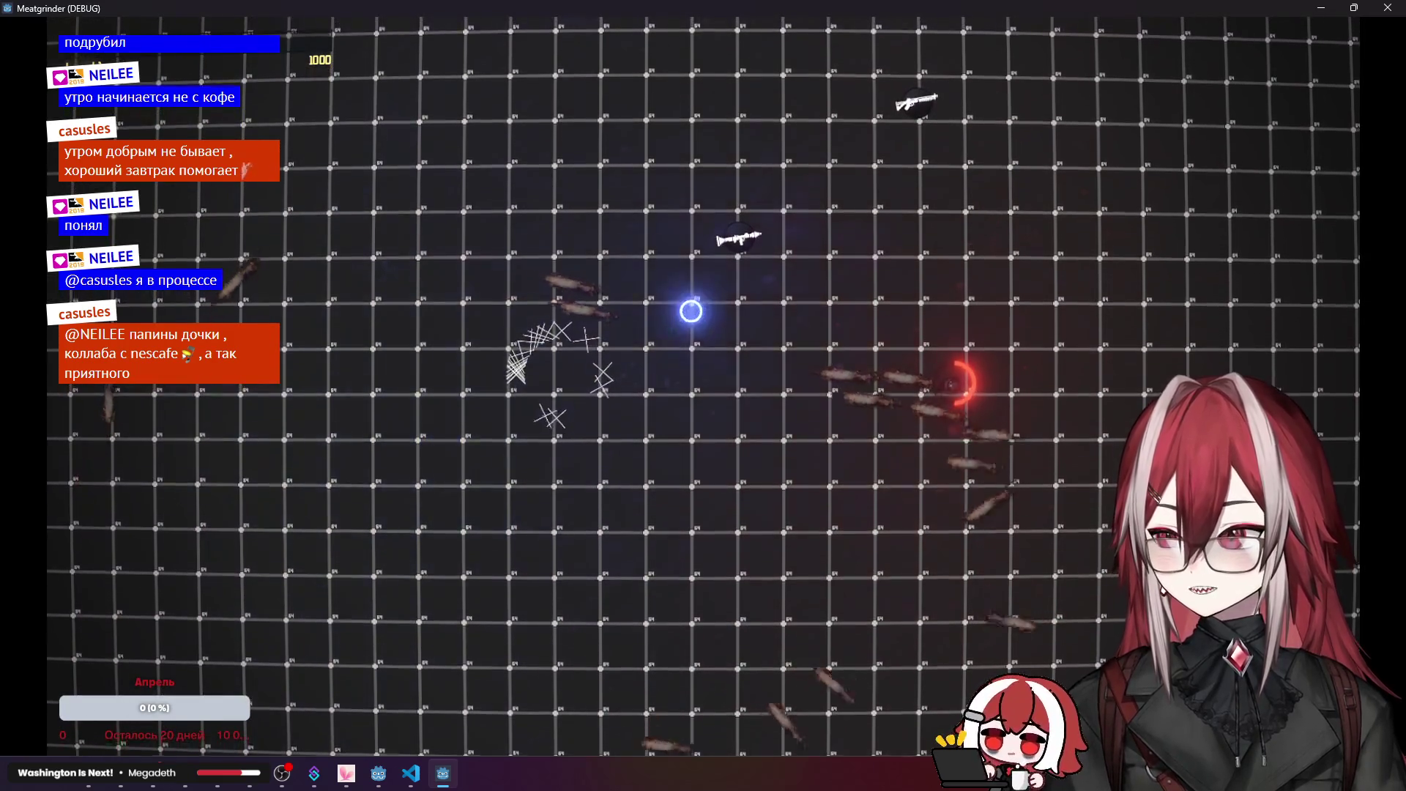
left_click(1387, 8)
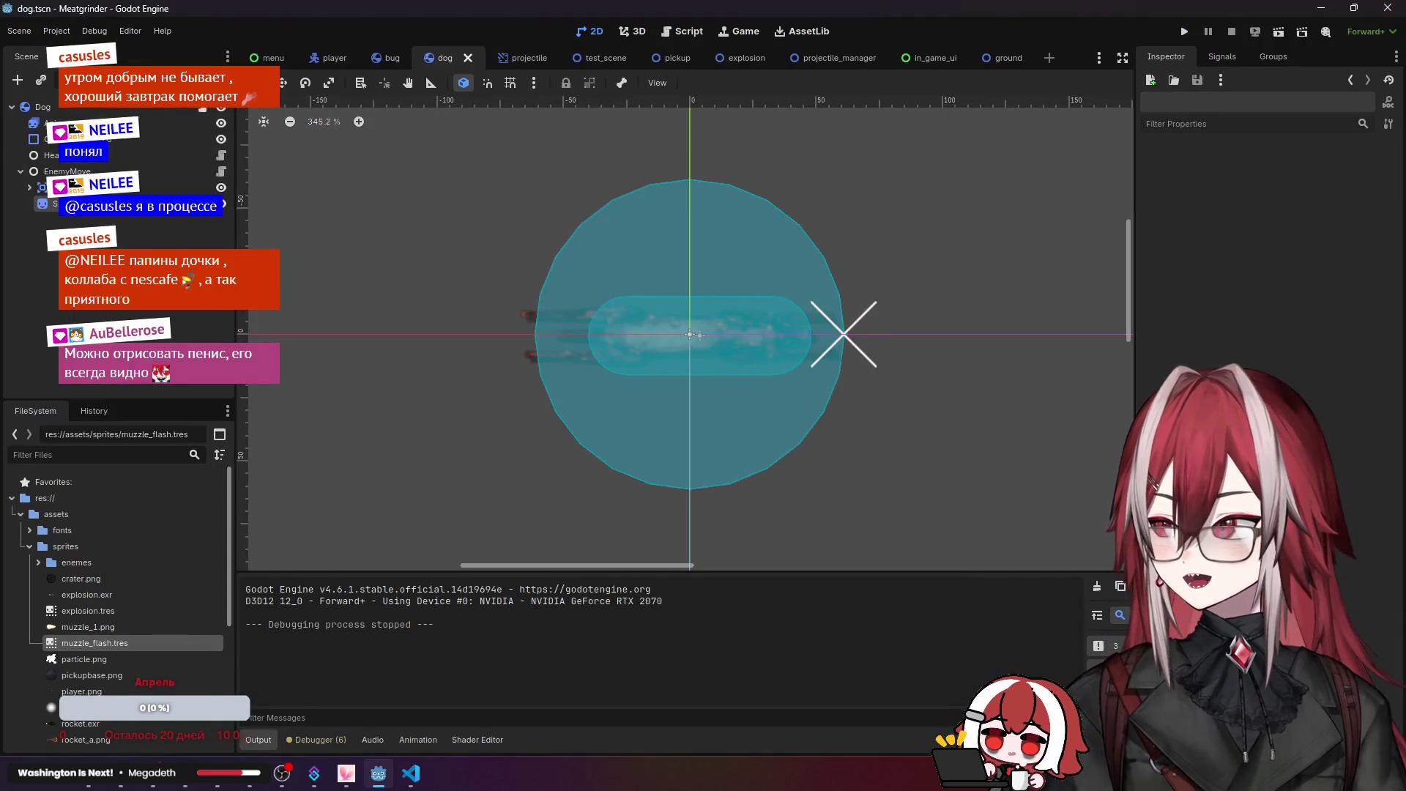
- Select EnemyMove in Godot and expand its Editor Description section
left_click(146, 174)
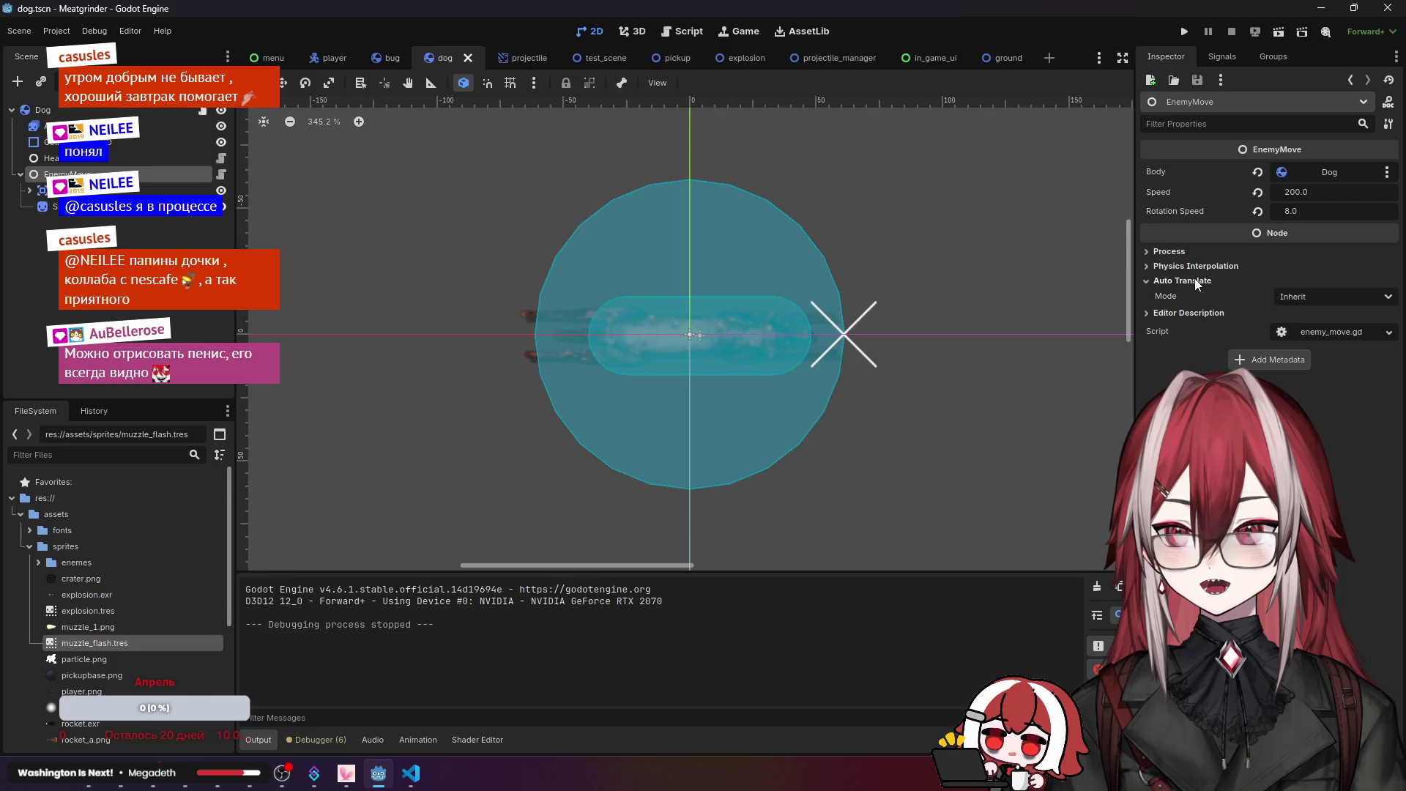
left_click(1191, 296)
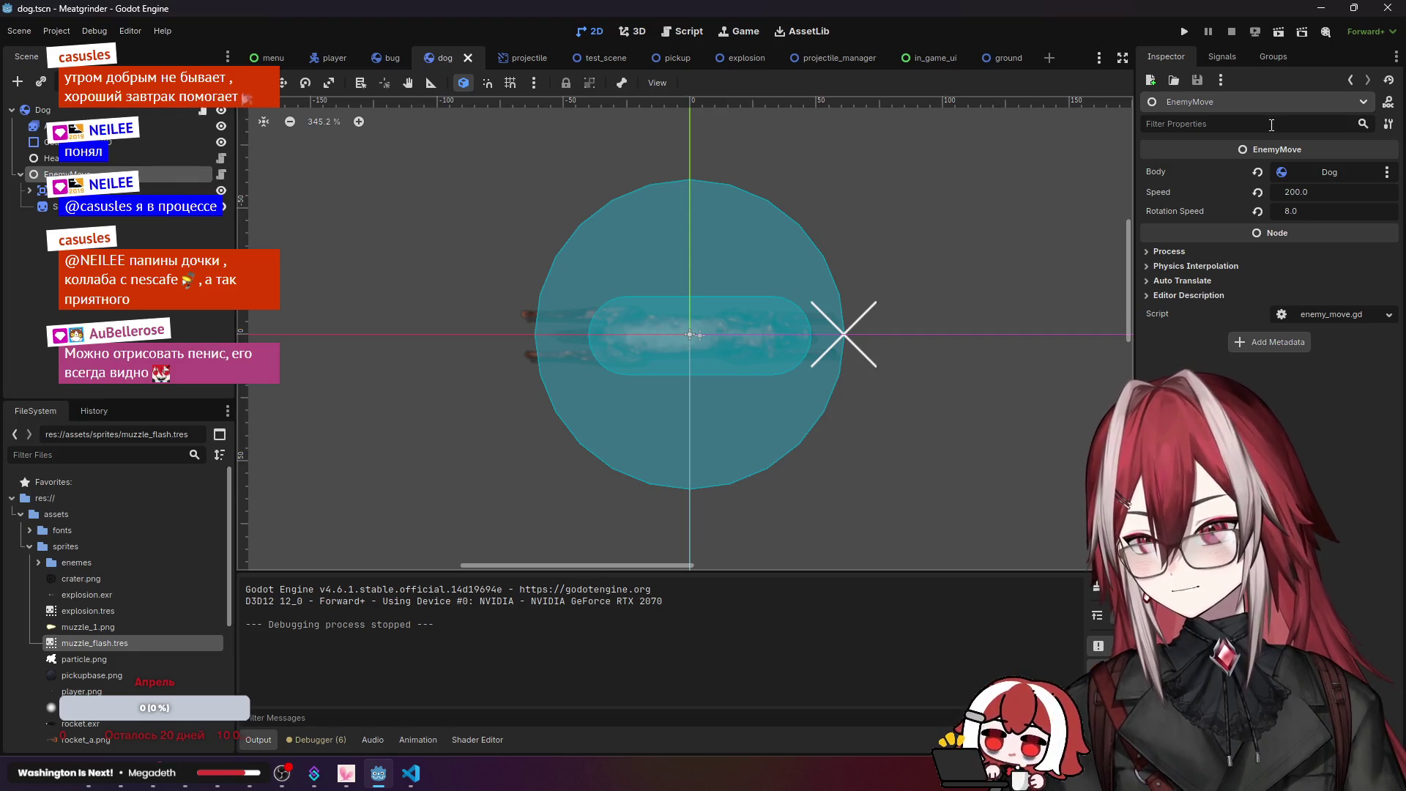
- Change enemy_move.gd's extends line from Node to Node2D via autocomplete
mouse_move(1286, 239)
key("alt+Tab")
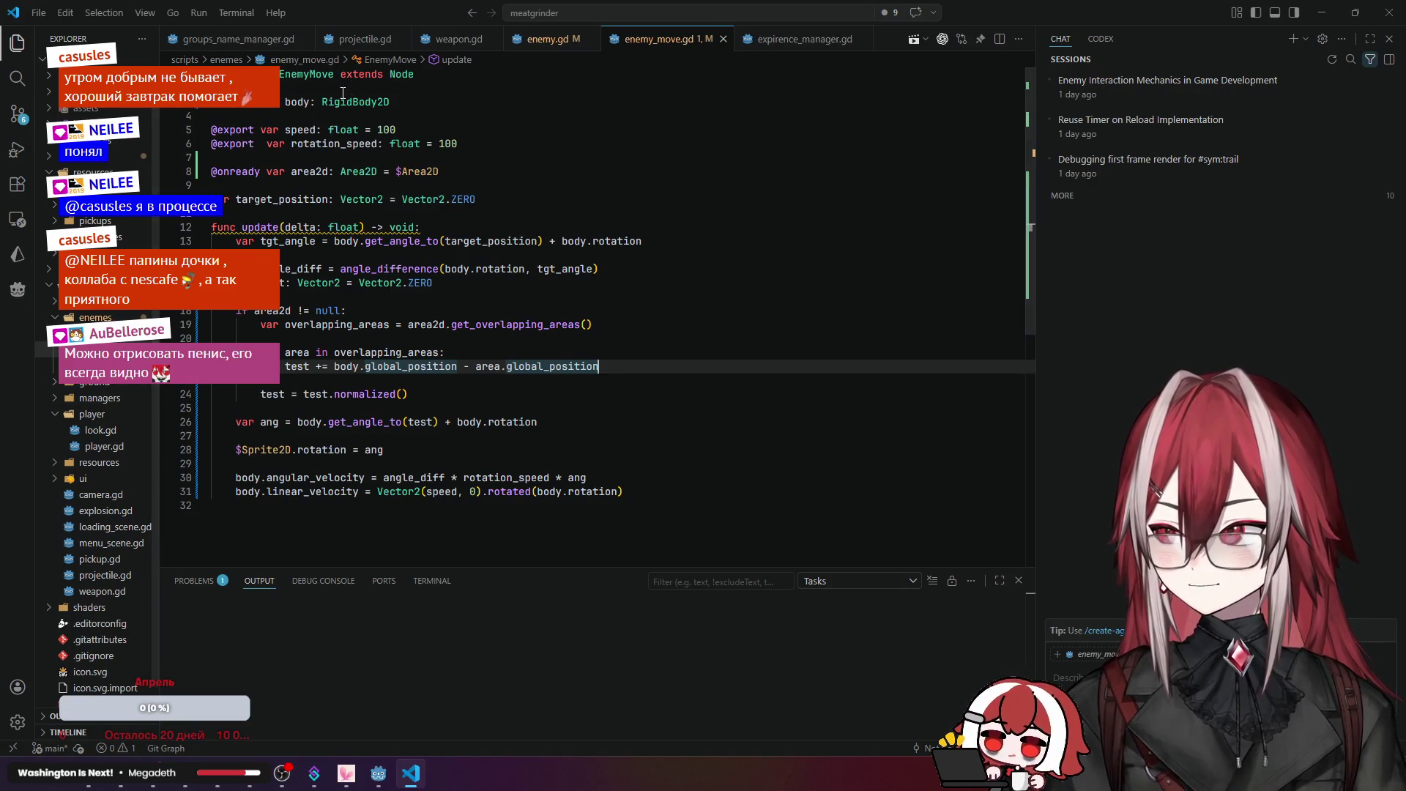
left_click(455, 76)
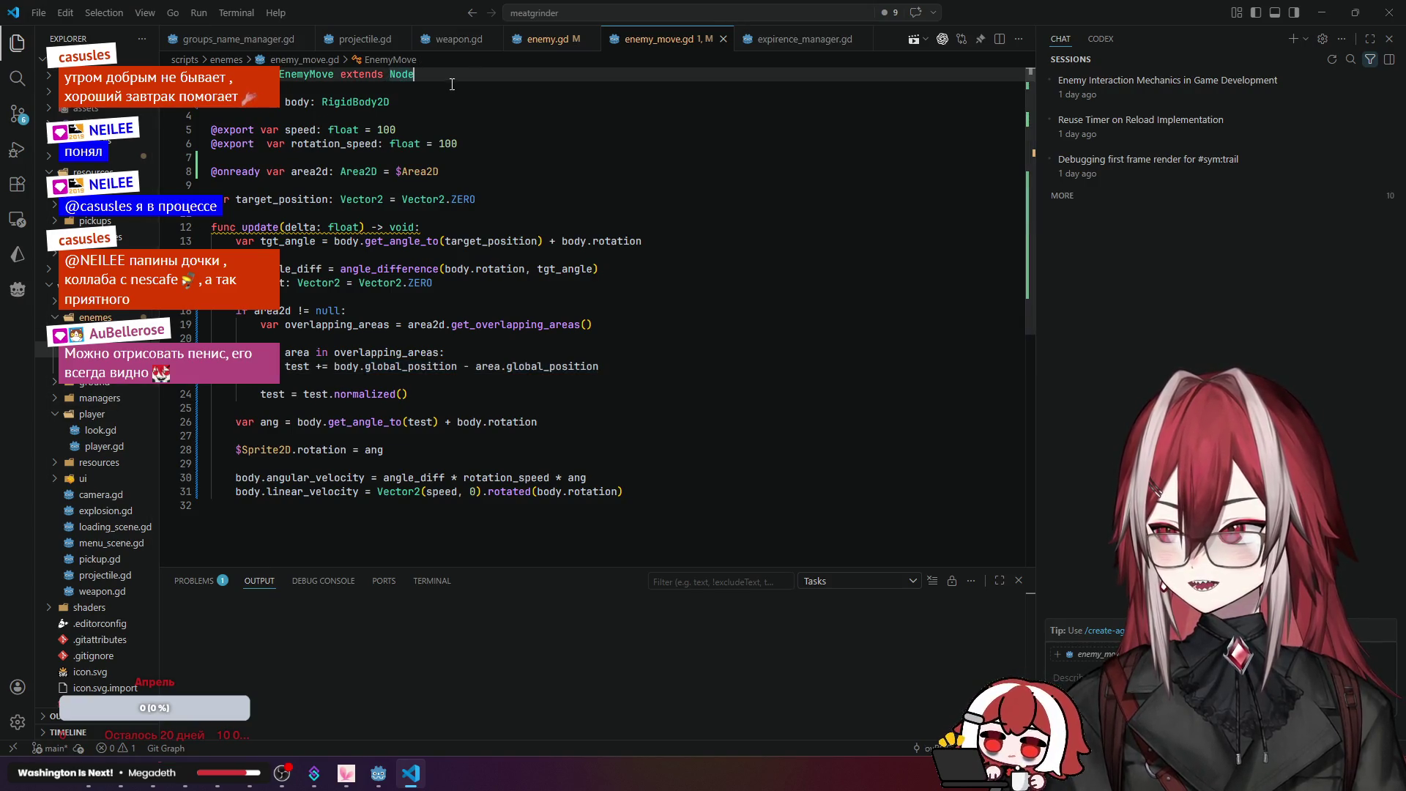
key("BackSpace")
type("e")
type("2D")
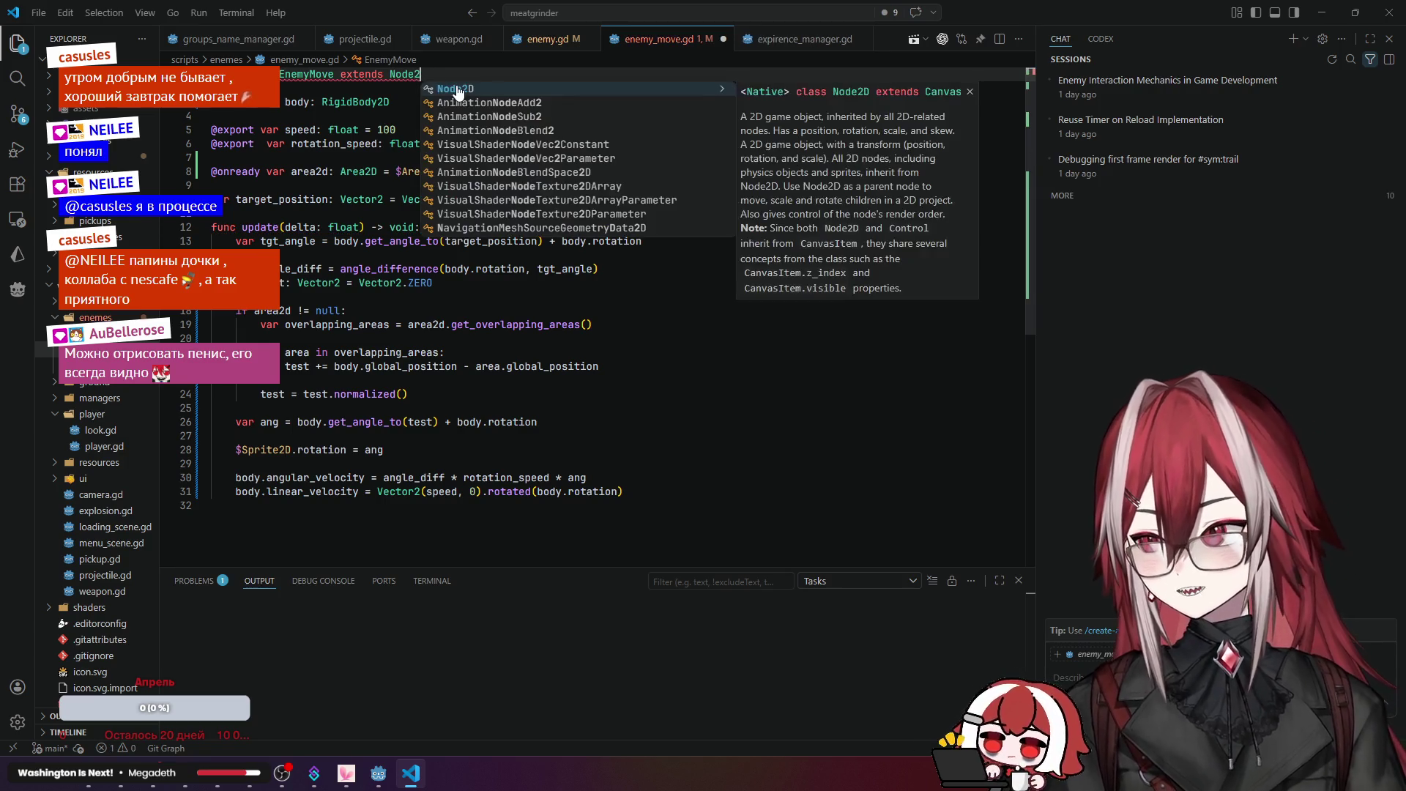
left_click(517, 123)
- Change EnemyMove's node type to Node2D
key("alt+Tab")
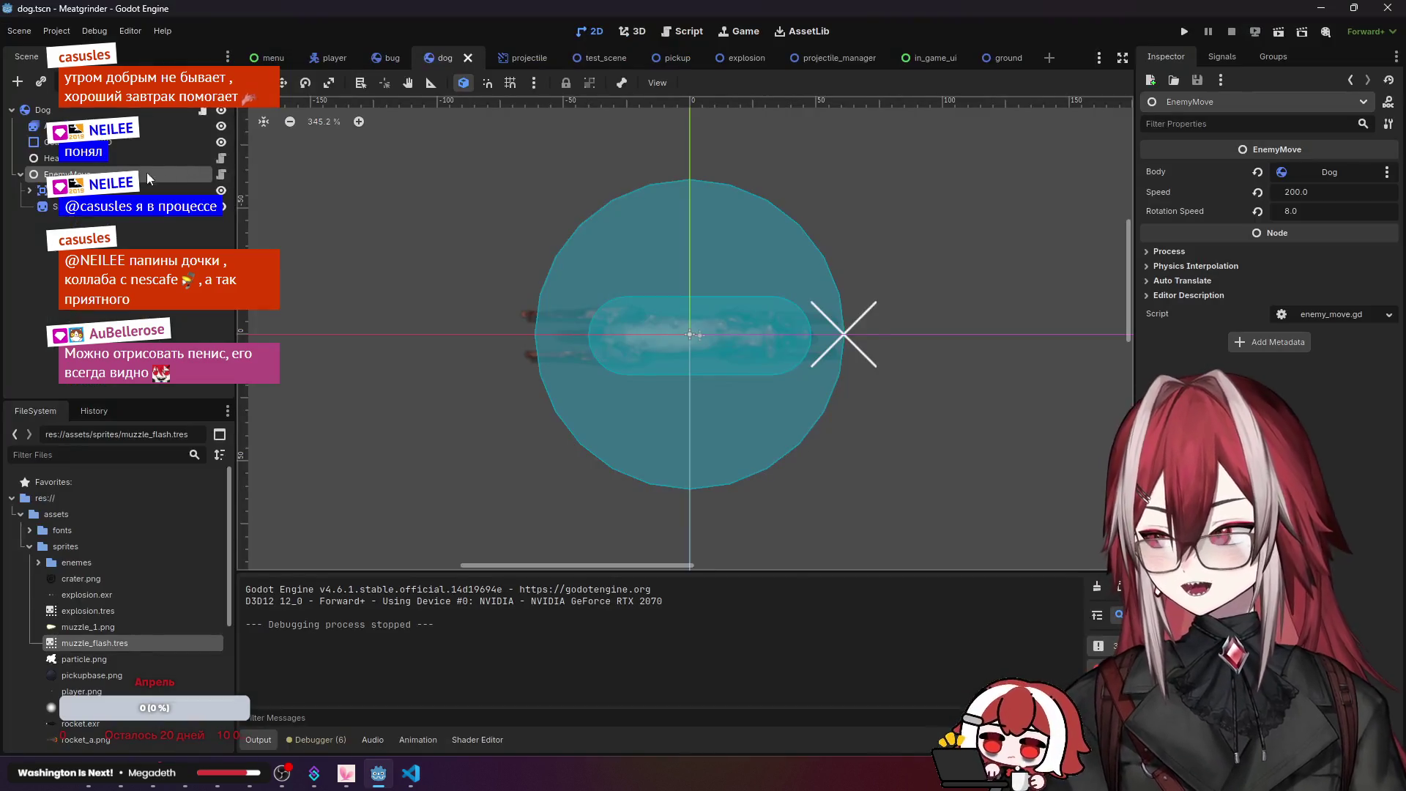
right_click(78, 176)
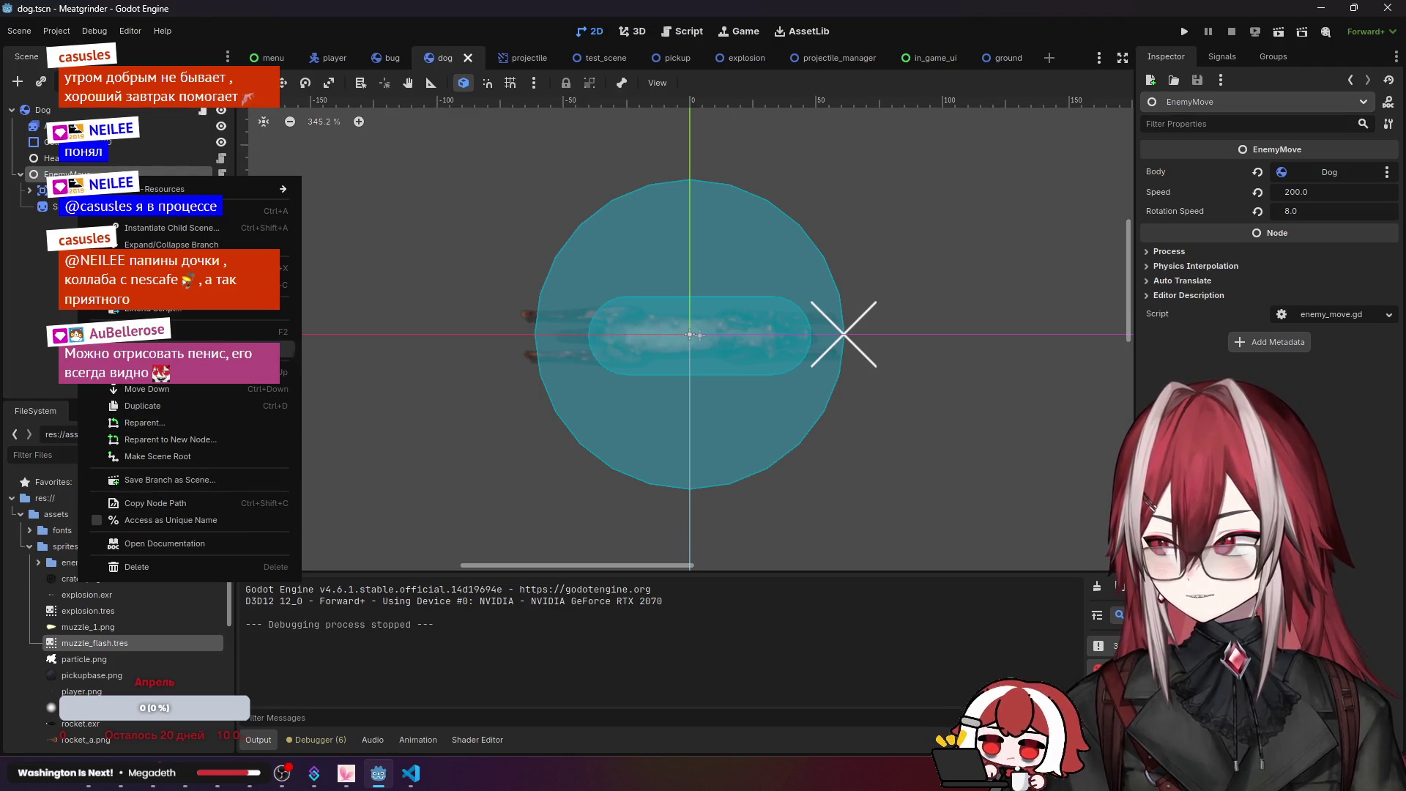
left_click(169, 349)
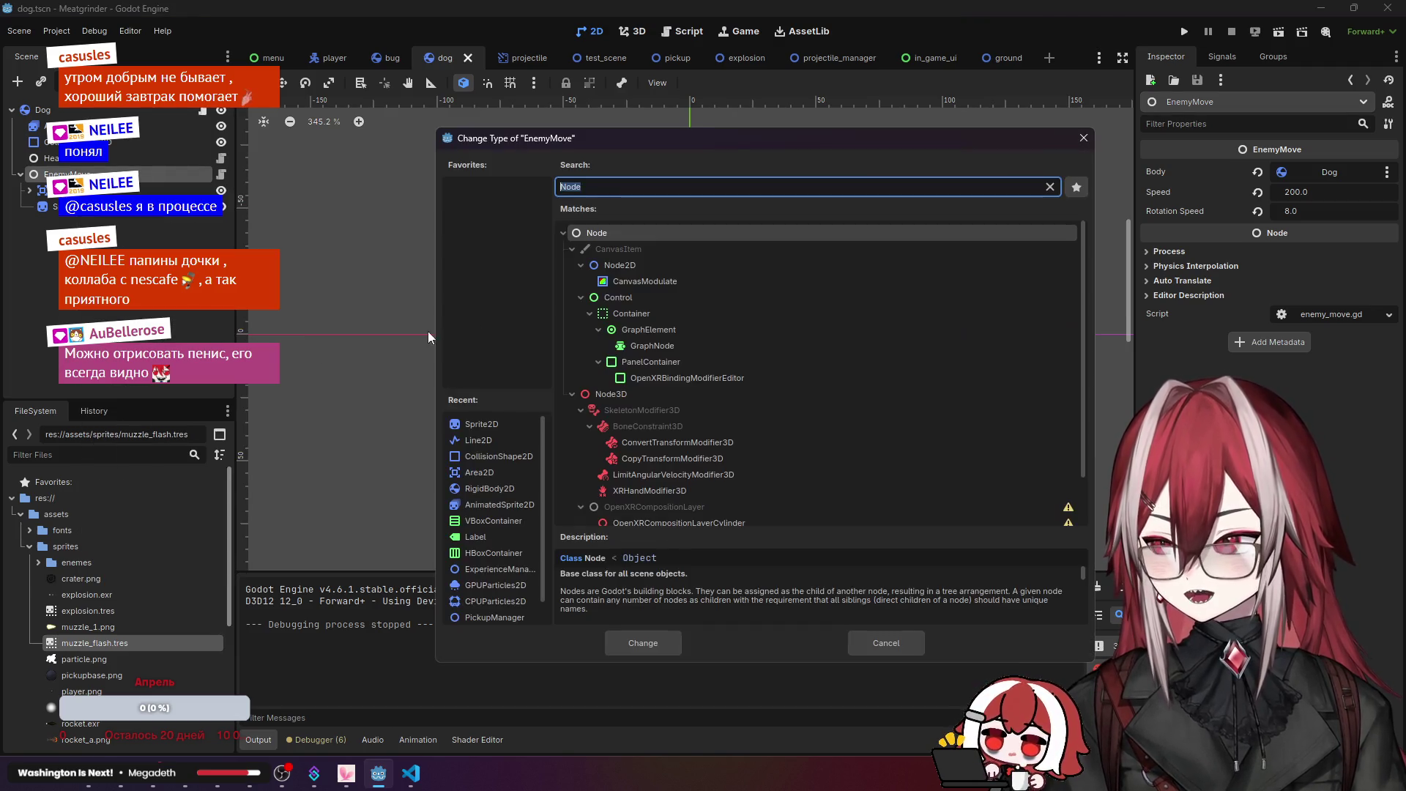
left_click(649, 266)
left_click(650, 643)
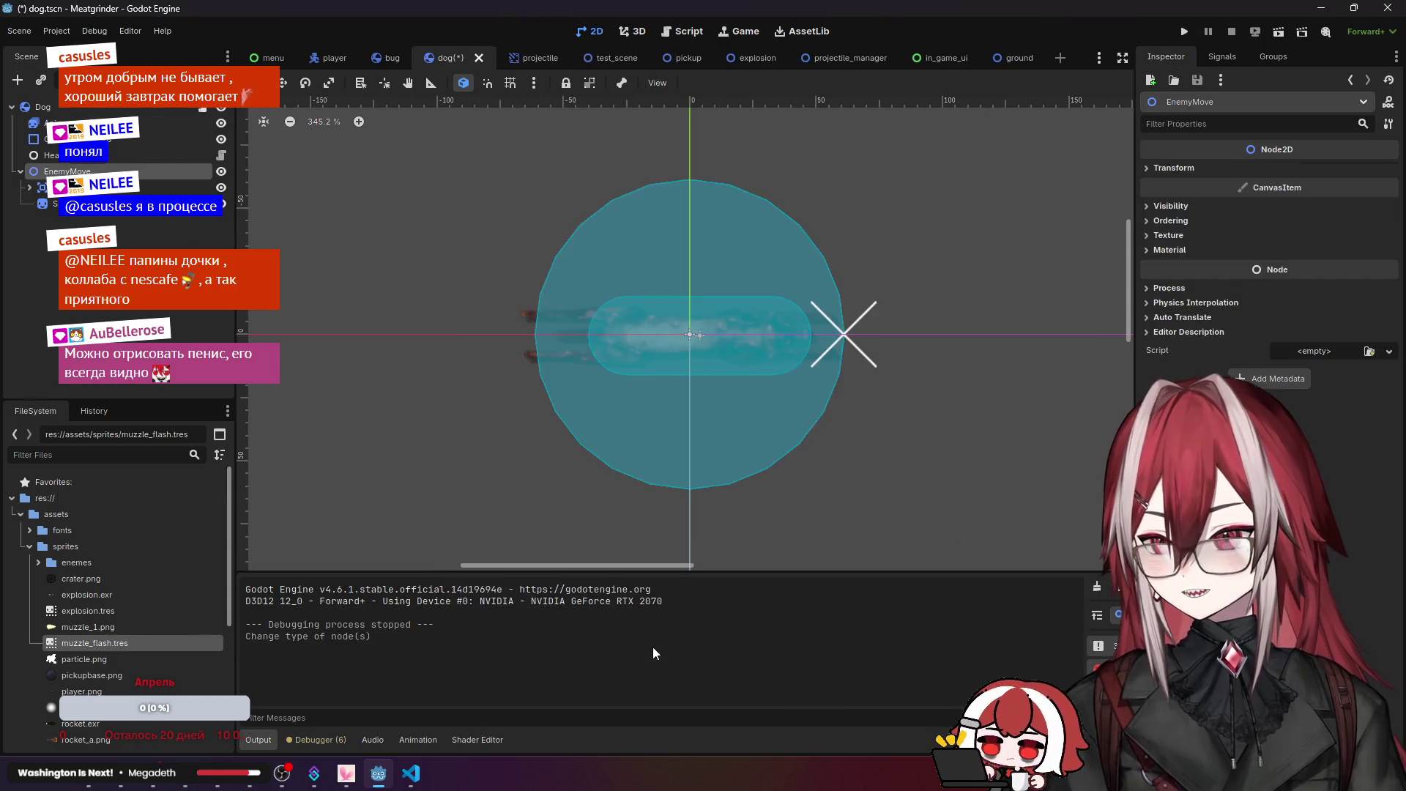
- Undo the type change so EnemyMove stays a Node, and reopen its context menu
left_click(45, 154)
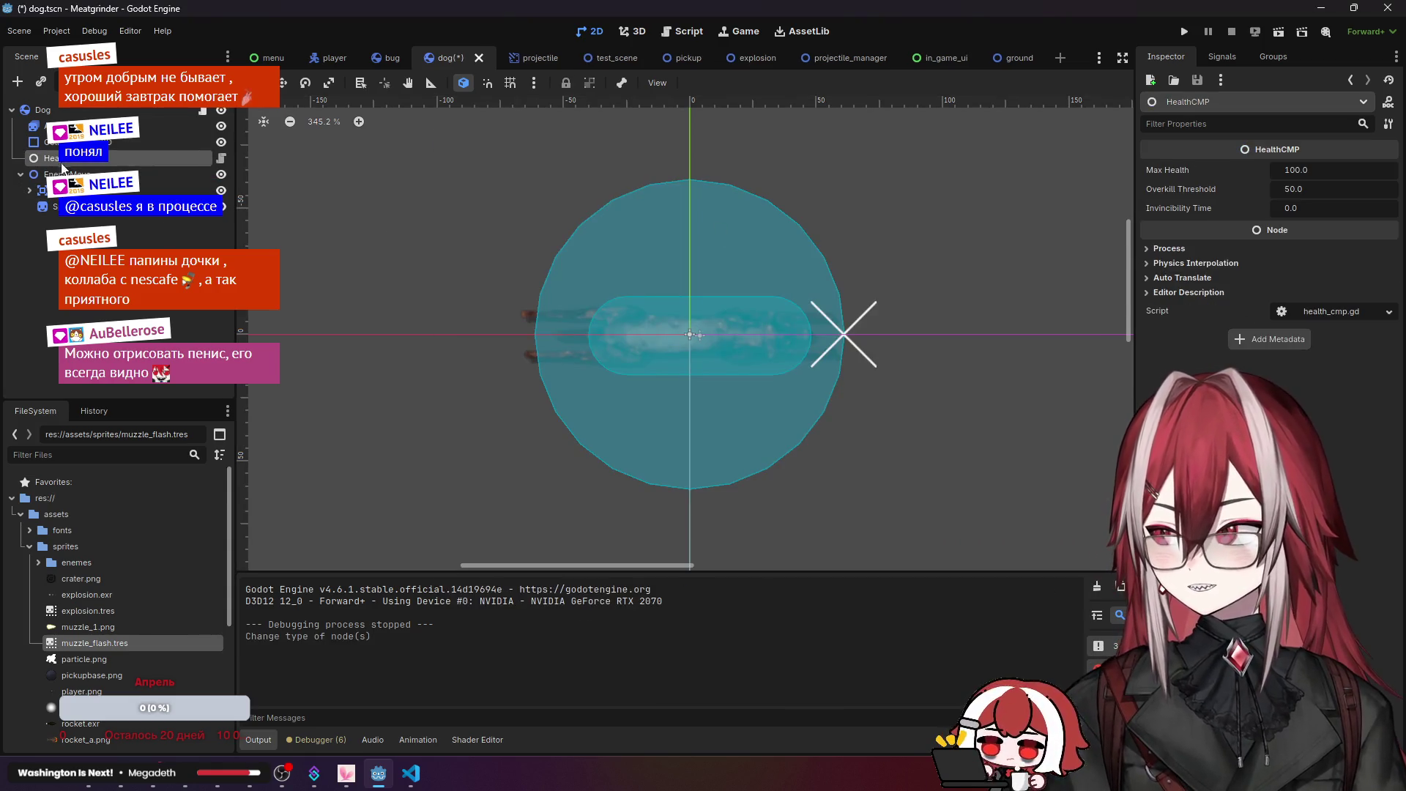
left_click(66, 171)
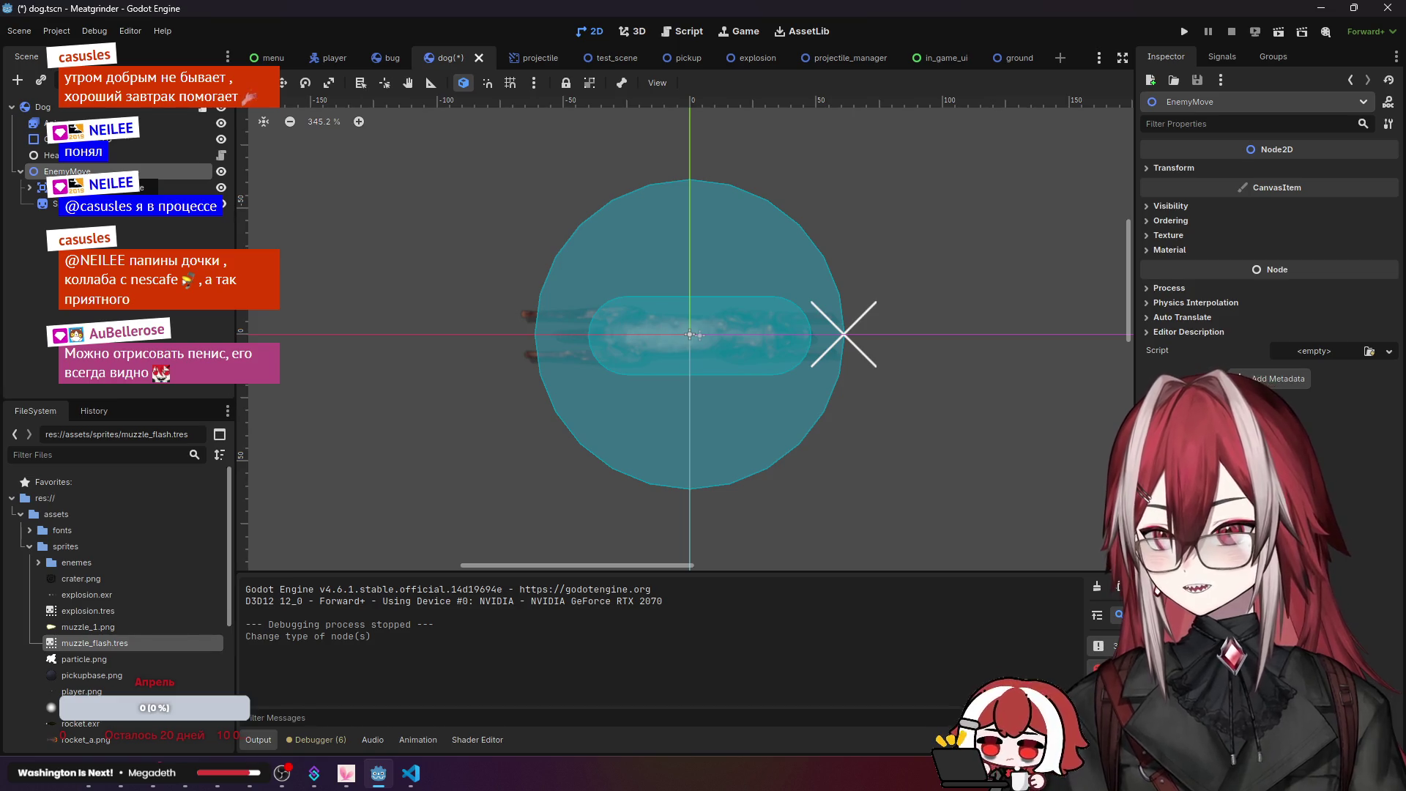
key("ctrl+z")
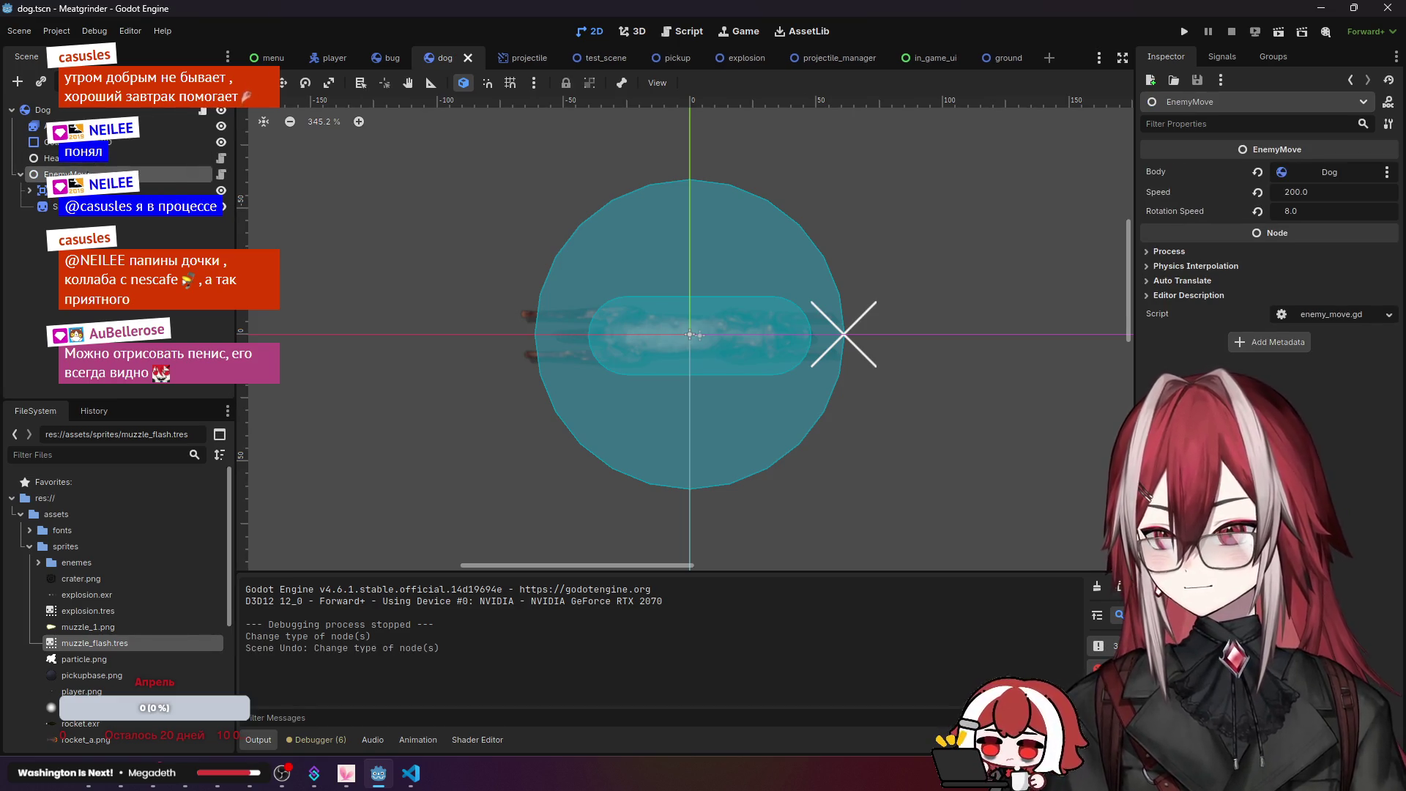
left_click(88, 174)
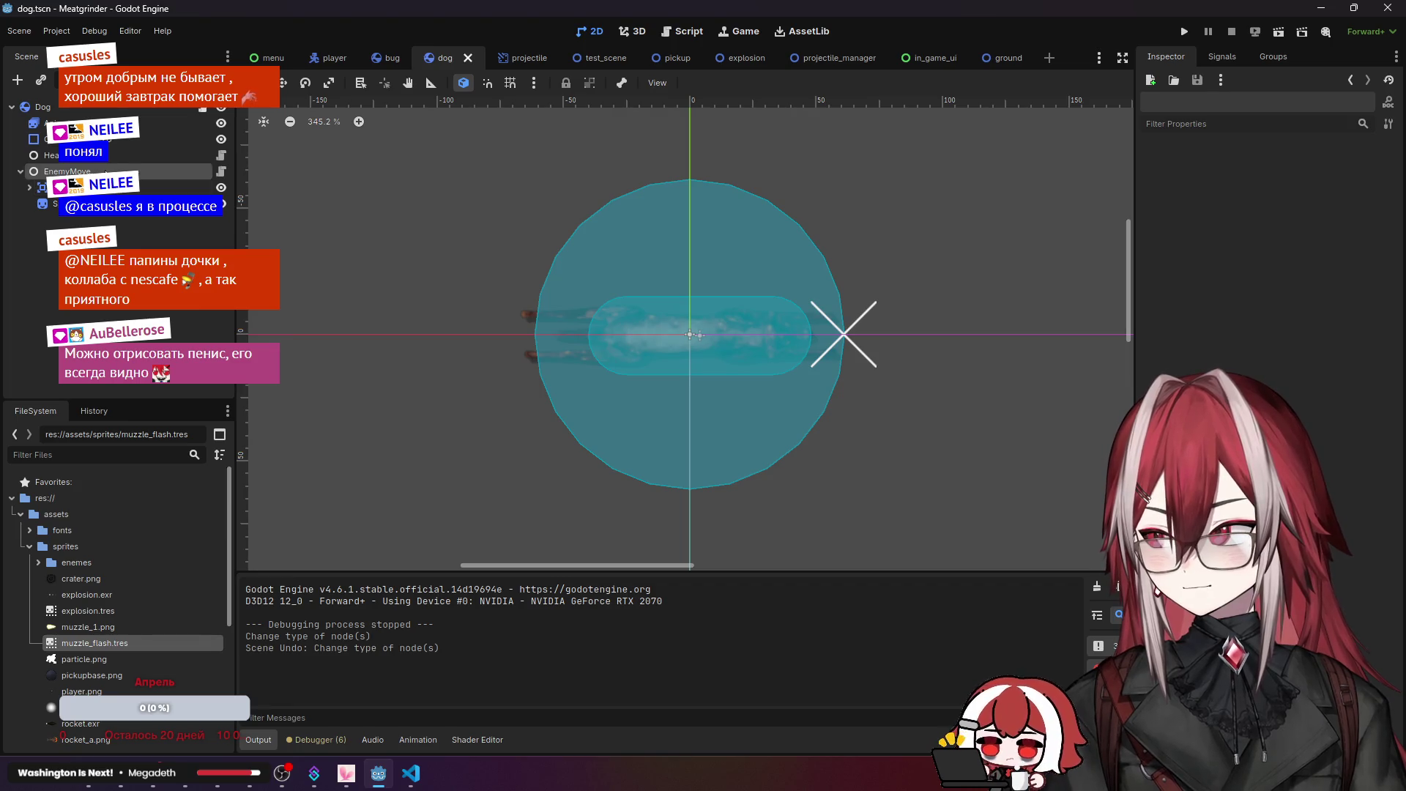
left_click(88, 174)
right_click(104, 176)
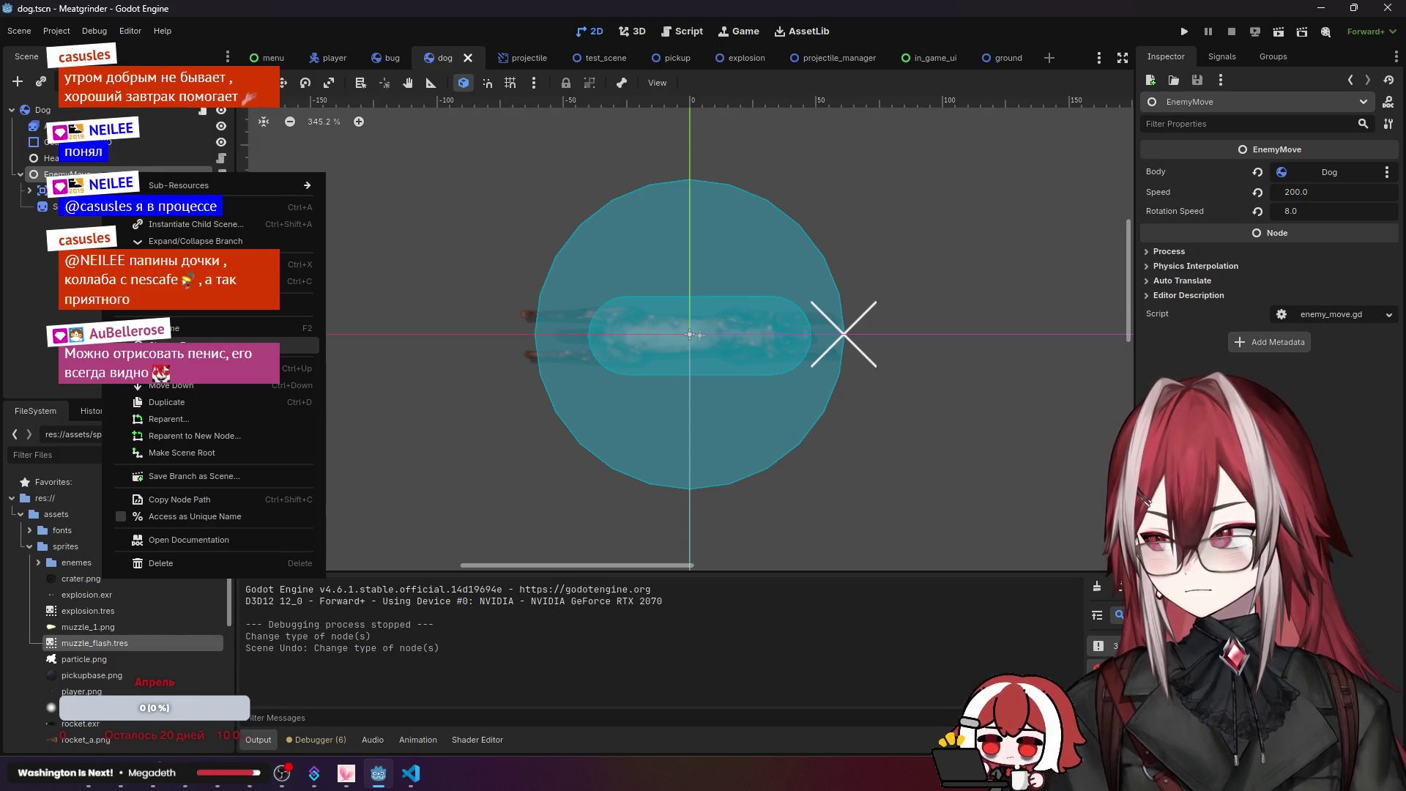
- Change EnemyMove to a Node2D and attach the enemy_move.gd script
left_click(175, 344)
left_click(637, 262)
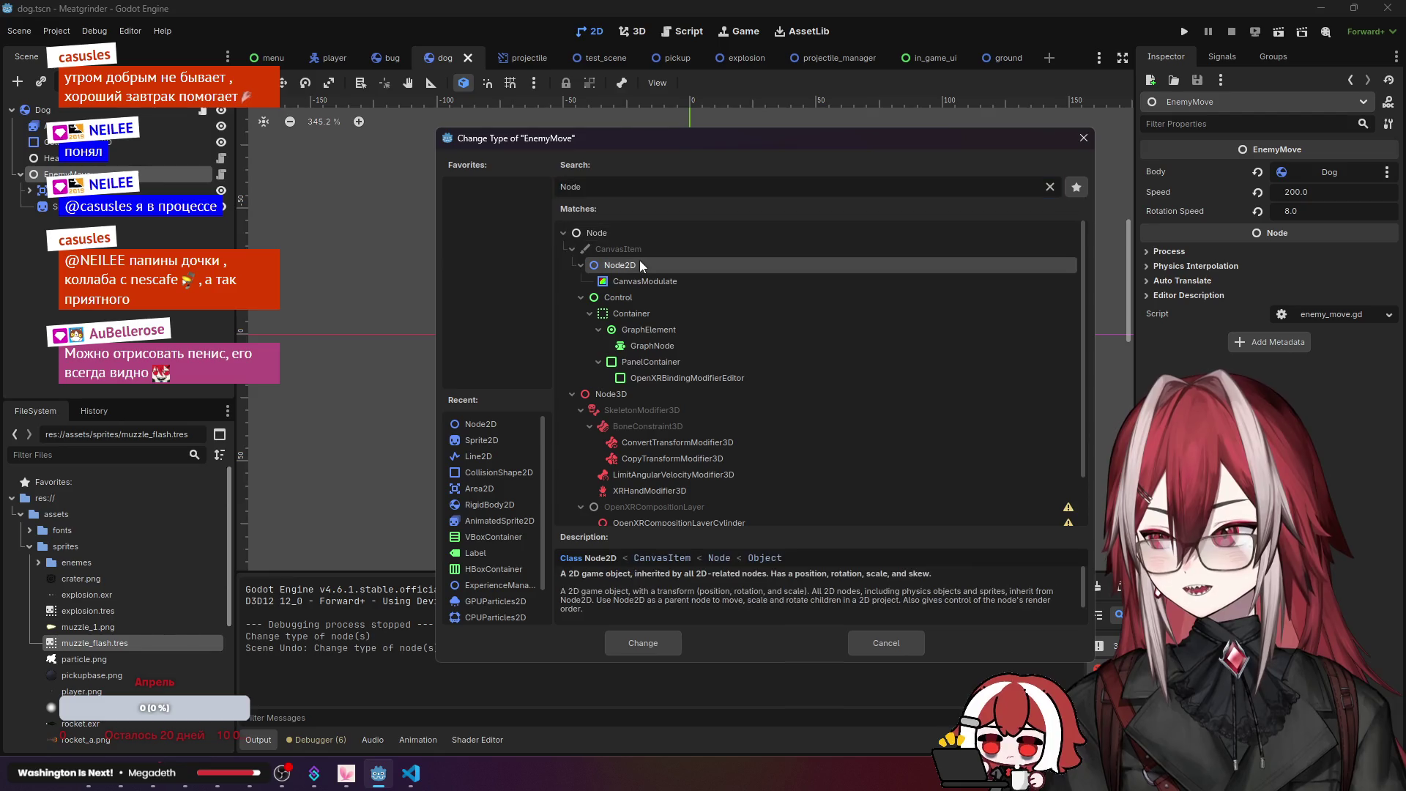
left_click(644, 641)
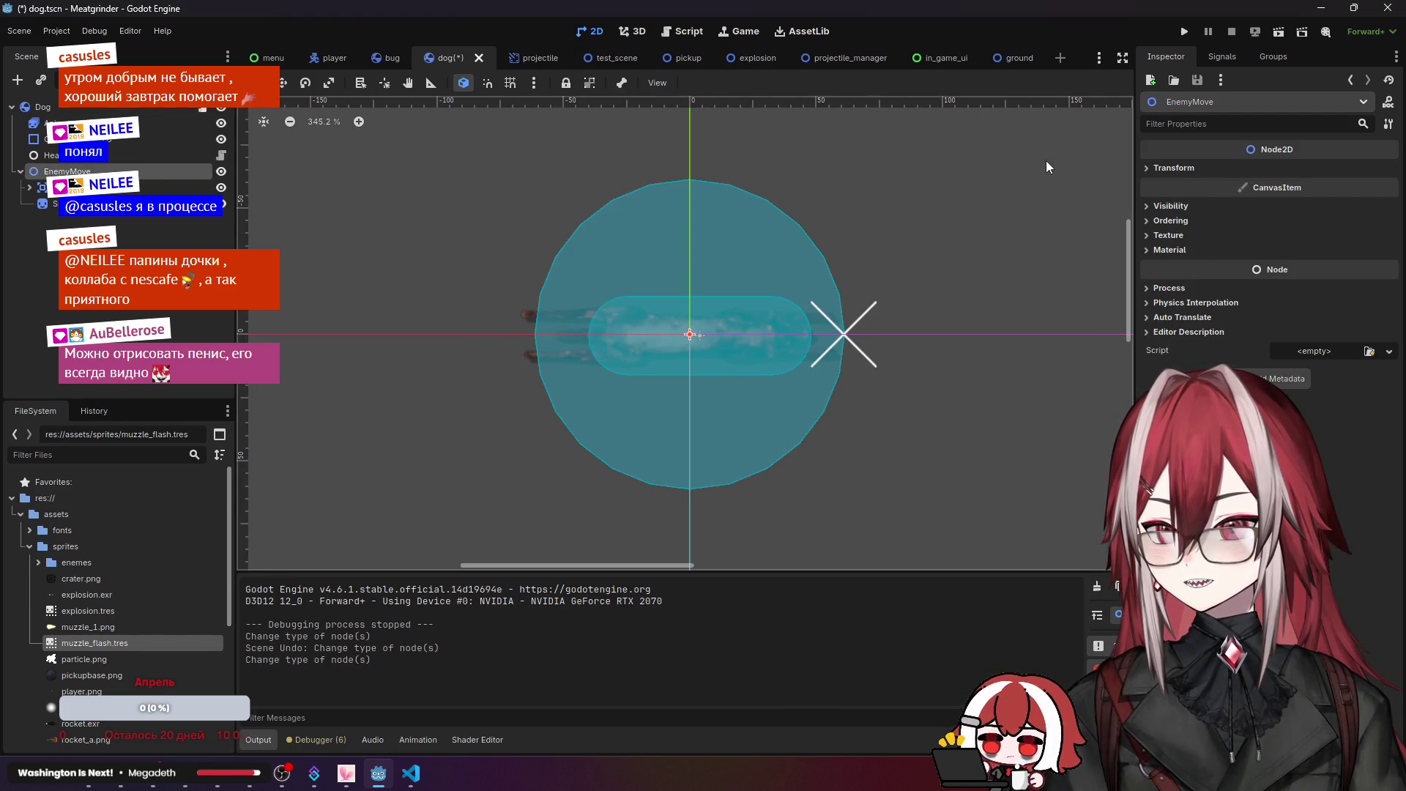
left_click(1368, 352)
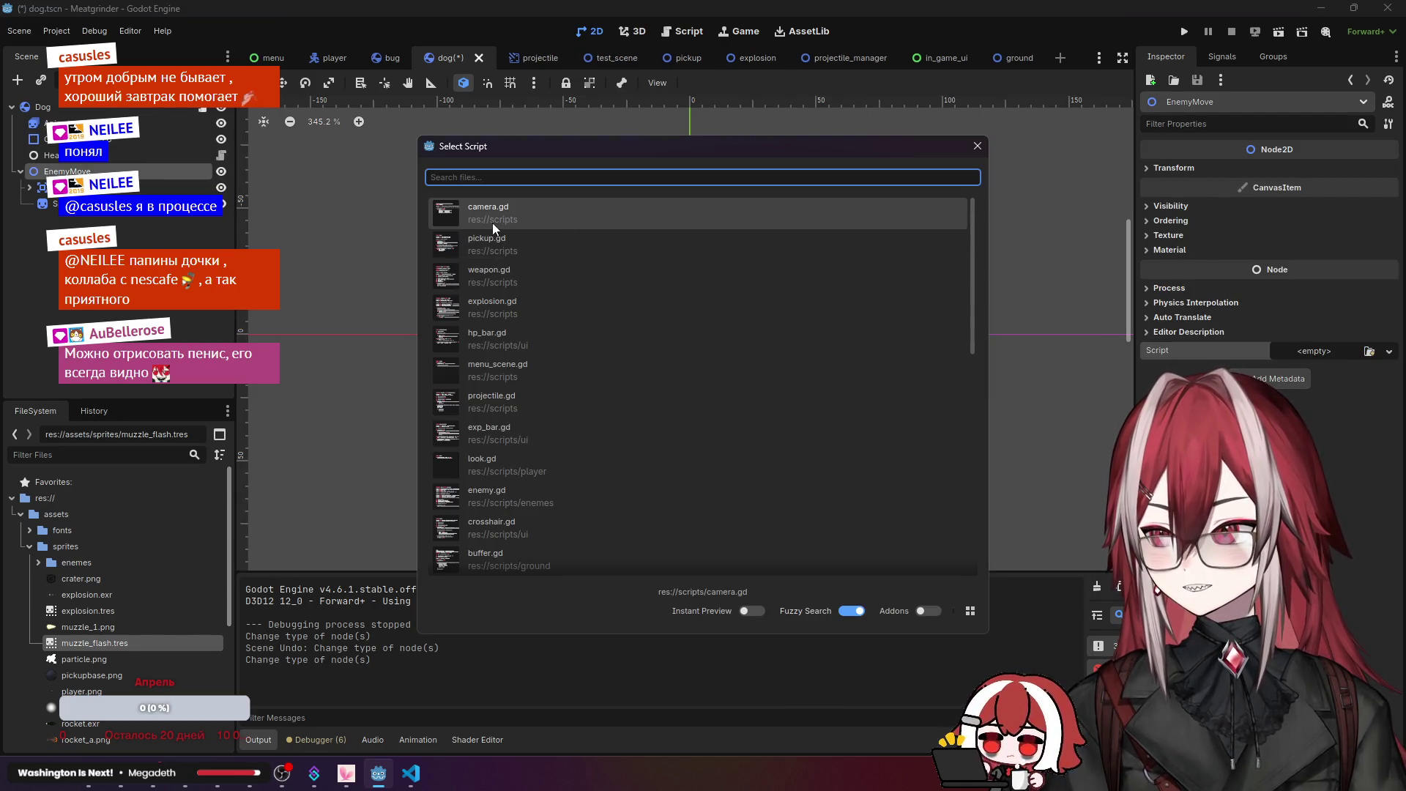
type("enemy_move")
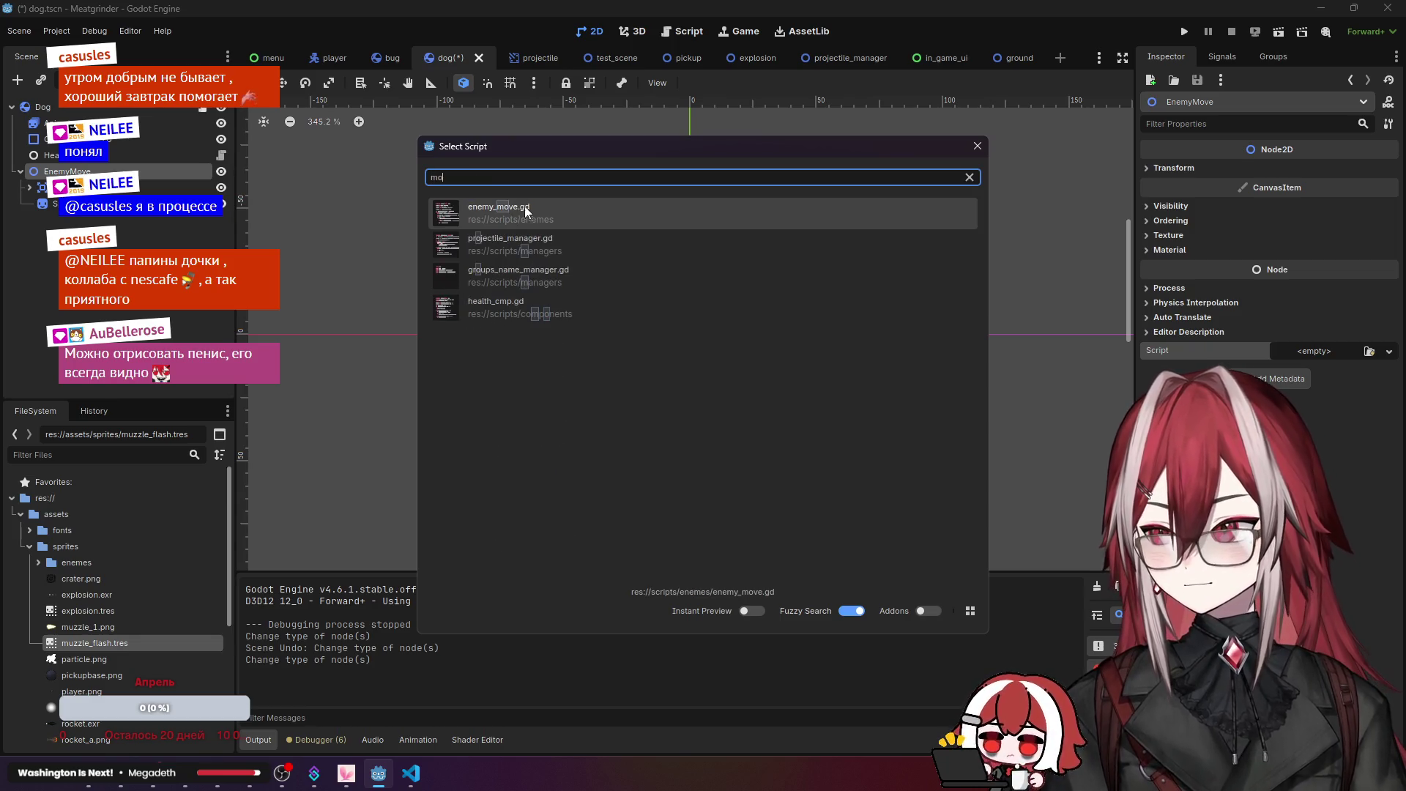
key("Return")
- Set Body to Dog, Speed 200 and Rotation Speed 8, then save the dog scene
left_click(1336, 173)
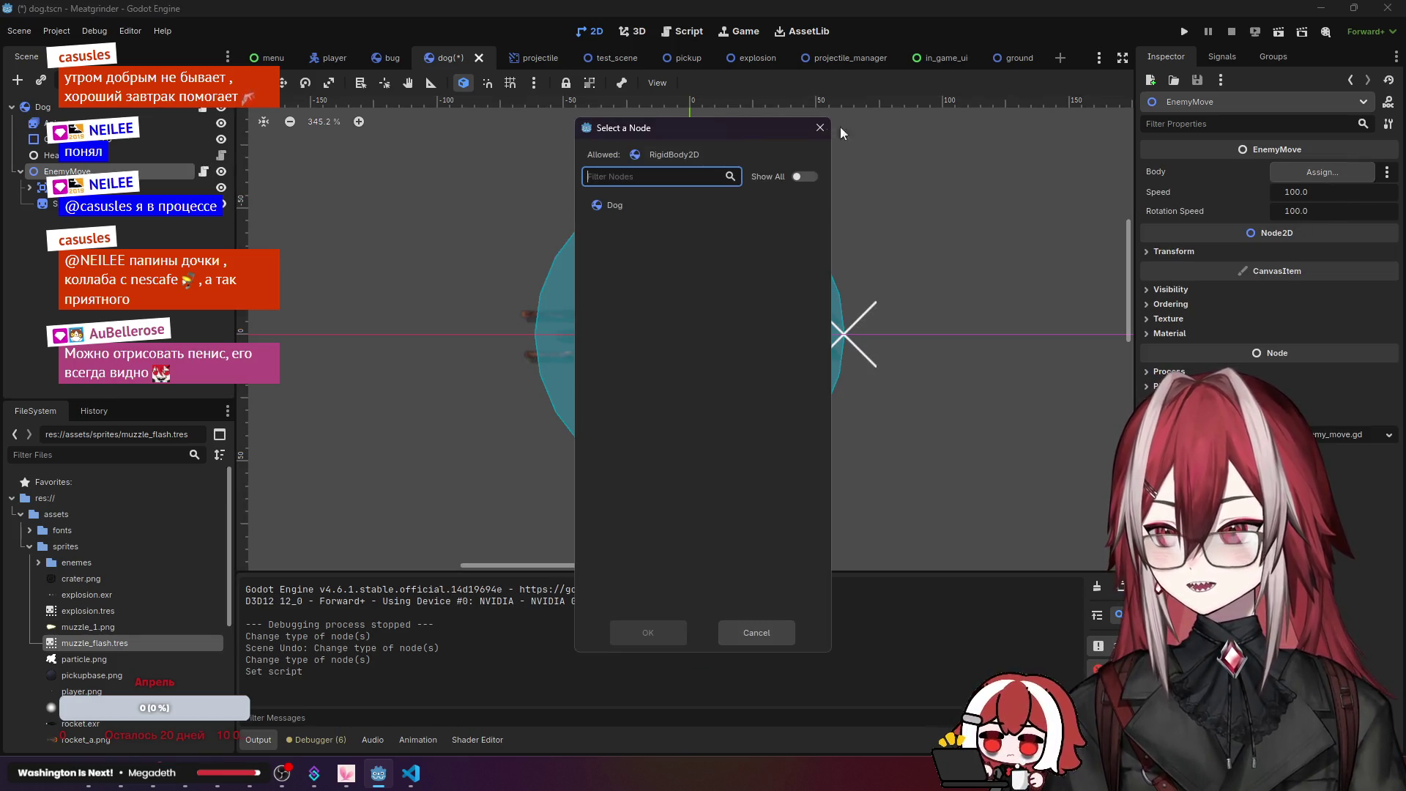
double_click(652, 209)
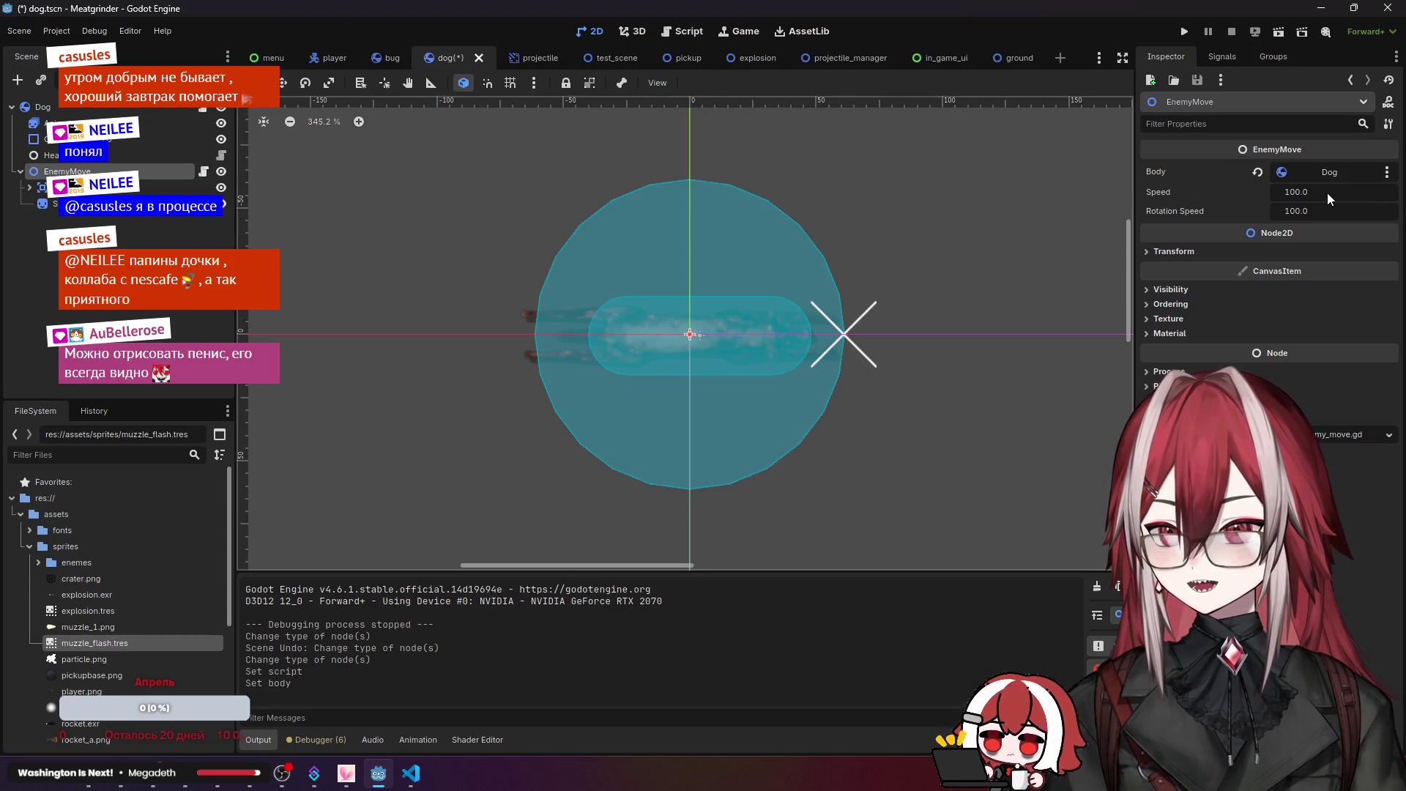
left_click(1327, 192)
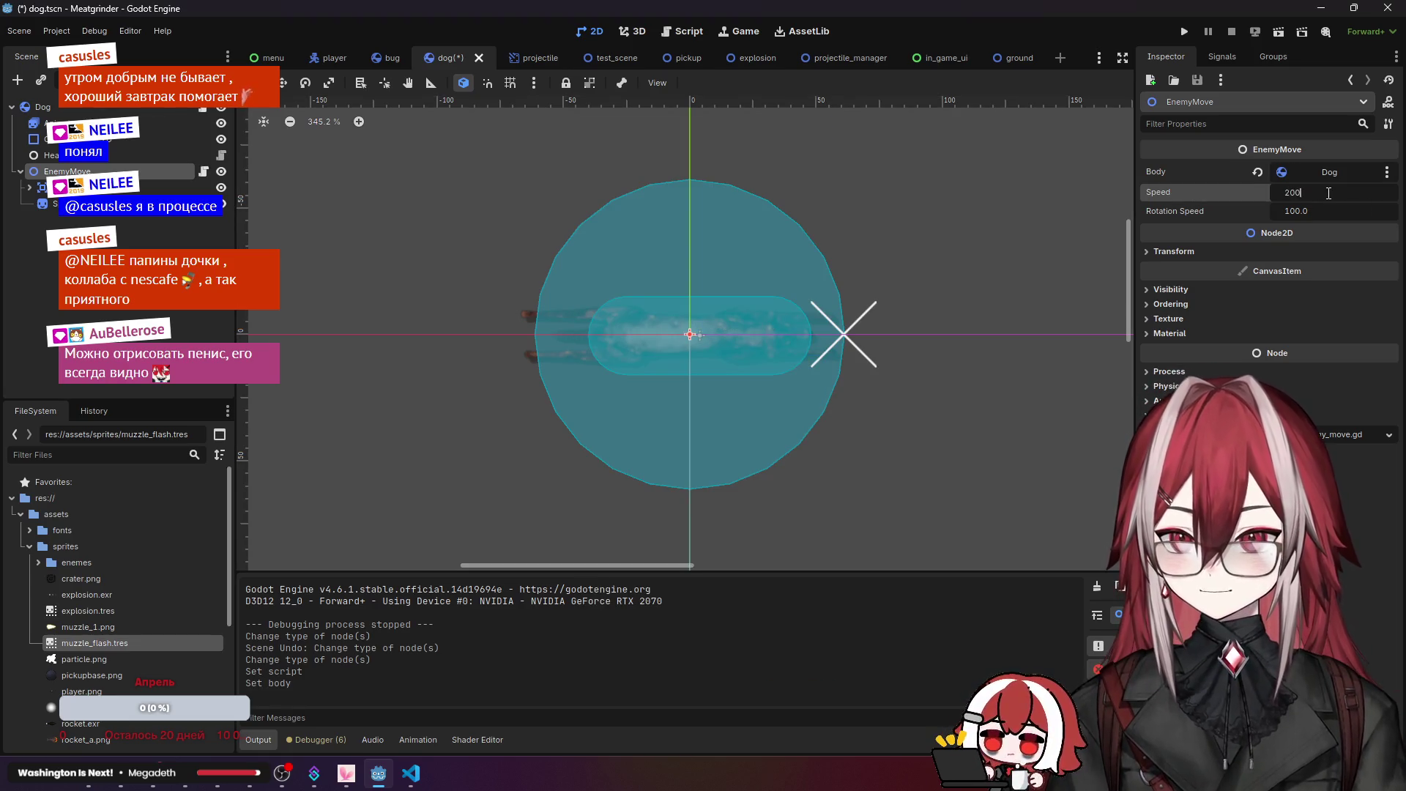
left_click(1315, 210)
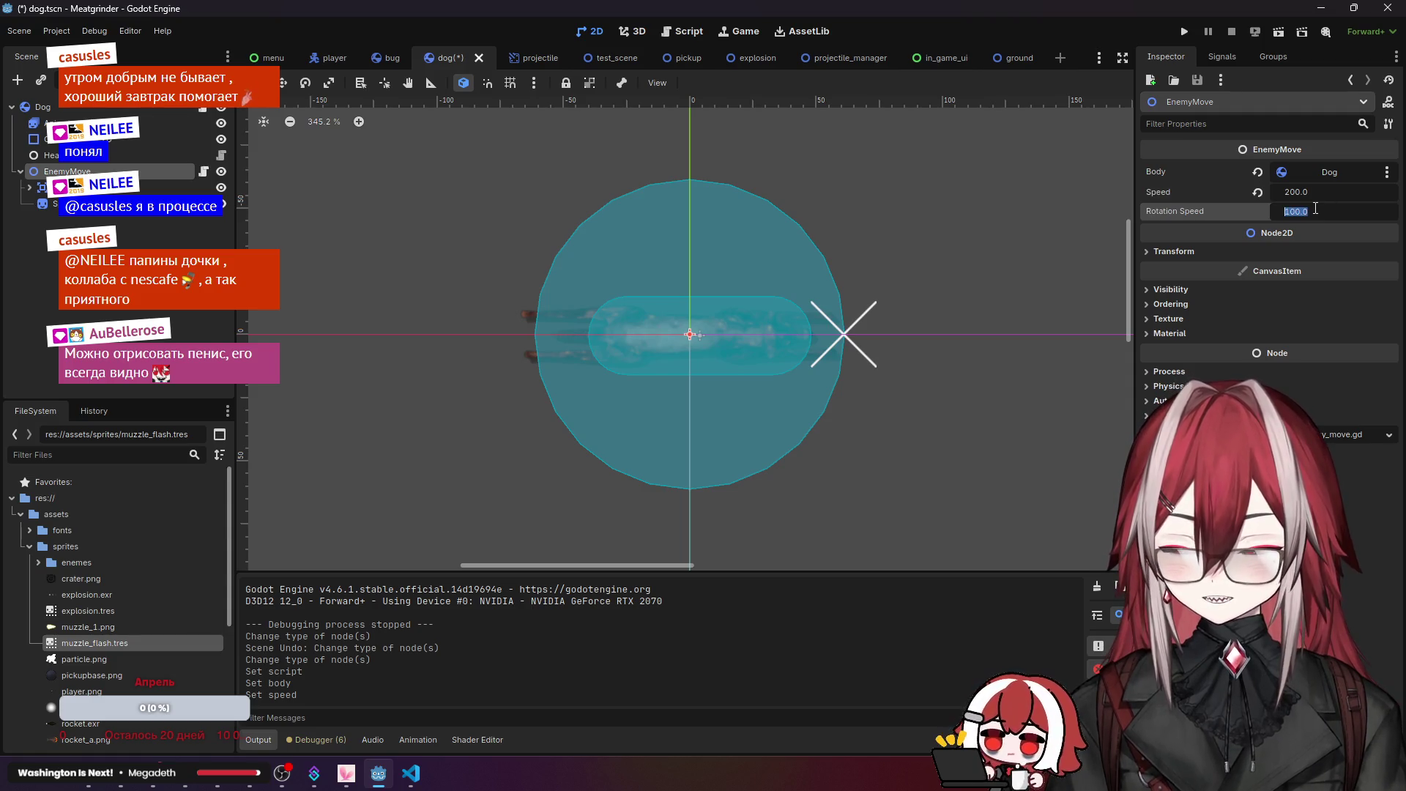
type("8")
key("Return")
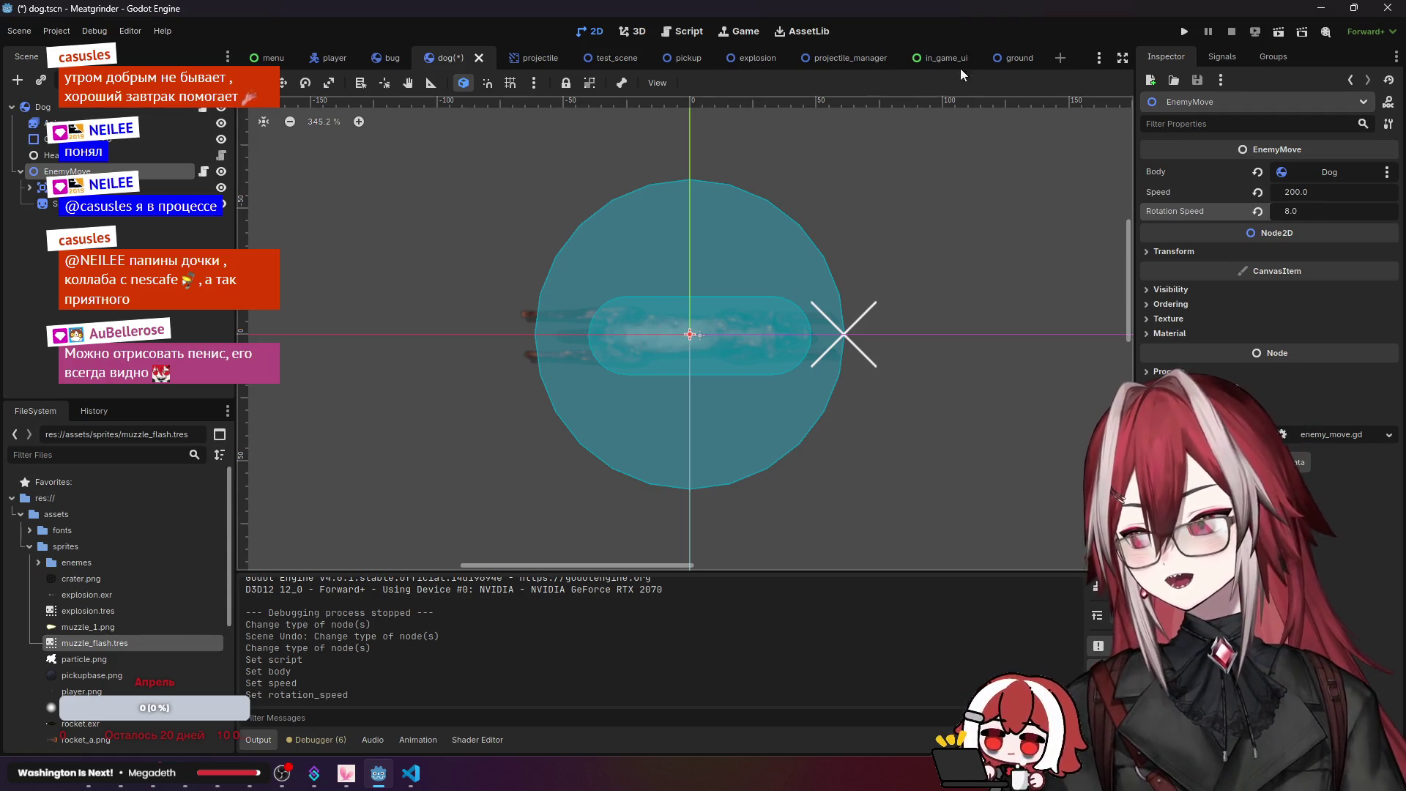
key("ctrl+s")
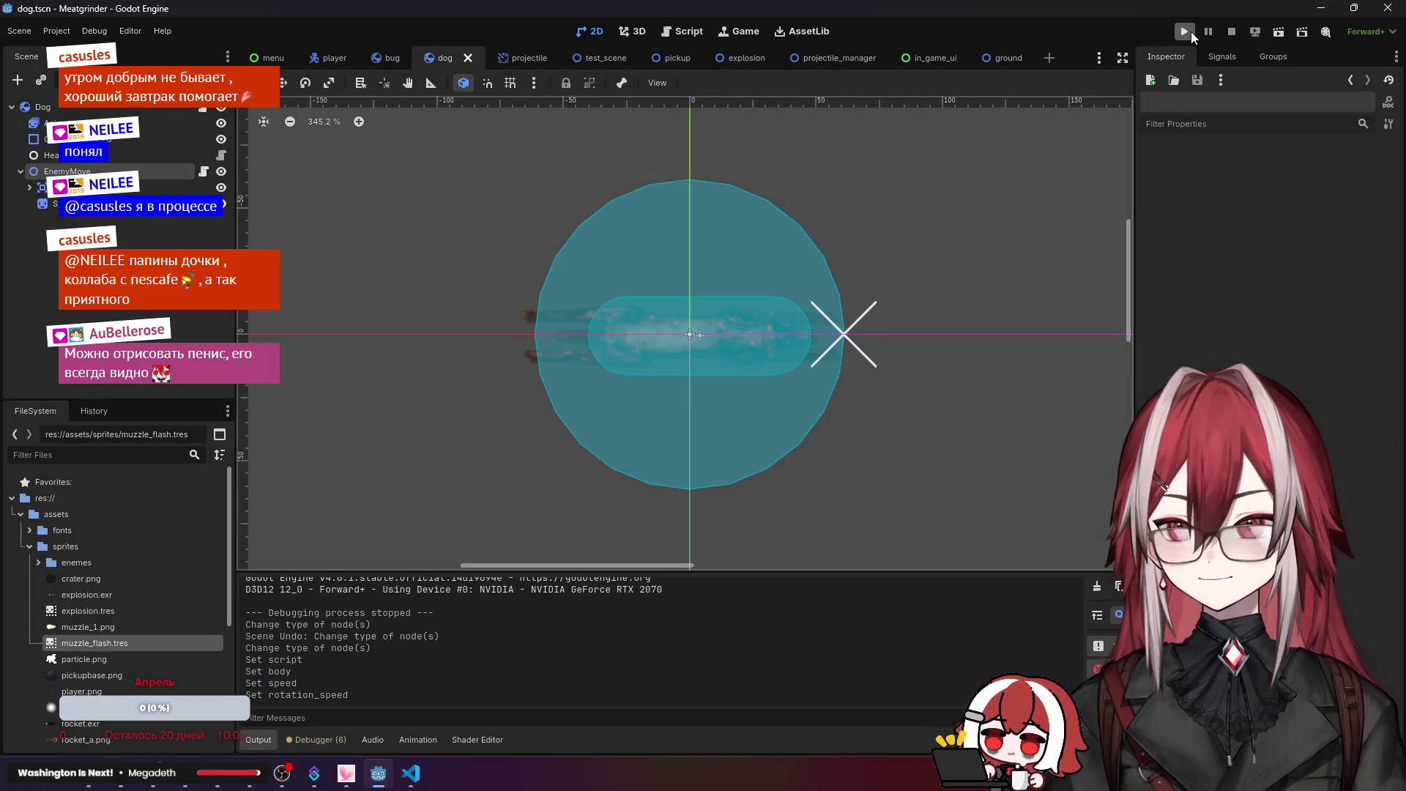
- Play the game and move the player right and left to watch the enemies' cross sprites steer
left_click(1184, 31)
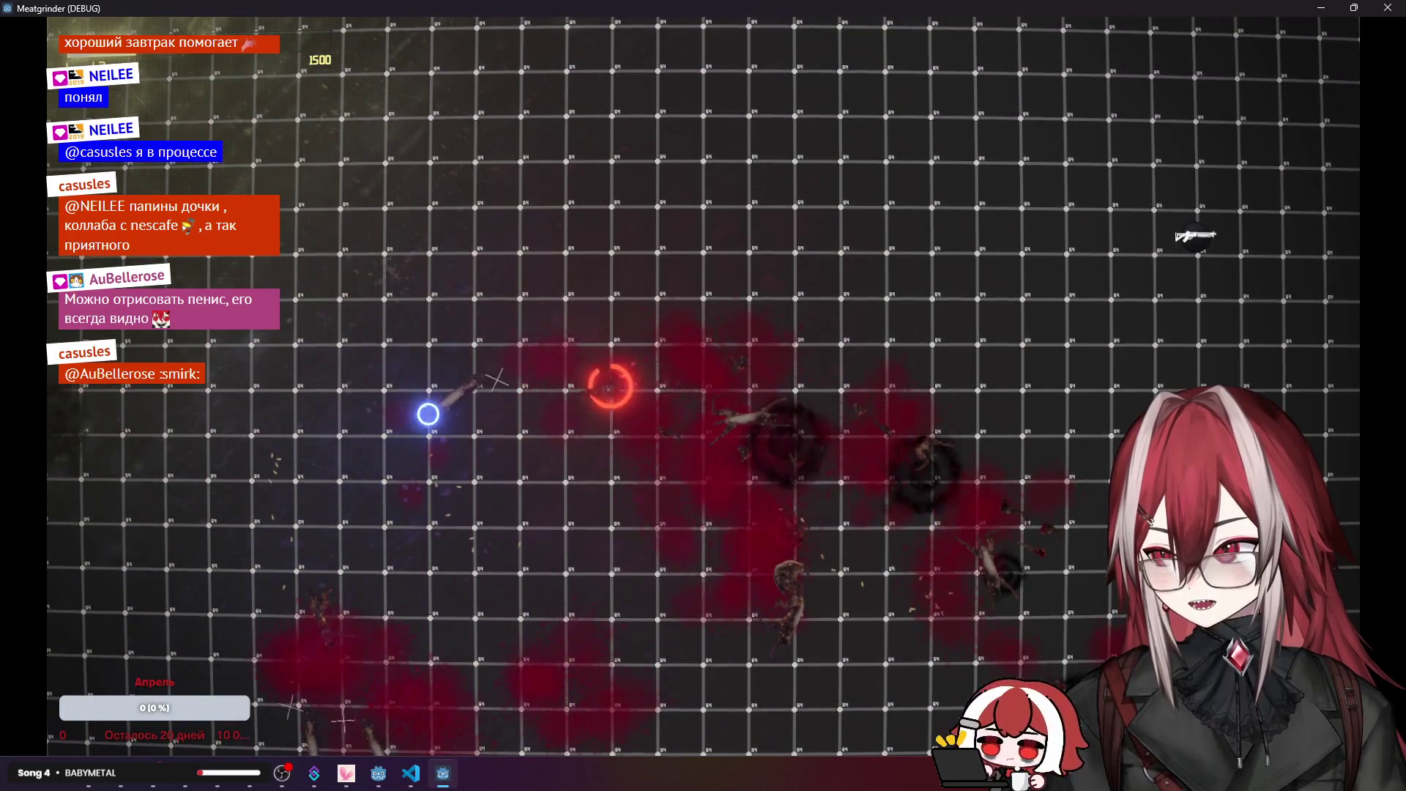
key("d")
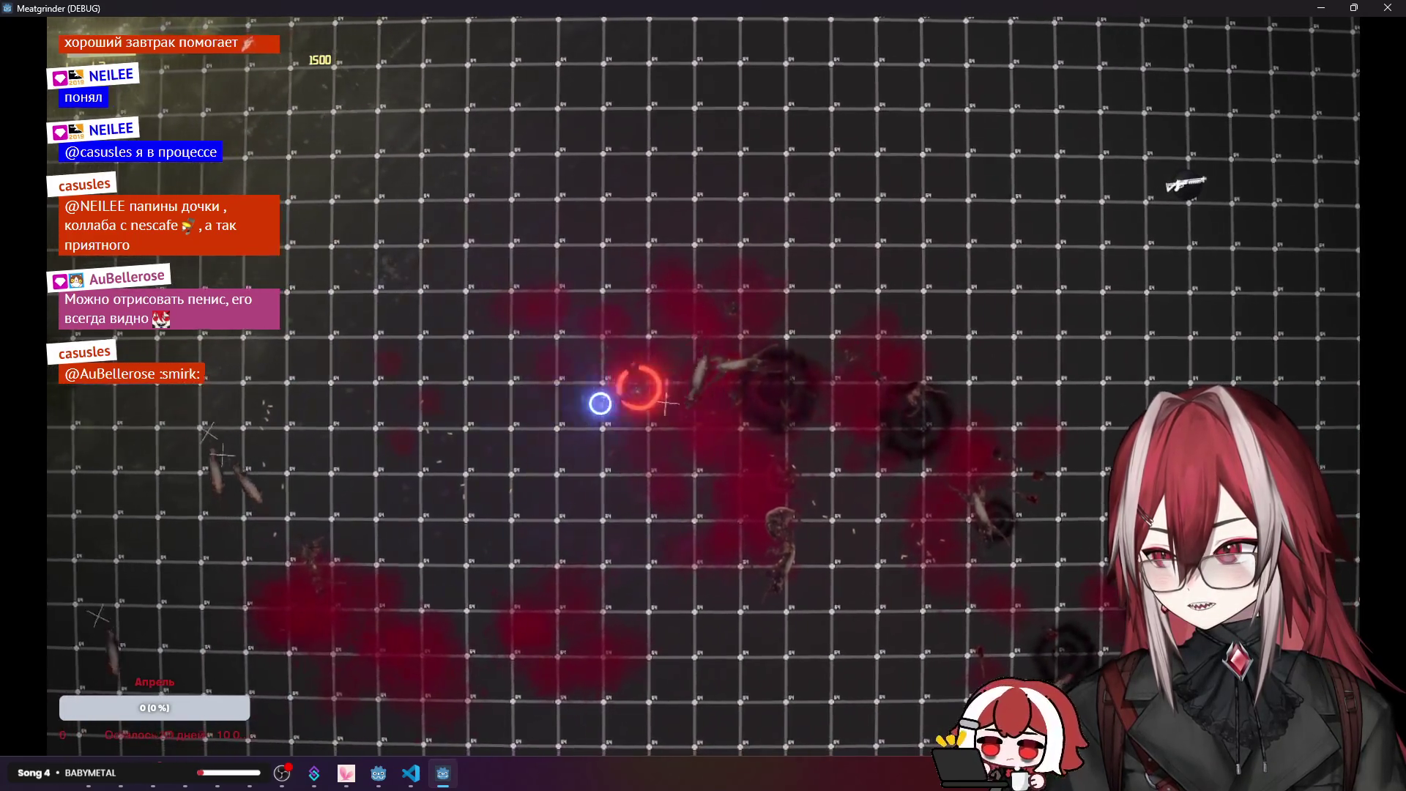
key("a")
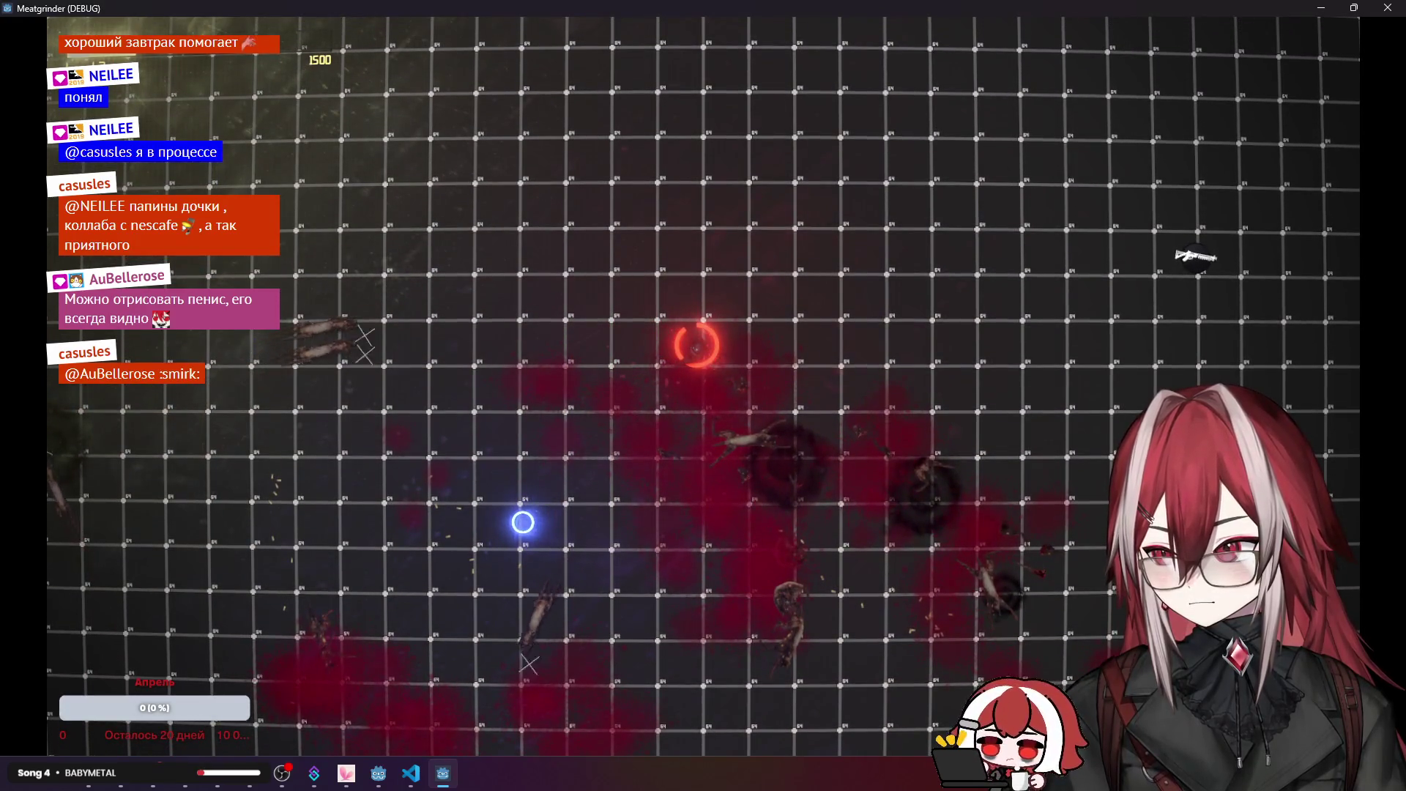
key("d")
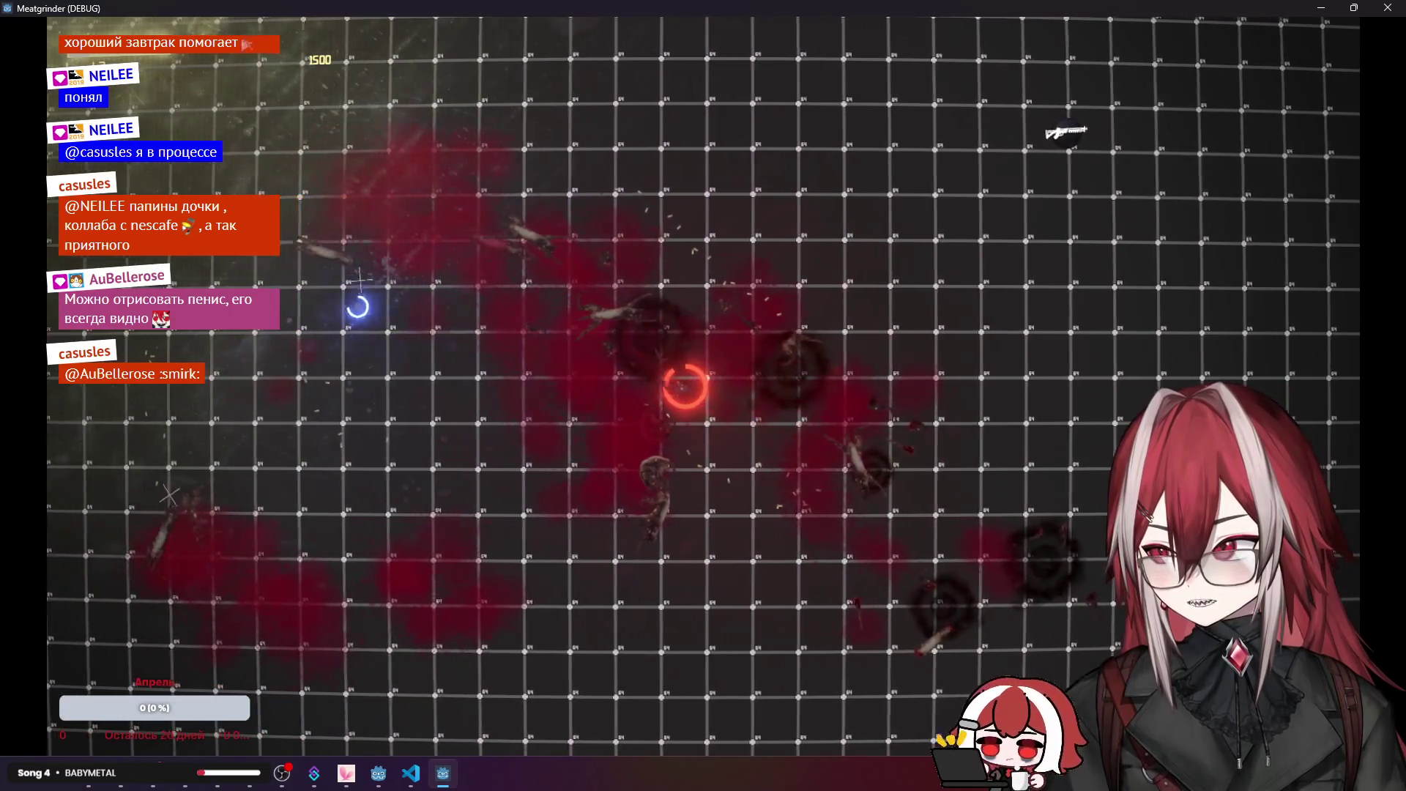
- Delete the ' + body.rotation' term so line 26 computes ang as body.get_angle_to(test)
left_click(423, 769)
left_click(304, 424)
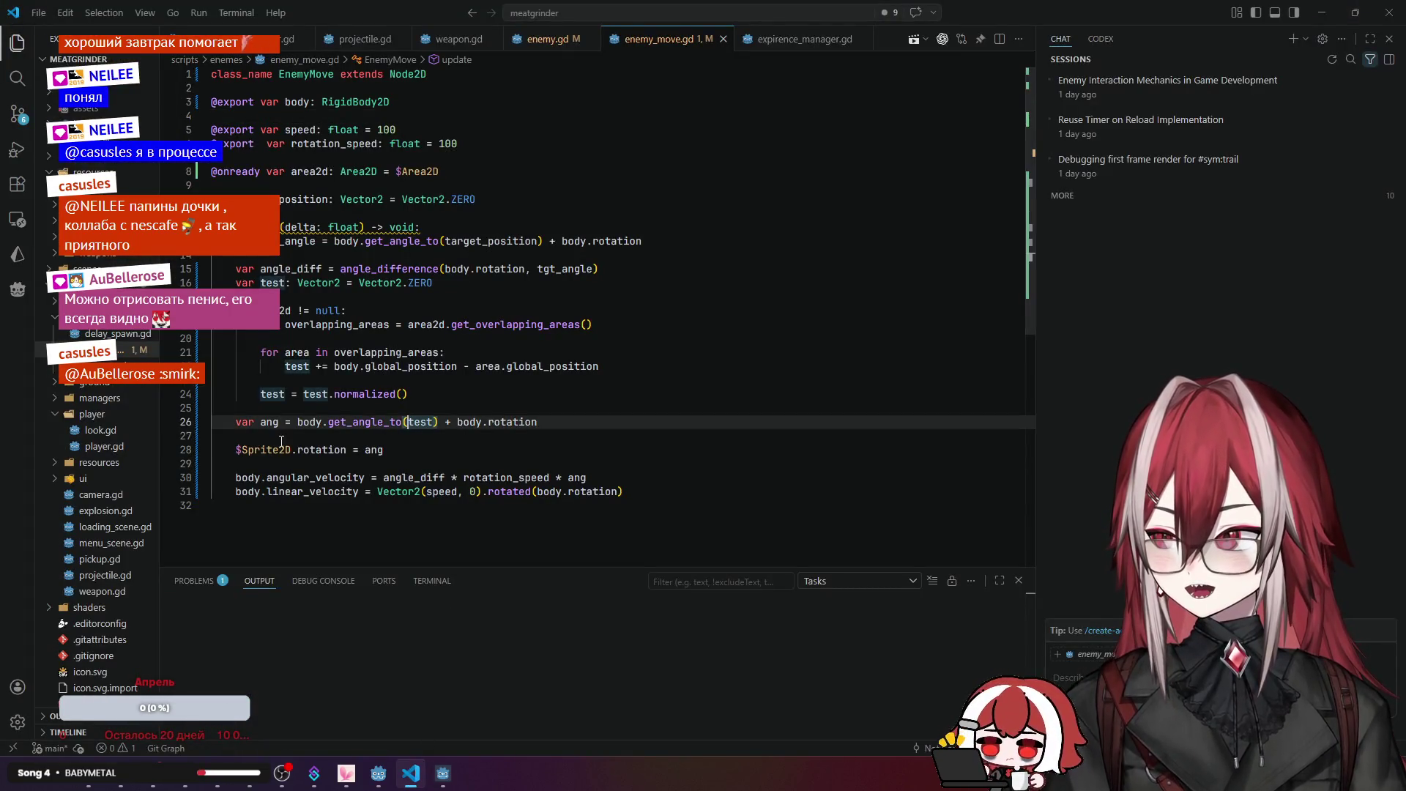
key("Down")
key("Down")
key("Up")
key("Up")
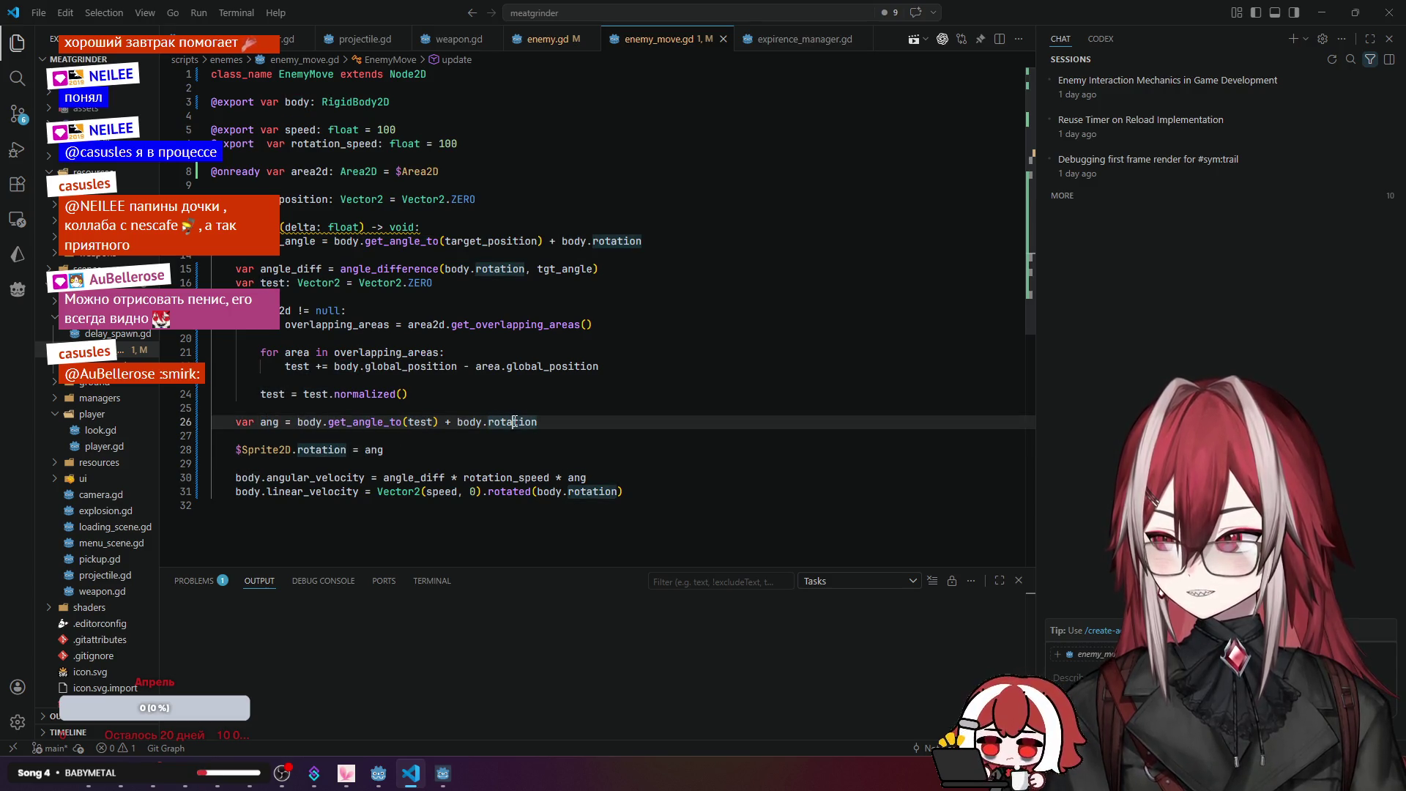
left_click_drag(440, 422, 553, 421)
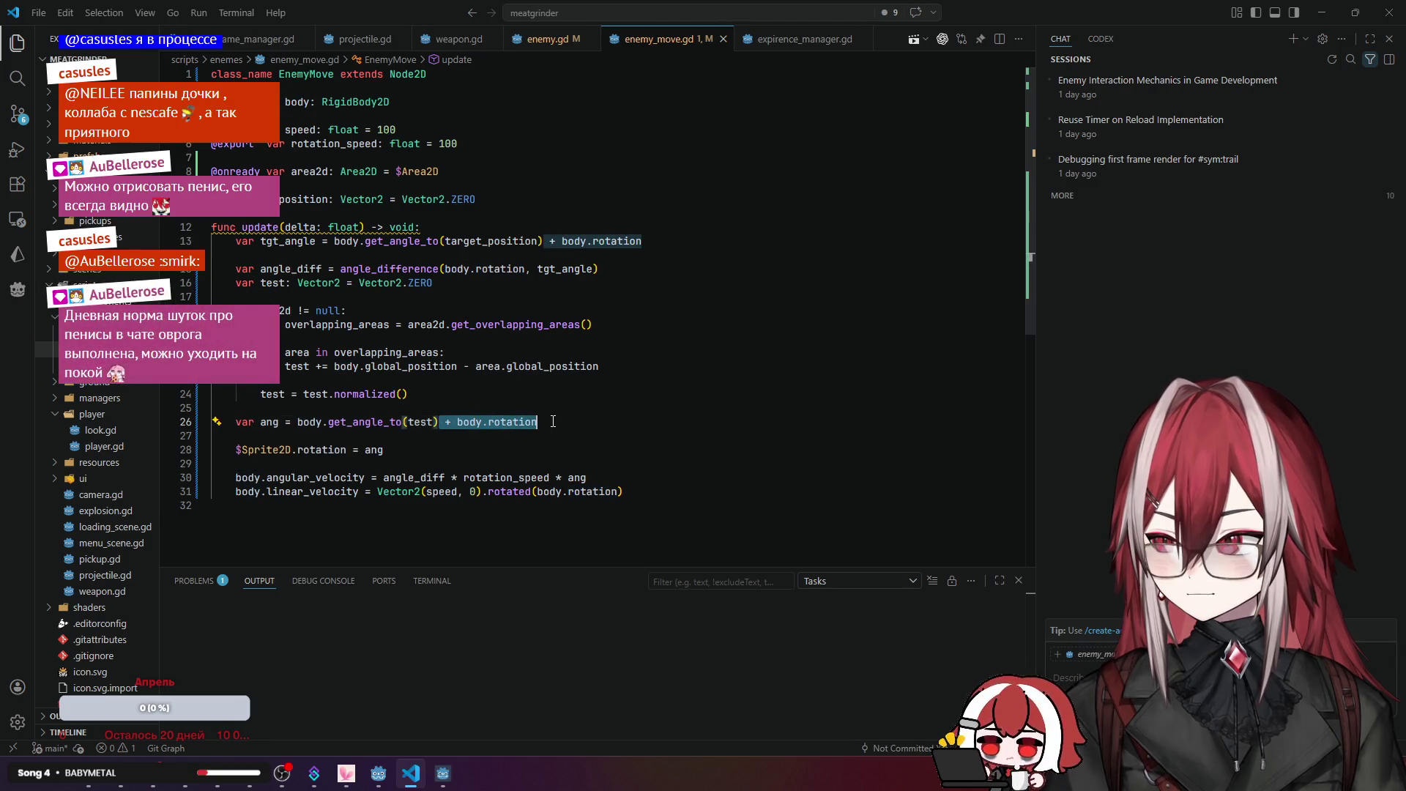
key("BackSpace")
left_click(578, 396)
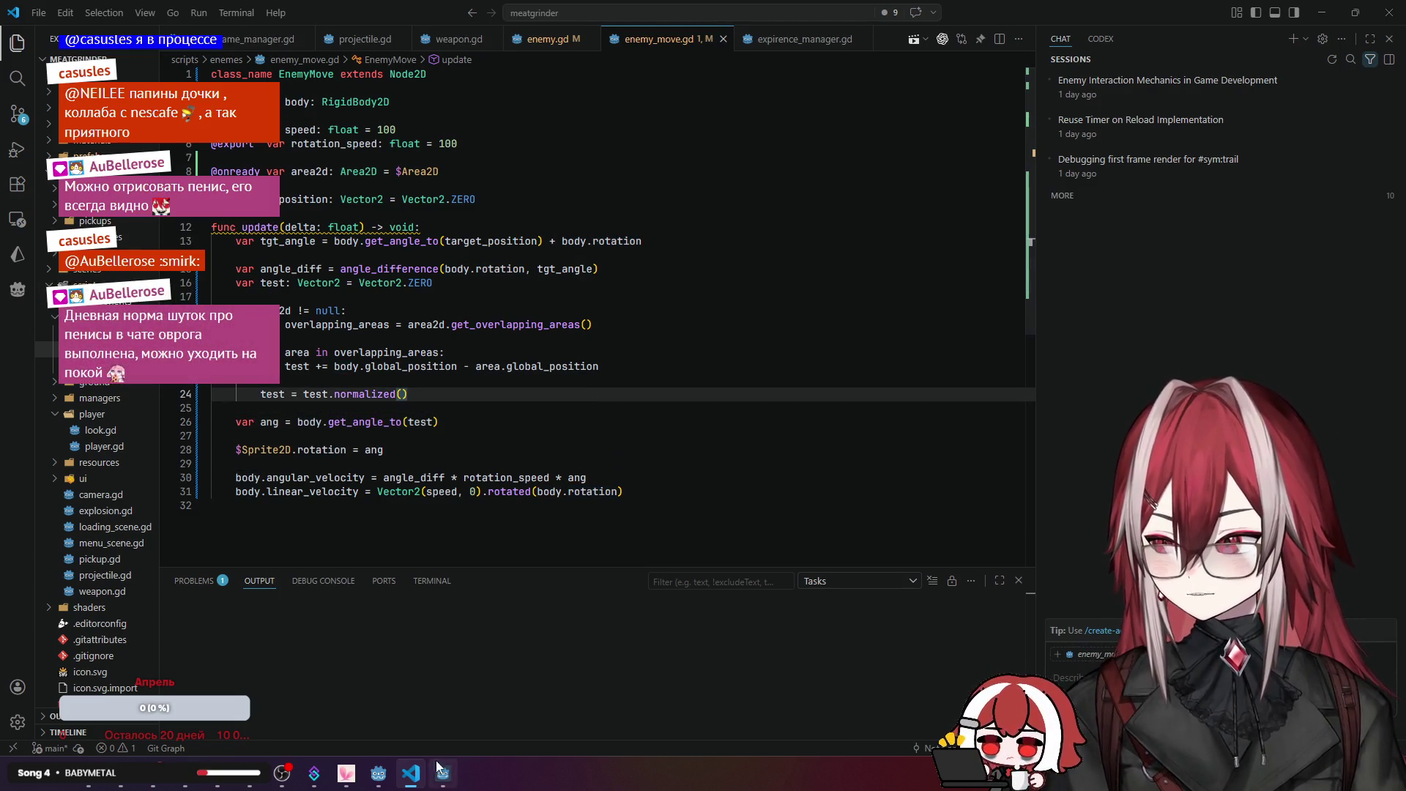
- Stop and relaunch the Meatgrinder game from Godot with the updated script
left_click(386, 775)
left_click(1232, 32)
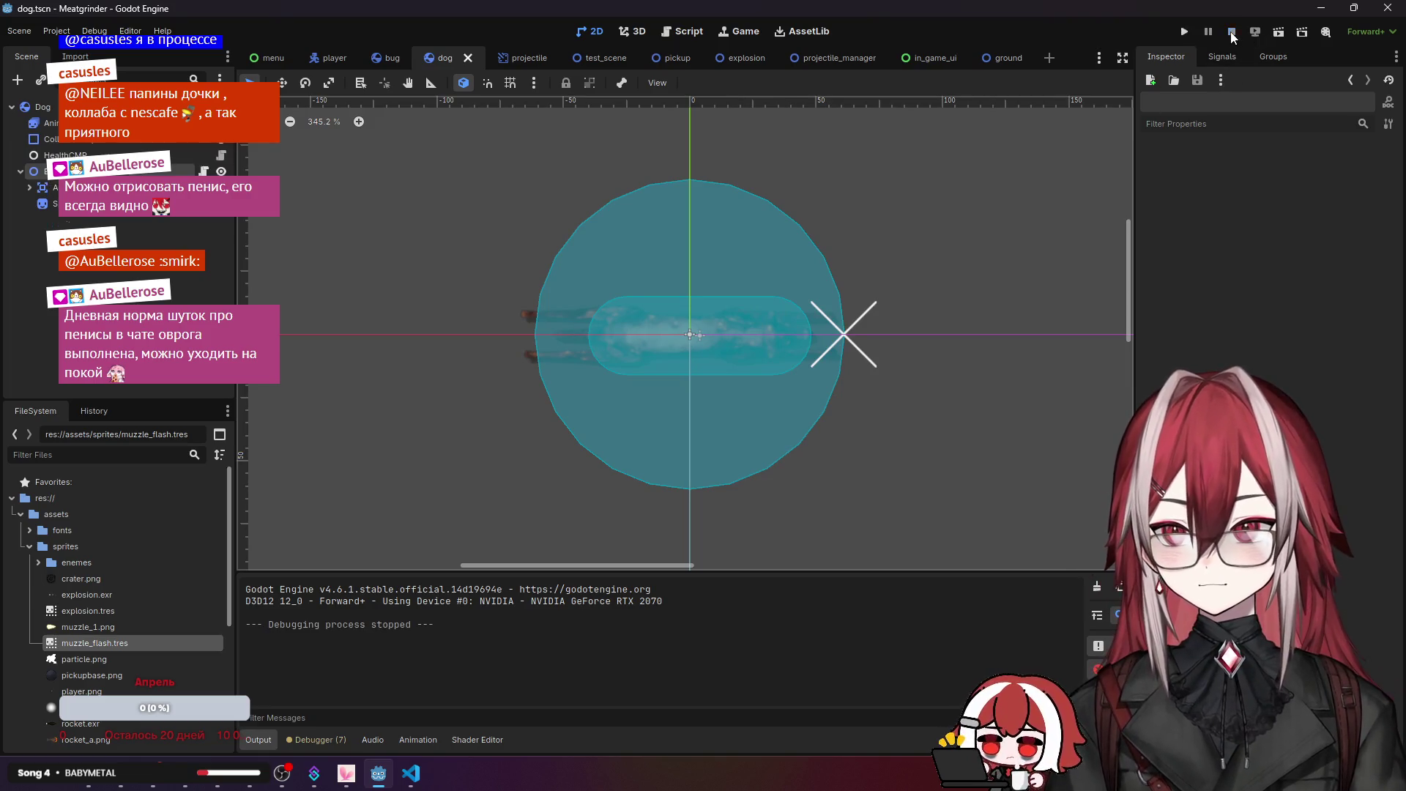
left_click(1187, 32)
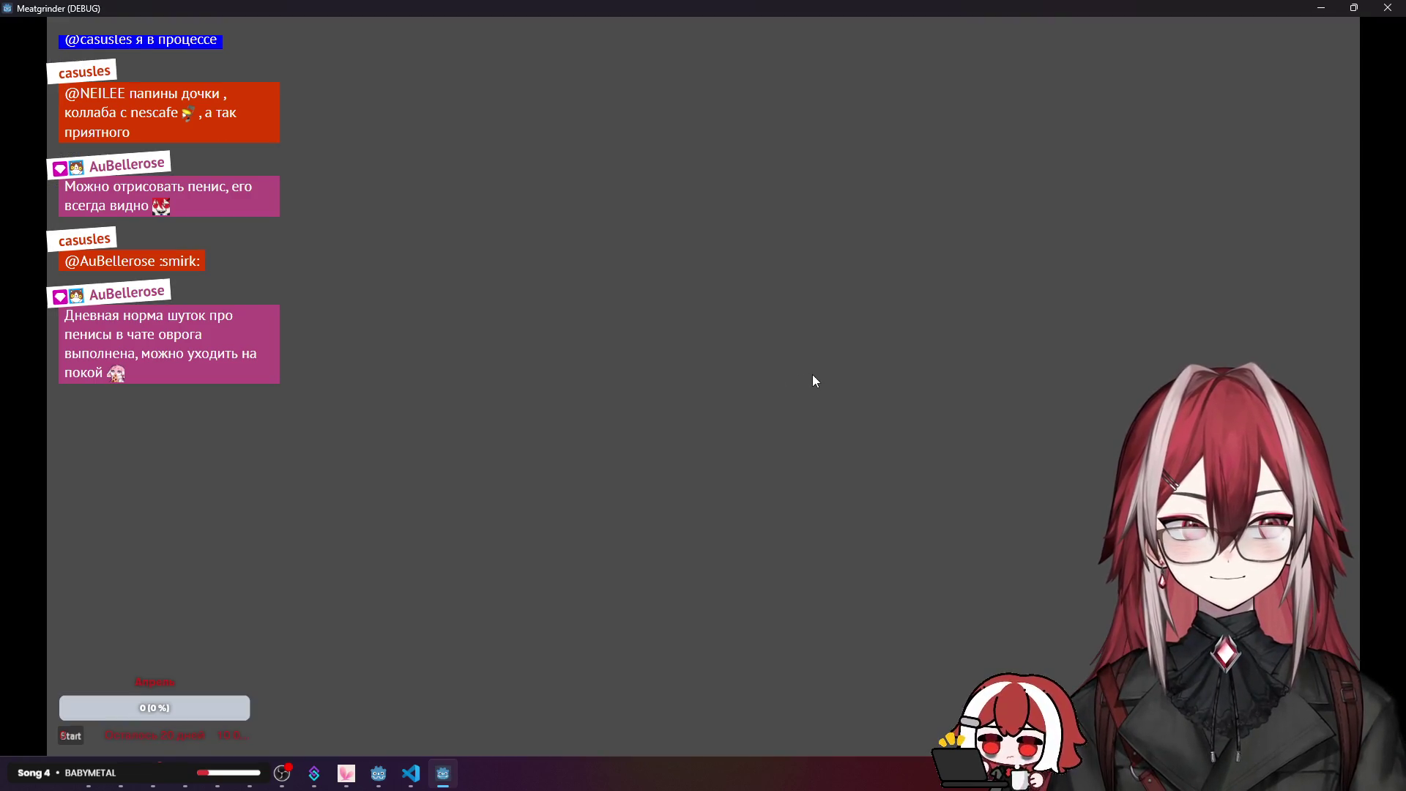
- Start a round, lead the player into the enemy group and shoot at the enemies
left_click(74, 743)
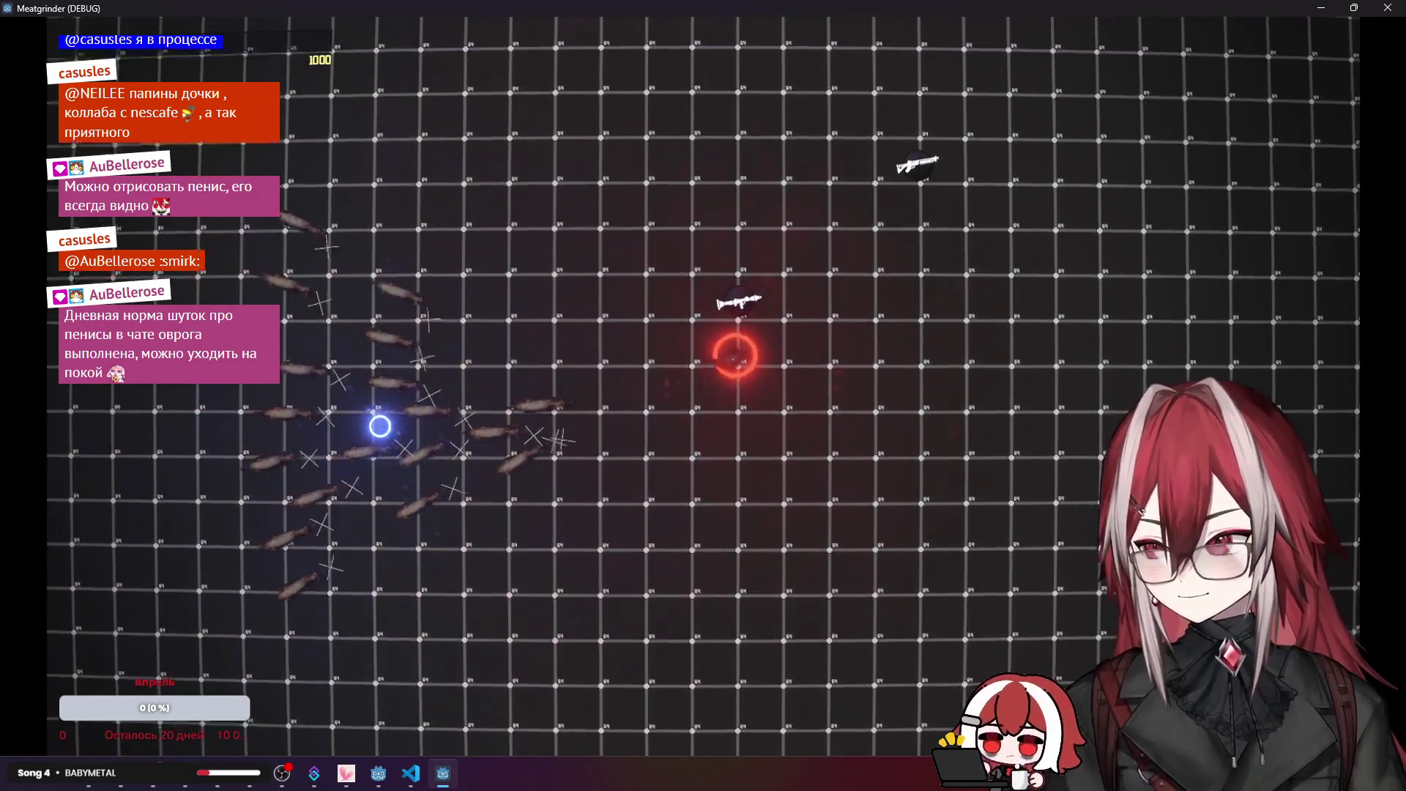
key("d")
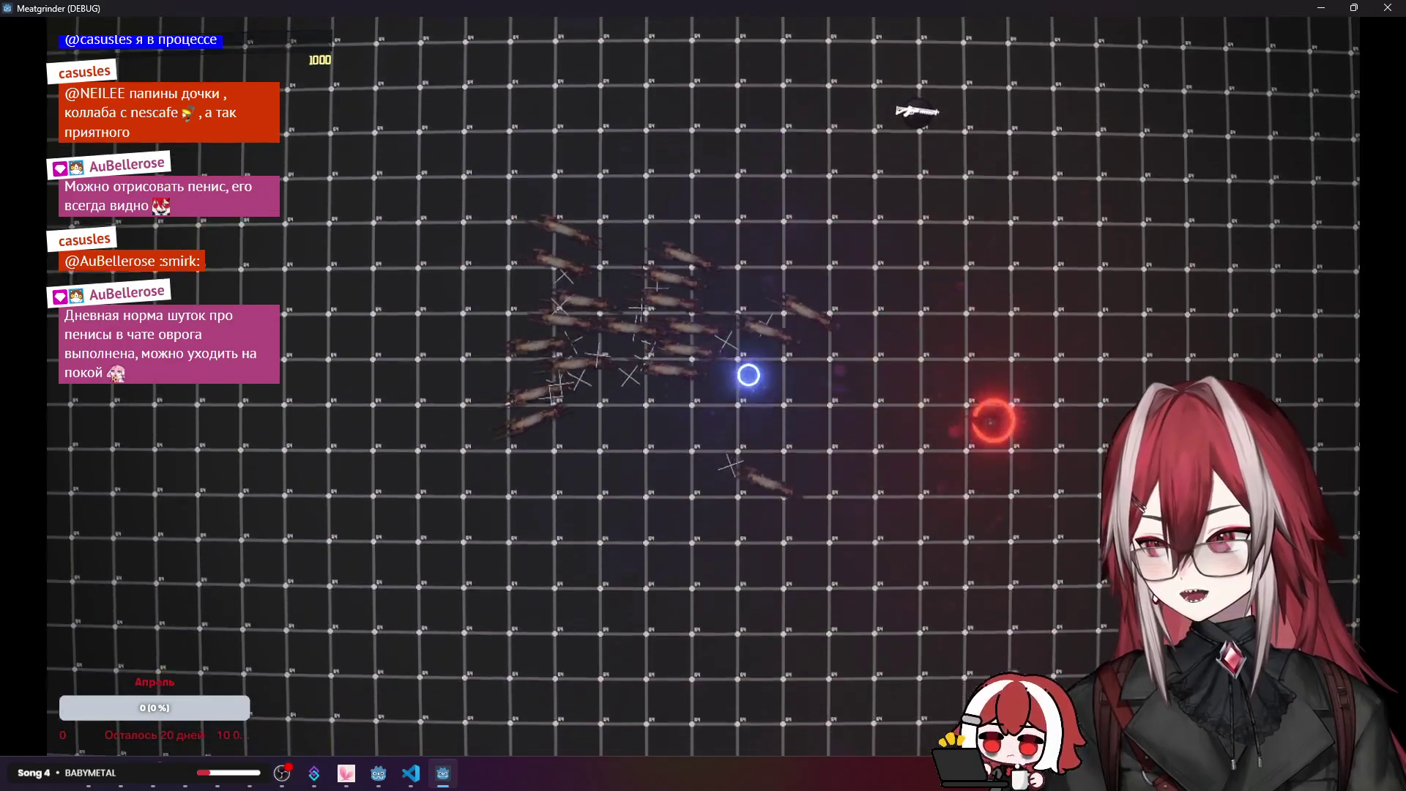
key("w")
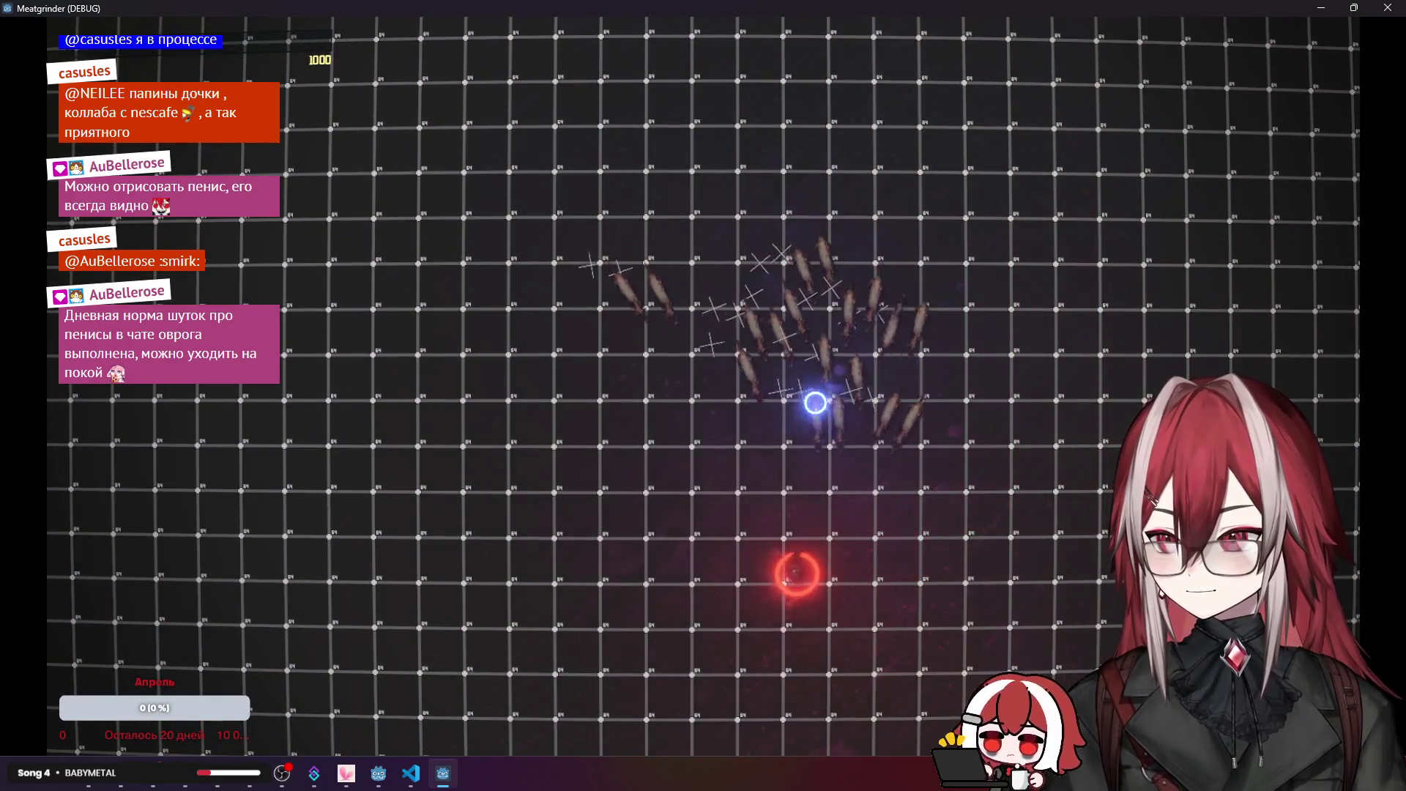
key("d")
key("a")
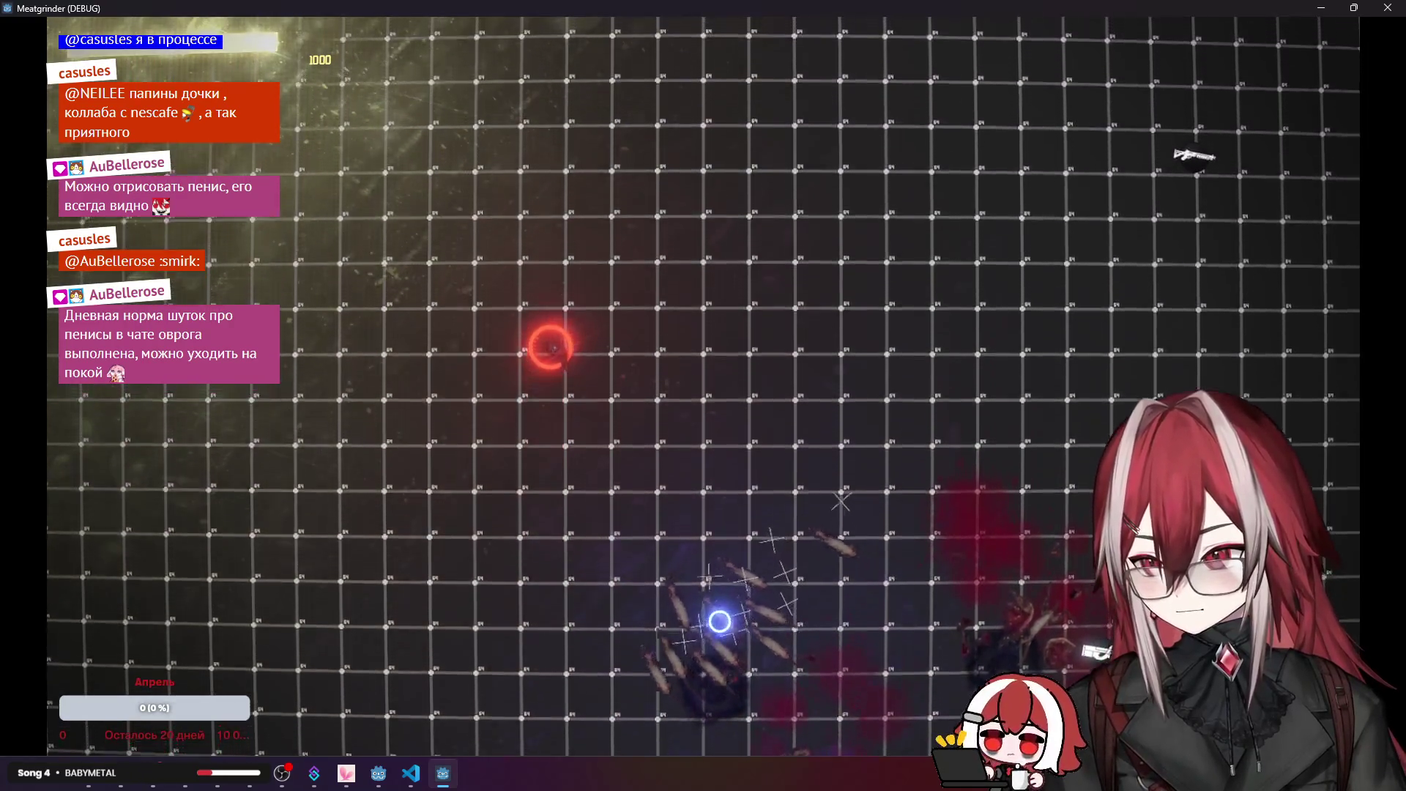
left_click(586, 345)
- Keep moving the player around the arena to watch enemy steering, then stop the game with F8
key("w")
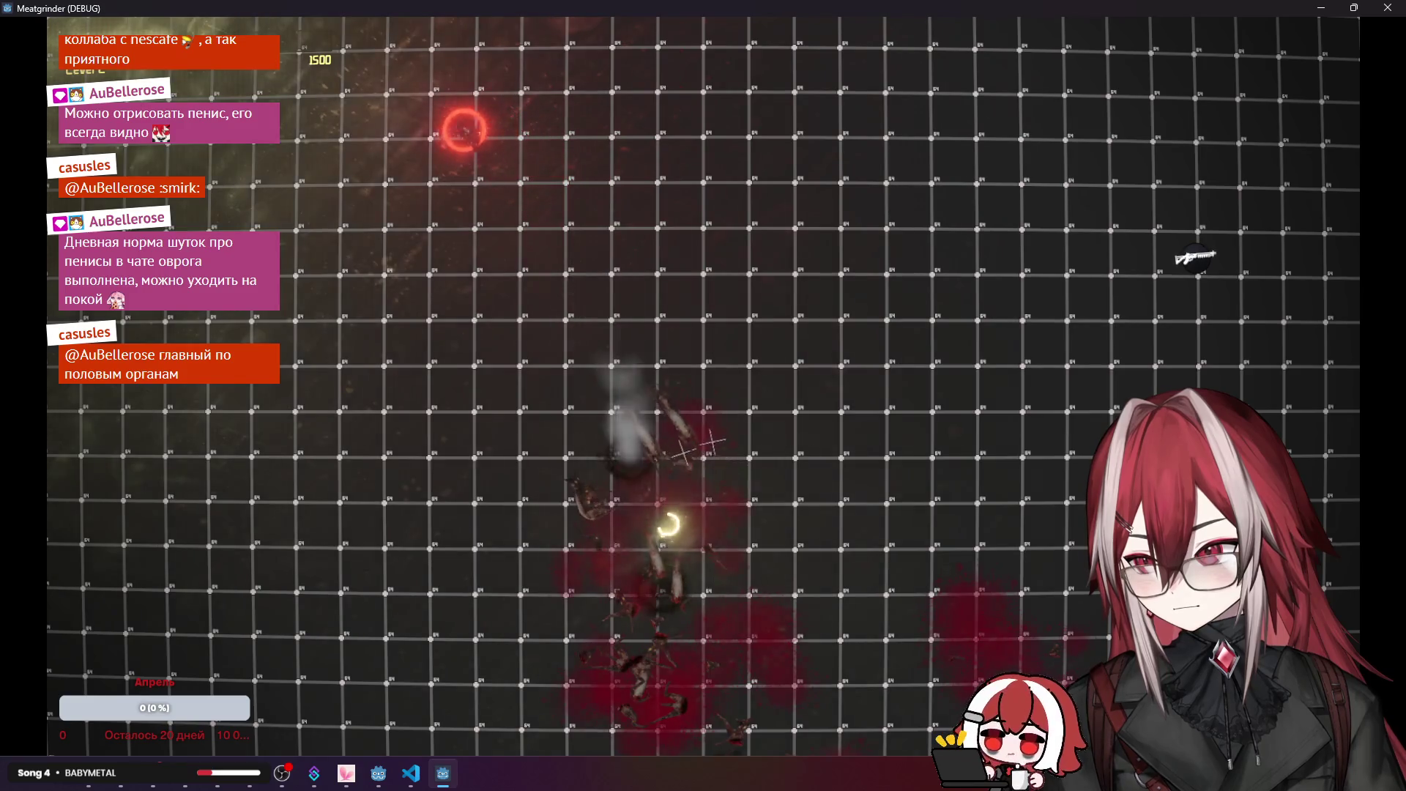
key("a")
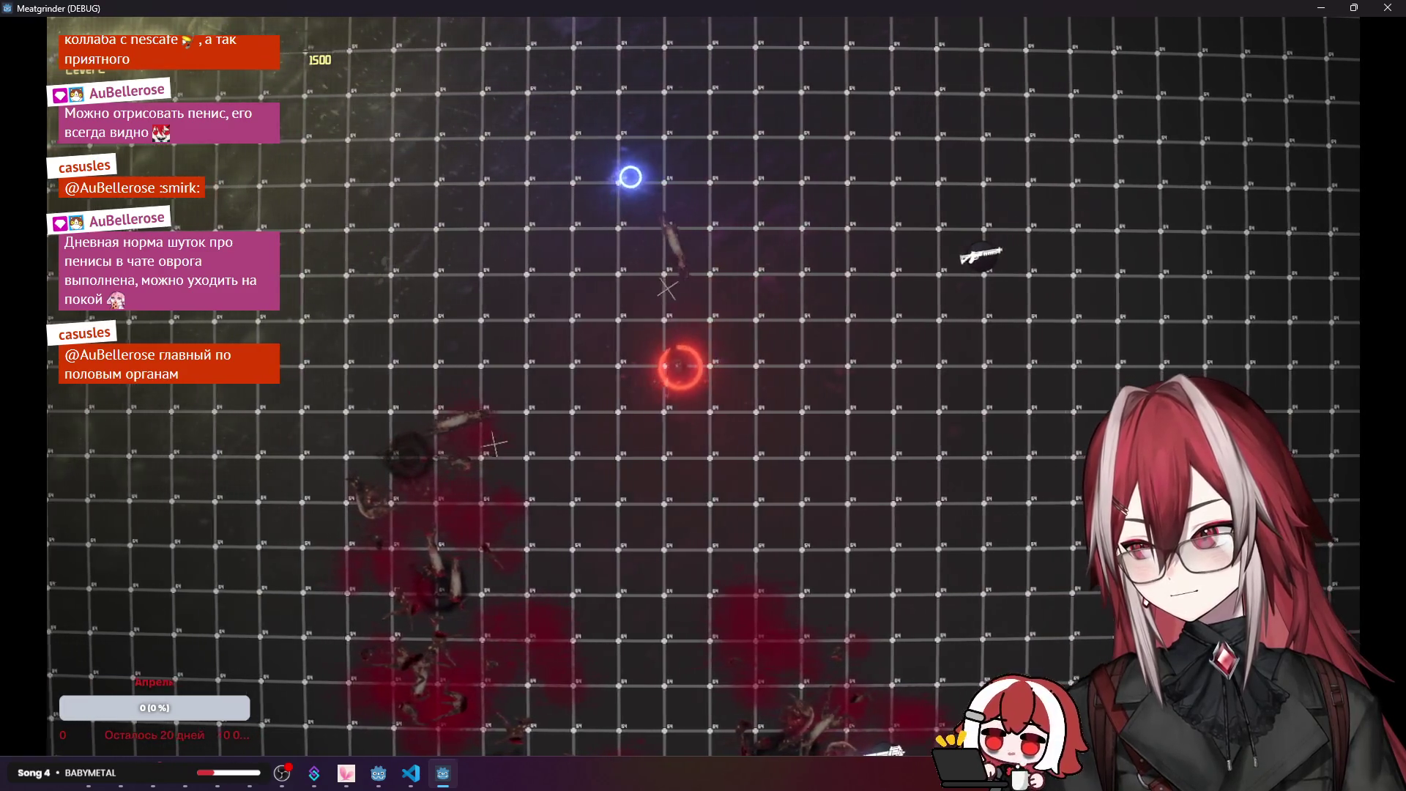
key("s")
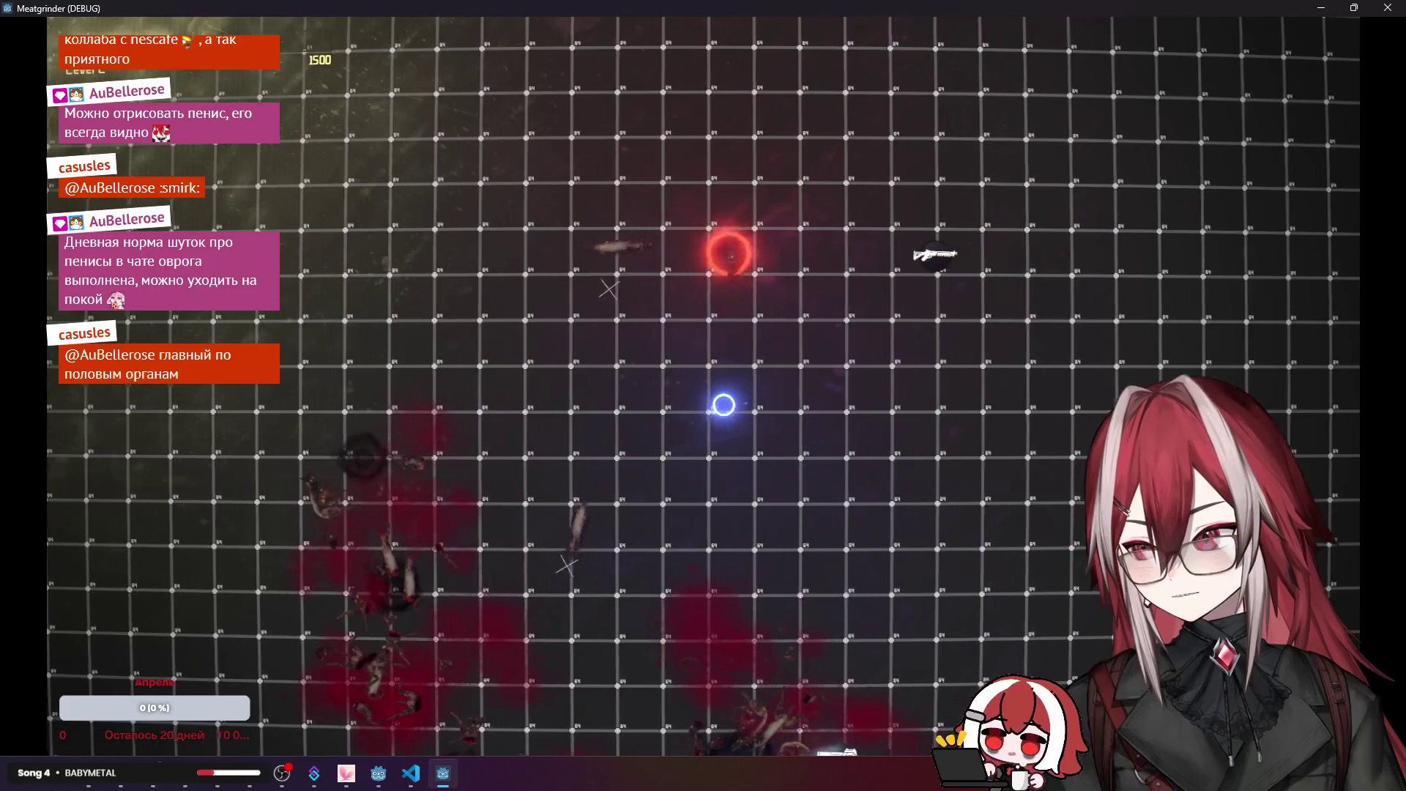
key("s")
key("a")
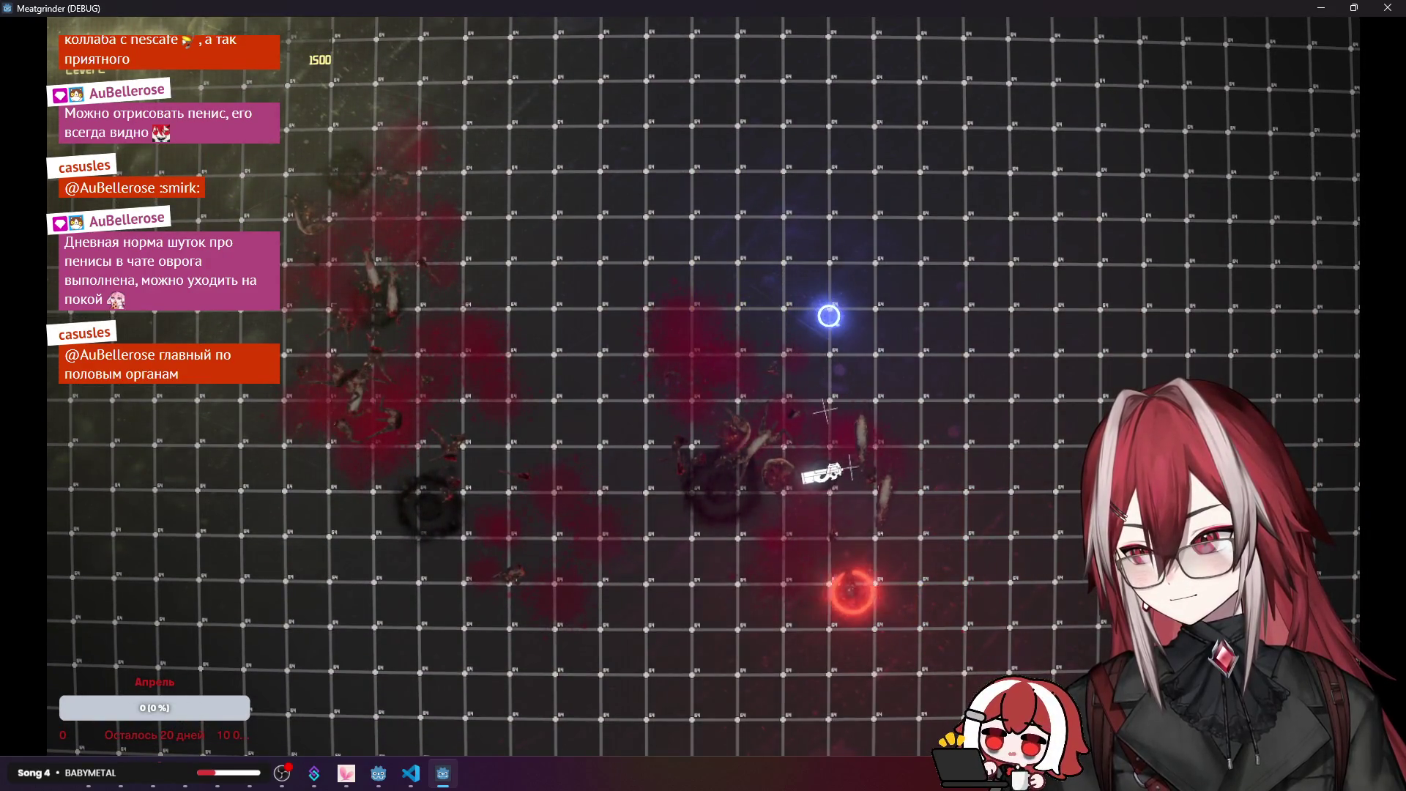
key("a")
key("w")
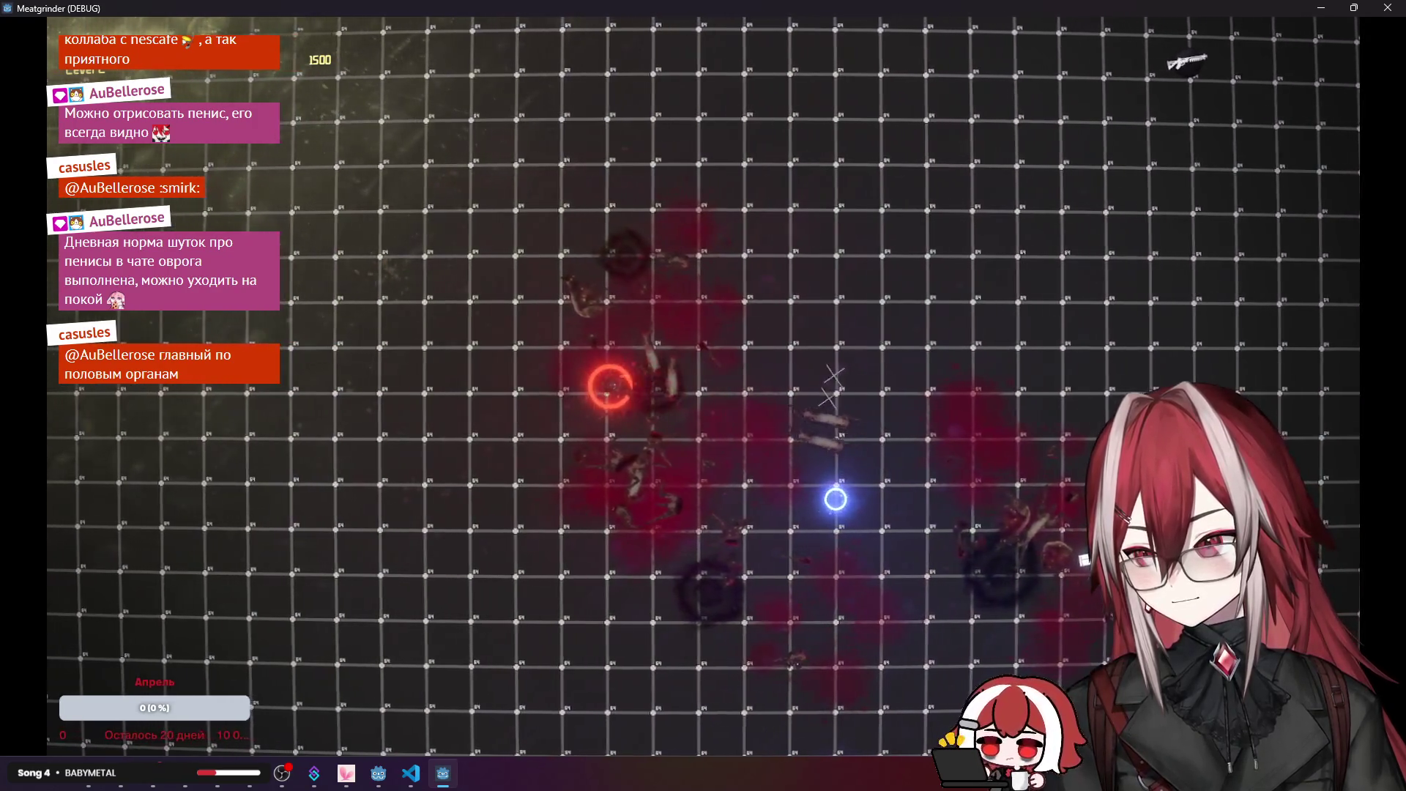
key("w")
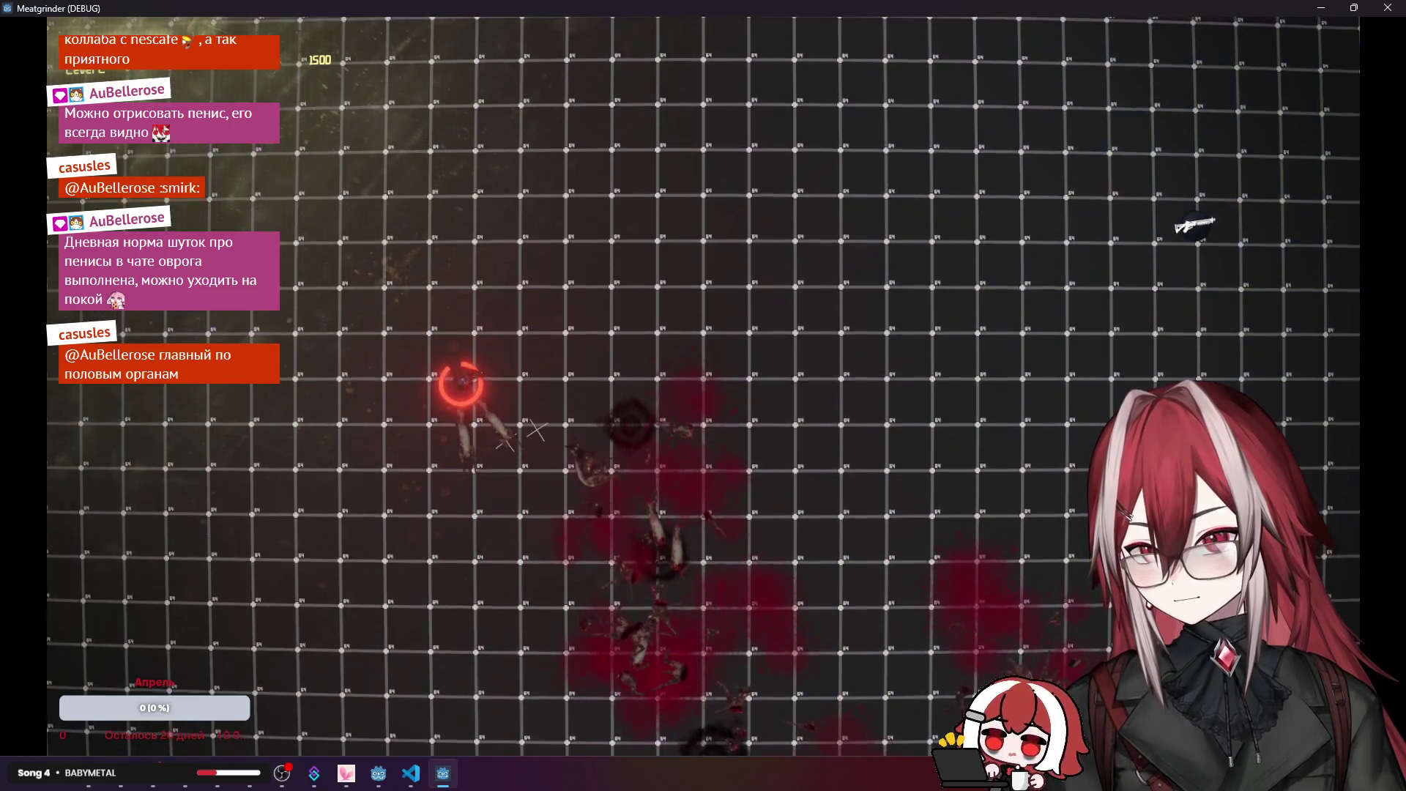
key("F8")
- Inspect the position-difference line in the loop and where body is used in enemy_move.gd
left_click(411, 772)
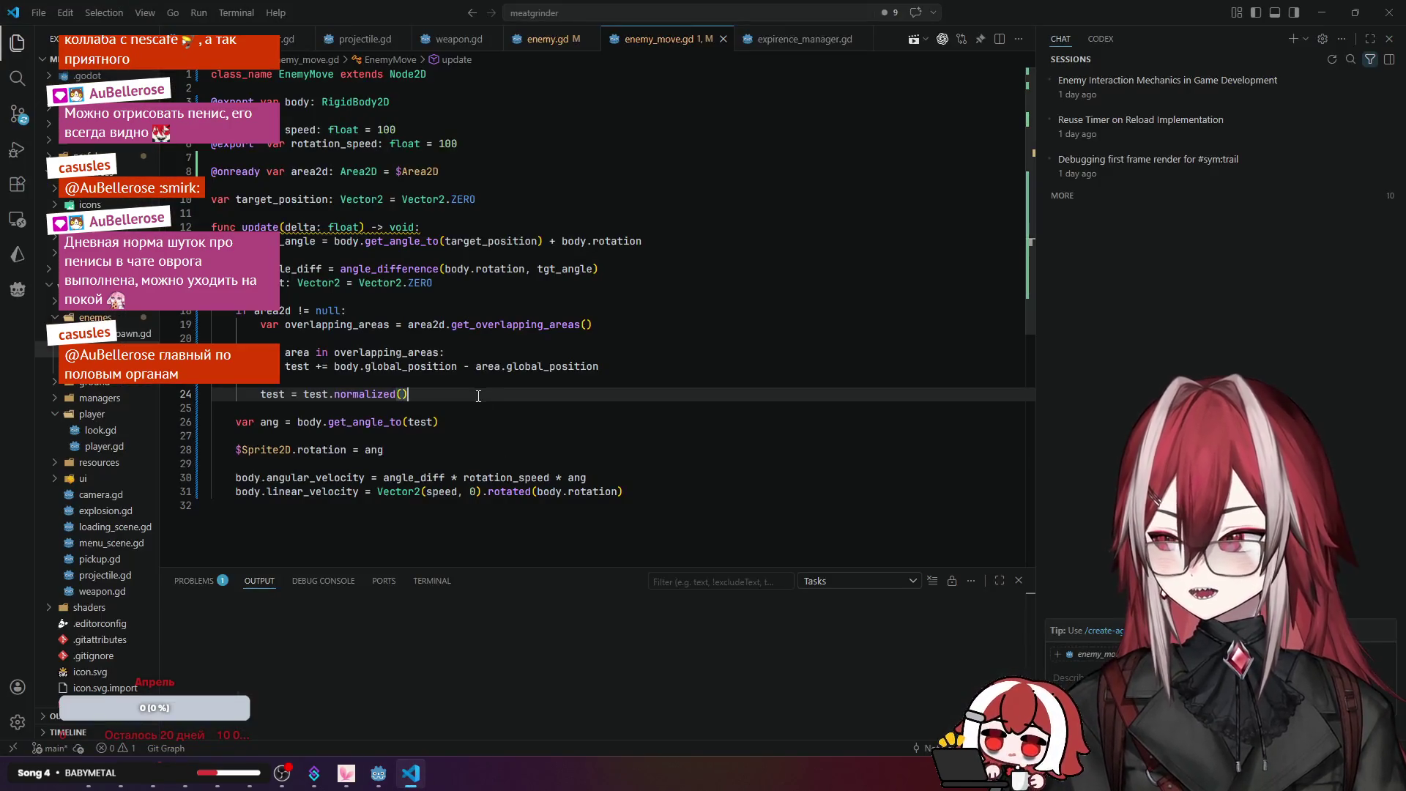
left_click(418, 324)
left_click(389, 352)
left_click(456, 366)
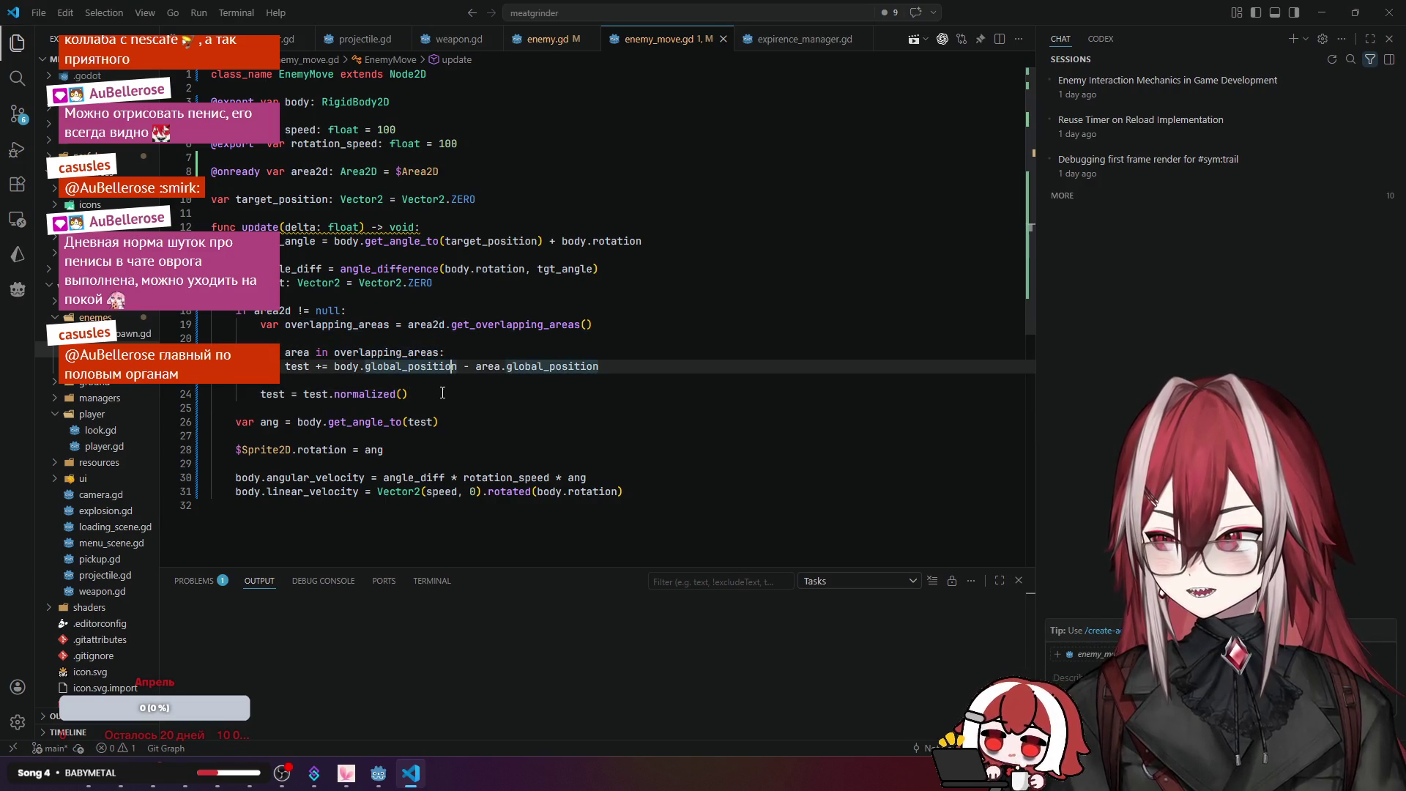
left_click(359, 367)
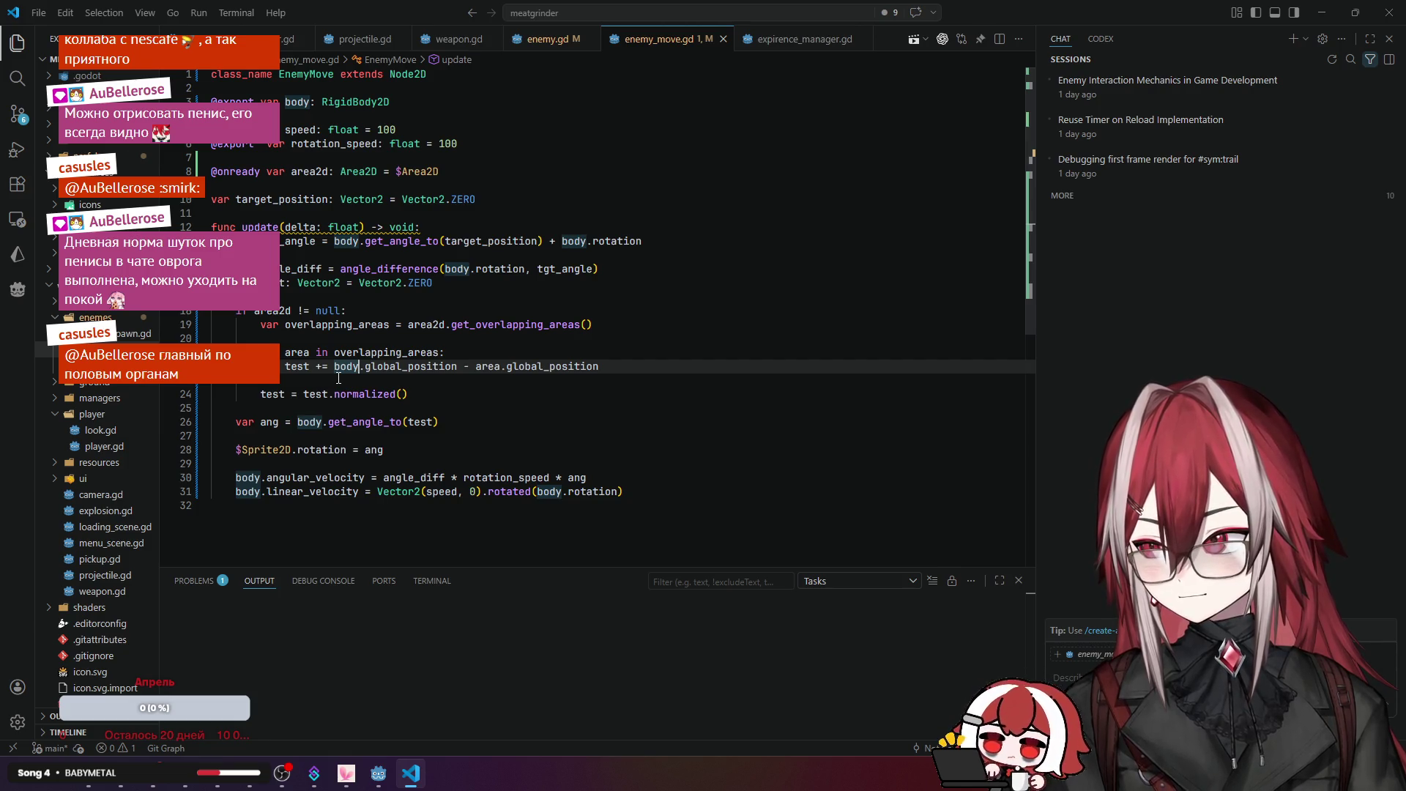
left_click(364, 251)
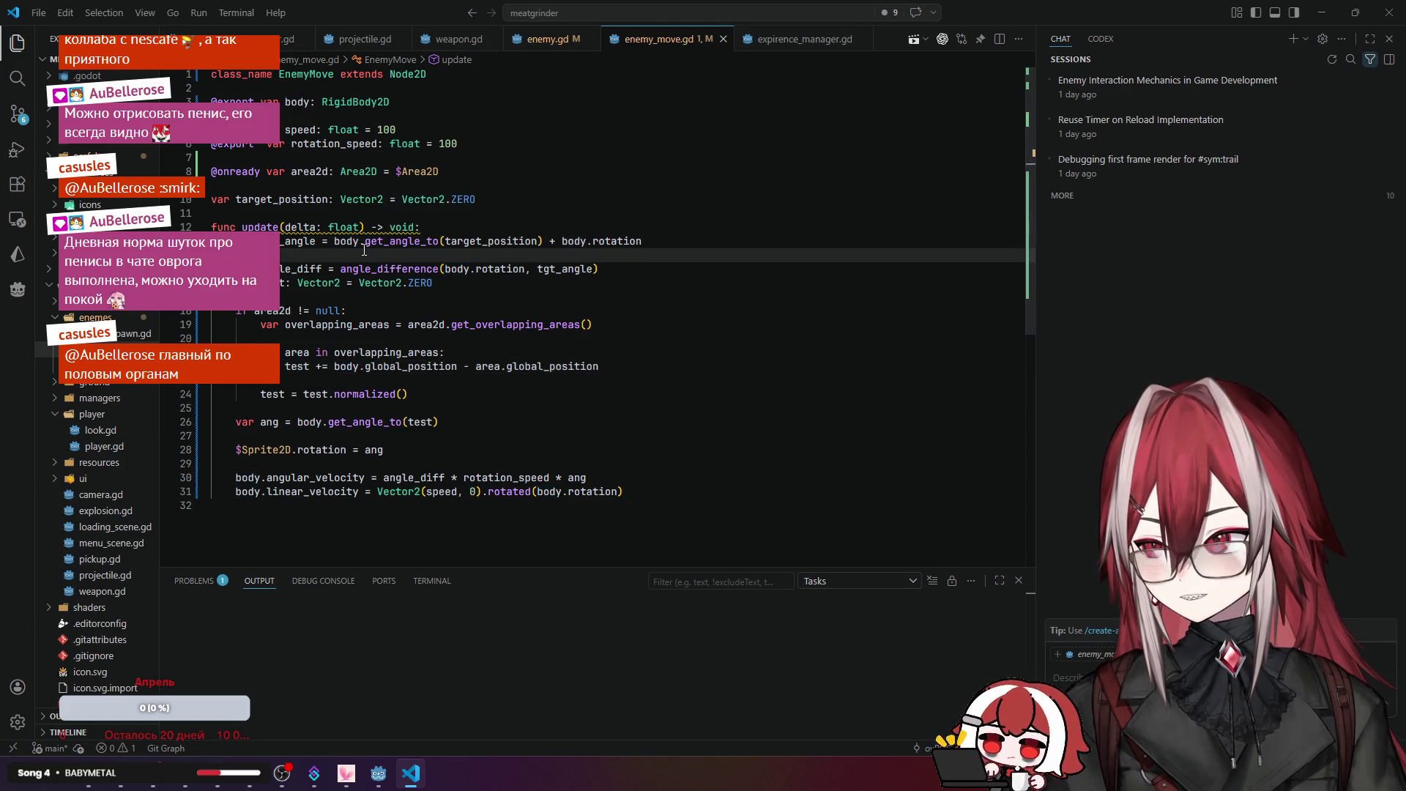
- Make line 22 add get_angle_to(area.global_position) to test, and remove test's 'Vector2 = Vector2.ZERO'
left_click_drag(359, 241, 439, 241)
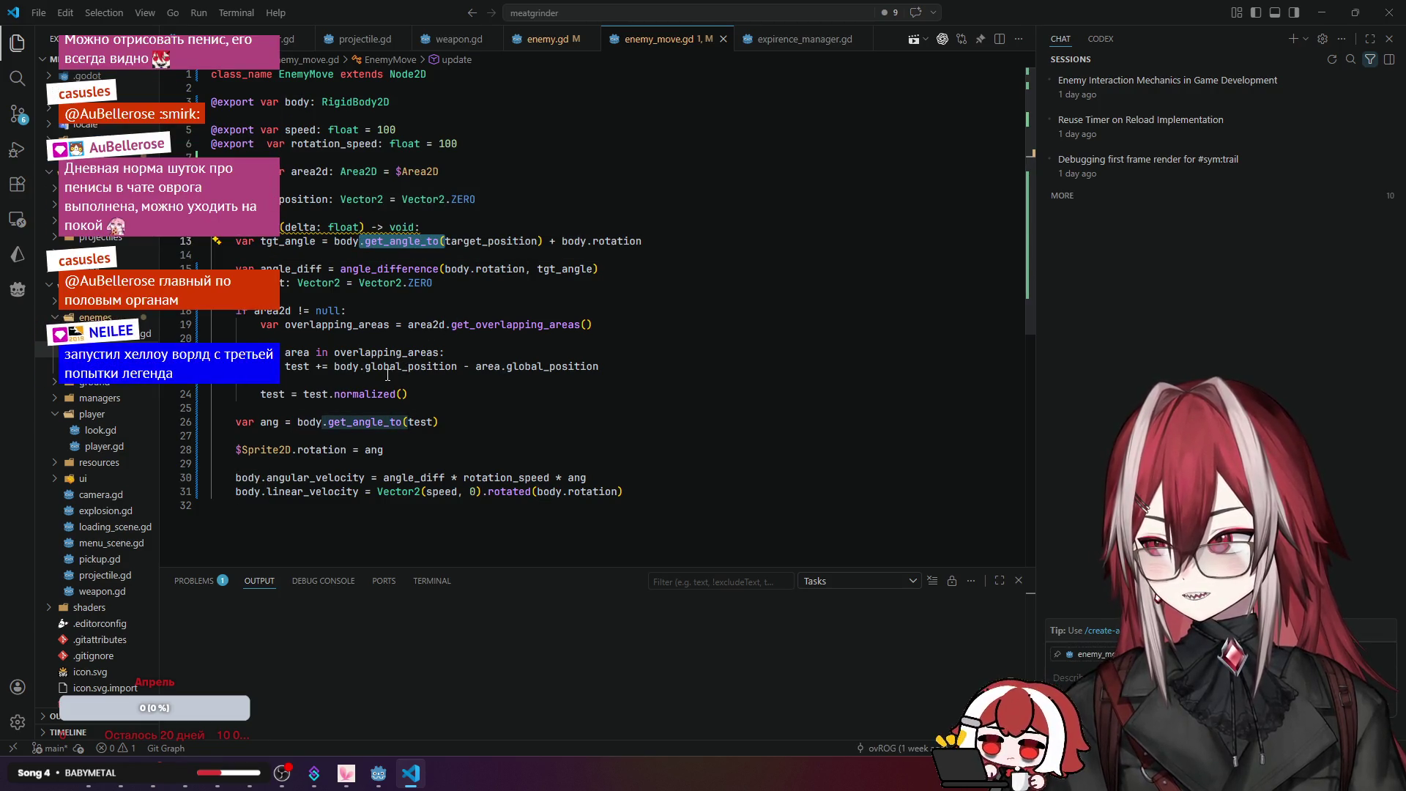
left_click_drag(365, 367, 455, 367)
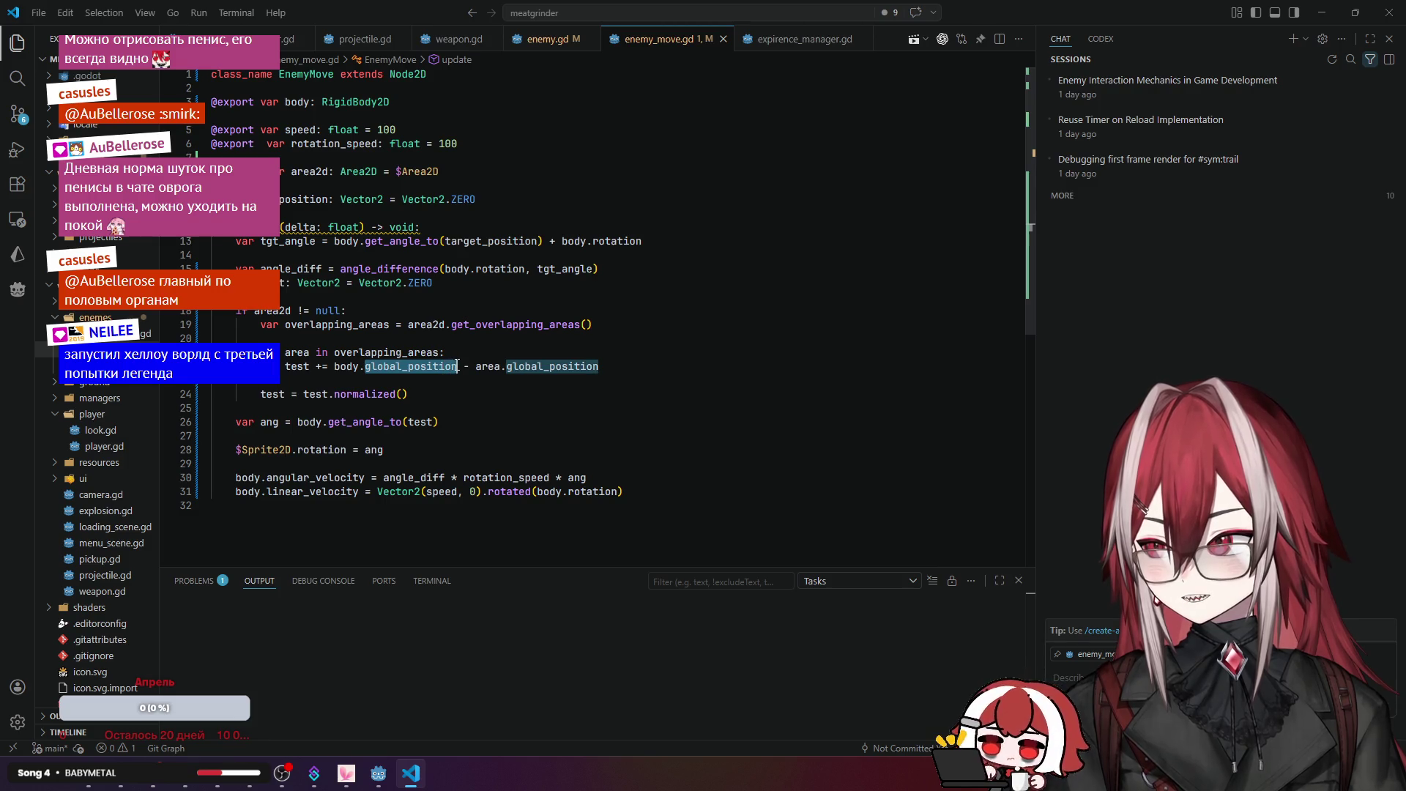
type("get_angle_to(")
key("Delete")
key("Delete")
key("Delete")
key("End")
type(")")
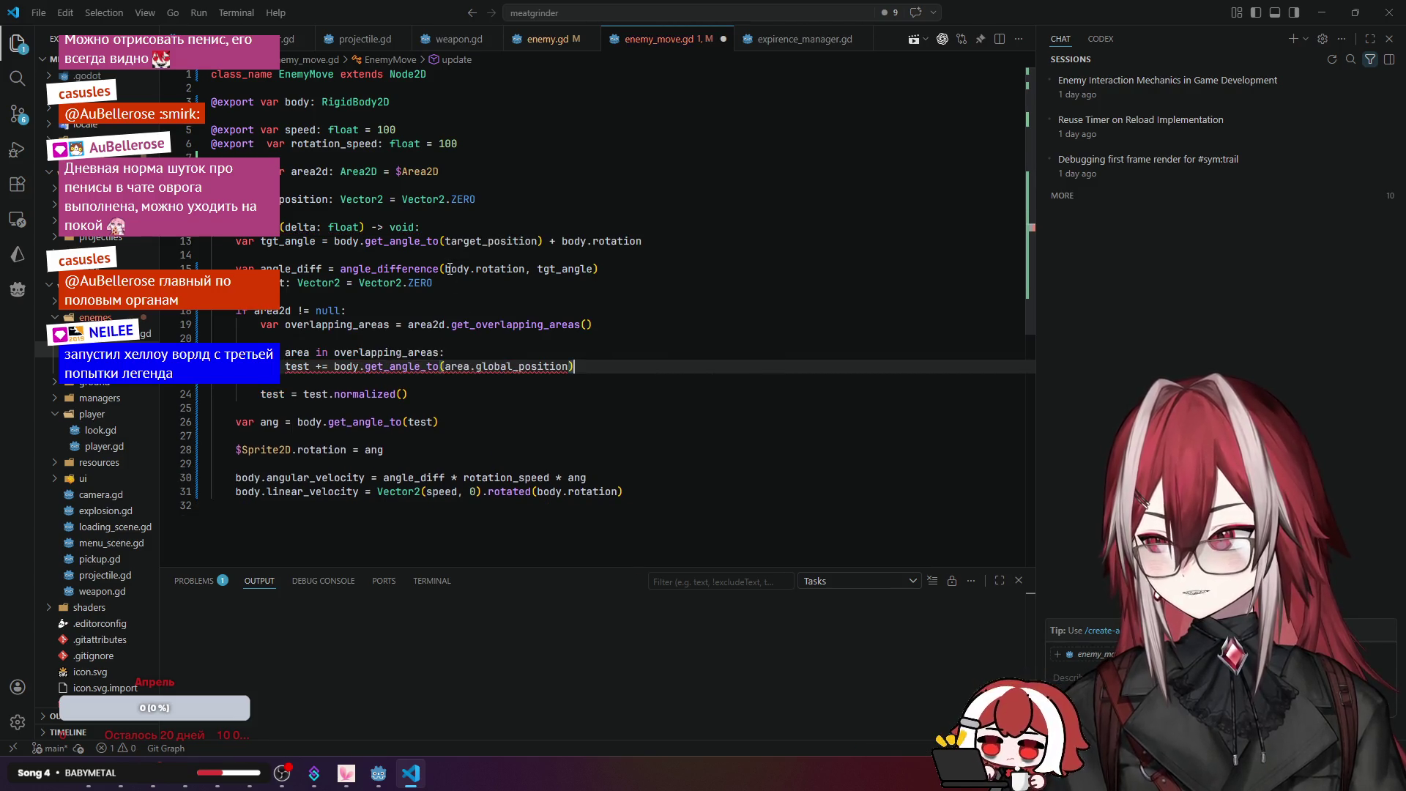
left_click(489, 348)
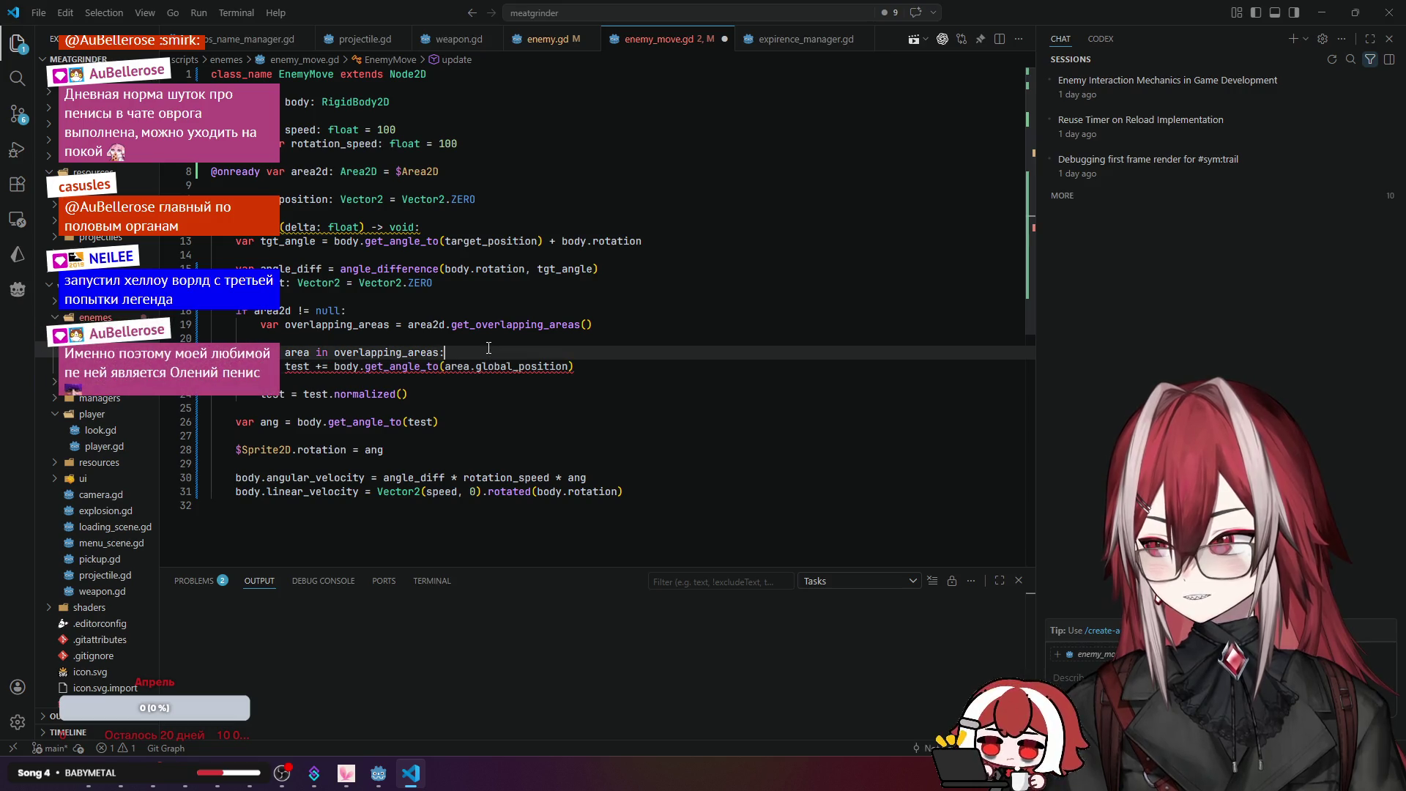
left_click(329, 367)
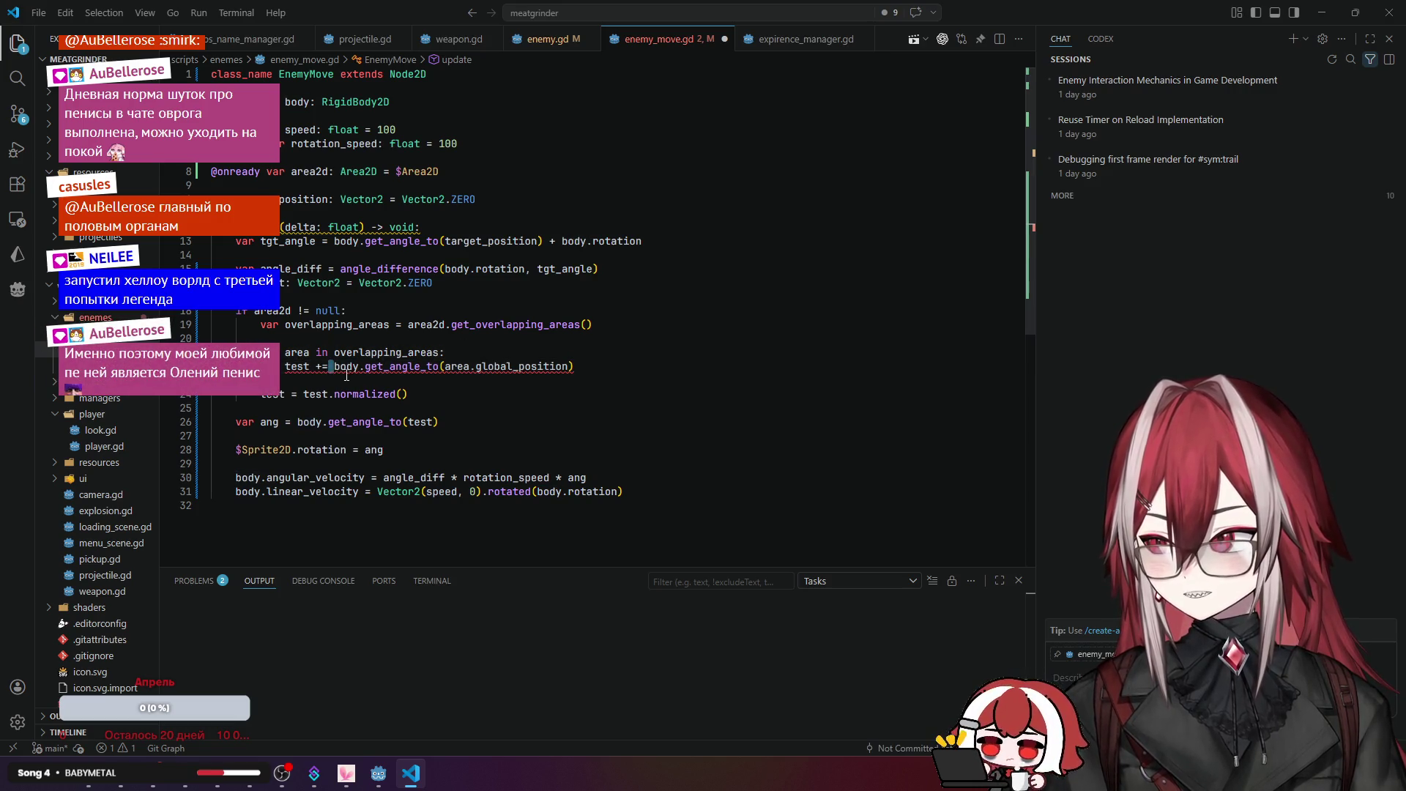
left_click_drag(299, 283, 438, 285)
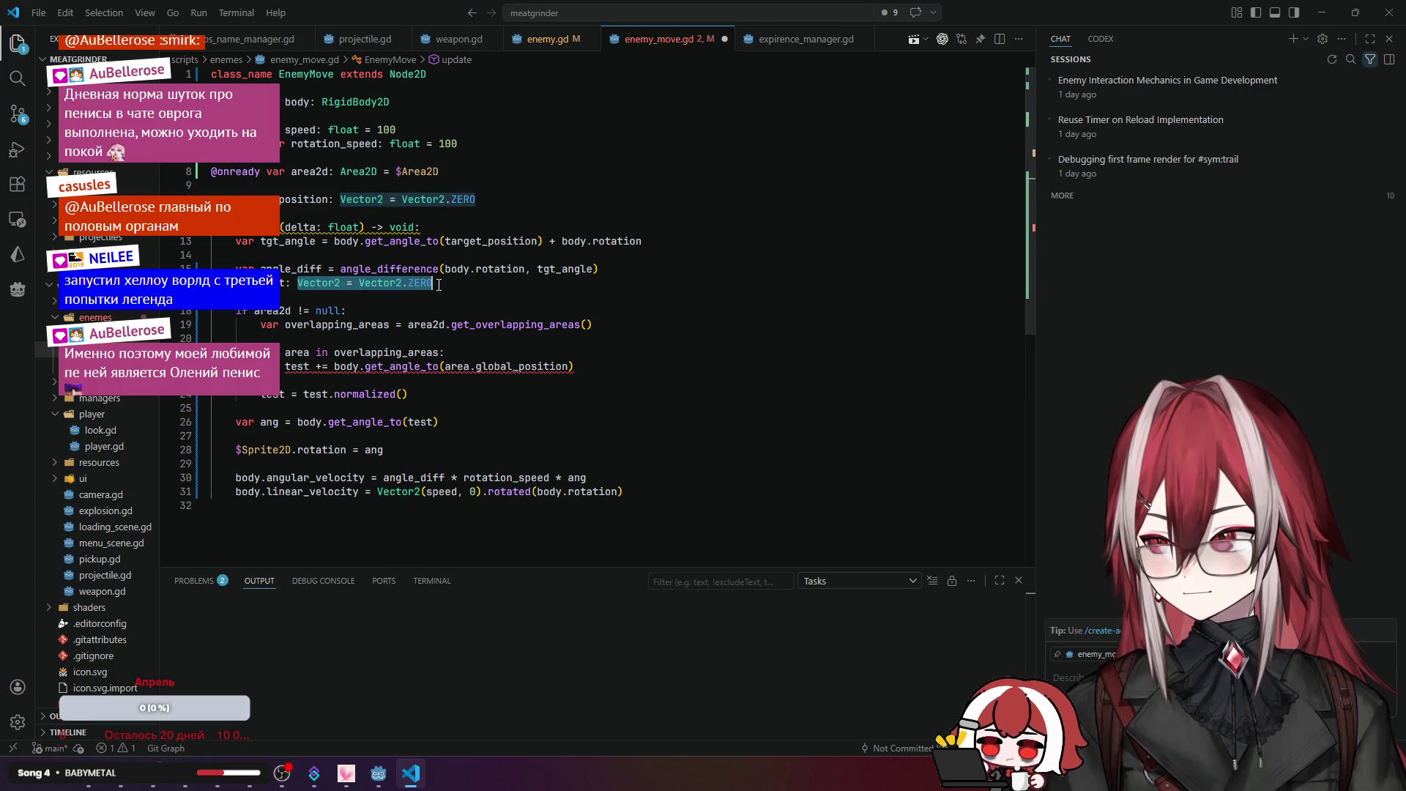
key("BackSpace")
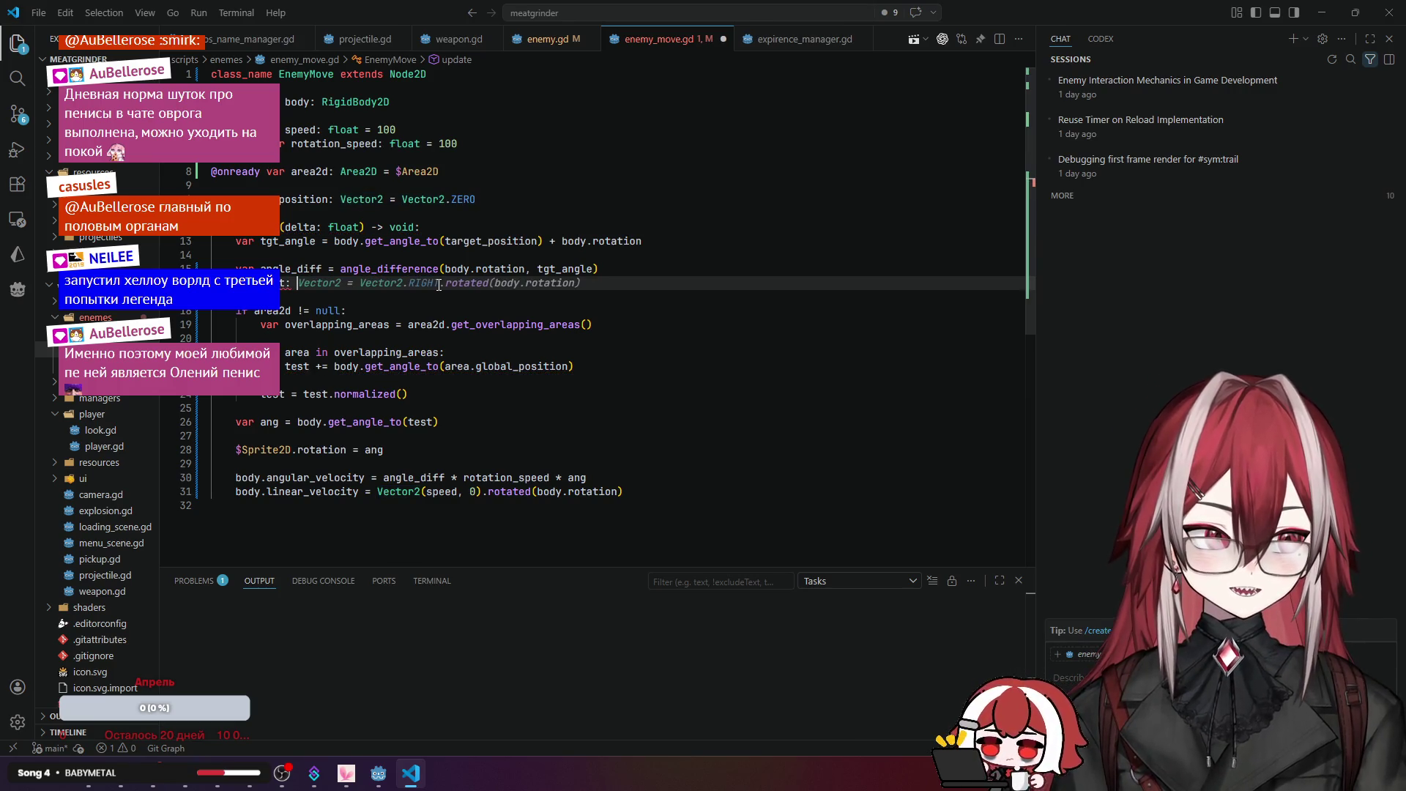
- Declare test as a float initialized to 0.0
type("float = 0.0")
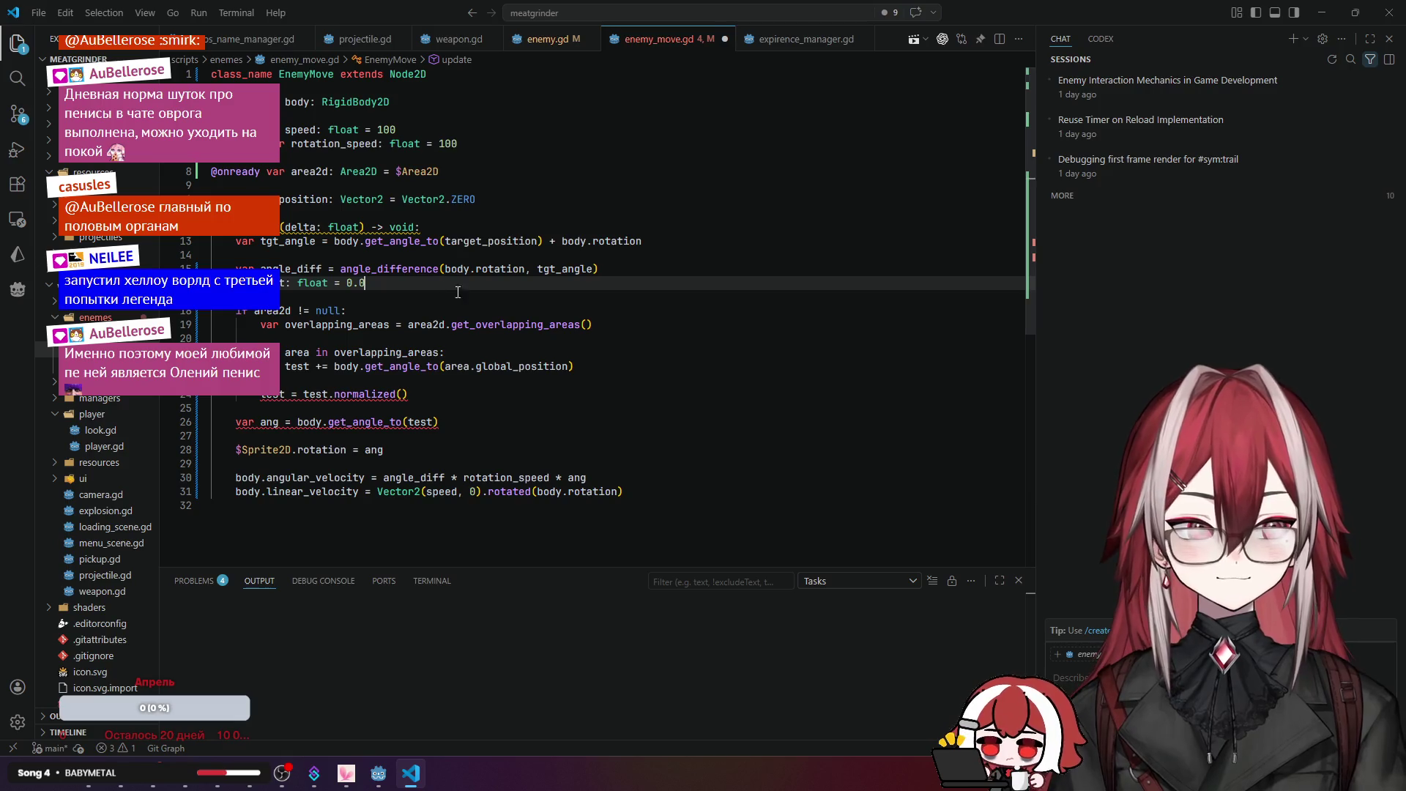
mouse_move(525, 330)
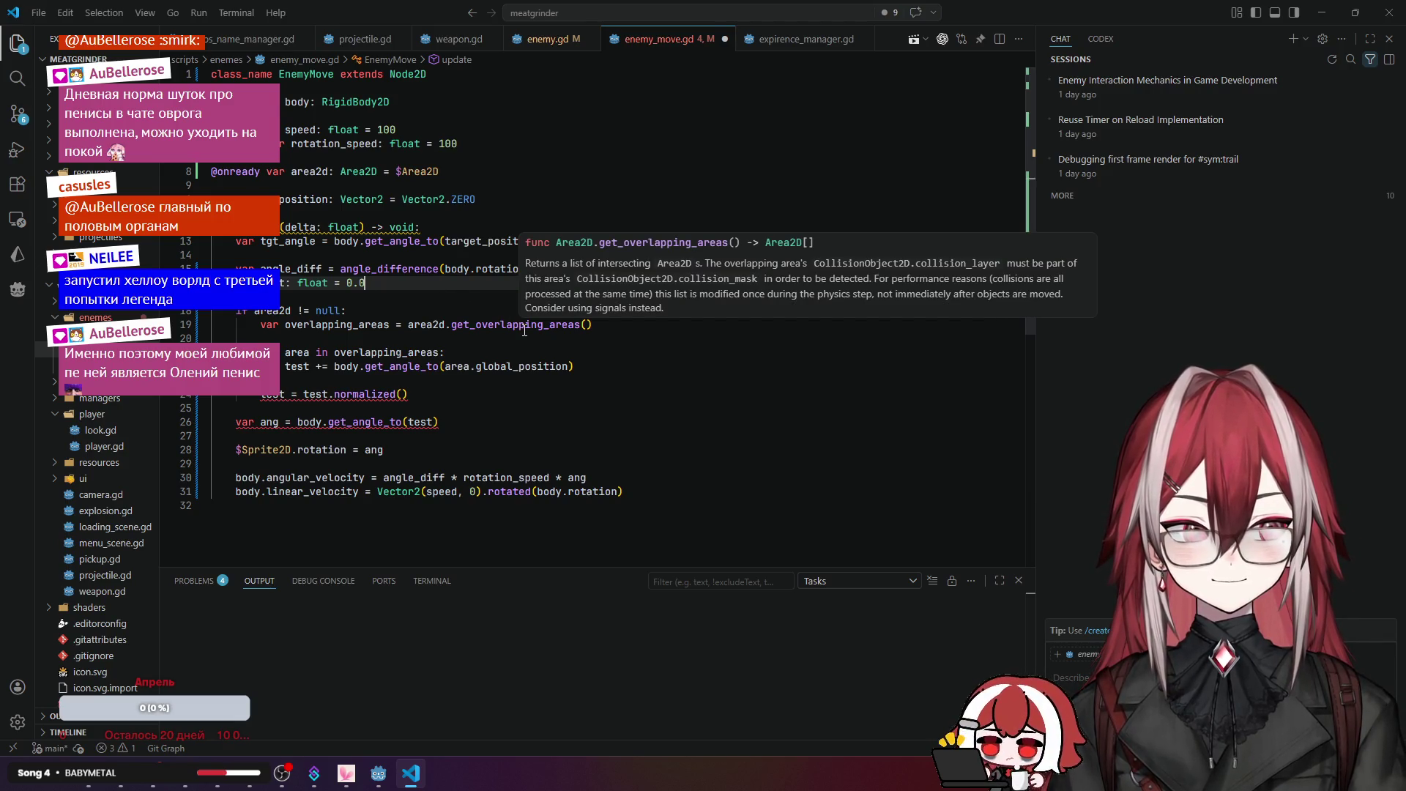
left_click(494, 362)
left_click(288, 375)
left_click(311, 367)
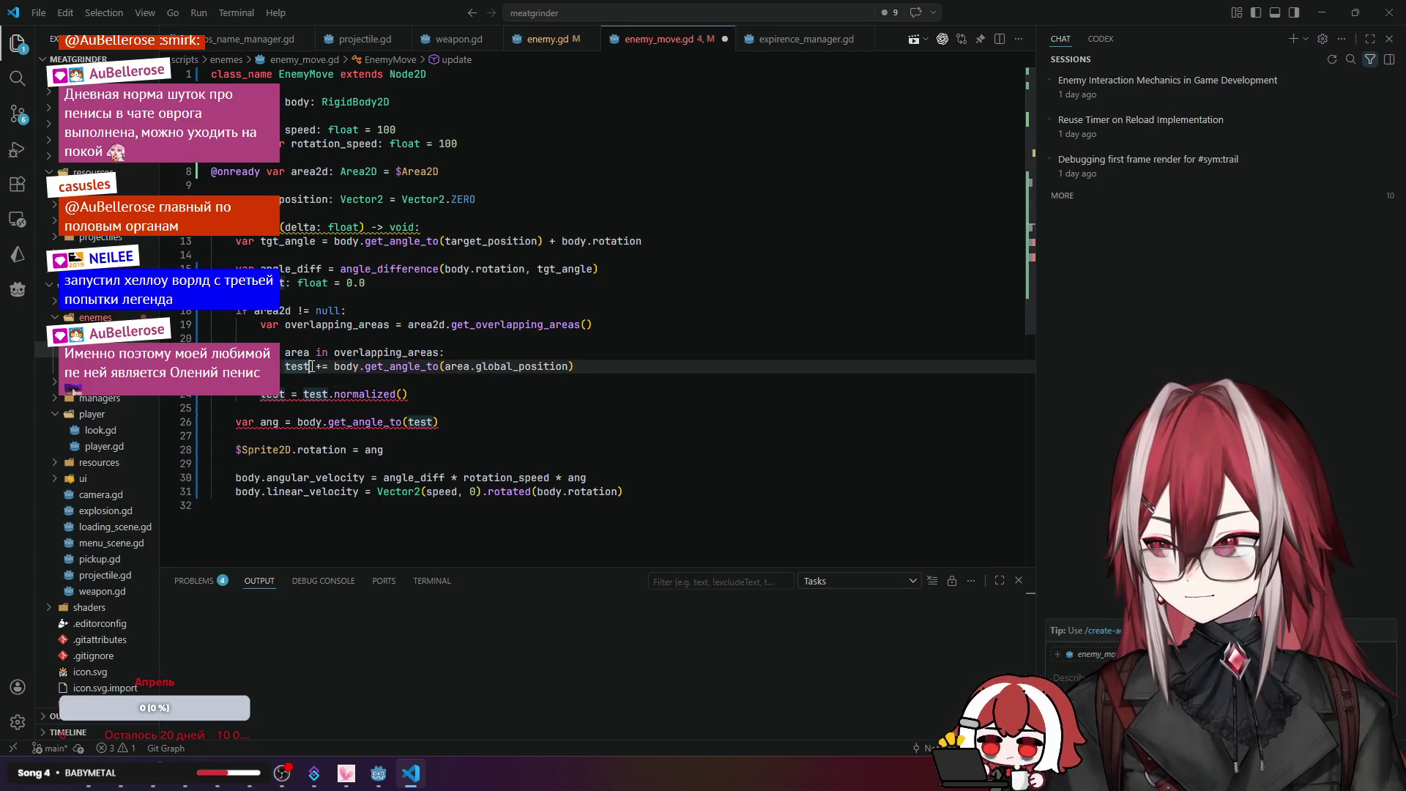
double_click(313, 367)
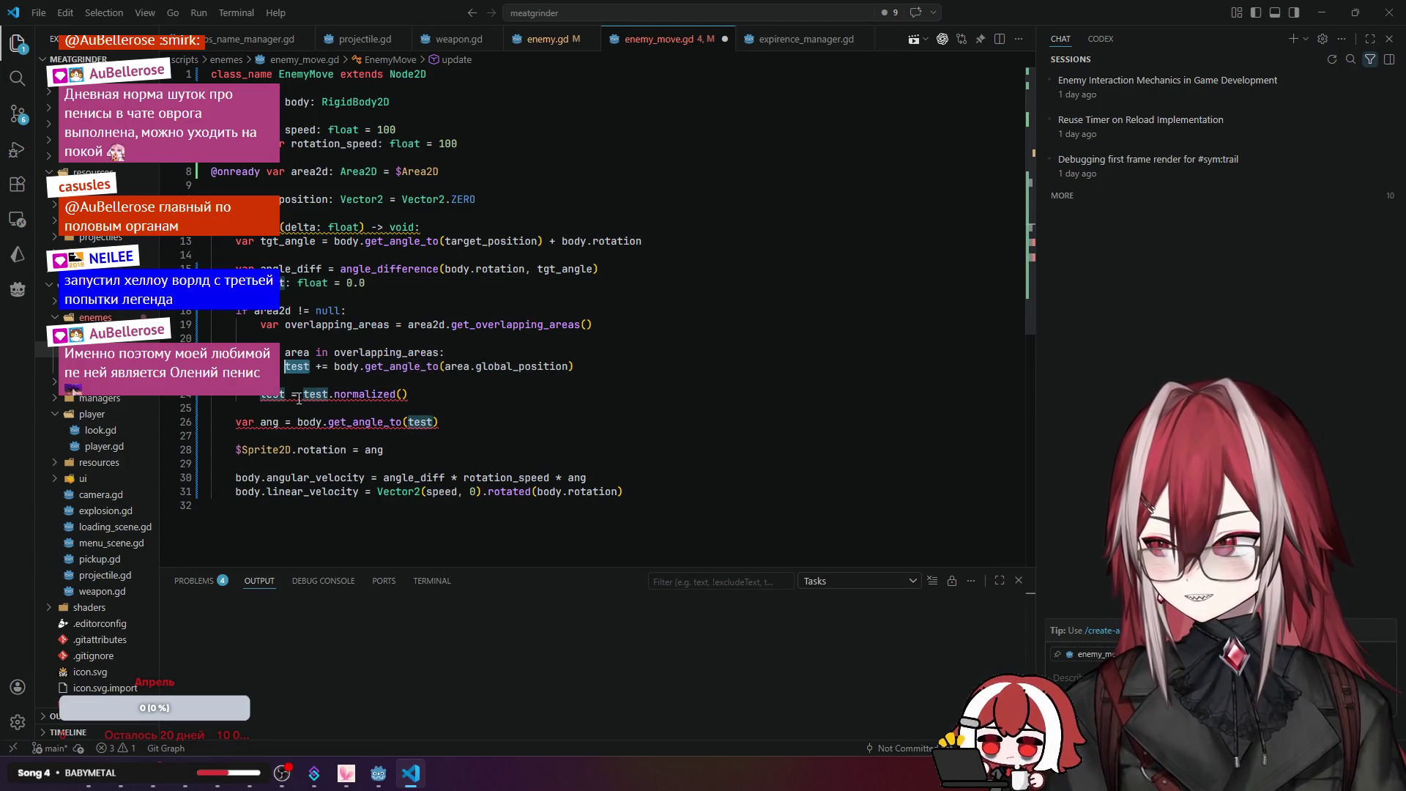
- Replace the normalize assignment on line 24 with test divided by the overlapping area count
left_click_drag(292, 395, 433, 395)
key("BackSpace")
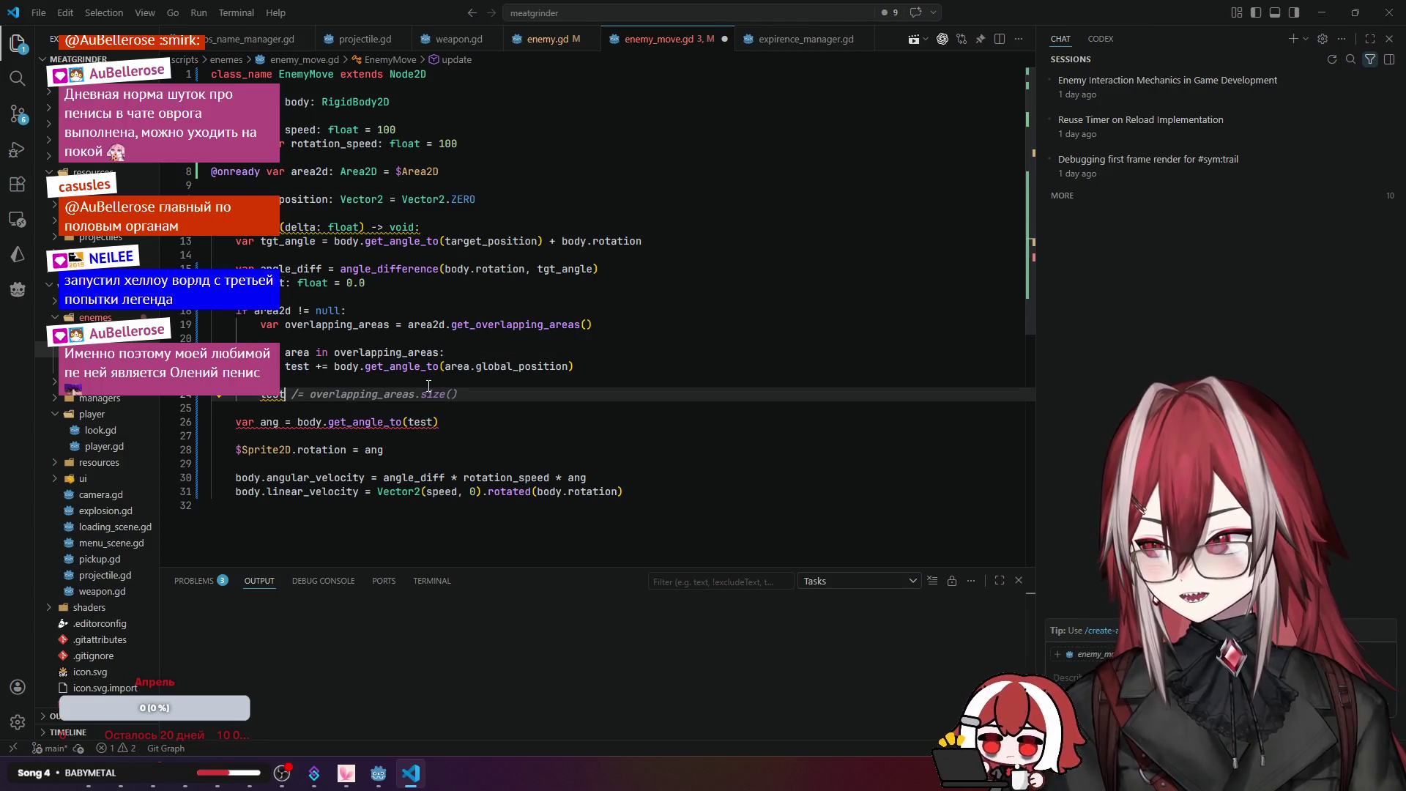
key("Tab")
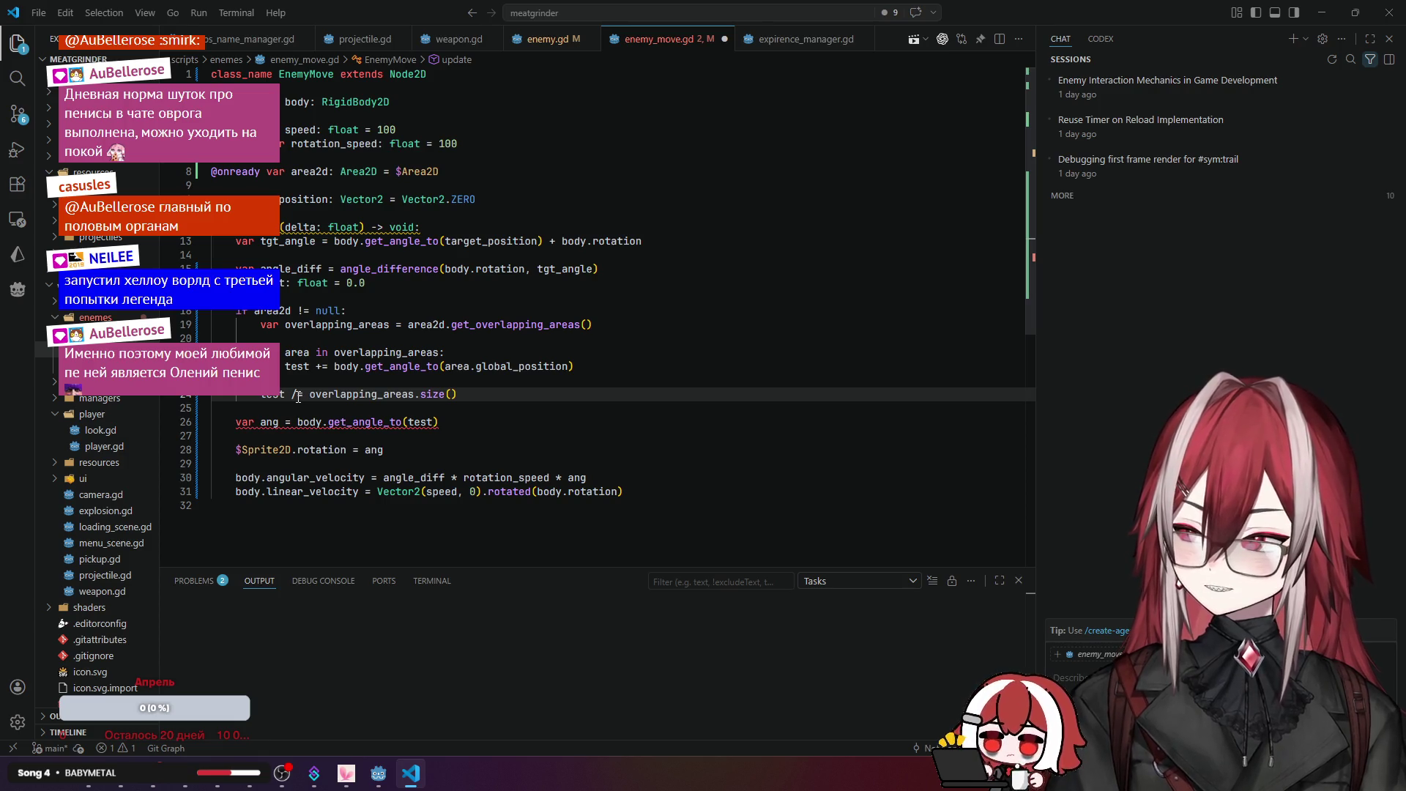
left_click(328, 395)
left_click(433, 396)
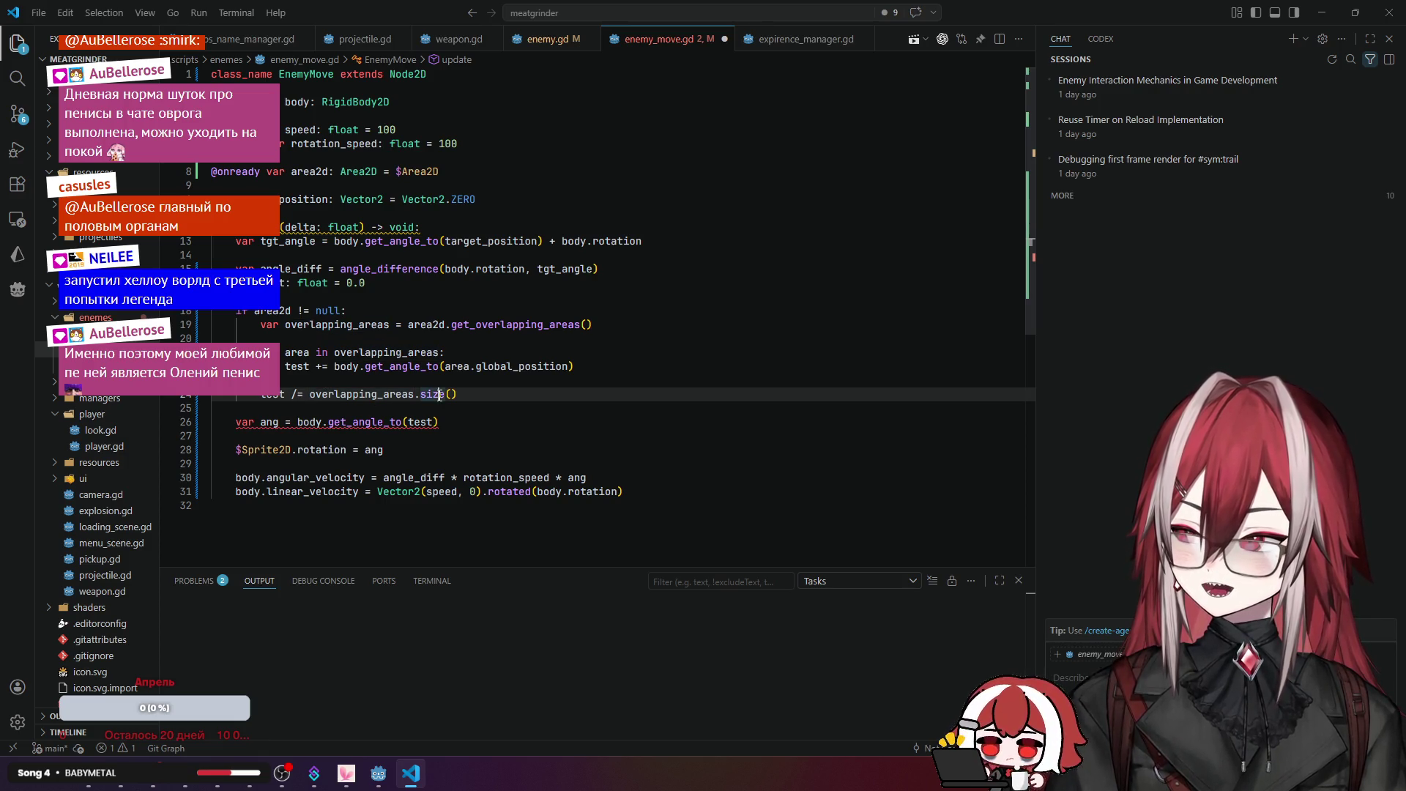
- Reduce the ang assignment on line 26 to just test instead of body.get_angle_to(test)
left_click(409, 423)
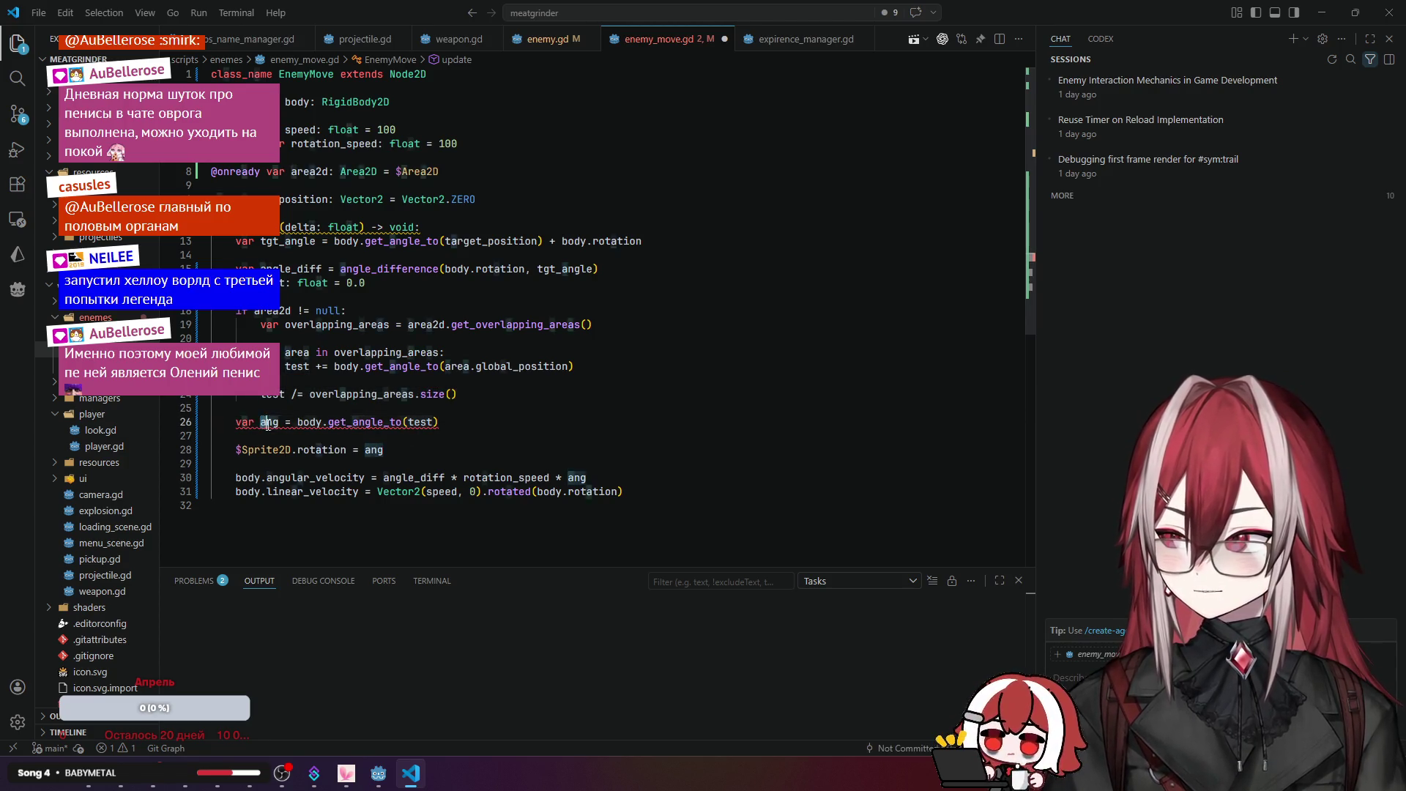
double_click(272, 422)
left_click(444, 353)
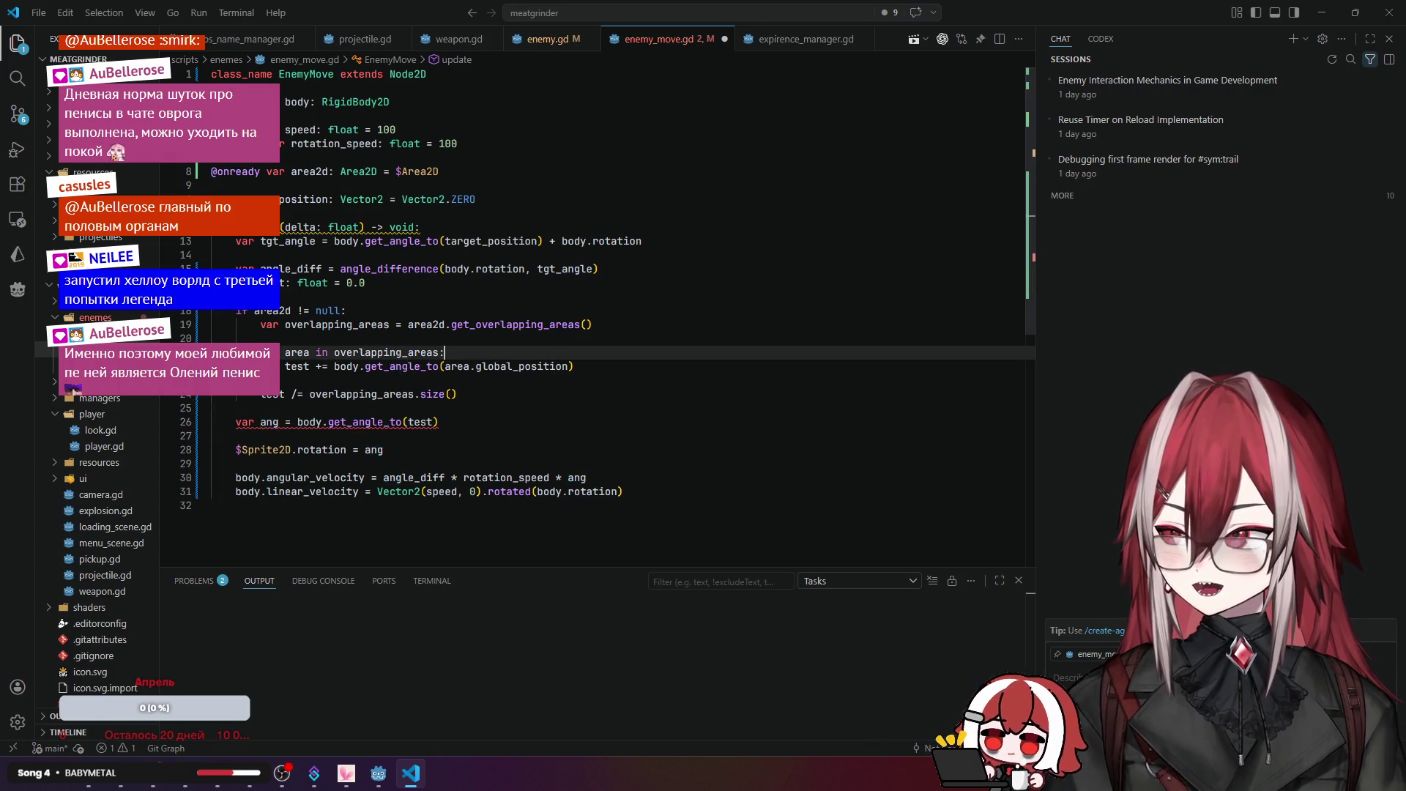
left_click(283, 283)
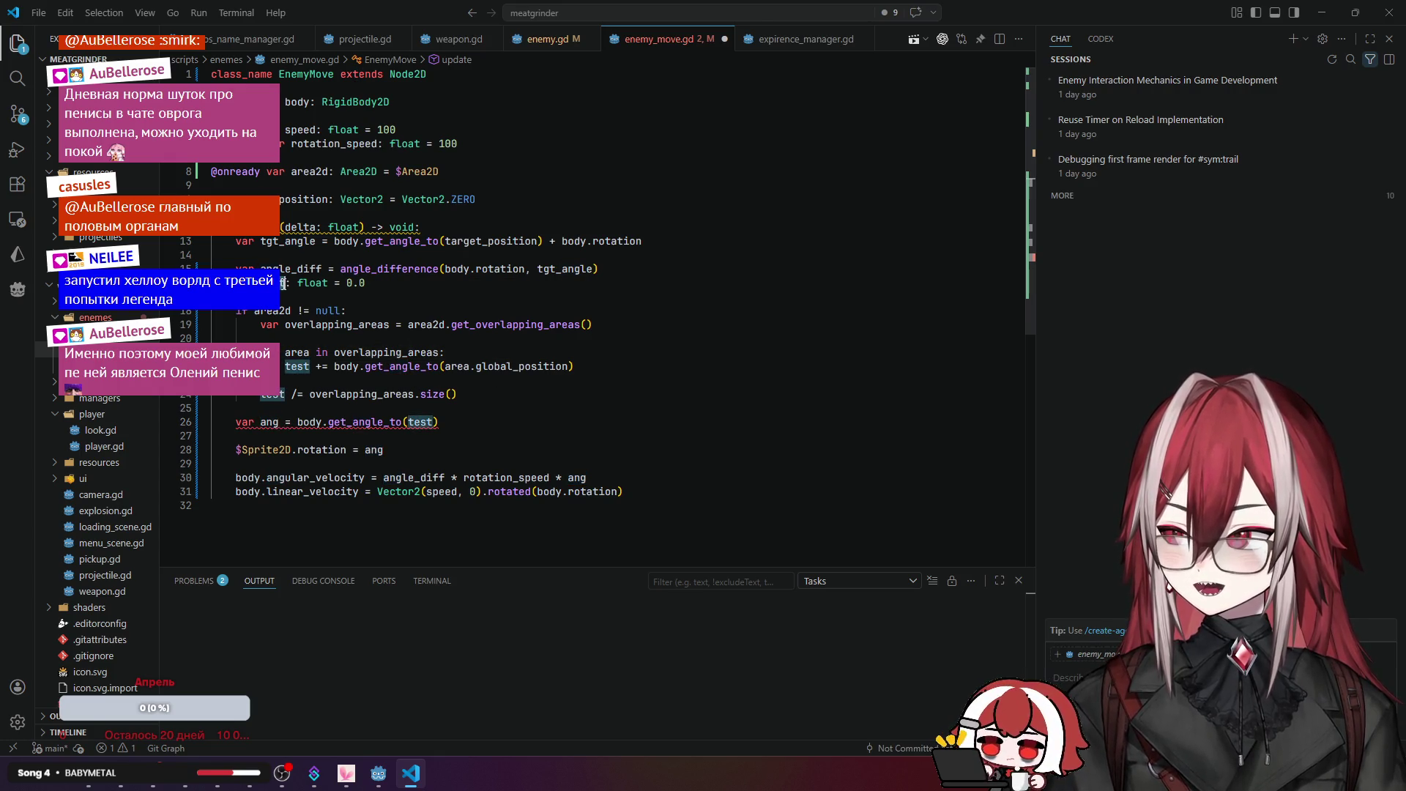
left_click(405, 408)
mouse_move(272, 423)
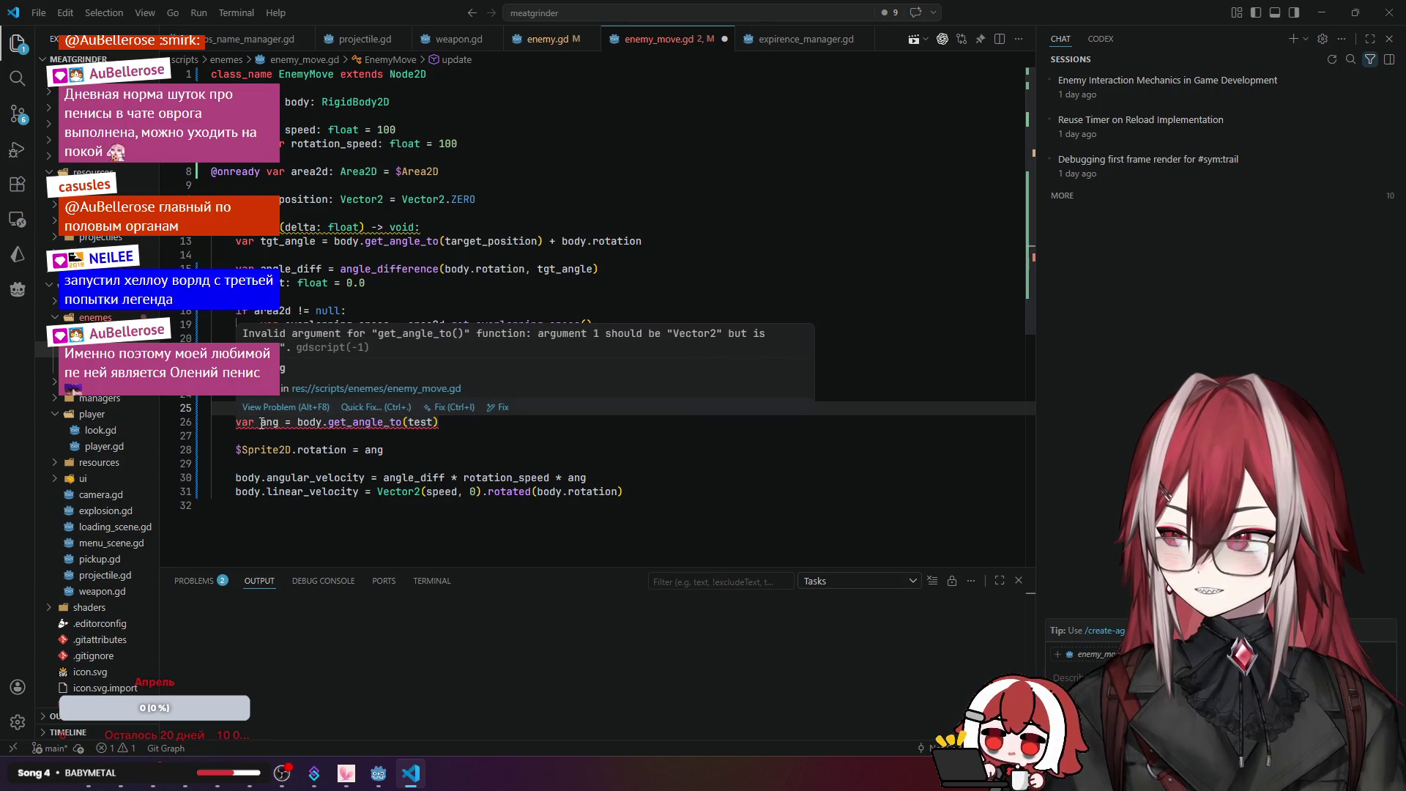
left_click(443, 422)
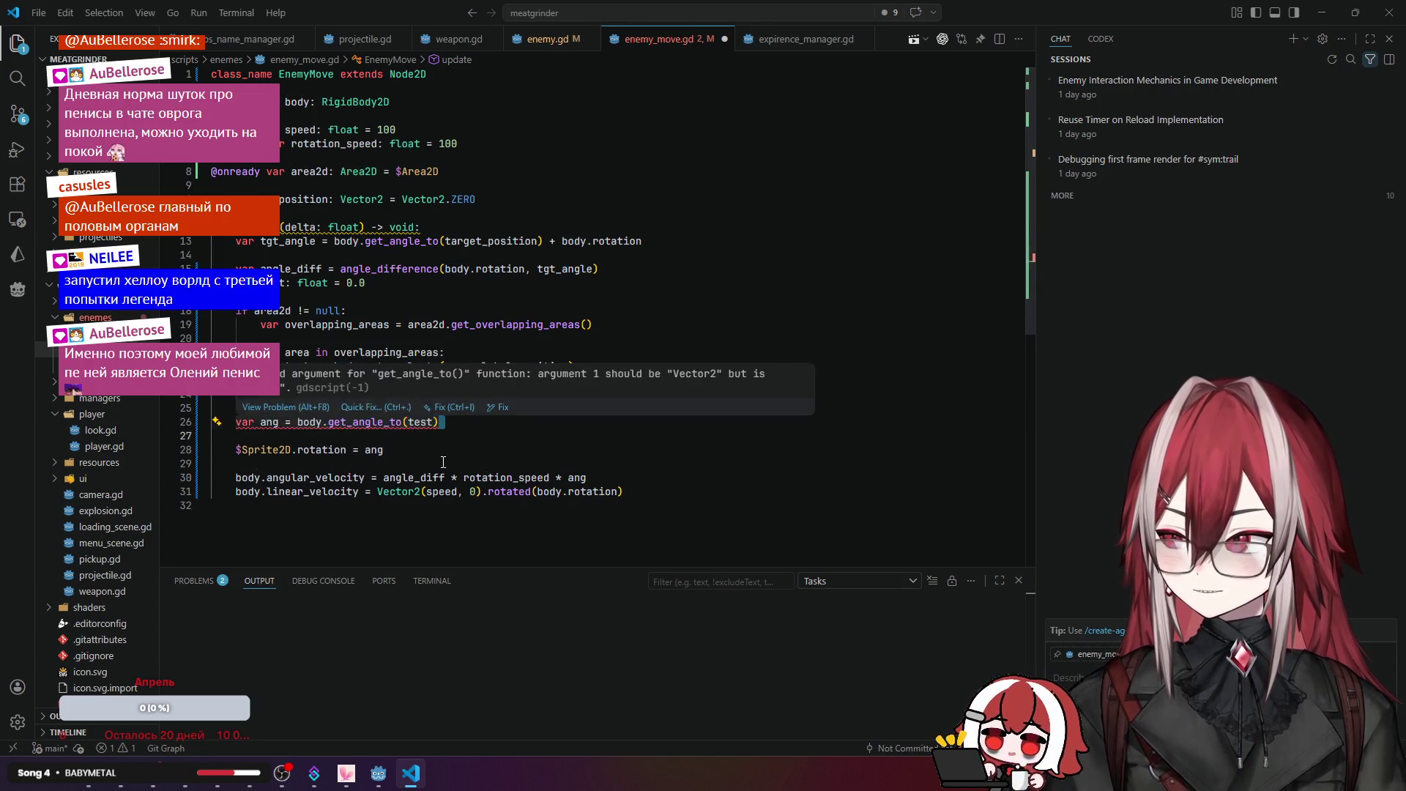
key("ctrl+z")
key("Return")
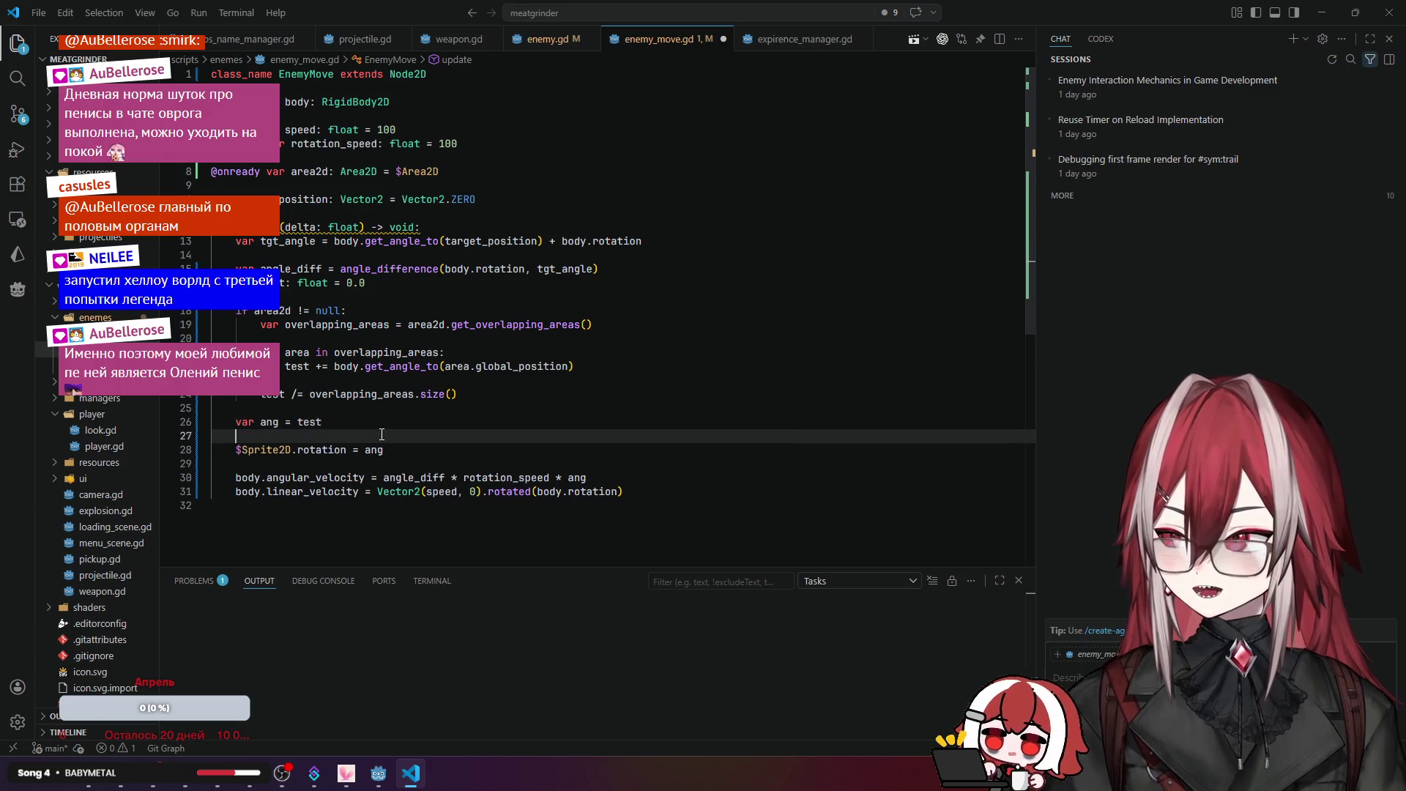
left_click(535, 426)
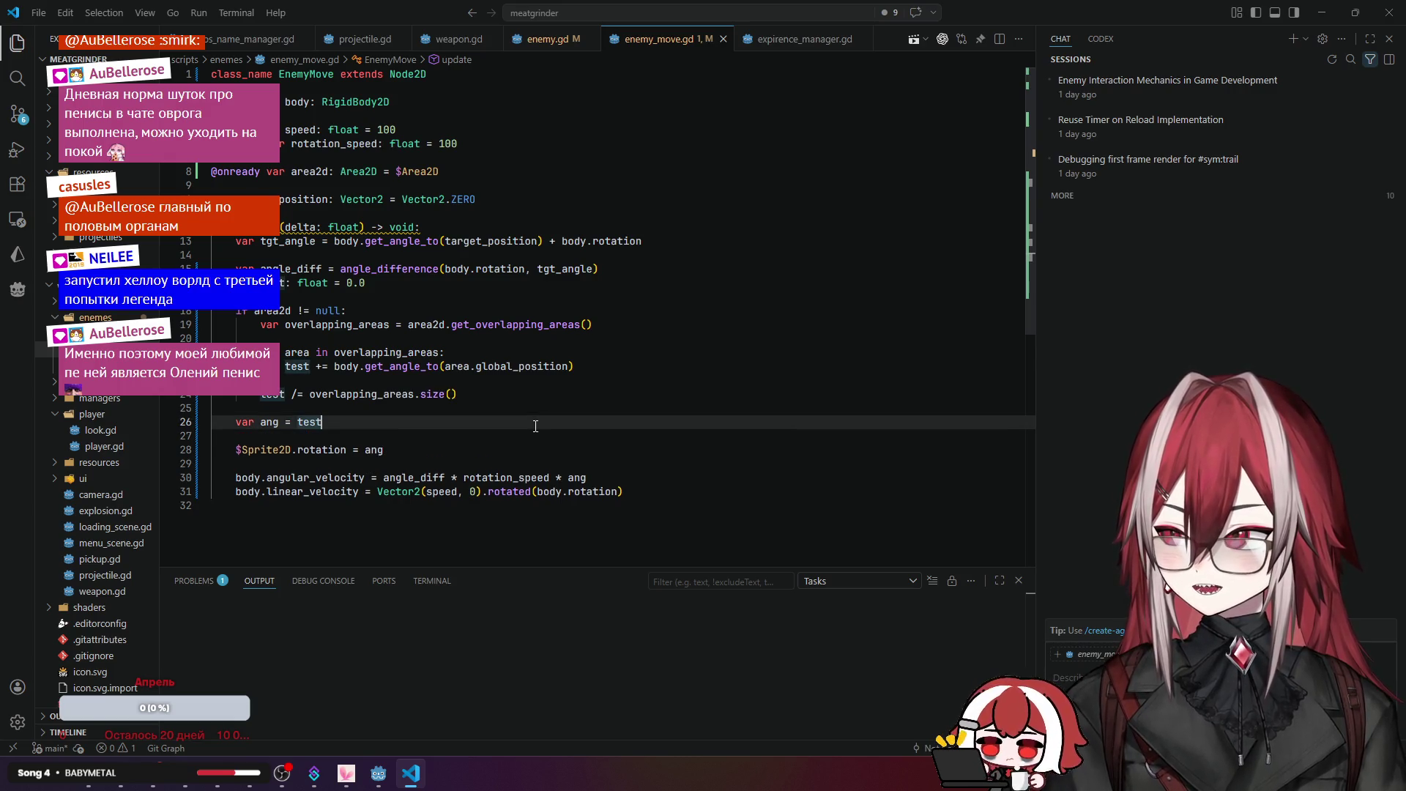
left_click(378, 773)
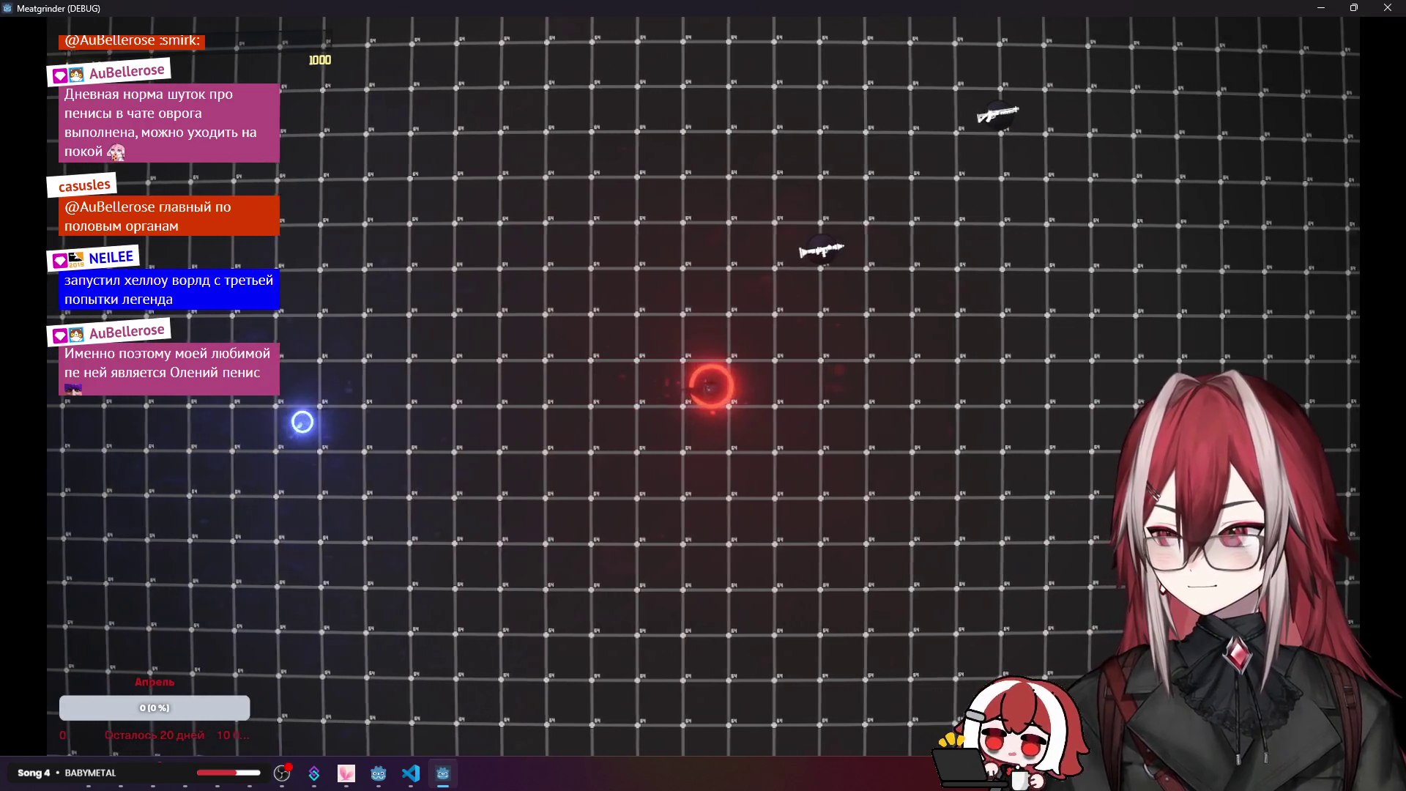
- Run test_scene again and move the player to watch the averaged-angle steering, then close the game
key("a")
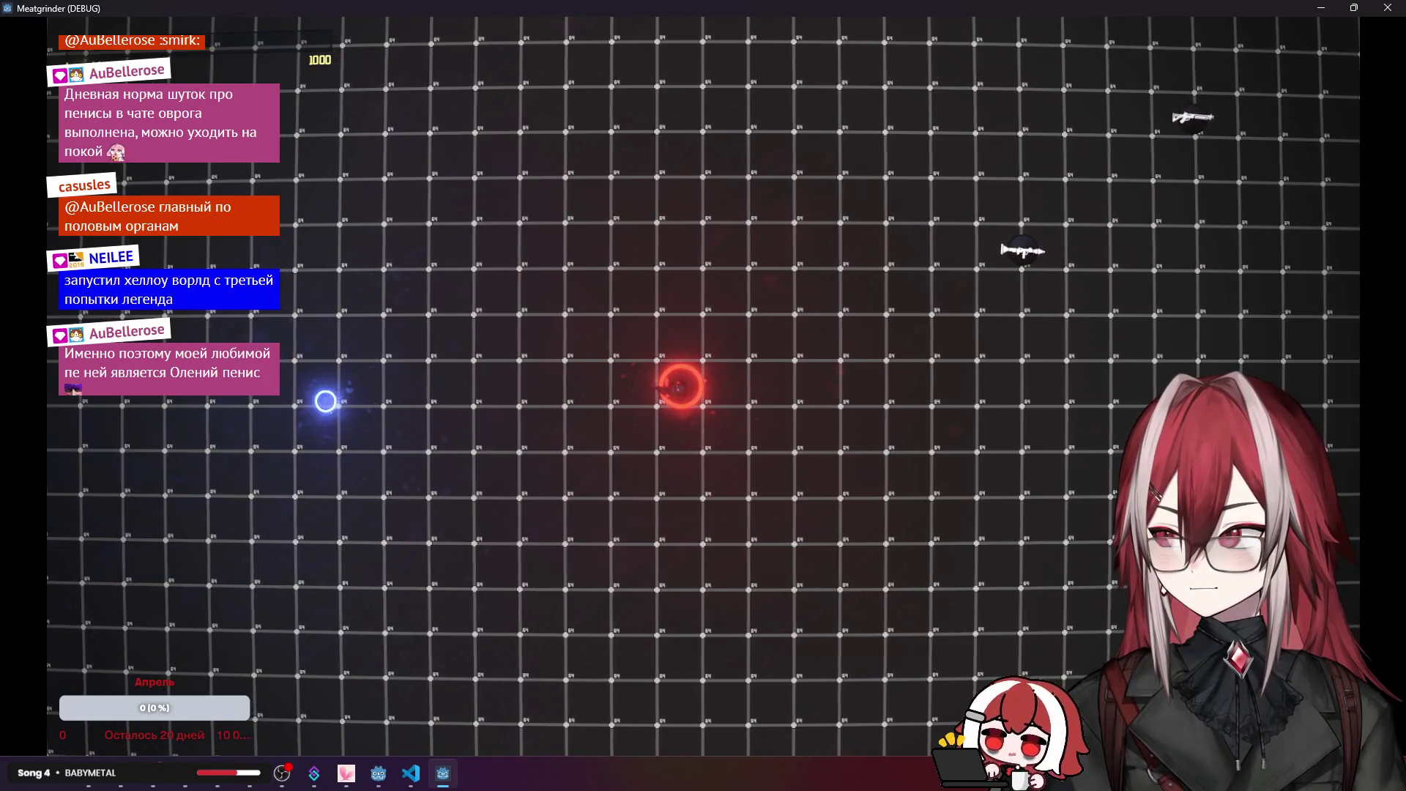
left_click(1388, 8)
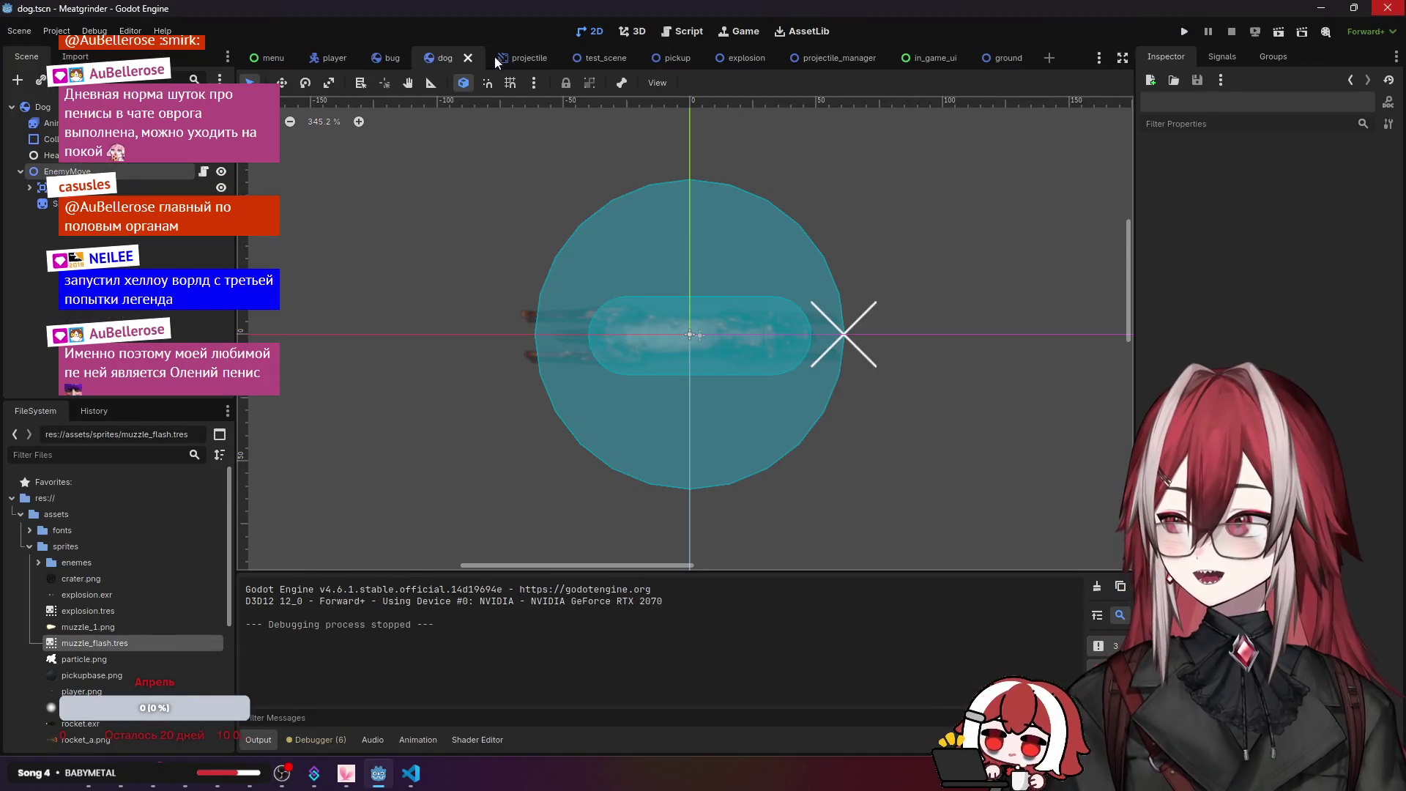
left_click(574, 57)
left_click(1186, 33)
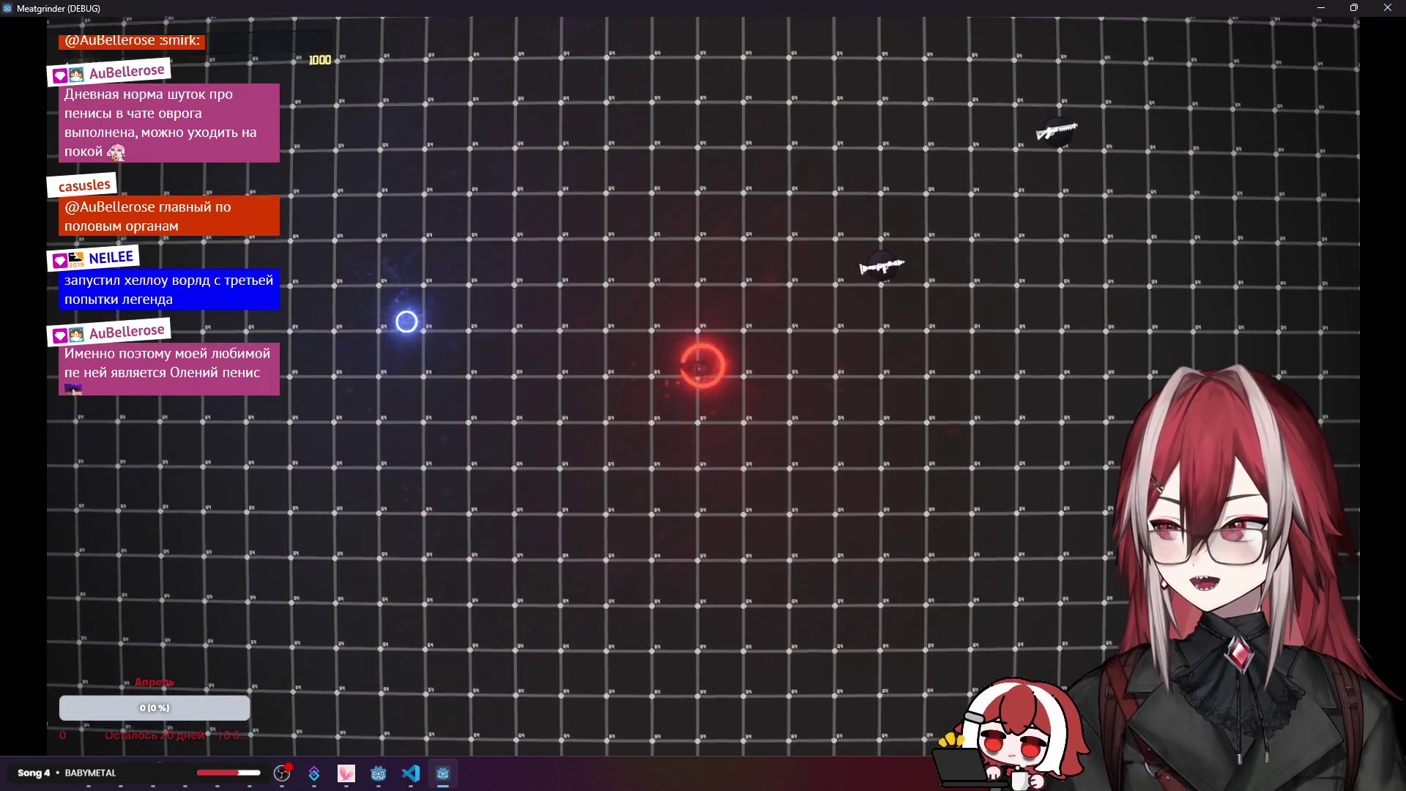
key("a")
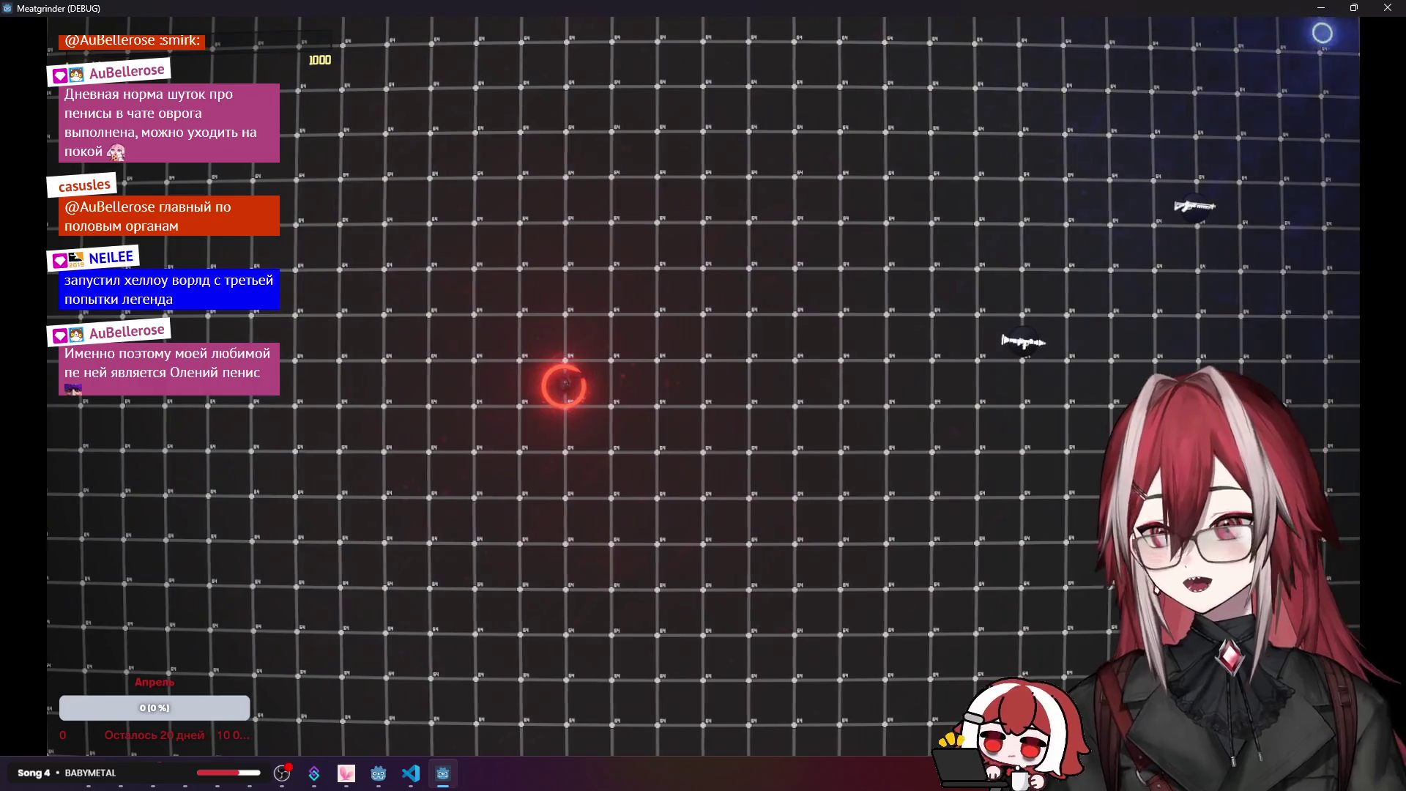
left_click(1388, 7)
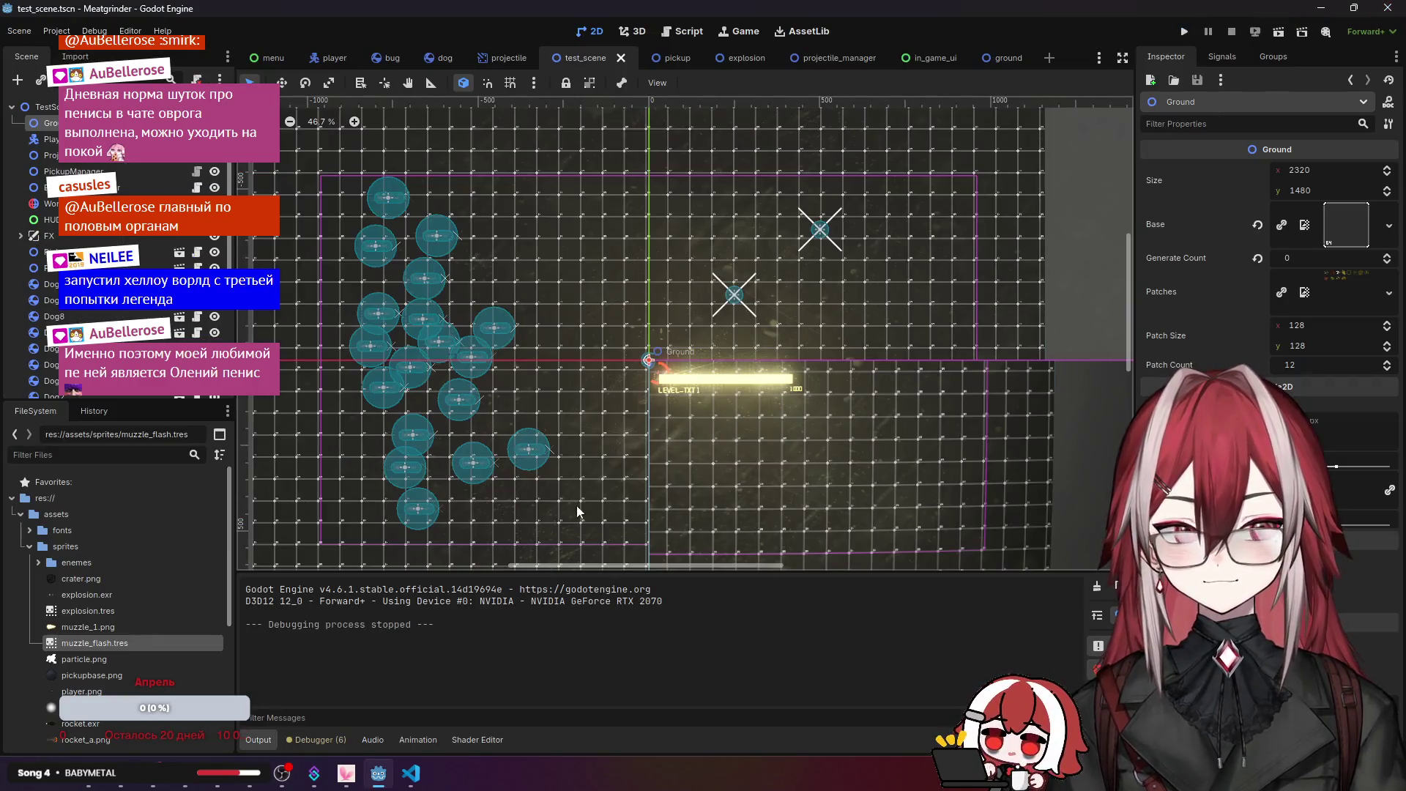
- Remove the ' * ang' factor from angular_velocity on line 30 and save enemy_move.gd
left_click(414, 775)
left_click(268, 422)
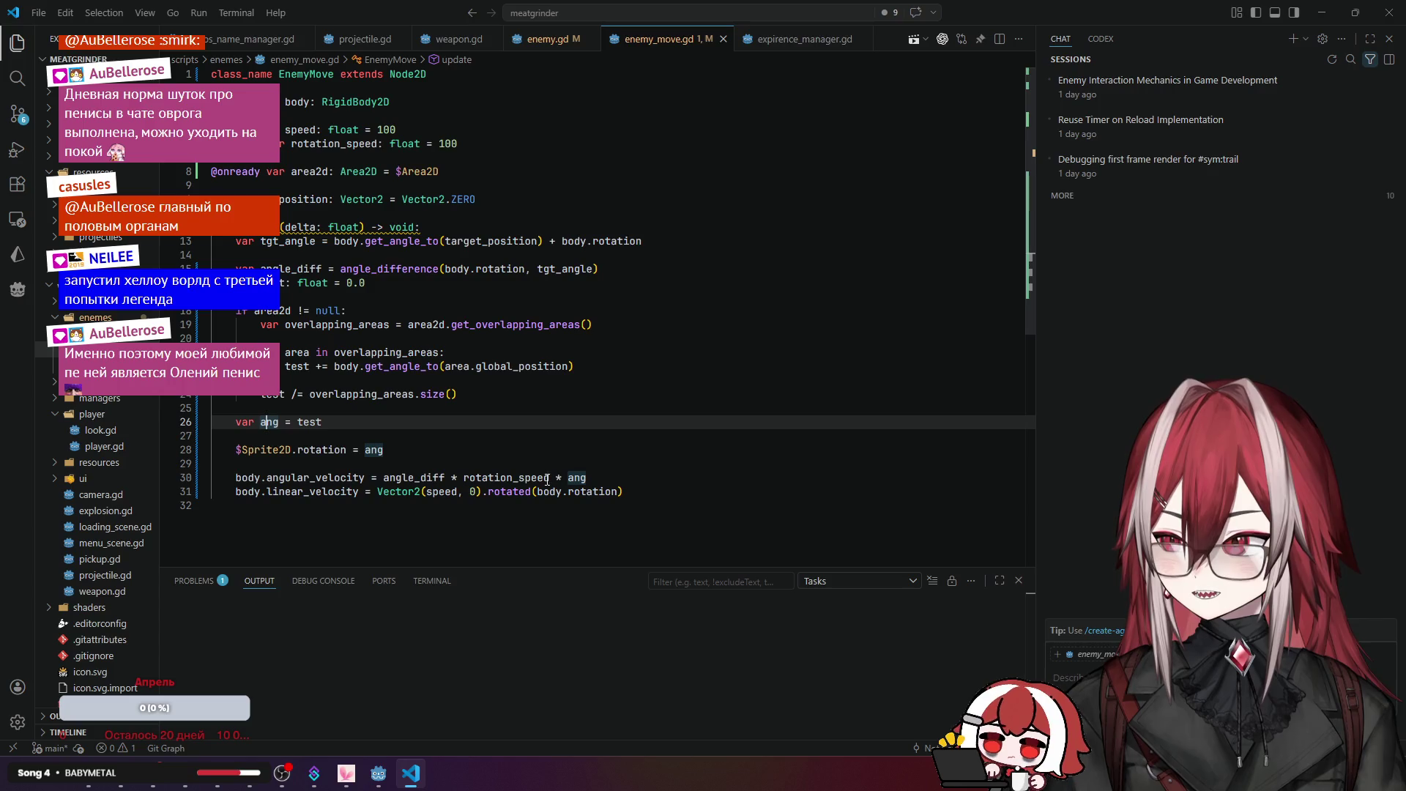
left_click_drag(563, 477, 654, 475)
key("BackSpace")
key("BackSpace")
key("BackSpace")
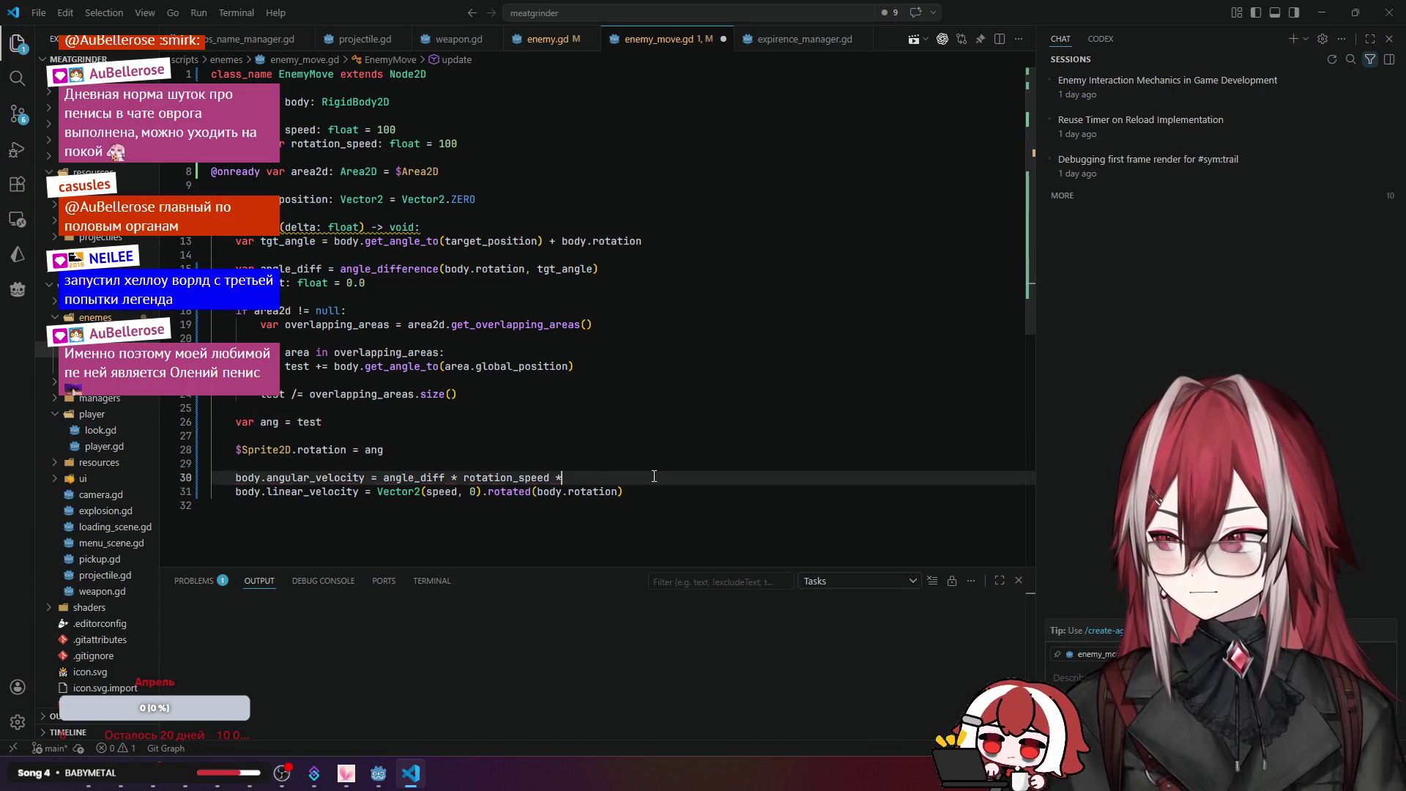
left_click(623, 451)
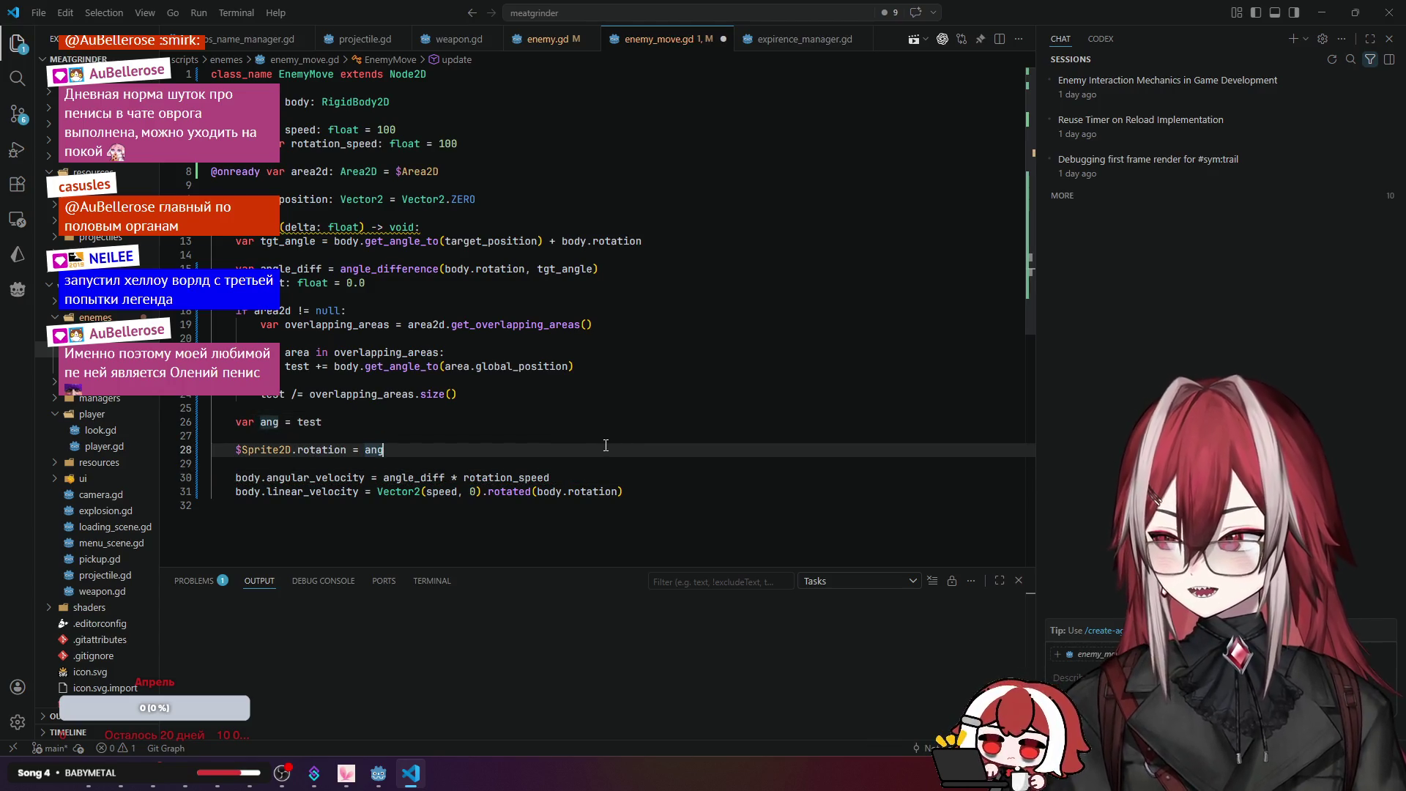
key("ctrl+s")
- Run the project from Godot and lead the enemy swarm right, up and through the arena
mouse_move(410, 777)
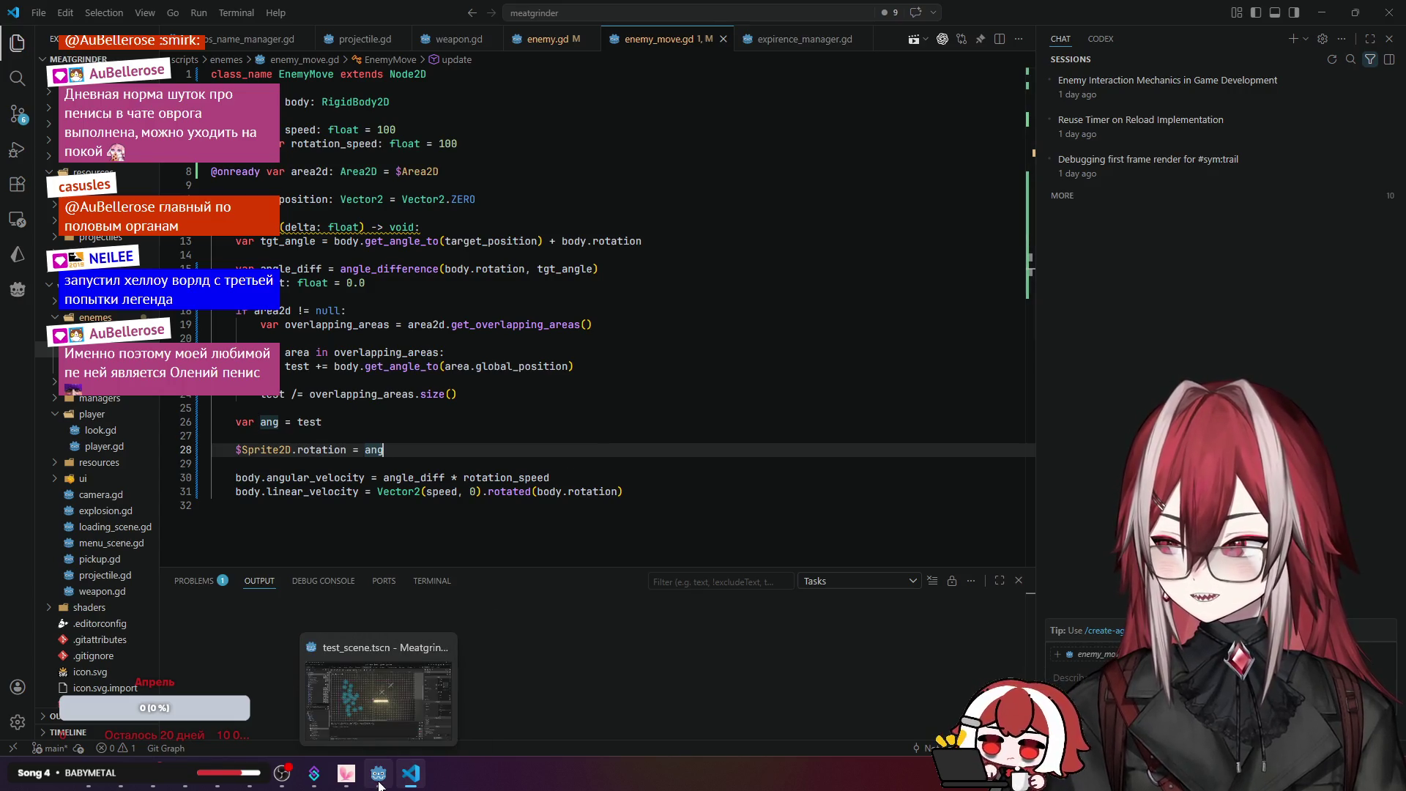
left_click(379, 782)
left_click(1181, 38)
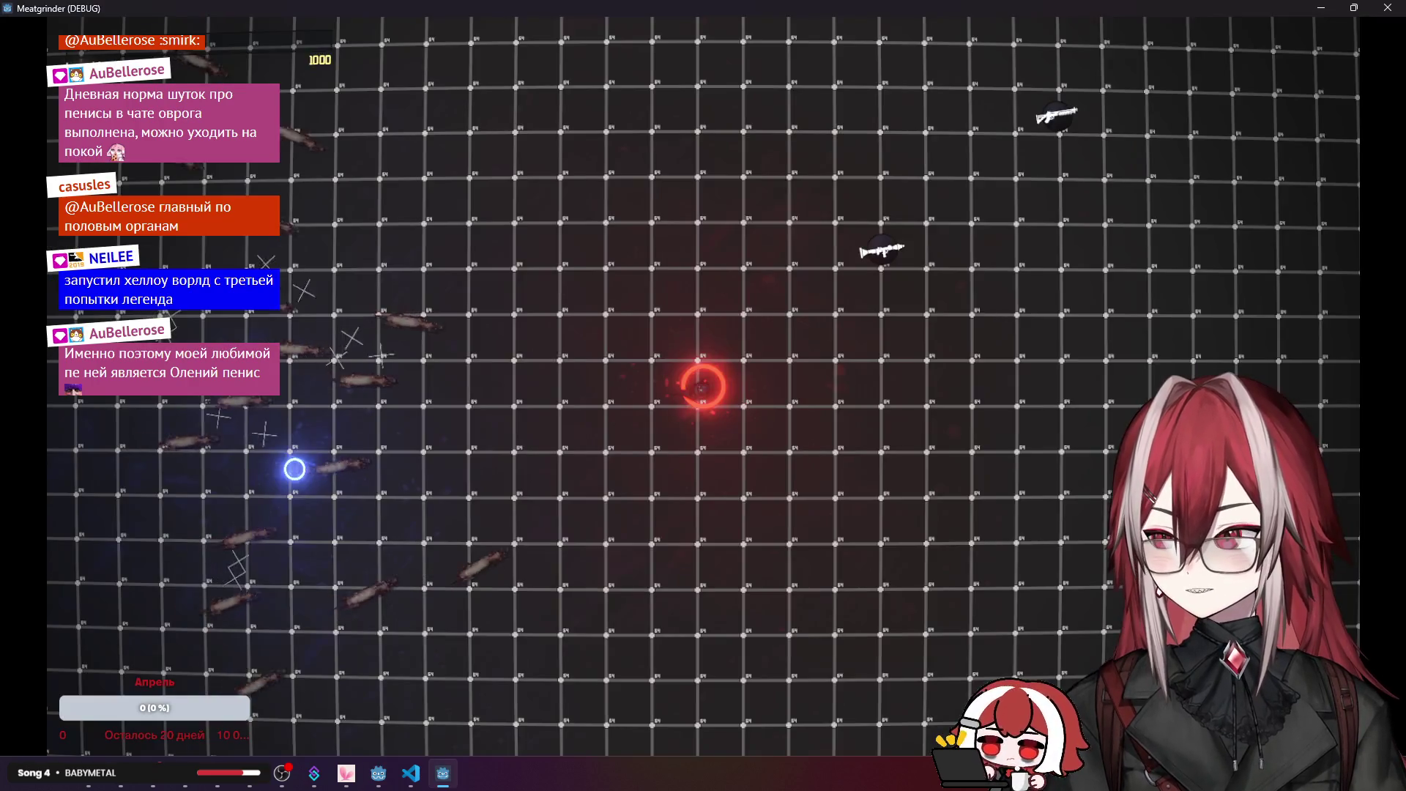
key("d")
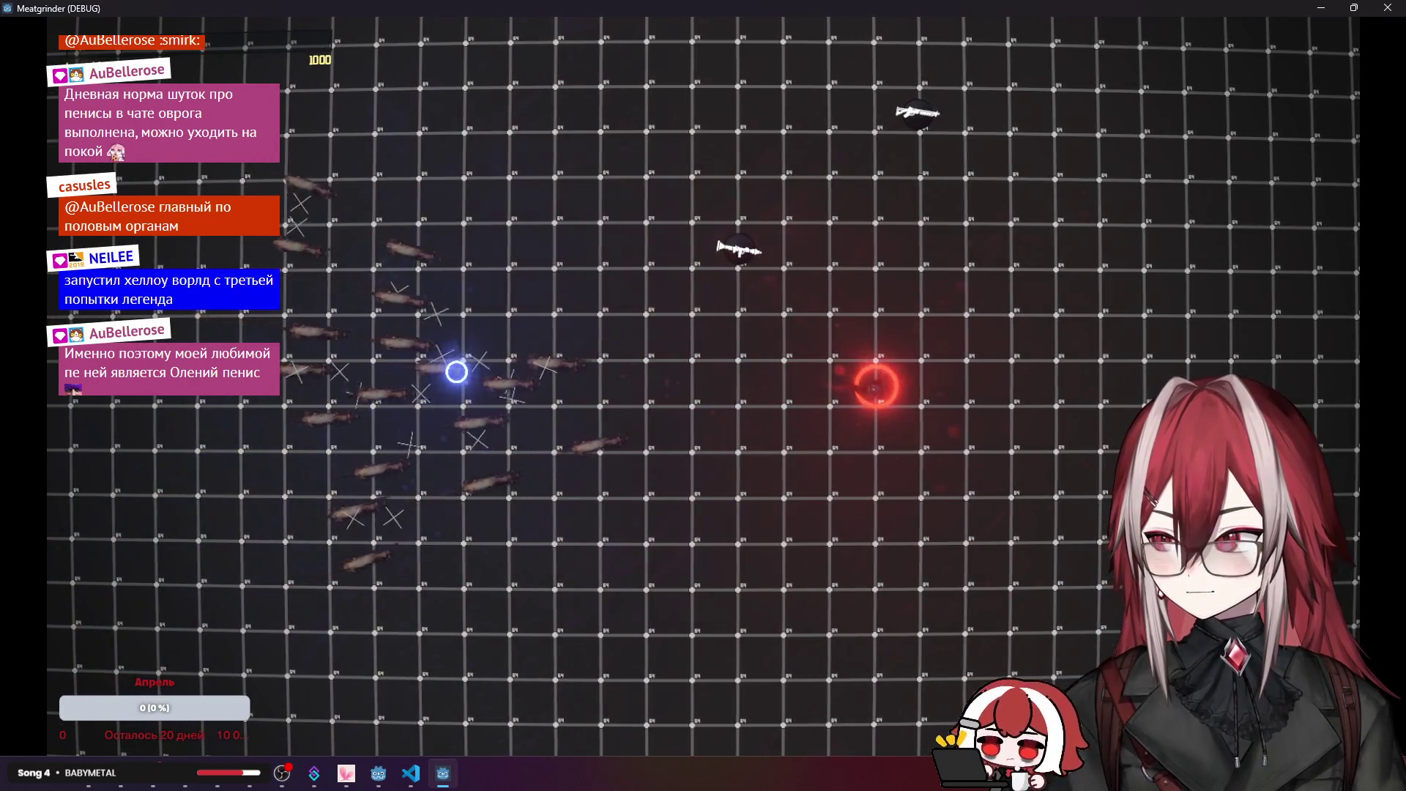
key("w")
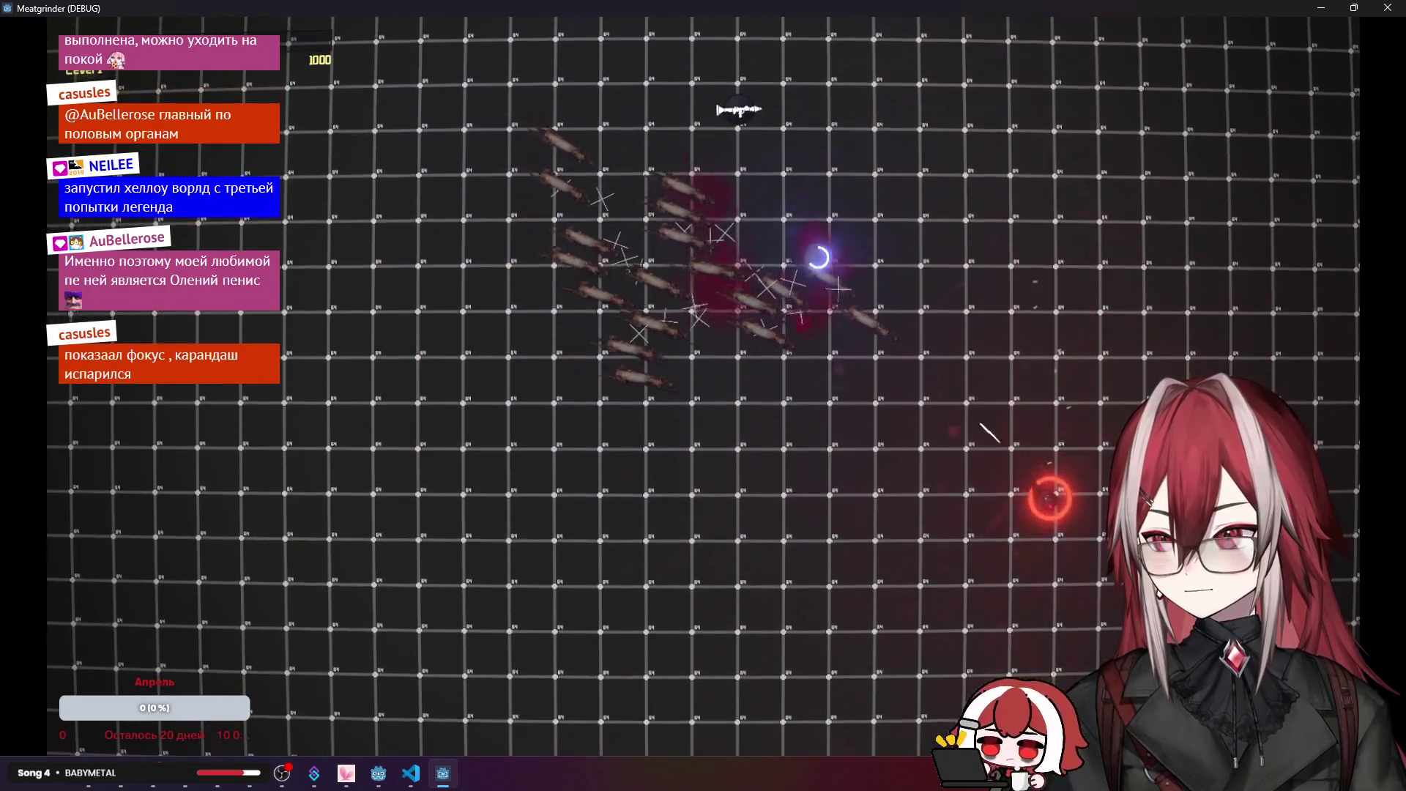
key("s")
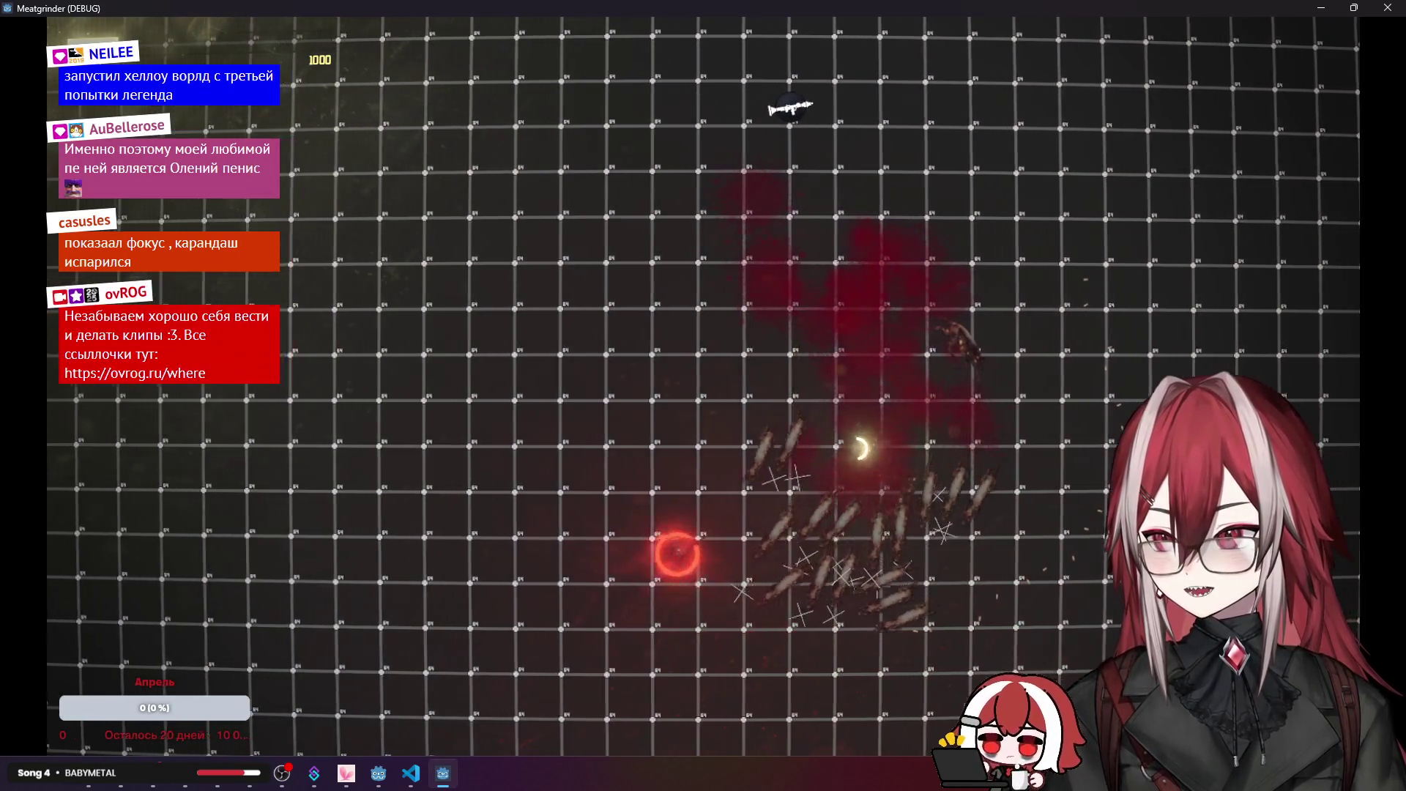
key("a")
key("w")
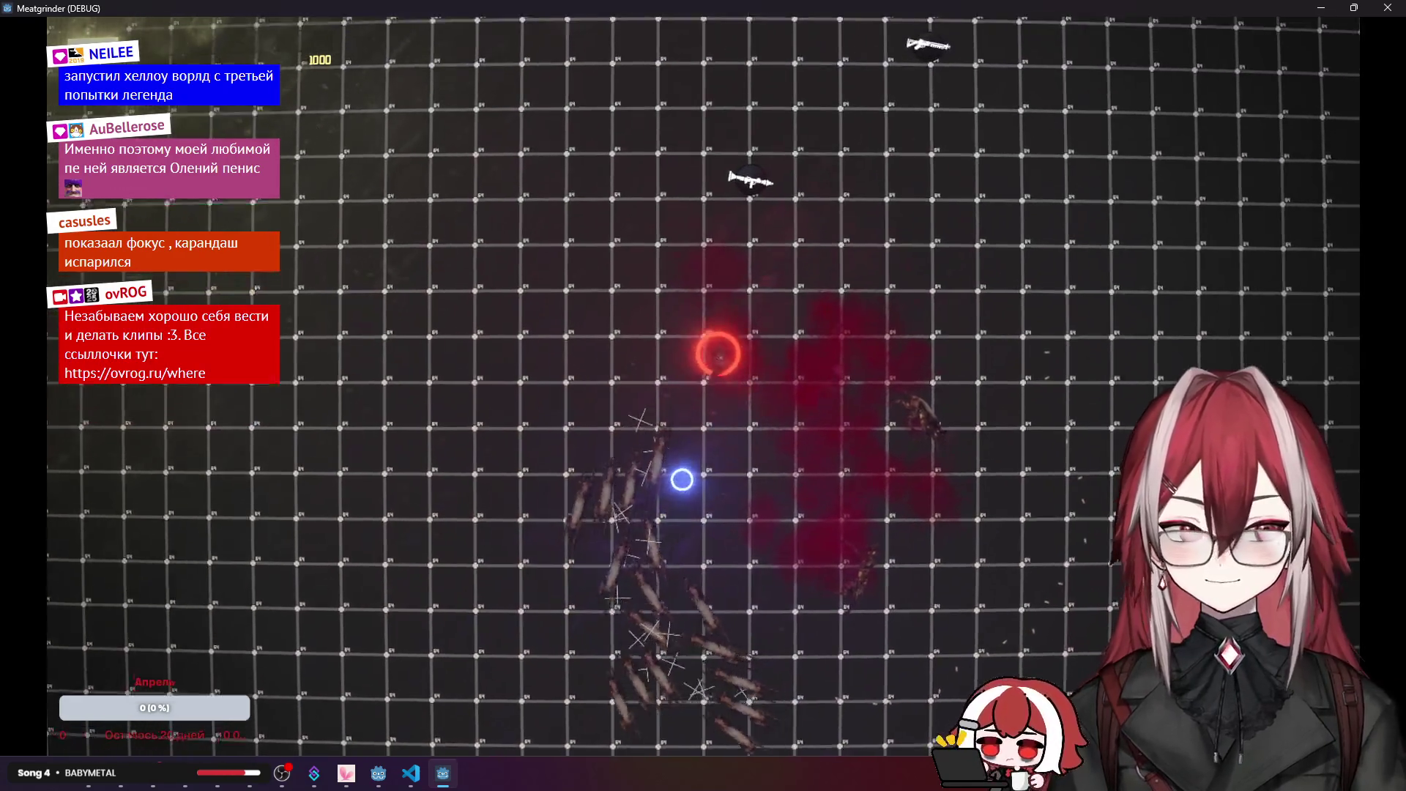
key("w")
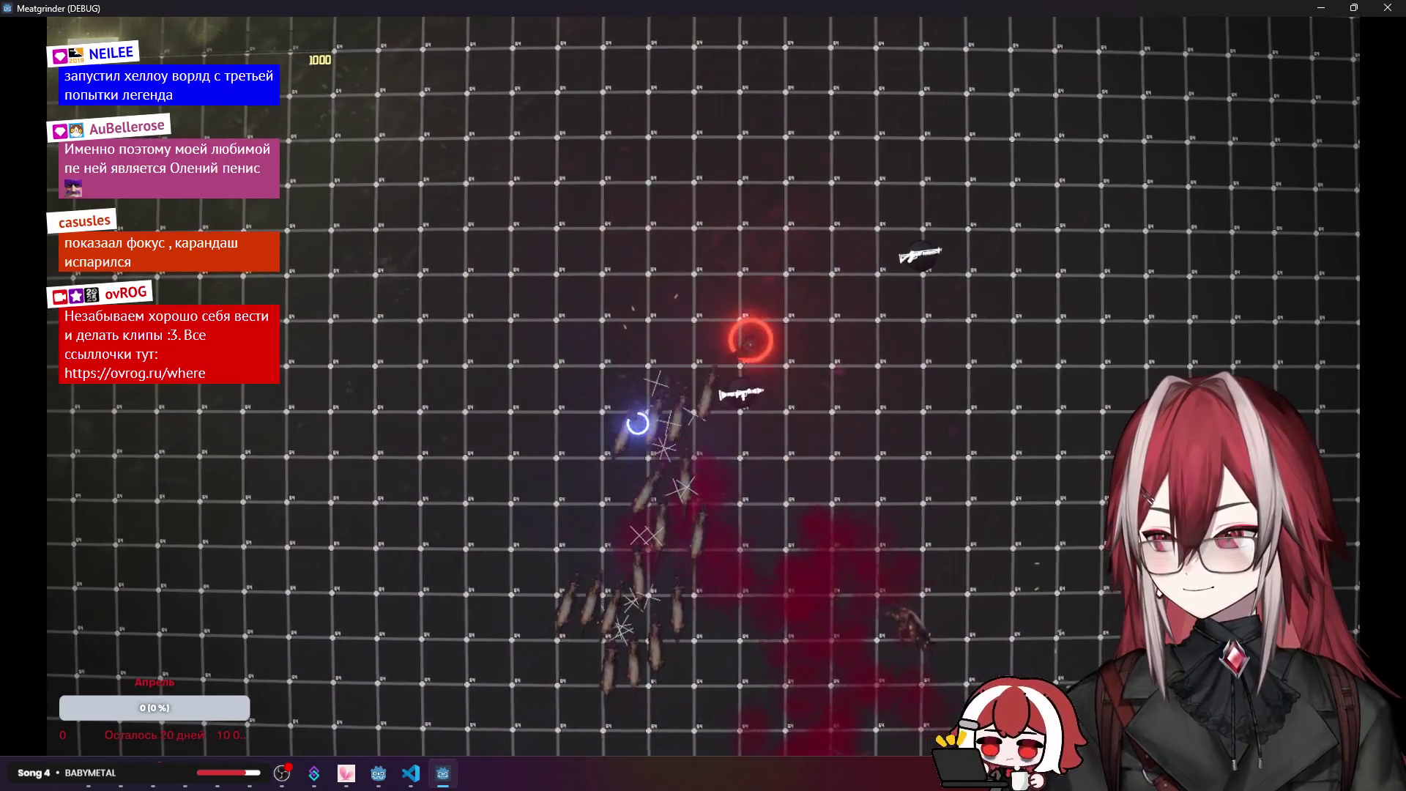
- Keep weaving the player around the arena while enemies chase, then stop the game with Escape
key("s")
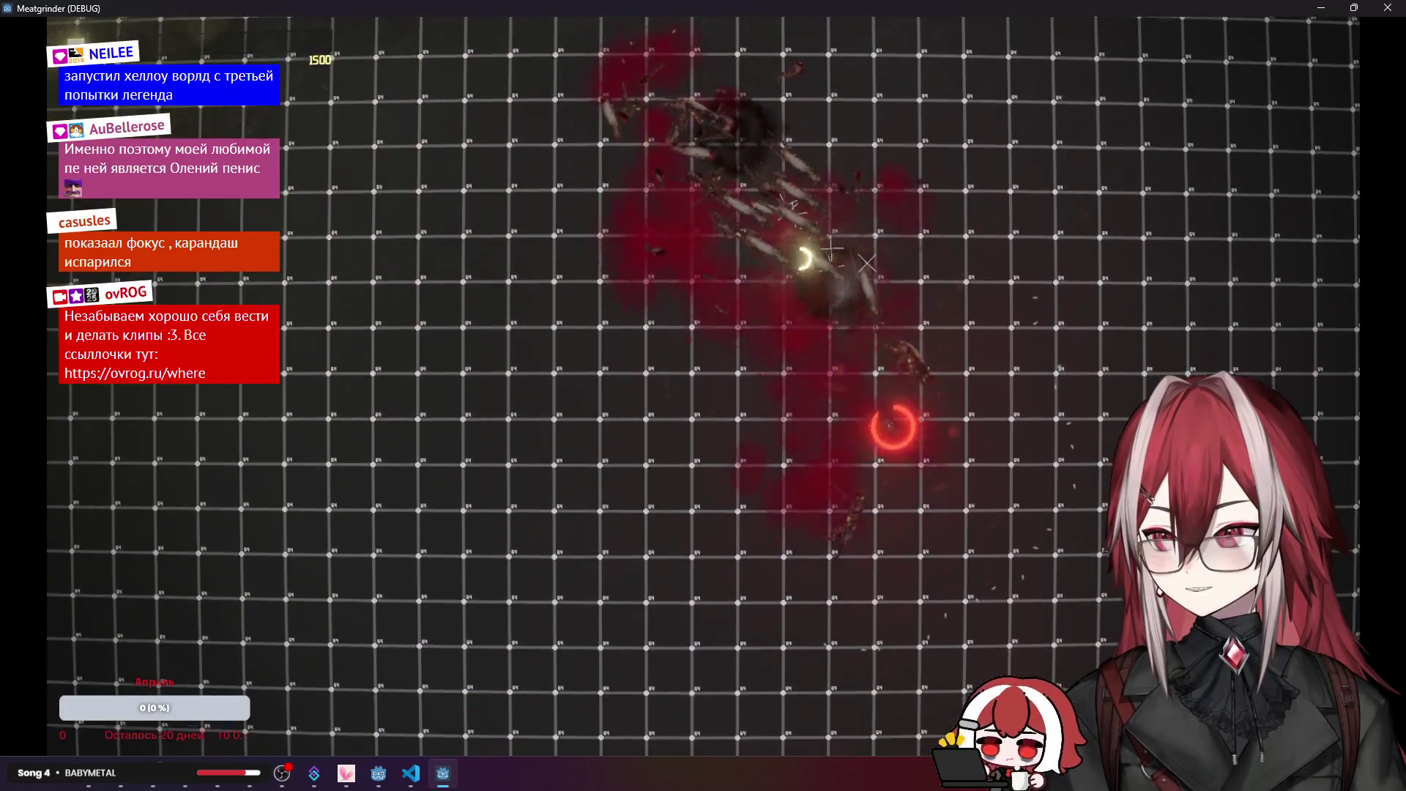
key("w")
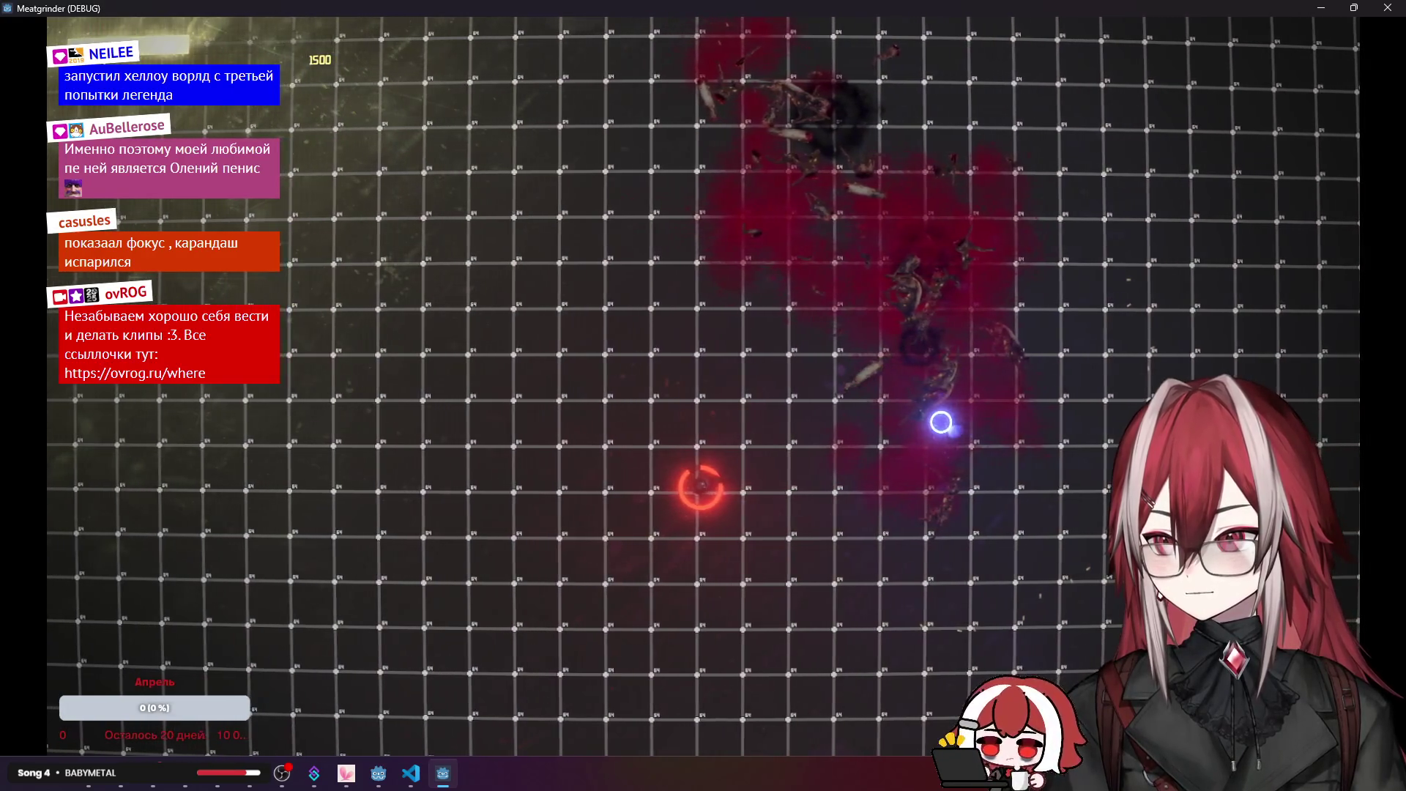
key("w")
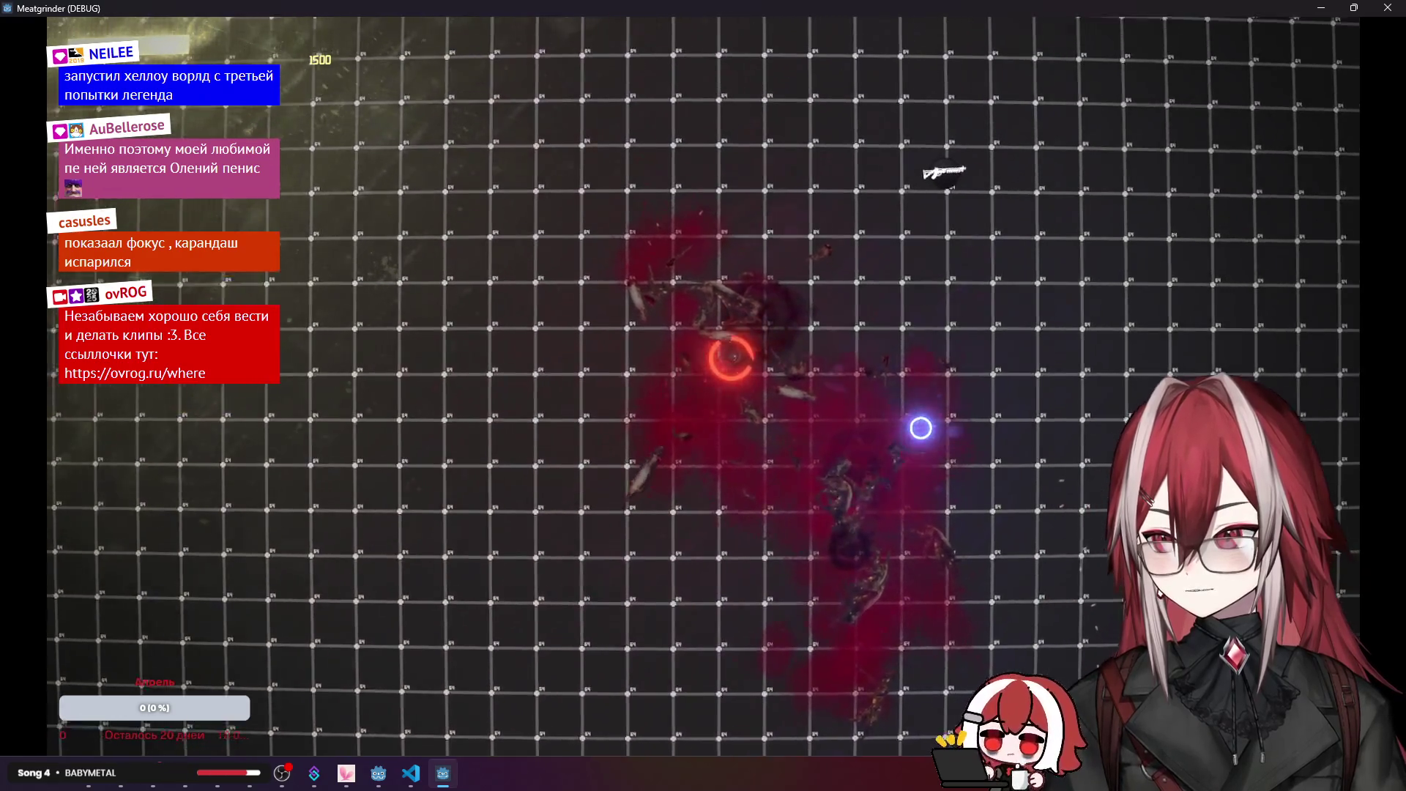
key("a")
key("w")
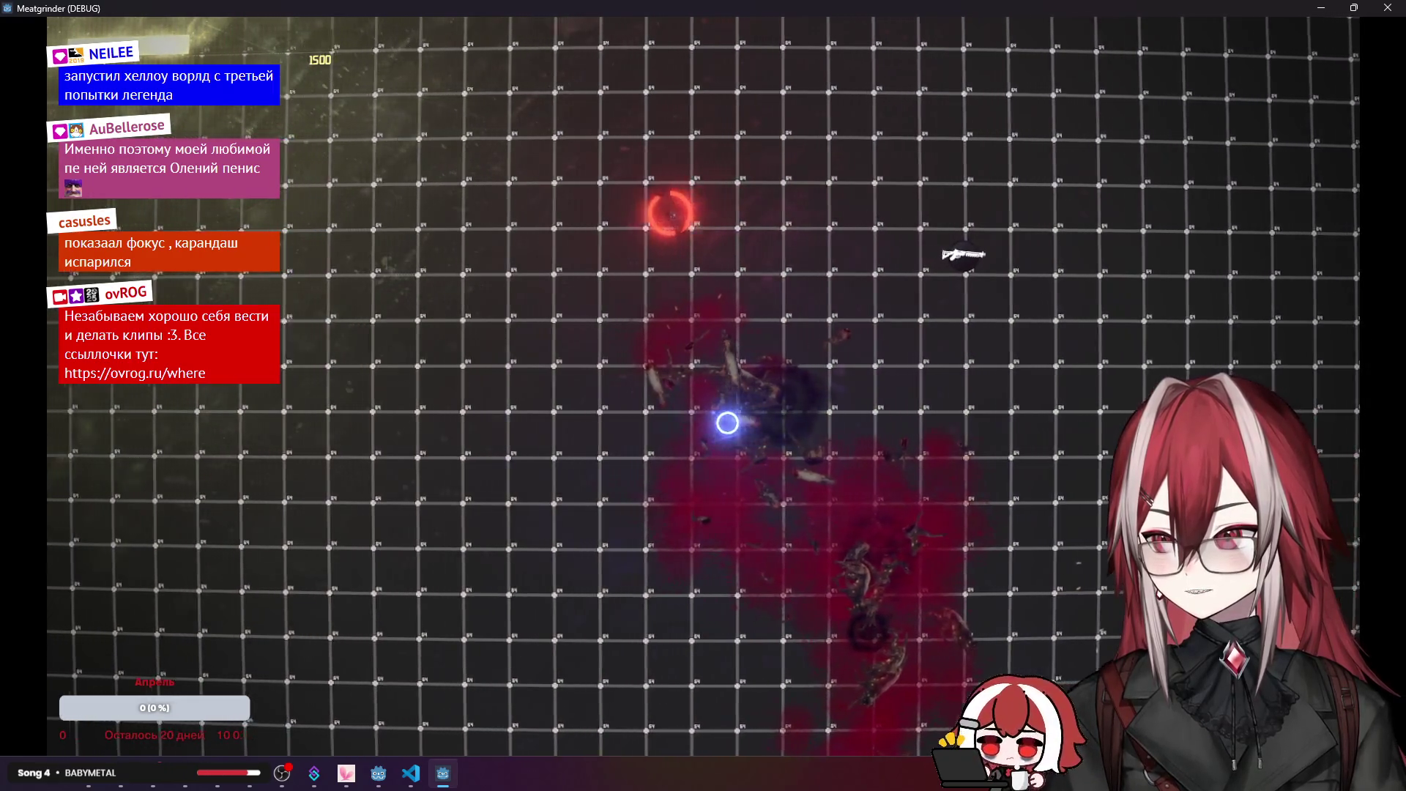
key("w")
key("a")
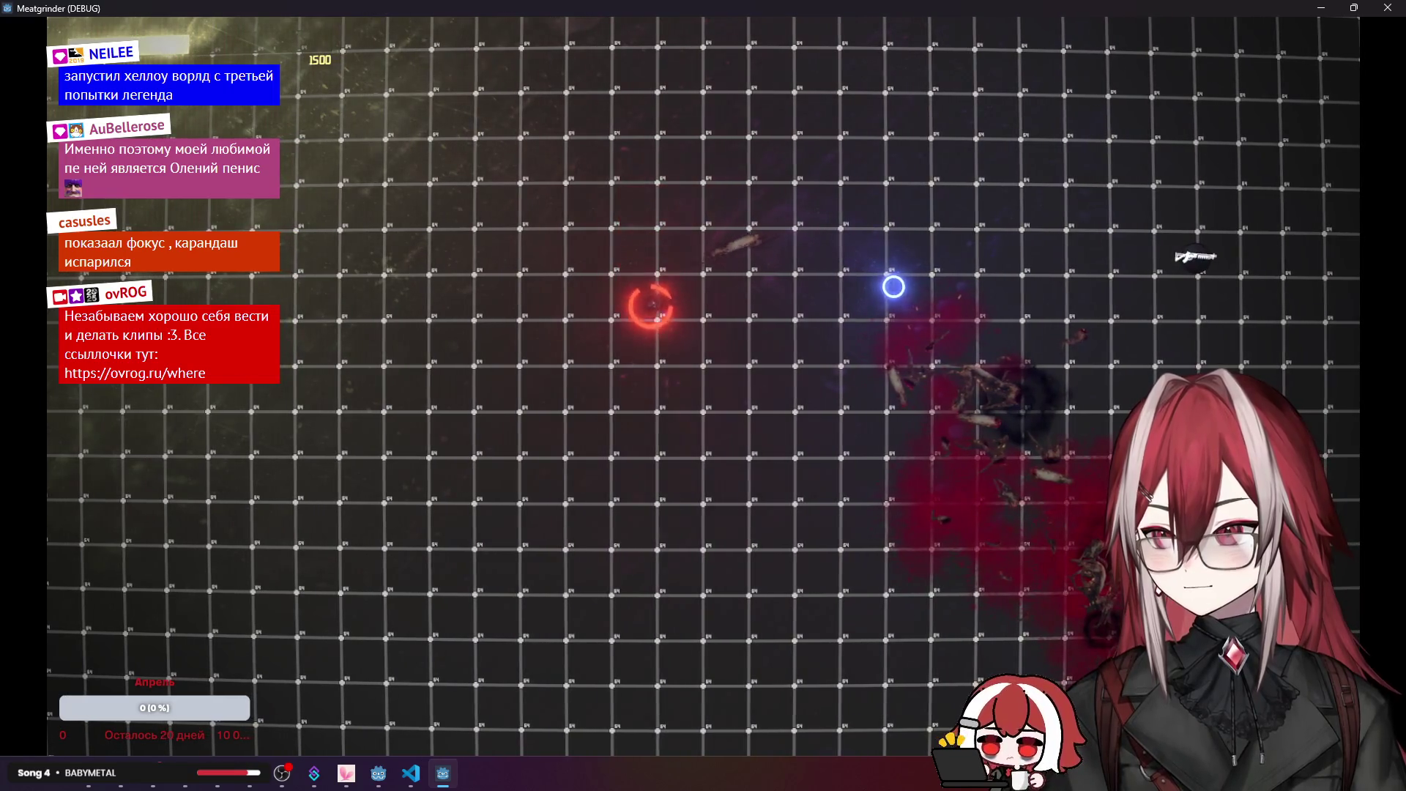
key("a")
key("s")
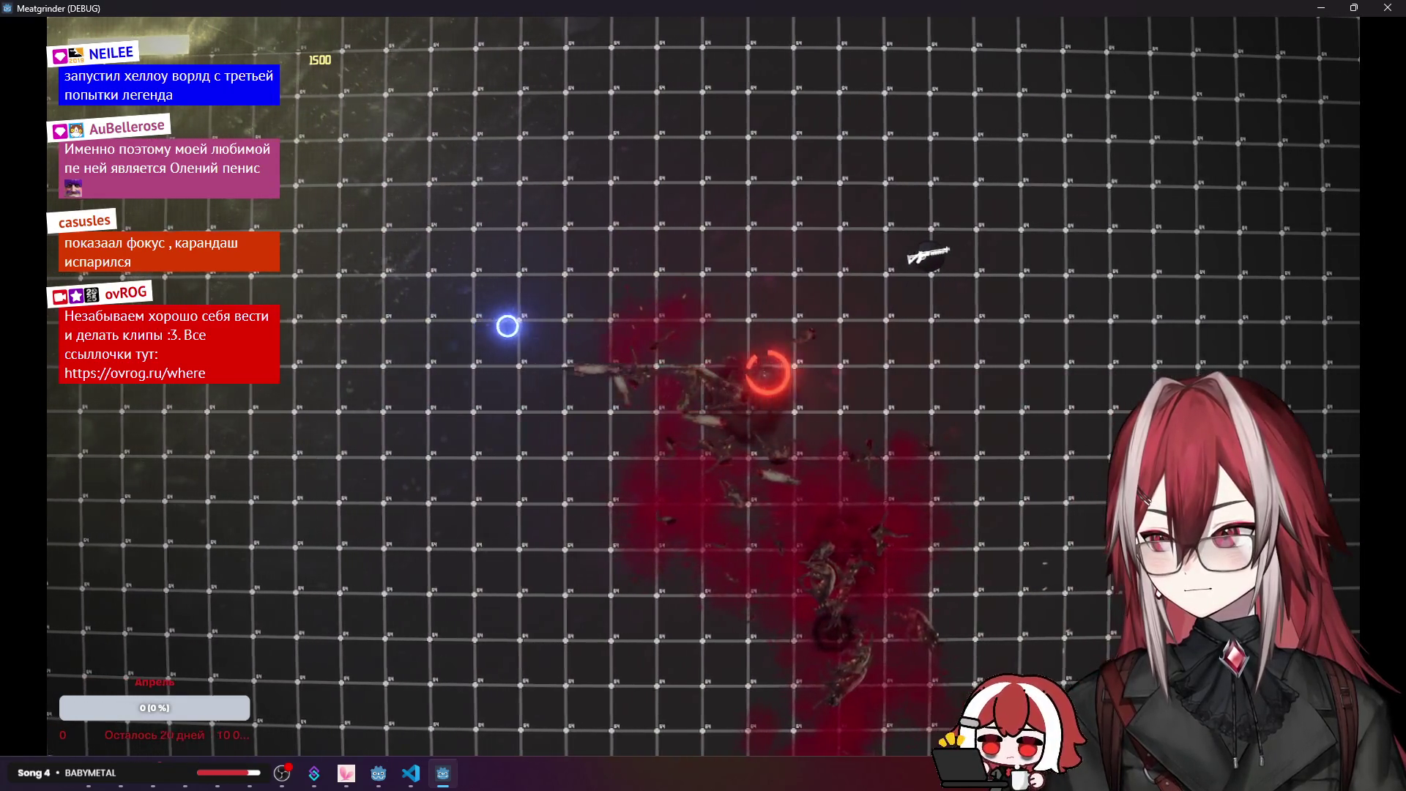
key("d")
key("s")
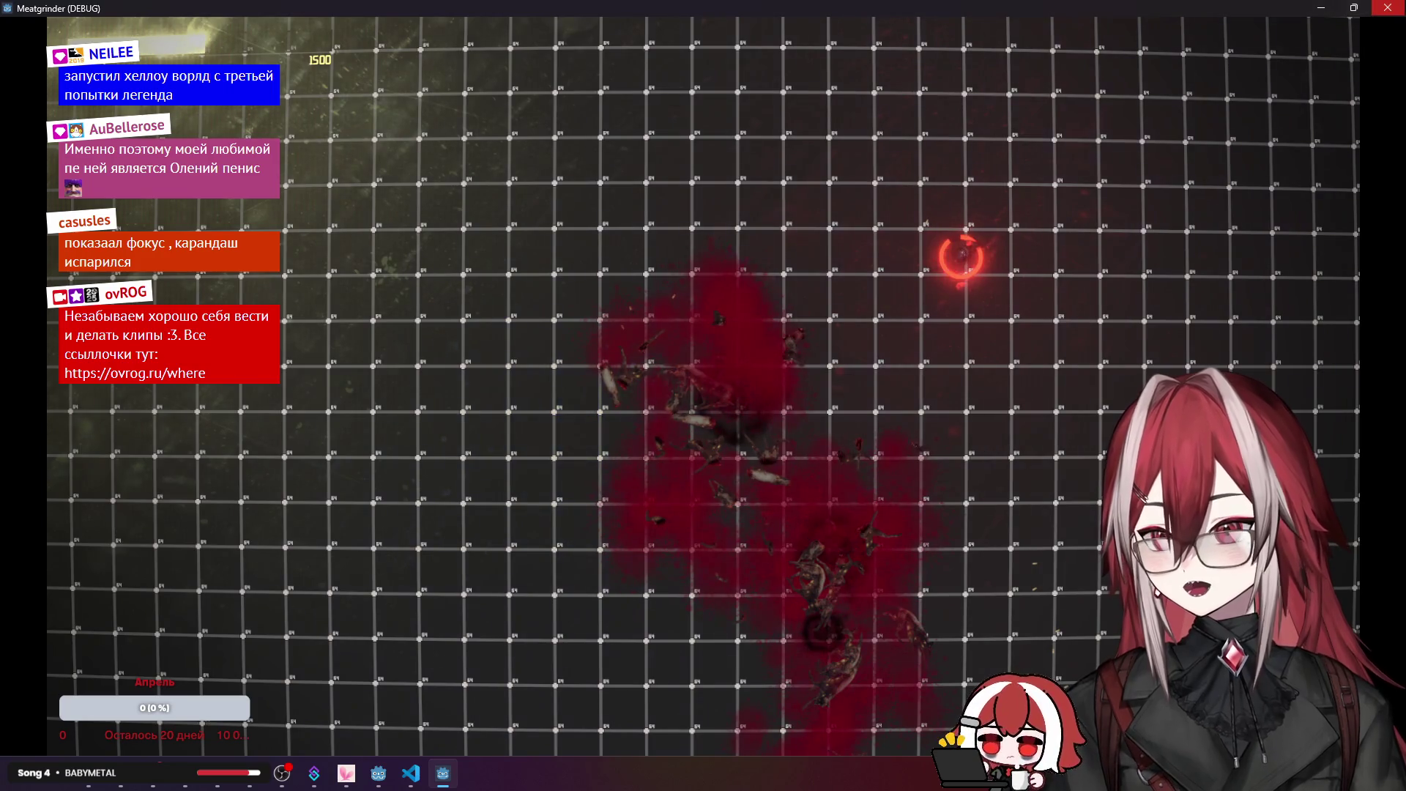
key("Escape")
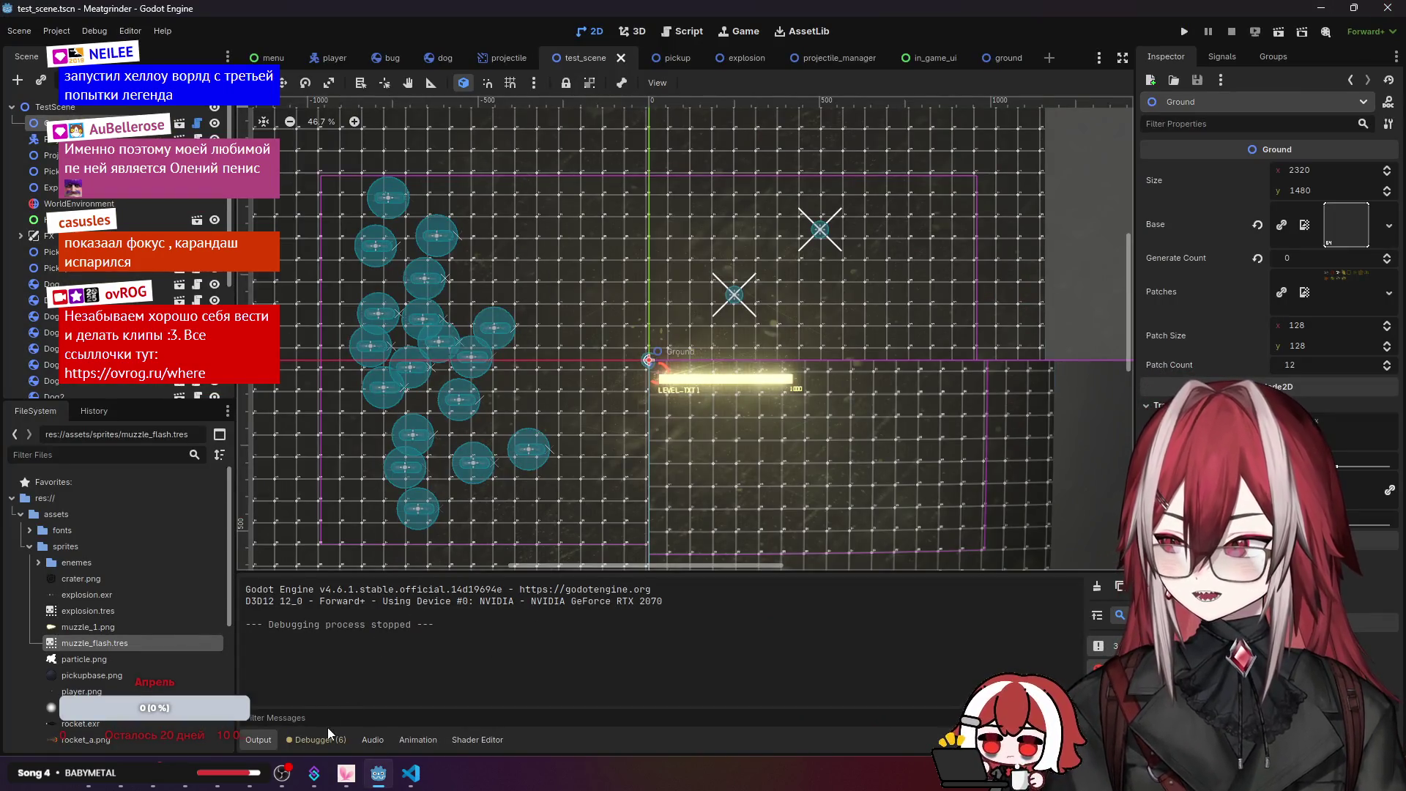
left_click(315, 740)
left_click(258, 740)
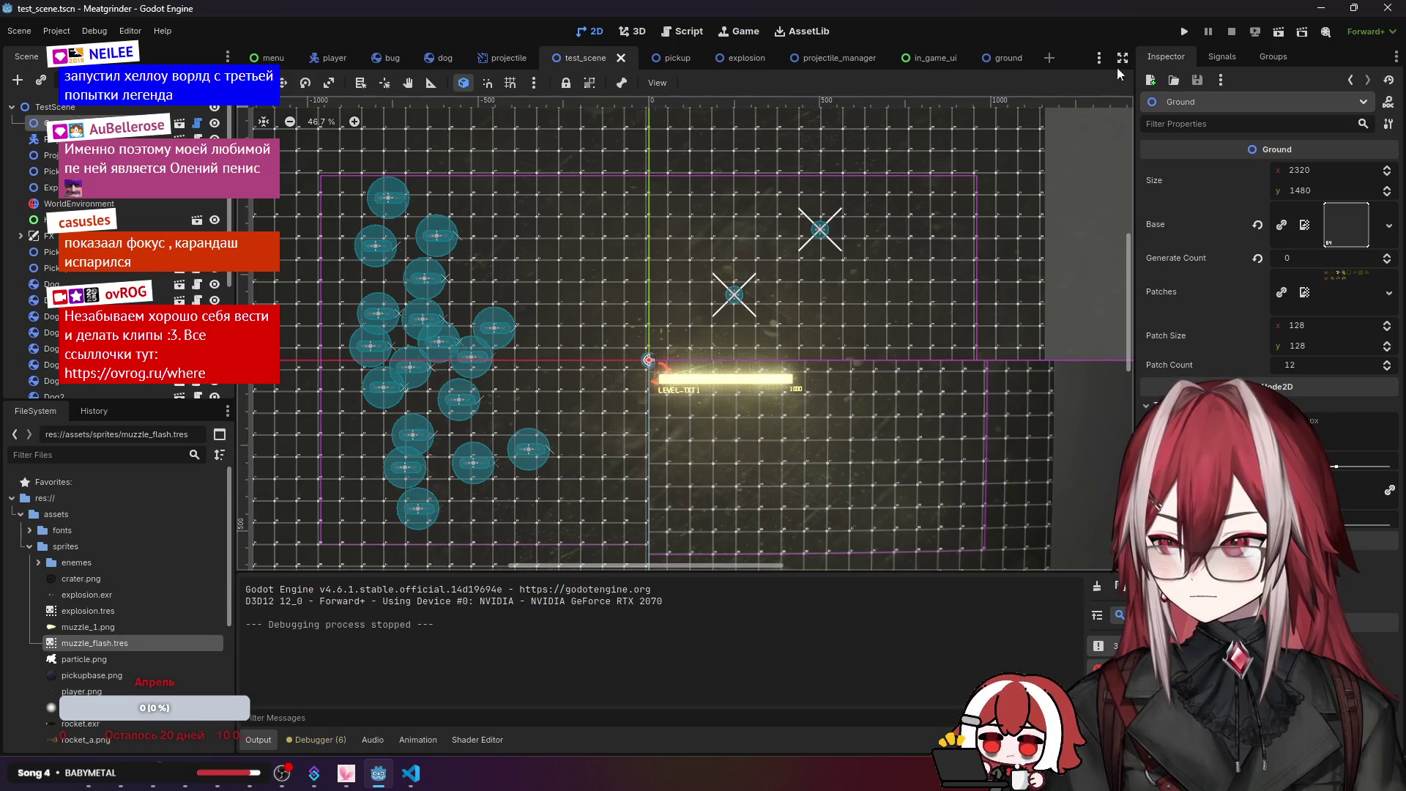
left_click(1186, 33)
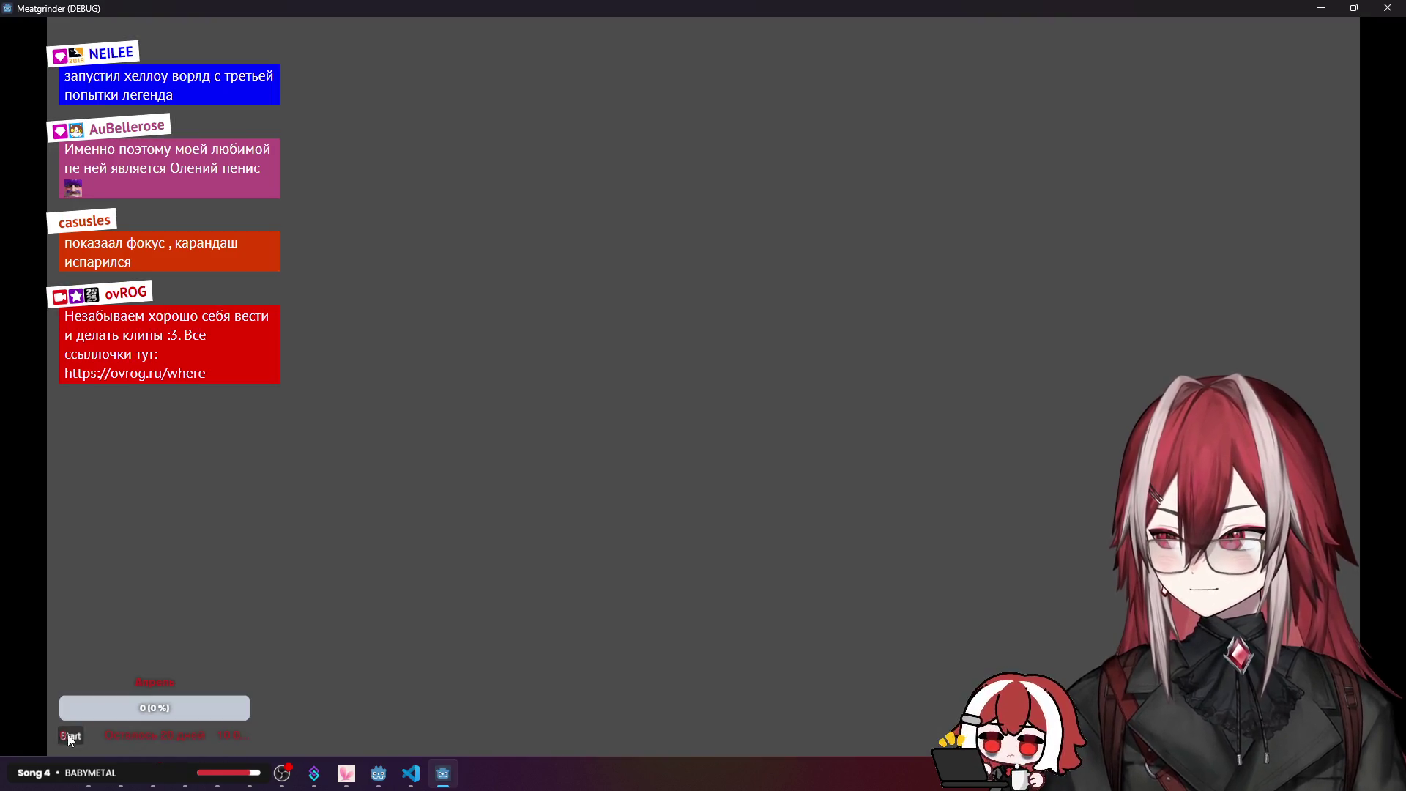
left_click(70, 736)
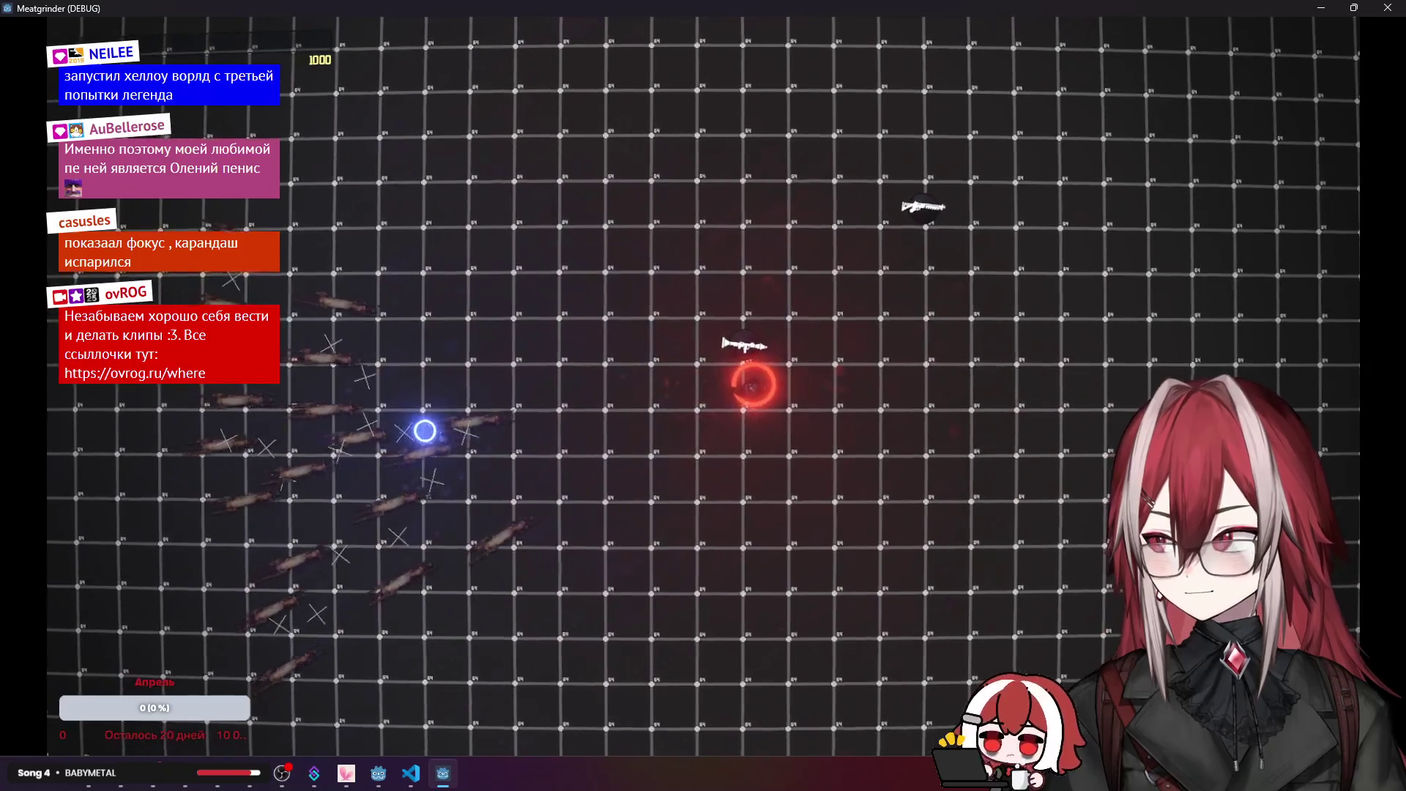
key("d")
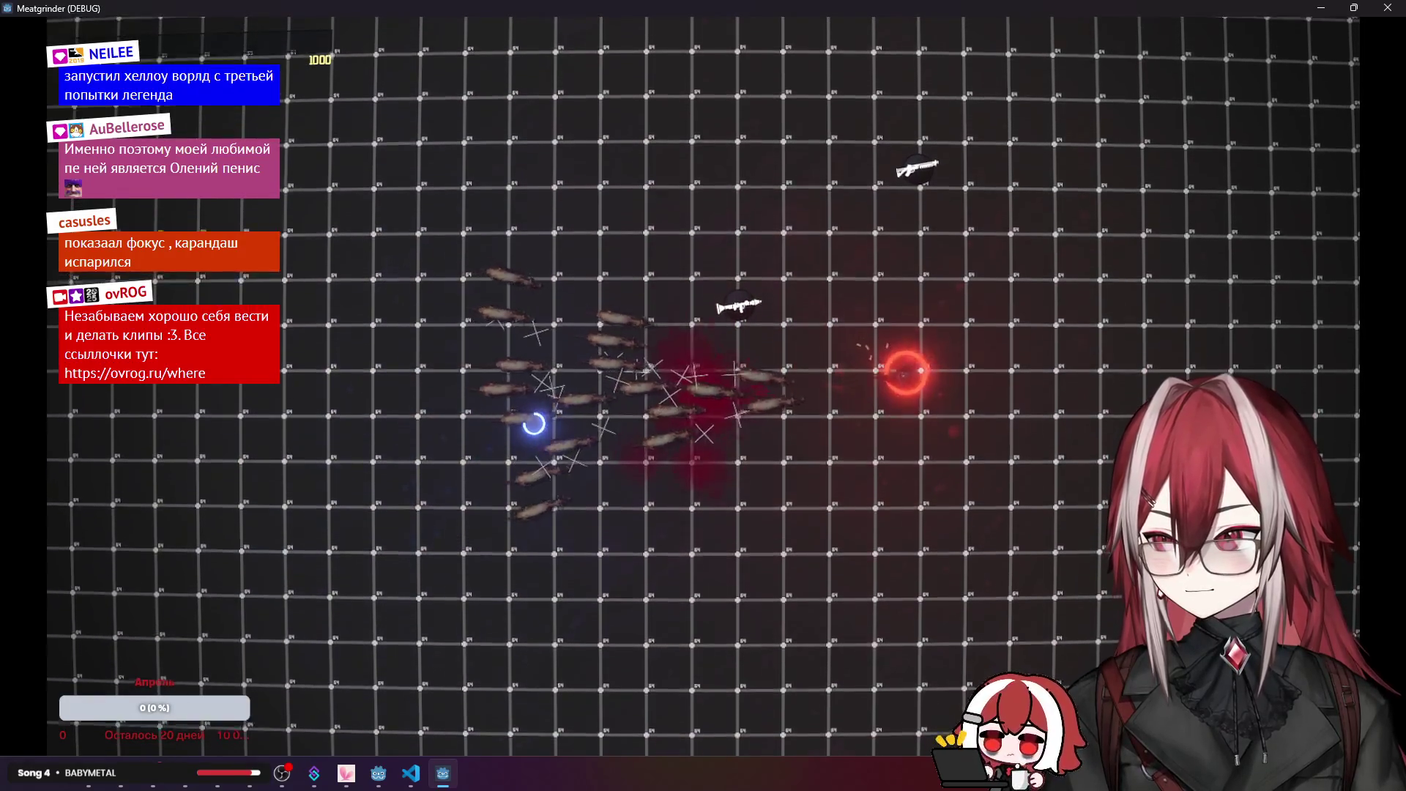
key("d")
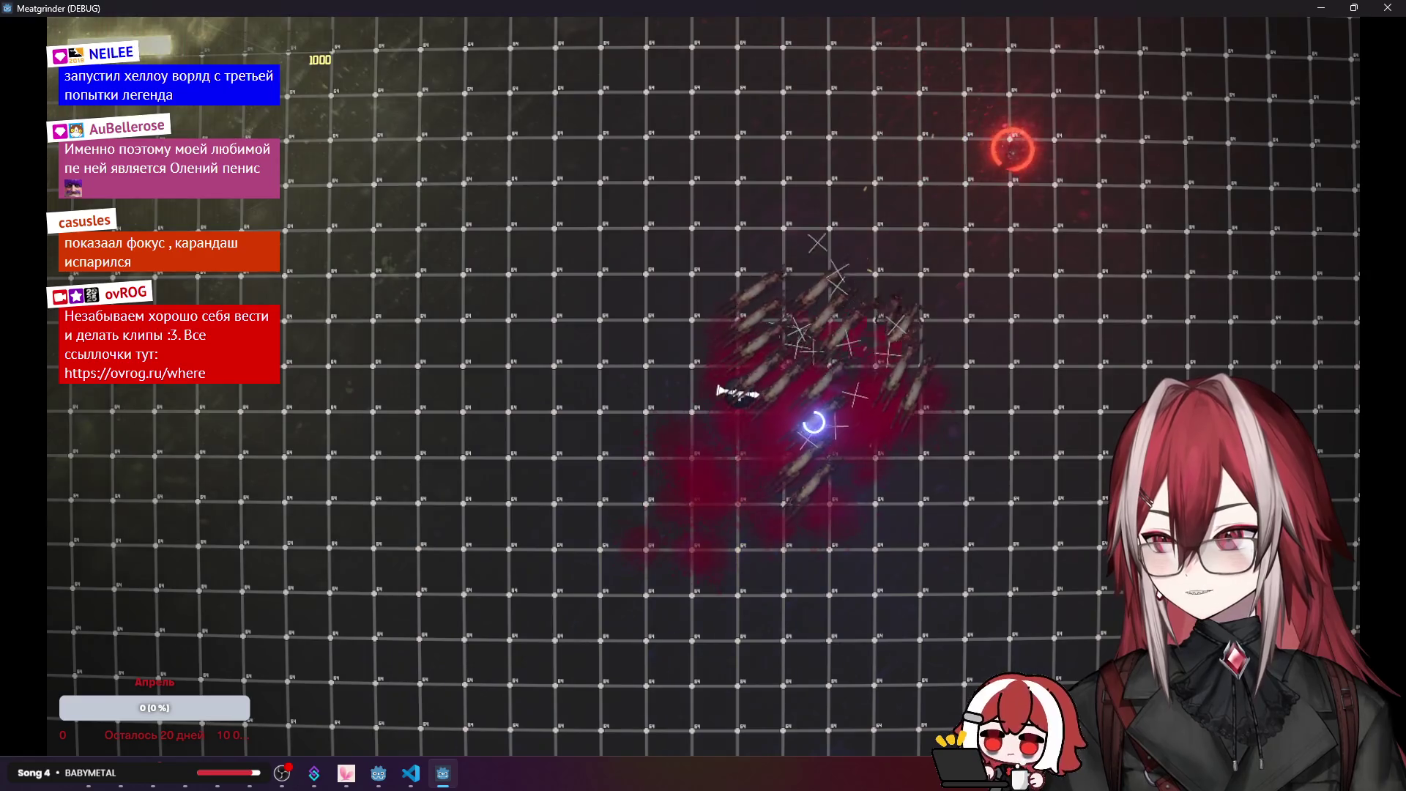
key("s")
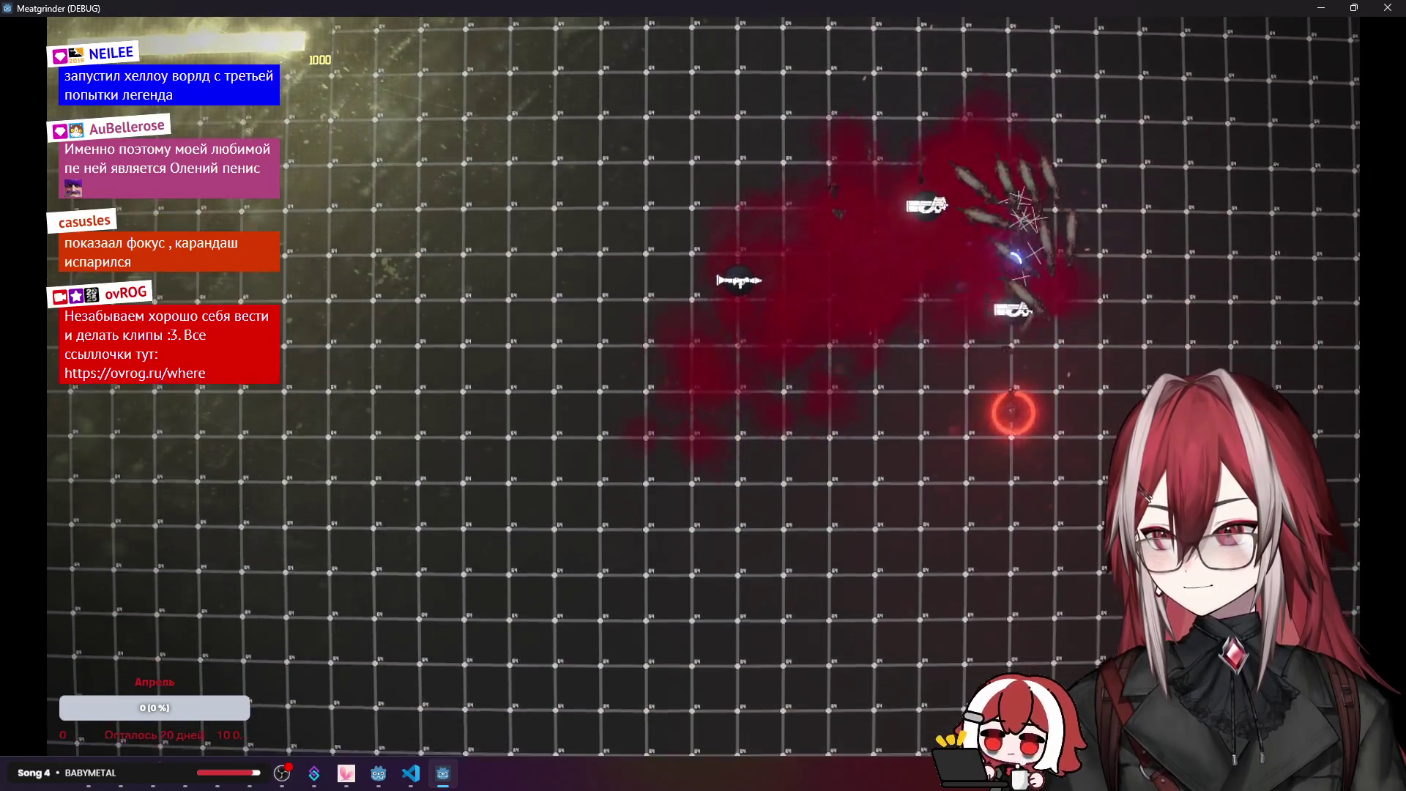
key("a")
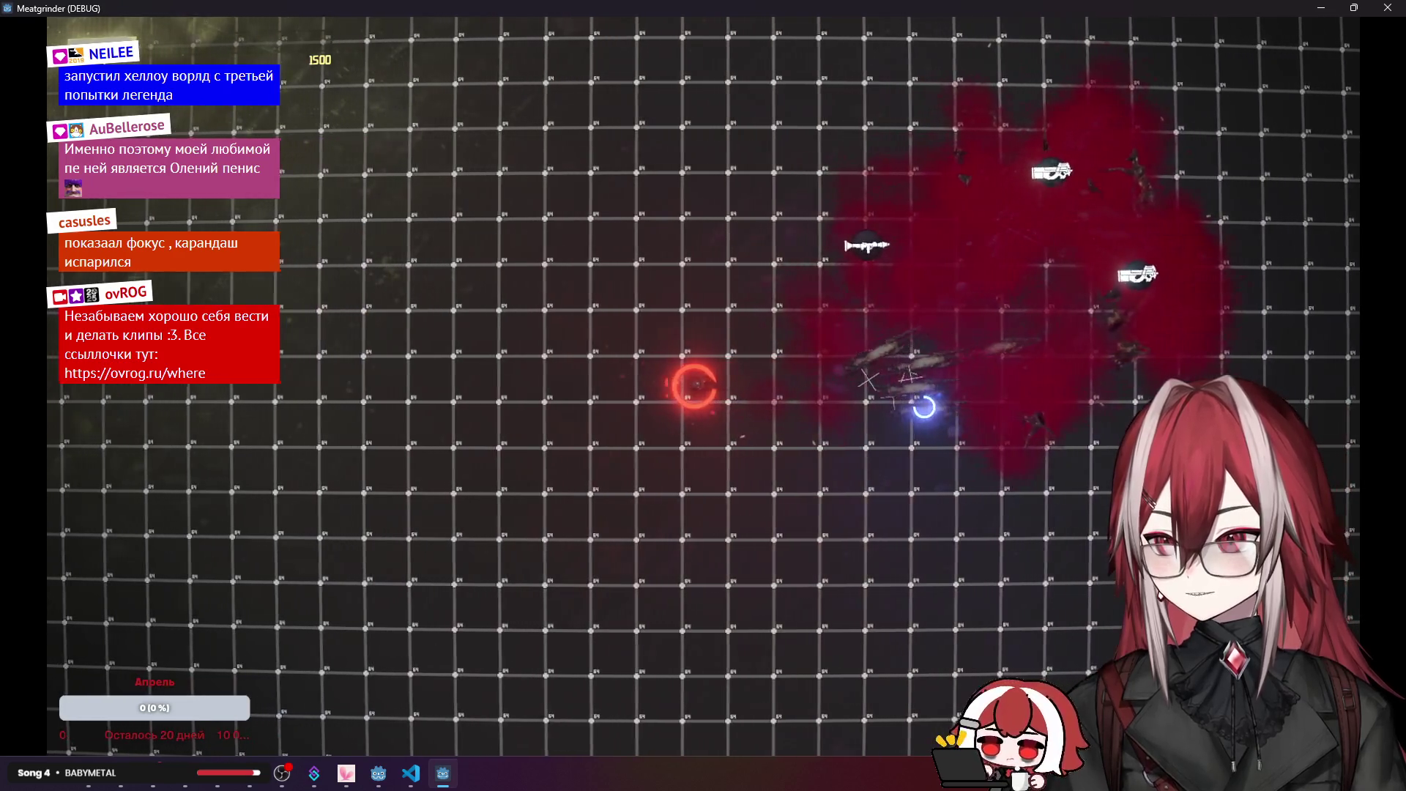
key("a")
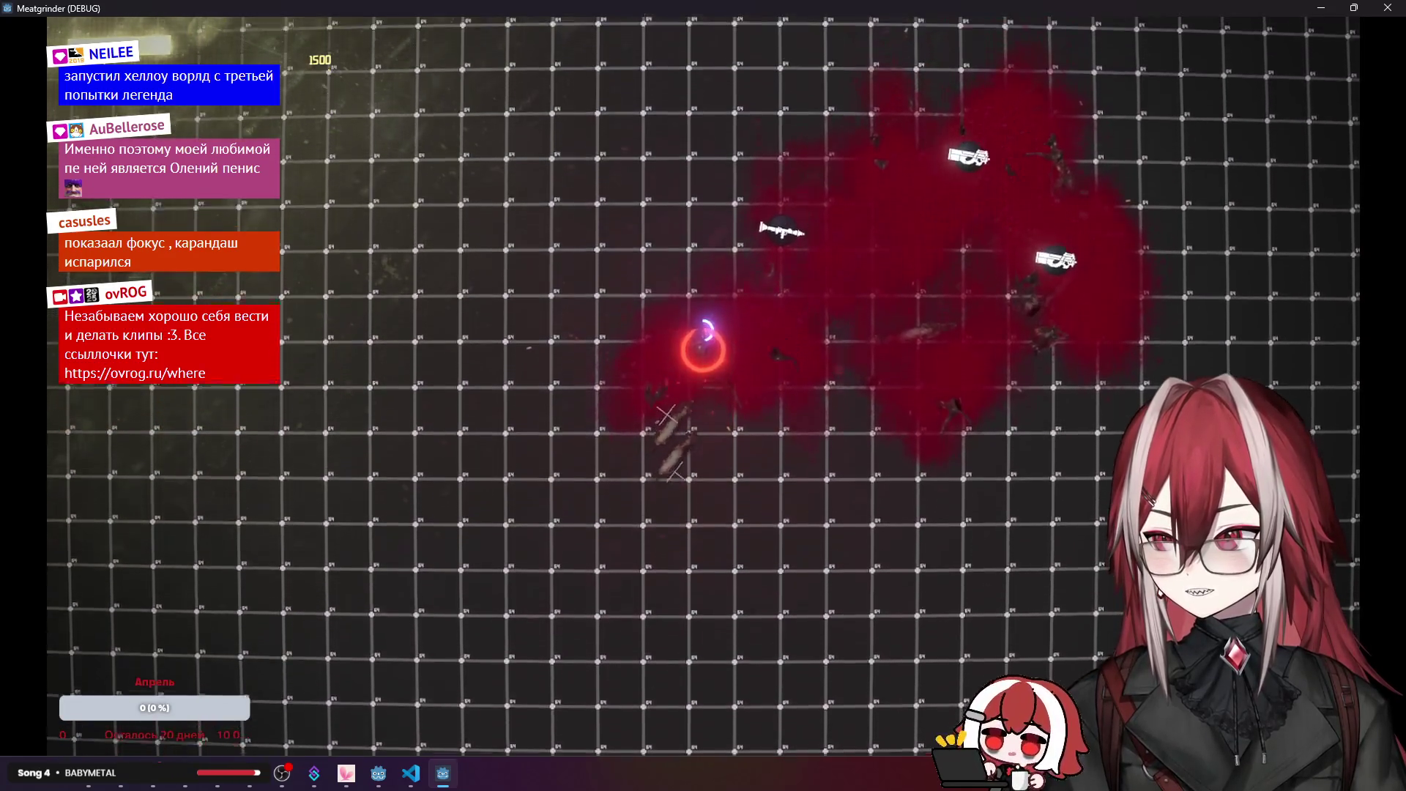
key("a")
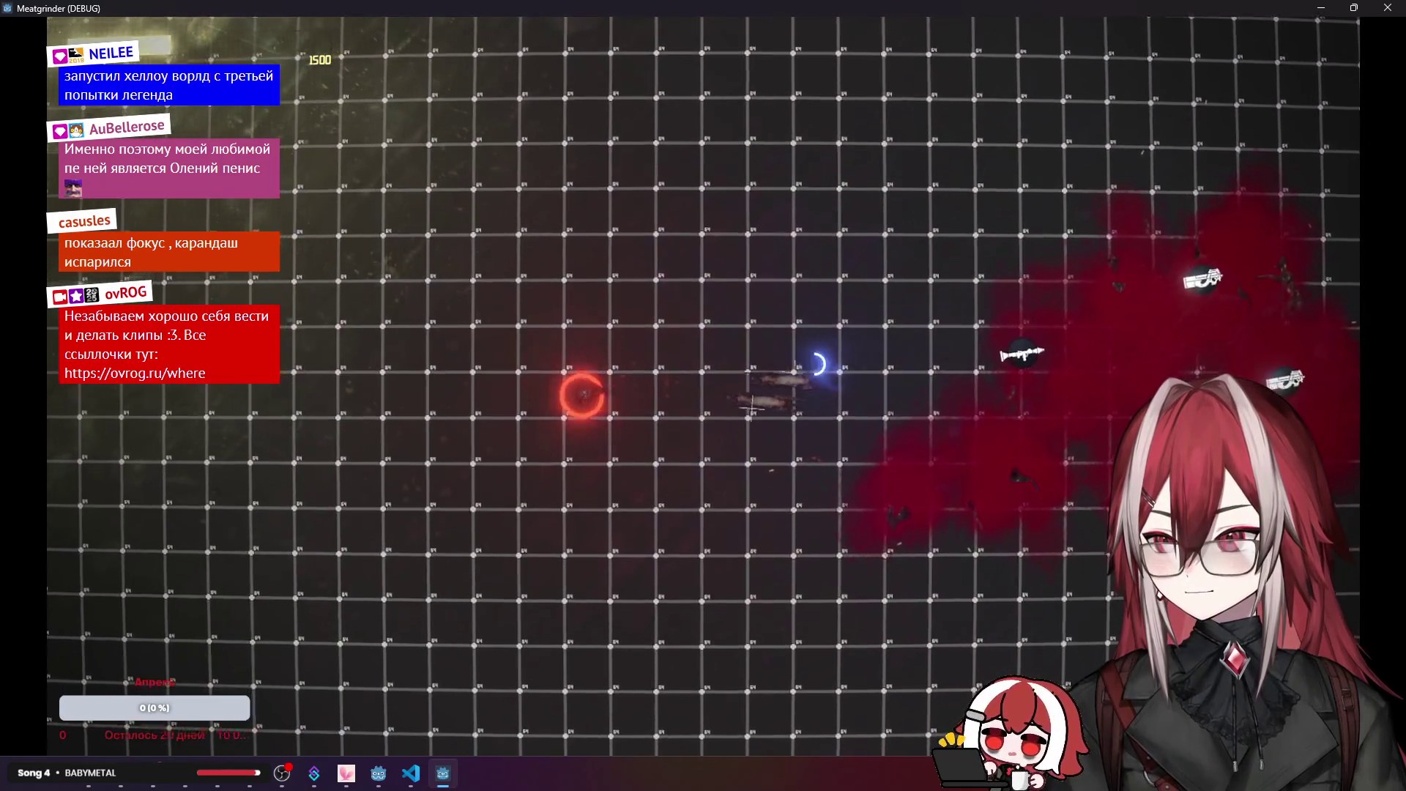
key("w")
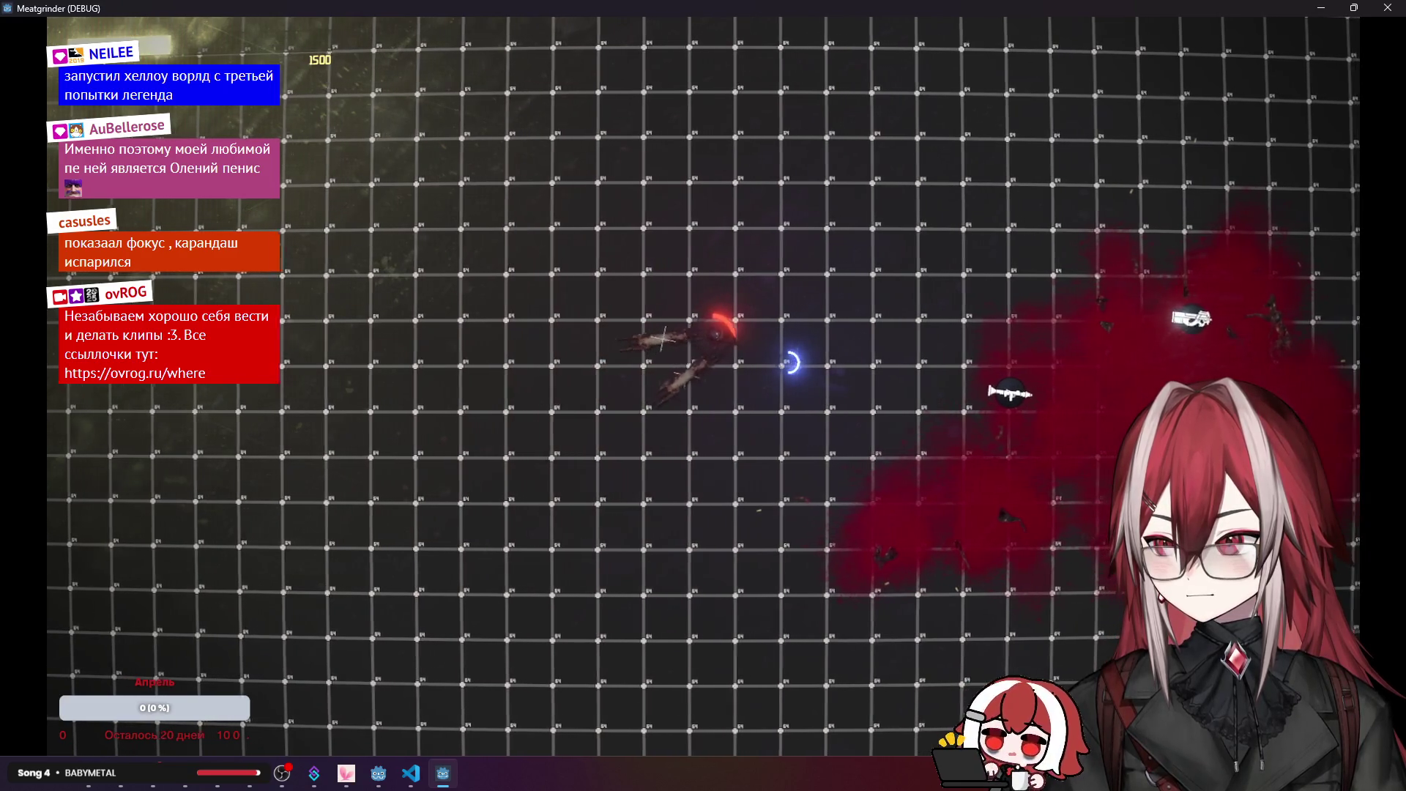
key("d")
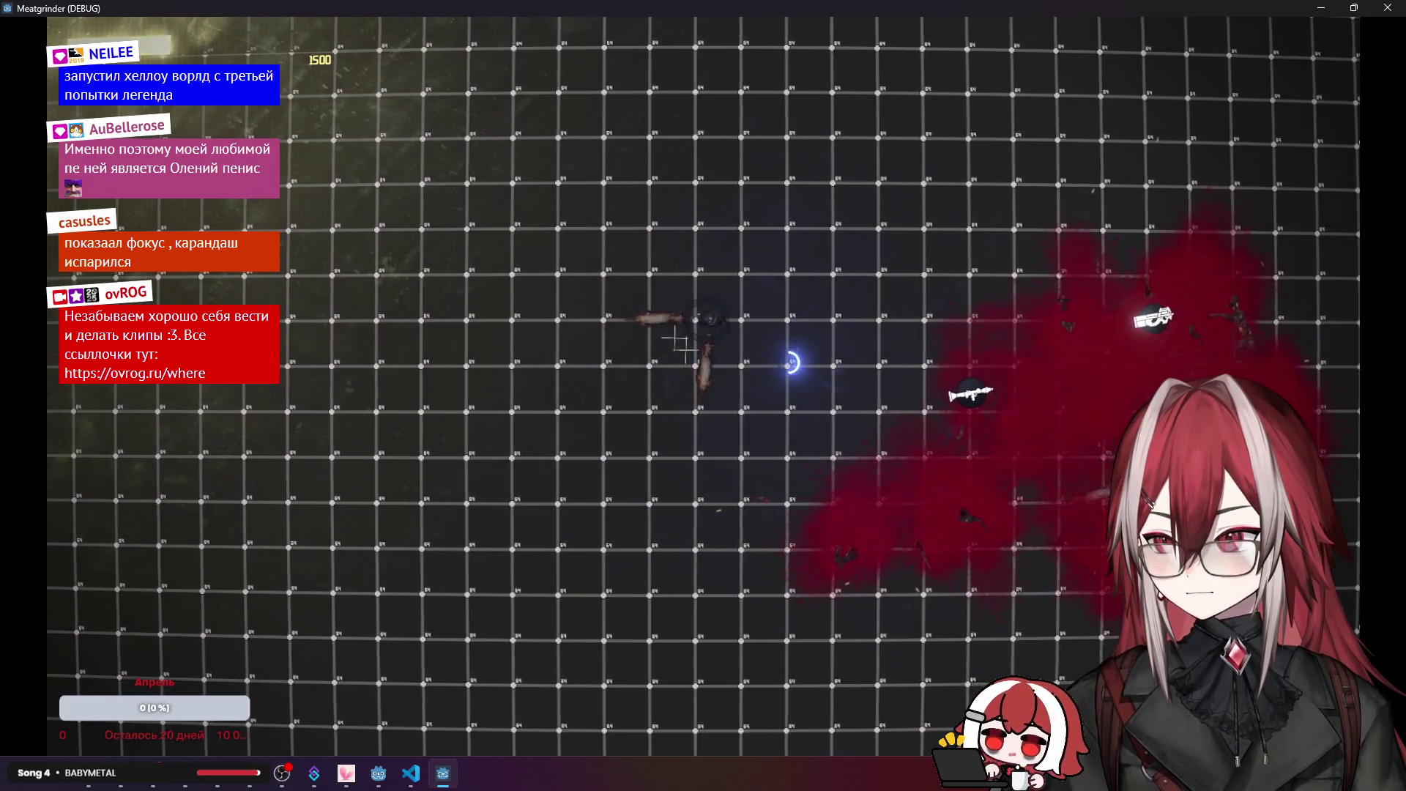
key("s")
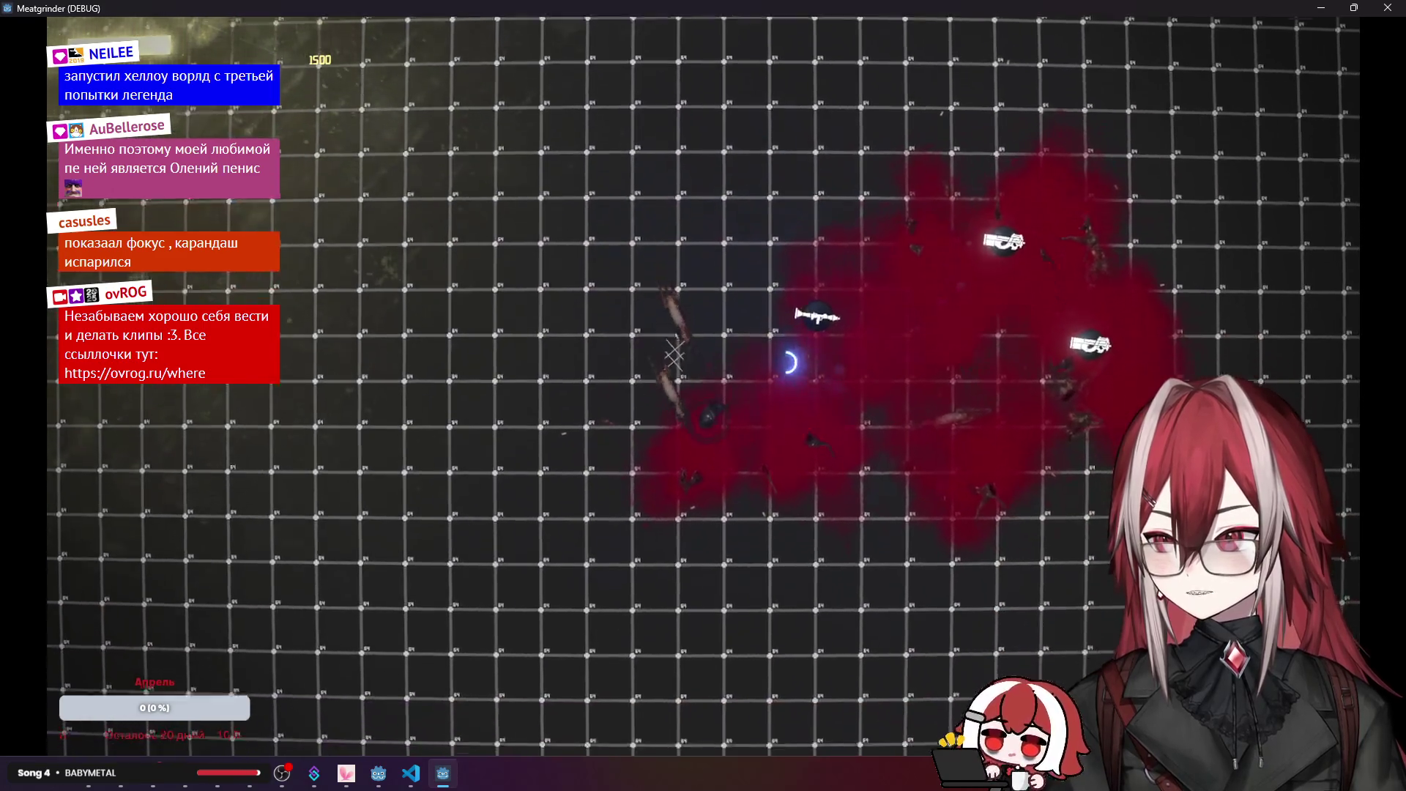
key("d")
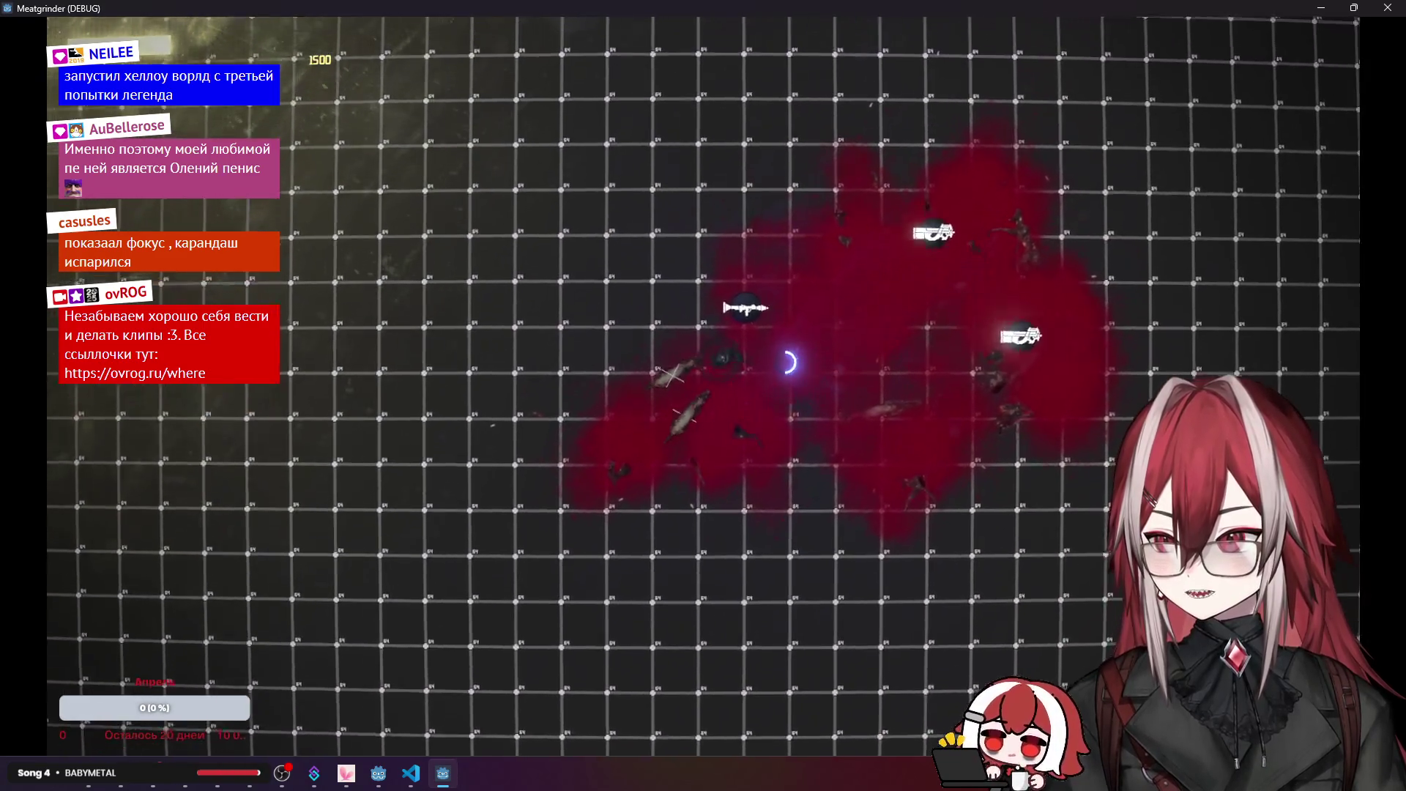
key("a")
key("w")
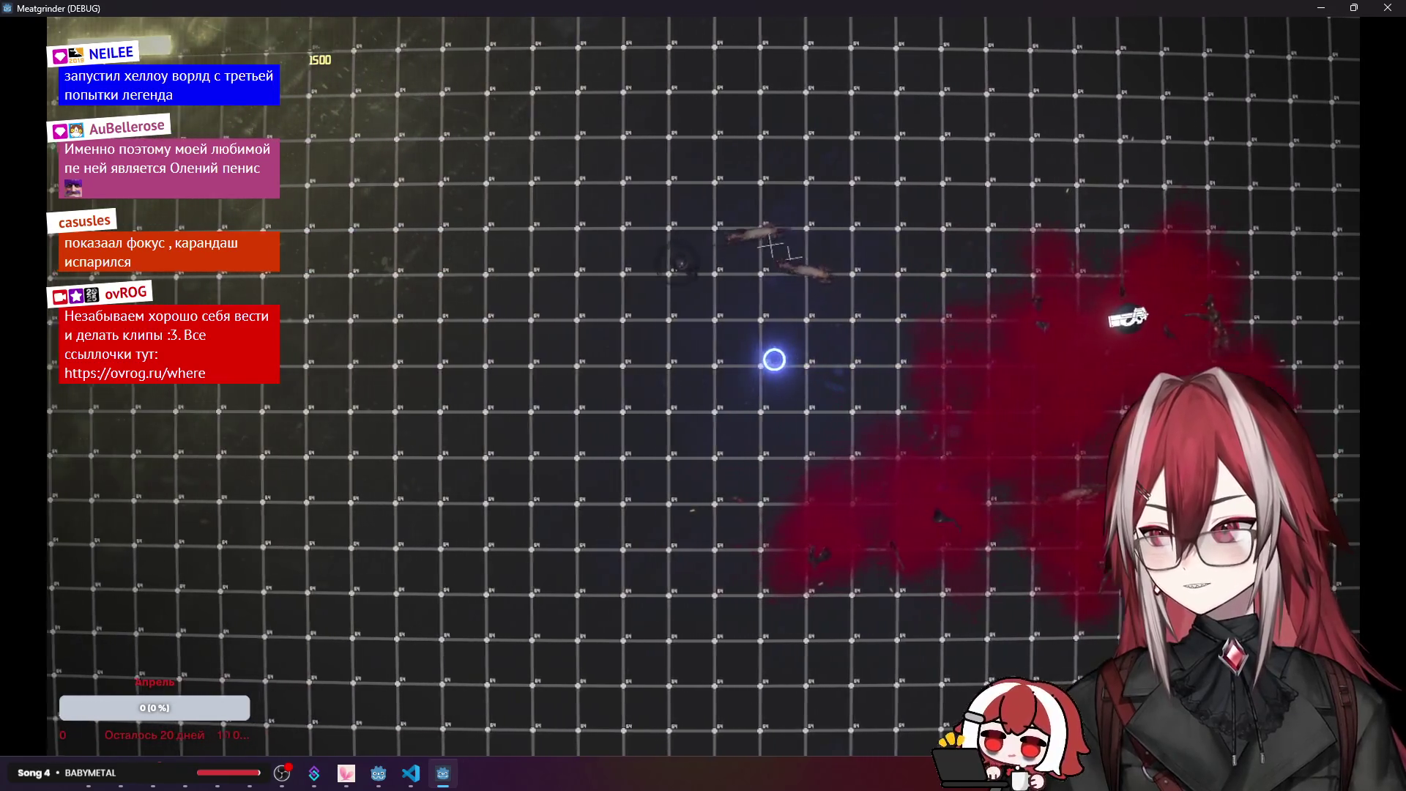
key("s")
key("a")
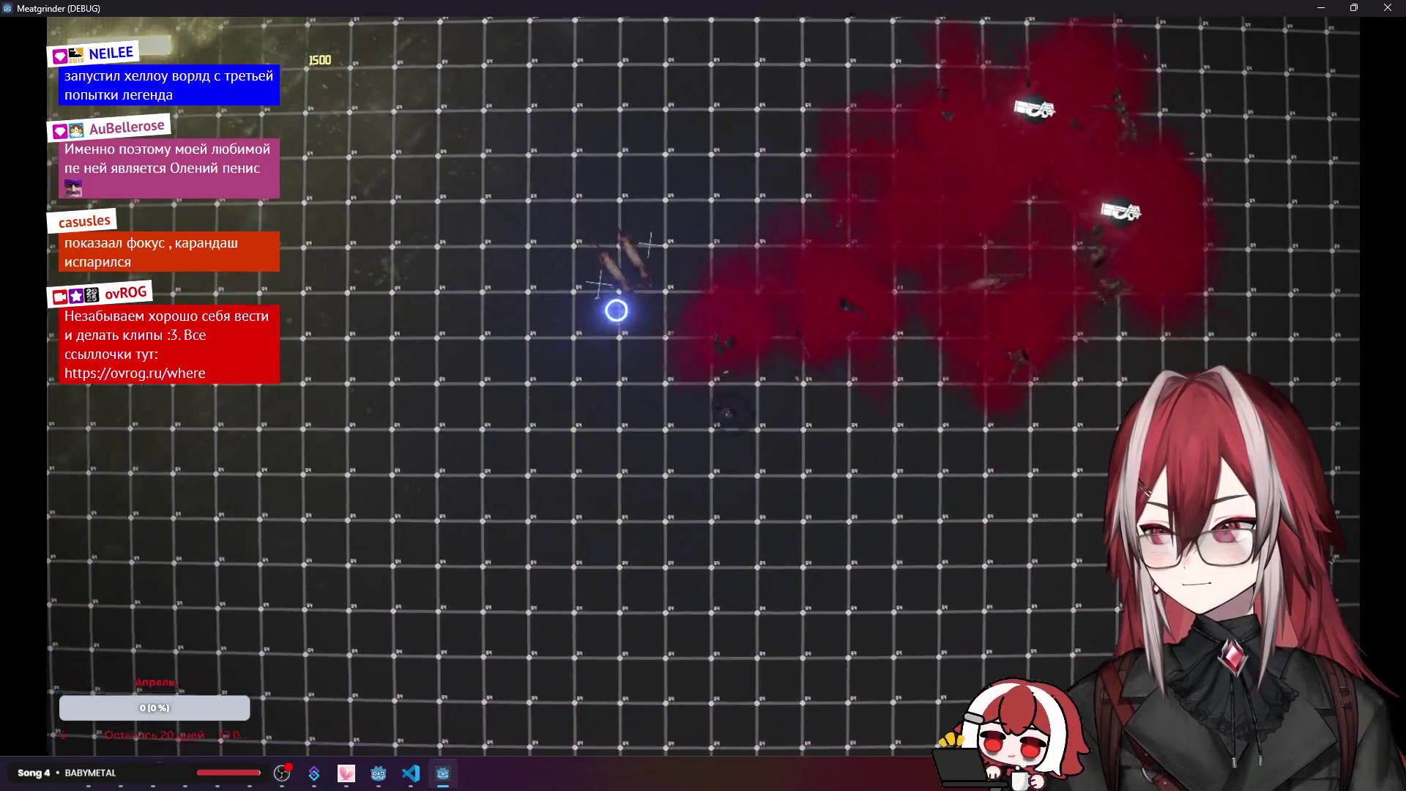
key("d")
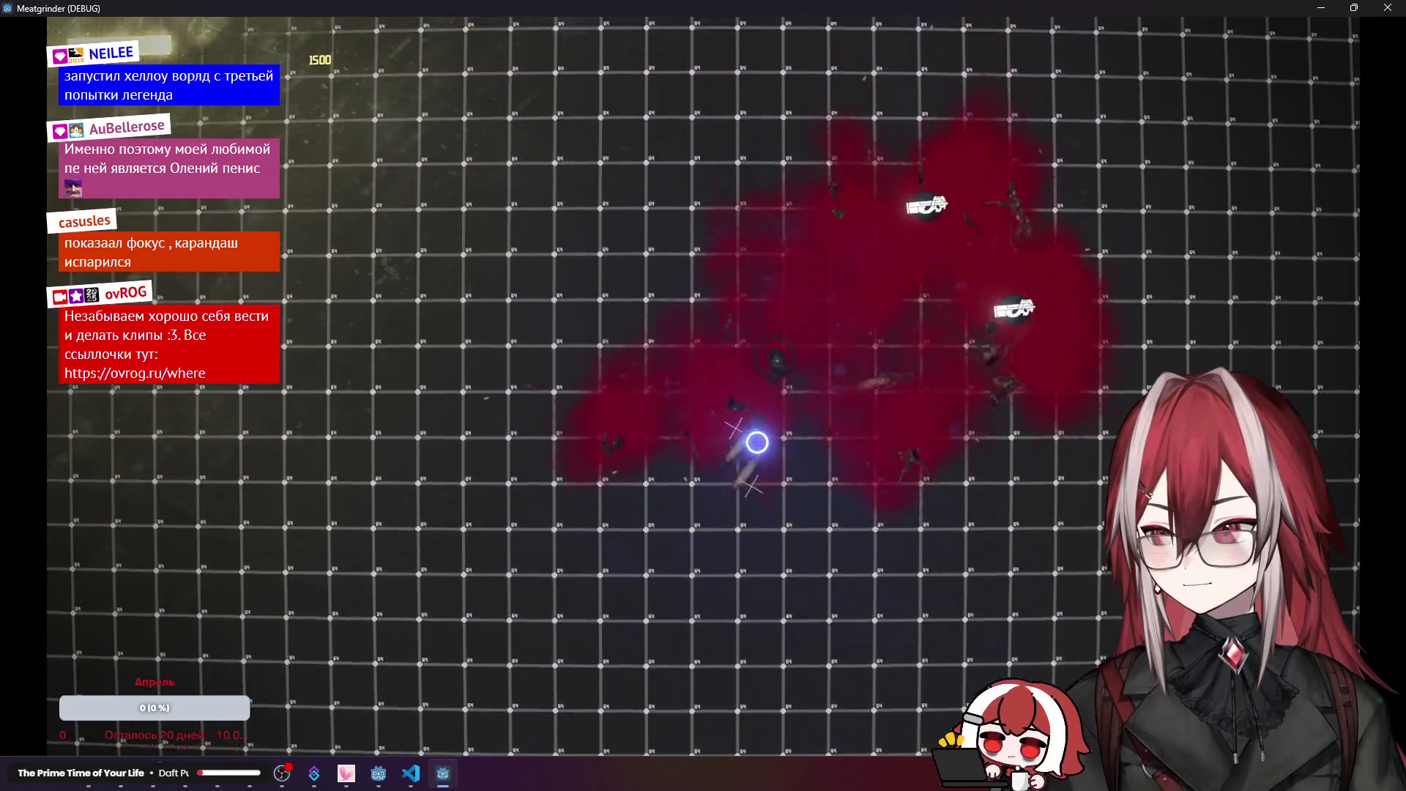
key("a")
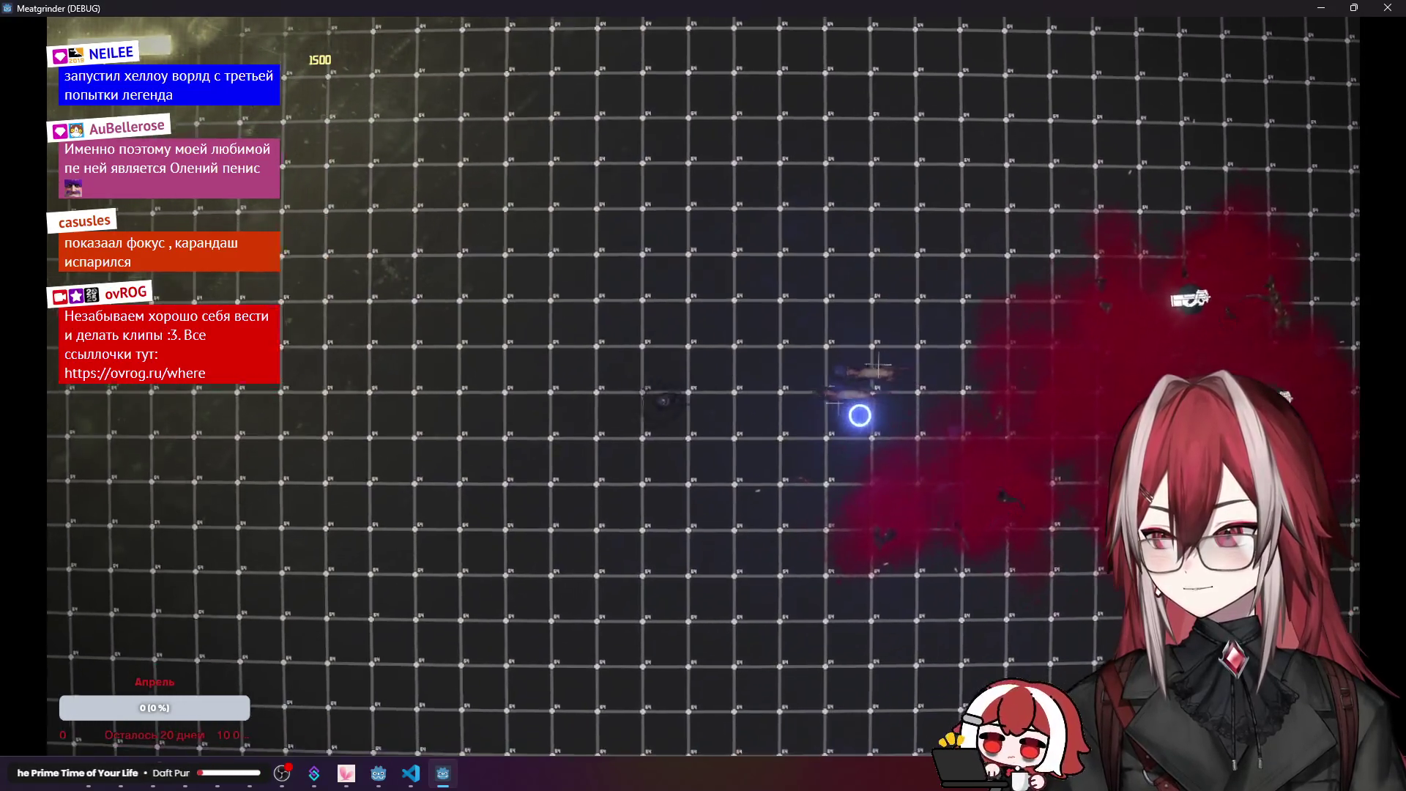
- Close the game and return to enemy_move.gd, scrolling to the Sprite2D rotation on line 28
left_click(1386, 8)
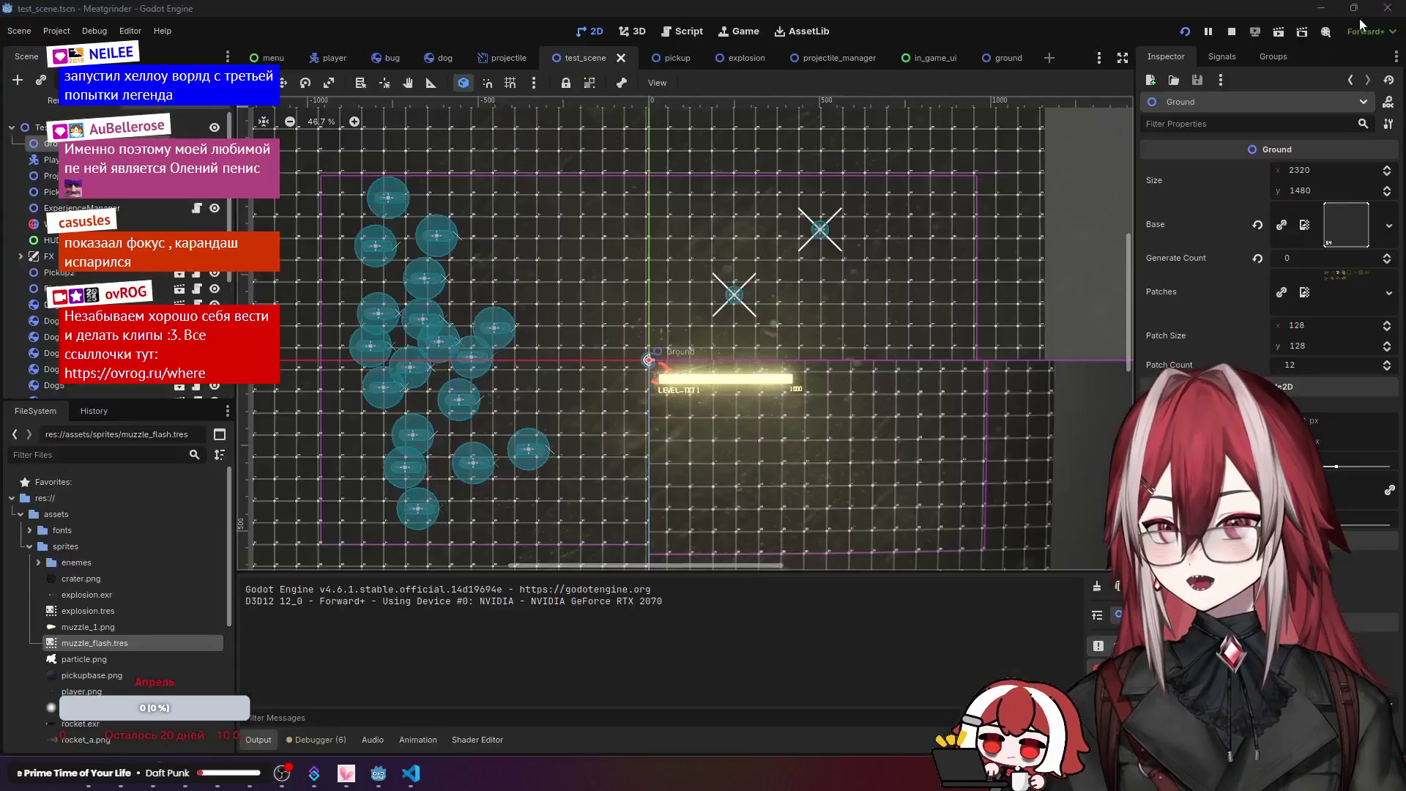
left_click(410, 773)
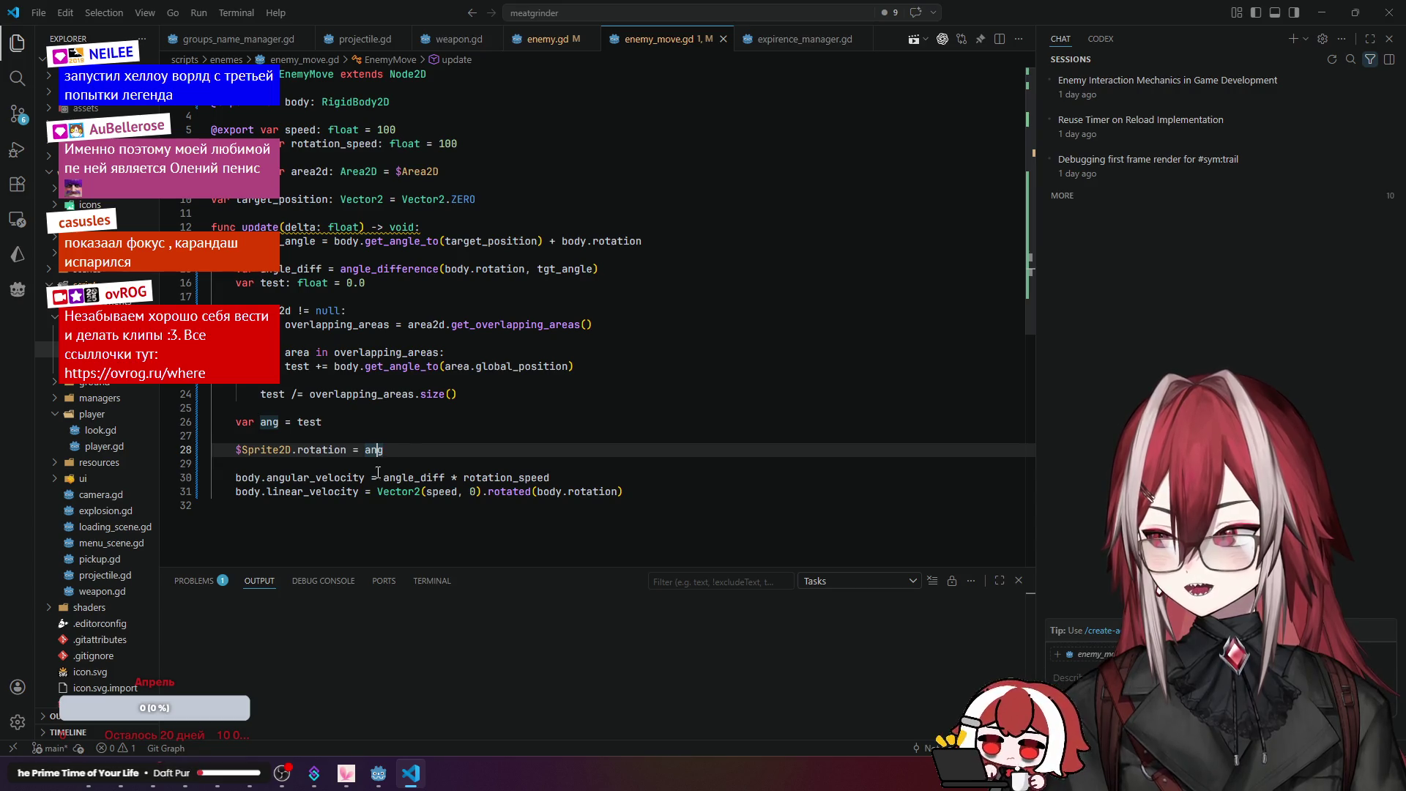
scroll(378, 472, "down", 1)
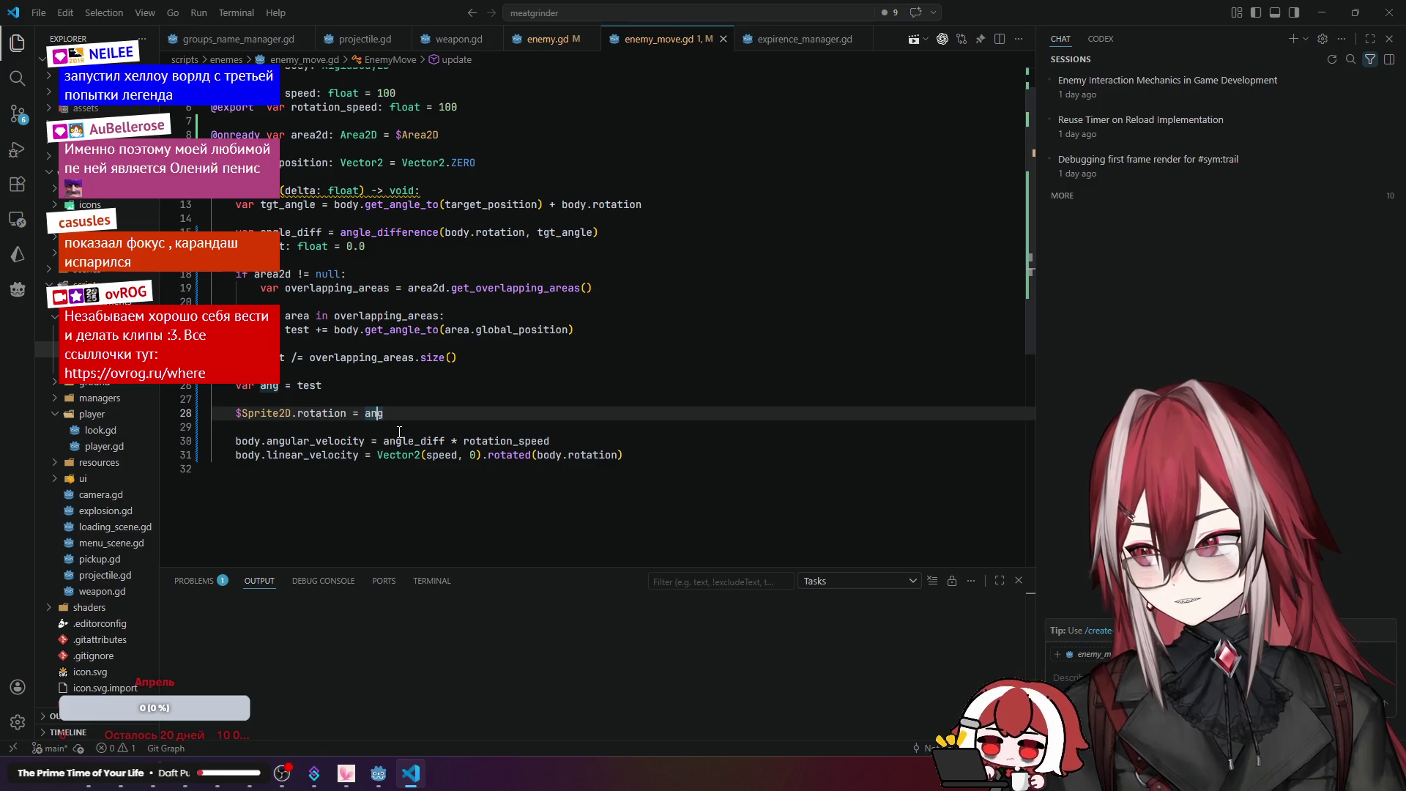
left_click(344, 460)
left_click(334, 486)
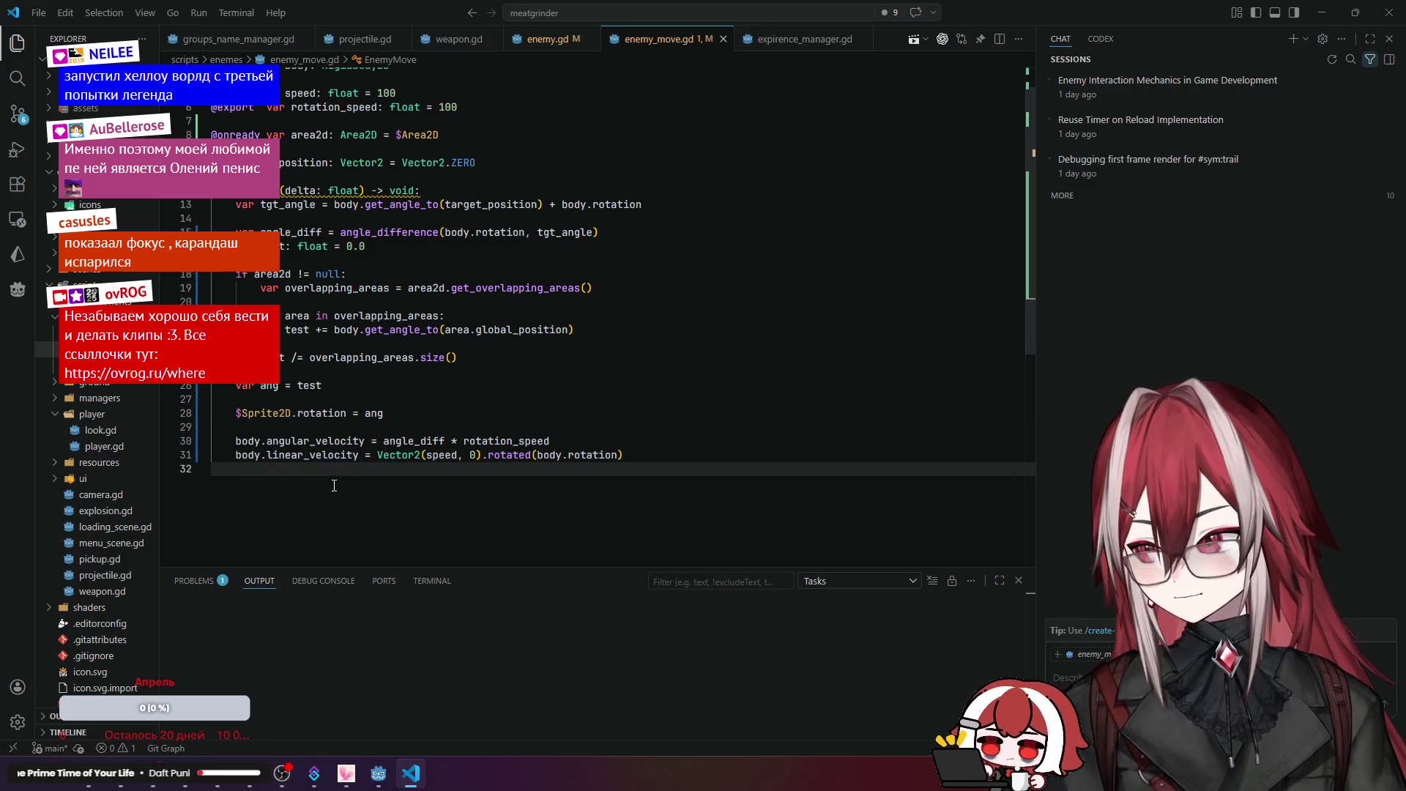
left_click(510, 415)
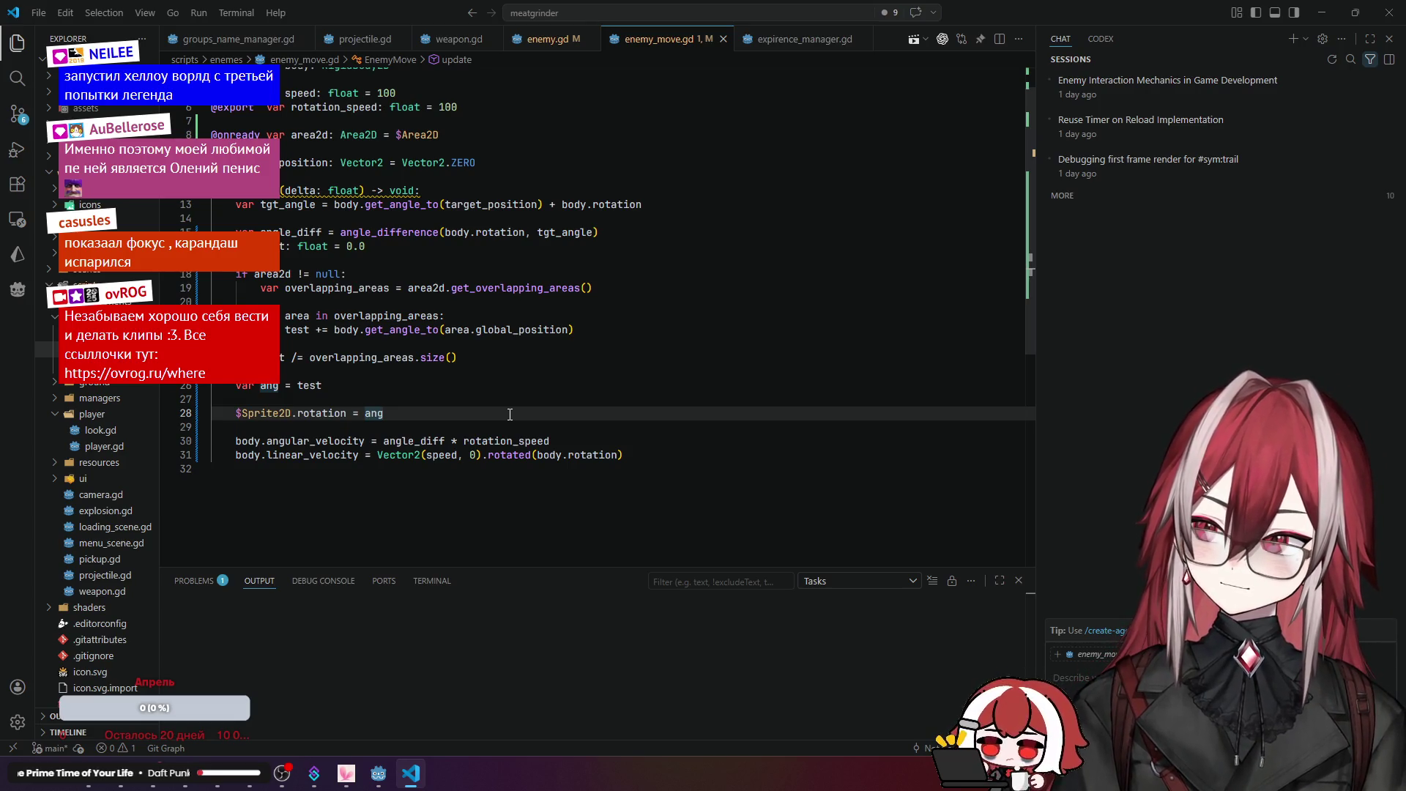
- Trace the angle_difference call and every use of angle_diff, then check linear_velocity on line 31
left_click(432, 234)
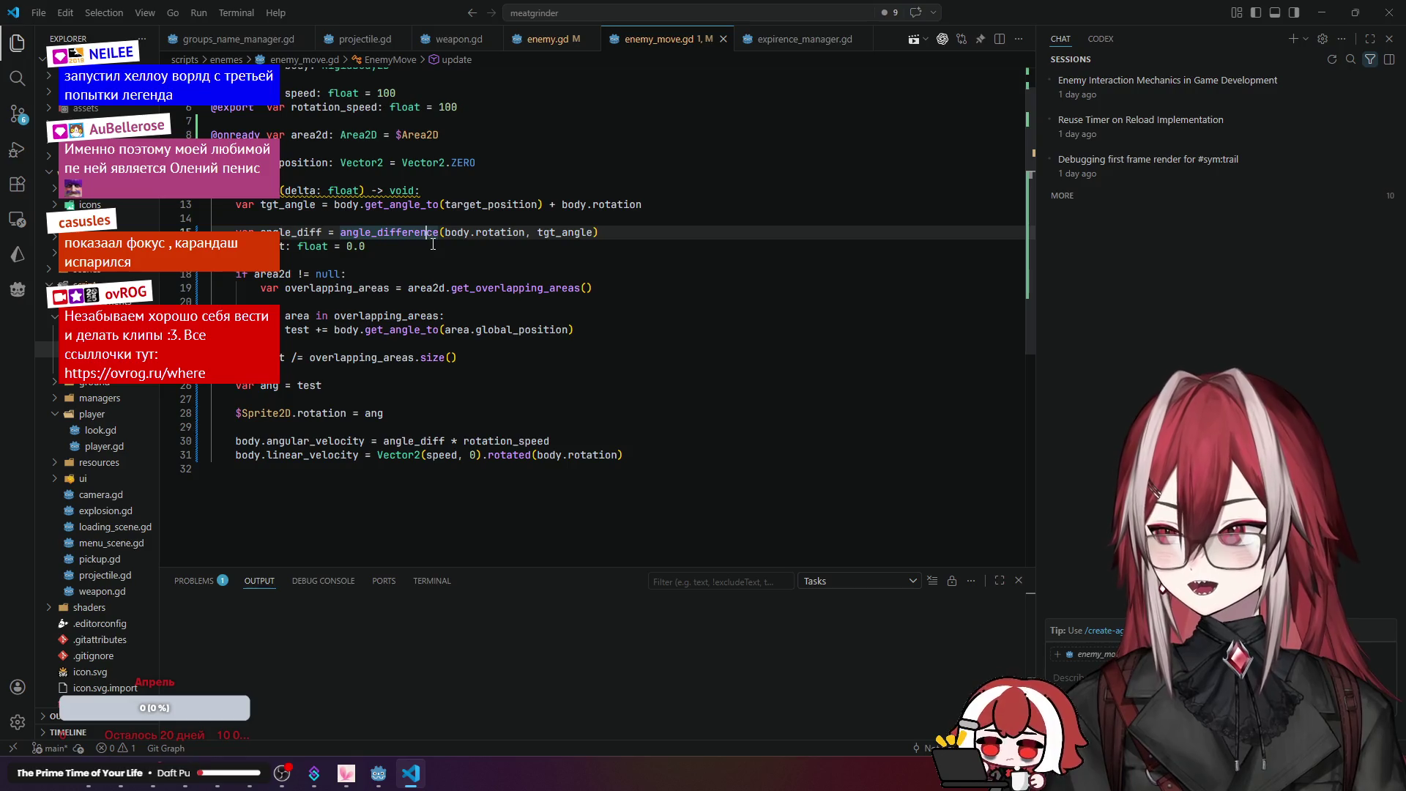
left_click(312, 232)
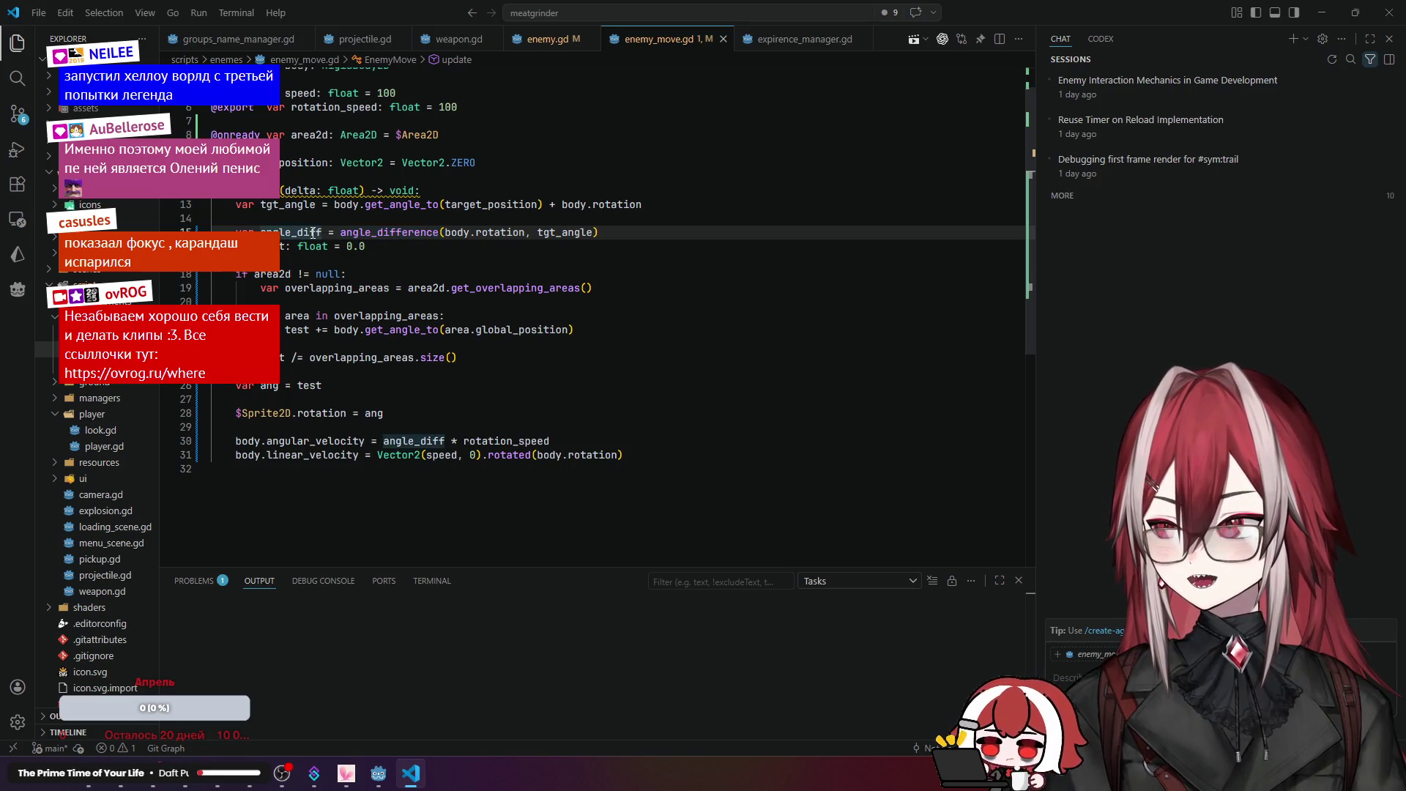
left_click(405, 408)
left_click(319, 232)
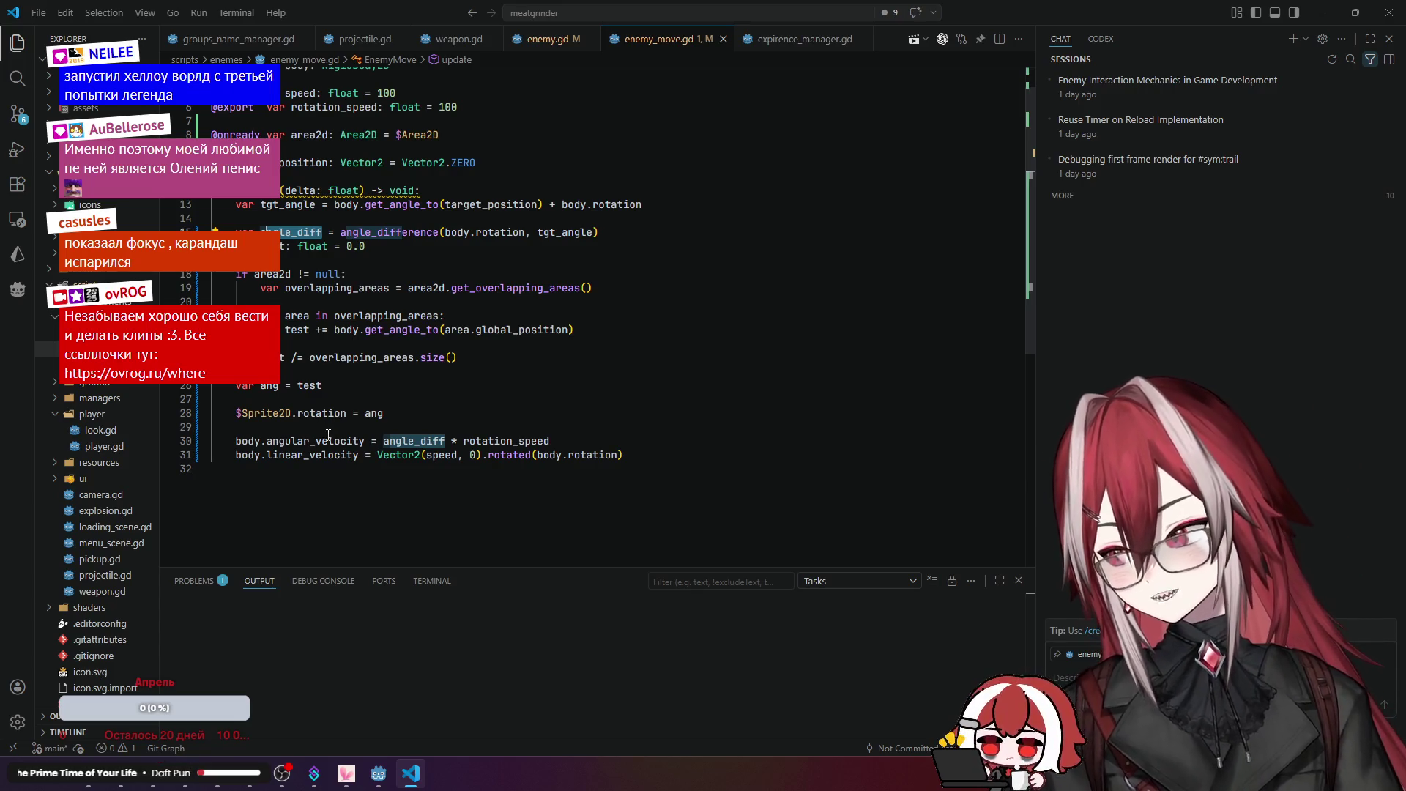
left_click(340, 455)
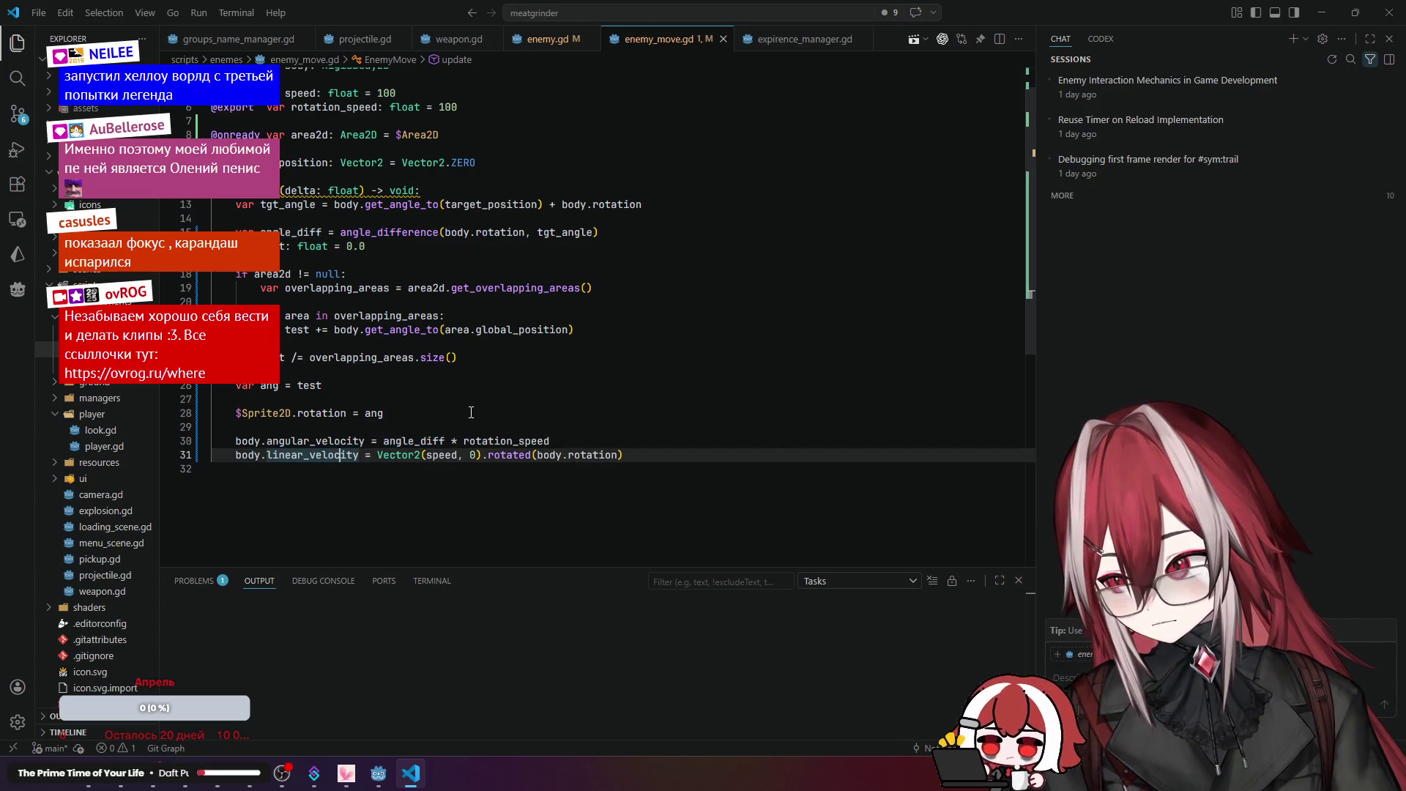
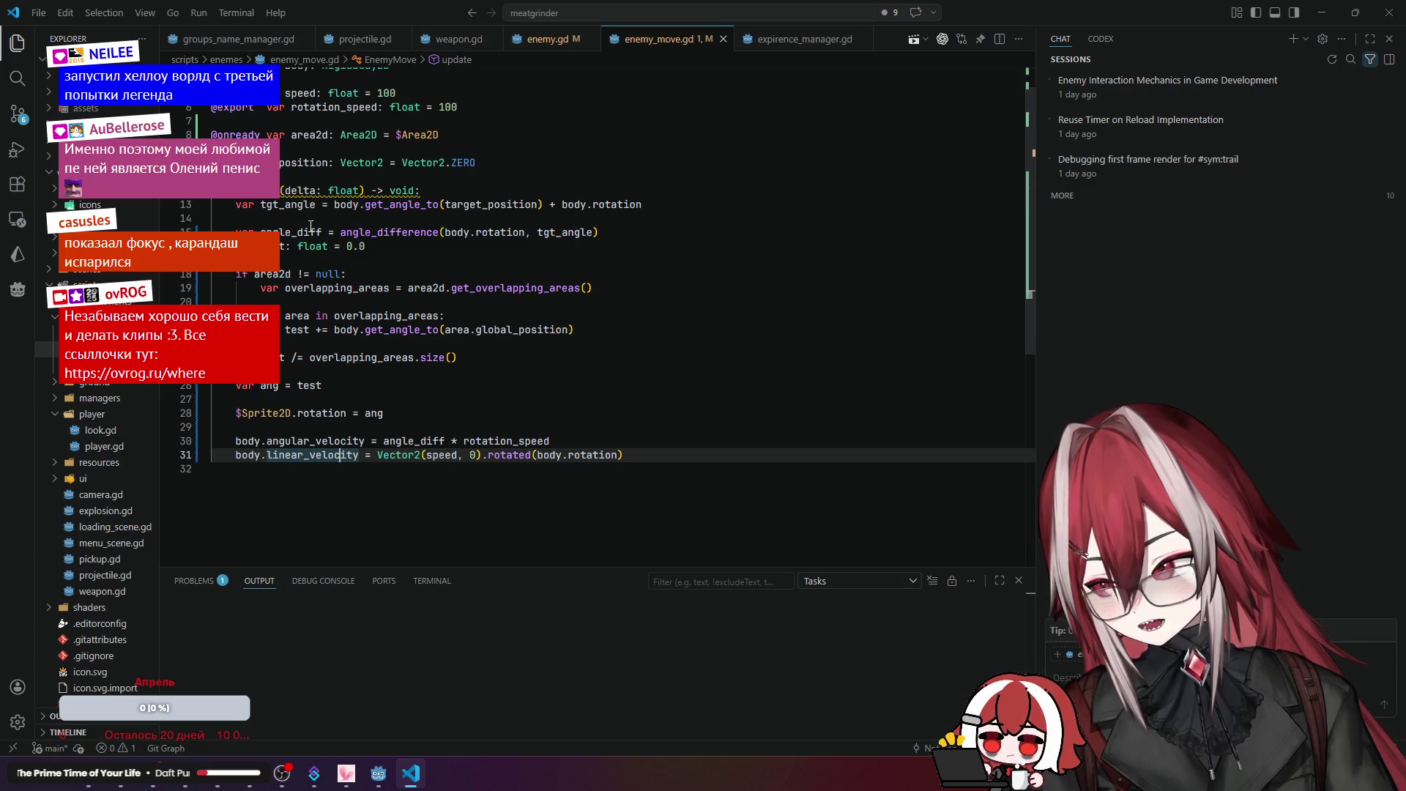
- Review where angle_diff, rotation, rotation_speed and ang are used in enemy_move.gd
left_click(310, 232)
mouse_move(419, 285)
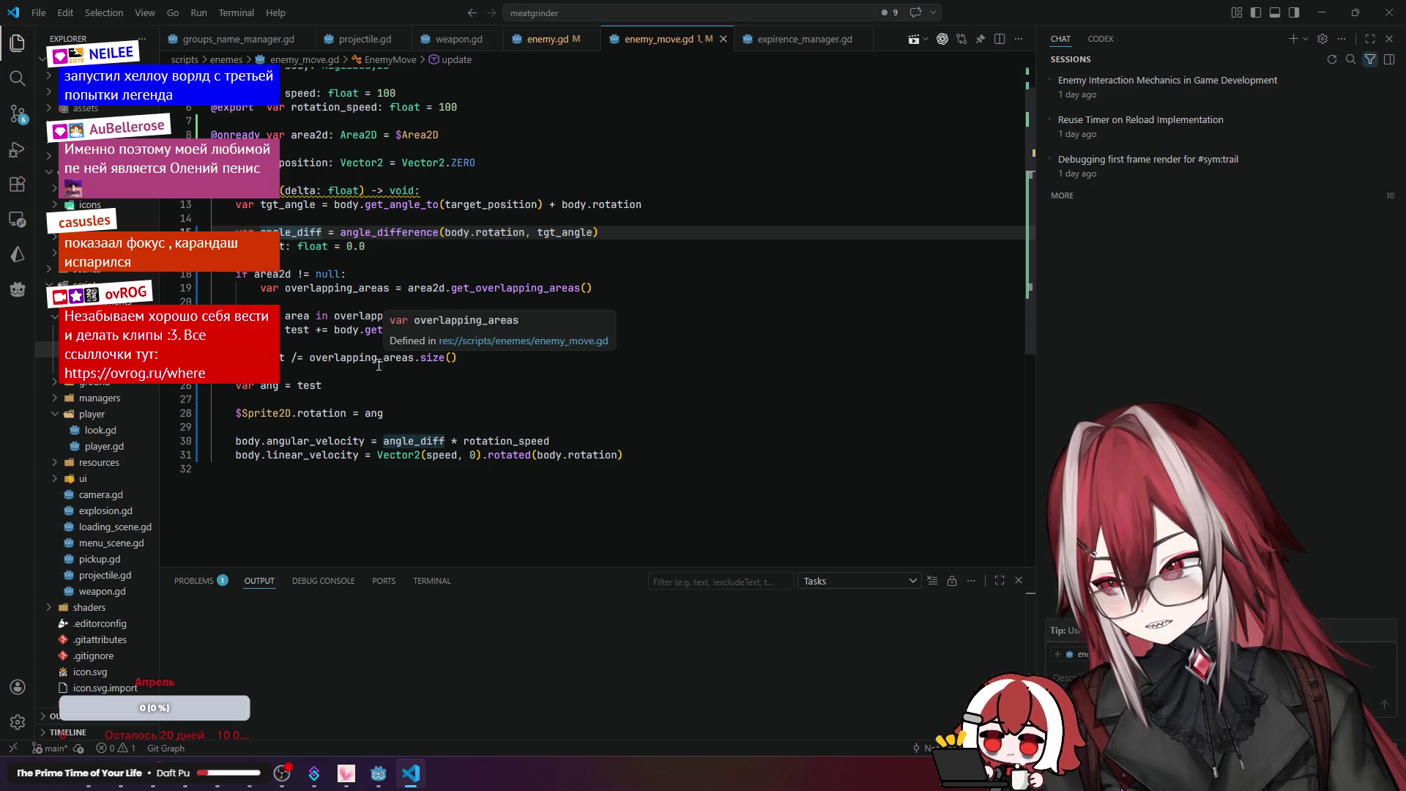
left_click(366, 396)
left_click(341, 413)
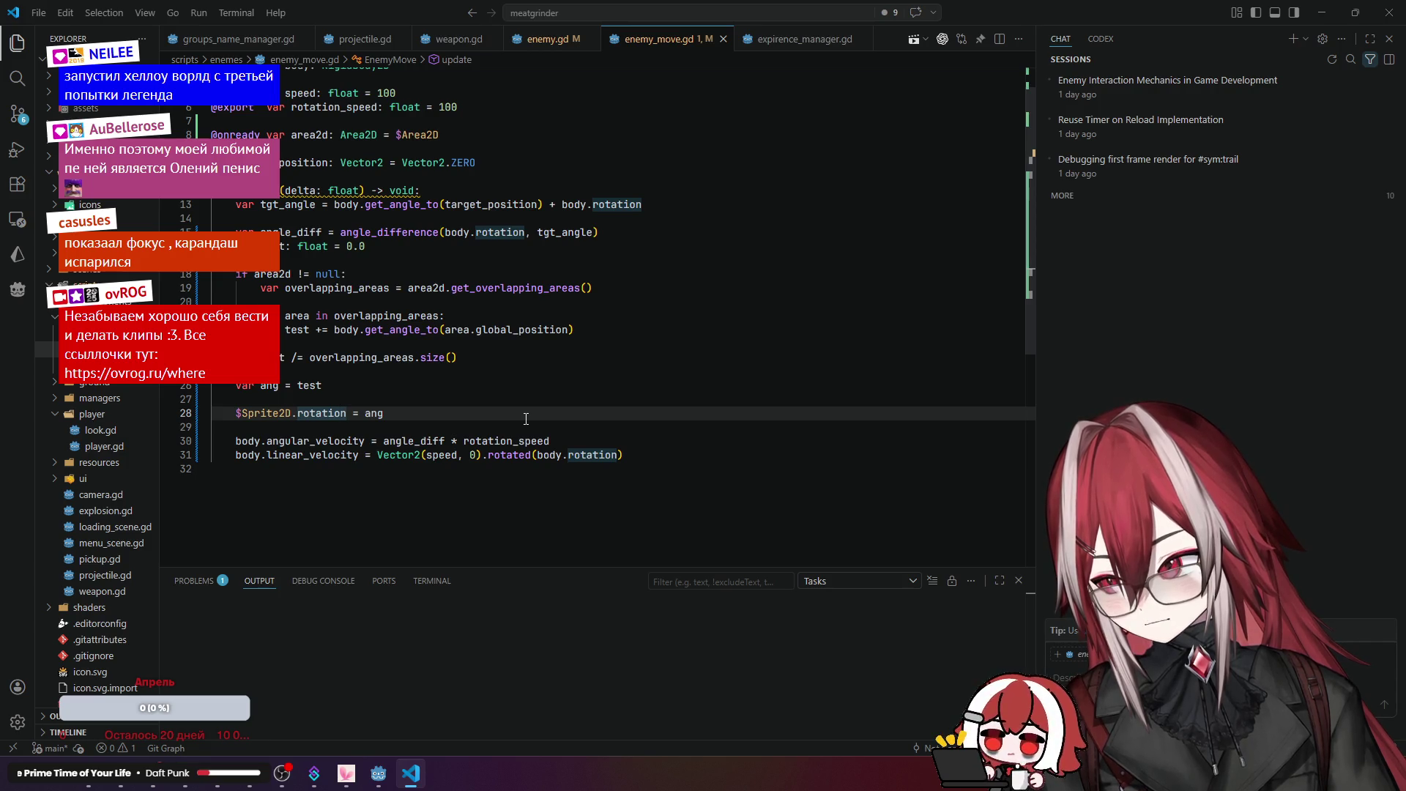
left_click(421, 233)
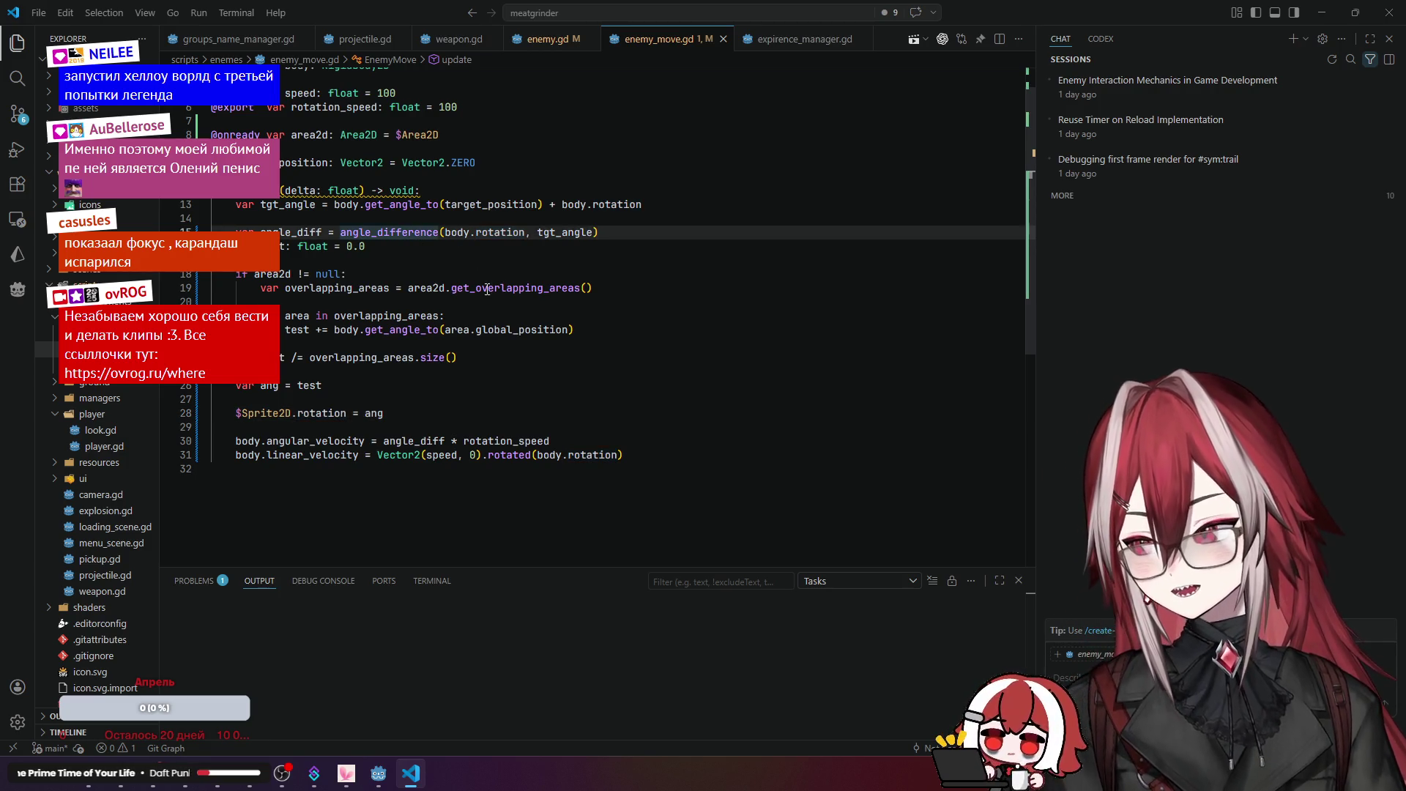
left_click(501, 232)
left_click(576, 220)
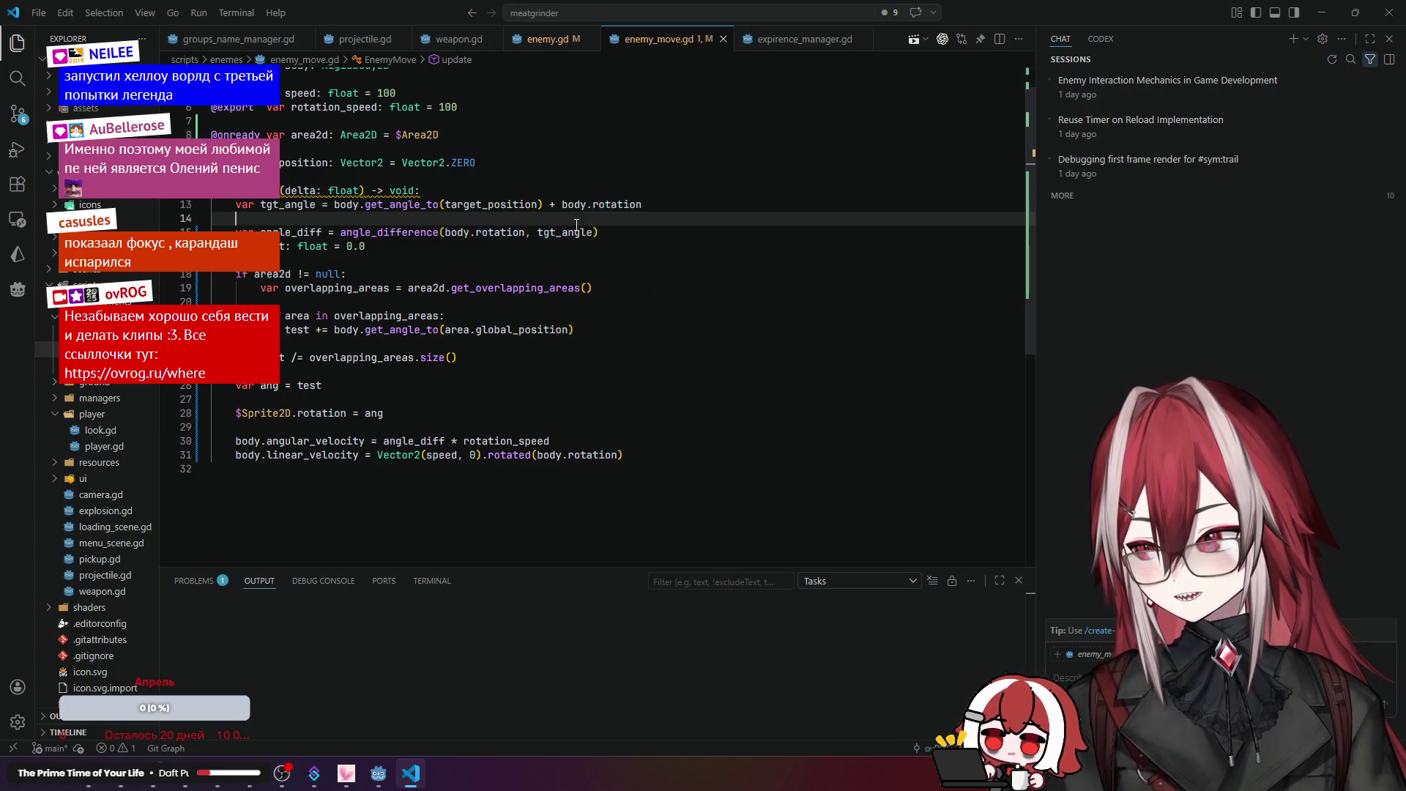
left_click(480, 440)
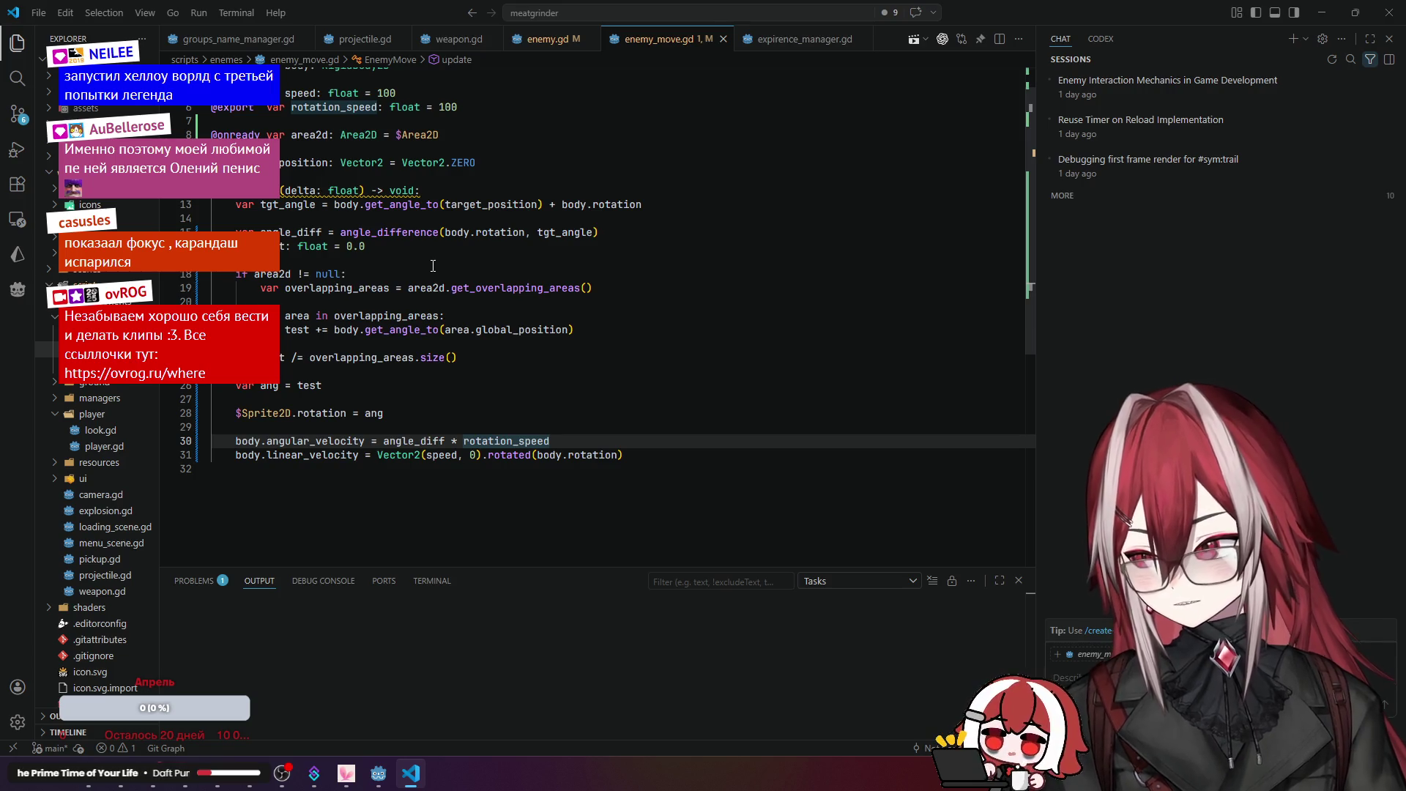
left_click(382, 413)
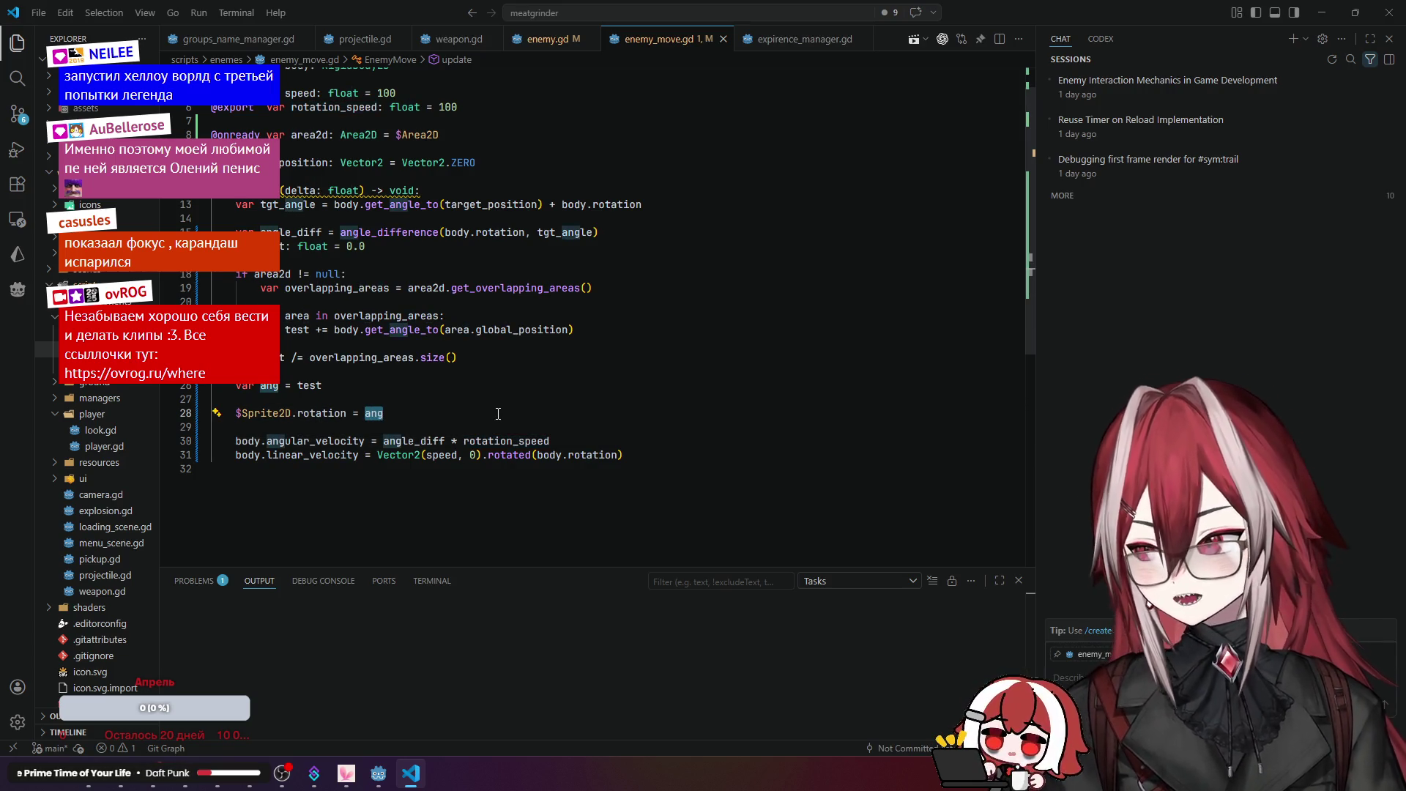
left_click(416, 405)
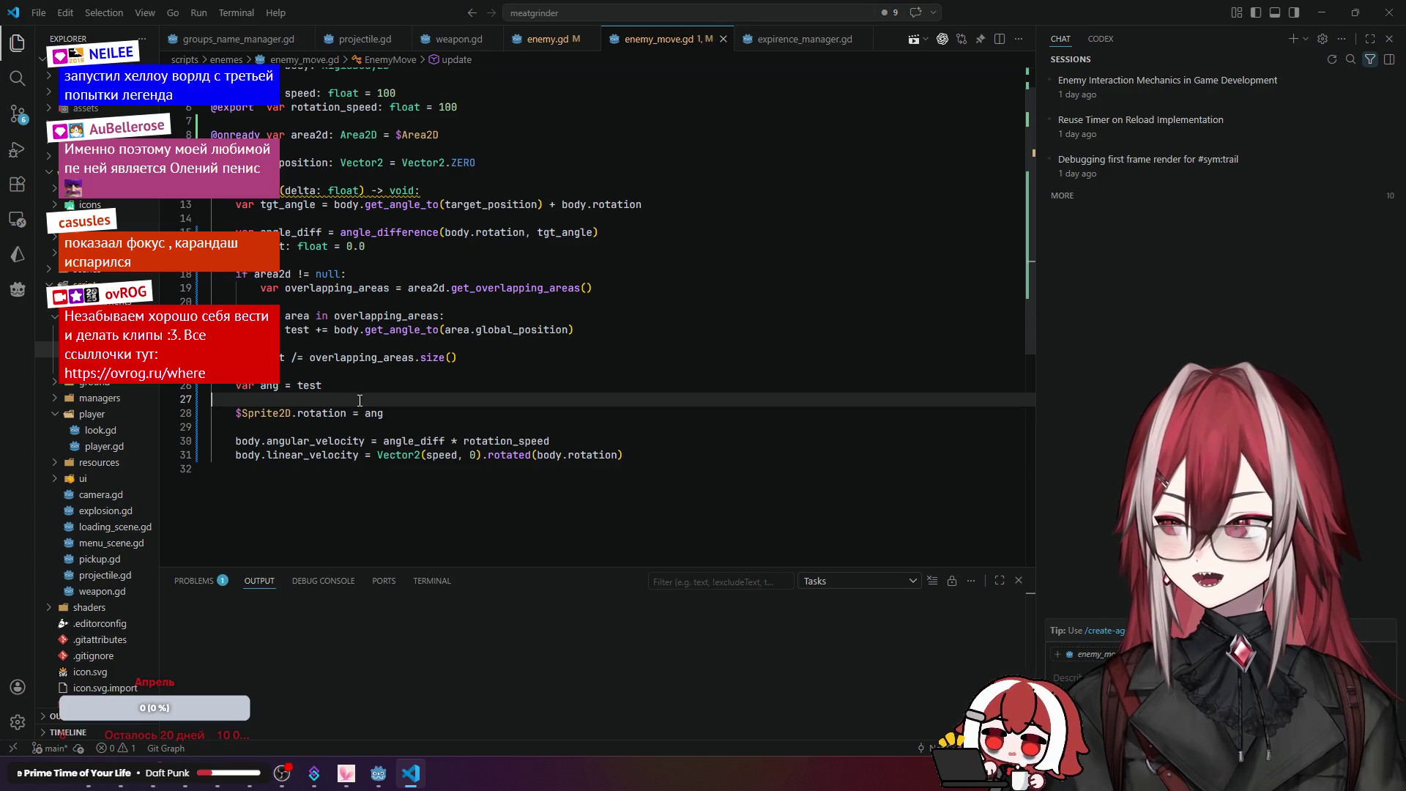
left_click(382, 413)
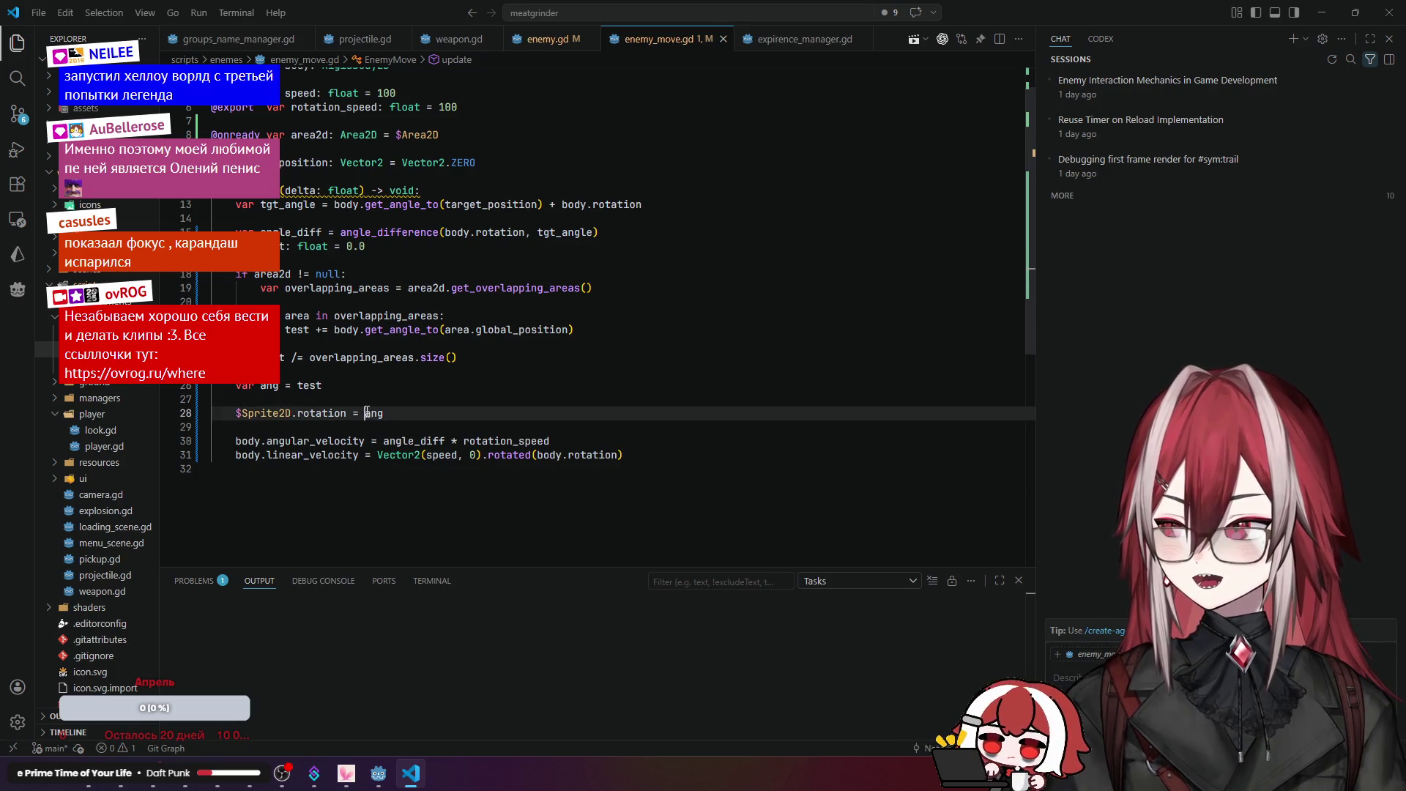
- Change line 30 to body.angular_velocity = (angle_diff * rotation_speed) - ang
left_click(560, 440)
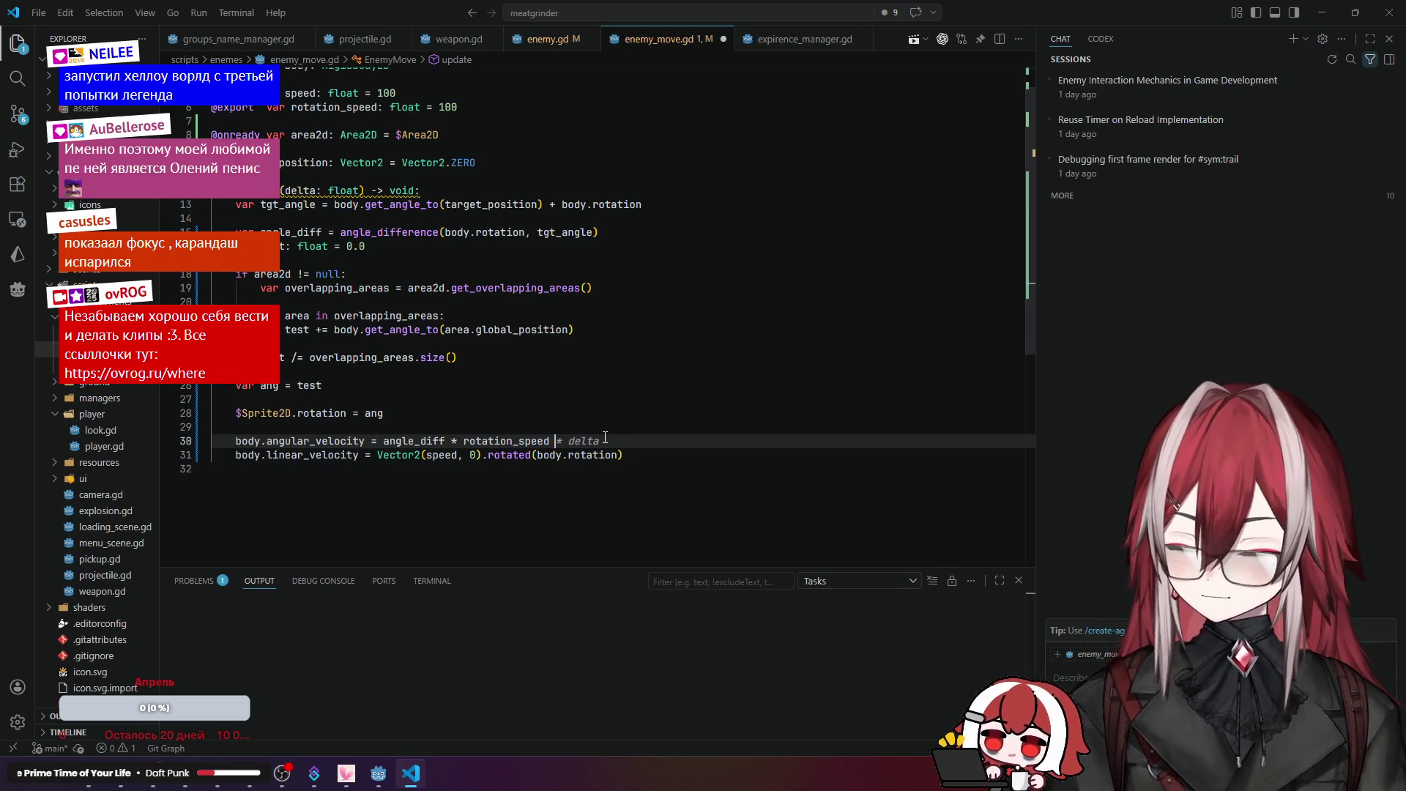
key("BackSpace")
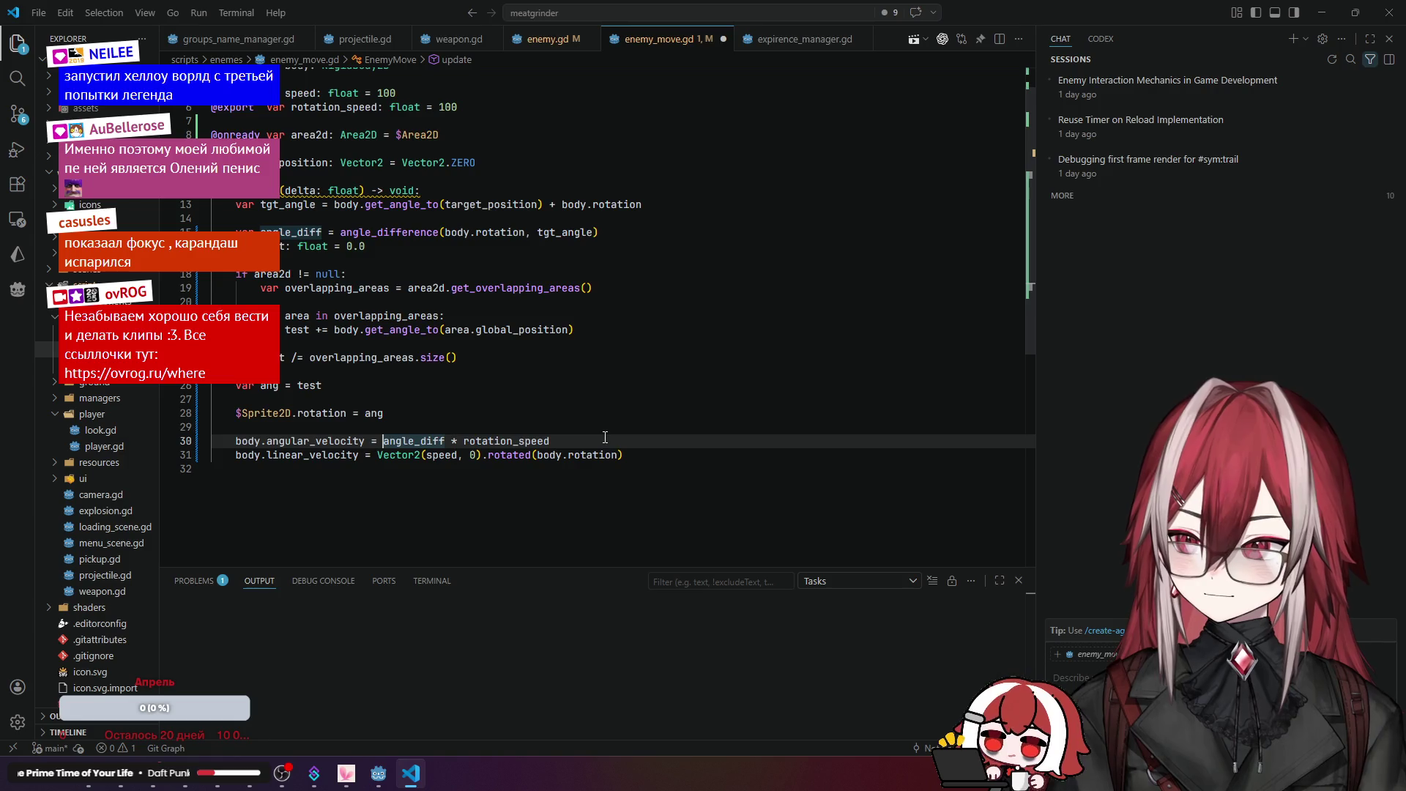
key("ctrl+Left")
type("(")
key("Tab")
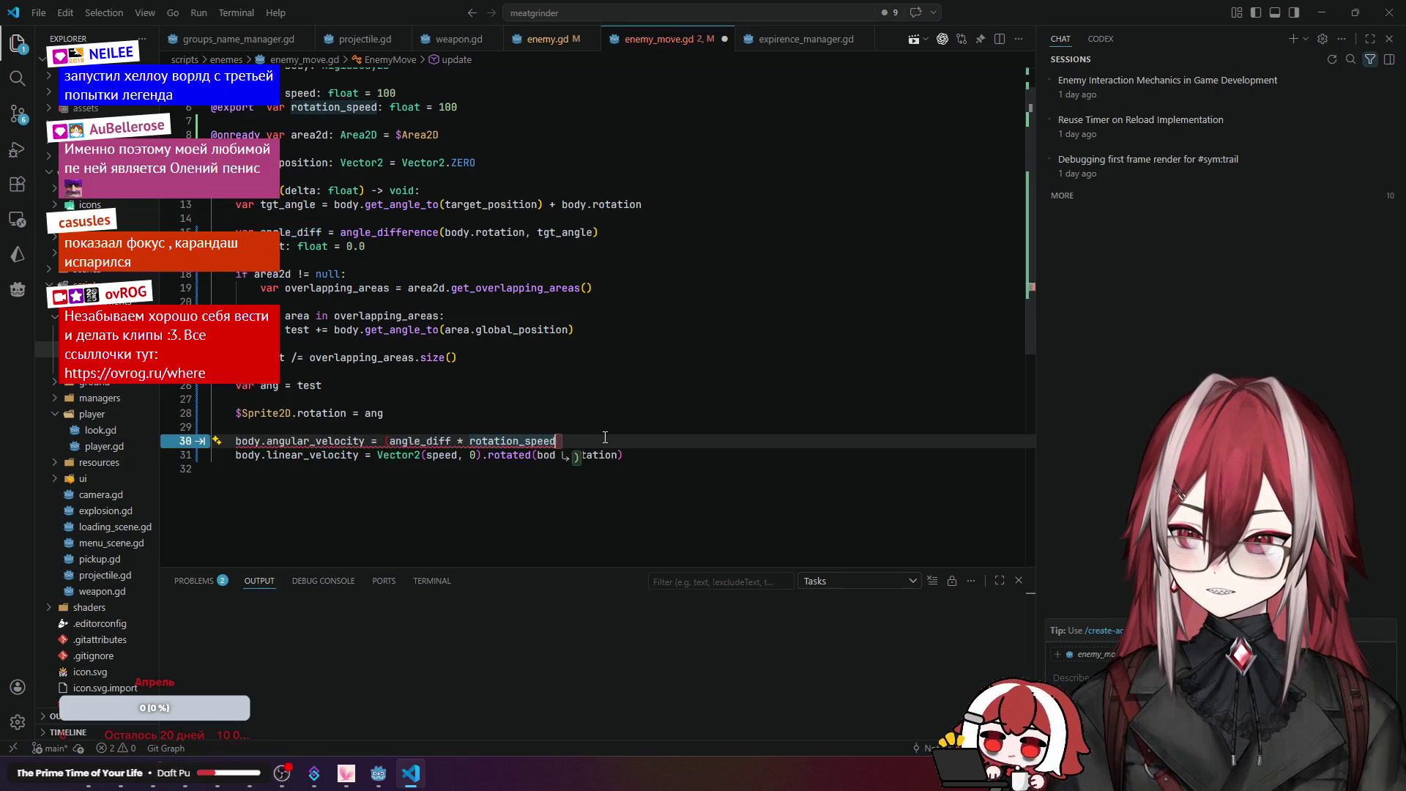
type(") ang")
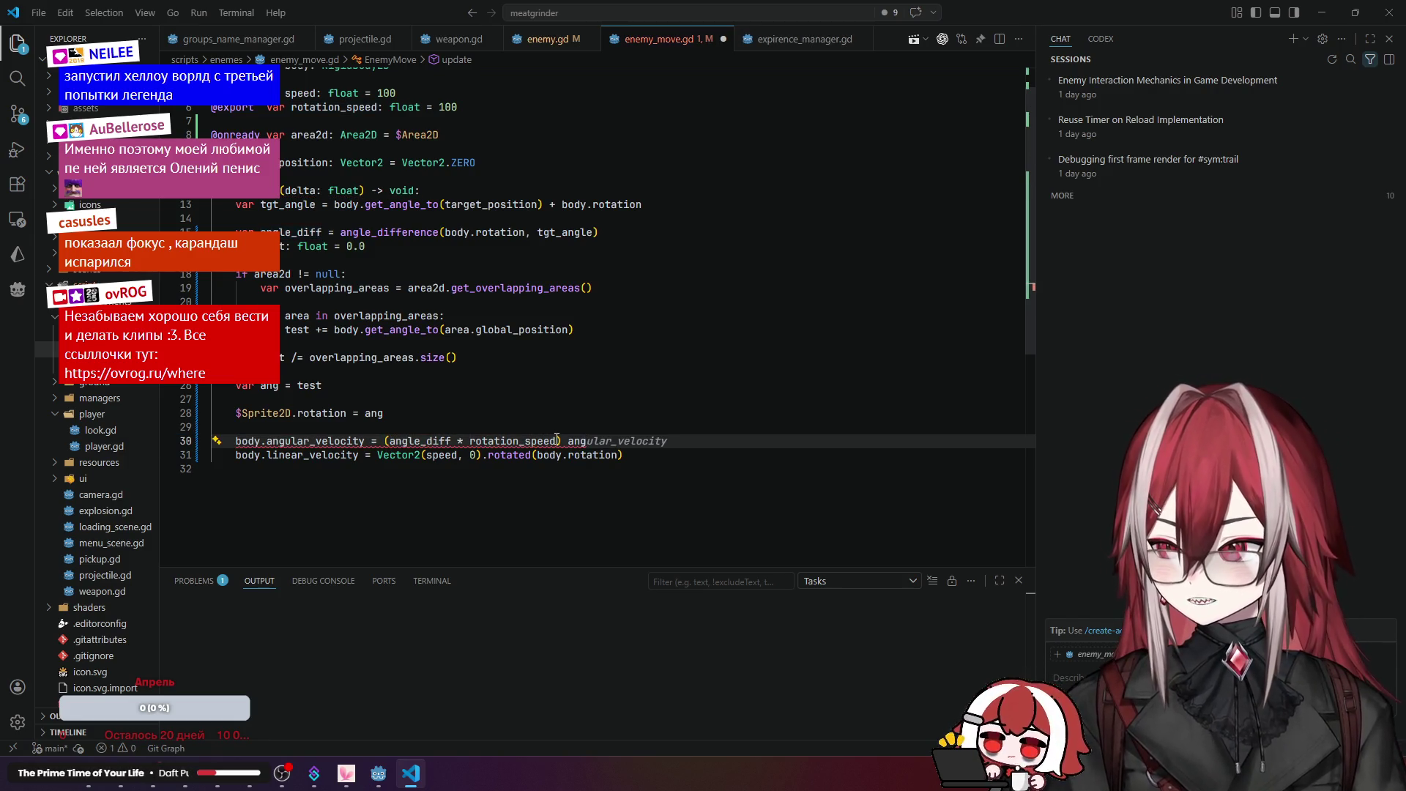
key("Up")
key("Up")
key("Up")
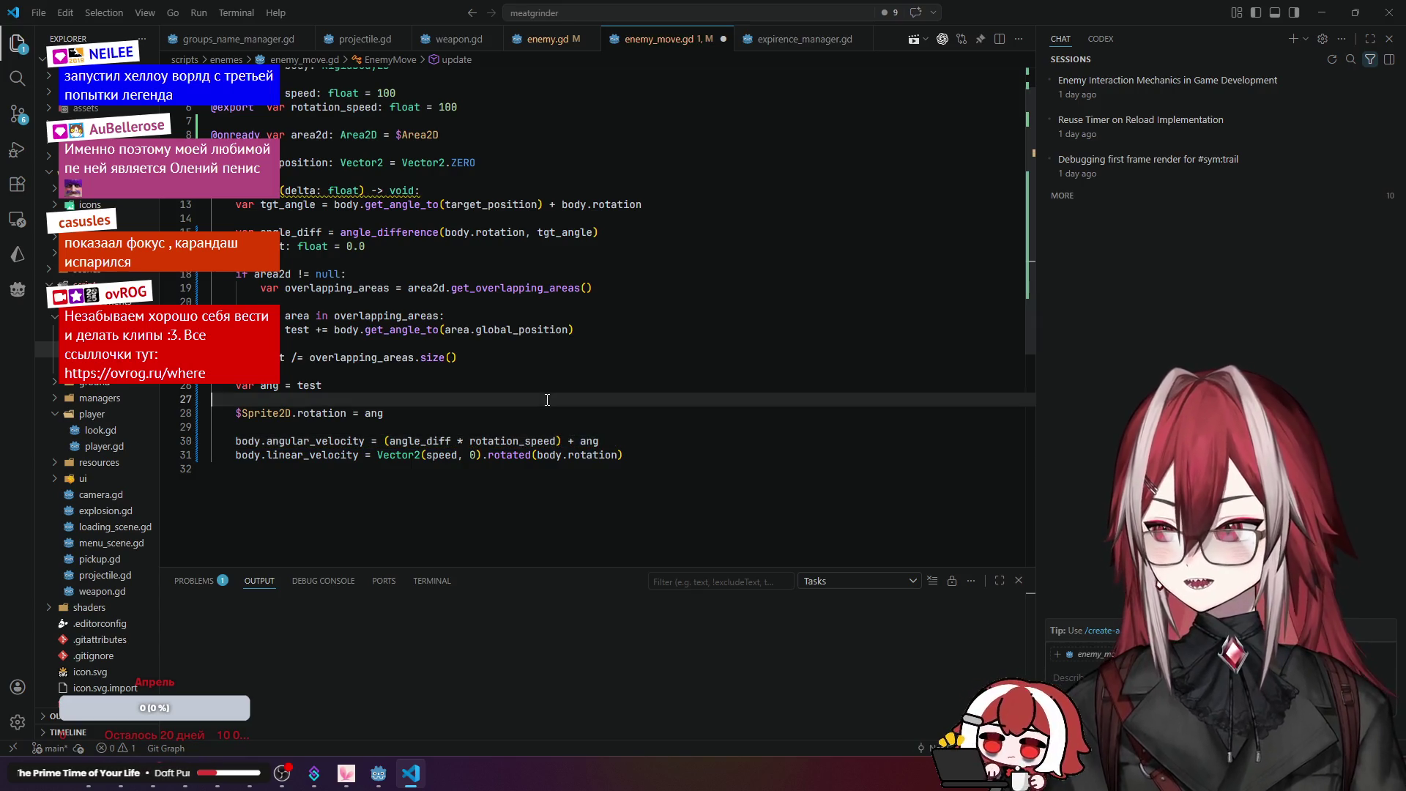
left_click(575, 441)
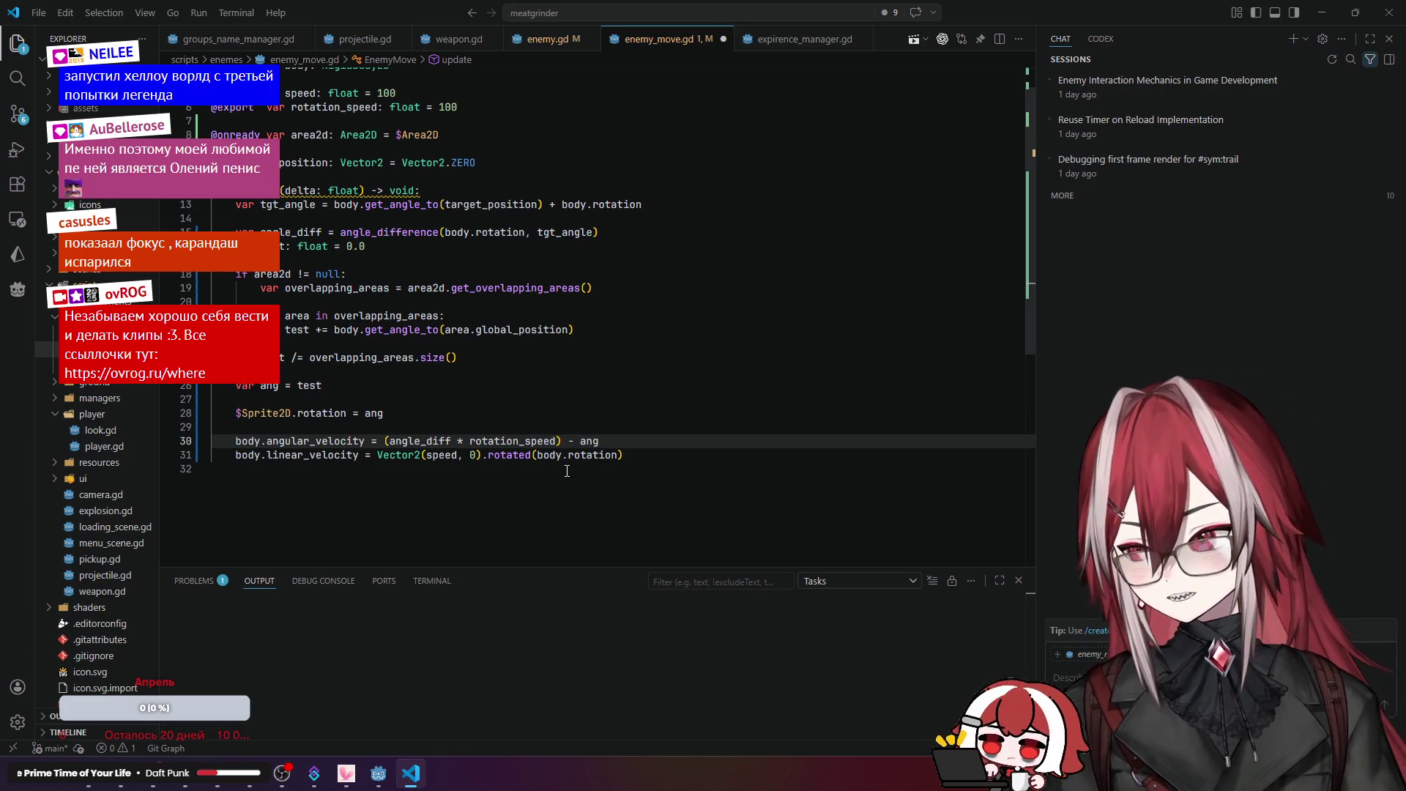
left_click(609, 406)
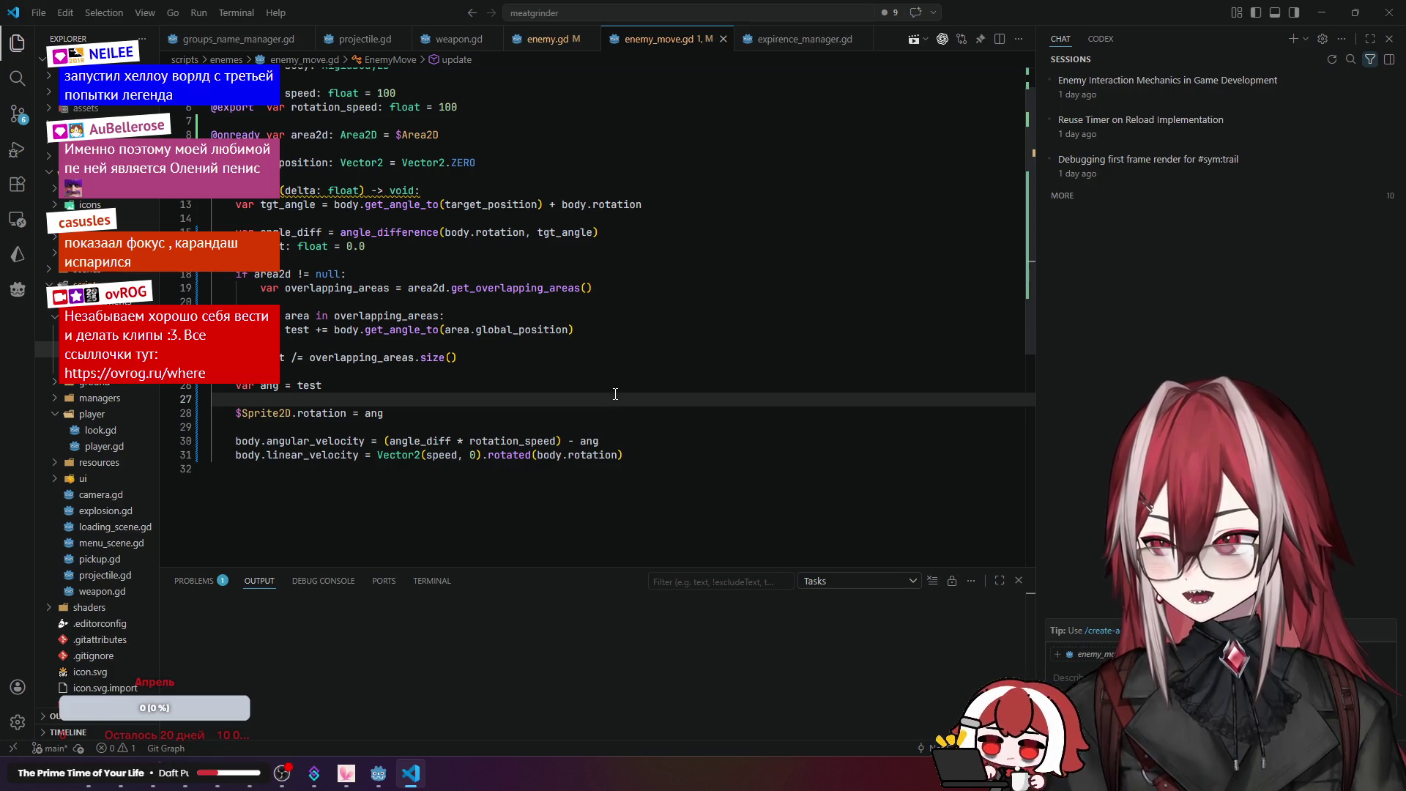
left_click(381, 777)
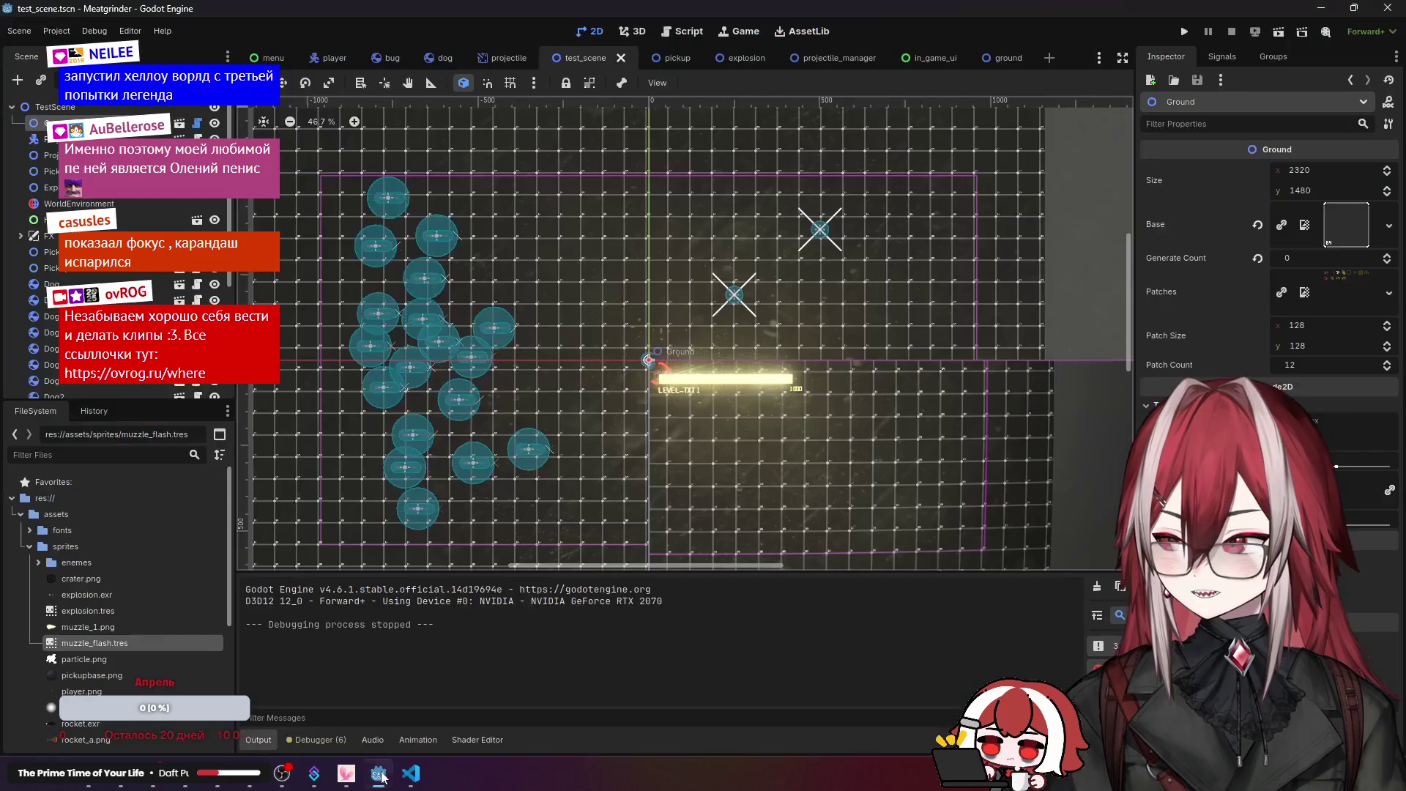
left_click(1184, 30)
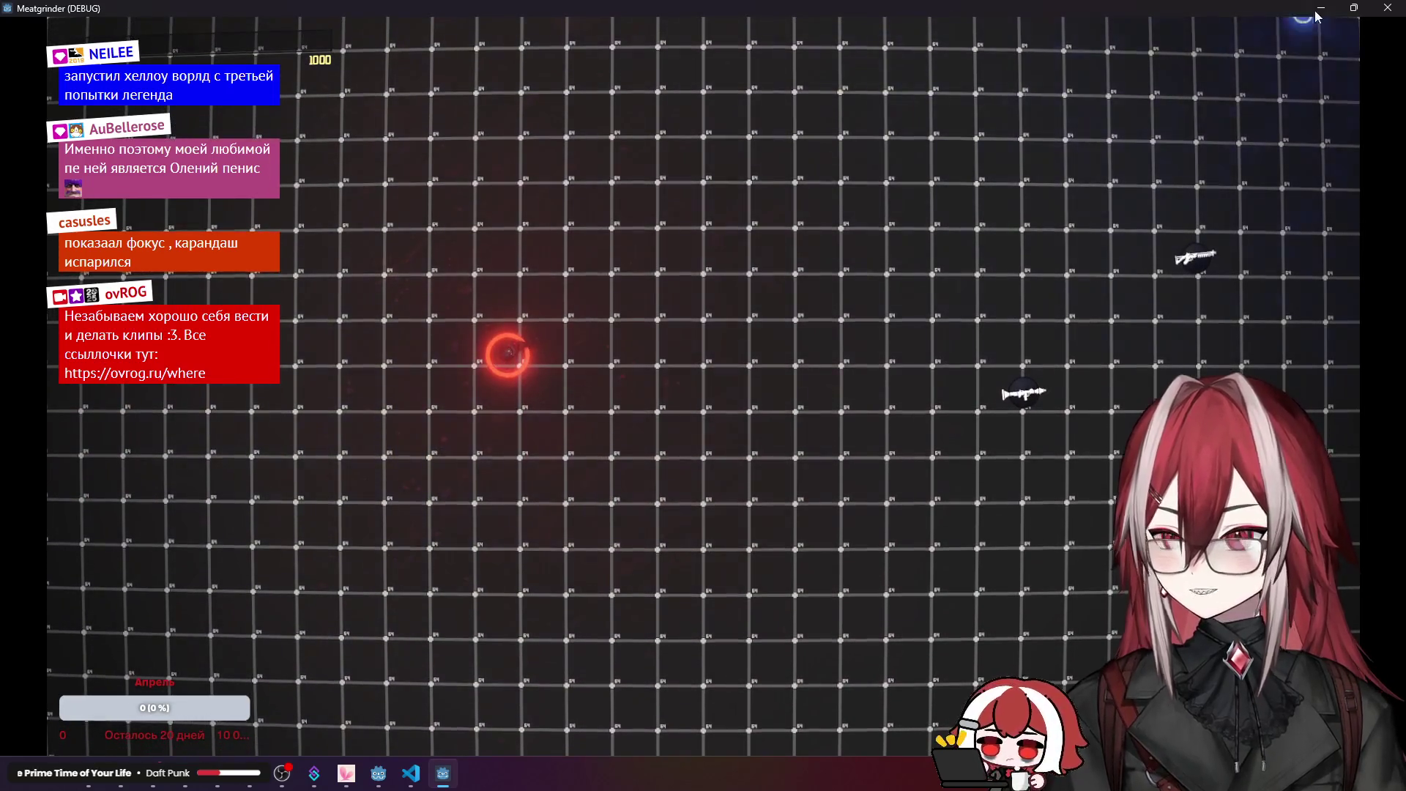
left_click(1387, 8)
left_click(410, 772)
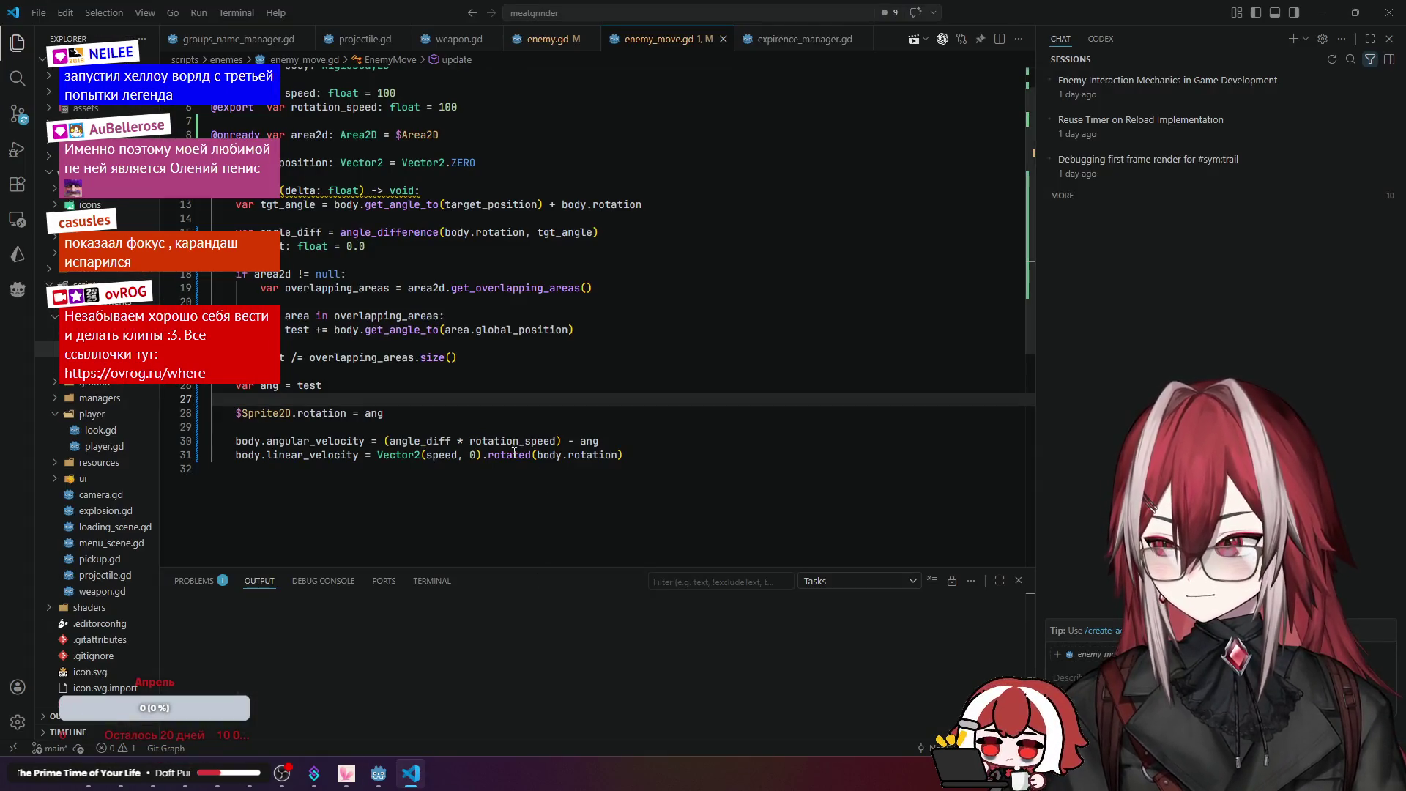
left_click(358, 440)
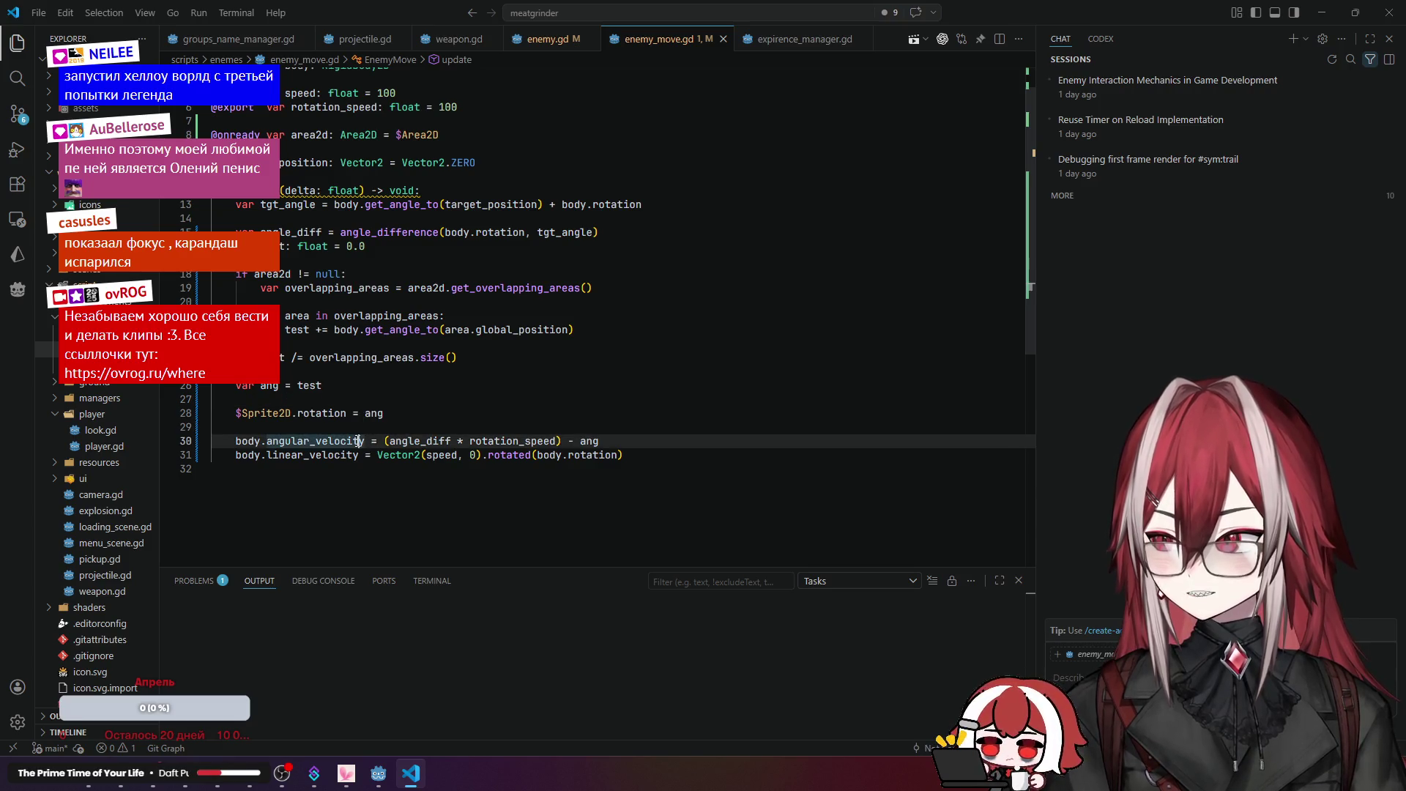
left_click(379, 772)
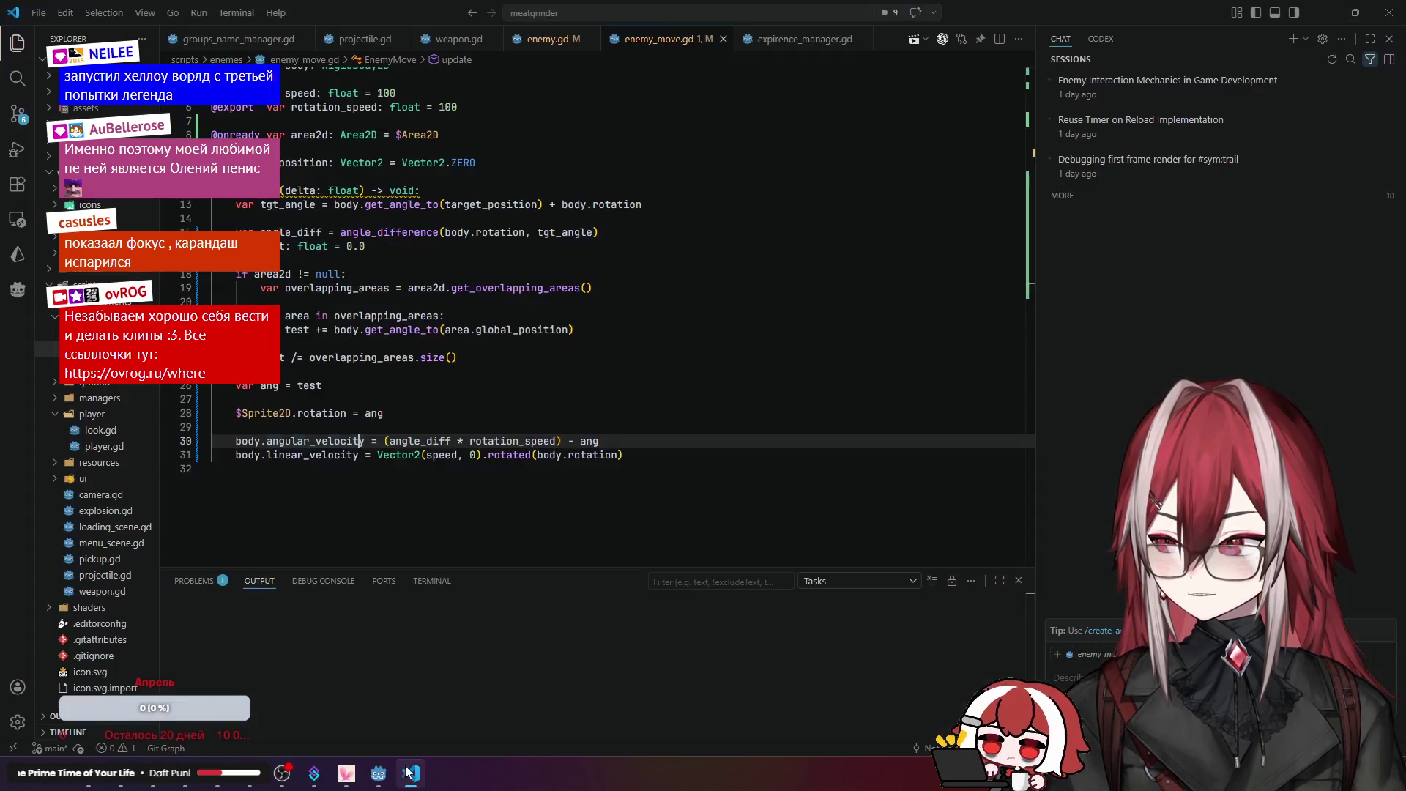
left_click(410, 773)
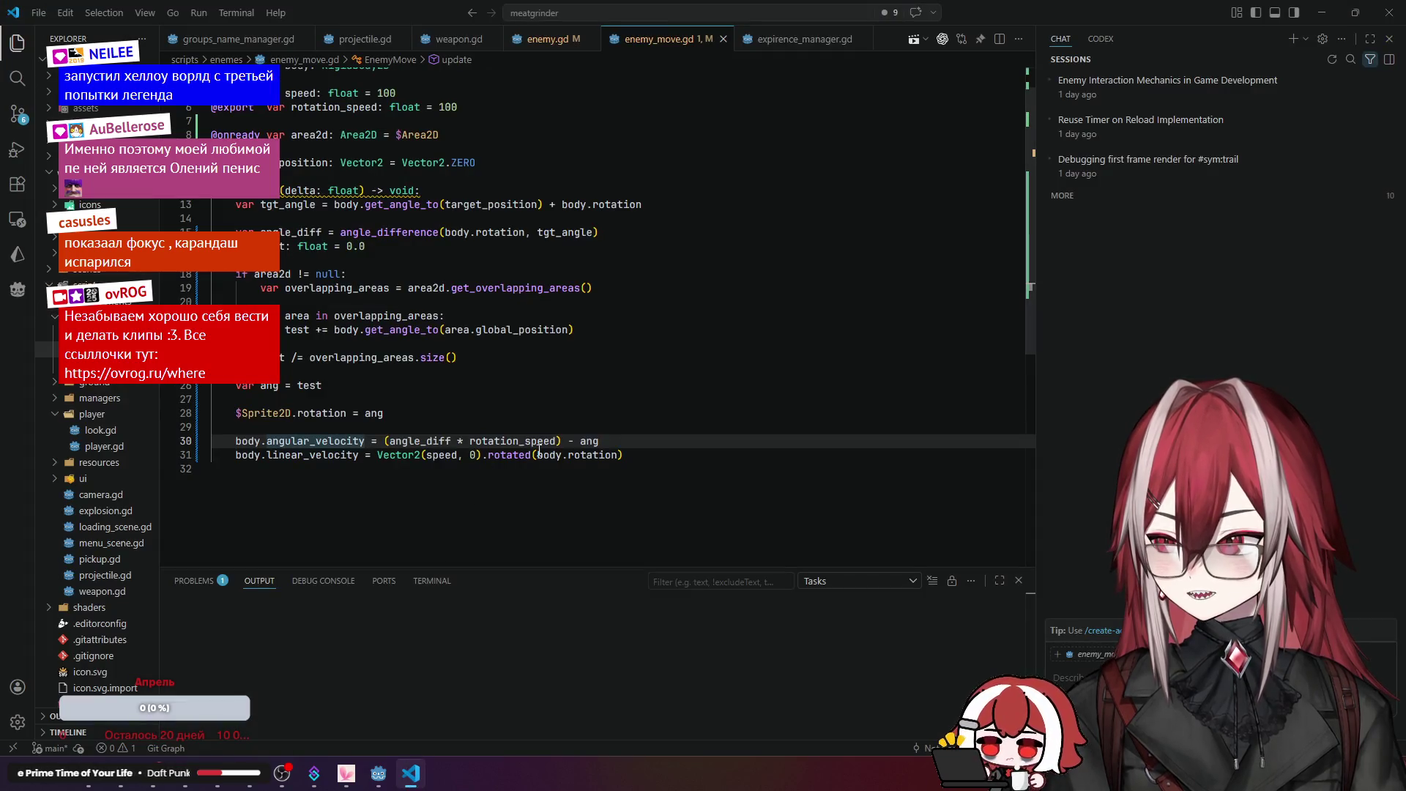
left_click(562, 440)
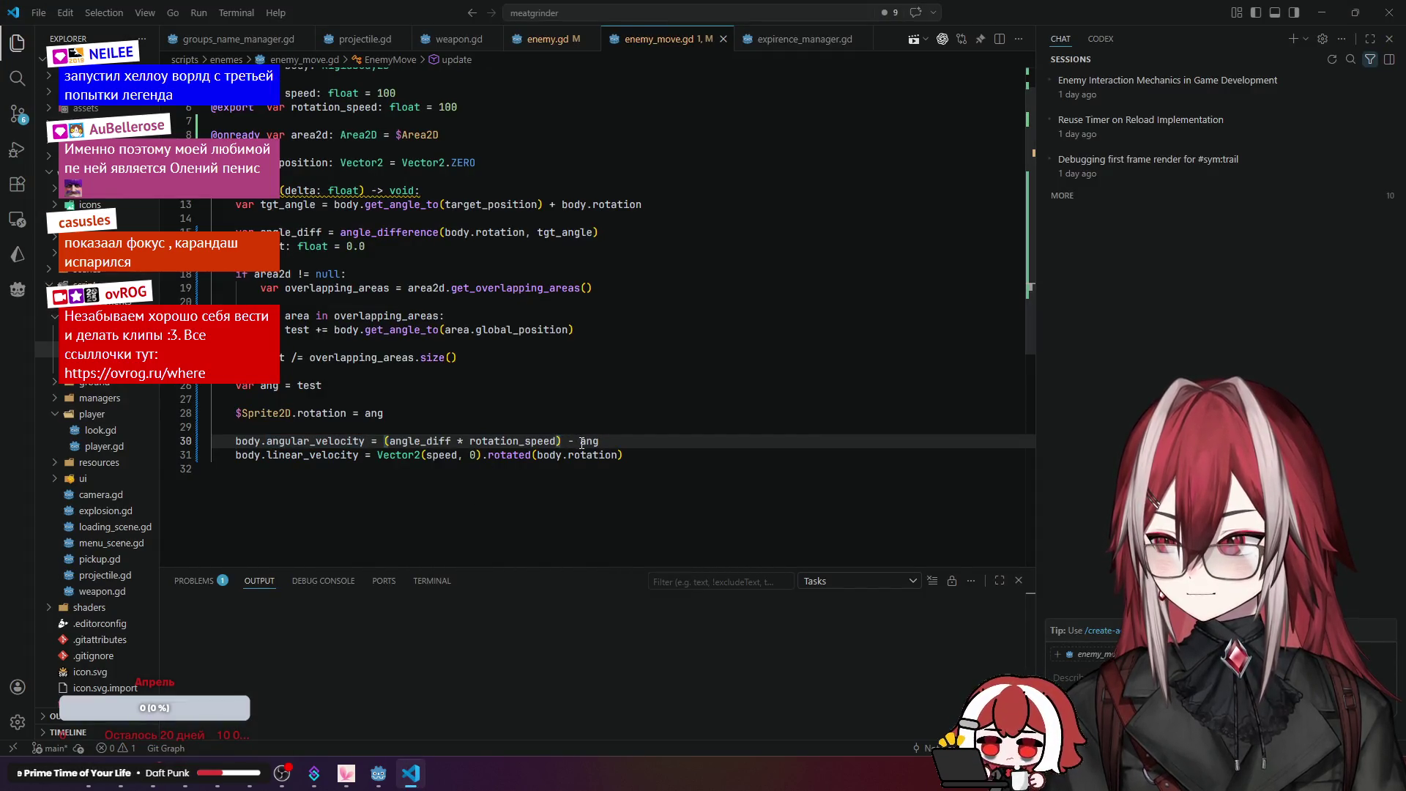
left_click(585, 442)
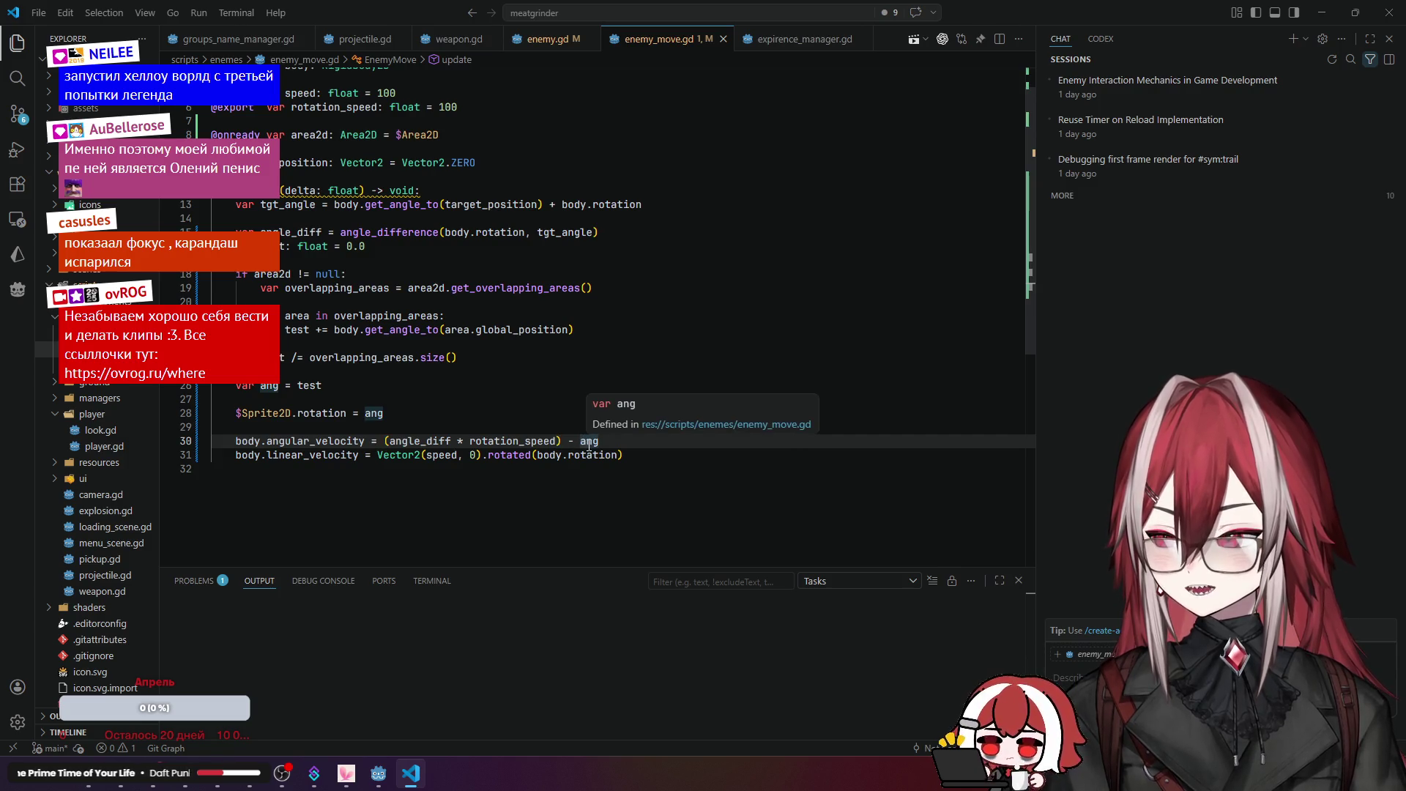
double_click(589, 442)
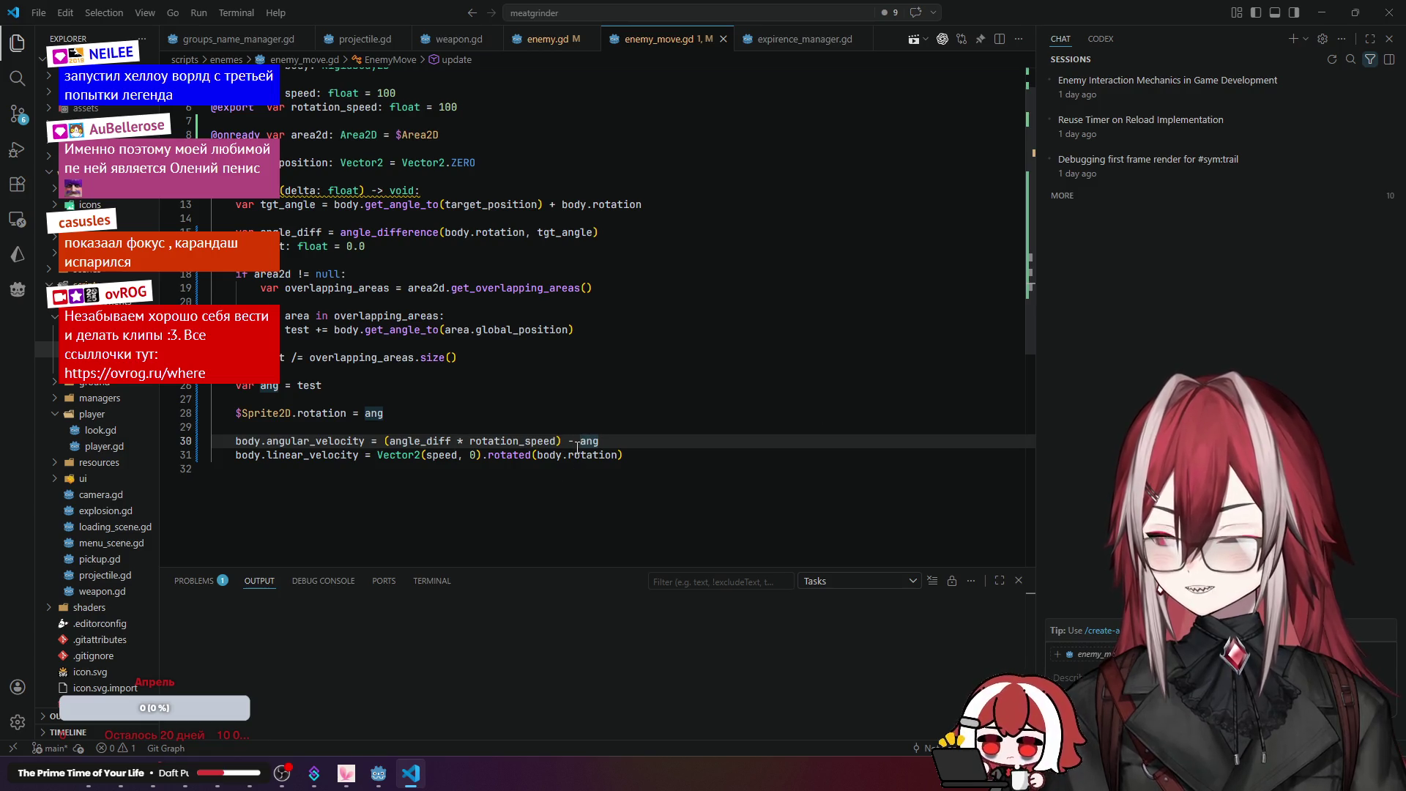
left_click(376, 778)
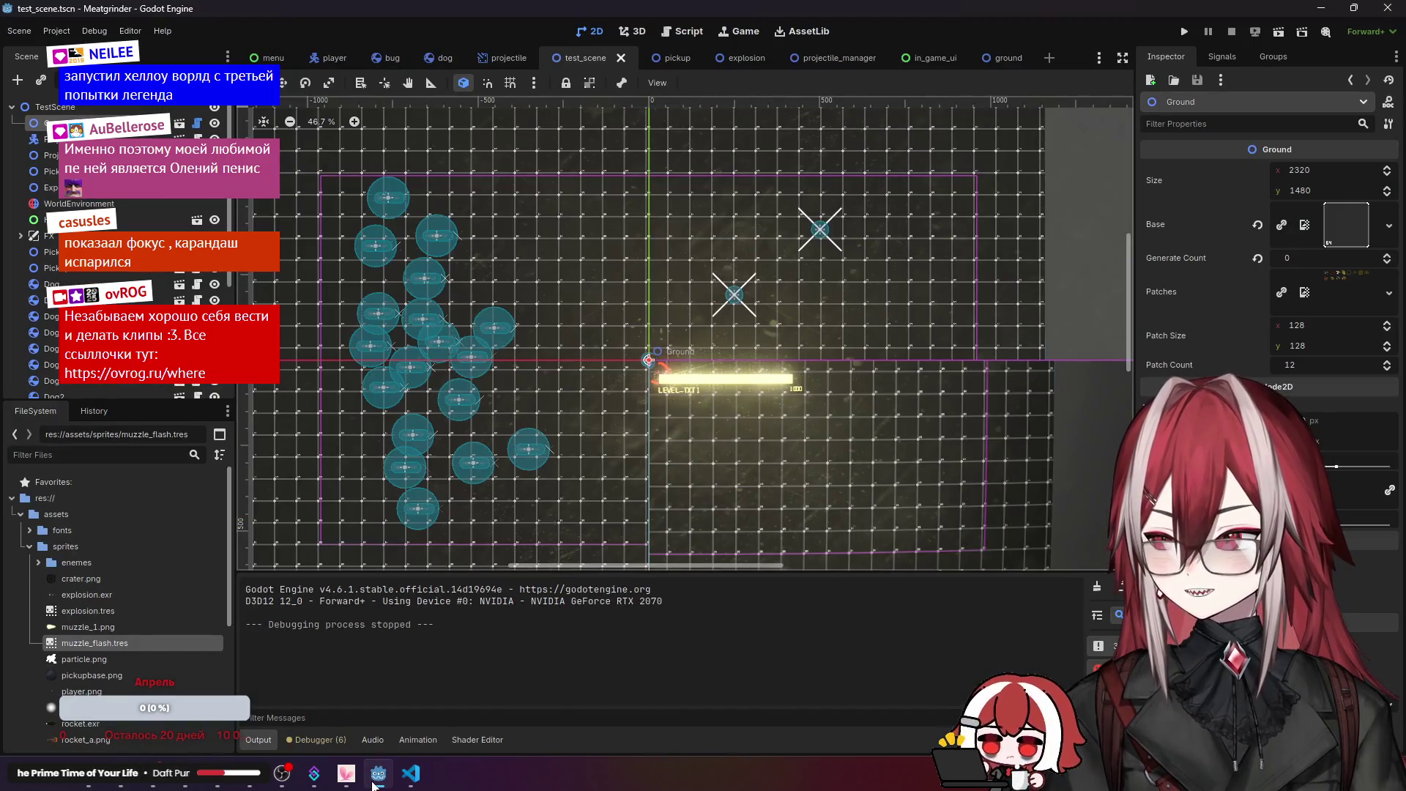
- Open the dog scene, view the Dog body's physics properties, and start a test run
left_click(444, 58)
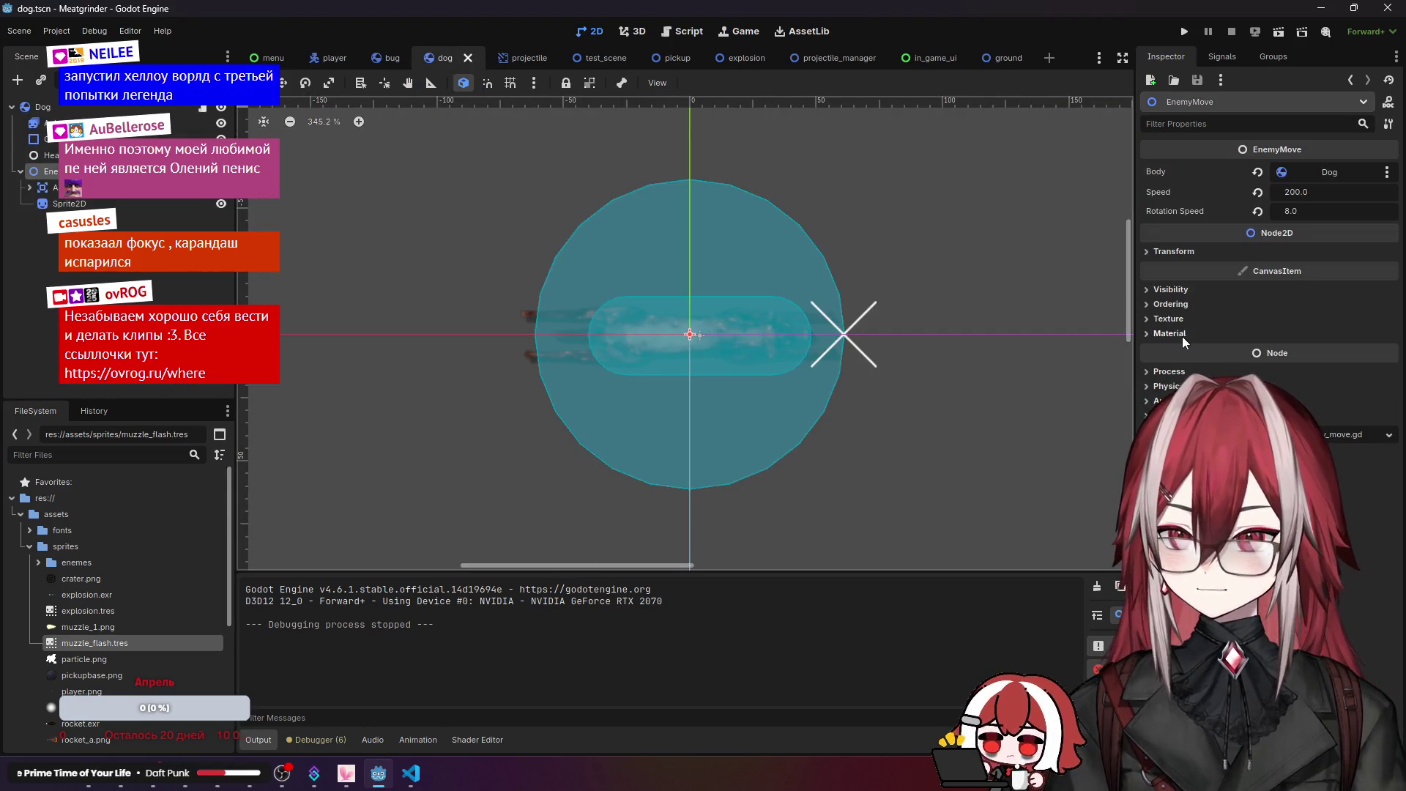
left_click(84, 113)
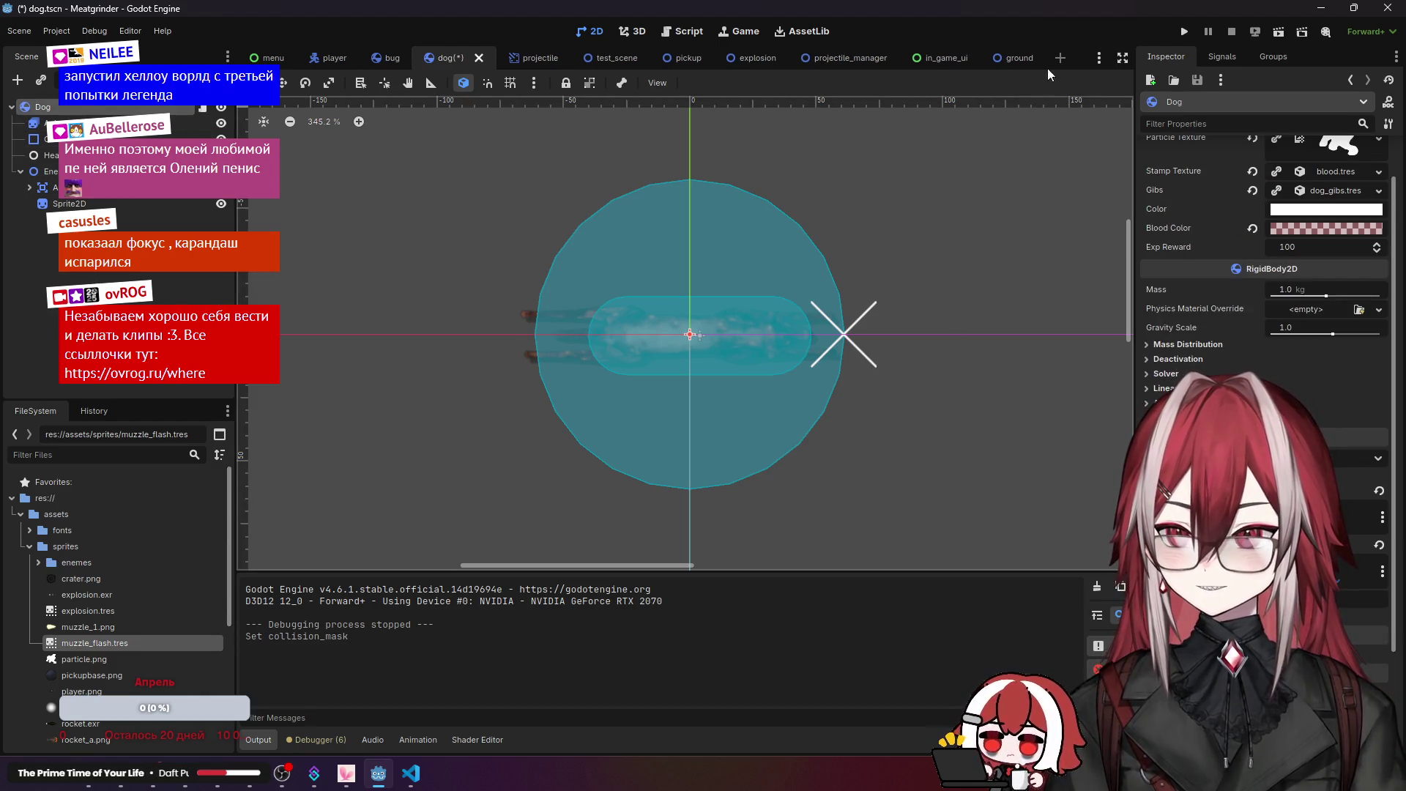
left_click(1184, 32)
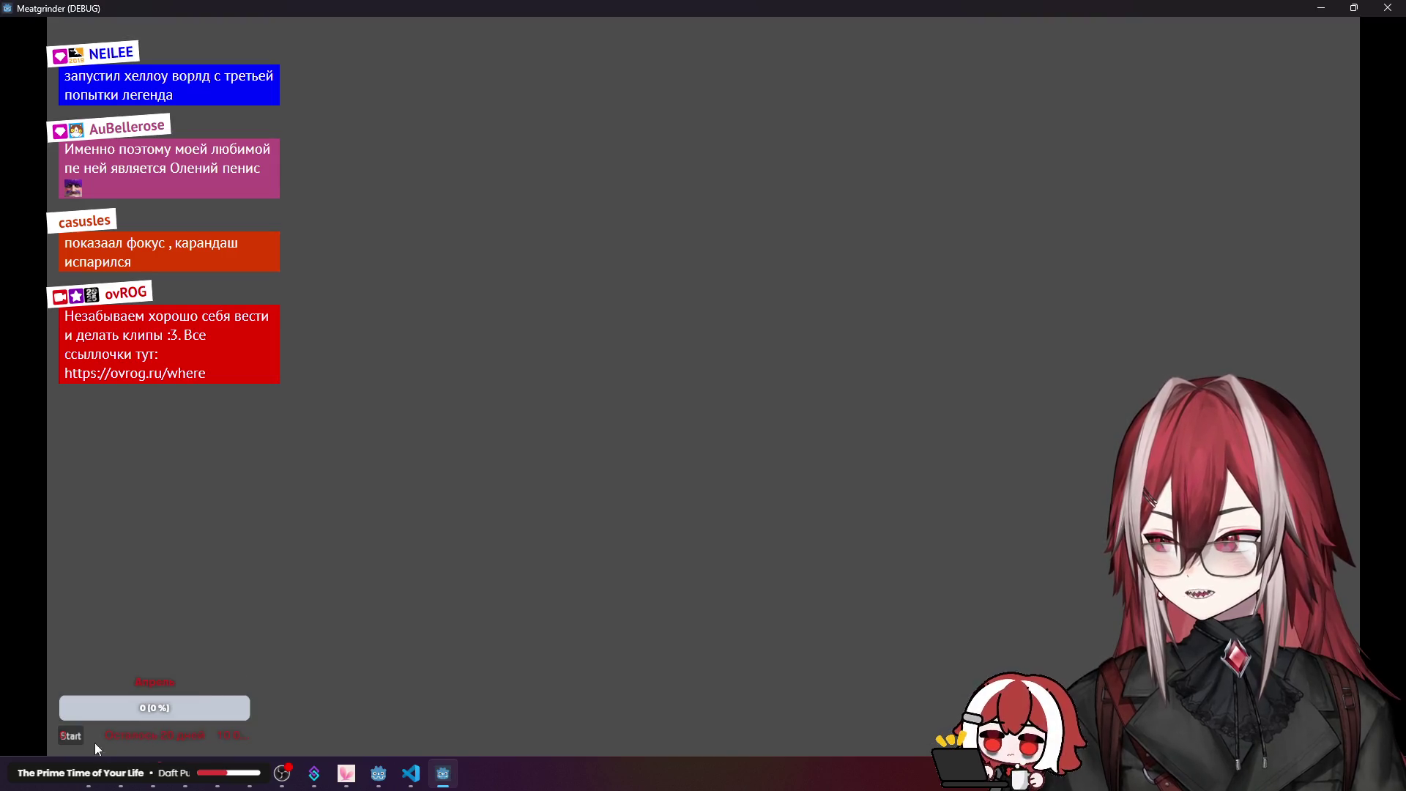
left_click(84, 739)
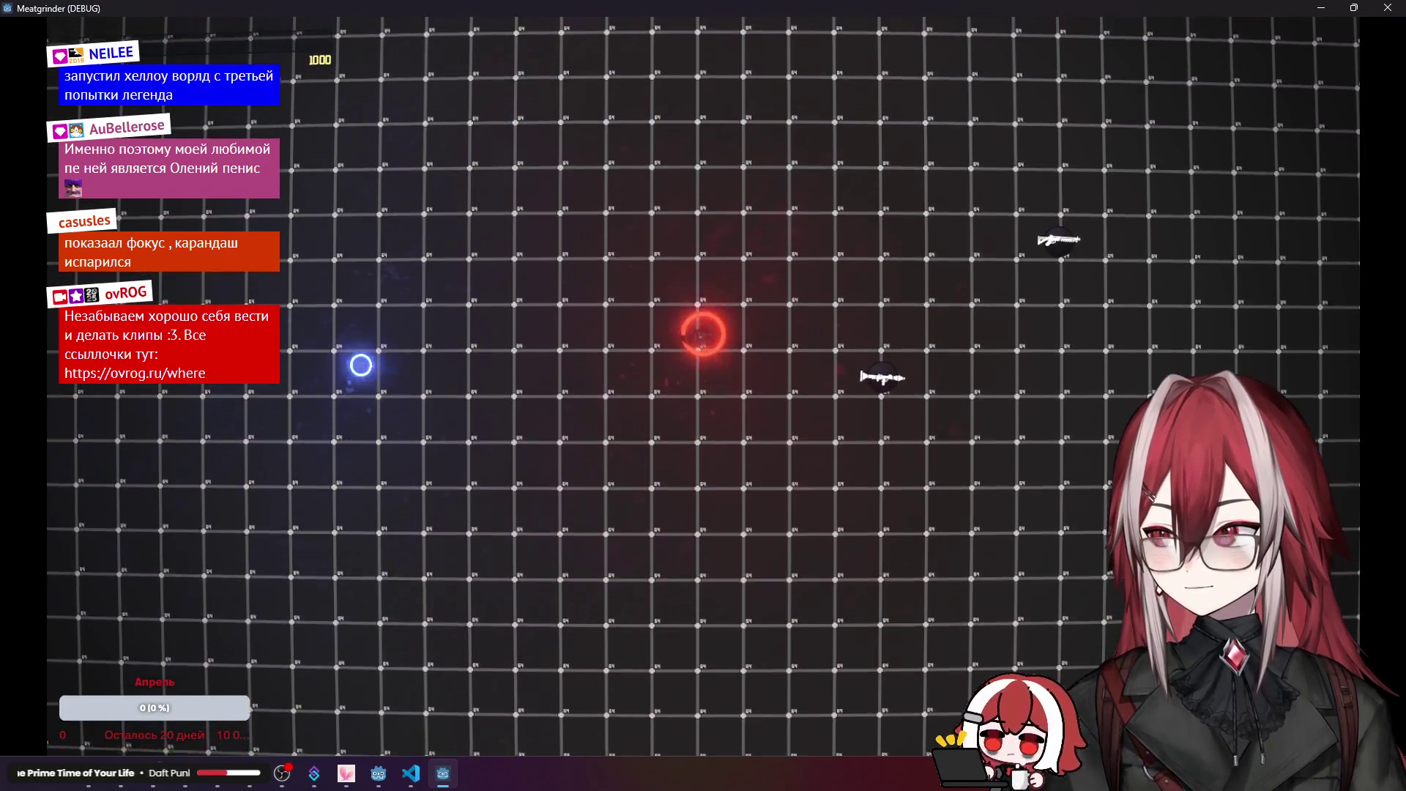
- Move the player around the grid arena with W, A, S, D, then close the game with Escape
key("w")
key("a")
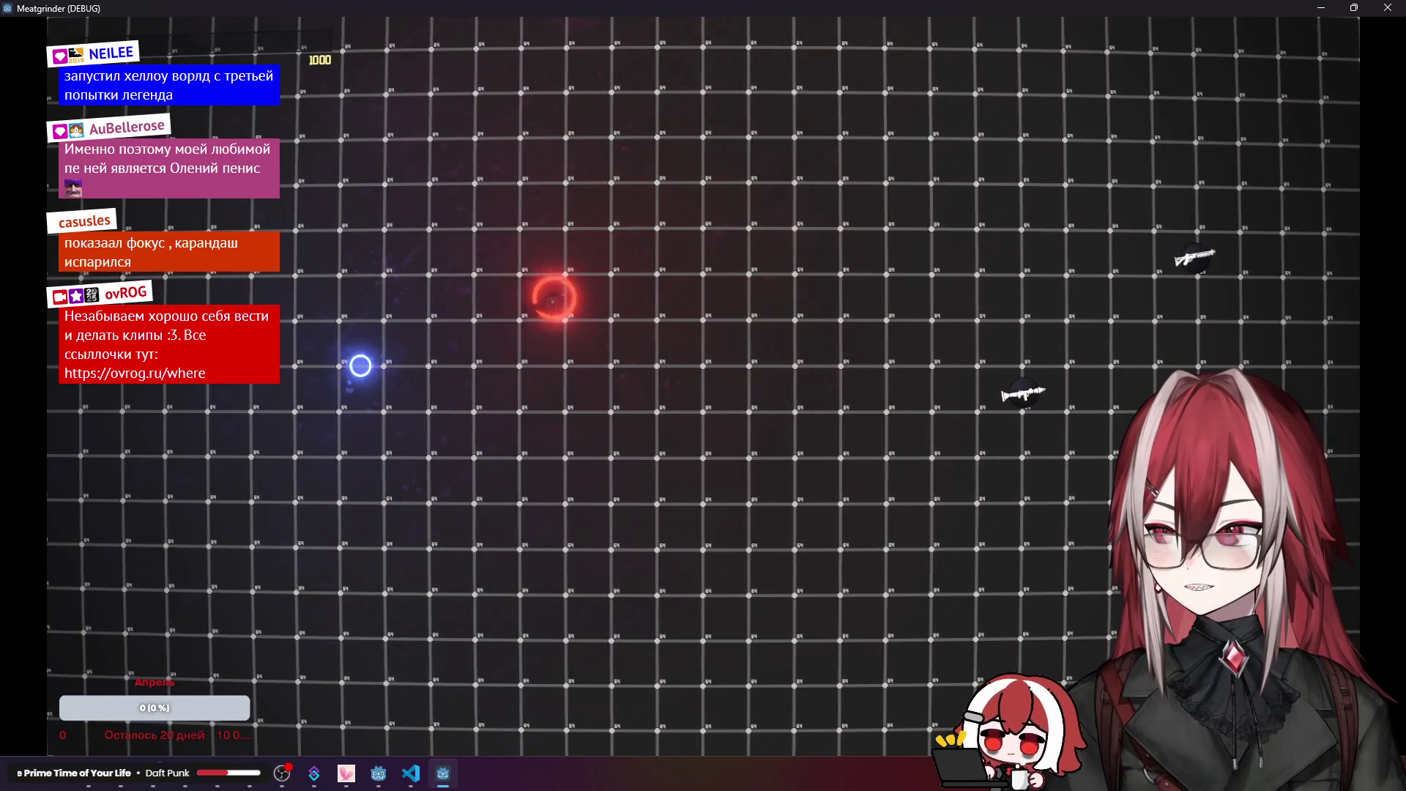
key("s")
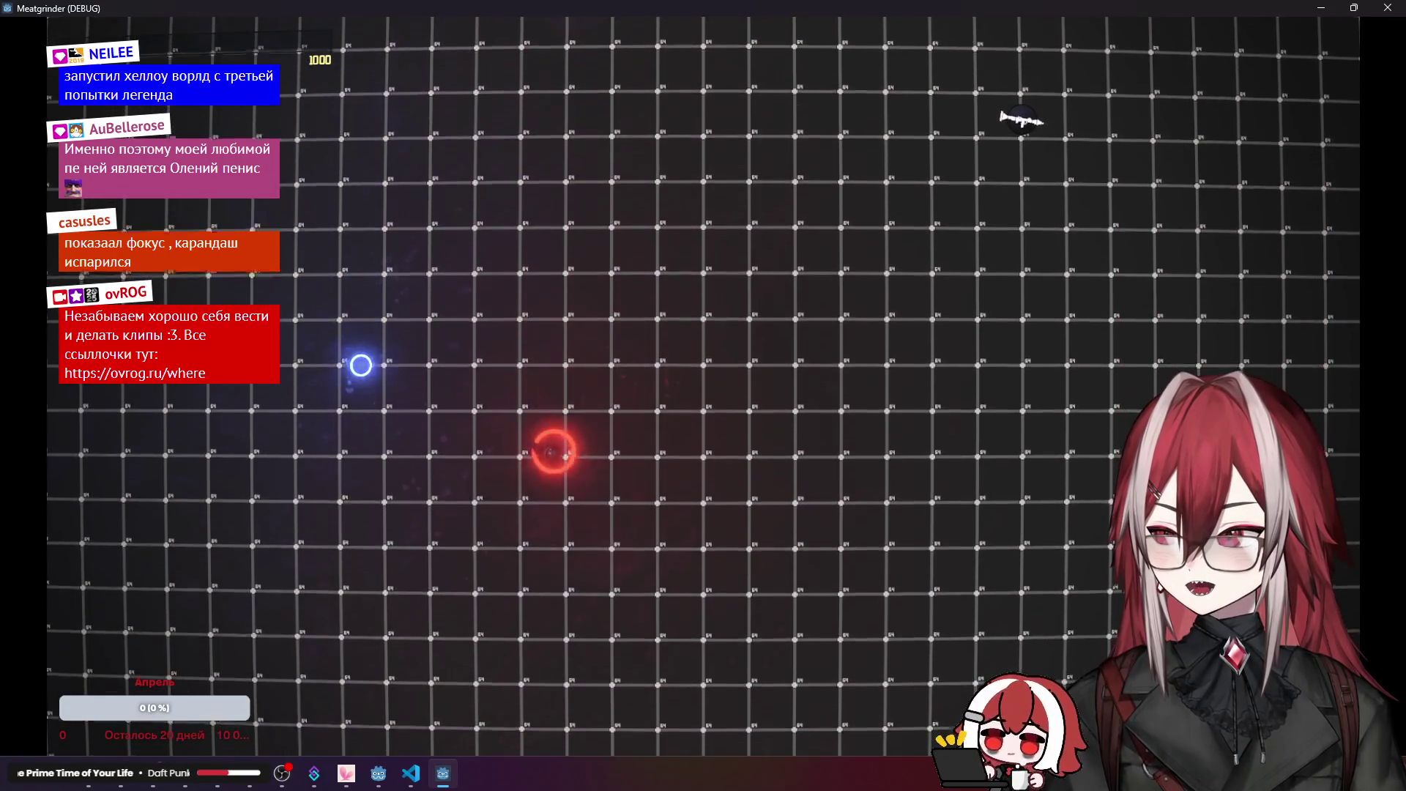
key("d")
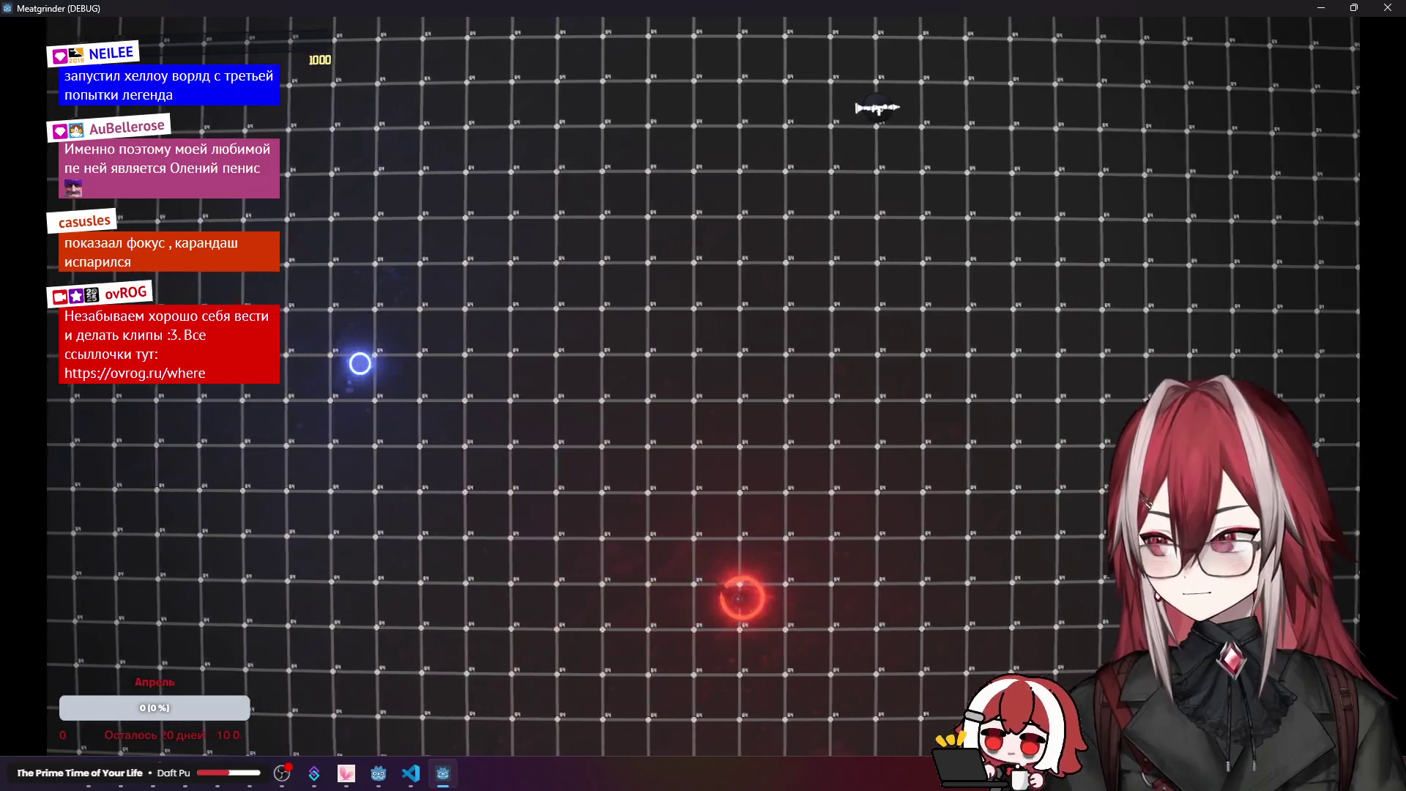
key("w")
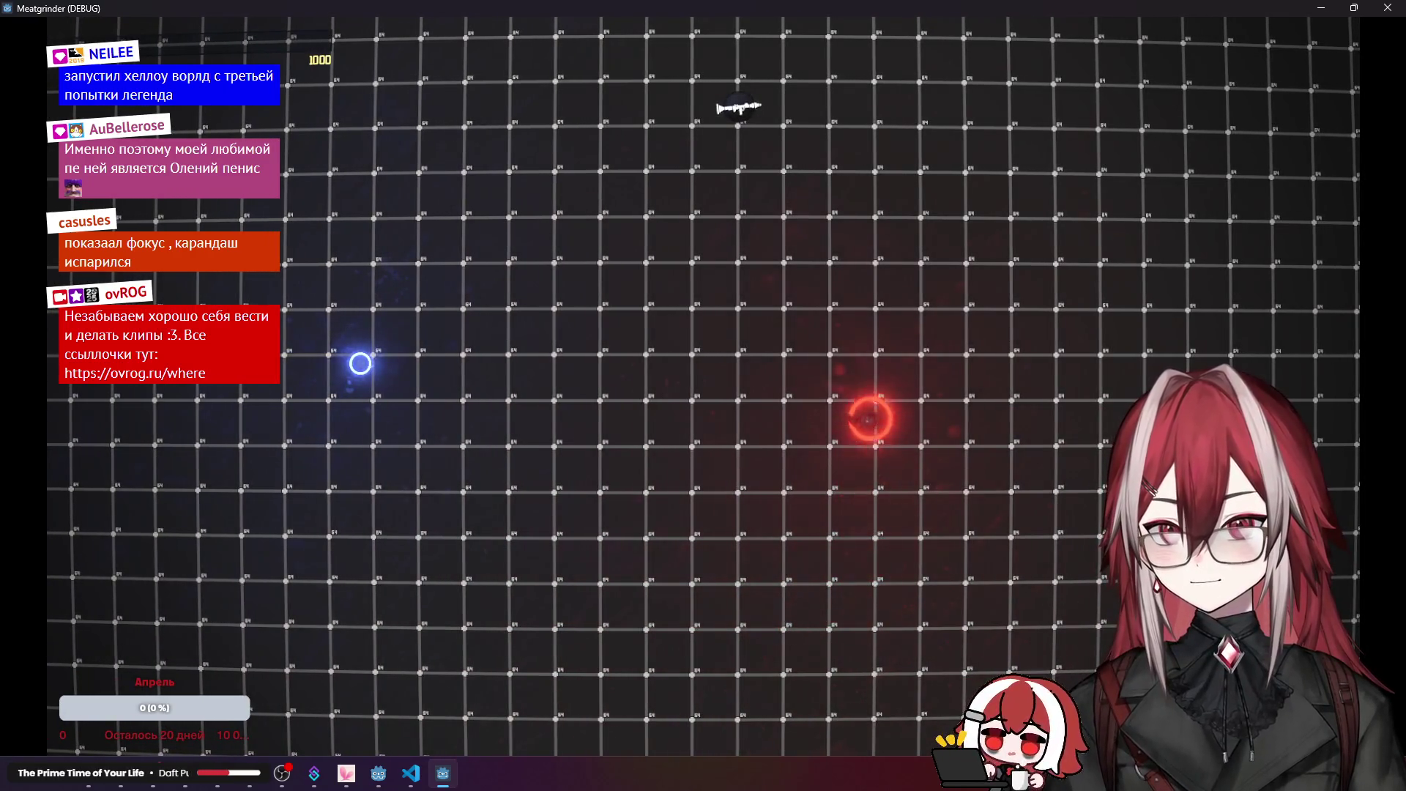
key("w")
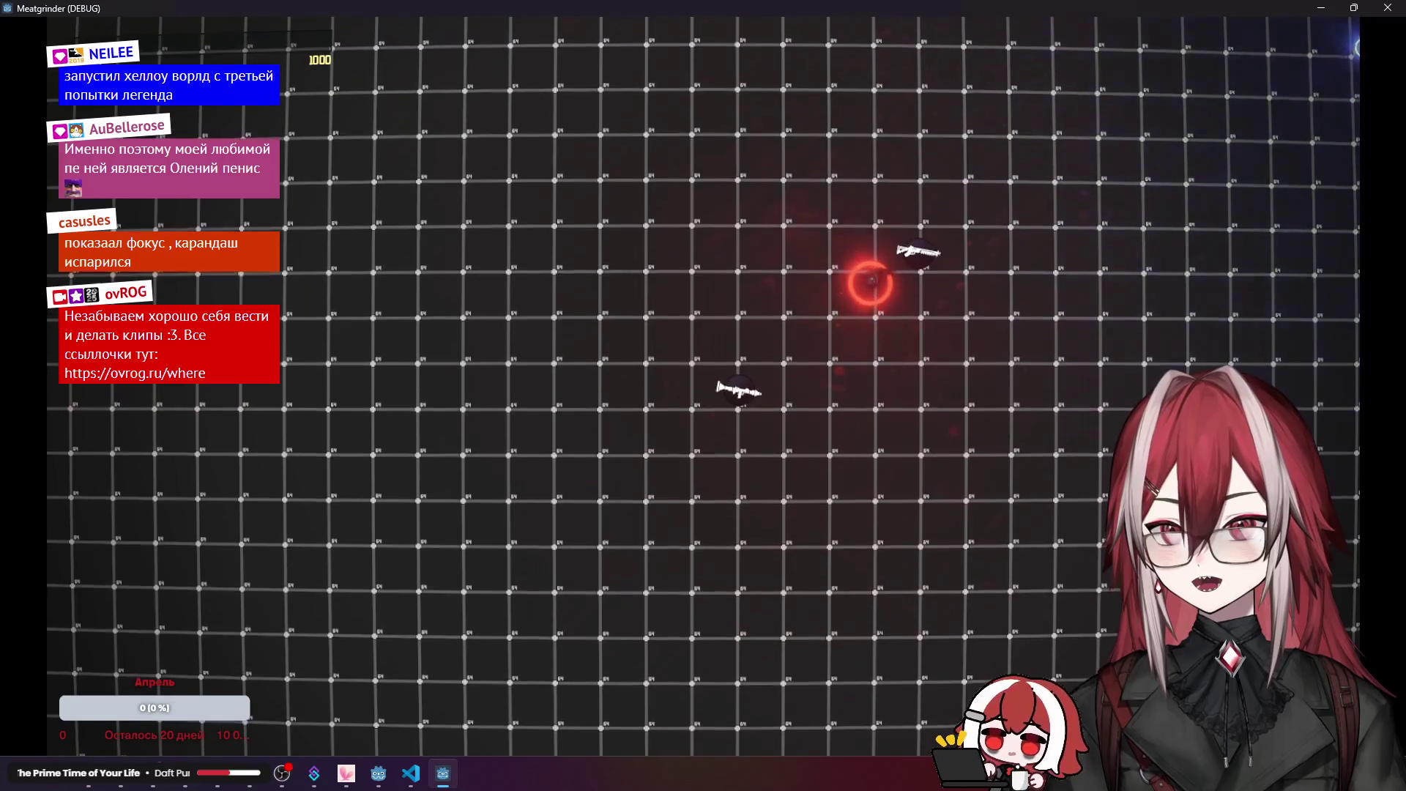
key("Escape")
- Run the project from Godot and watch the dogs swarm the player, closing the game after the player dies
left_click(410, 774)
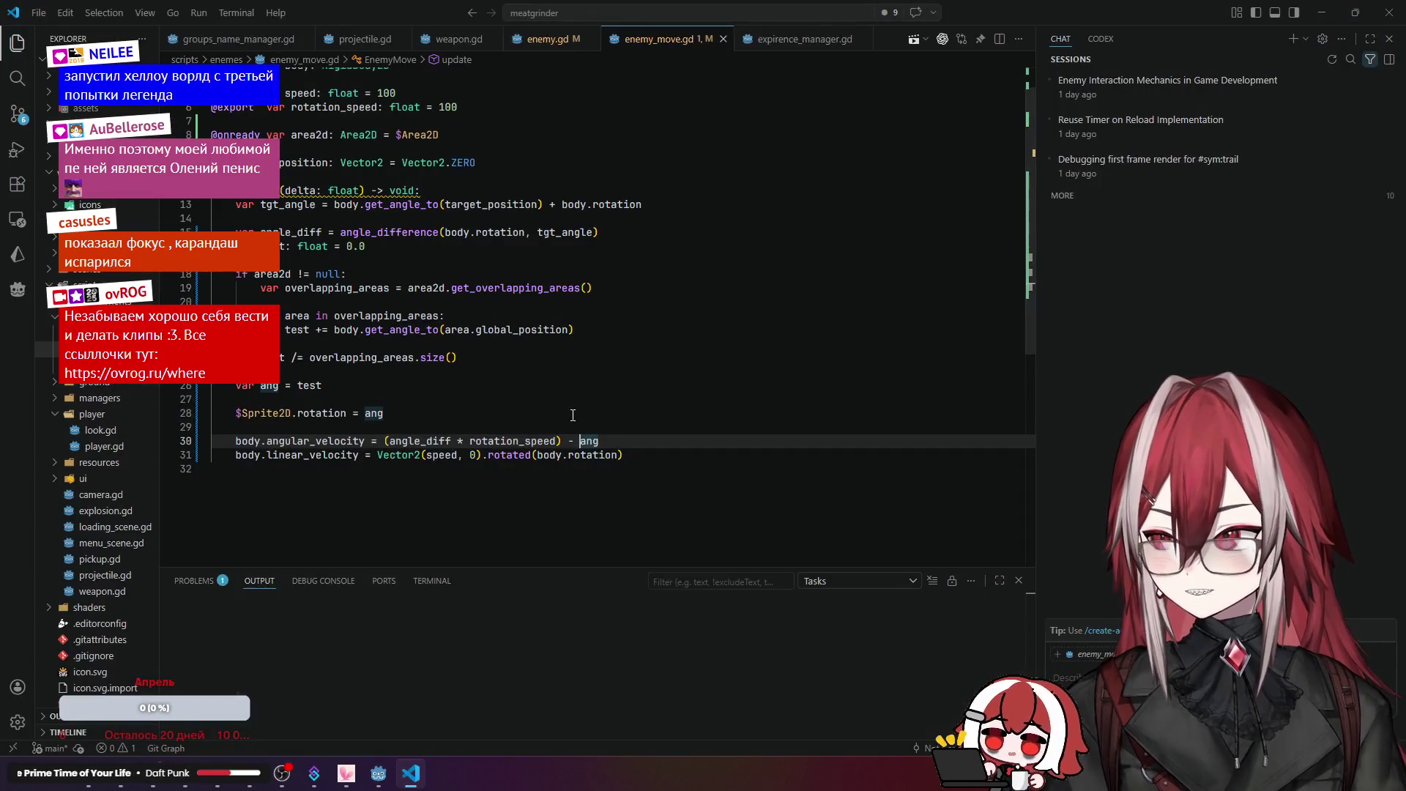
left_click(618, 386)
left_click(378, 774)
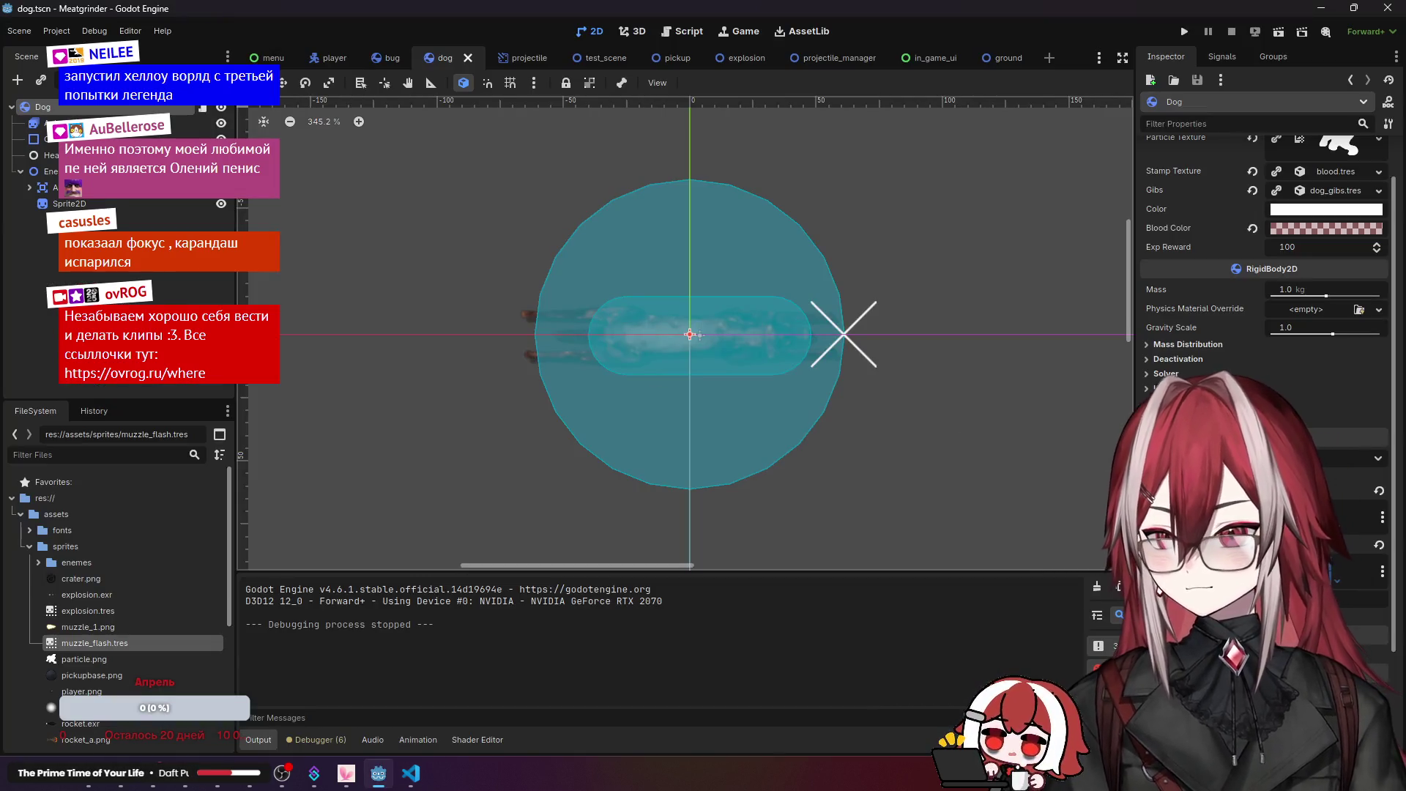
left_click(1187, 32)
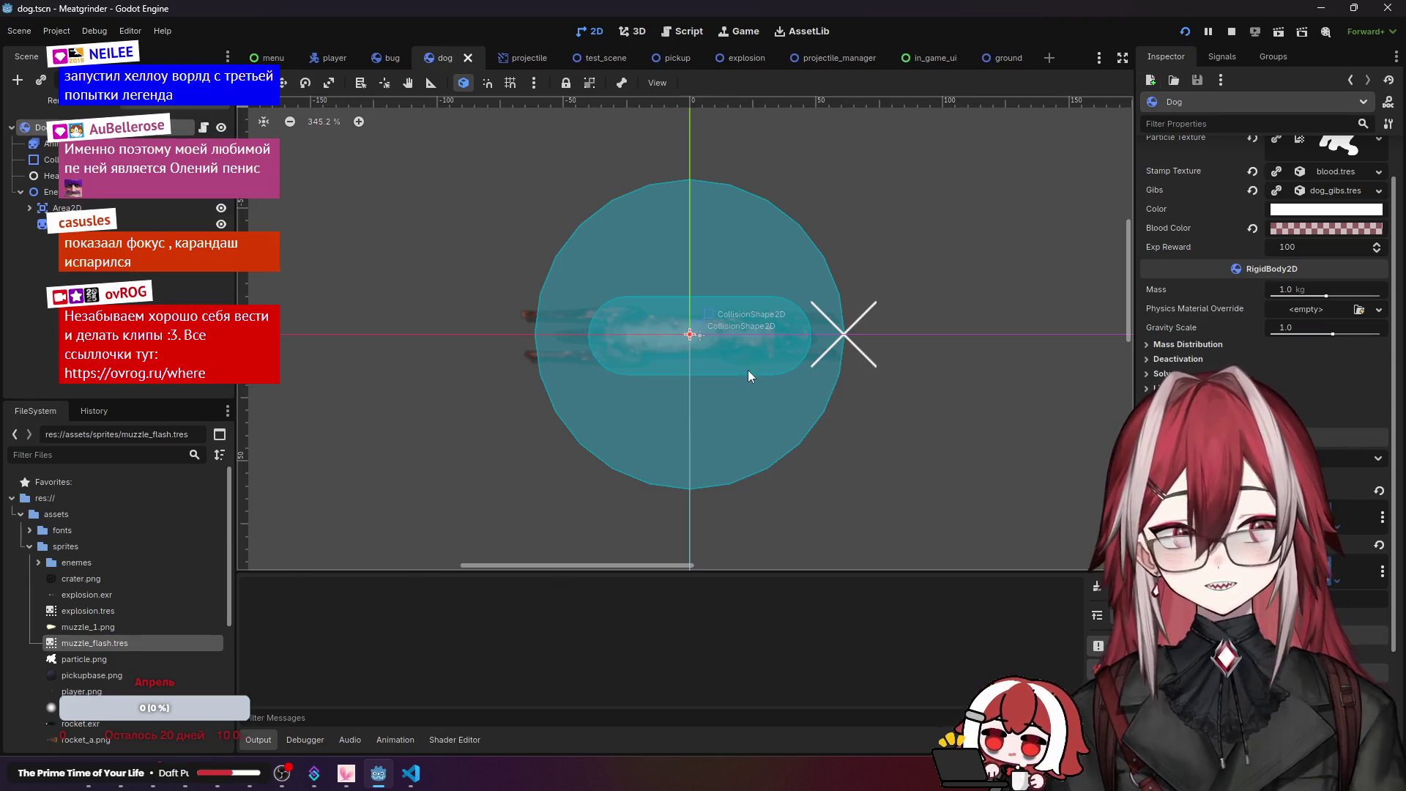
left_click(80, 735)
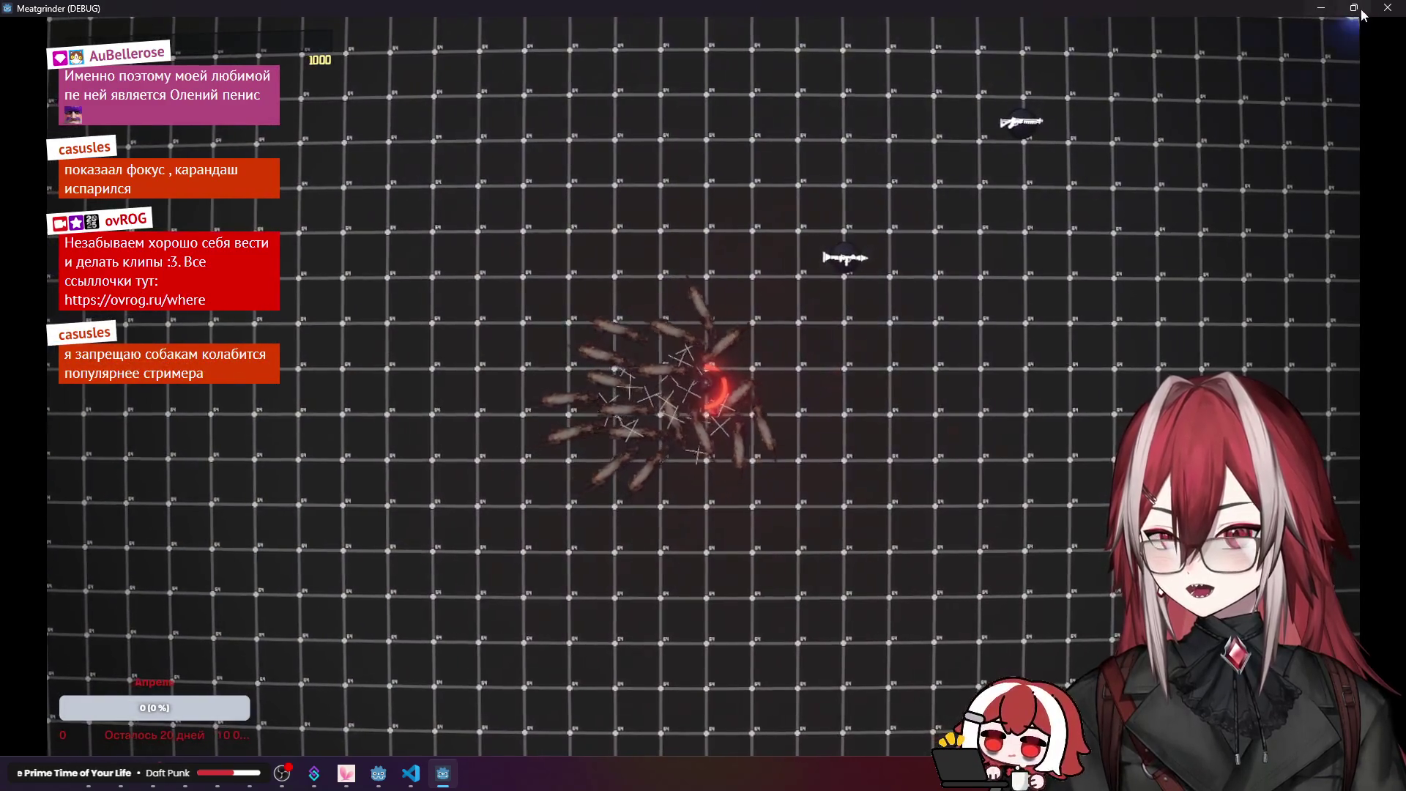
left_click(1388, 7)
left_click(410, 775)
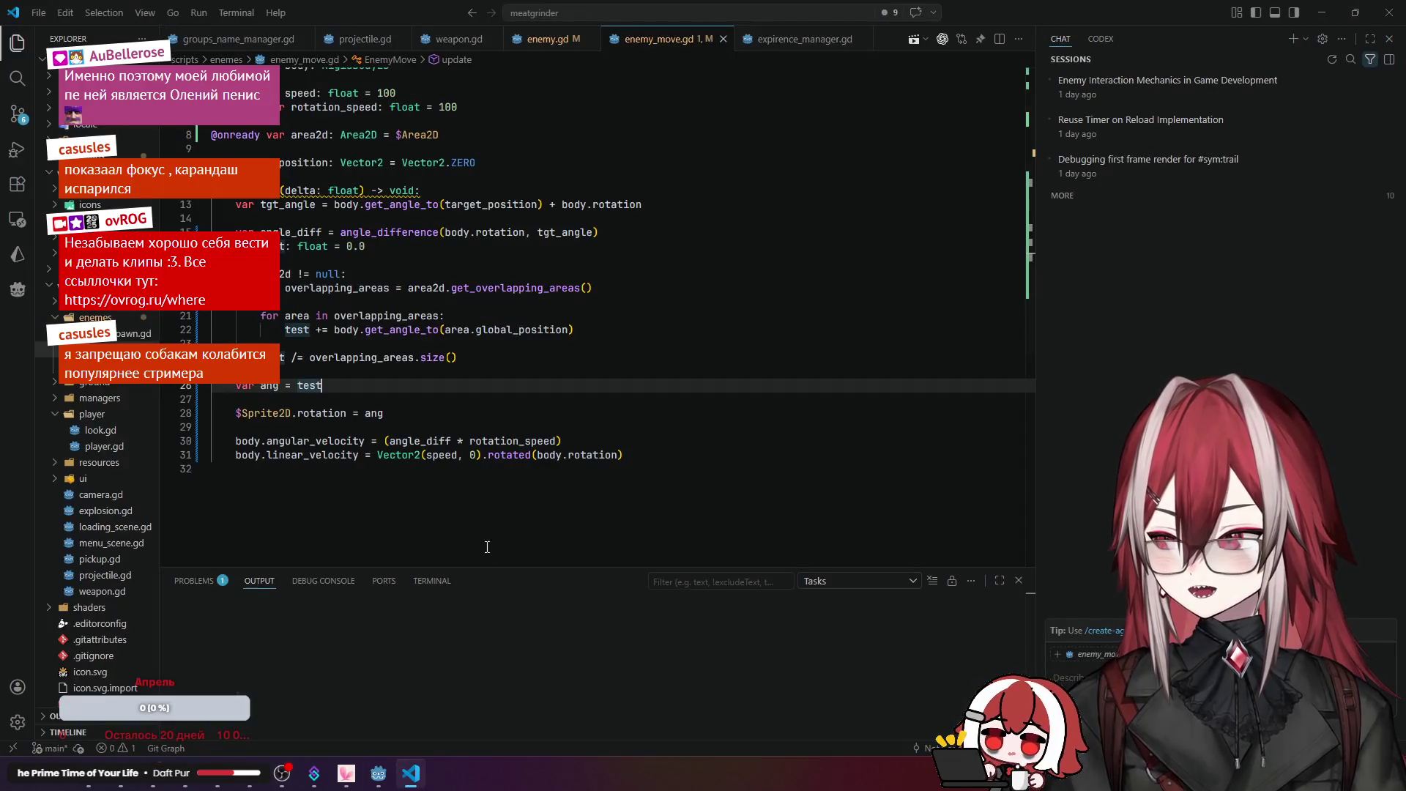
- Test the current script with an F5 run, then close the game
left_click(490, 441)
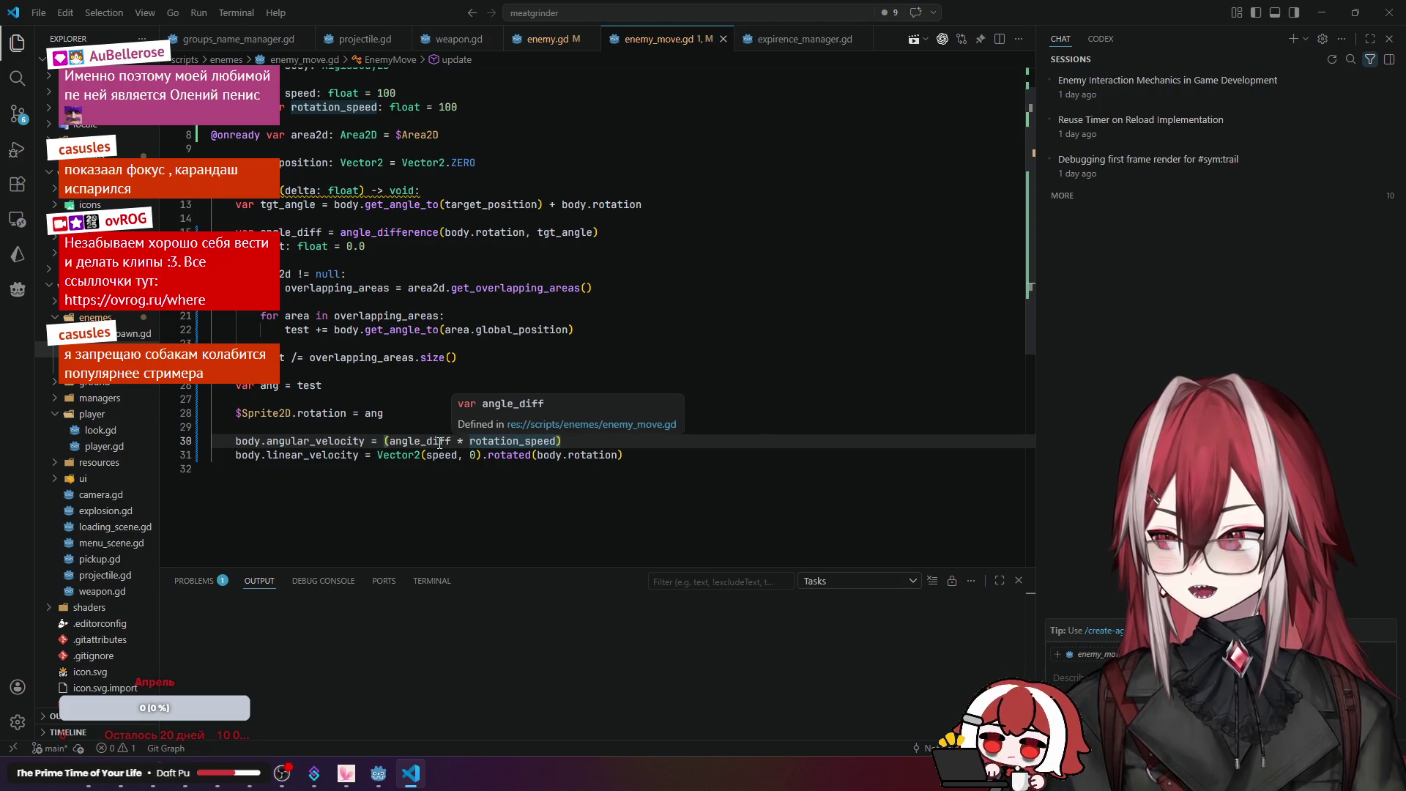
key("F5")
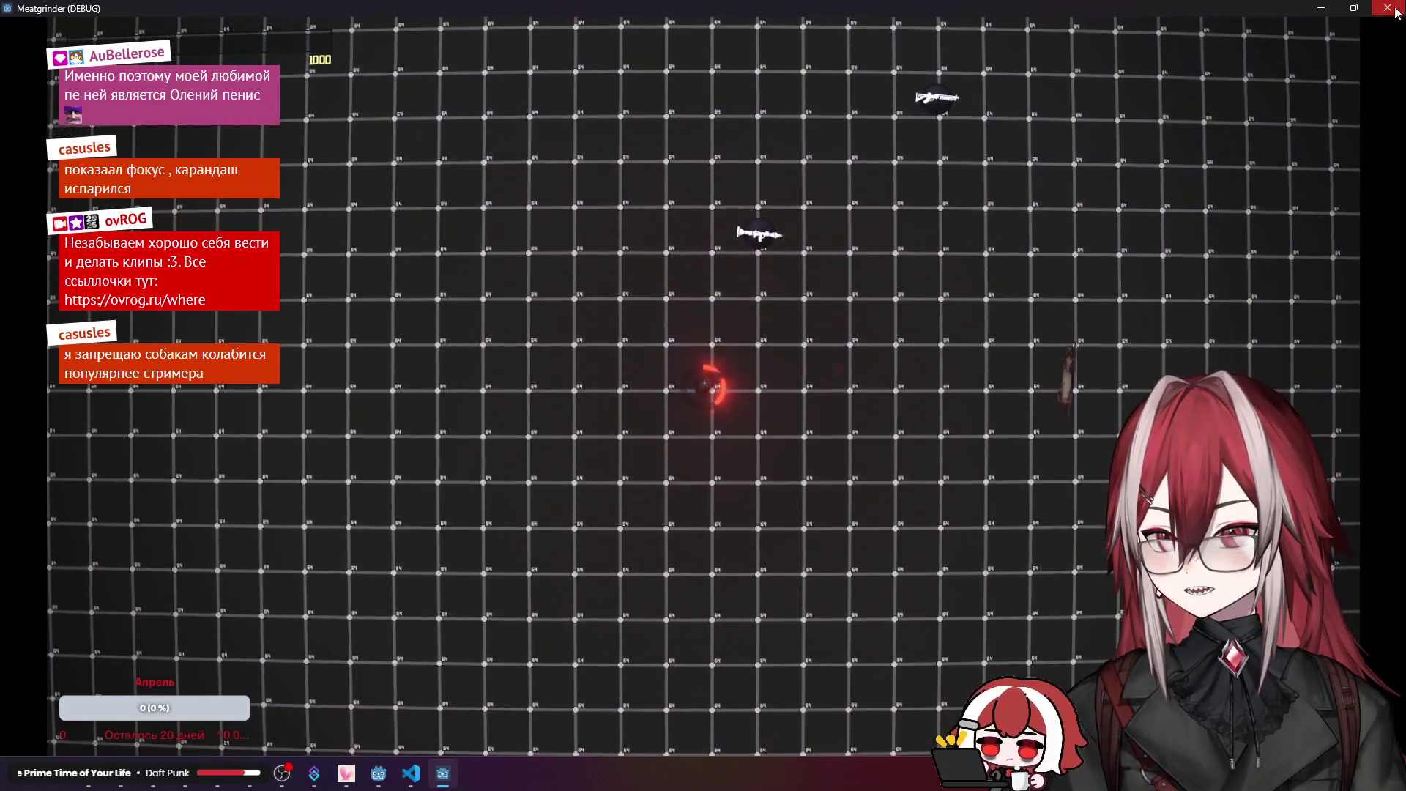
left_click(1388, 8)
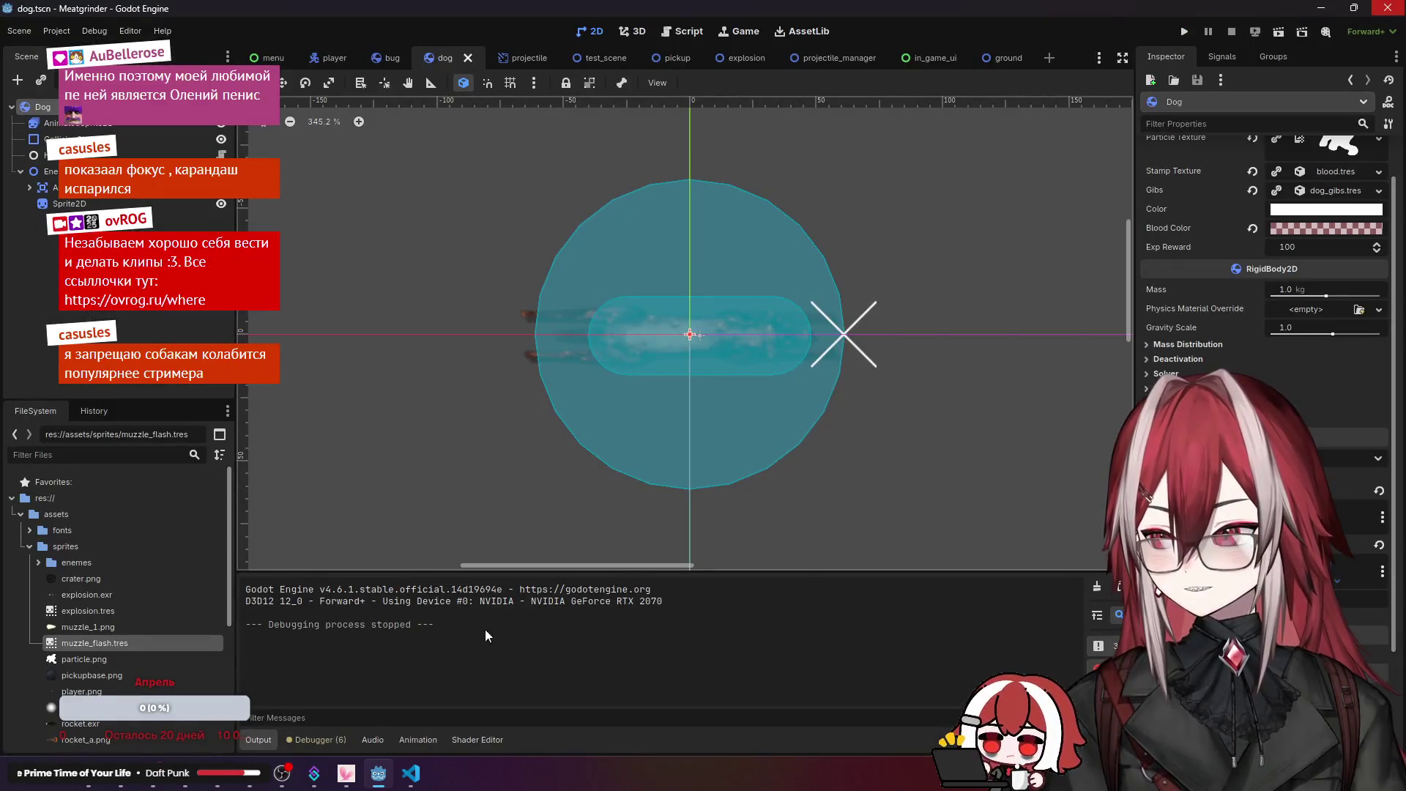
left_click(425, 771)
- On line 30, remove the '* 1000' multiplier and subtract ang instead
left_click_drag(568, 441, 607, 442)
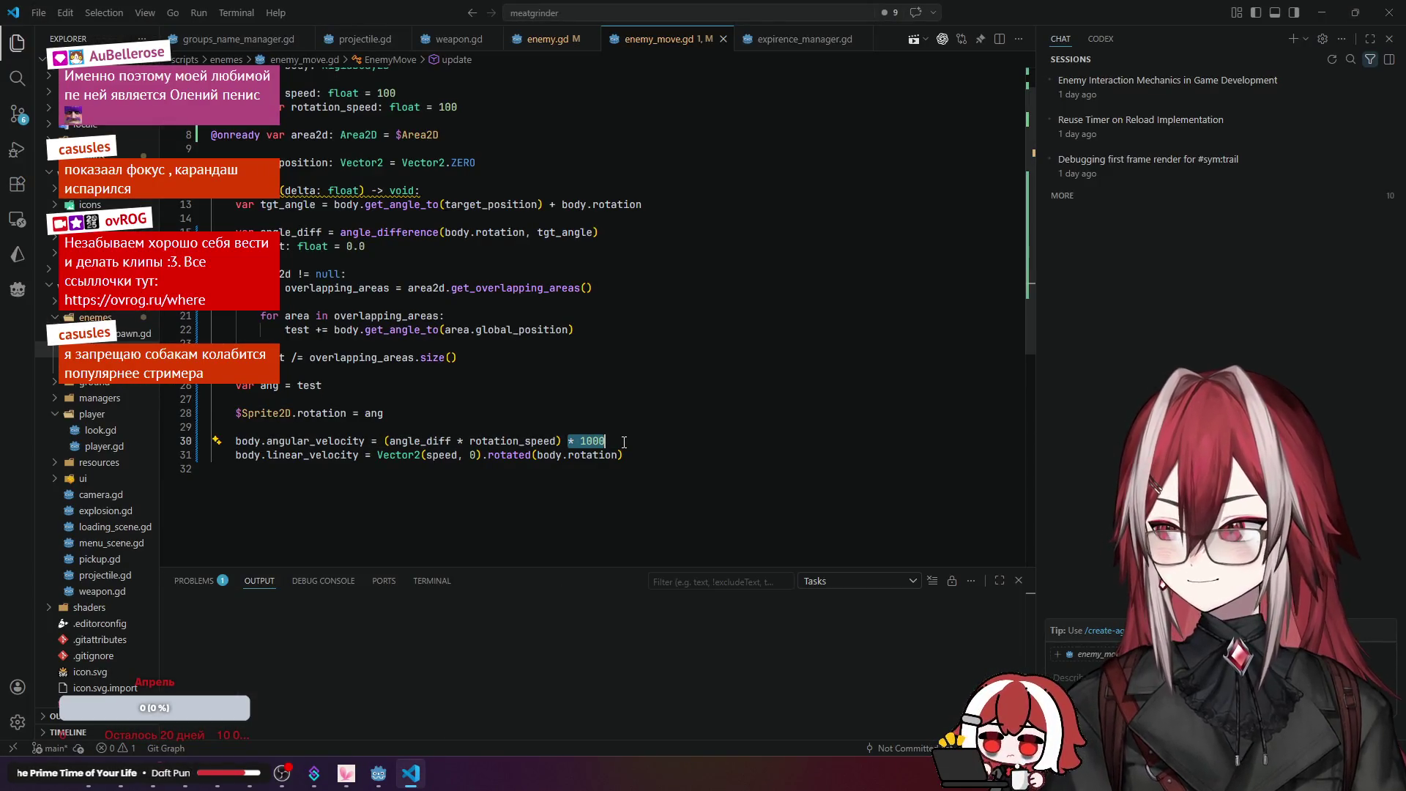
key("BackSpace")
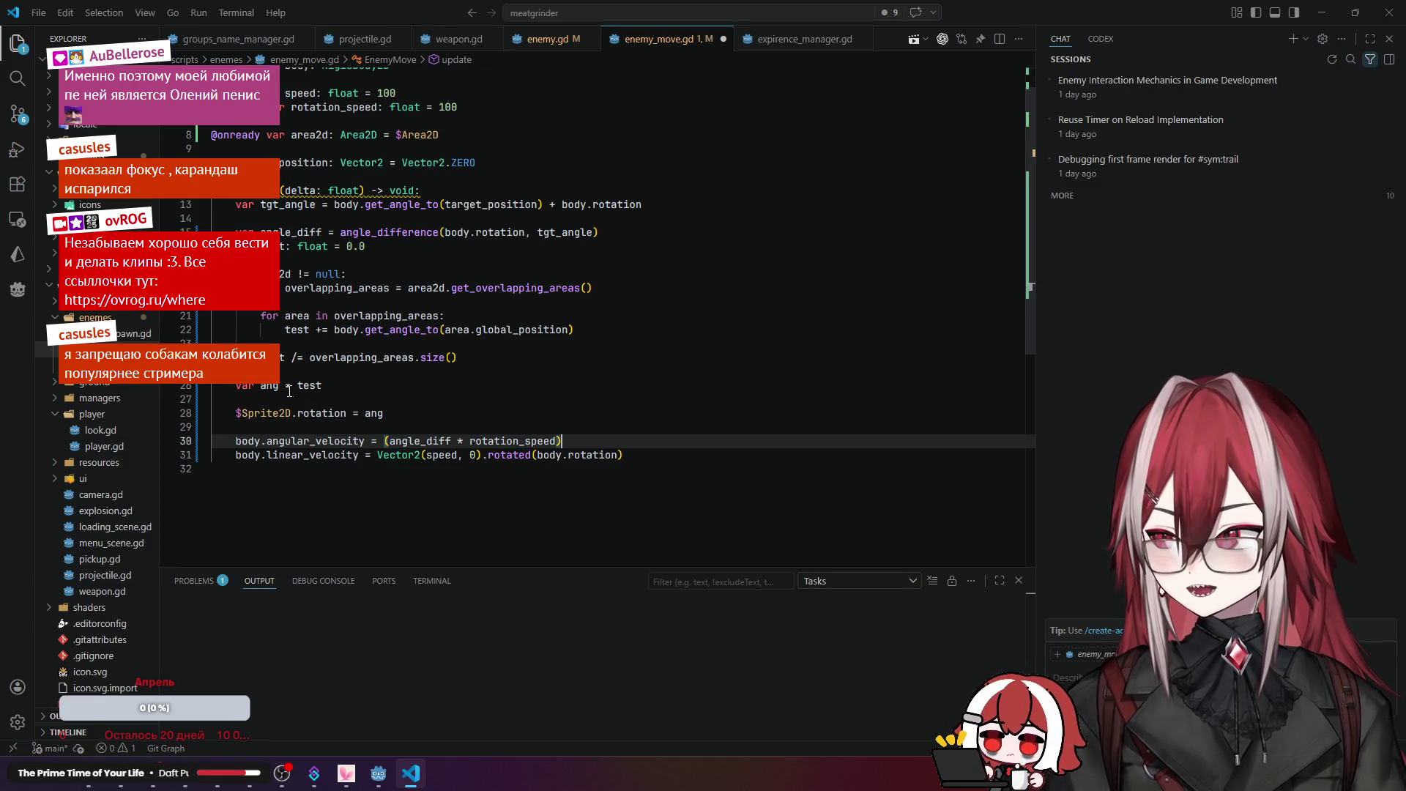
double_click(266, 387)
left_click(587, 444)
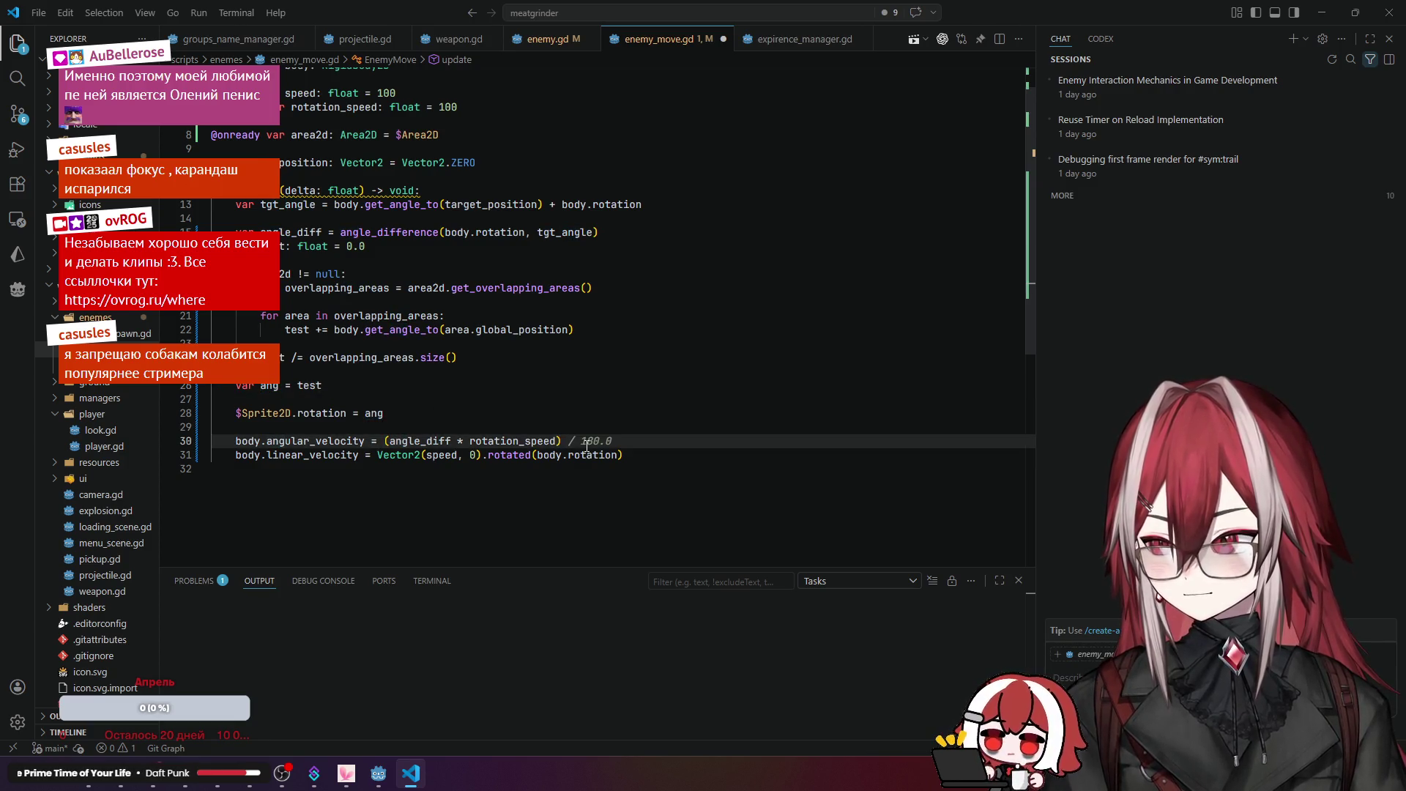
type("ang")
- Add a print(ang) line below the sprite rotation line
left_click(435, 415)
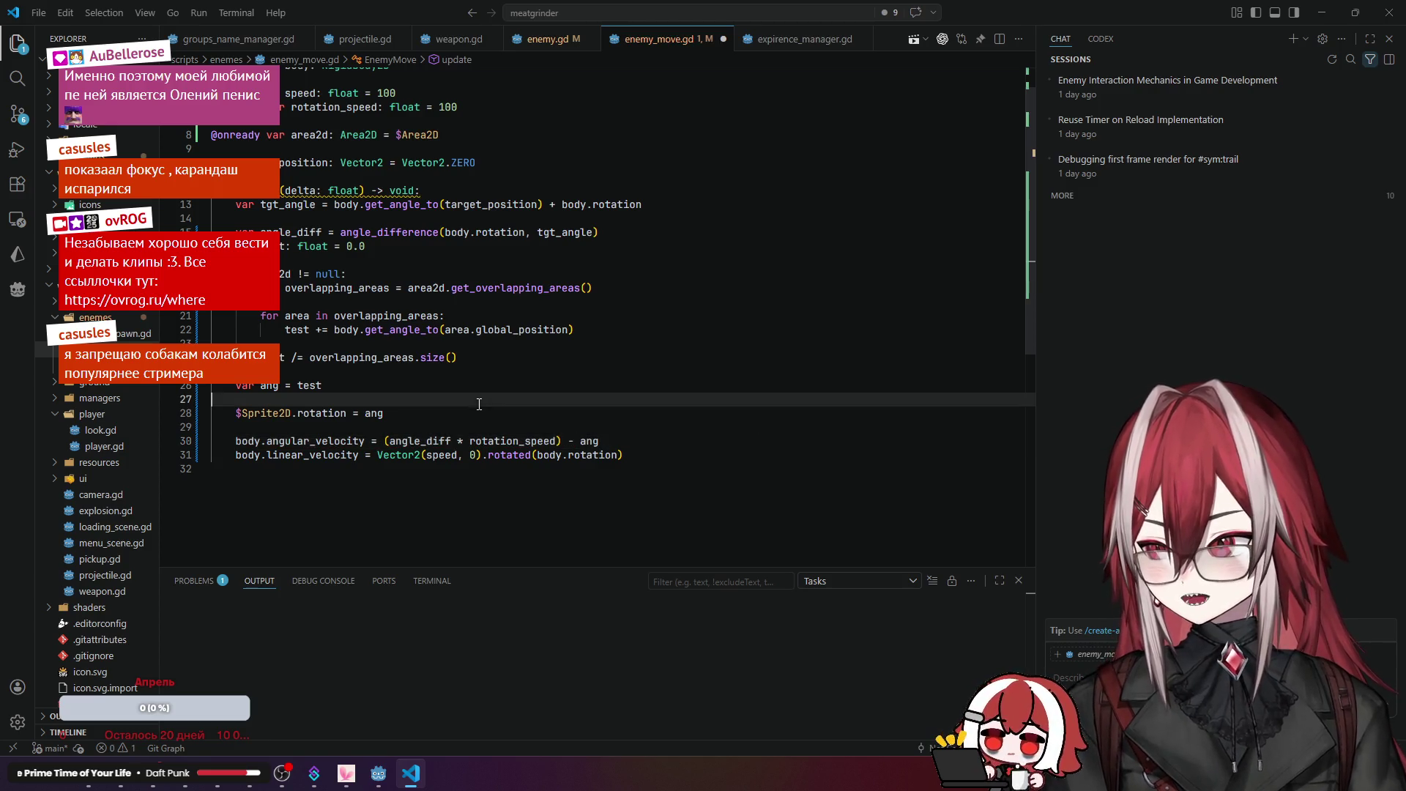
key("Return")
key("Return")
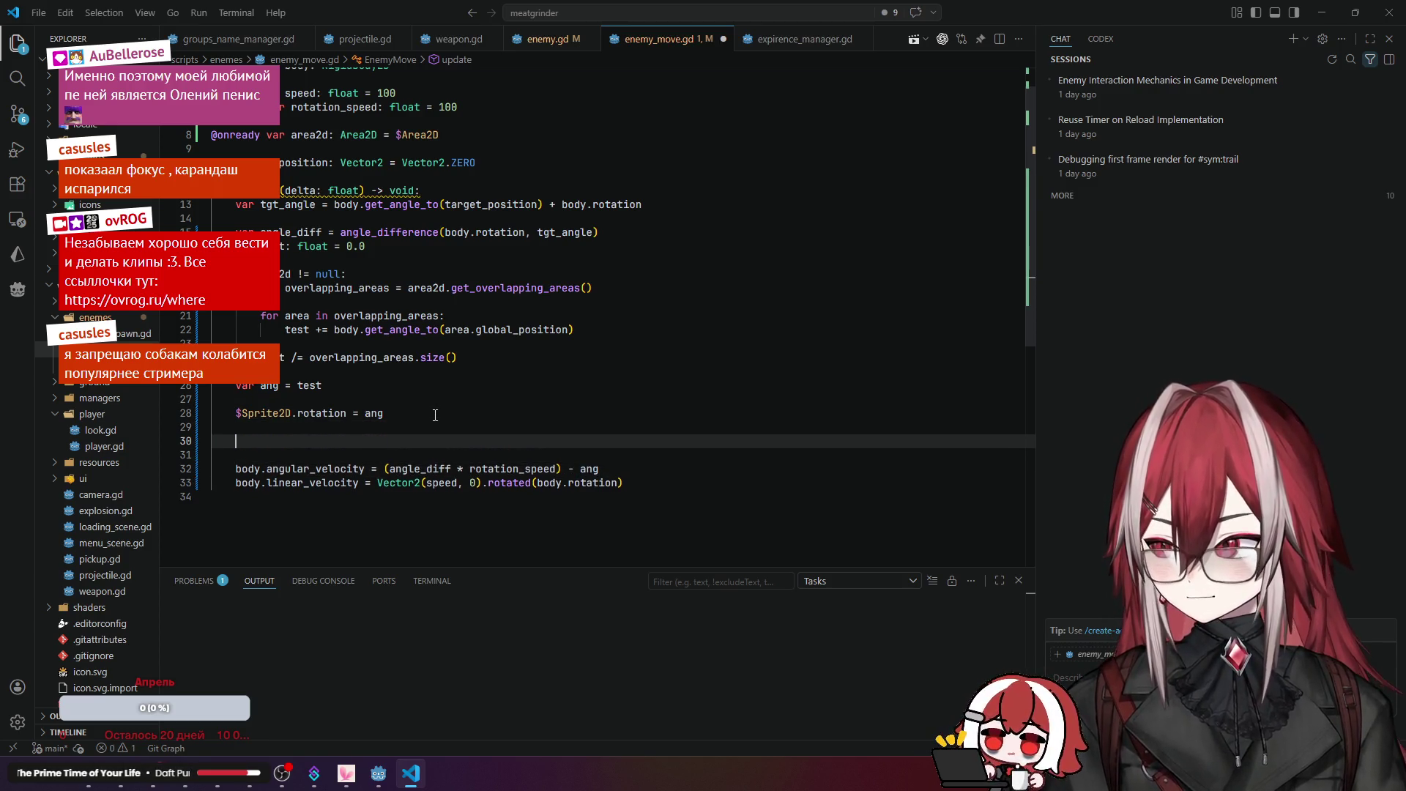
type("rint")
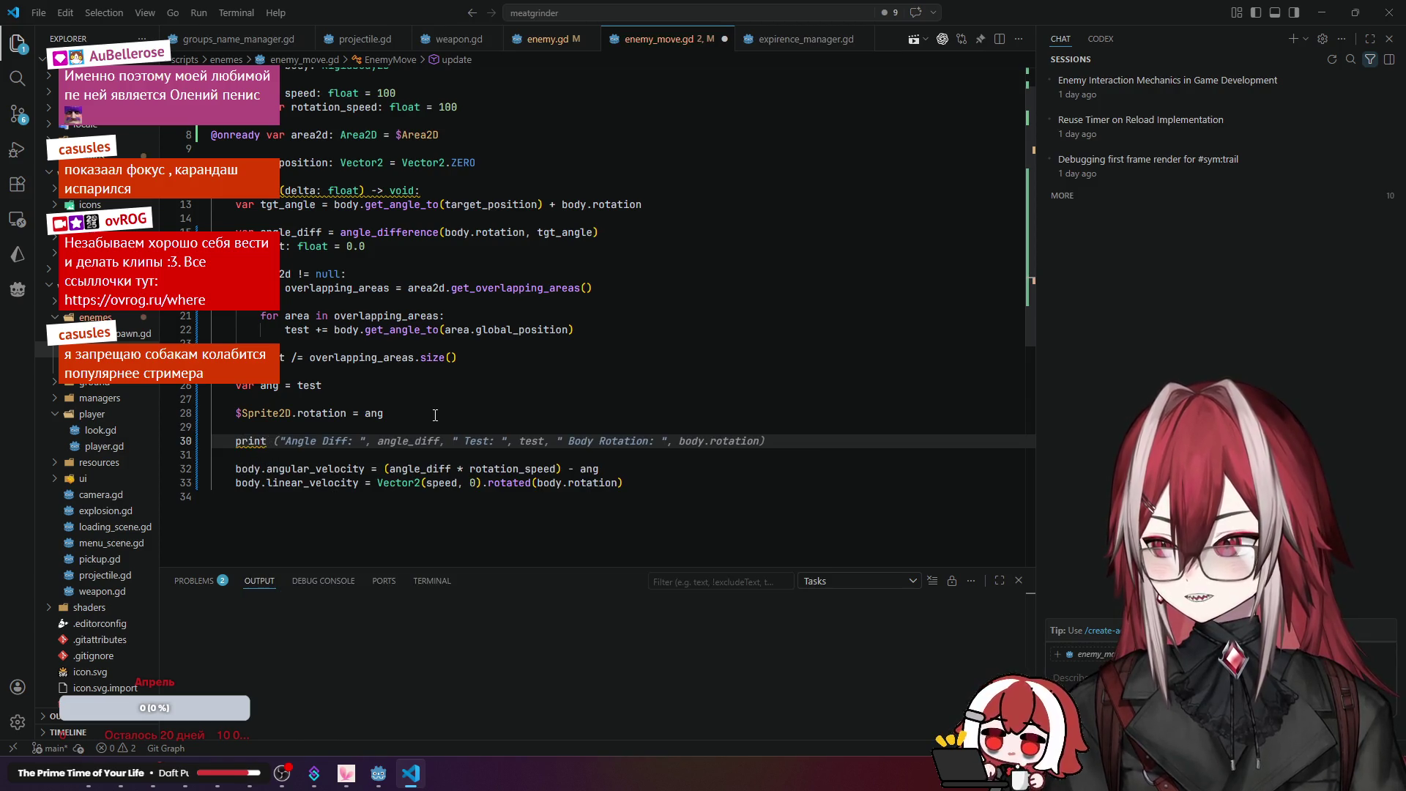
type("(")
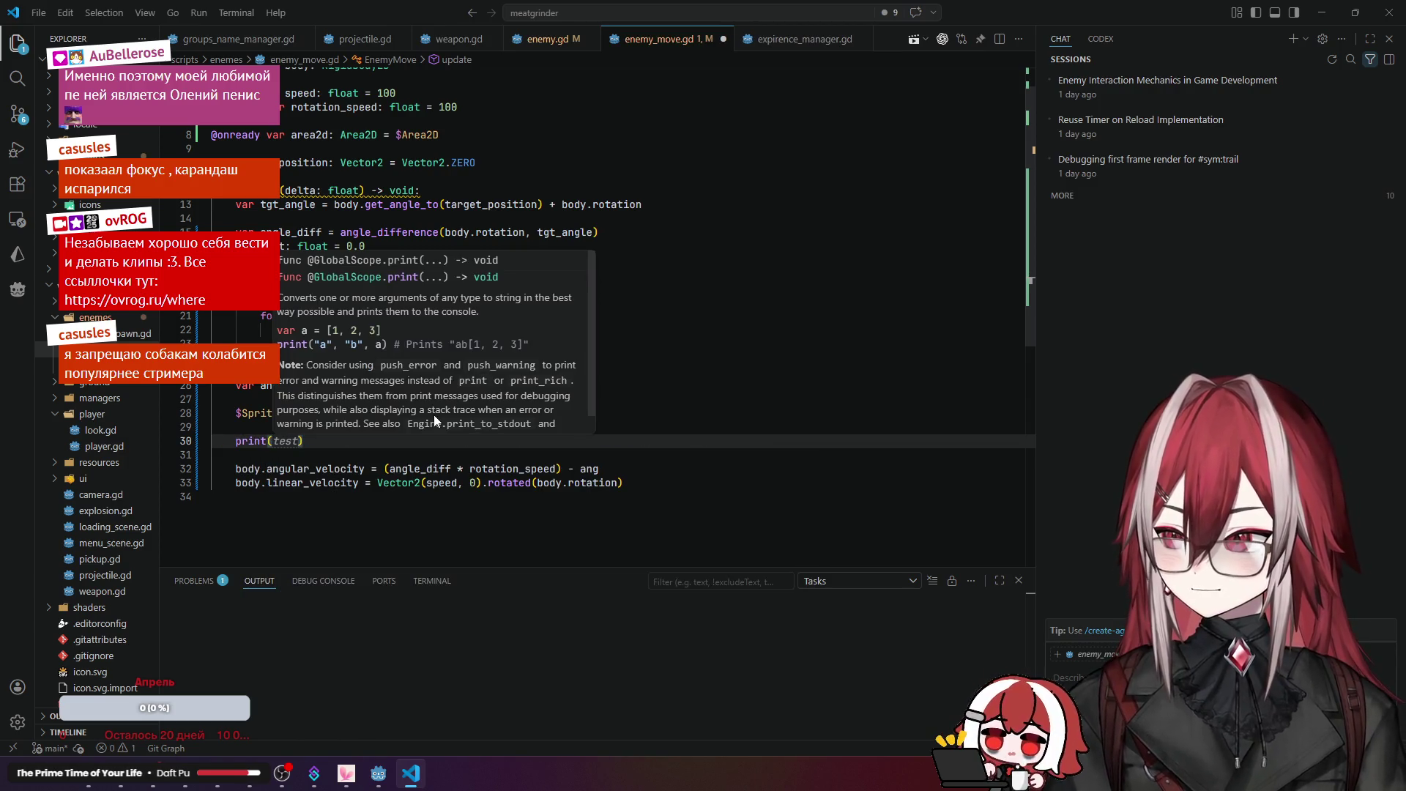
type("ang")
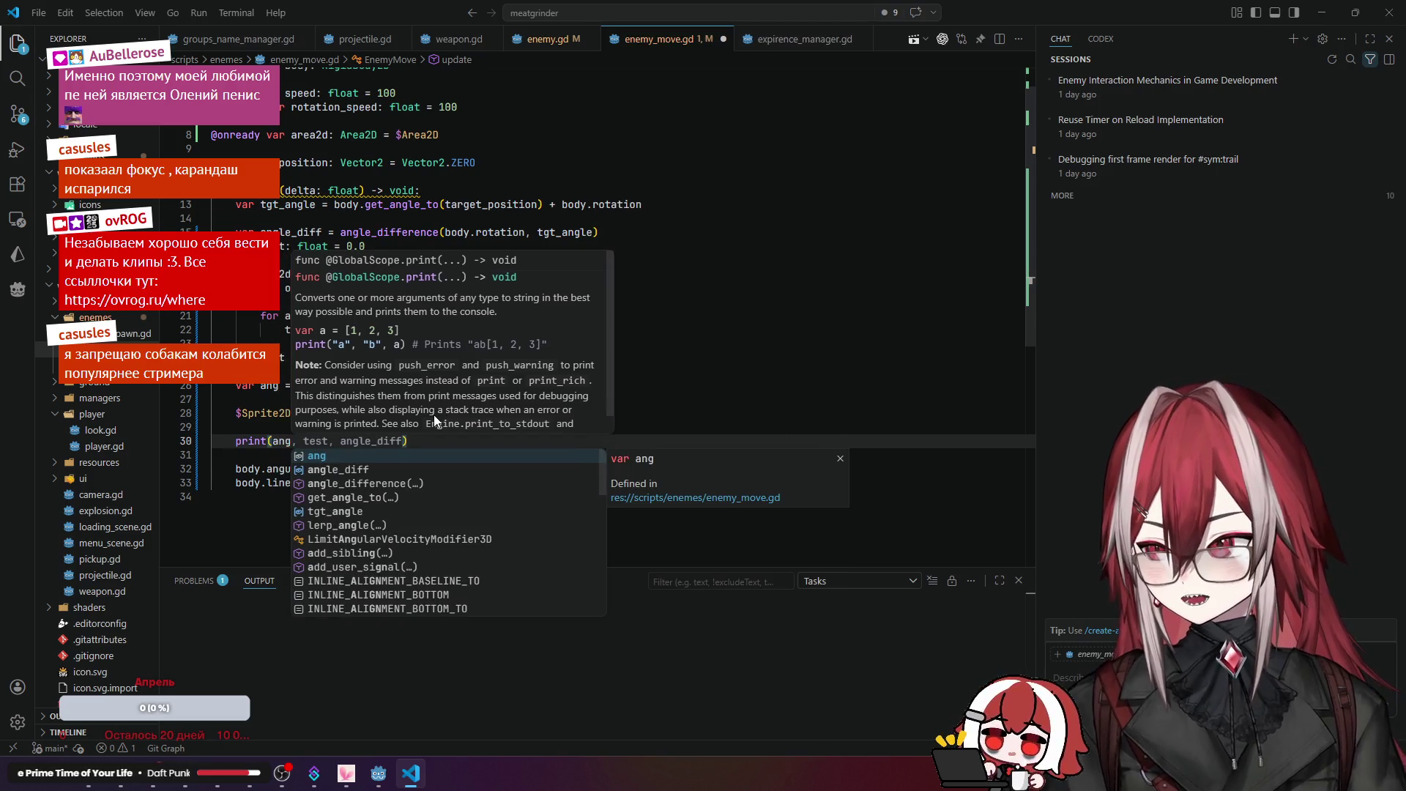
key("Escape")
key("Escape")
left_click(799, 370)
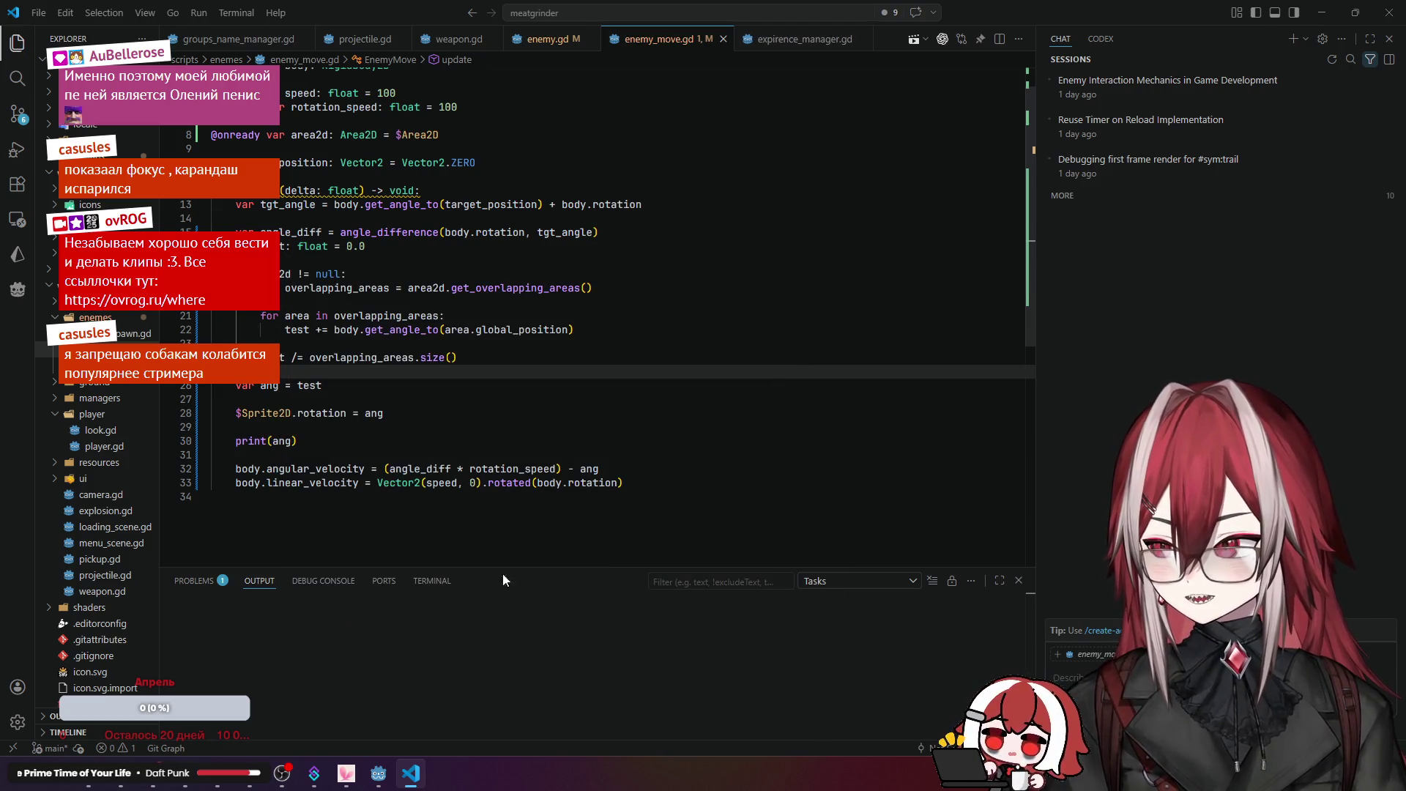
key("alt+Tab")
- Run the game in a smaller window and see ang printed as nan in the Output panel
left_click(1184, 30)
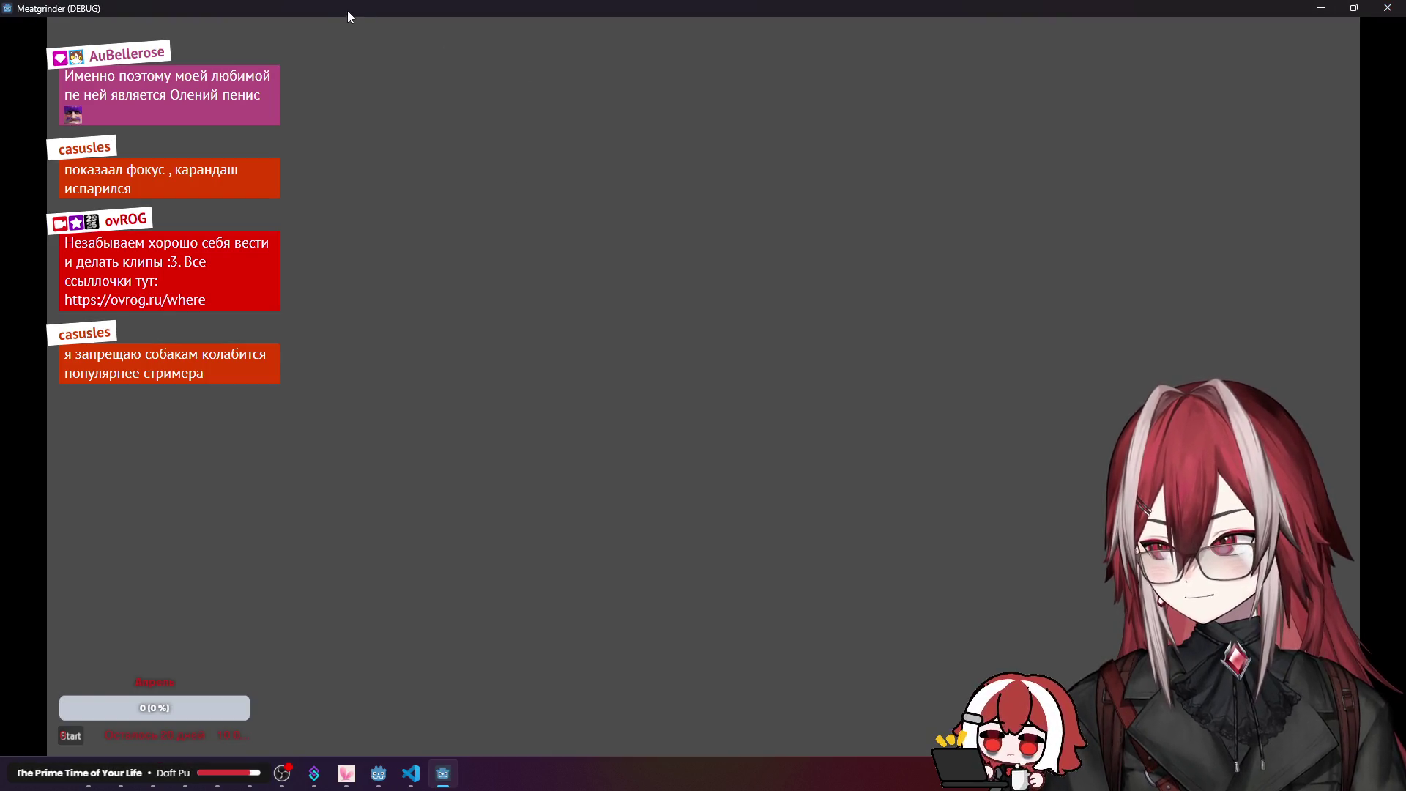
double_click(347, 10)
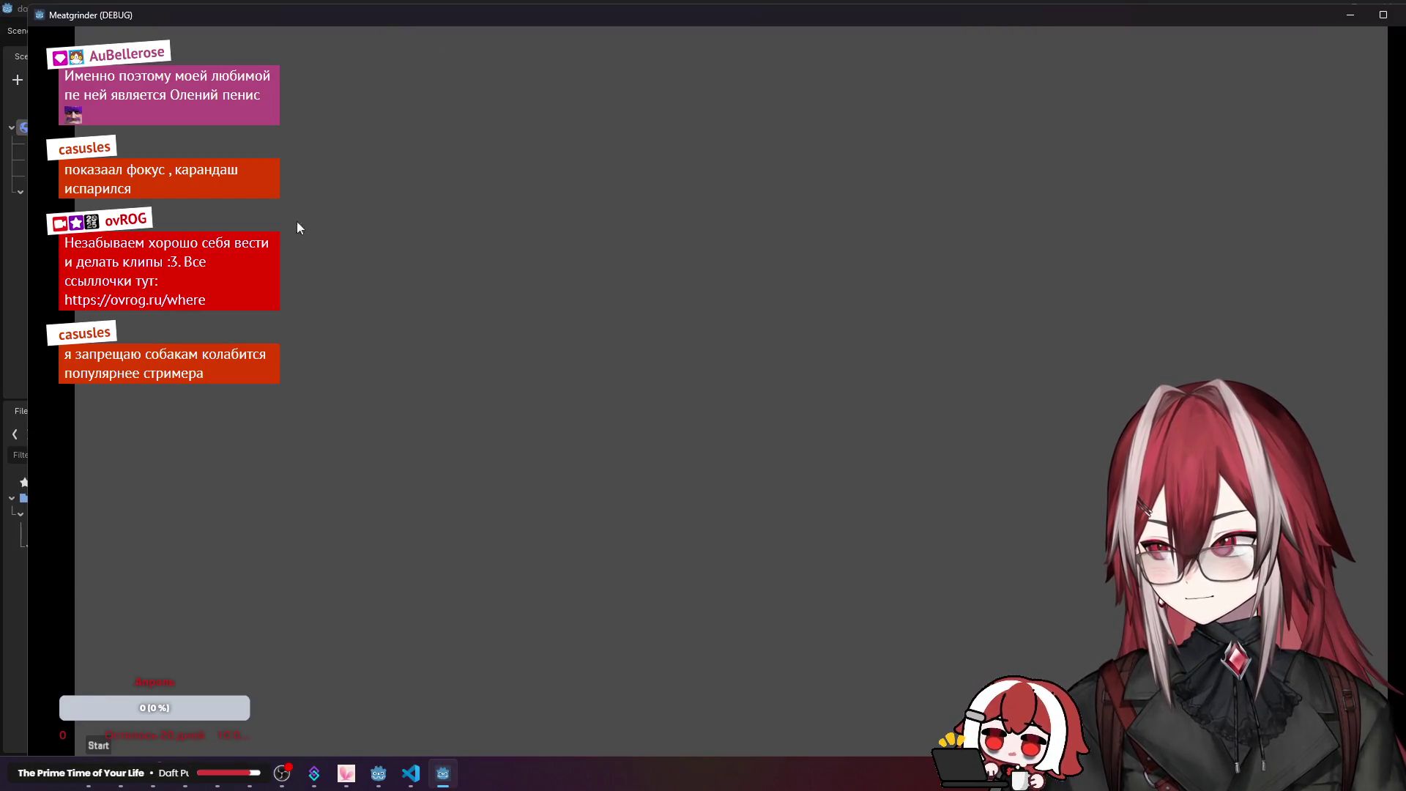
left_click_drag(37, 6, 571, 304)
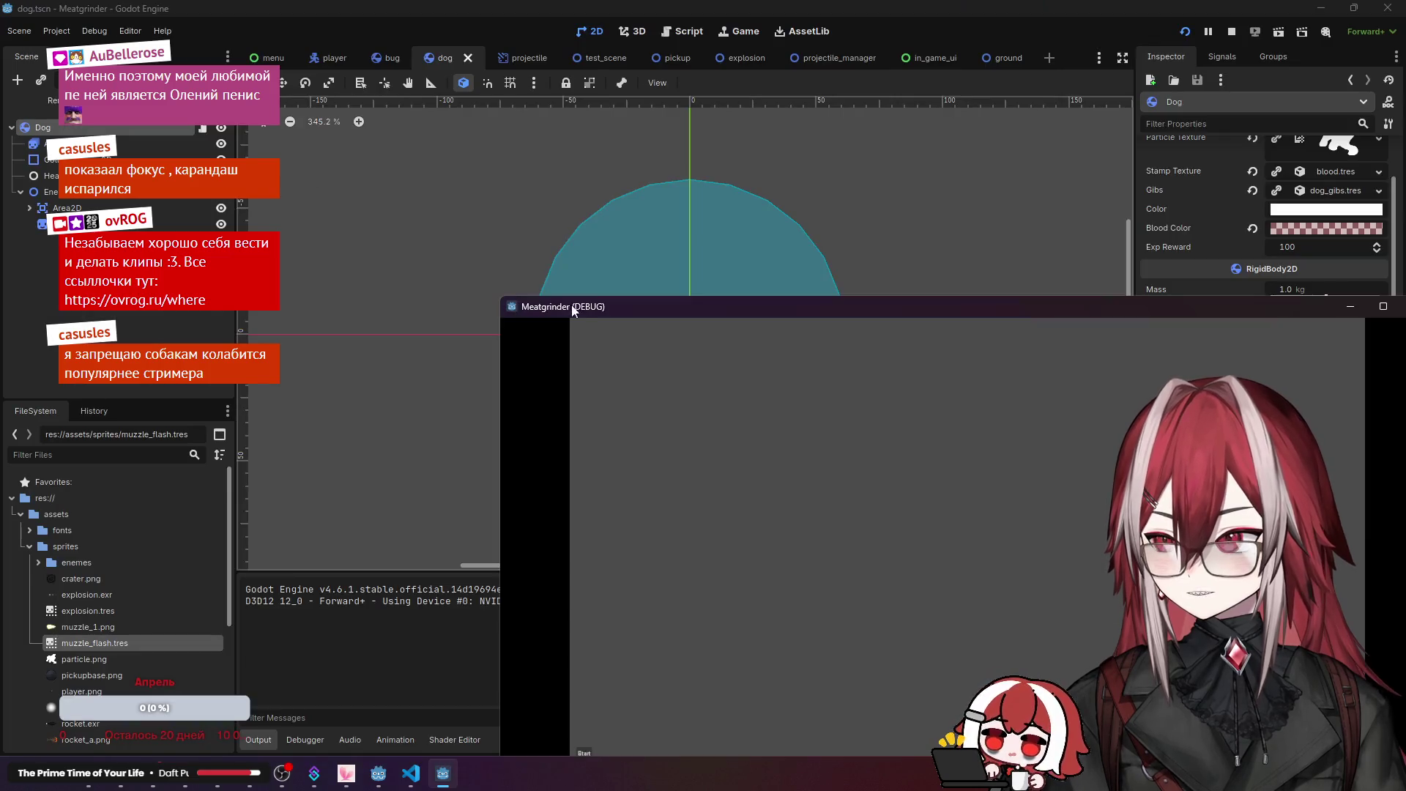
left_click(345, 546)
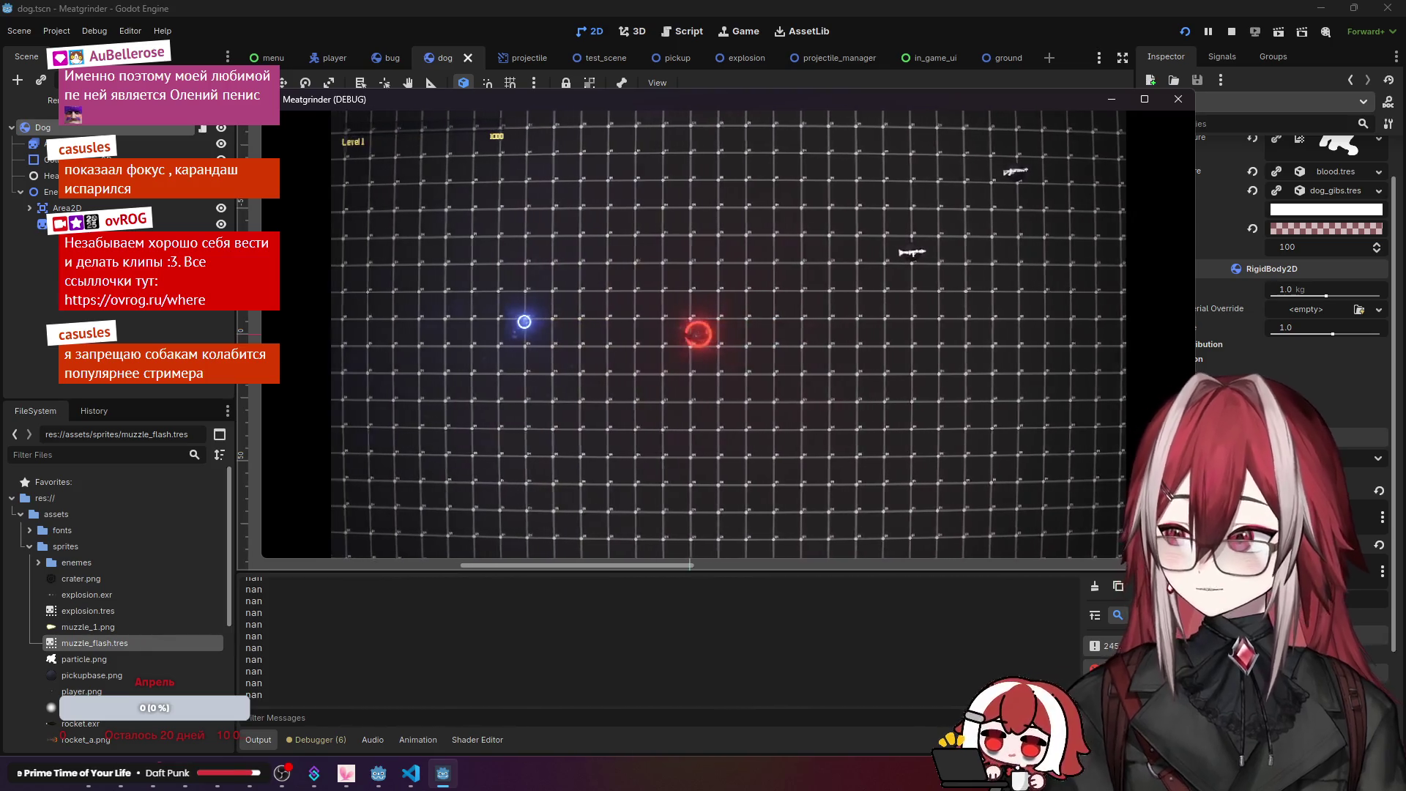
left_click(1177, 99)
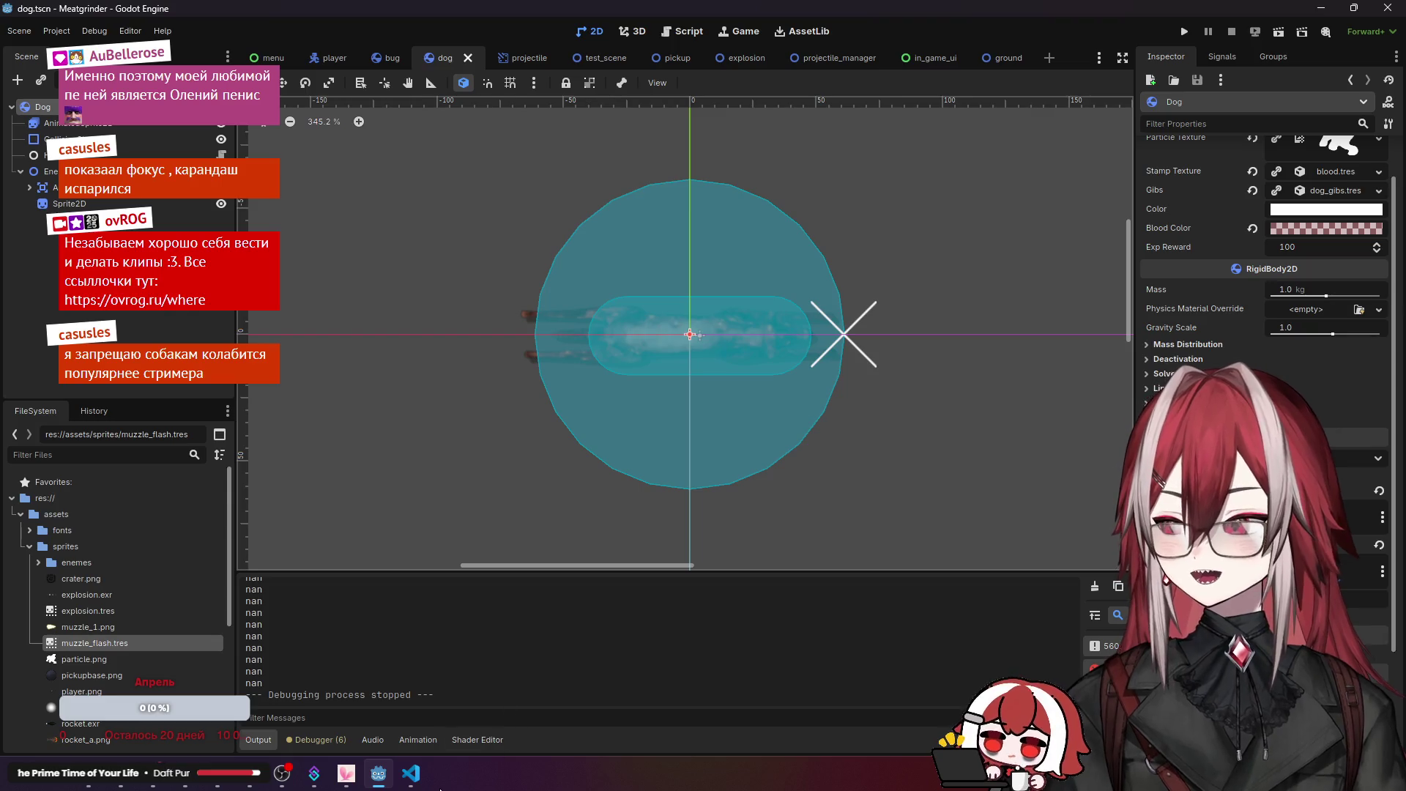
left_click(410, 773)
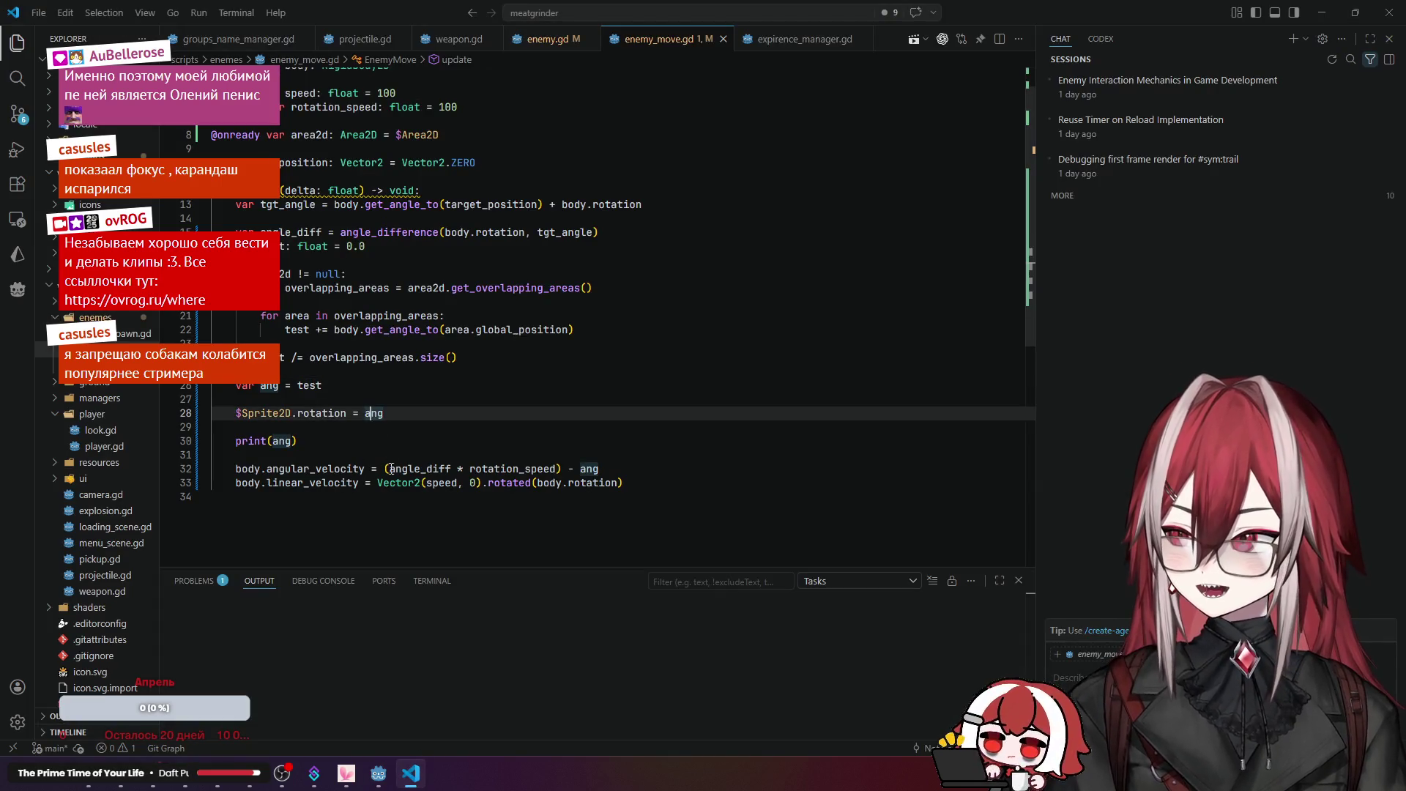
- Fold the overlapping-areas if block while checking where test and ang are used
left_click(283, 274)
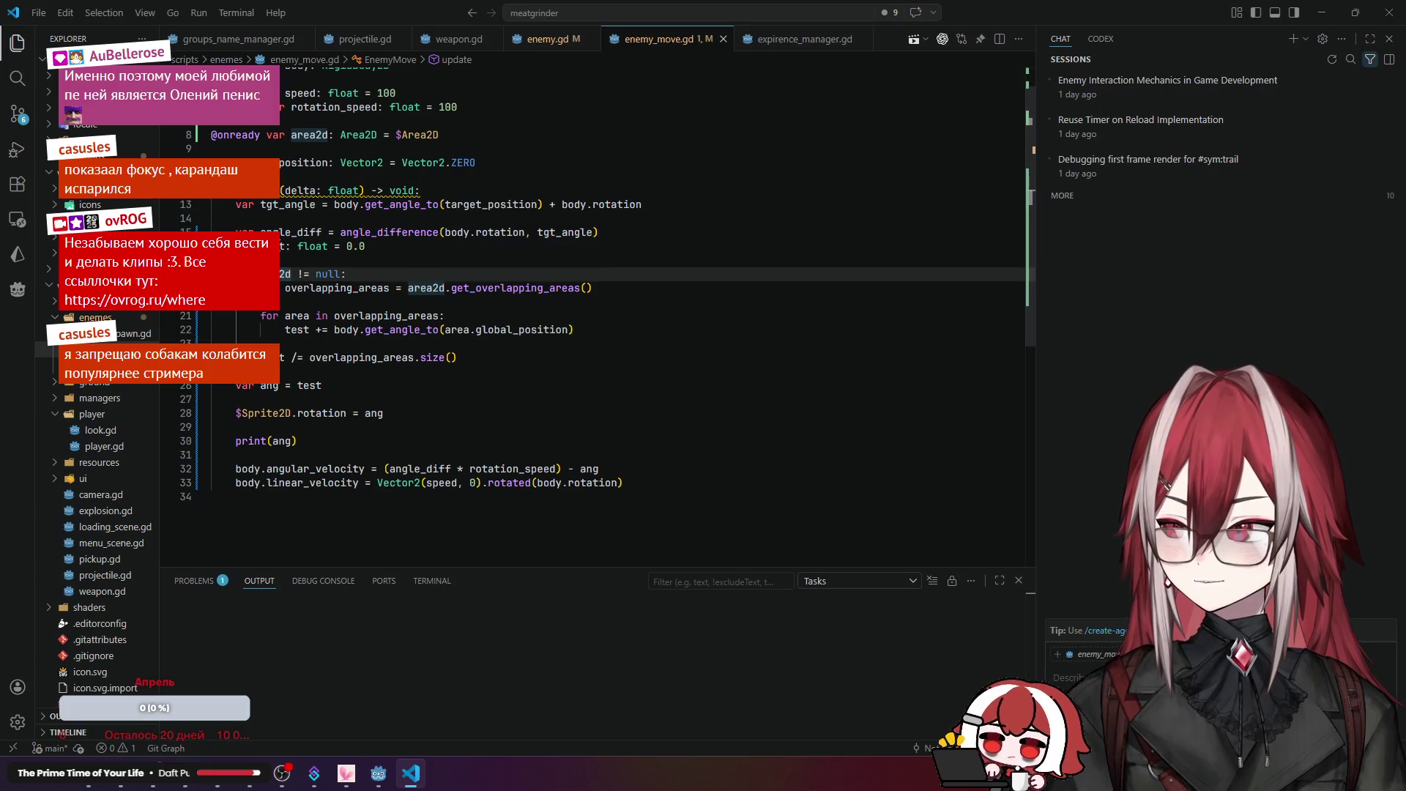
left_click(272, 246)
left_click(273, 387)
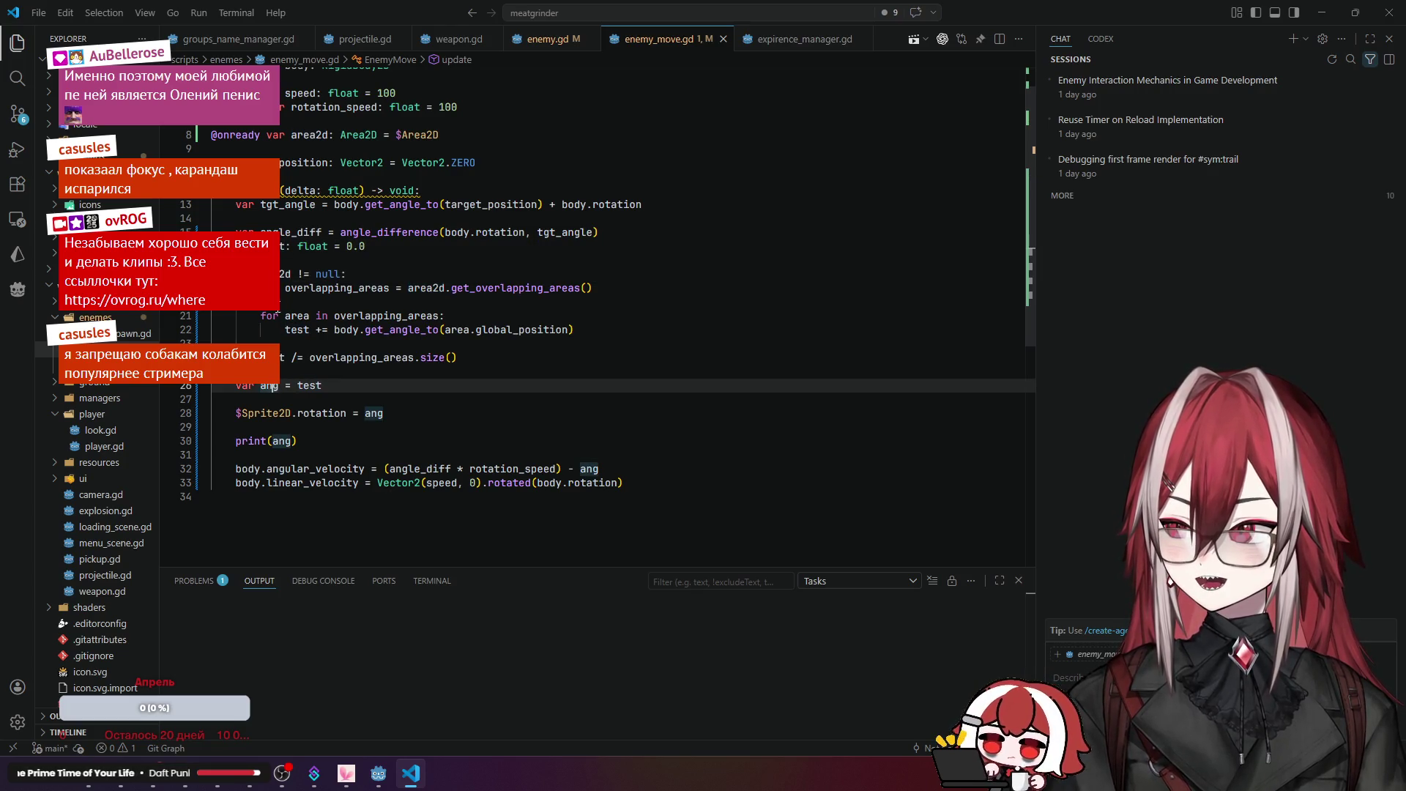
left_click(278, 260)
left_click(289, 274)
key("ctrl+shift+bracketleft")
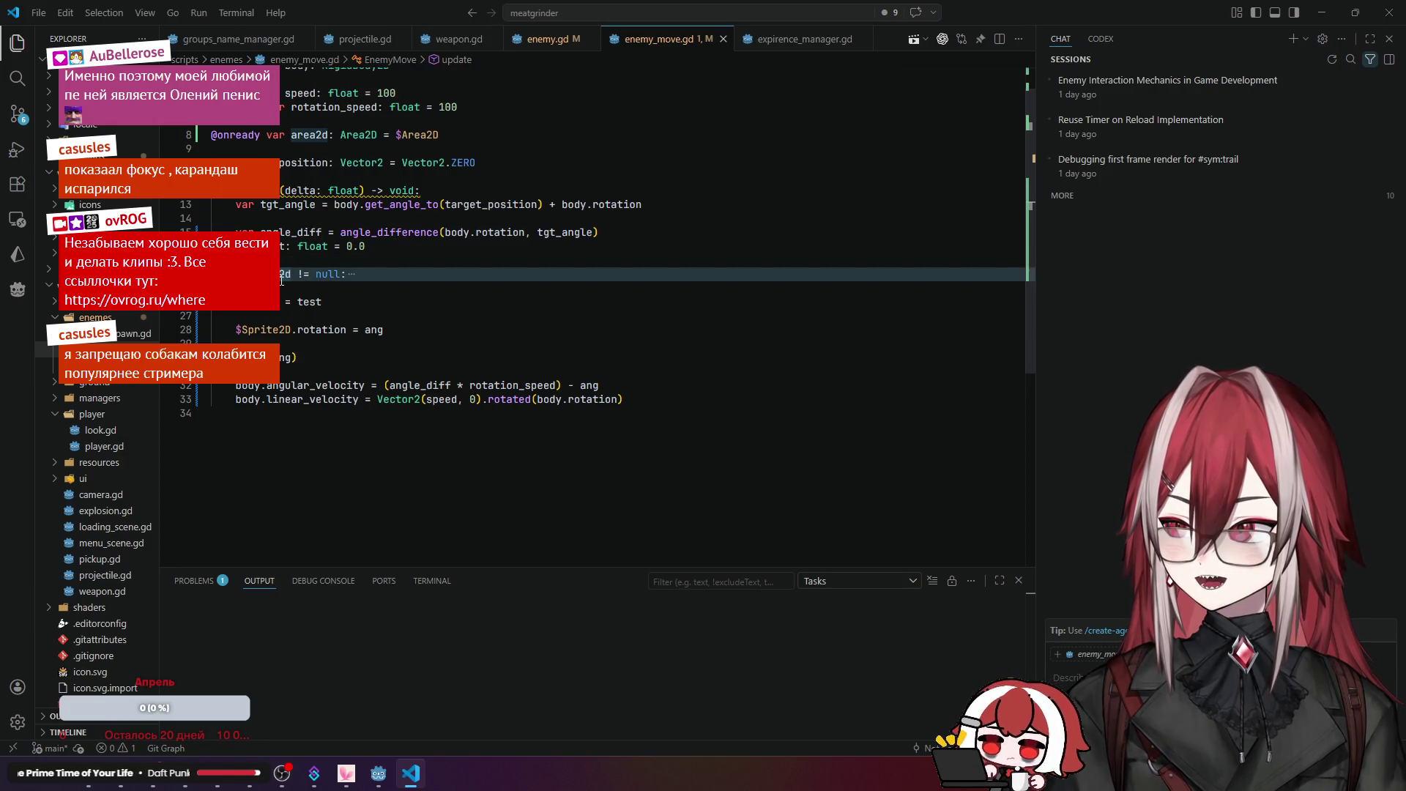
left_click(273, 246)
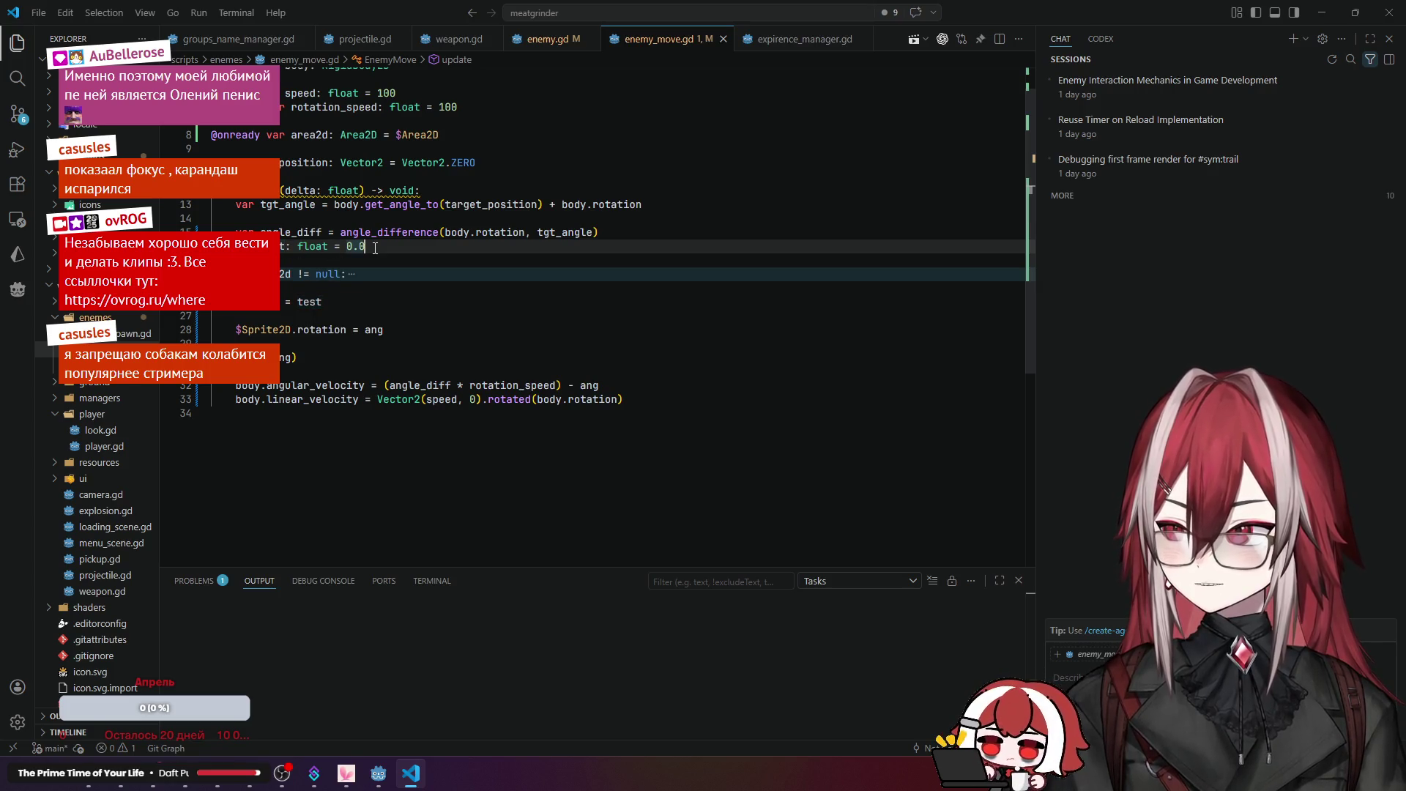
left_click(375, 329)
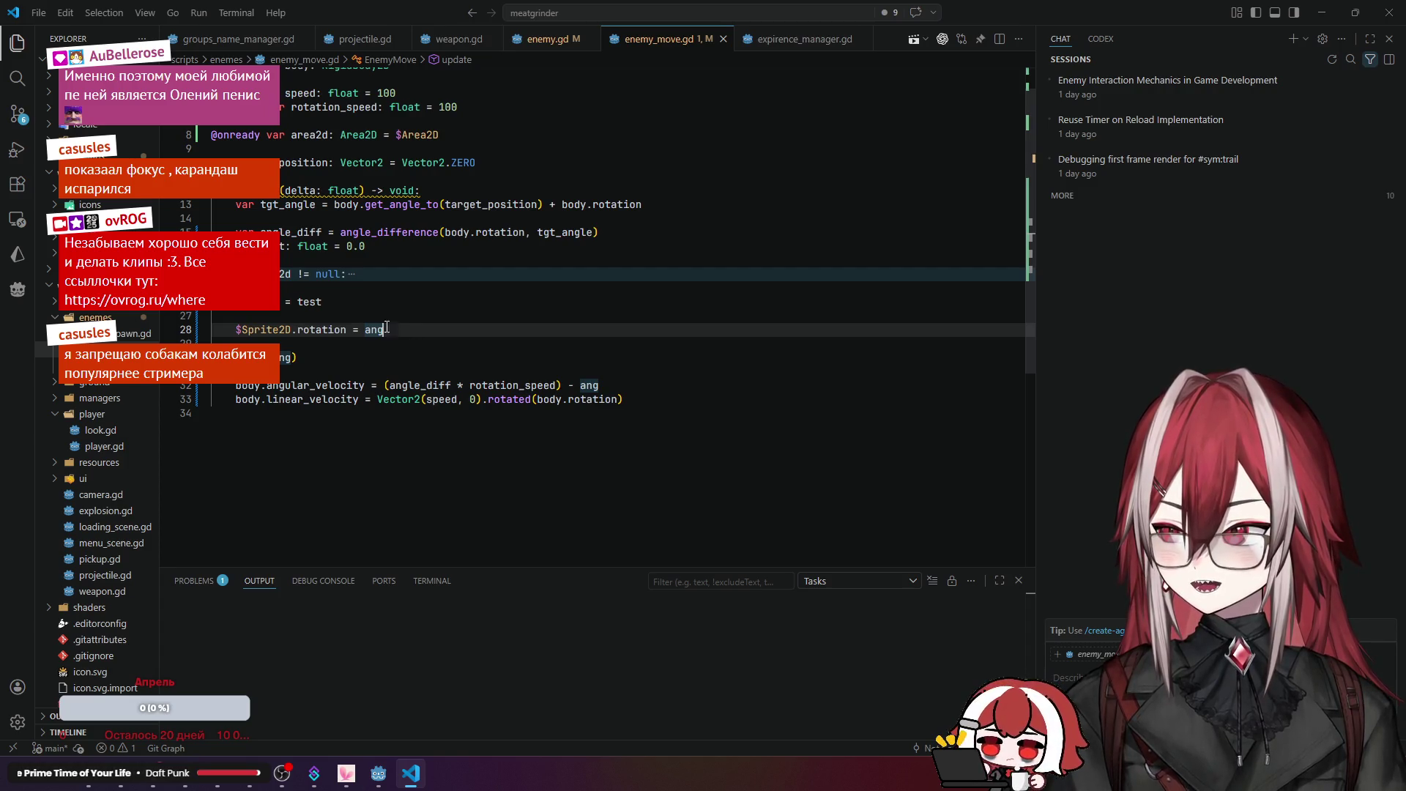
left_click(280, 245)
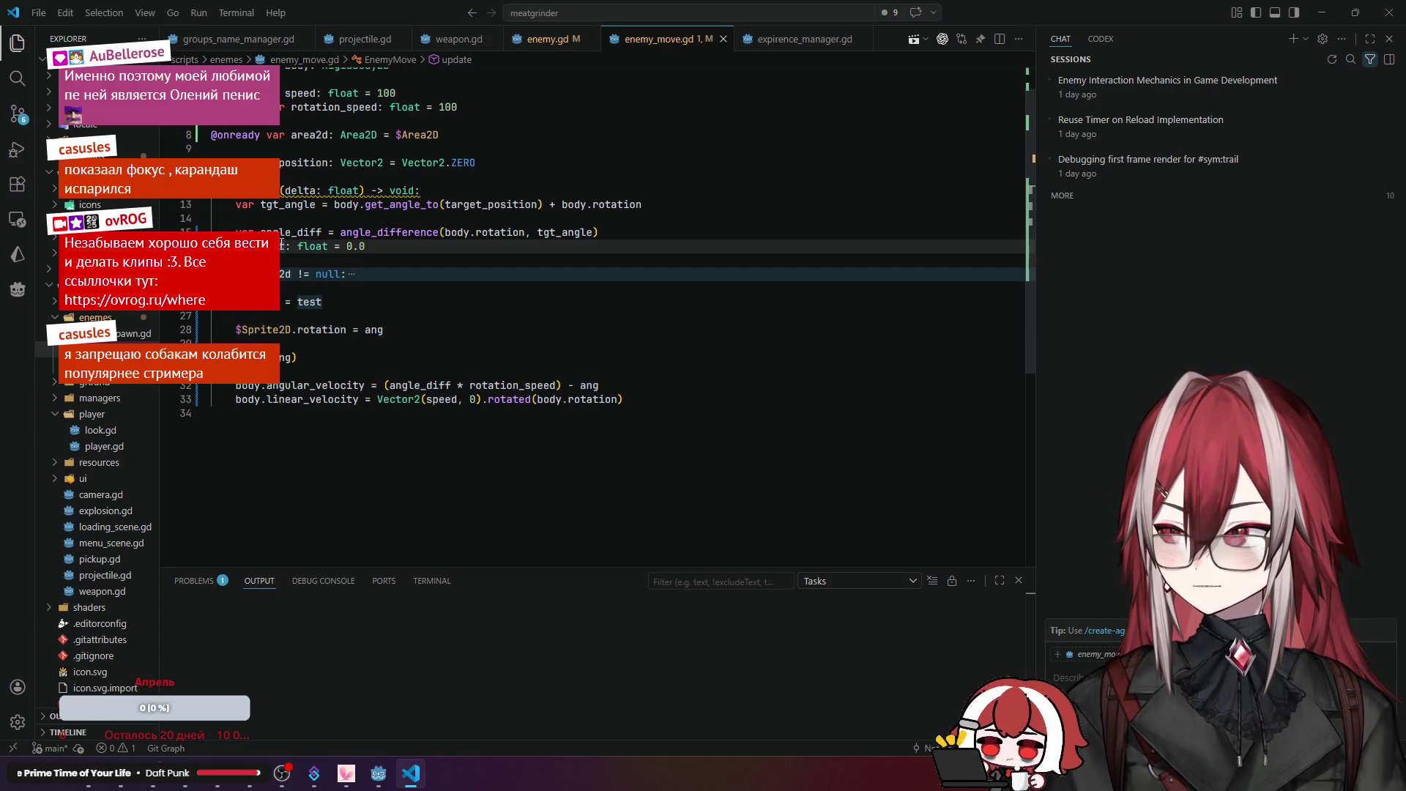
- Unfold the area2d overlap-averaging code and inspect the division by overlapping_areas.size()
left_click(318, 274)
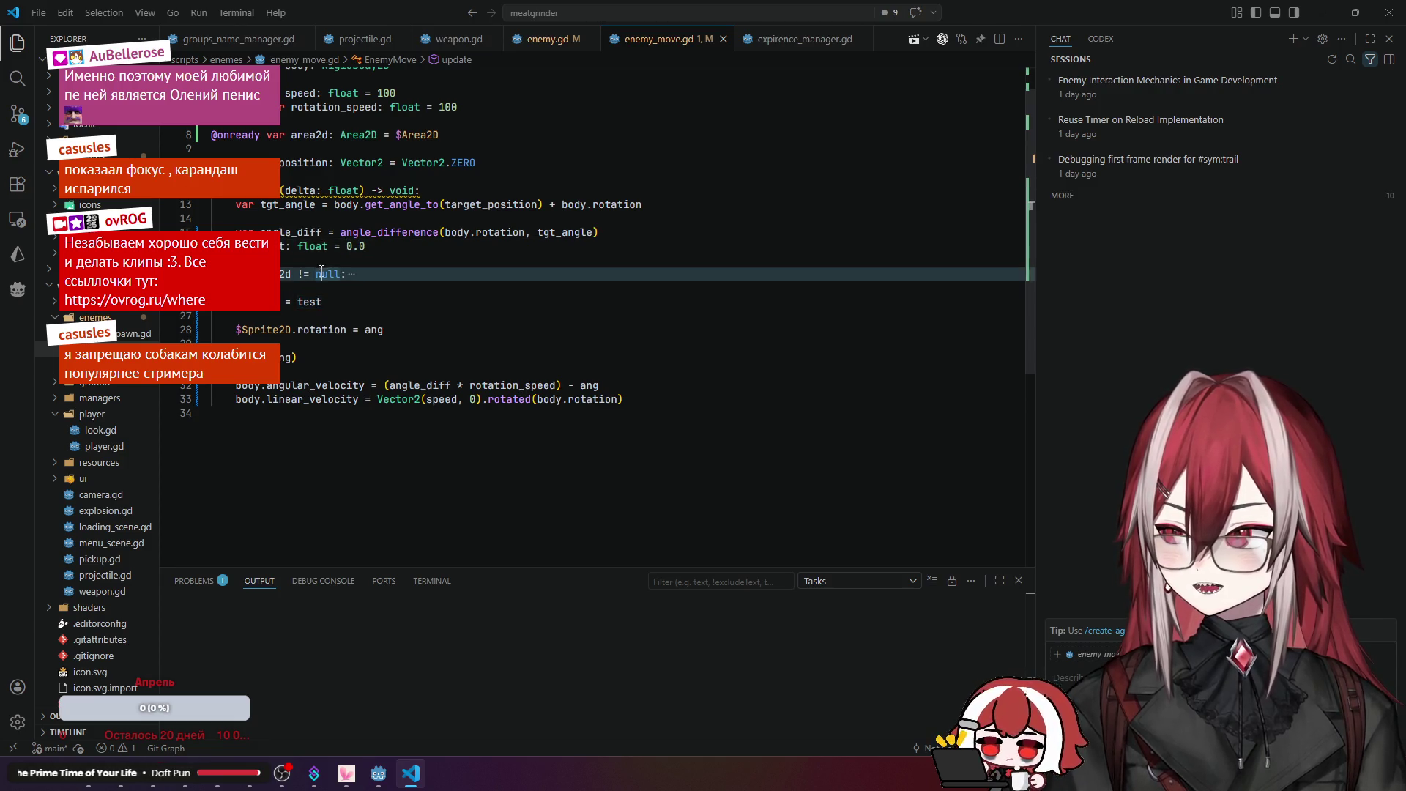
left_click(351, 274)
left_click(335, 287)
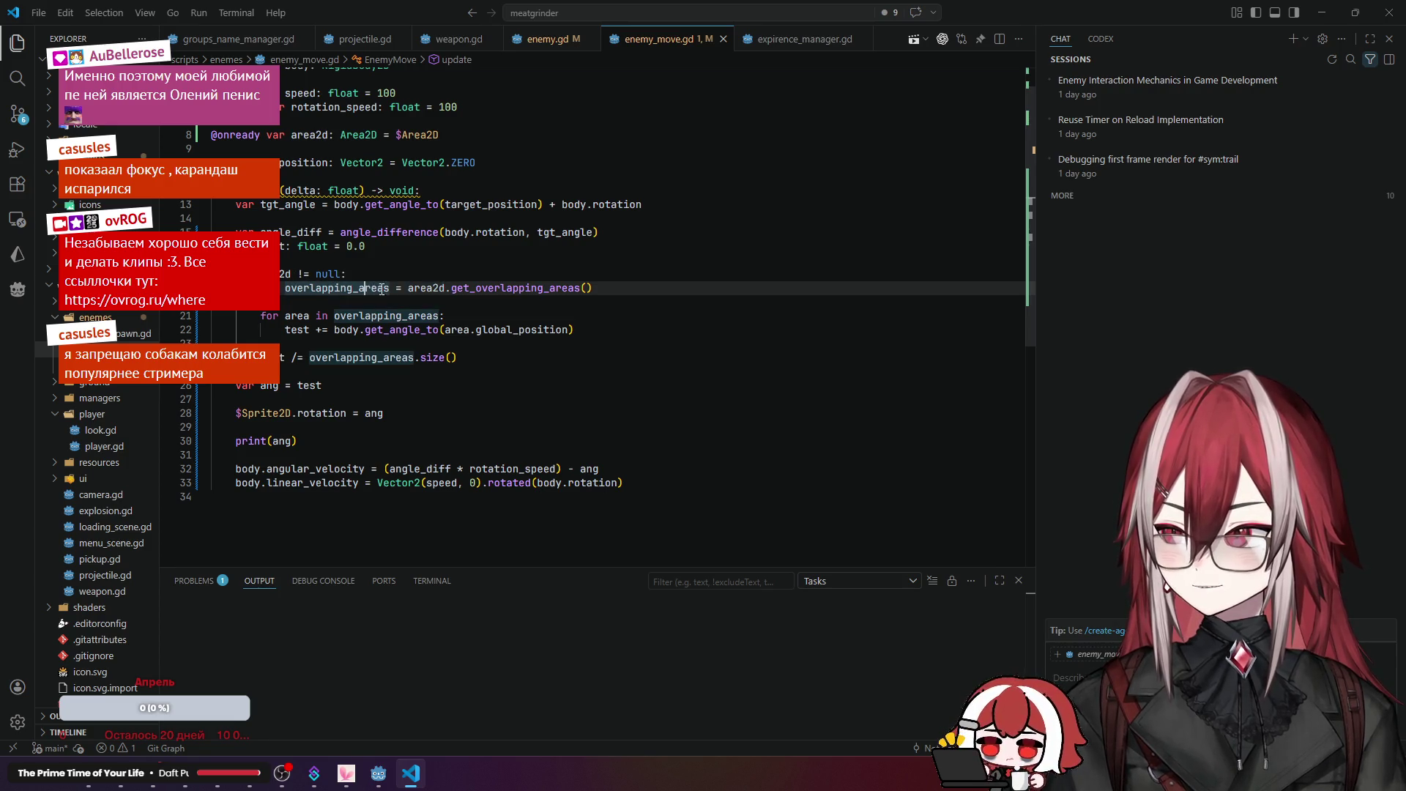
left_click(289, 314)
left_click(317, 359)
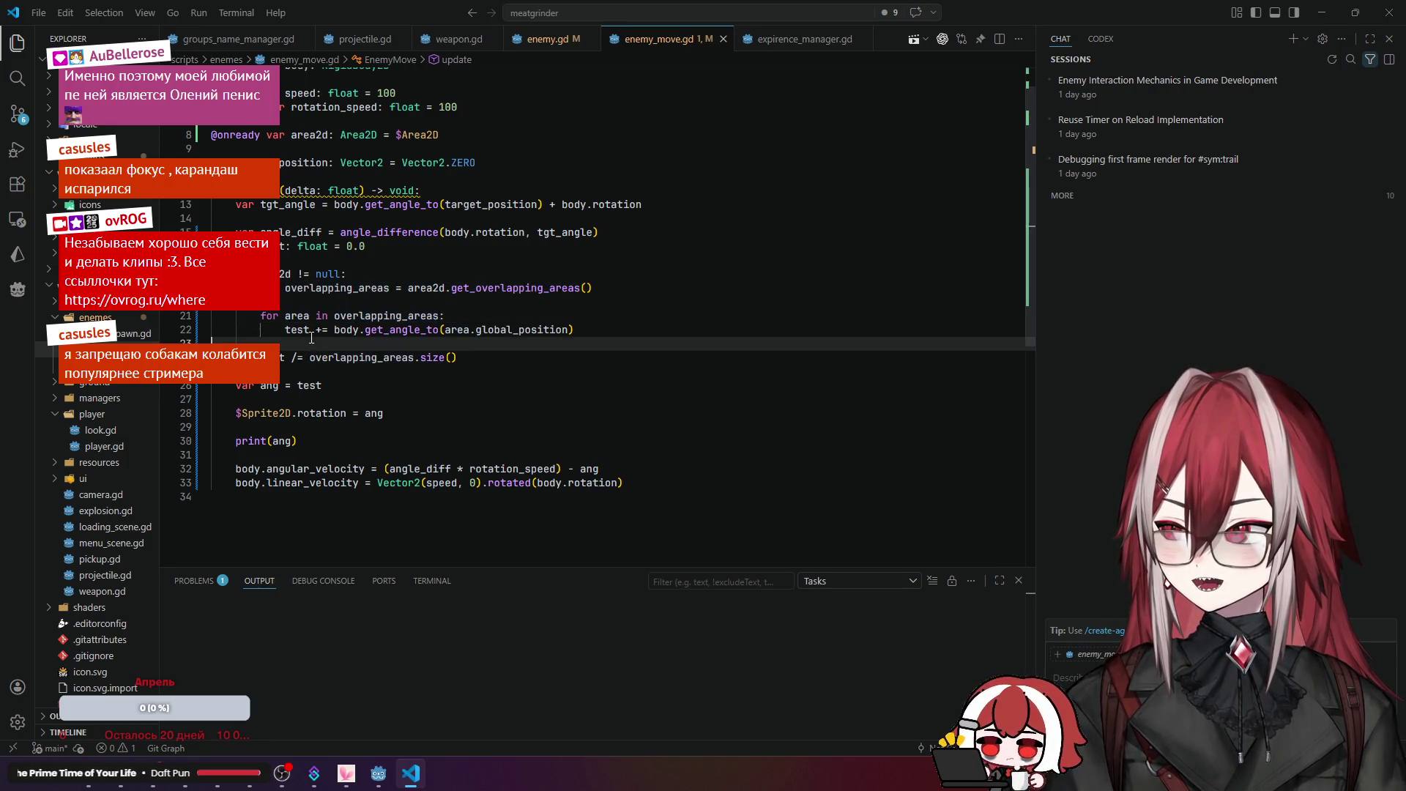
left_click(450, 358)
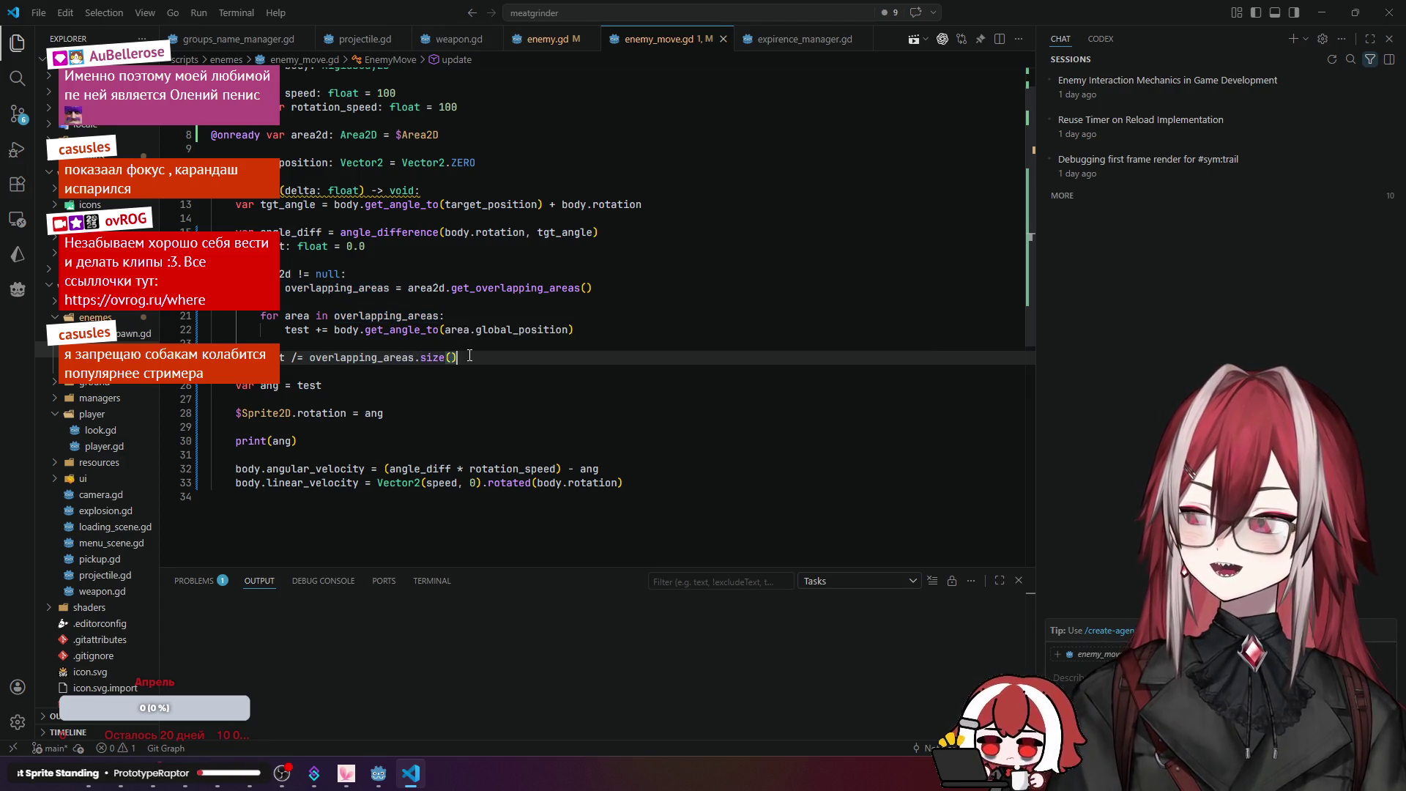
left_click_drag(470, 355, 378, 357)
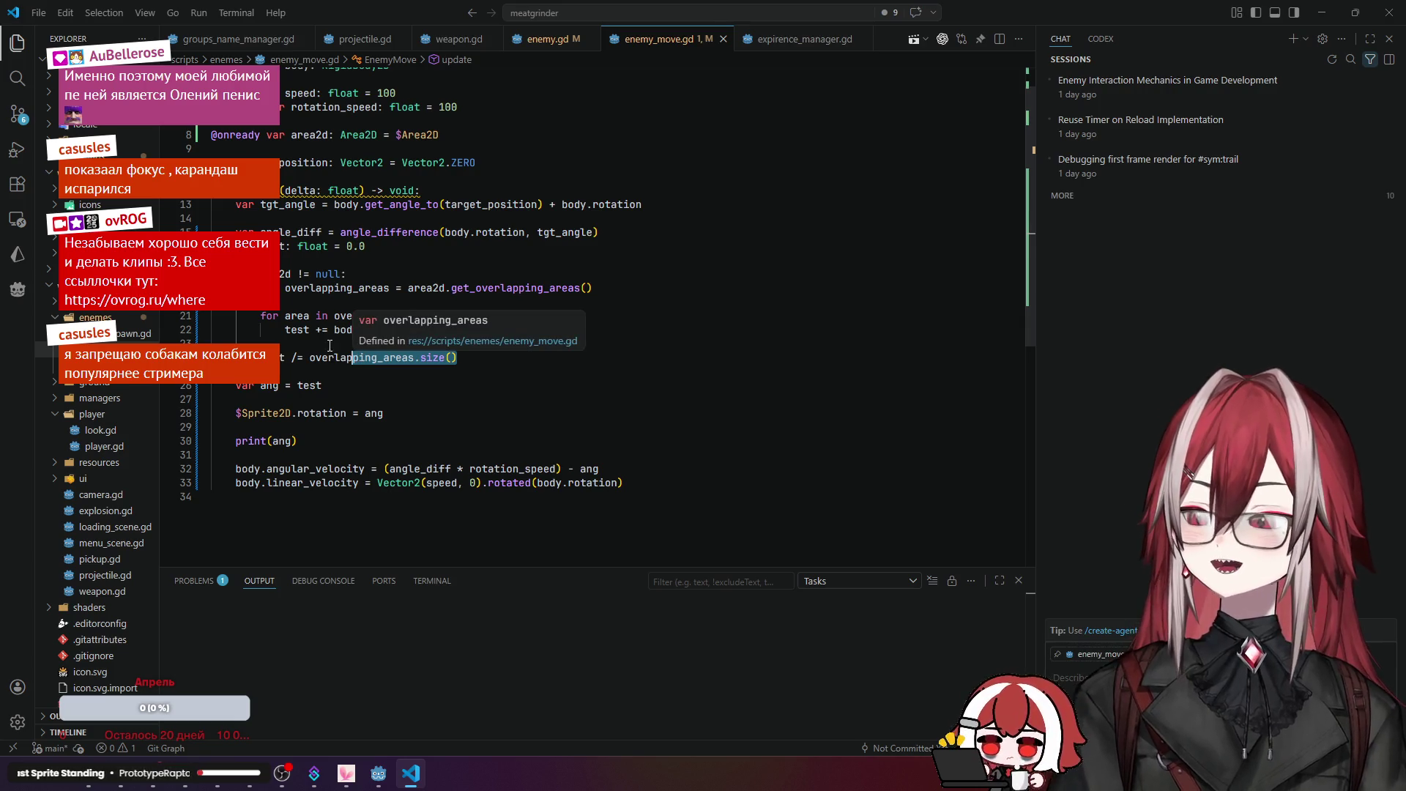
- Add an 'if overlapping_areas.size() > 0:' guard and indent the division line under it
left_click(306, 344)
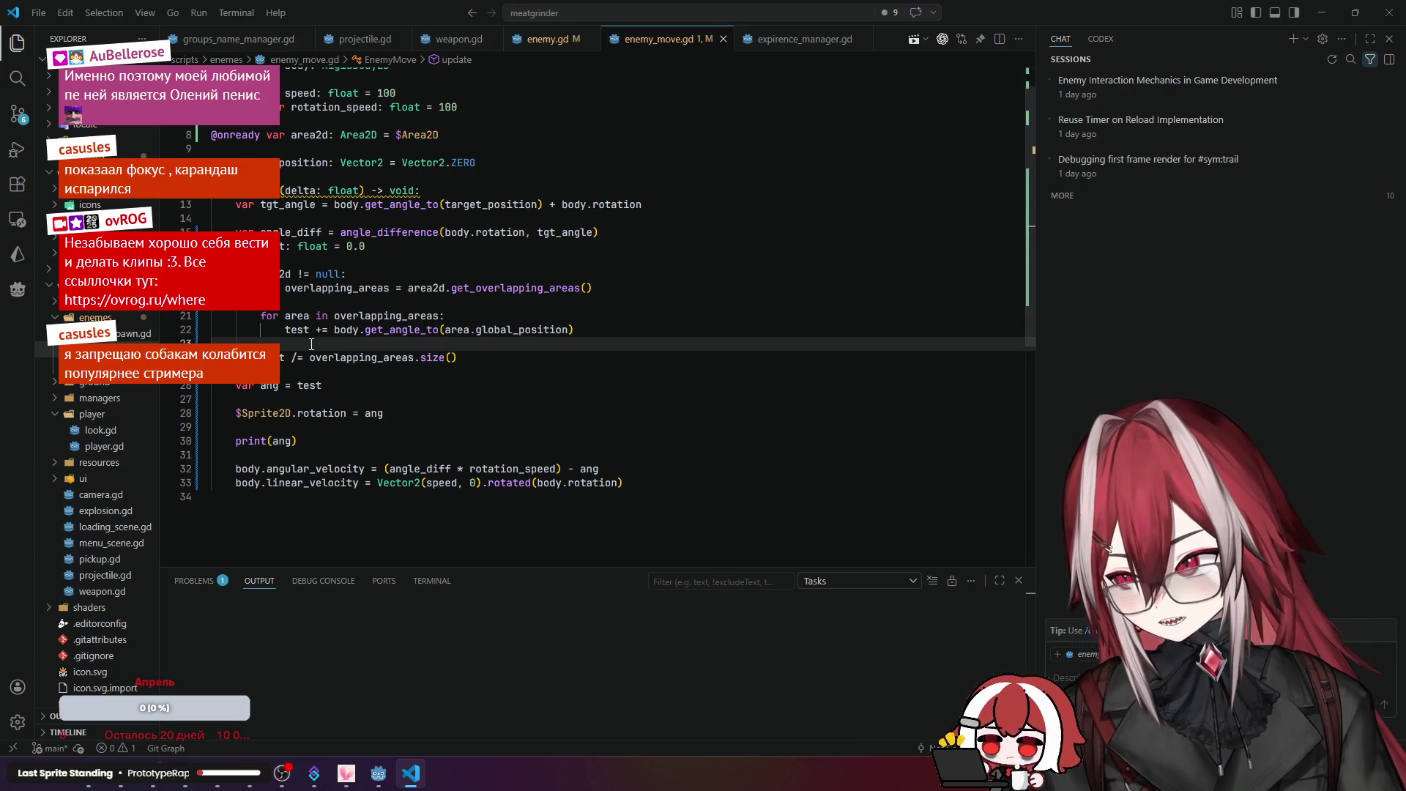
key("Return")
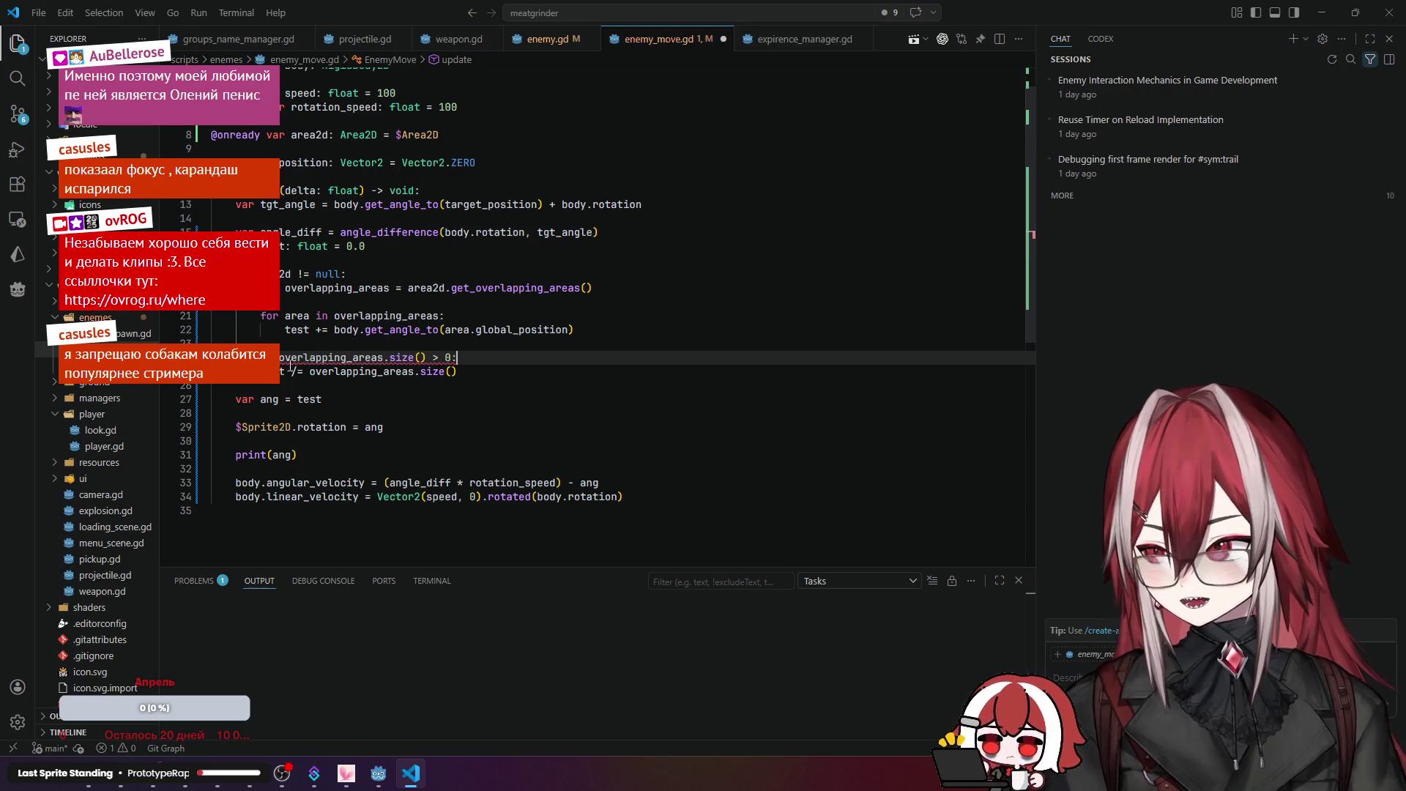
key("Down")
key("ctrl+bracketright")
left_click(494, 357)
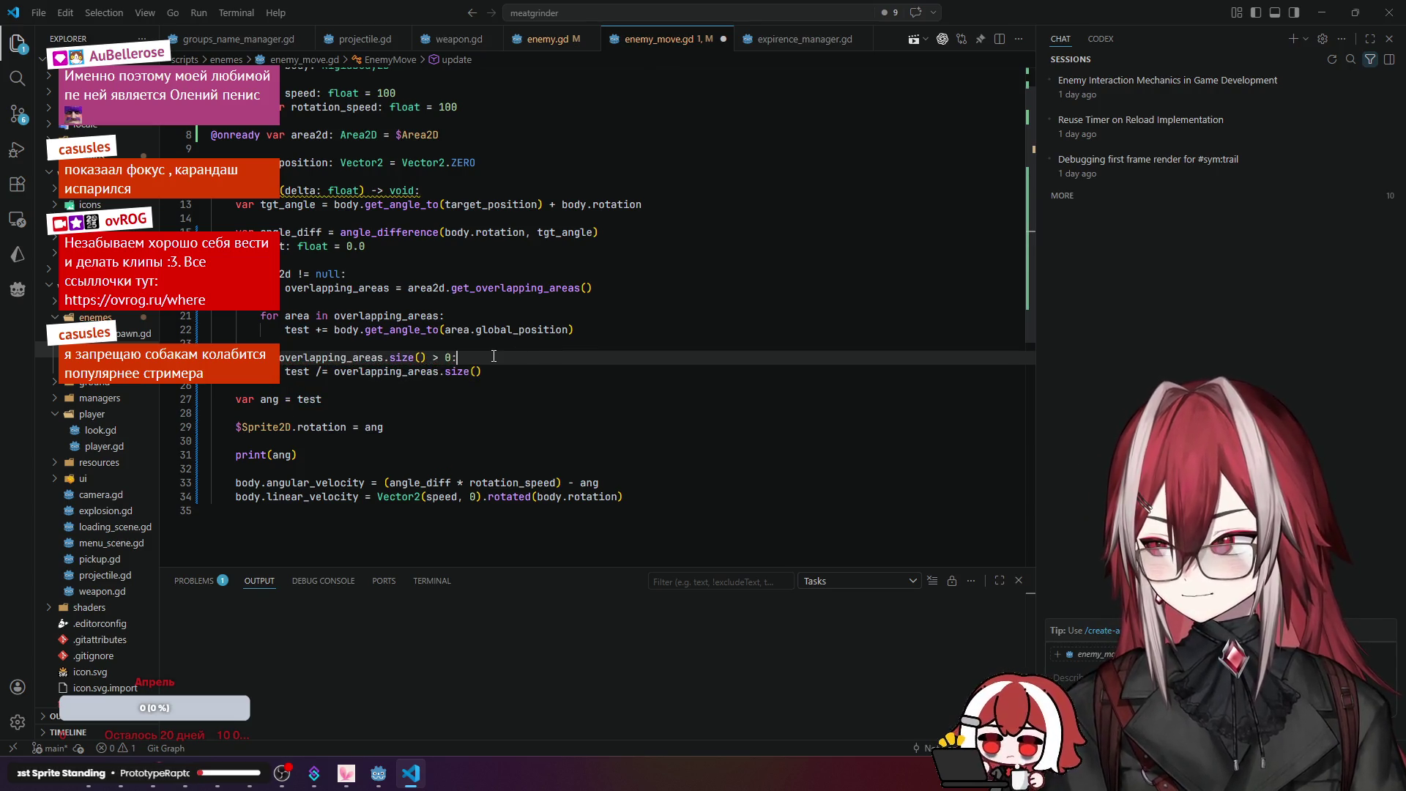
left_click(379, 773)
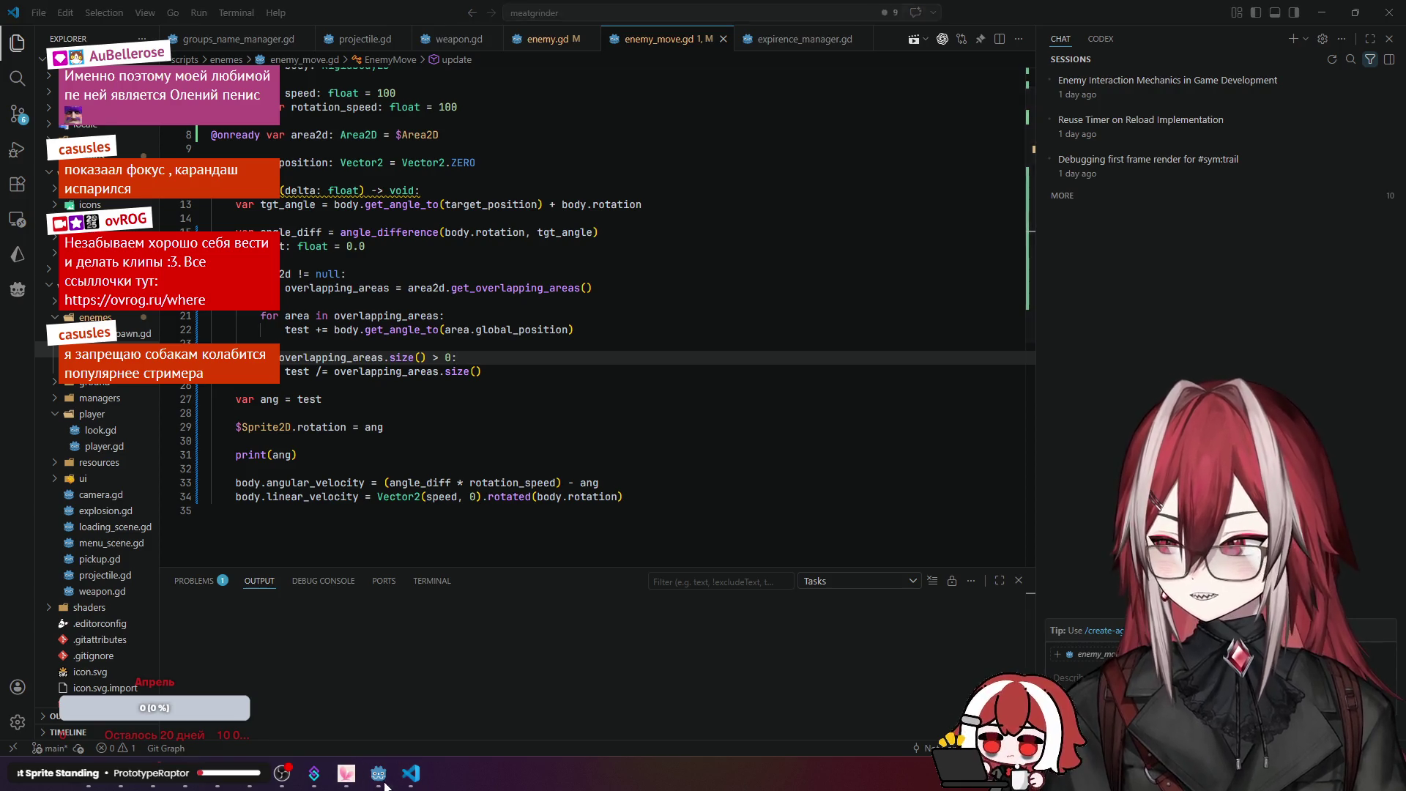
- Play a round to watch the dogs move, now with numeric ang values instead of nan
left_click(1185, 33)
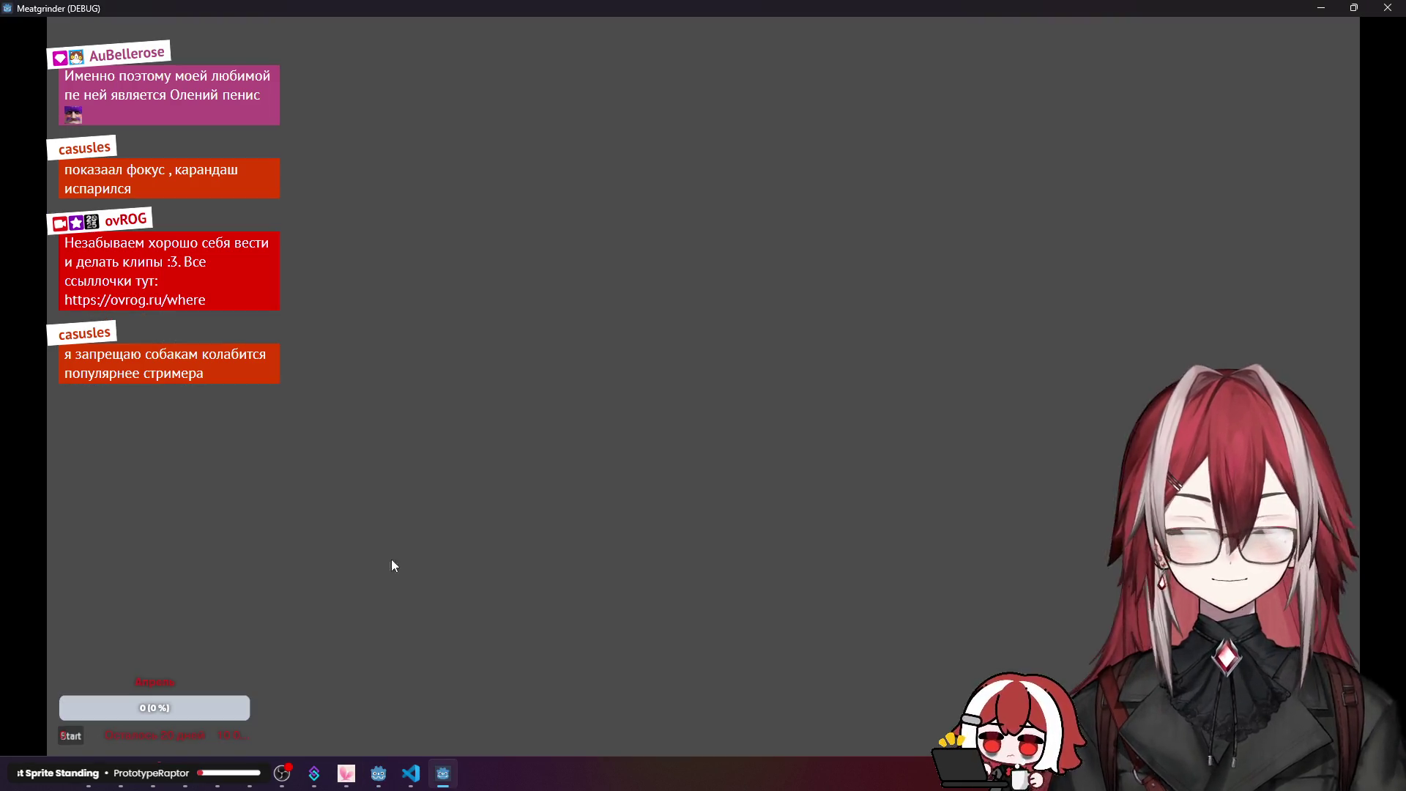
left_click(73, 736)
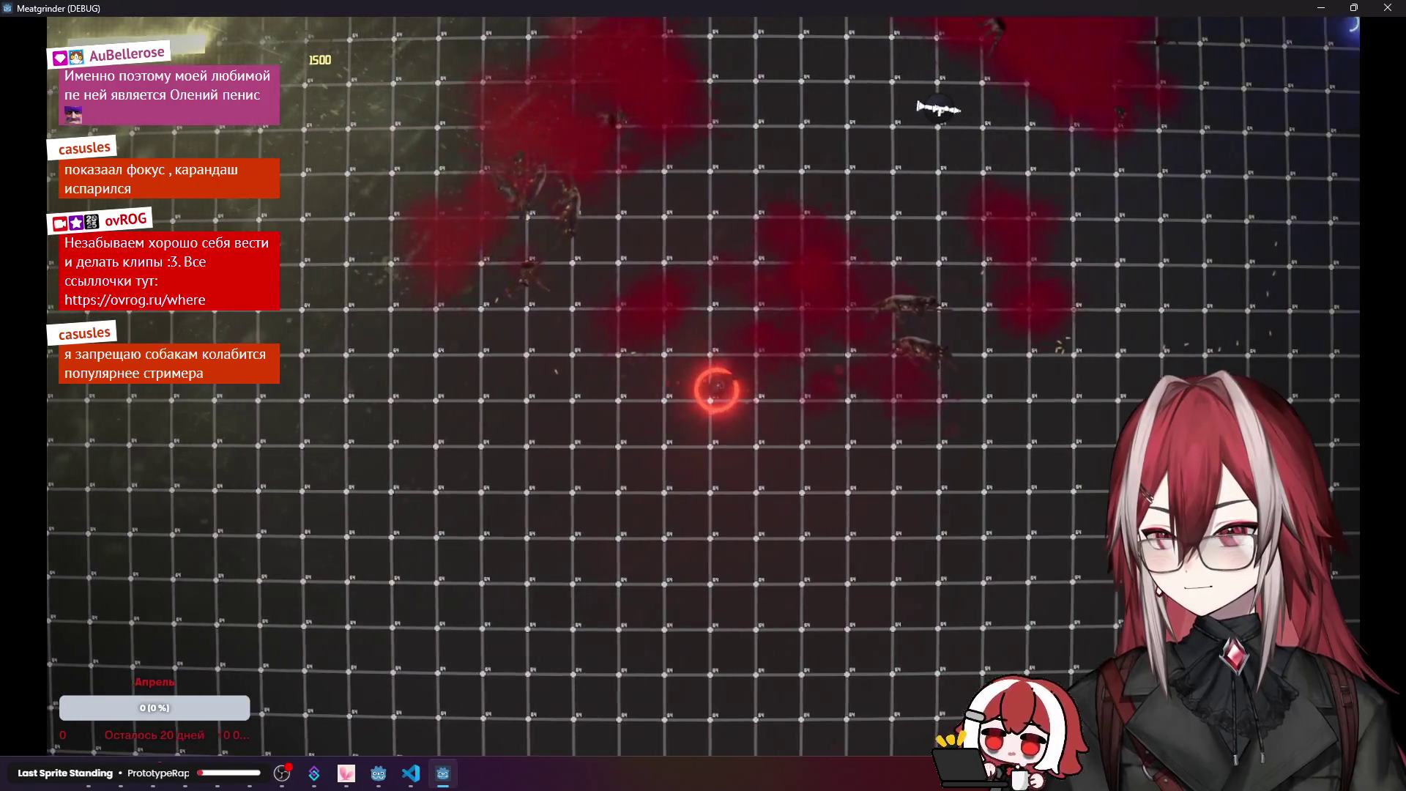
left_click(1376, 9)
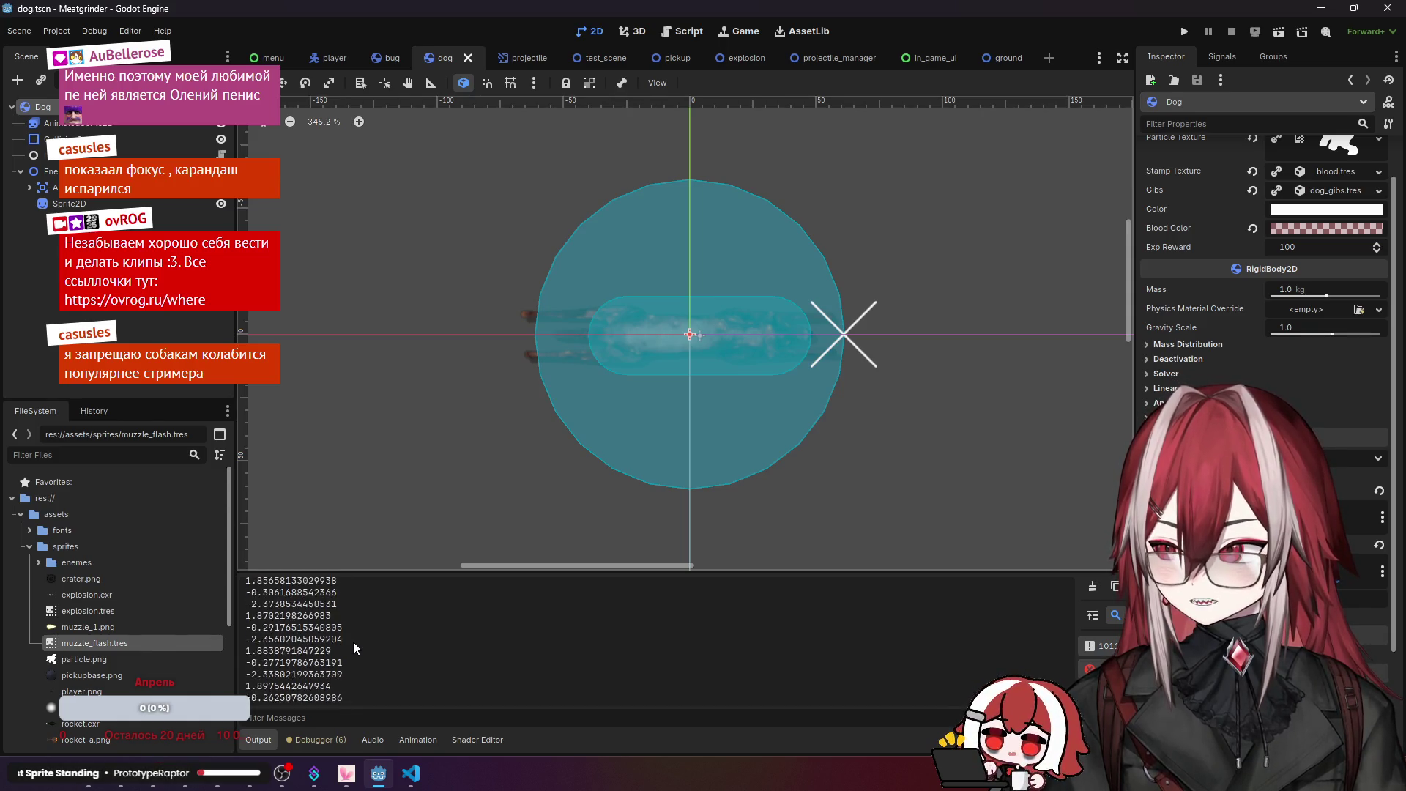
- On line 33, wrap ang in parentheses and begin multiplying it by rot
left_click(411, 772)
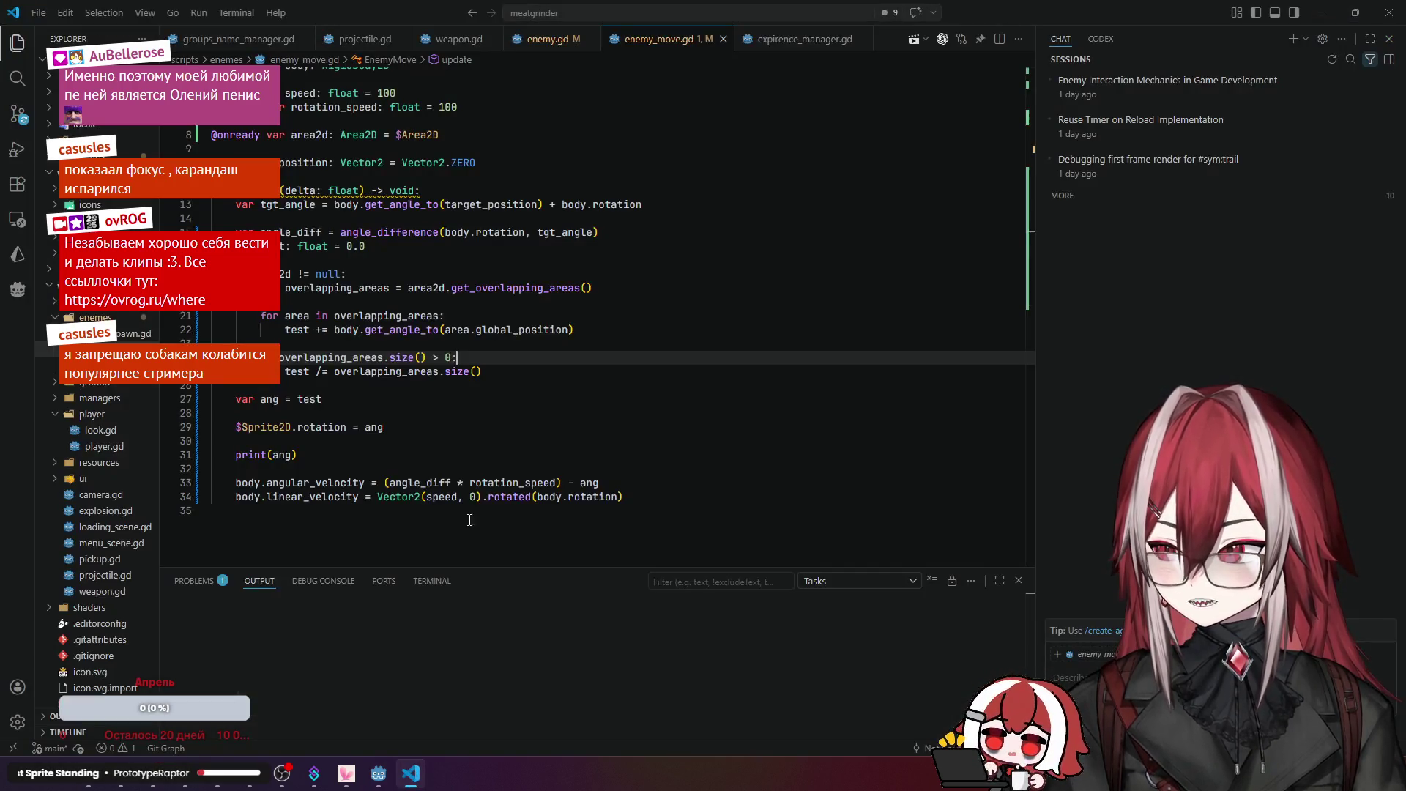
left_click(522, 382)
left_click(558, 476)
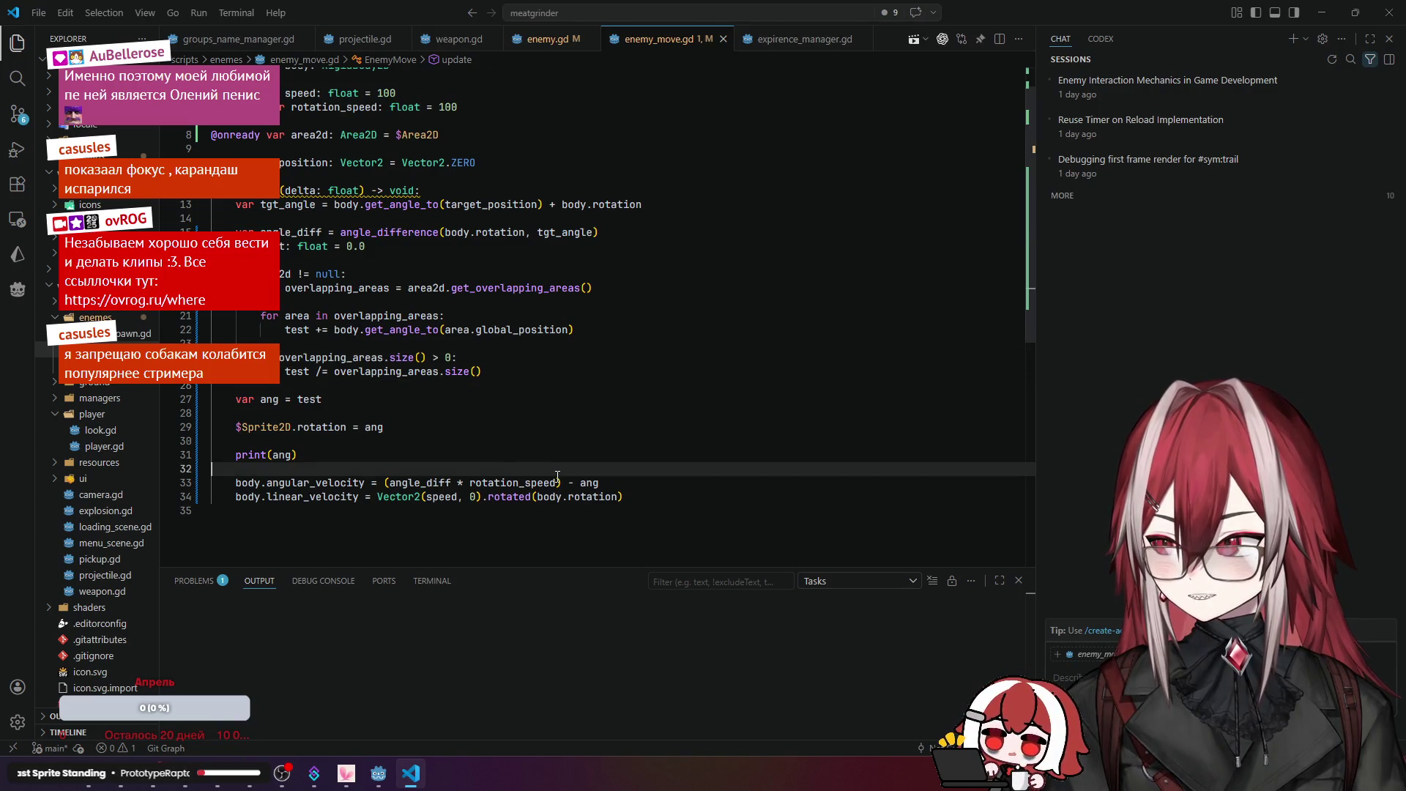
left_click(580, 479)
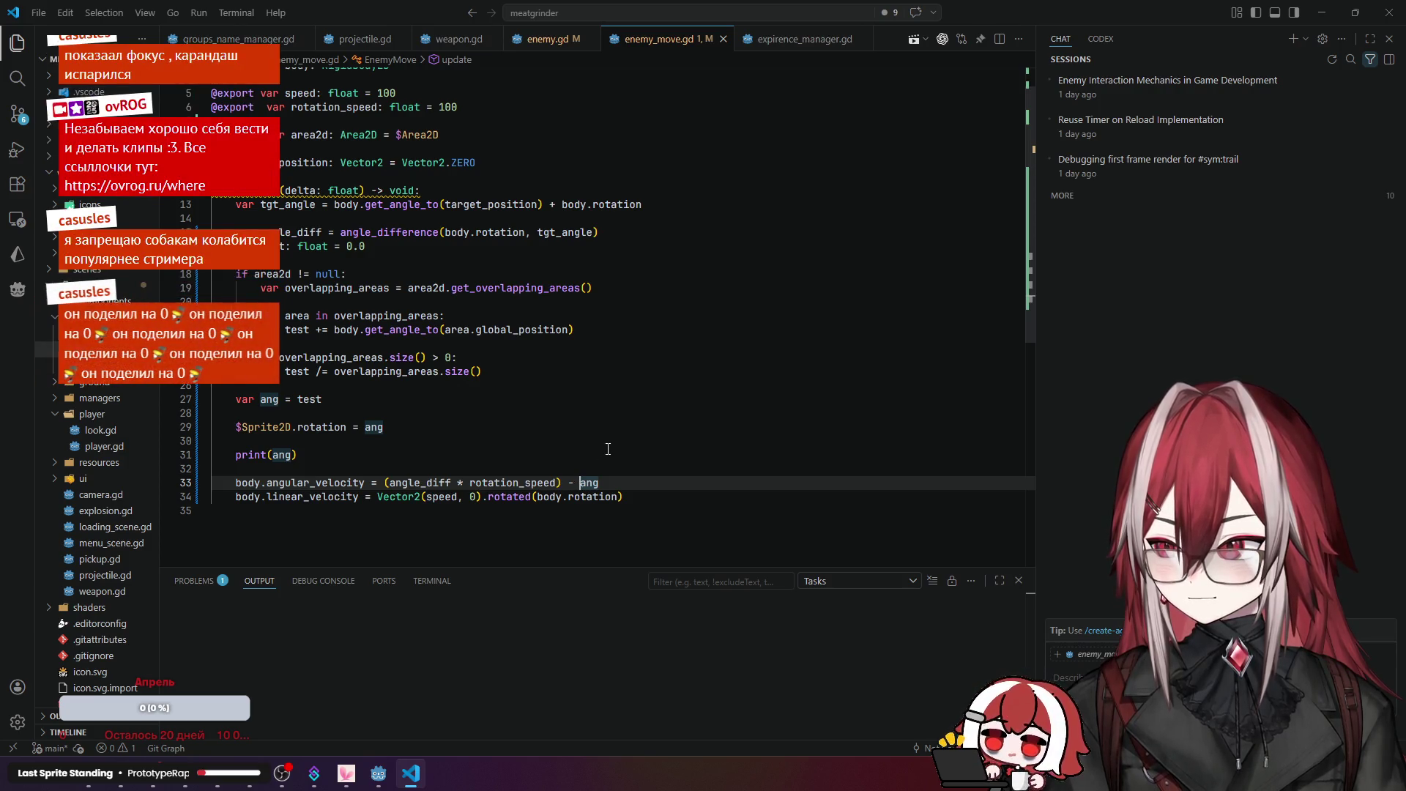
type("(")
key("End")
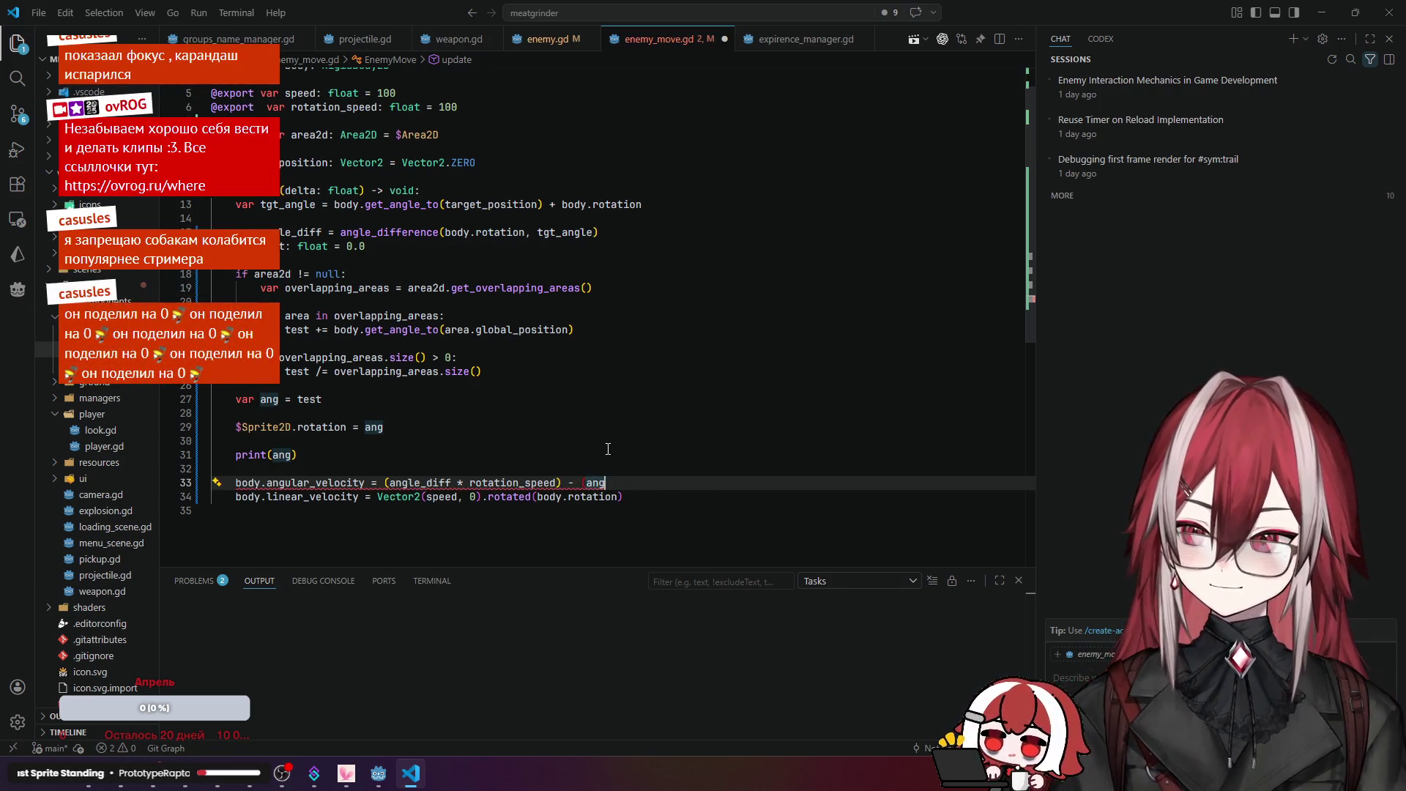
type(")")
key("Left")
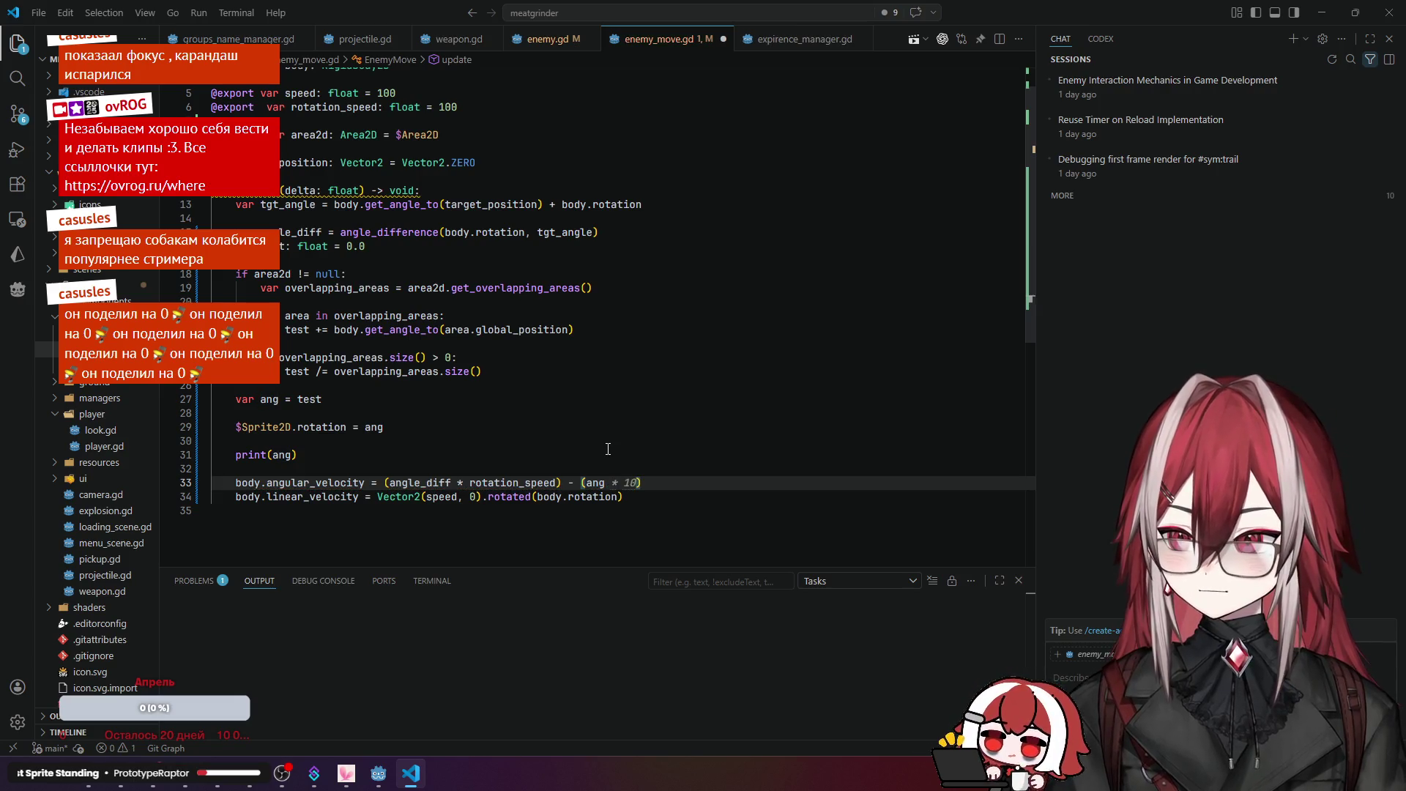
type("*")
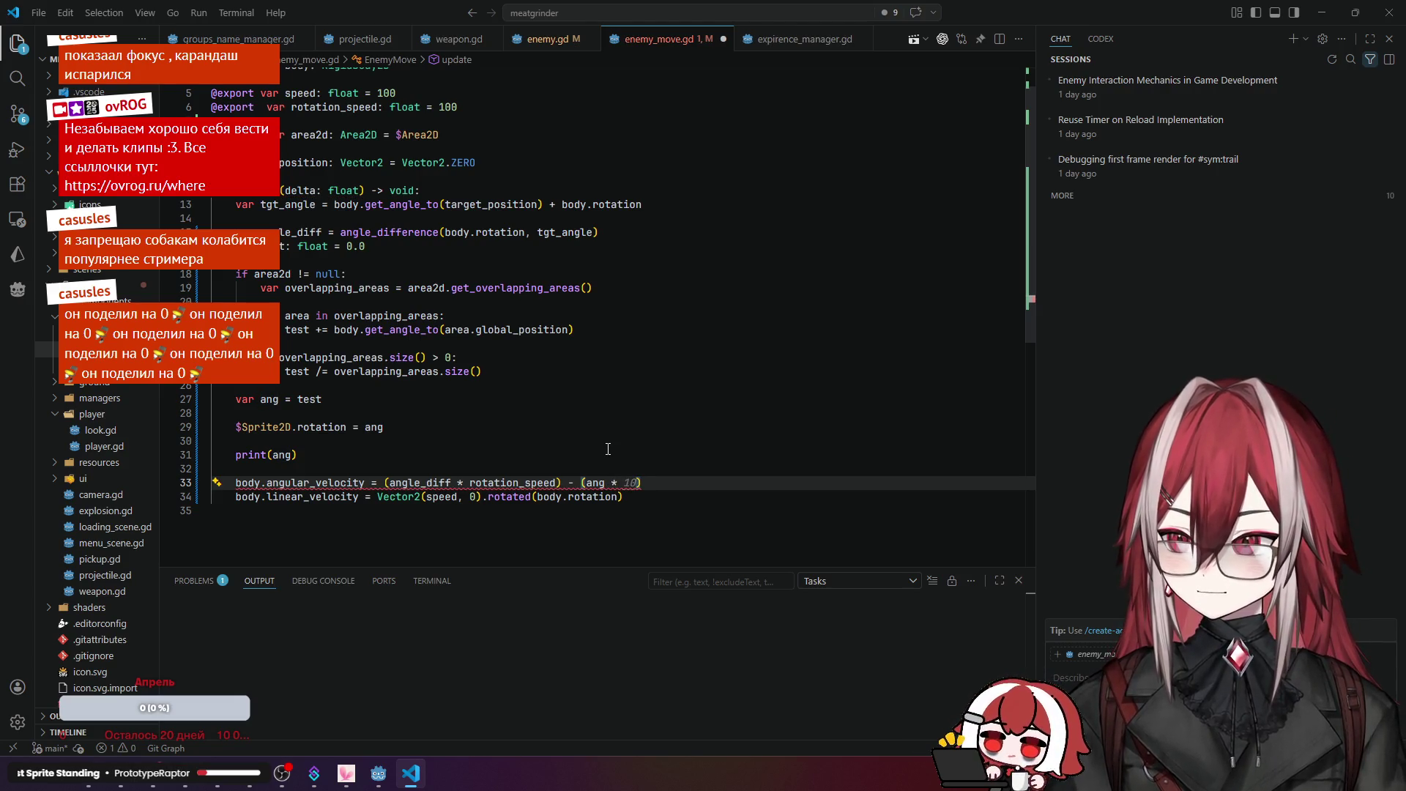
type(" rot")
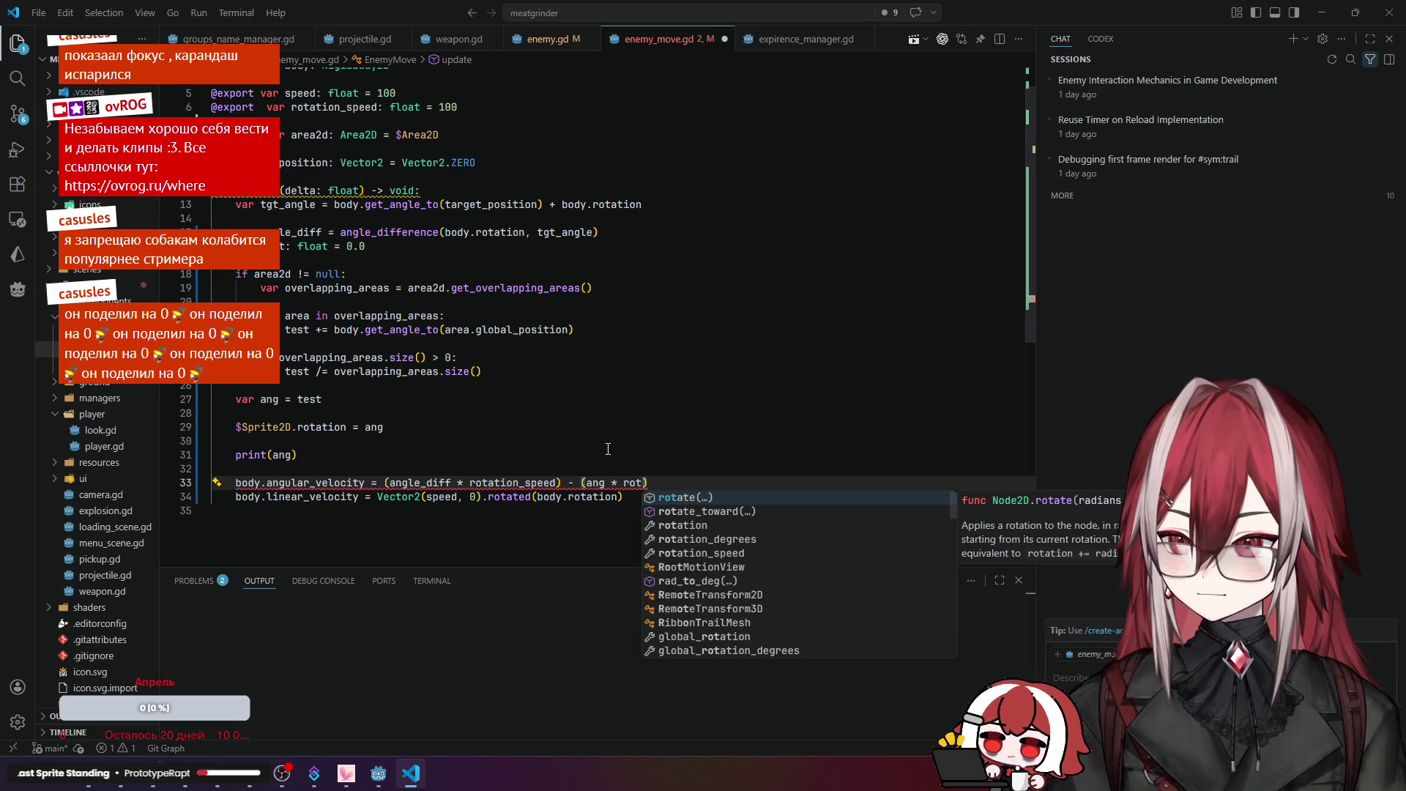
- Complete the multiplier as rotation_speed, giving - (ang * rotation_speed)
left_click(617, 413)
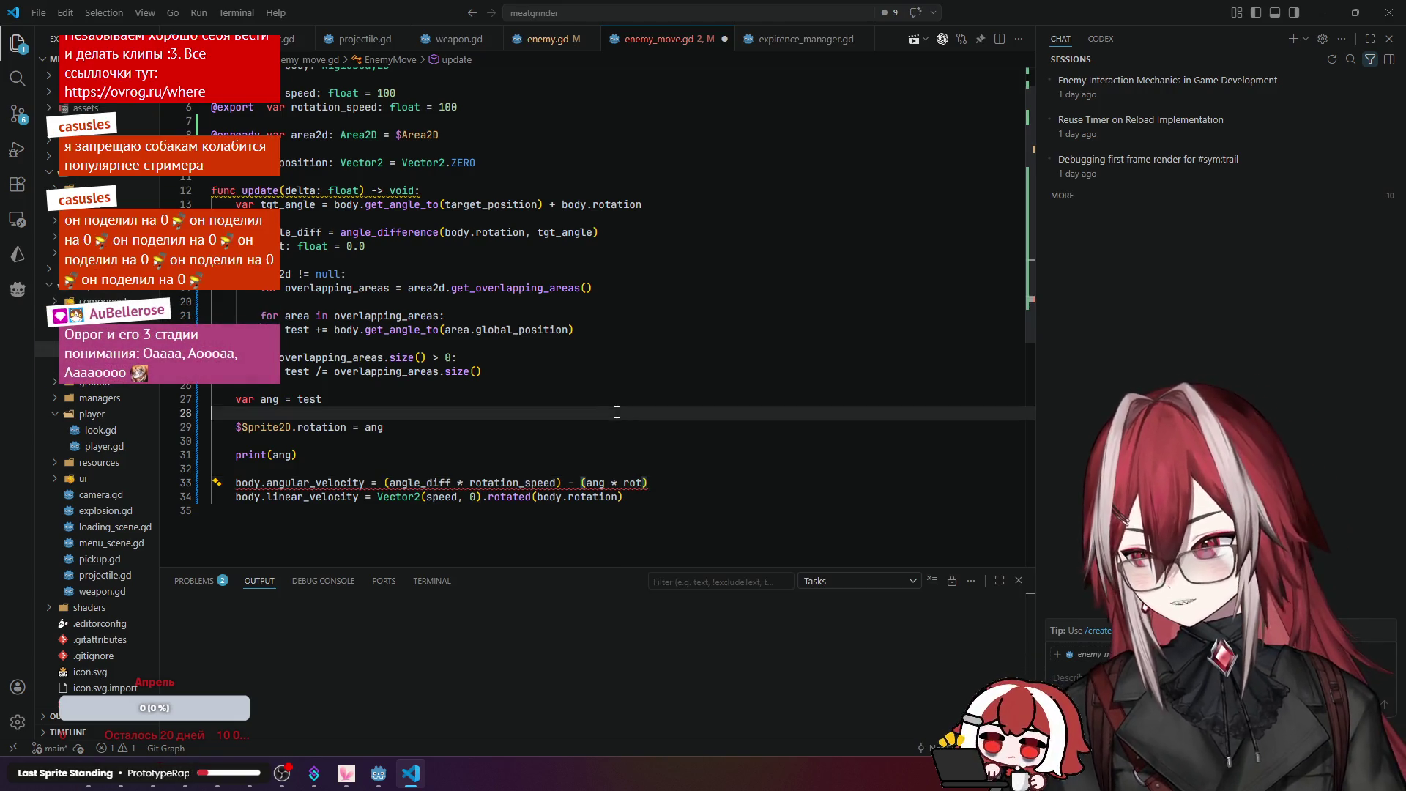
double_click(471, 485)
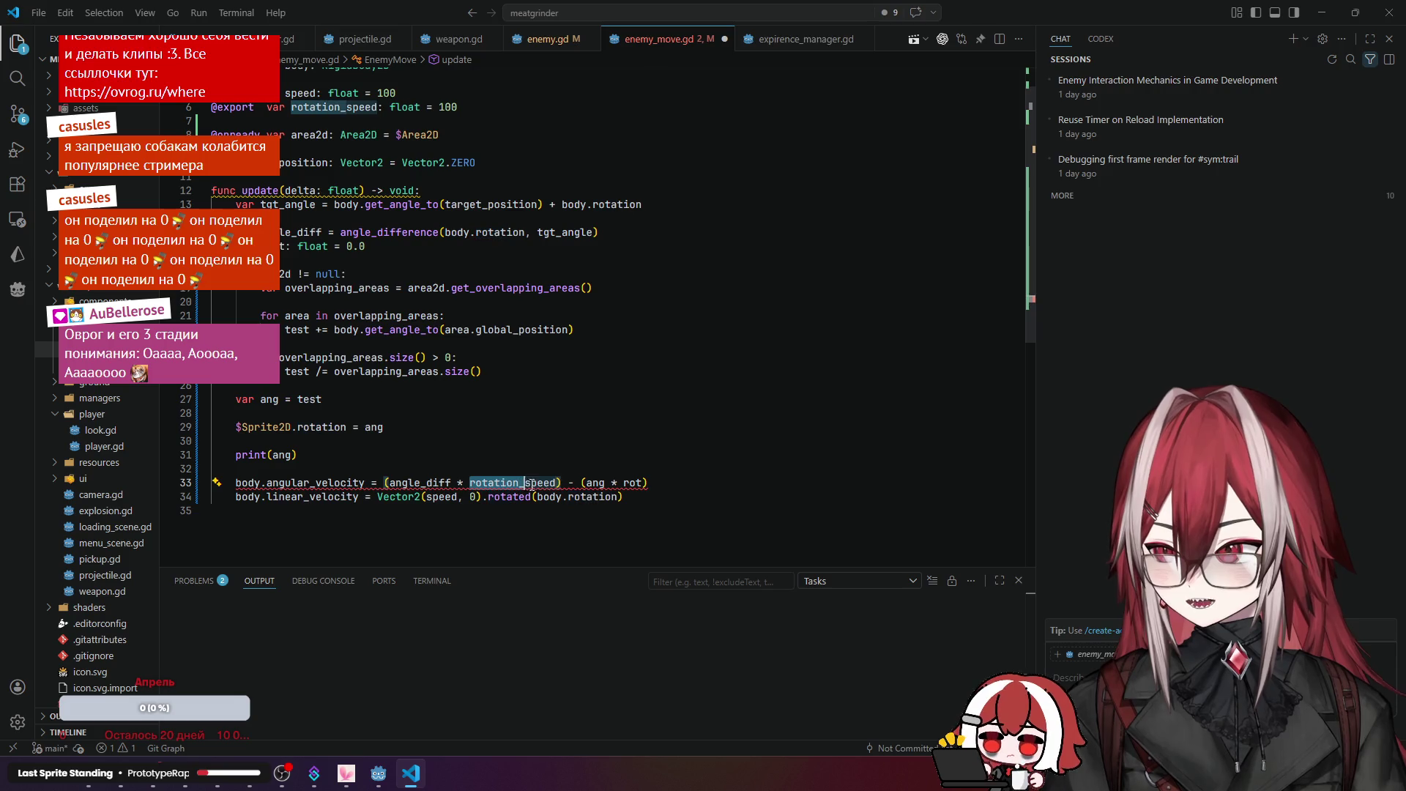
key("ctrl+c")
double_click(628, 482)
key("ctrl+v")
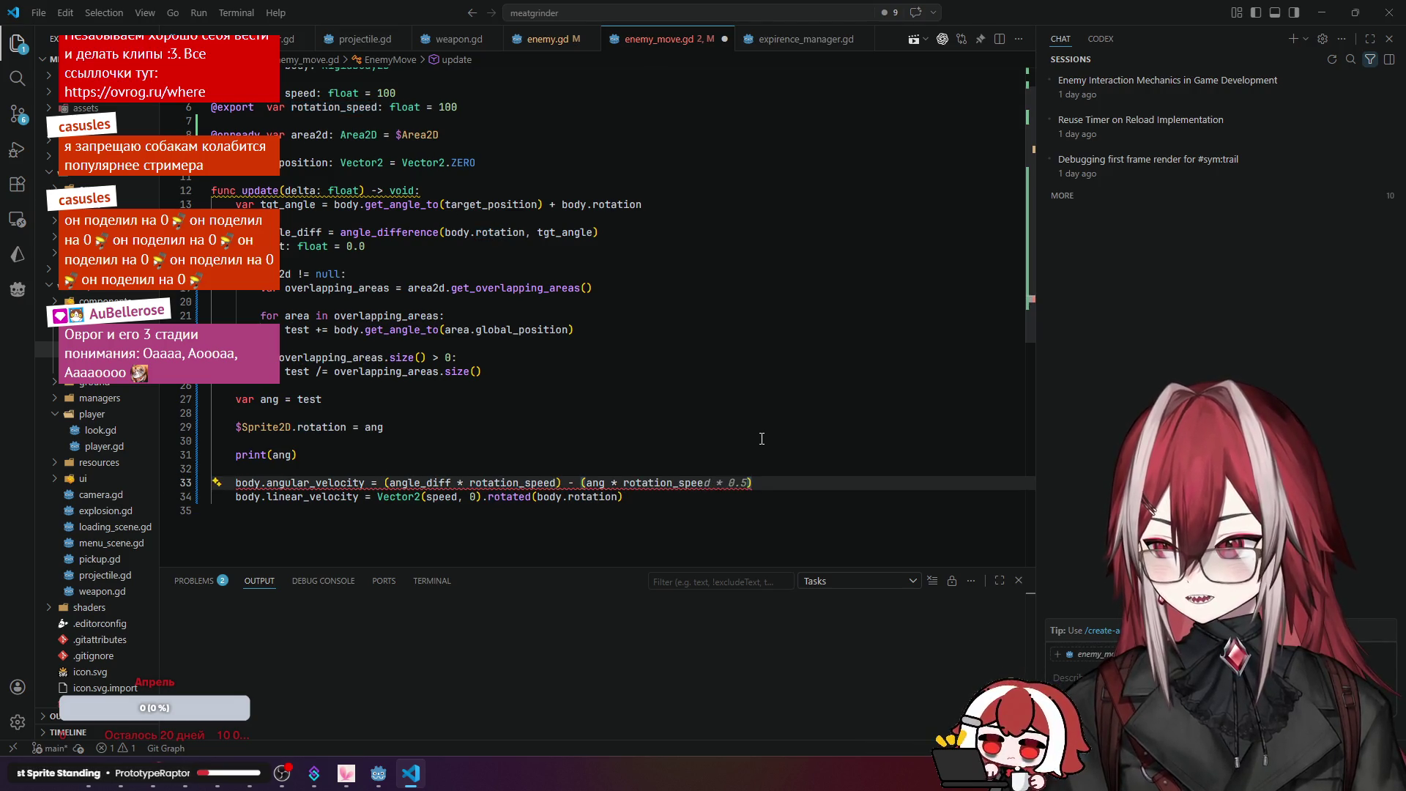
left_click(726, 425)
left_click(683, 396)
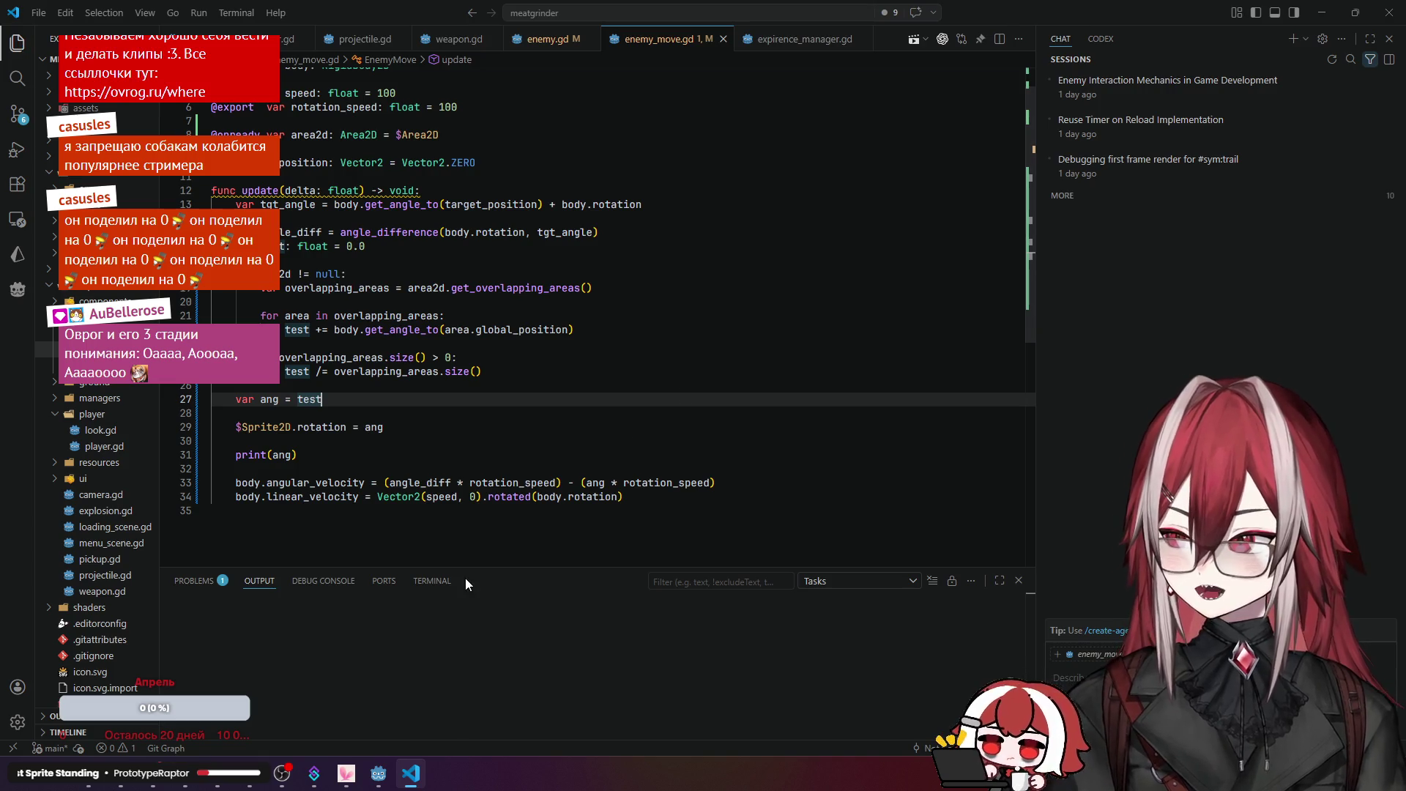
- Test-run the dog swarm from Godot with F5, then stop the game
left_click(376, 775)
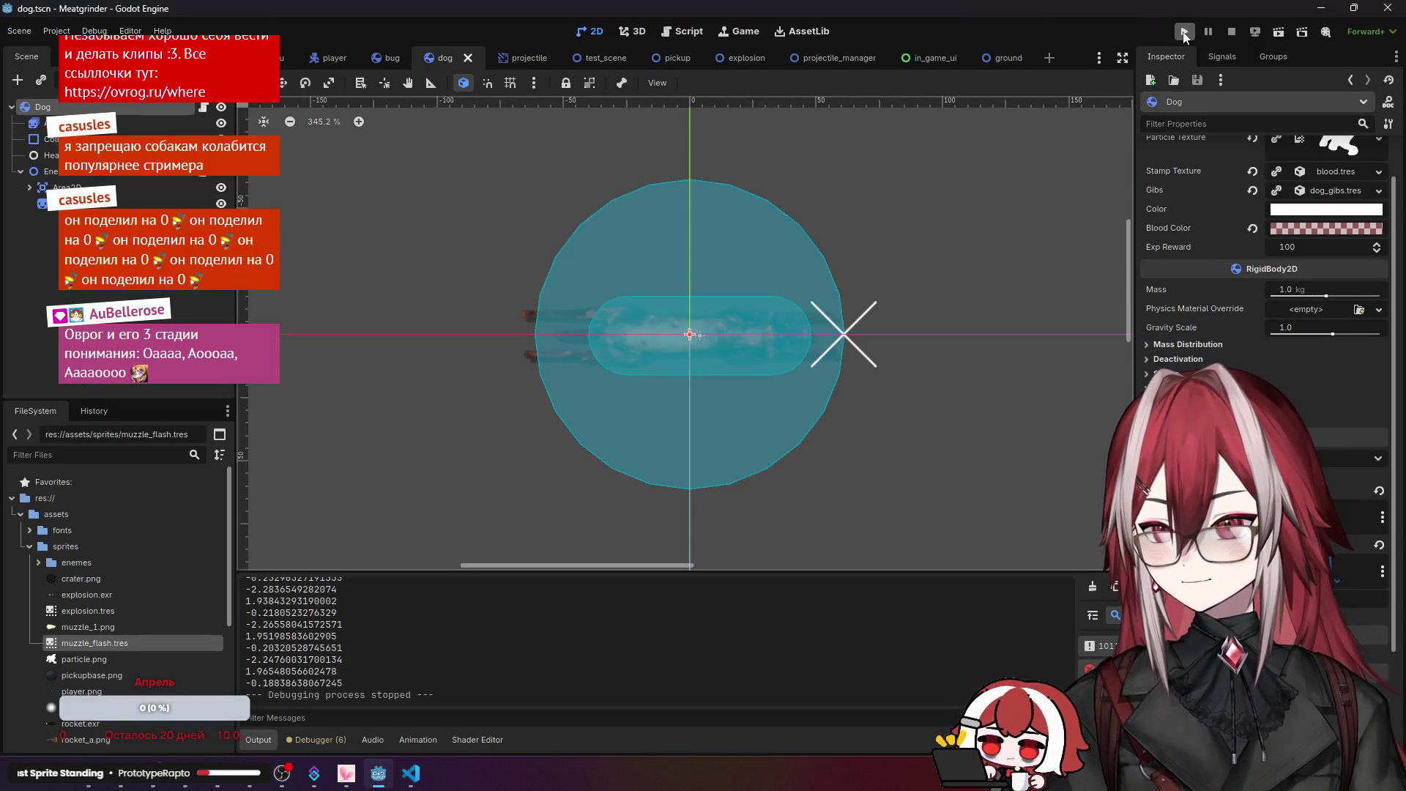
key("F5")
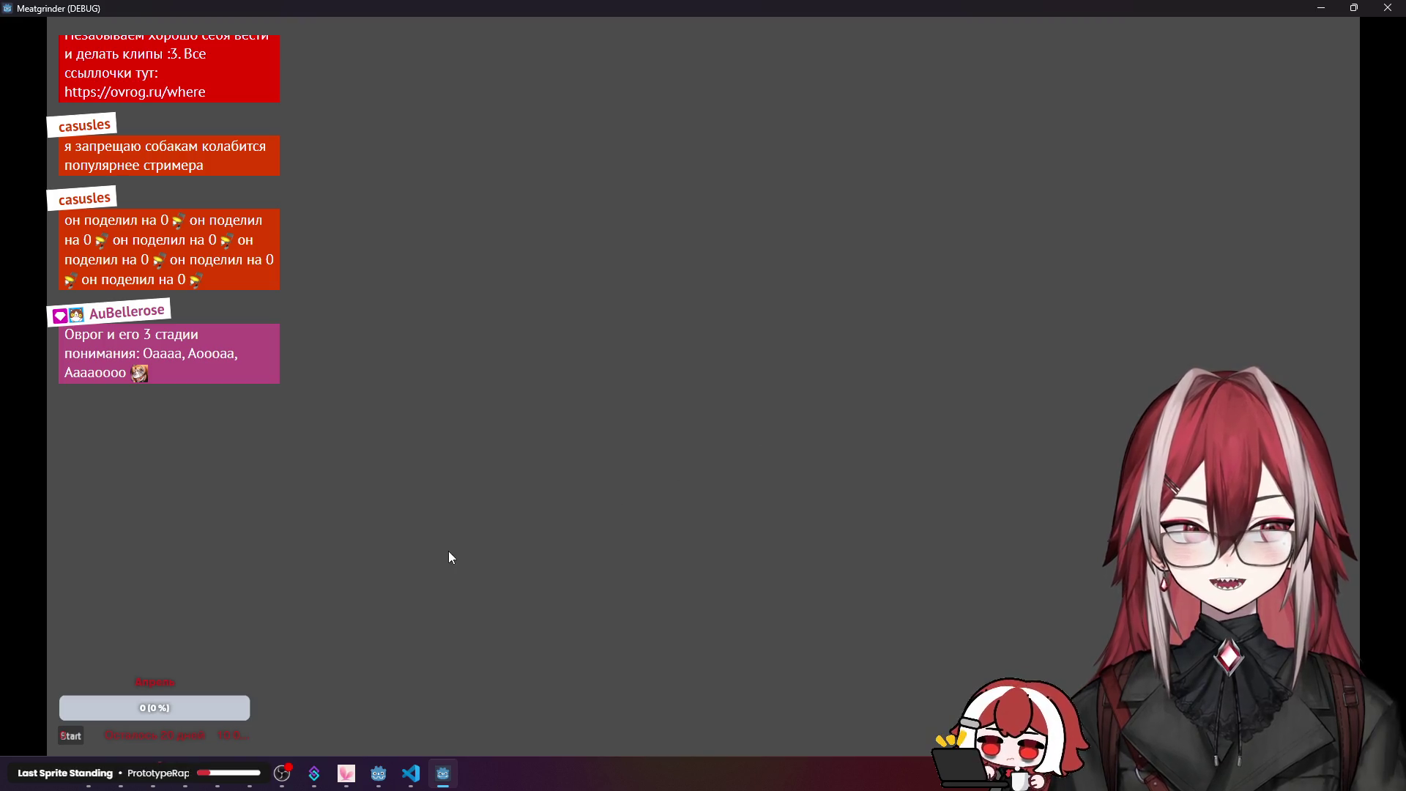
left_click(72, 735)
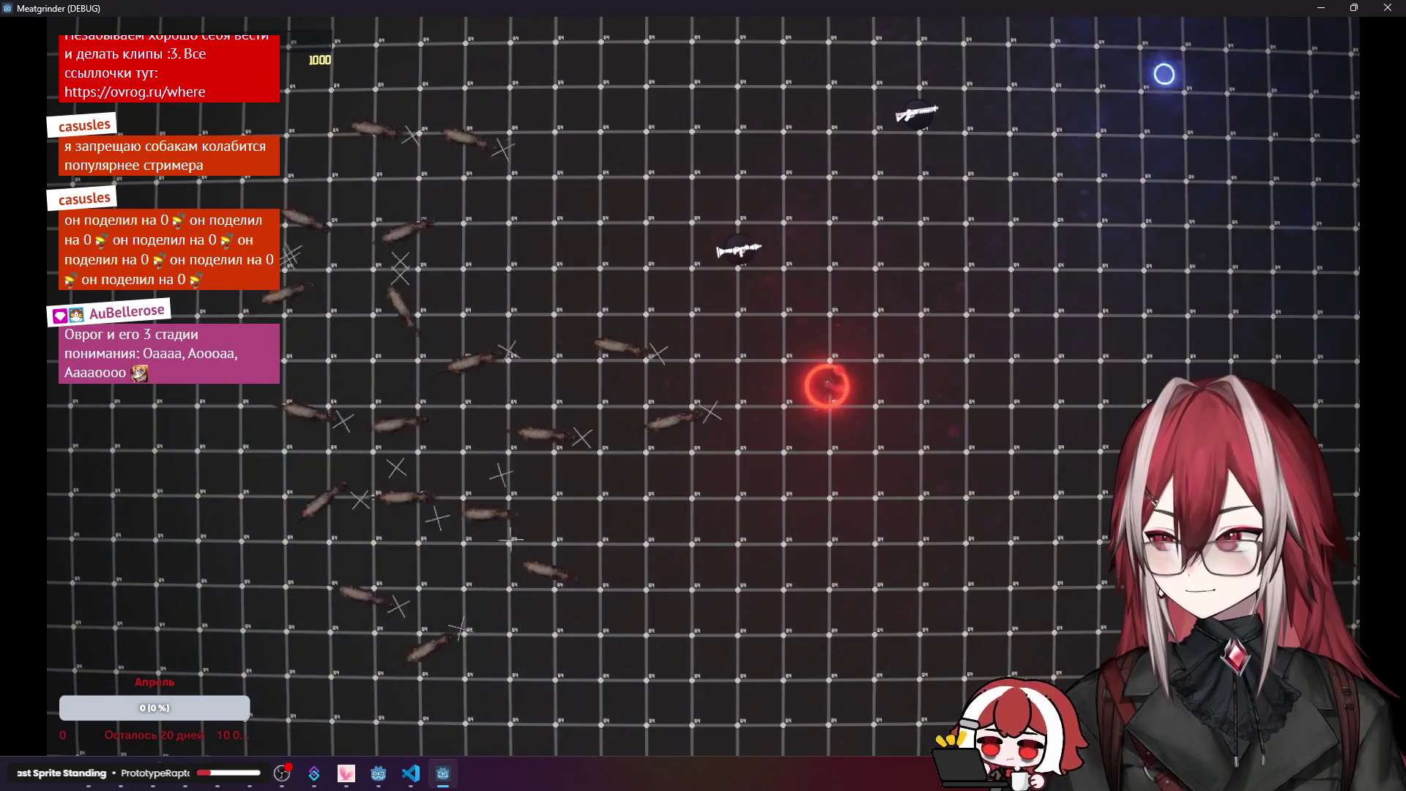
left_click(1388, 8)
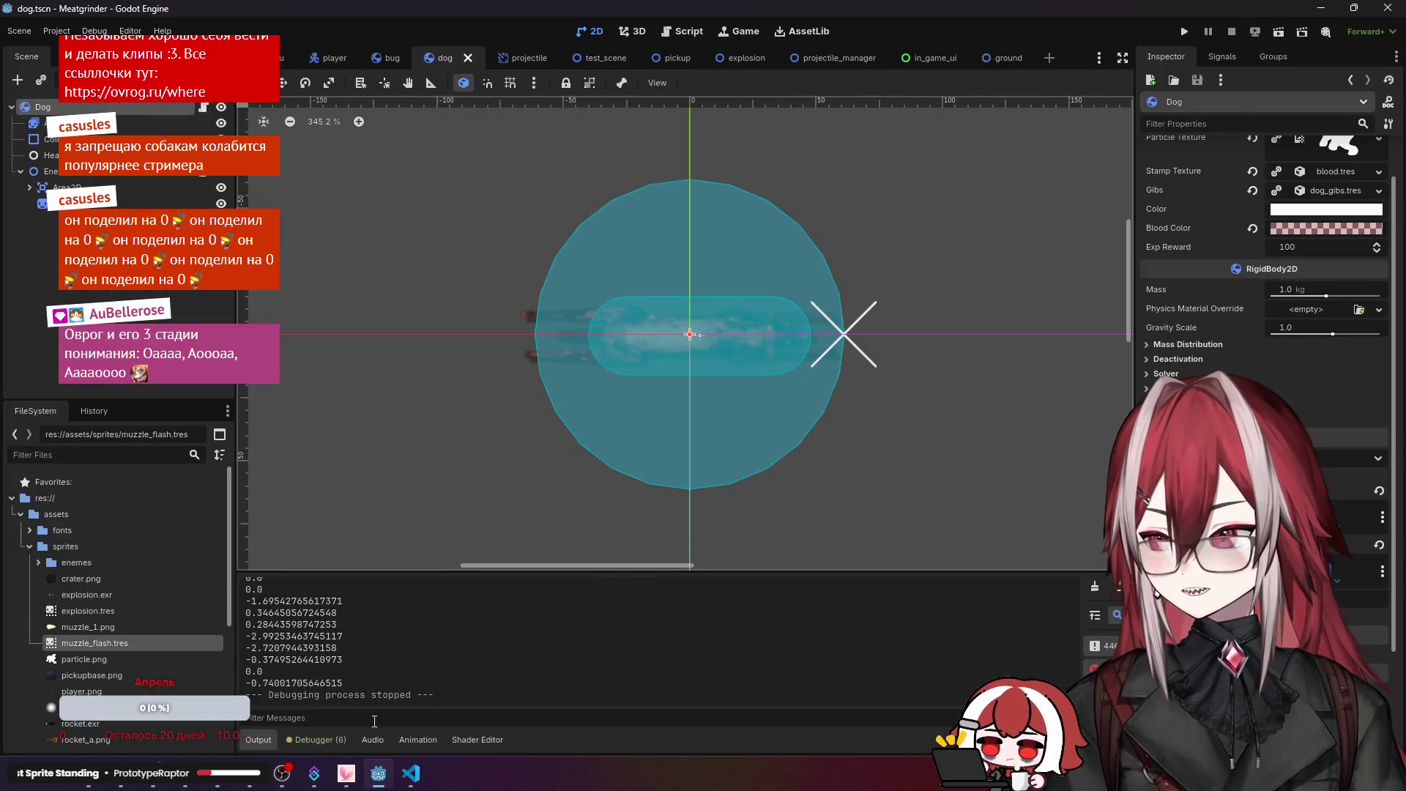
- Change the separation term to rotation_speed/2, delete print(ang), and save the script
left_click(412, 773)
left_click(708, 487)
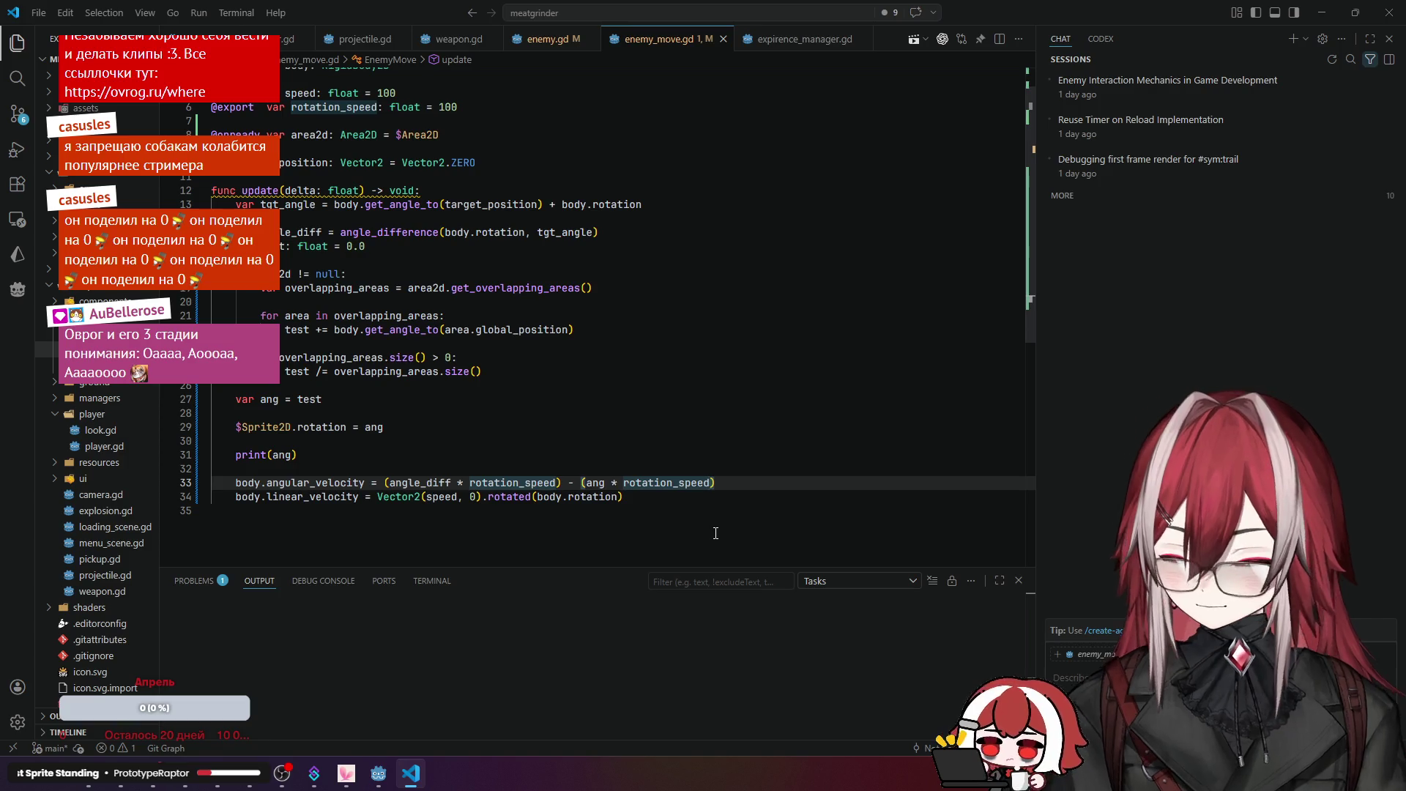
type("/2")
left_click_drag(298, 455, 225, 449)
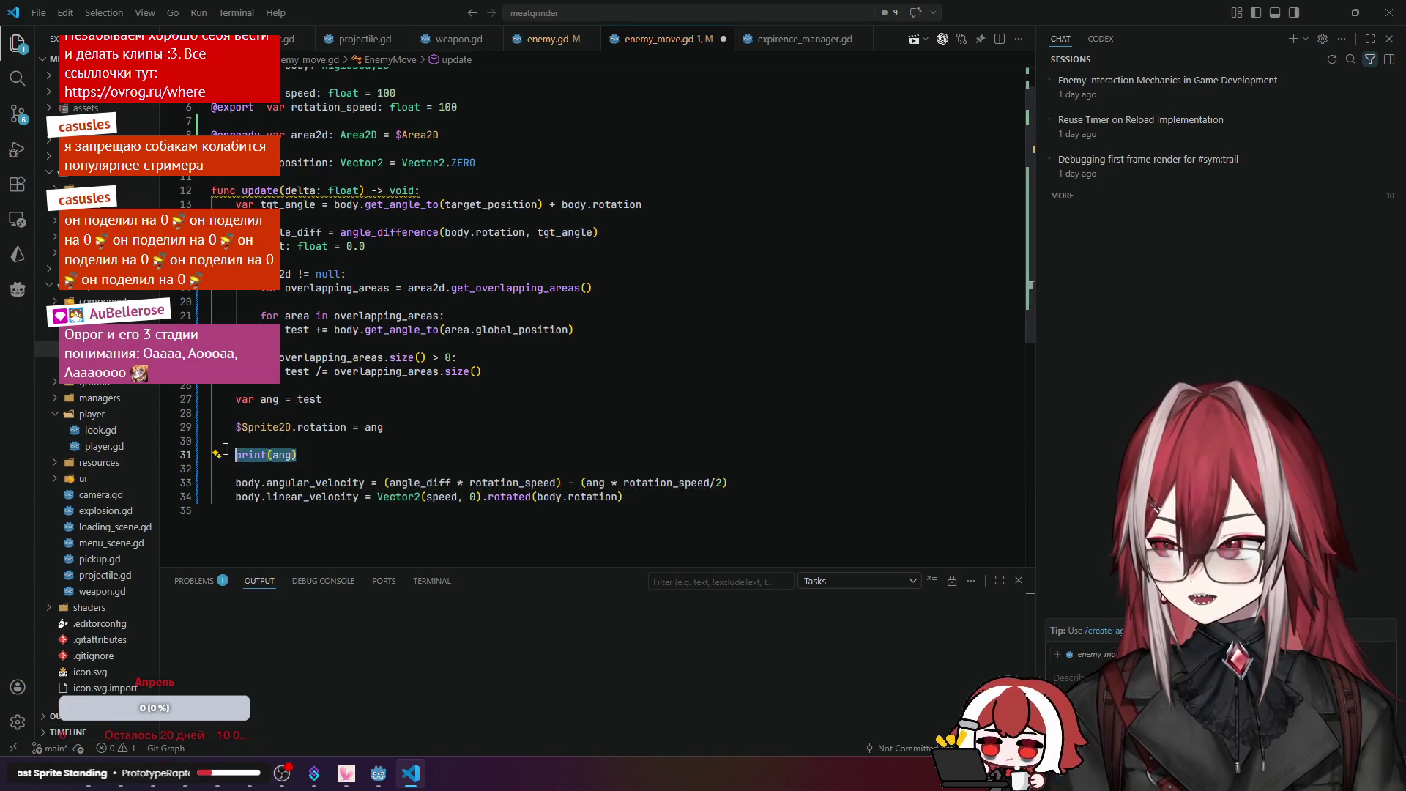
key("BackSpace")
key("BackSpace")
key("BackSpace")
left_click(565, 376)
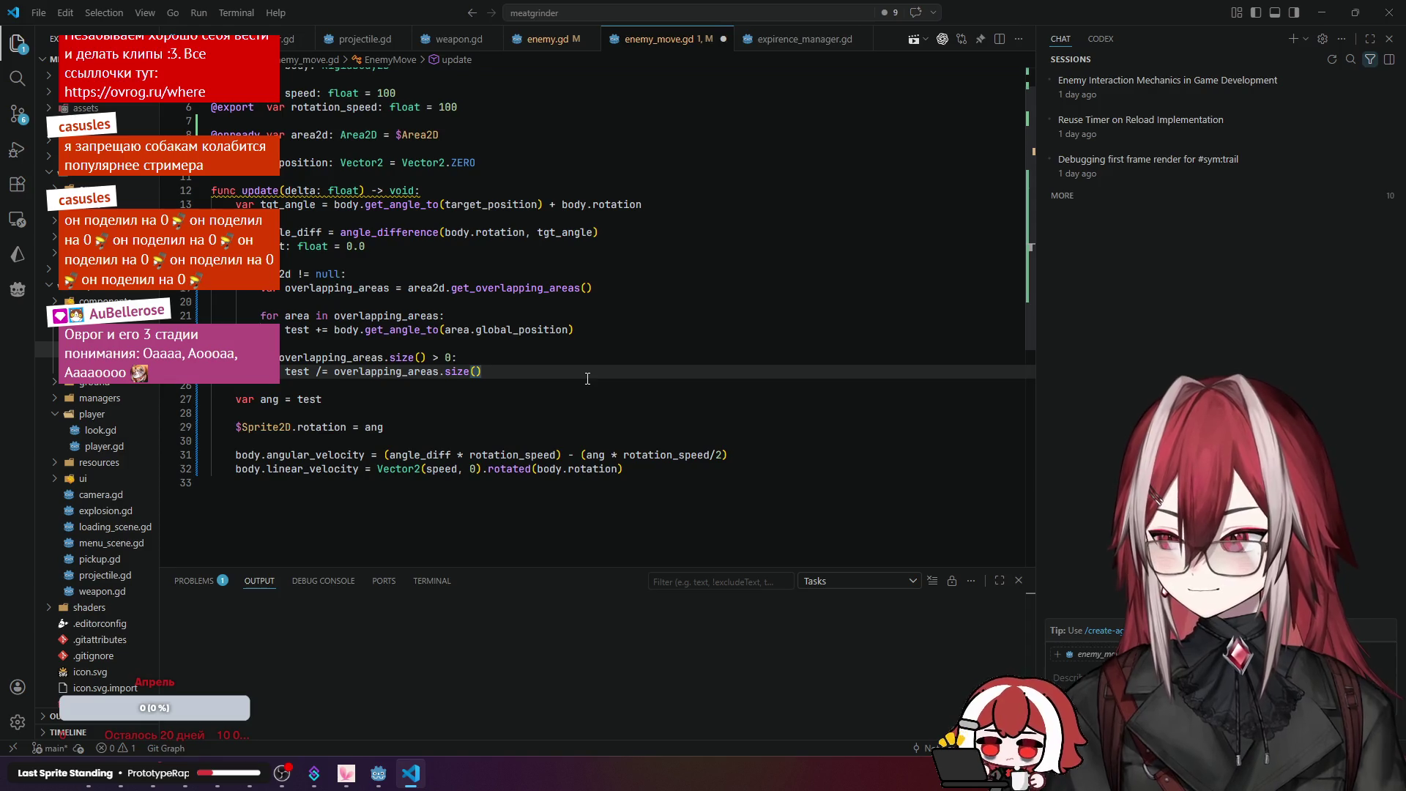
key("ctrl+s")
key("alt+Tab")
- Run the game, steer the player with D, W and A to lure the dogs, then stop with F8
left_click(1183, 33)
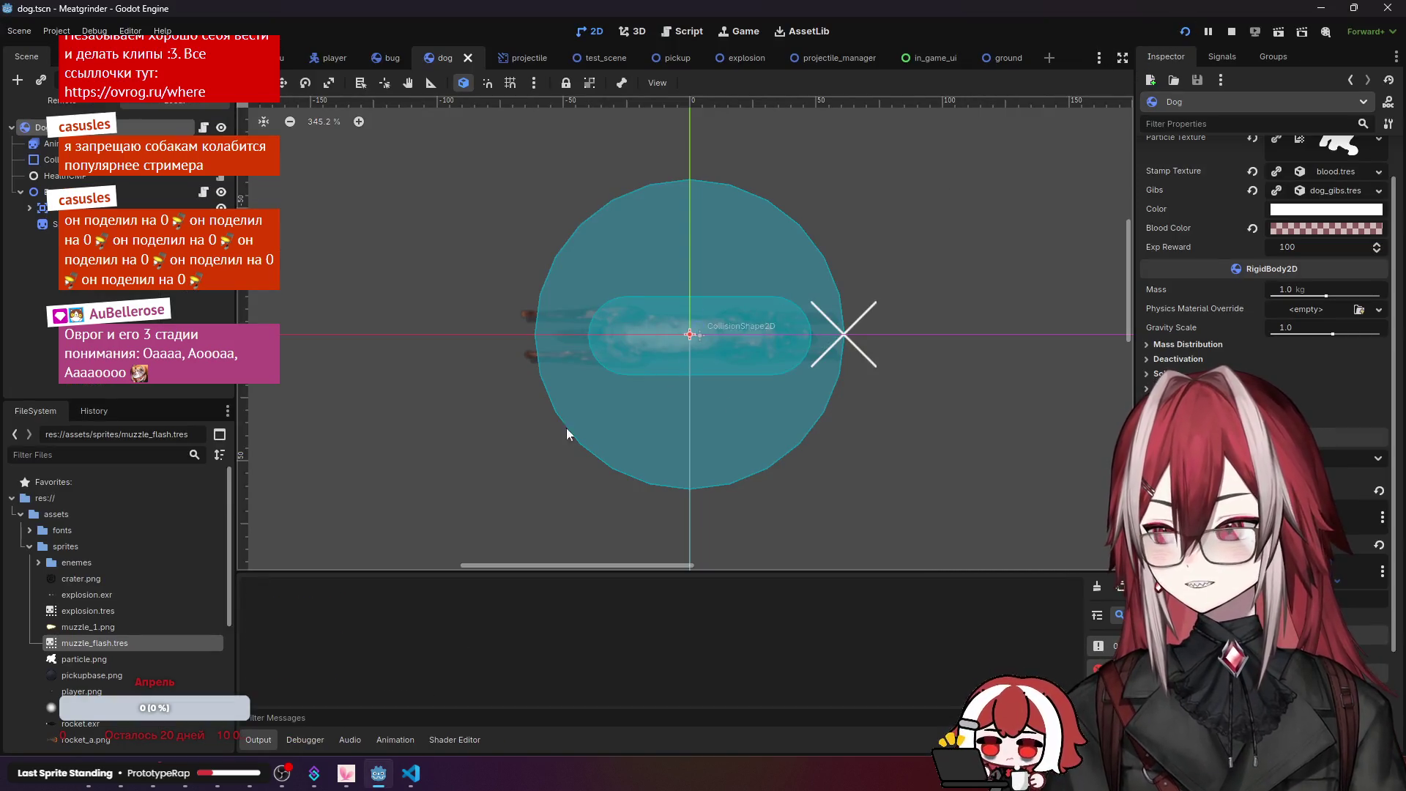
key("d")
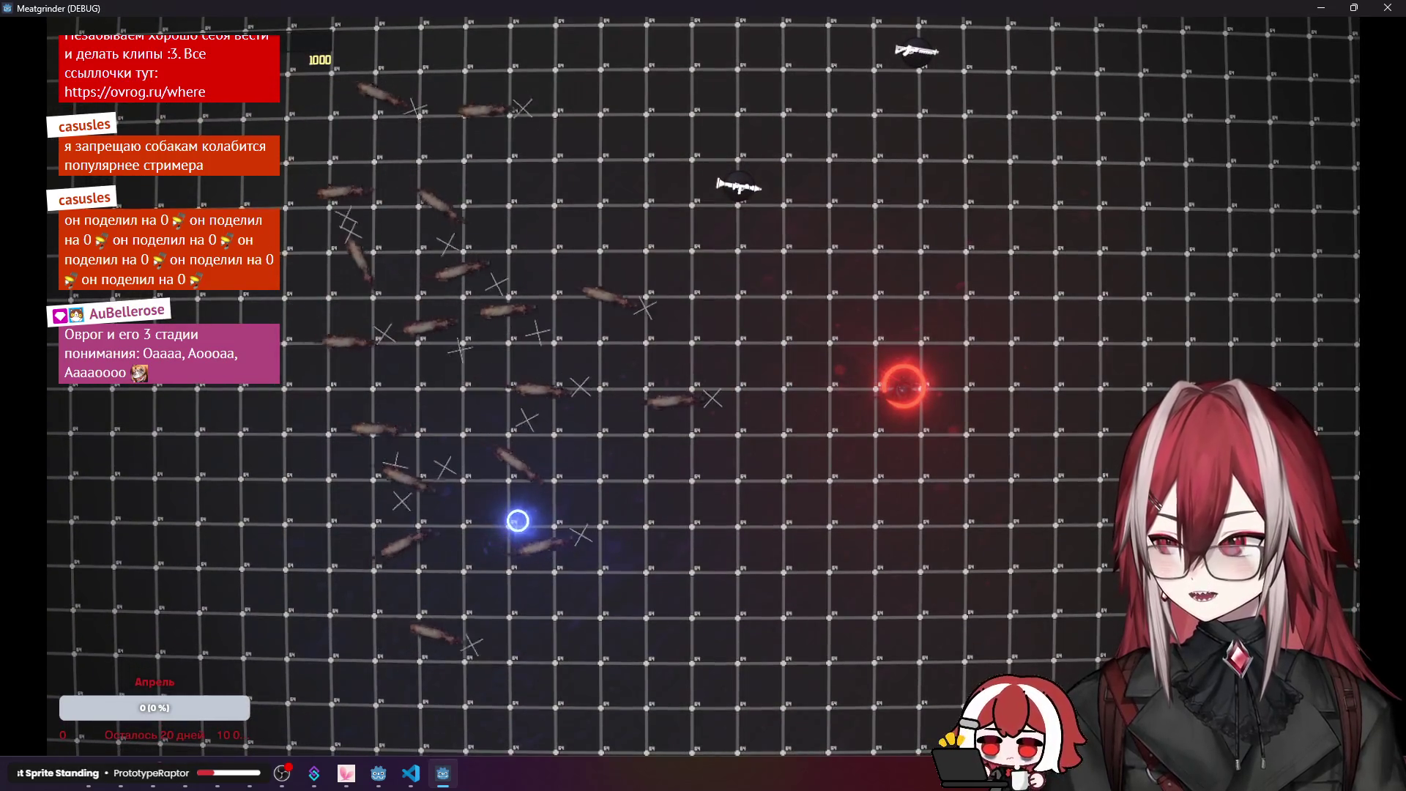
key("d")
key("w")
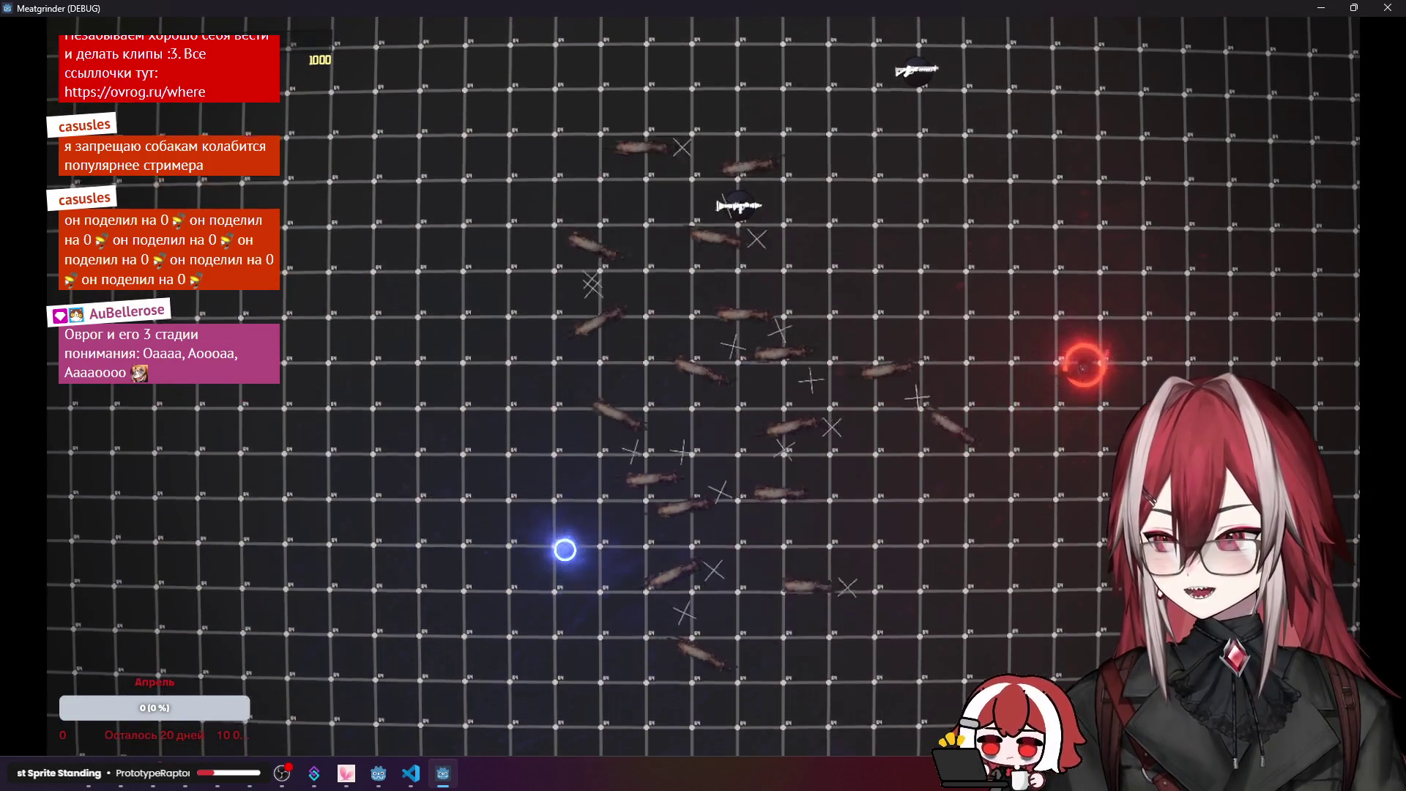
key("a")
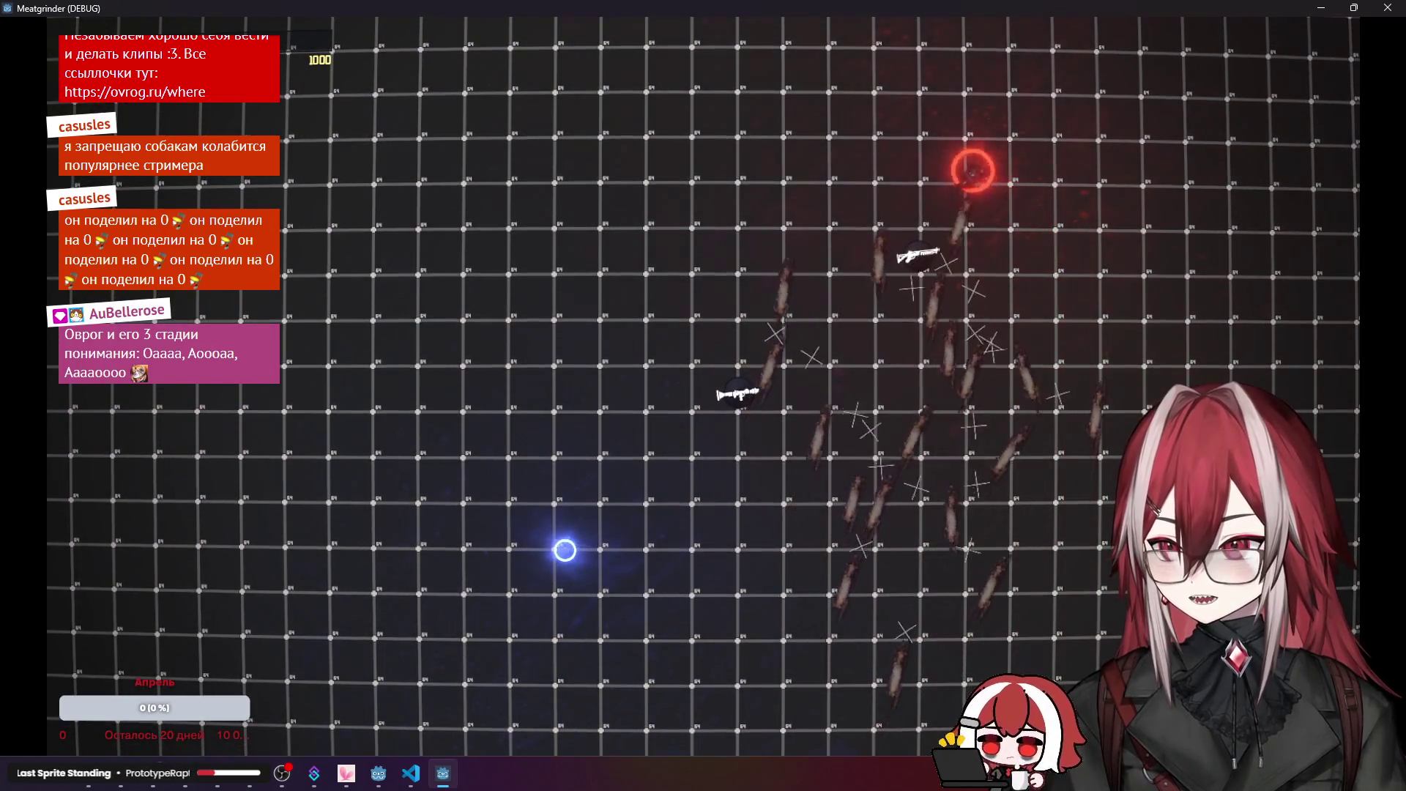
key("F8")
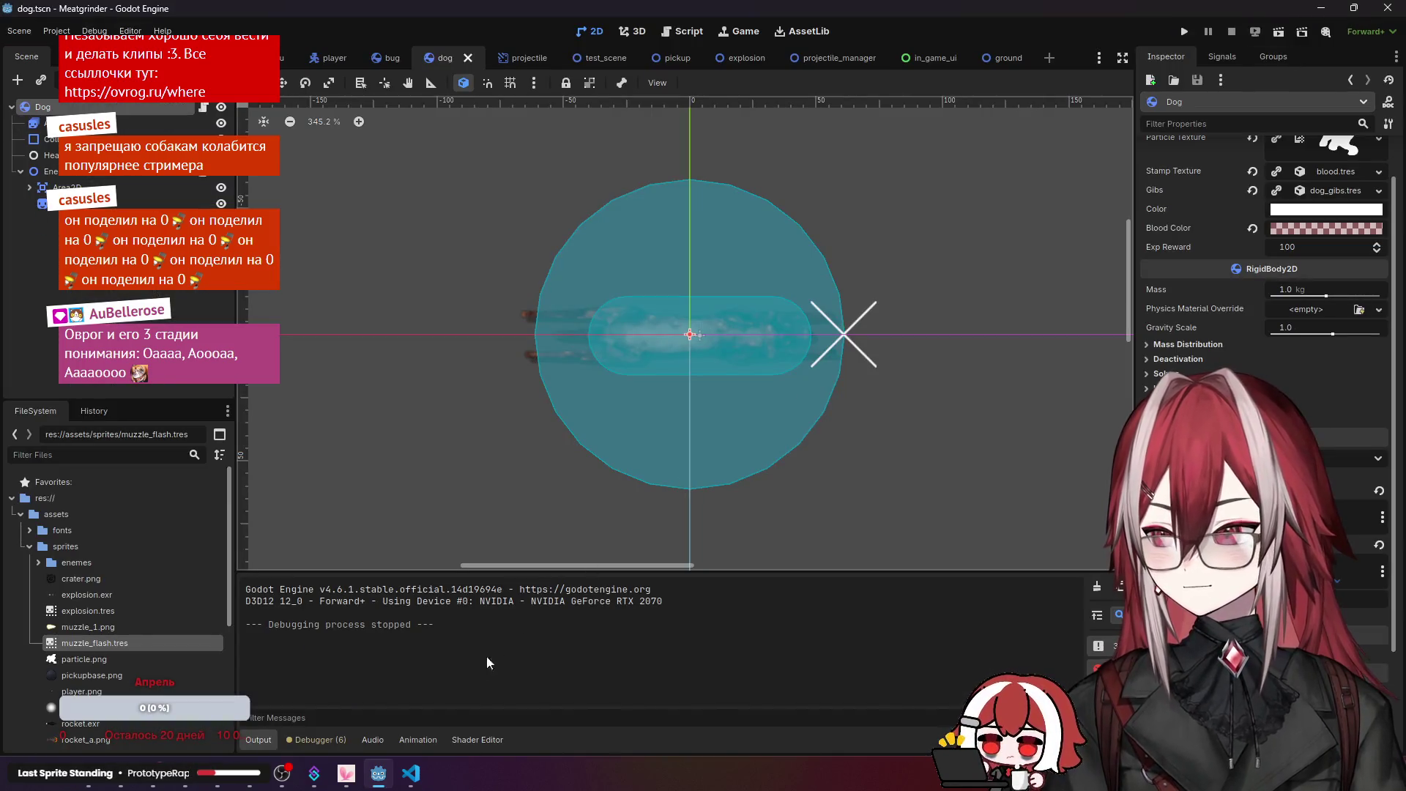
- In enemy_move.gd line 31, change ang * rotation_speed/2 to ang * rotation_speed/4, then return to Godot
left_click(410, 773)
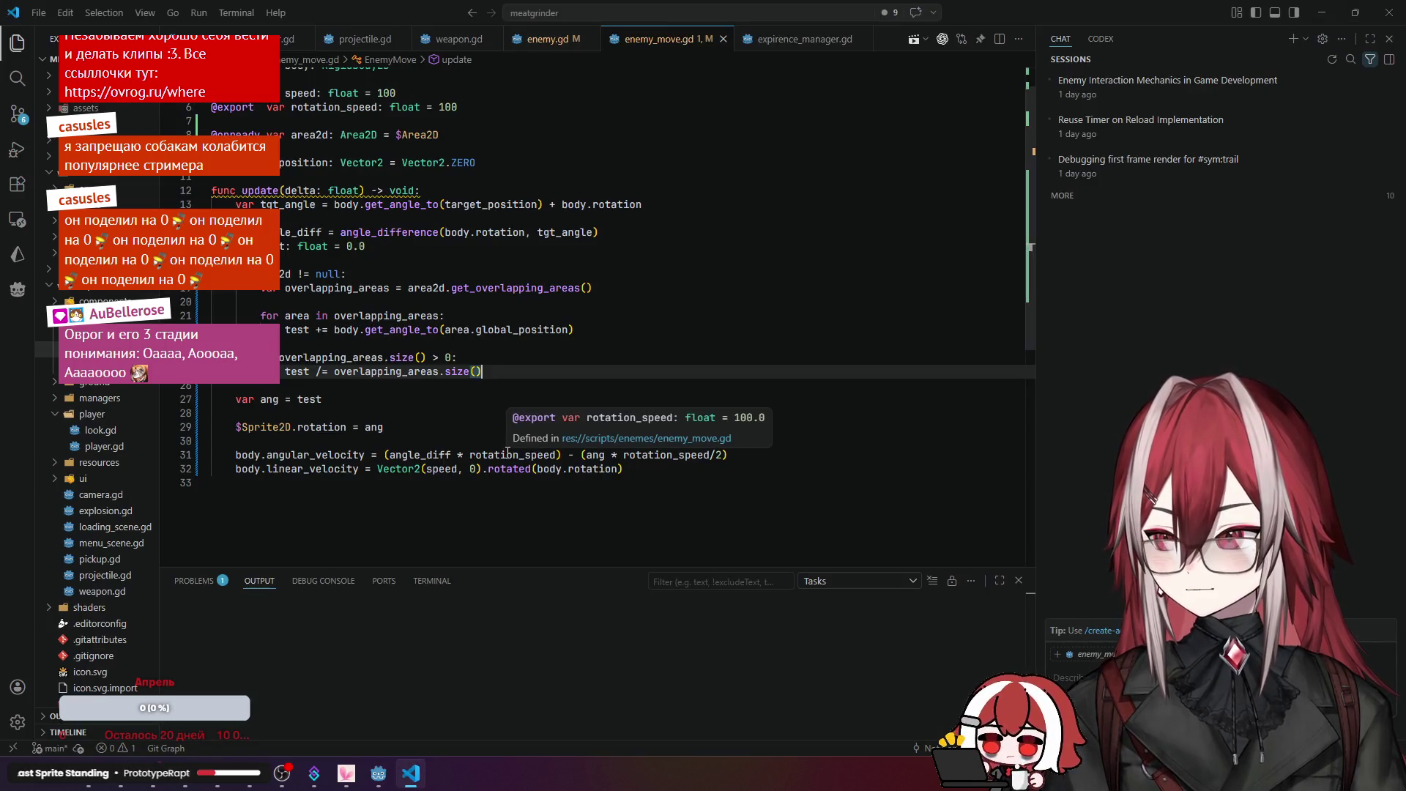
left_click(453, 426)
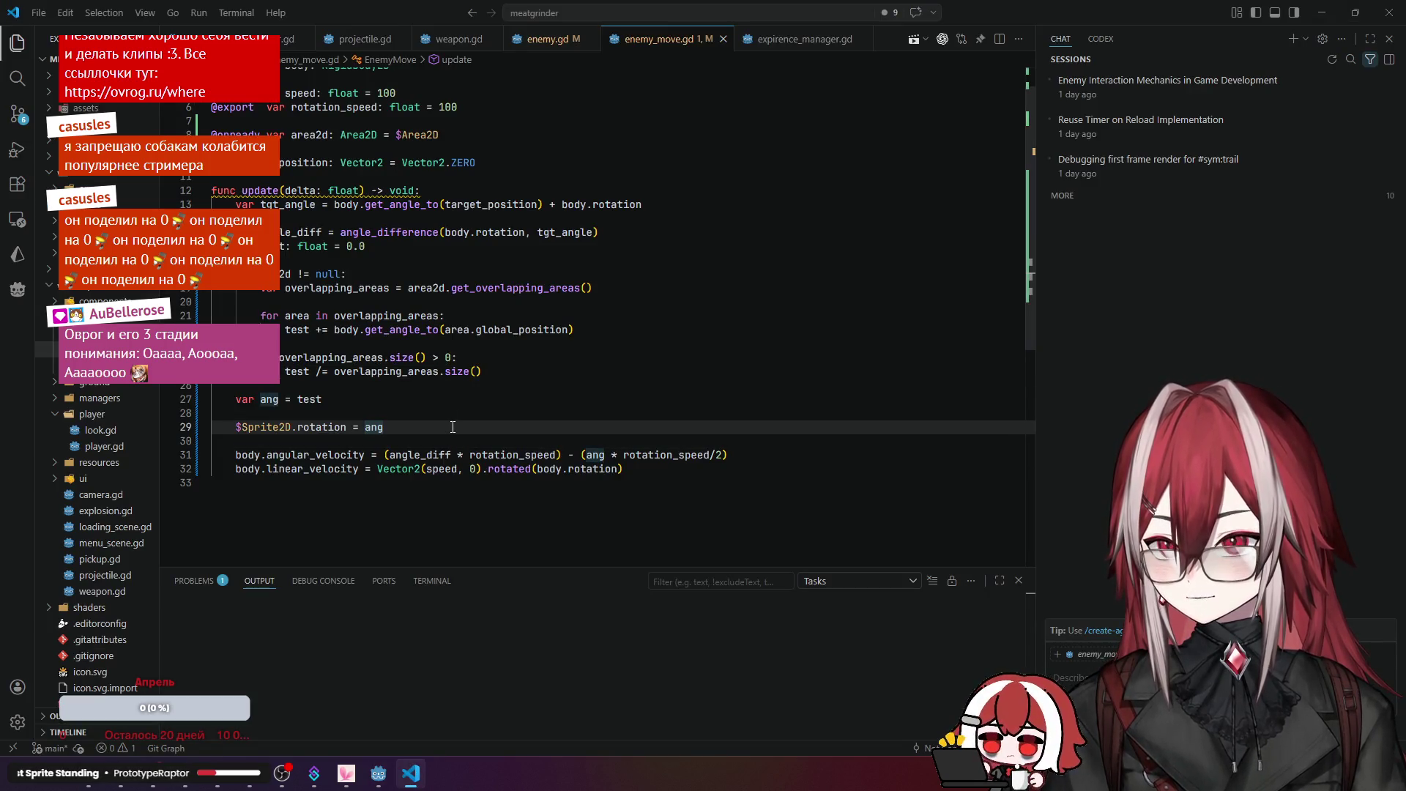
left_click(723, 456)
key("BackSpace")
type("4")
left_click(795, 397)
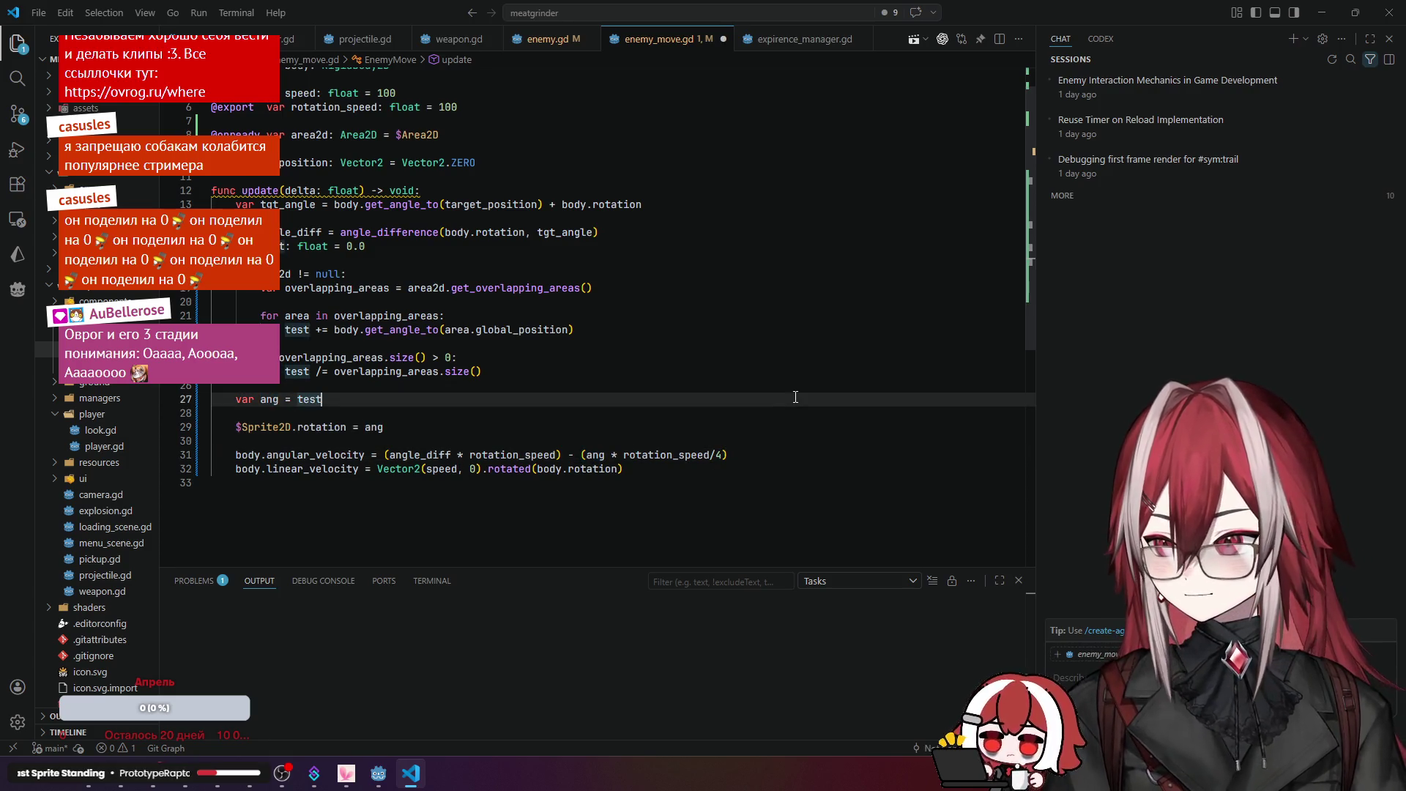
key("alt+Tab")
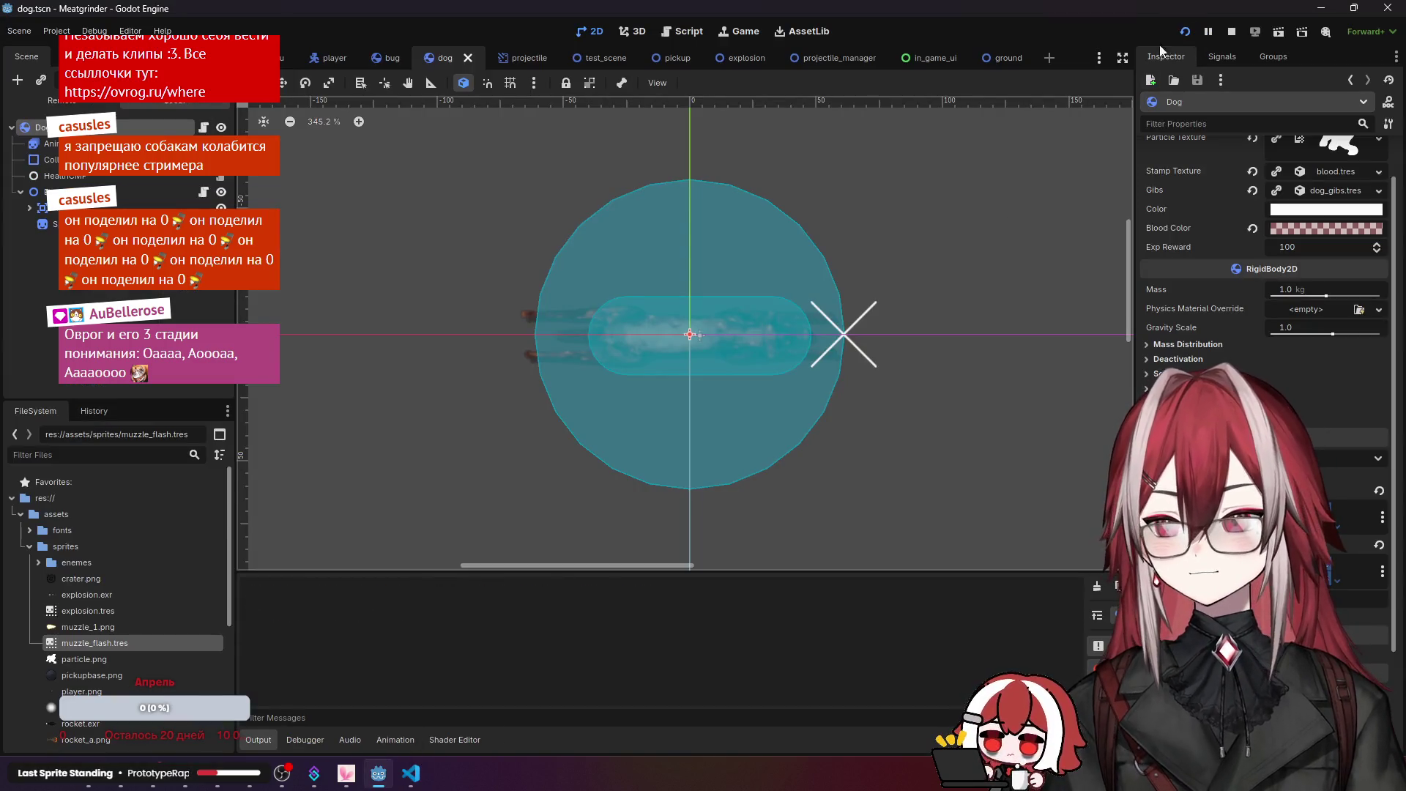
- Test-run the swarm with the /4 correction, stop it, and select the dog's Sprite2D node
left_click(1185, 31)
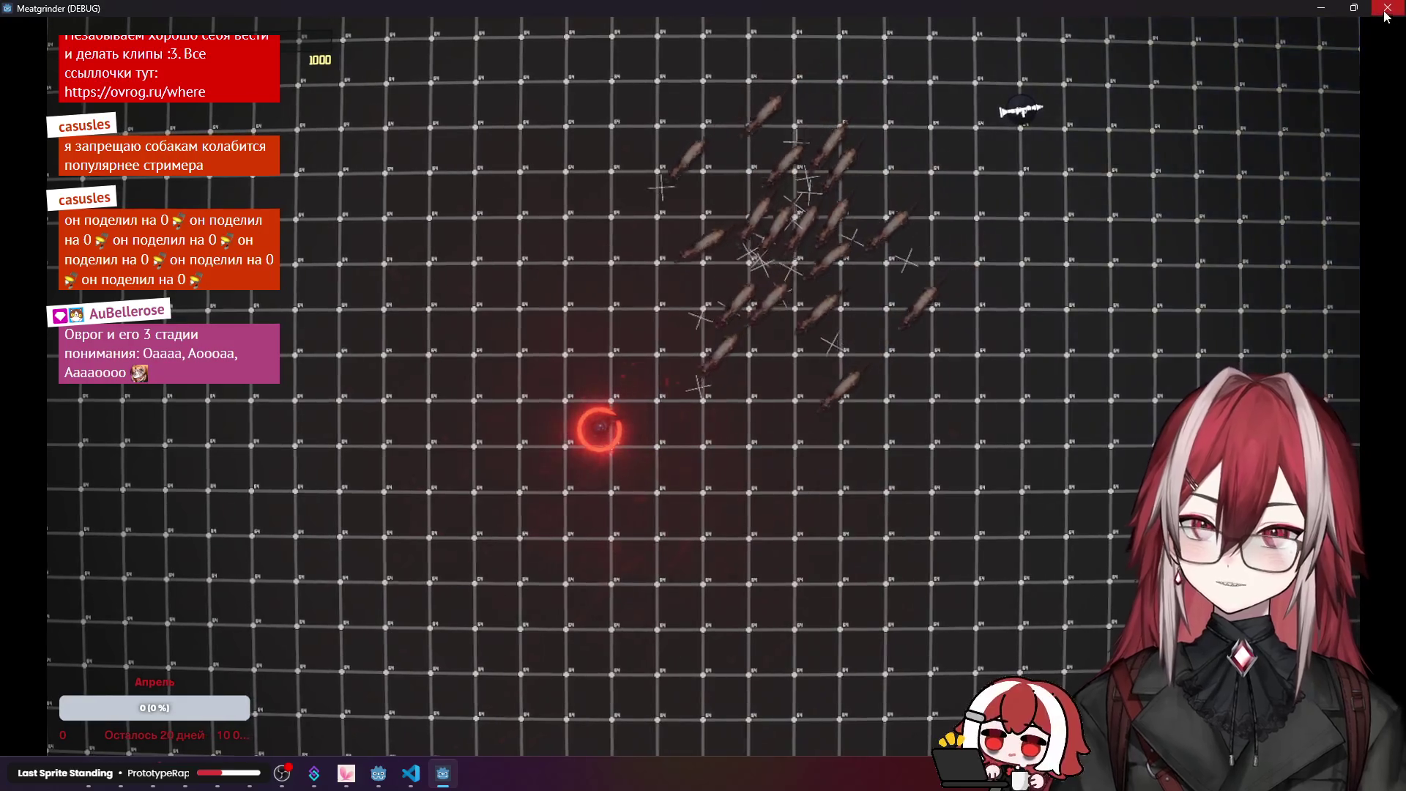
key("F8")
left_click(116, 189)
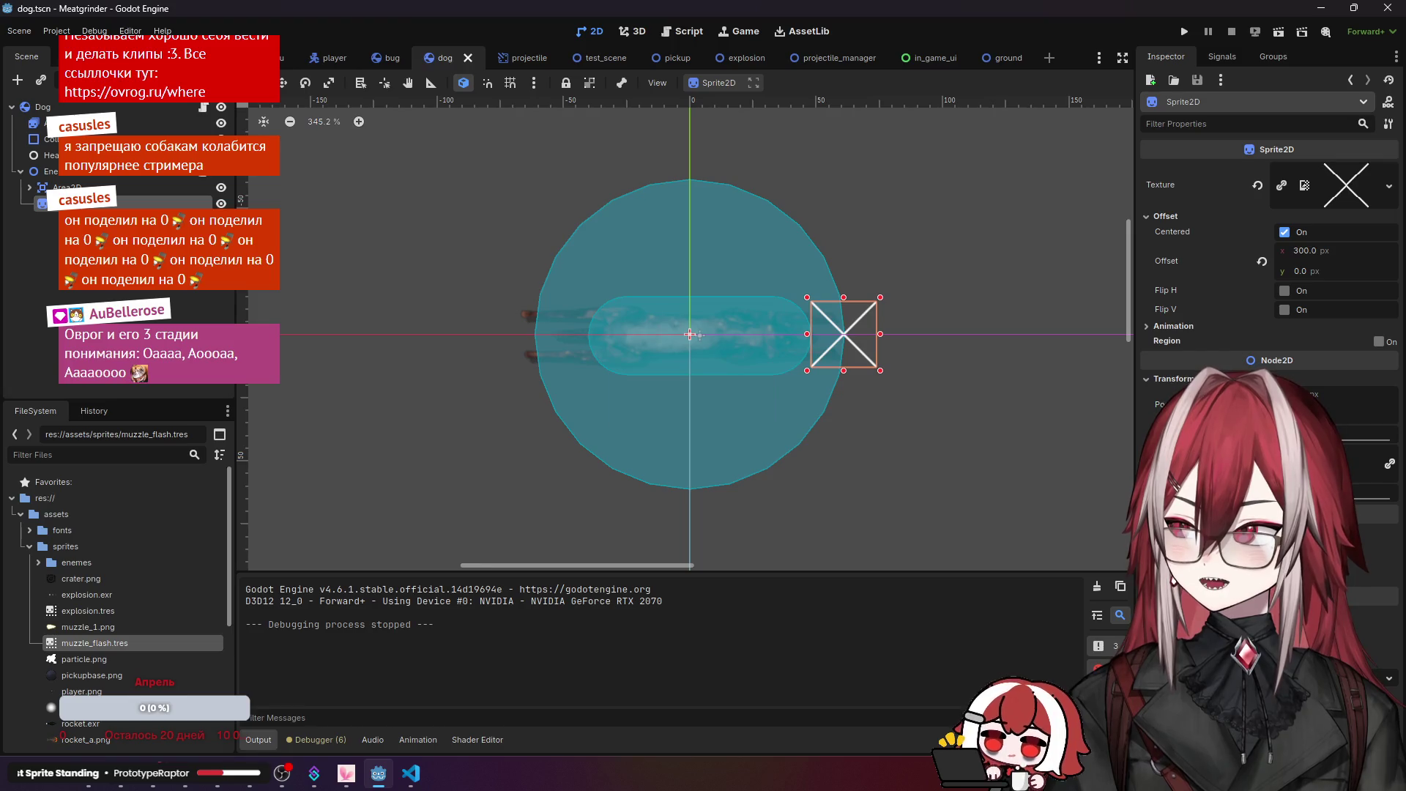
- Delete the dog's Sprite2D node and remove the $Sprite2D.rotation = ang line from enemy_move.gd
key("Delete")
key("Return")
left_click(410, 772)
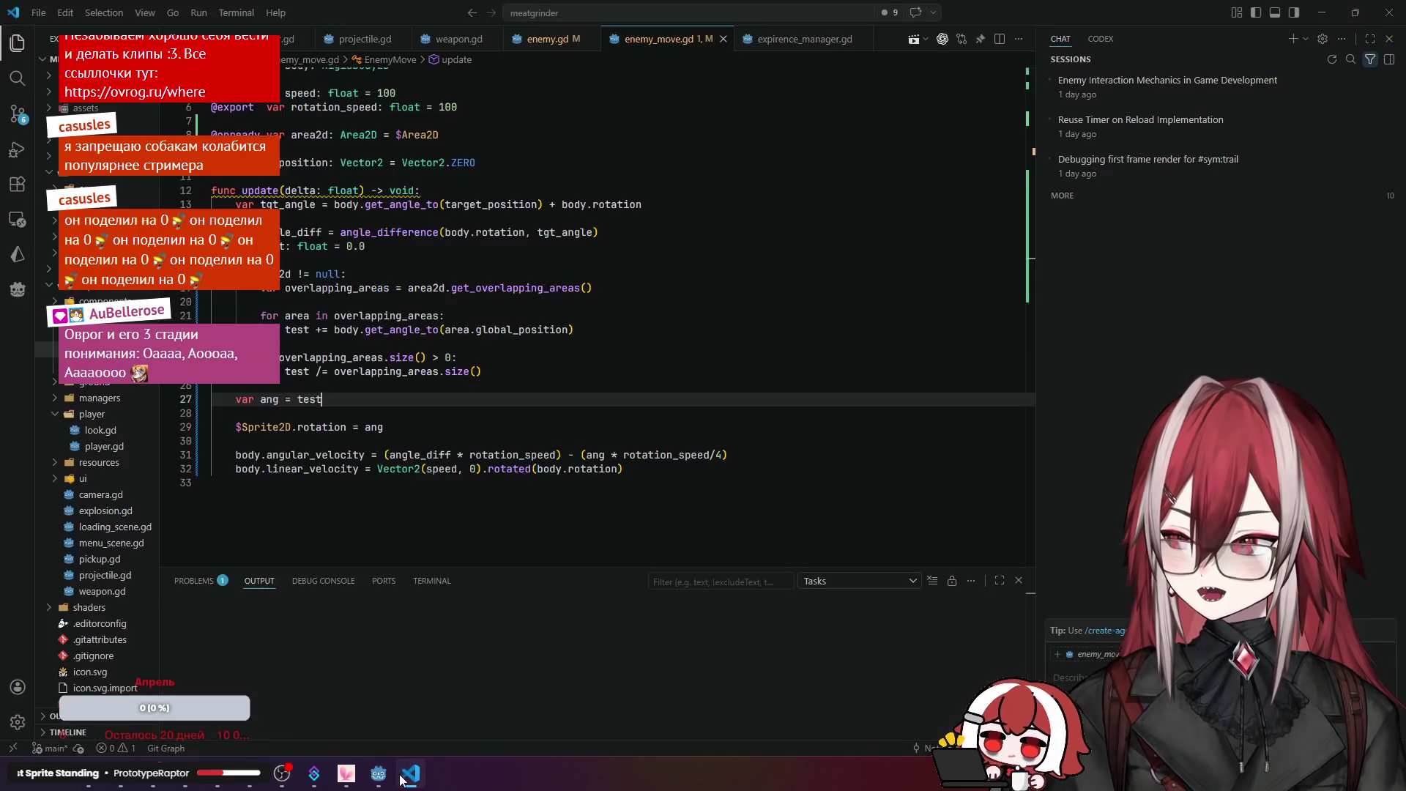
left_click_drag(408, 425, 235, 426)
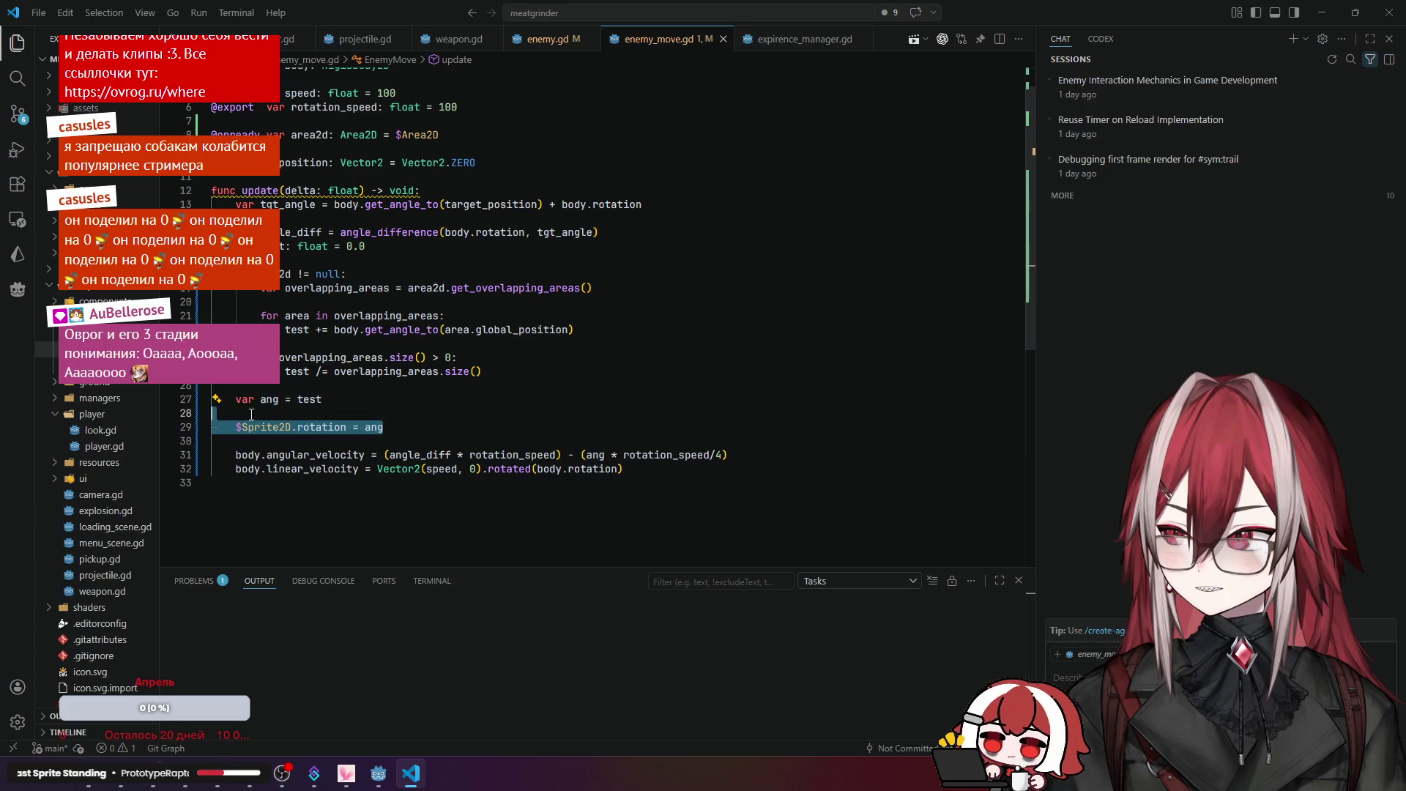
key("BackSpace")
key("BackSpace")
key("BackSpace")
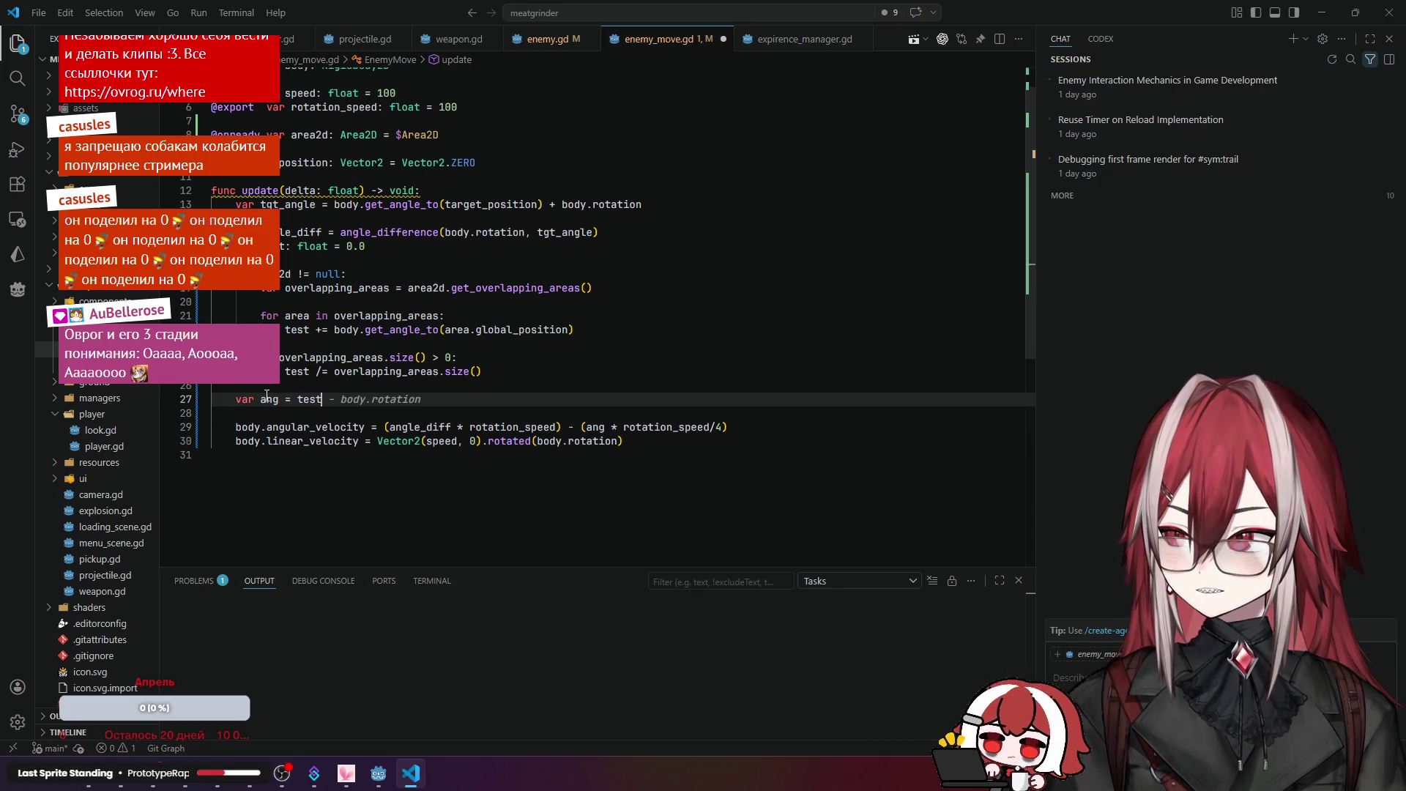
- Rename the test declaration to ang and delete the redundant var ang = test line
double_click(270, 400)
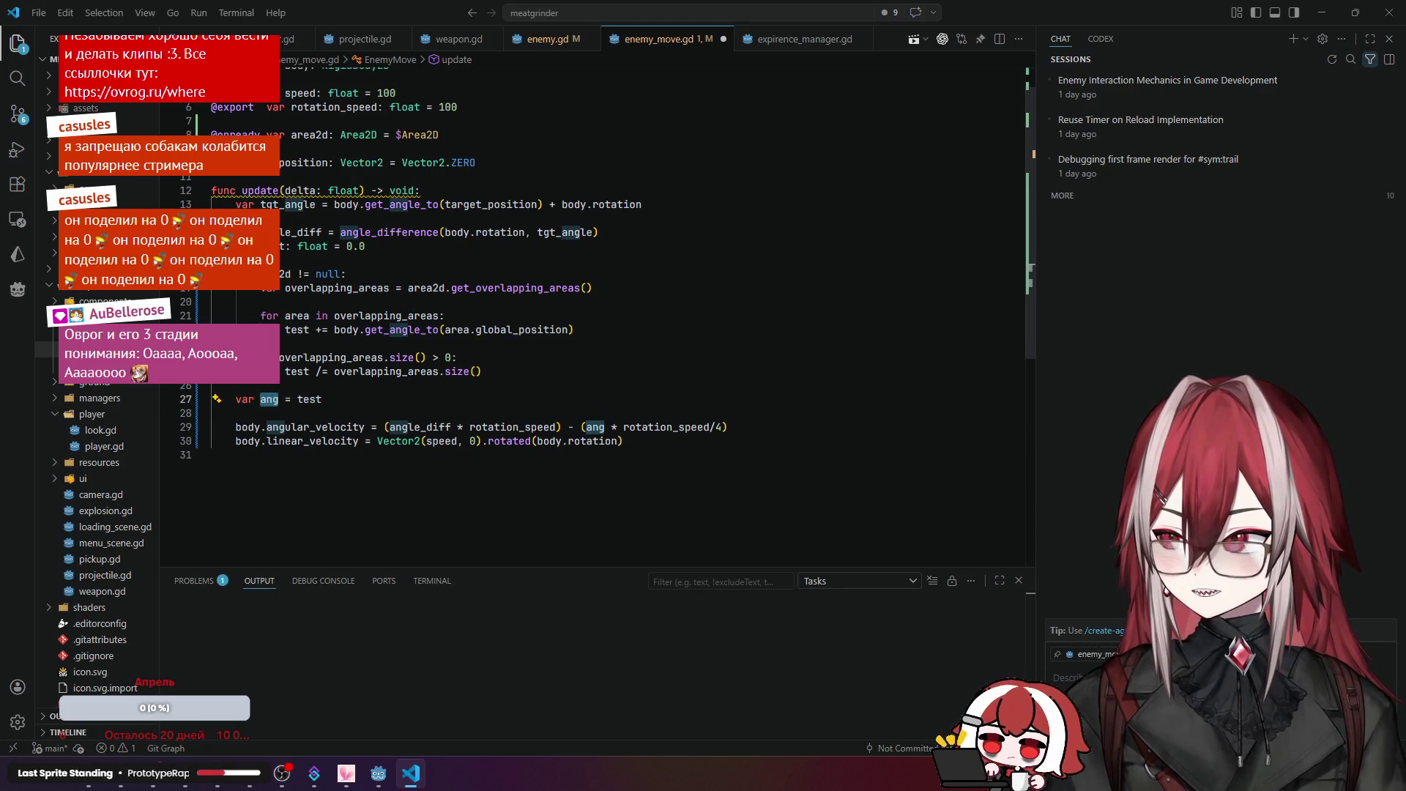
double_click(264, 246)
type("ang")
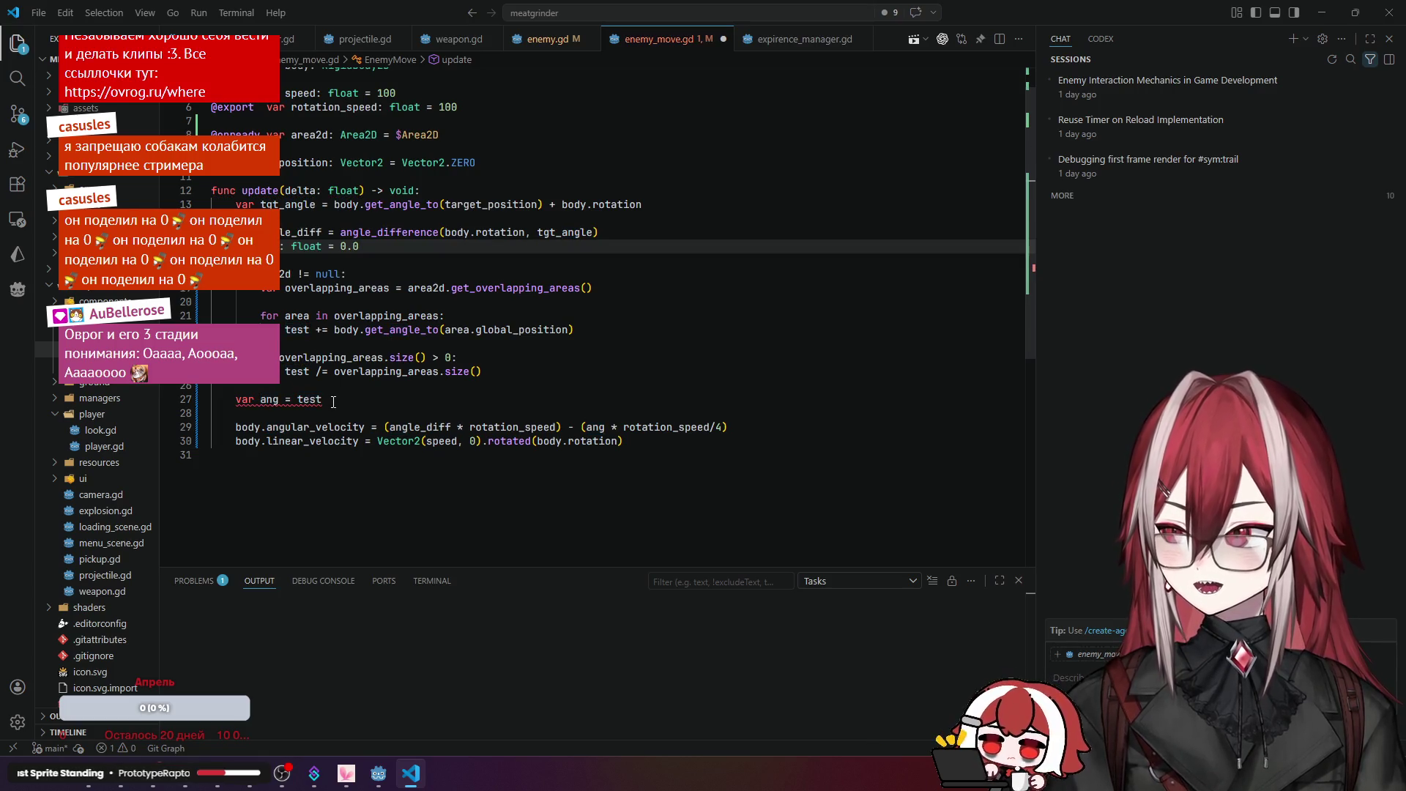
left_click_drag(334, 402, 216, 402)
key("BackSpace")
key("BackSpace")
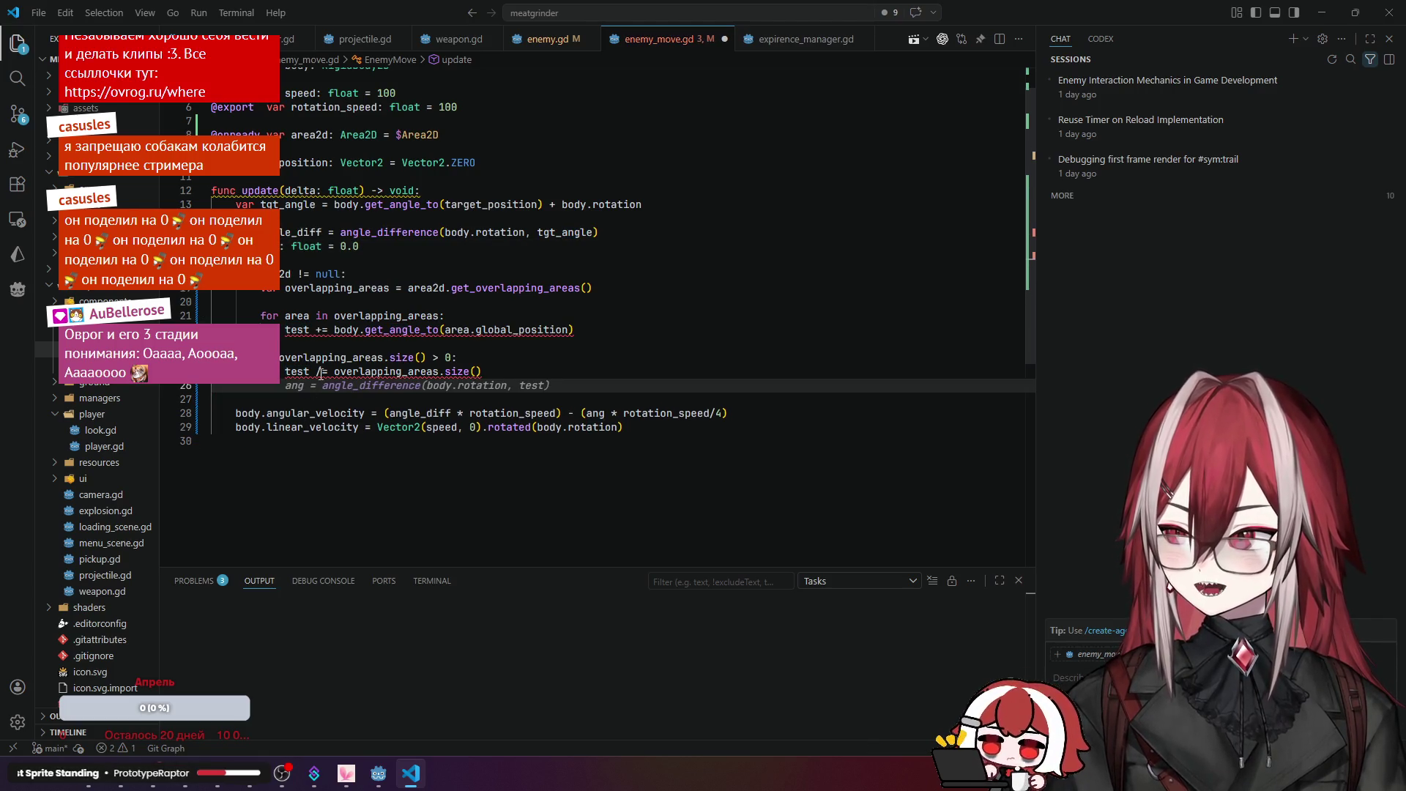
- Replace test with ang in the summing and averaging lines, then return to Godot
left_click(290, 372)
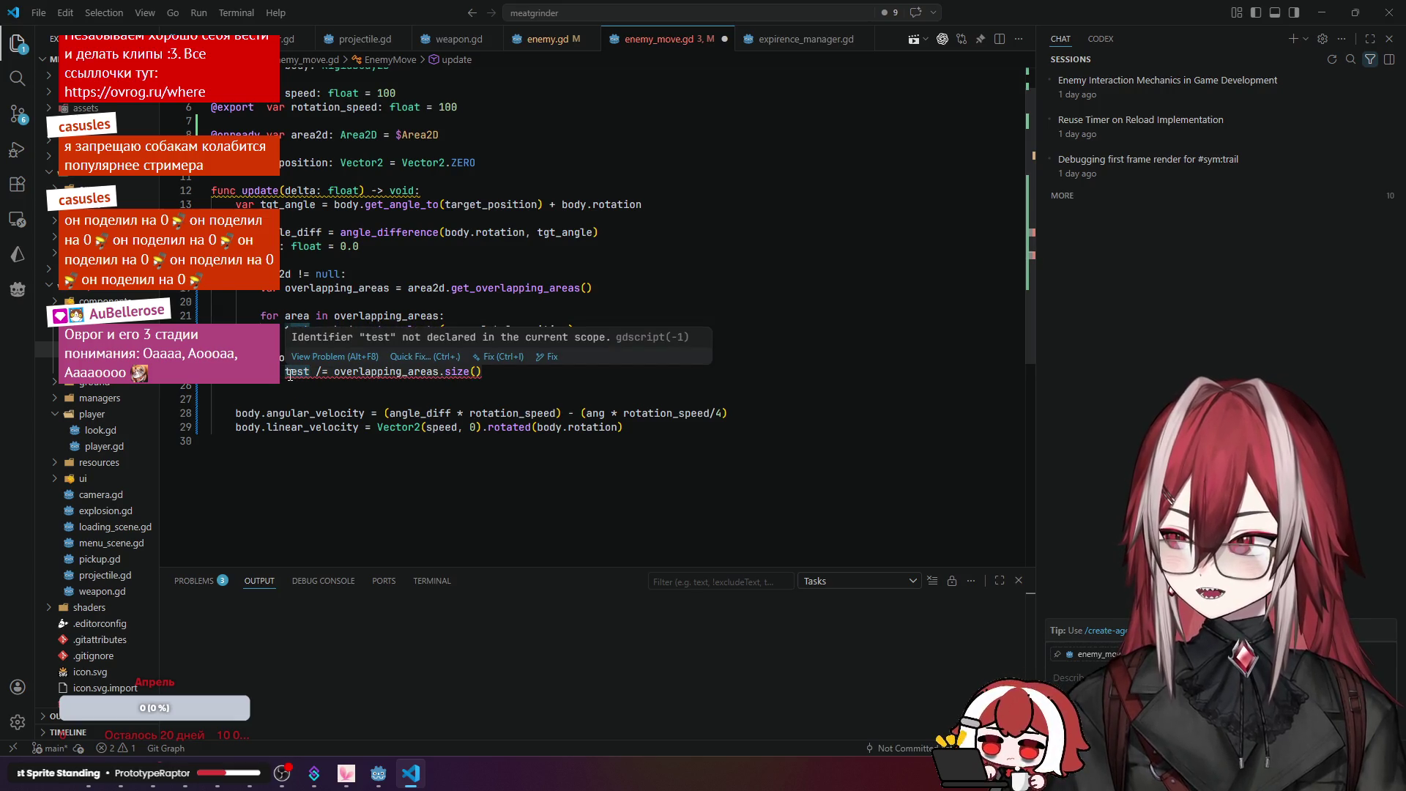
double_click(297, 372)
type("ang")
double_click(298, 331)
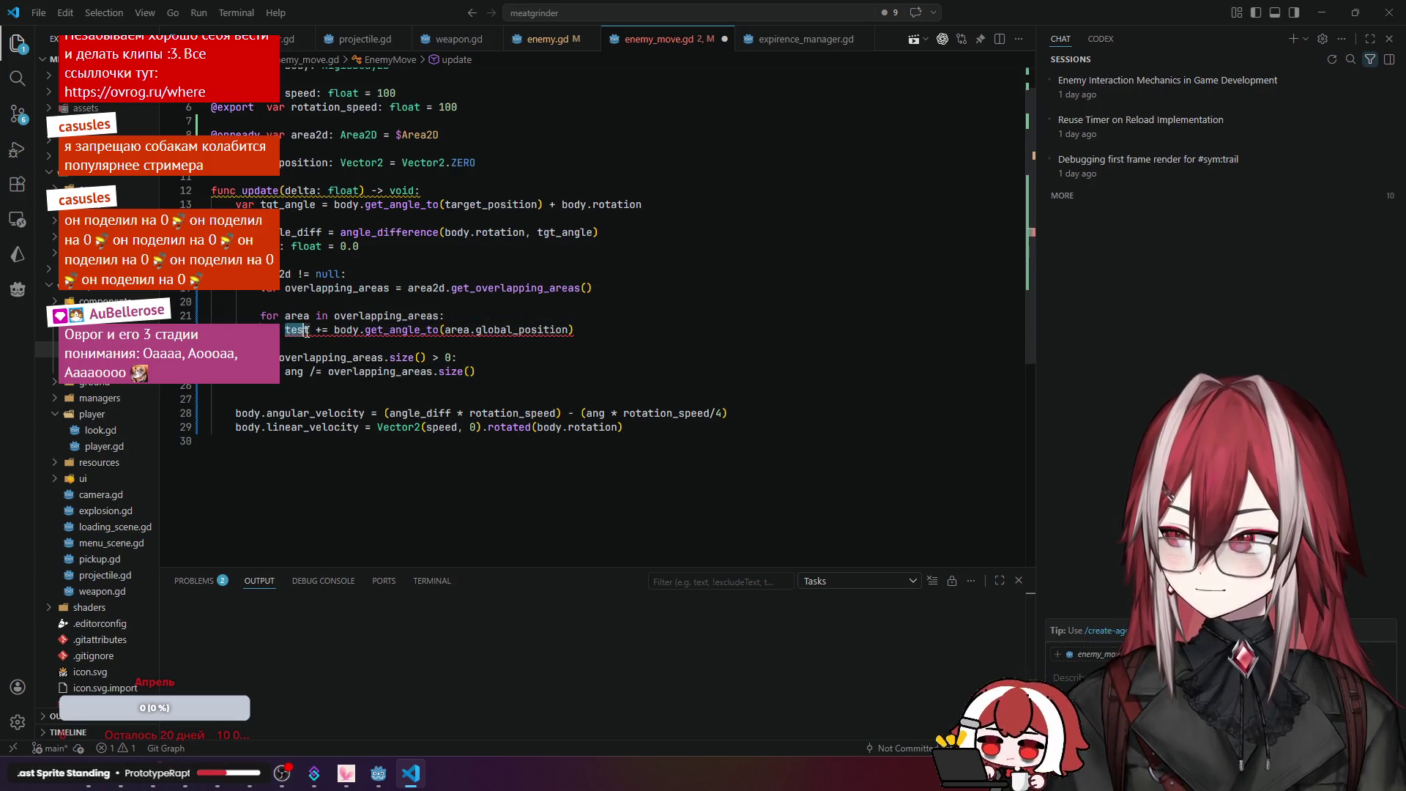
type("ang")
left_click(638, 351)
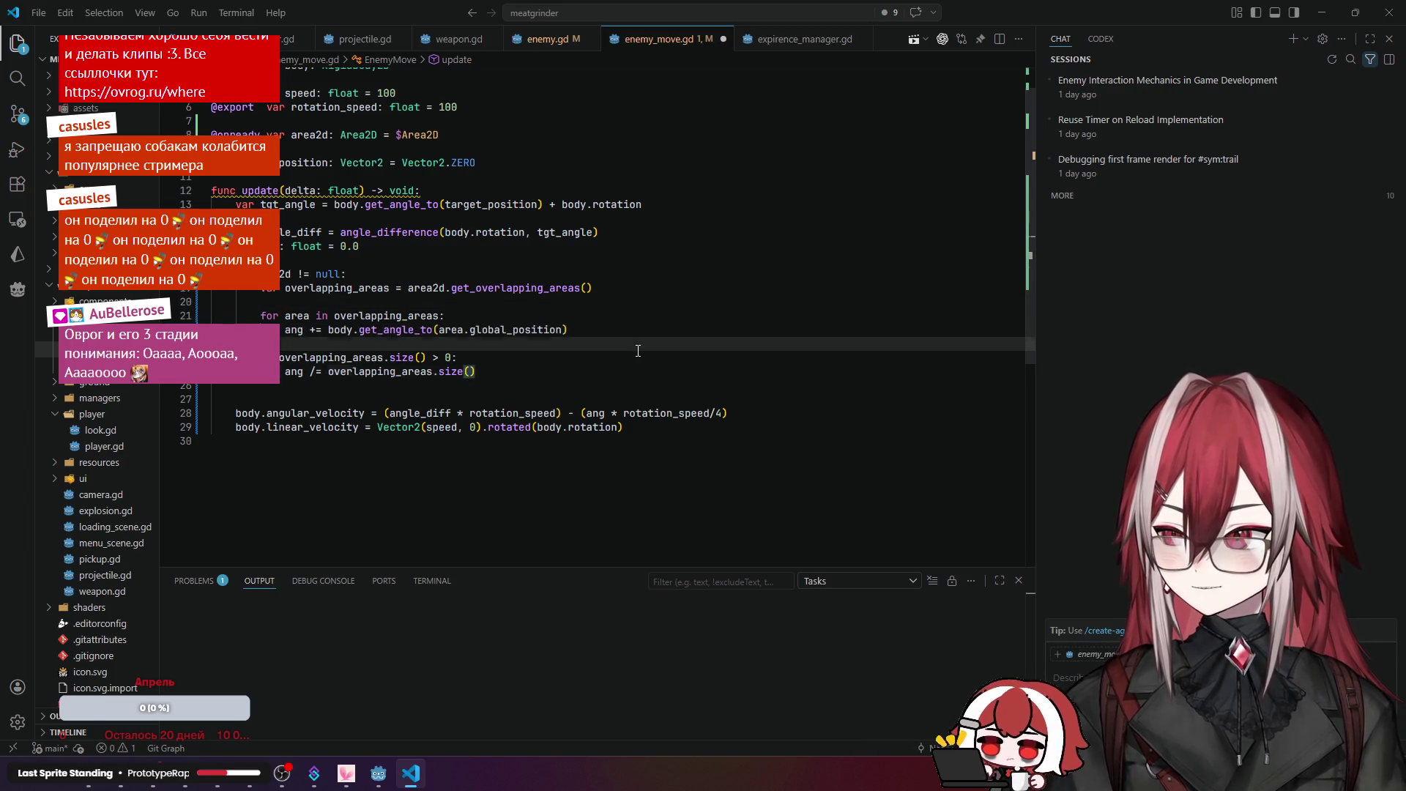
left_click(610, 288)
left_click(466, 372)
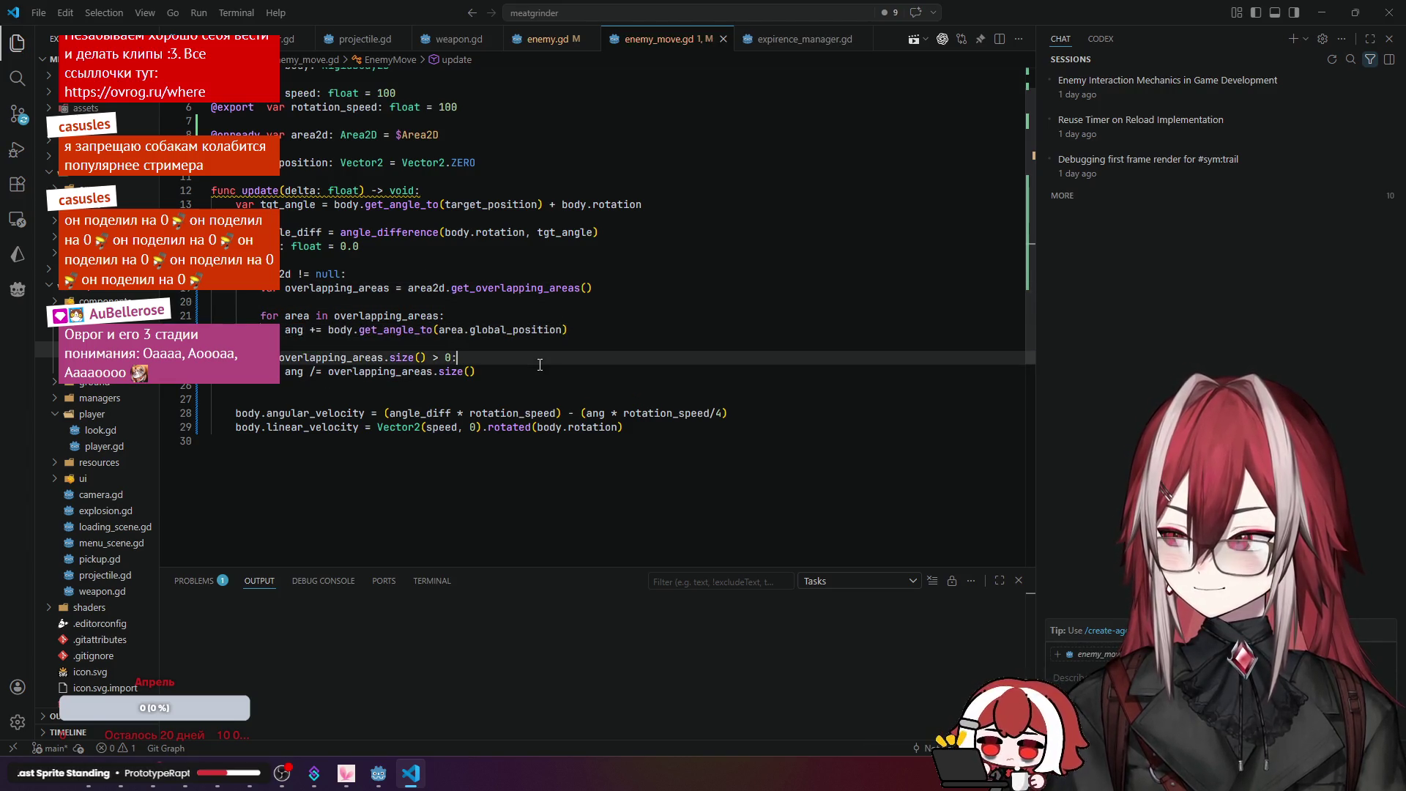
key("alt+Tab")
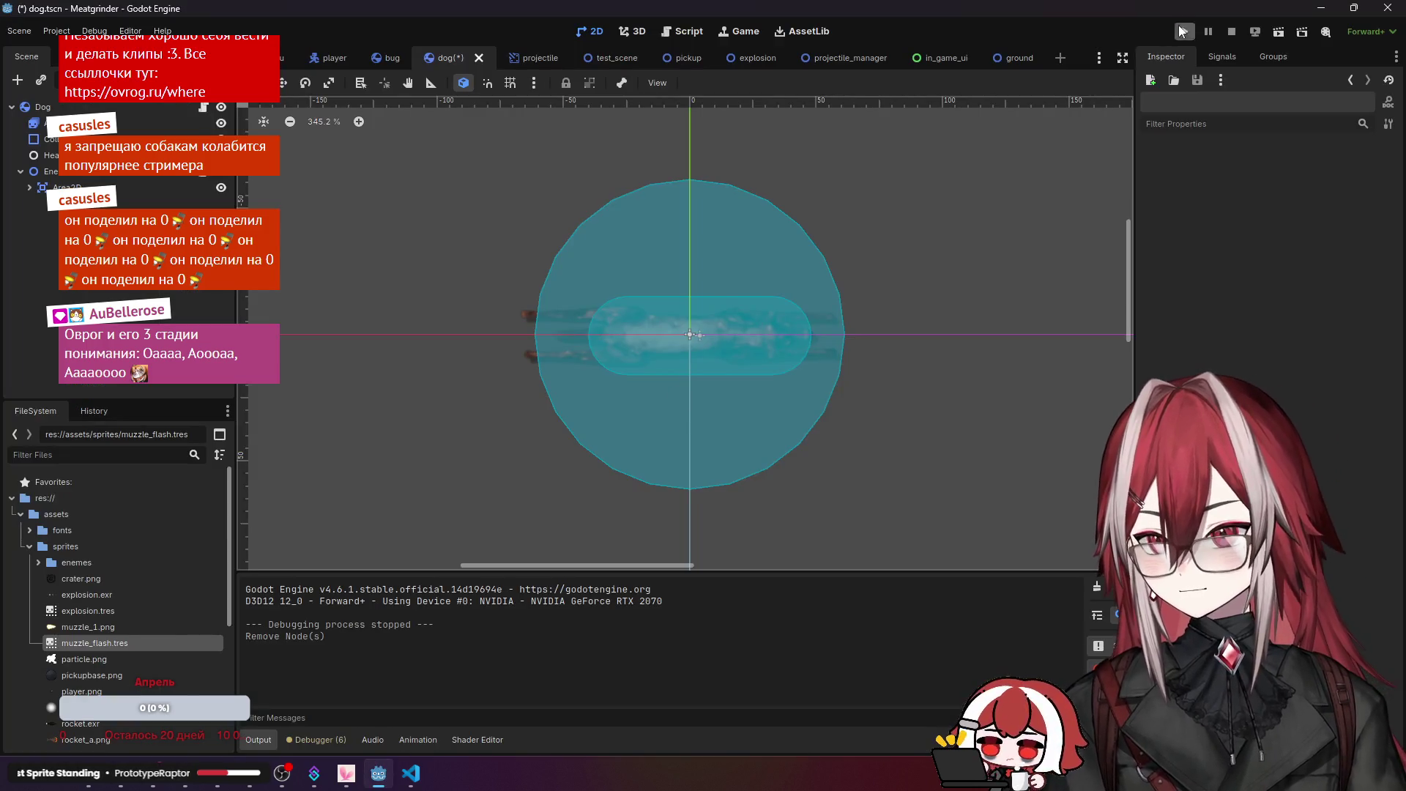
- Run the game, start a round, and steer the player around with WASD to watch the dogs swarm
left_click(1185, 31)
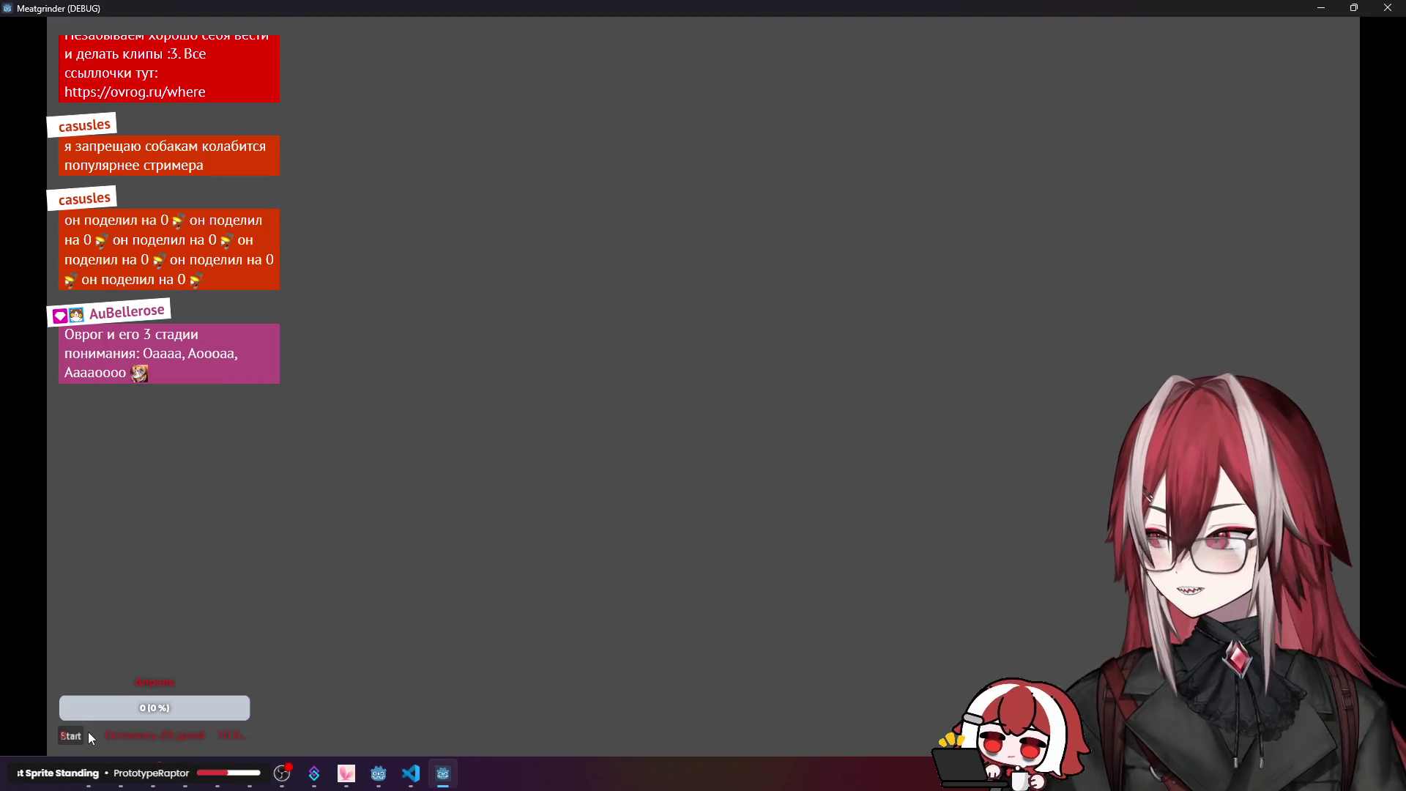
left_click(77, 736)
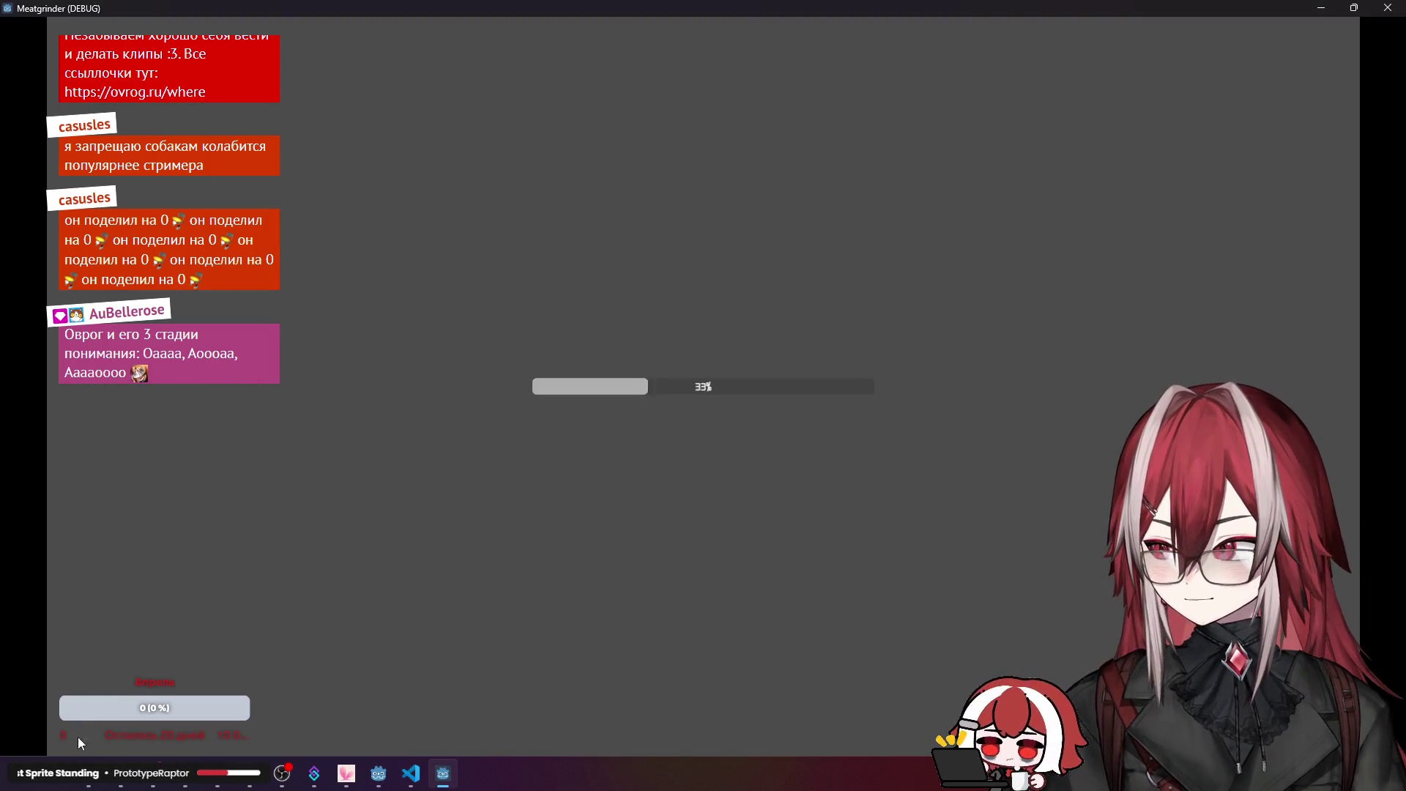
key("d")
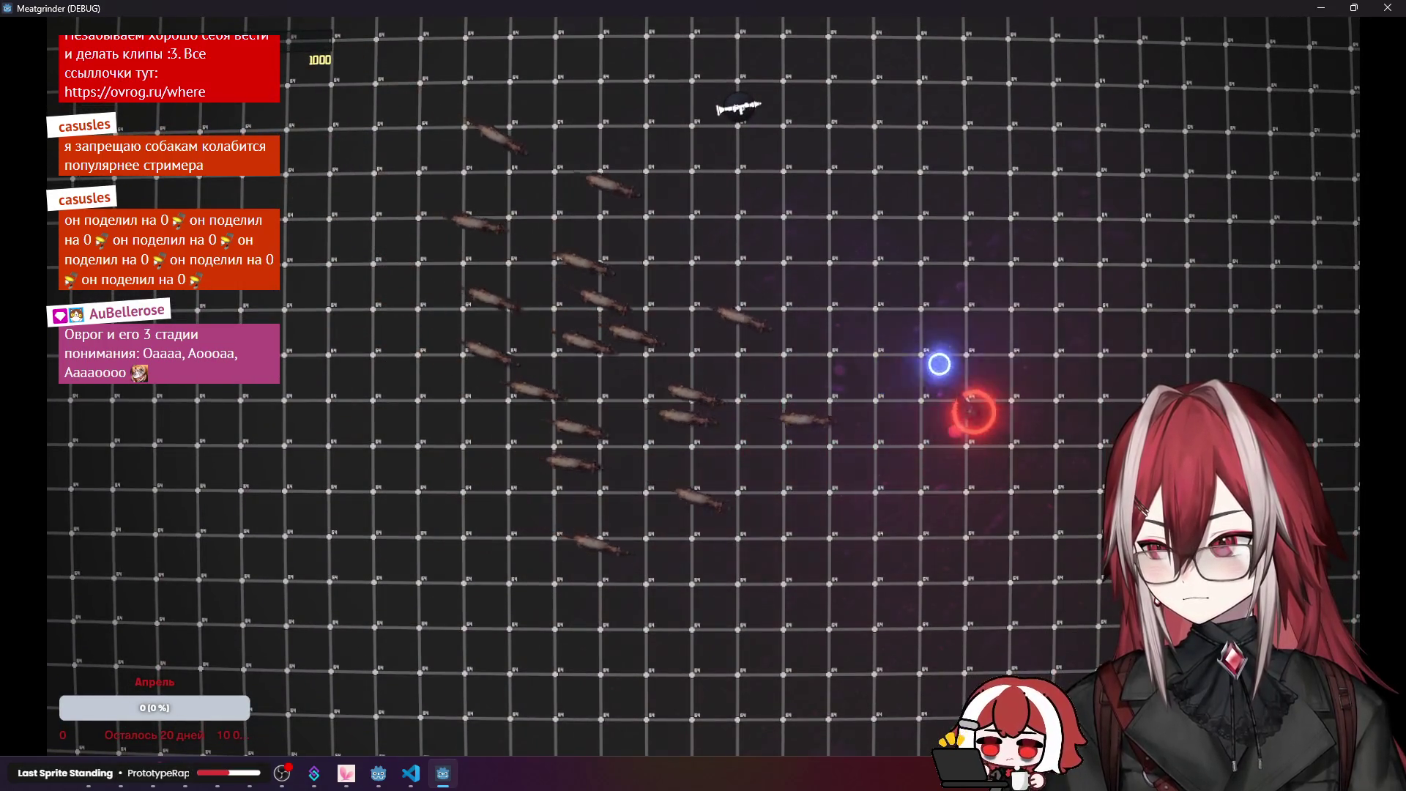
key("w")
key("d")
key("w")
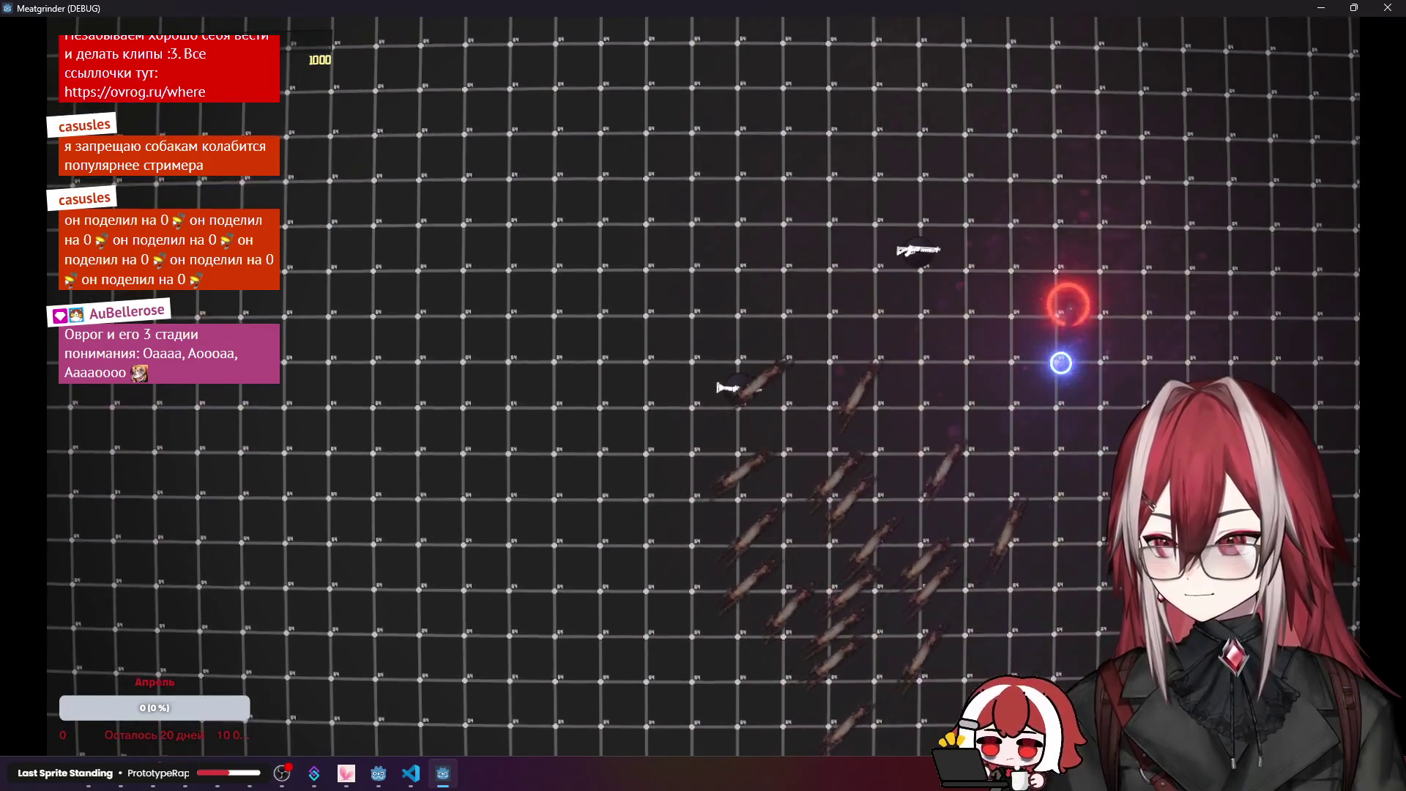
key("a")
key("a")
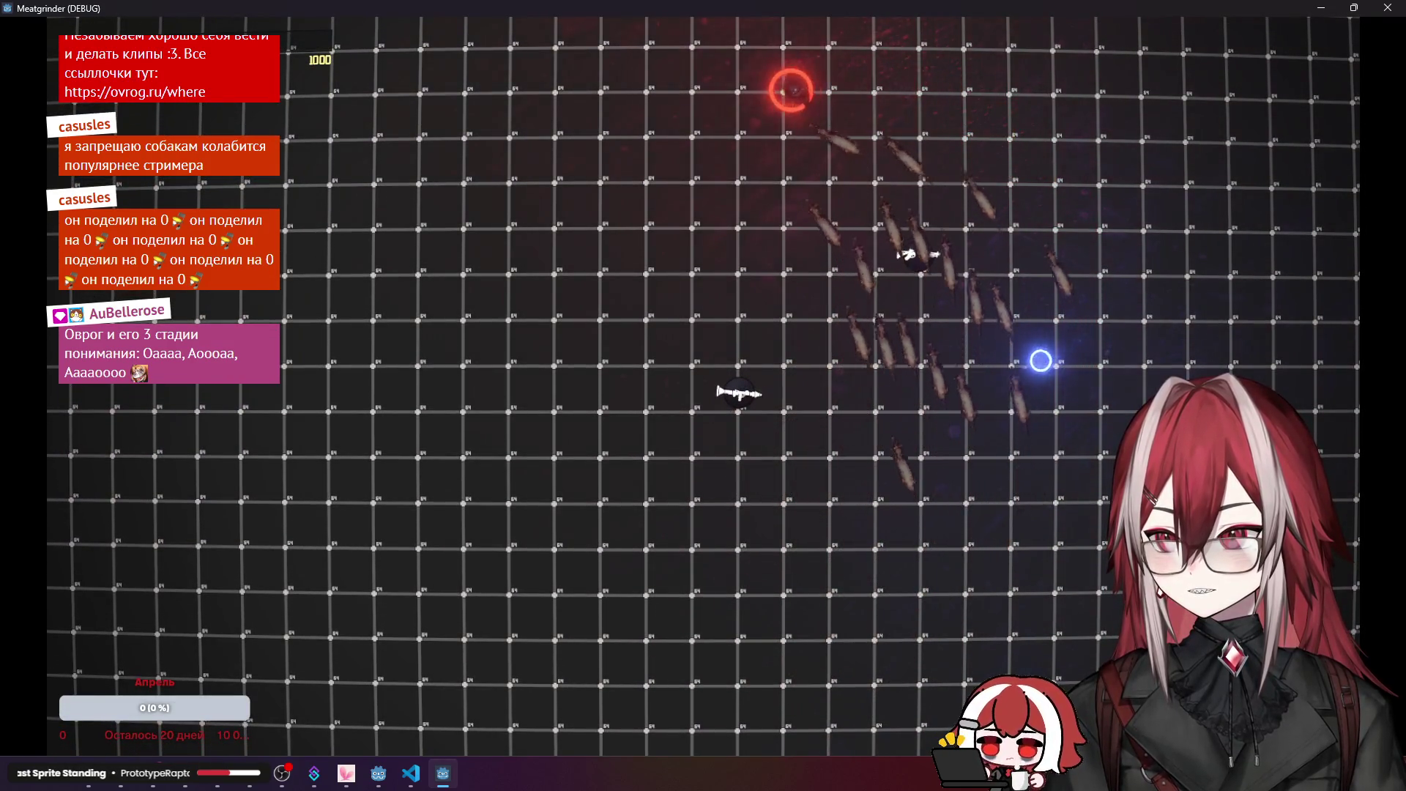
key("s")
key("s")
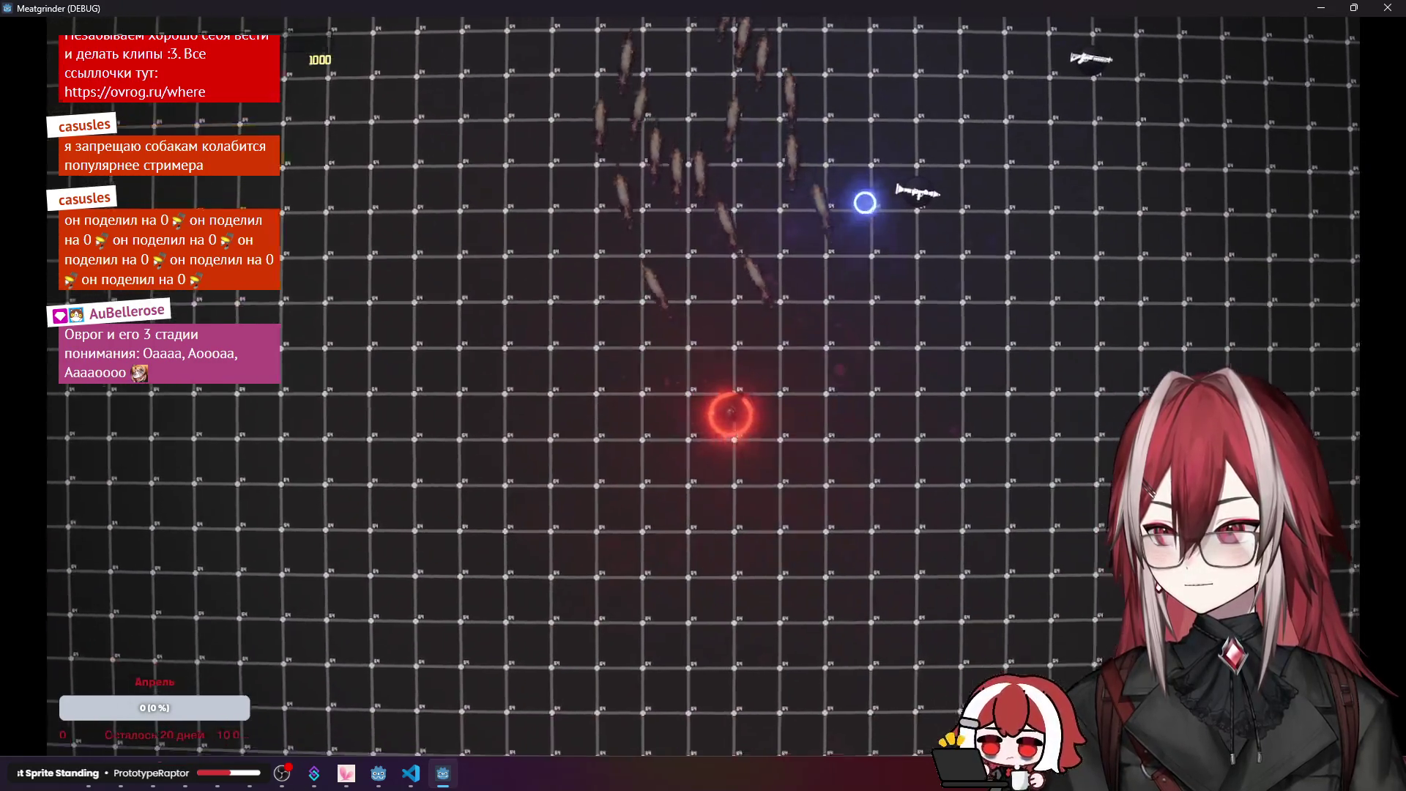
key("a")
key("w")
key("a")
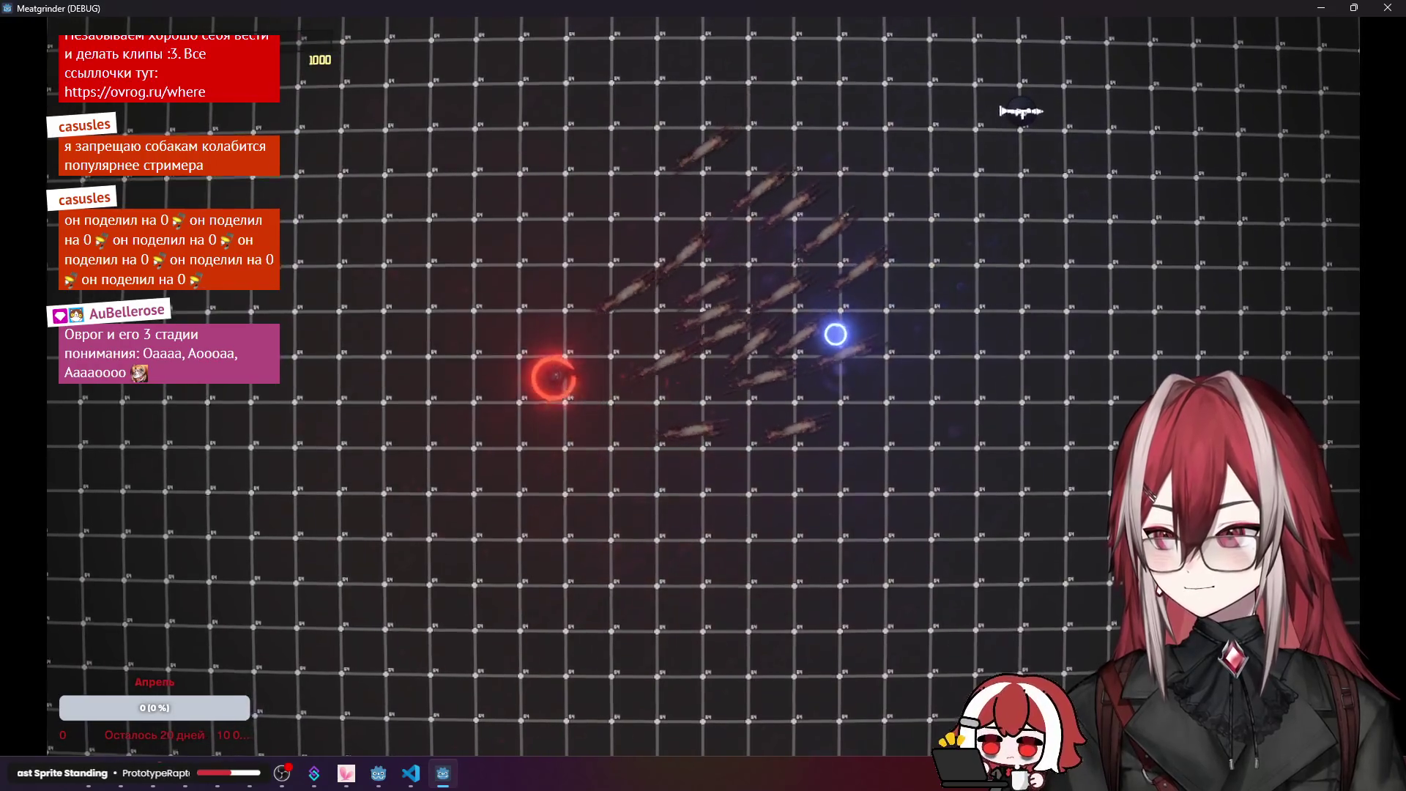
key("d")
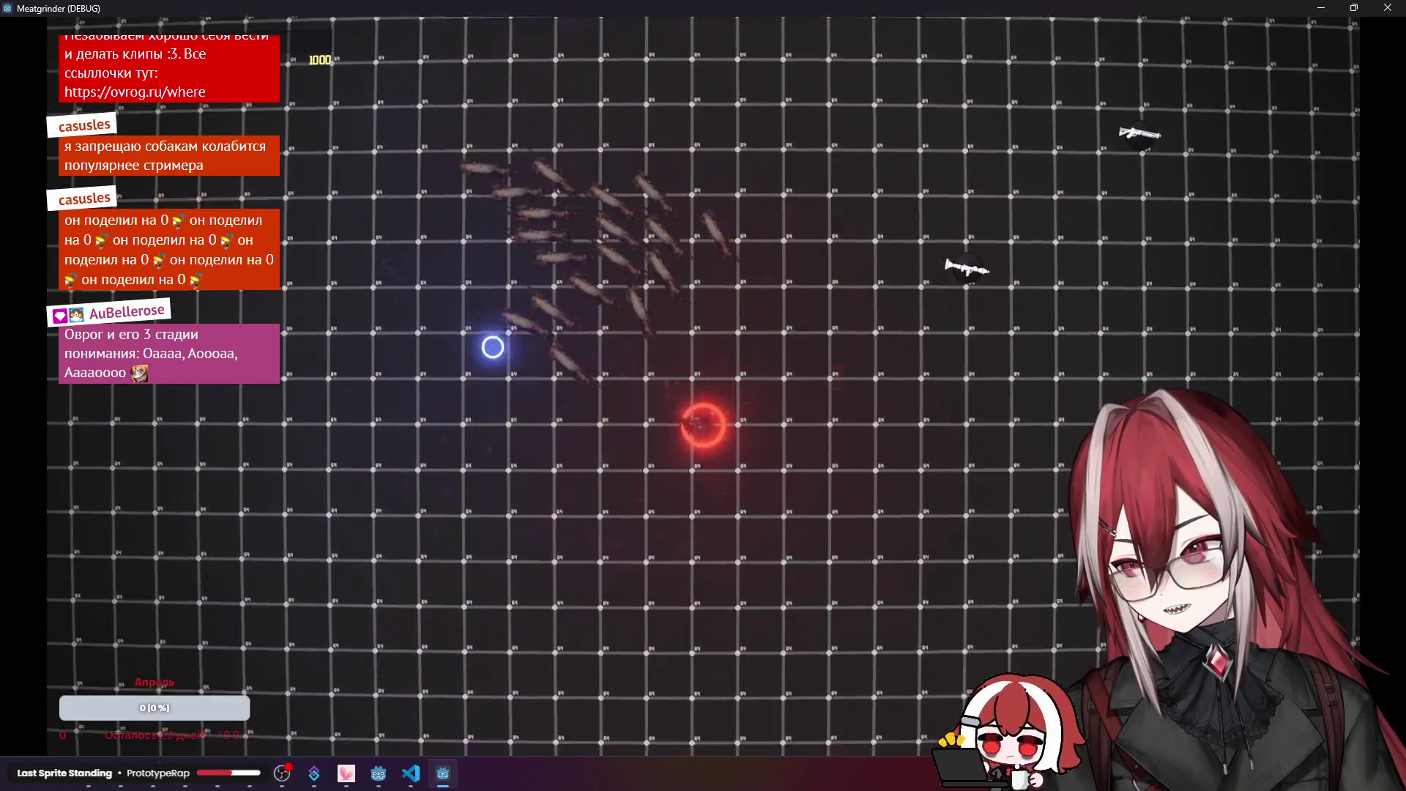
key("s")
key("d")
key("d")
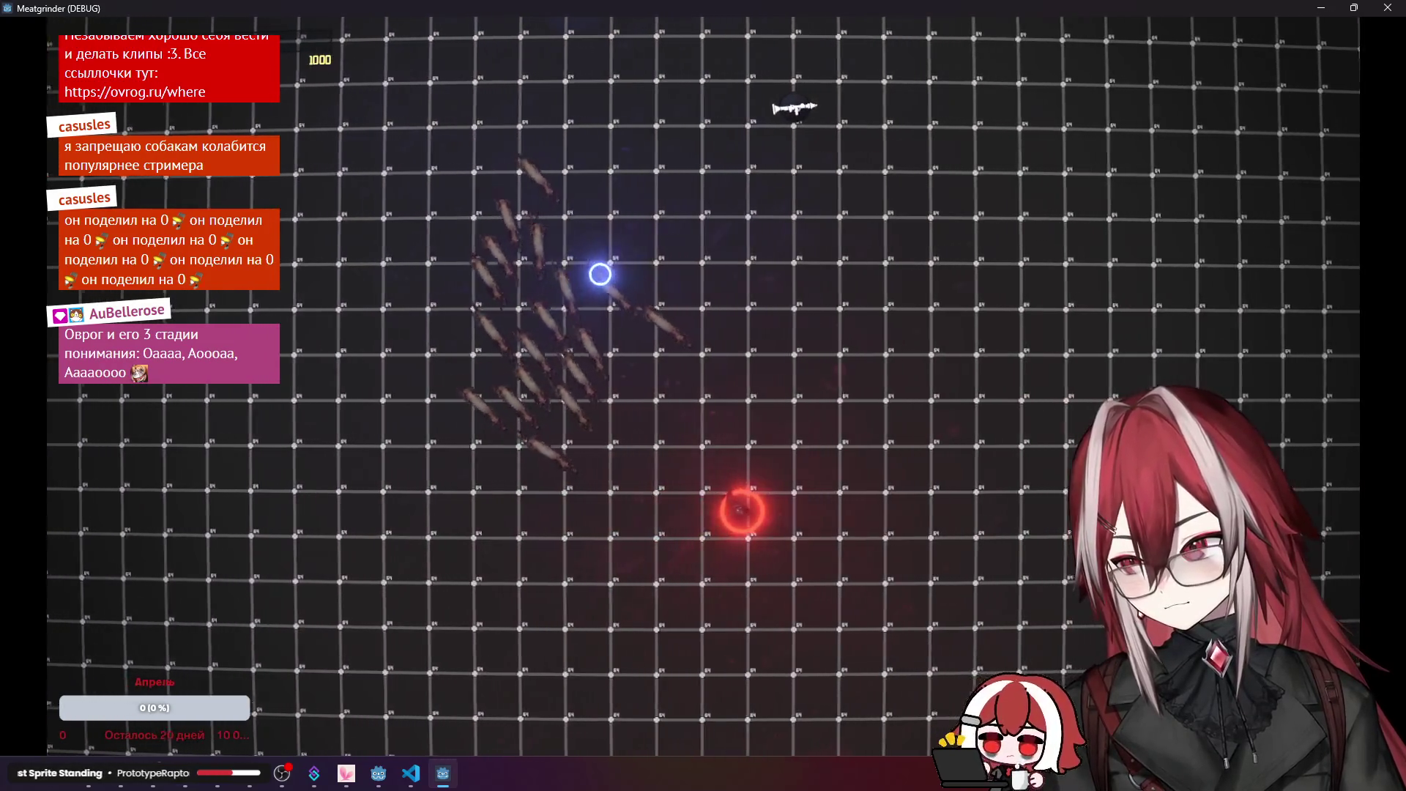
key("w")
key("d")
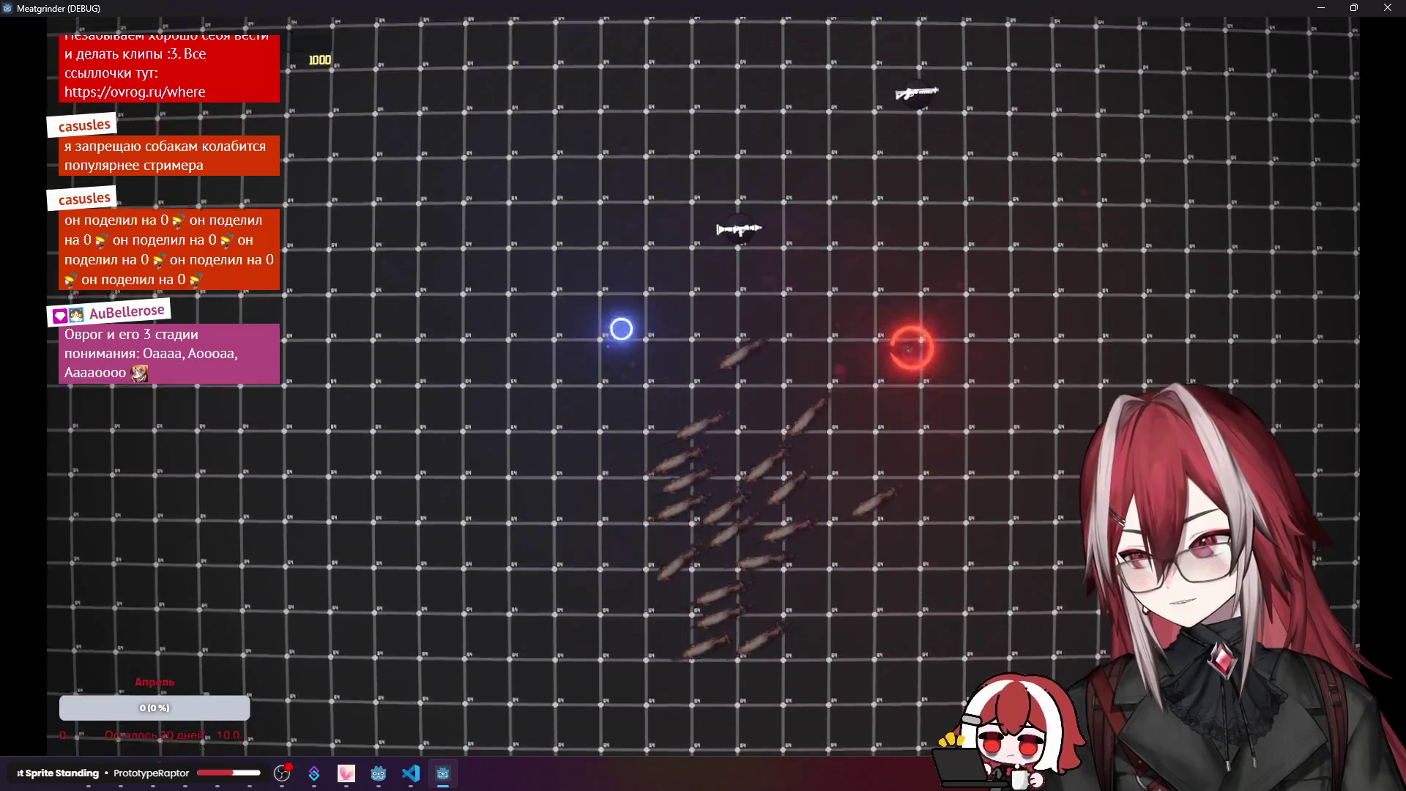
key("w")
key("a")
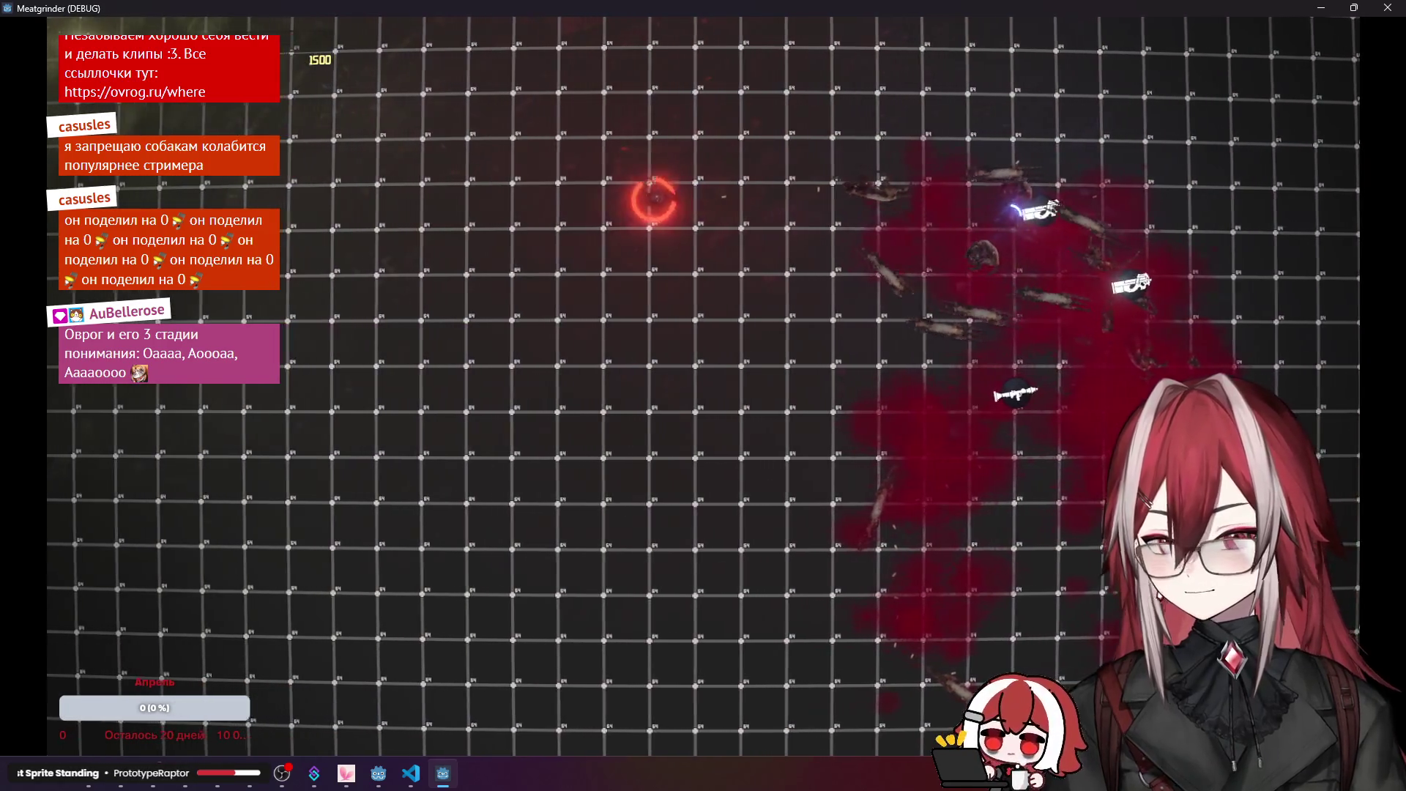
key("a")
key("s")
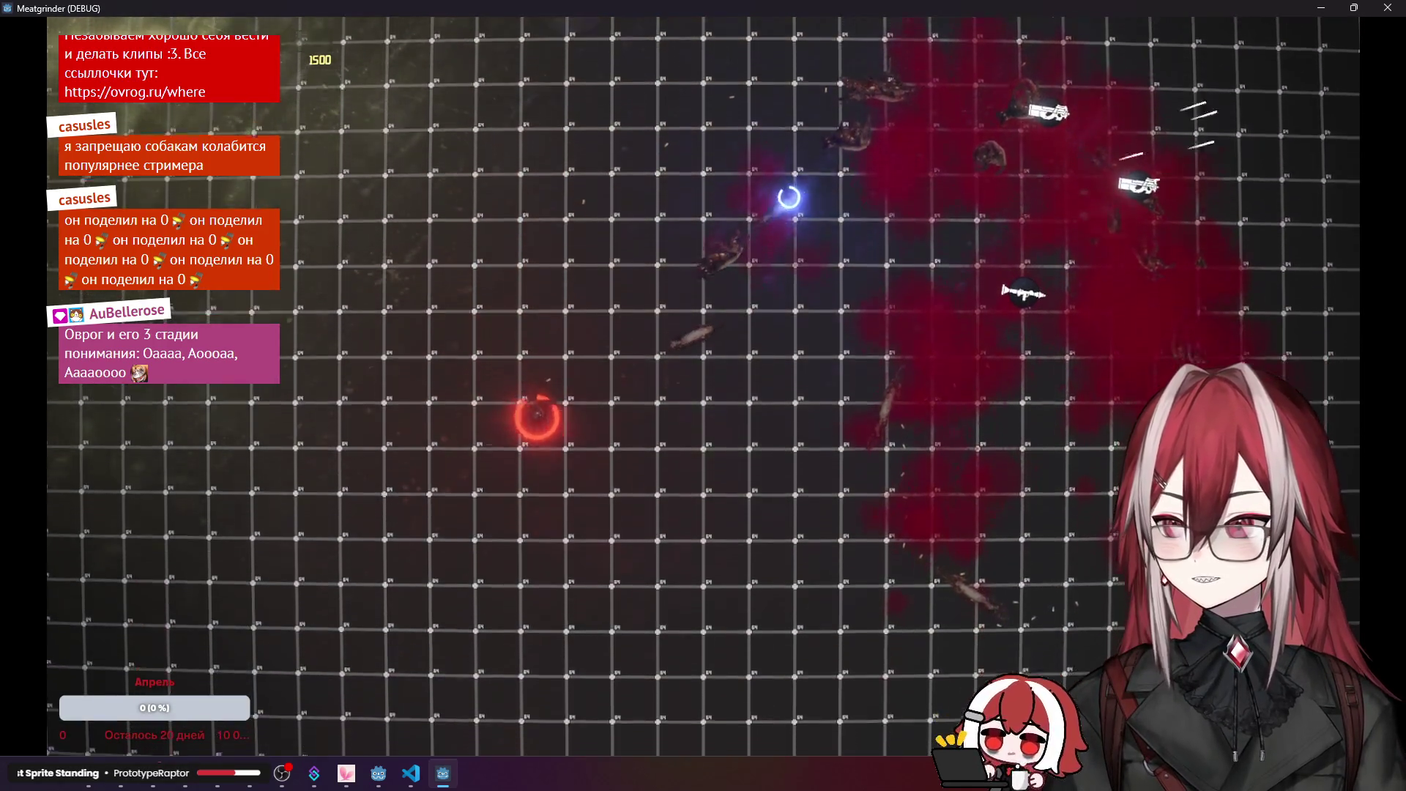
key("w")
key("d")
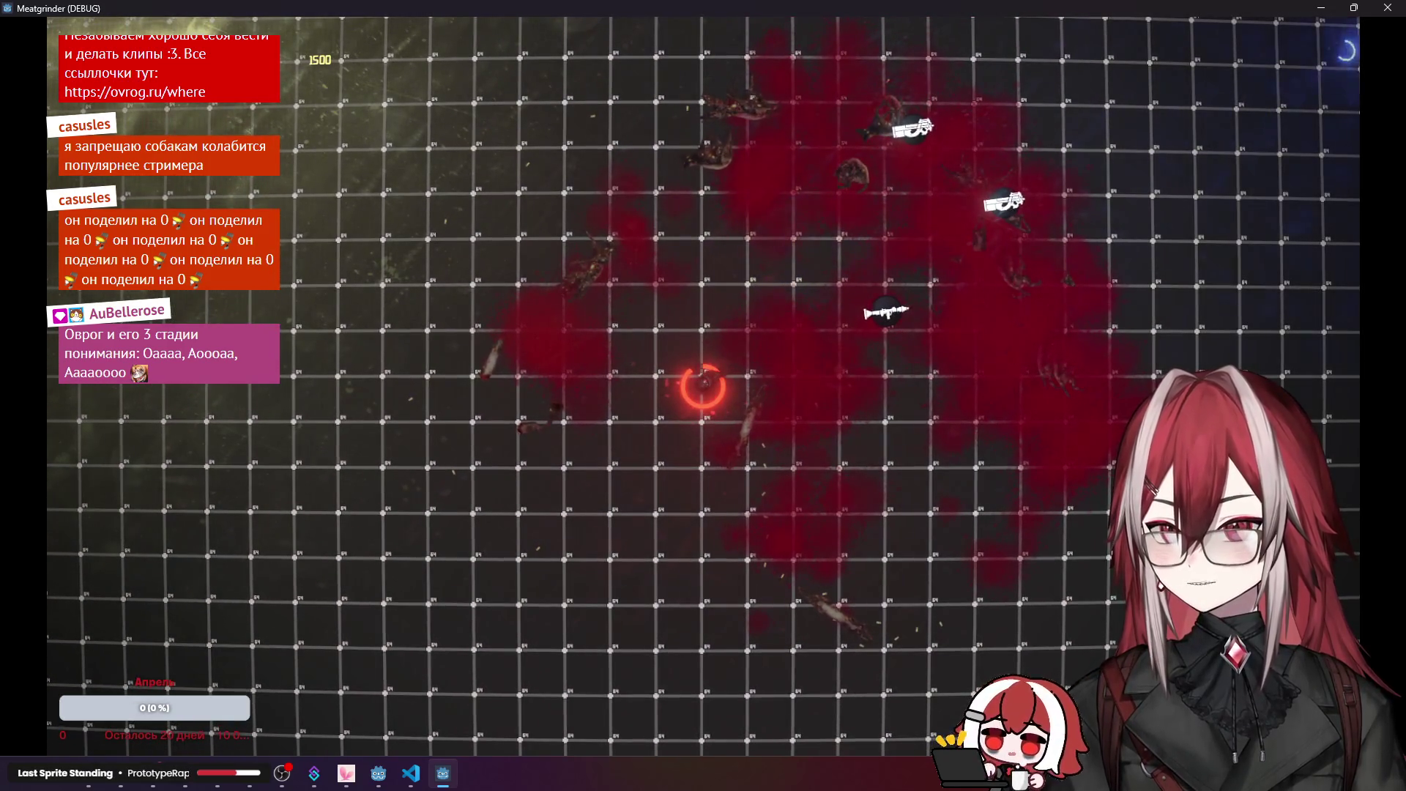
left_click(1388, 8)
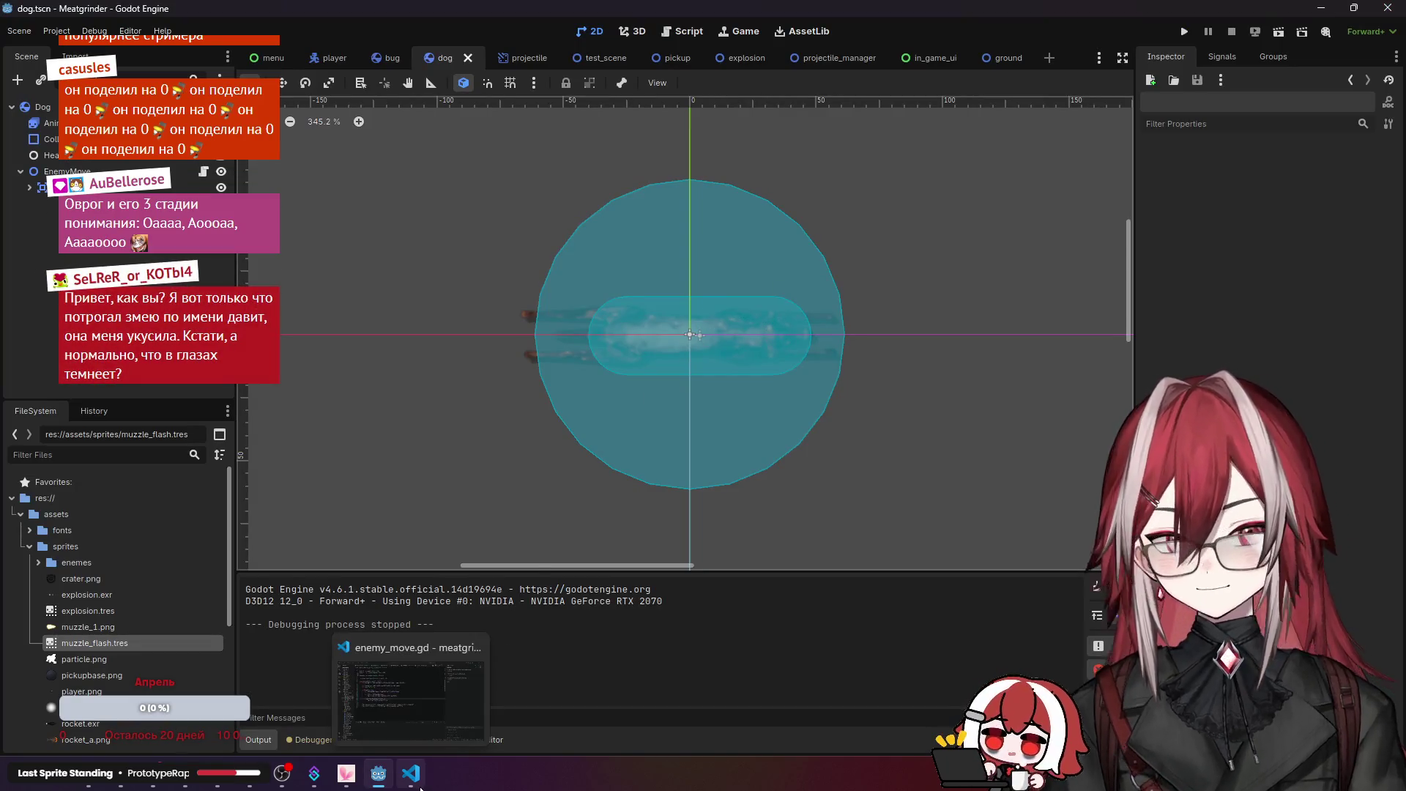
- Bring enemy_move.gd back up in VS Code, caret on the blank line before the velocity code
left_click(421, 788)
left_click(648, 397)
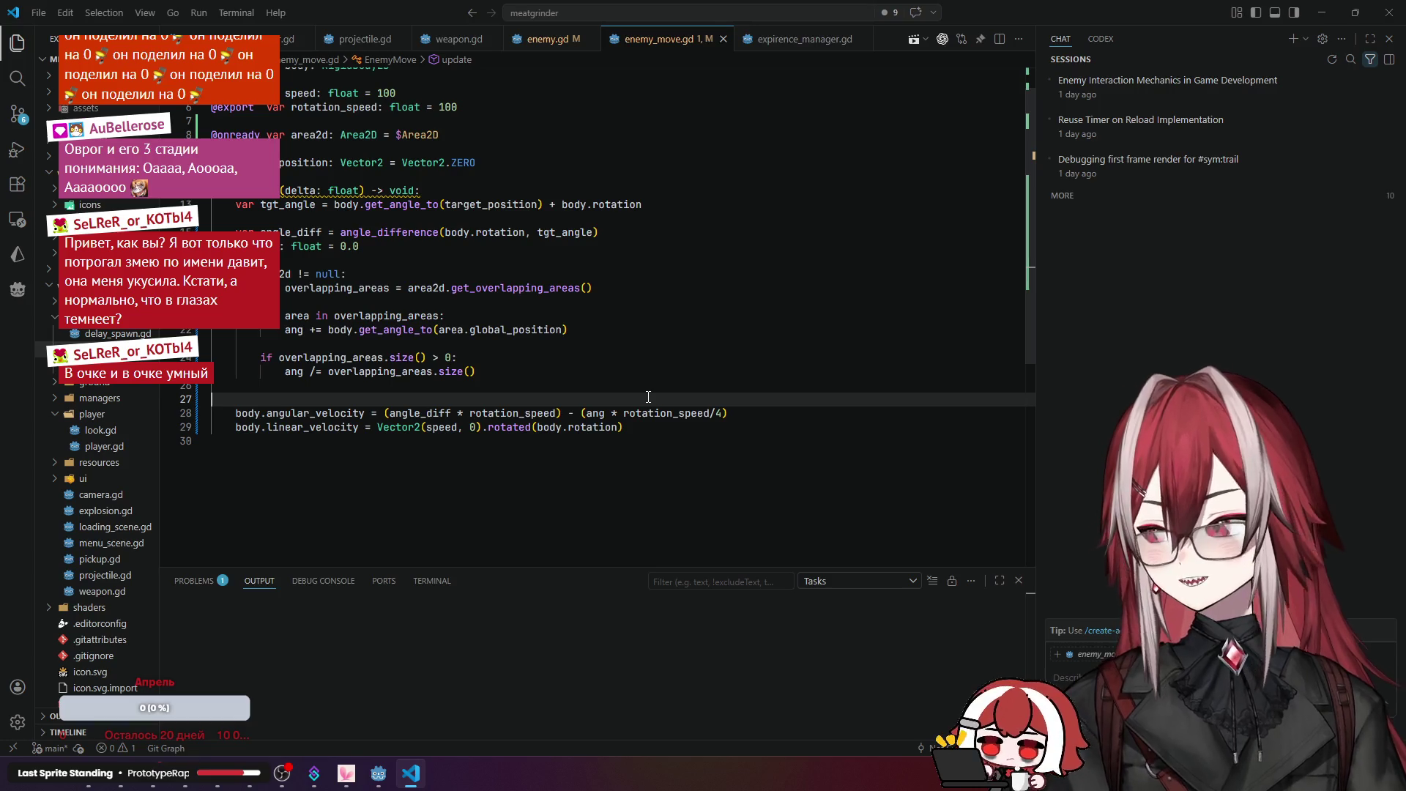
- Review update() in enemy_move.gd and select the var ang: float = 0.0 declaration on line 16
left_click(549, 347)
left_click(516, 358)
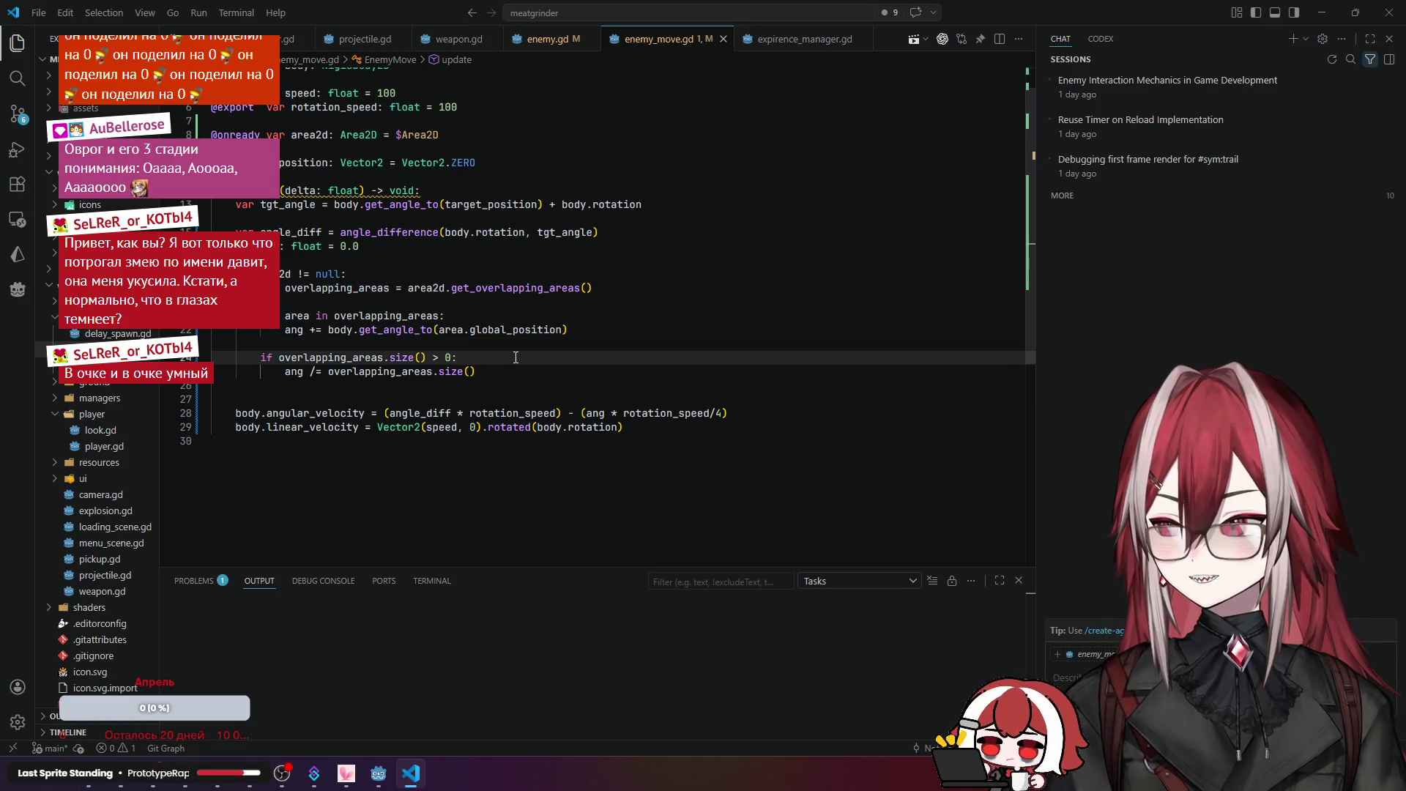
left_click(737, 435)
left_click(738, 427)
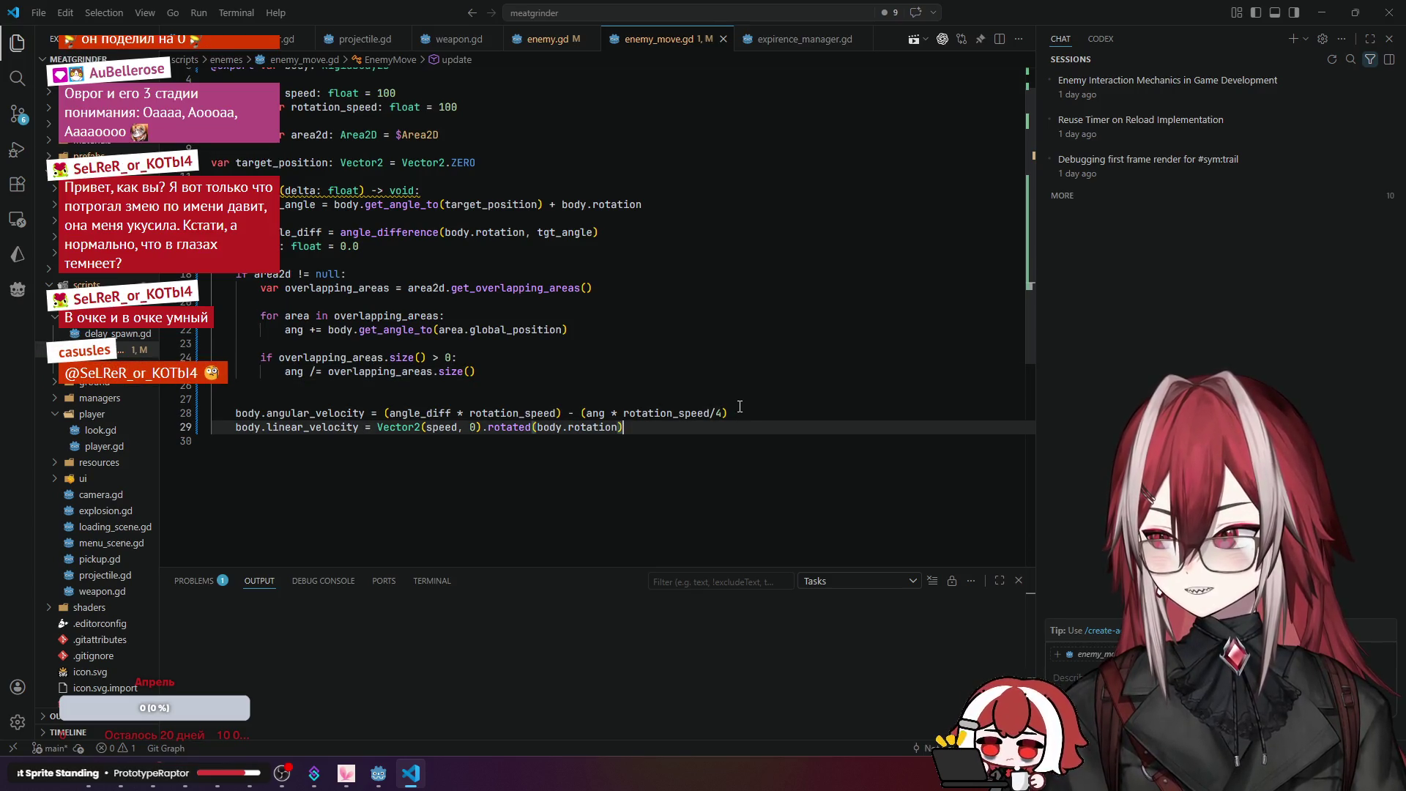
left_click(740, 405)
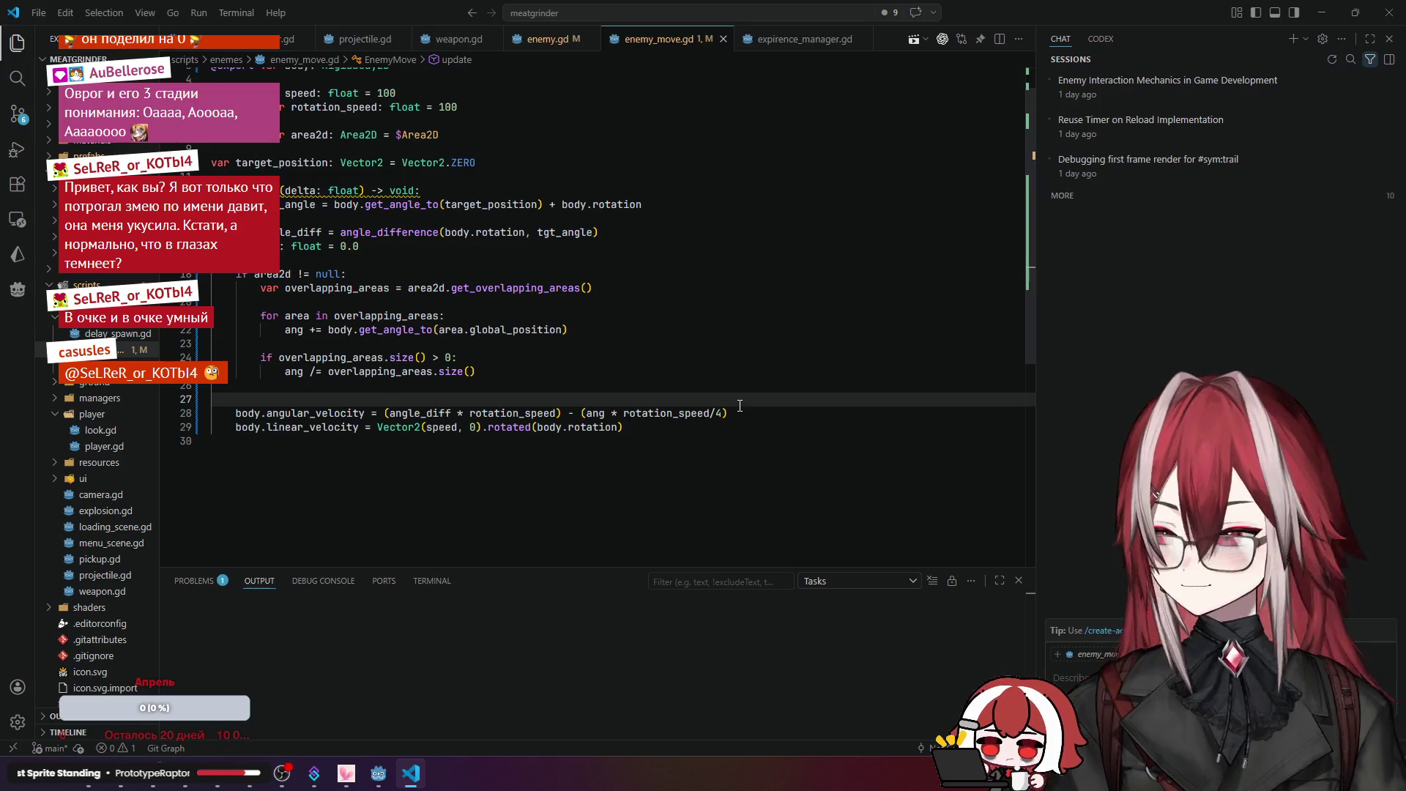
scroll(692, 371, "up", 1)
left_click(605, 303)
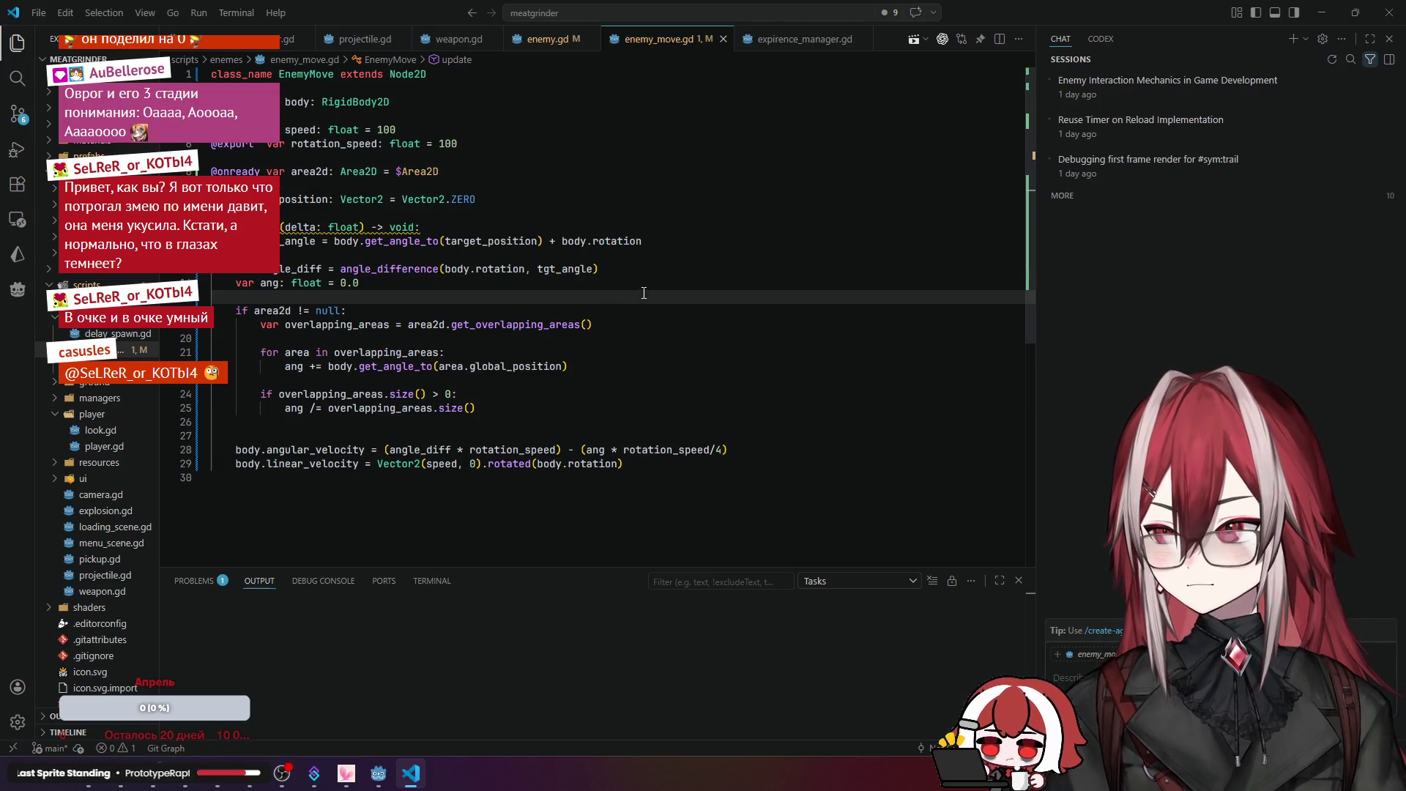
left_click(670, 258)
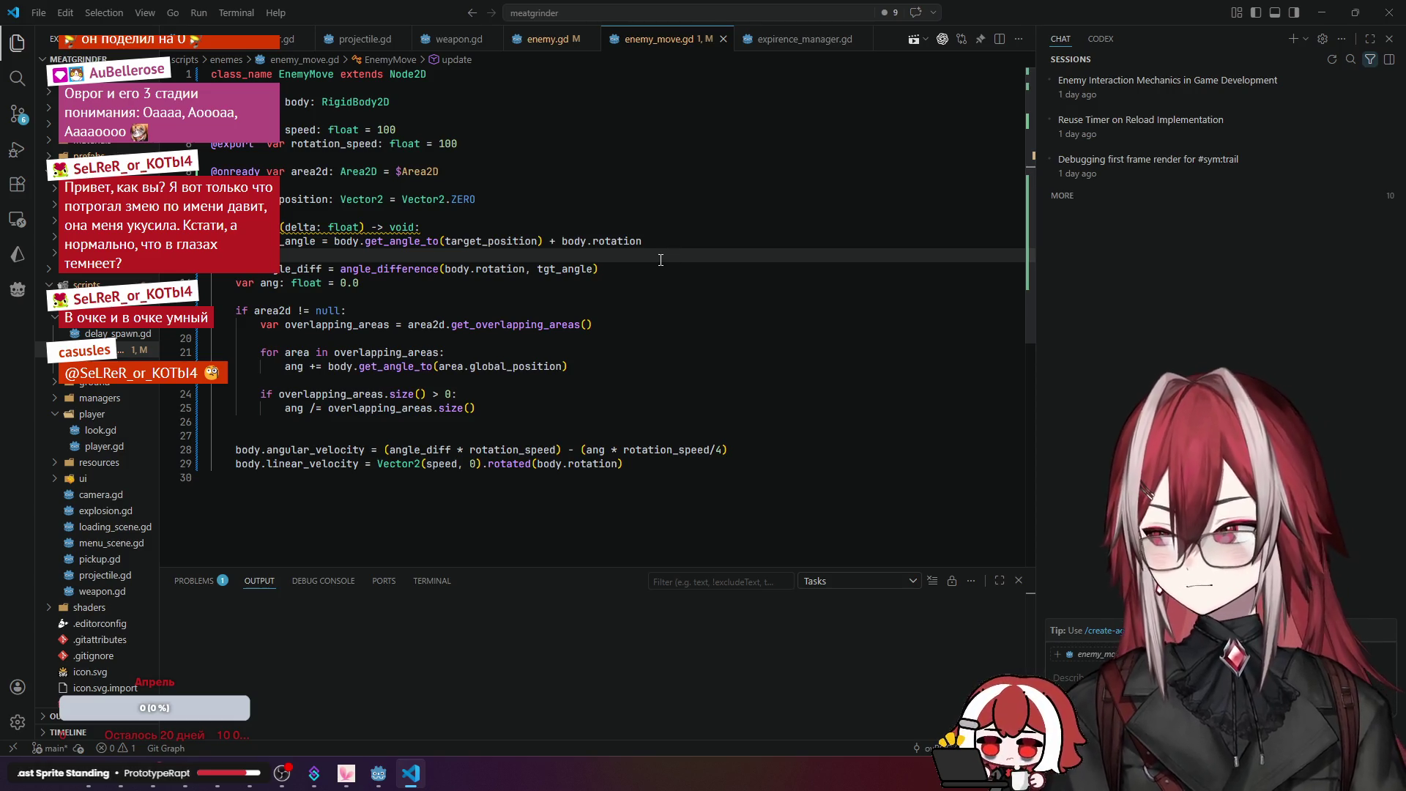
left_click(279, 284)
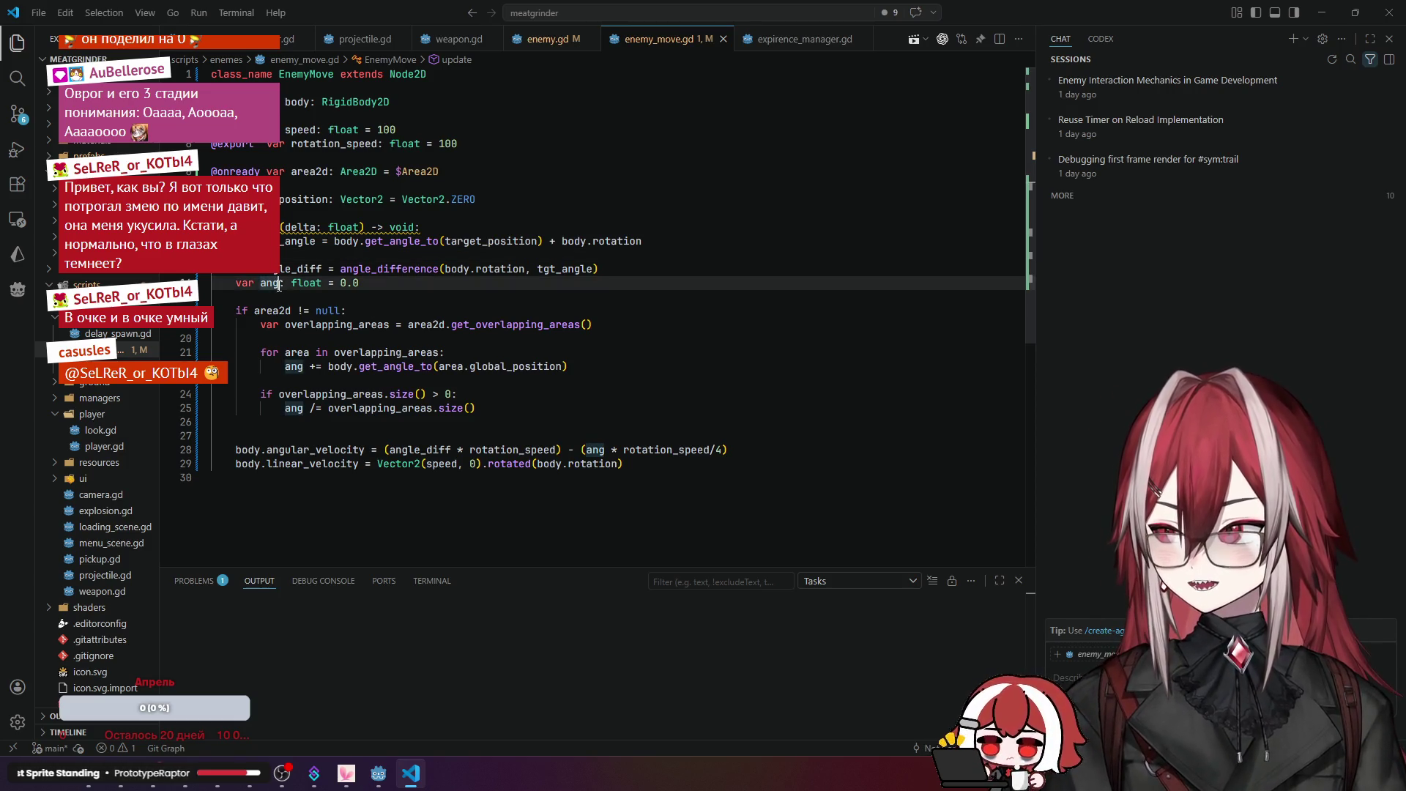
left_click(362, 287)
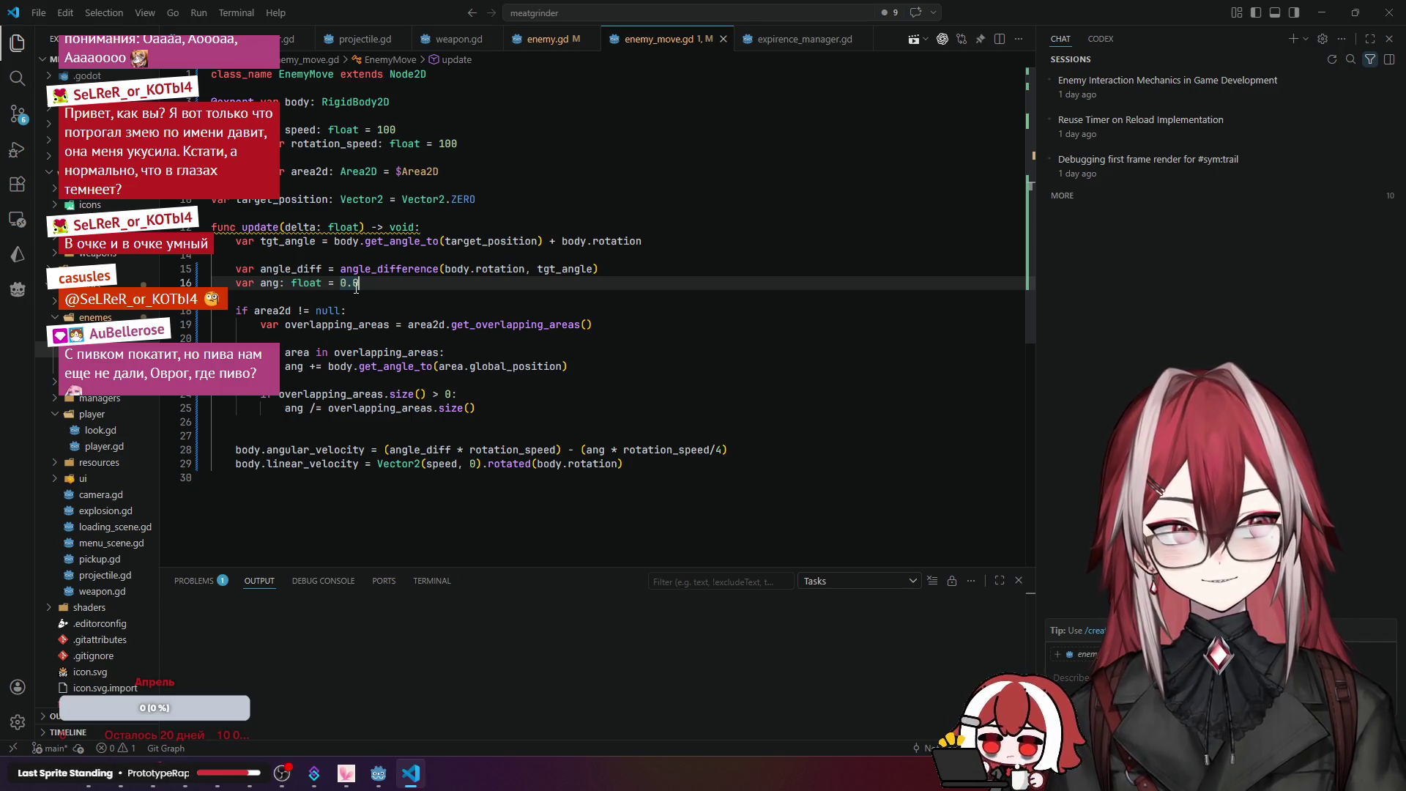
key("Down")
key("Down")
key("Down")
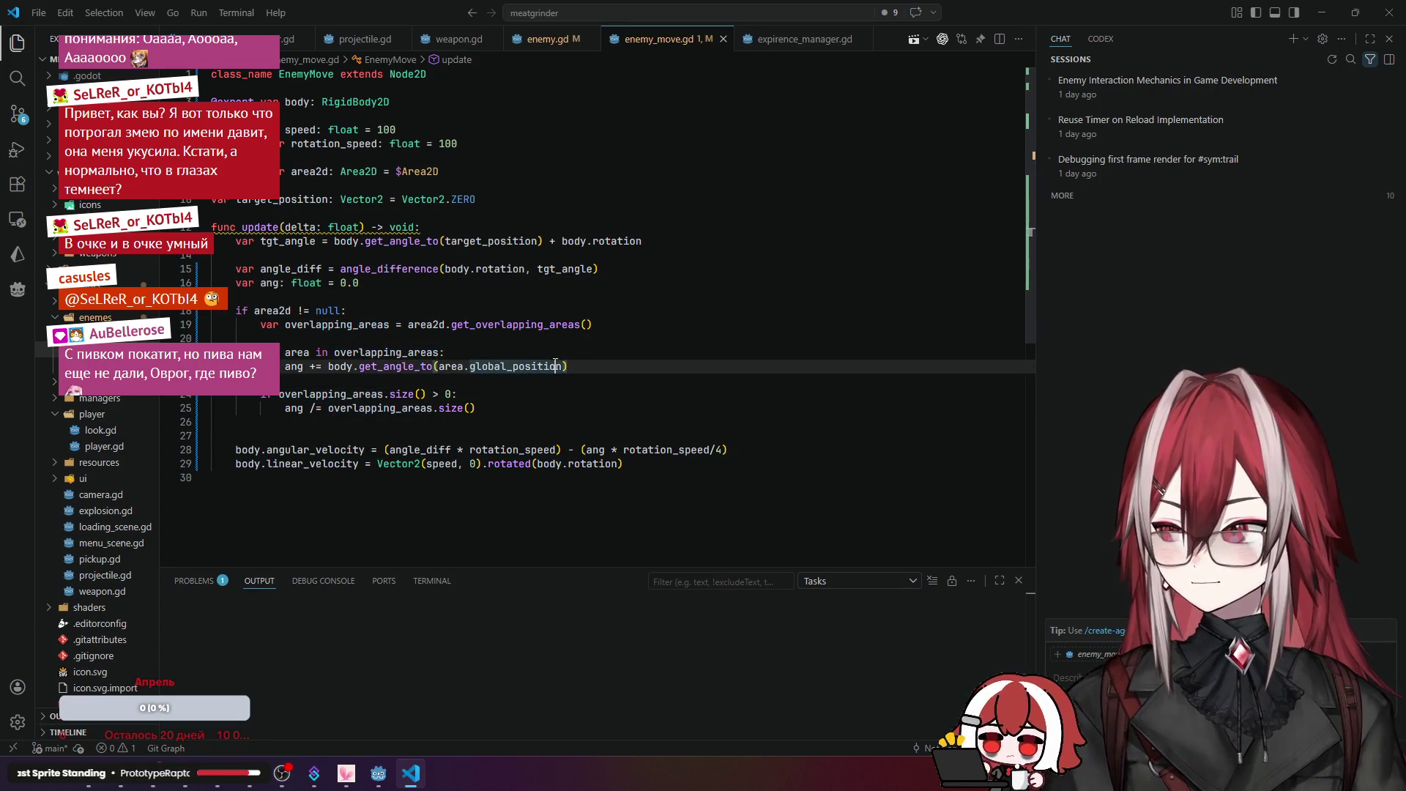
key("Down")
key("Down")
key("Down")
left_click(340, 310)
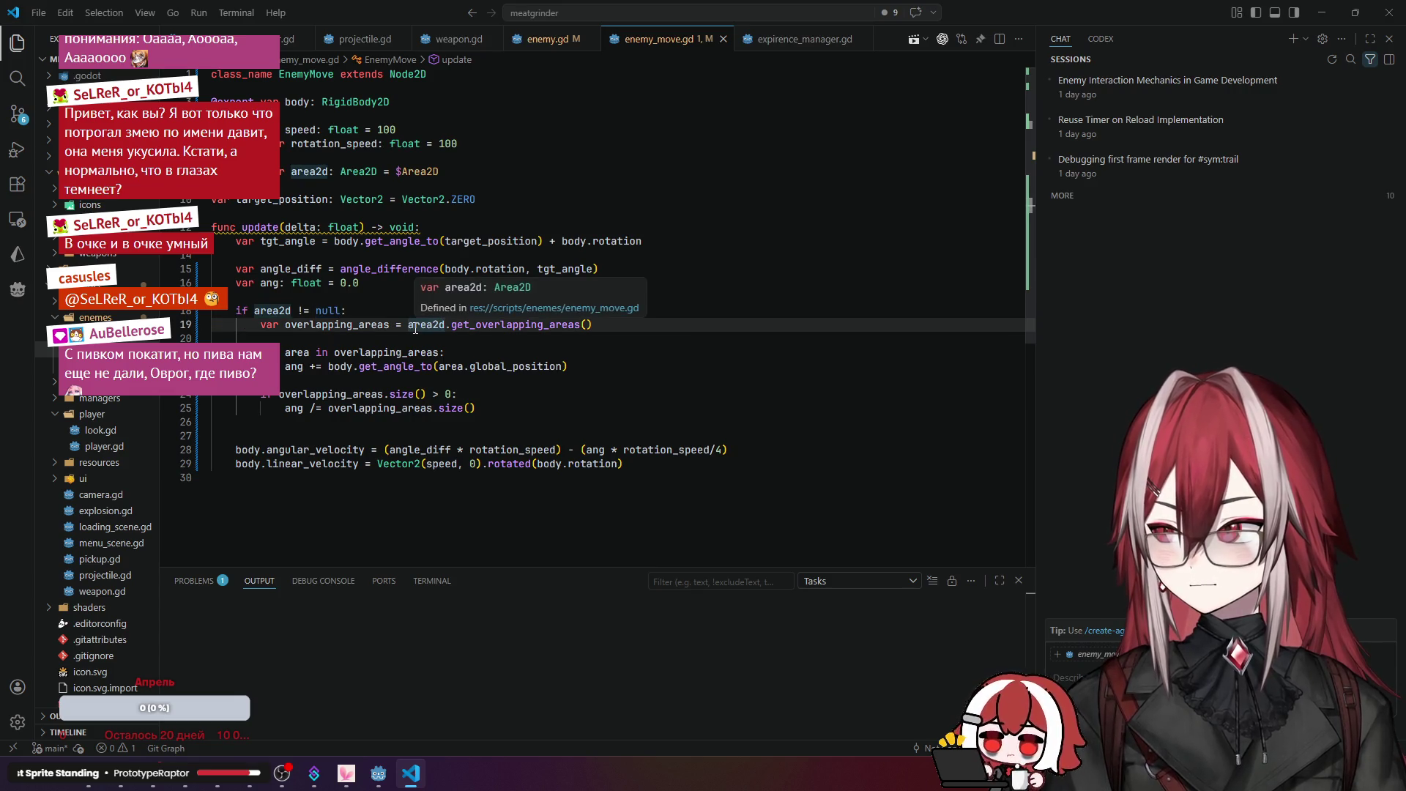
left_click(364, 312)
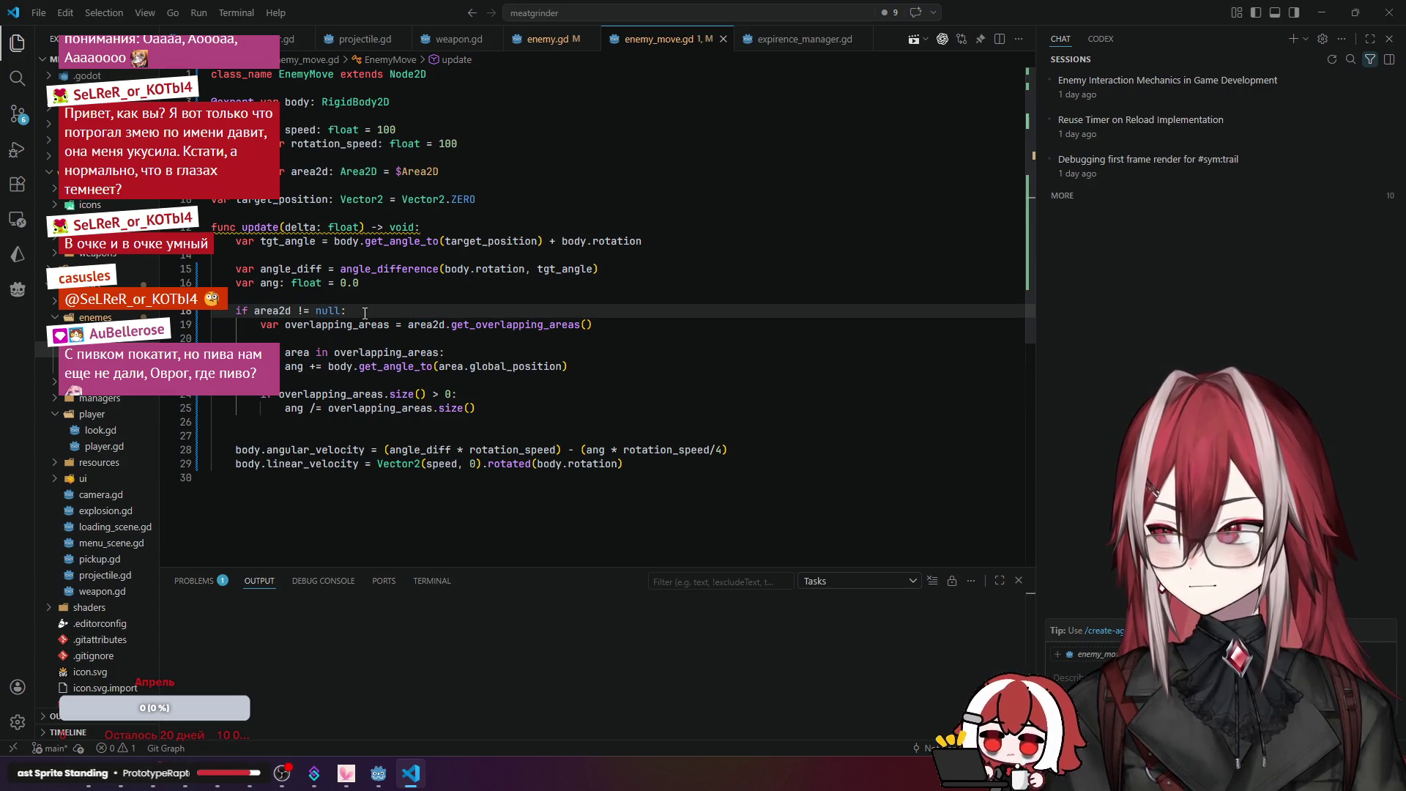
left_click_drag(236, 282, 478, 290)
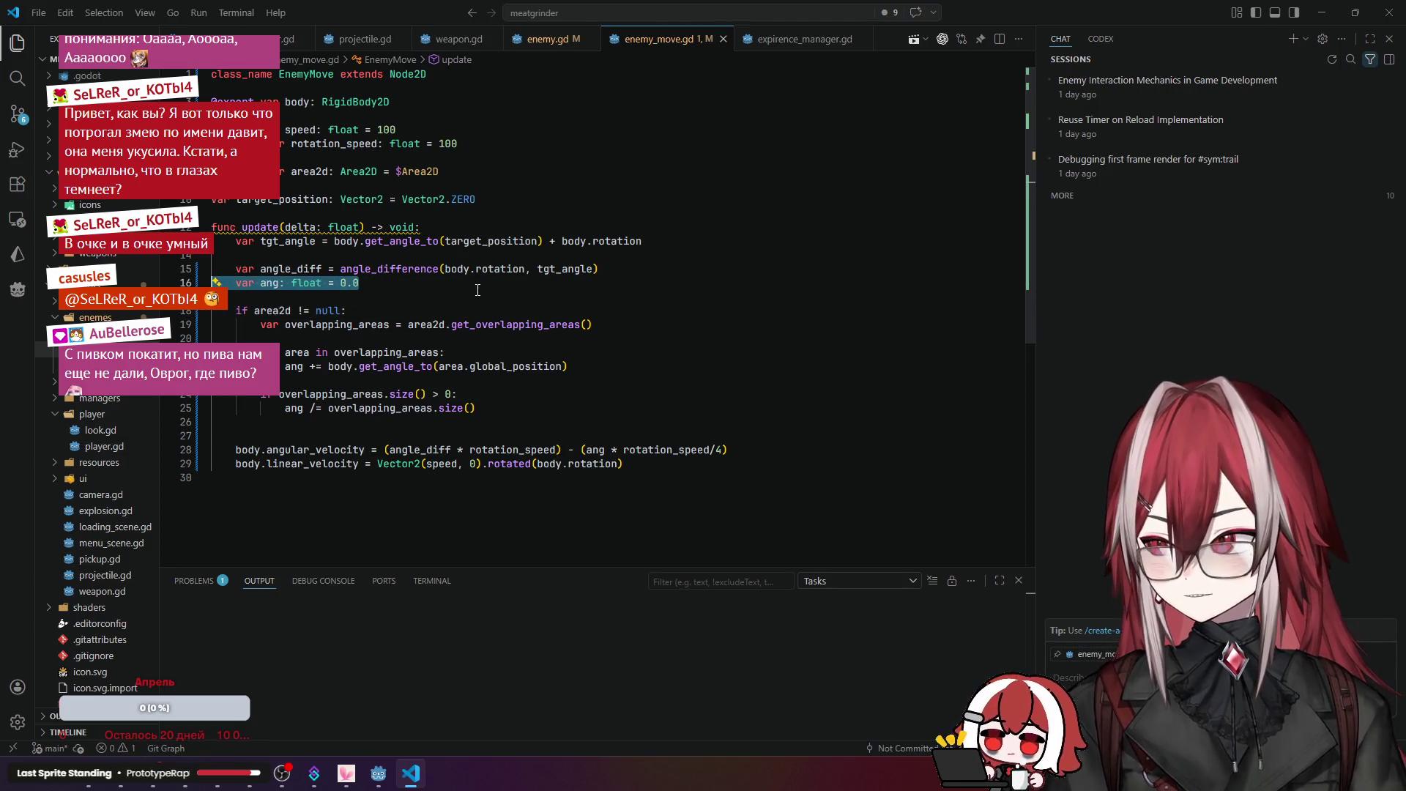
- Move var ang: float = 0.0 out of update() to an unindented line below target_position
key("ctrl+x")
key("BackSpace")
key("BackSpace")
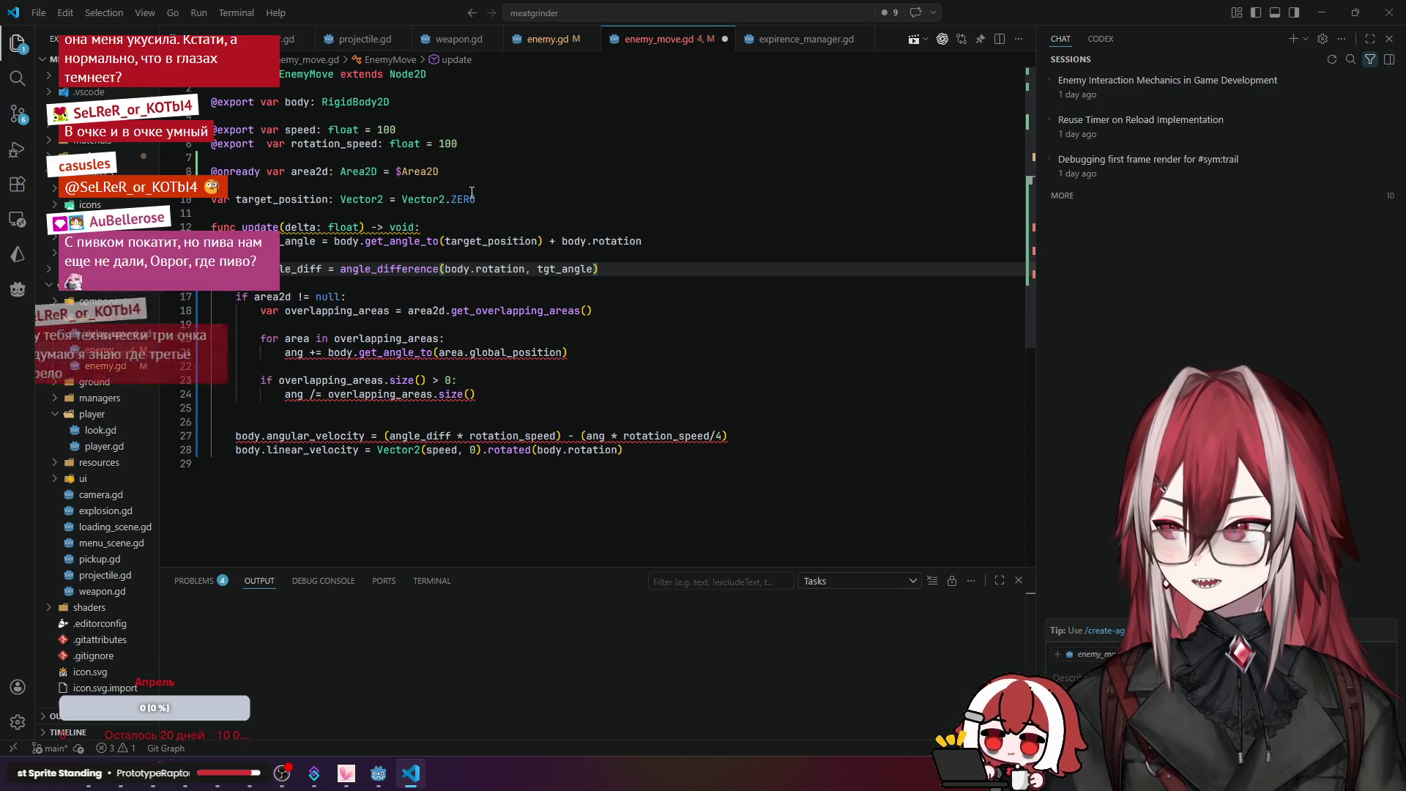
left_click(472, 192)
key("Return")
key("Return")
key("ctrl+v")
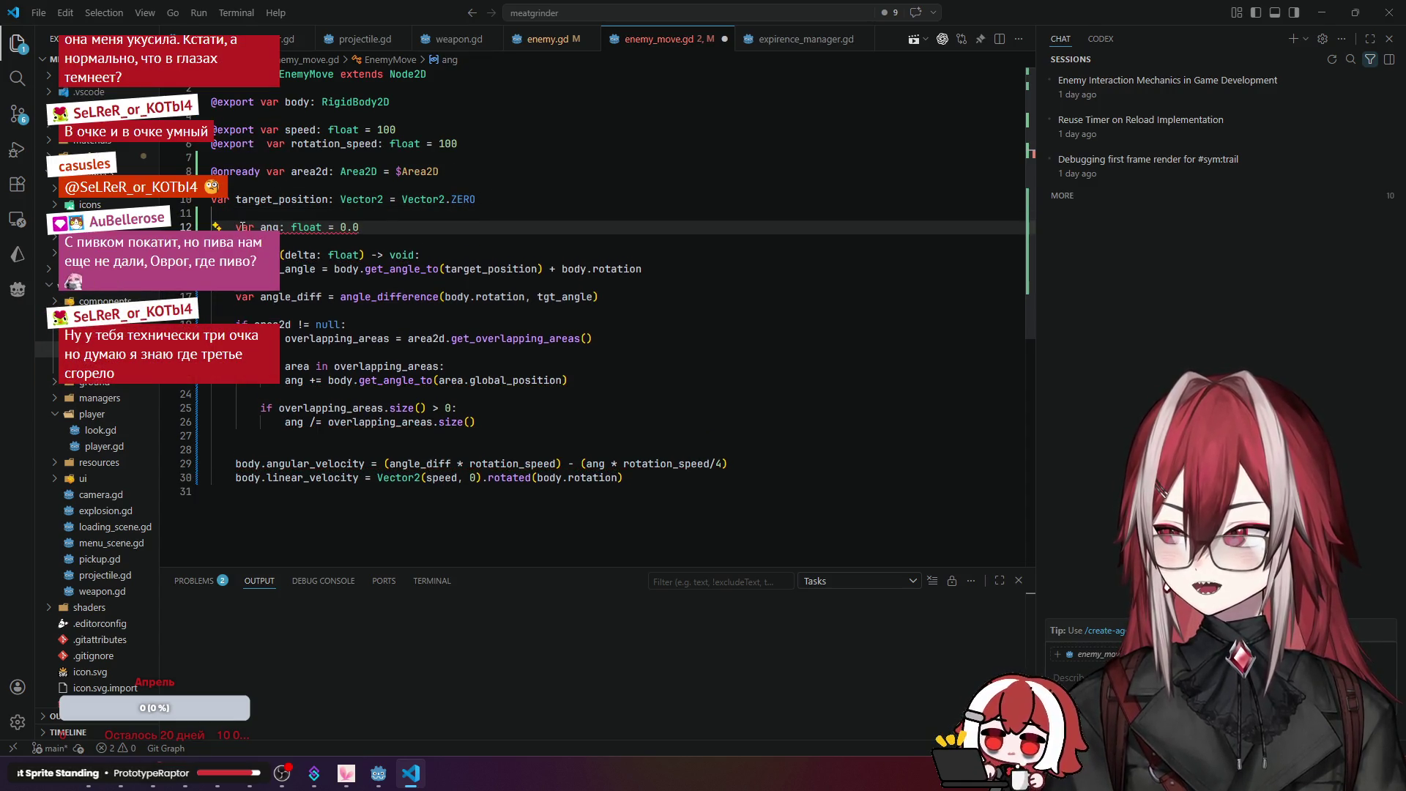
key("shift+Tab")
- Add spaces around the slash so line 29 reads ang * rotation_speed / 4
left_click(501, 324)
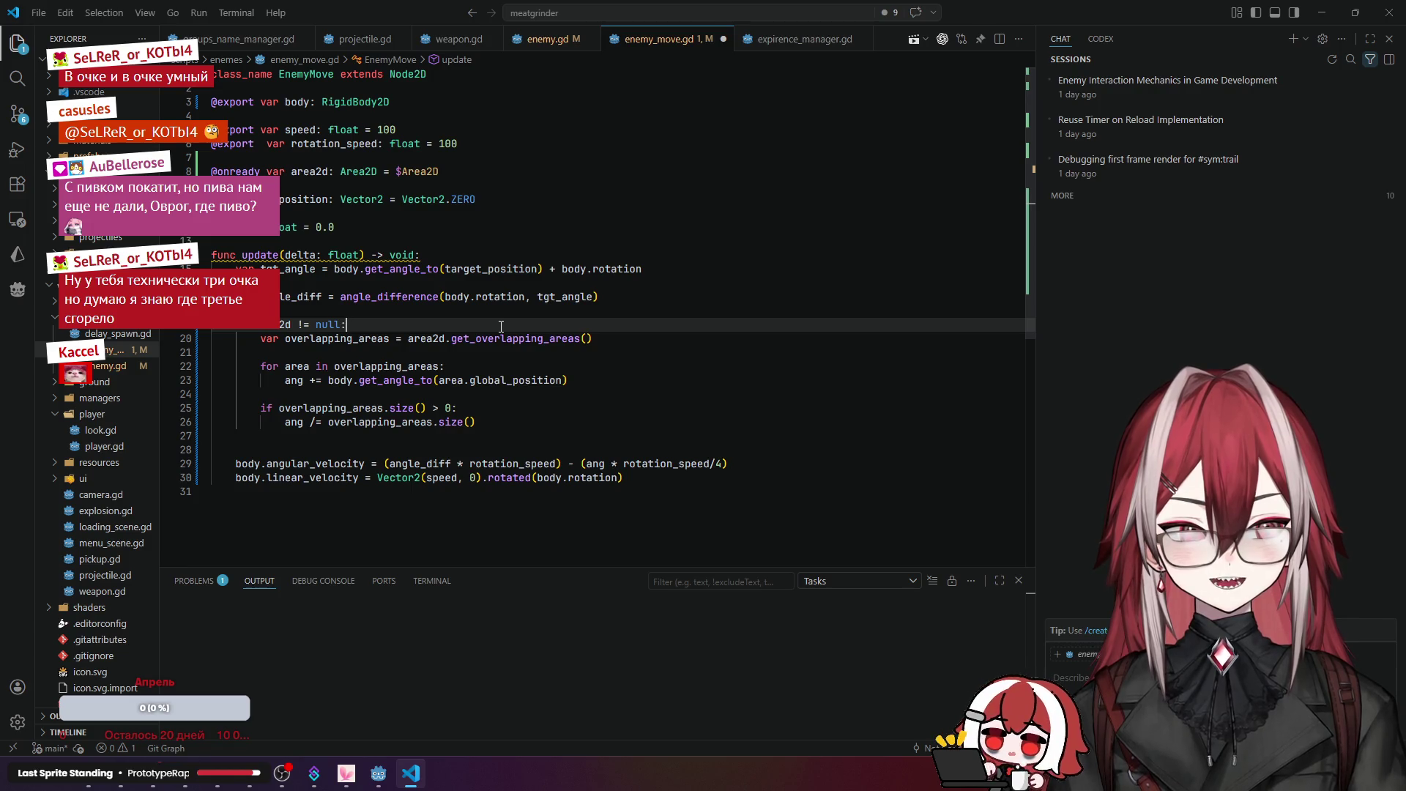
scroll(556, 321, "down", 1)
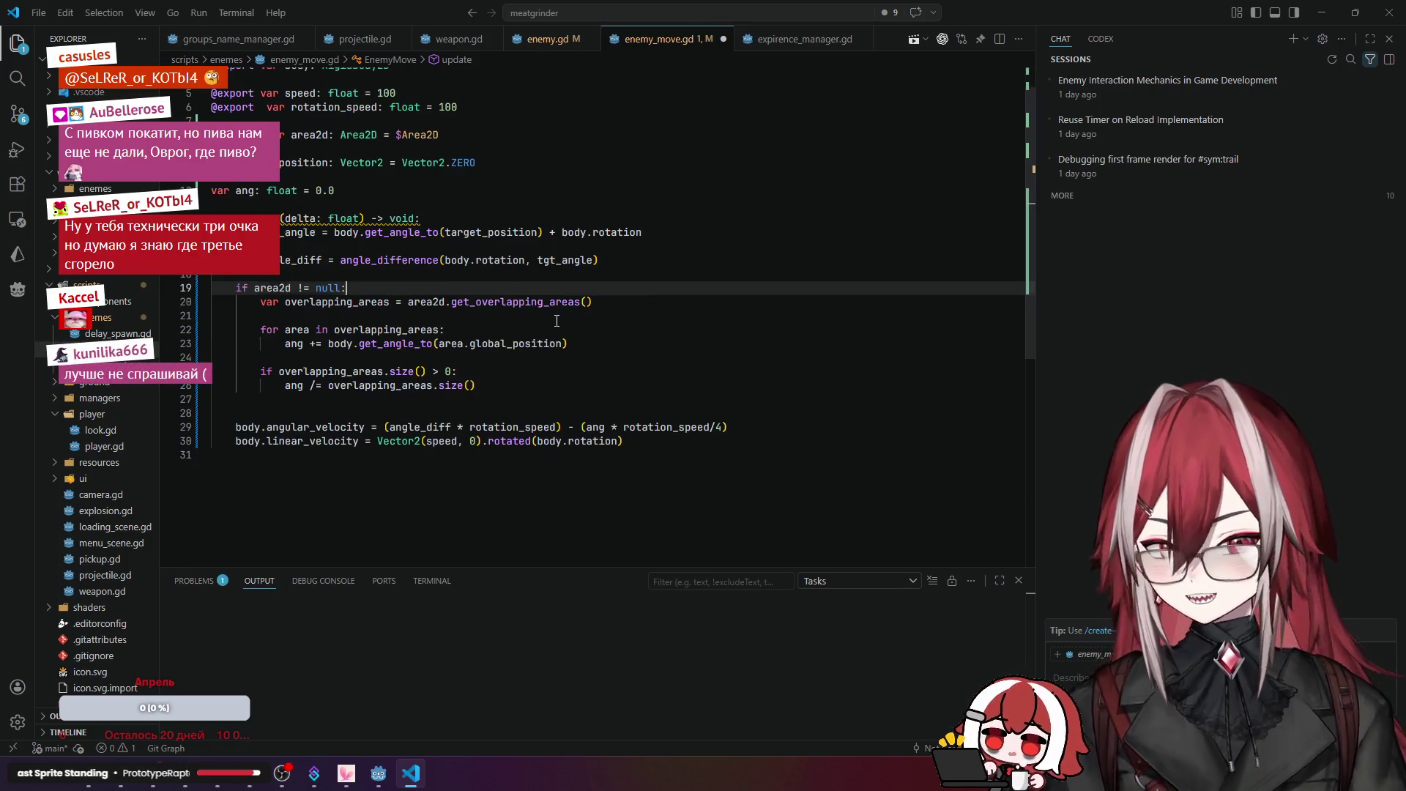
left_click(556, 321)
scroll(556, 321, "down", 1)
left_click(453, 325)
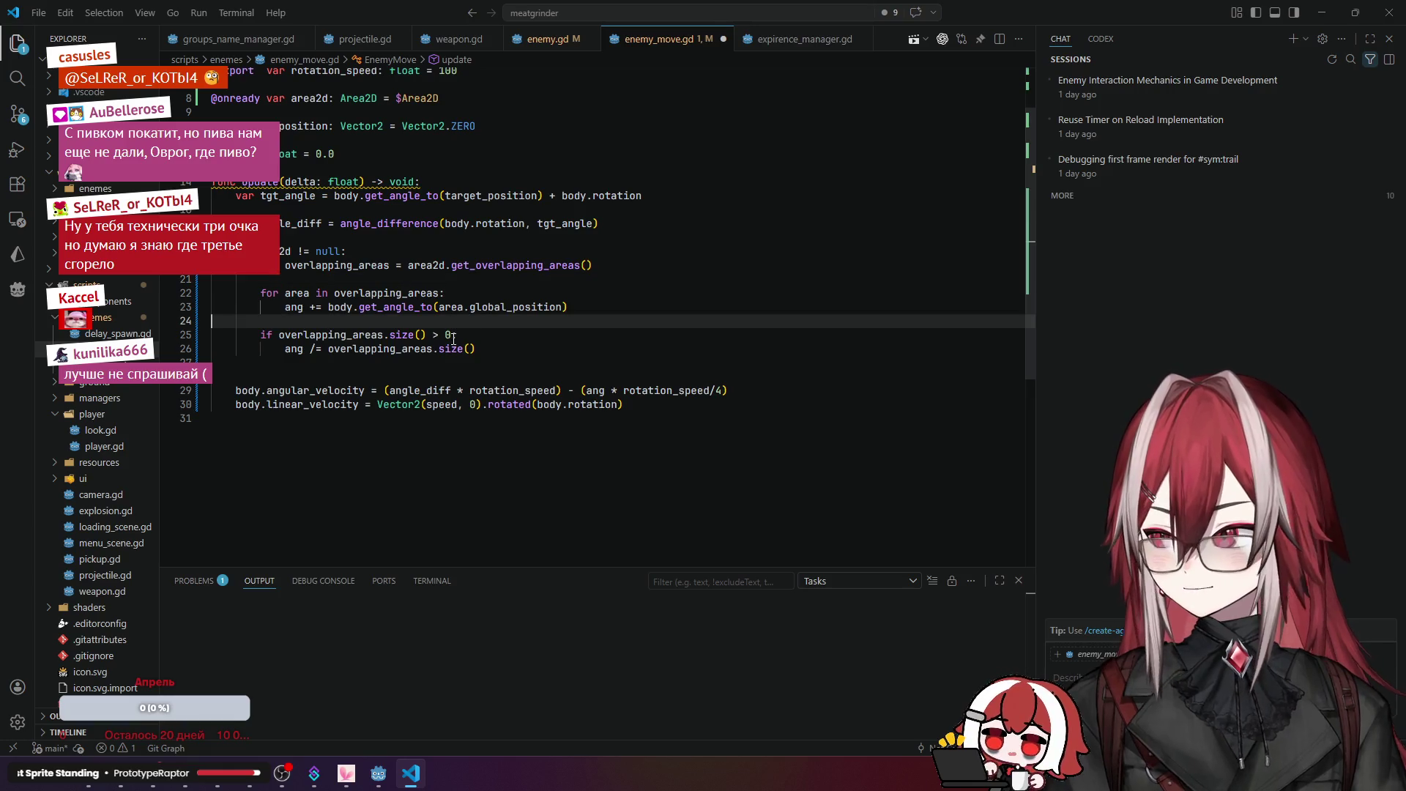
left_click(479, 349)
left_click(644, 411)
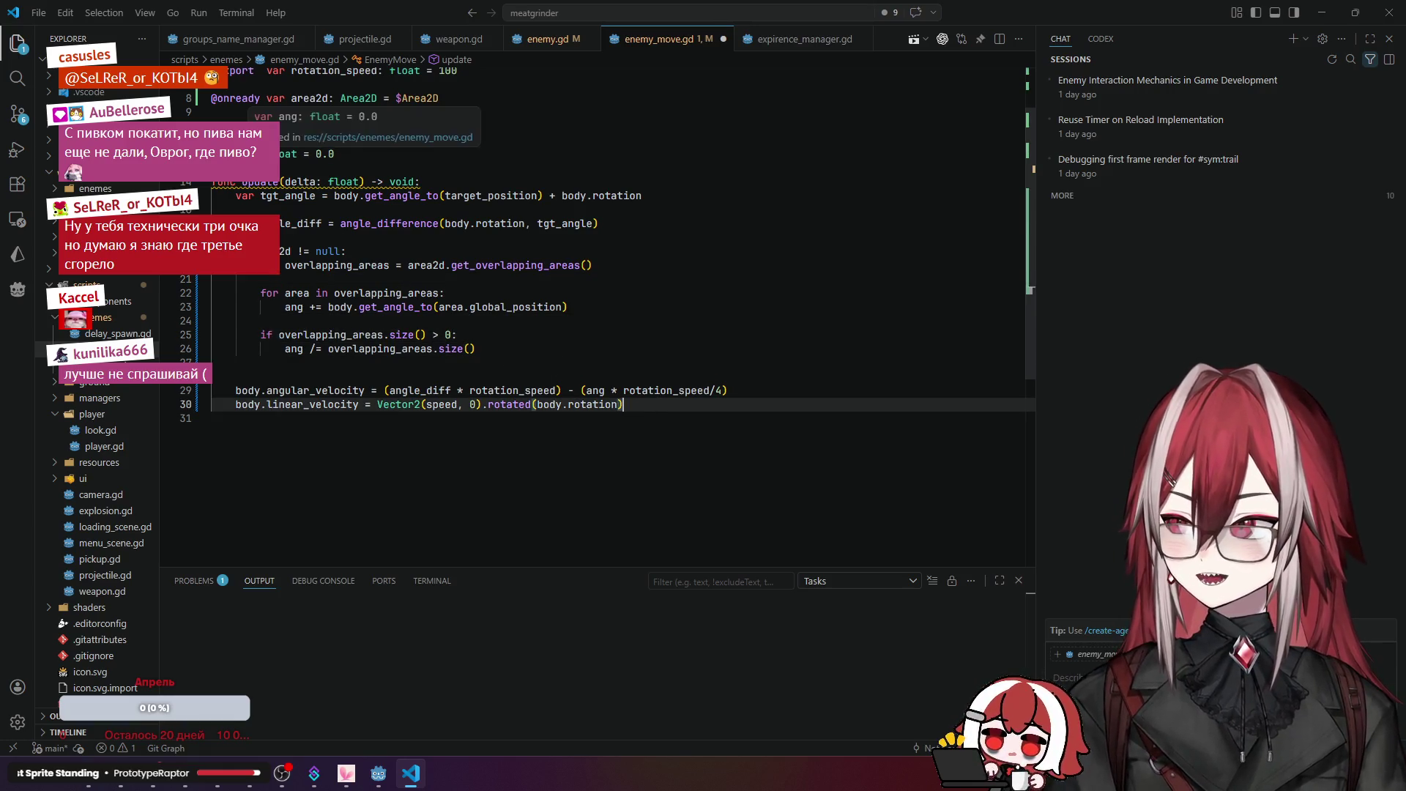
left_click(550, 353)
left_click(571, 376)
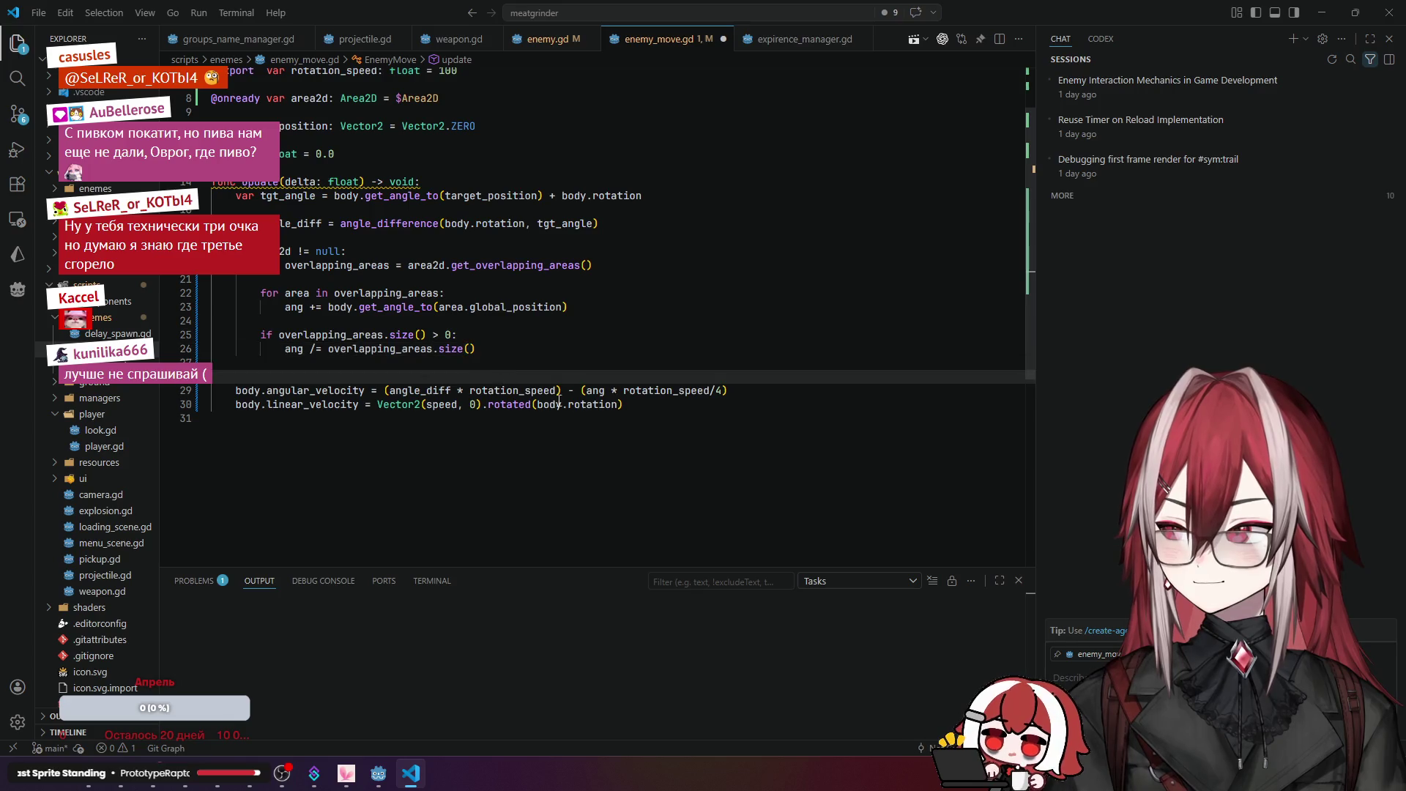
left_click(615, 404)
left_click(672, 390)
left_click(605, 391)
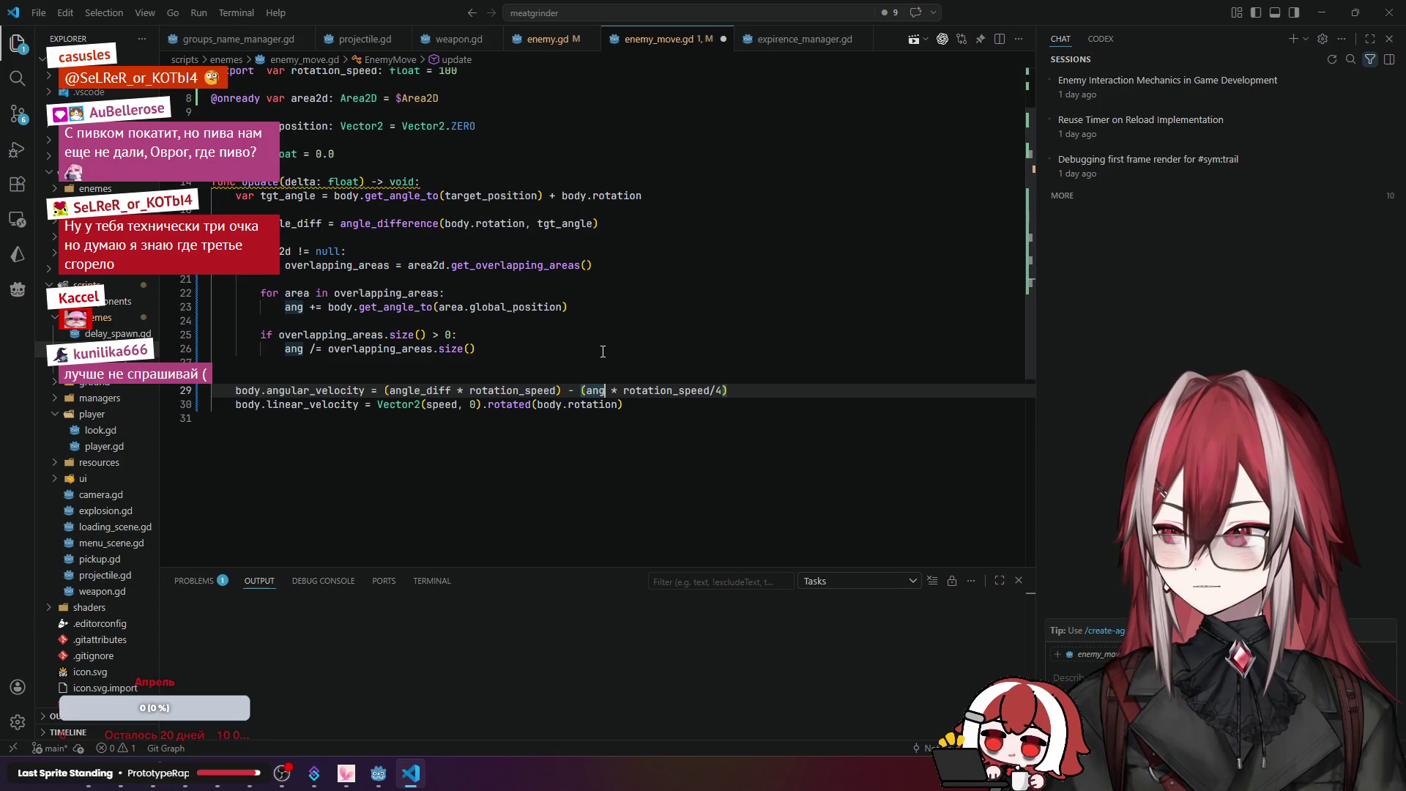
left_click(714, 391)
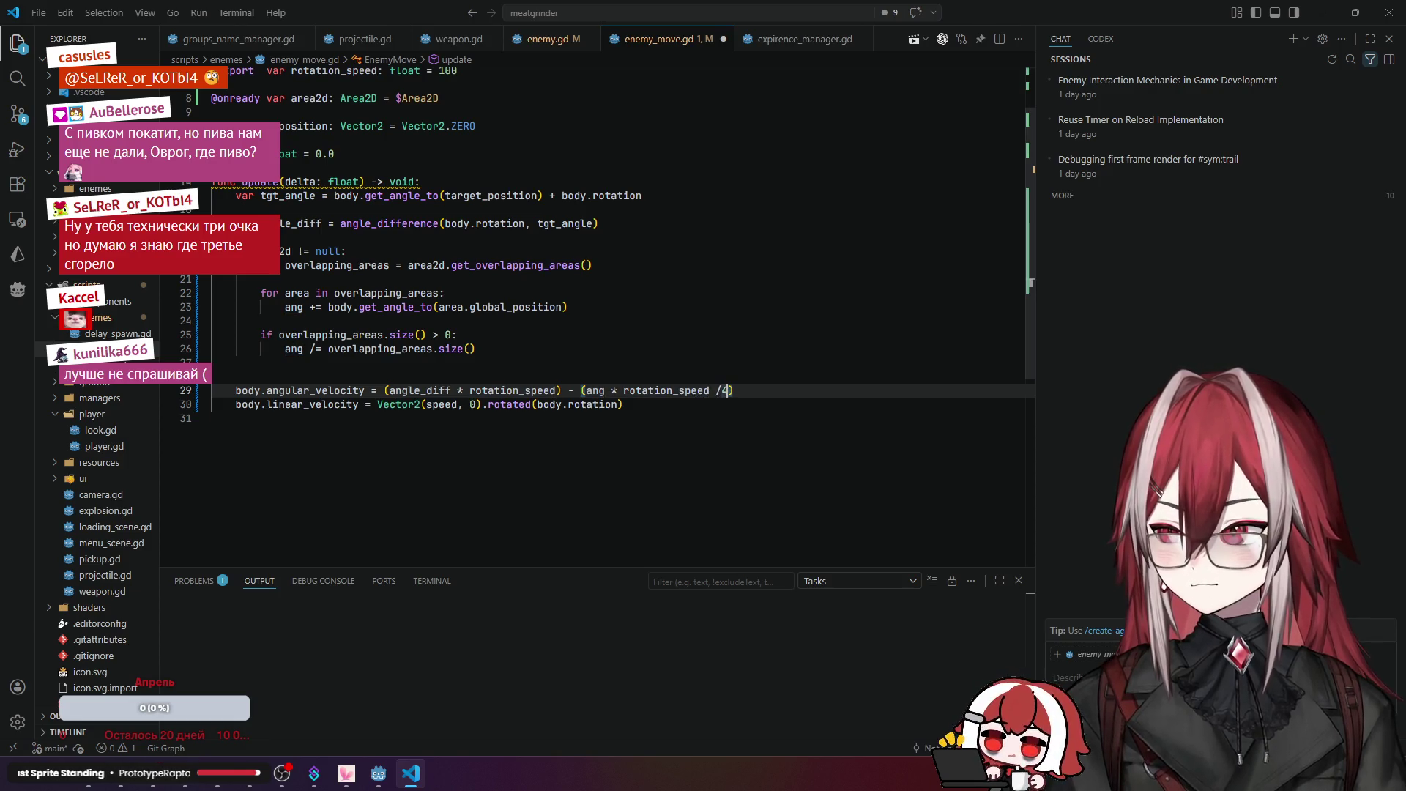
left_click(730, 355)
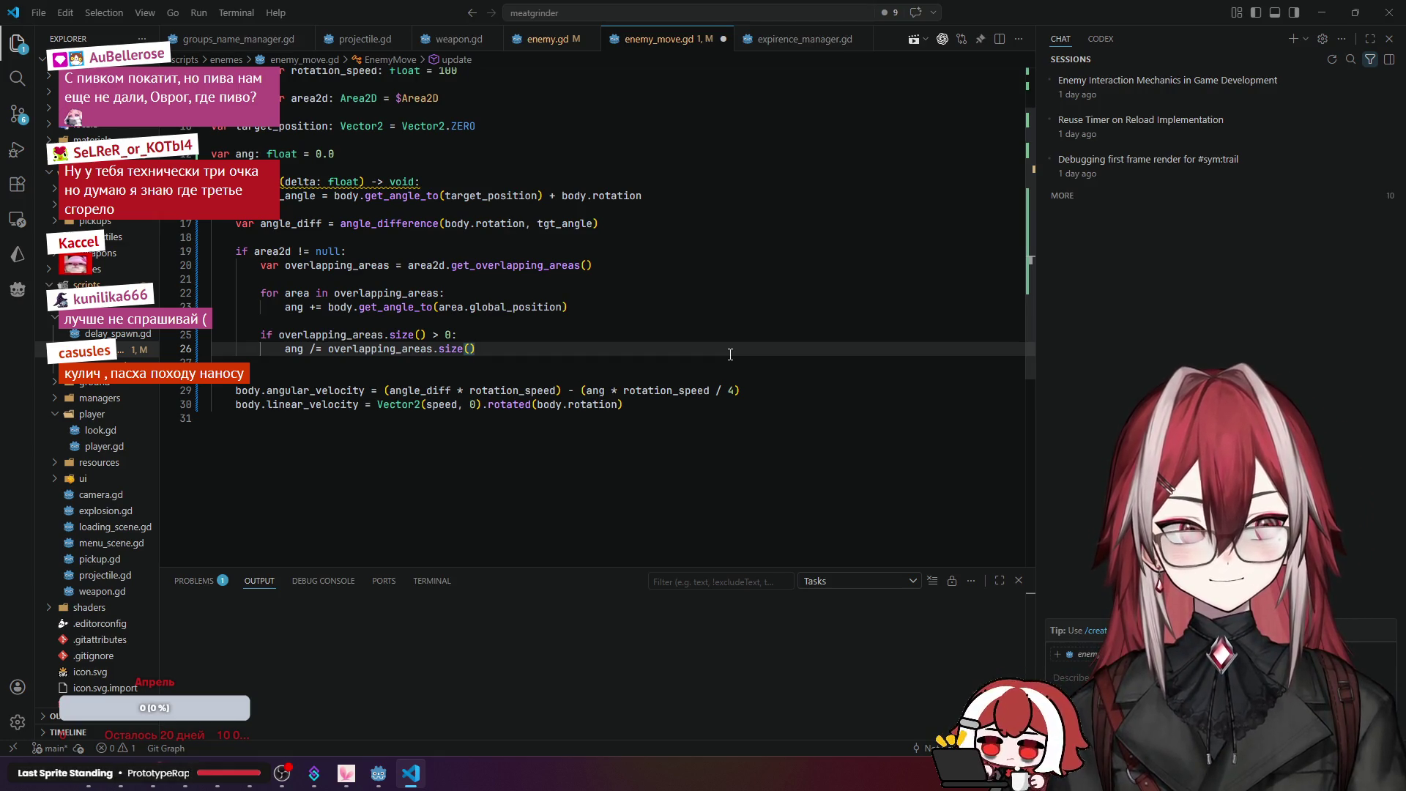
- Insert a second blank line after ang /= overlapping_areas.size(), before the velocity assignments
left_click(747, 403)
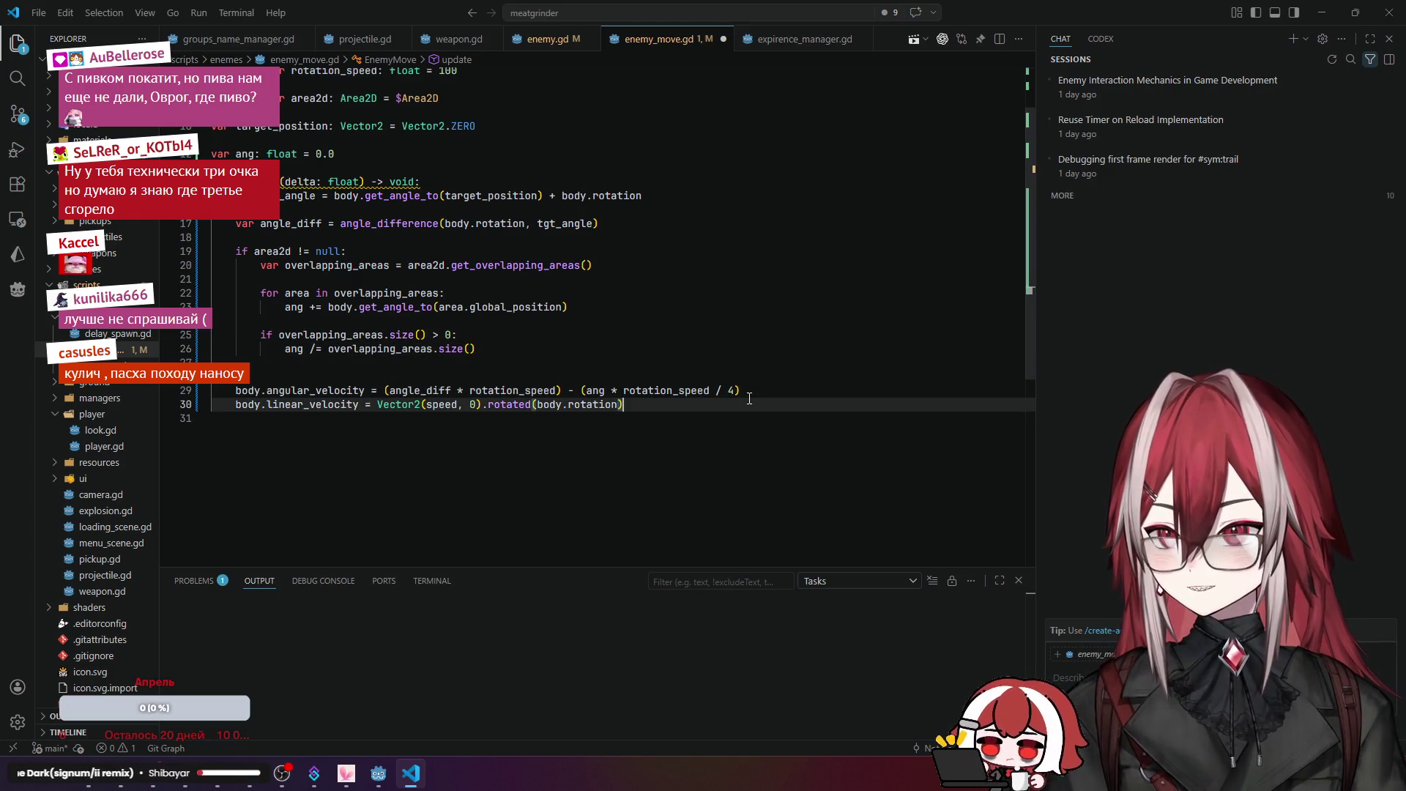
left_click(643, 393)
left_click(635, 405)
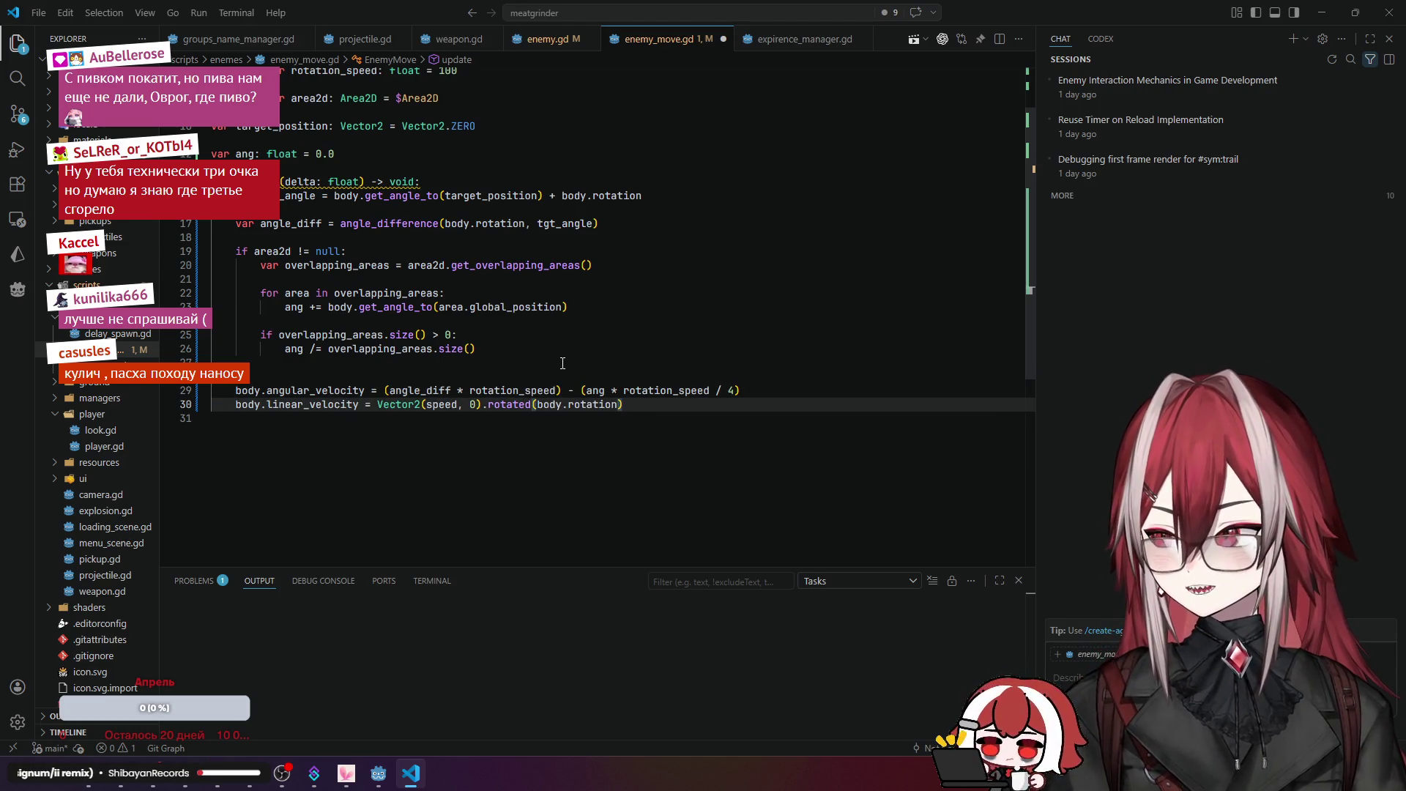
left_click(366, 335)
left_click(498, 347)
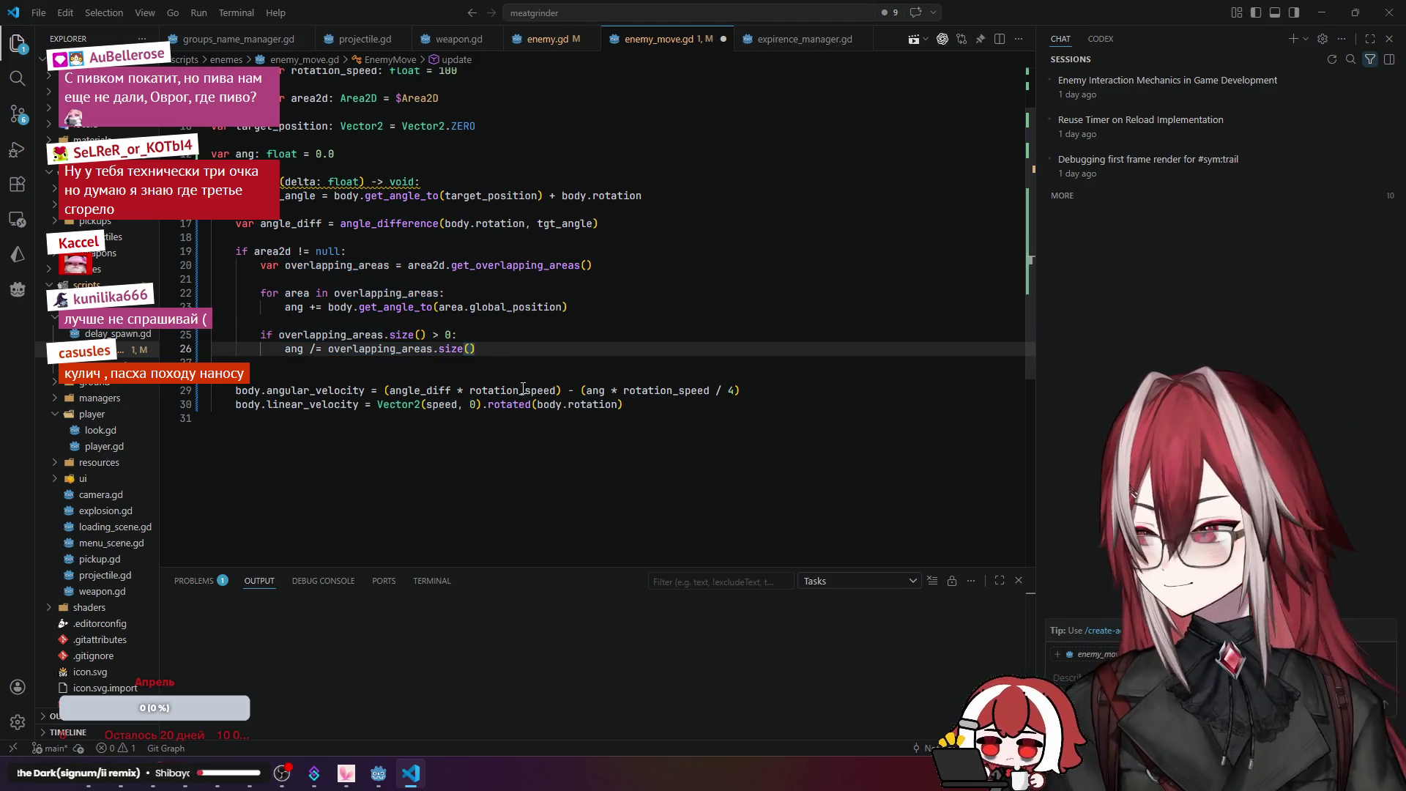
left_click(669, 403)
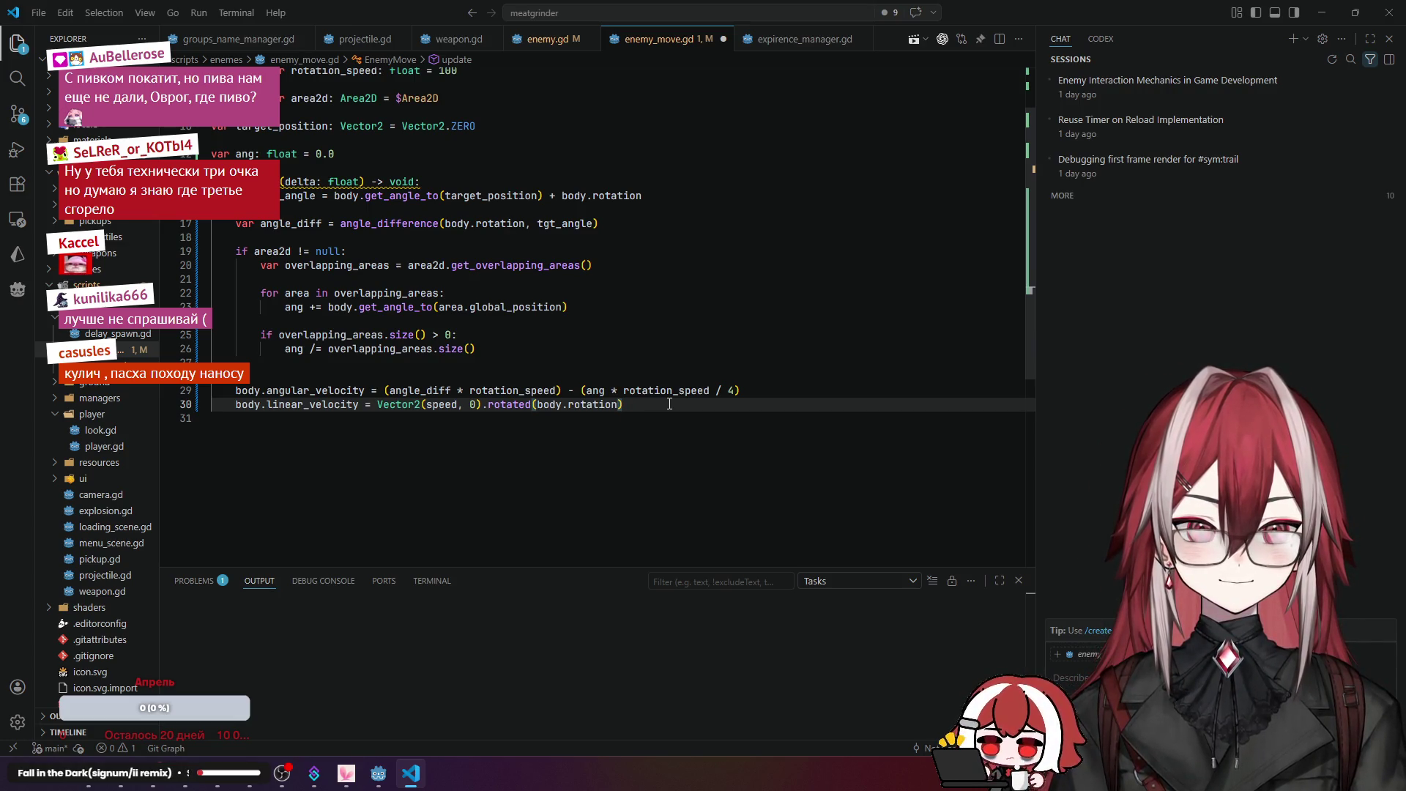
left_click(245, 154)
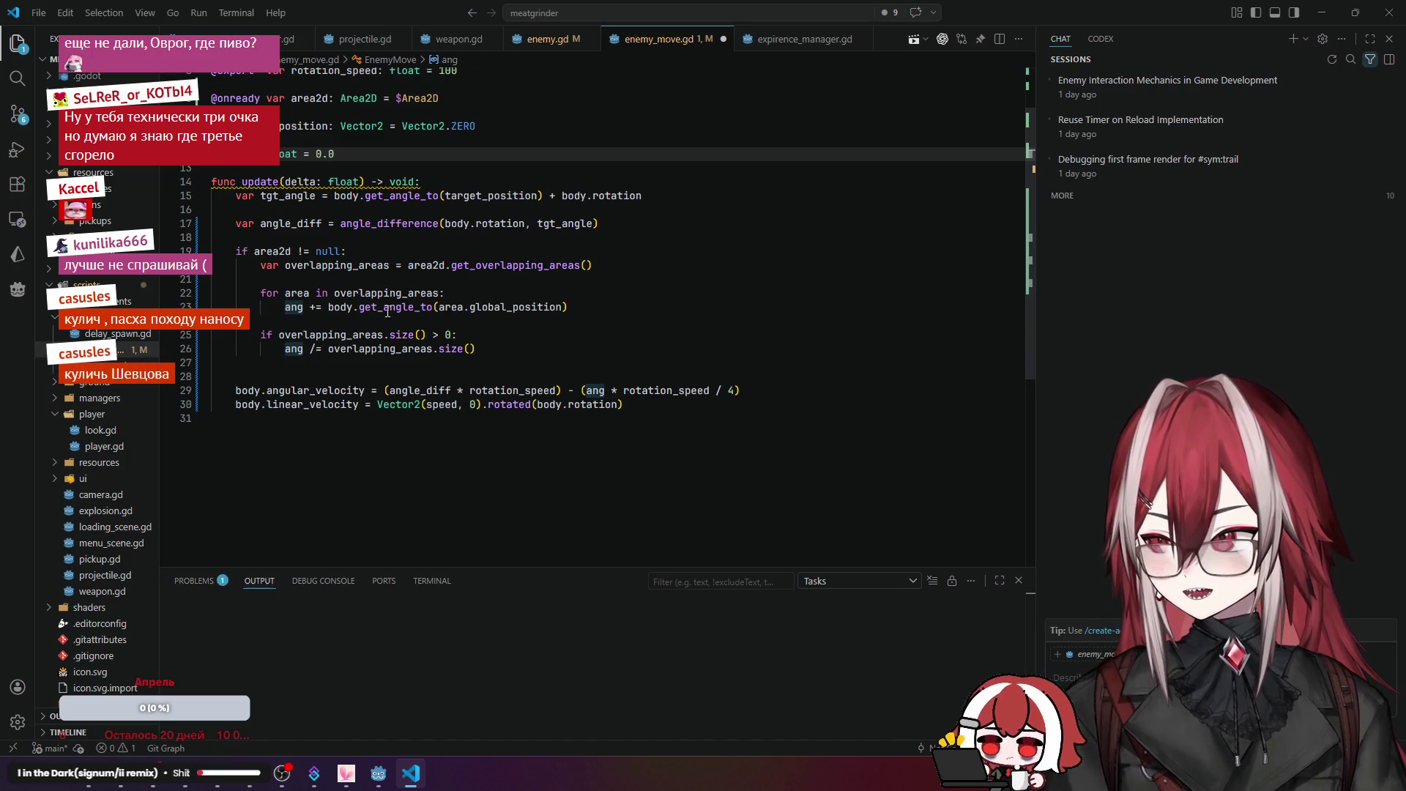
left_click(357, 365)
key("Return")
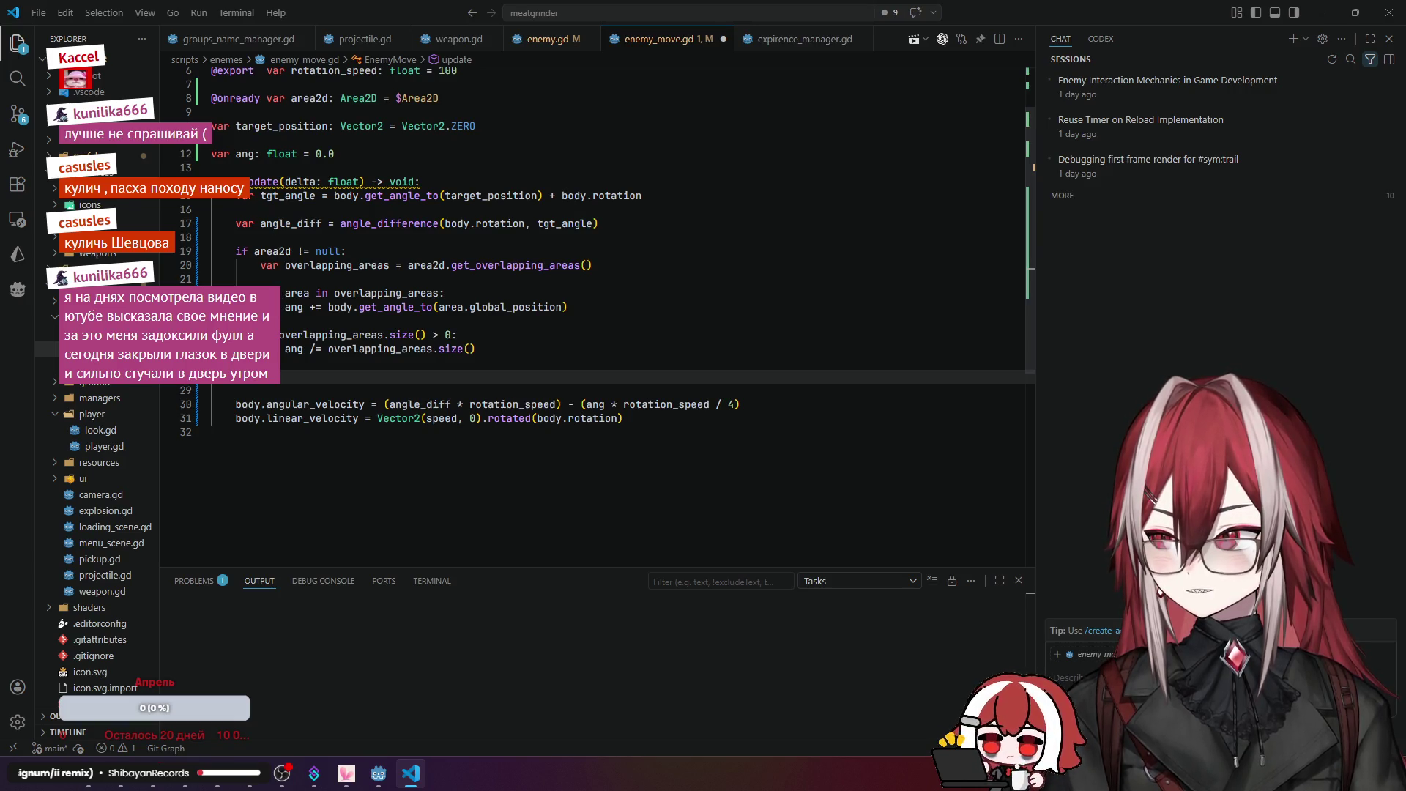
left_click(322, 350)
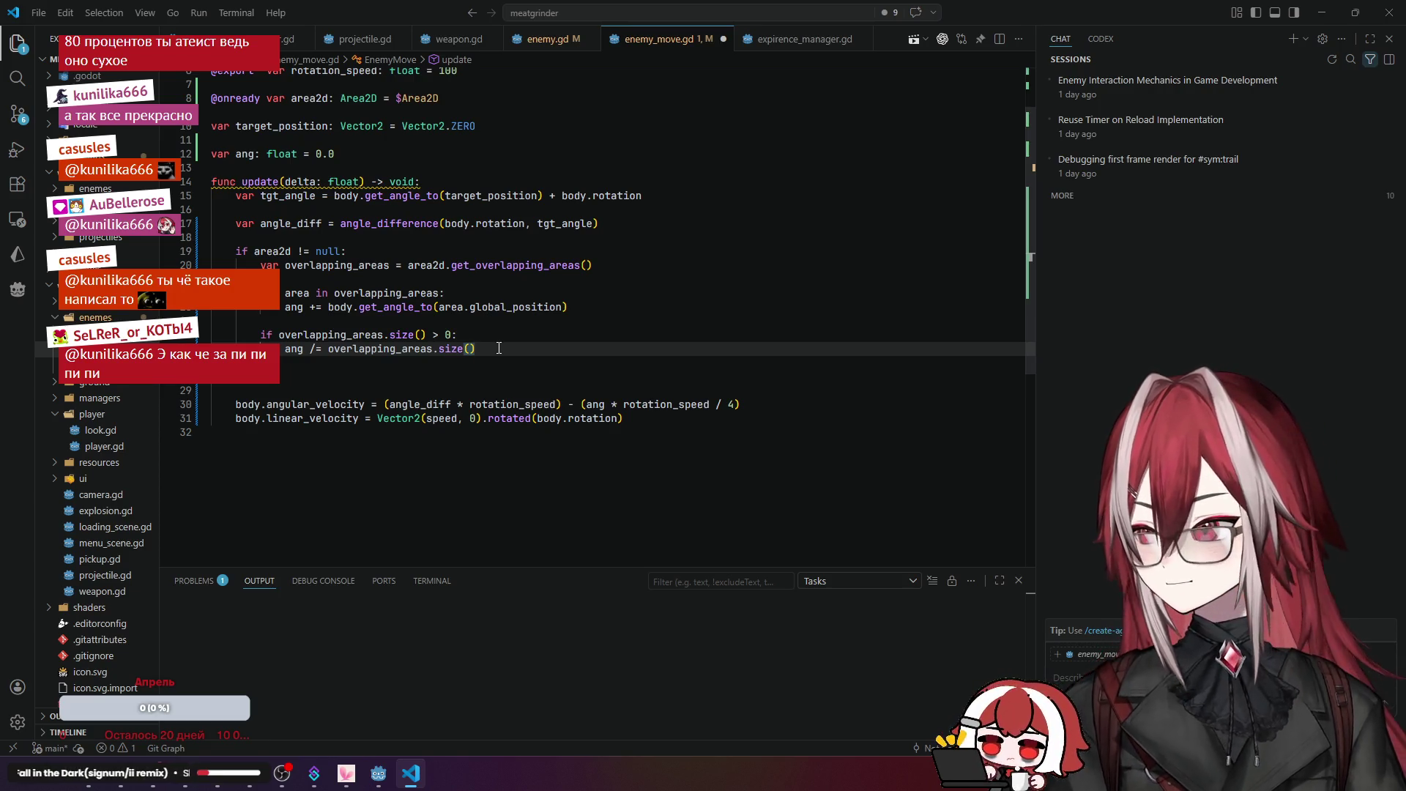
- Add ang = wrapf(ang, -PI, PI) on line 28 from the Copilot suggestion and select the wrapf call
key("Down")
left_click(255, 156)
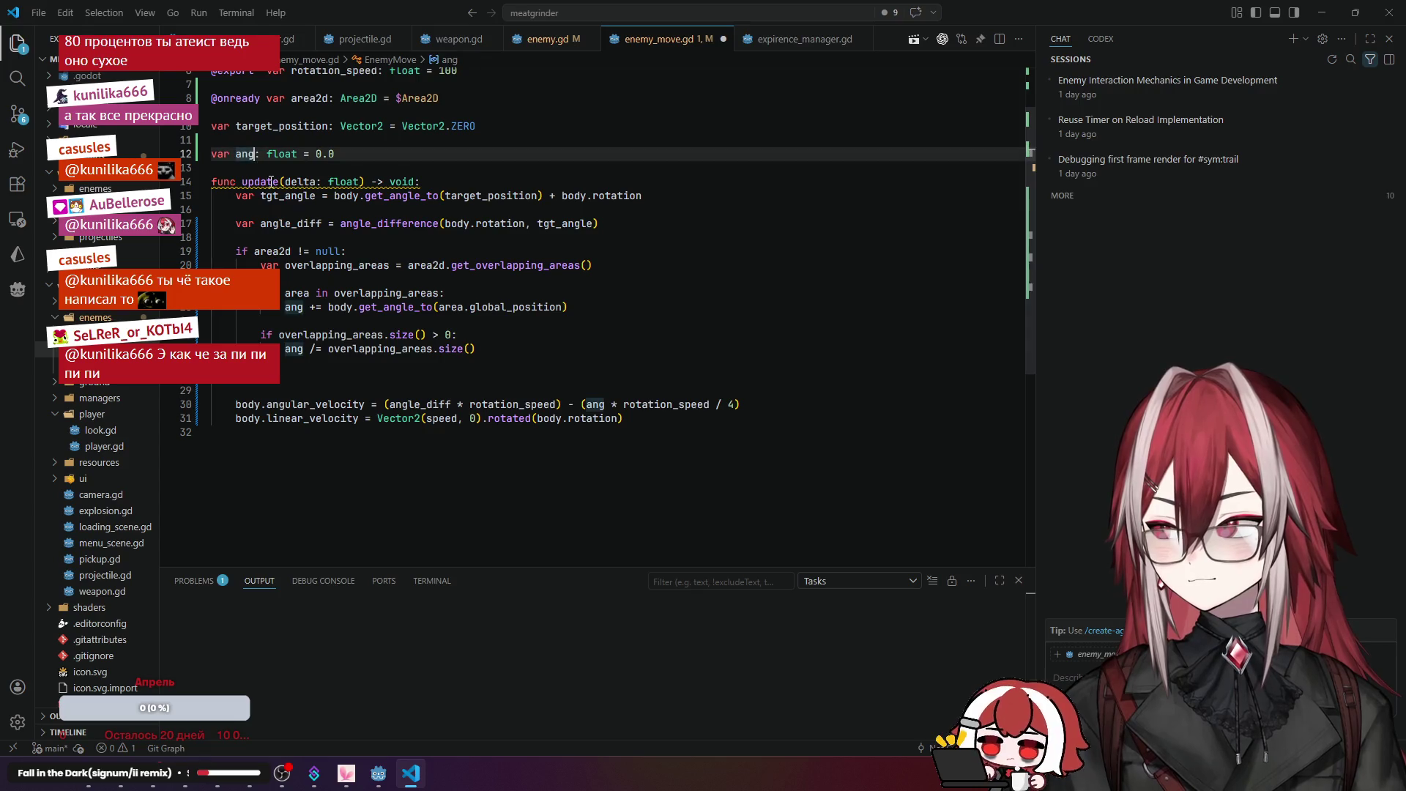
left_click(505, 265)
left_click(533, 335)
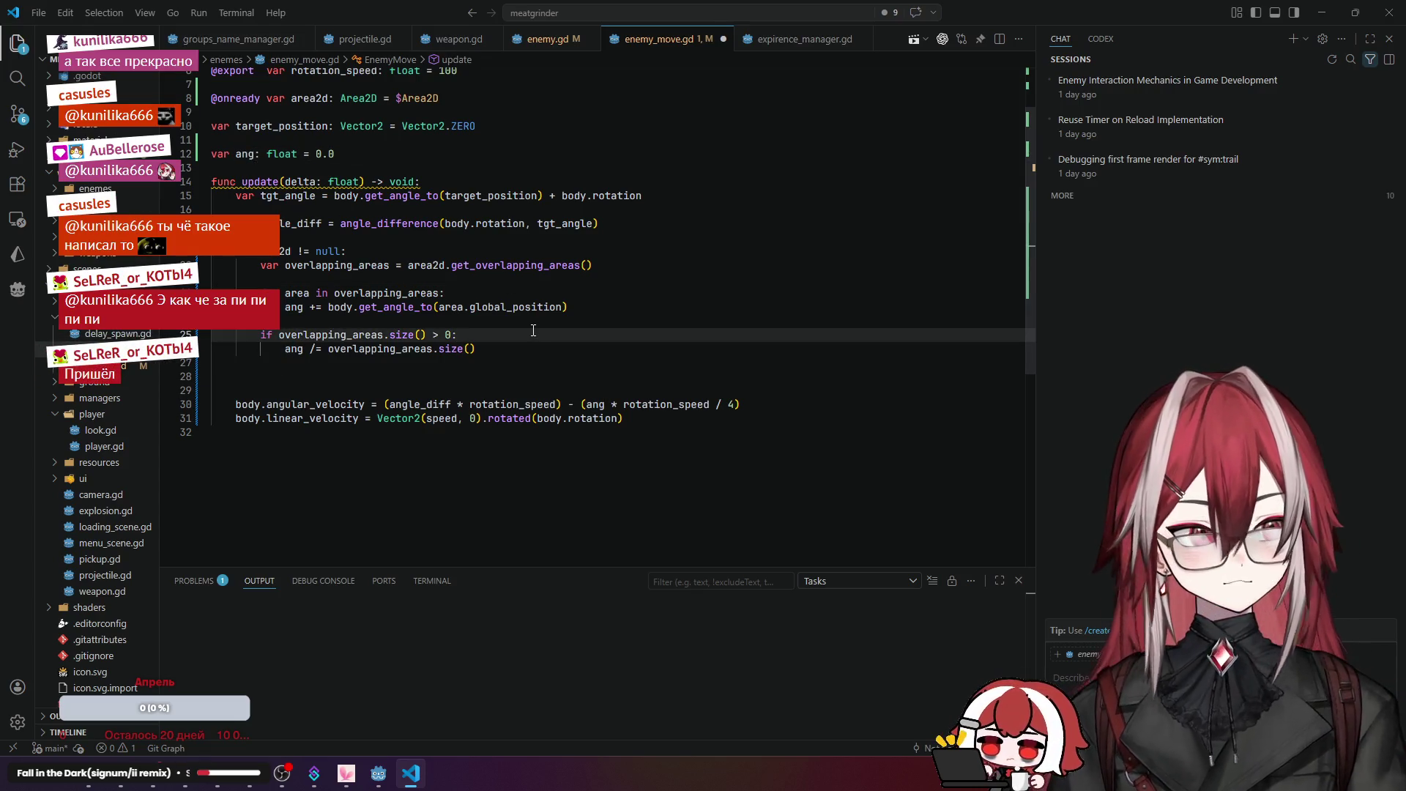
left_click(527, 340)
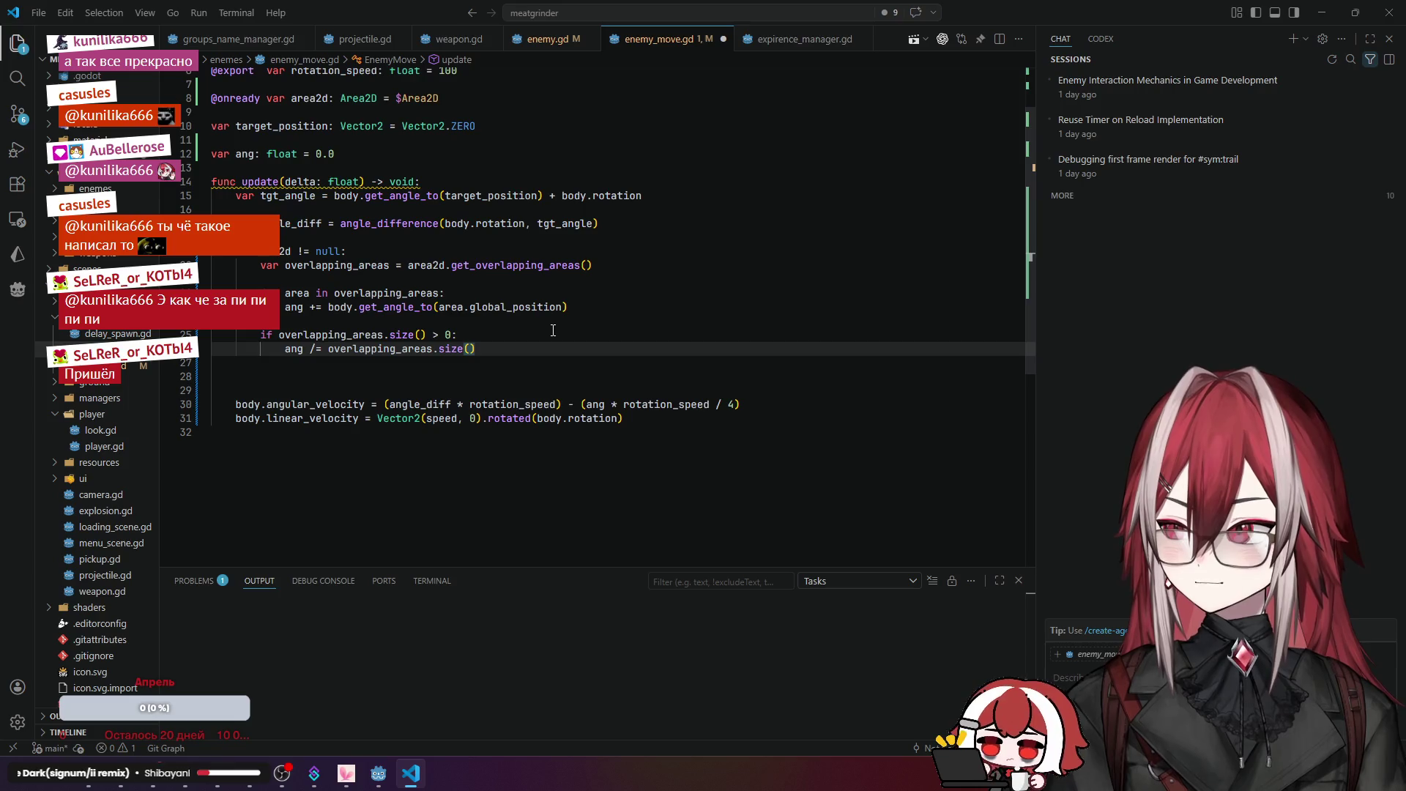
double_click(239, 155)
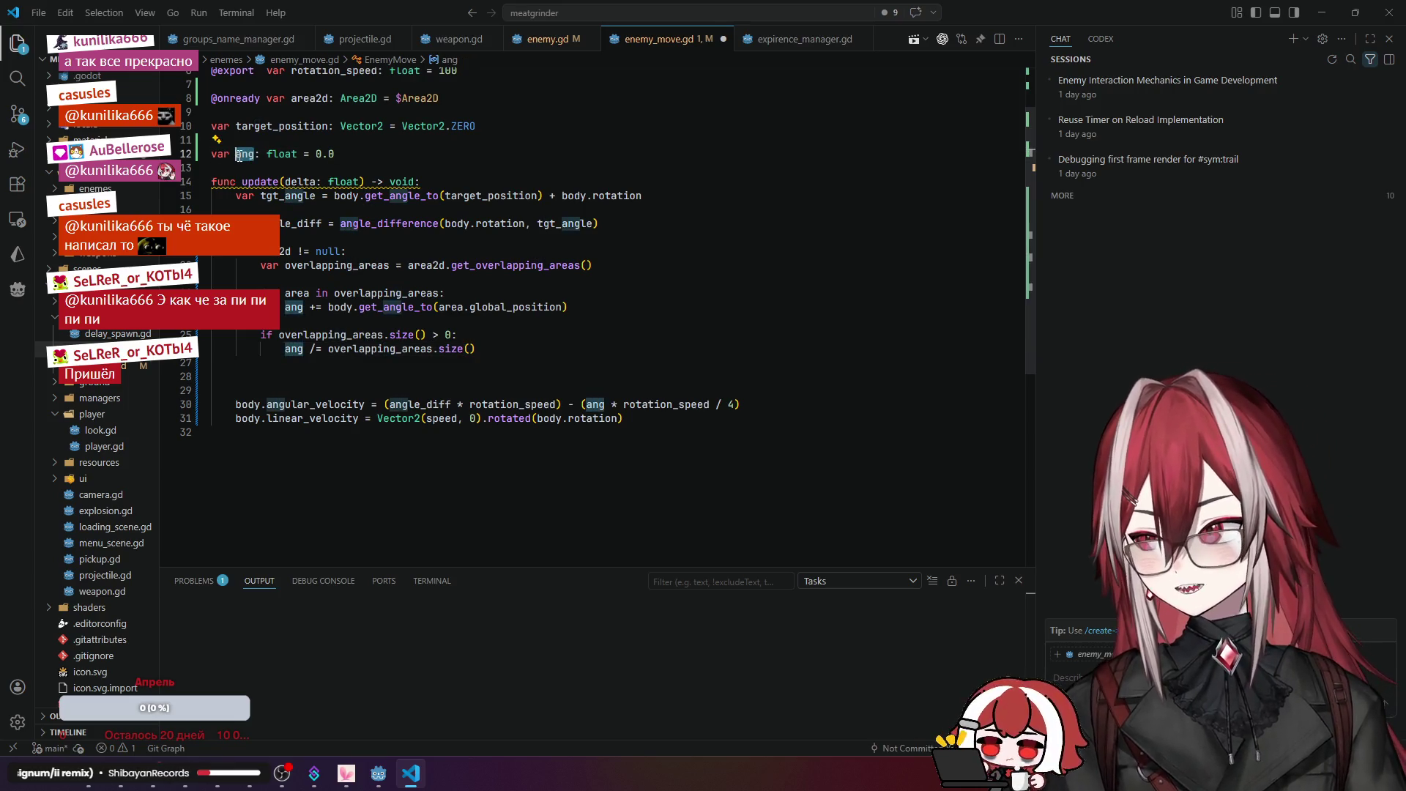
left_click(303, 375)
type("ang")
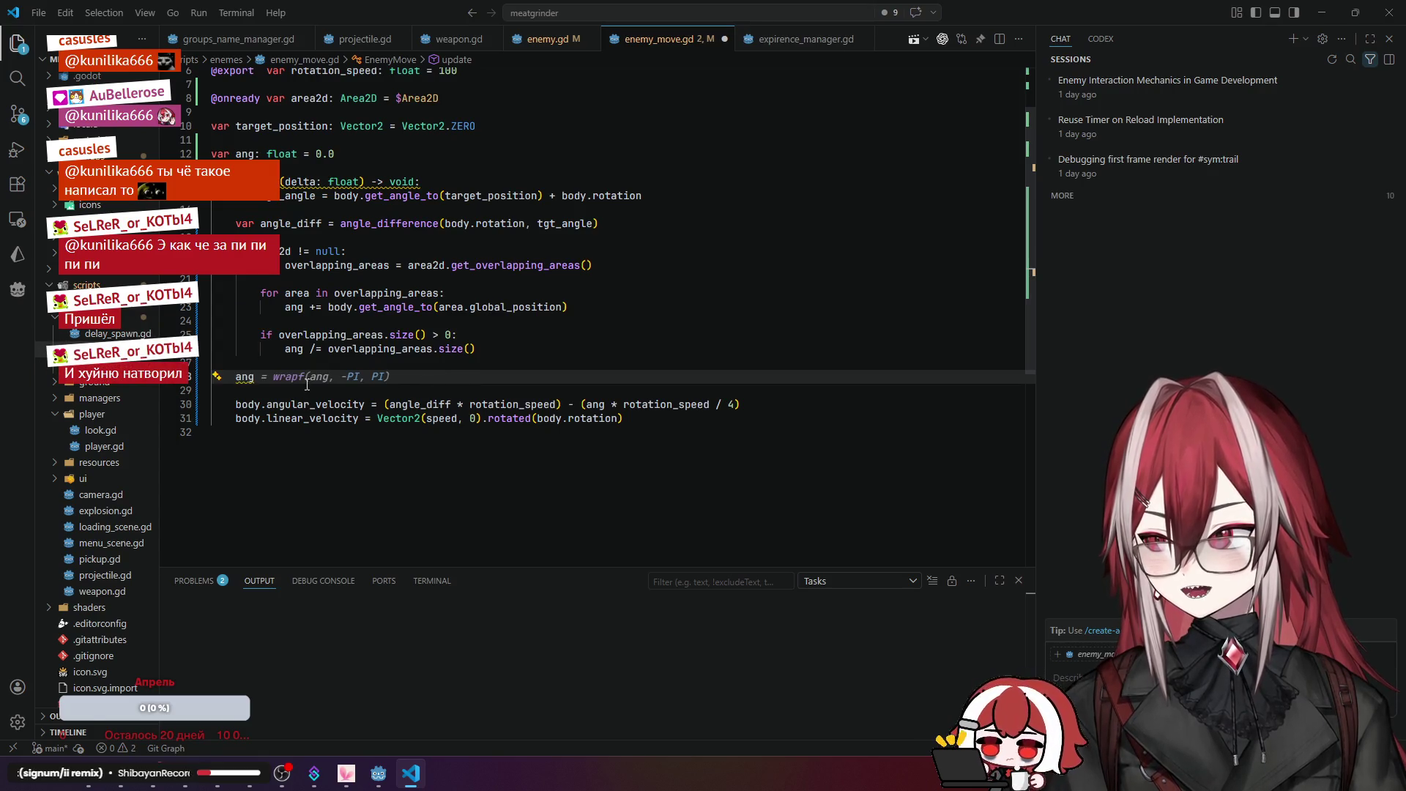
mouse_move(294, 377)
key("Tab")
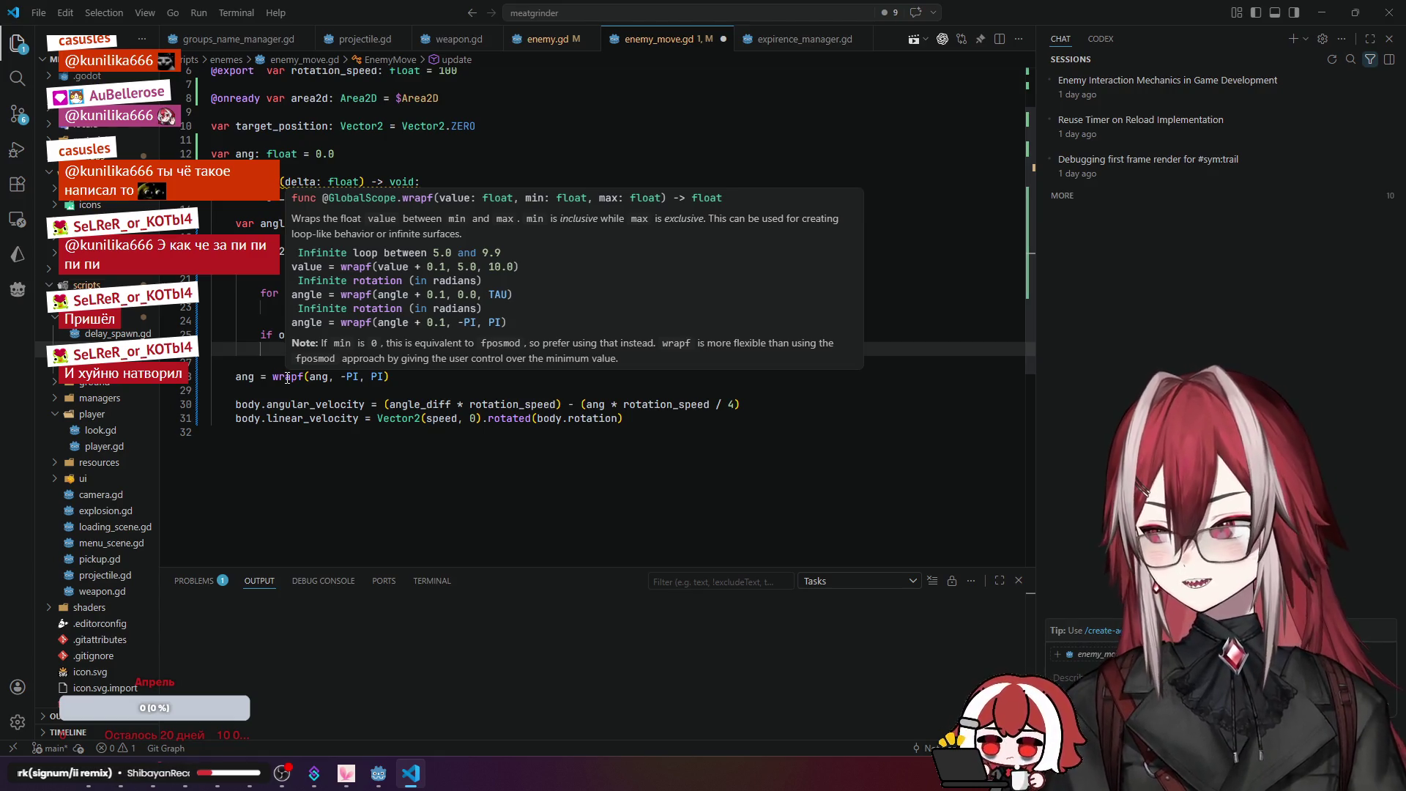
left_click_drag(272, 376, 422, 376)
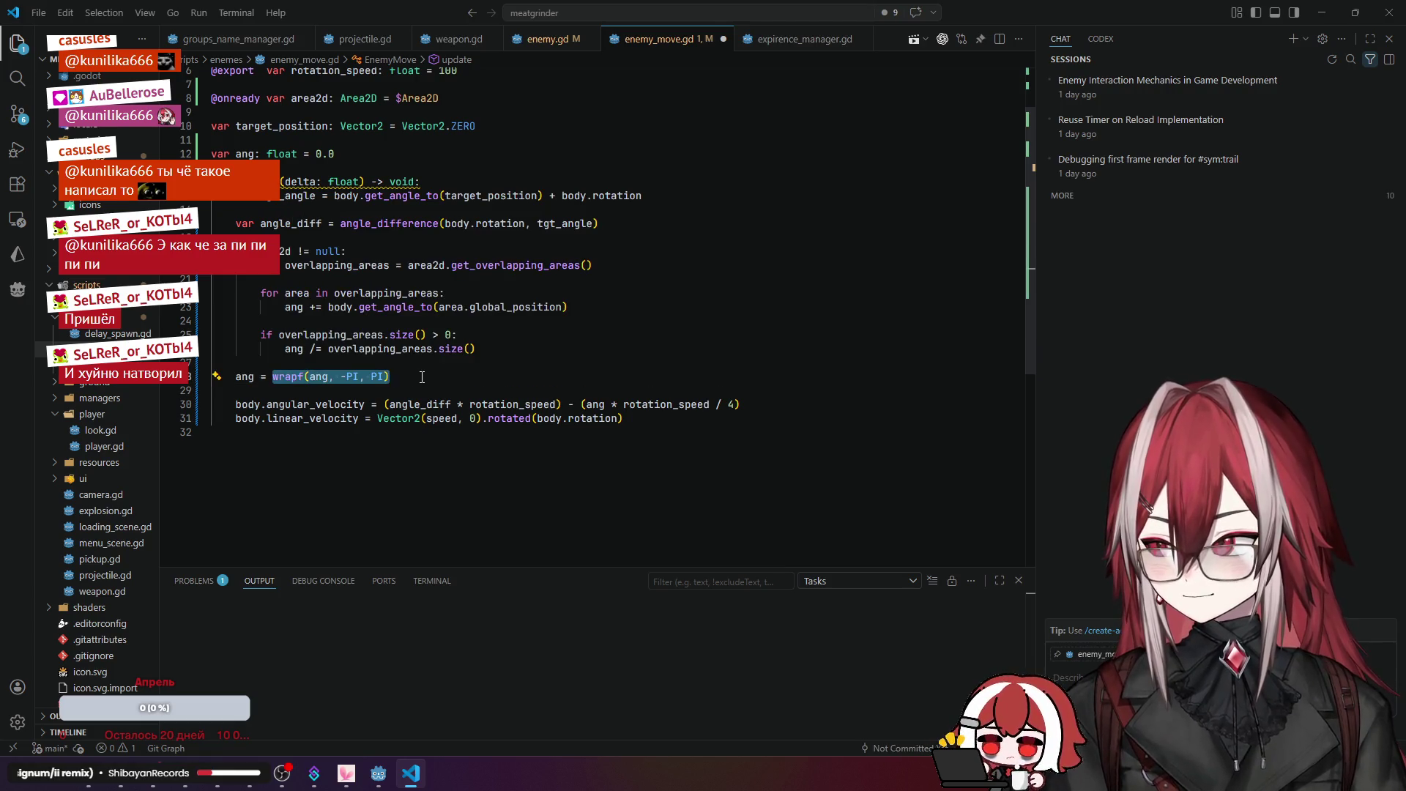
- Replace the wrapf call on line 28 with lerp_angle(ang, 0, delta), dropping the suggested * 5
key("BackSpace")
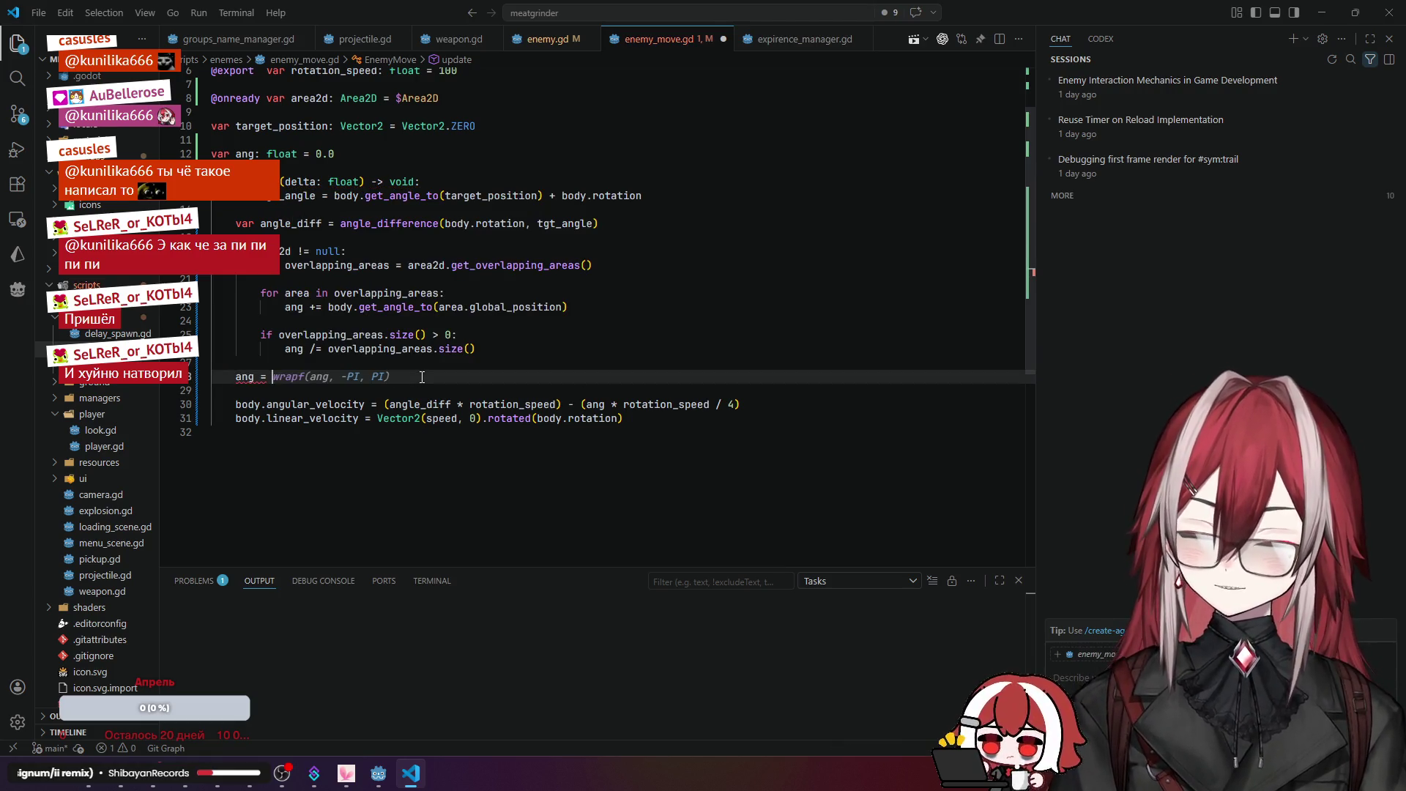
type("le")
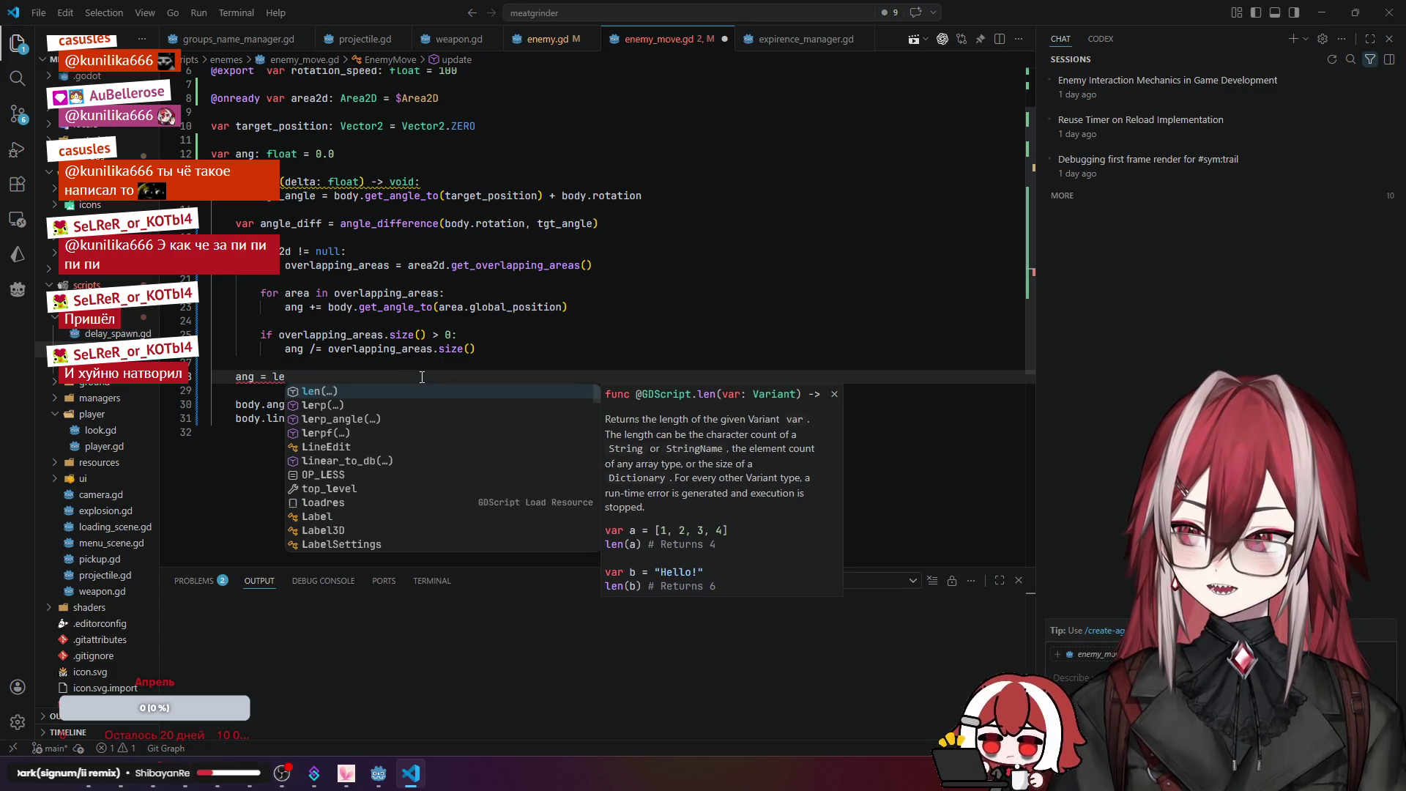
key("Down")
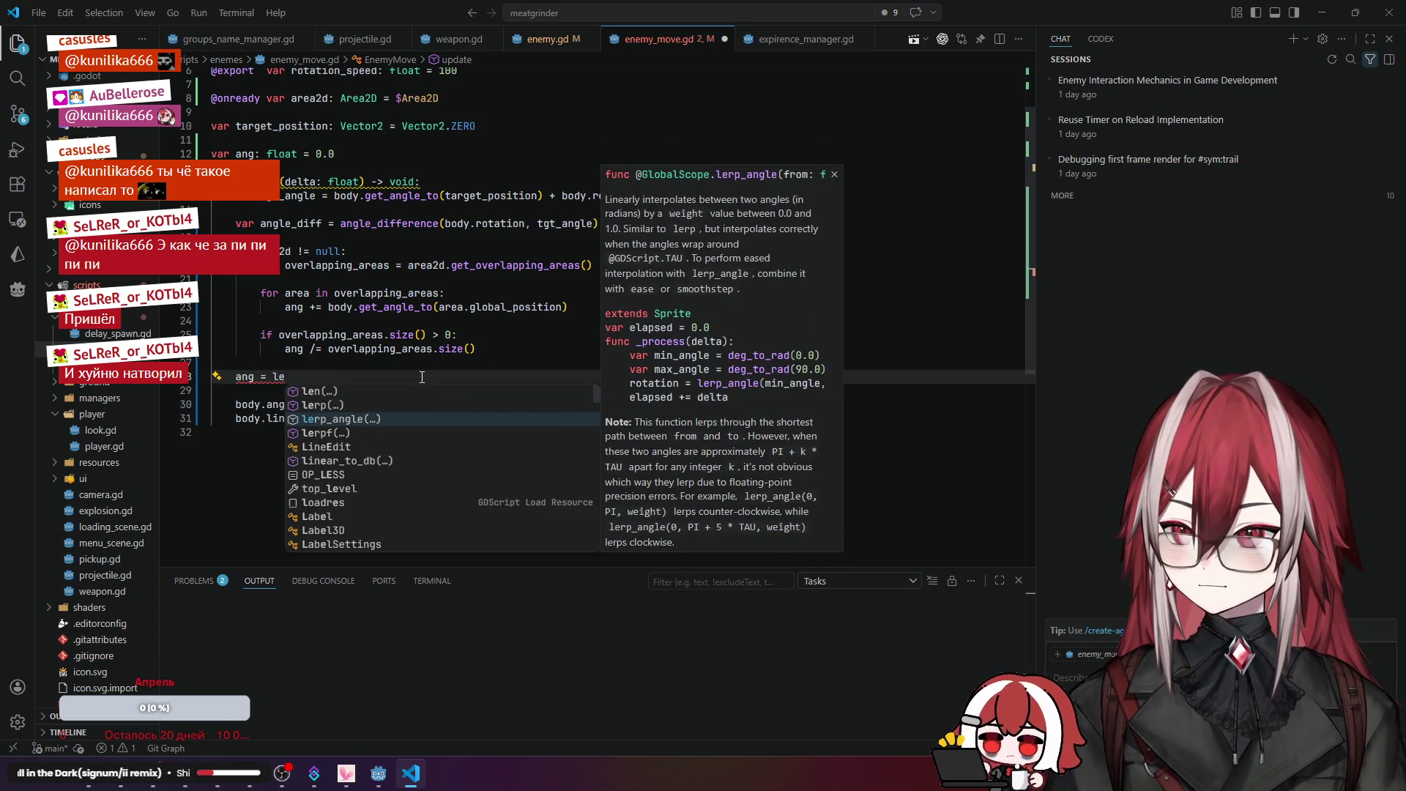
key("Return")
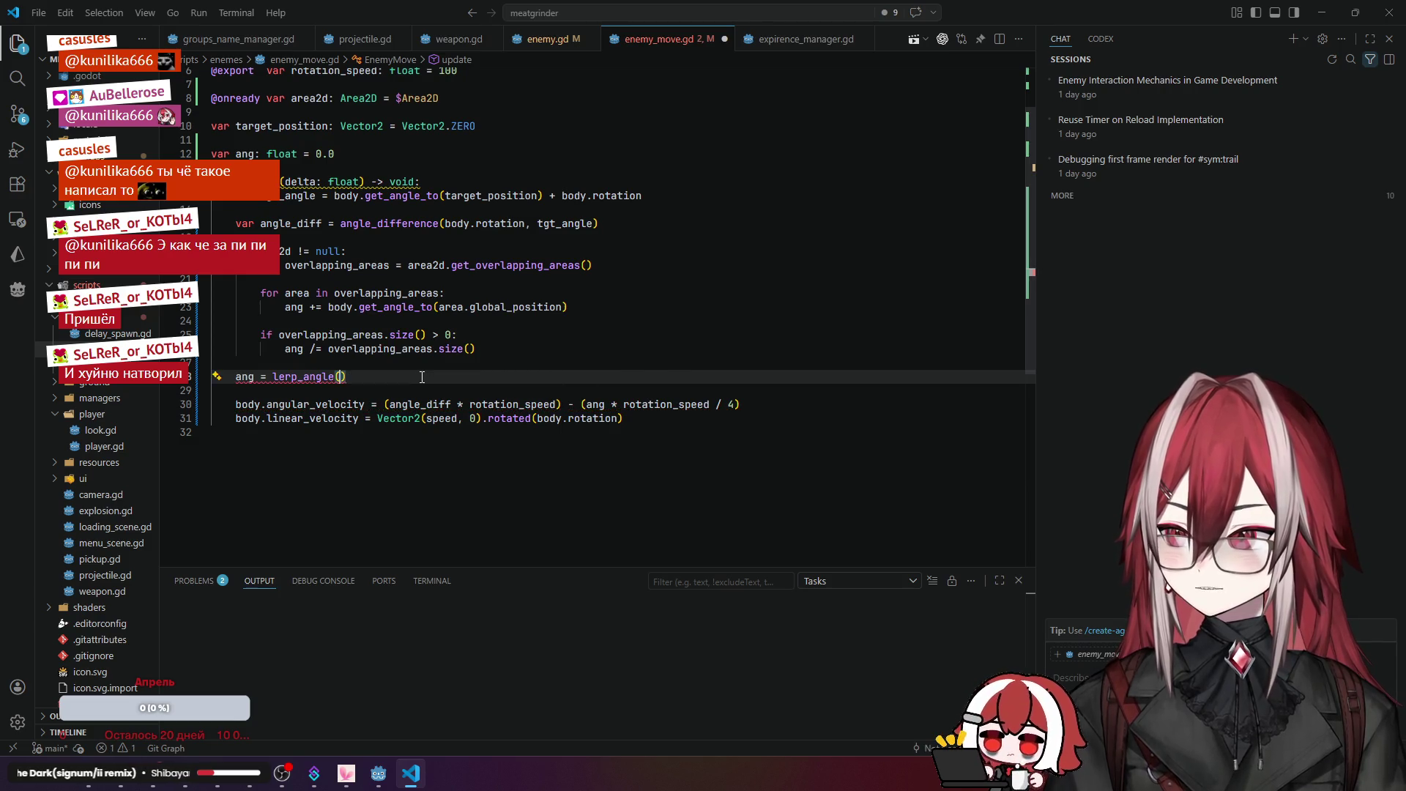
type("a")
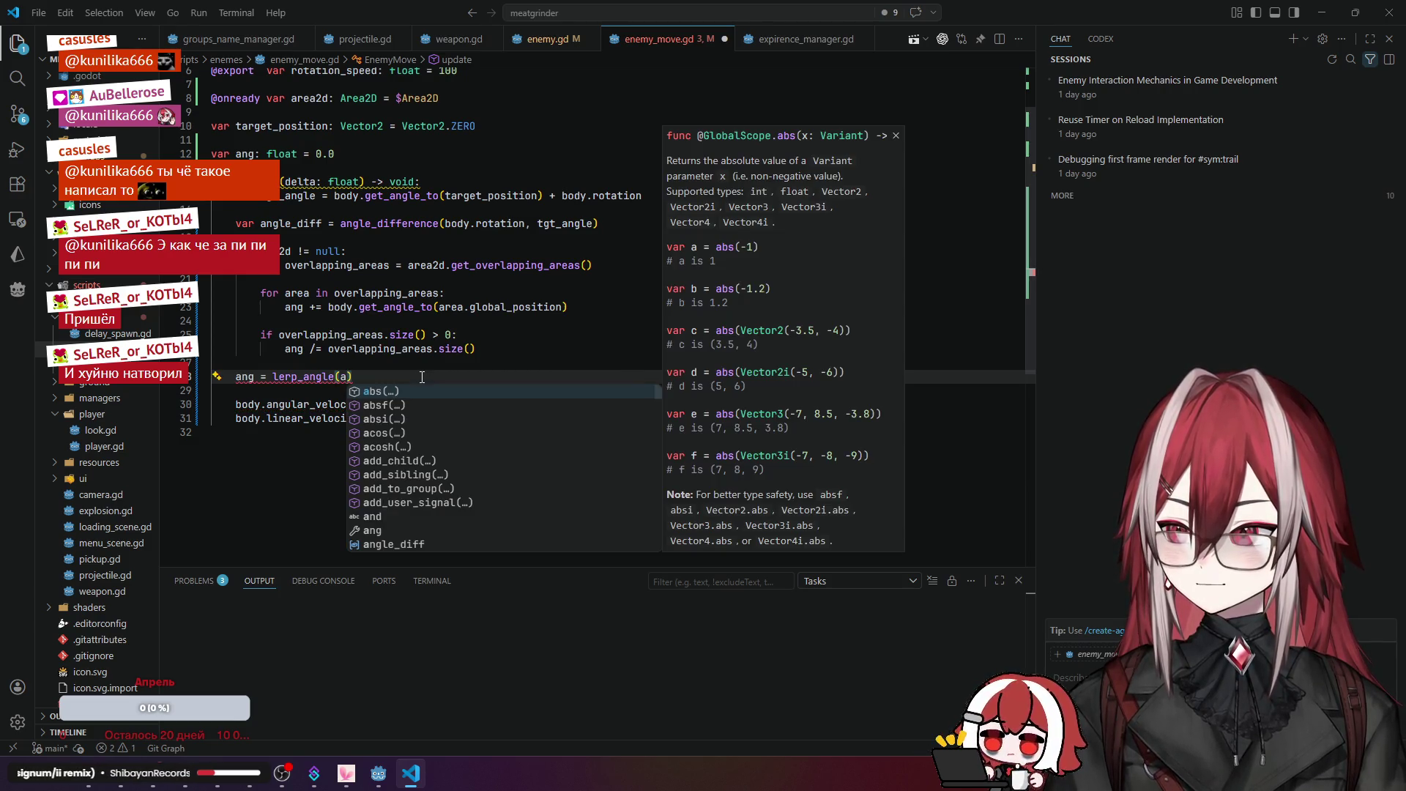
key("BackSpace")
type("angm")
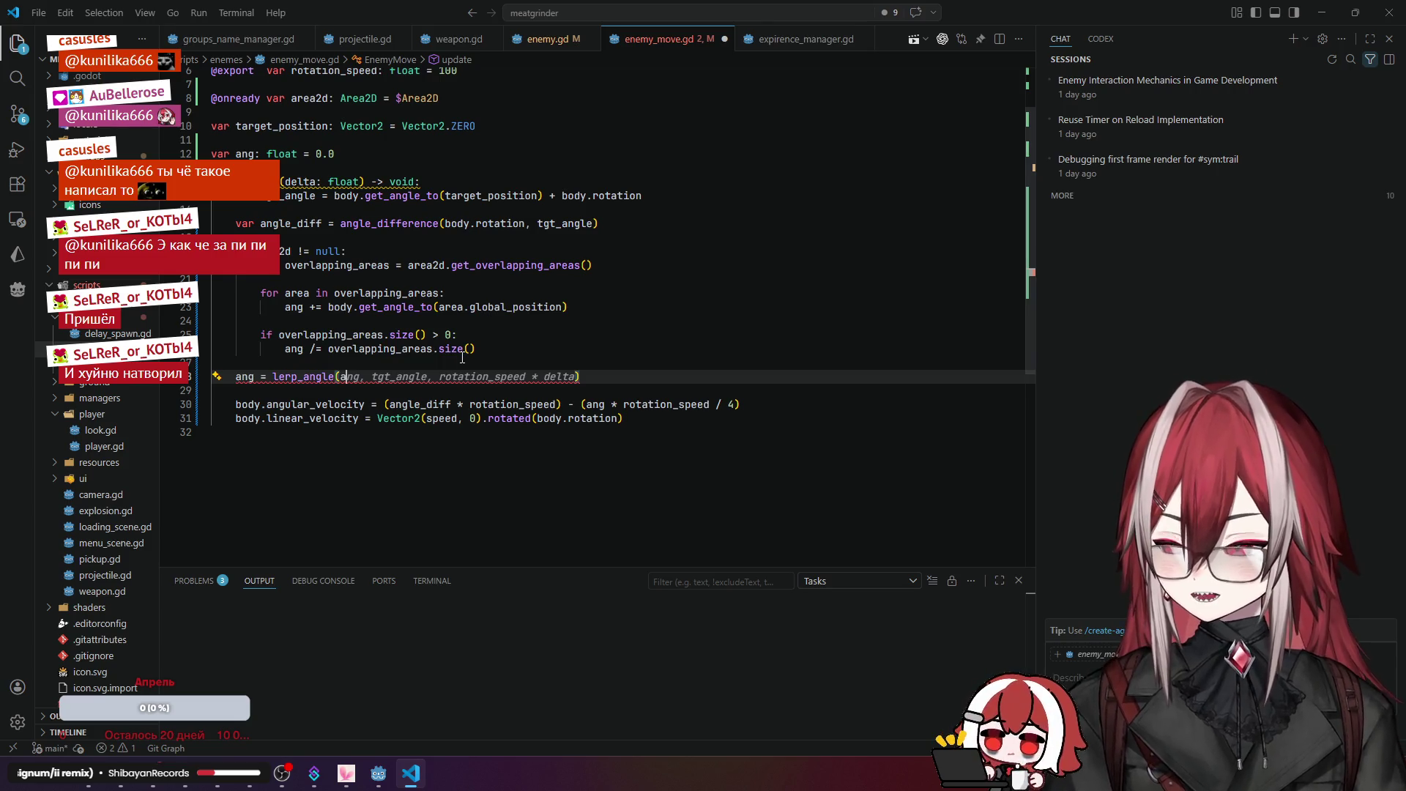
key("BackSpace")
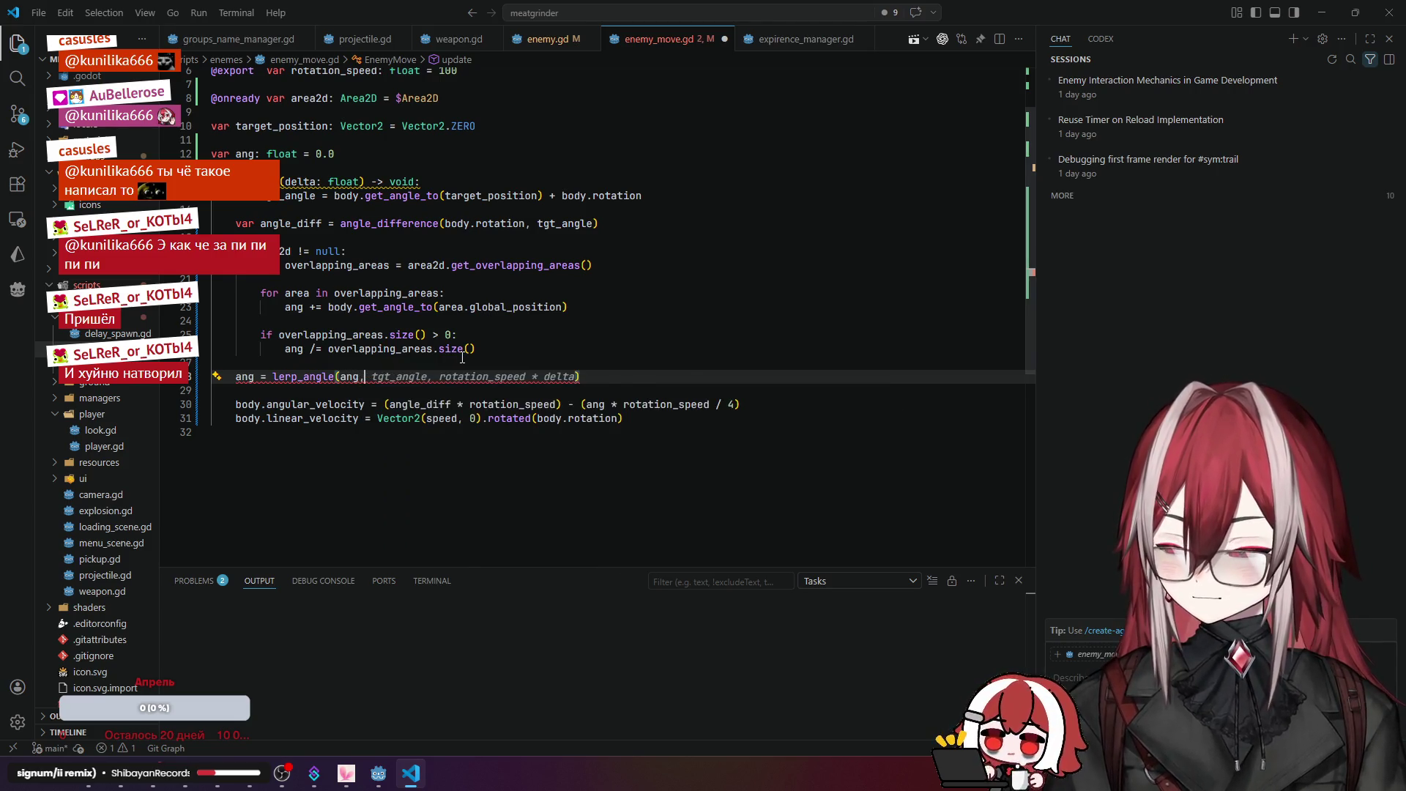
type(",")
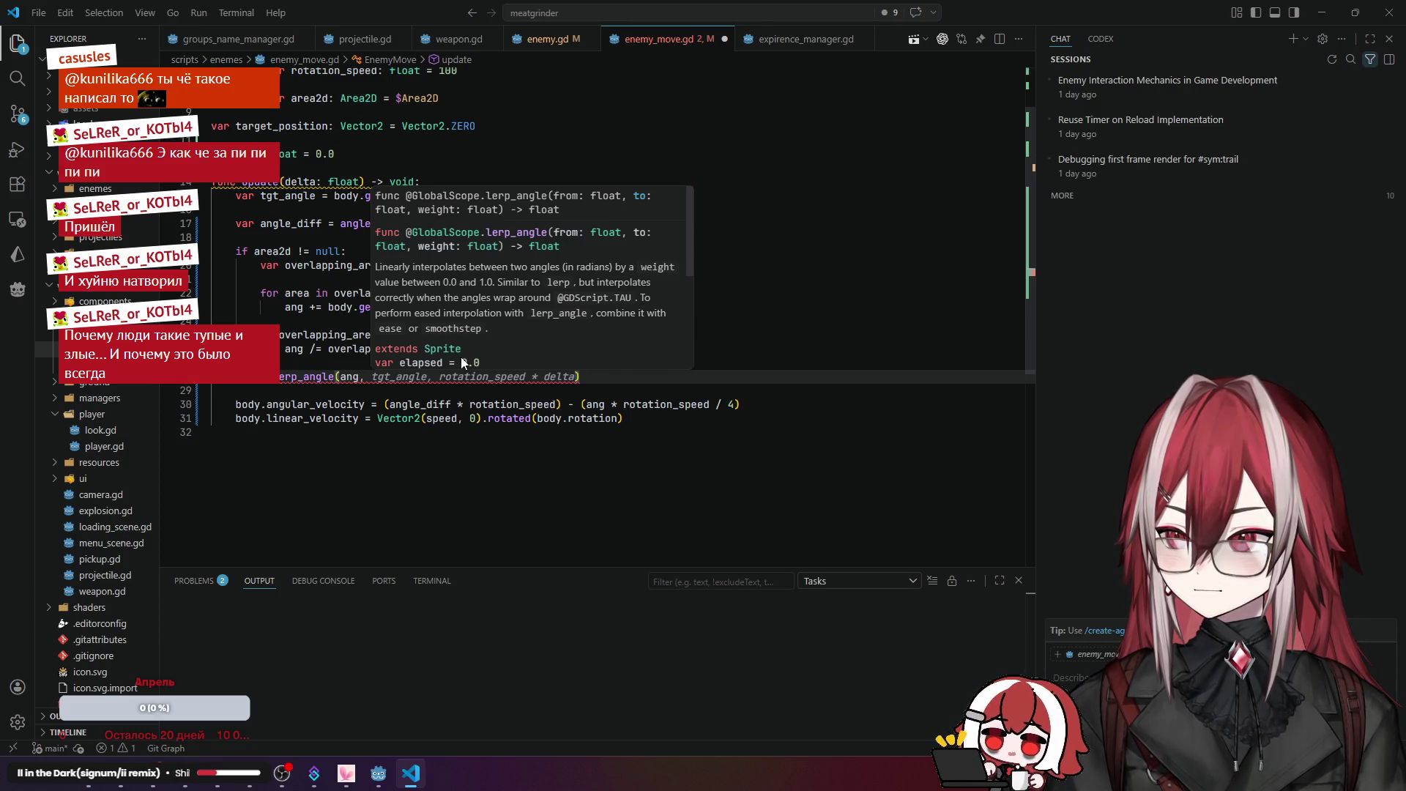
type("0,")
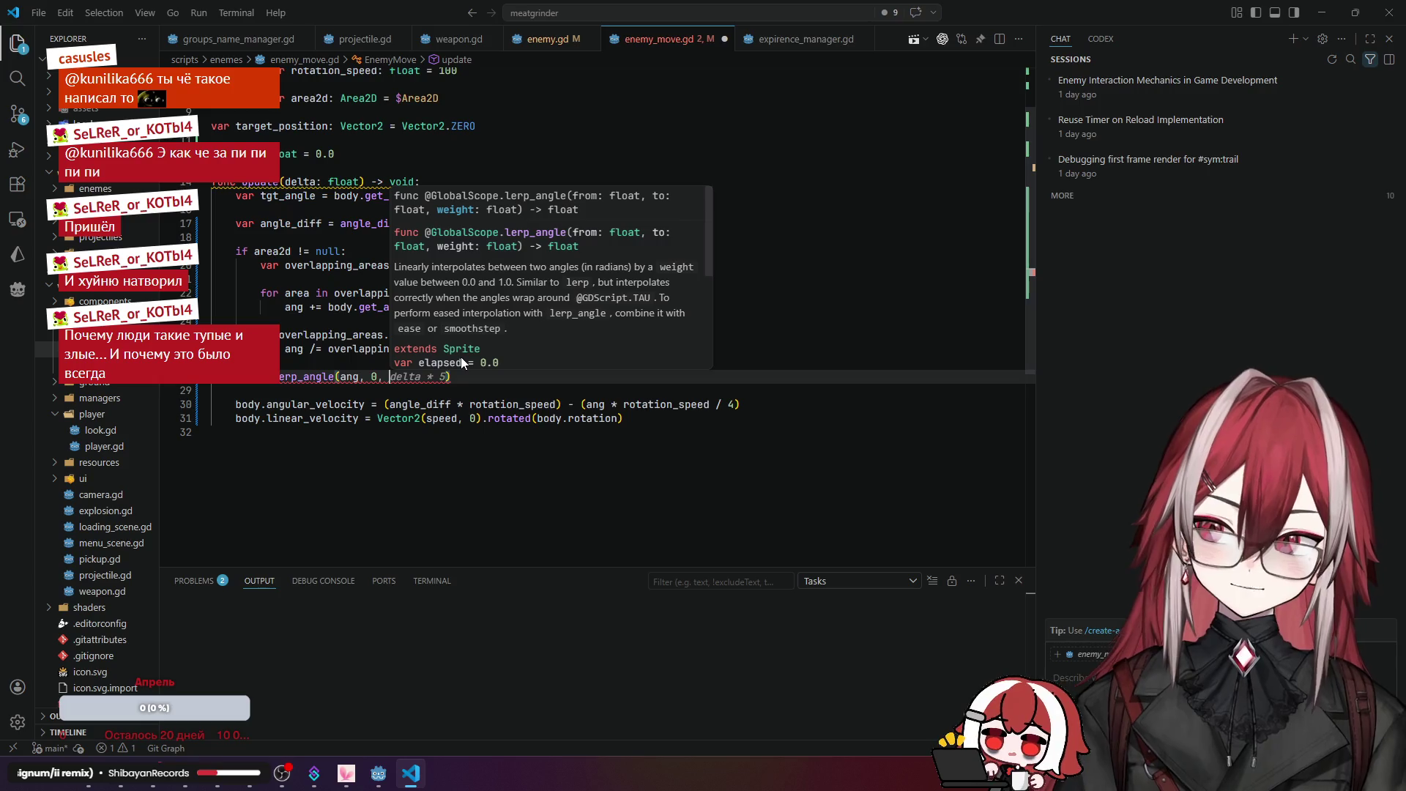
key("Tab")
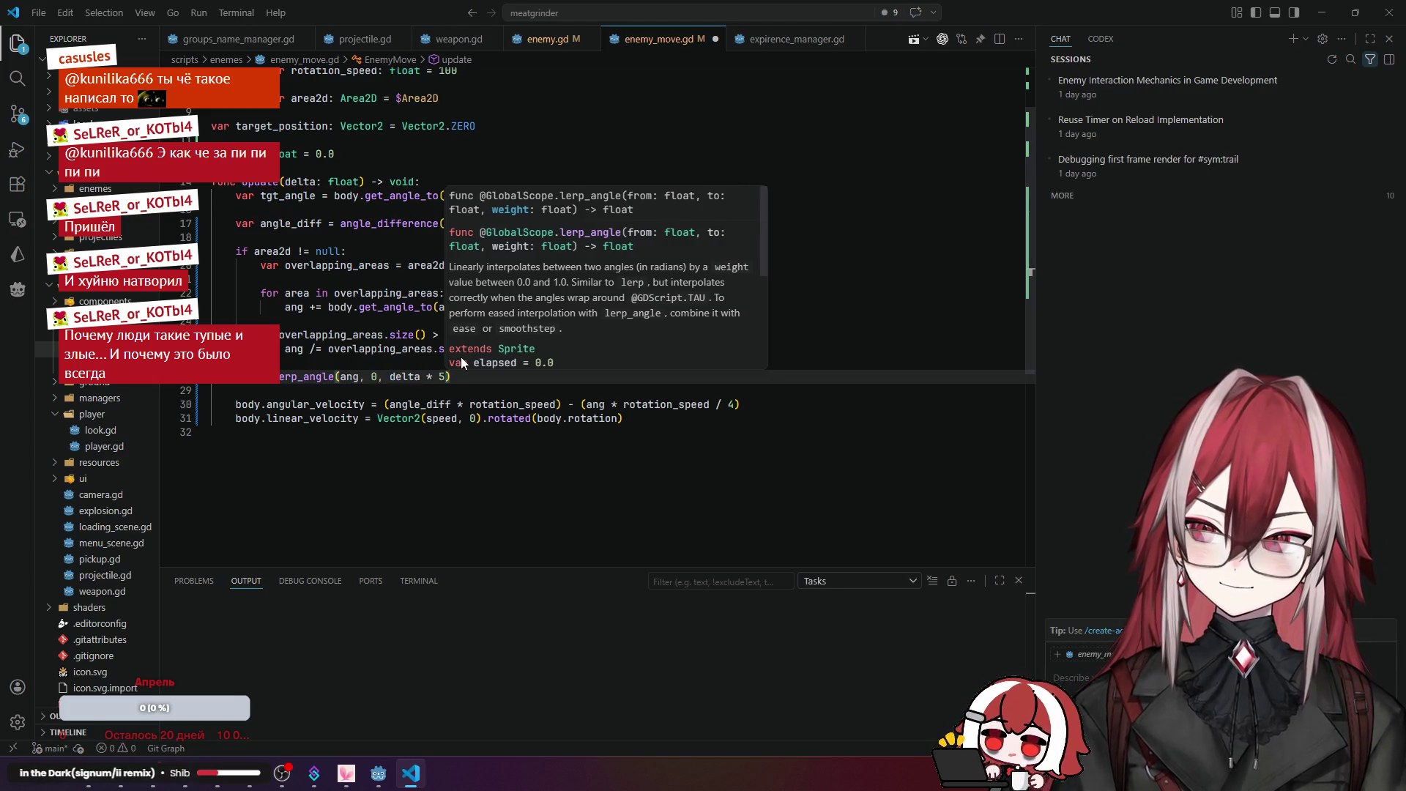
key("BackSpace")
key("BackSpace")
key("BackSpace")
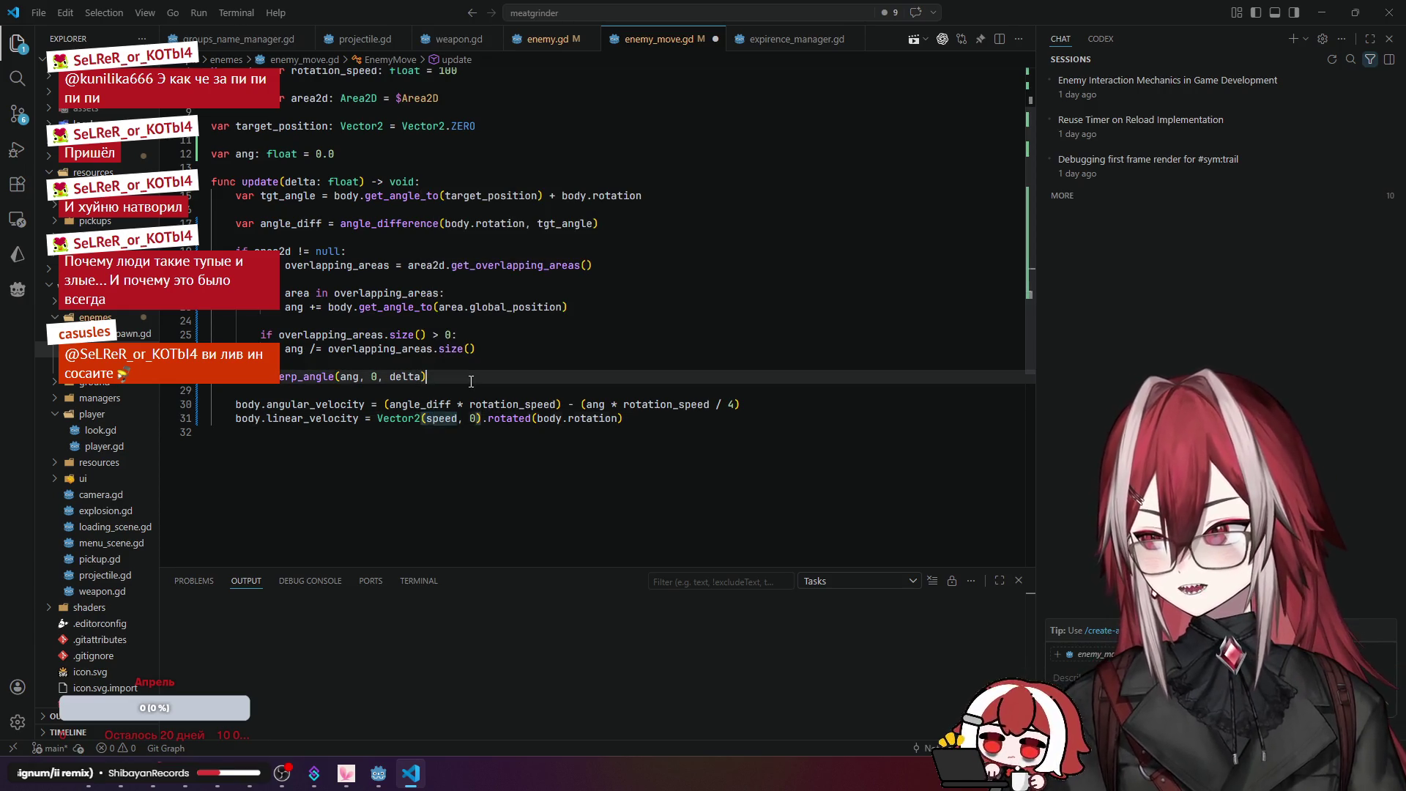
- Review lines 25–28 of update() and switch back to the Godot editor
left_click(466, 350)
key("Down")
key("Down")
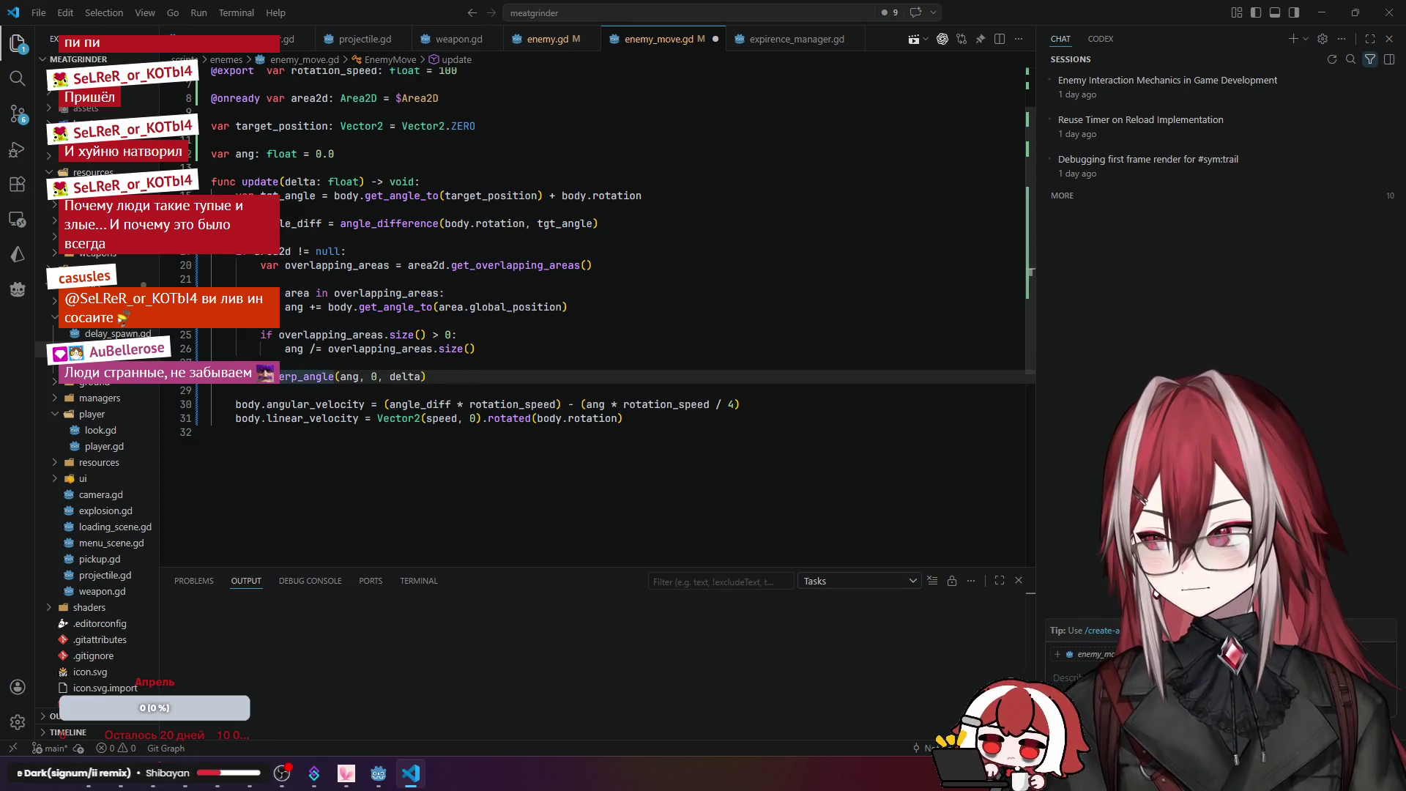
left_click(538, 335)
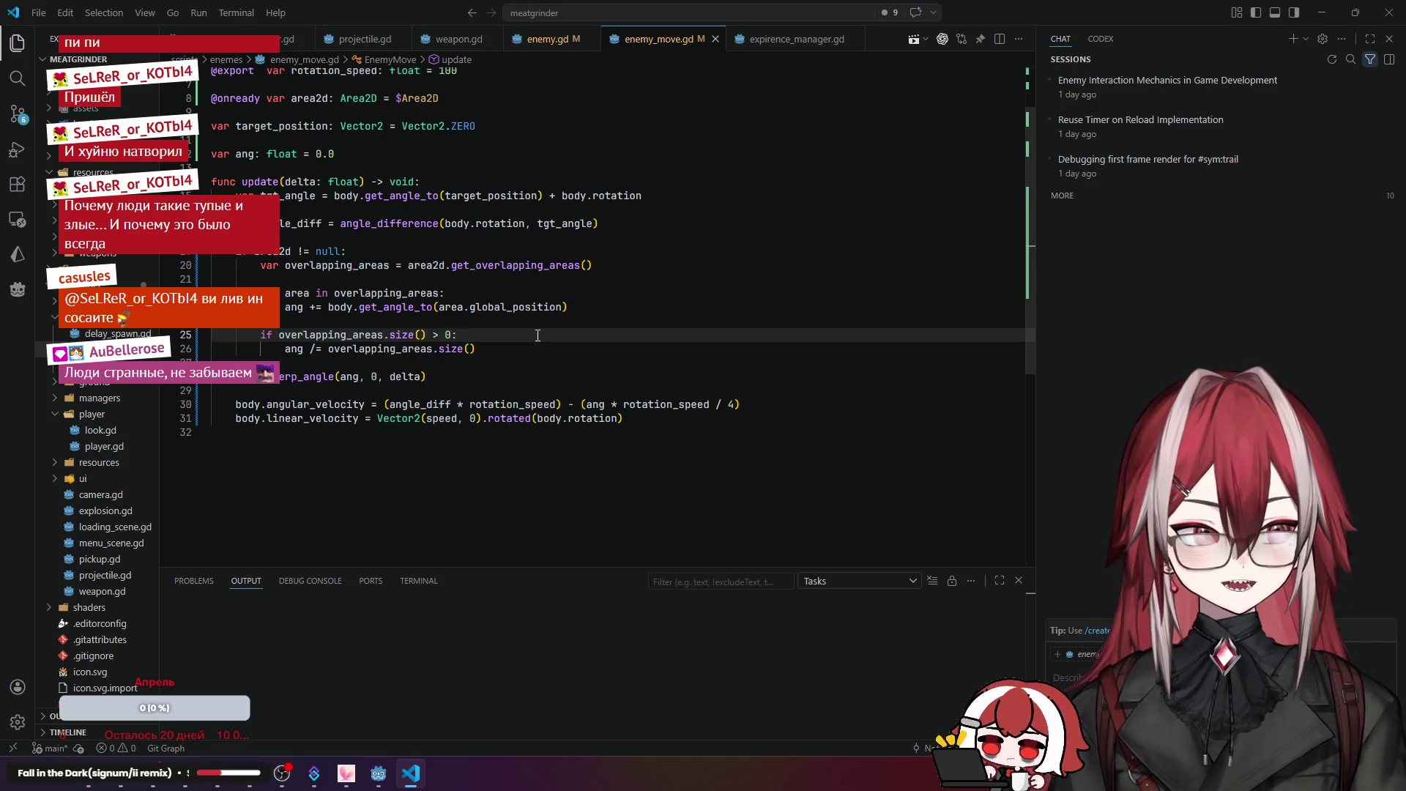
left_click(486, 372)
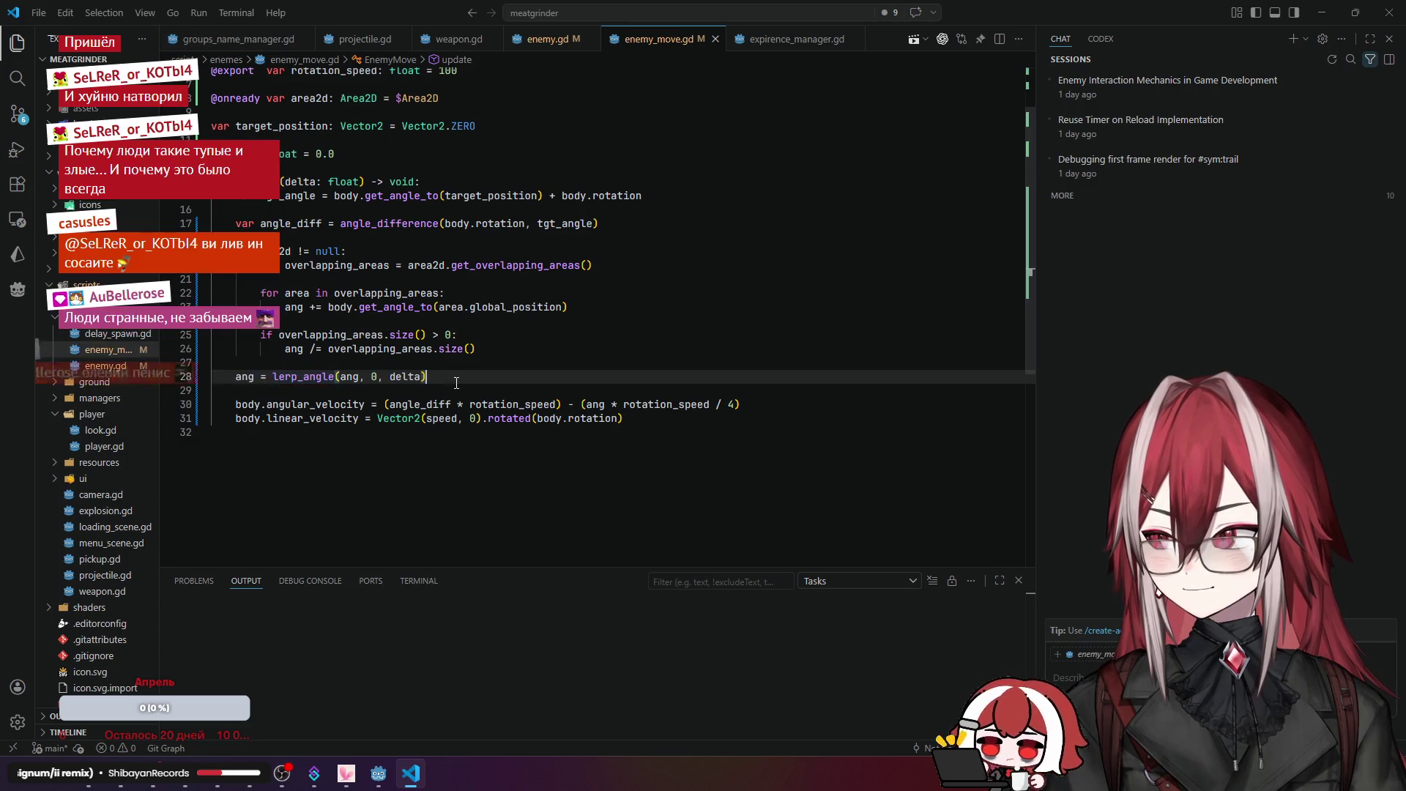
left_click(525, 347)
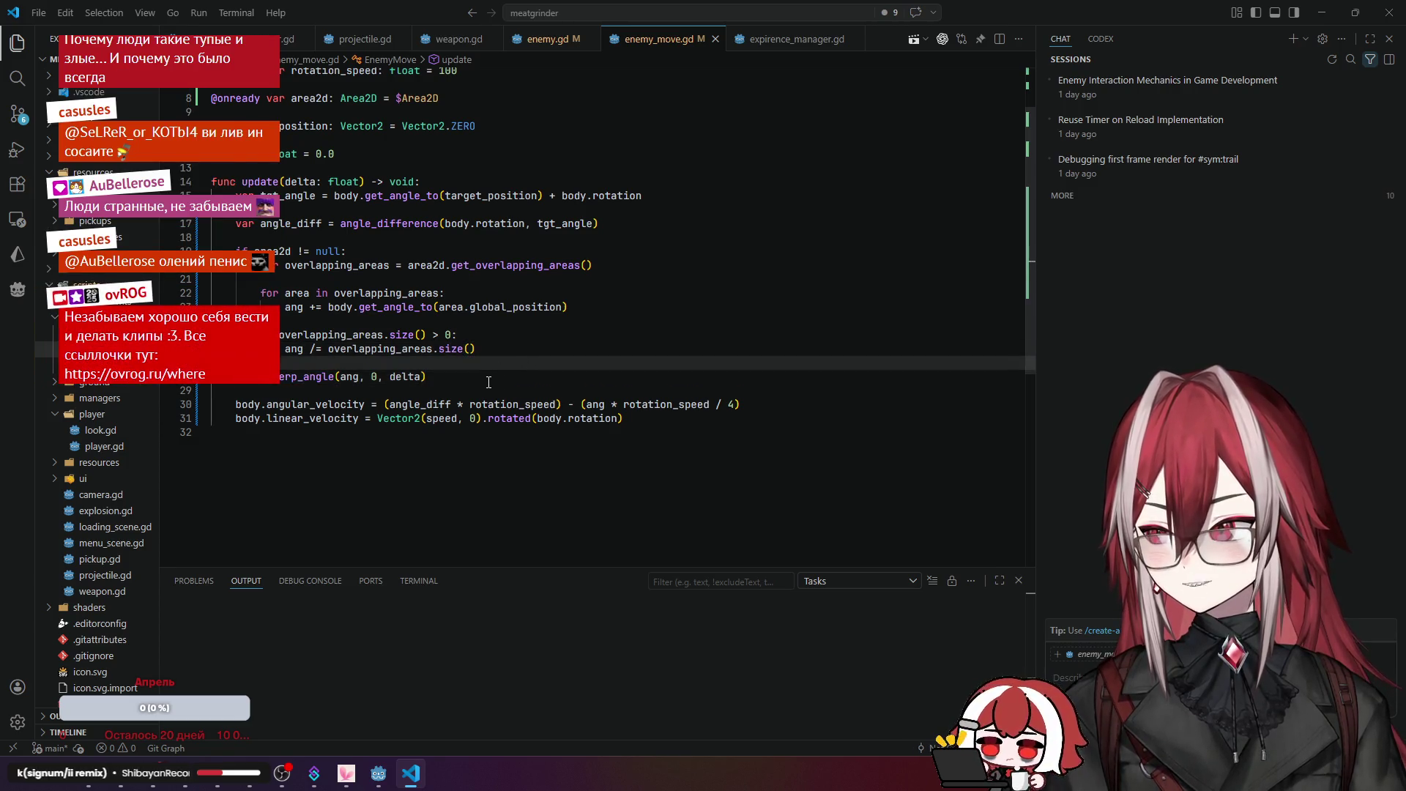
left_click(539, 379)
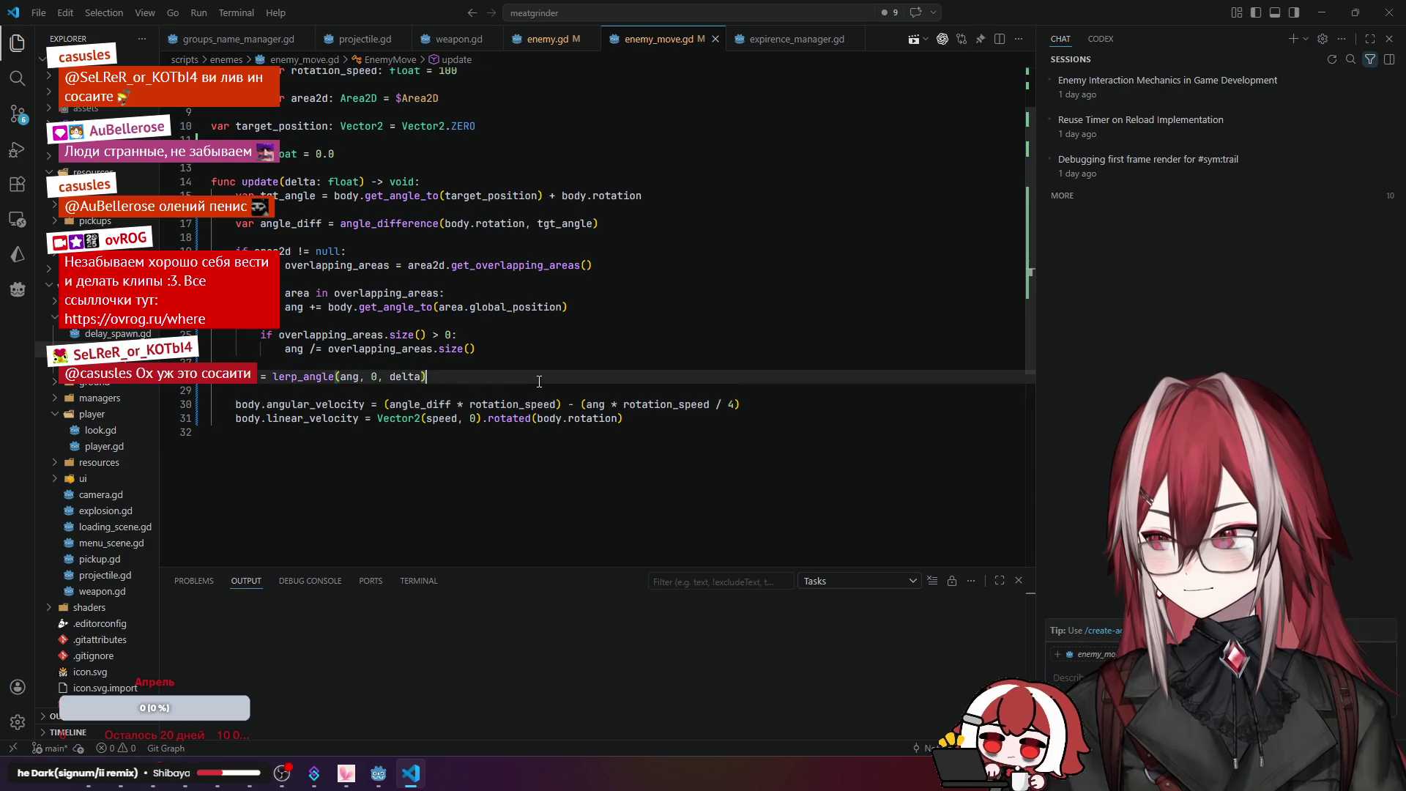
left_click(378, 773)
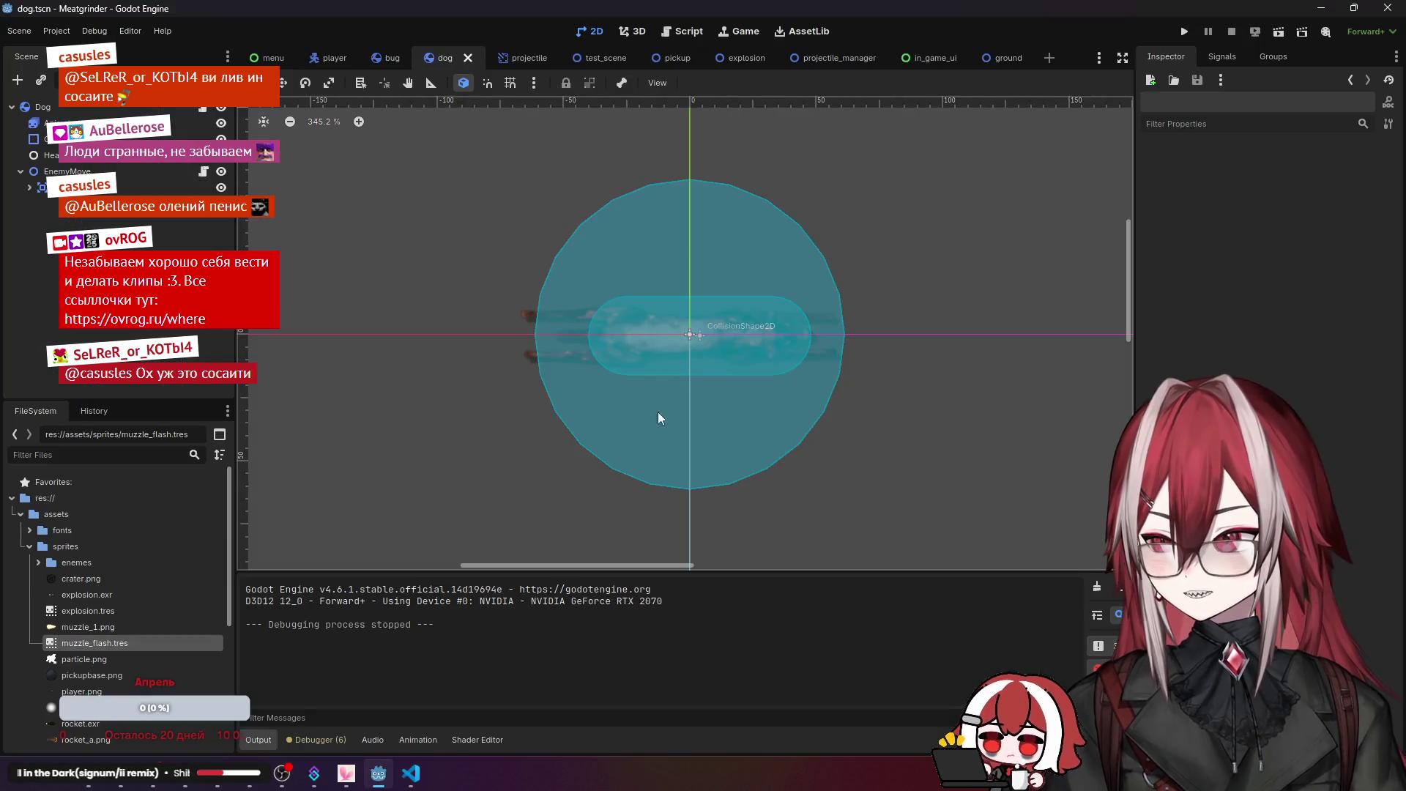
- Test-run the lerp_angle easing, steering the player right and down, then return to enemy_move.gd
left_click(1188, 29)
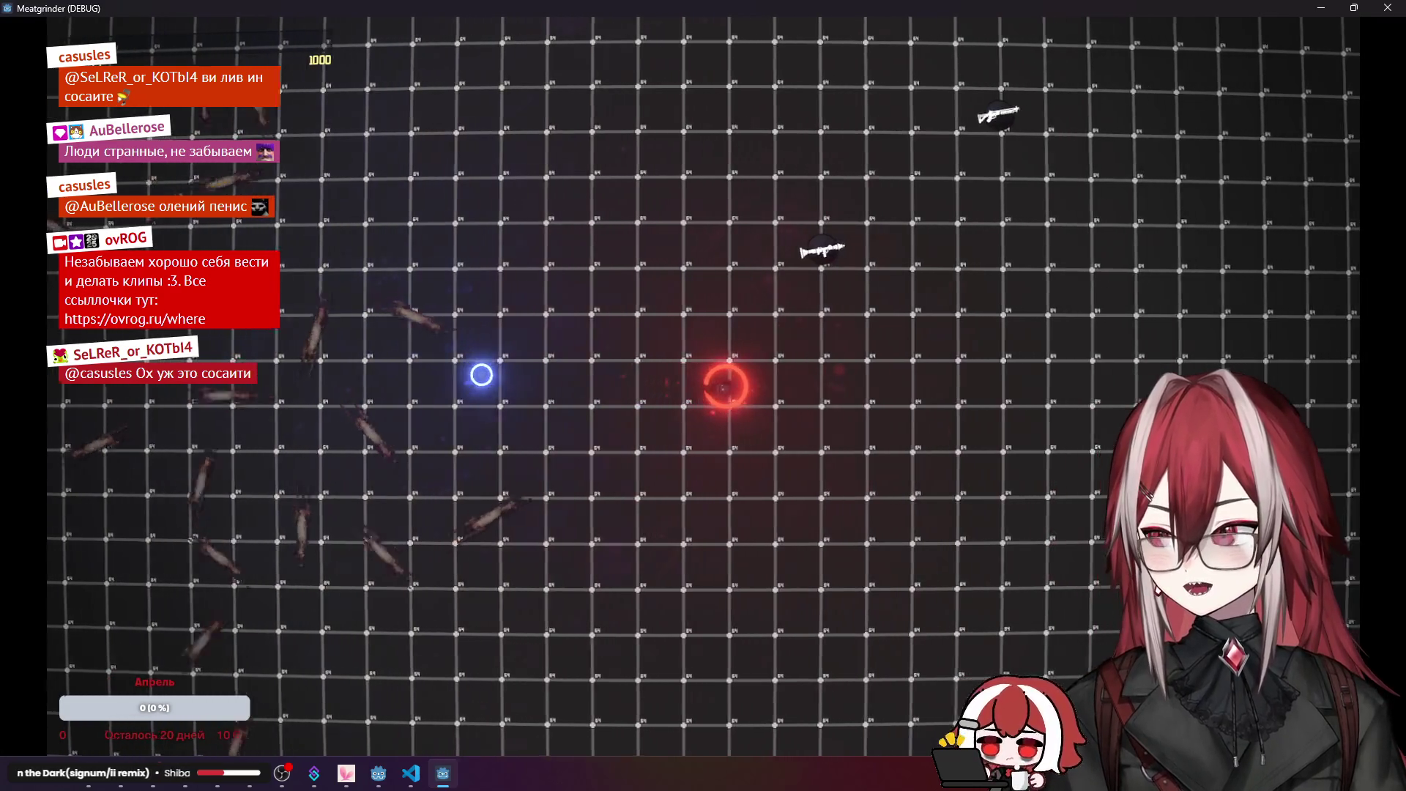
key("d")
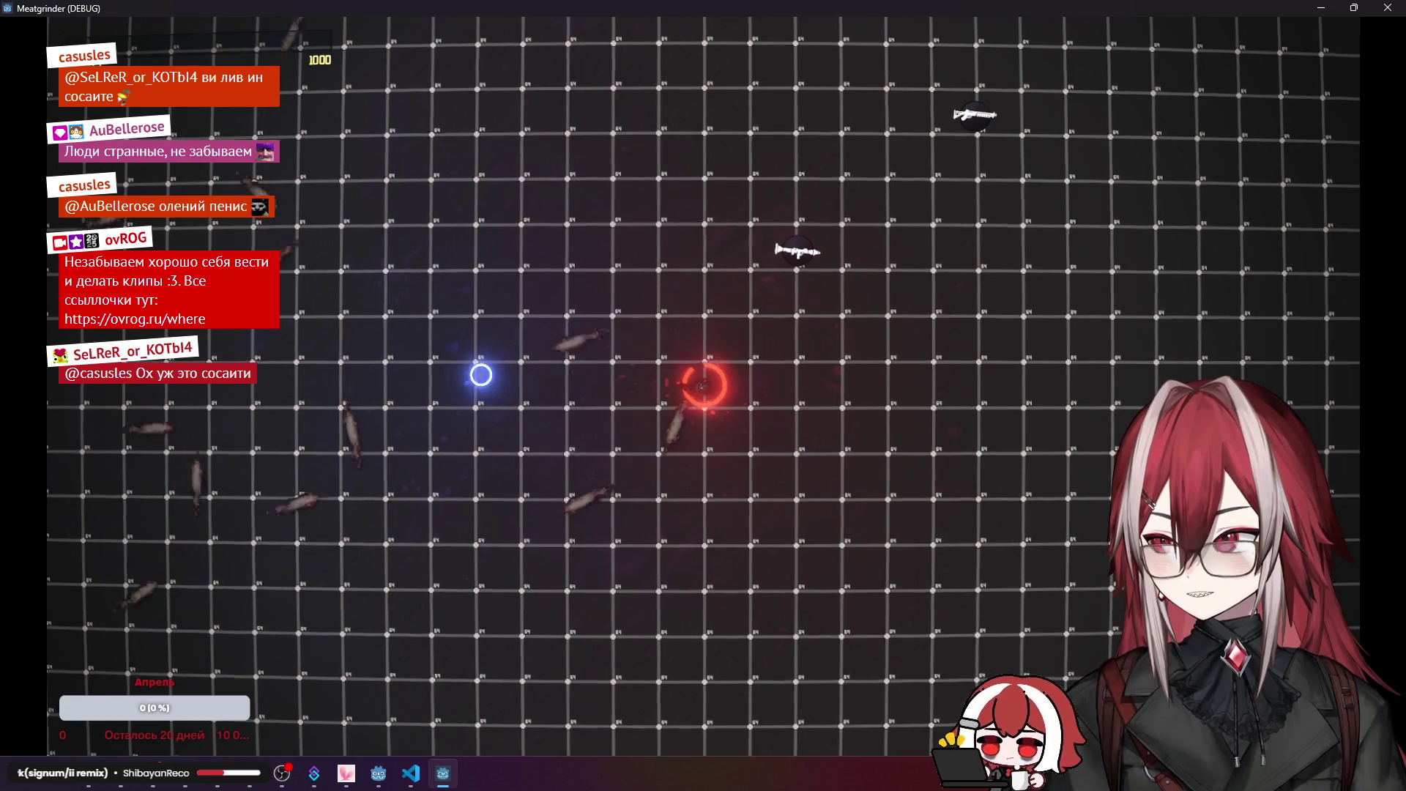
key("s")
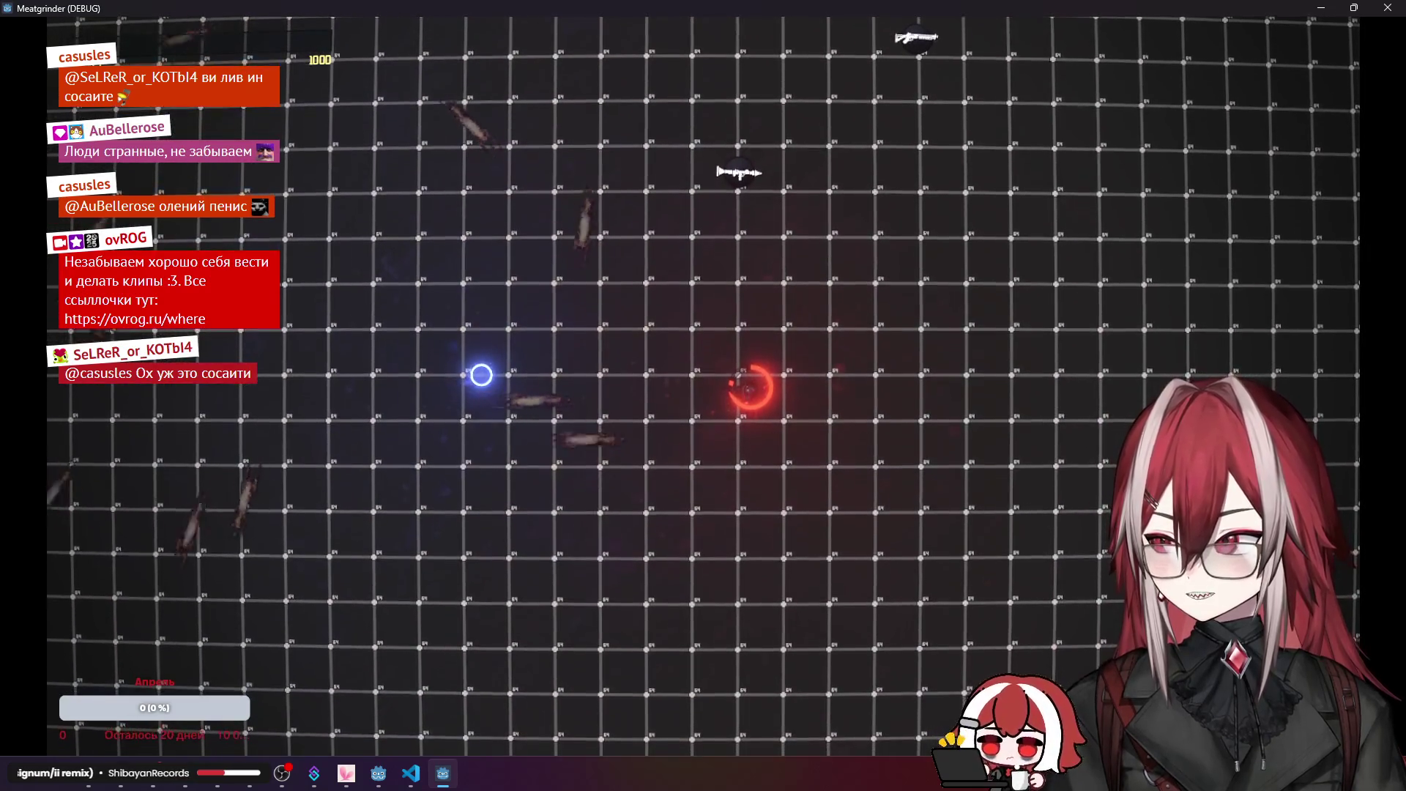
key("Escape")
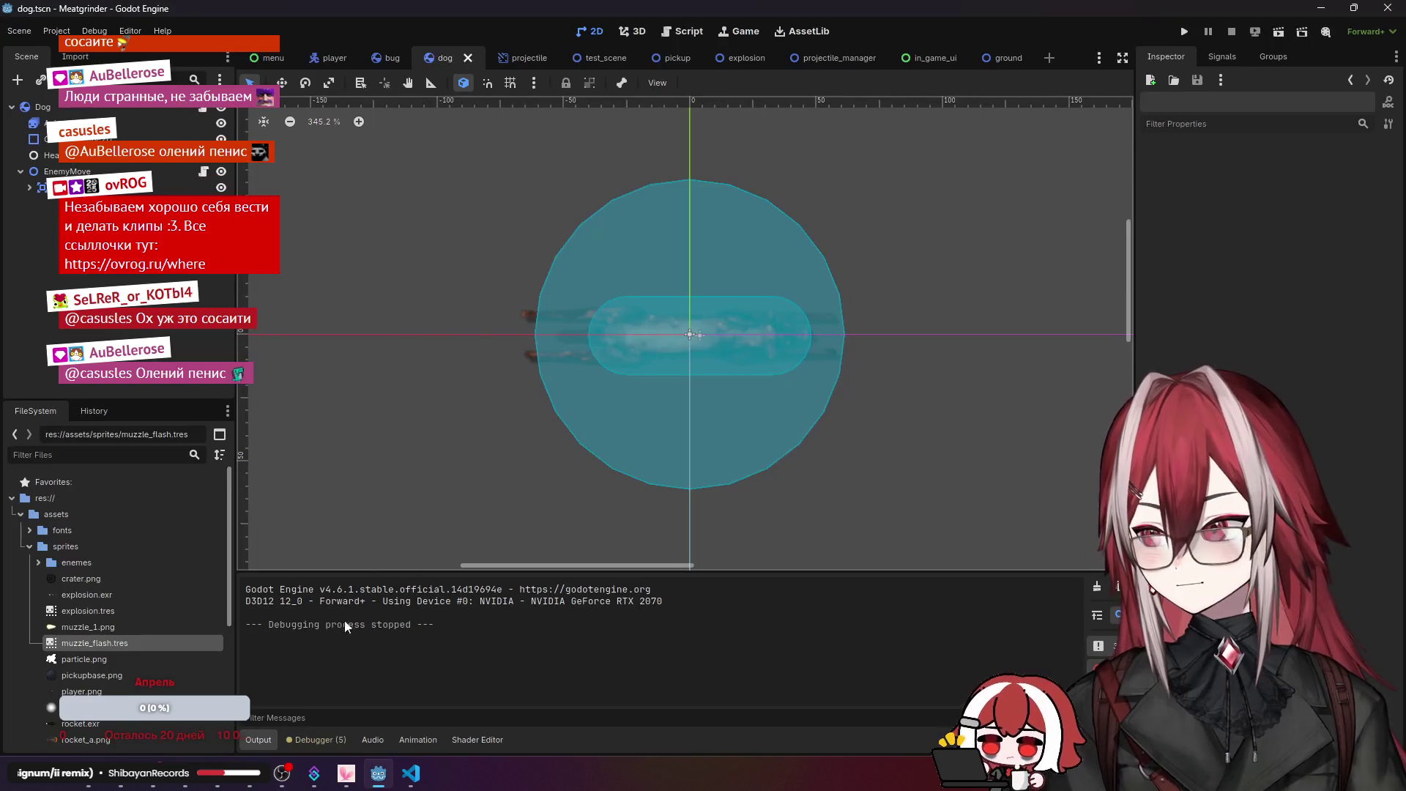
left_click(409, 774)
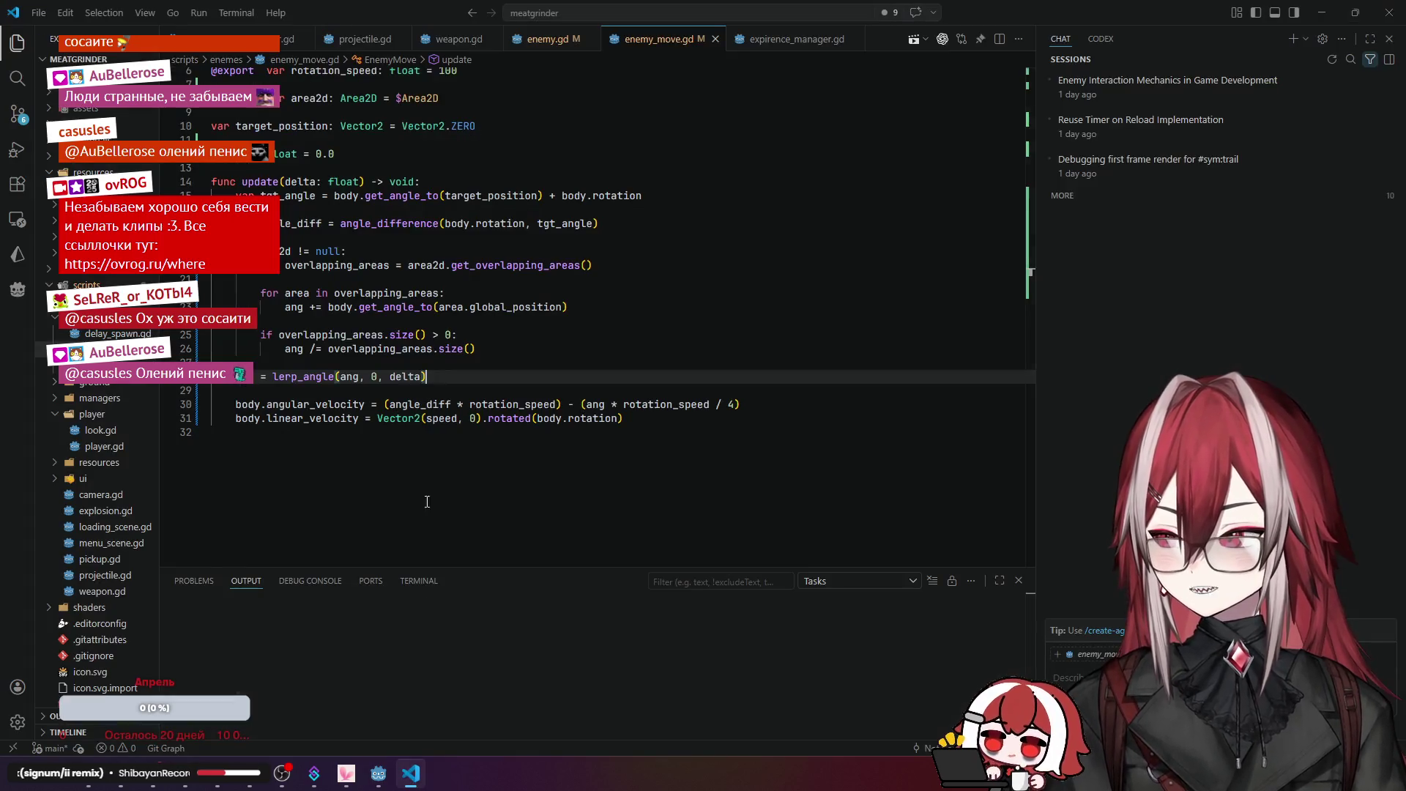
- Replace lerp_angle(ang, 0, delta) on line 28 with ang / 2 and save enemy_move.gd
left_click(264, 378)
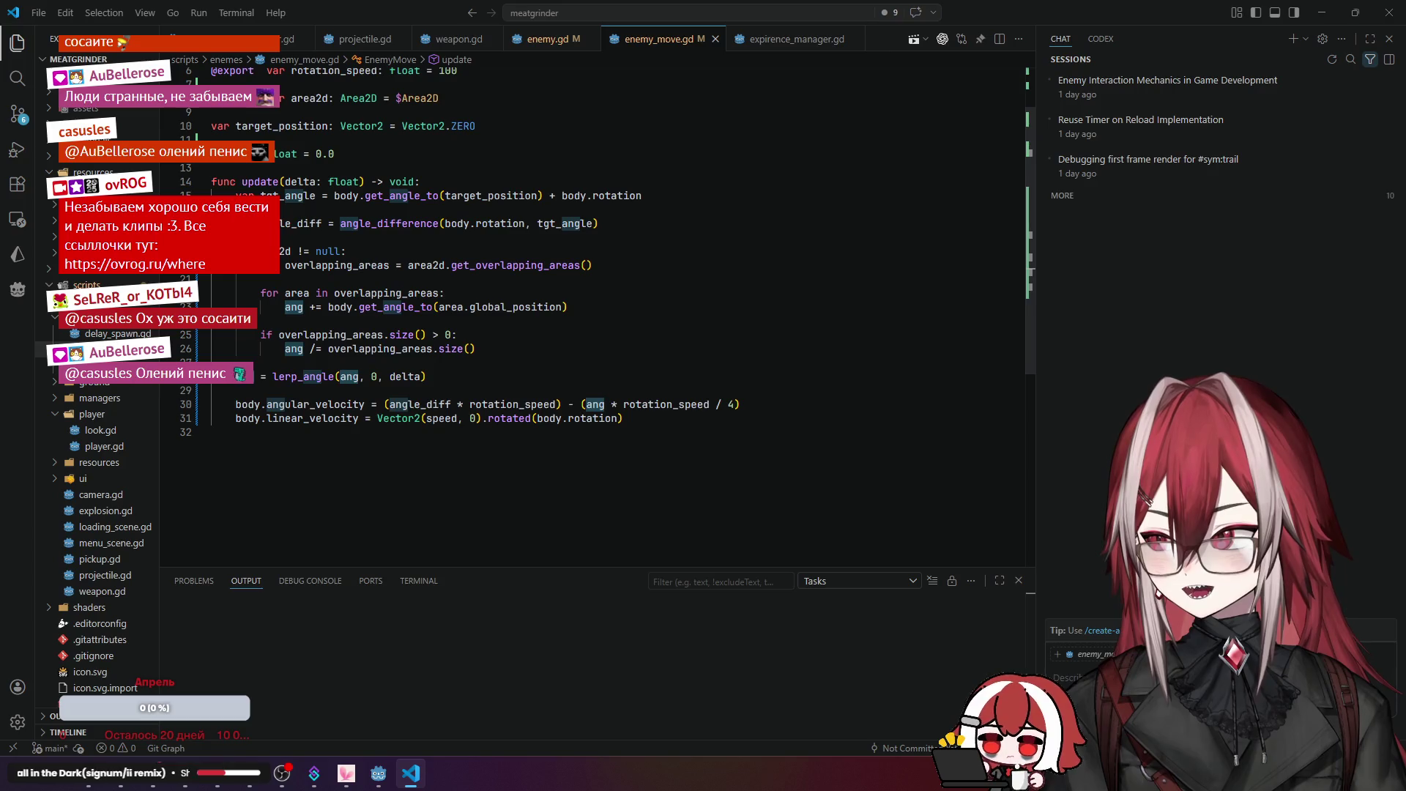
left_click_drag(273, 378, 467, 375)
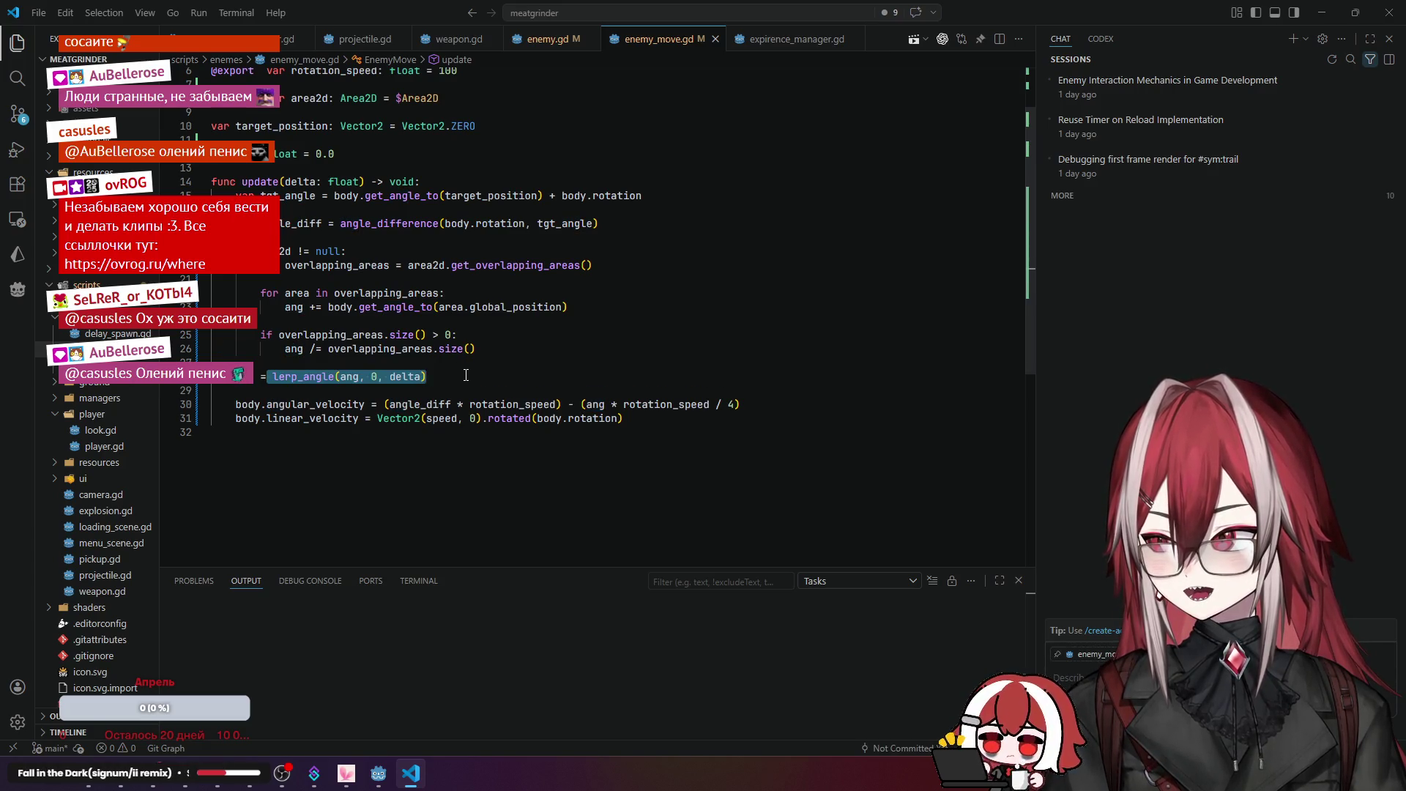
type("ang")
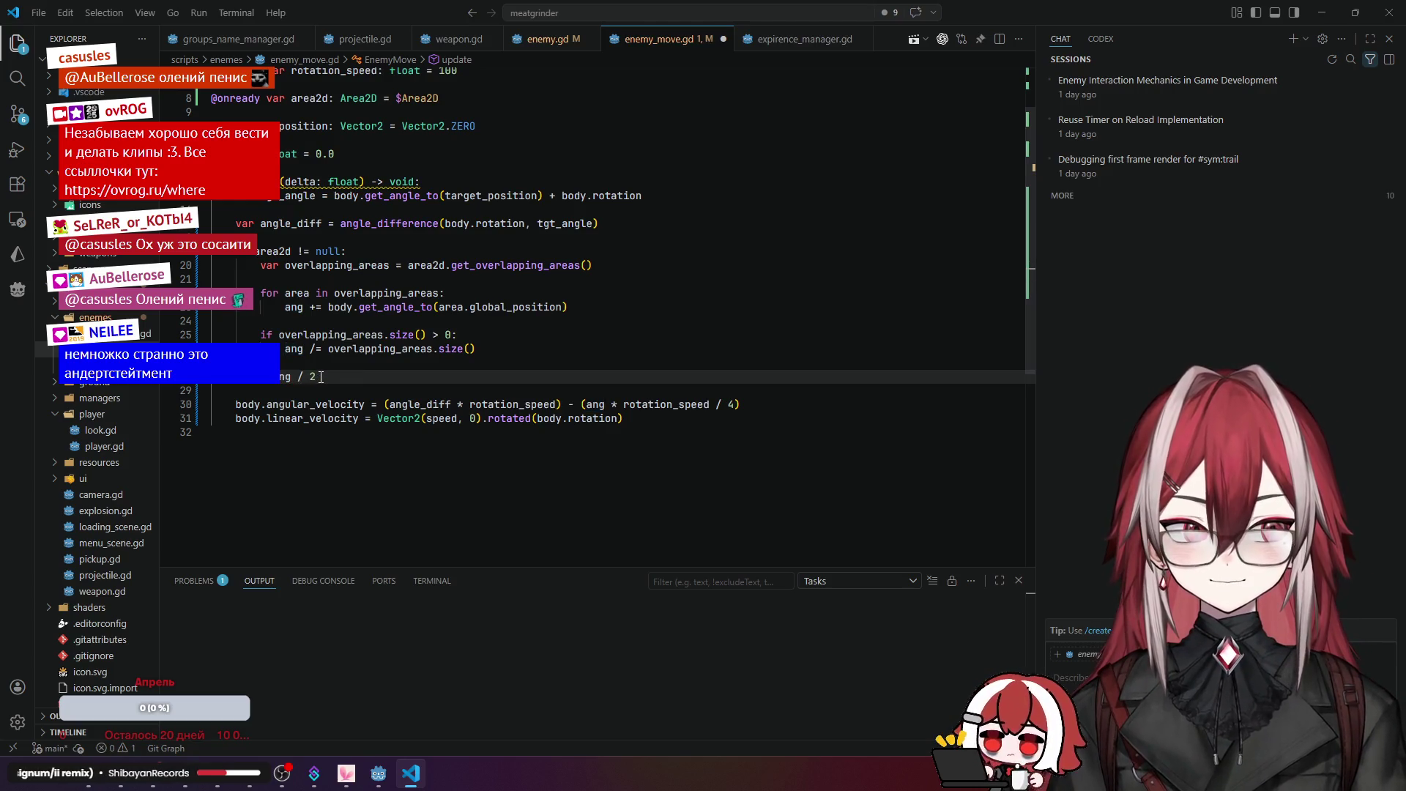
left_click(330, 359)
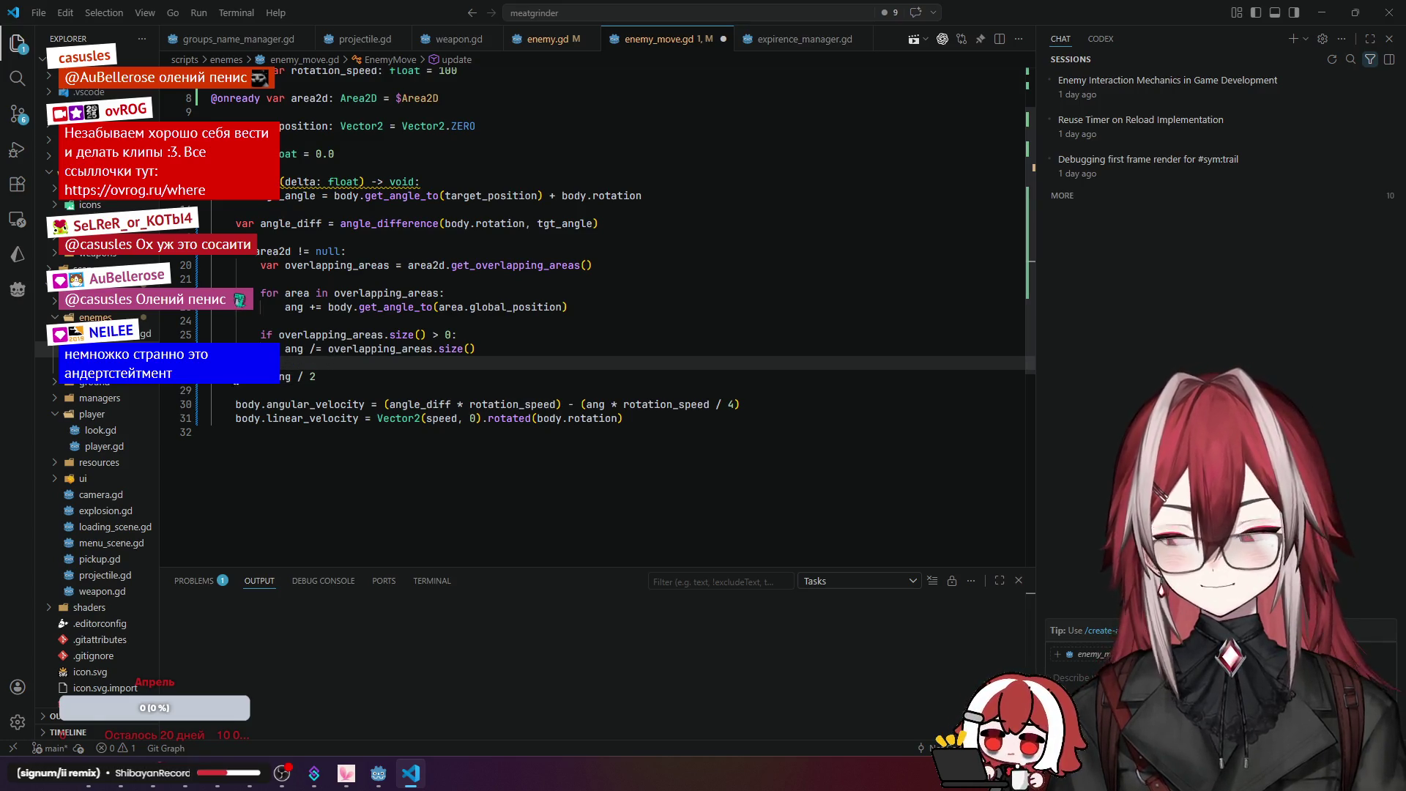
left_click(286, 376)
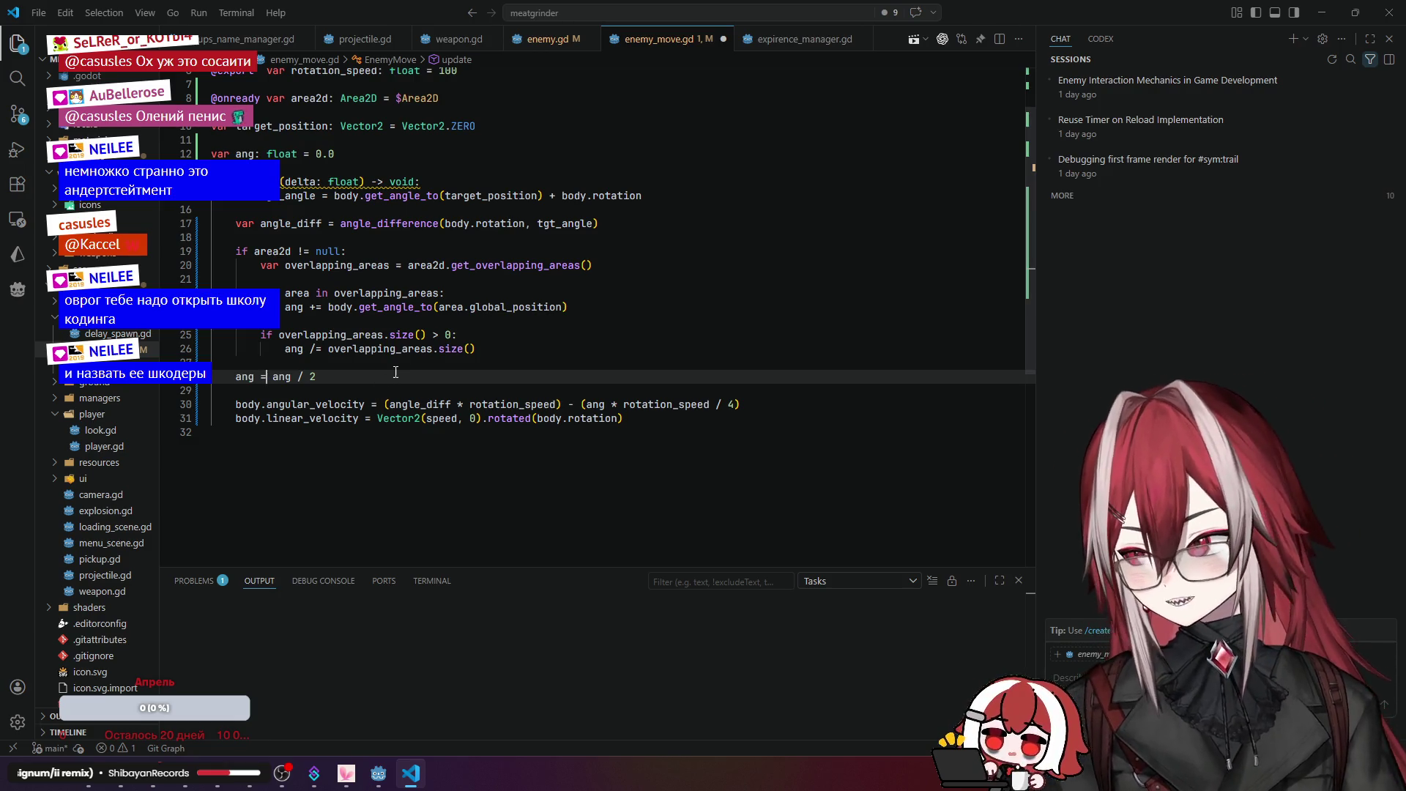
key("ctrl+s")
- Run the game with the halved ang, watch the dogs, then close the test window
left_click(378, 773)
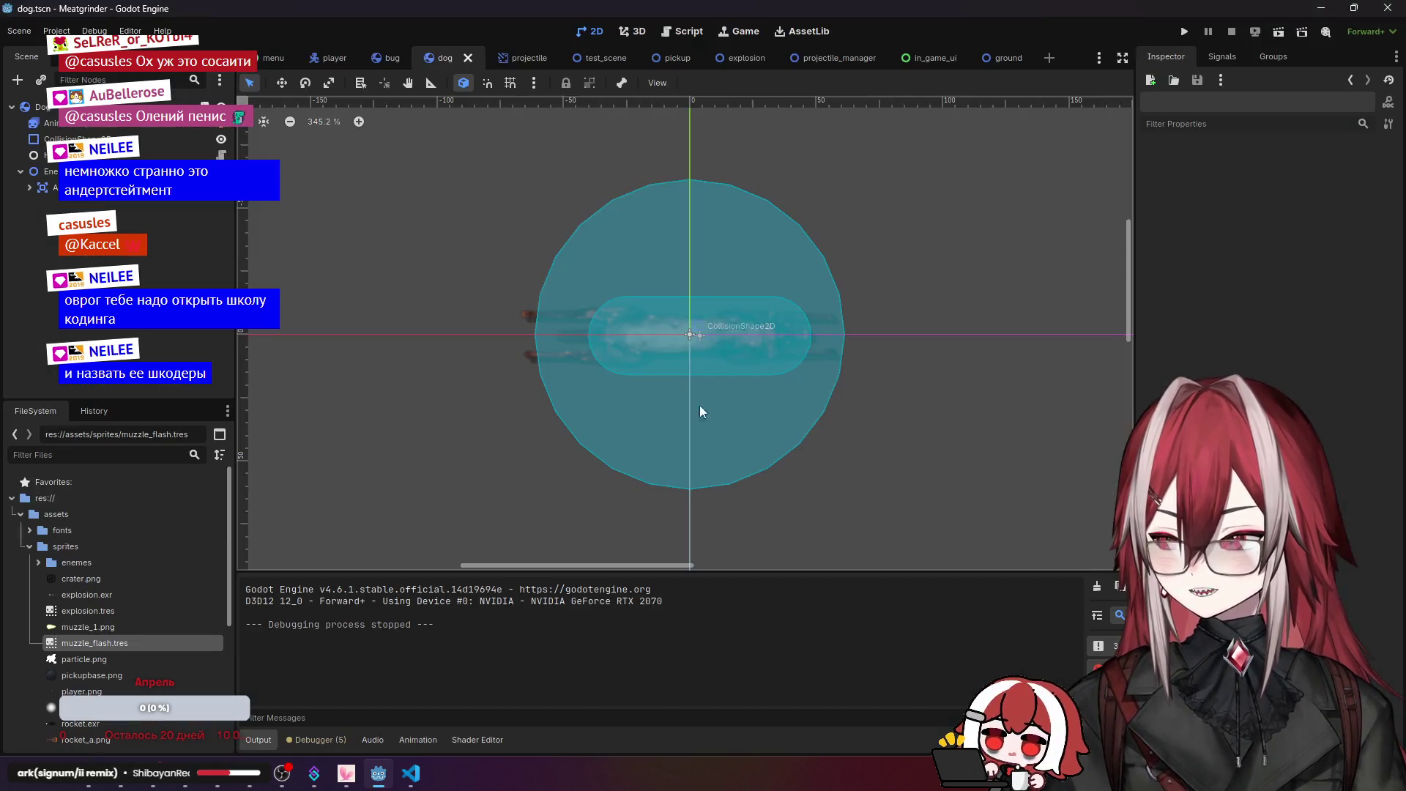
left_click(1183, 32)
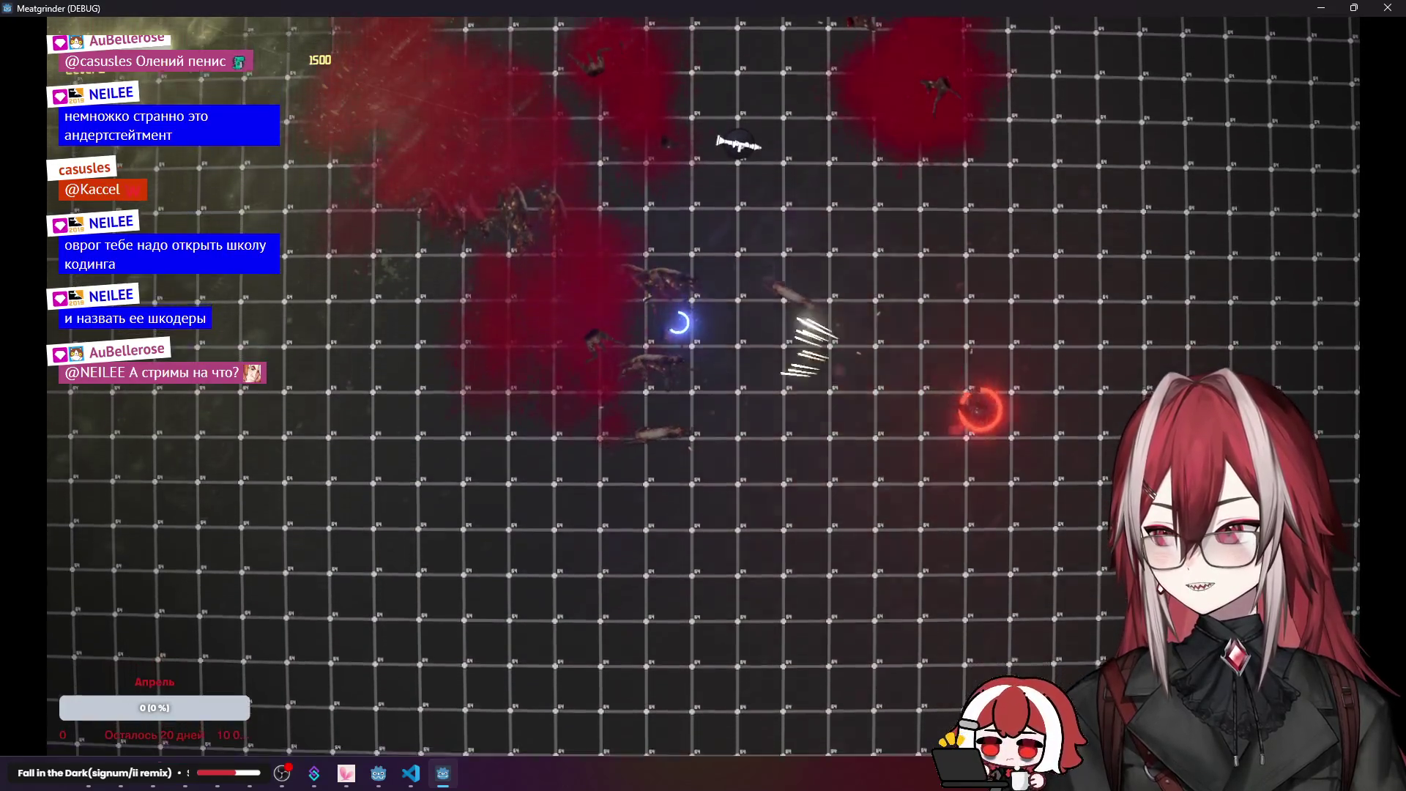
left_click(1388, 8)
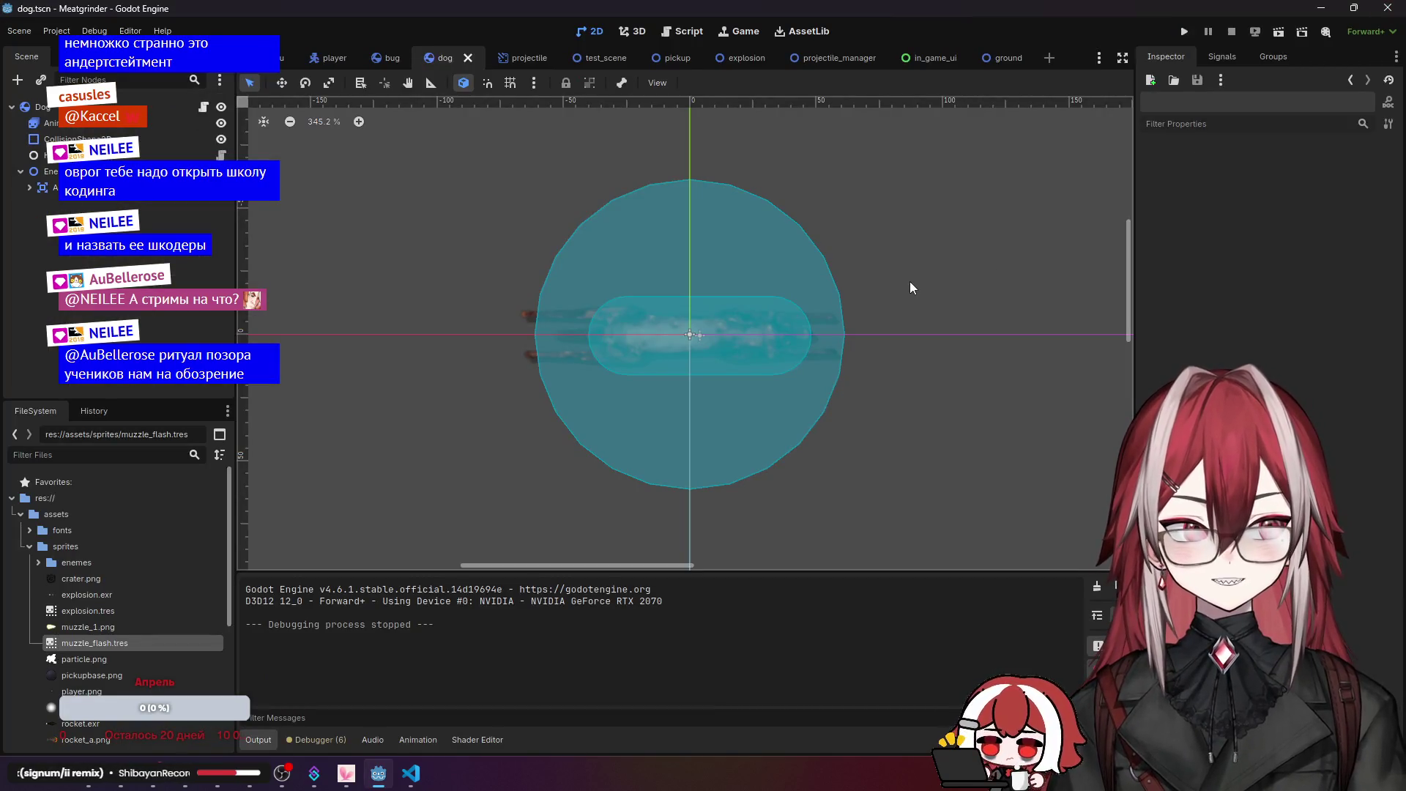
- Review the overlap averaging code and try, then undo, a new var line below ang
left_click(408, 782)
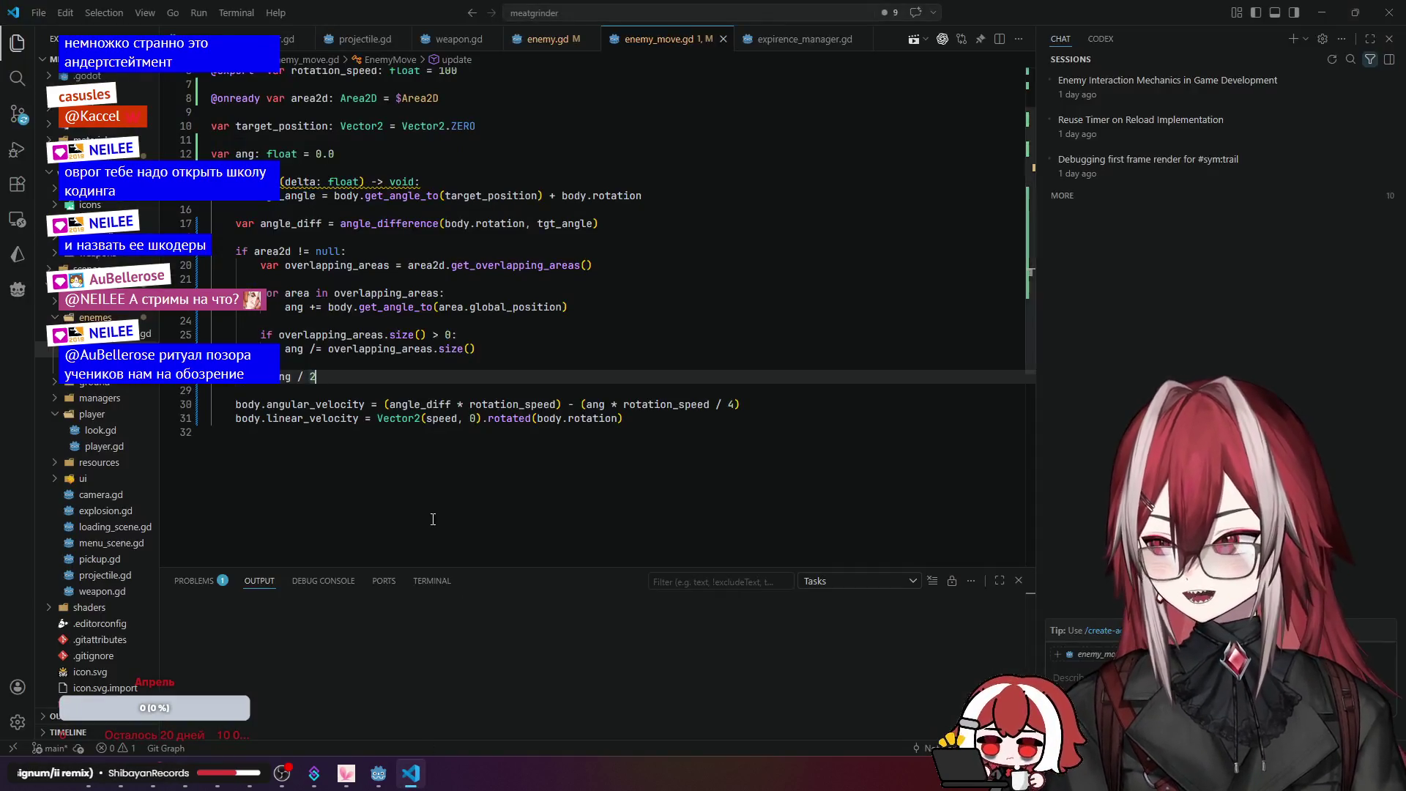
left_click(502, 370)
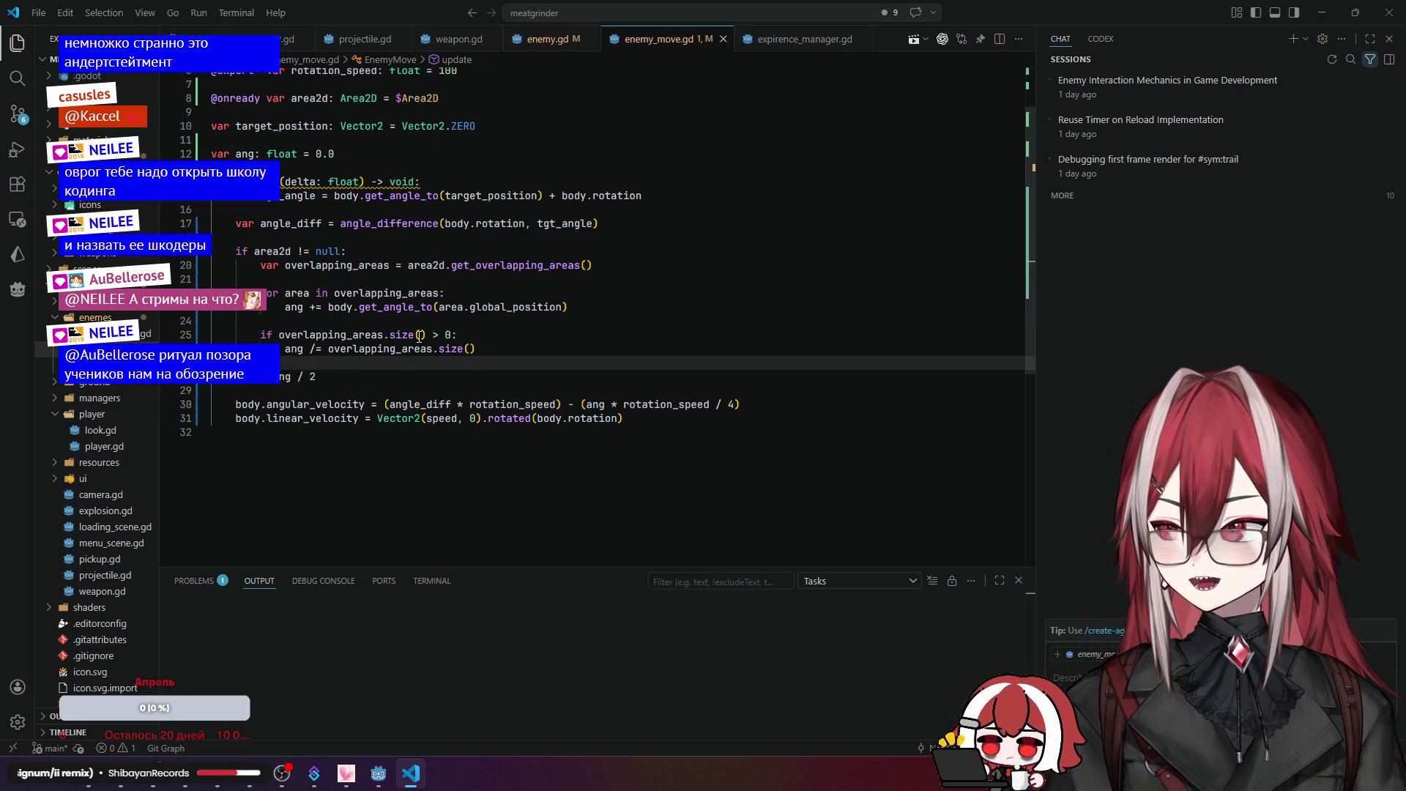
mouse_move(420, 335)
left_click_drag(426, 336, 308, 334)
left_click(345, 153)
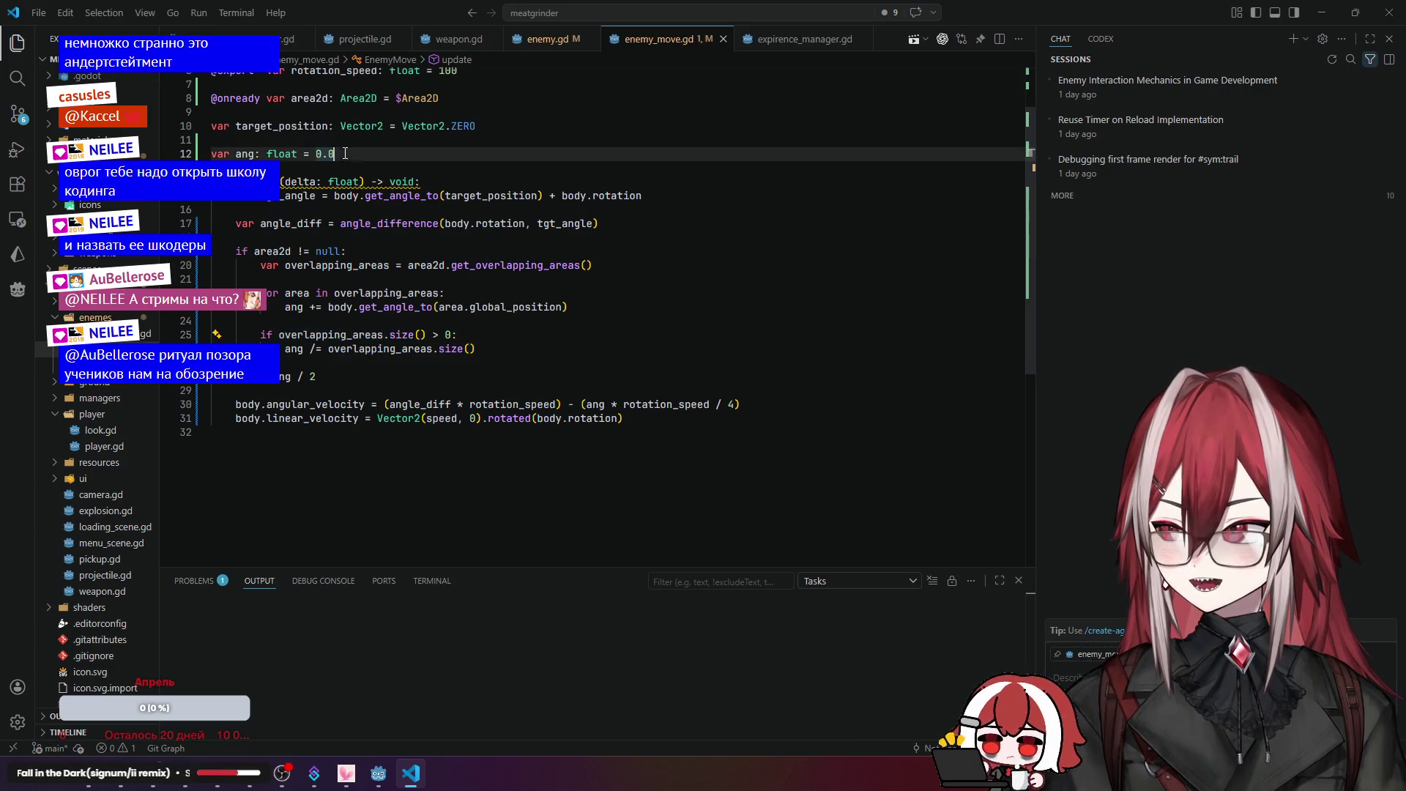
left_click(432, 335)
left_click(373, 157)
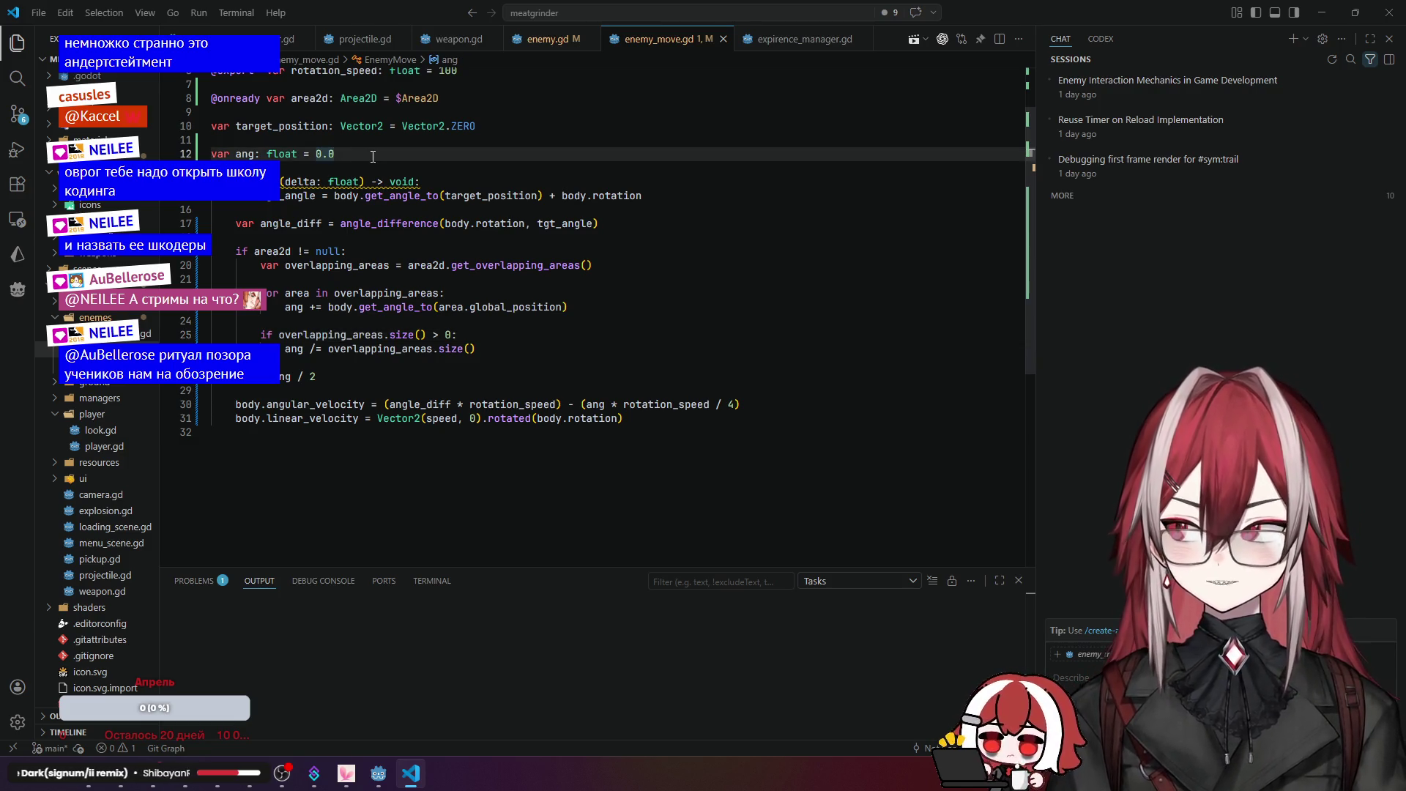
key("Return")
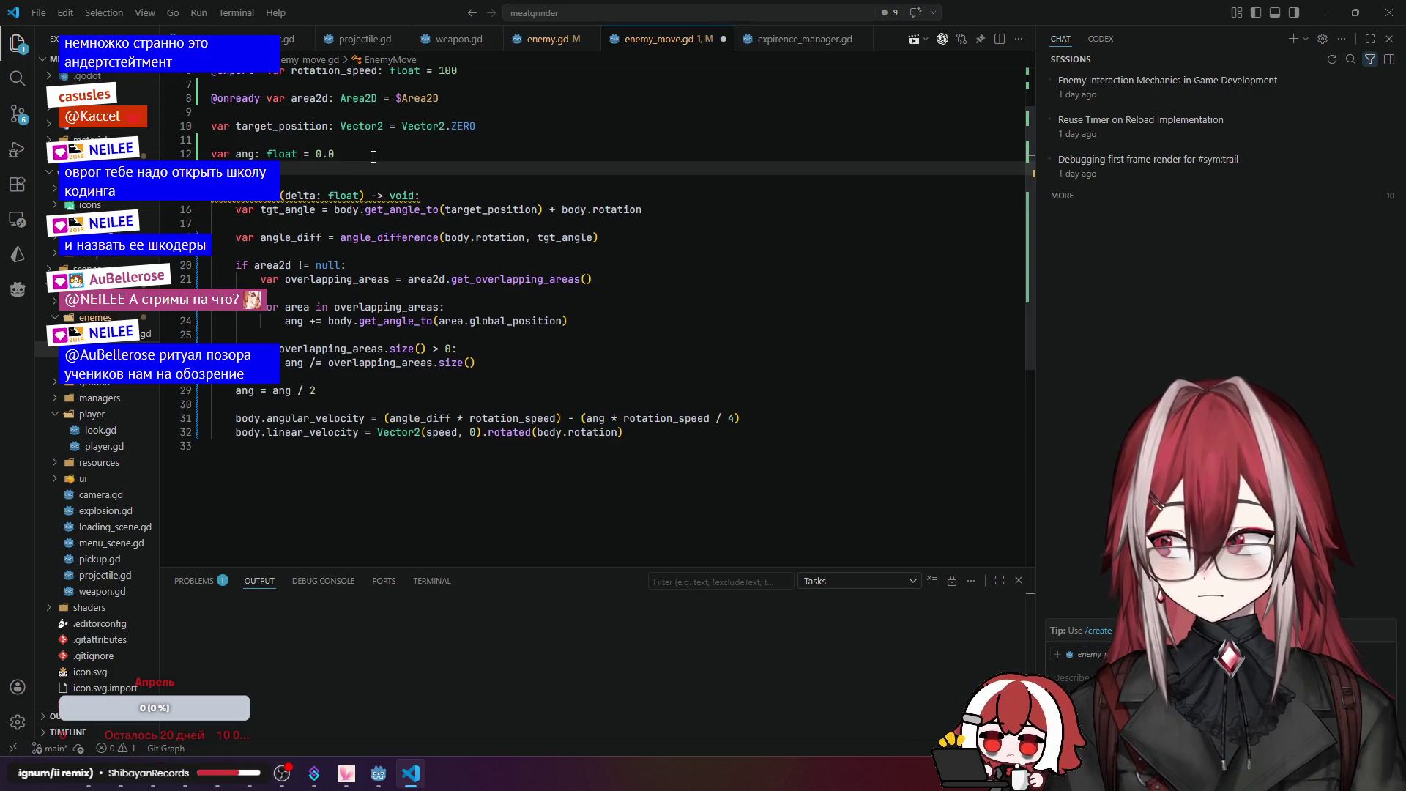
type("var")
key("ctrl+z")
key("ctrl+z")
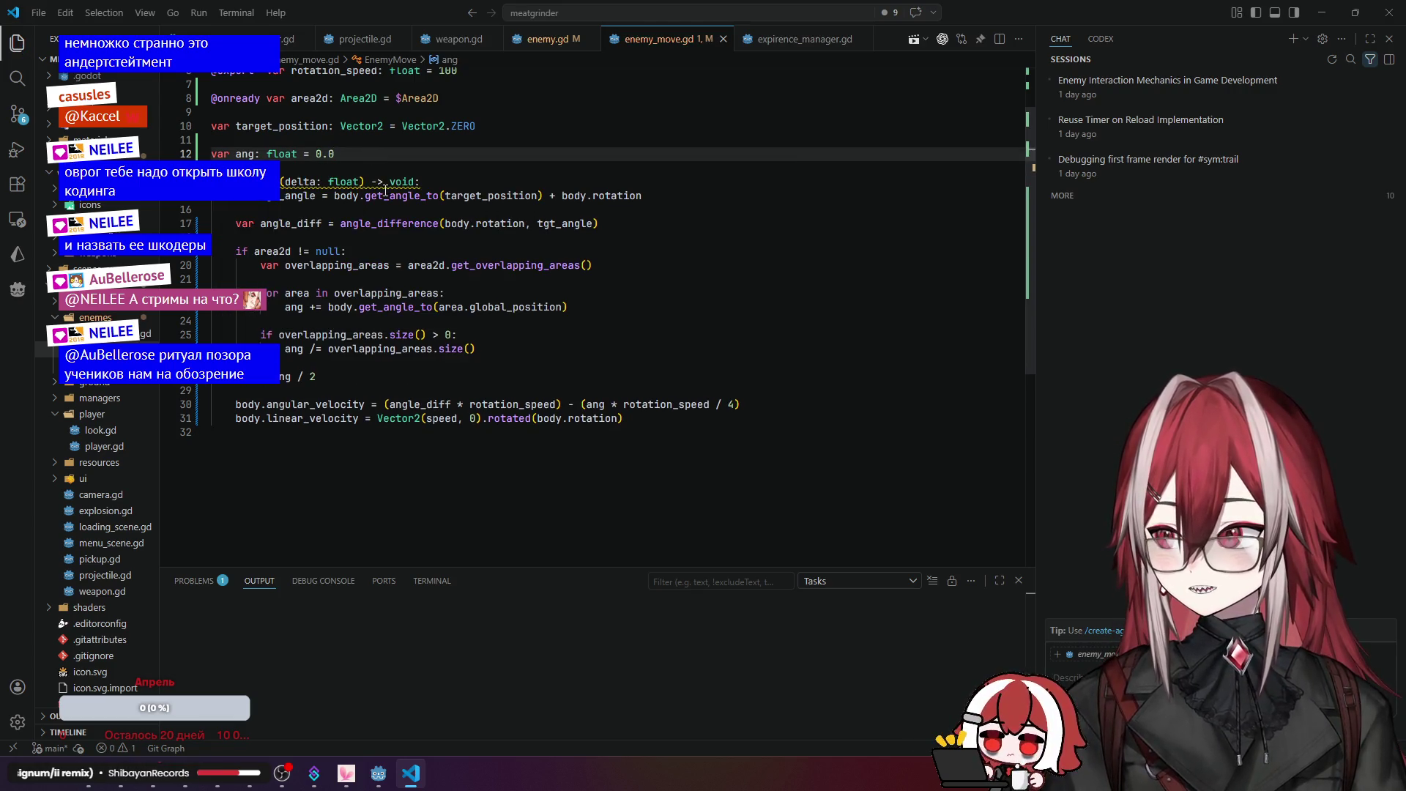
- Insert a blank line after the angle_diff assignment in update()
left_click(367, 224)
left_click(282, 322)
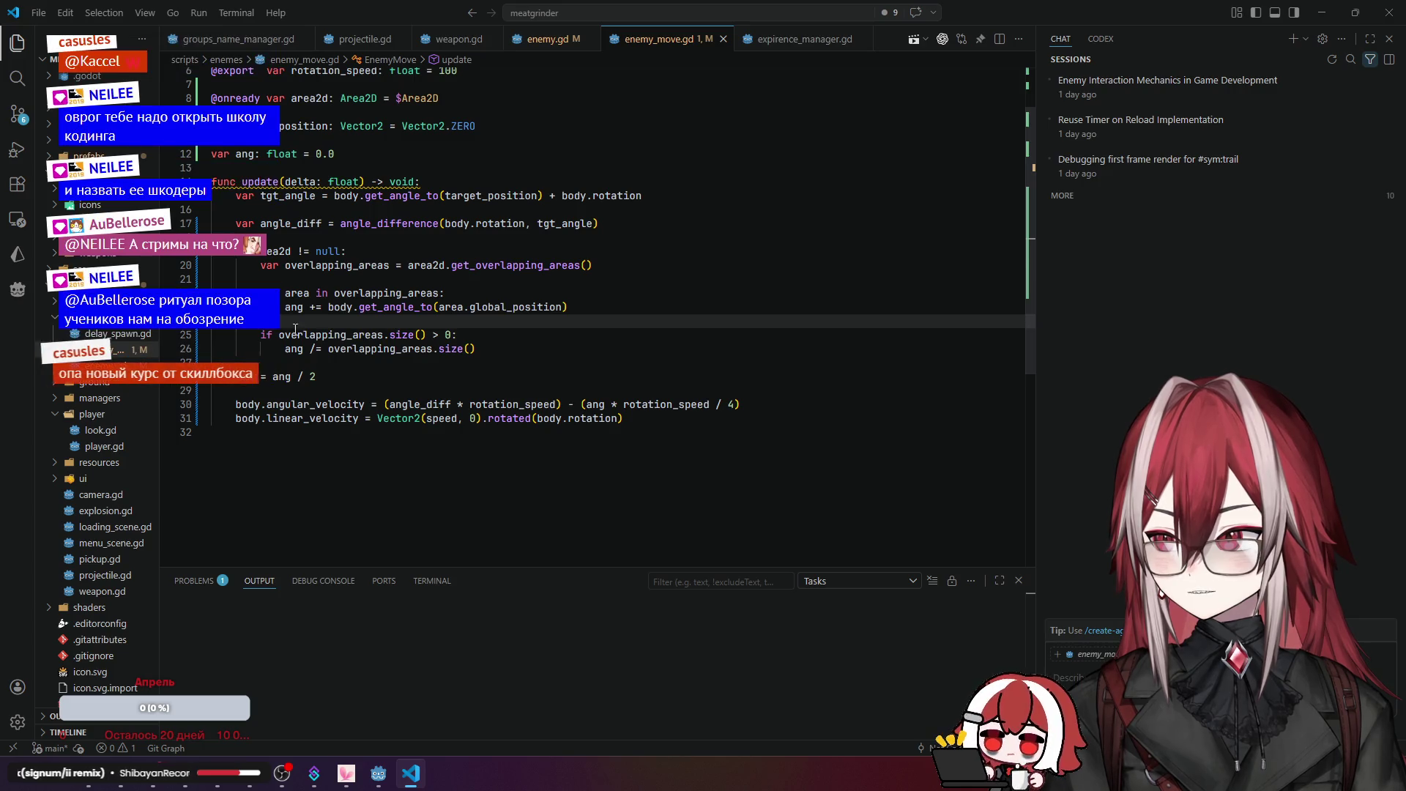
left_click(307, 335)
left_click(401, 238)
key("Return")
key("Return")
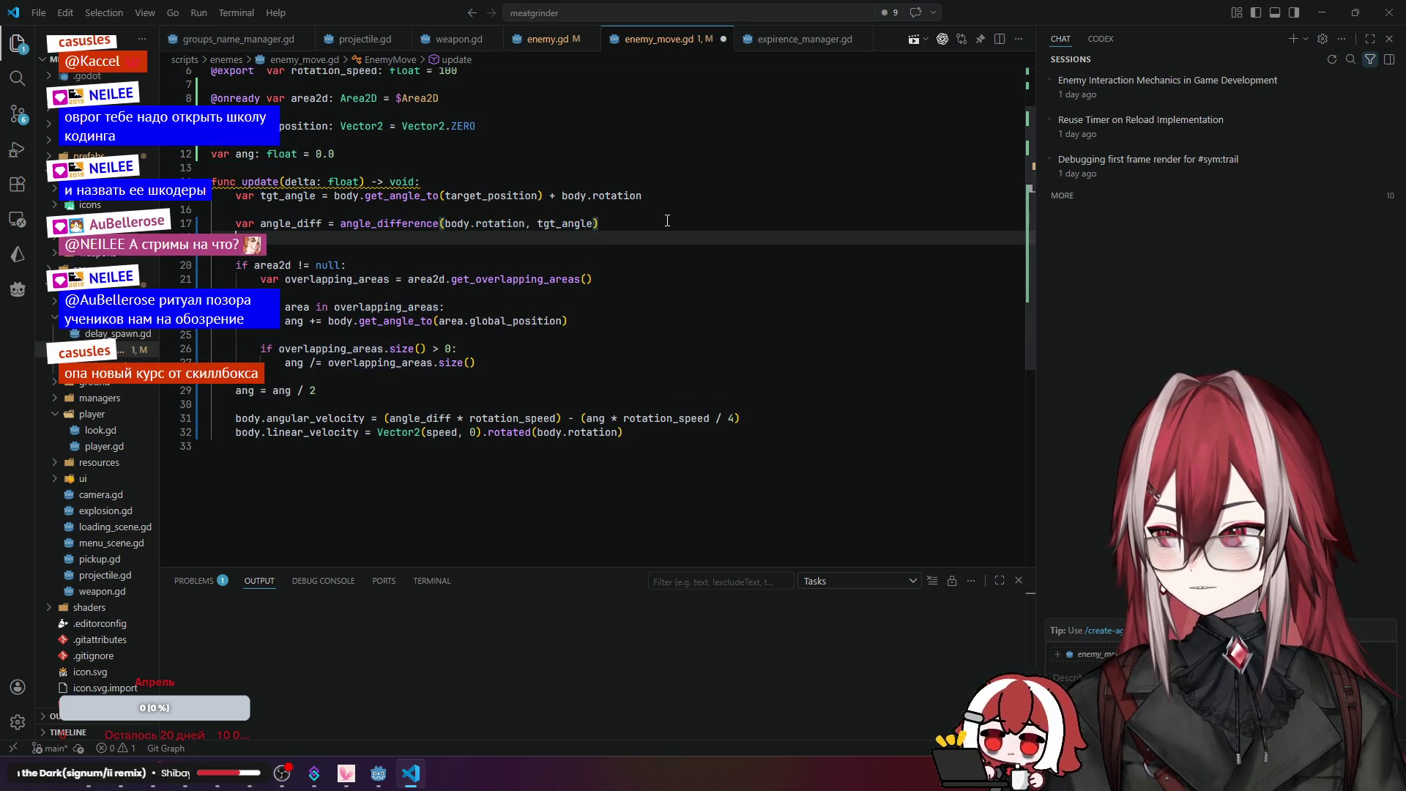
- Declare var bonus_speed = 0.0 below the angle_diff line
type("var bonus_speed =")
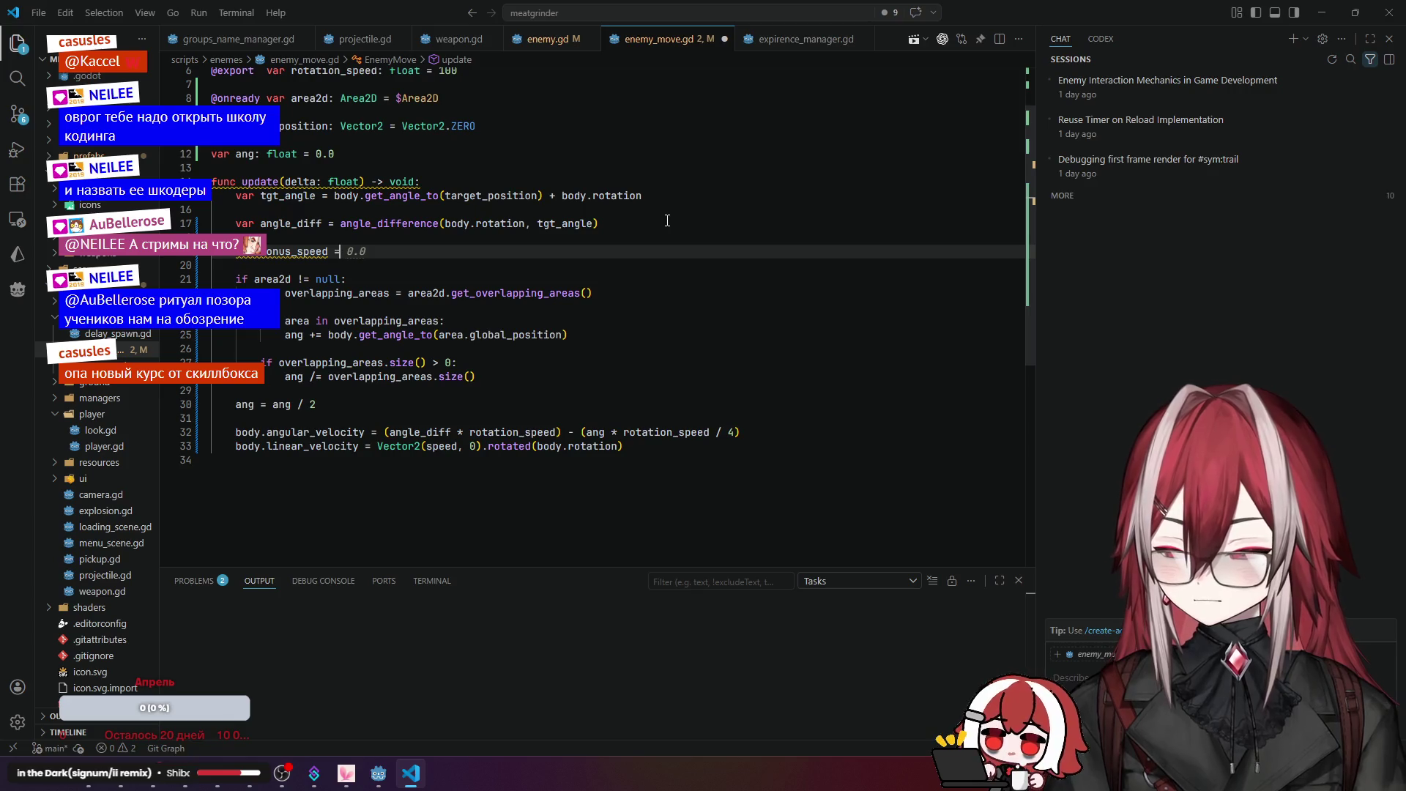
type(".0")
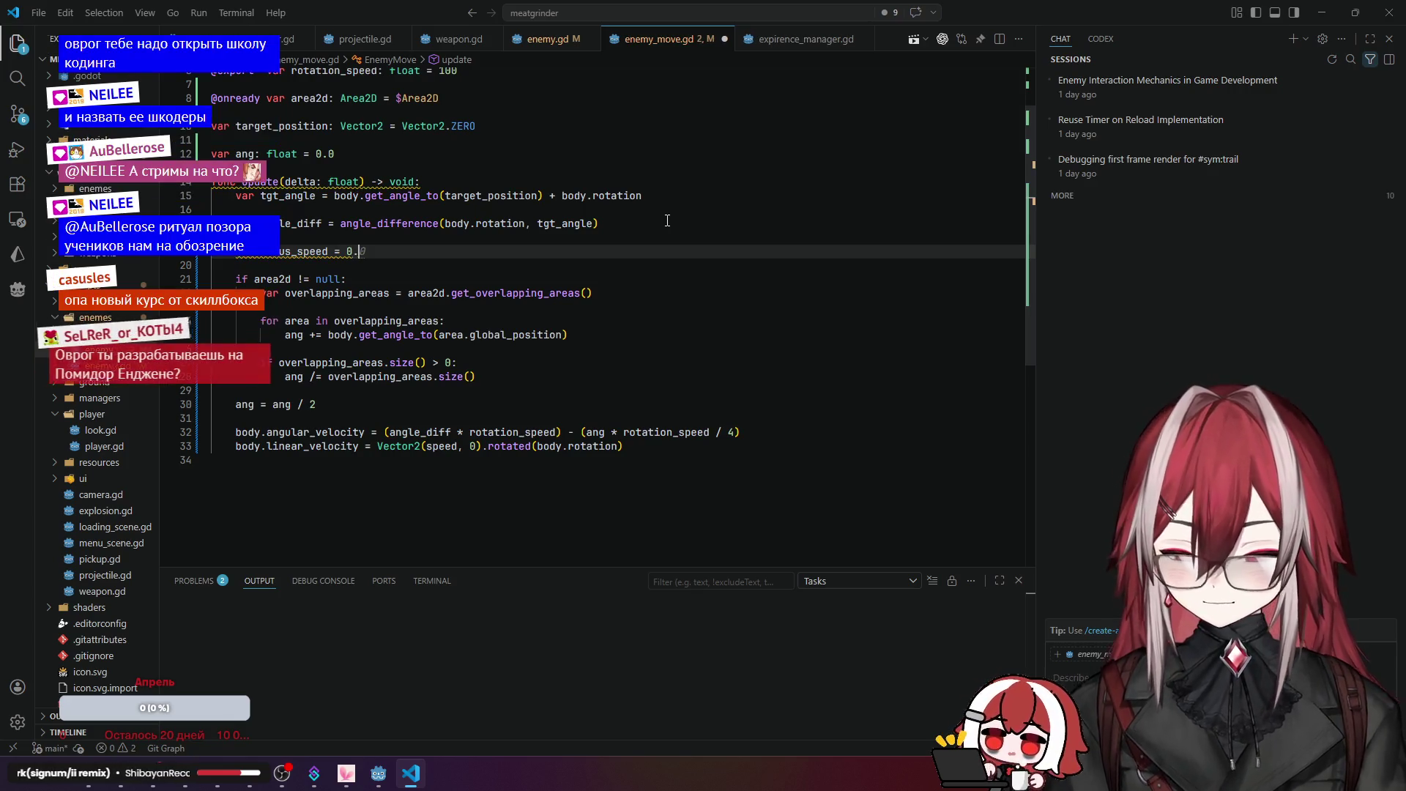
key("Escape")
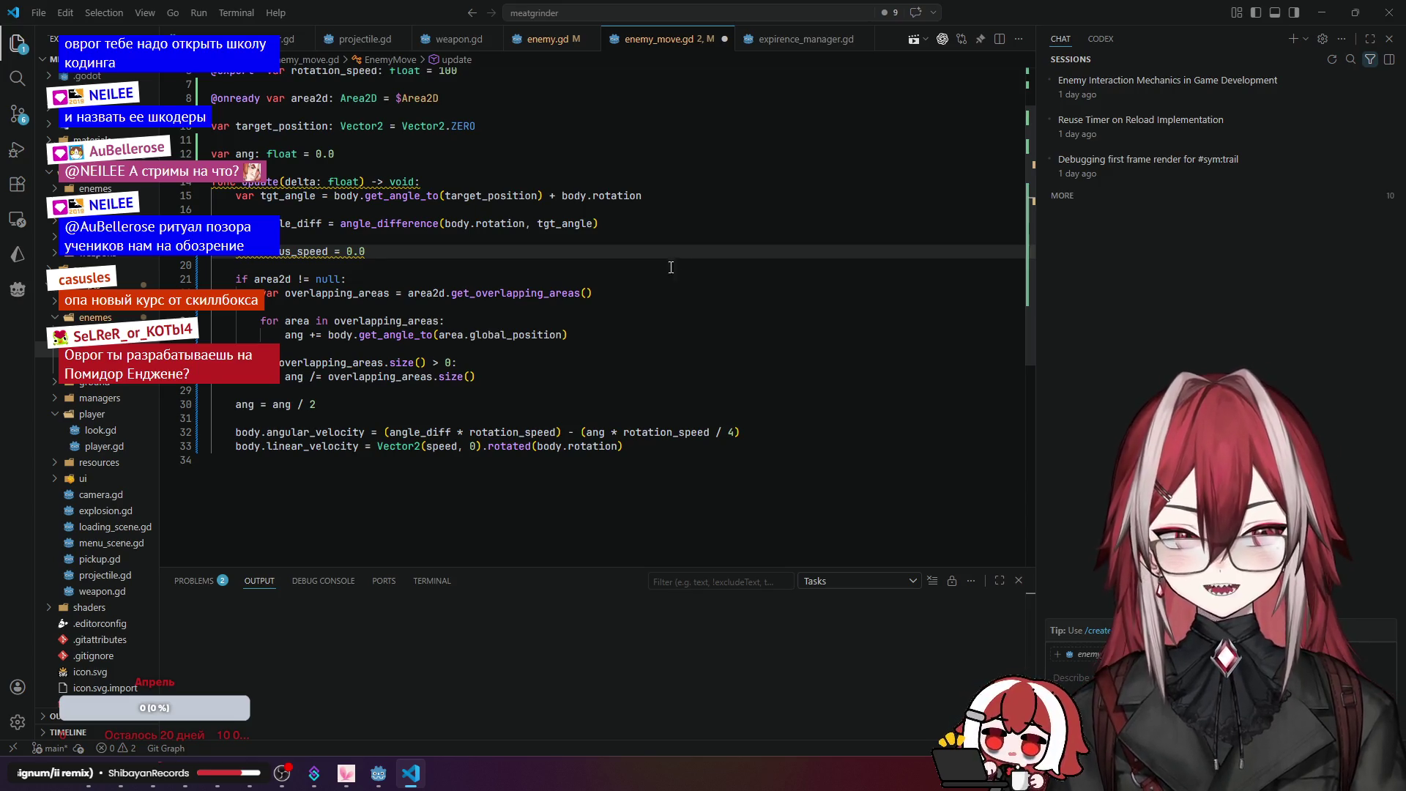
left_click(534, 312)
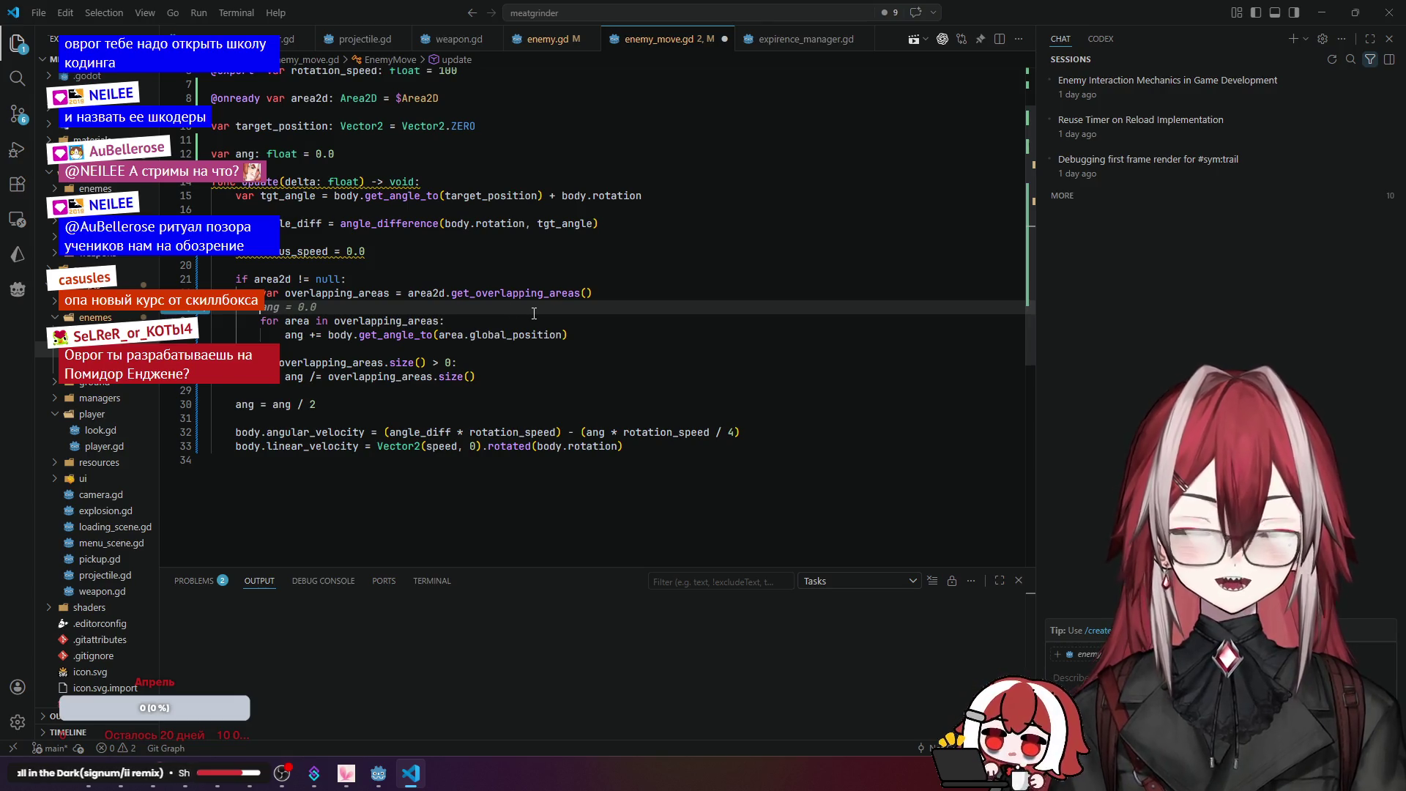
left_click_drag(263, 254, 339, 252)
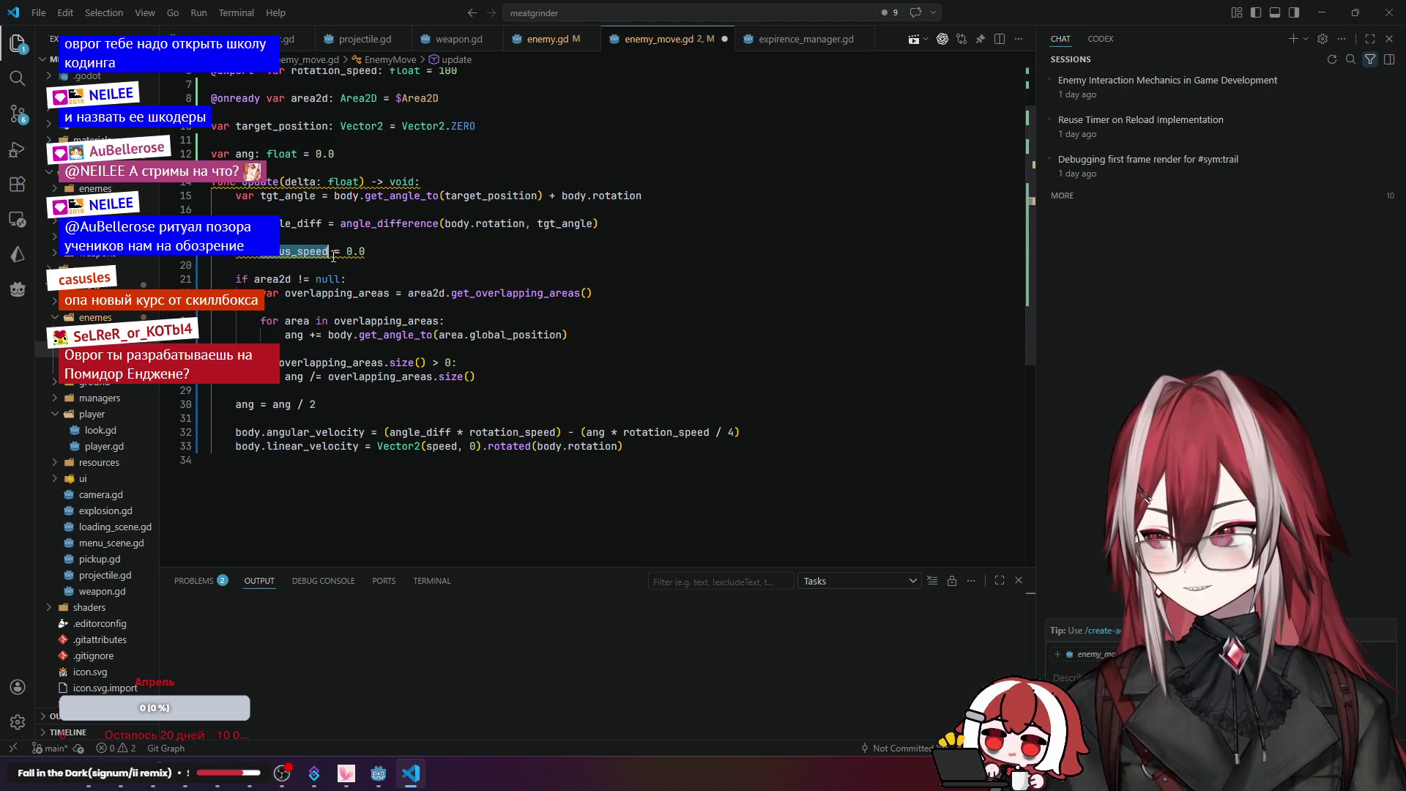
- Make linear_velocity use speed + bonus_speed
left_click(437, 393)
left_click(352, 409)
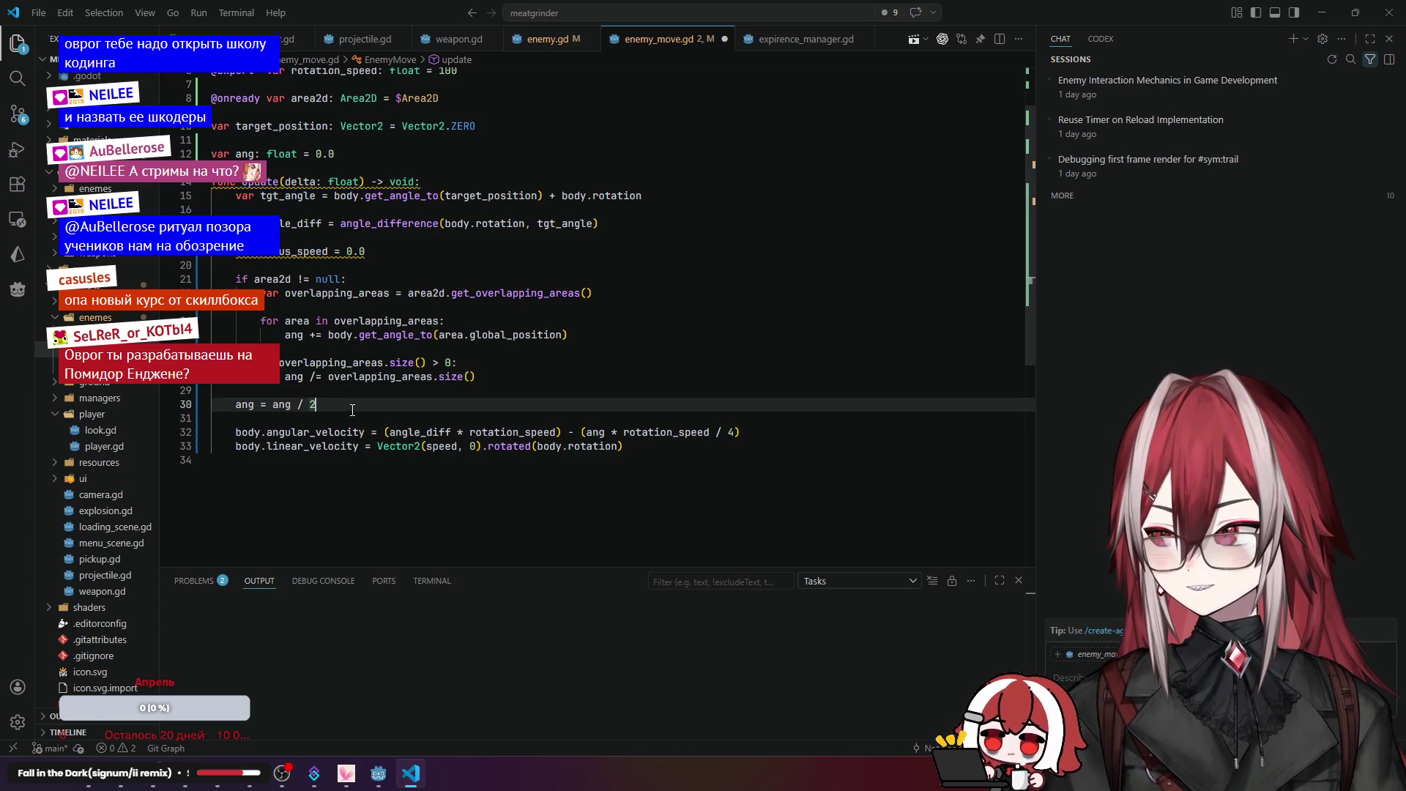
left_click(678, 458)
left_click(672, 449)
left_click(418, 400)
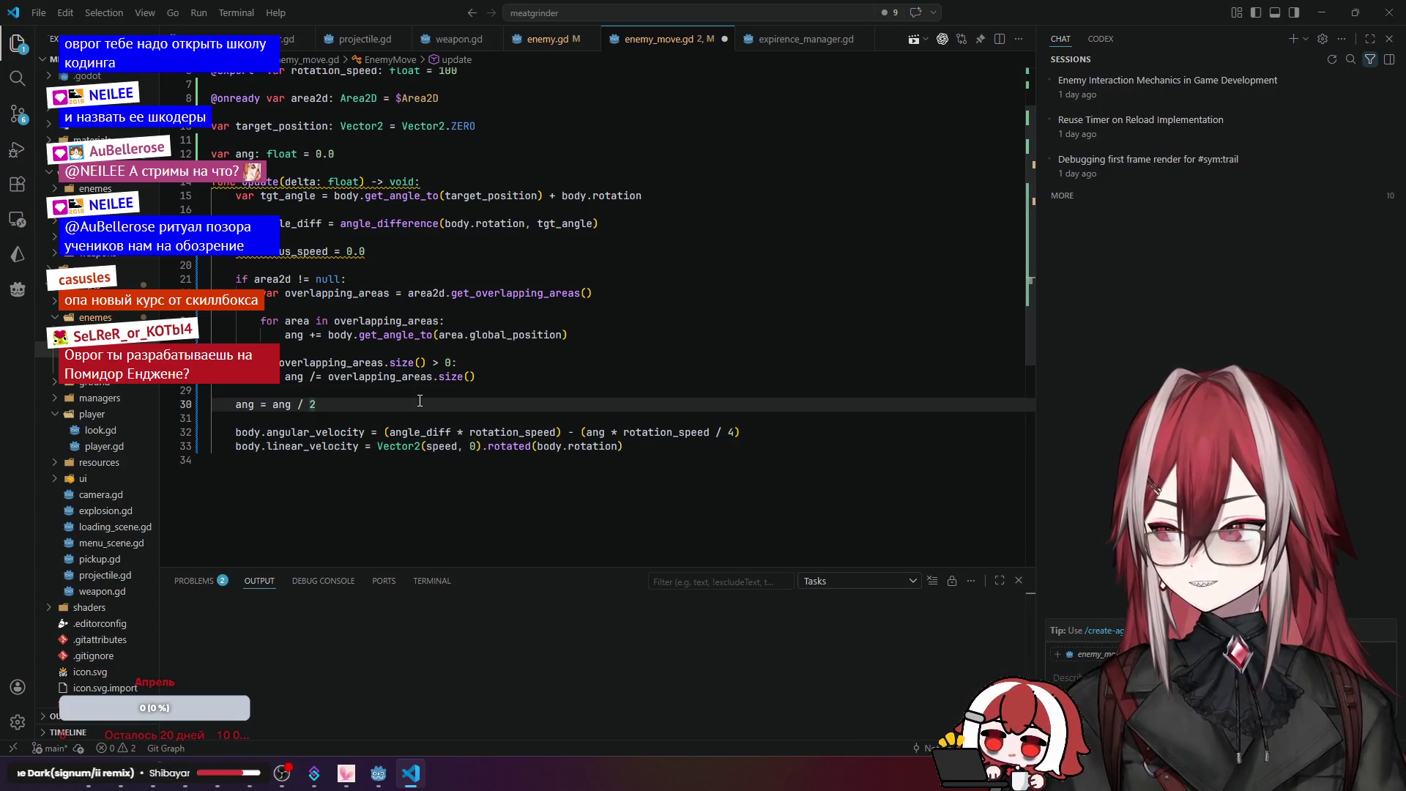
left_click(514, 378)
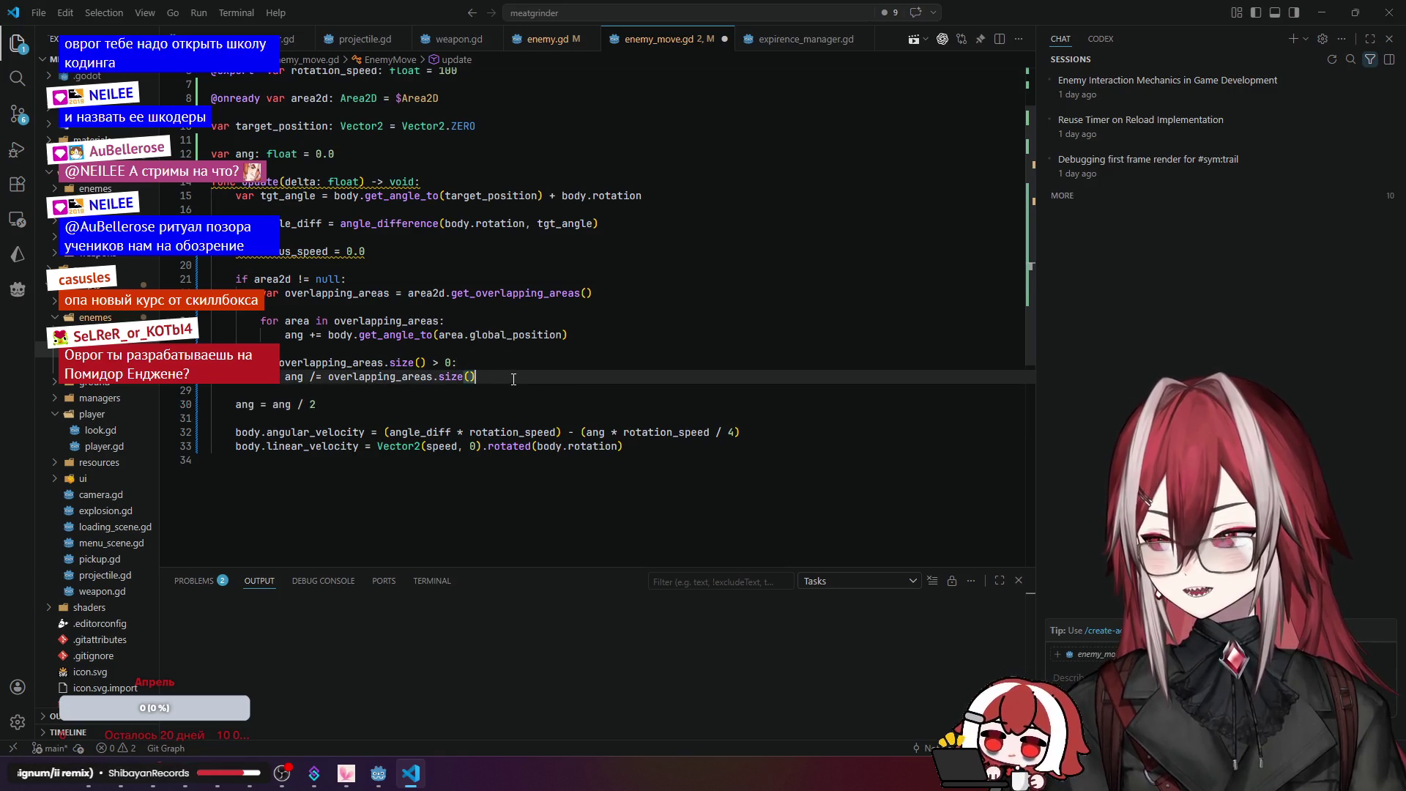
left_click(371, 407)
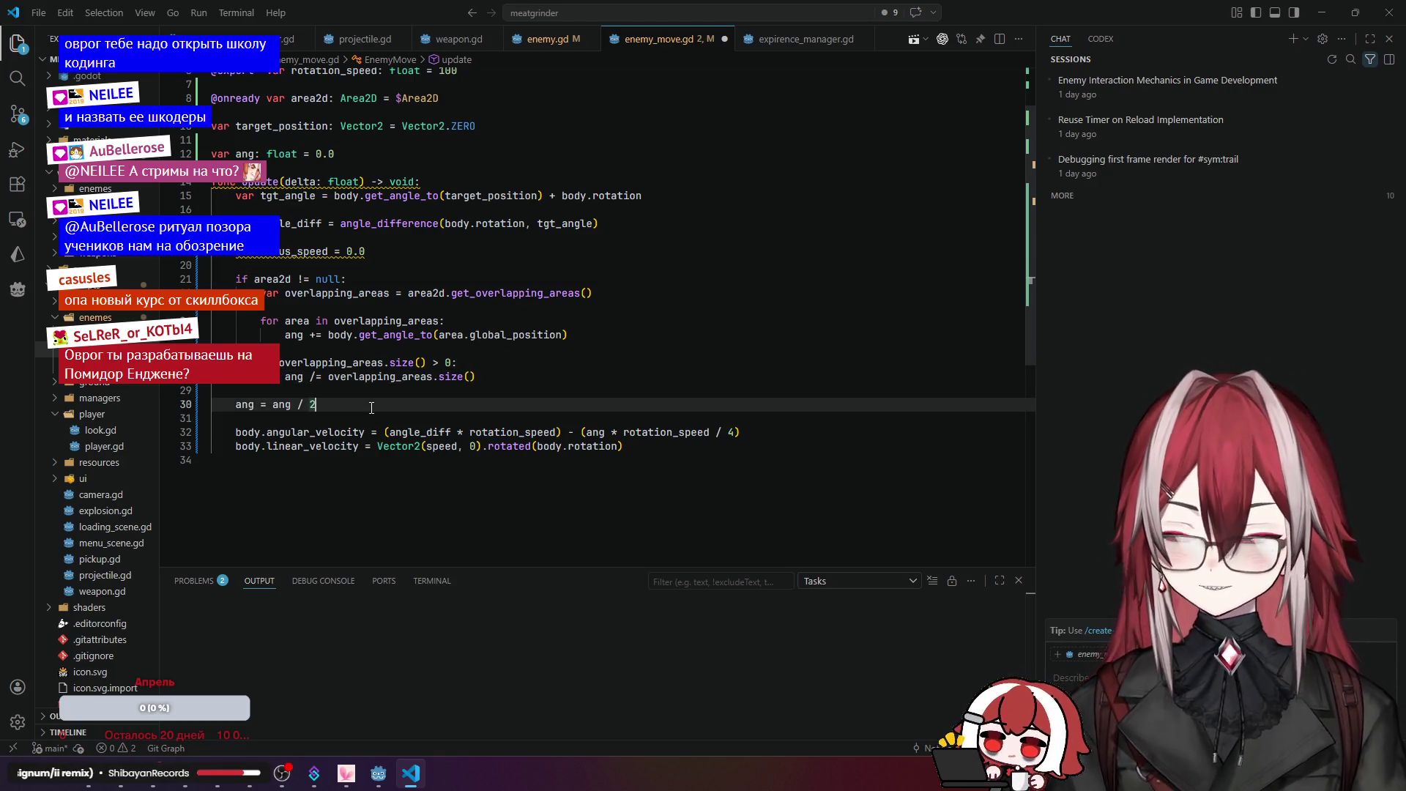
left_click(246, 421)
left_click(343, 404)
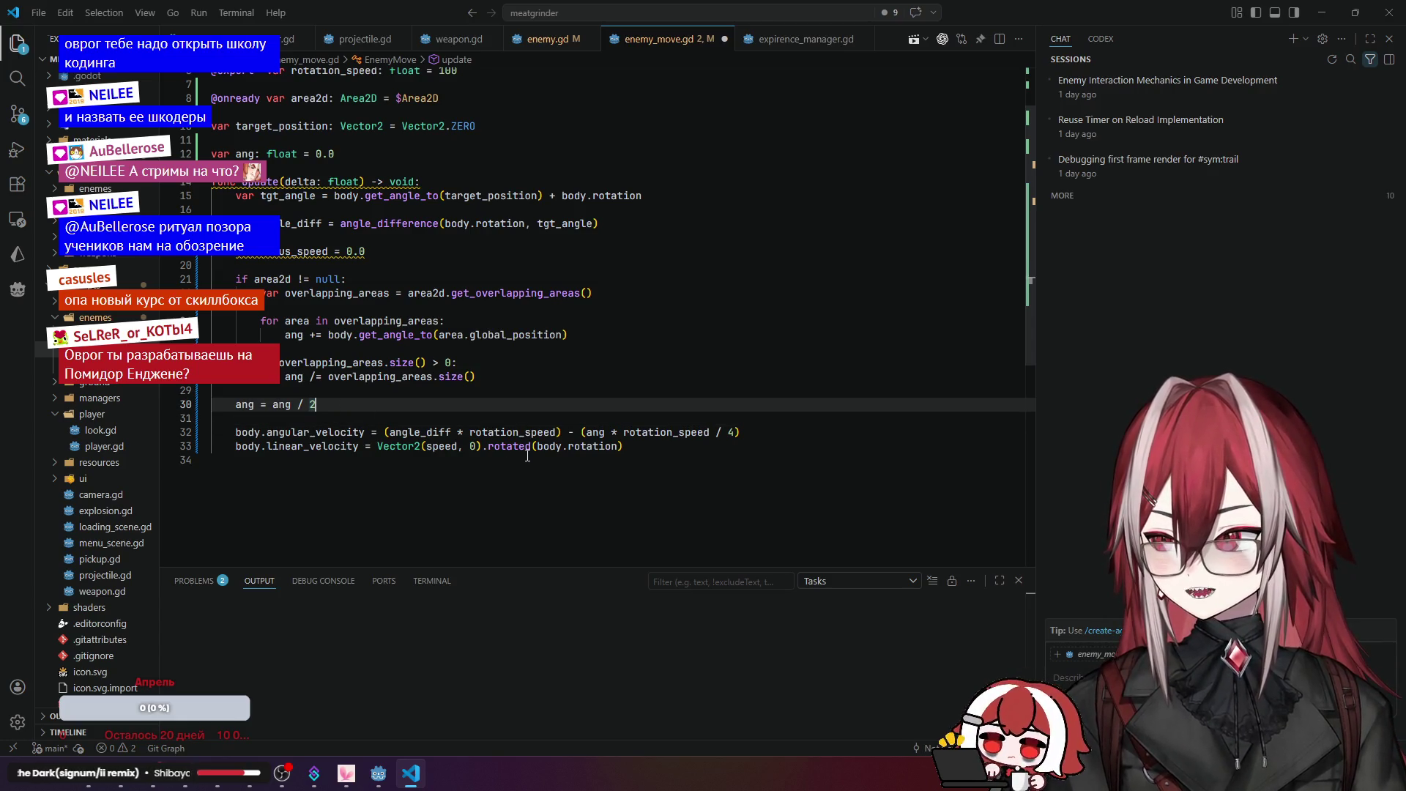
left_click(457, 449)
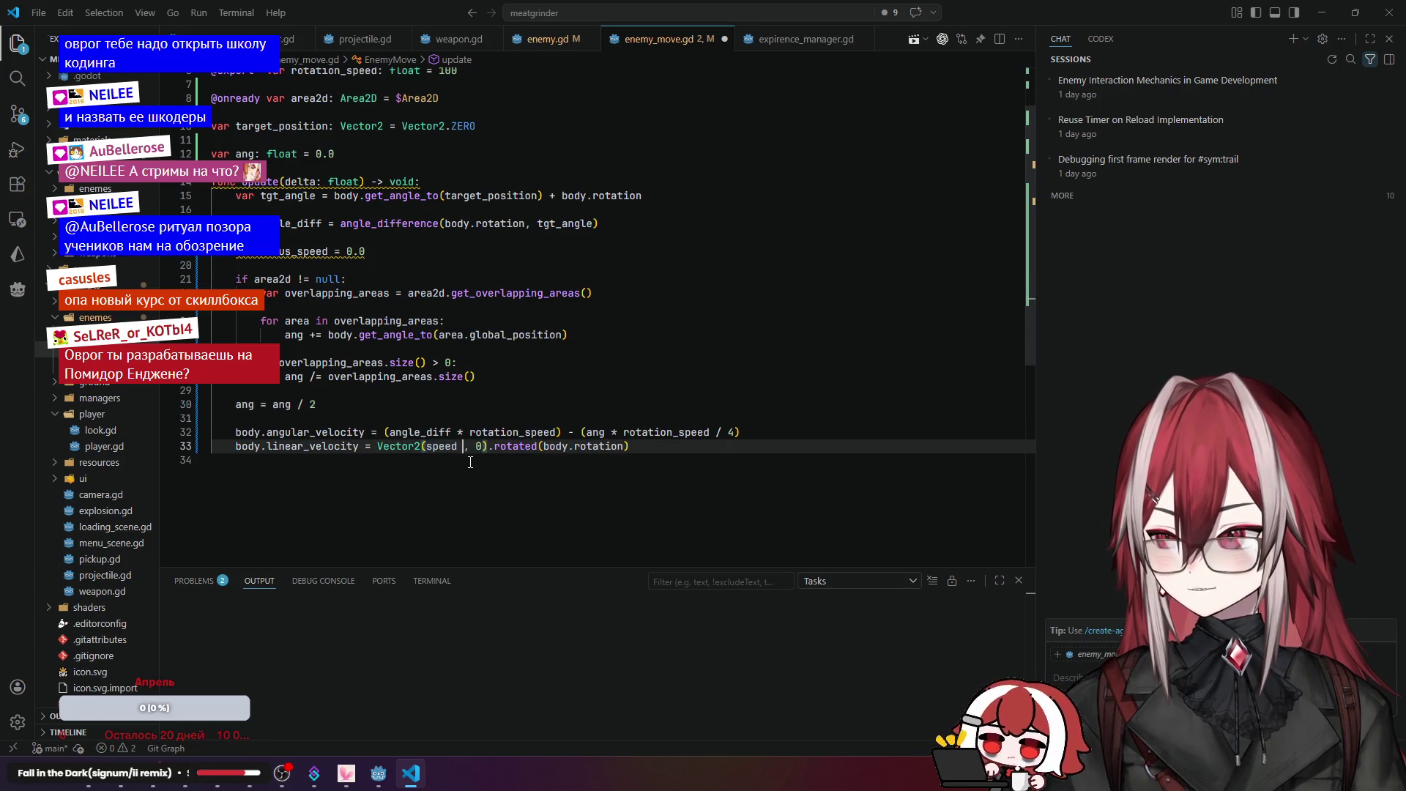
type("bonus_speed")
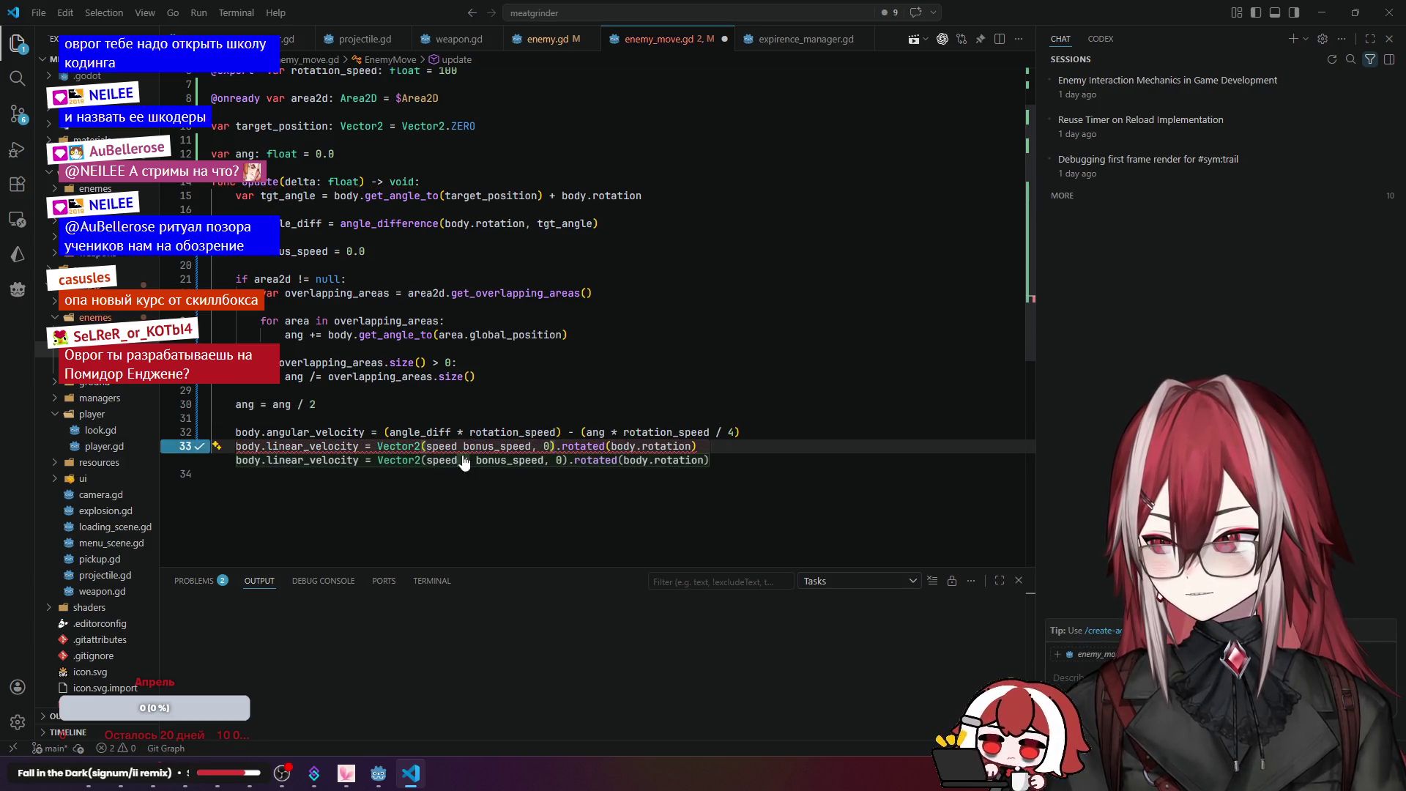
key("Tab")
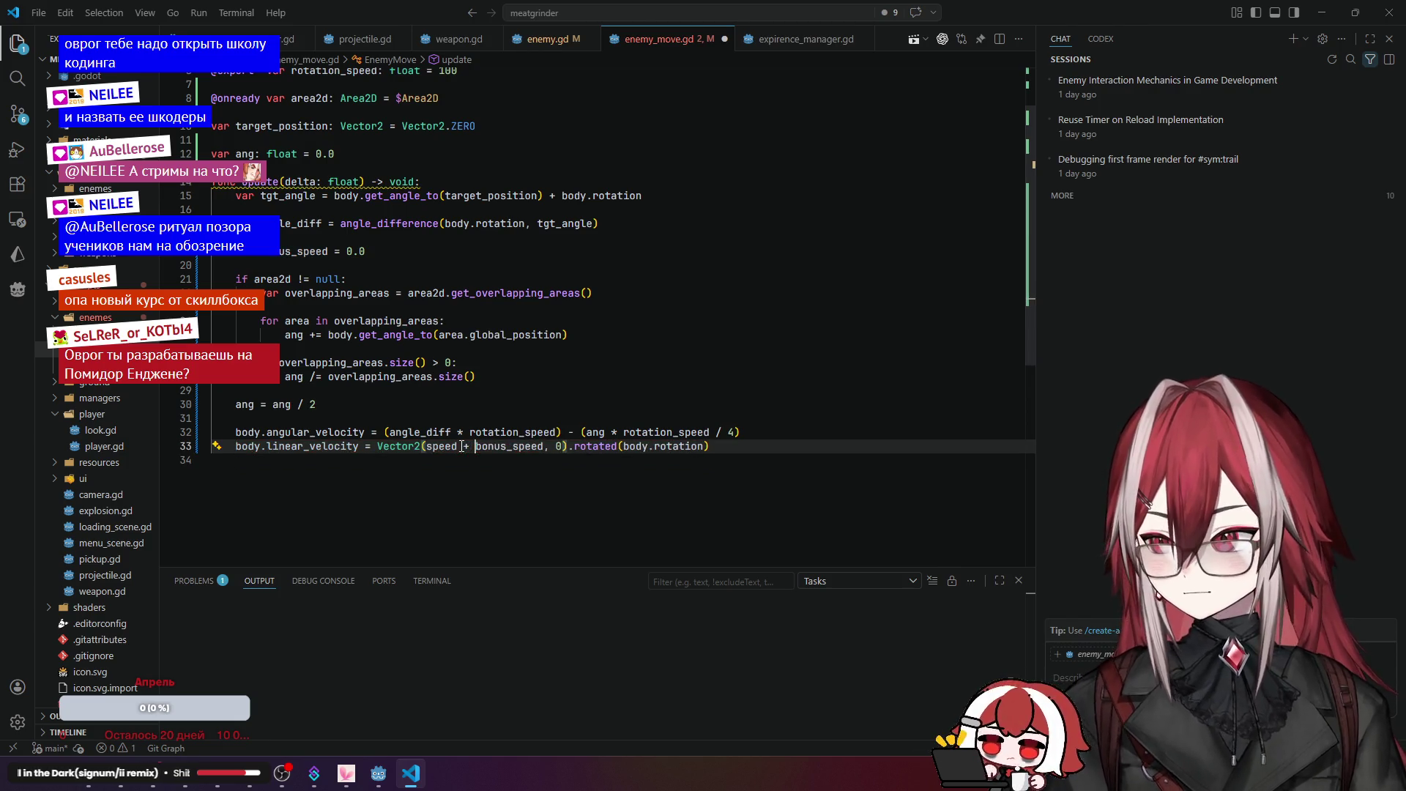
- Set bonus_speed = overlapping_areas.size() * 20 inside the overlap block
left_click(542, 393)
double_click(527, 446)
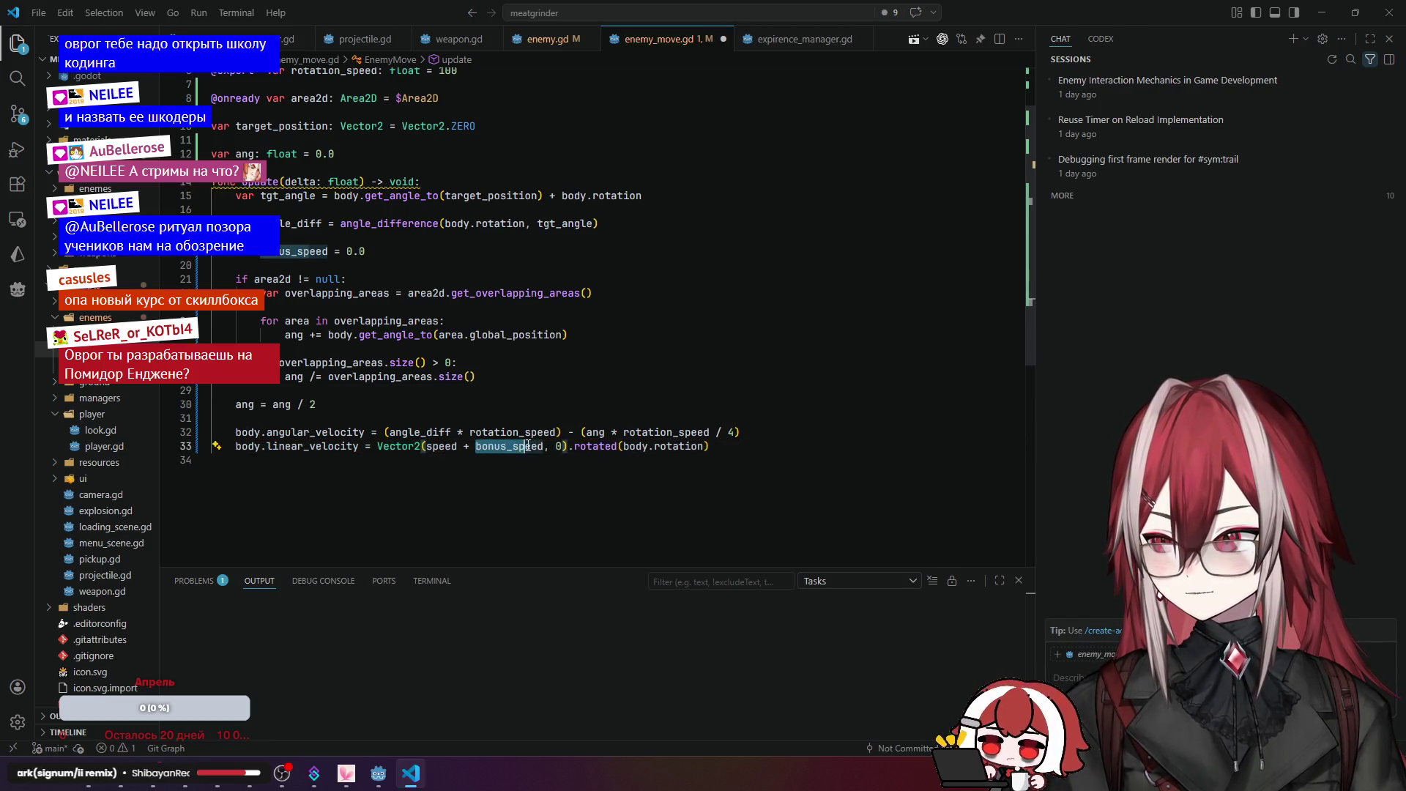
left_click(328, 381)
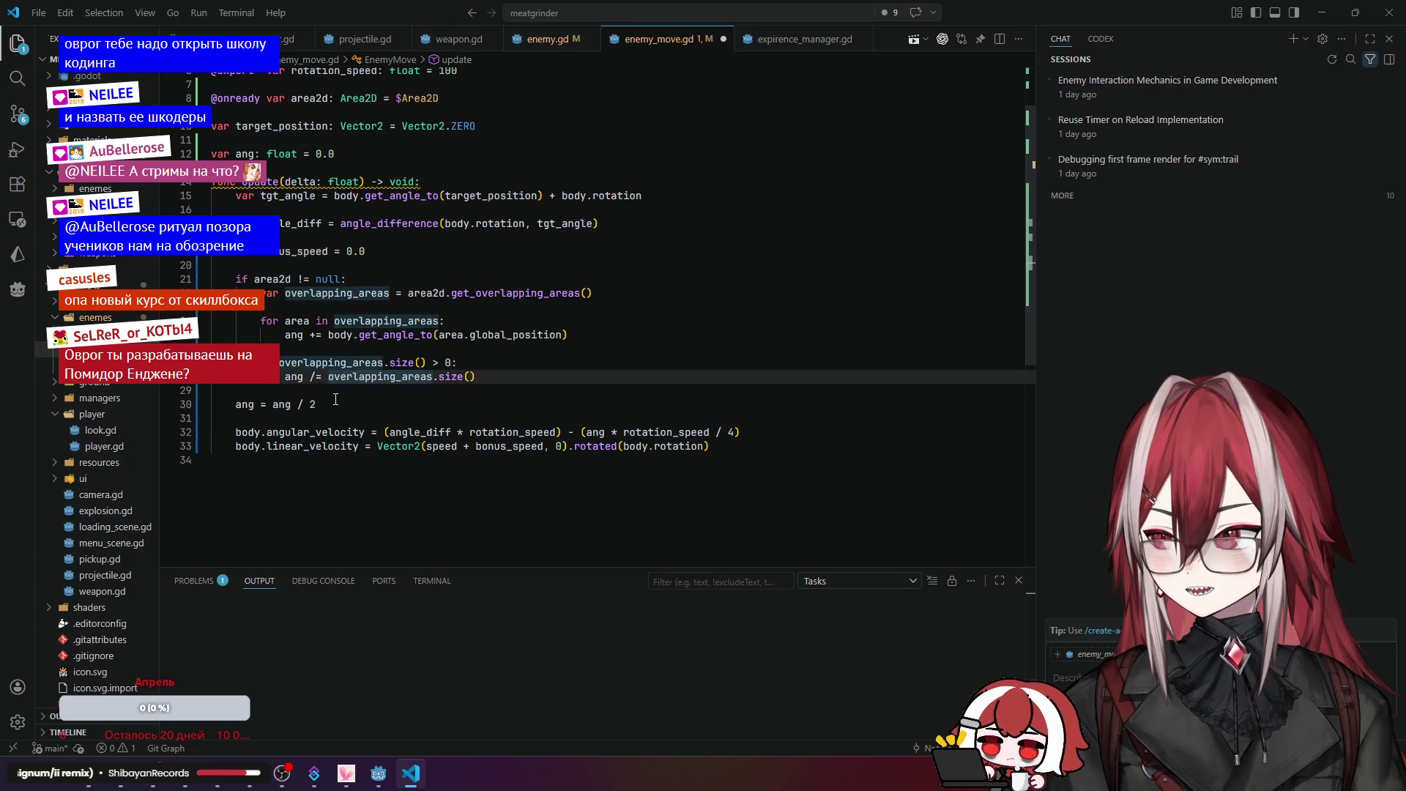
left_click(489, 369)
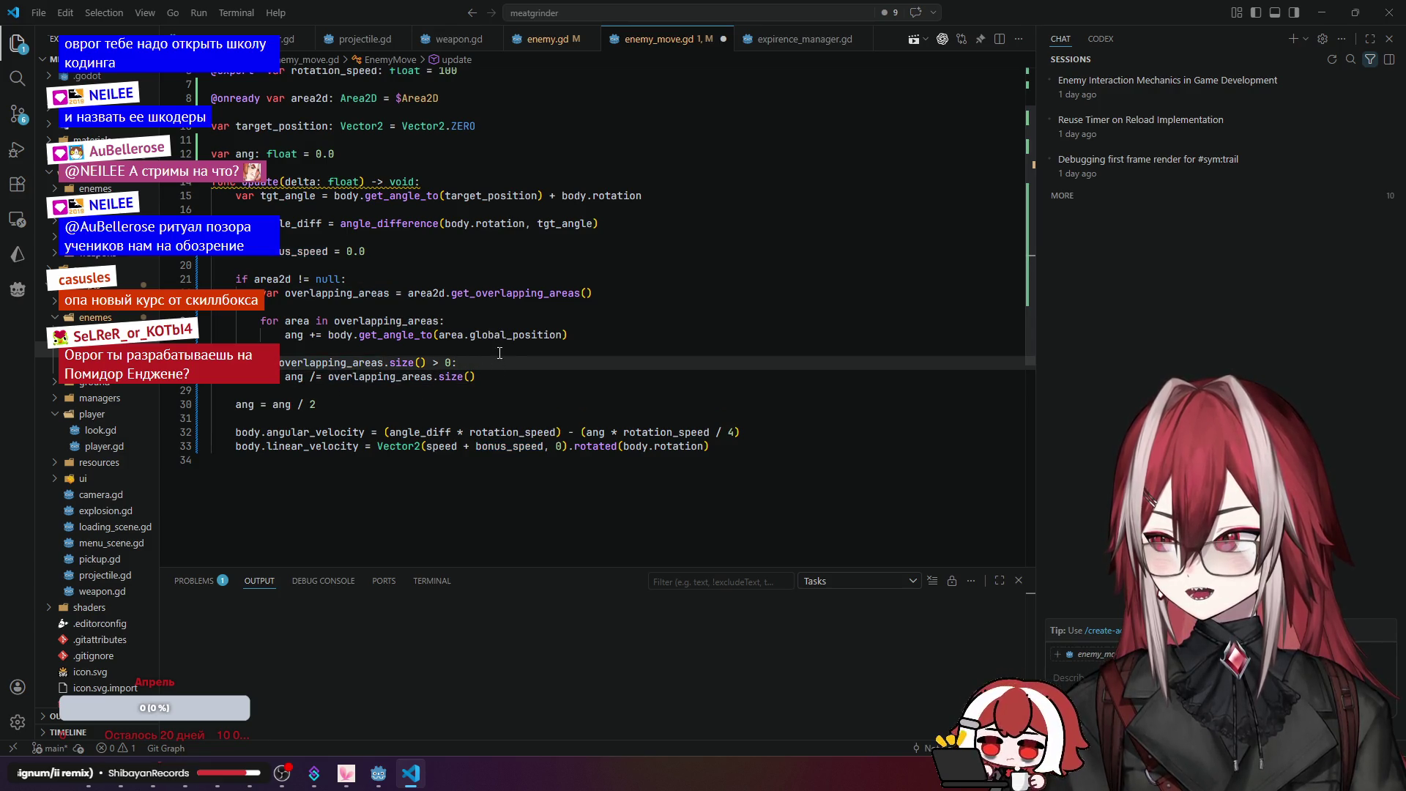
left_click(503, 380)
key("Return")
key("Return")
key("BackSpace")
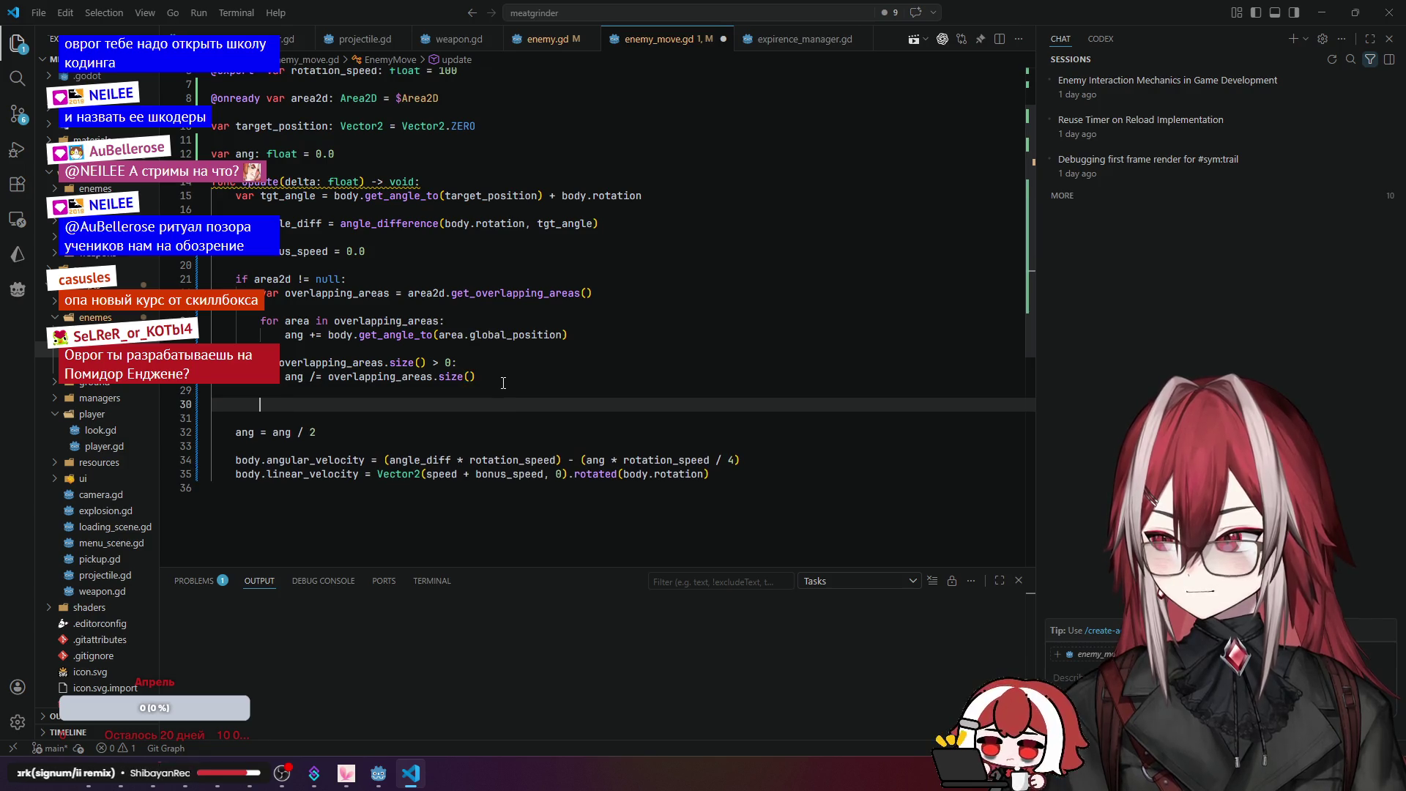
type("bonus_speed =")
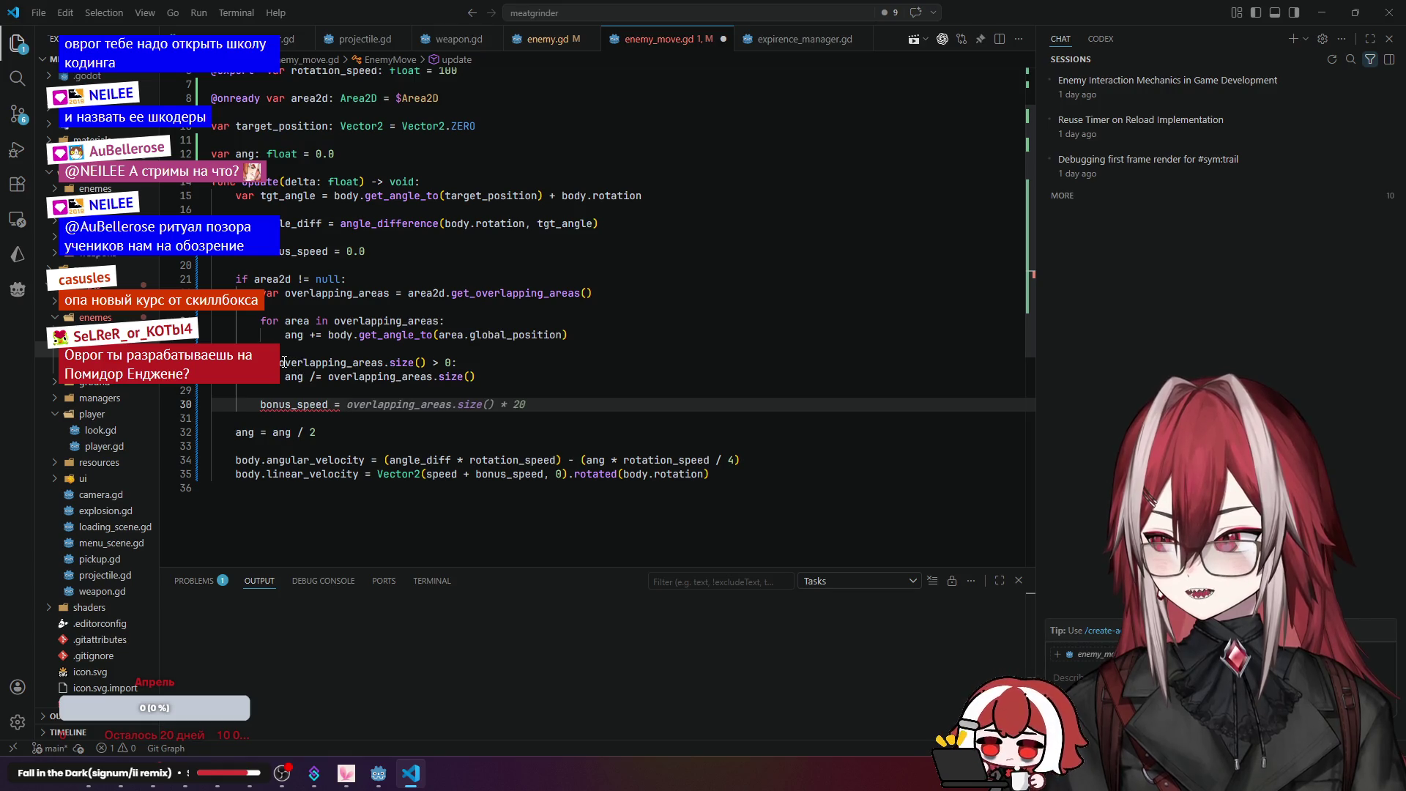
key("Tab")
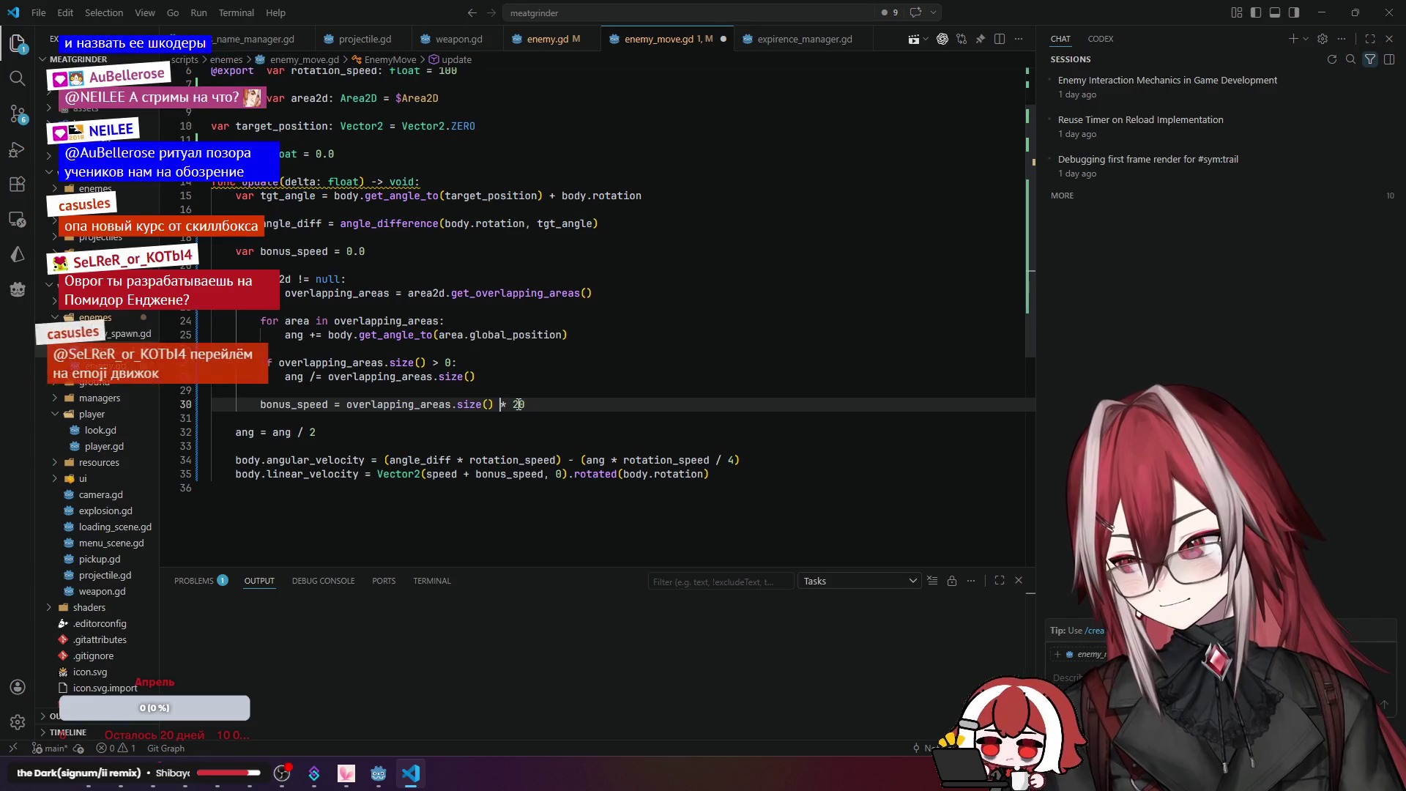
left_click(605, 360)
left_click(548, 403)
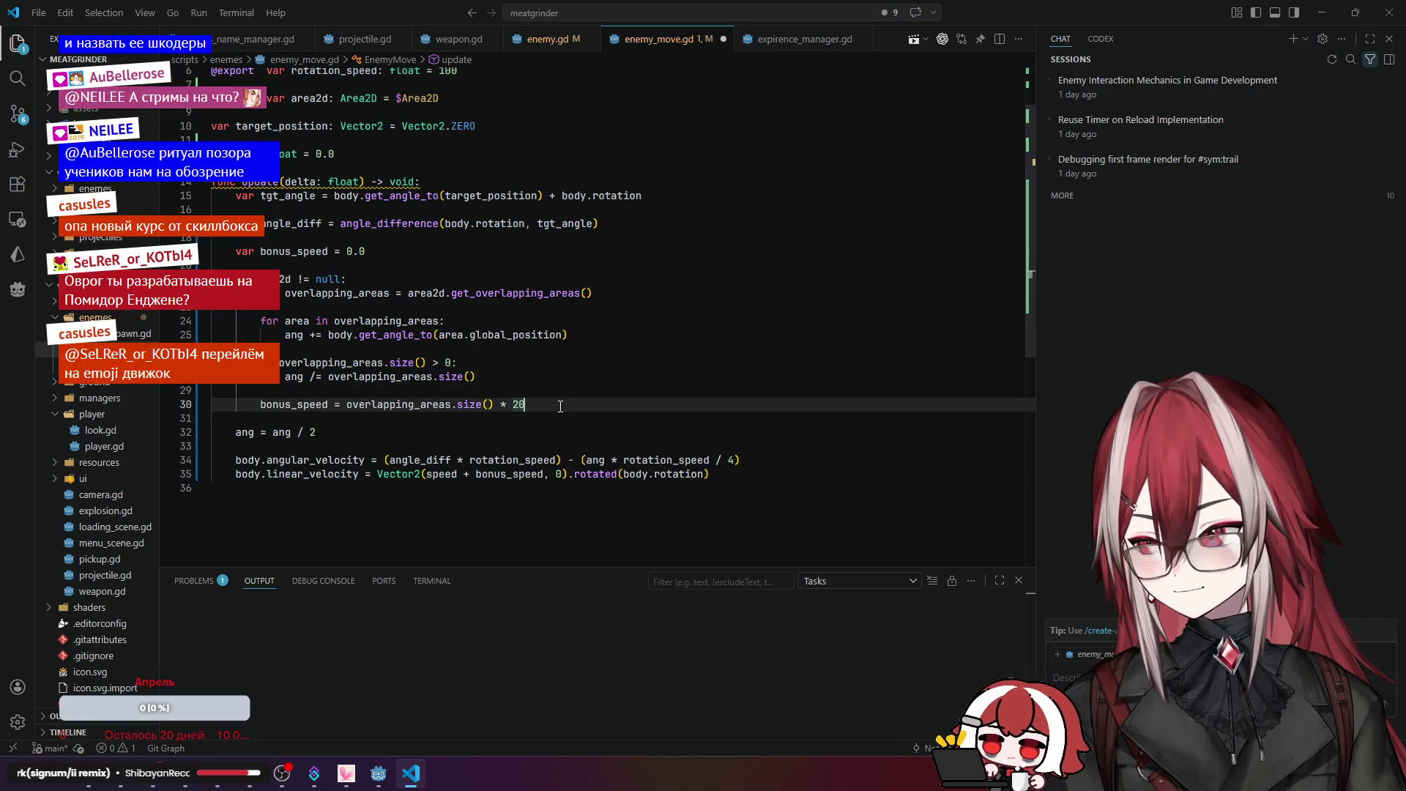
left_click(606, 359)
left_click(379, 777)
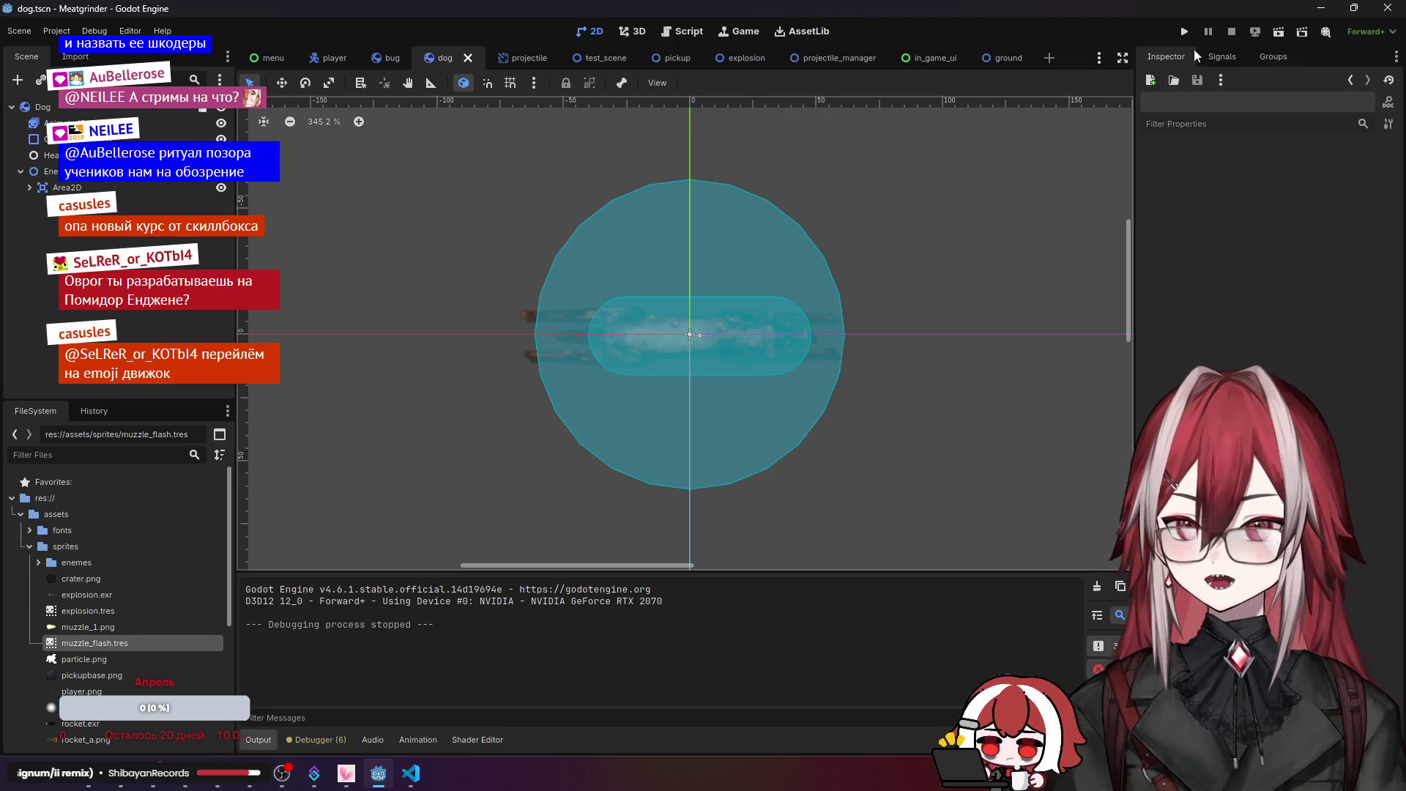
- Test the * 20 speed boost, steering the player right, down and up past the dogs
left_click(1185, 31)
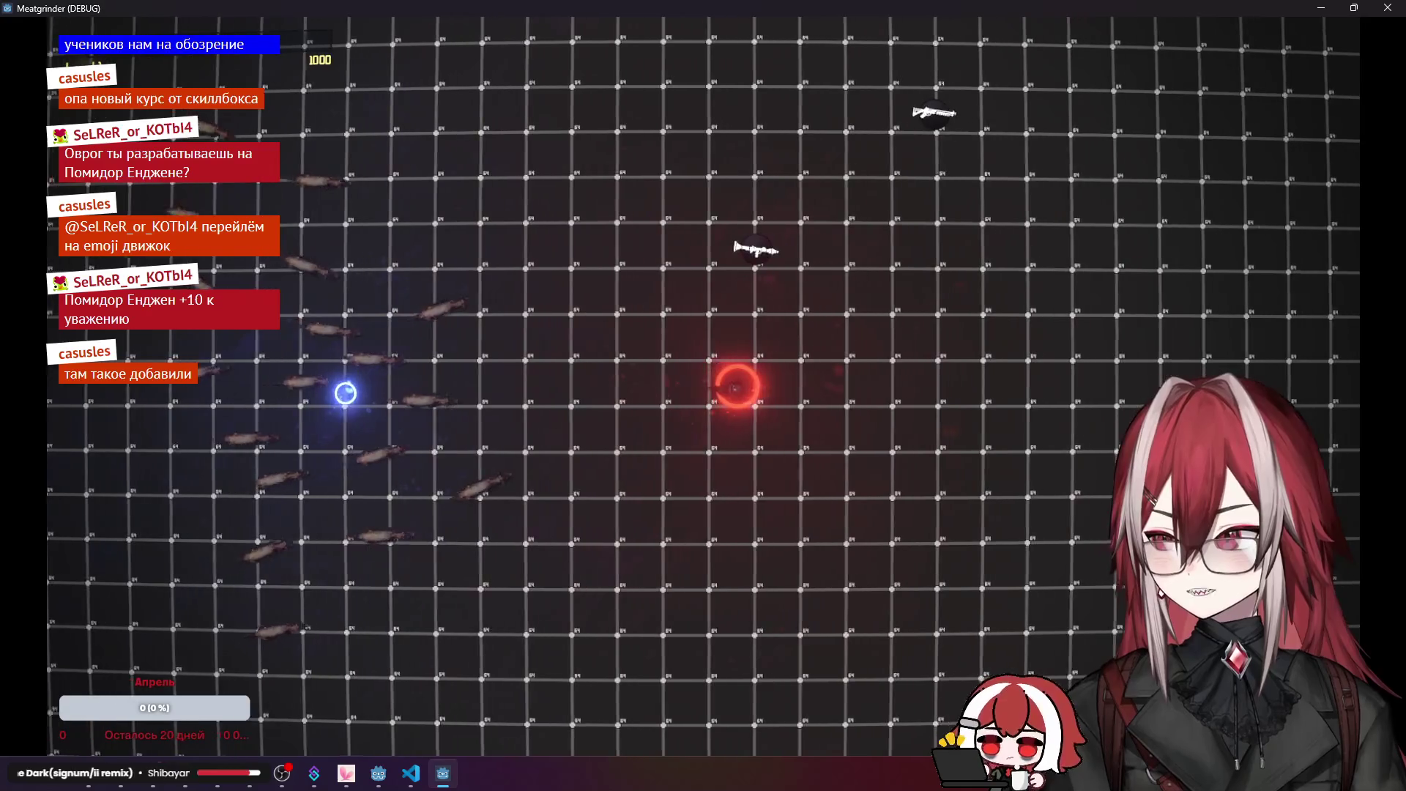
key("d")
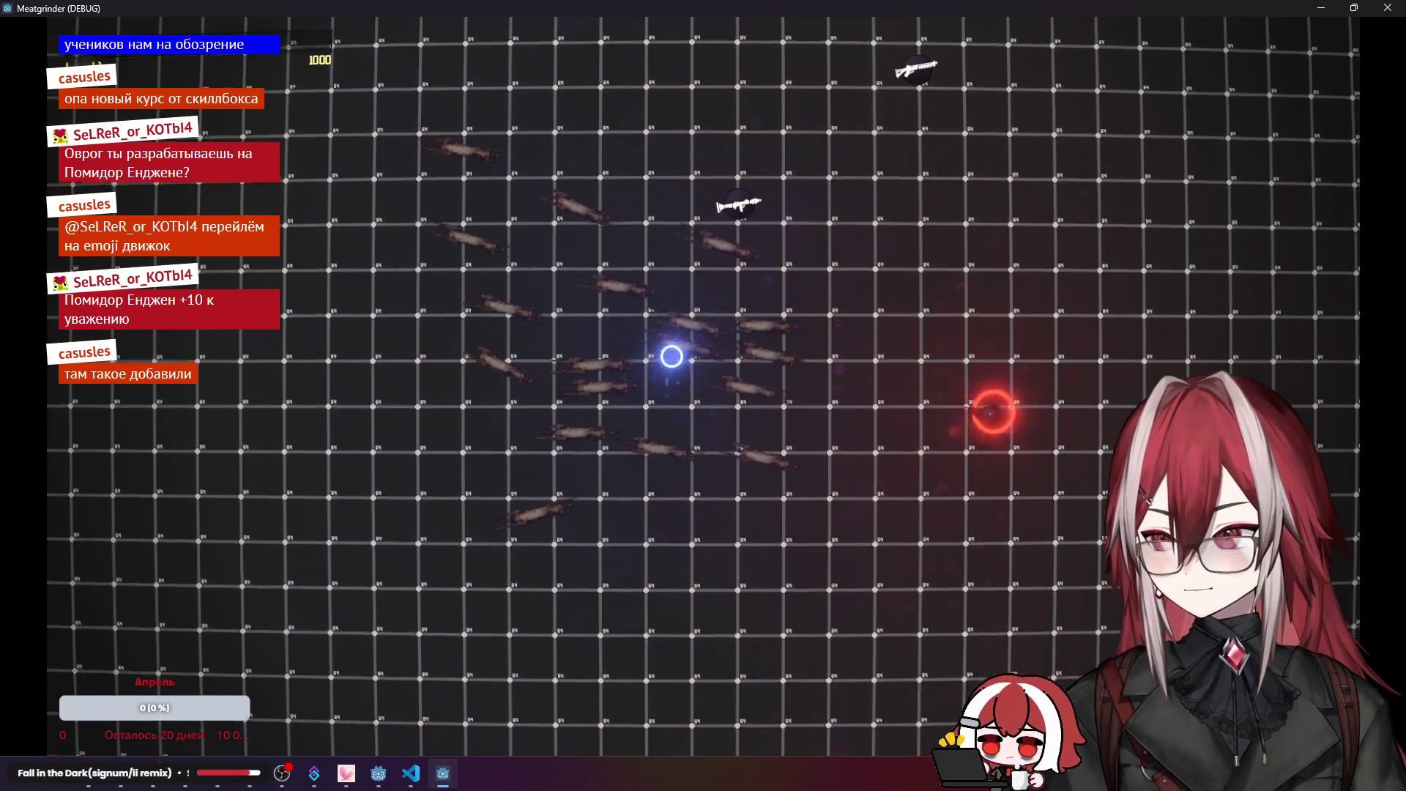
key("d")
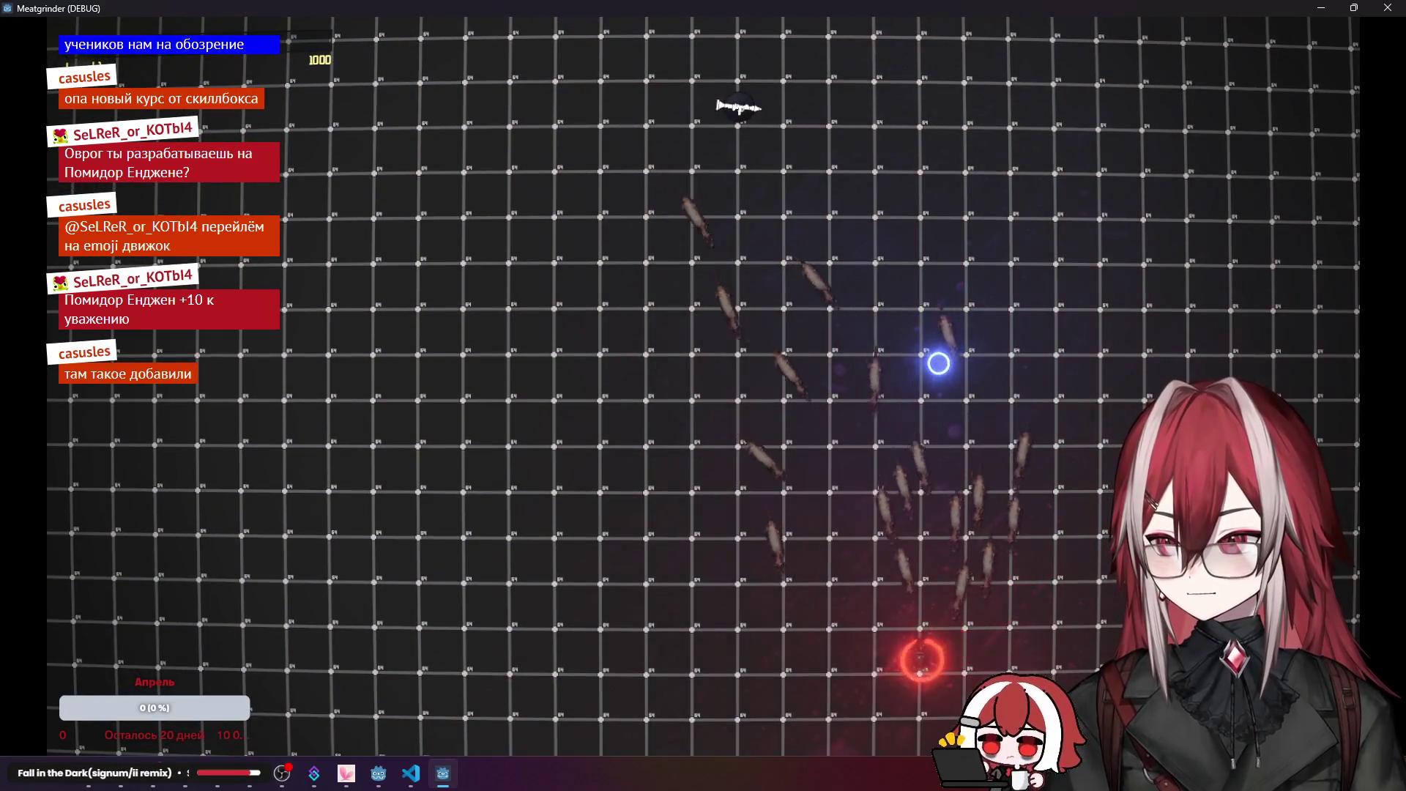
key("s")
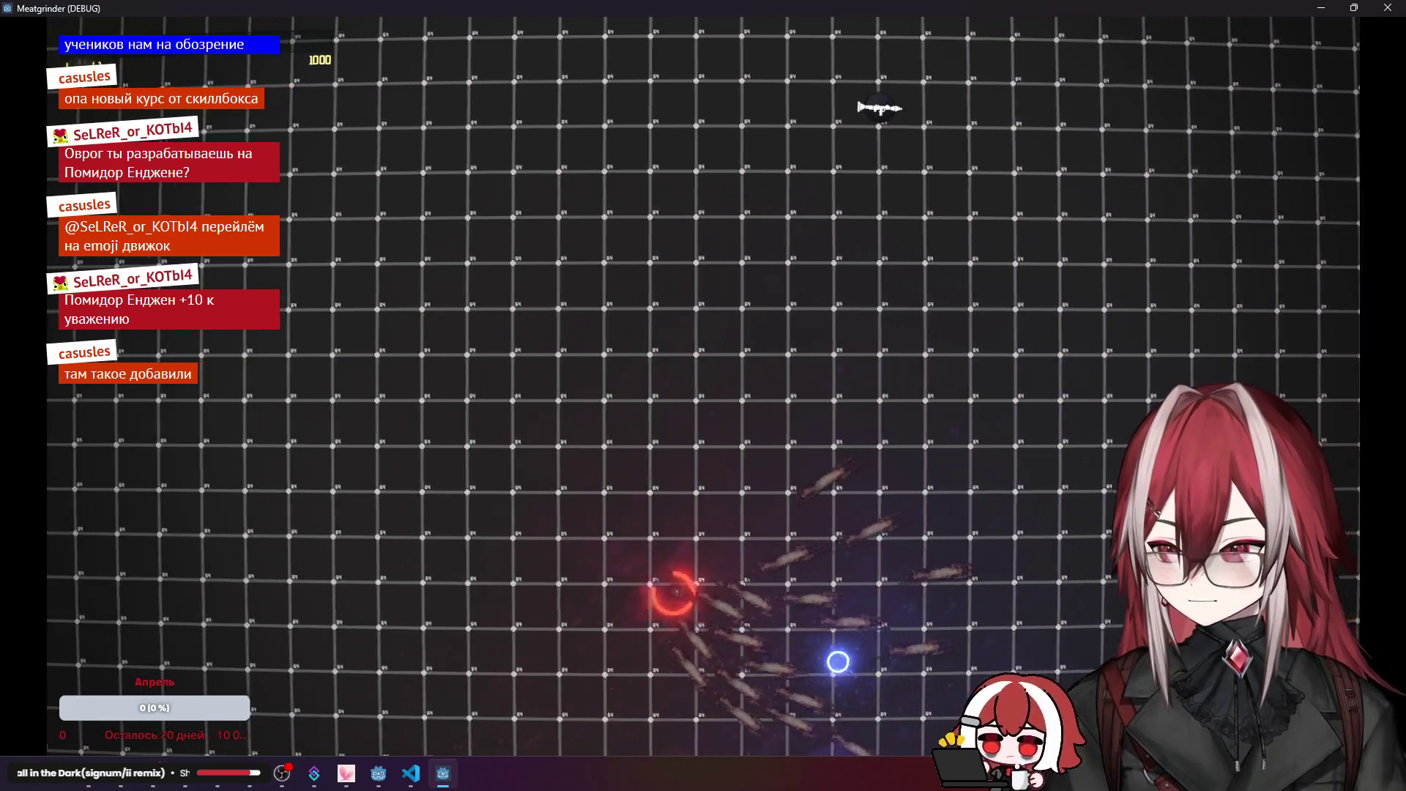
key("w")
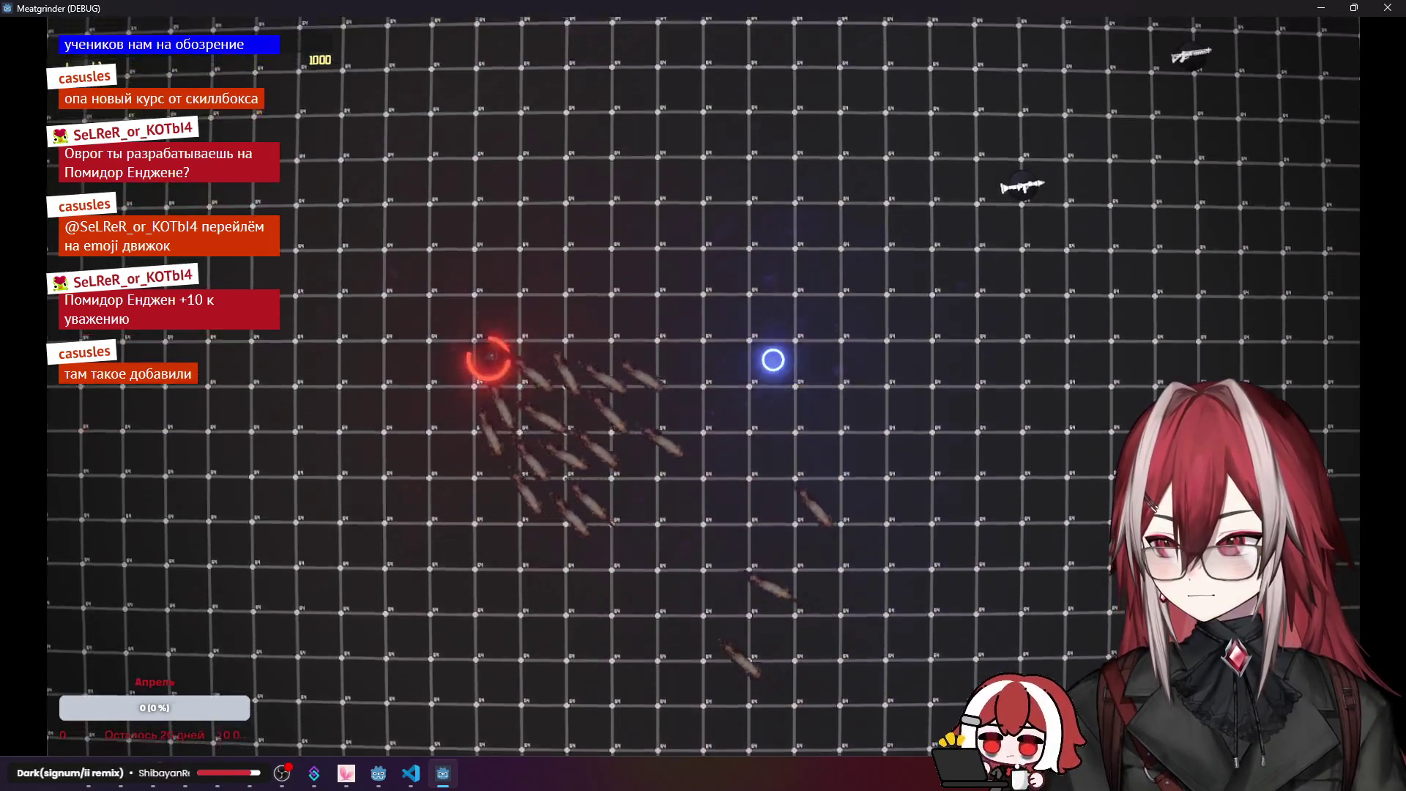
key("Escape")
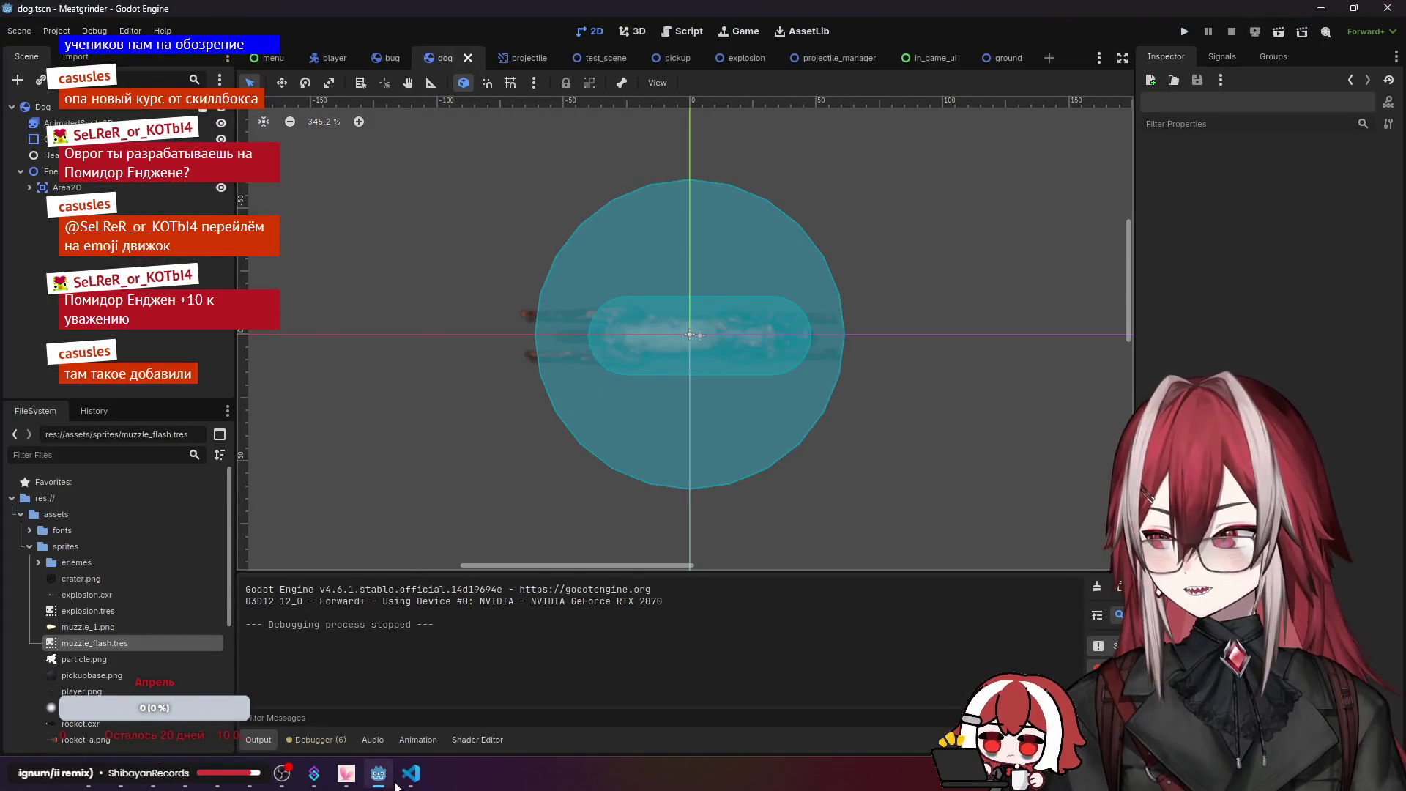
- Change bonus_speed's factor on line 30 to * -20 and relaunch the game
left_click(409, 775)
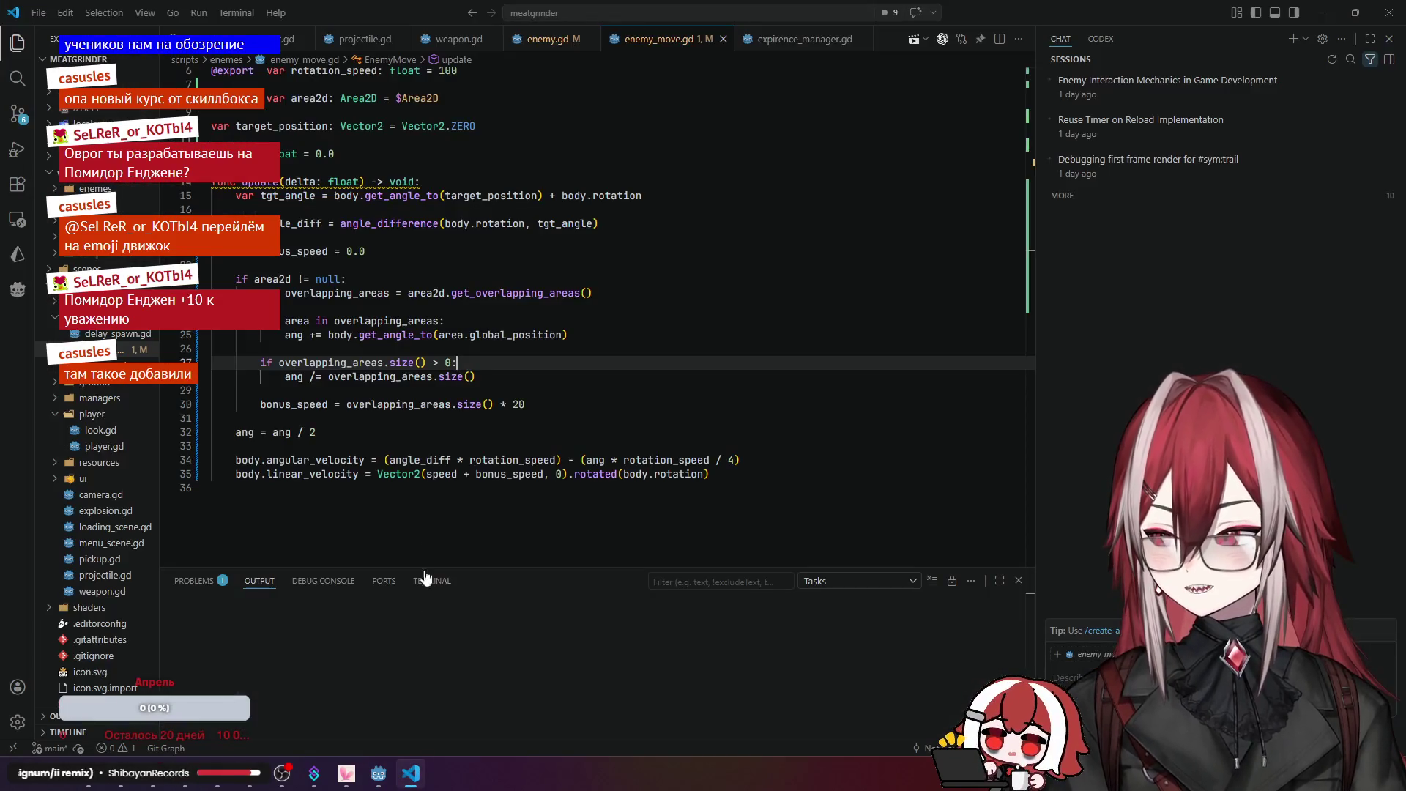
left_click(512, 405)
type("-")
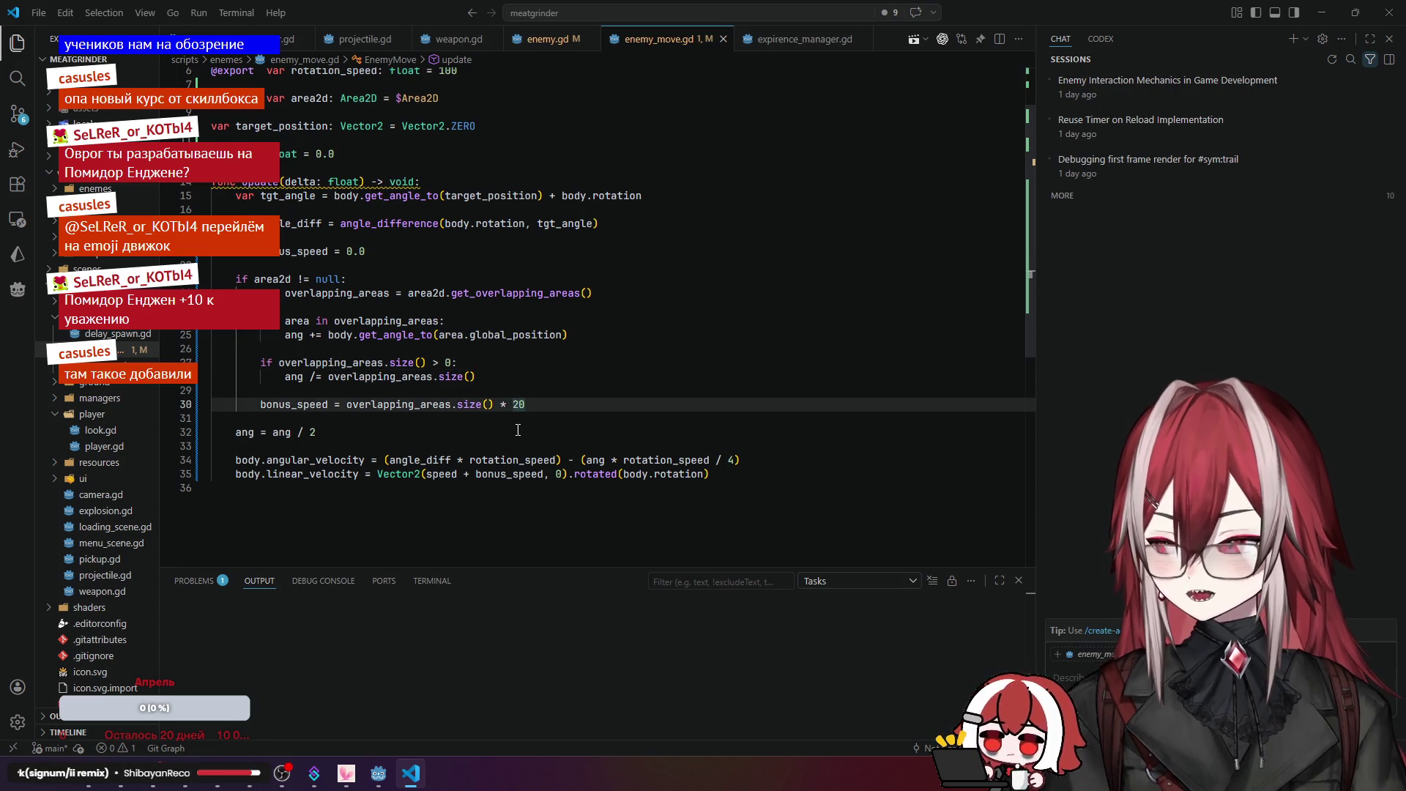
left_click(574, 378)
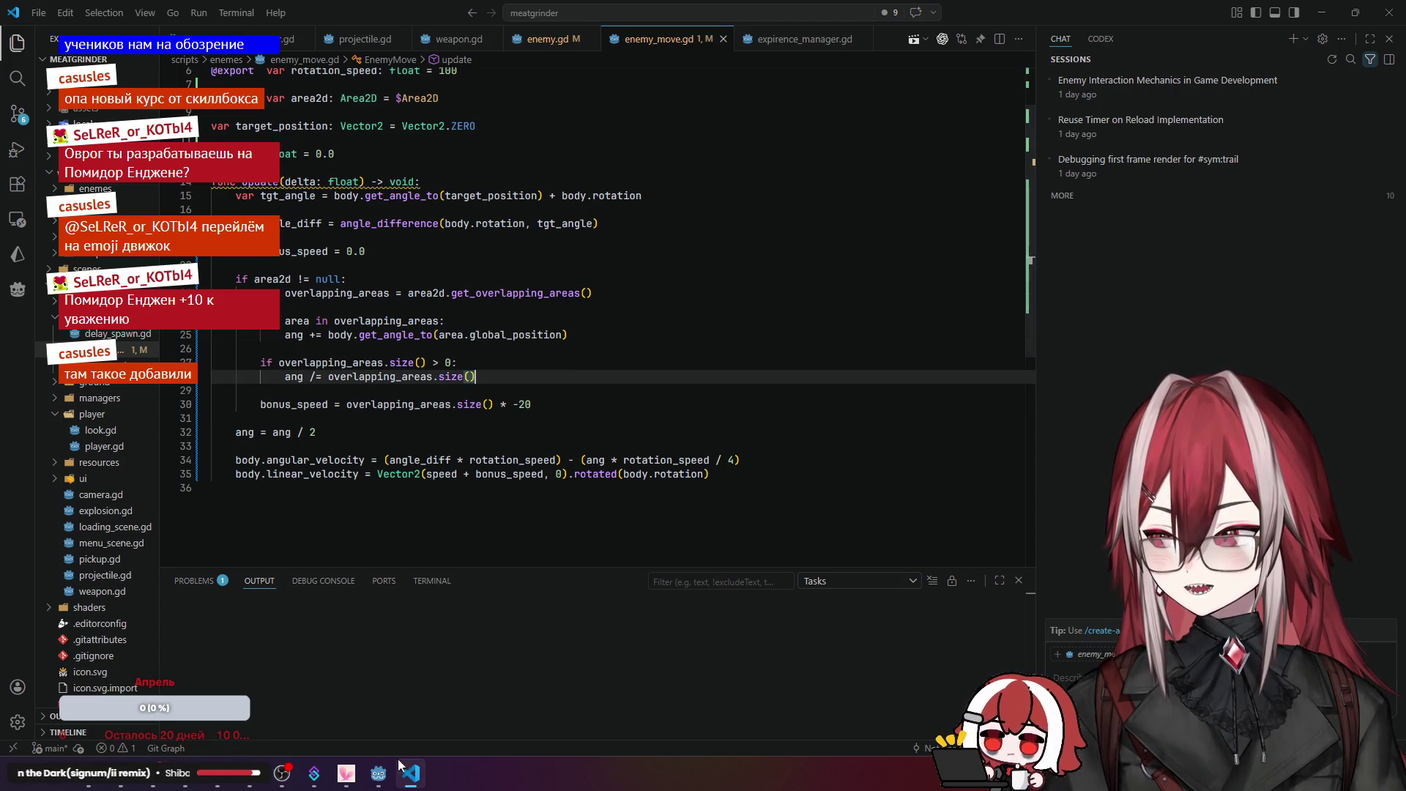
key("alt+Tab")
left_click(1185, 32)
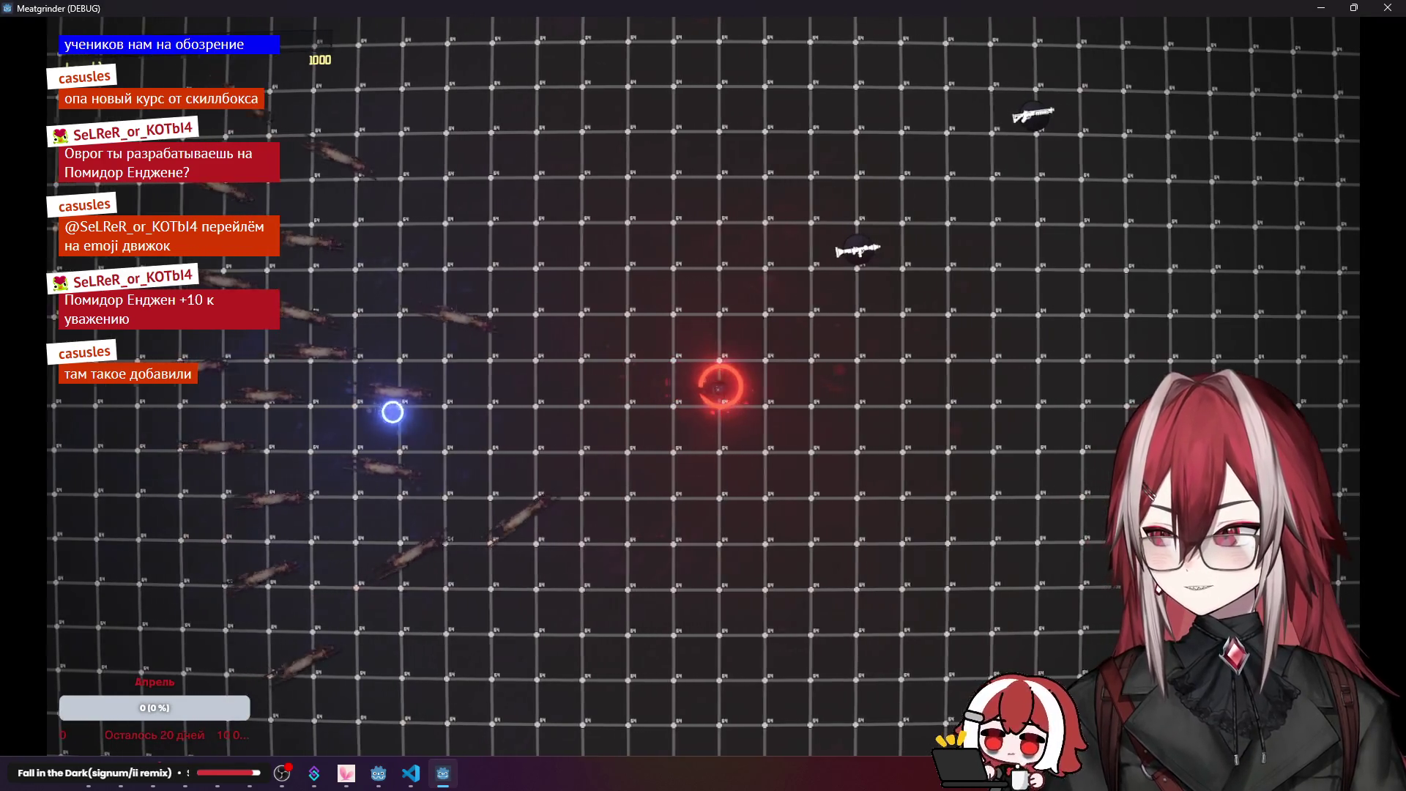
- Steer the player right, down, up and left to watch the -20 dogs chase, then close
key("d")
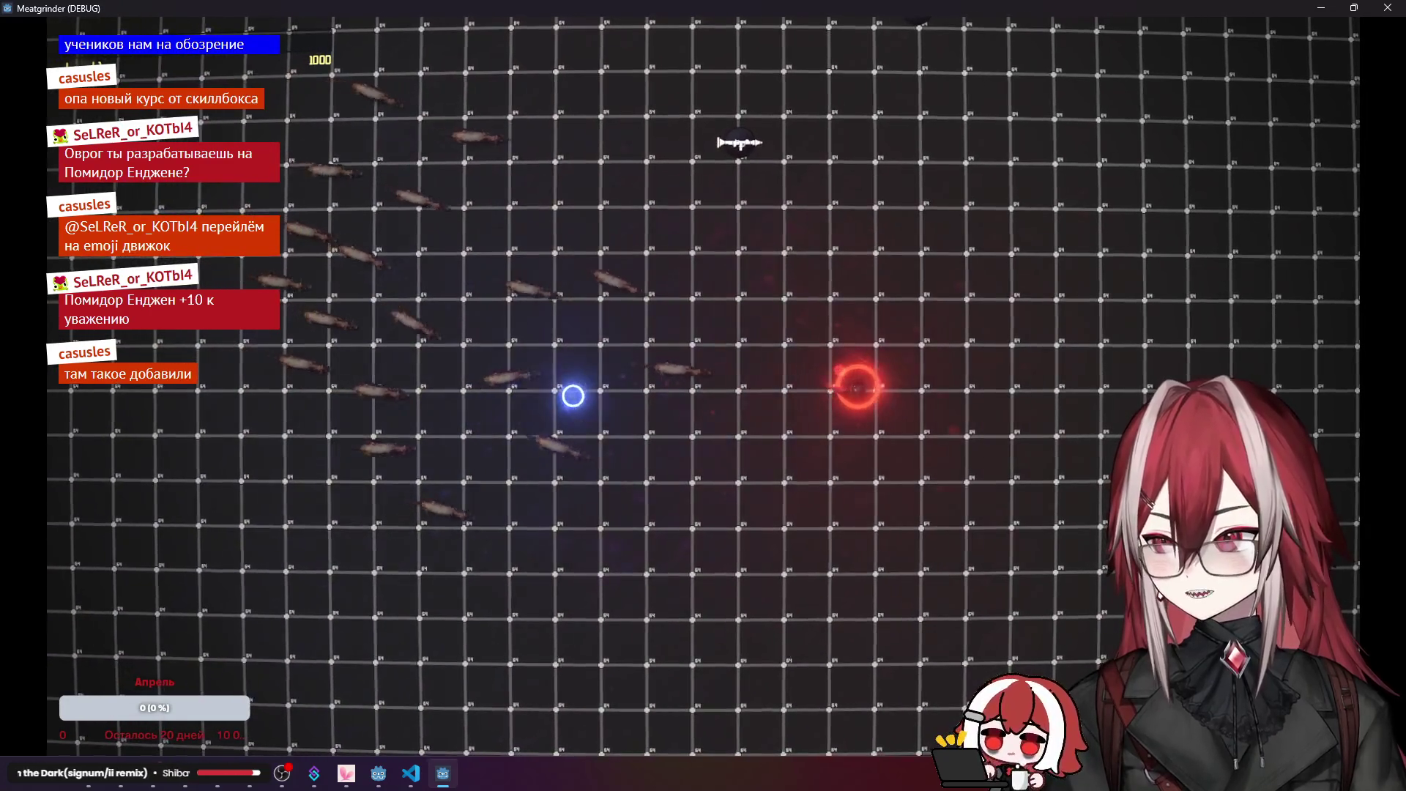
key("s")
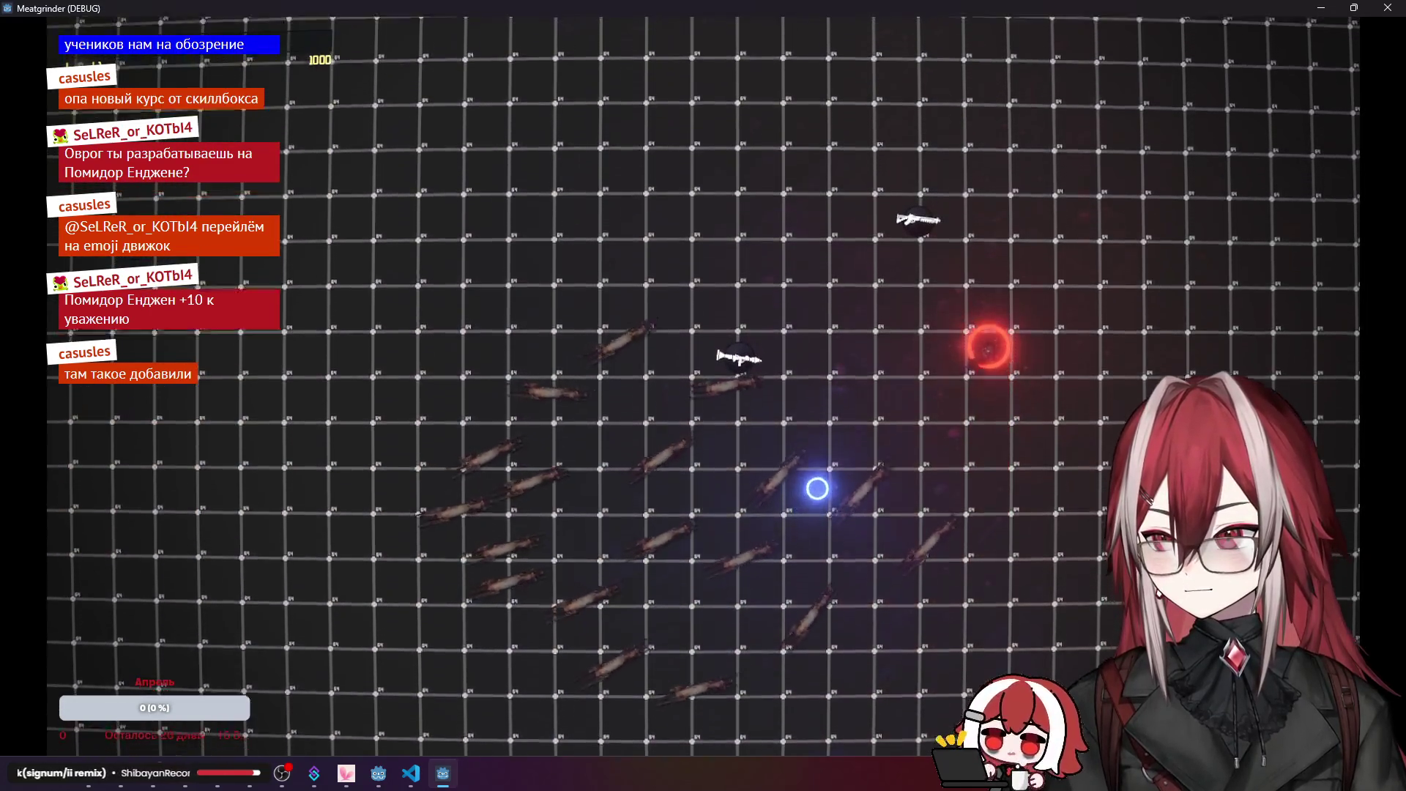
key("w")
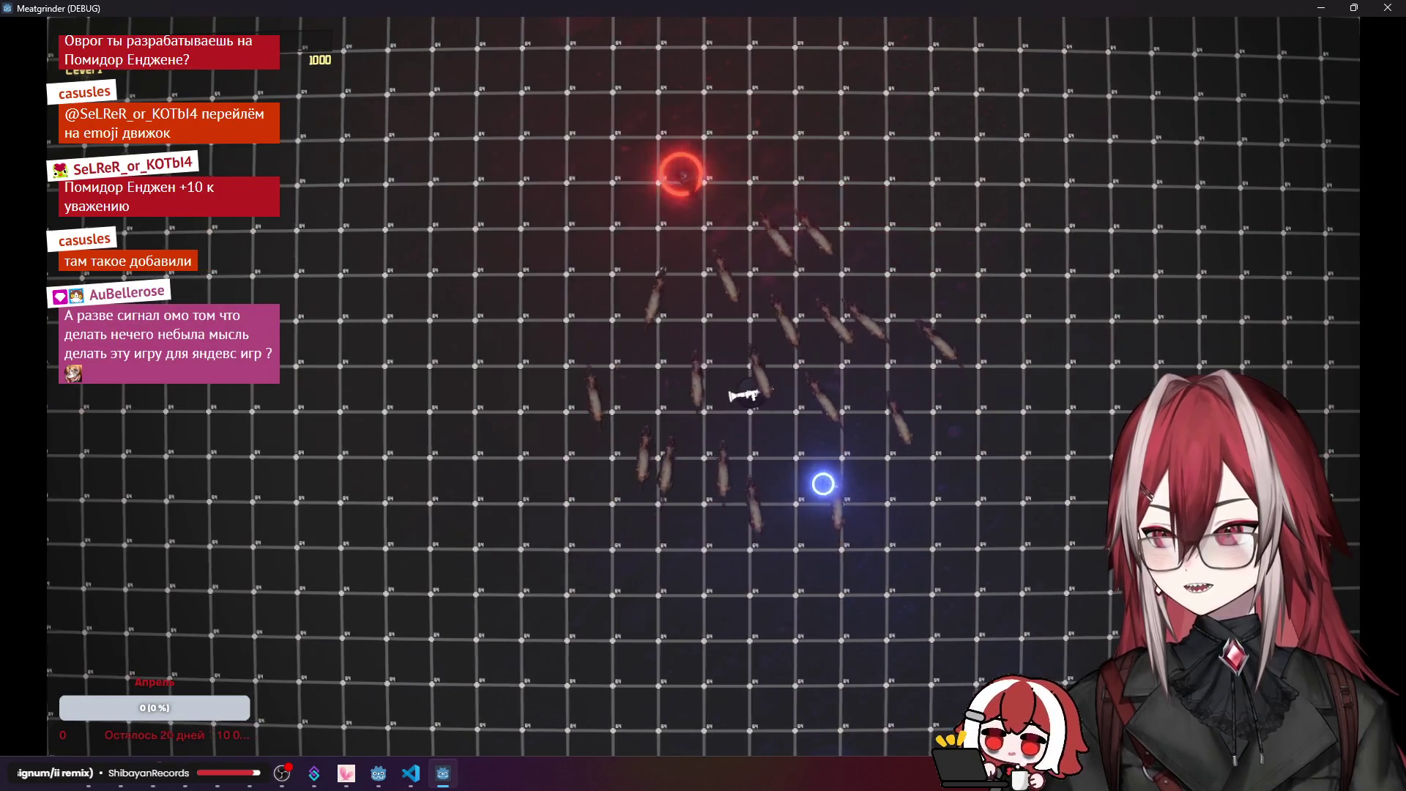
key("d")
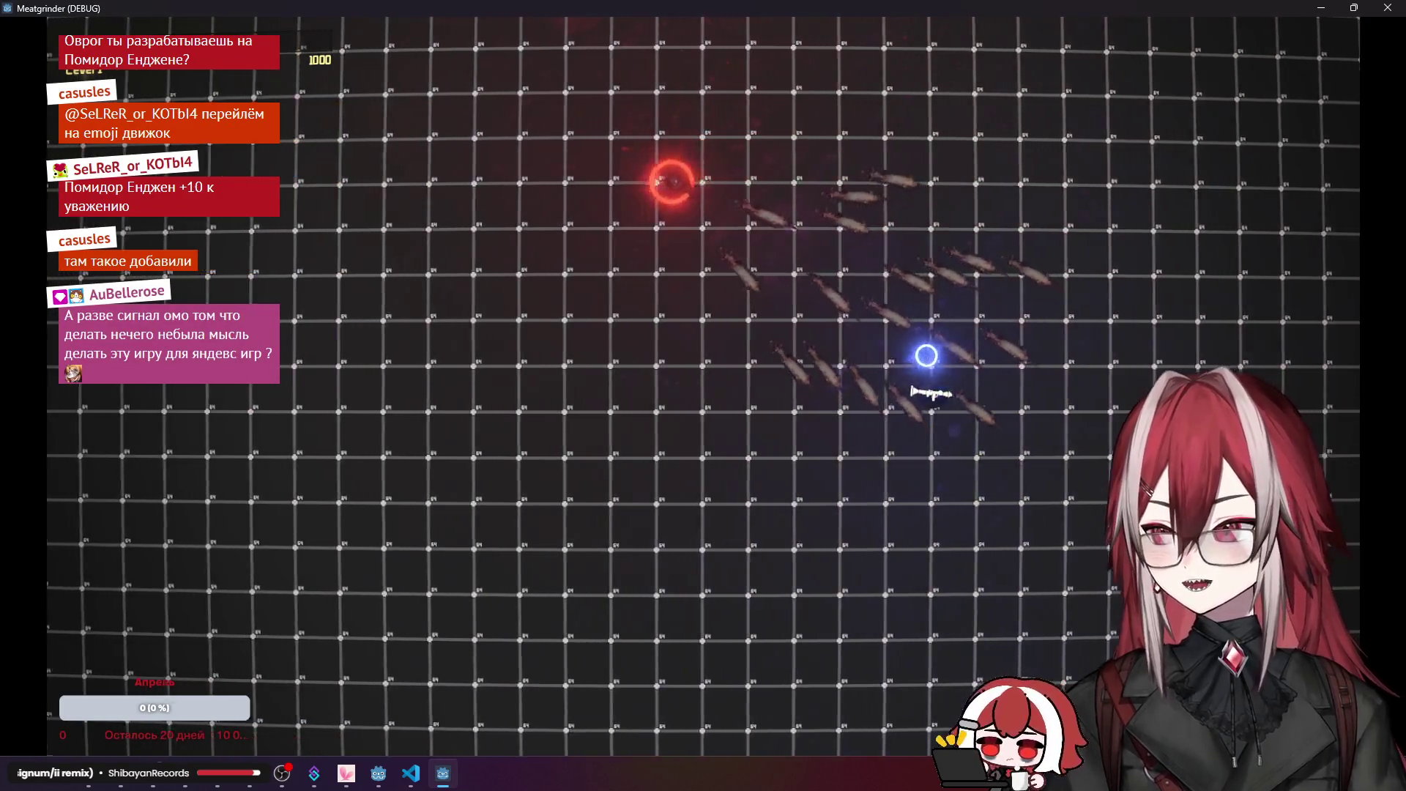
key("w")
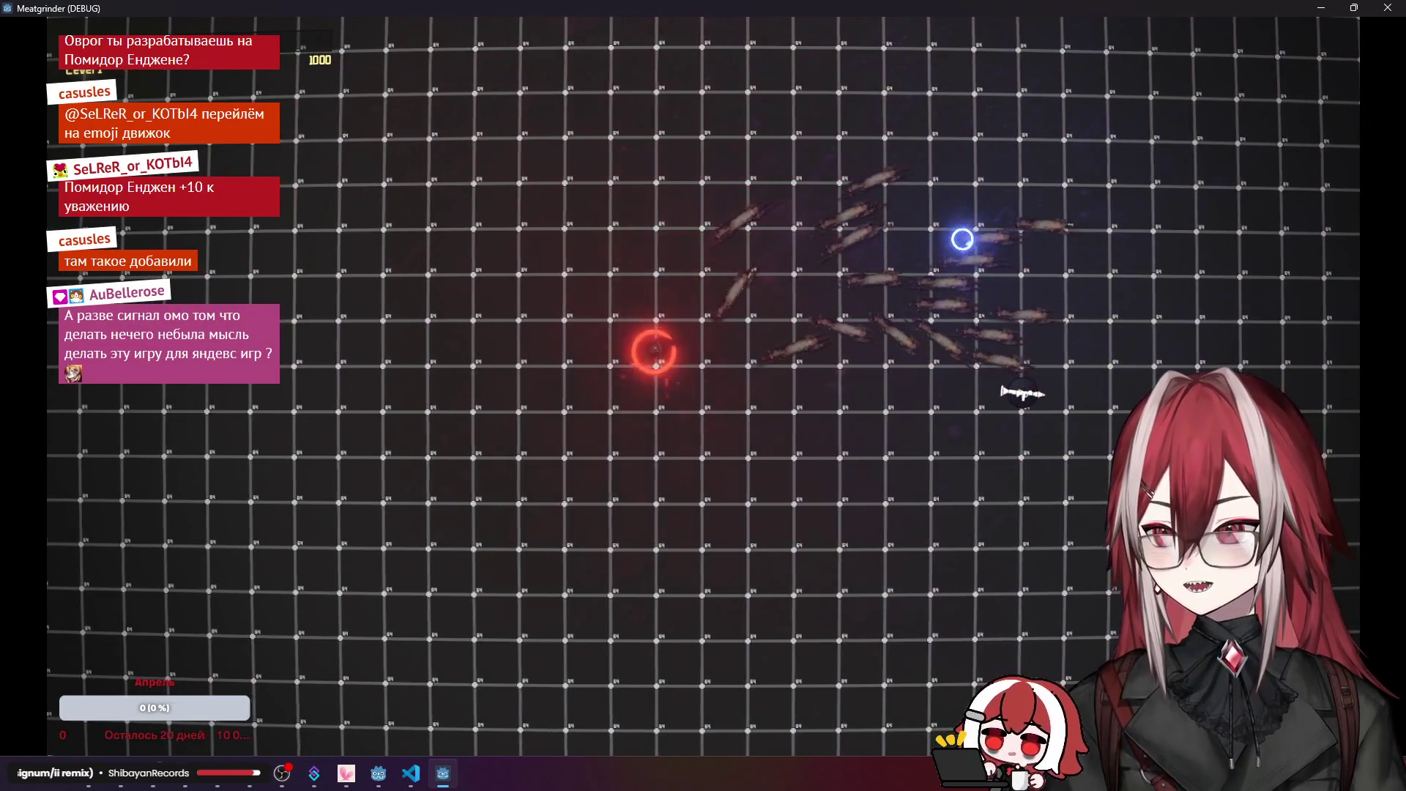
key("a")
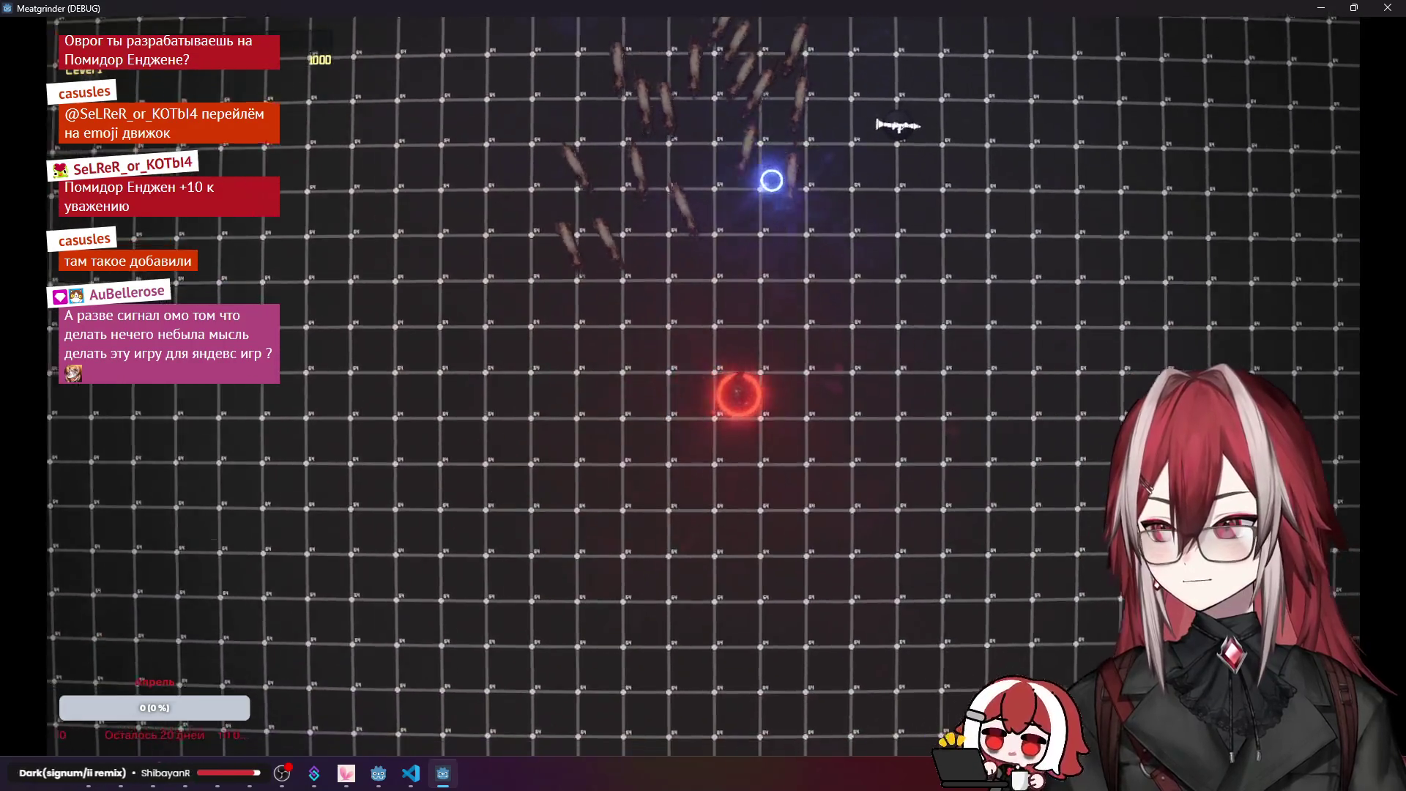
left_click(1388, 7)
- Inspect the bonus_speed line 30 and the velocity lines below it
left_click(409, 776)
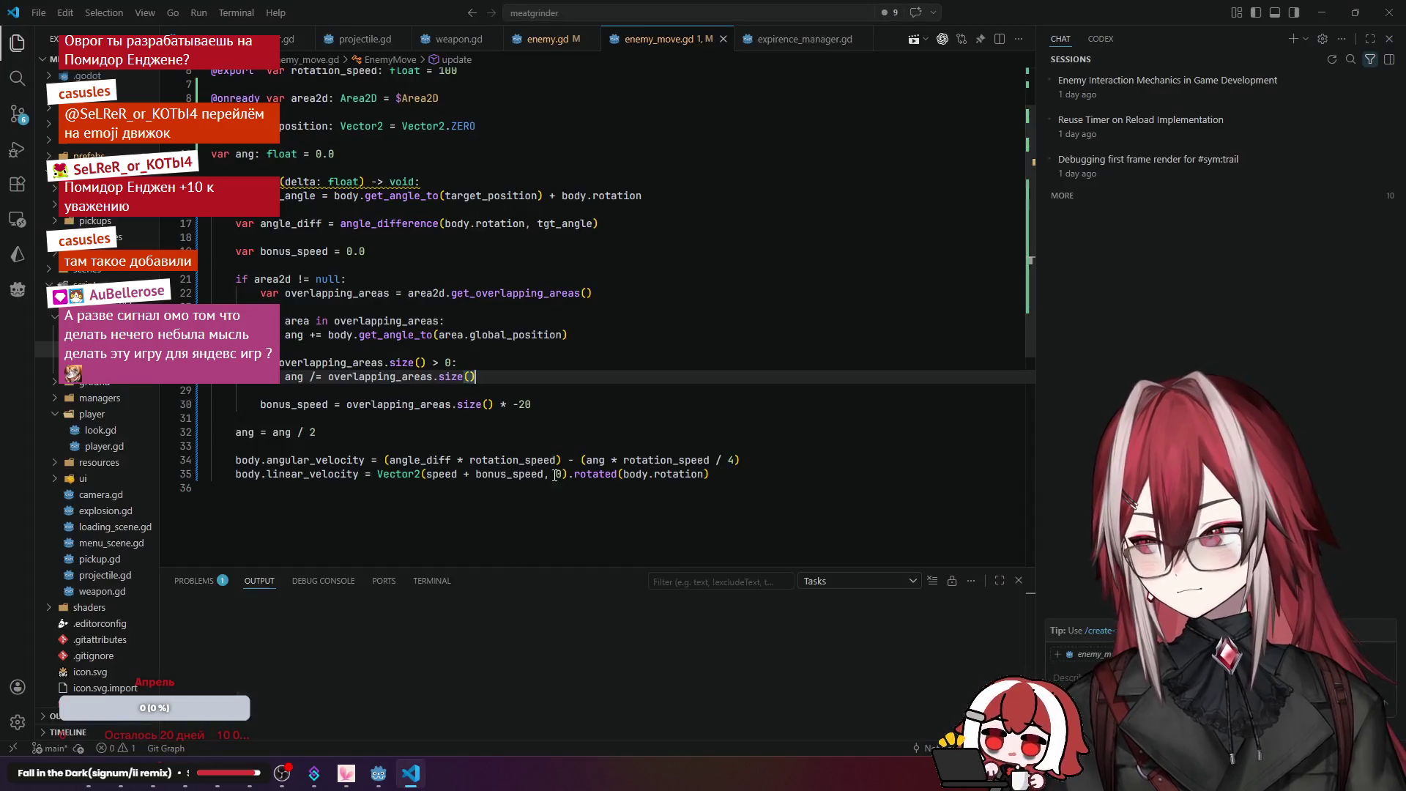
left_click(583, 412)
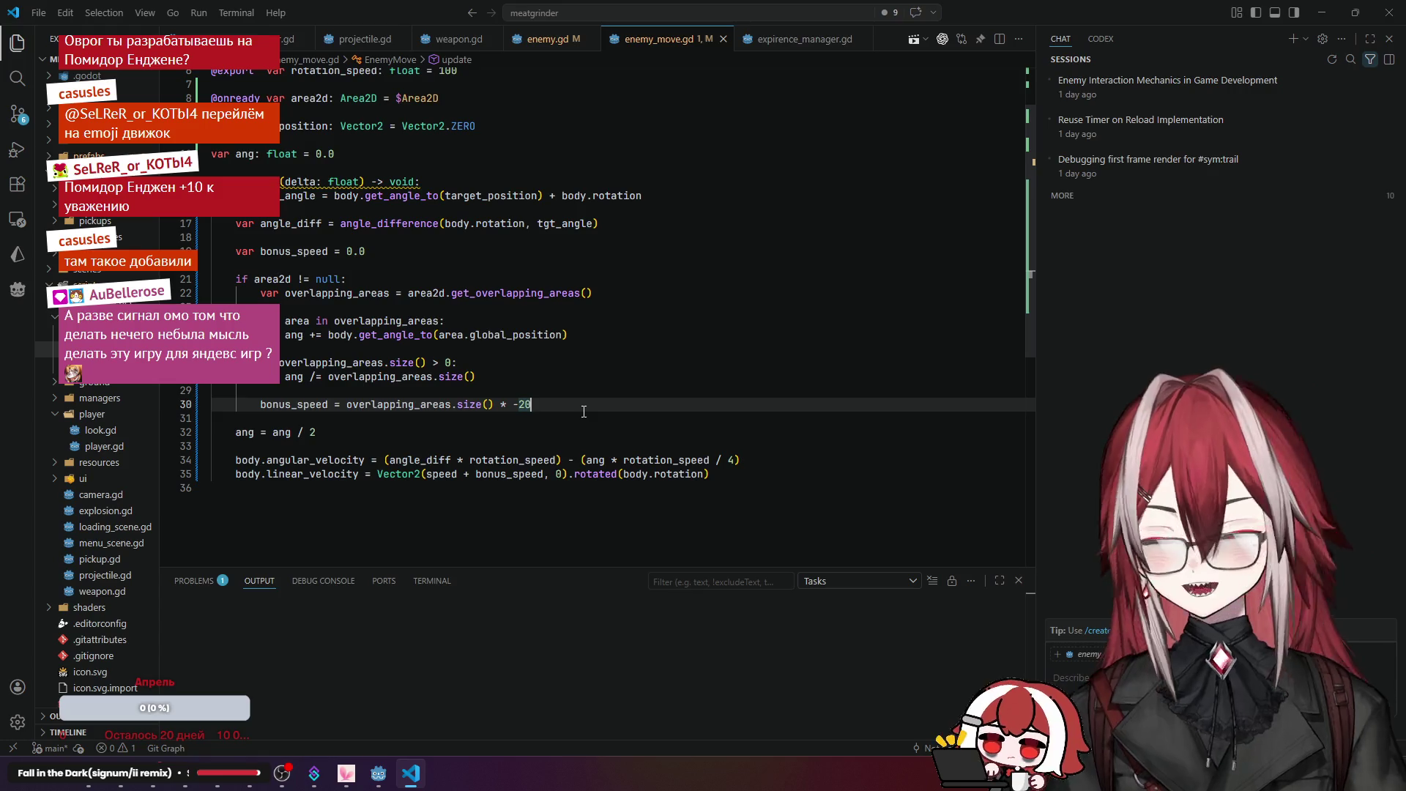
left_click(673, 443)
left_click(717, 473)
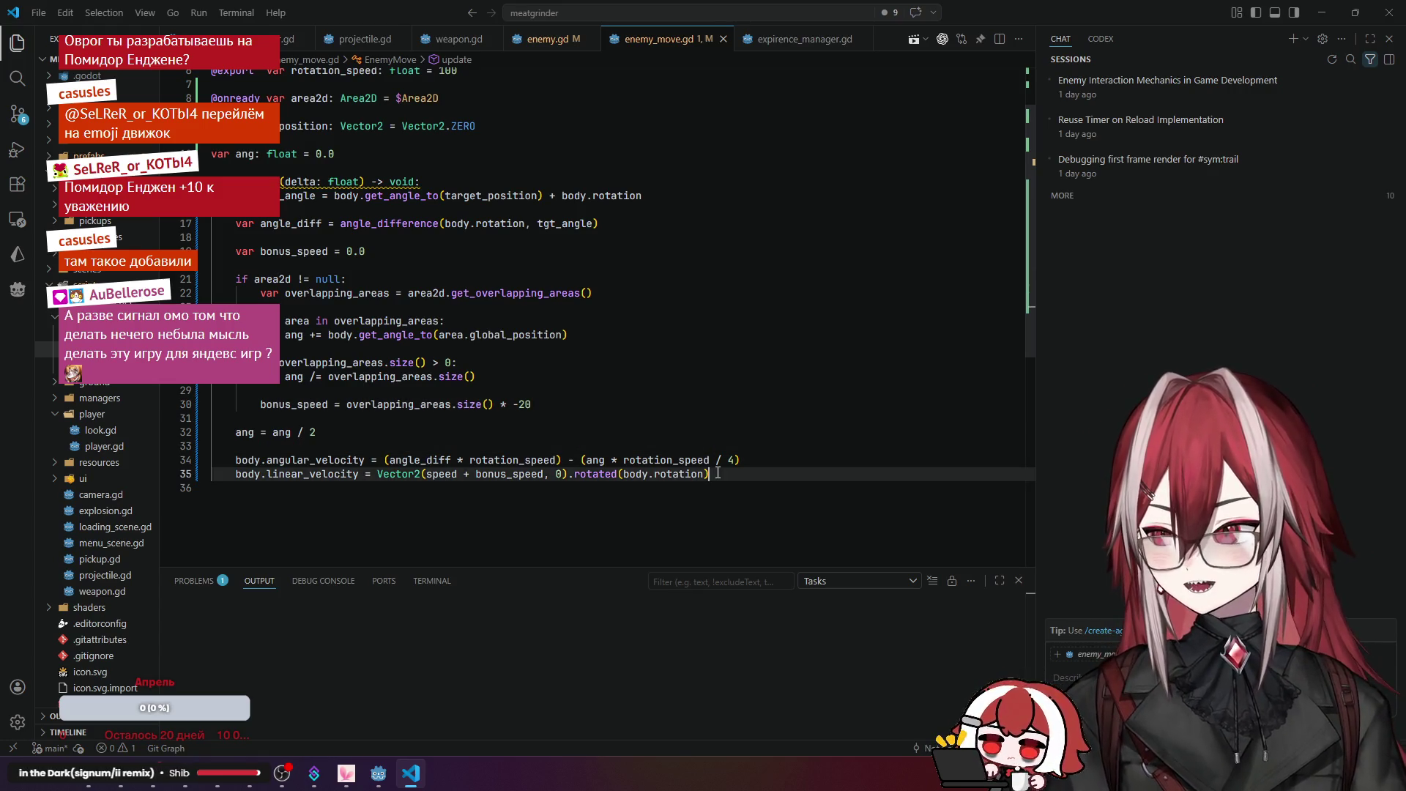
left_click(552, 440)
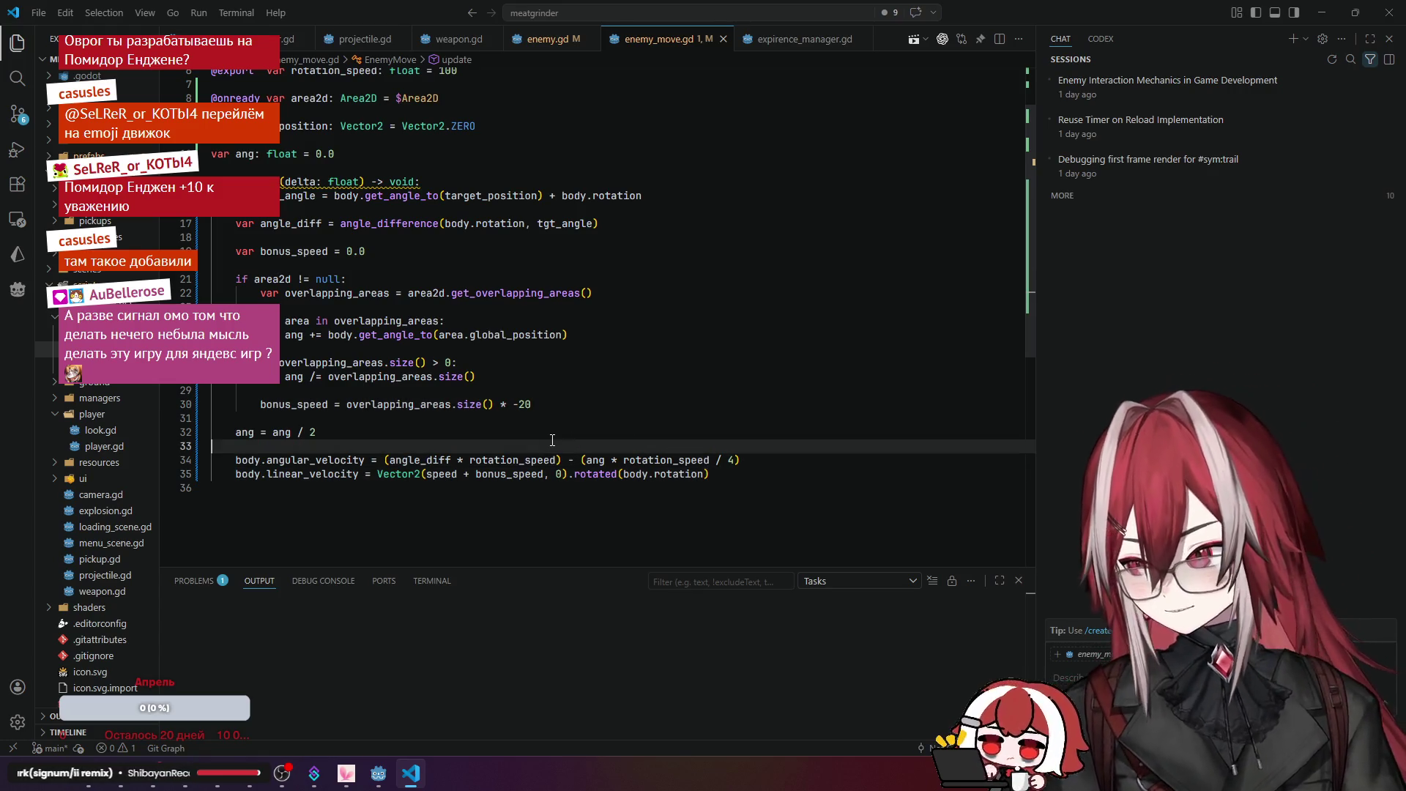
left_click(743, 477)
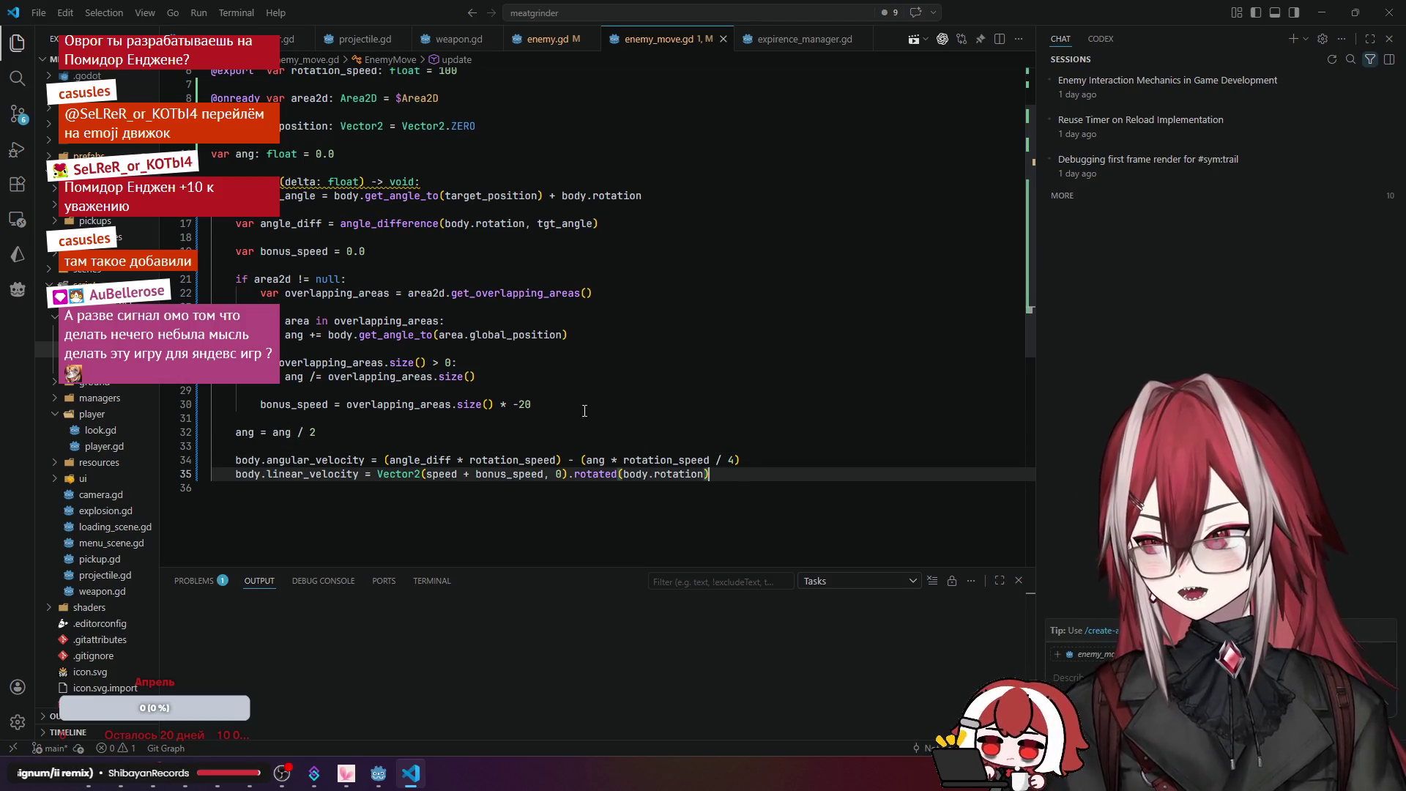
- Insert ' - 1' after overlapping_areas.size() on line 30
left_click(516, 402)
type("-")
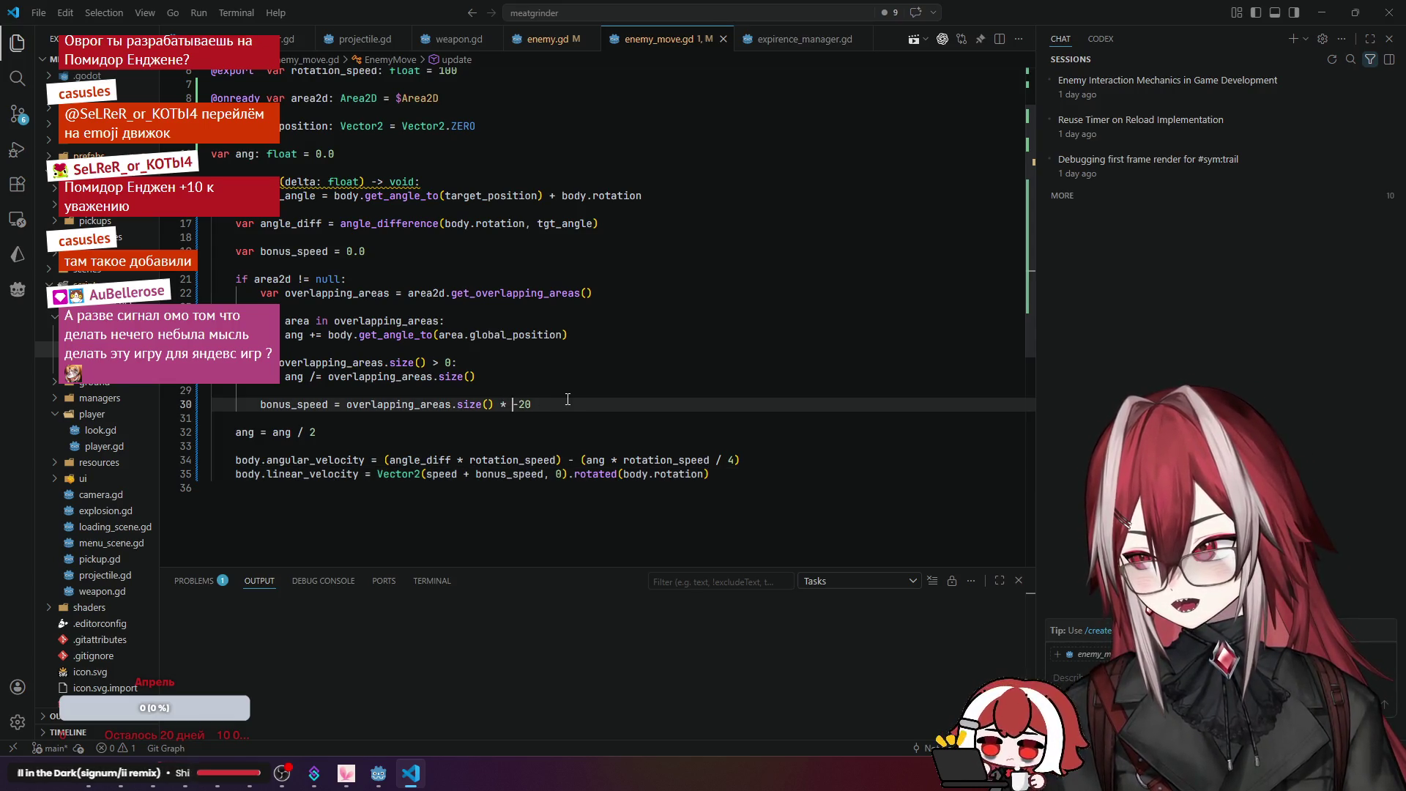
key("Left")
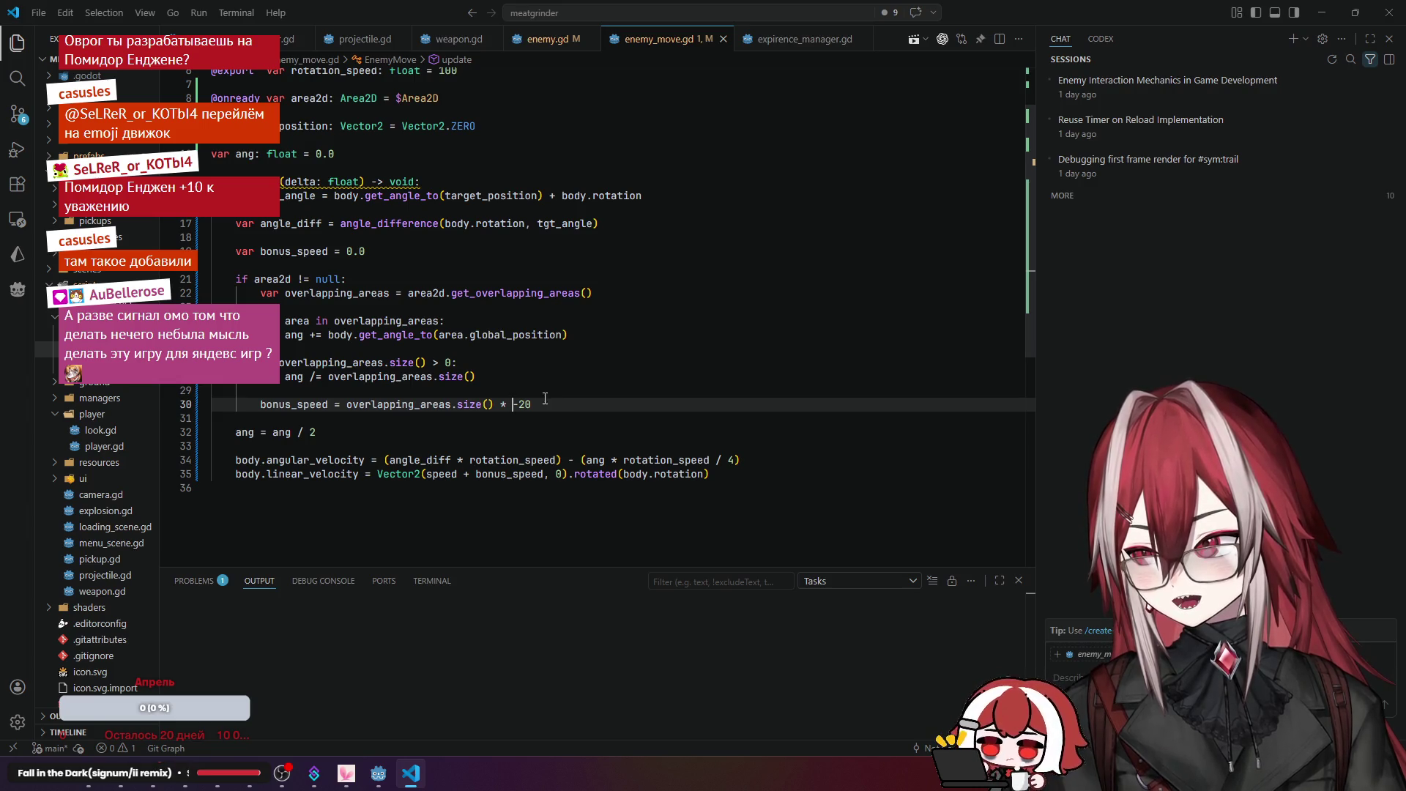
key("Left")
key("Left")
key("Left")
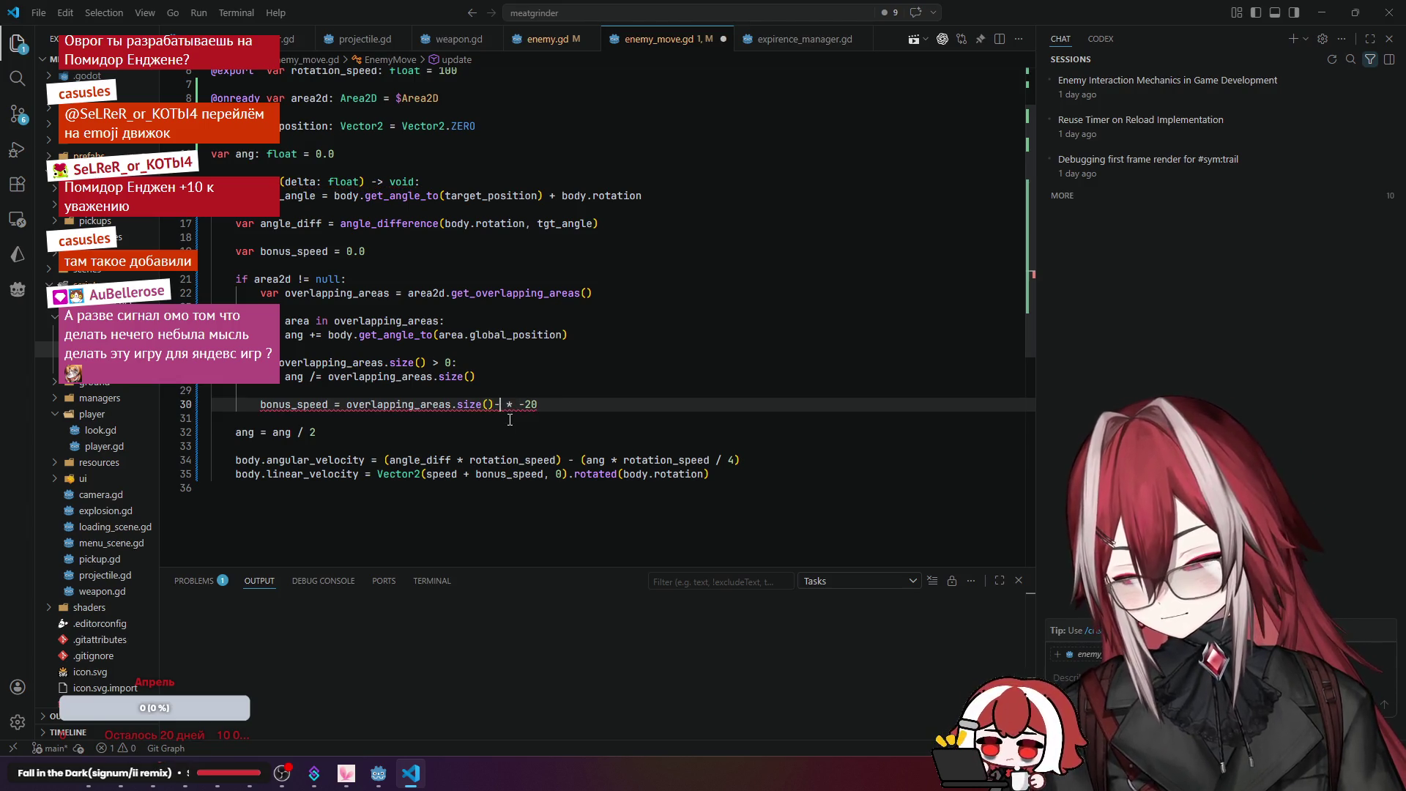
type("-1")
left_click(498, 413)
left_click(495, 405)
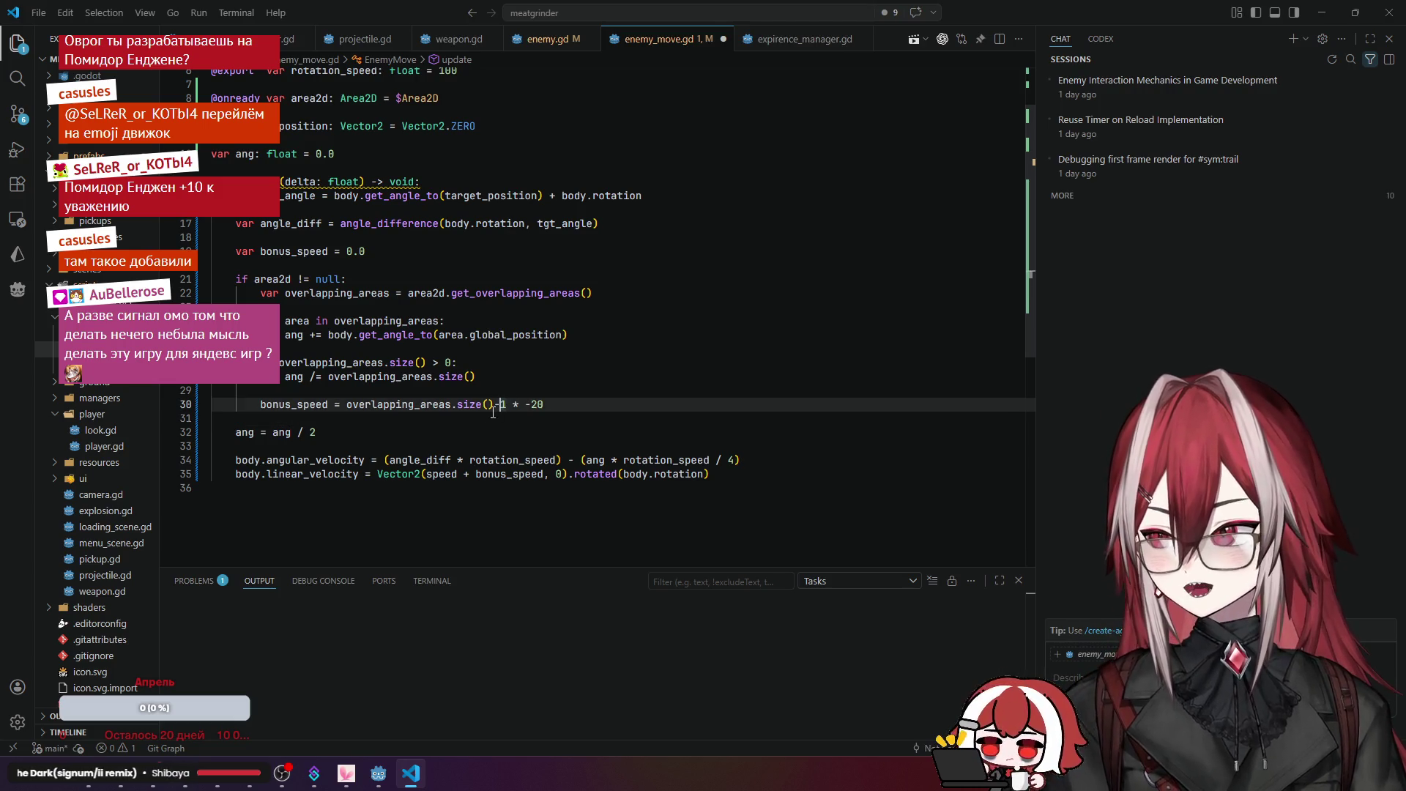
key("Right")
- Wrap it in parentheses so line 30 reads (overlapping_areas.size() - 1) * -20
left_click(534, 393)
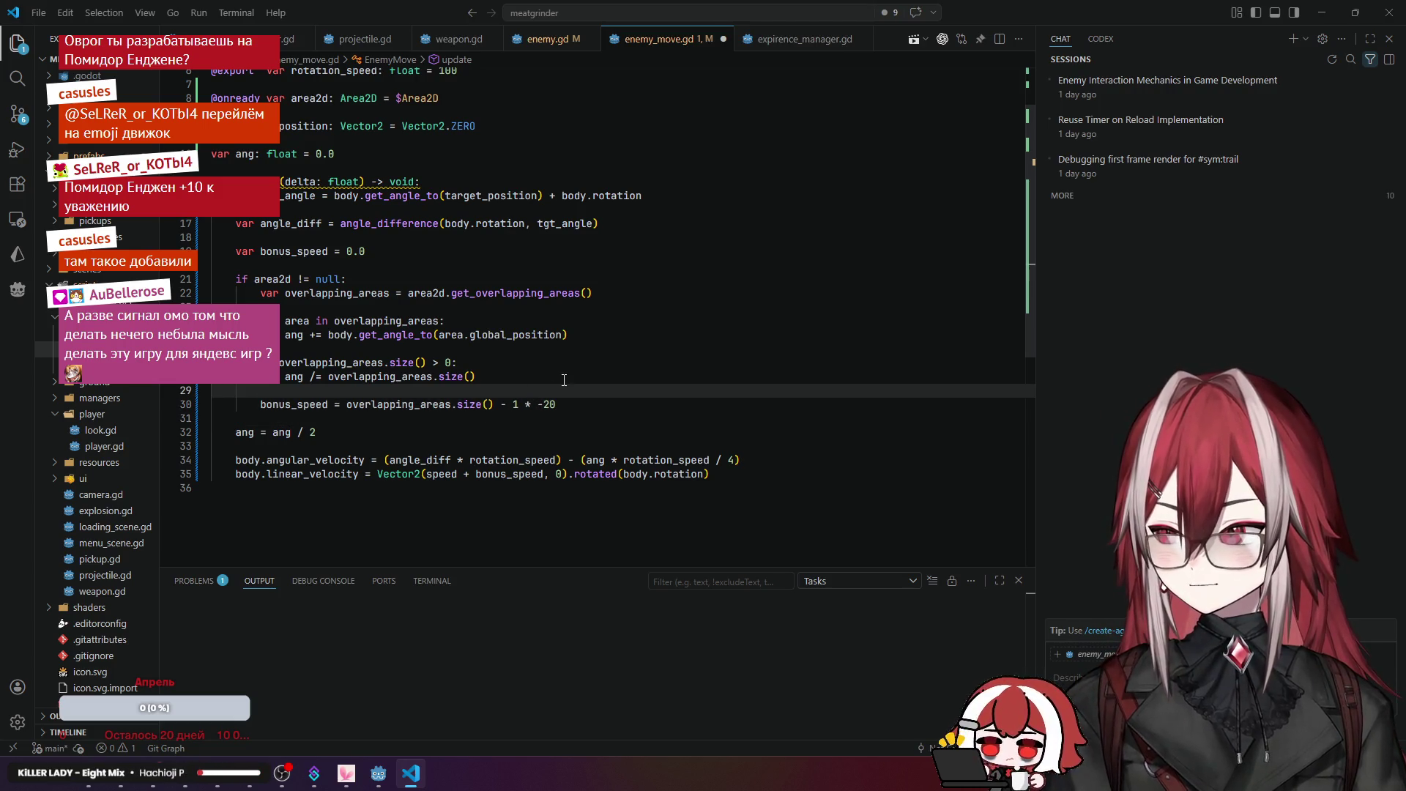
left_click(517, 408)
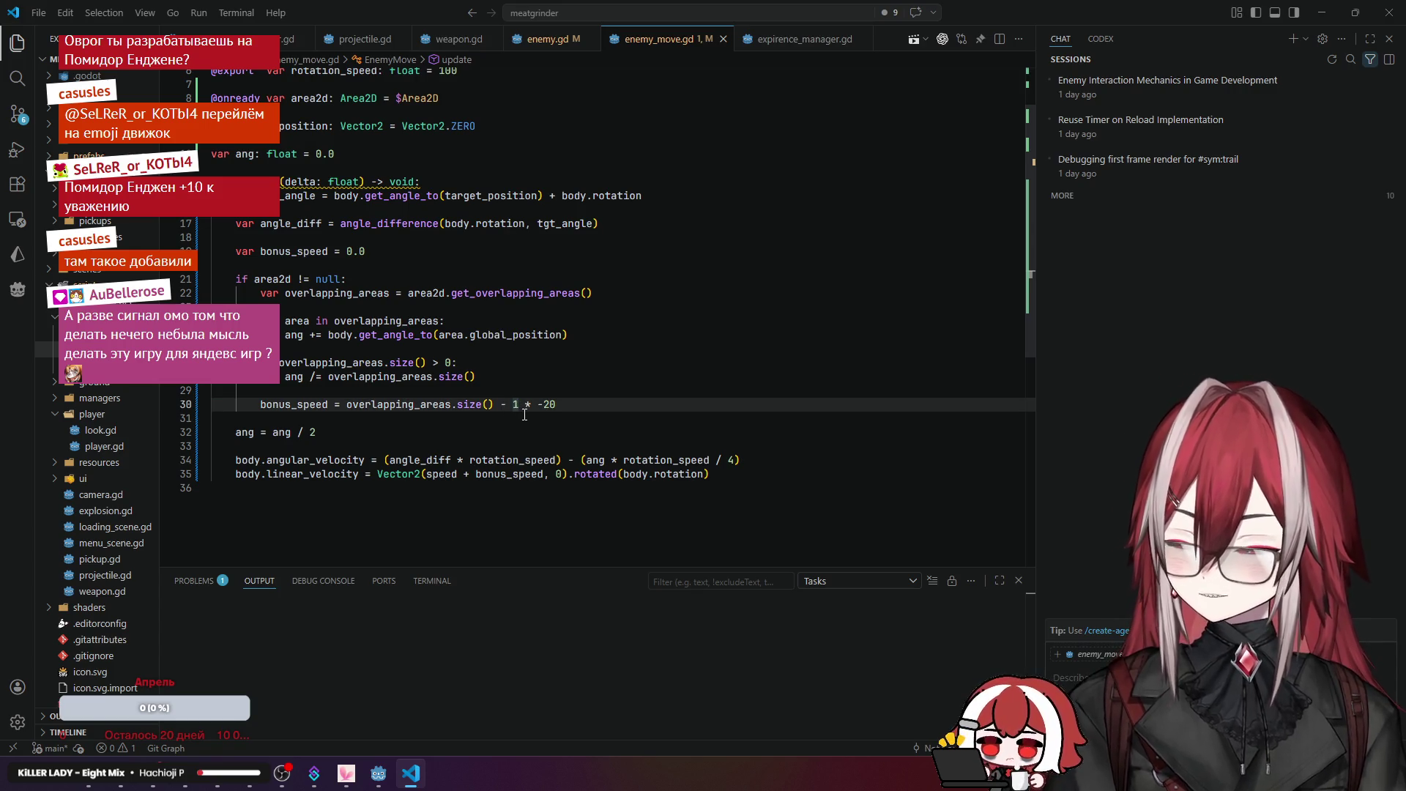
type(")")
left_click(349, 405)
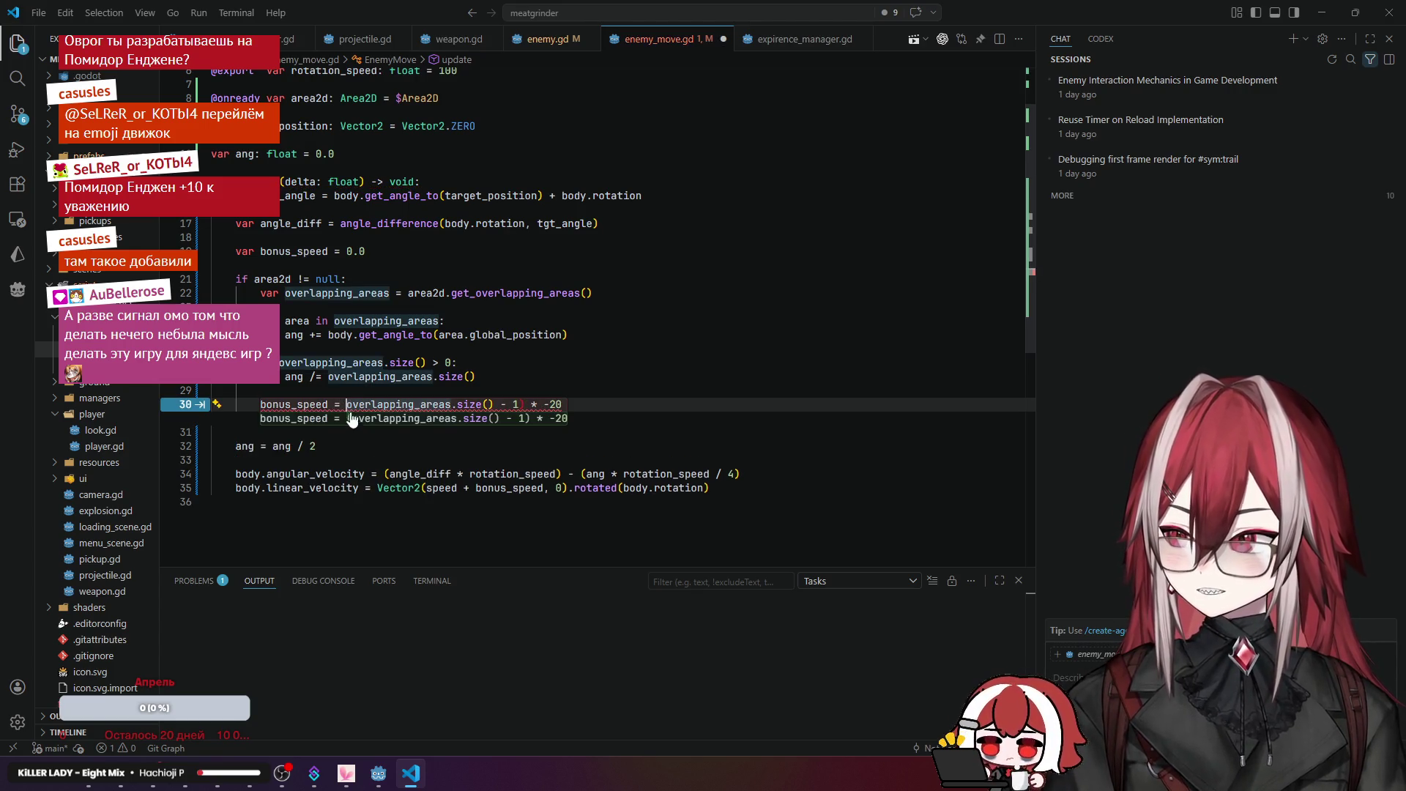
type("(")
left_click(556, 377)
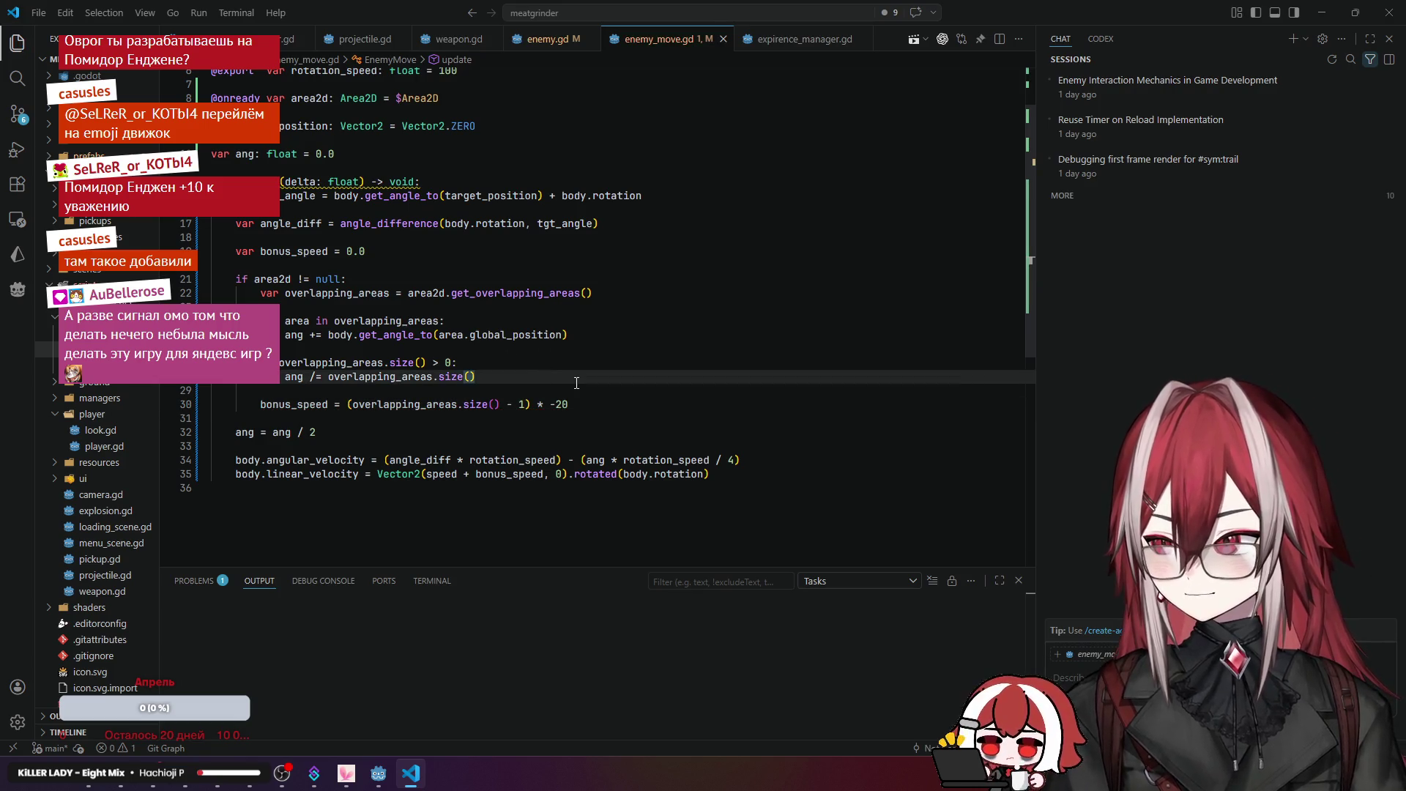
key("Down")
- Relaunch the game in Godot to test the new bonus_speed formula
mouse_move(378, 782)
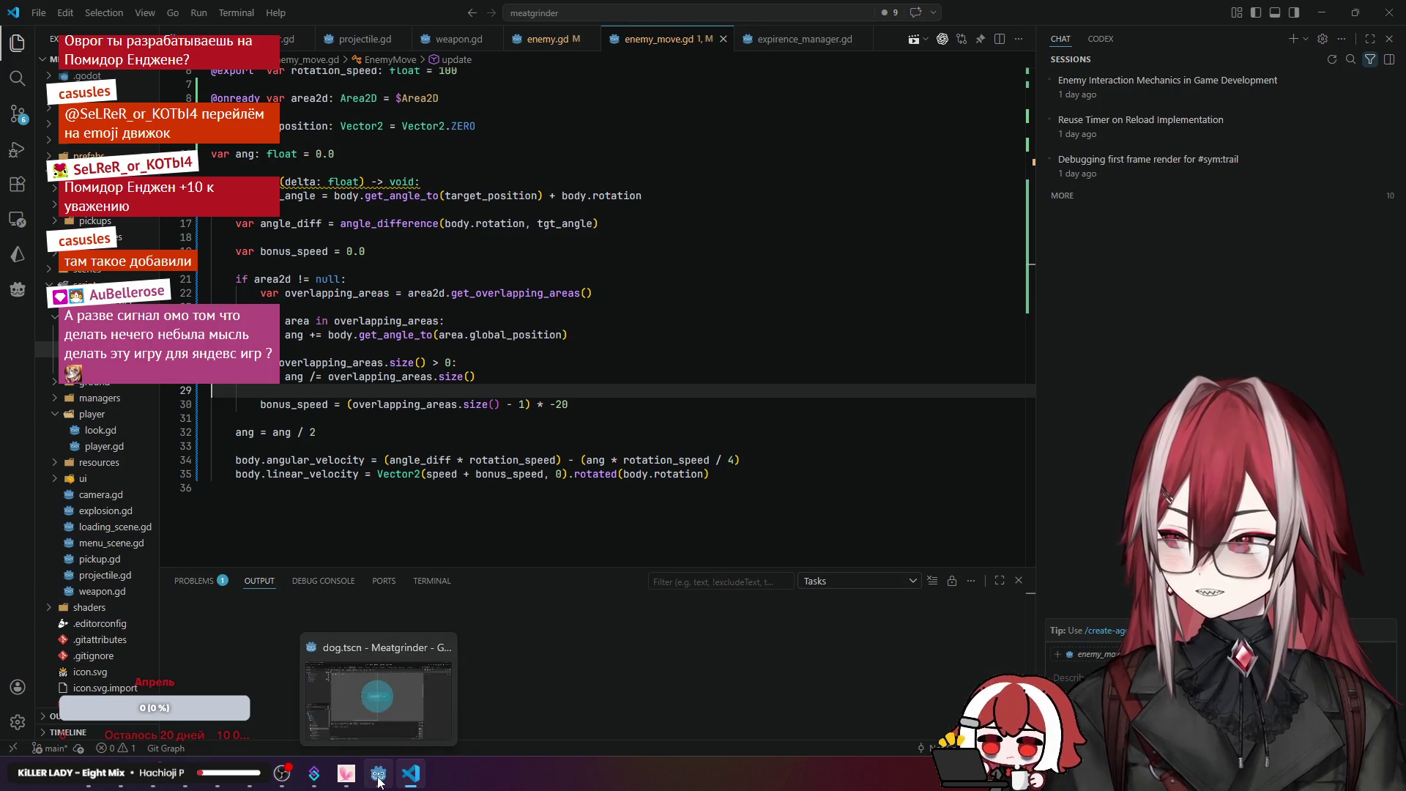
left_click(389, 728)
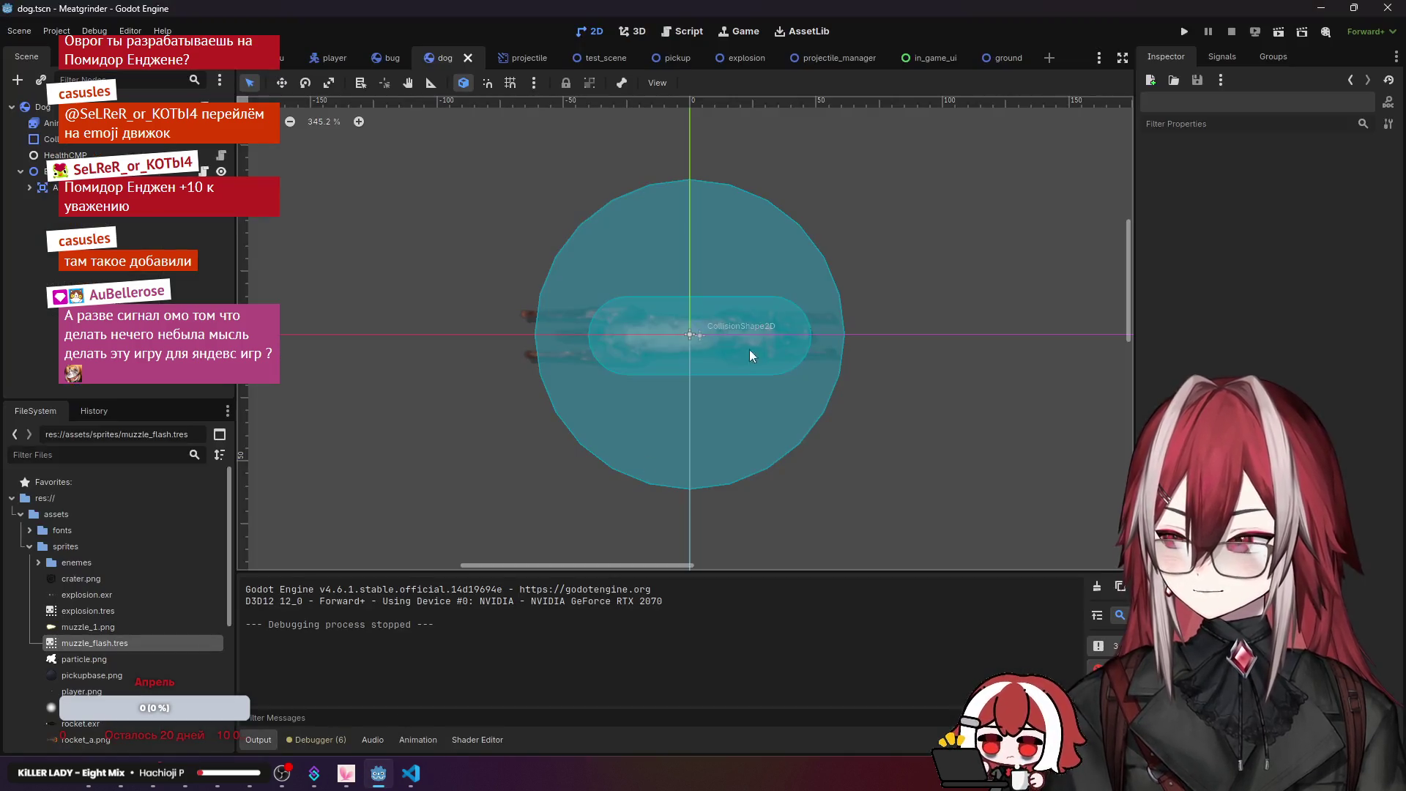
left_click(1190, 31)
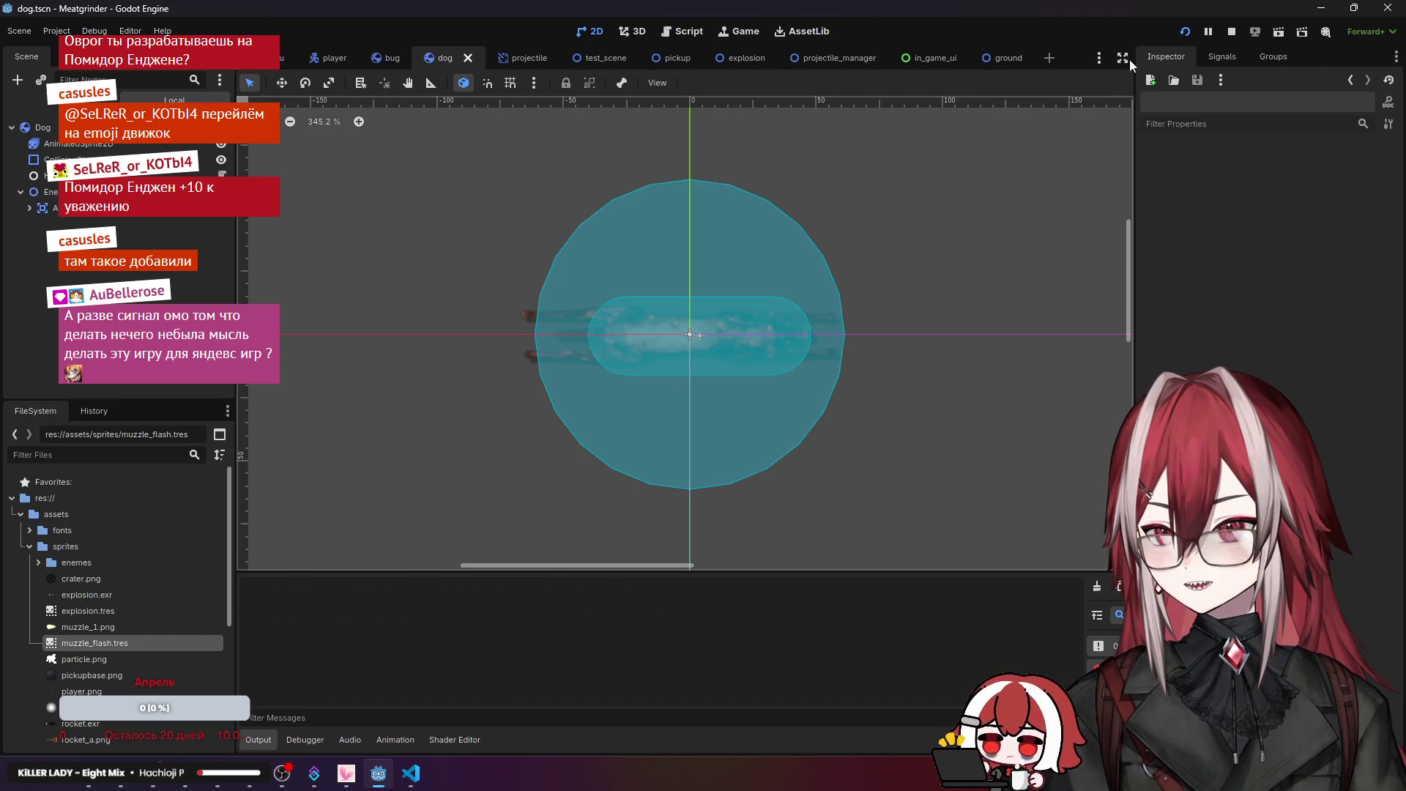
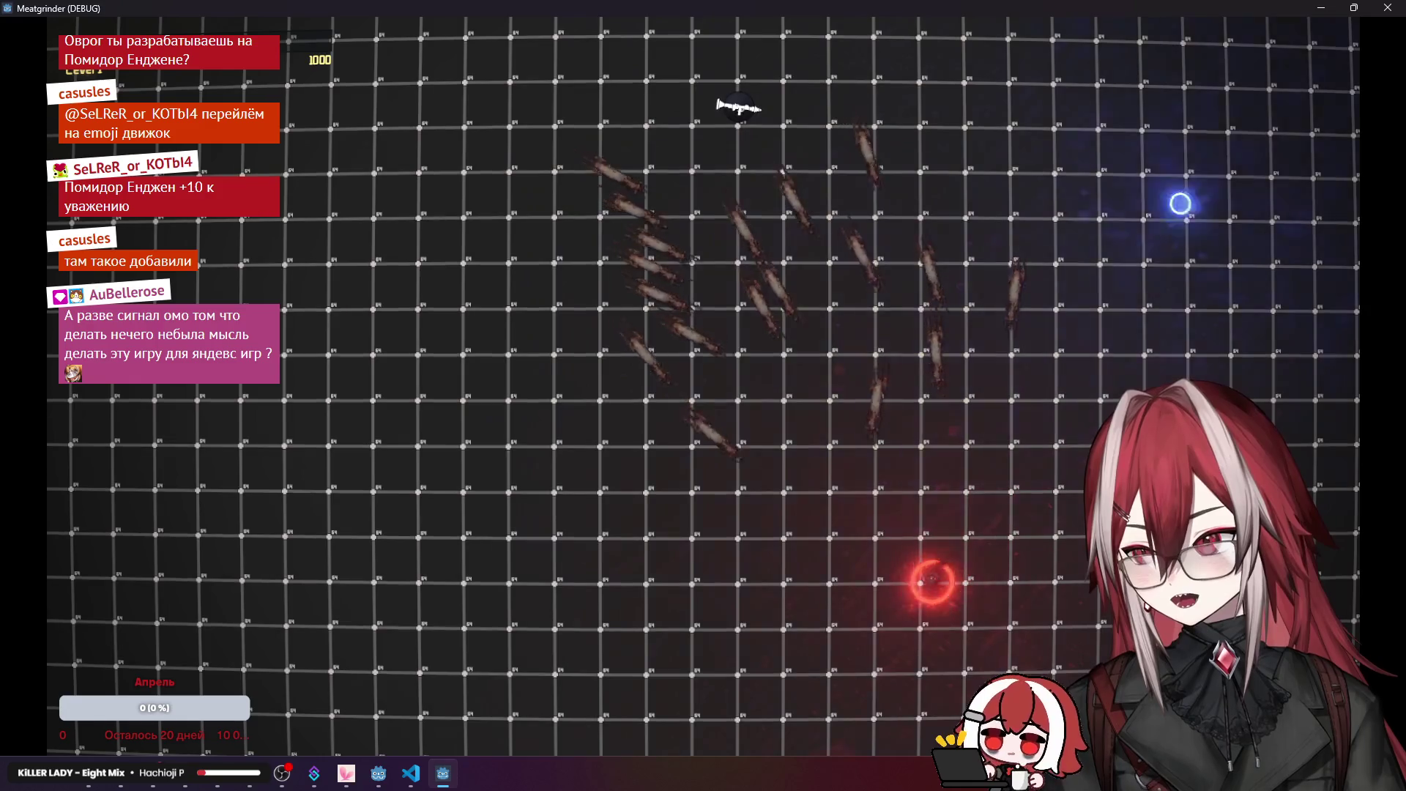
- Stop the Meatgrinder debug run and return to enemy_move.gd in VS Code
key("Escape")
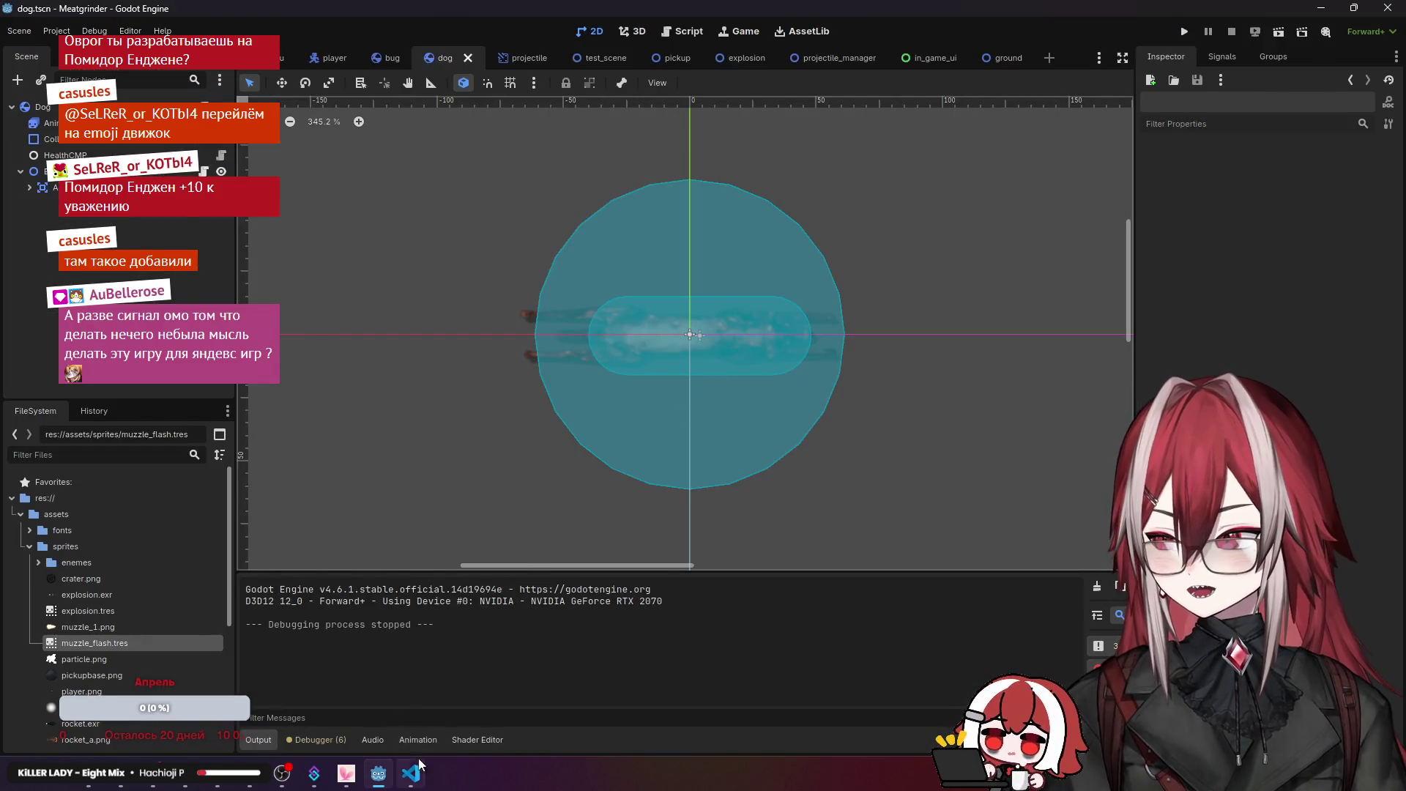
key("alt+Tab")
- Remove '- 1' on line 30 so bonus_speed is overlapping_areas.size() * -20
left_click(383, 404)
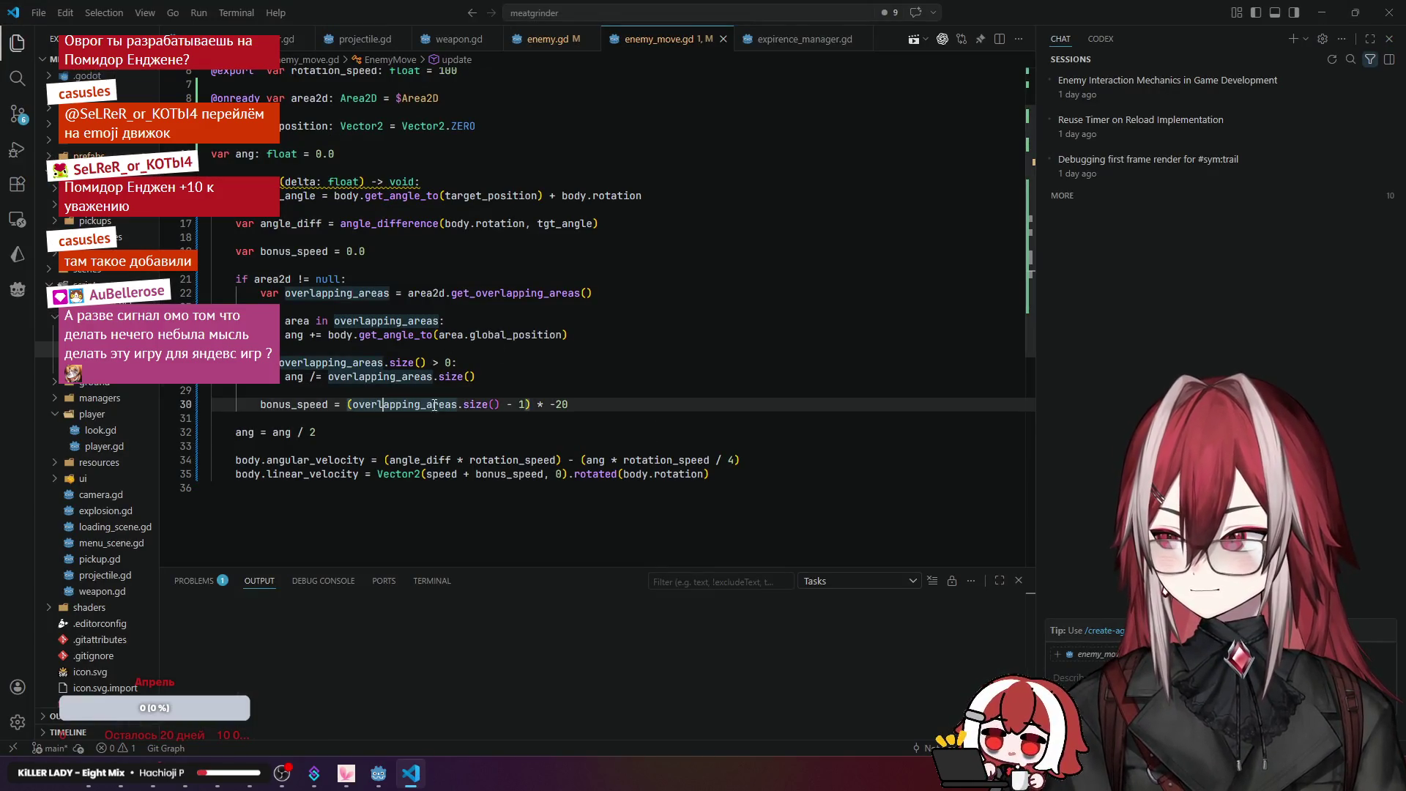
left_click_drag(537, 404, 505, 404)
key("BackSpace")
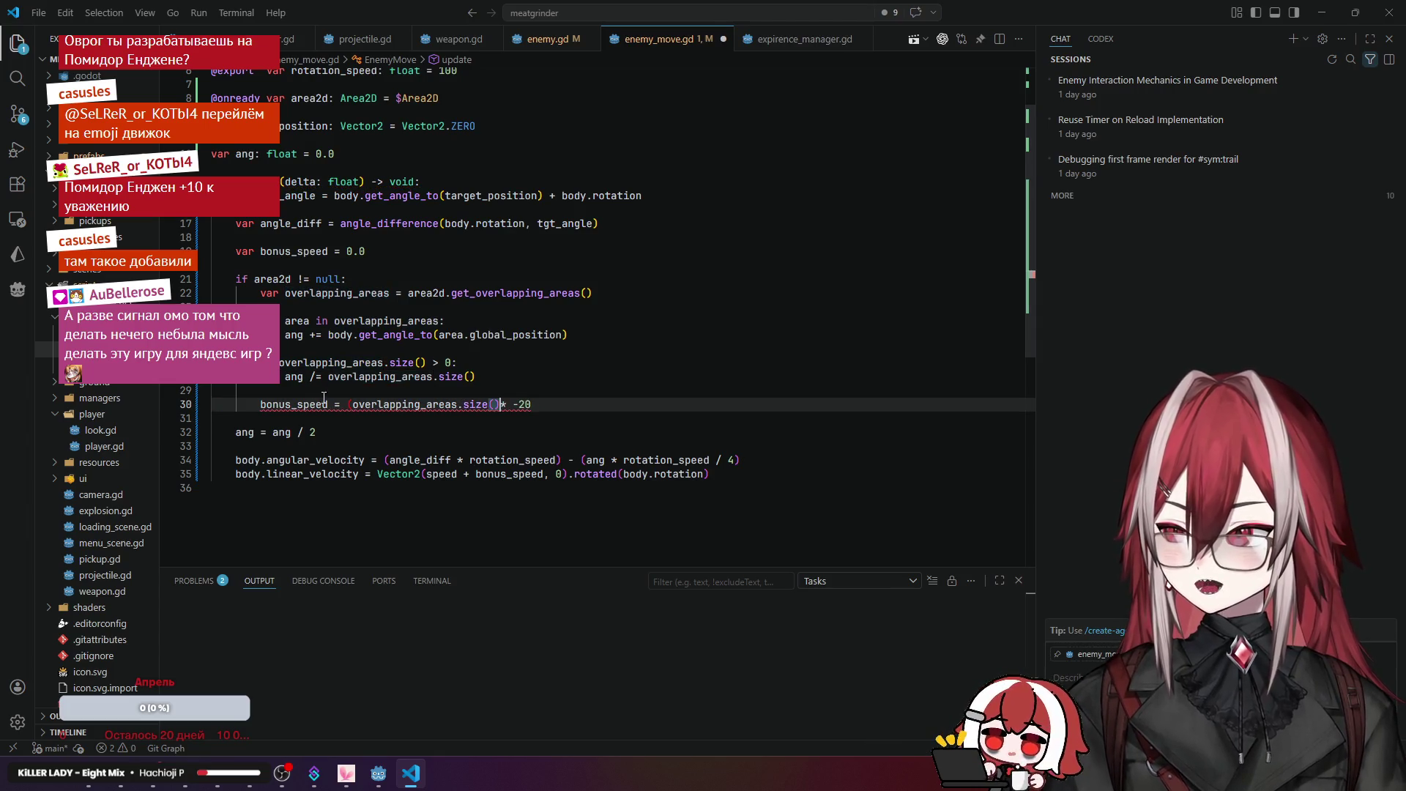
key("Tab")
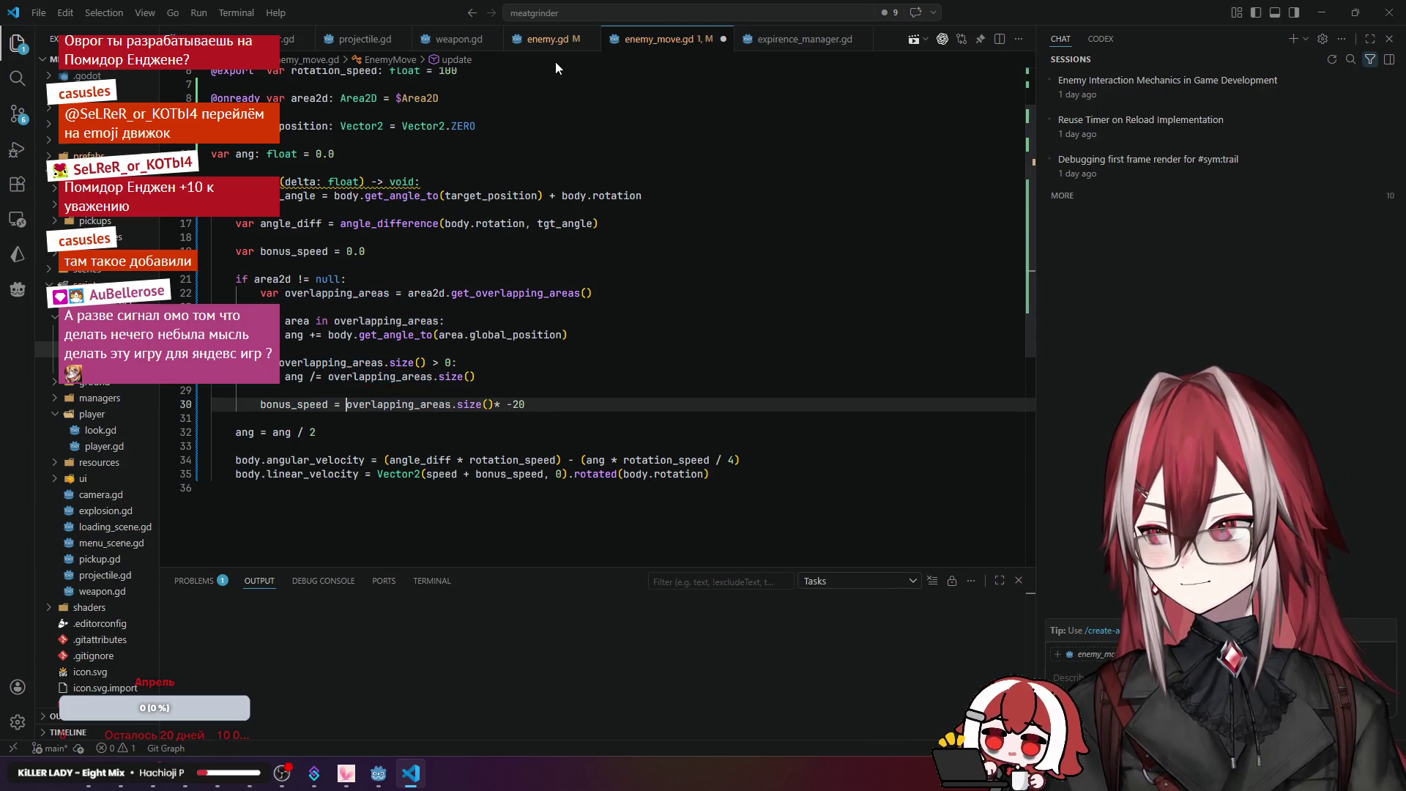
- Review enemy.gd and its uncommitted Source Control diff
left_click(373, 237)
left_click(378, 268)
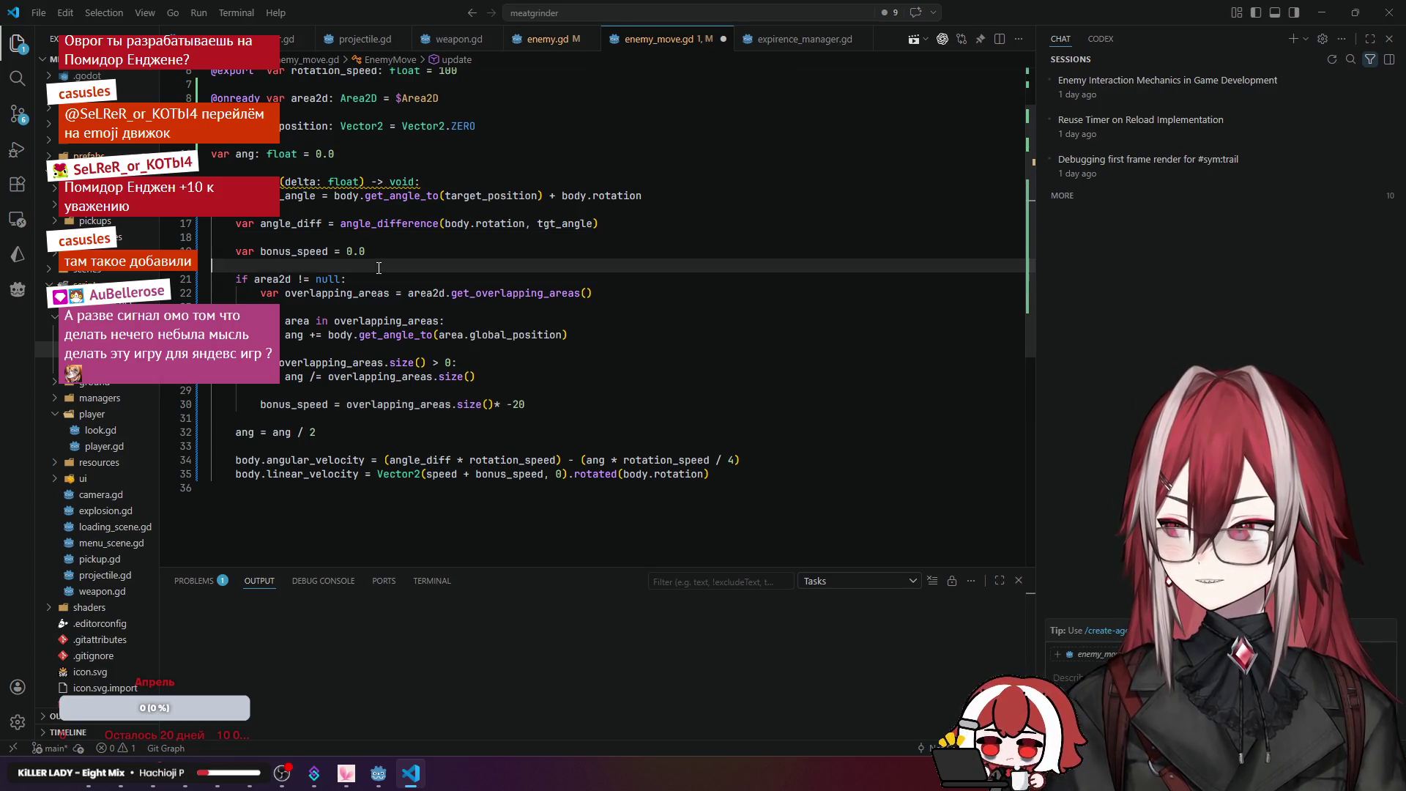
left_click(546, 51)
left_click(621, 40)
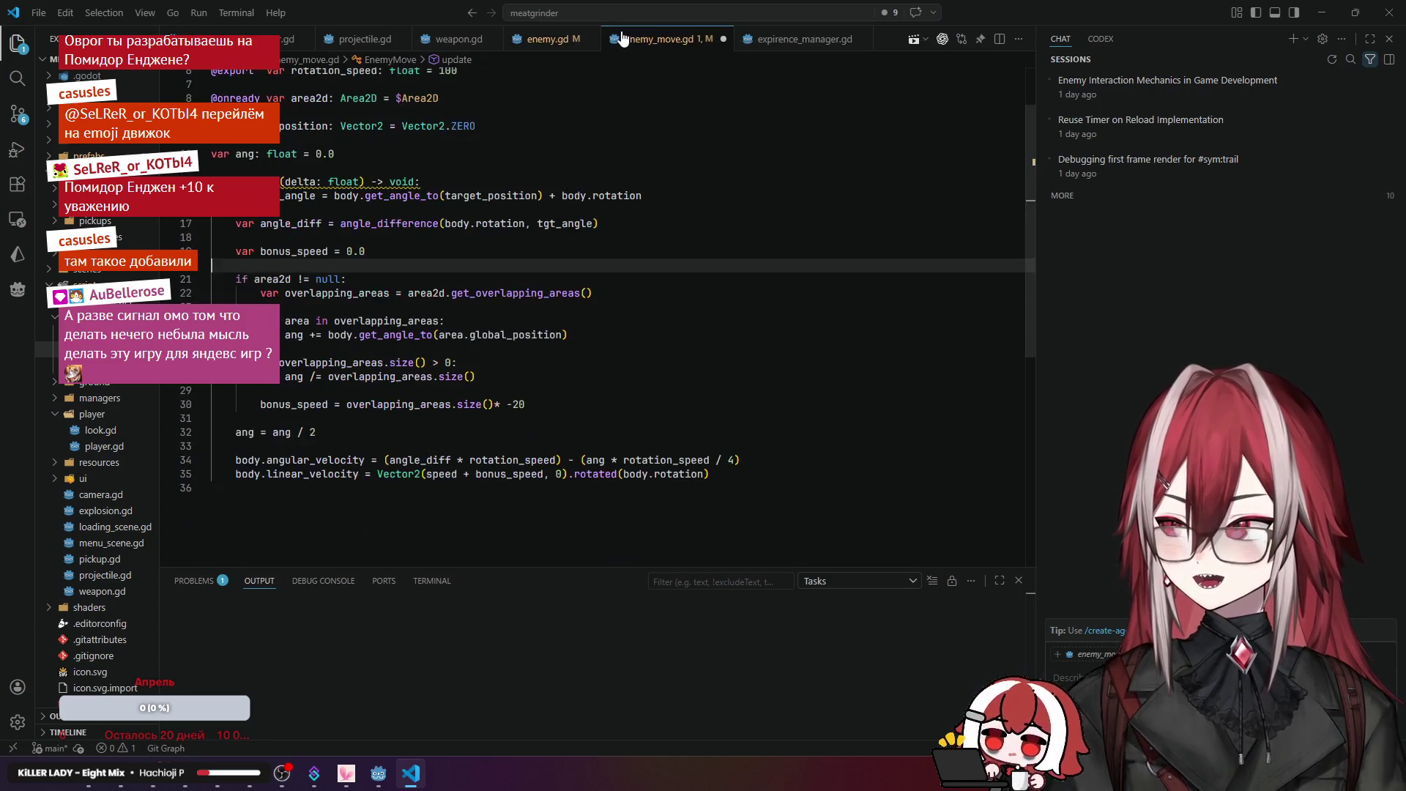
left_click(18, 113)
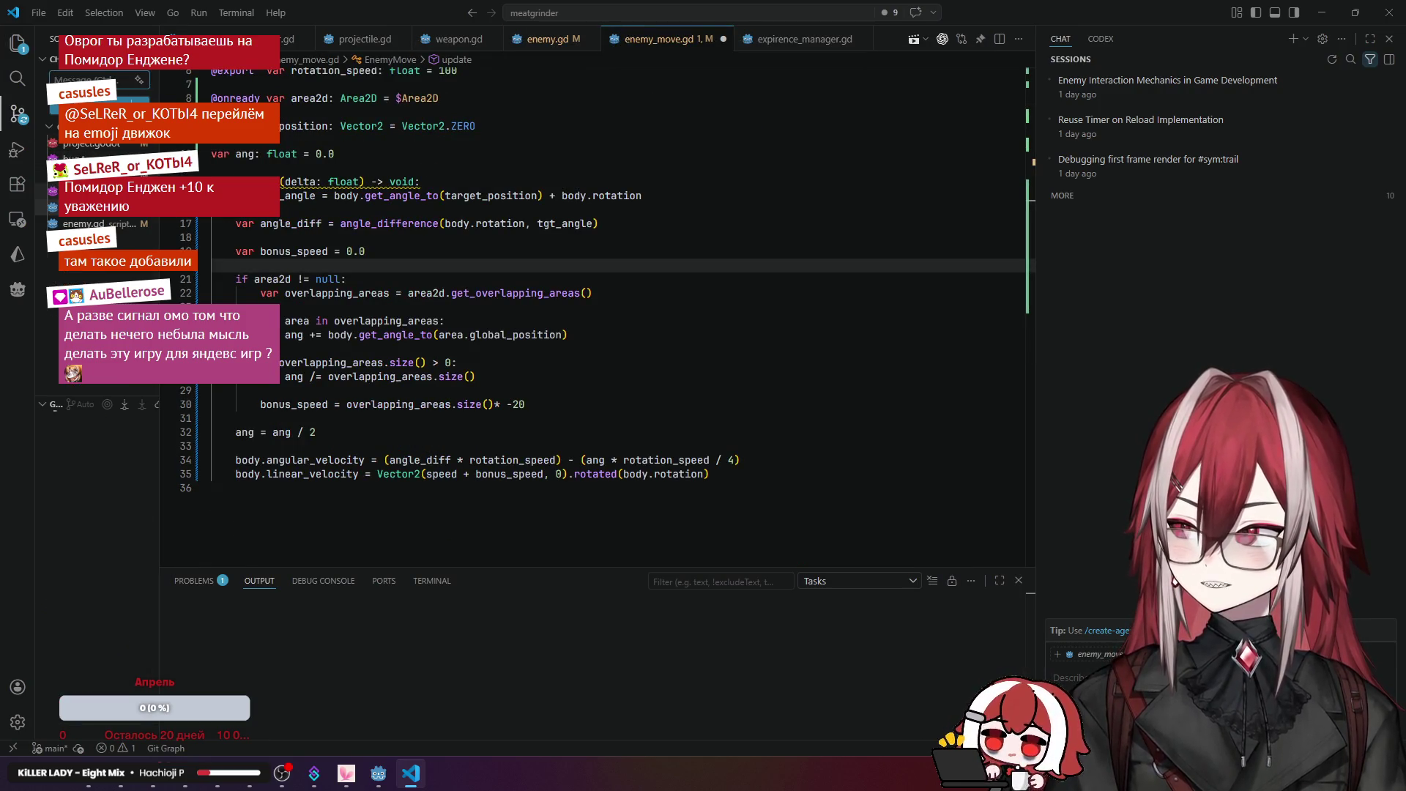
left_click(74, 223)
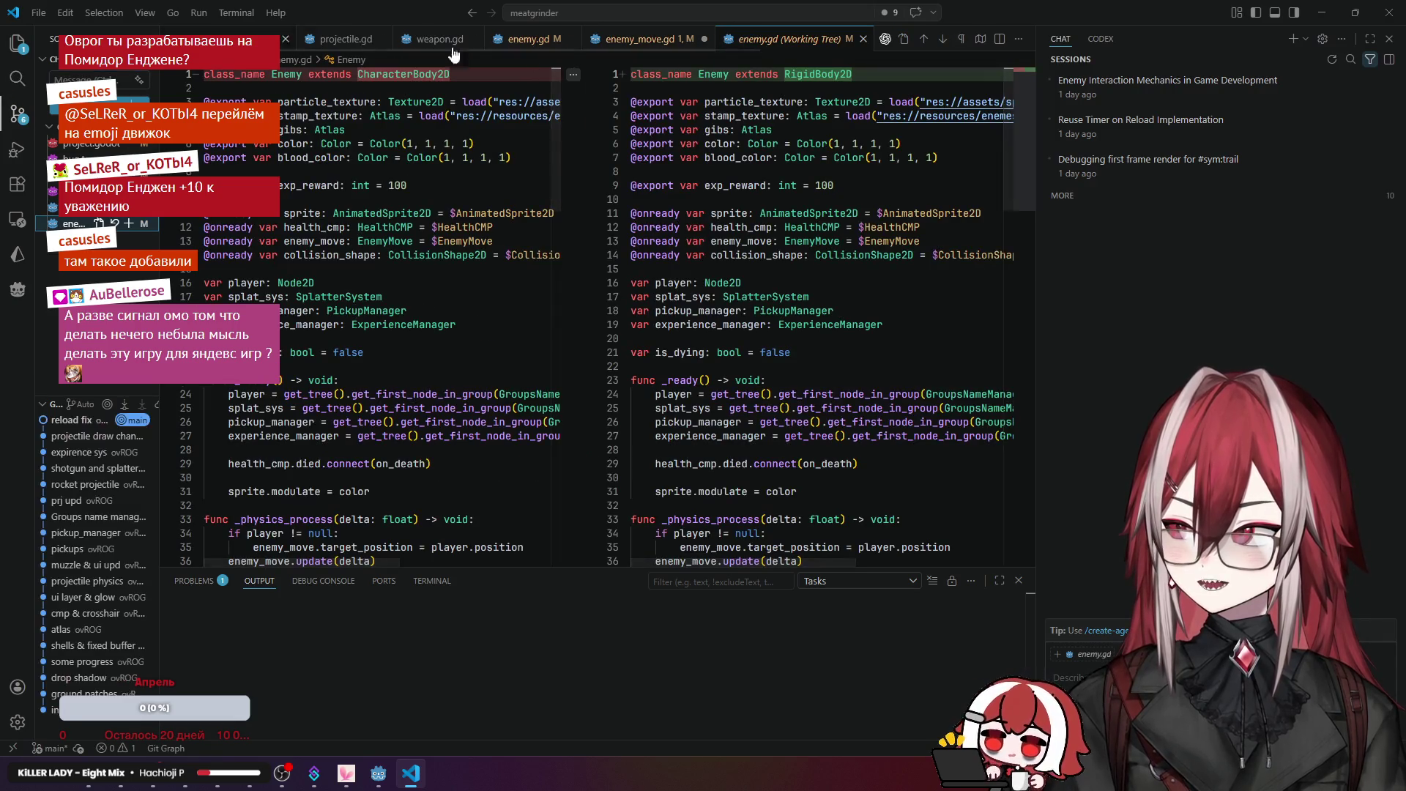
key("ctrl+w")
left_click(513, 41)
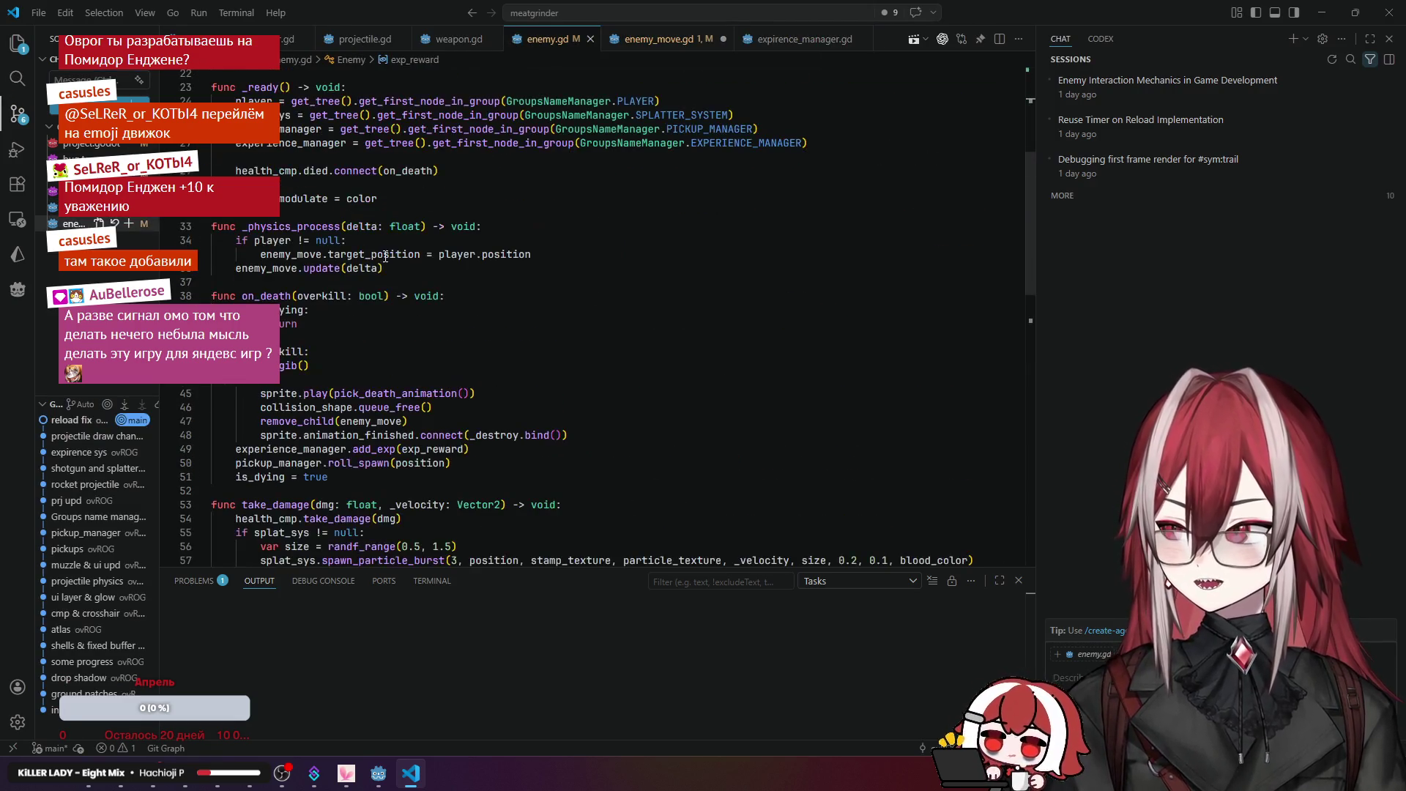
scroll(386, 256, "down", 10)
scroll(385, 257, "up", 20)
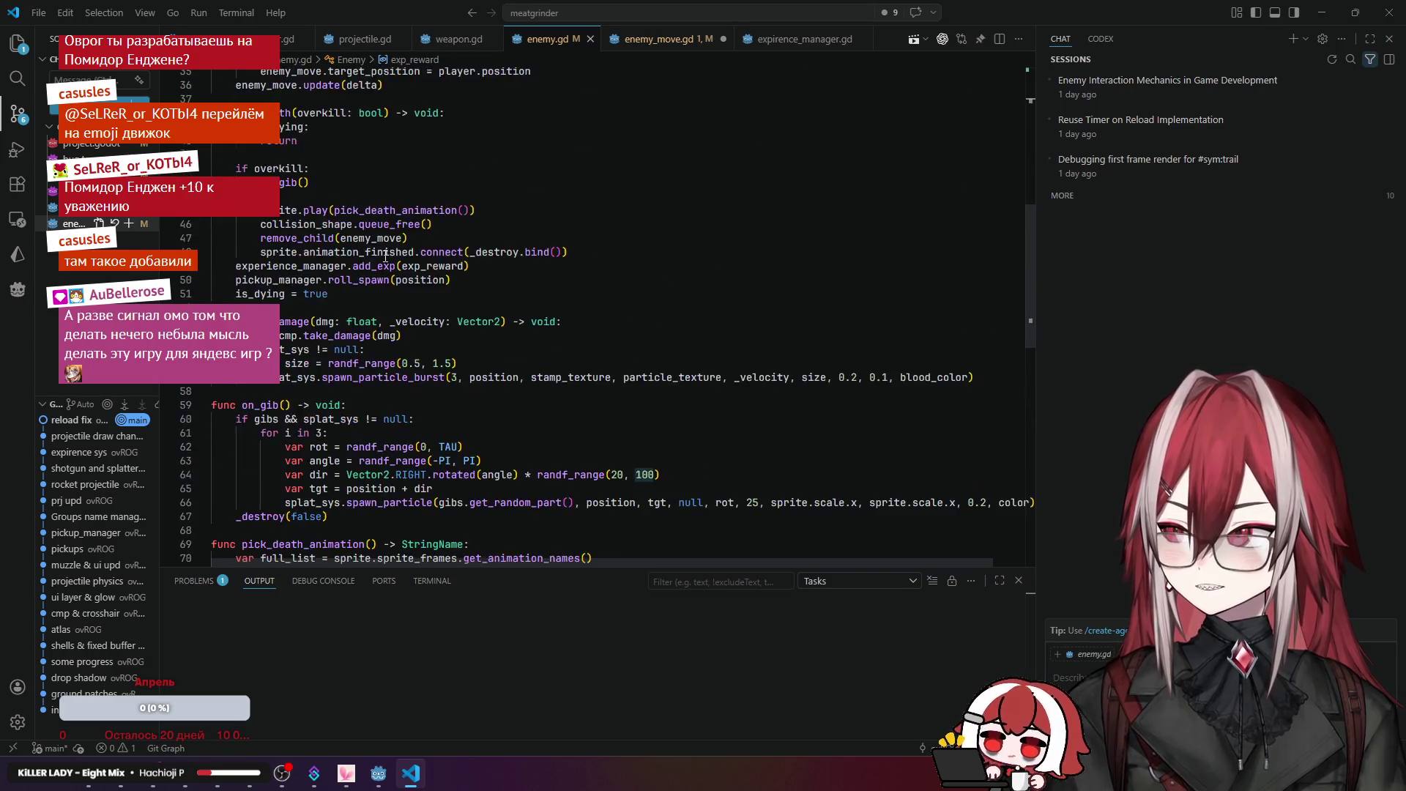
- Show the project file tree, resize its panel, and return to line 30 of enemy_move.gd
left_click(18, 43)
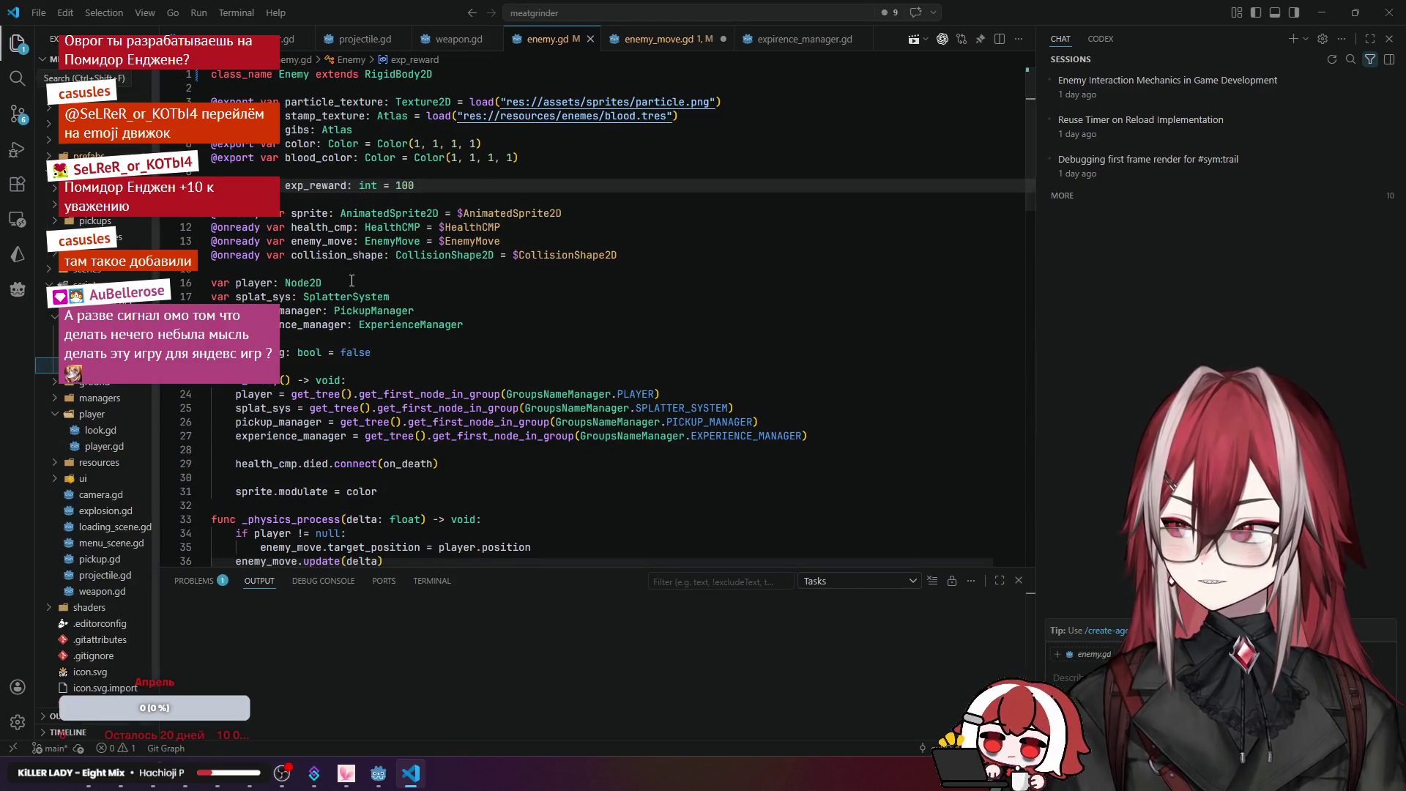
key("ctrl+Tab")
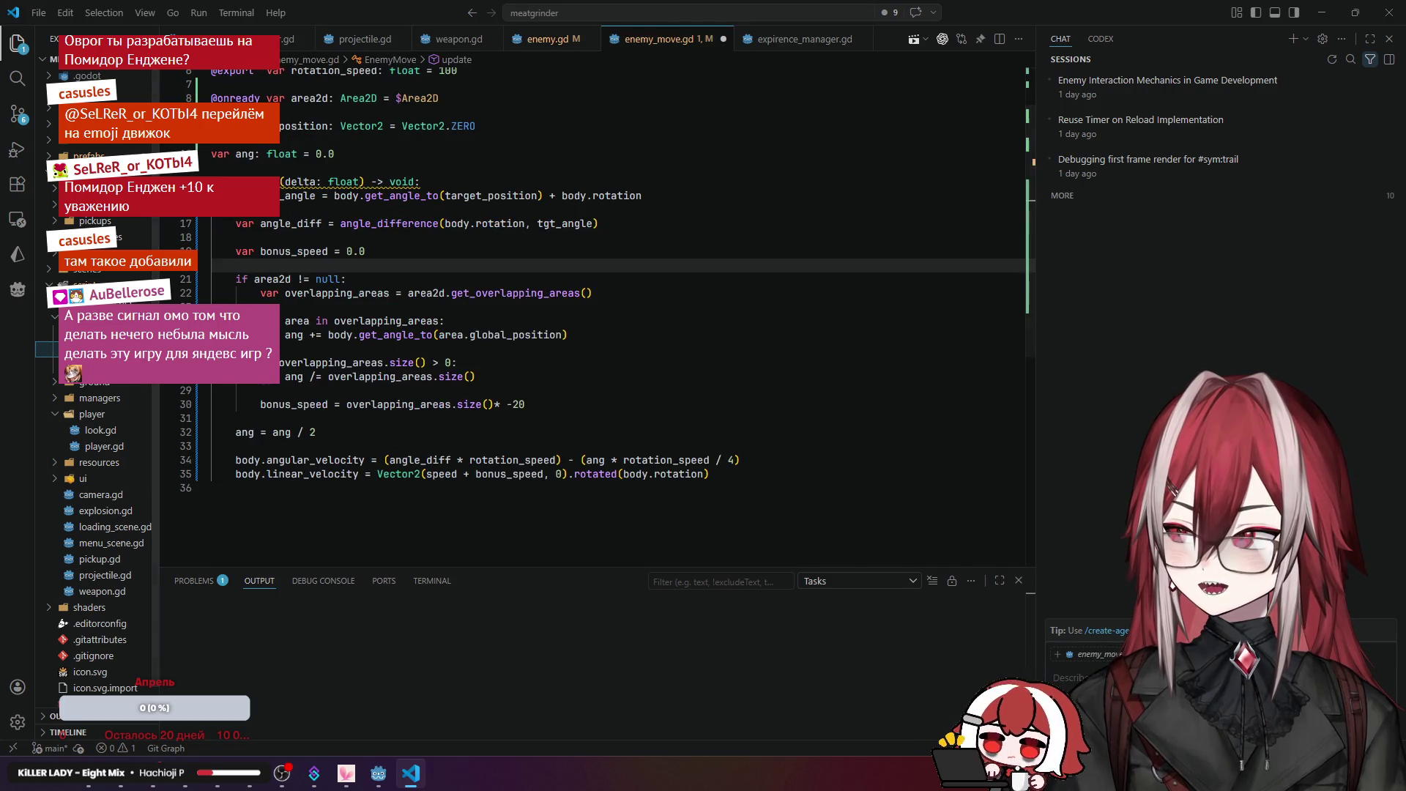
left_click_drag(156, 513, 252, 513)
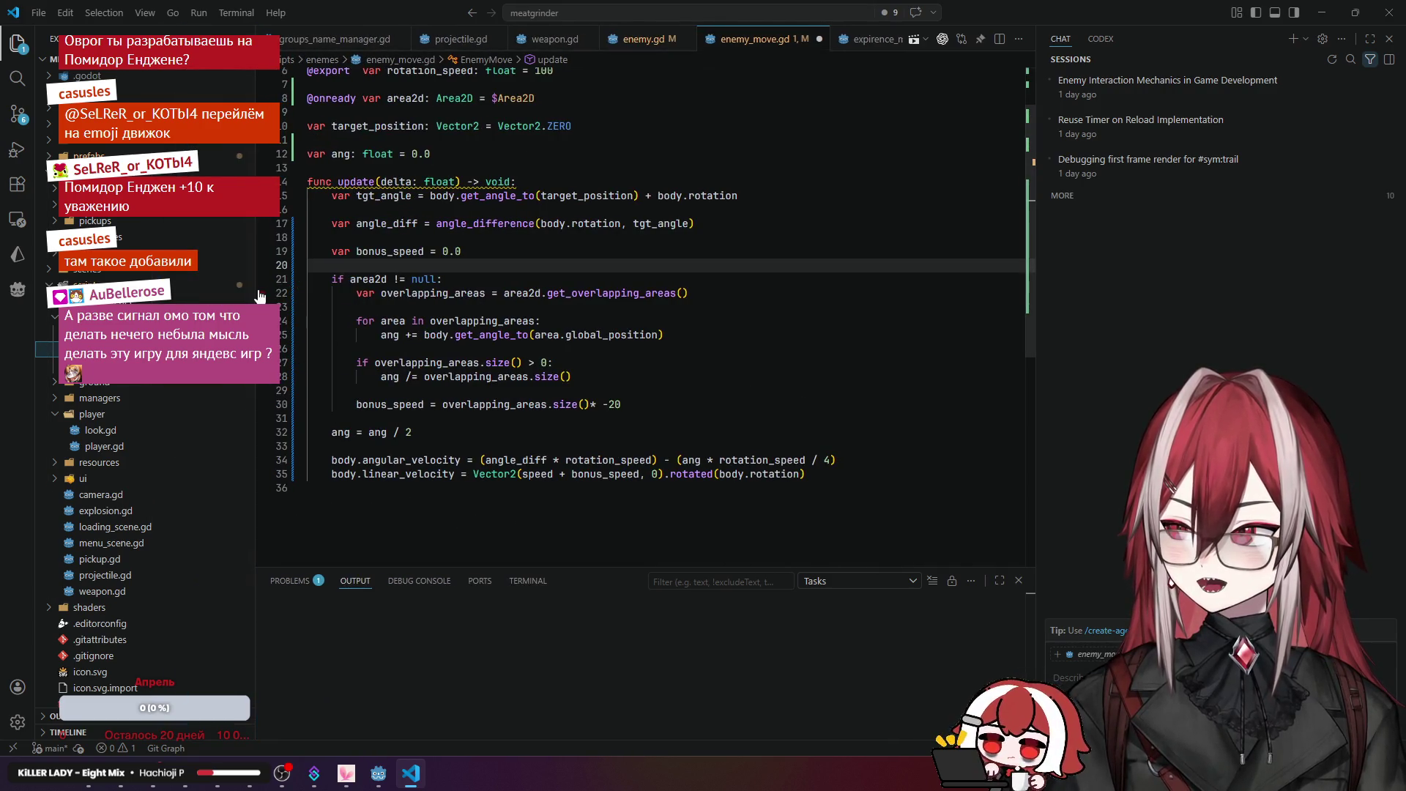
left_click_drag(256, 295, 174, 296)
left_click(491, 343)
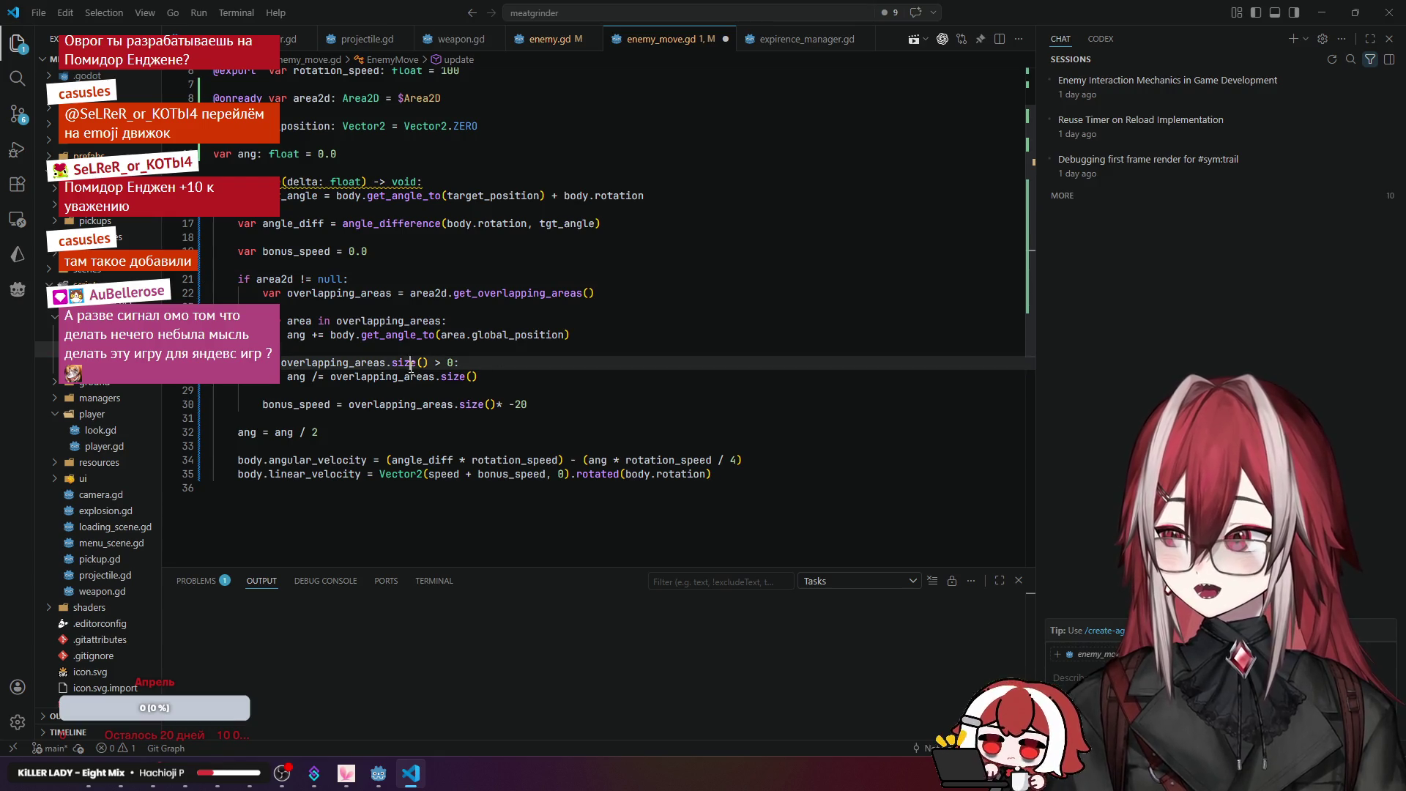
left_click(329, 388)
left_click(347, 404)
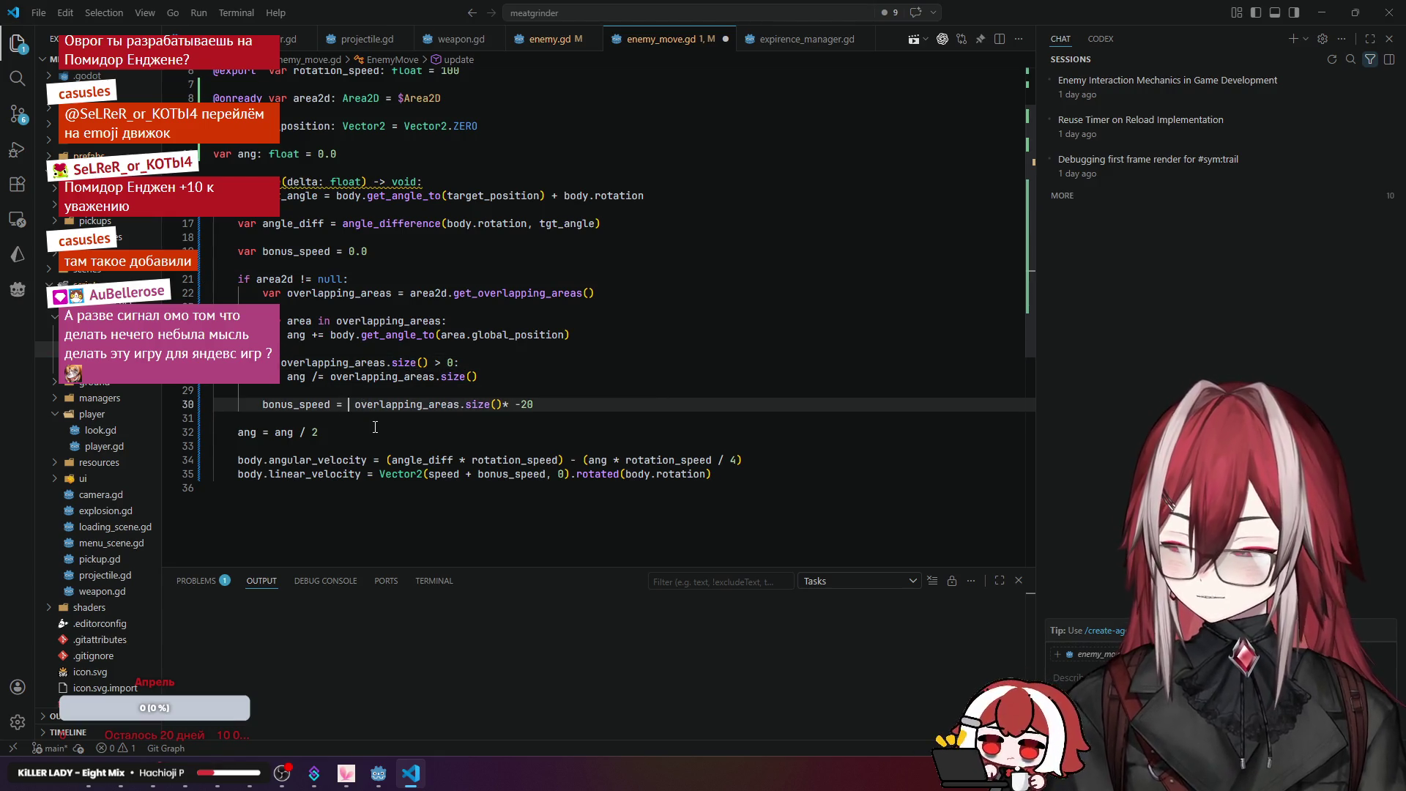
- Wrap the overlap count in sign() on line 30, keeping the multiplication by -20
type("sig")
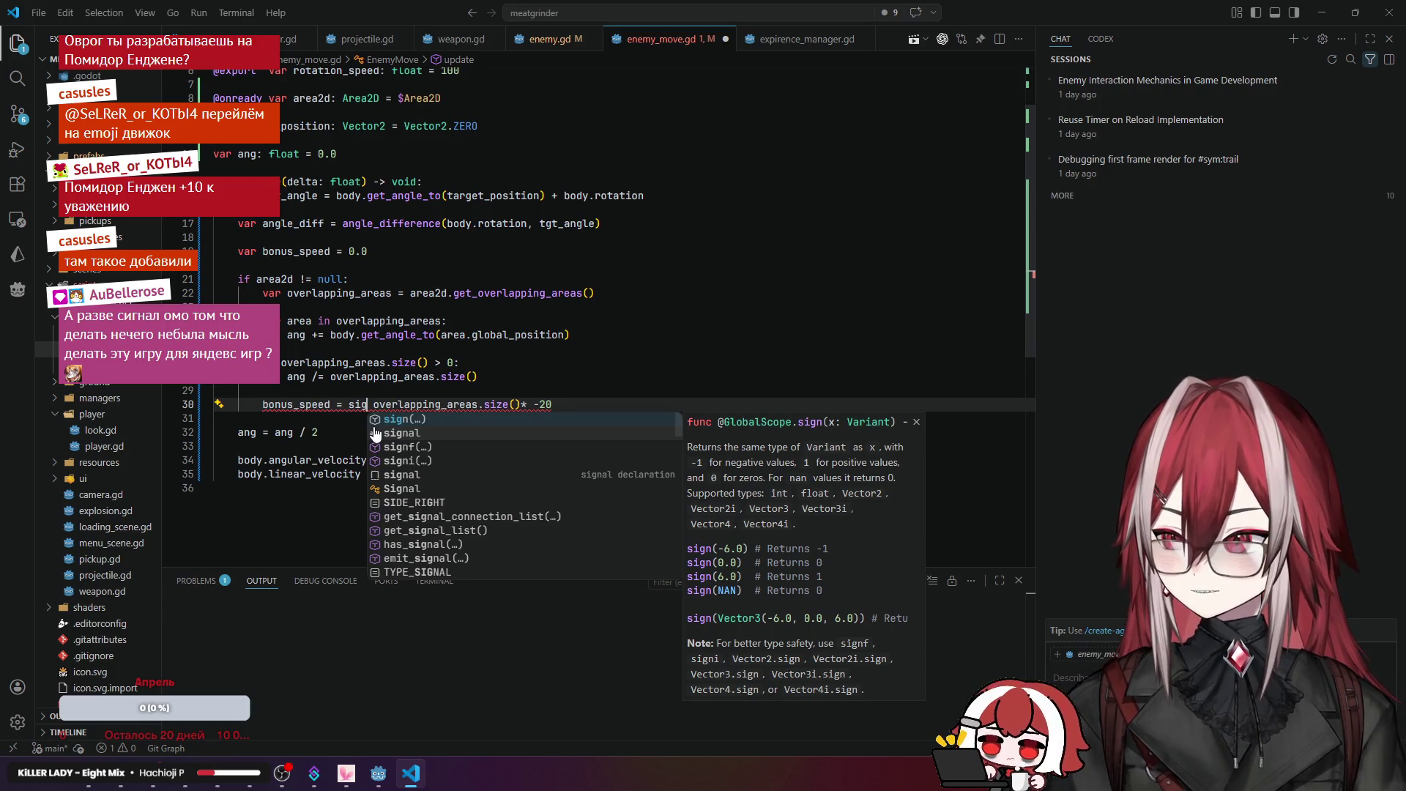
type("n")
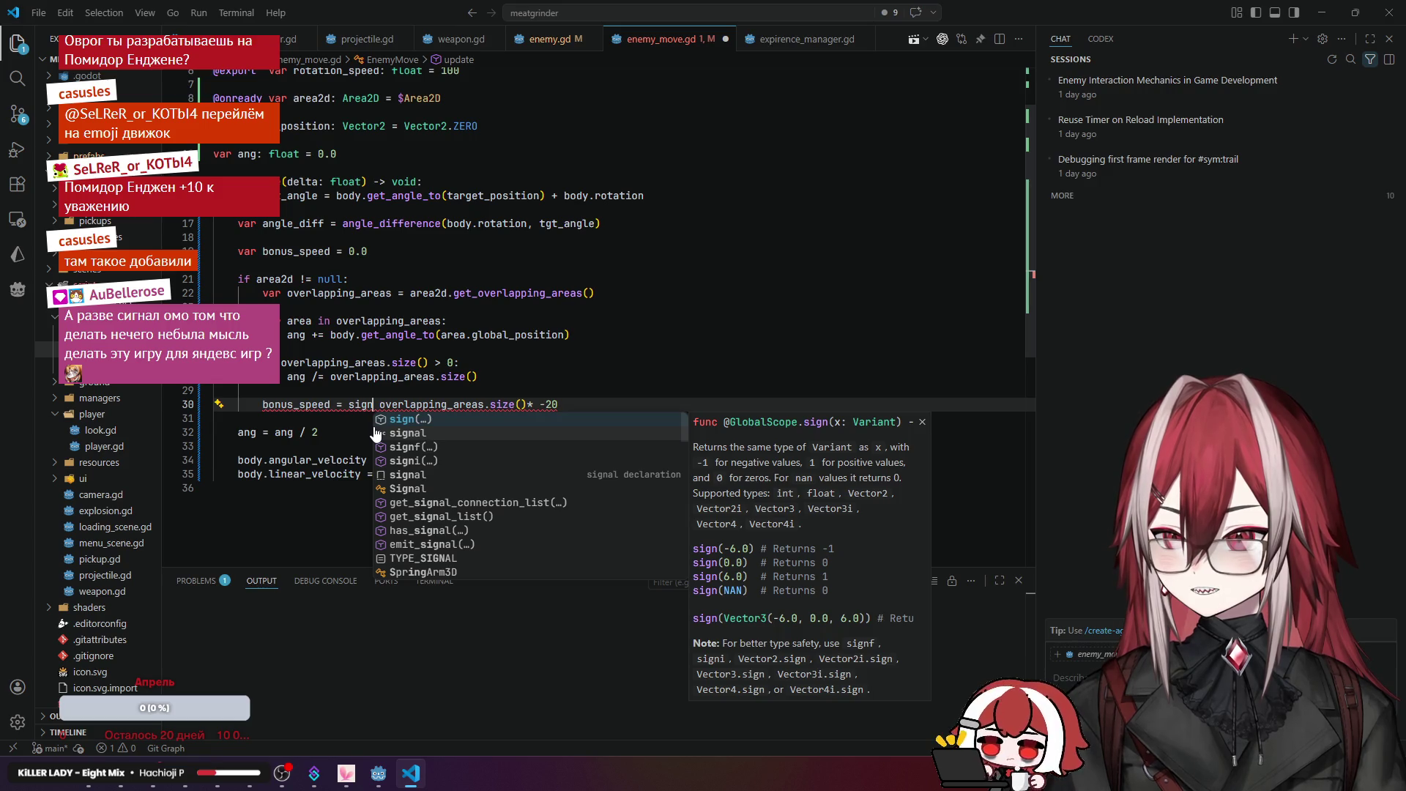
type("(")
key("Delete")
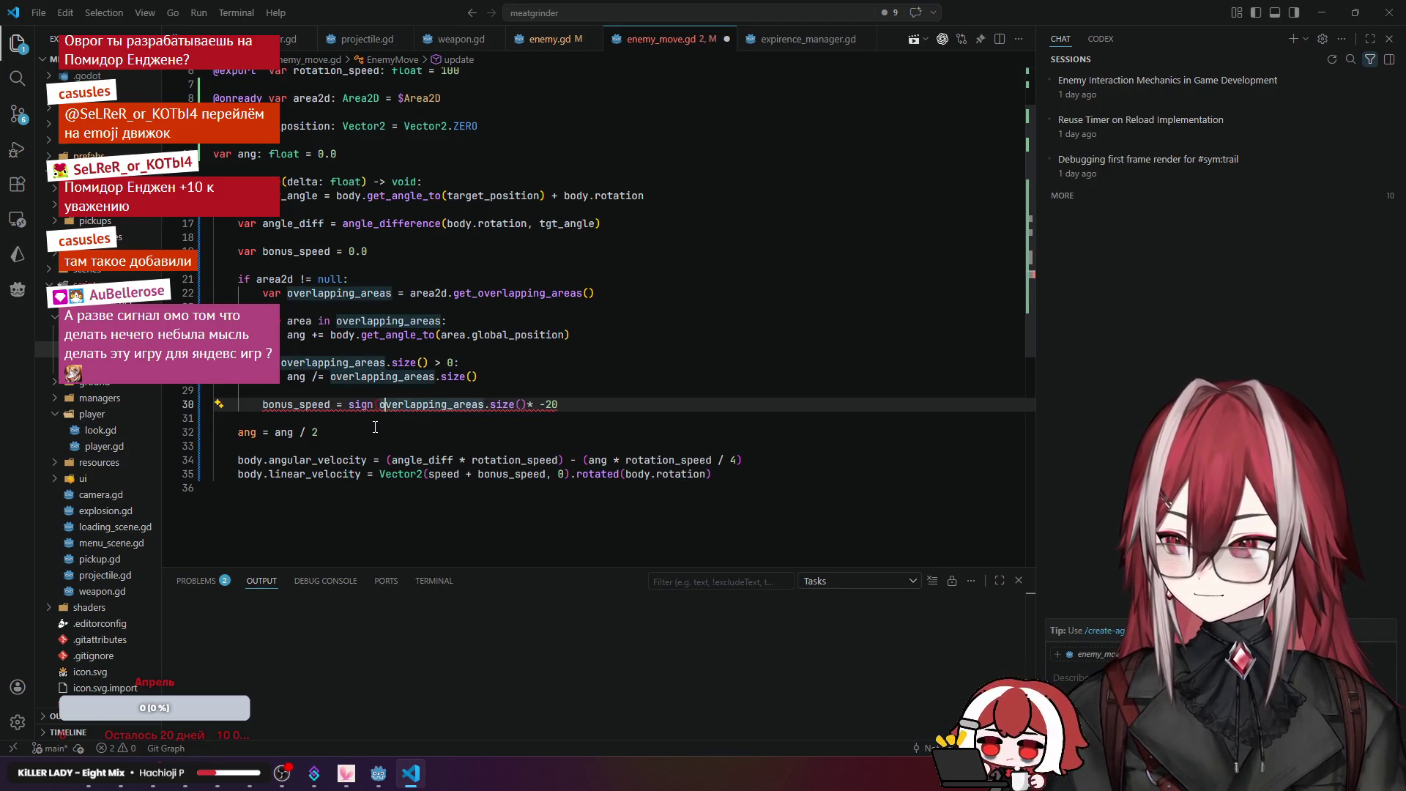
key("ctrl+Right")
key("ctrl+Right")
key("ctrl+Right")
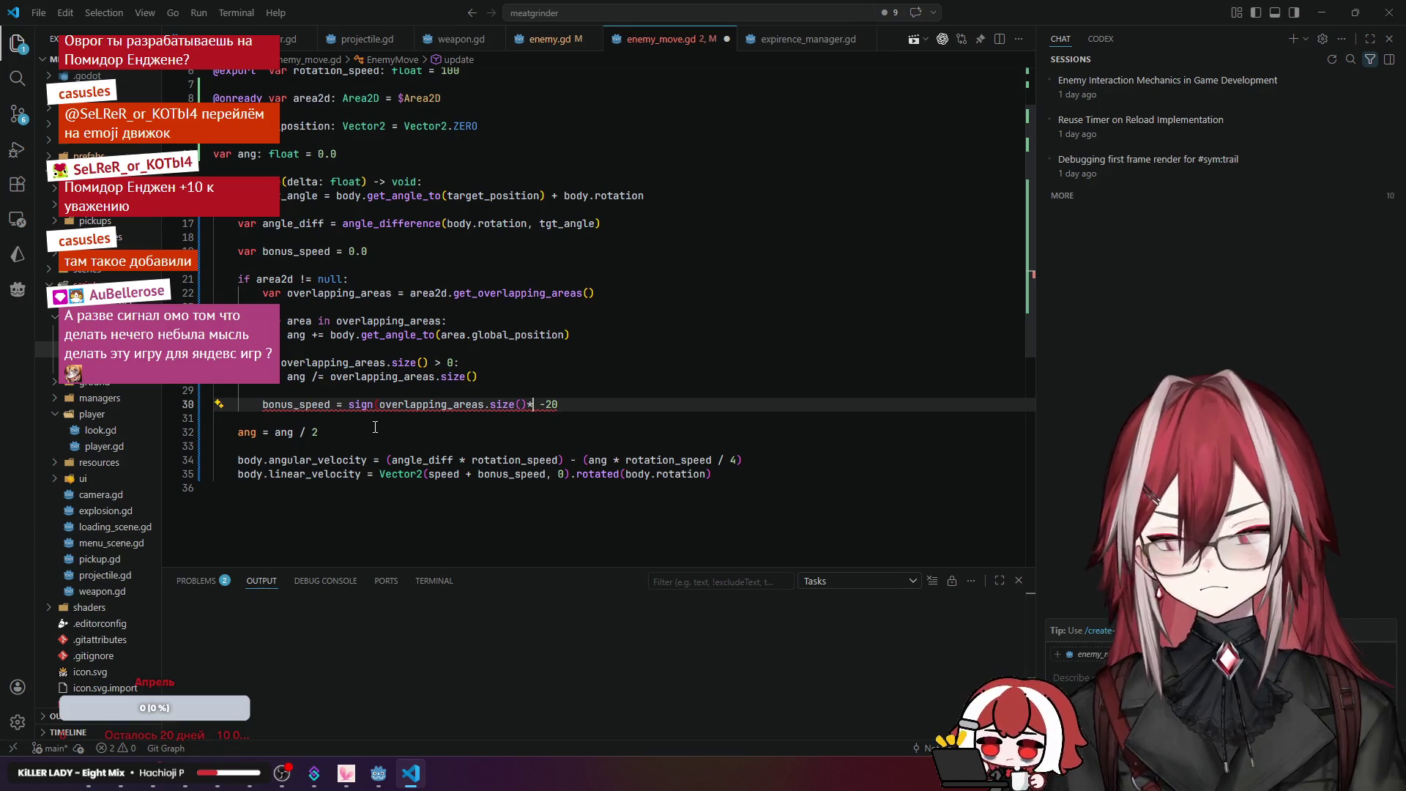
key("BackSpace")
type(")")
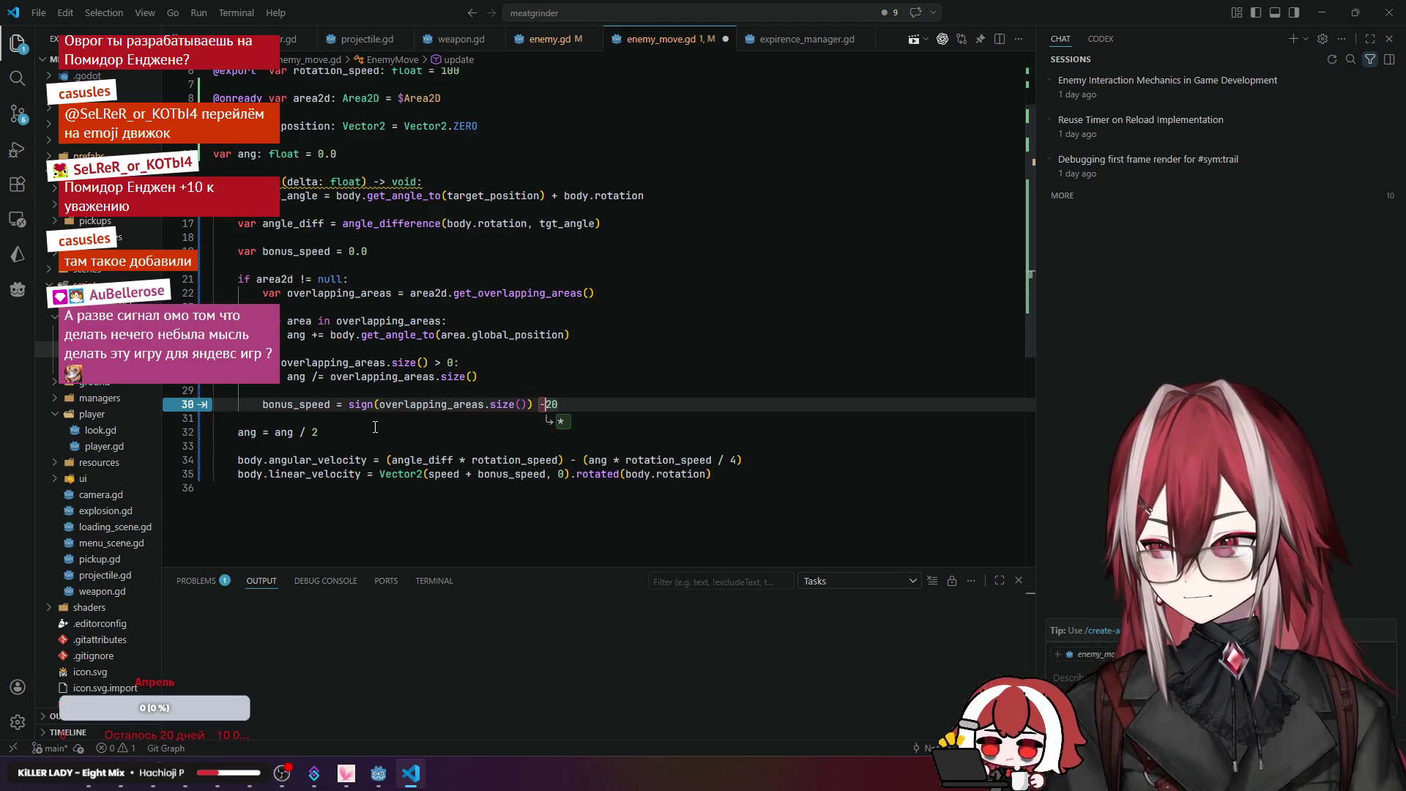
key("Tab")
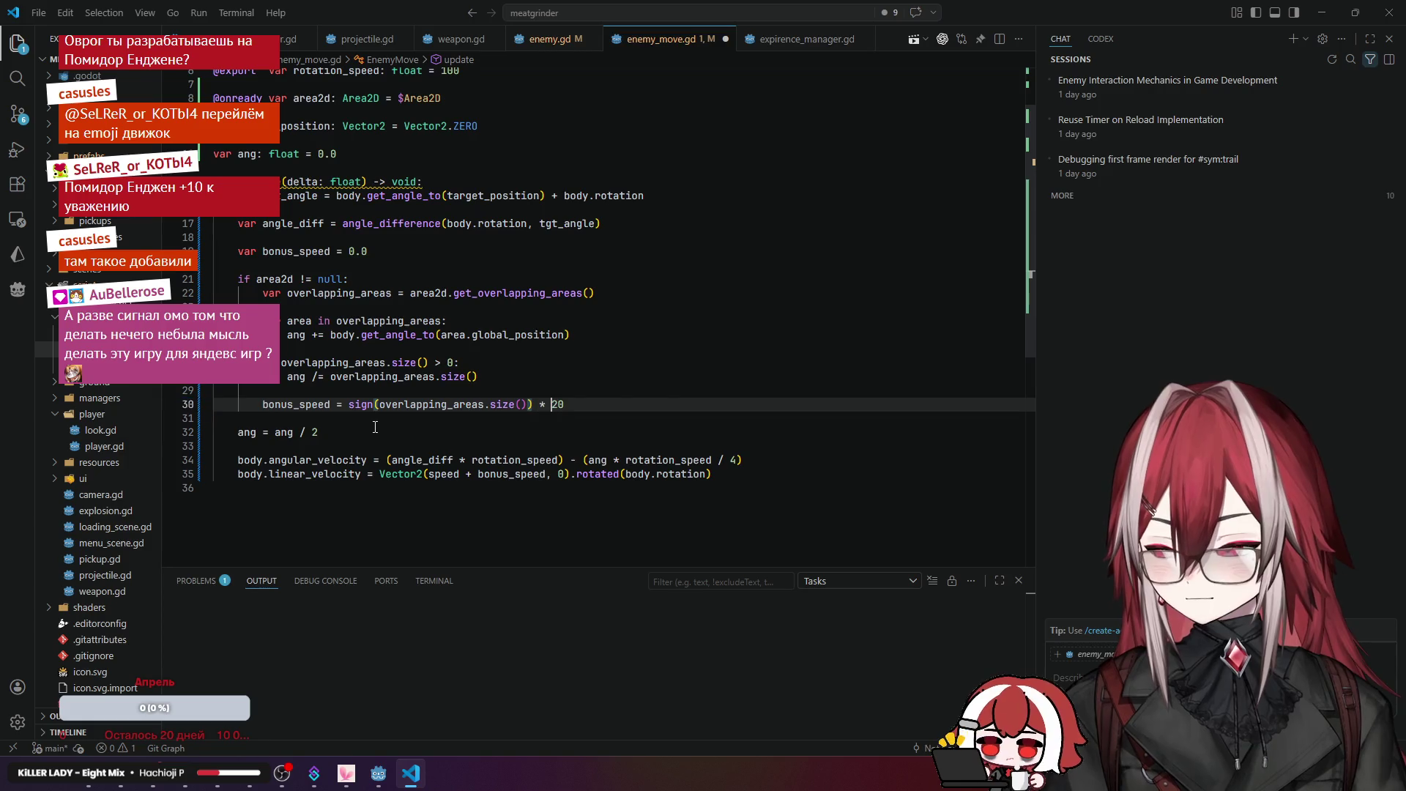
key("Left")
key("Left")
key("Left")
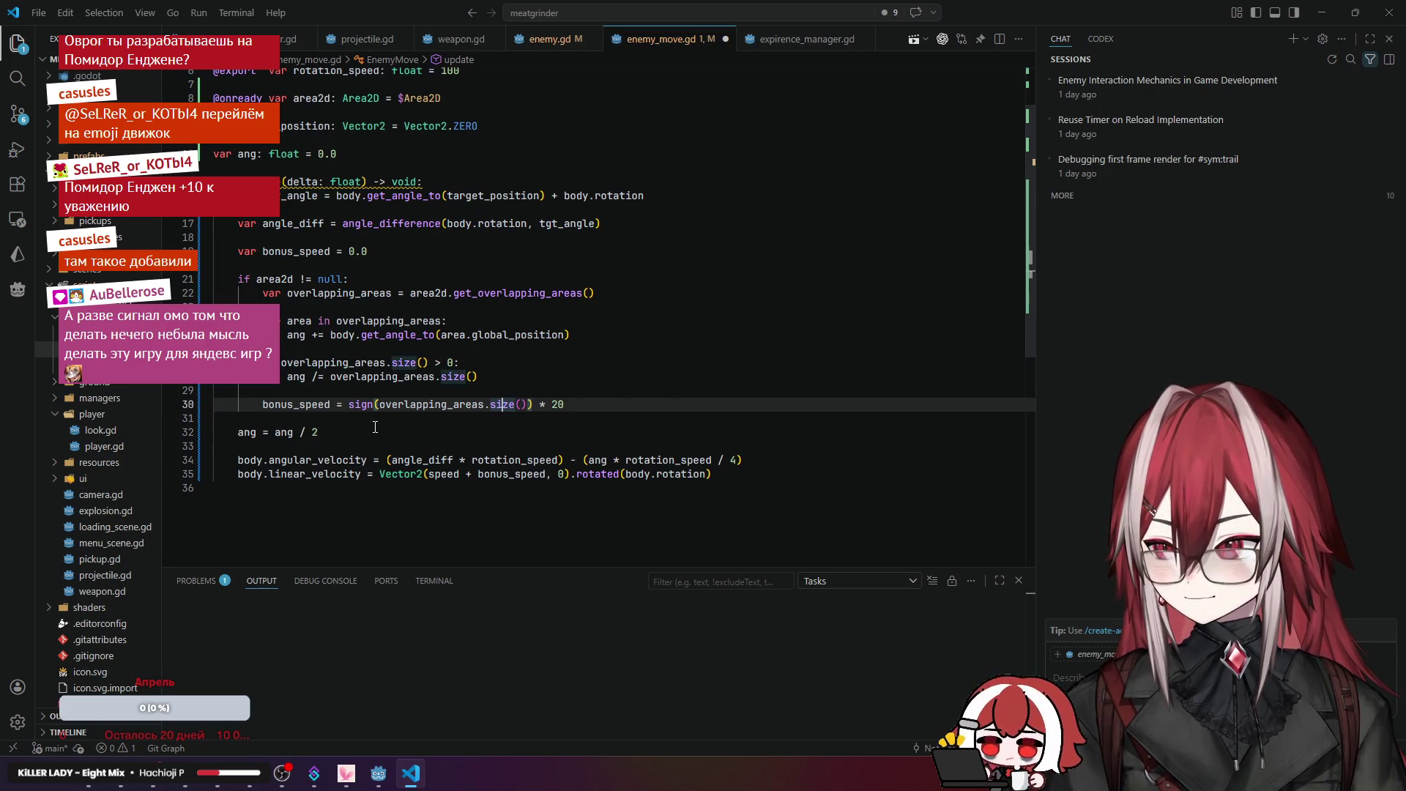
key("Right")
key("Right")
key("Right")
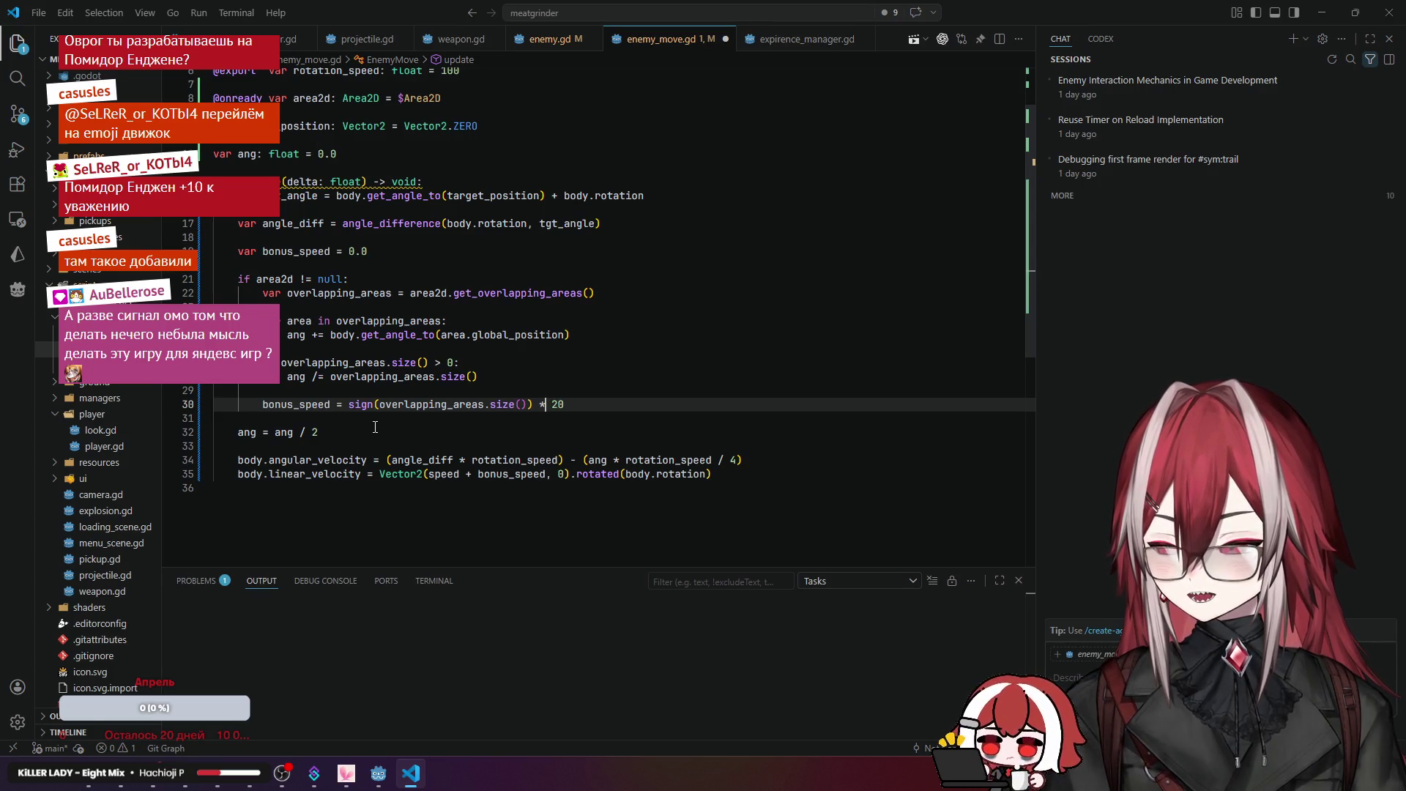
type("-")
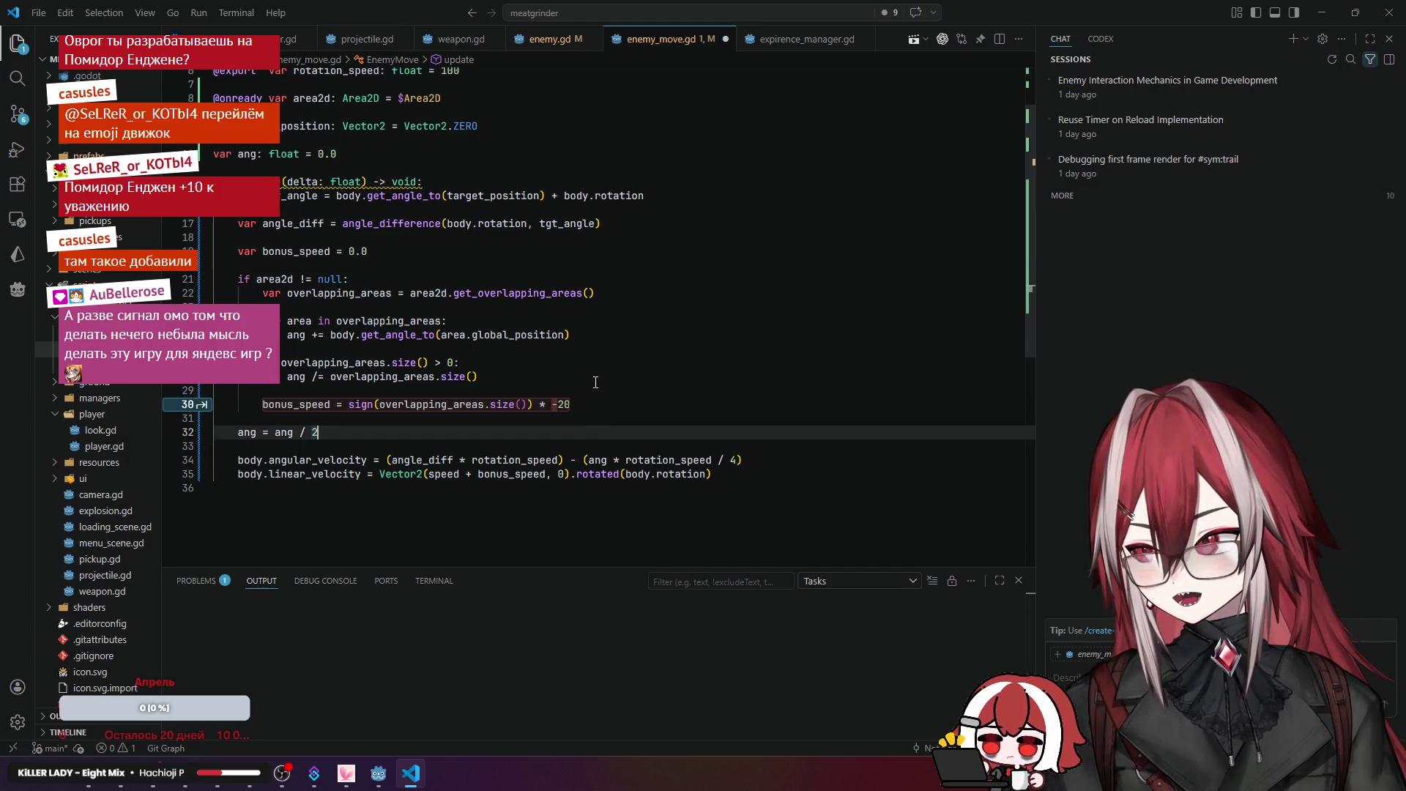
- Save enemy_move.gd, double-checking the minus sign before 20 with undo and redo
key("ctrl+s")
left_click(578, 415)
key("ctrl+z")
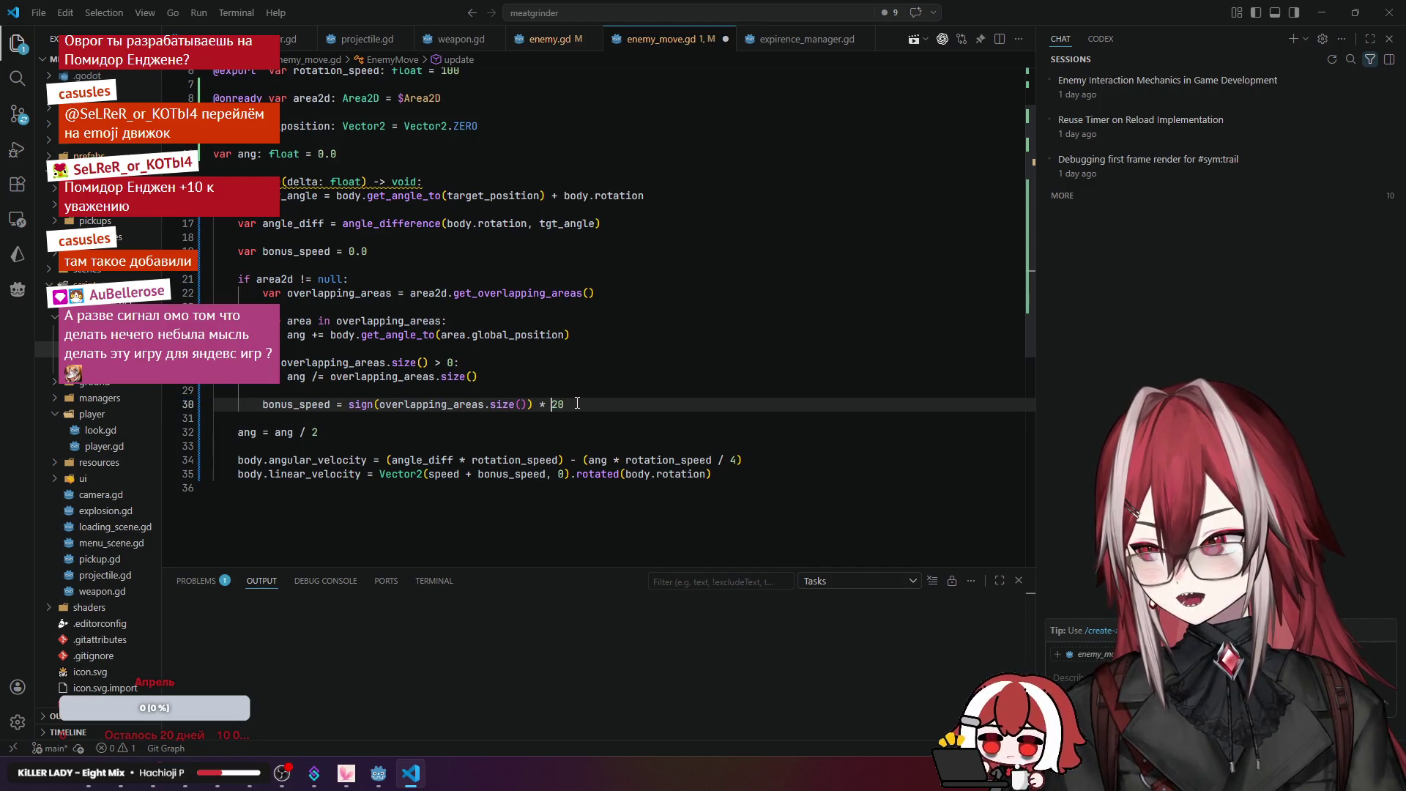
key("ctrl+y")
left_click(558, 376)
key("ctrl+s")
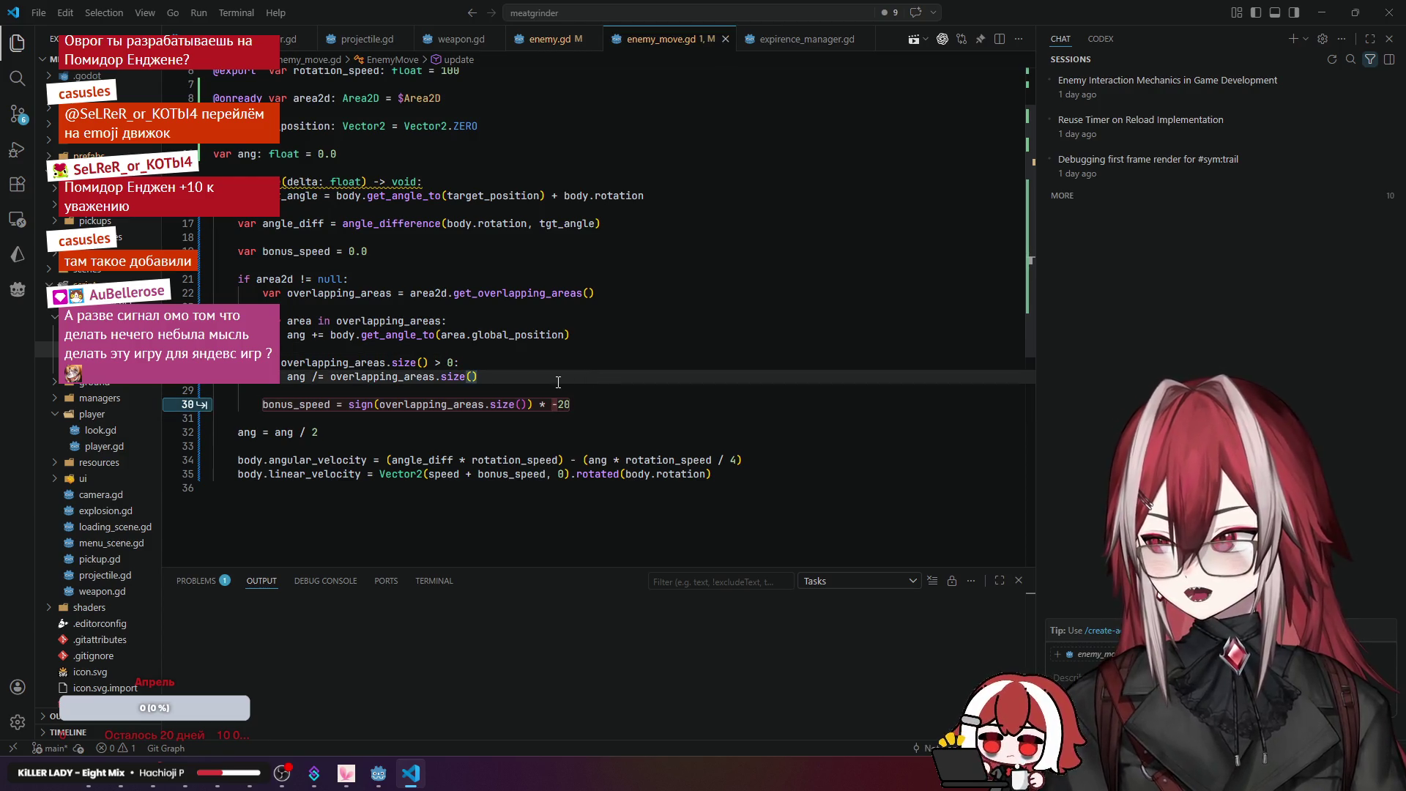
- Add '- 1' so bonus_speed is sign(overlapping_areas.size() - 1) * -20, then go to Godot
left_click(417, 404)
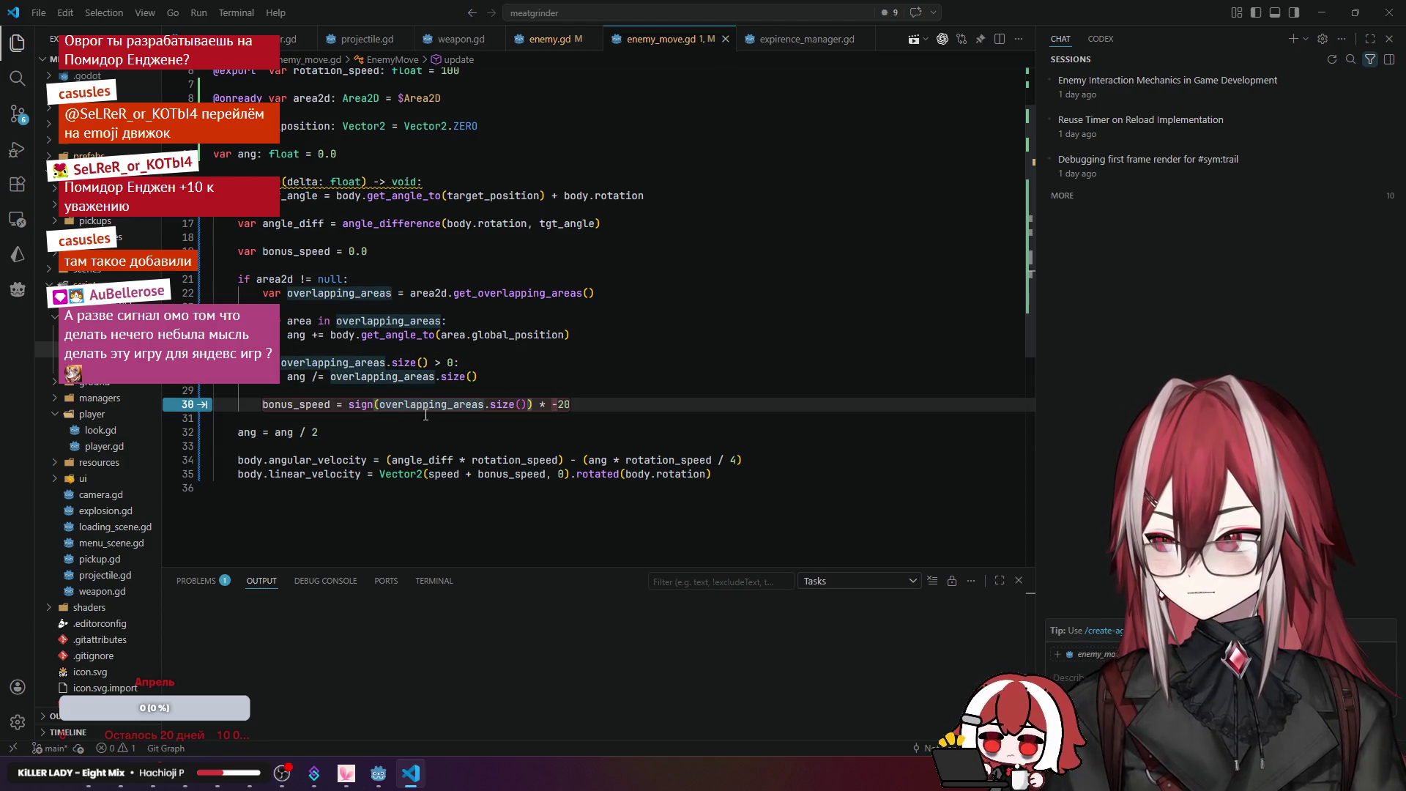
left_click(573, 404)
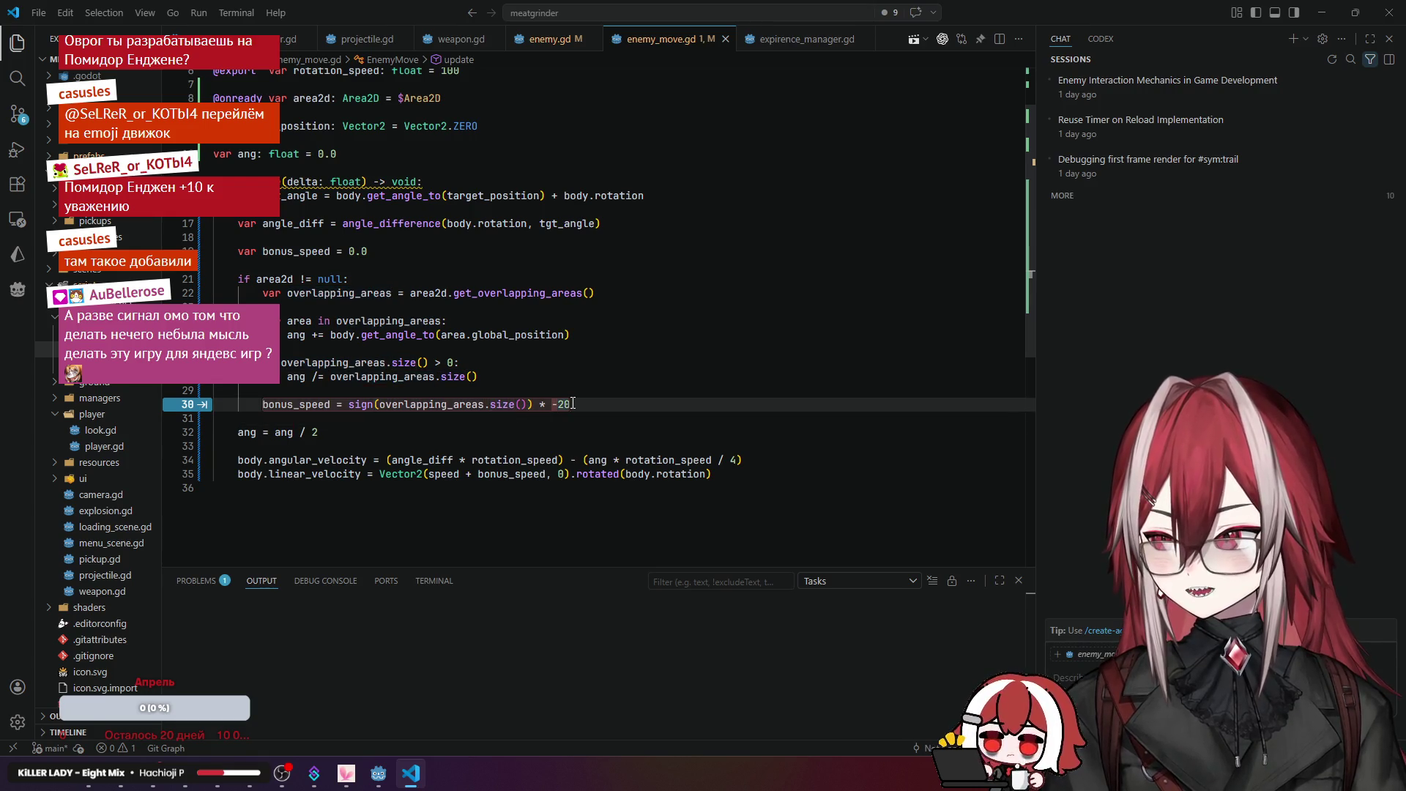
left_click(523, 366)
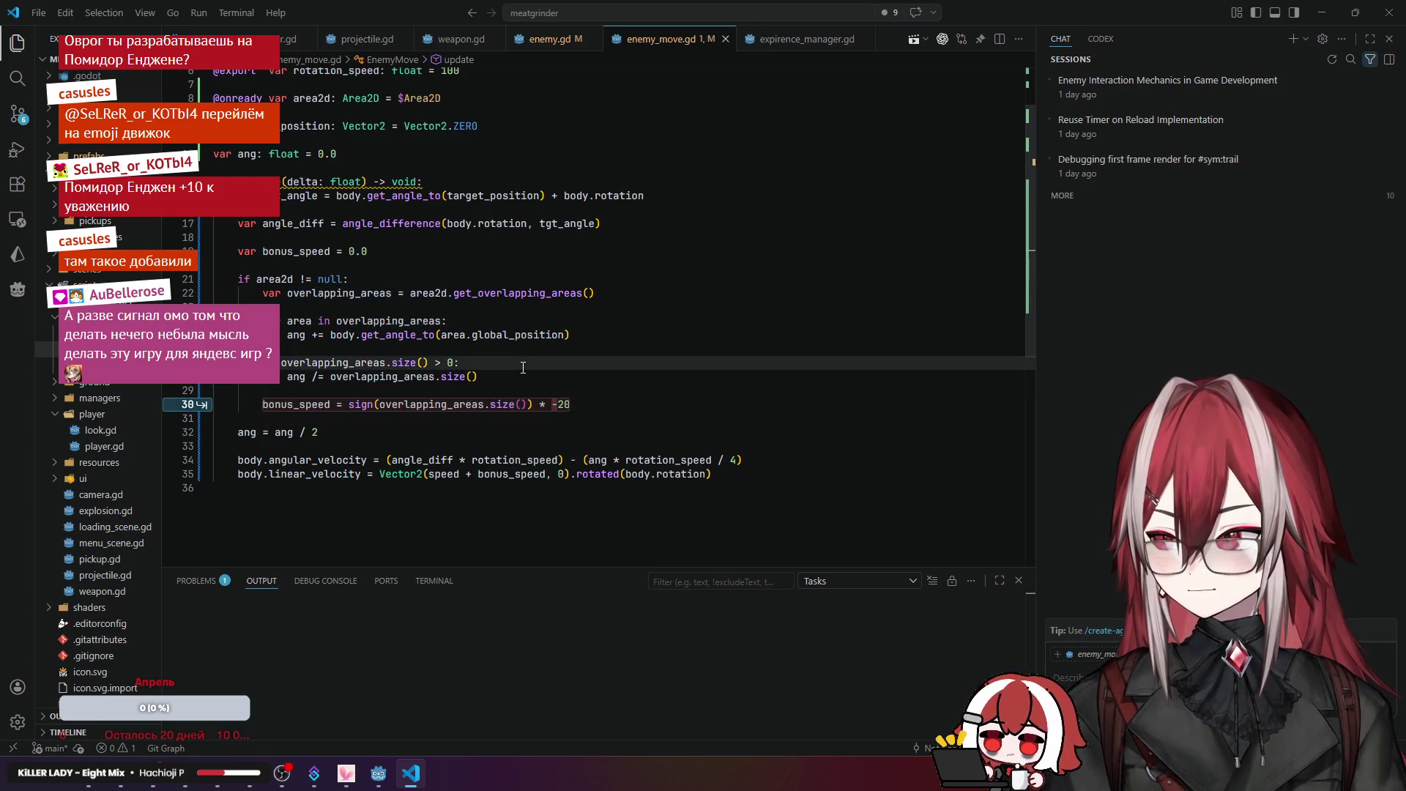
left_click(516, 377)
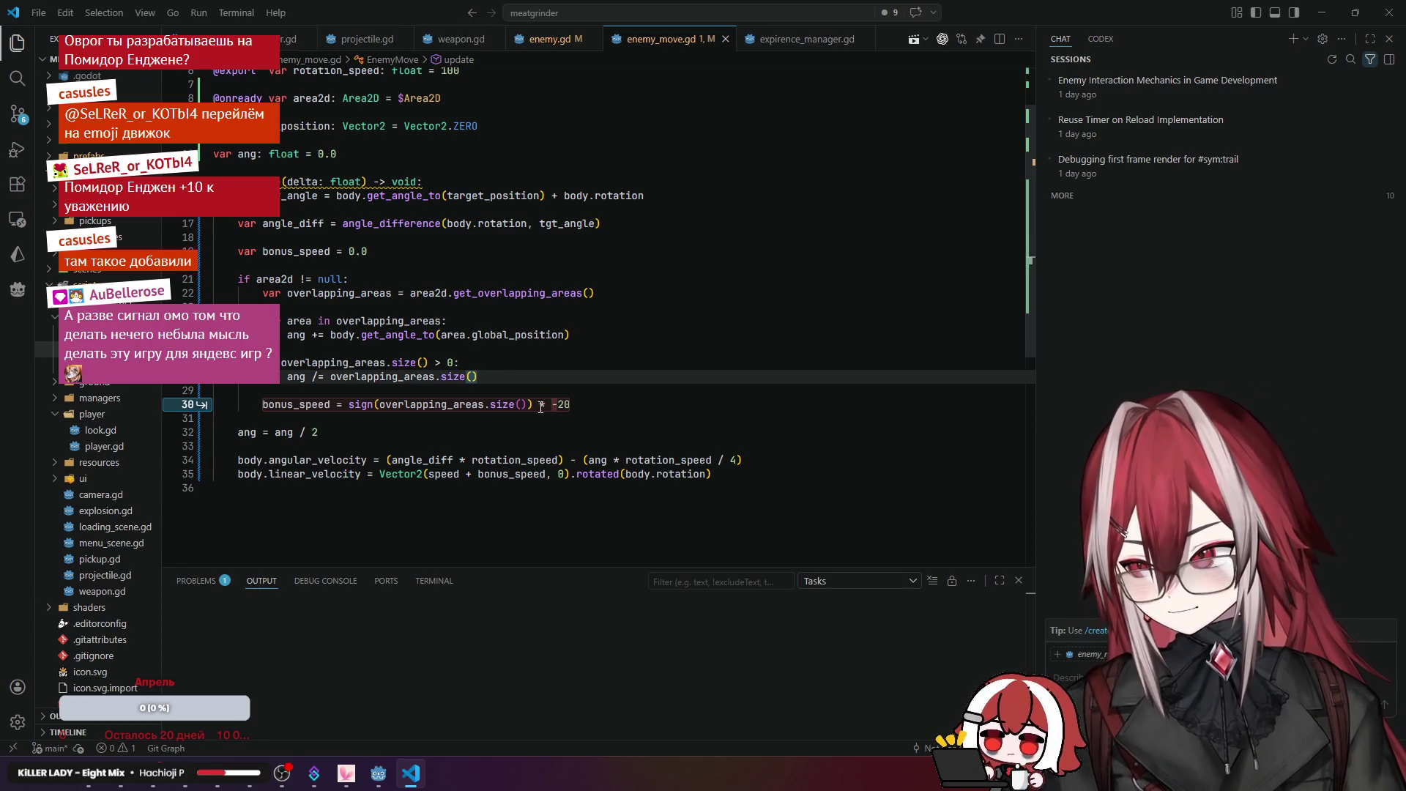
left_click(527, 405)
type("-1")
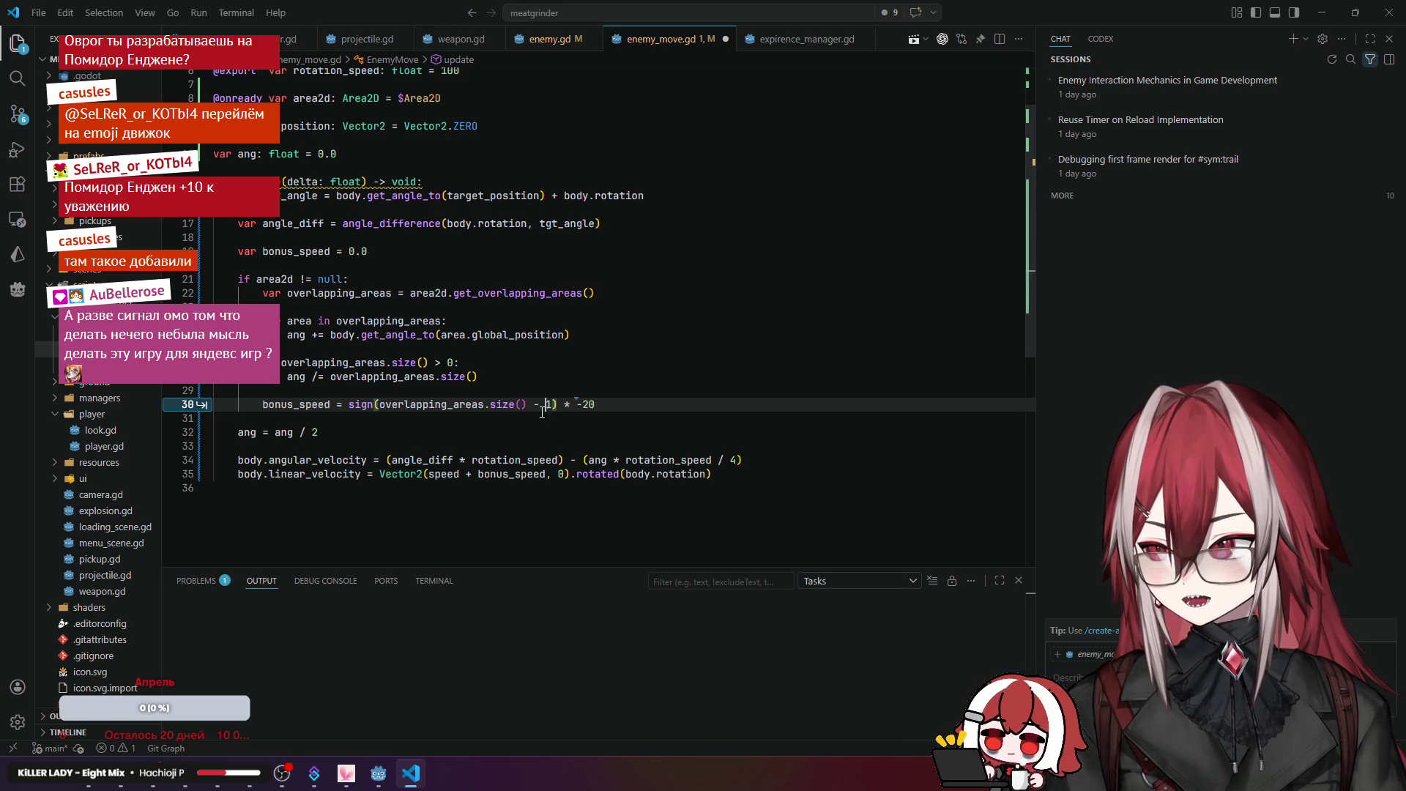
left_click(553, 381)
left_click(378, 774)
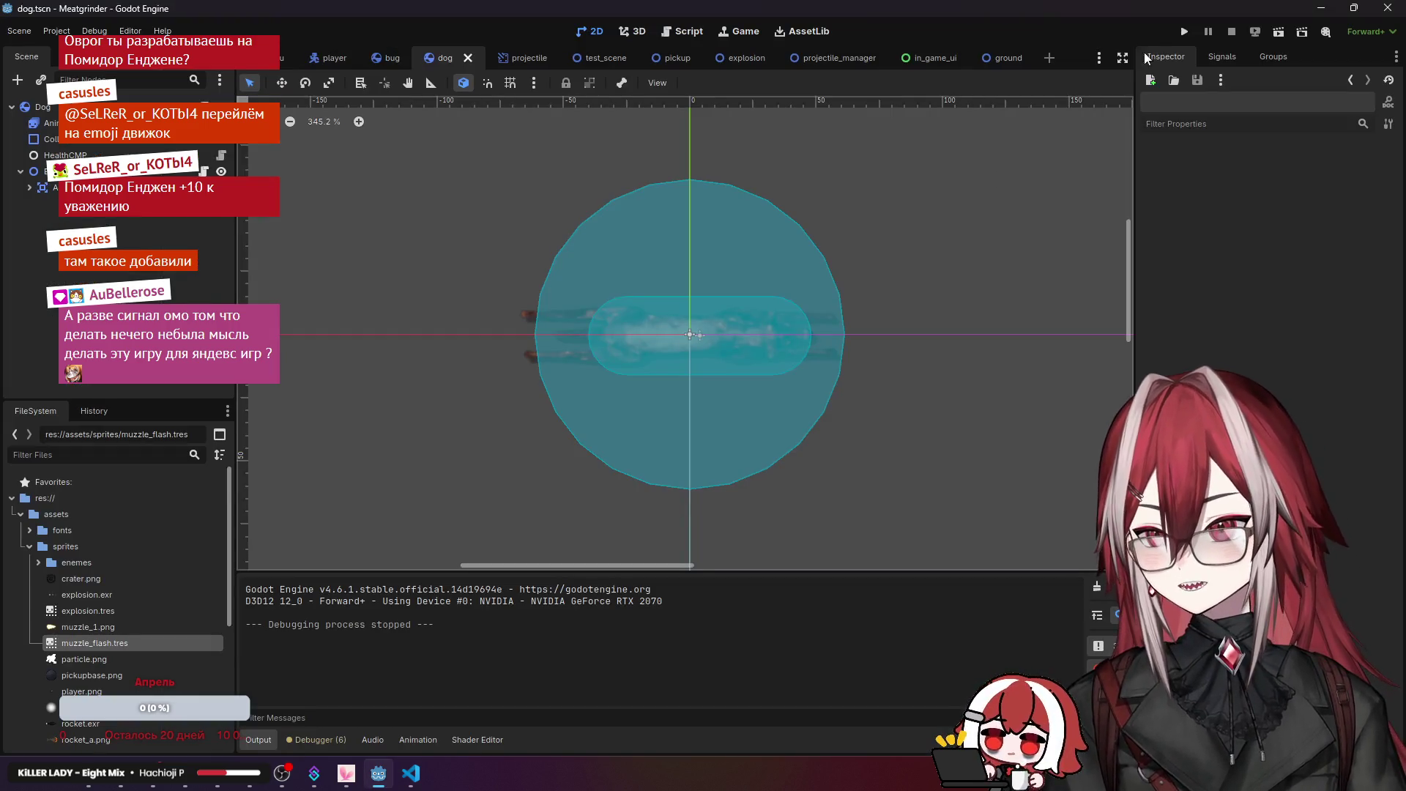
left_click(1182, 33)
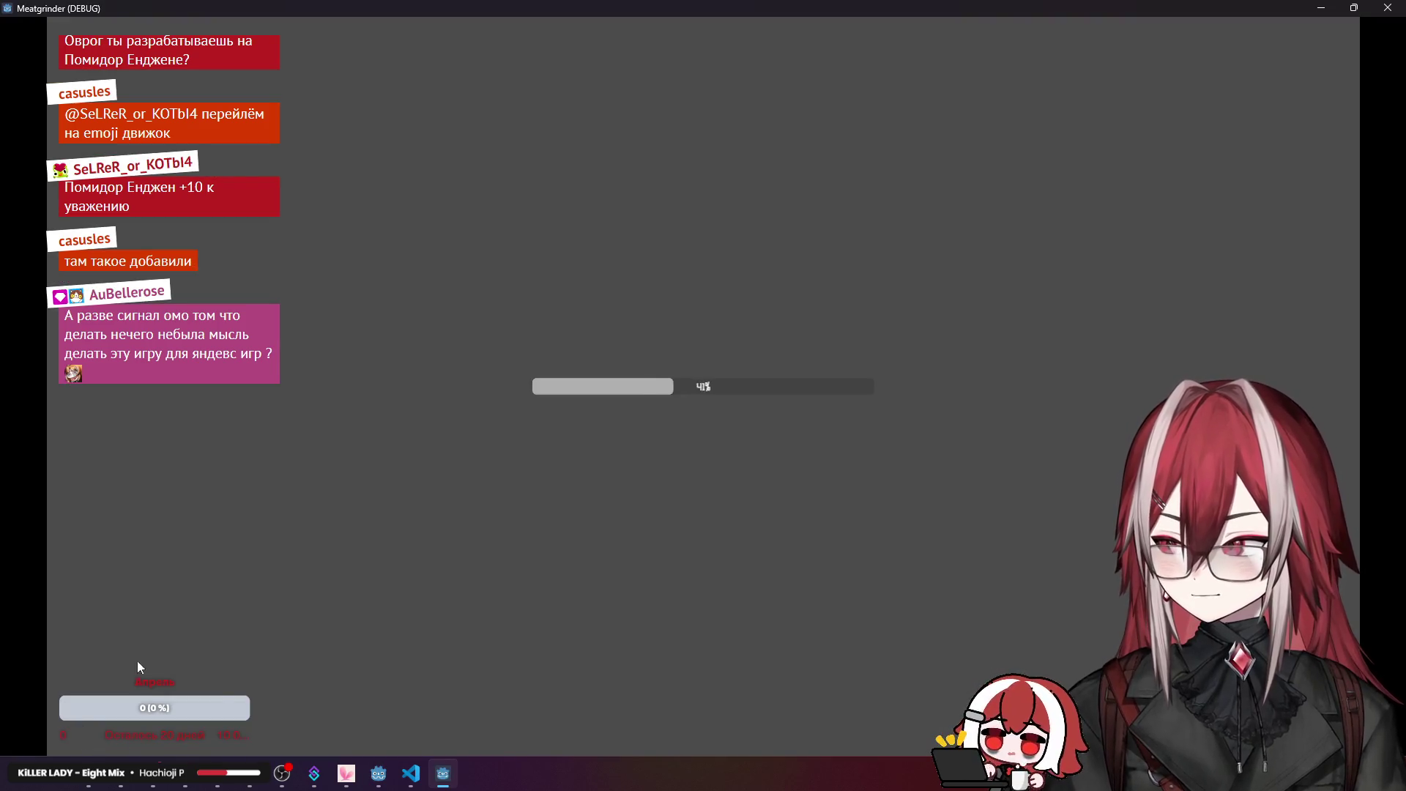
key("d")
key("s")
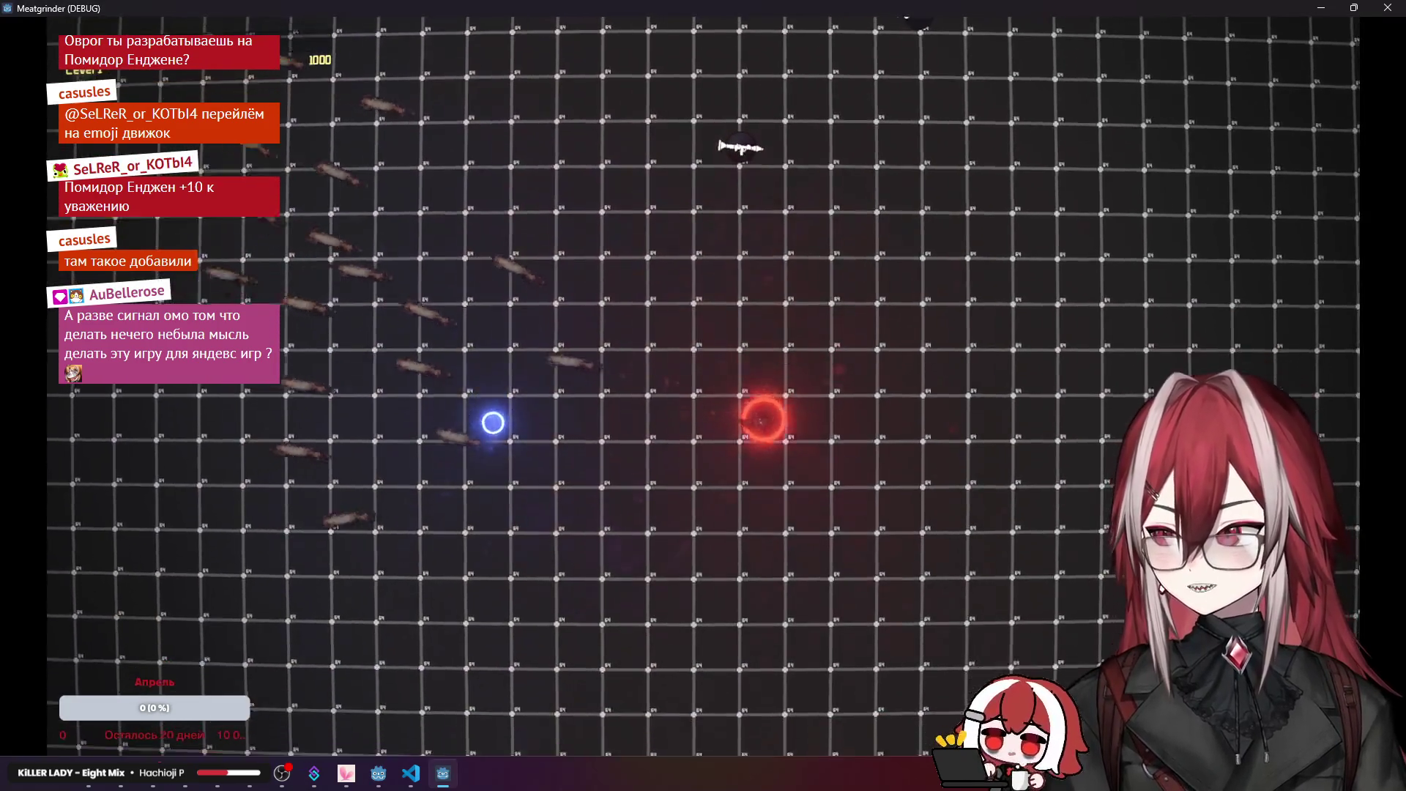
key("s")
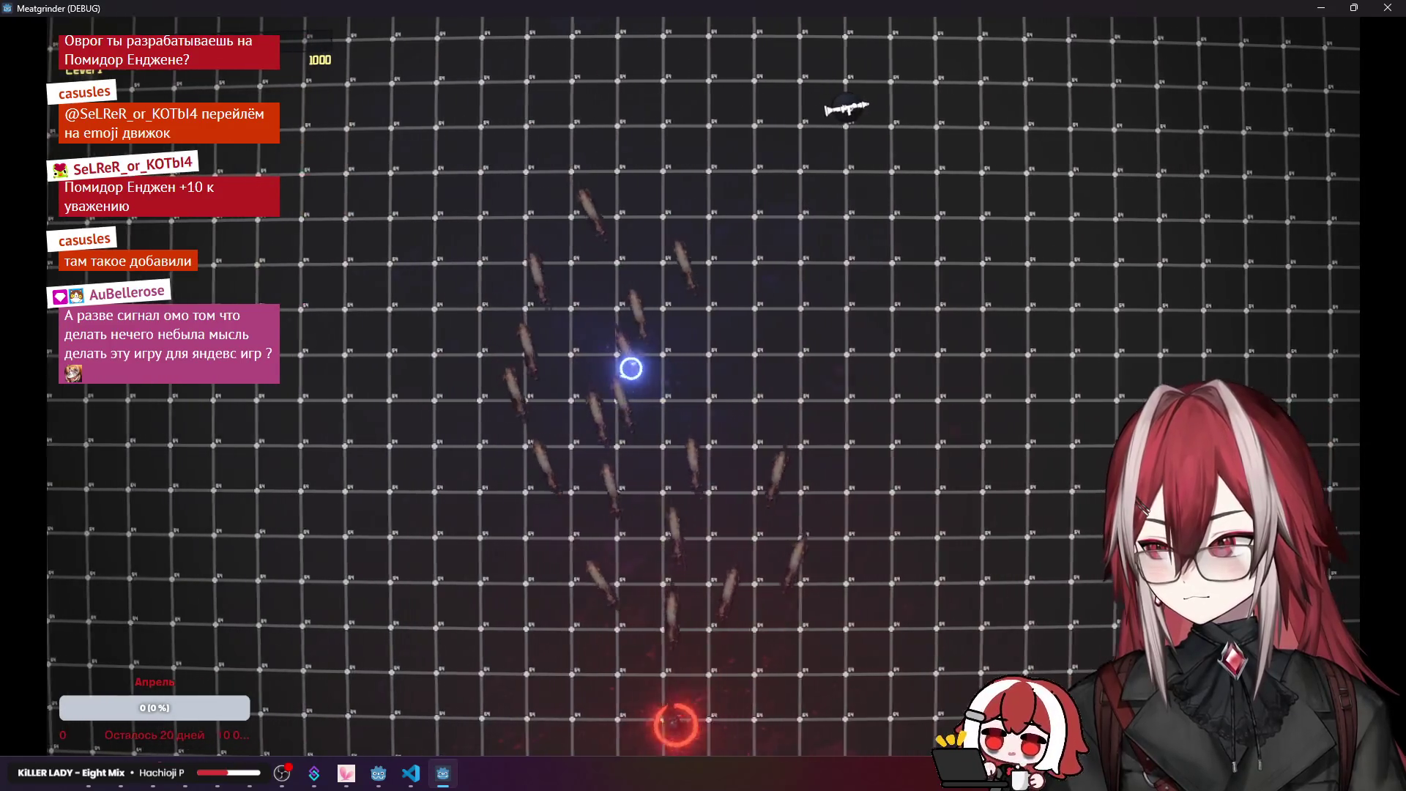
key("a")
key("w")
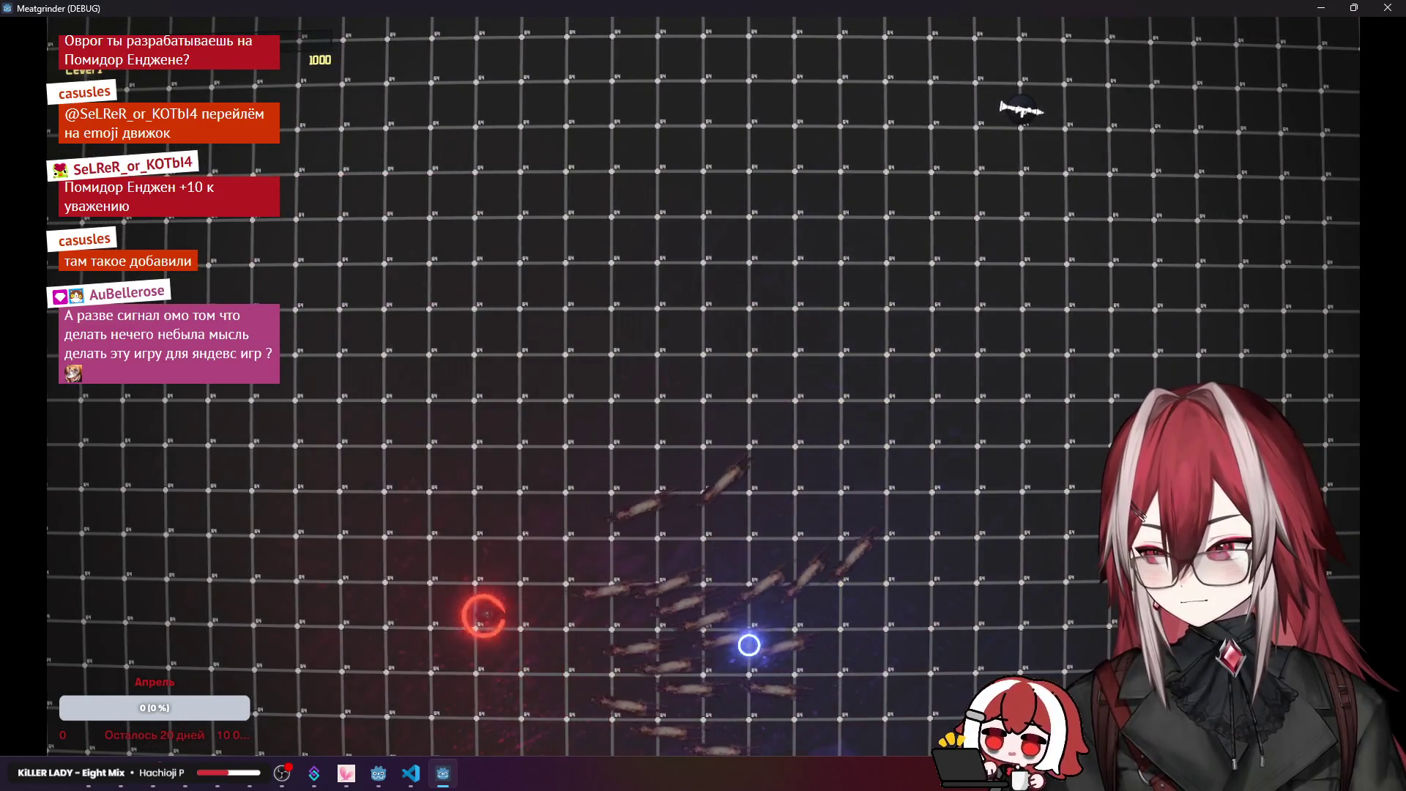
key("w")
key("d")
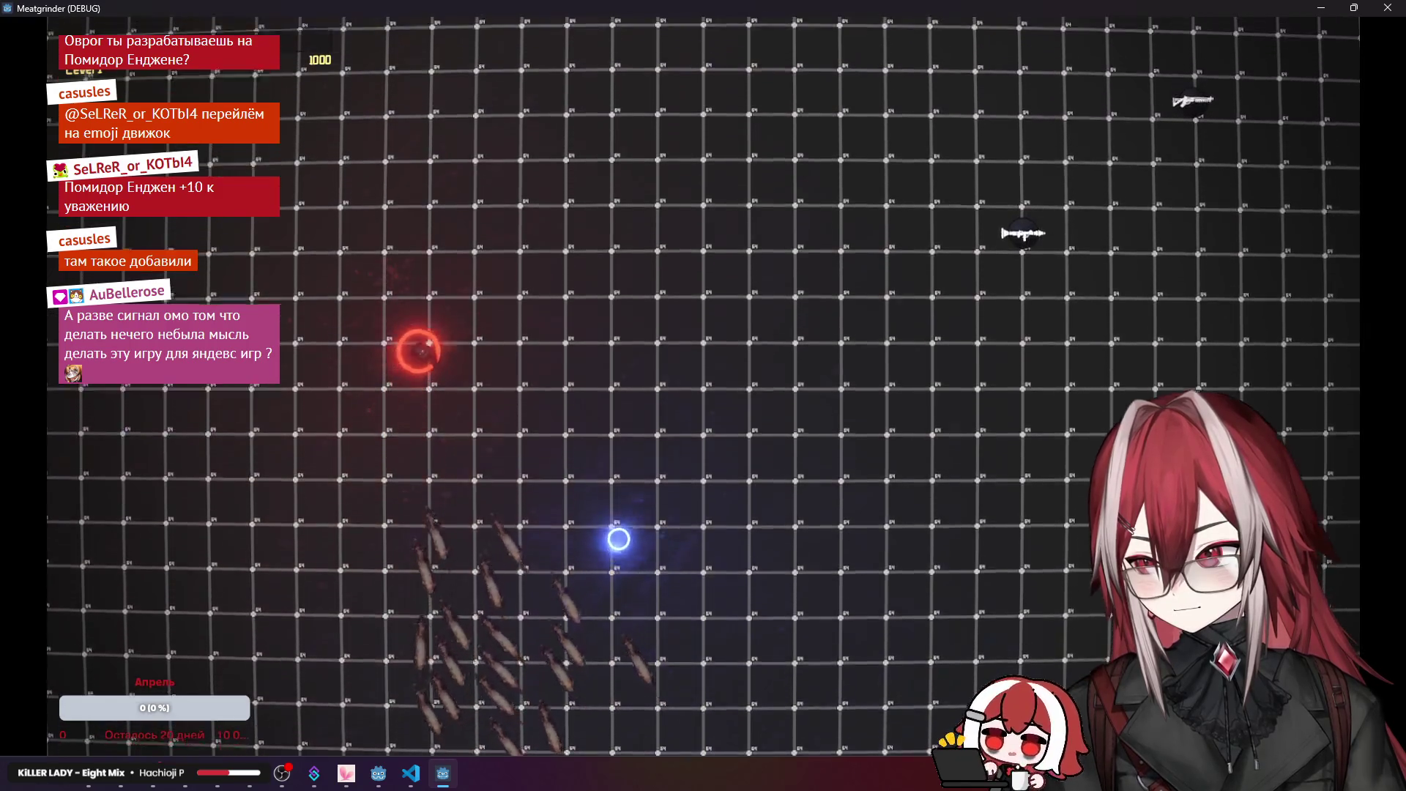
key("d")
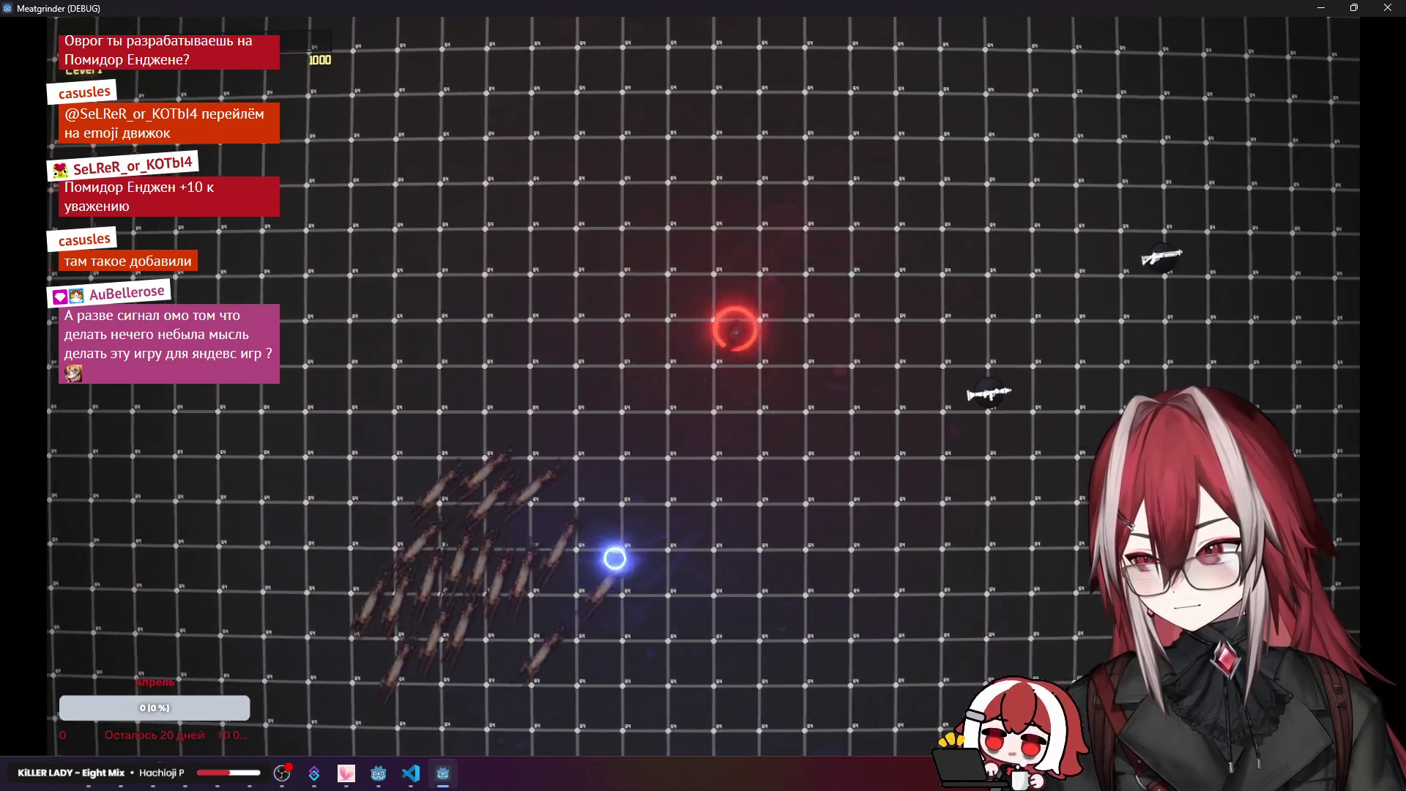
key("w")
key("d")
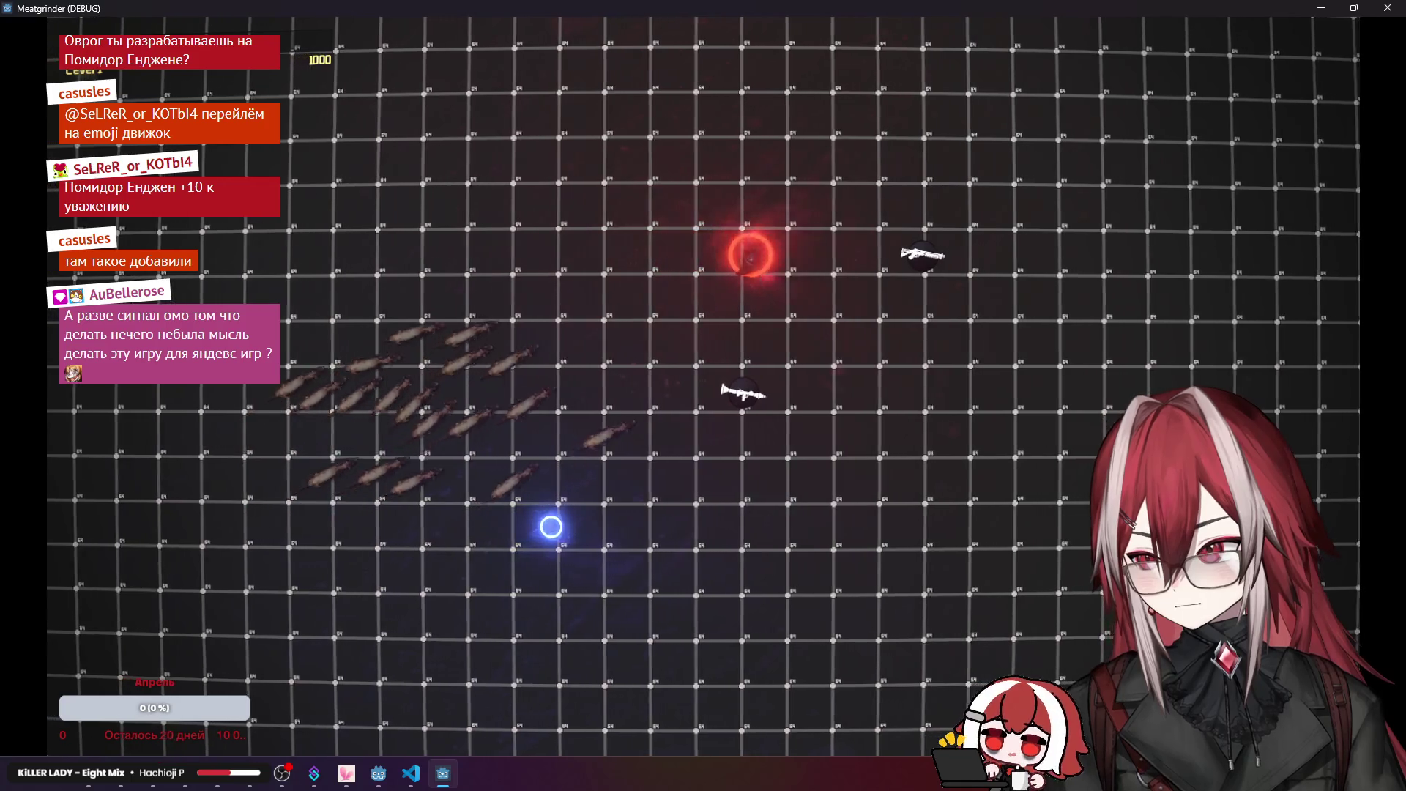
key("d")
key("s")
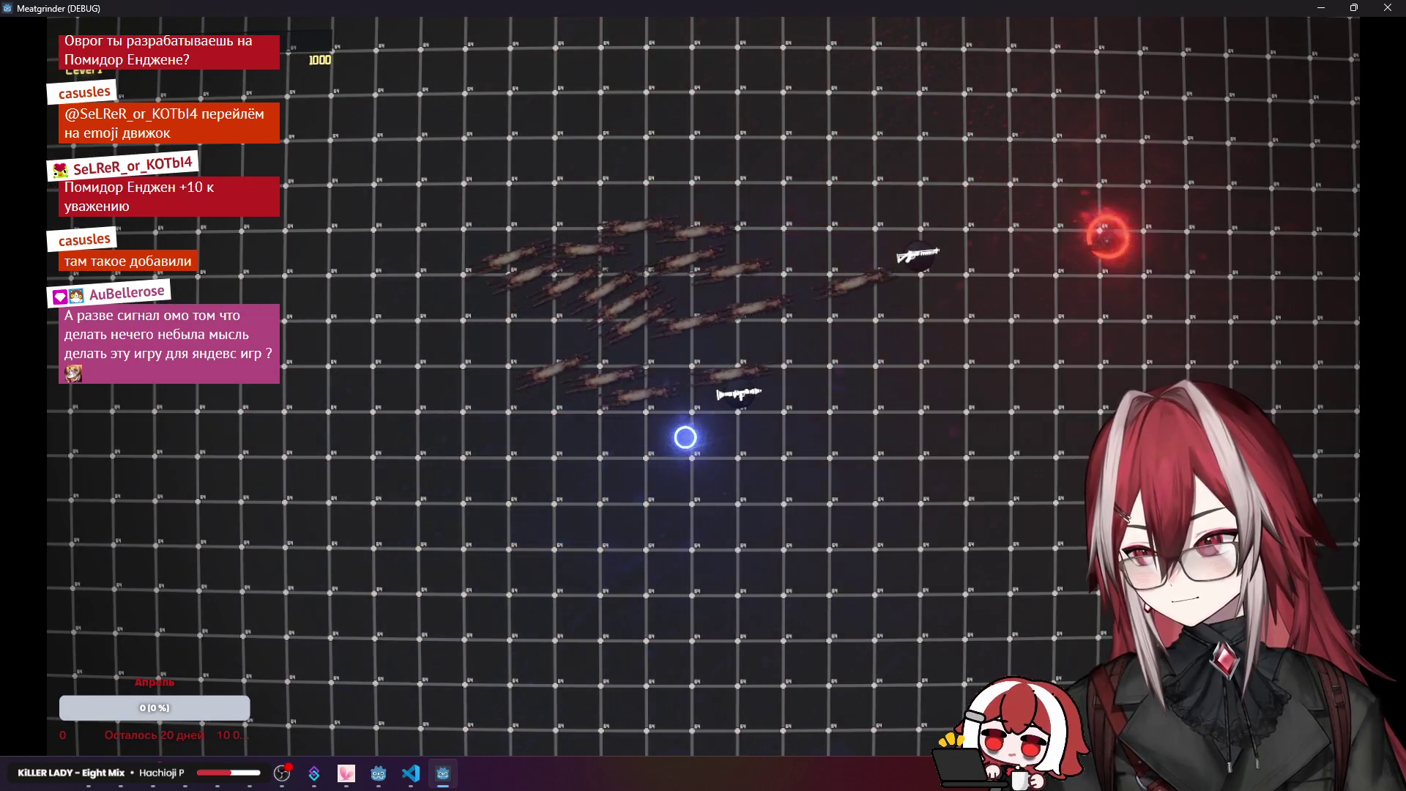
key("d")
key("w")
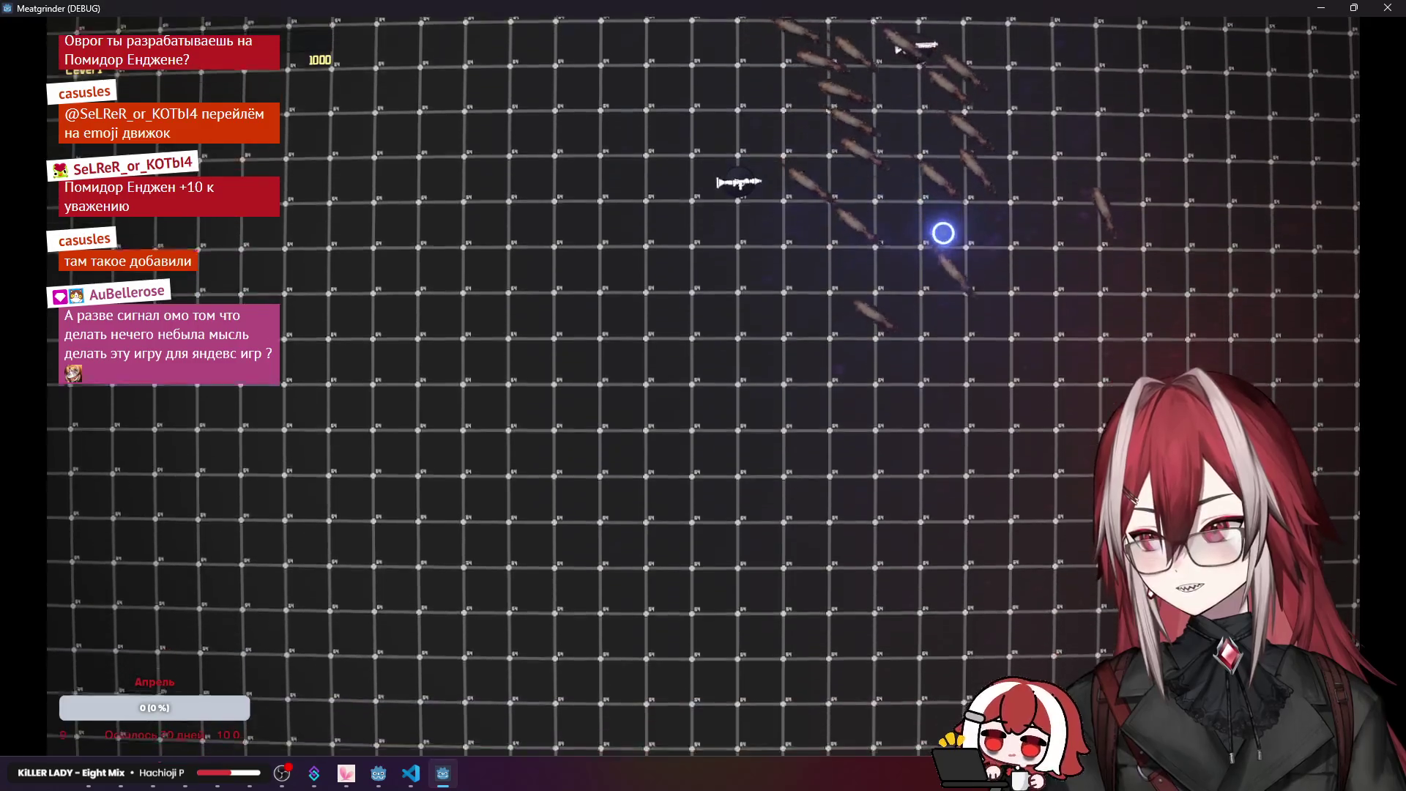
- Add an if condition on overlapping_areas.size() above the bonus_speed line
key("alt+Tab")
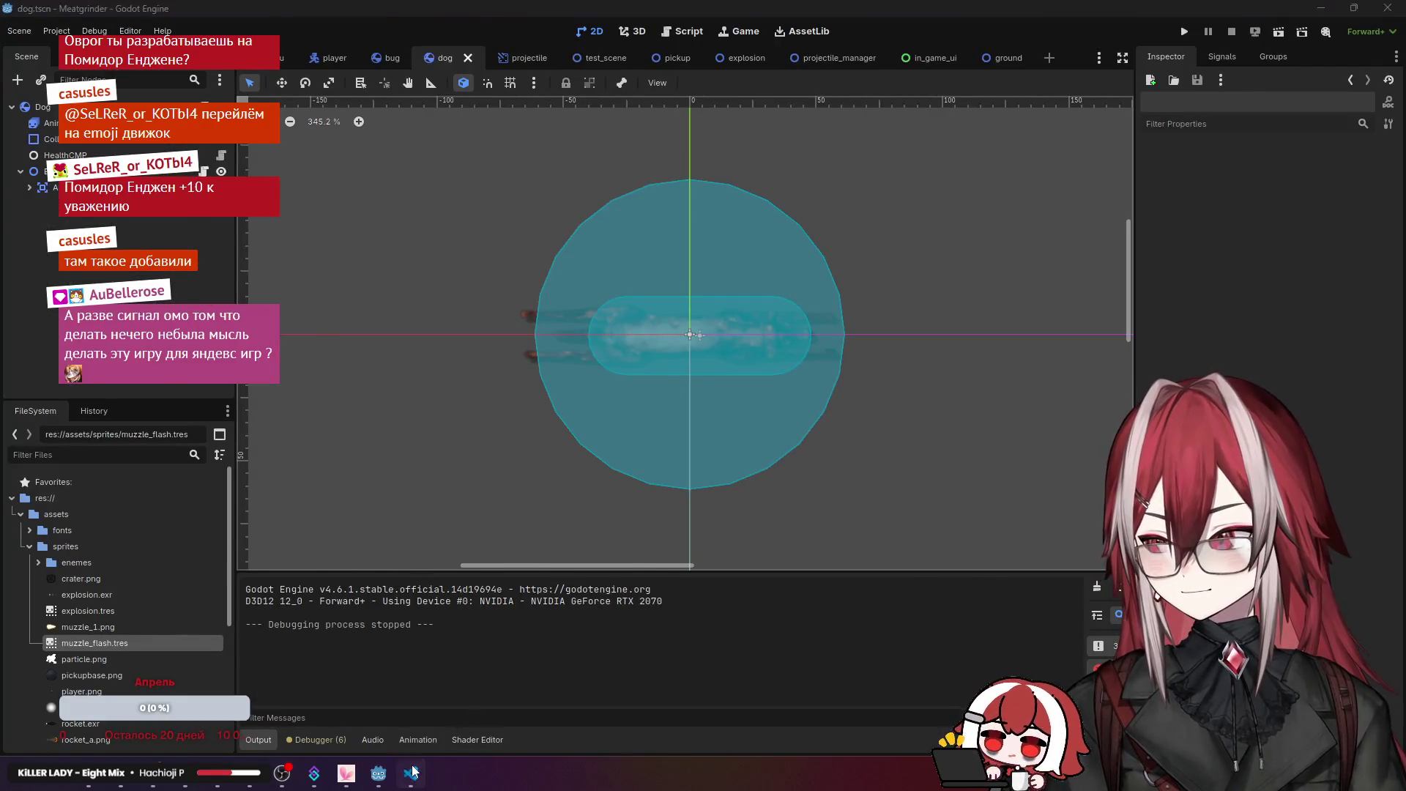
left_click(610, 422)
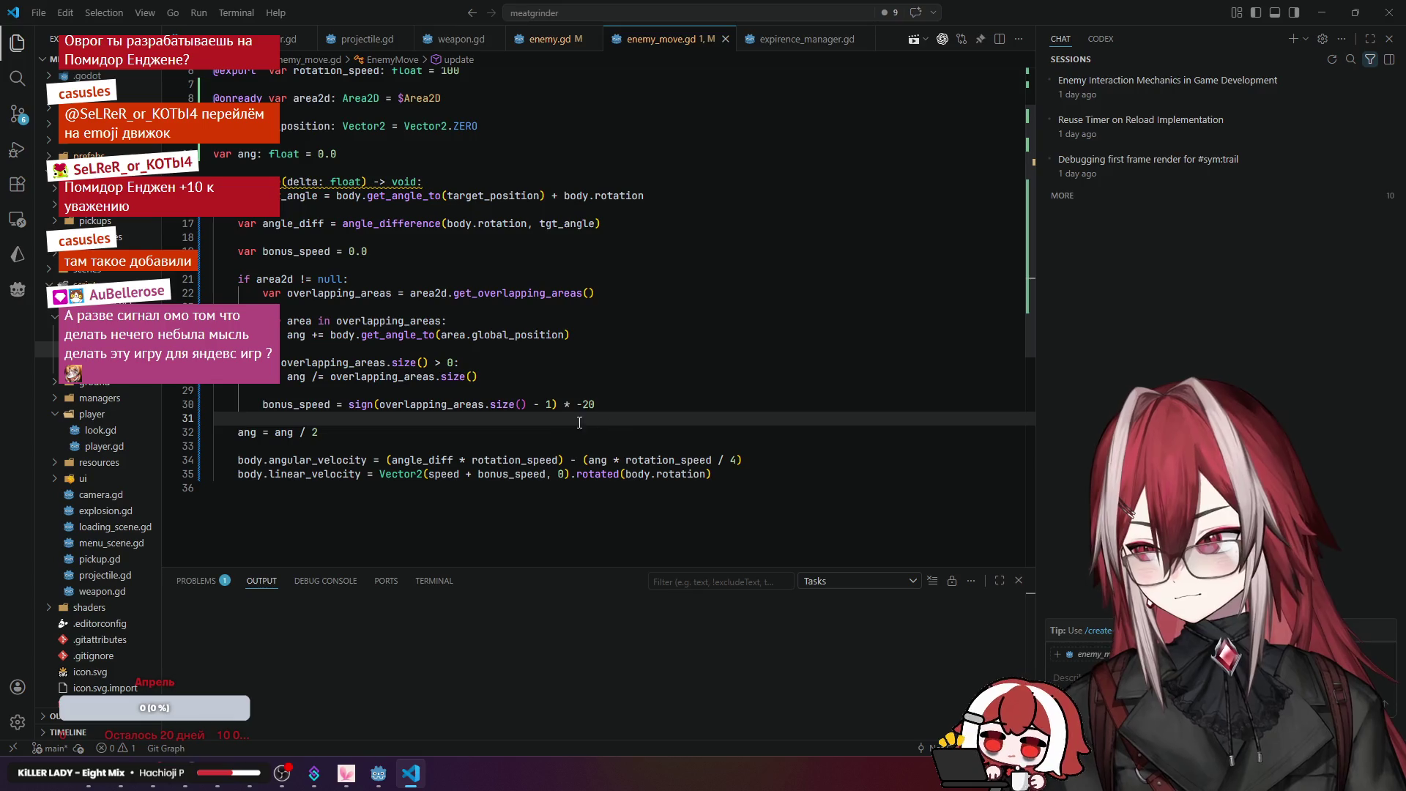
left_click_drag(619, 401, 289, 400)
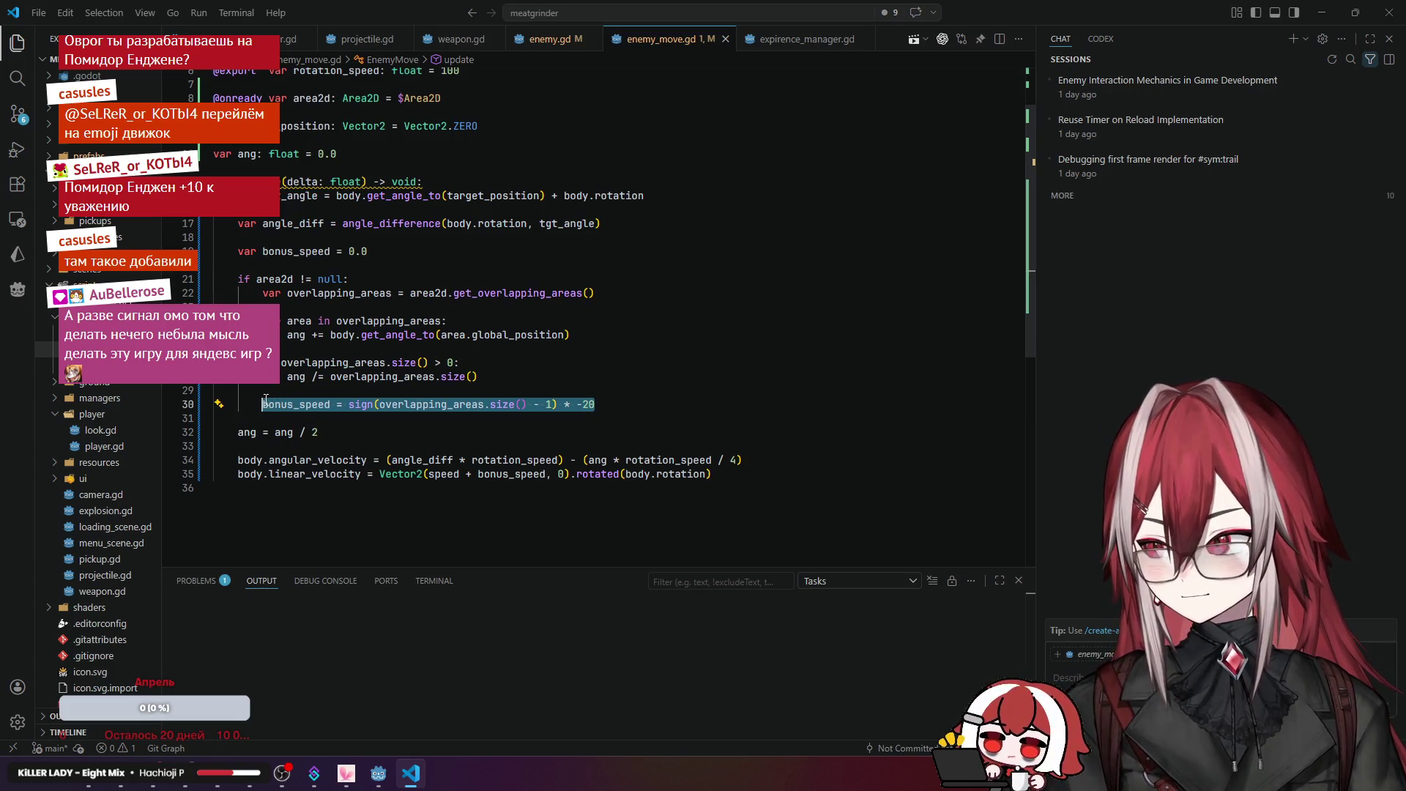
key("Tab")
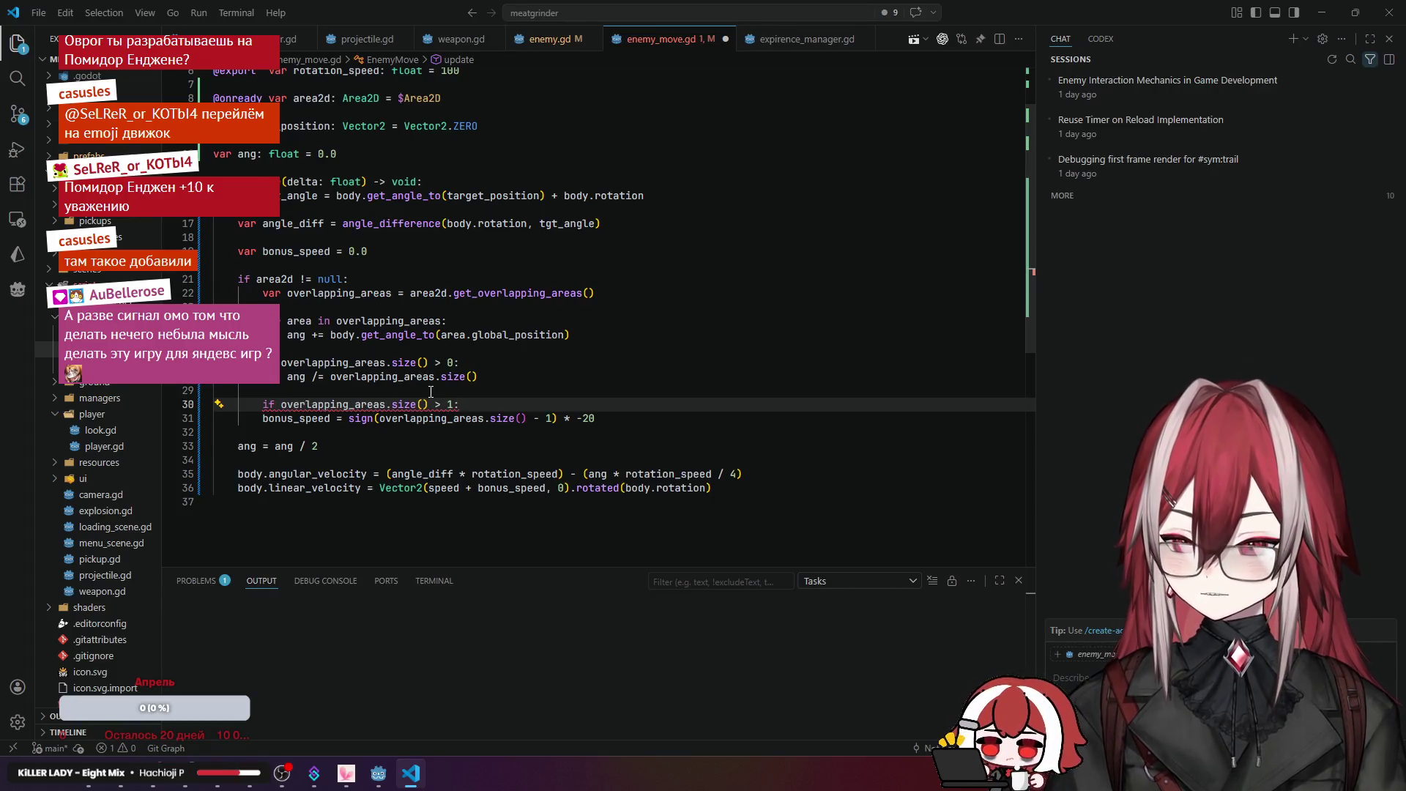
key("Left")
key("Left")
key("Left")
type("=")
key("Down")
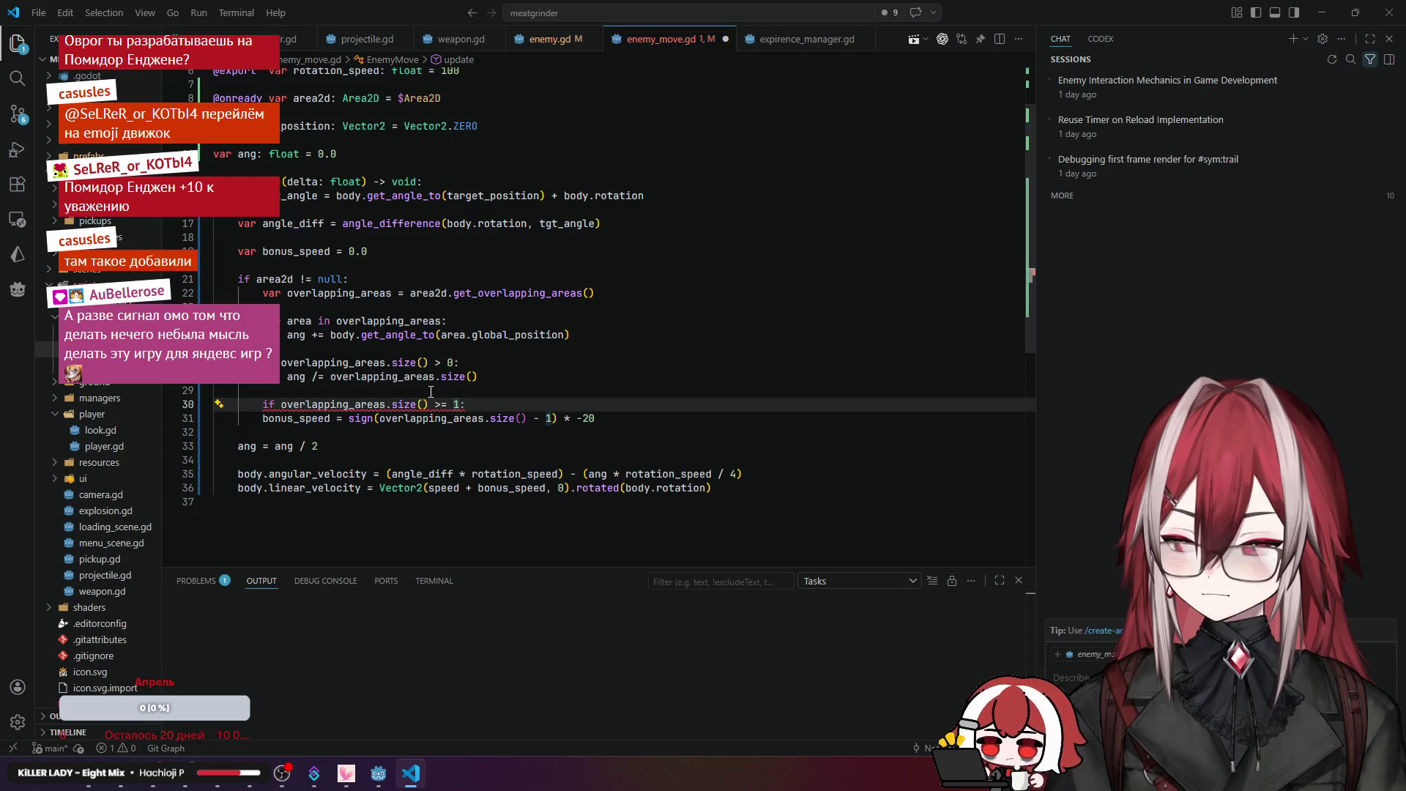
type("0")
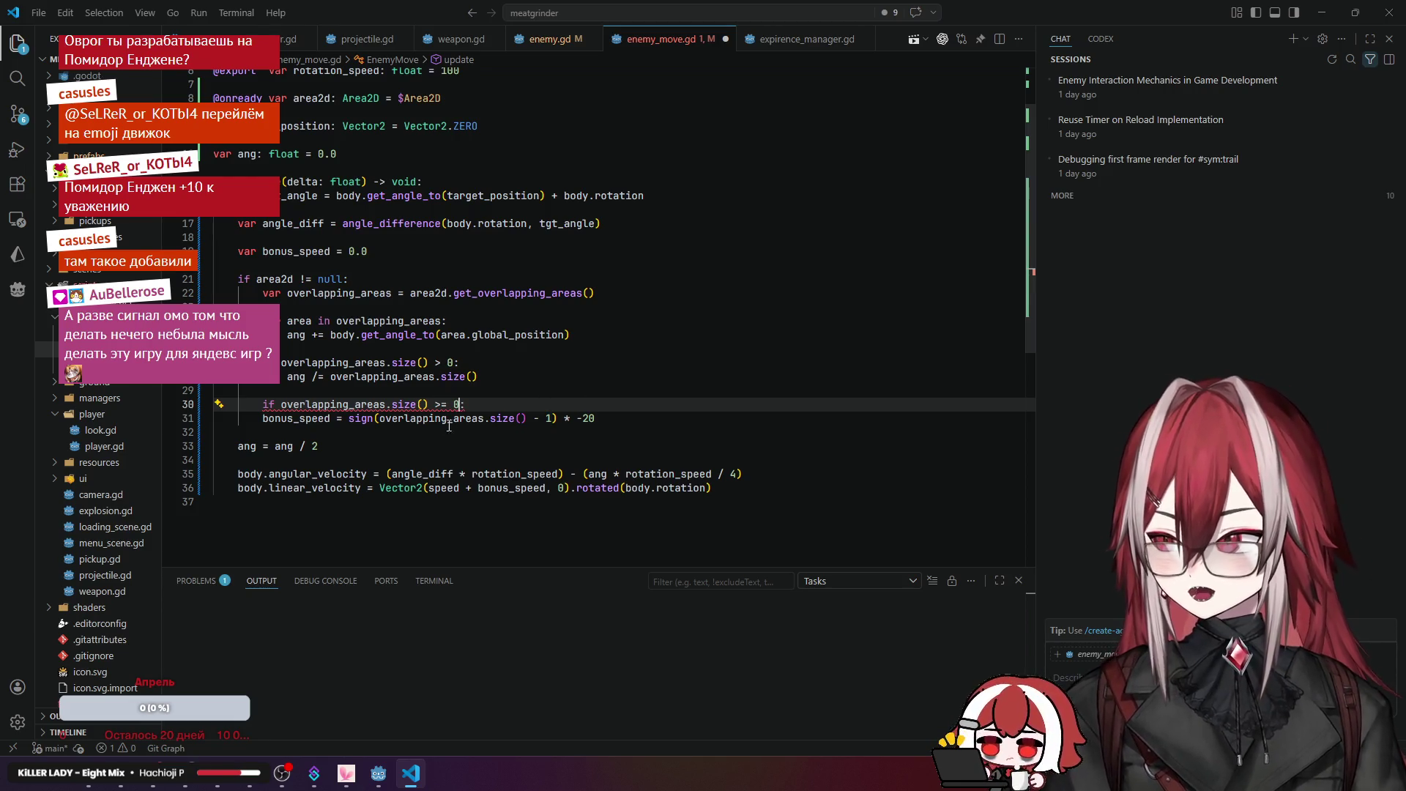
- Change the body to bonus_speed = -50.0, indent it under the if, and save
left_click_drag(337, 418, 608, 420)
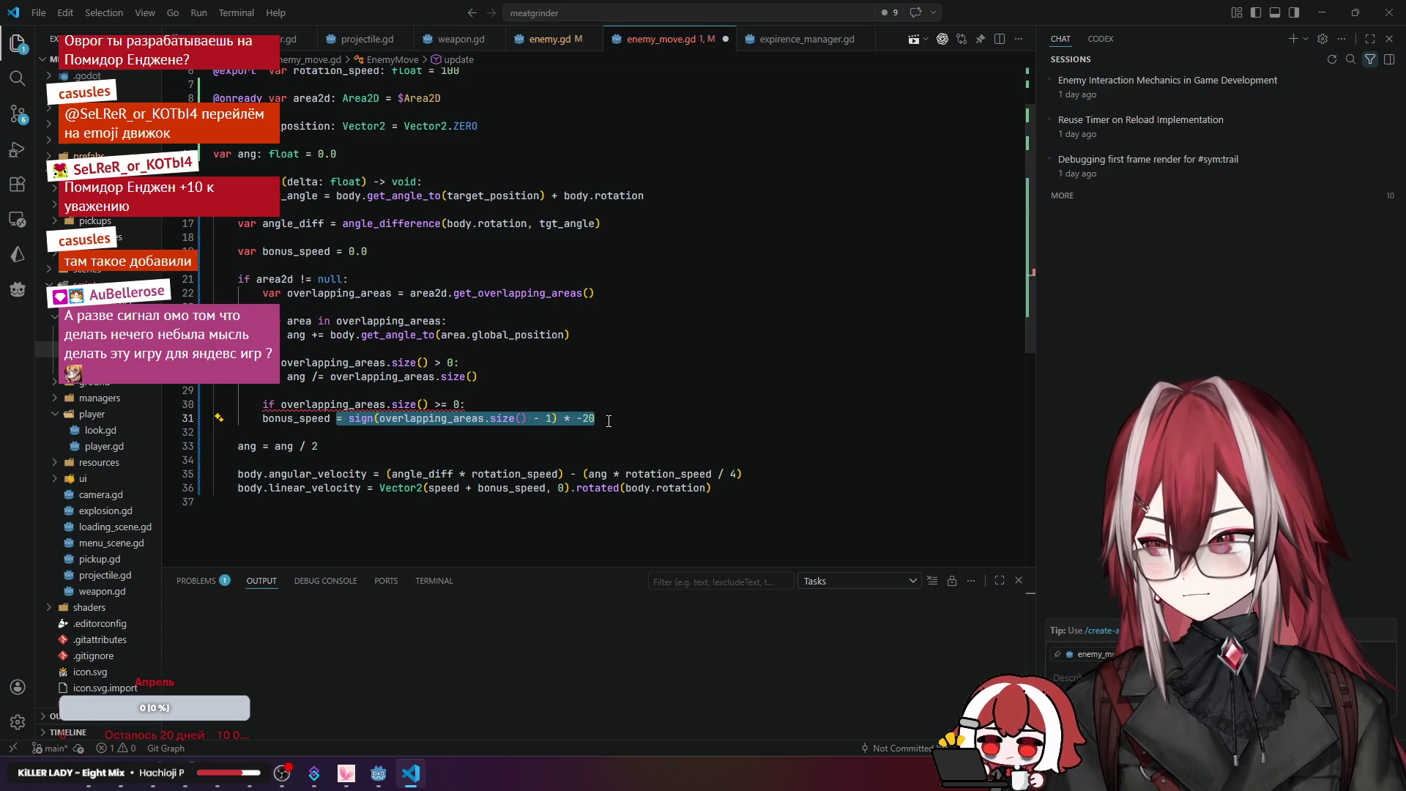
key("BackSpace")
type("5")
type("-")
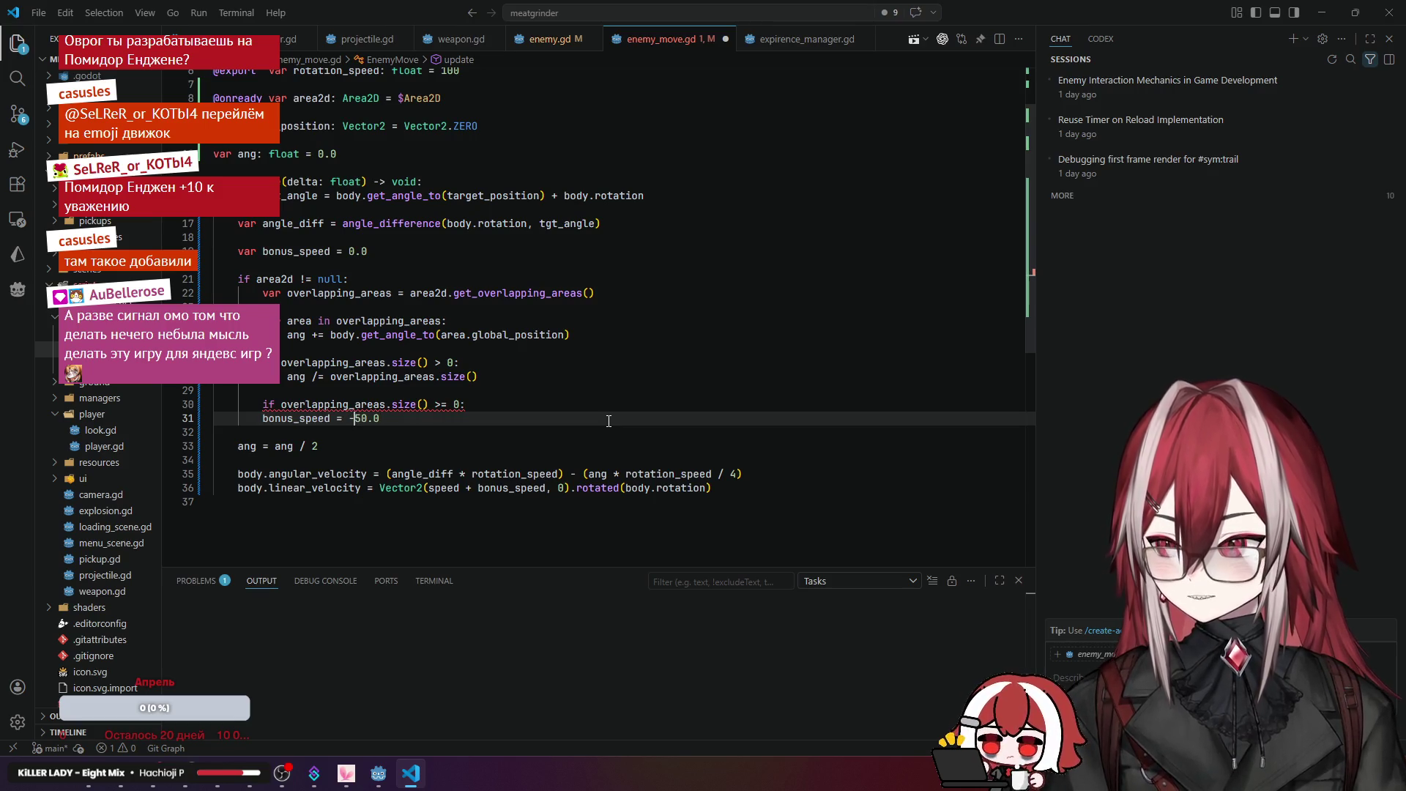
left_click(524, 376)
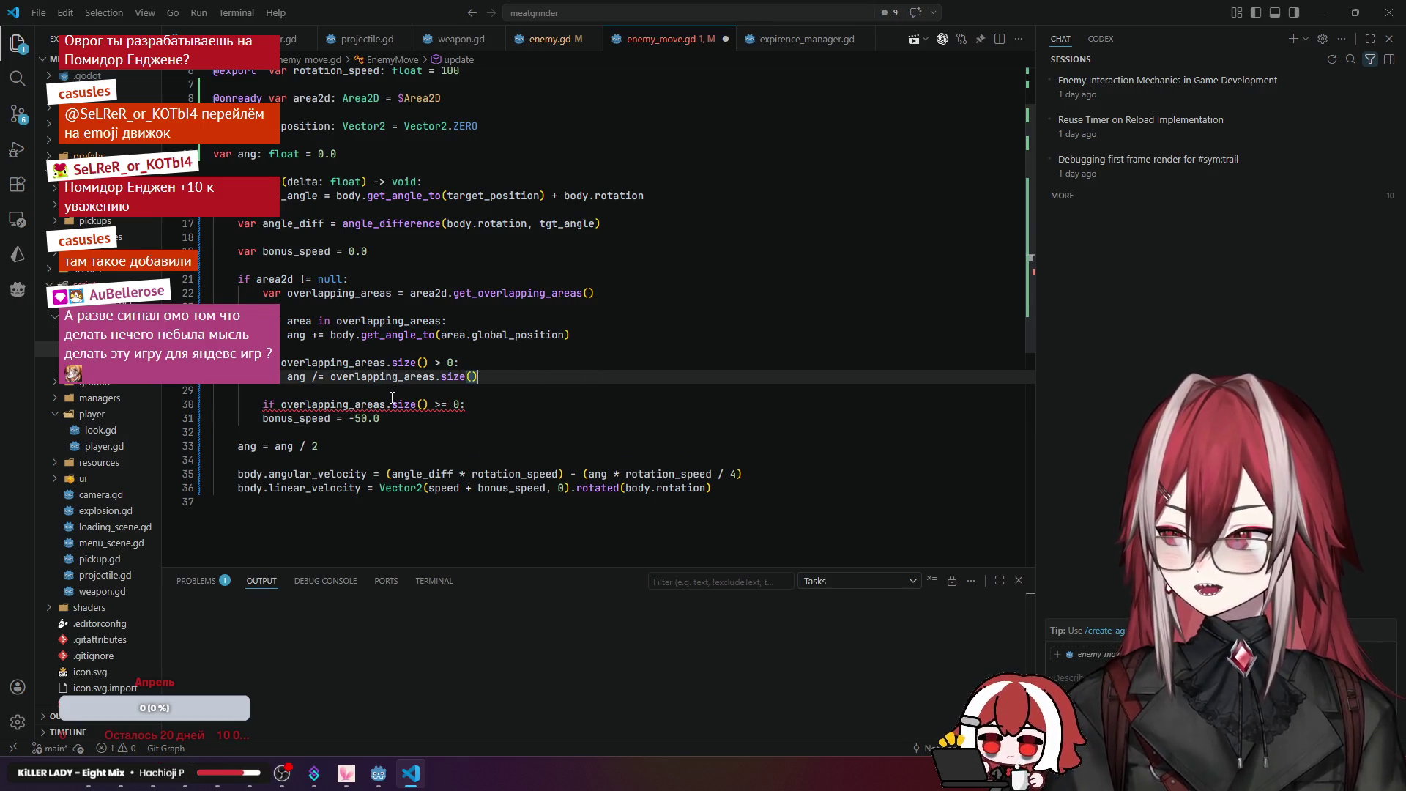
mouse_move(391, 402)
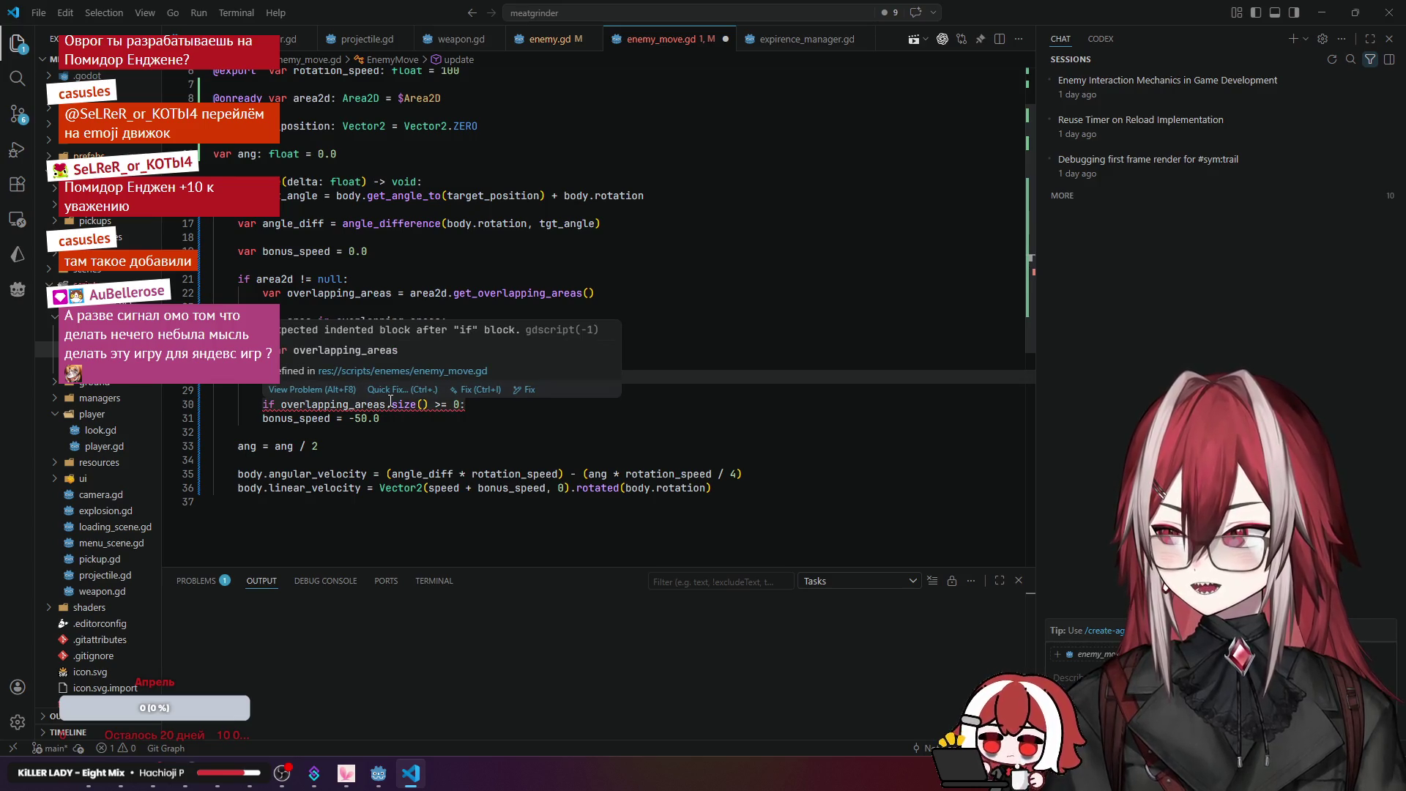
key("Down")
key("Down")
left_click(265, 418)
key("Tab")
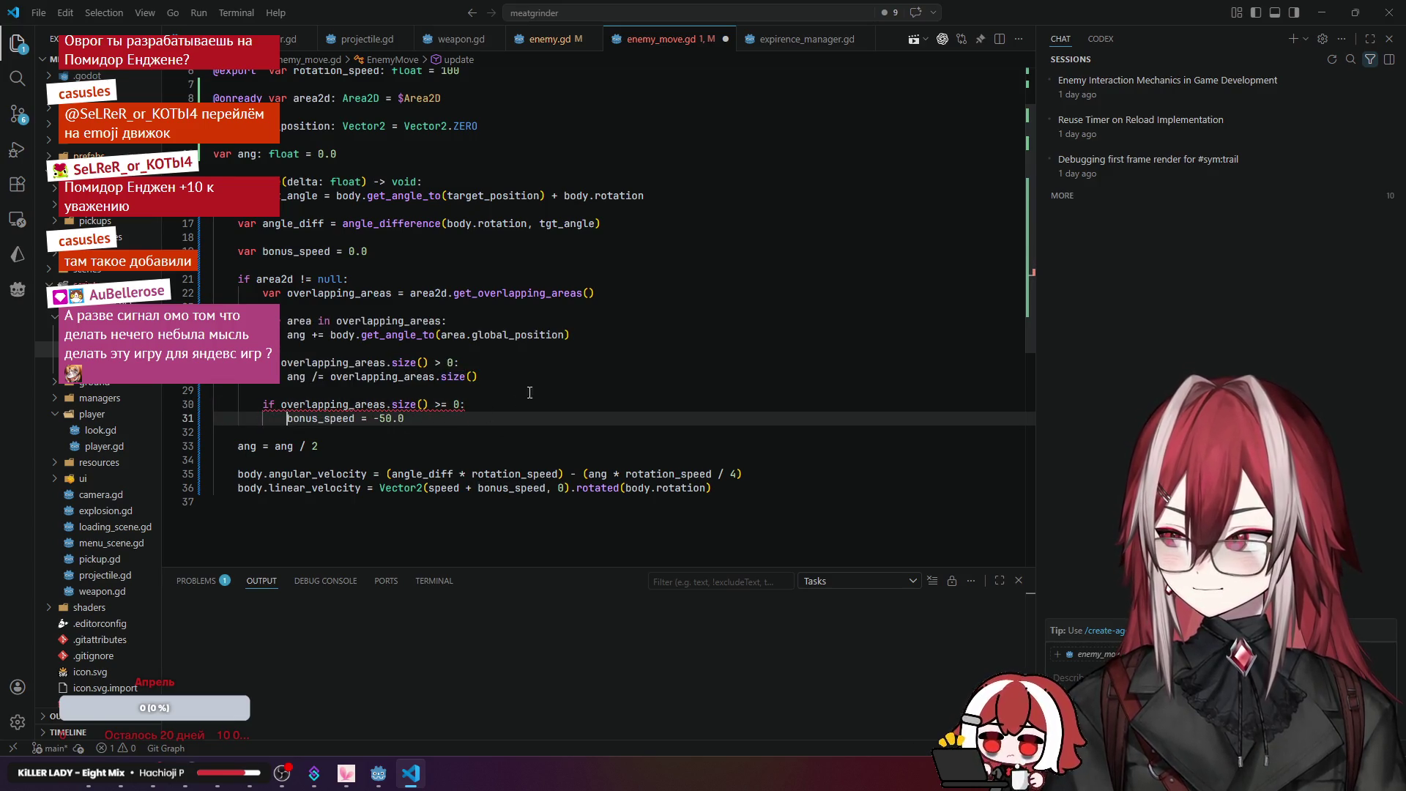
left_click(504, 410)
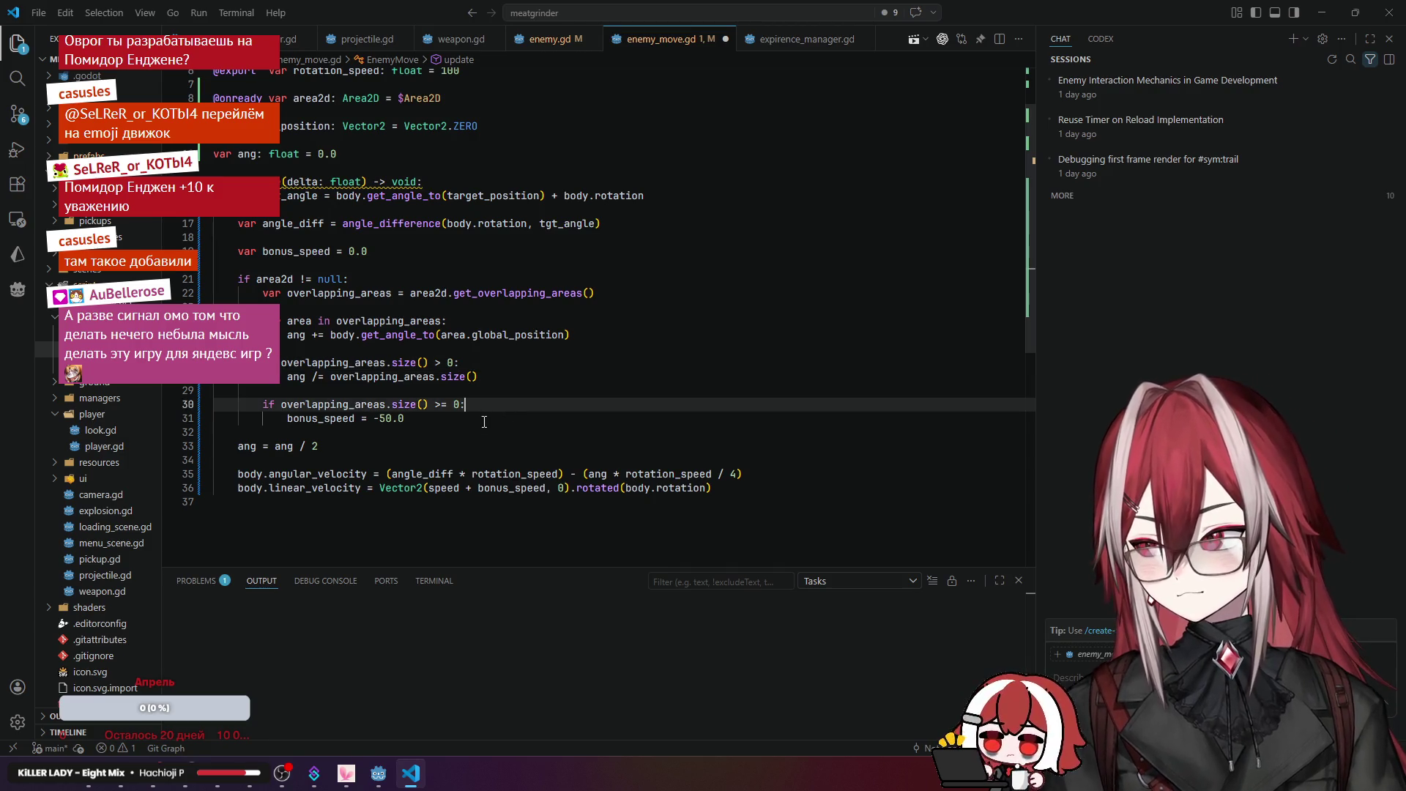
left_click(512, 395)
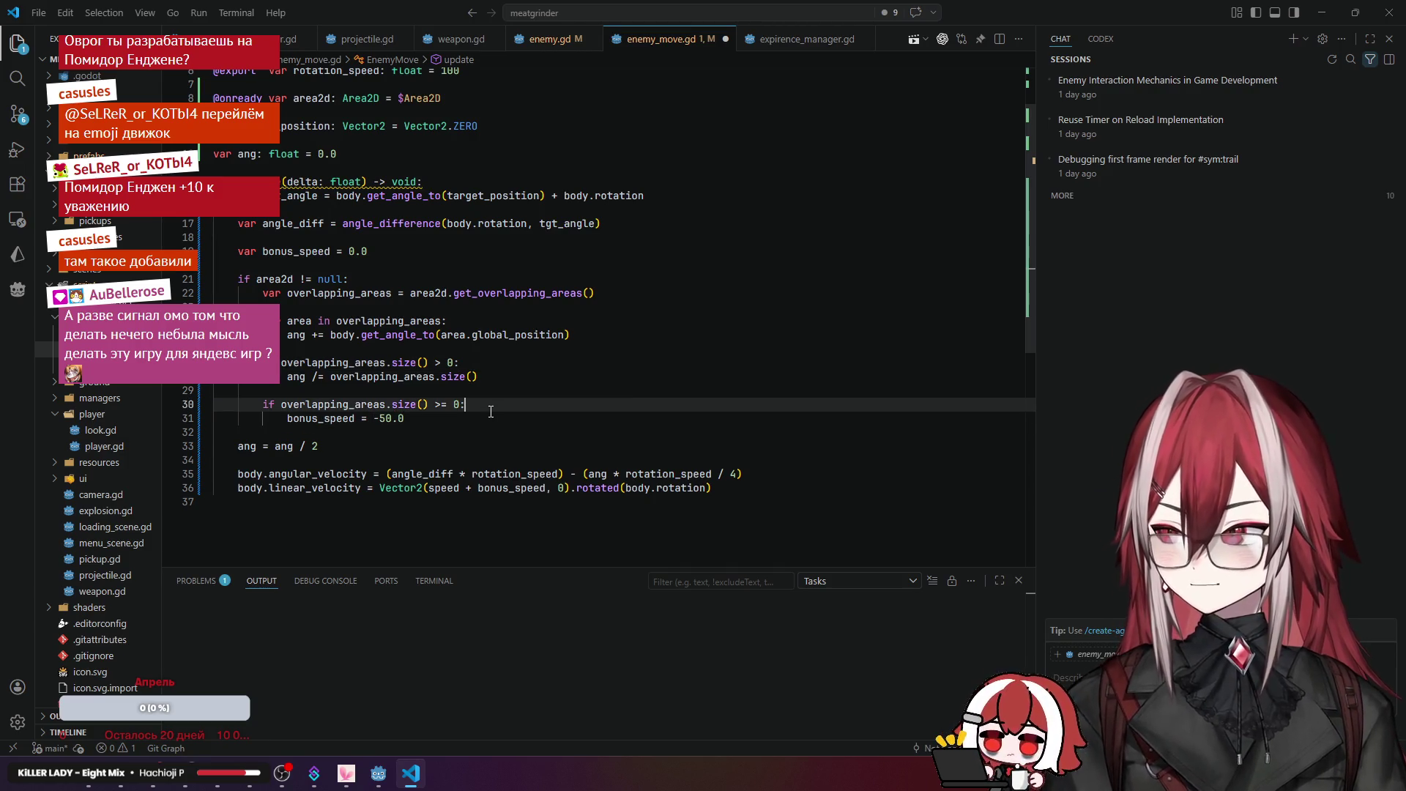
key("ctrl+s")
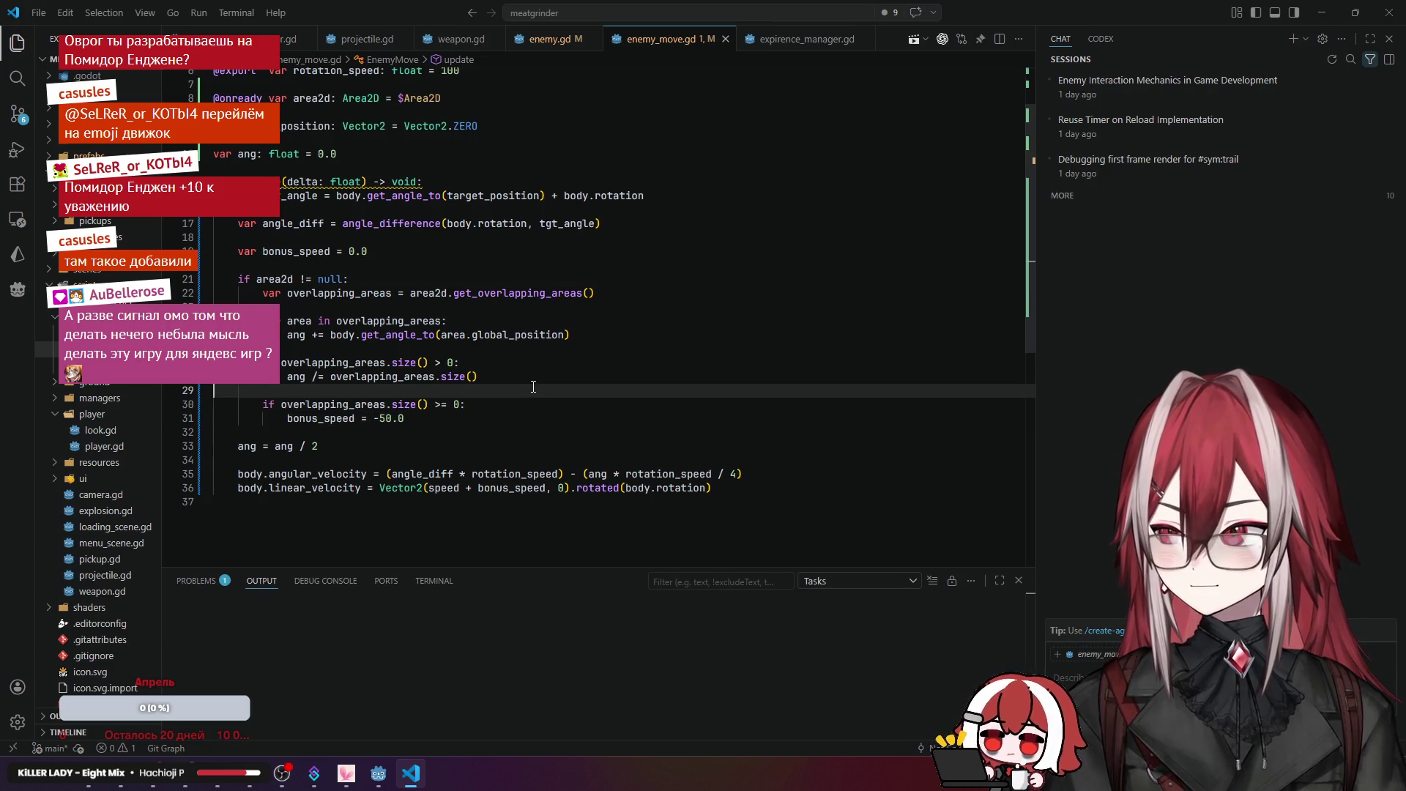
- Make the condition a strict overlapping_areas.size() > 1 and save enemy_move.gd
left_click(401, 751)
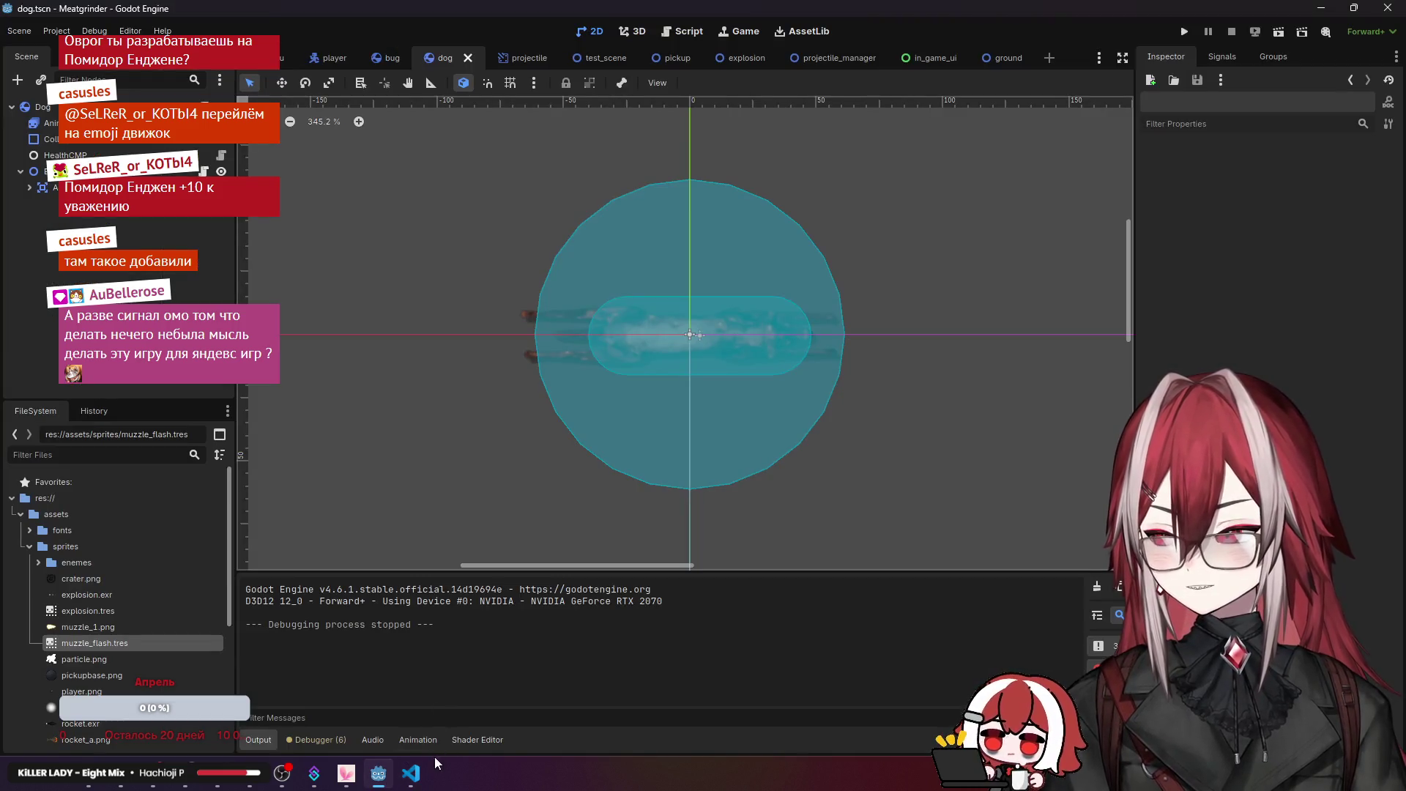
left_click(411, 773)
left_click_drag(436, 405, 460, 405)
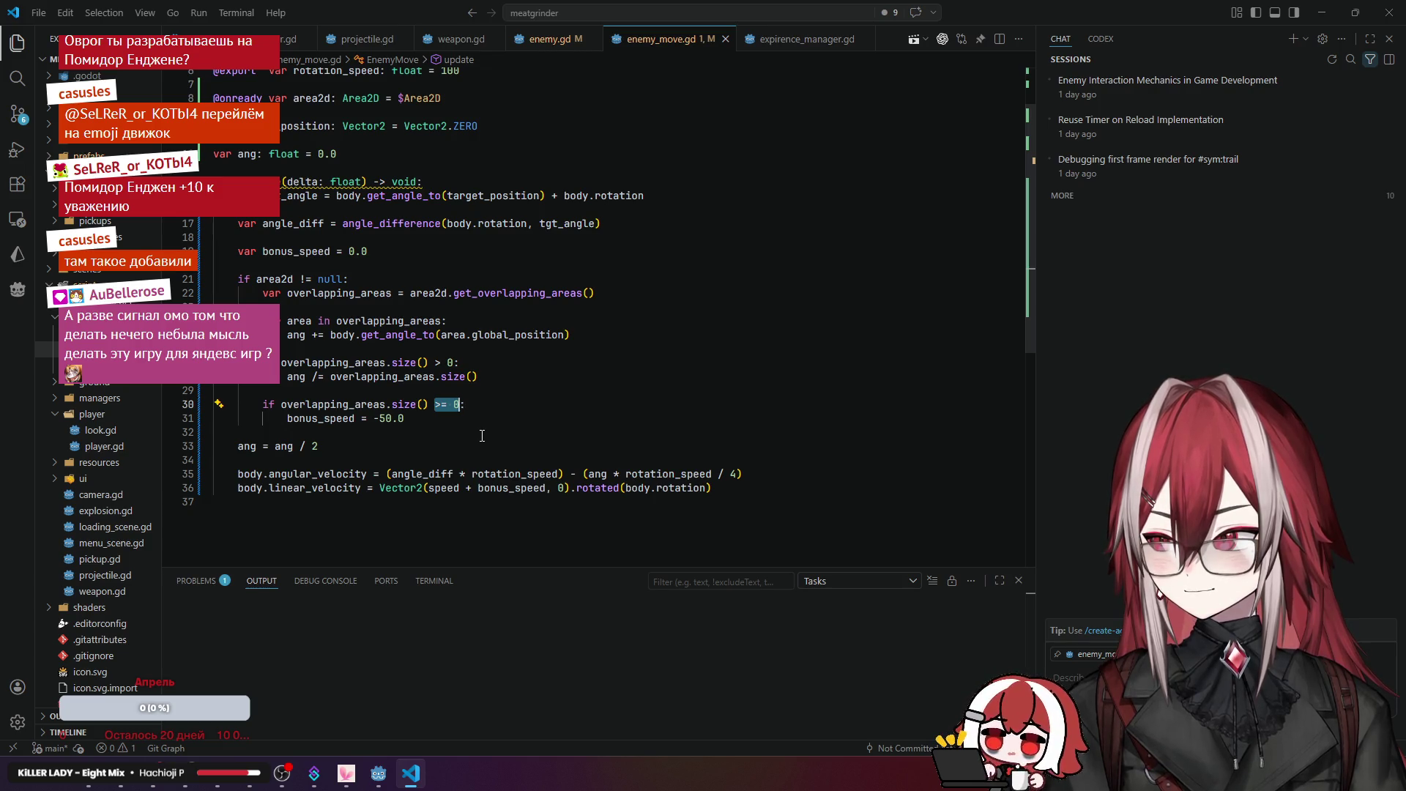
left_click_drag(442, 405, 454, 404)
key("BackSpace")
key("Up")
key("ctrl+s")
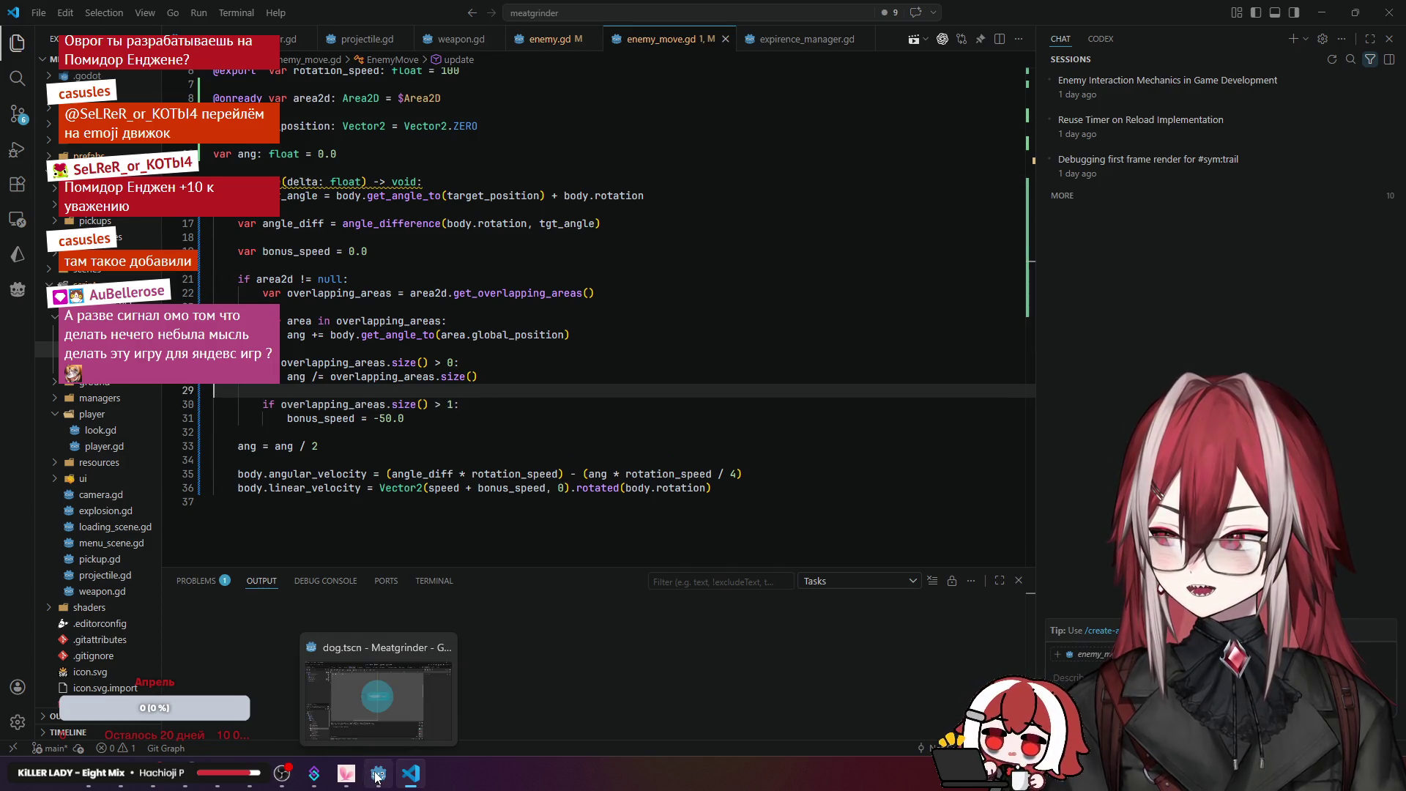
- Playtest Meatgrinder moving the player with WASD, then close it and return to enemy_move.gd
left_click(377, 776)
left_click(1174, 28)
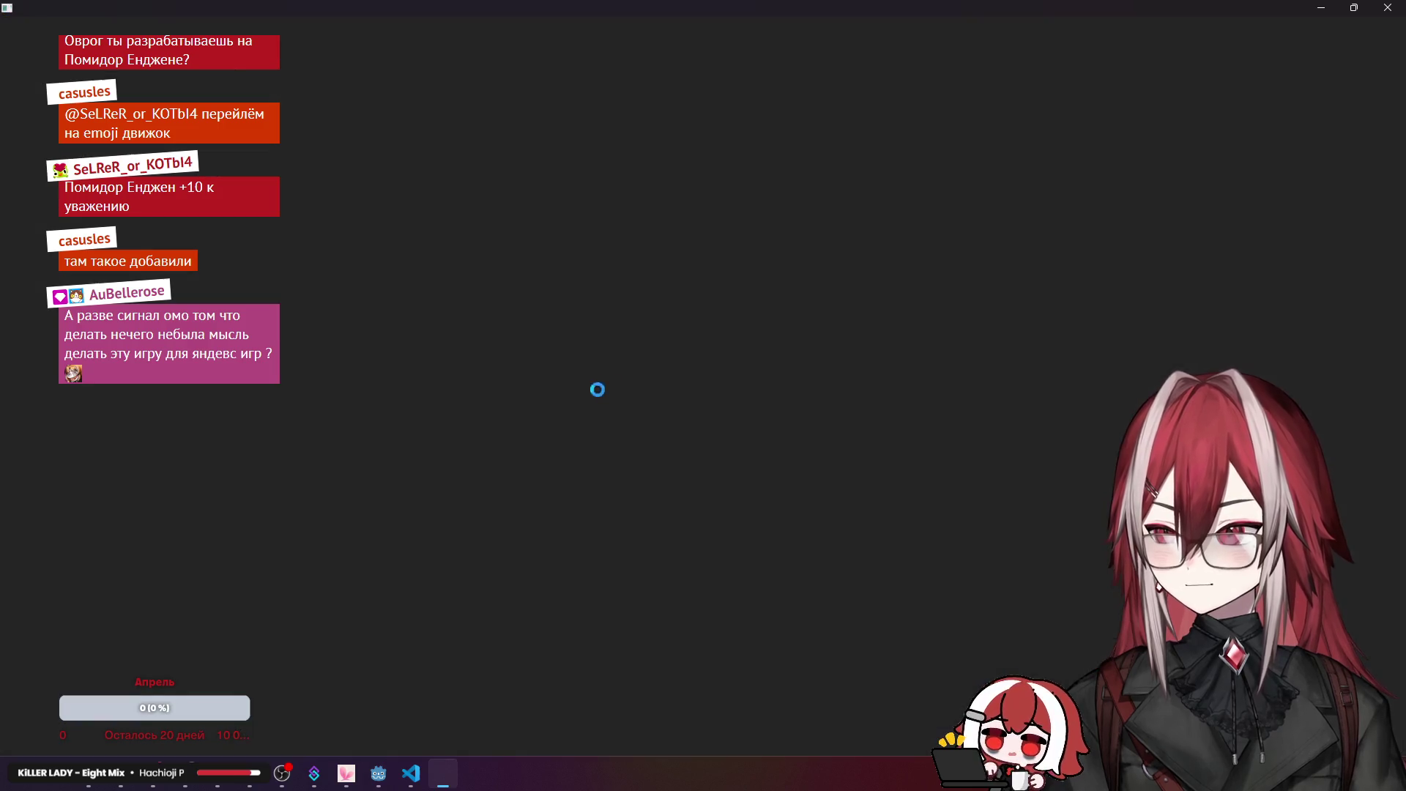
key("d")
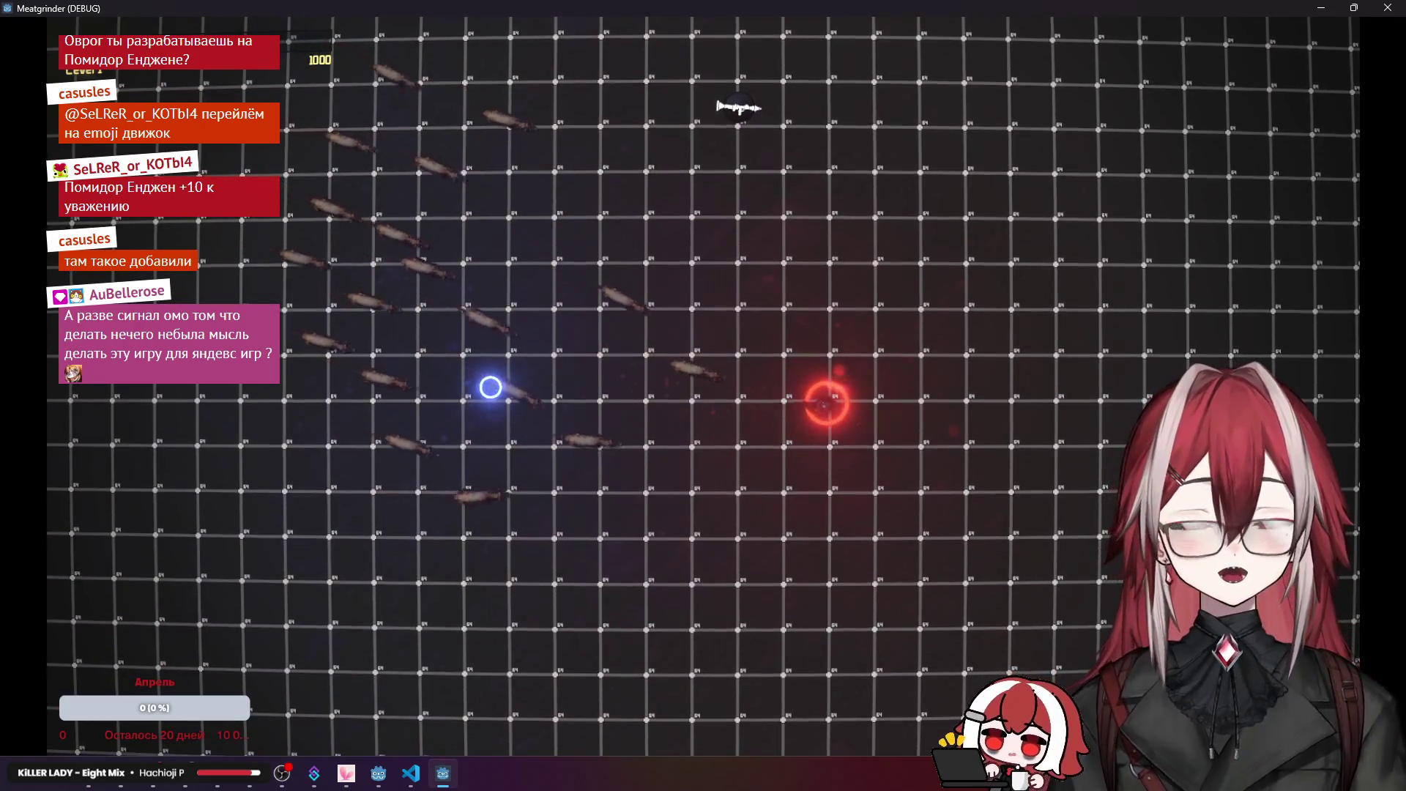
key("w")
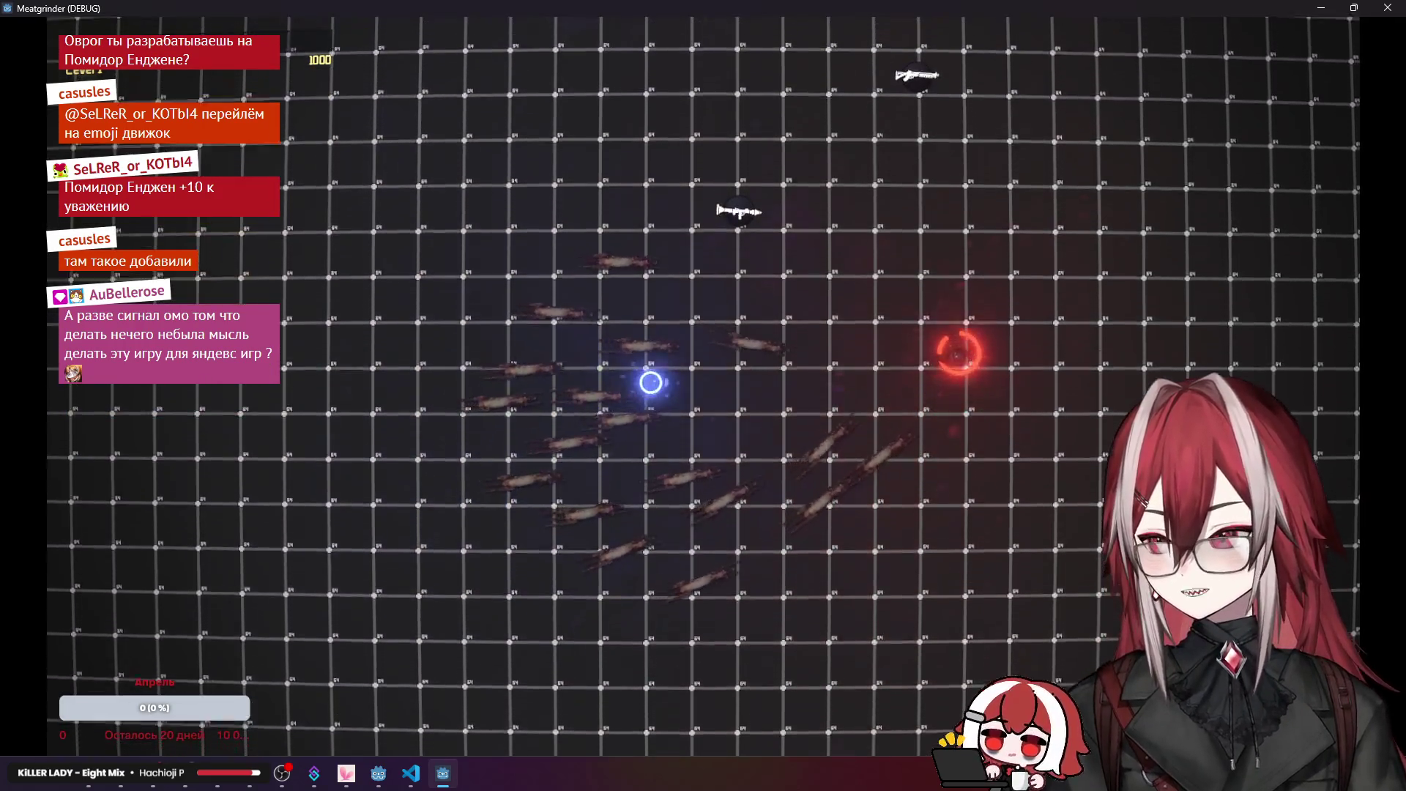
key("a")
key("w")
key("a")
key("s")
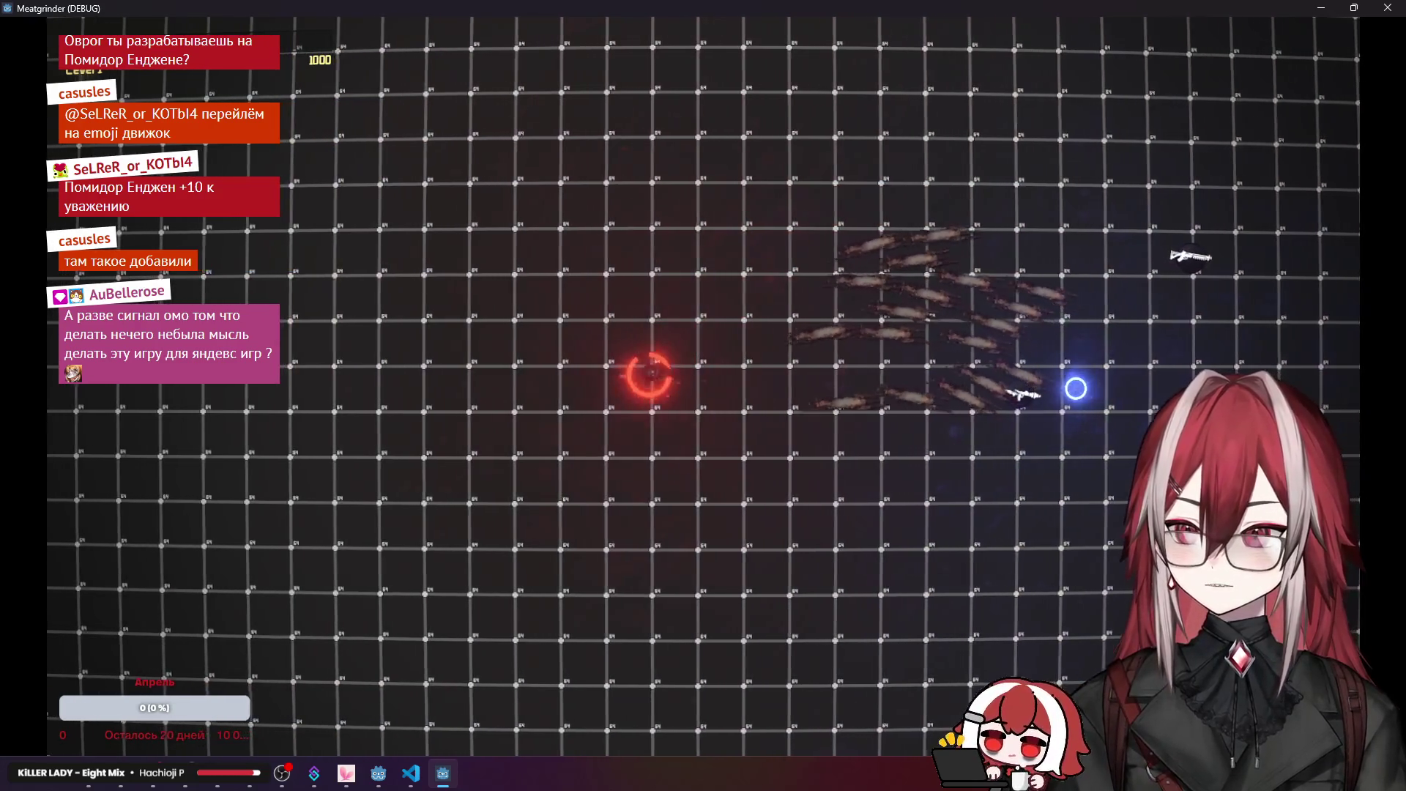
key("a")
key("s")
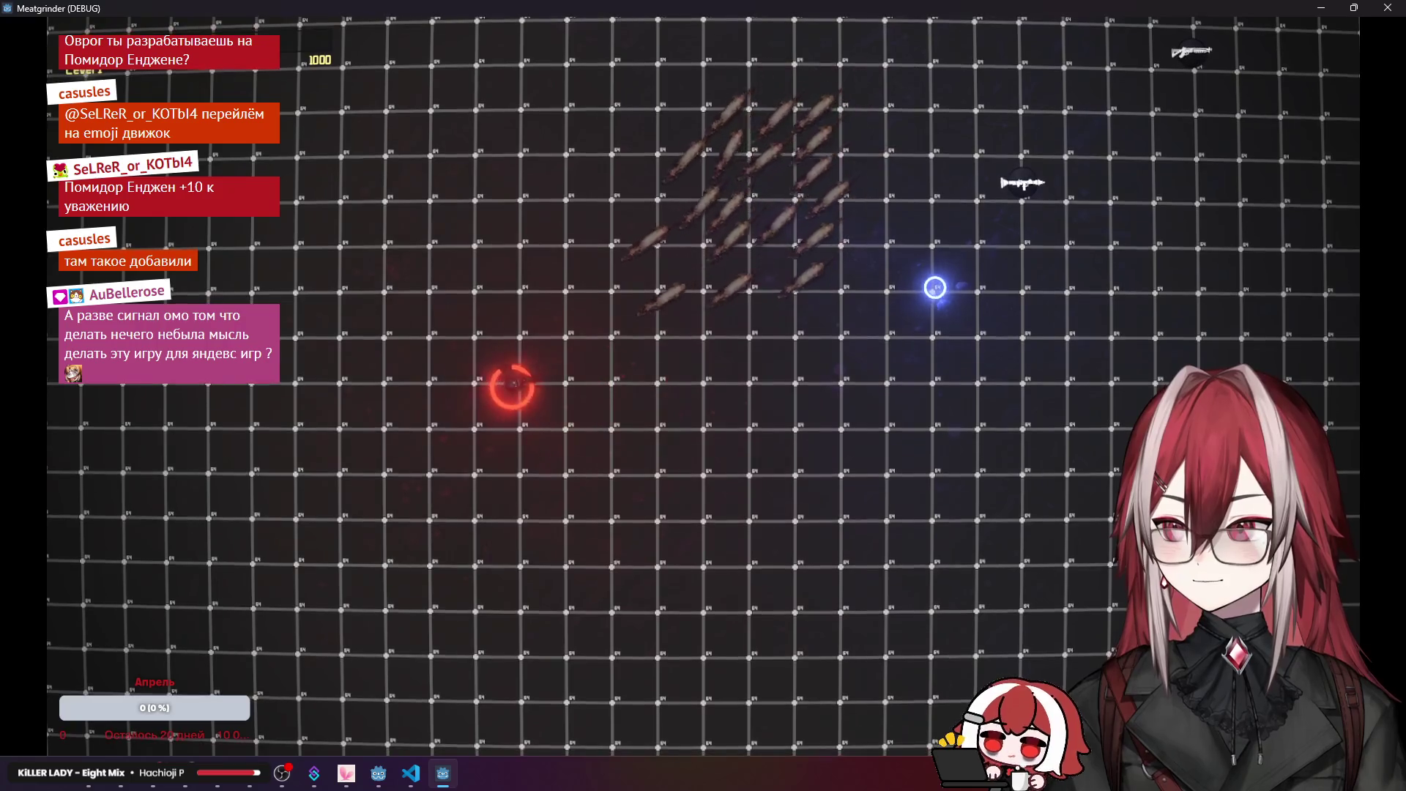
key("a")
key("s")
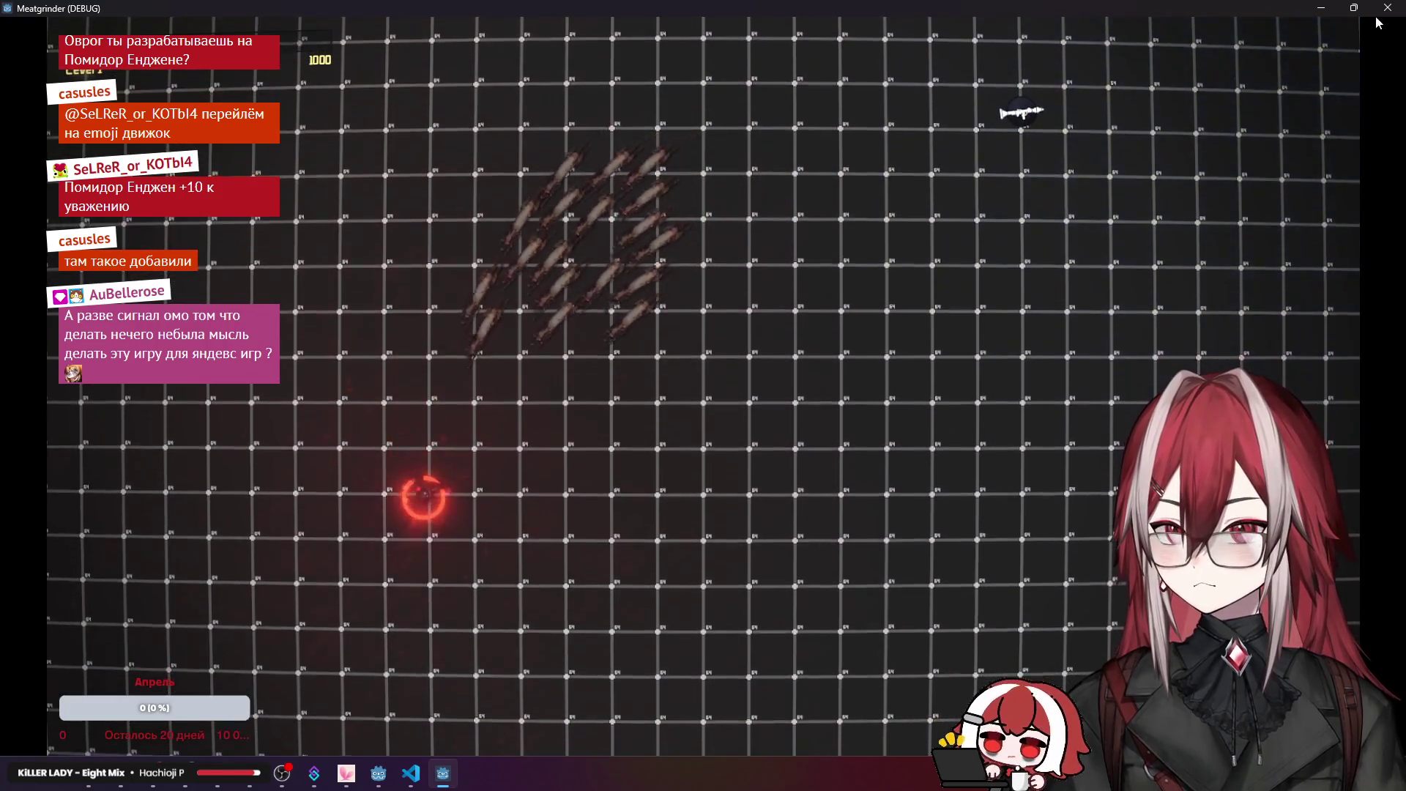
left_click(1388, 7)
left_click(411, 772)
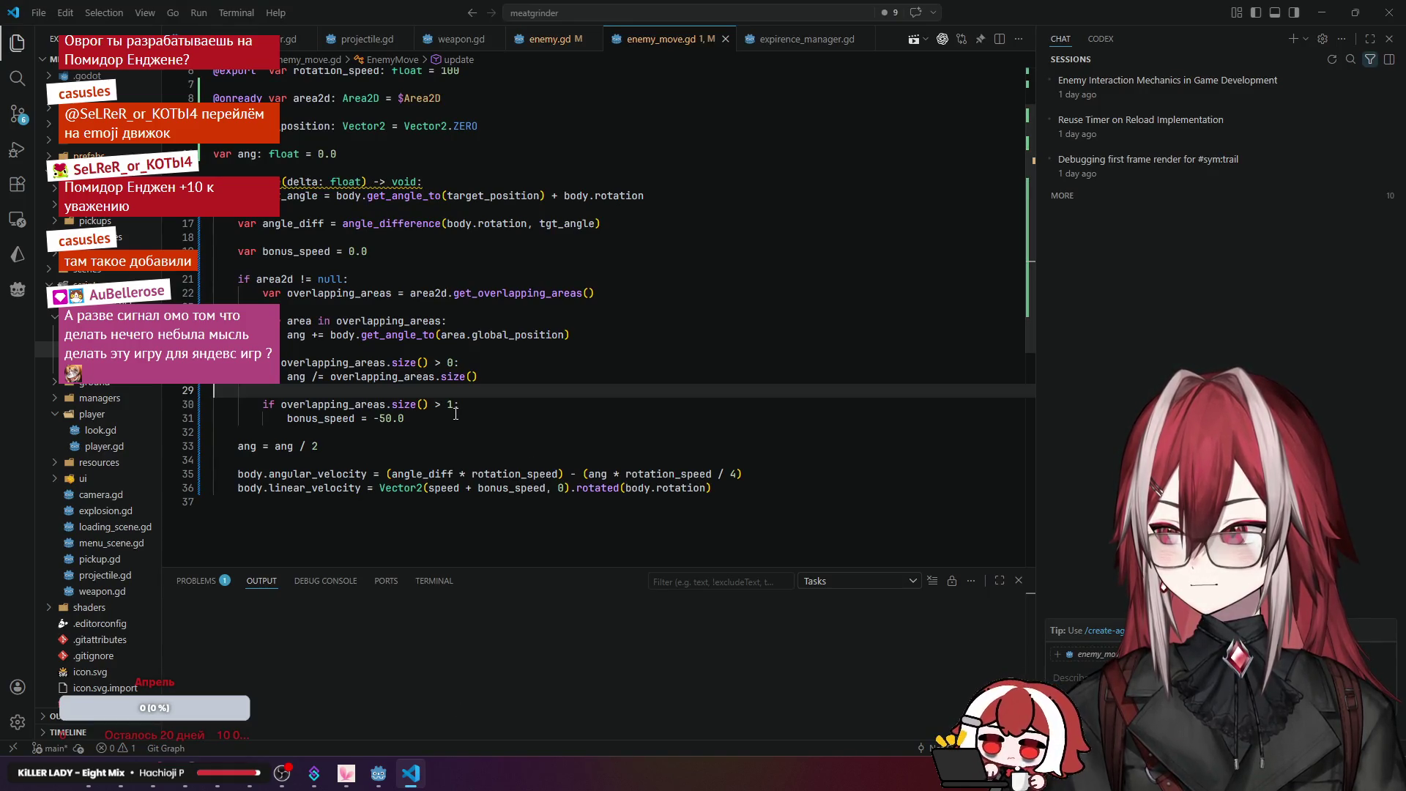
- Delete the overlapping_areas.size() > 1 block setting -50.0 on lines 30–31, leaving blank lines
left_click_drag(426, 420, 379, 425)
left_click(462, 421)
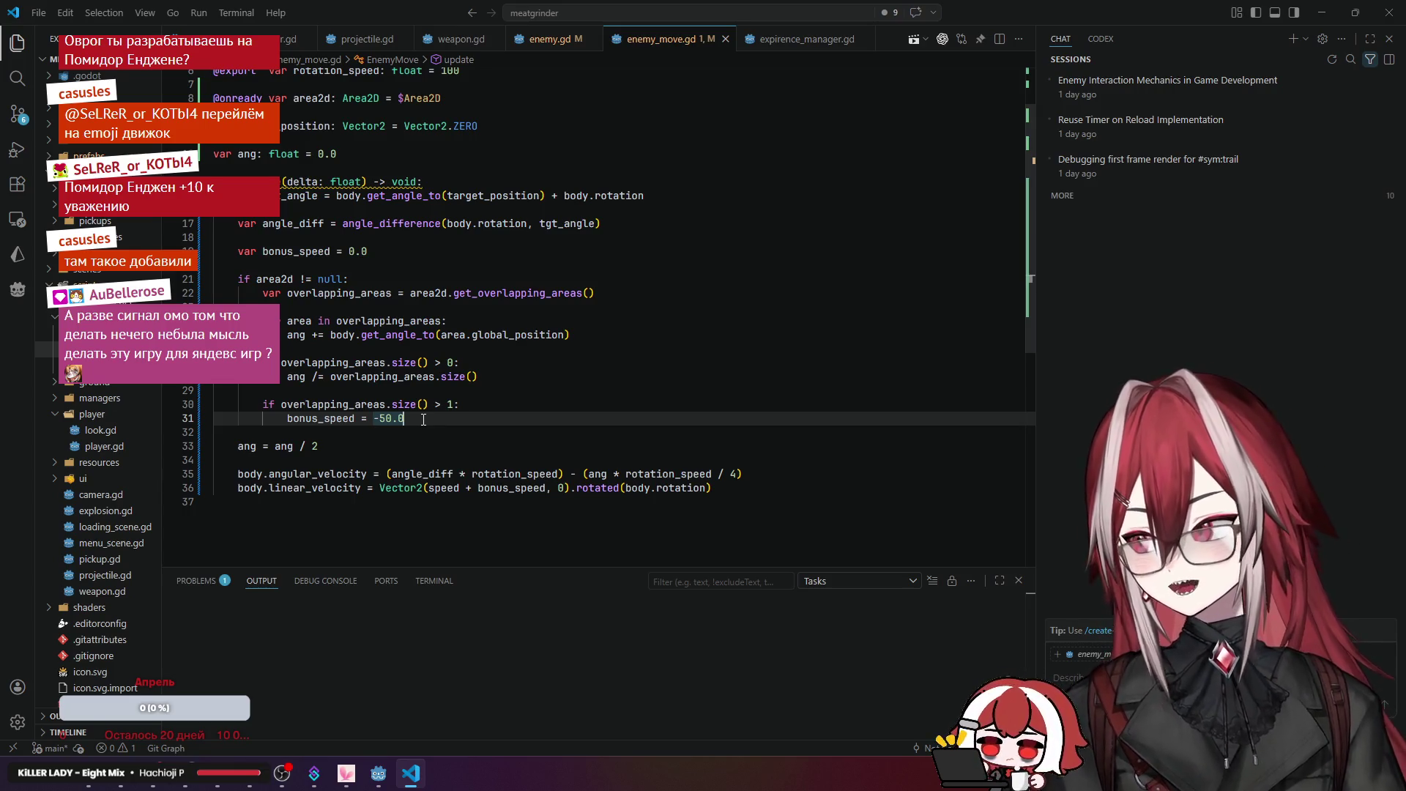
double_click(295, 376)
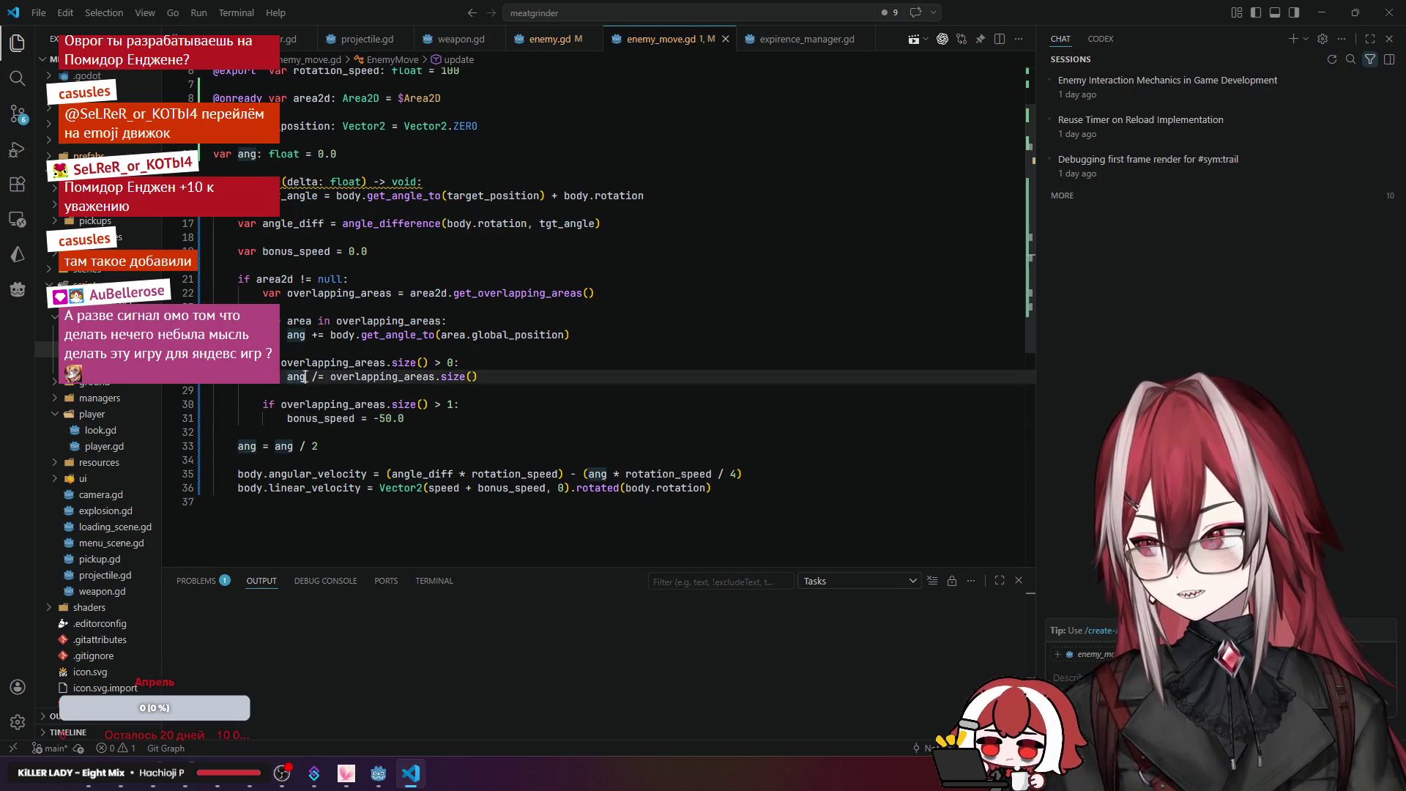
left_click(429, 420)
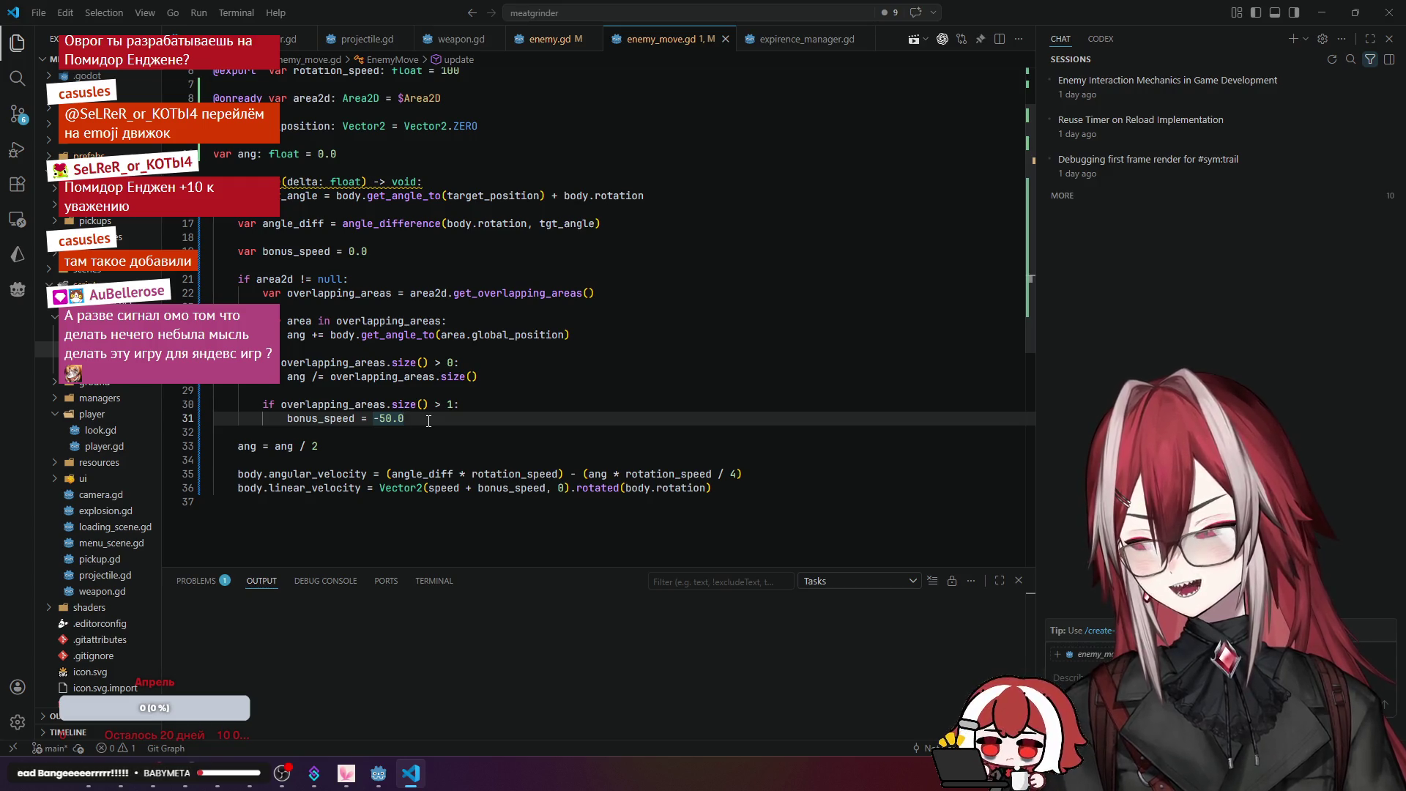
left_click_drag(429, 420, 214, 405)
key("BackSpace")
key("BackSpace")
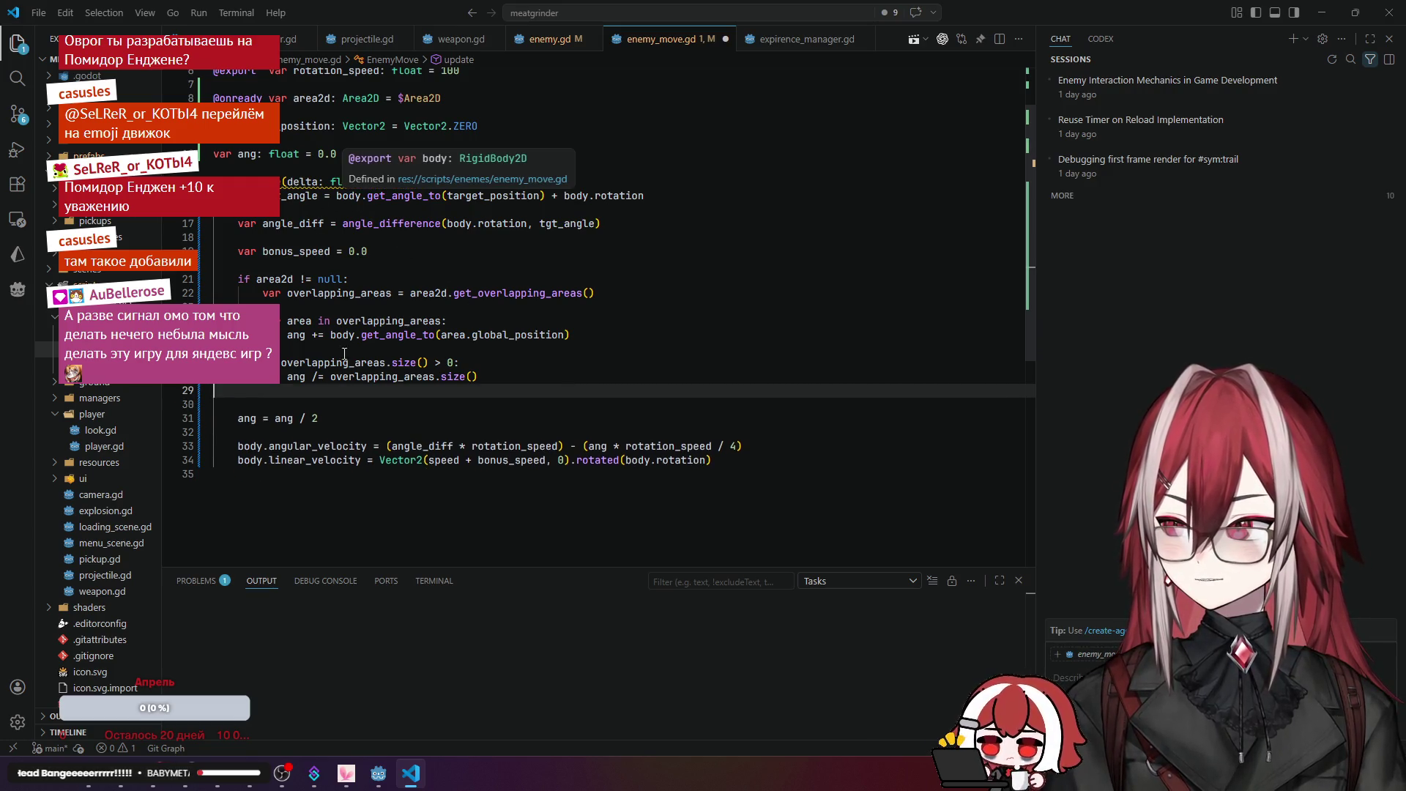
key("Return")
key("BackSpace")
key("Return")
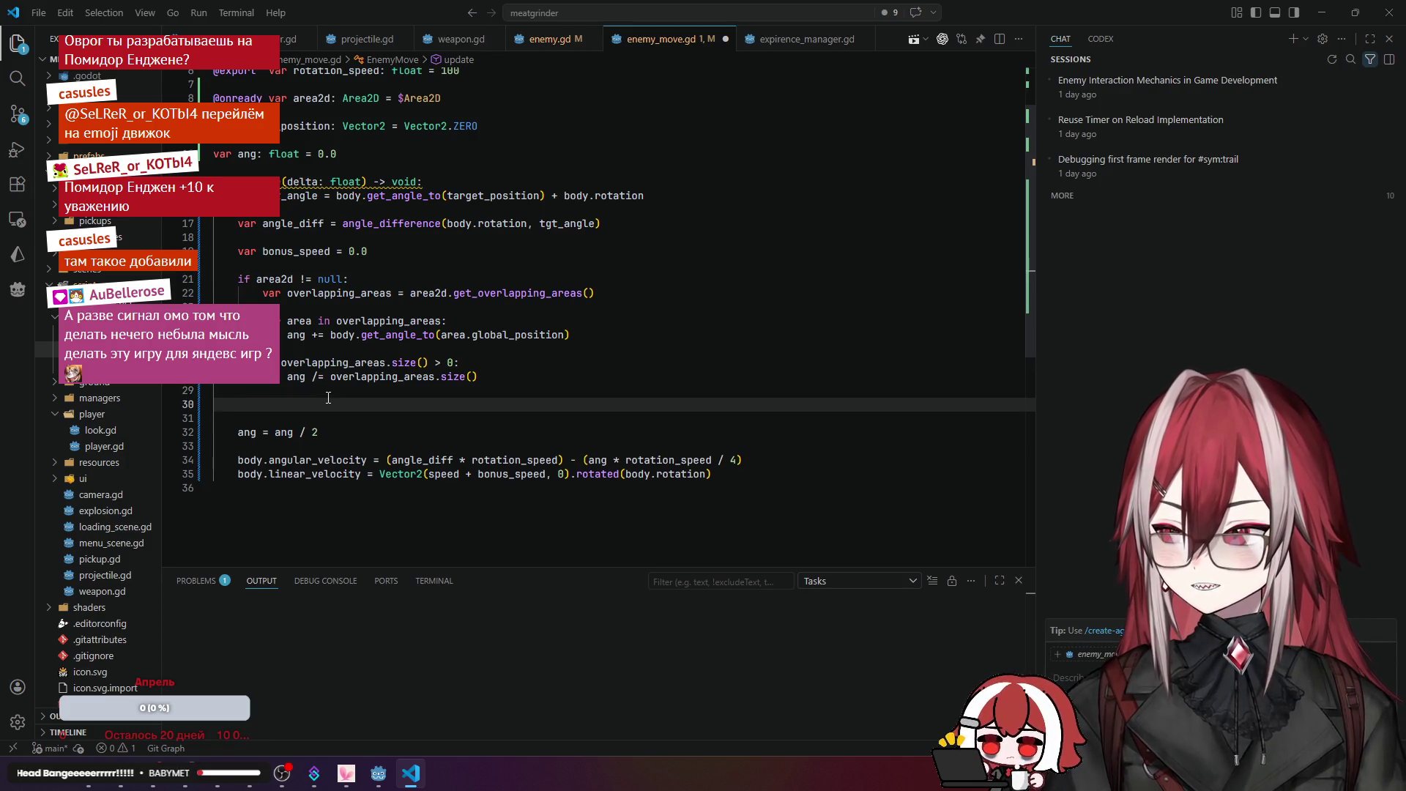
- Begin an 'if ang' condition on the blank line and inspect the get_angle_to call
key("ctrl+space")
key("Escape")
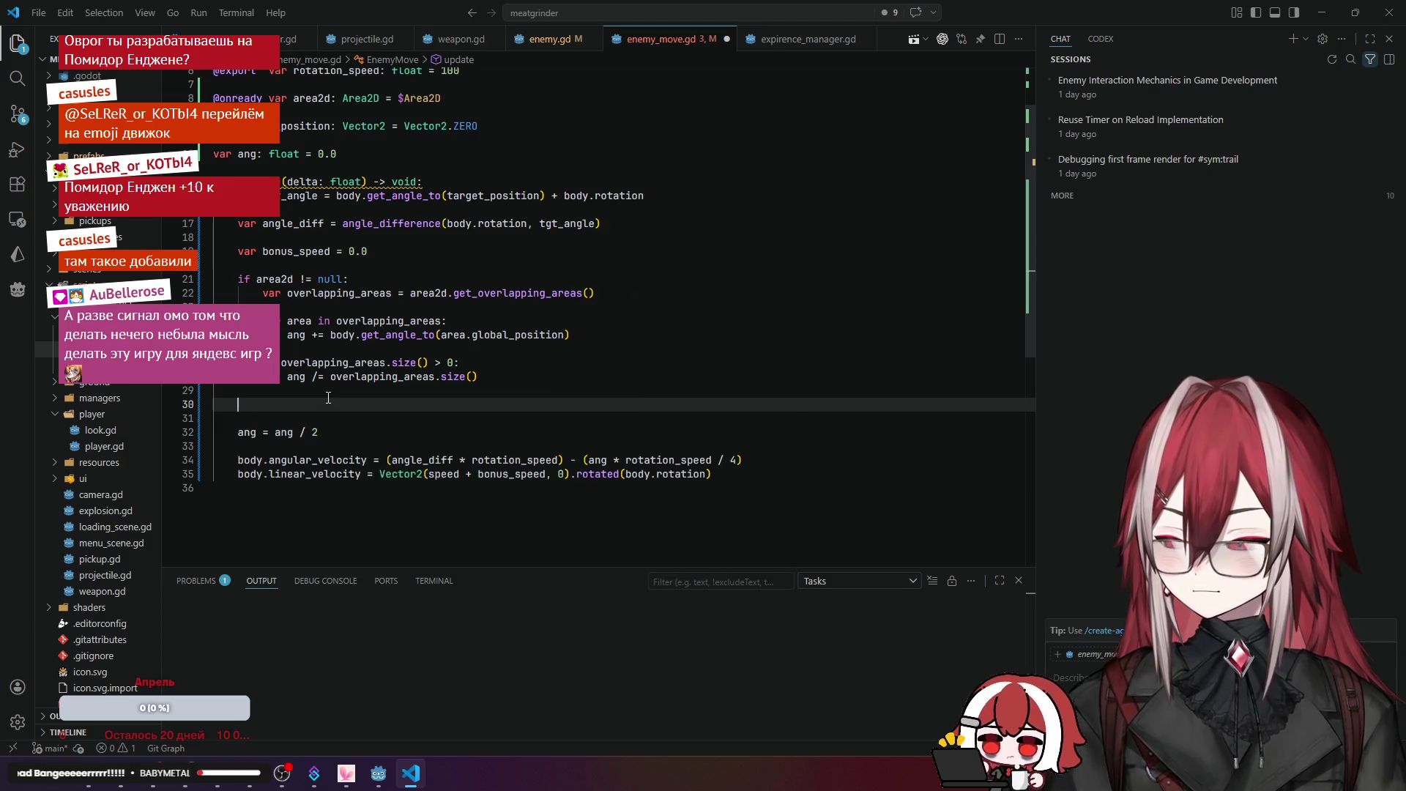
type("if an")
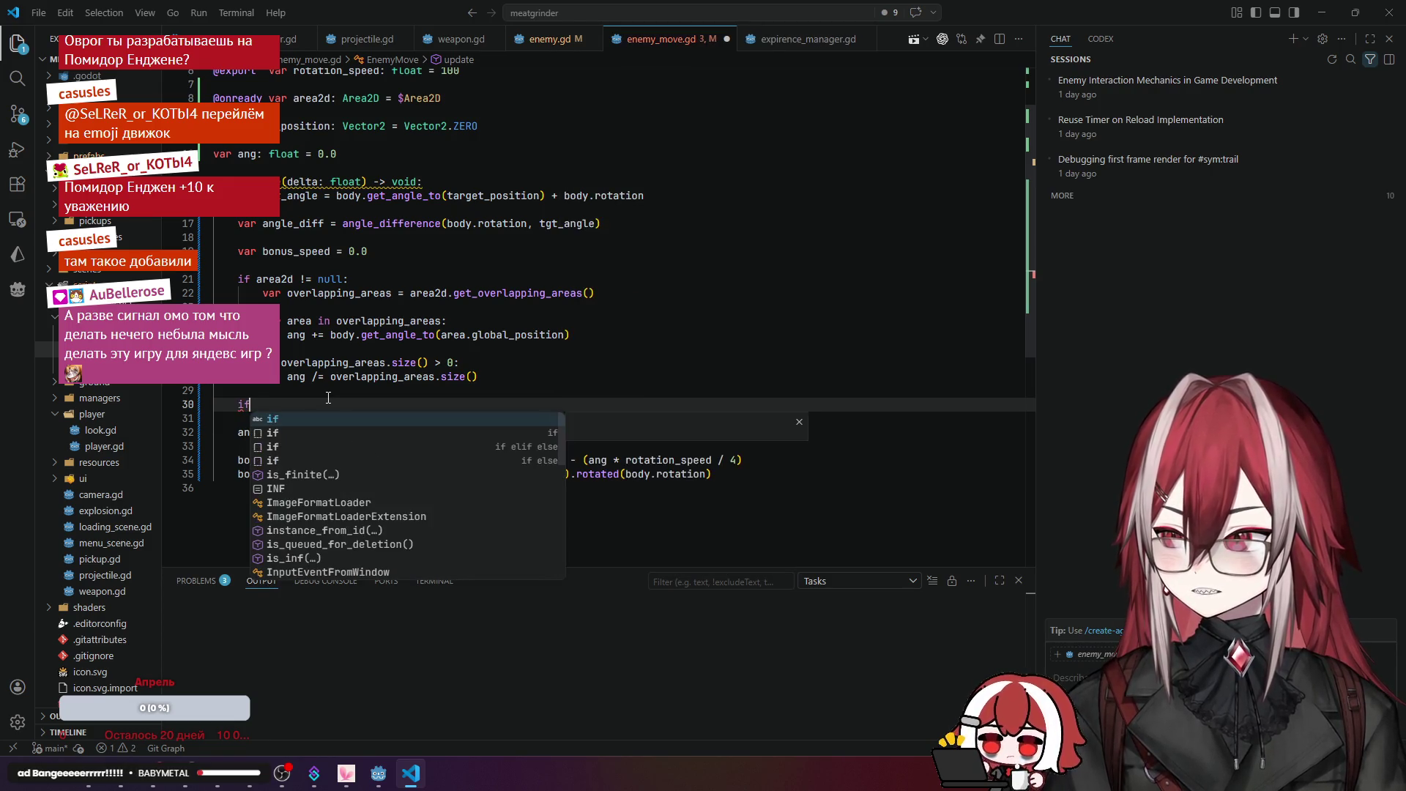
type("g")
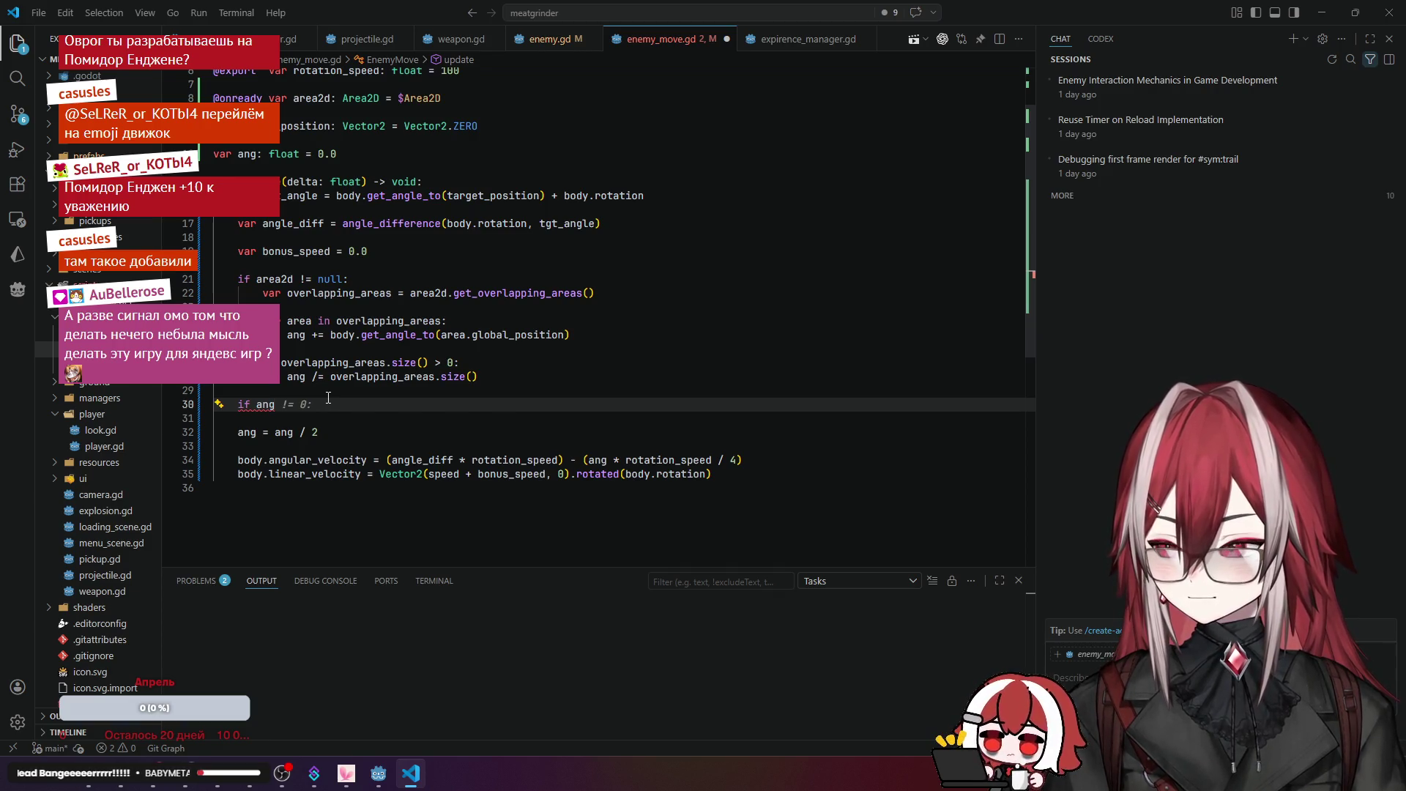
key("ctrl+Left")
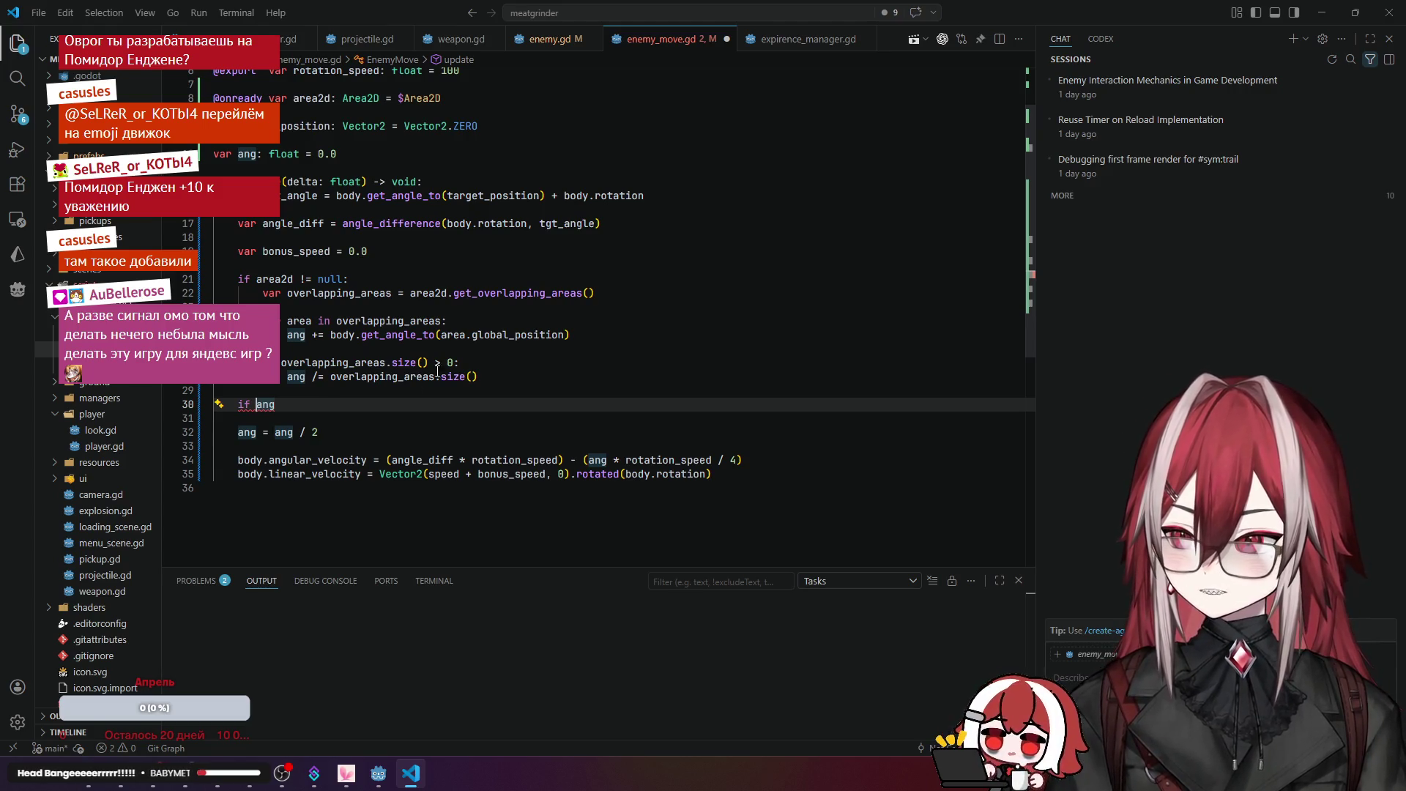
left_click(425, 348)
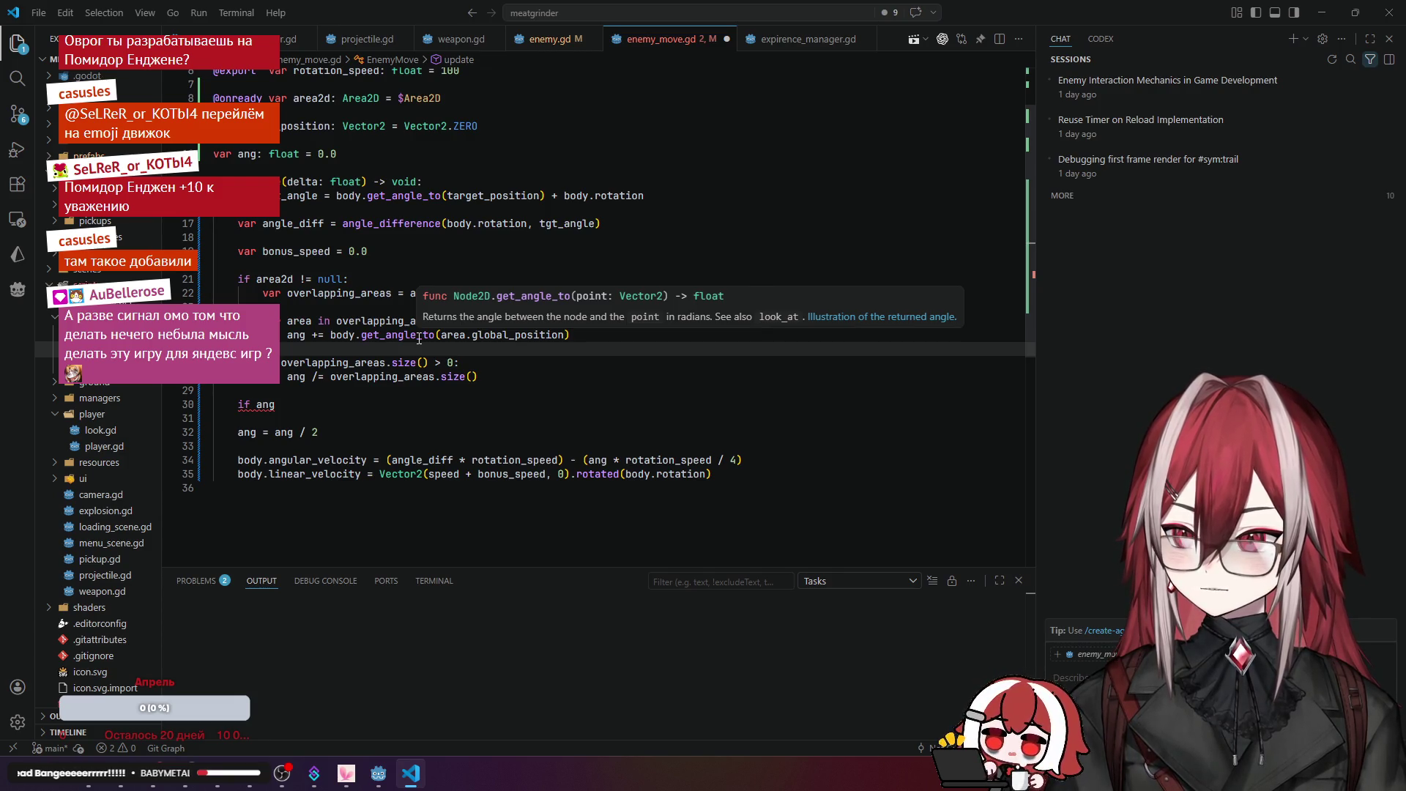
left_click(418, 335)
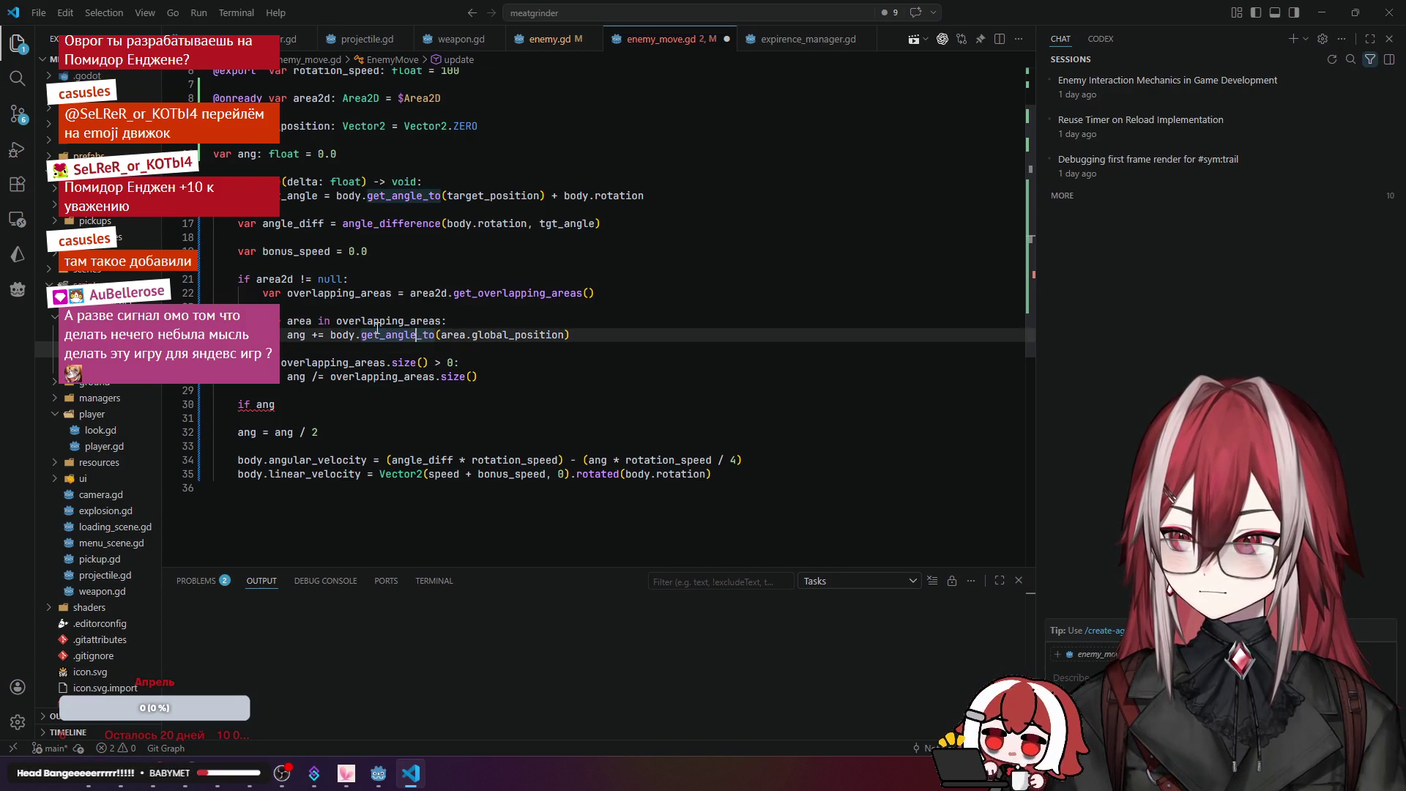
left_click(292, 336)
left_click(394, 335)
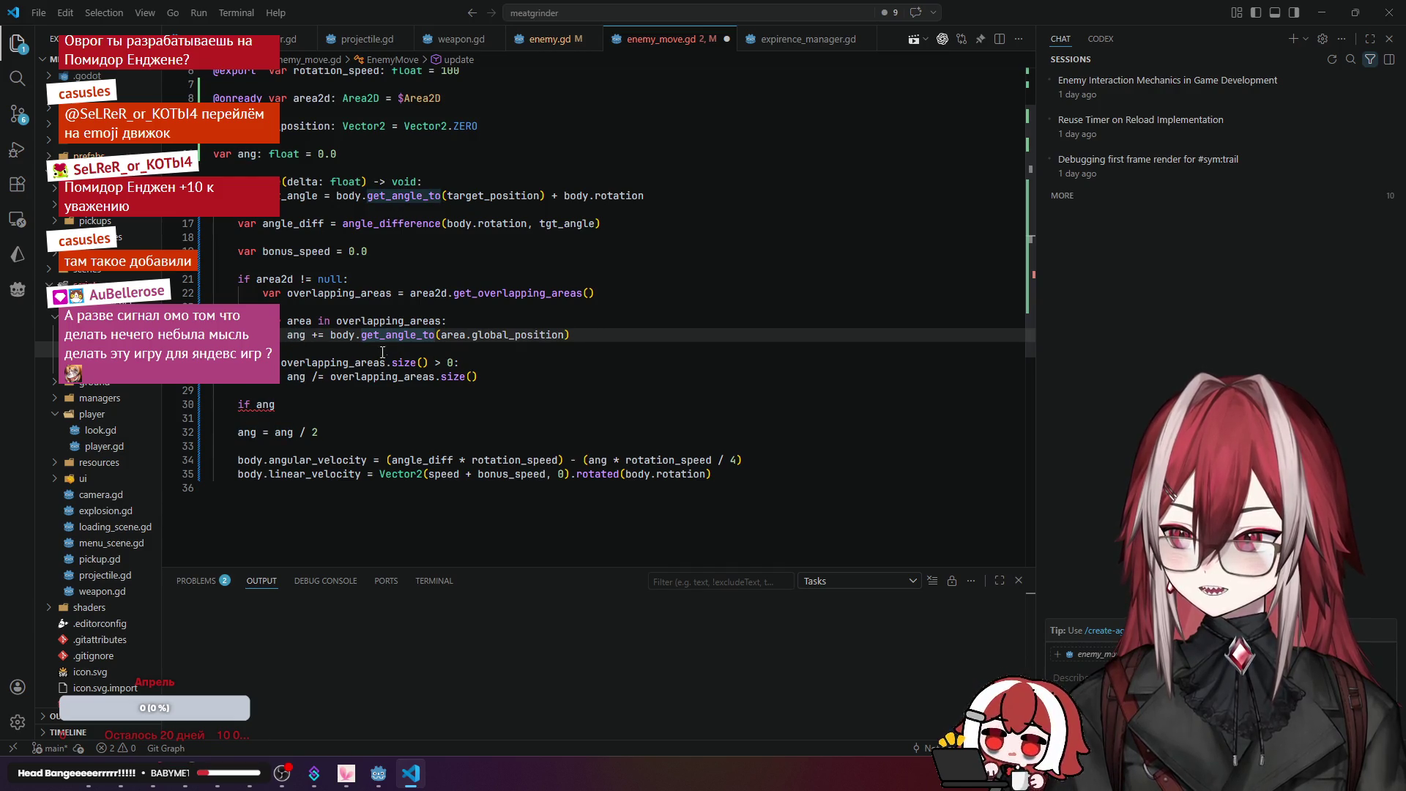
left_click(361, 379)
left_click(340, 400)
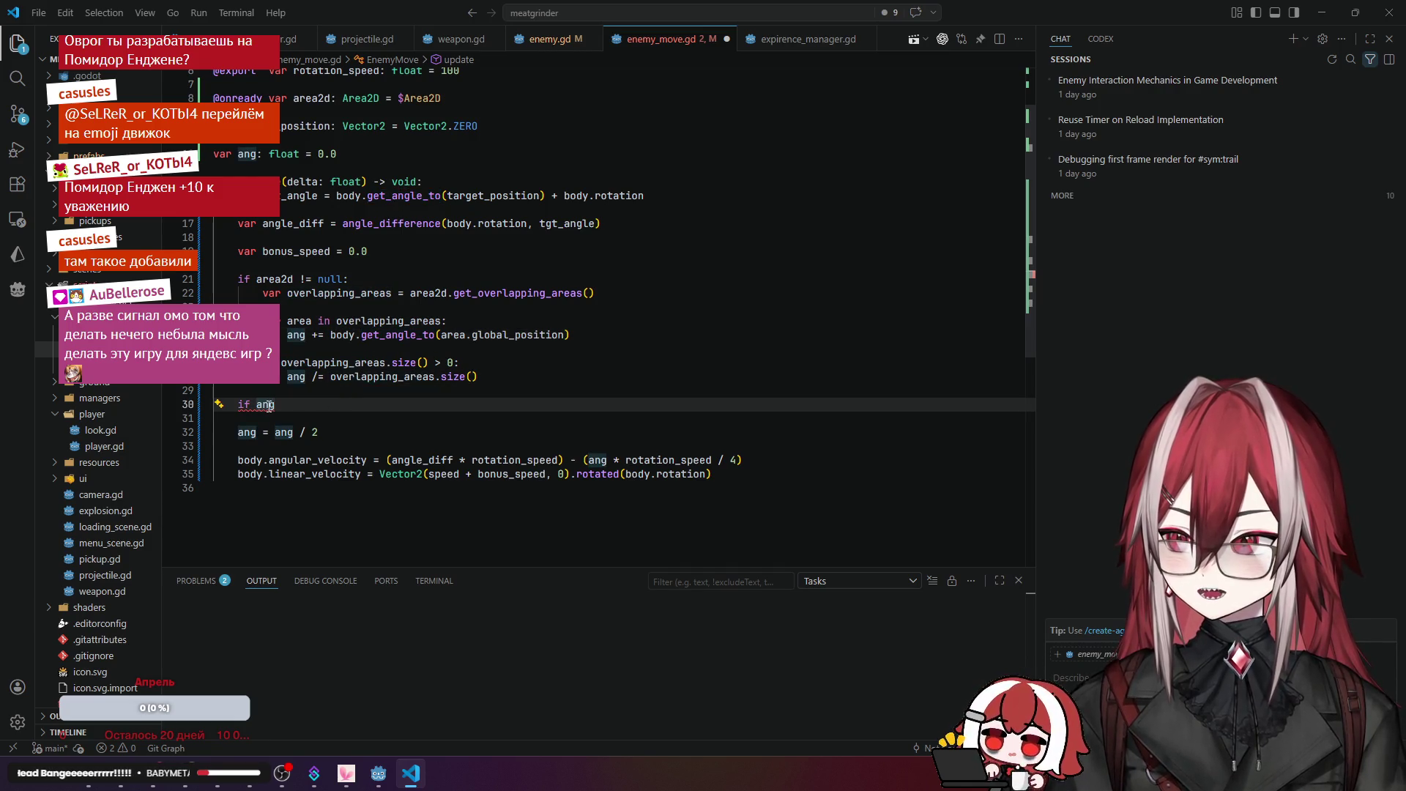
- Turn the condition into 'if wrap(ang, -PI, PI) > PI / 2:'
key("ctrl+Left")
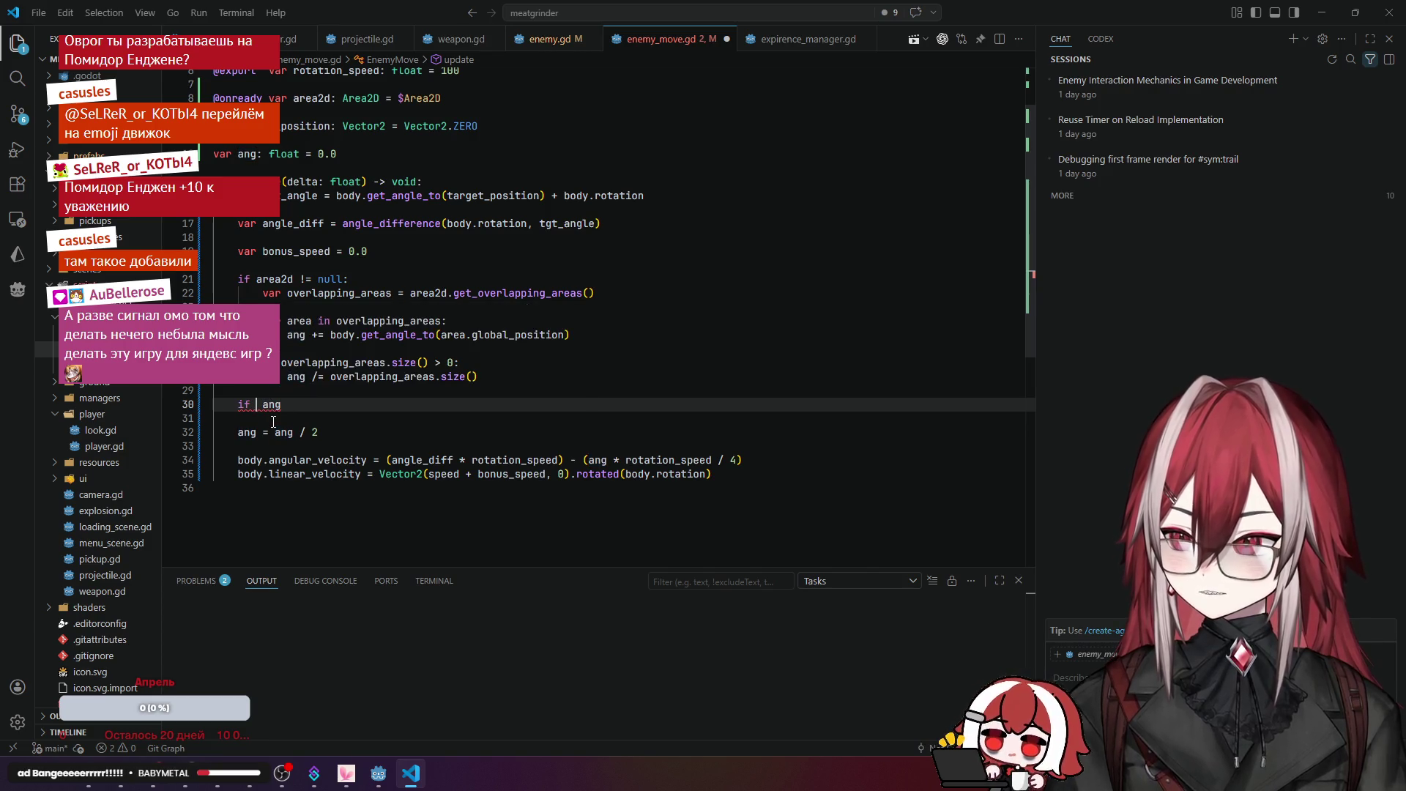
type("w")
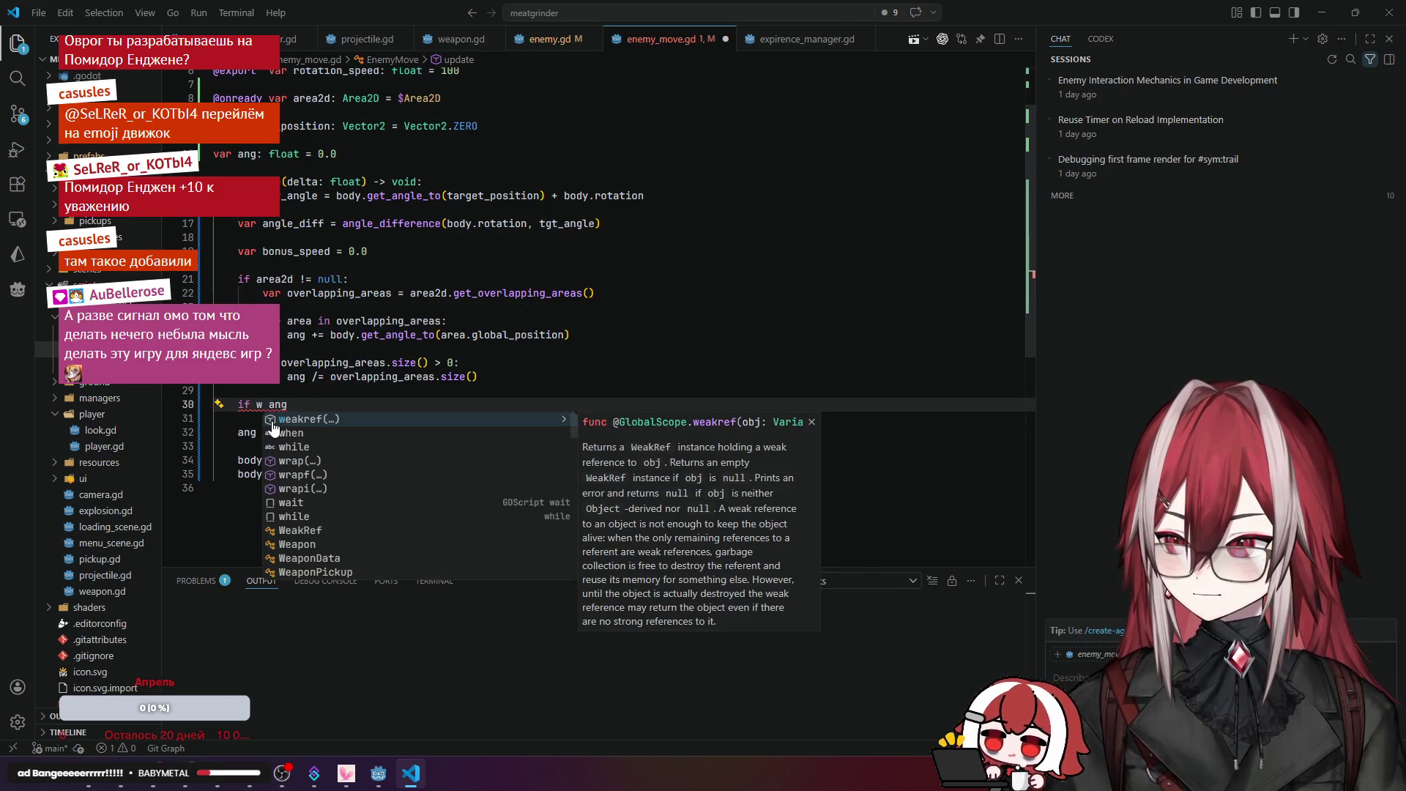
key("Down")
key("Down")
key("Down")
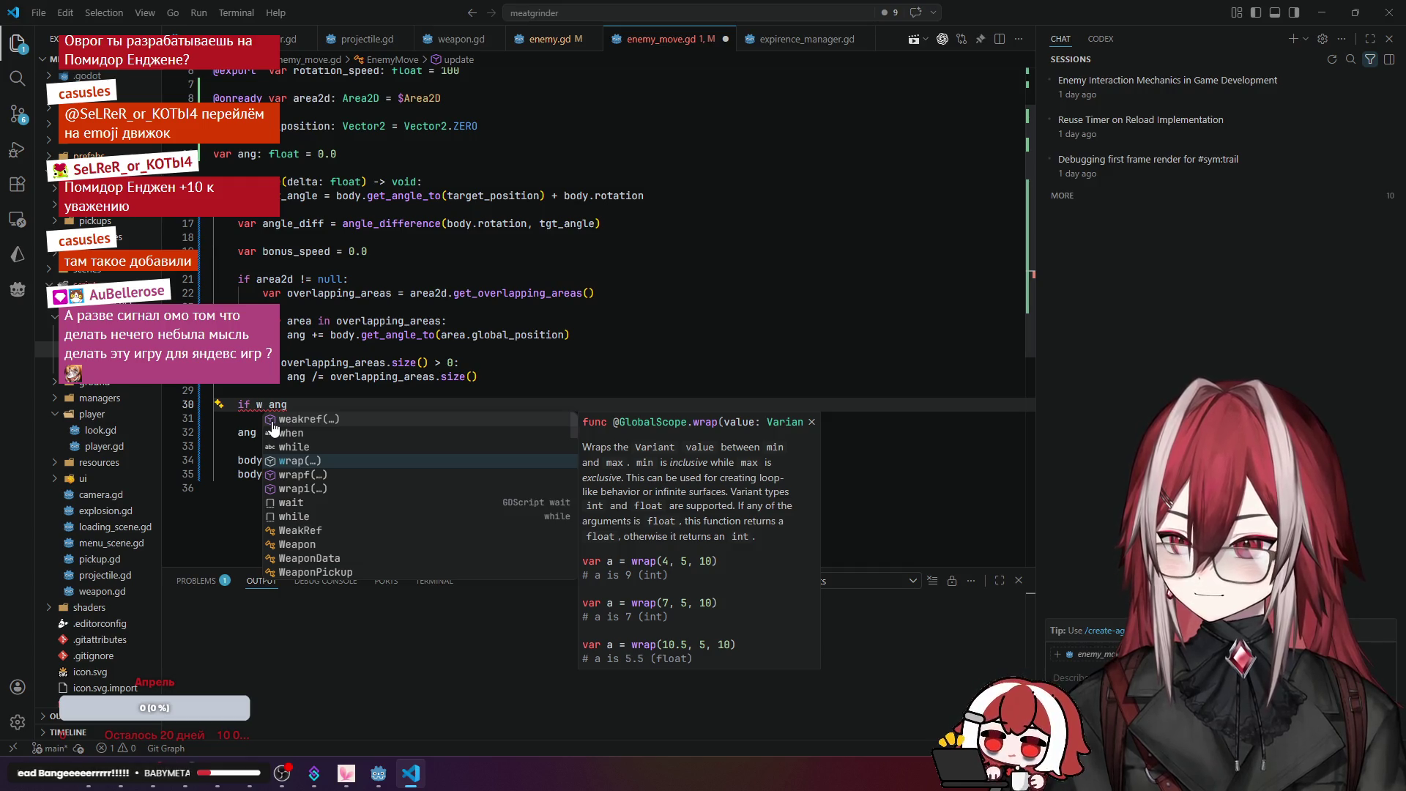
key("Return")
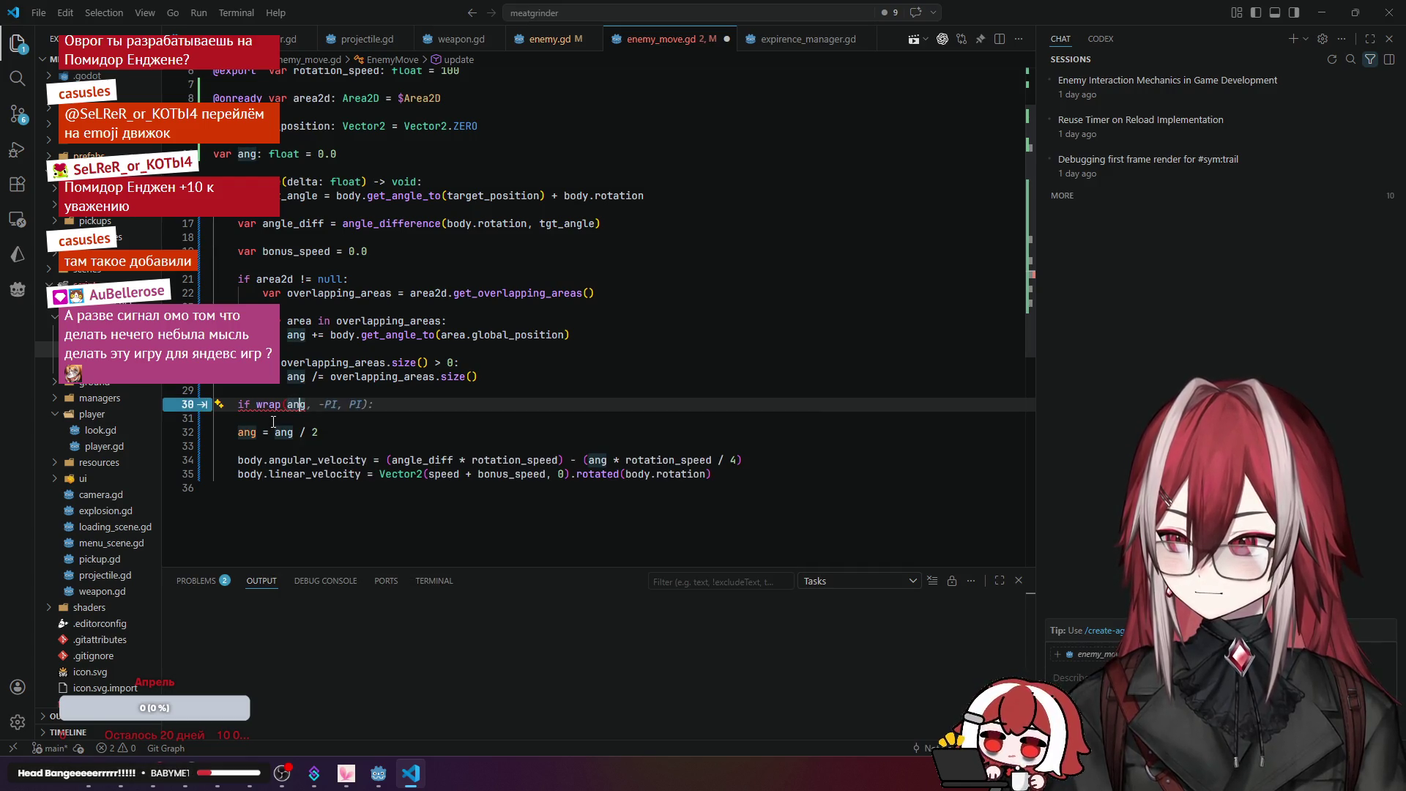
key("BackSpace")
type("(")
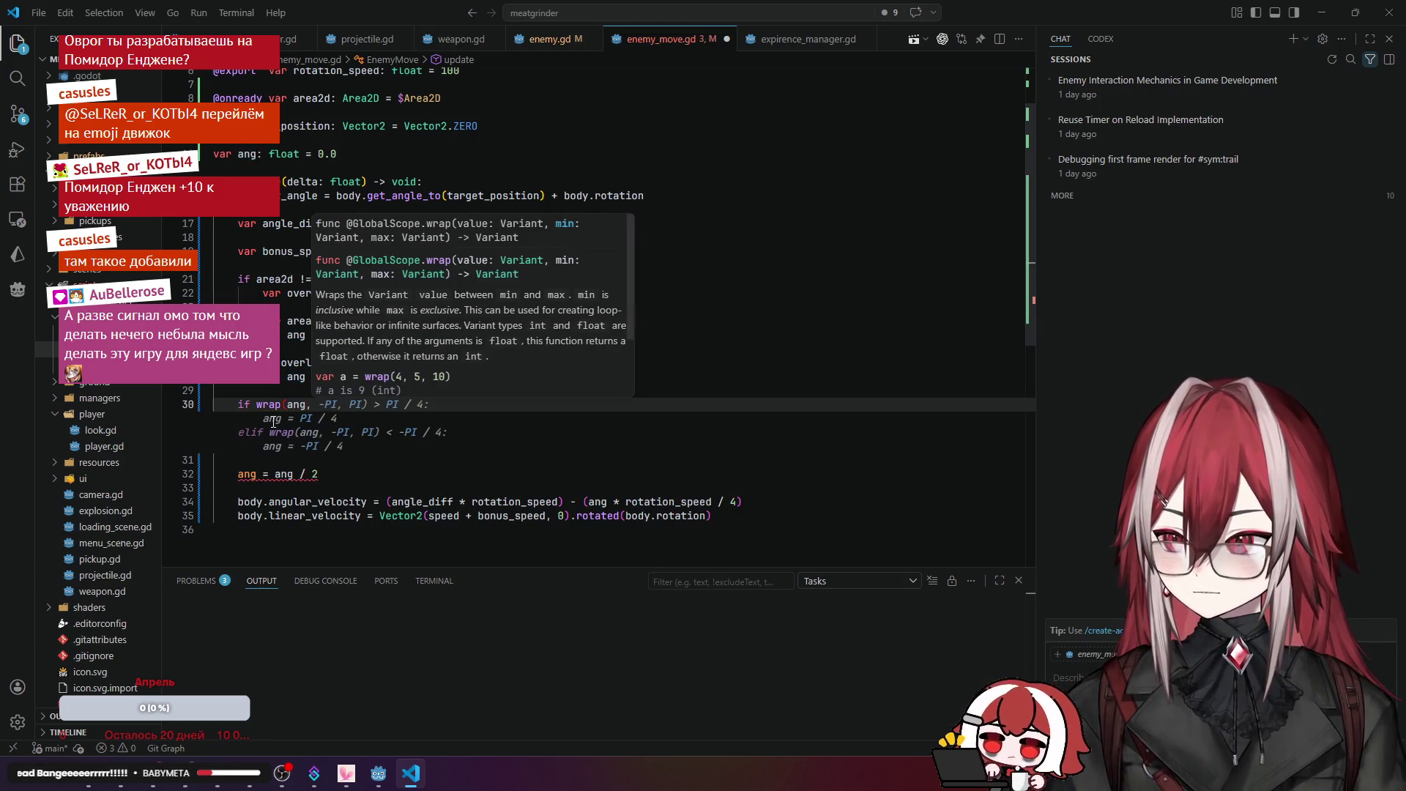
key("Tab")
mouse_move(367, 446)
left_mouse_down()
mouse_move(372, 404)
mouse_move(385, 405)
left_mouse_up()
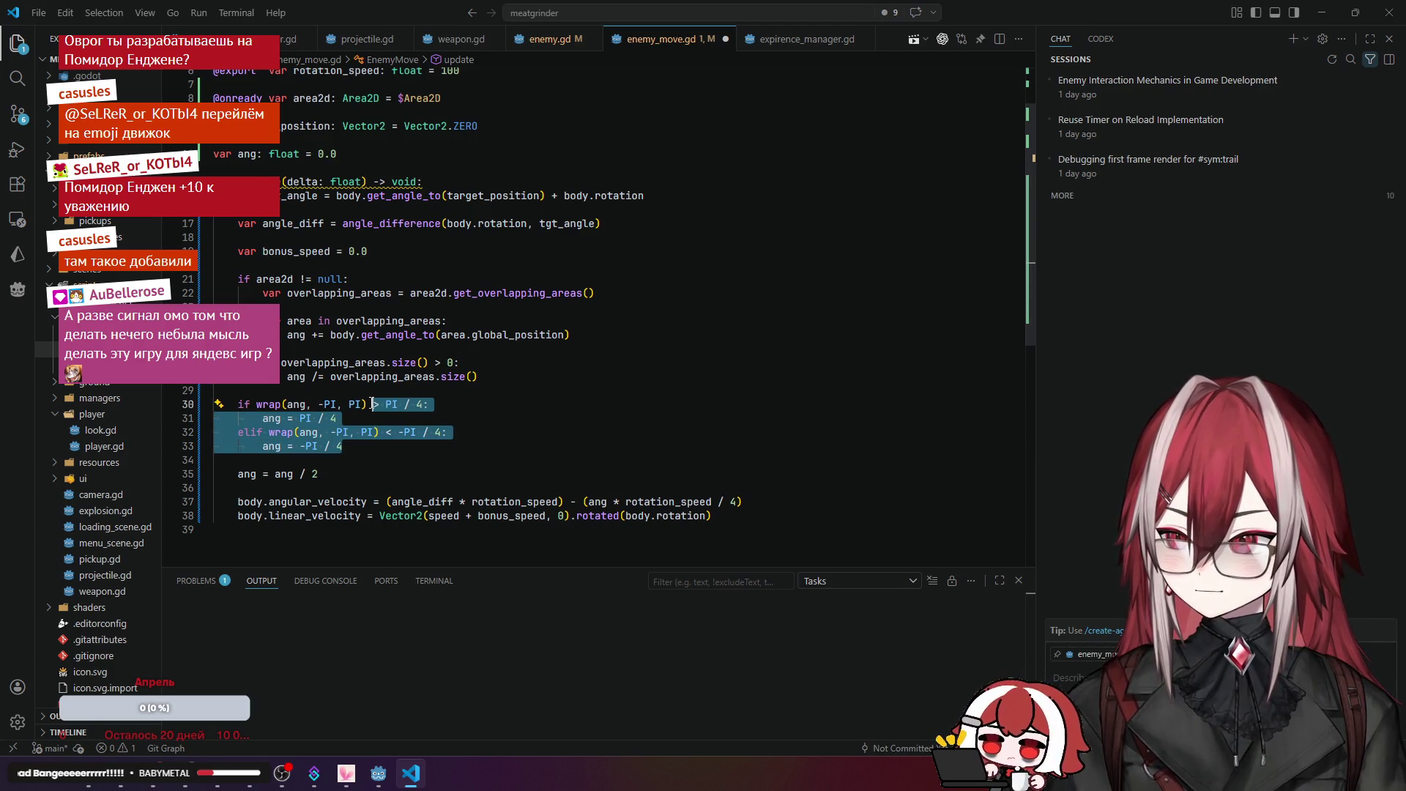
key("BackSpace")
key("BackSpace")
key("BackSpace")
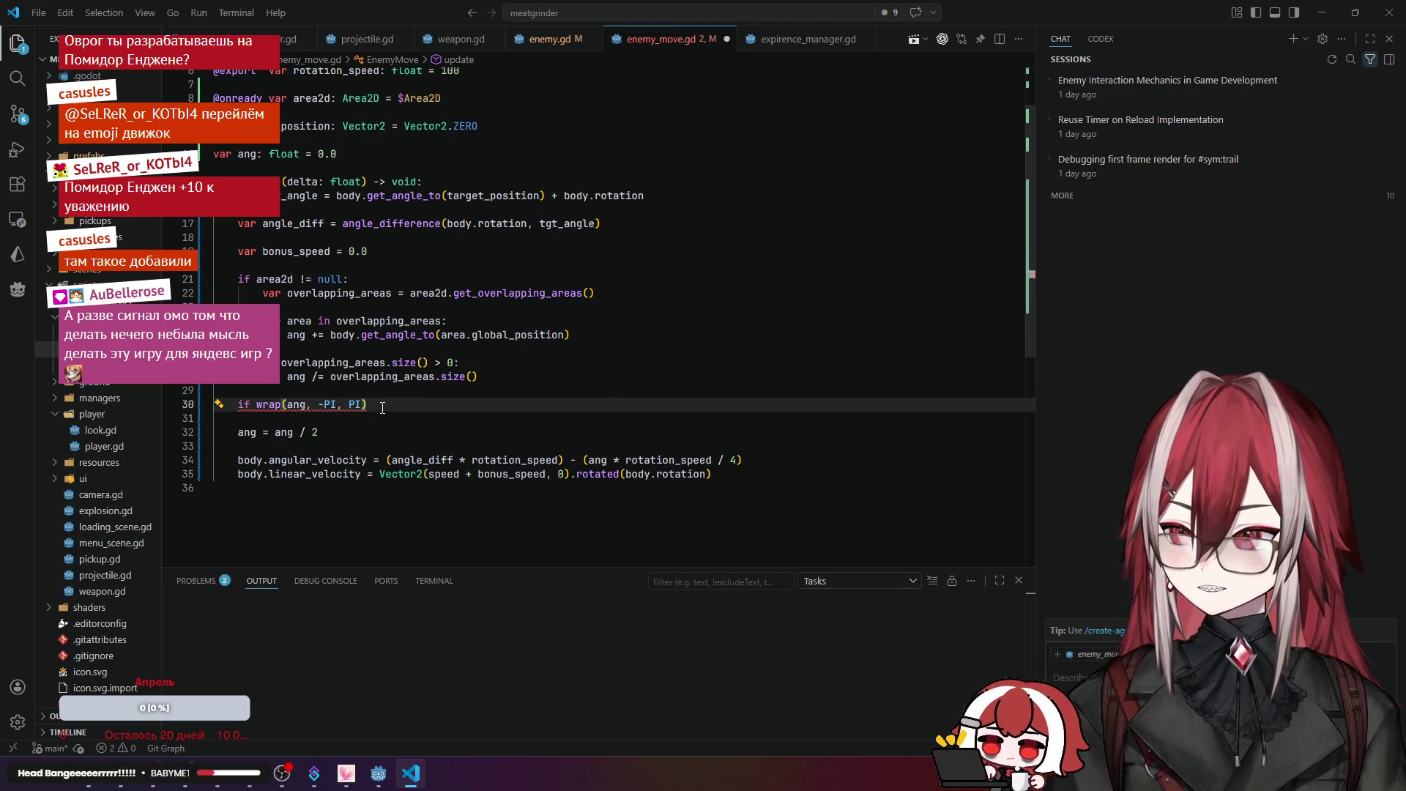
type(">")
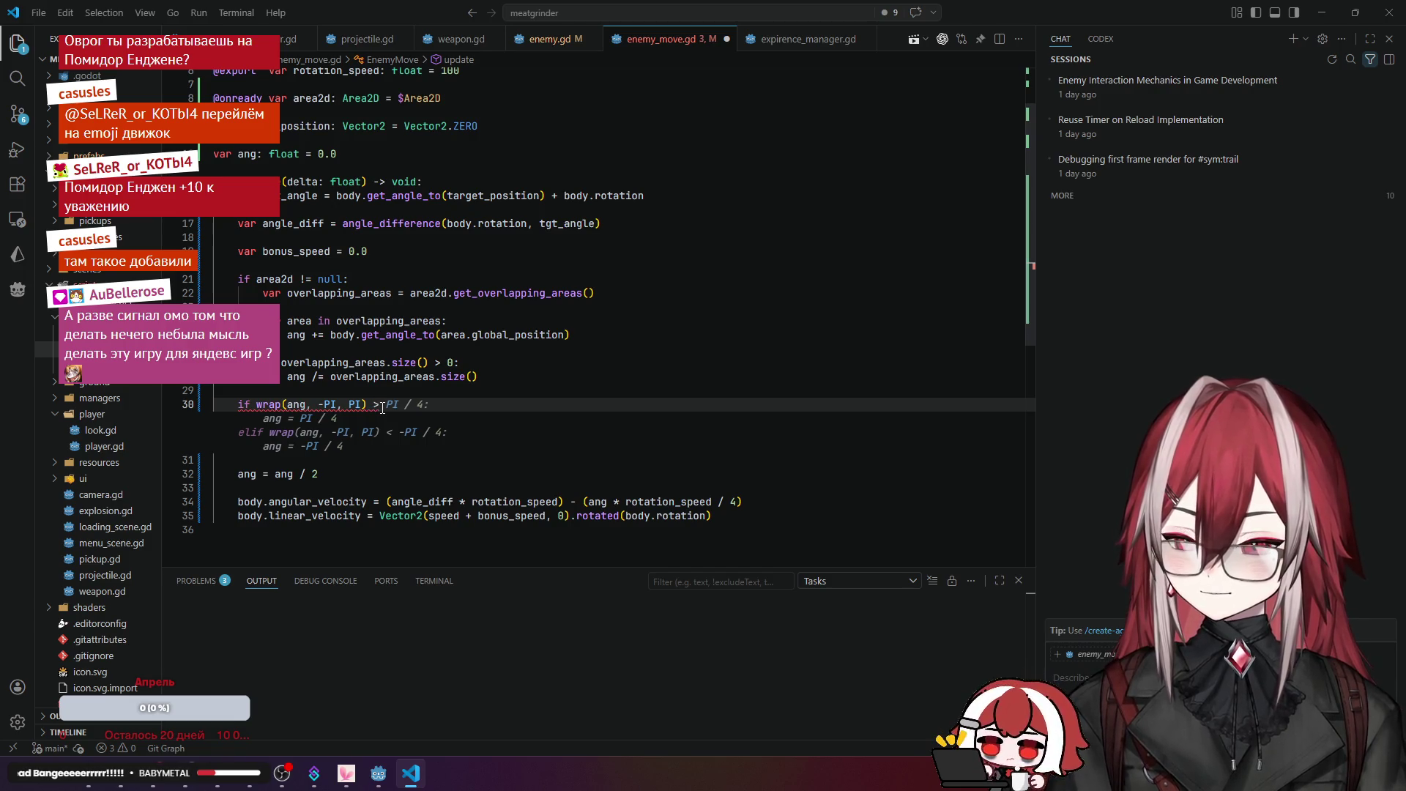
type("pi/2")
key("BackSpace")
key("BackSpace")
key("BackSpace")
type("PI /")
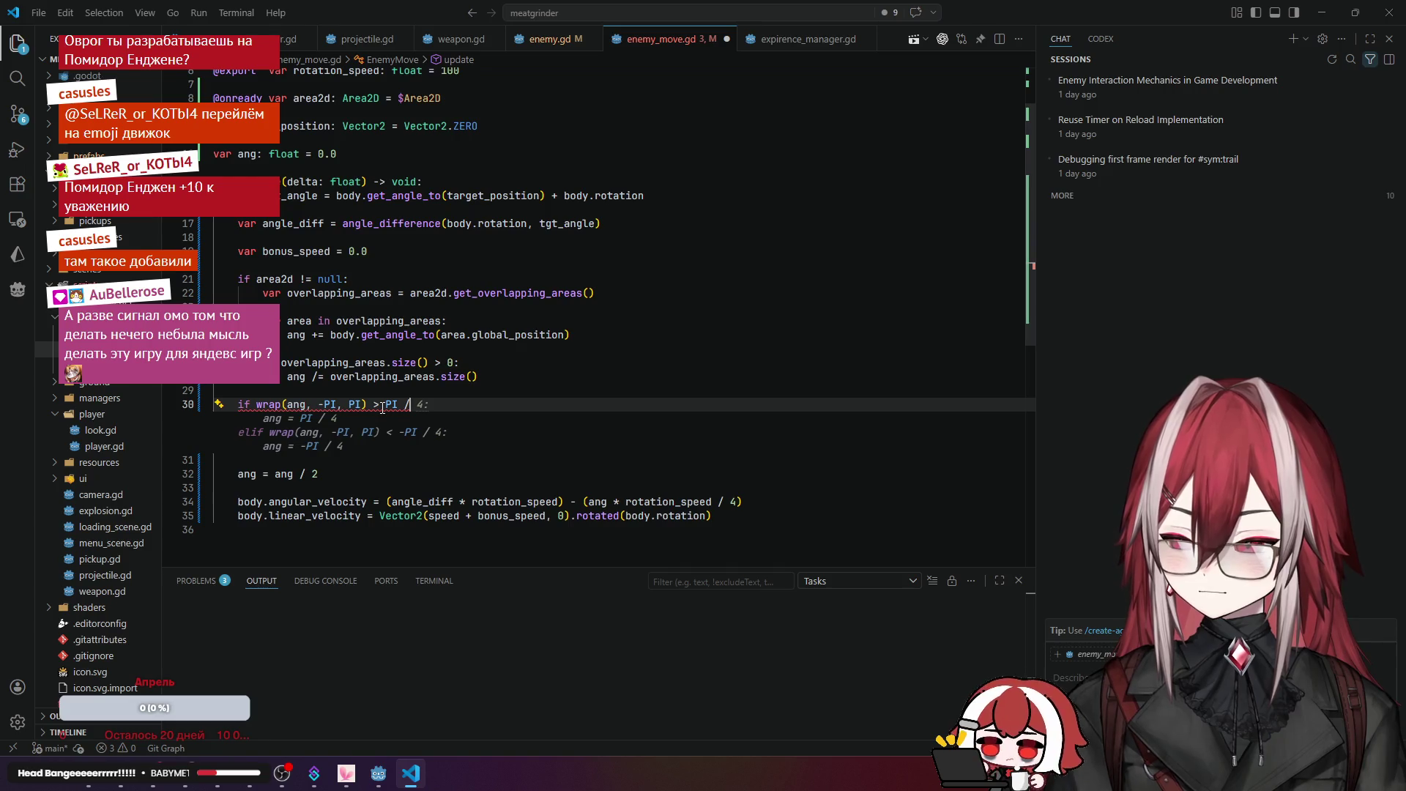
type(" 2")
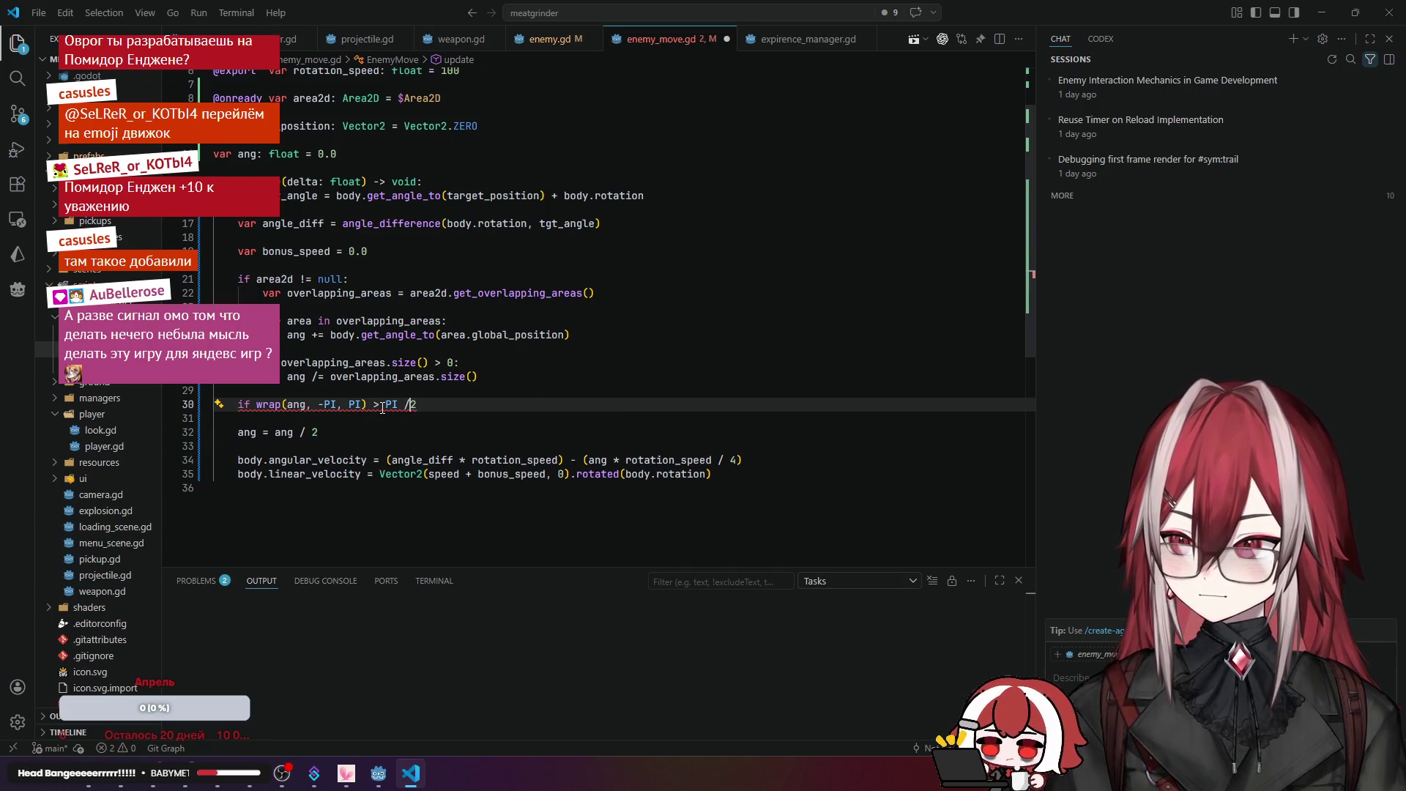
type("2")
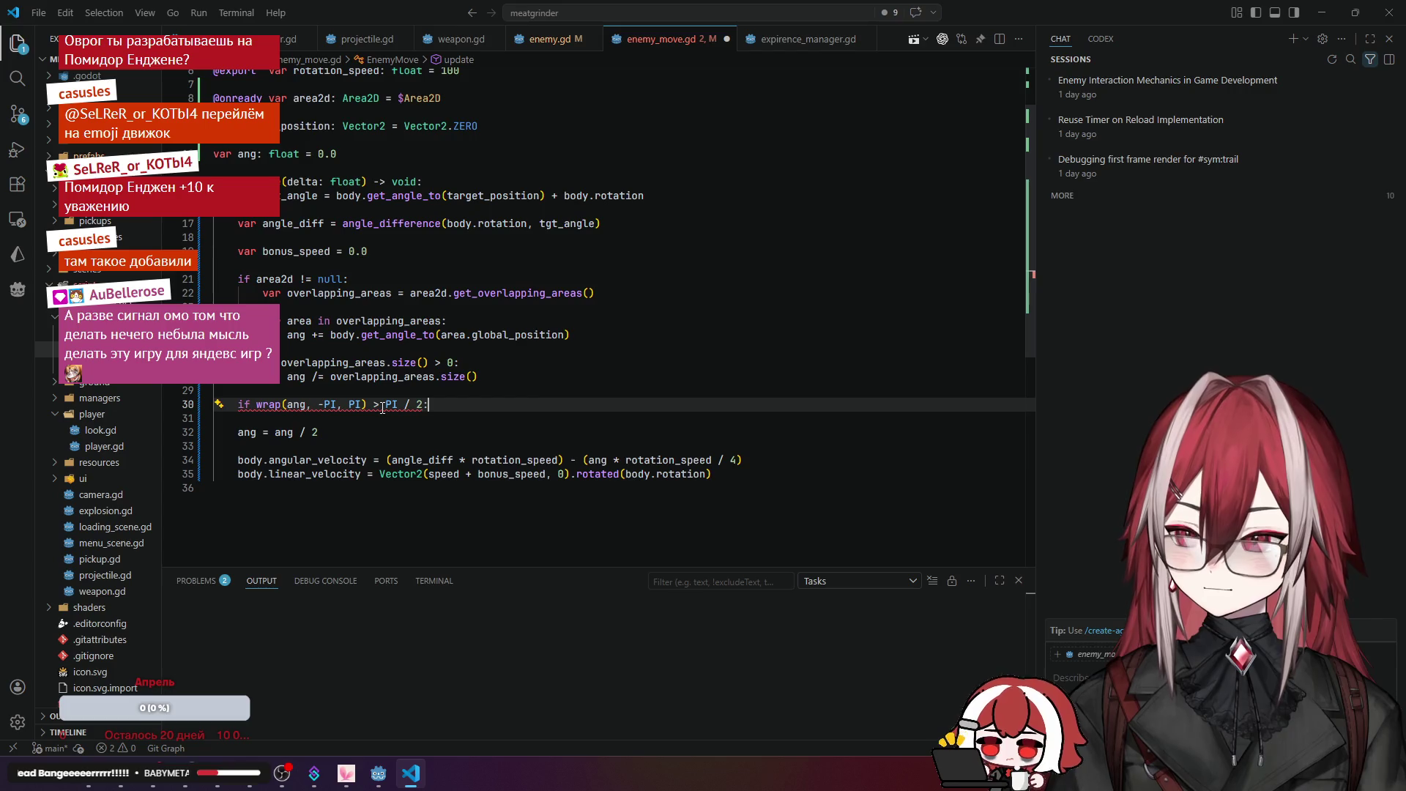
type(":")
- Set bonus_speed = 50 inside the new block and save enemy_move.gd
key("Return")
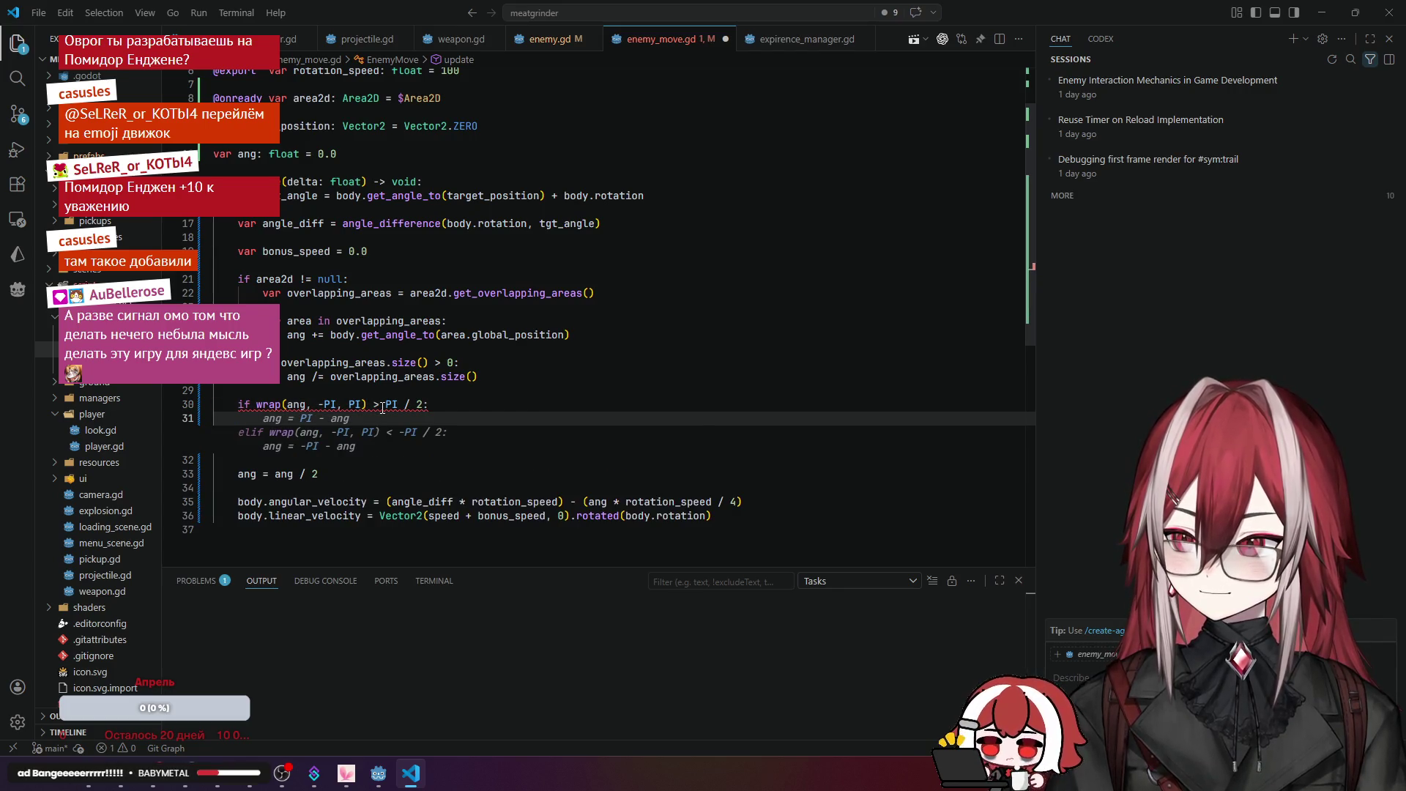
type("b")
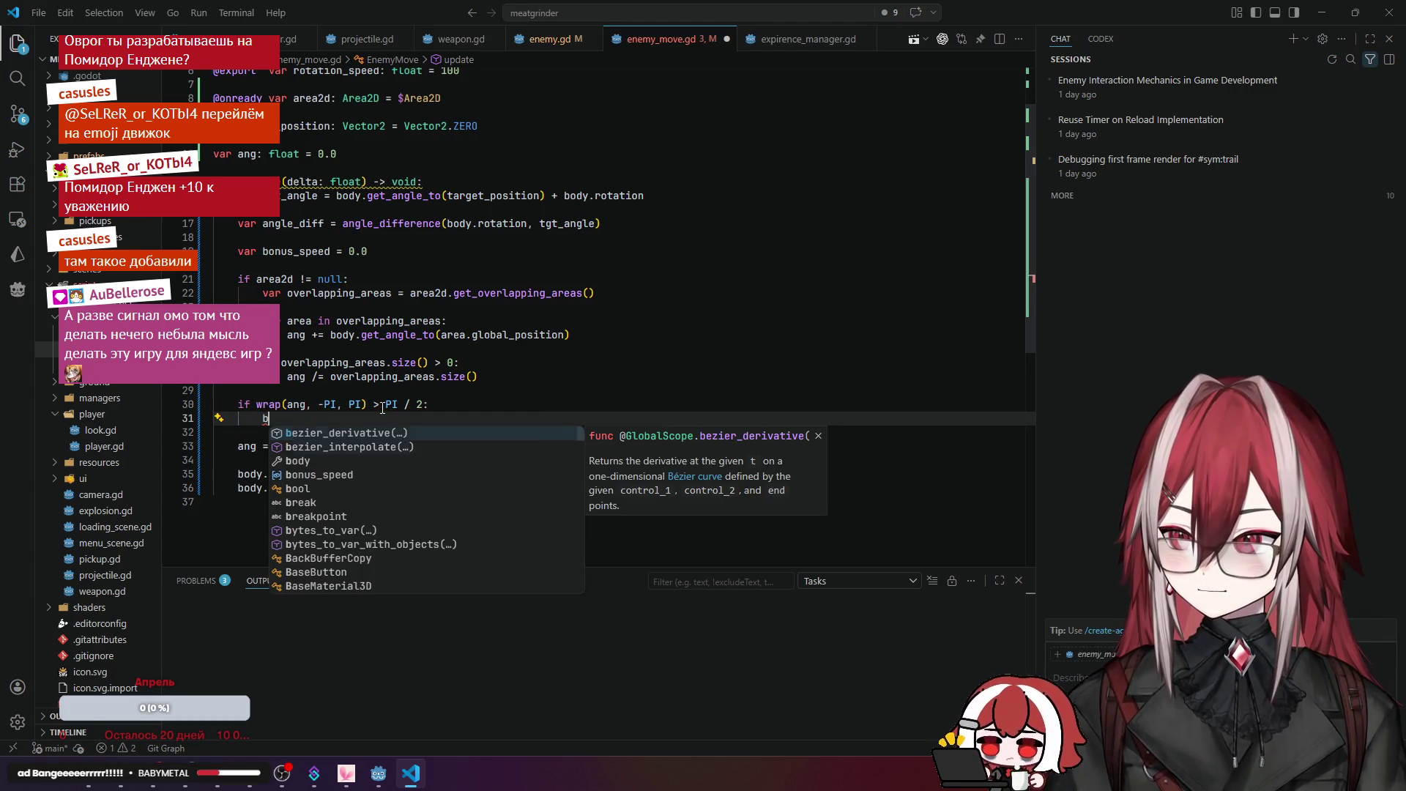
key("Down")
key("Down")
key("Down")
key("Return")
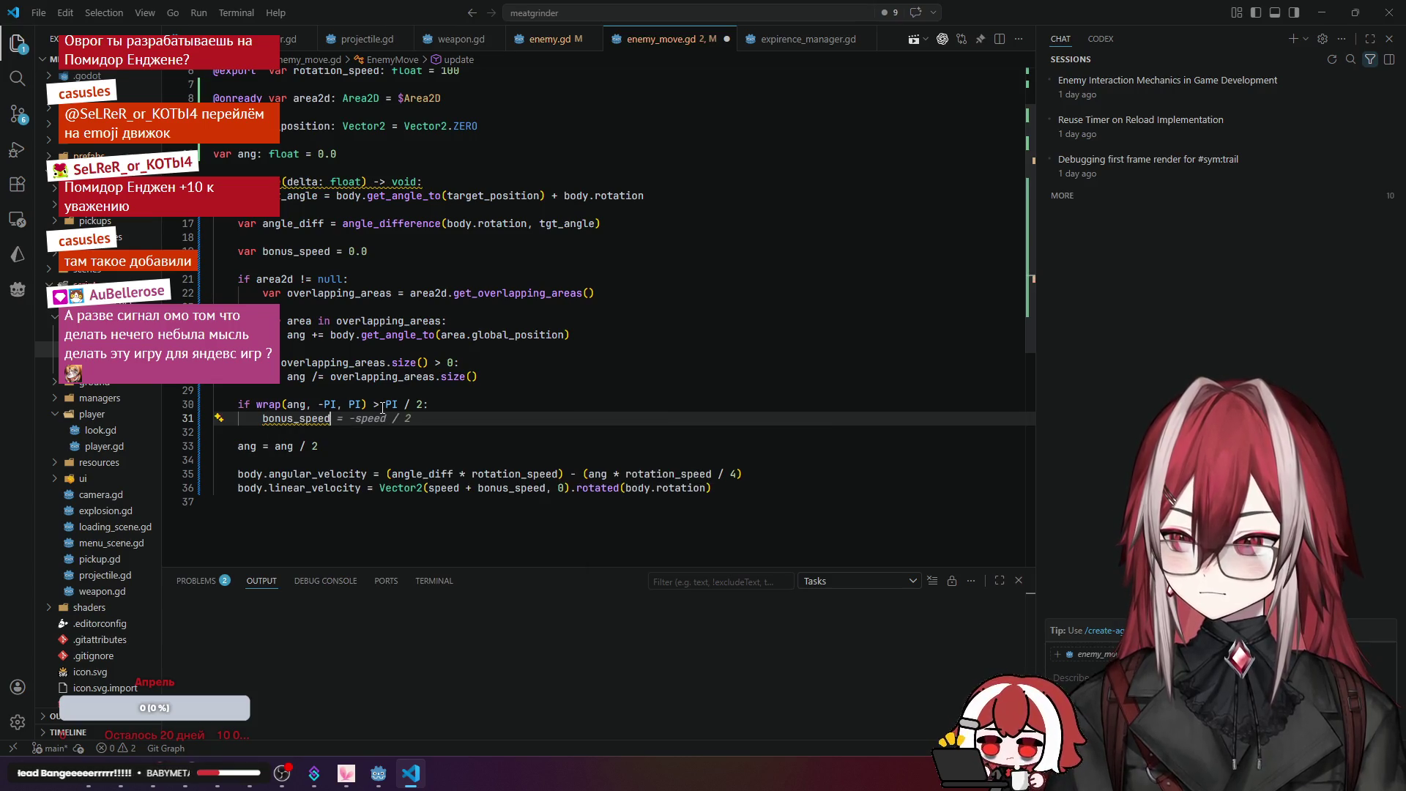
type("= 50")
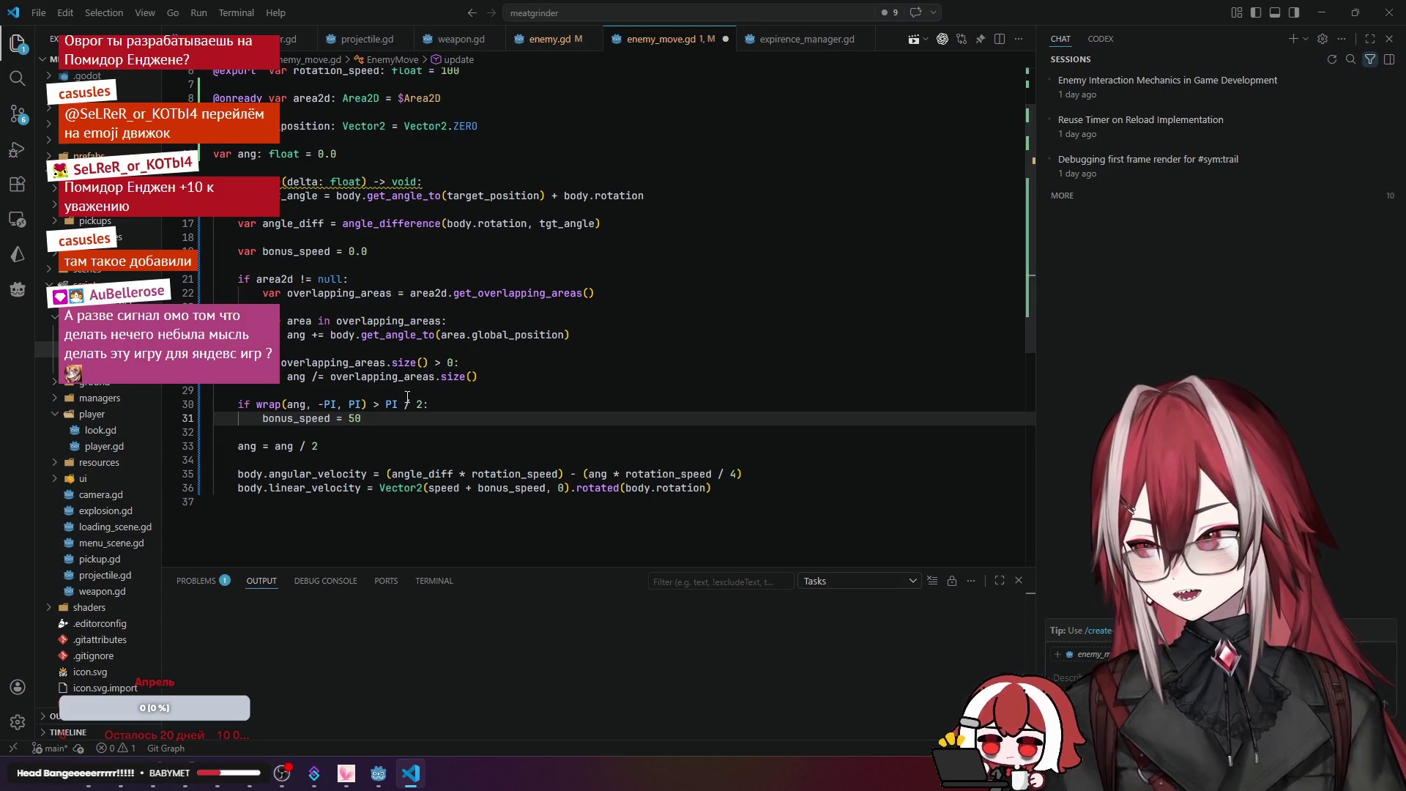
left_click(290, 418)
left_click(421, 421)
key("Down")
key("Down")
left_click(421, 420)
key("ctrl+s")
mouse_move(379, 772)
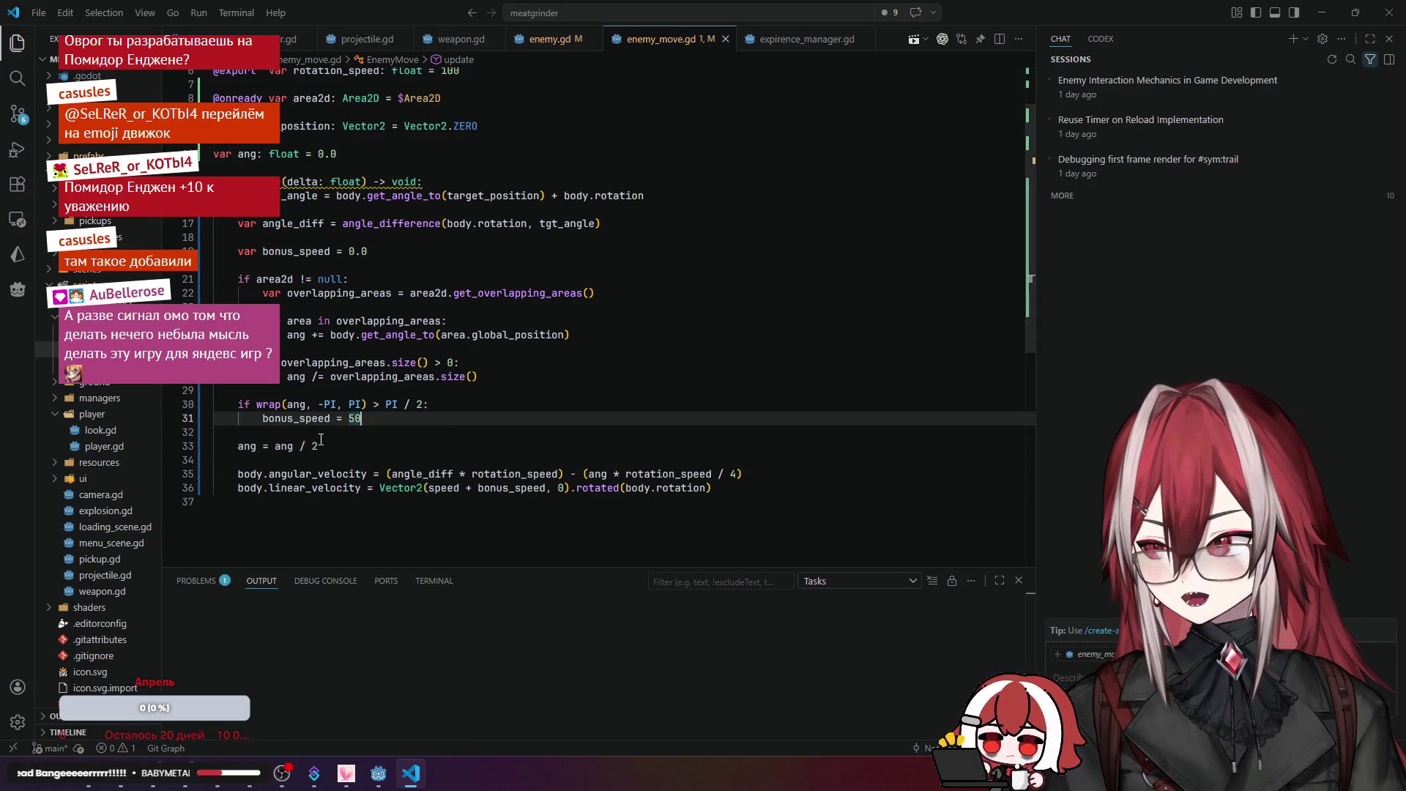
key("Down")
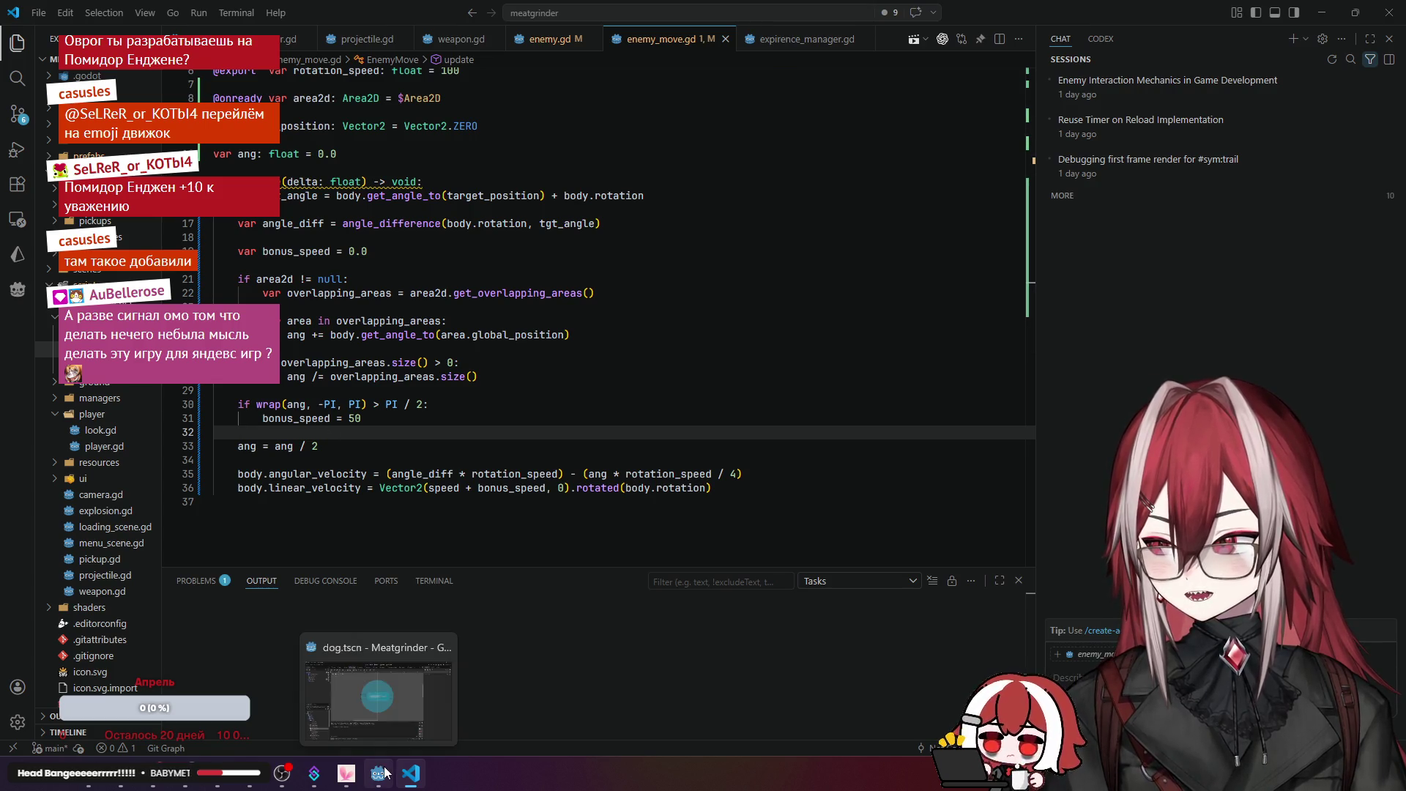
- Launch Meatgrinder, start a game, steer the player right and up, then close the window
left_click(384, 773)
left_click(1185, 35)
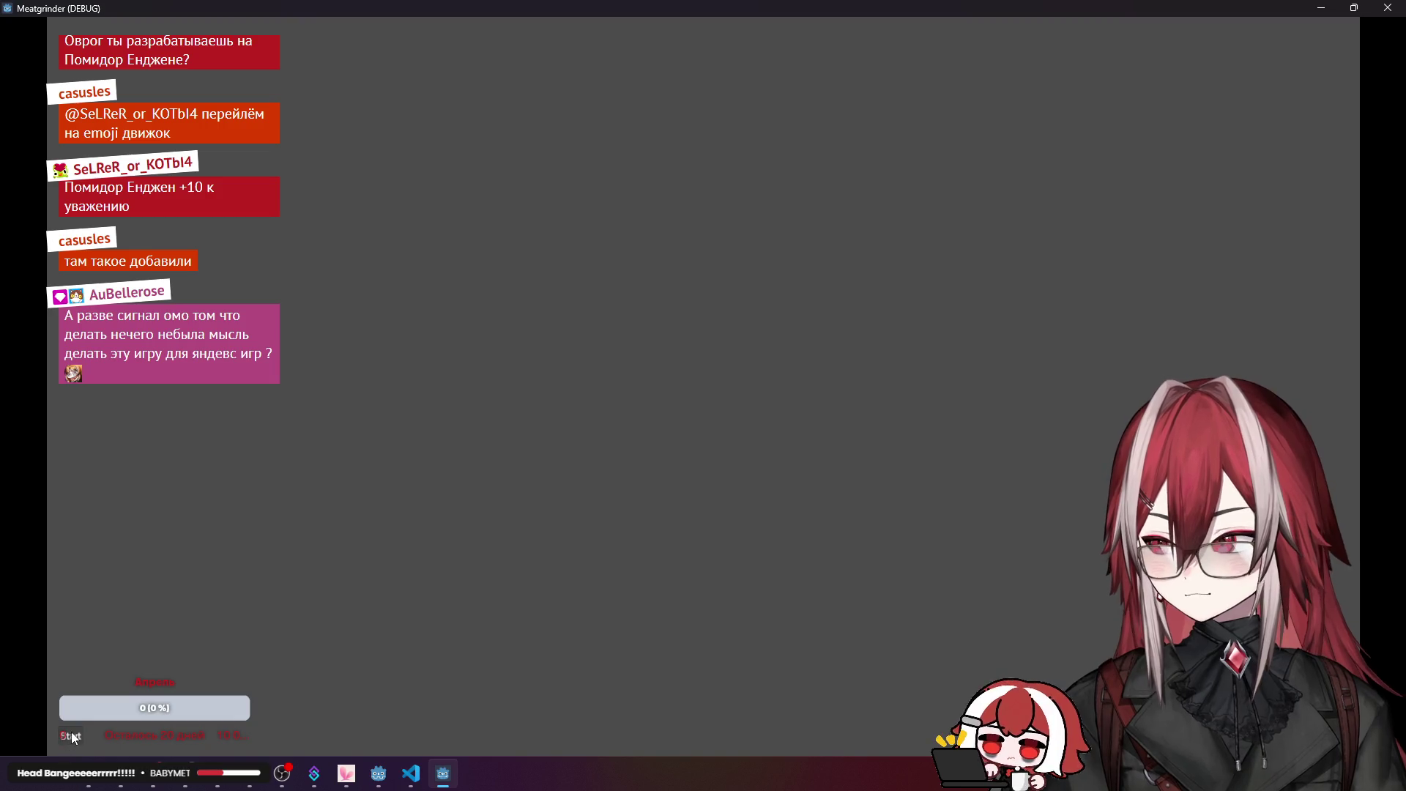
left_click(71, 736)
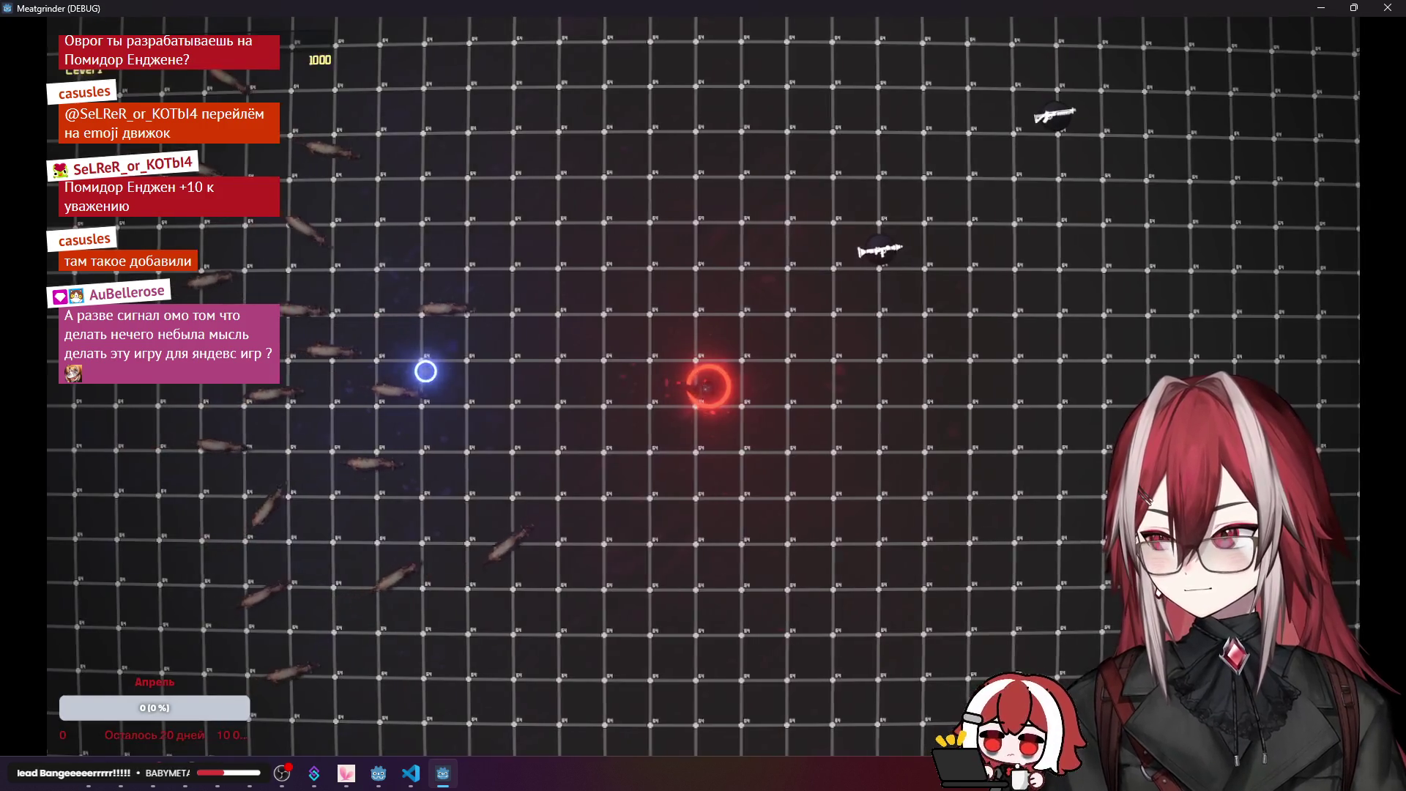
key("d")
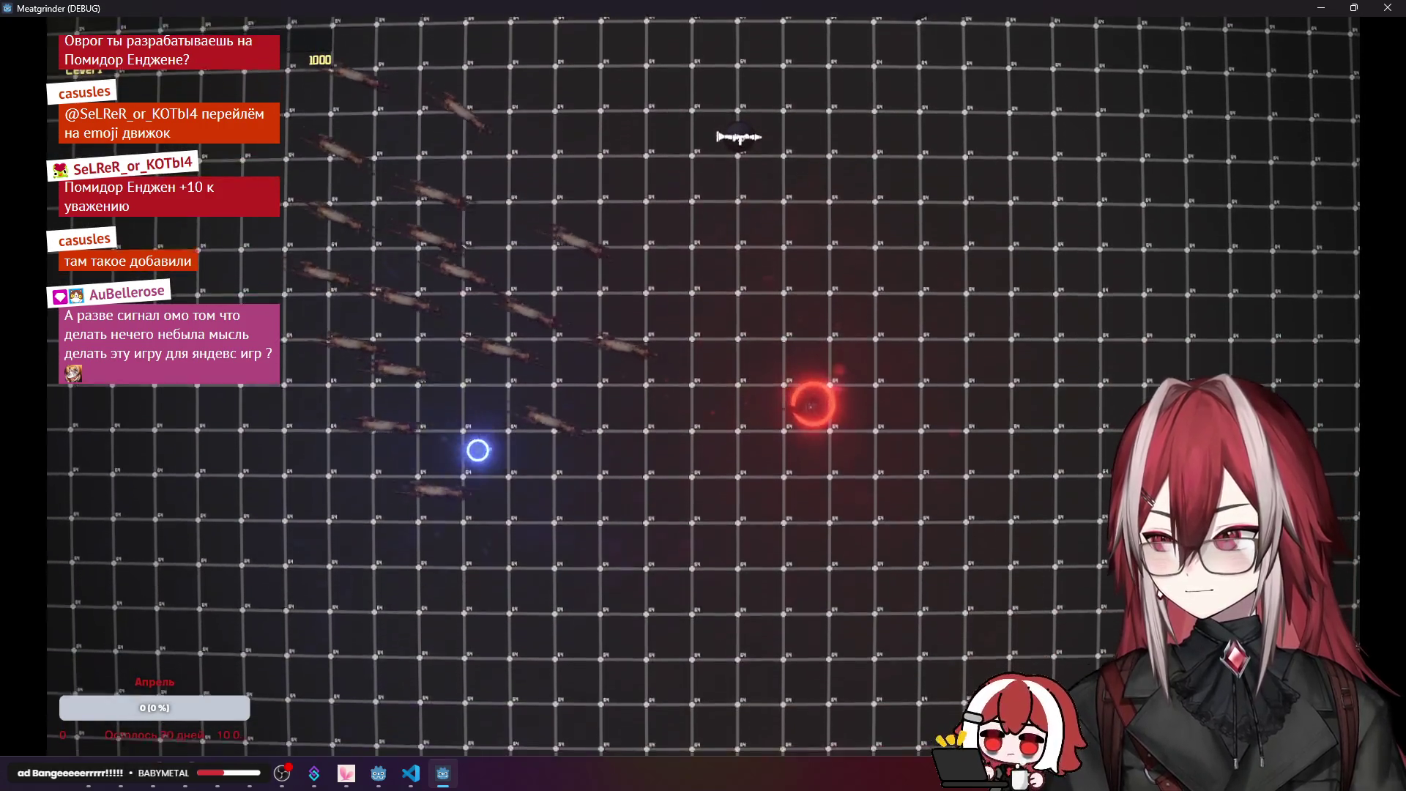
key("w")
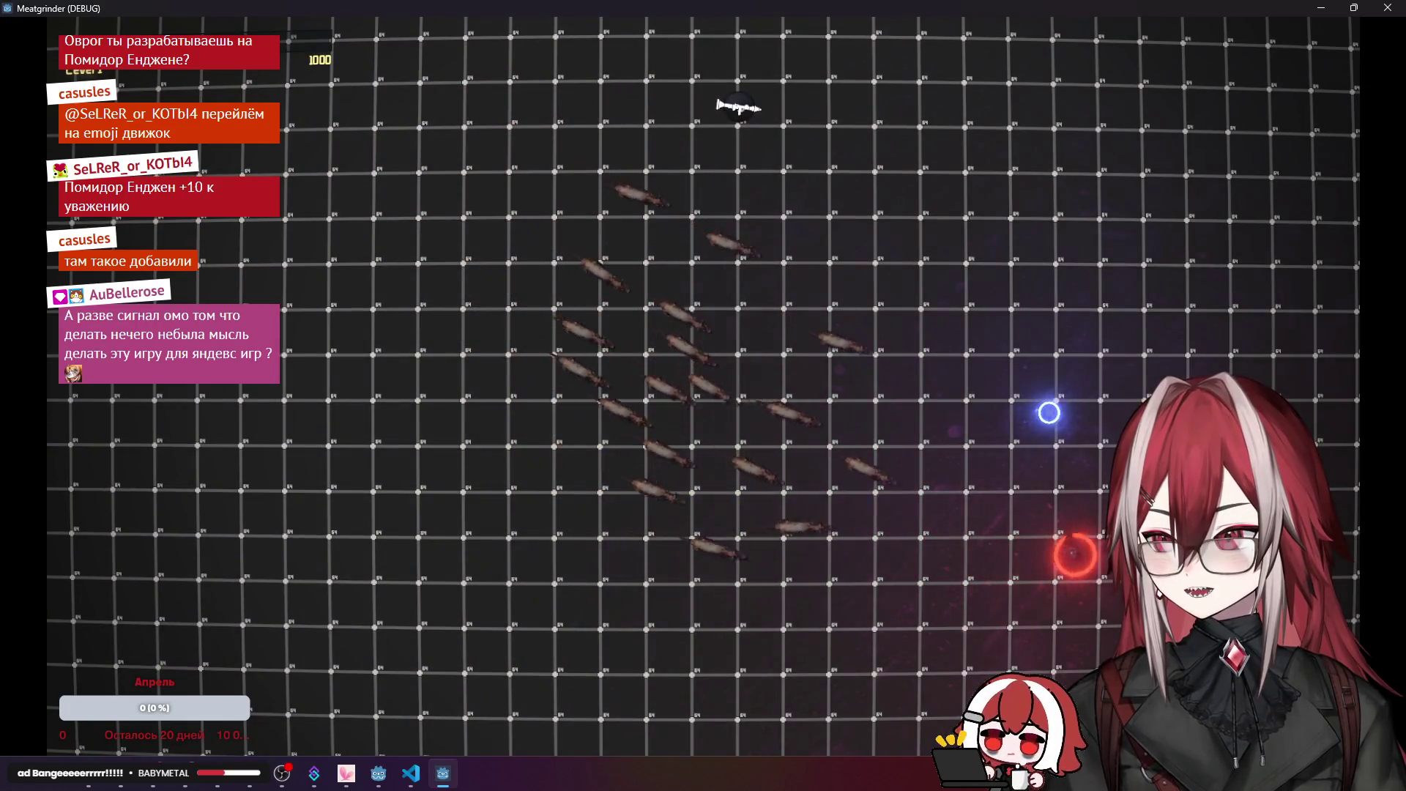
key("d")
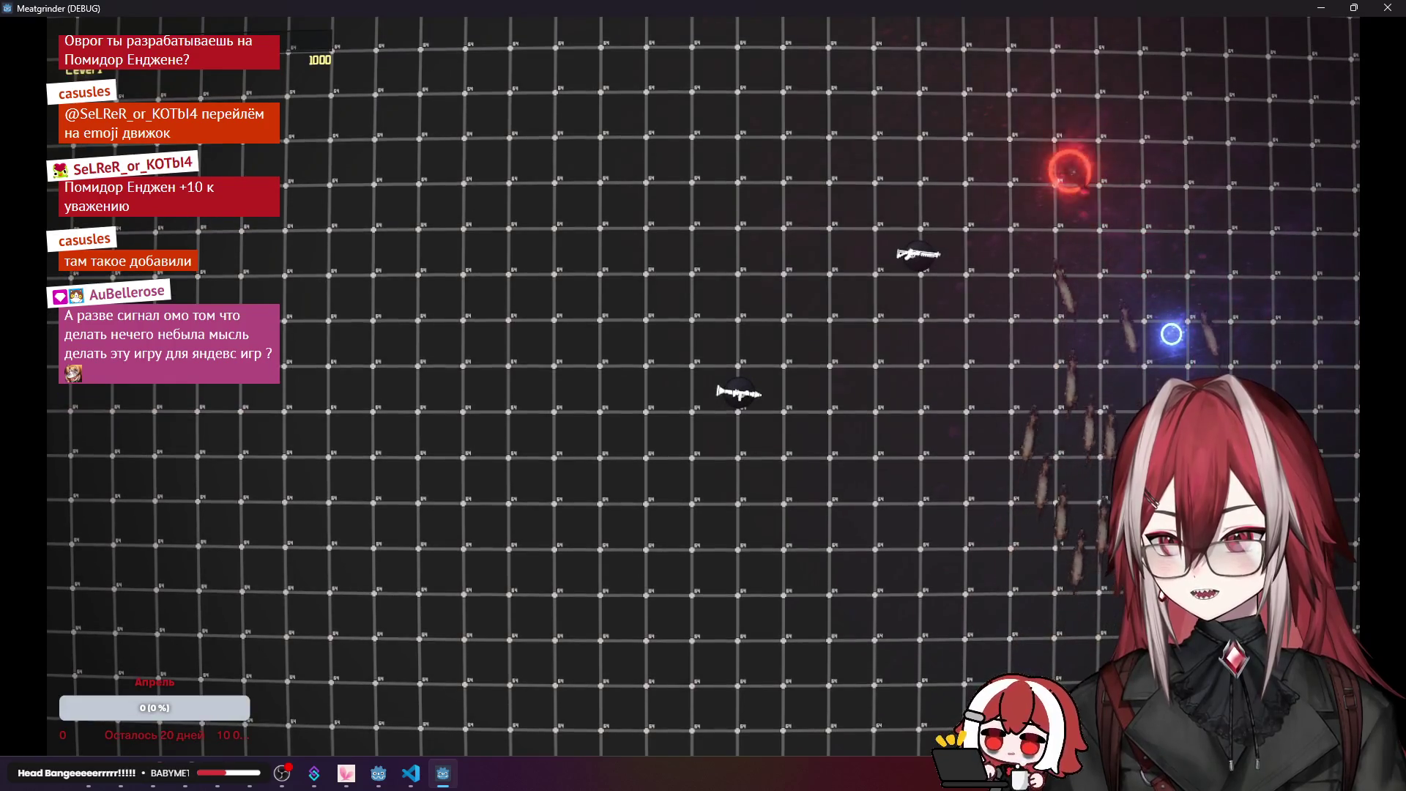
key("w")
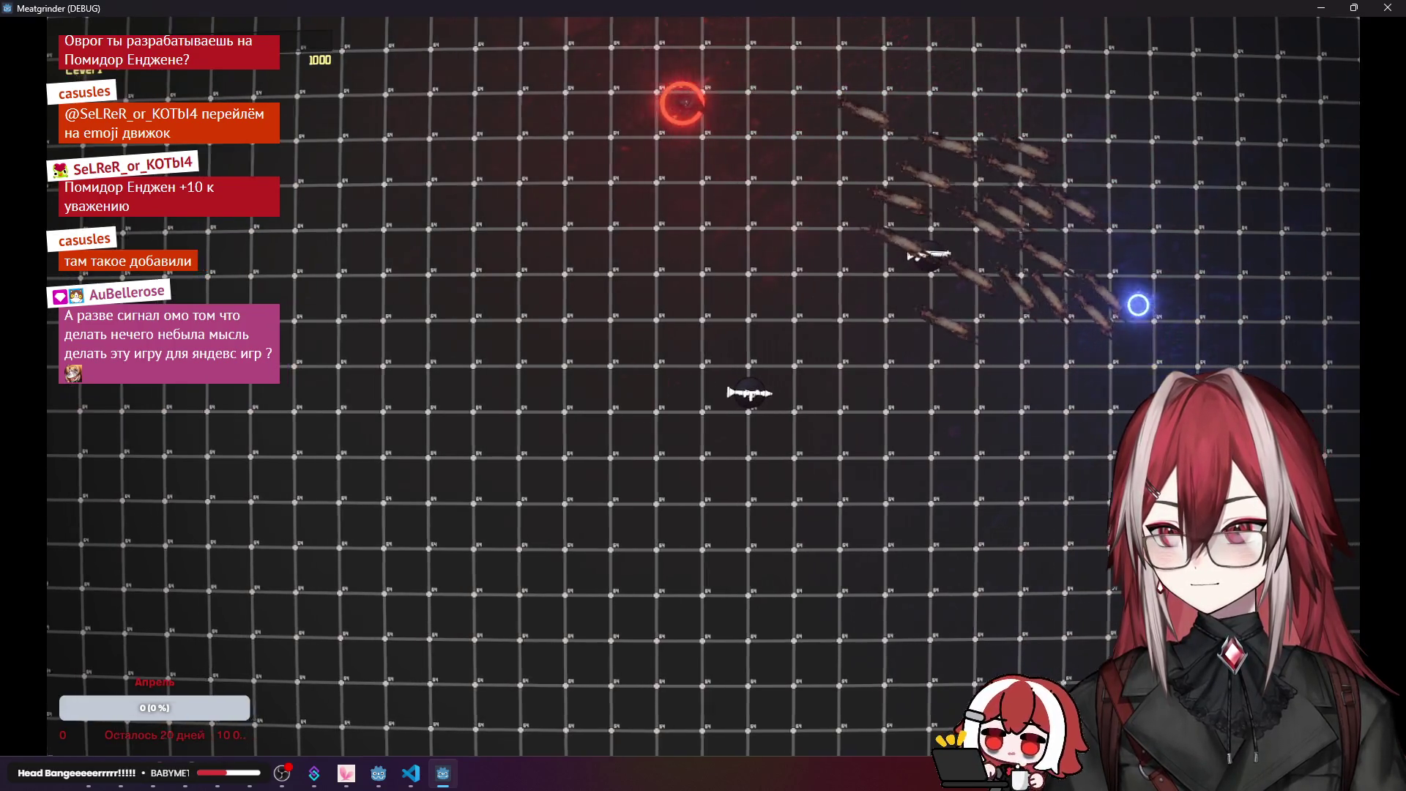
left_click(1393, 6)
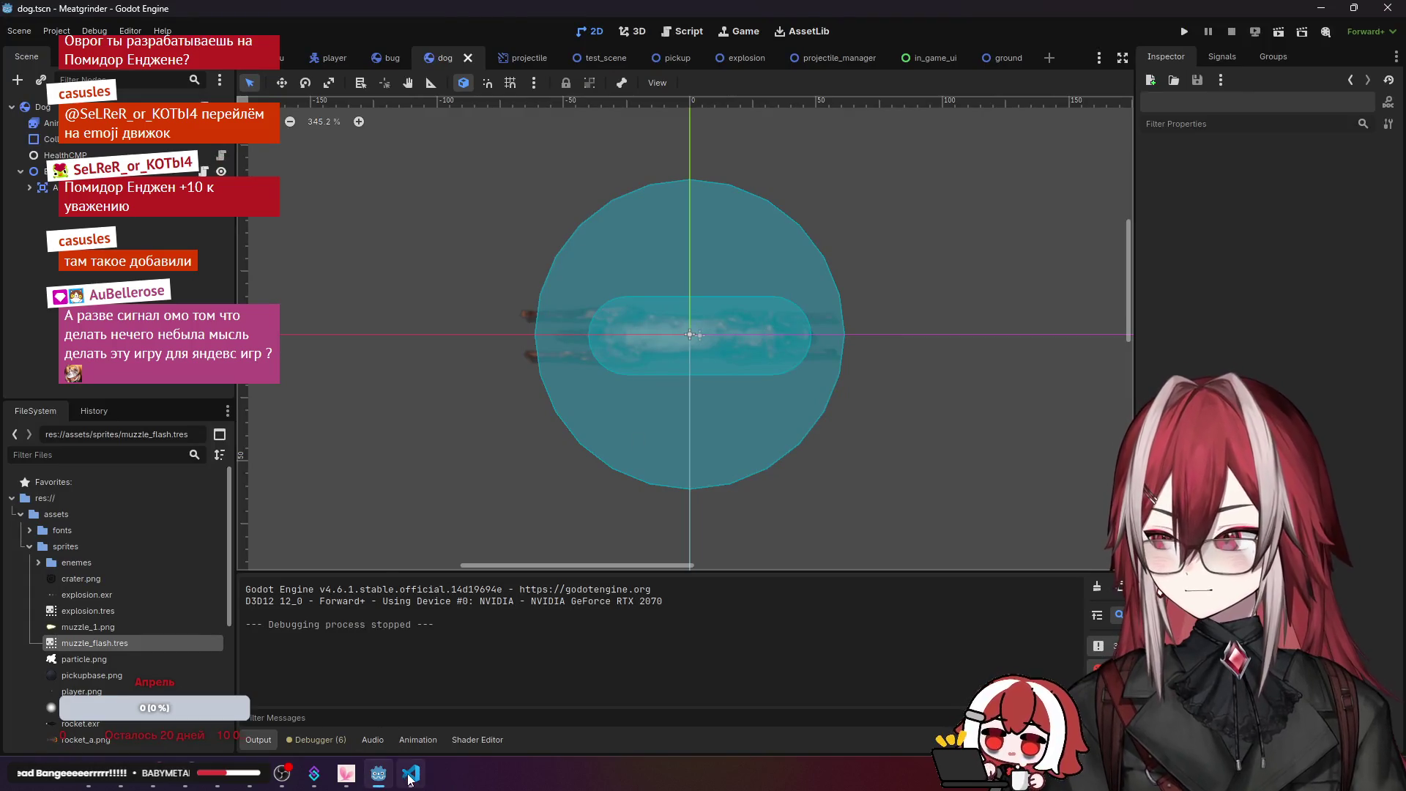
- Move the local bonus_speed = 0.0 declaration up to a member variable below var ang
left_click(411, 773)
left_click(360, 418)
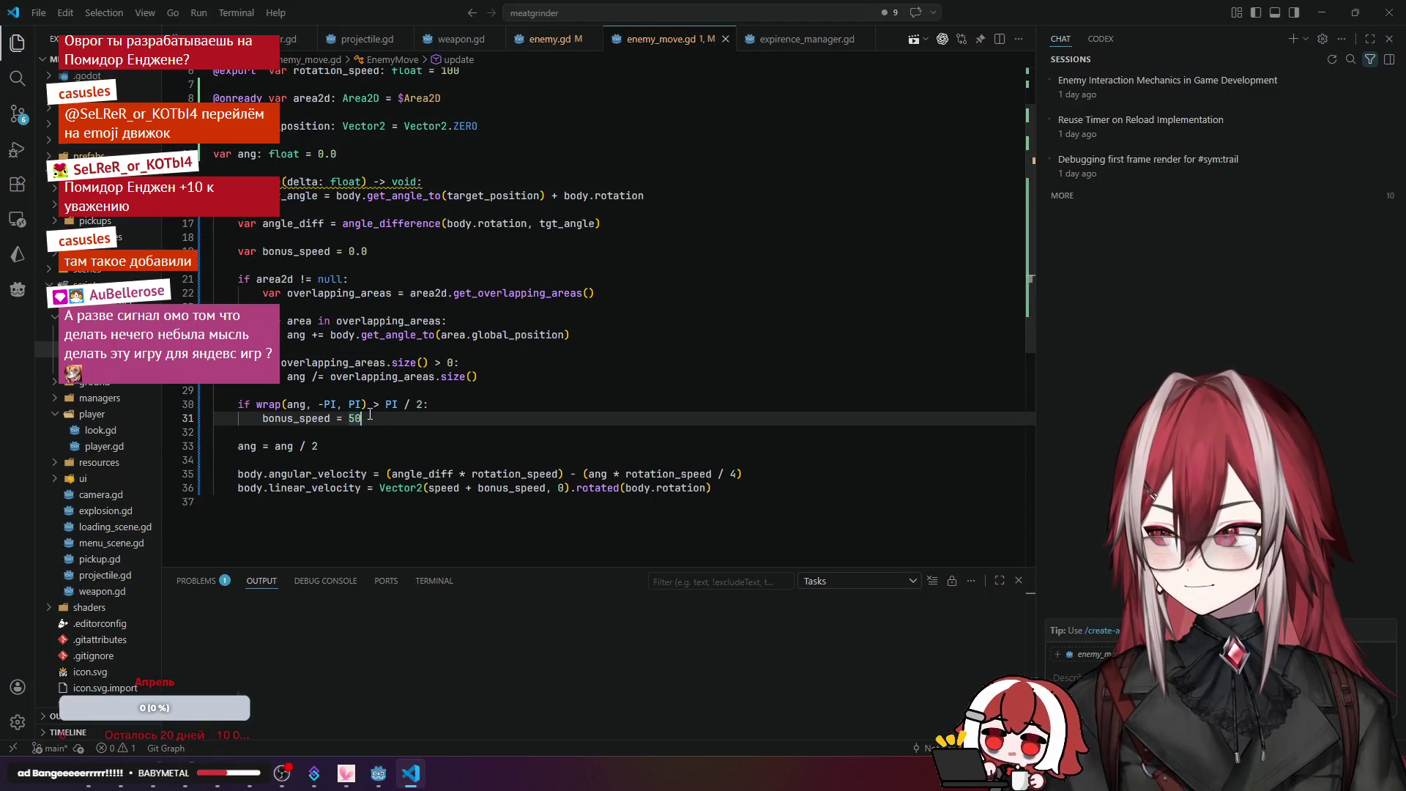
left_click(367, 432)
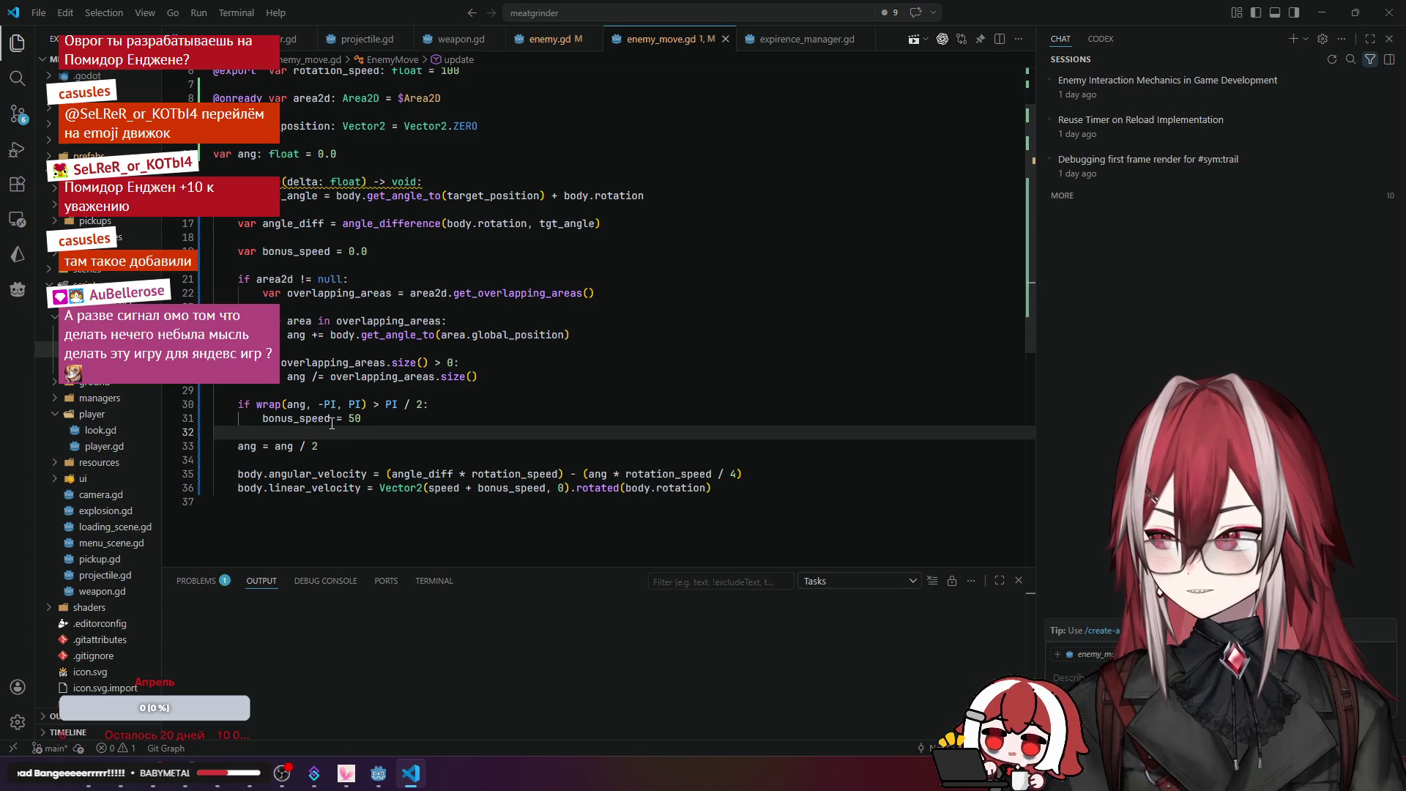
double_click(333, 425)
left_click(368, 251)
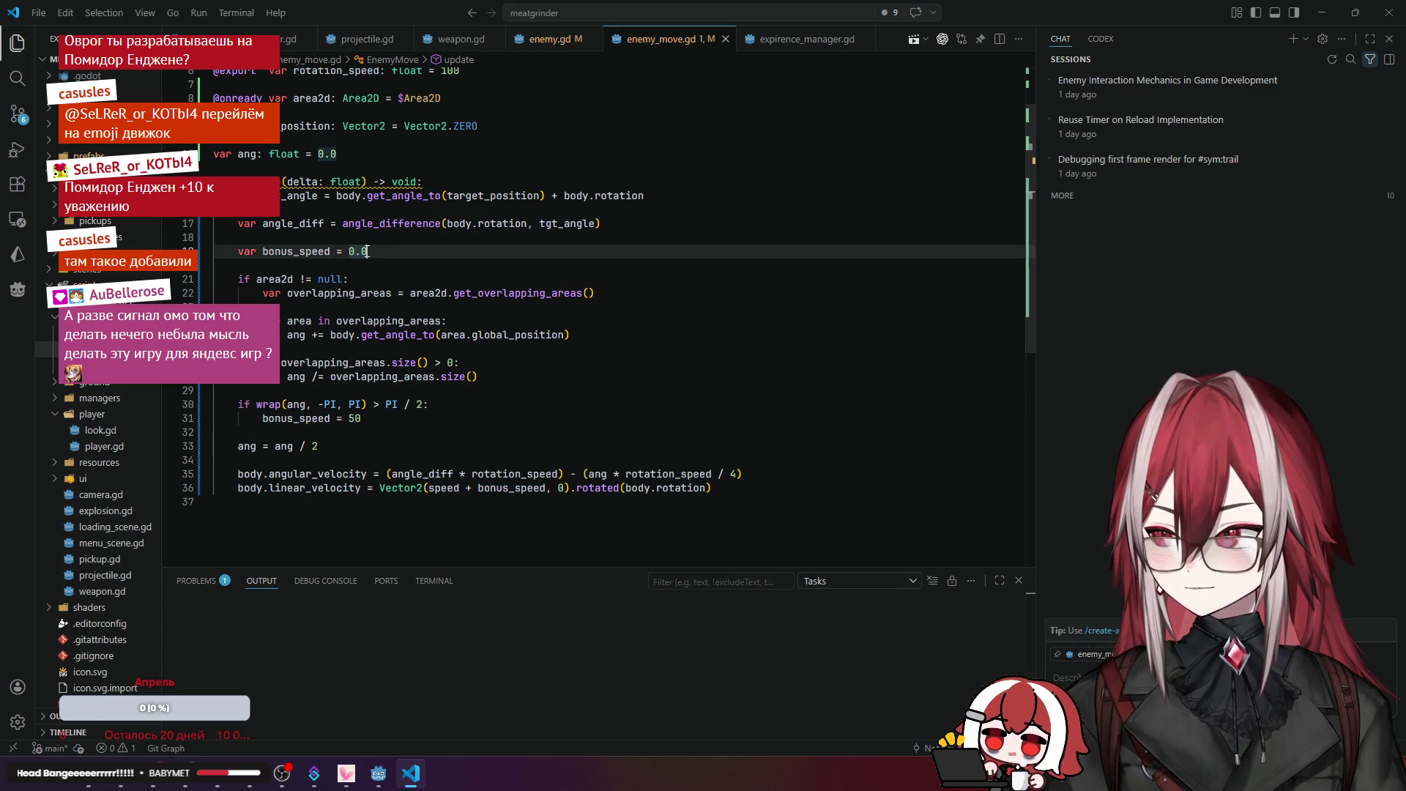
left_click(381, 154)
key("Return")
type("var bonus_speed = 0.0")
key("Home")
key("BackSpace")
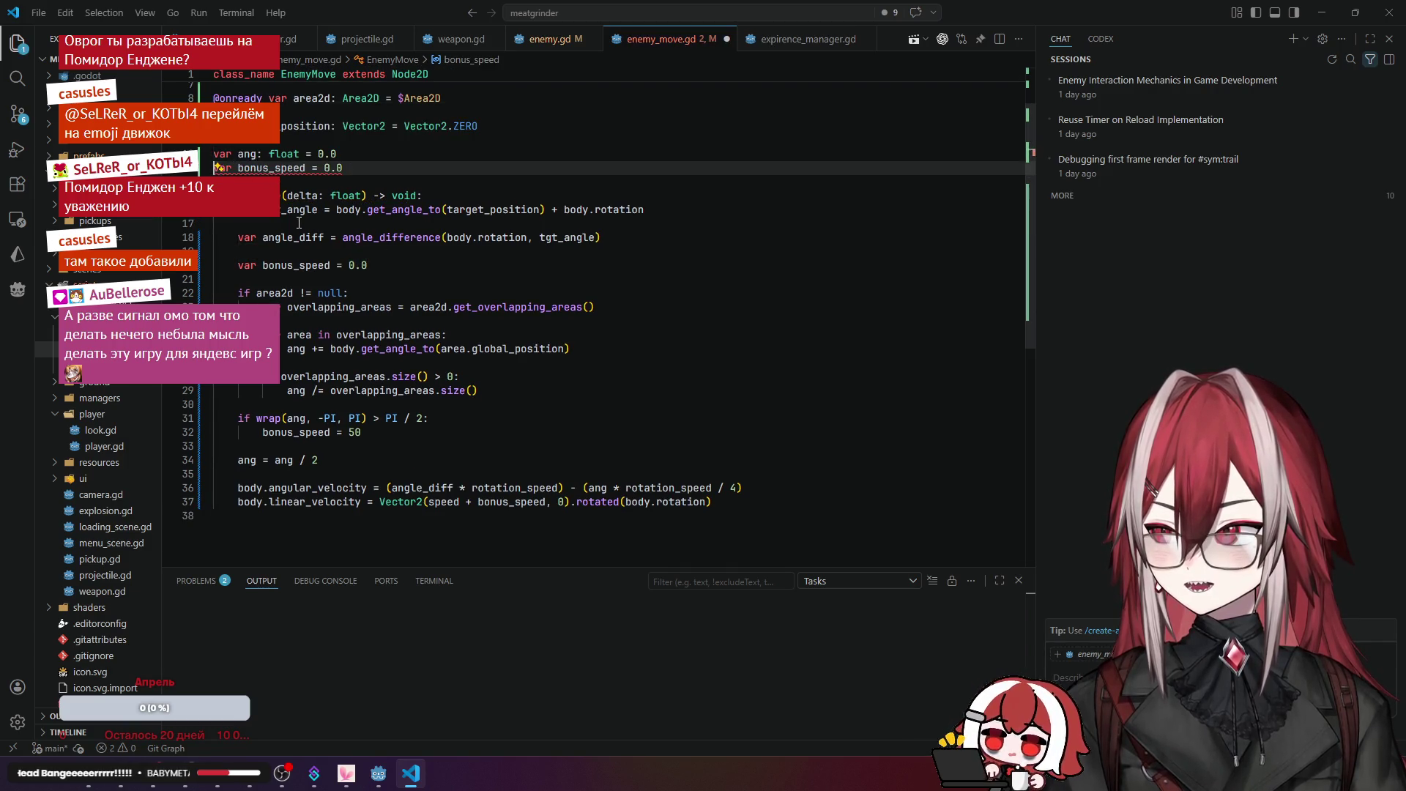
left_click(379, 264)
key("BackSpace")
key("BackSpace")
key("BackSpace")
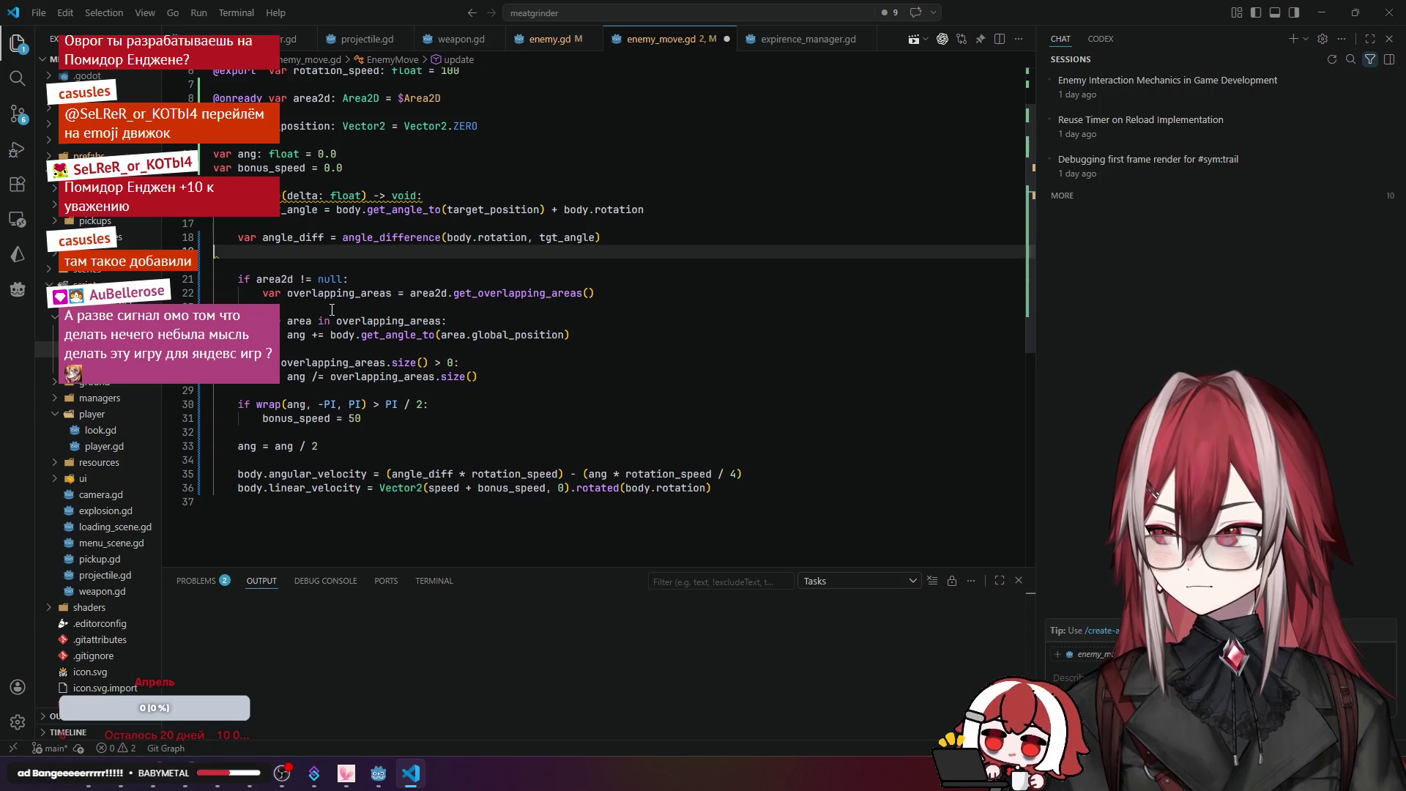
- Add bonus_speed = lerp(bonus_speed, 0, delta * 5) after ang = ang / 2
left_click(349, 435)
key("Return")
type("bonus_speed =")
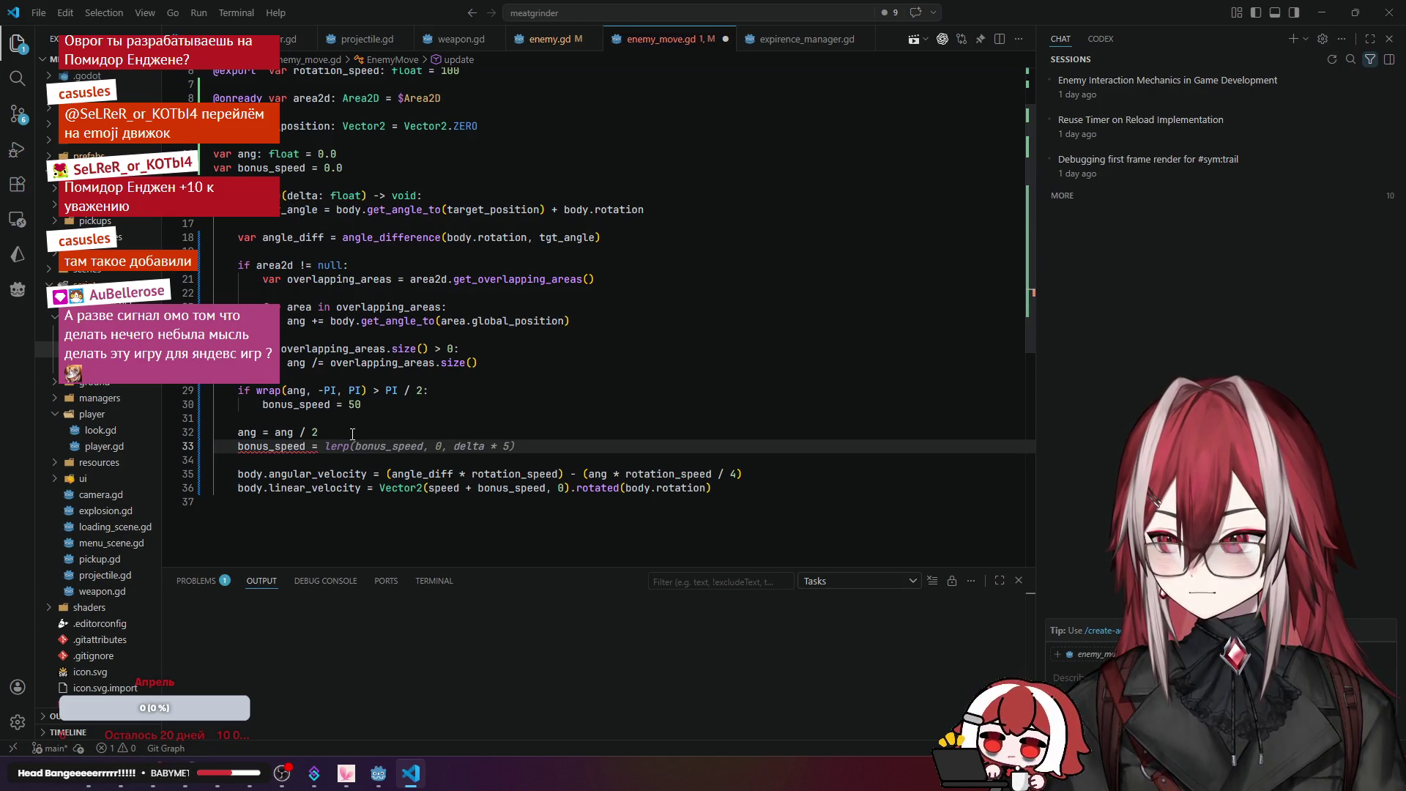
key("Tab")
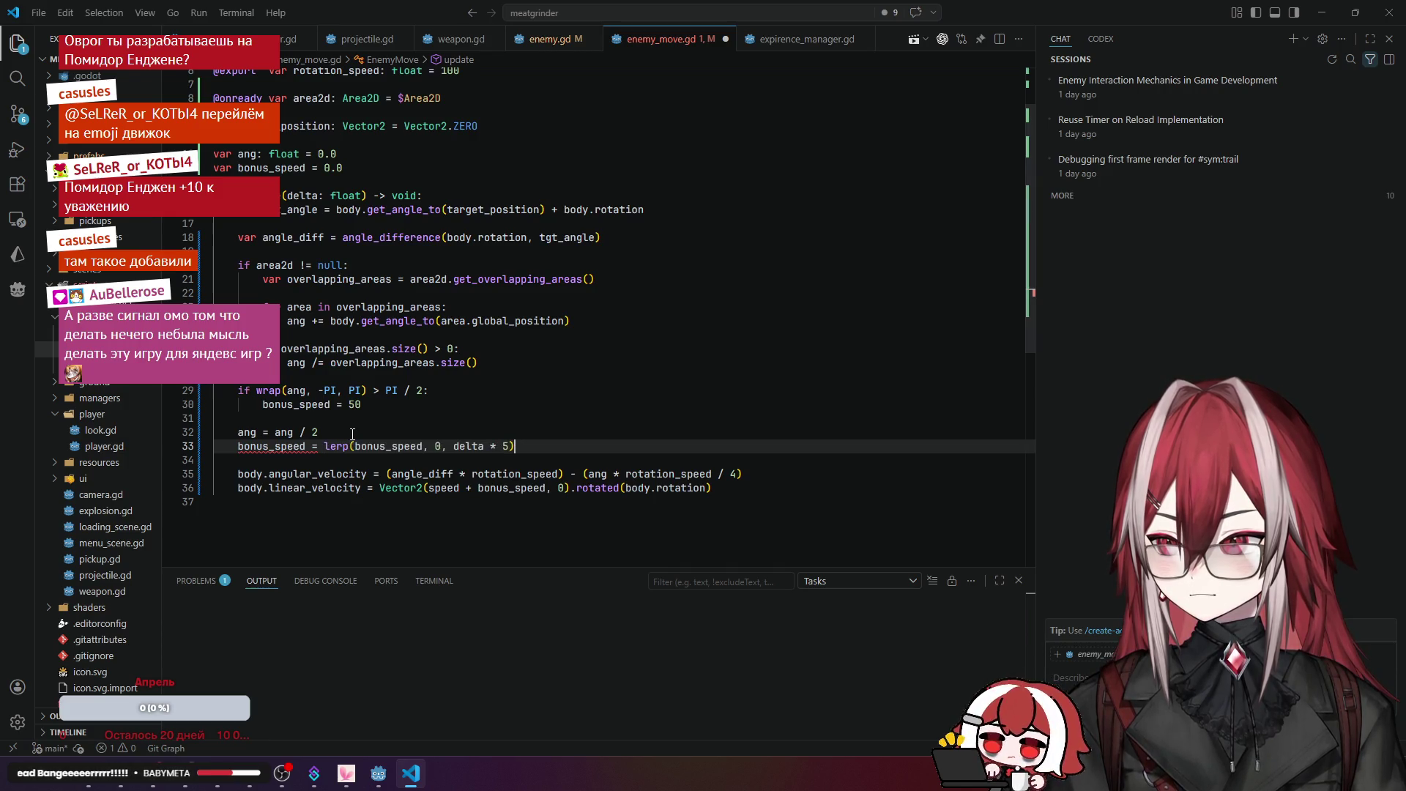
- Save enemy_move.gd and run the game again in Godot
left_click(446, 412)
key("ctrl+s")
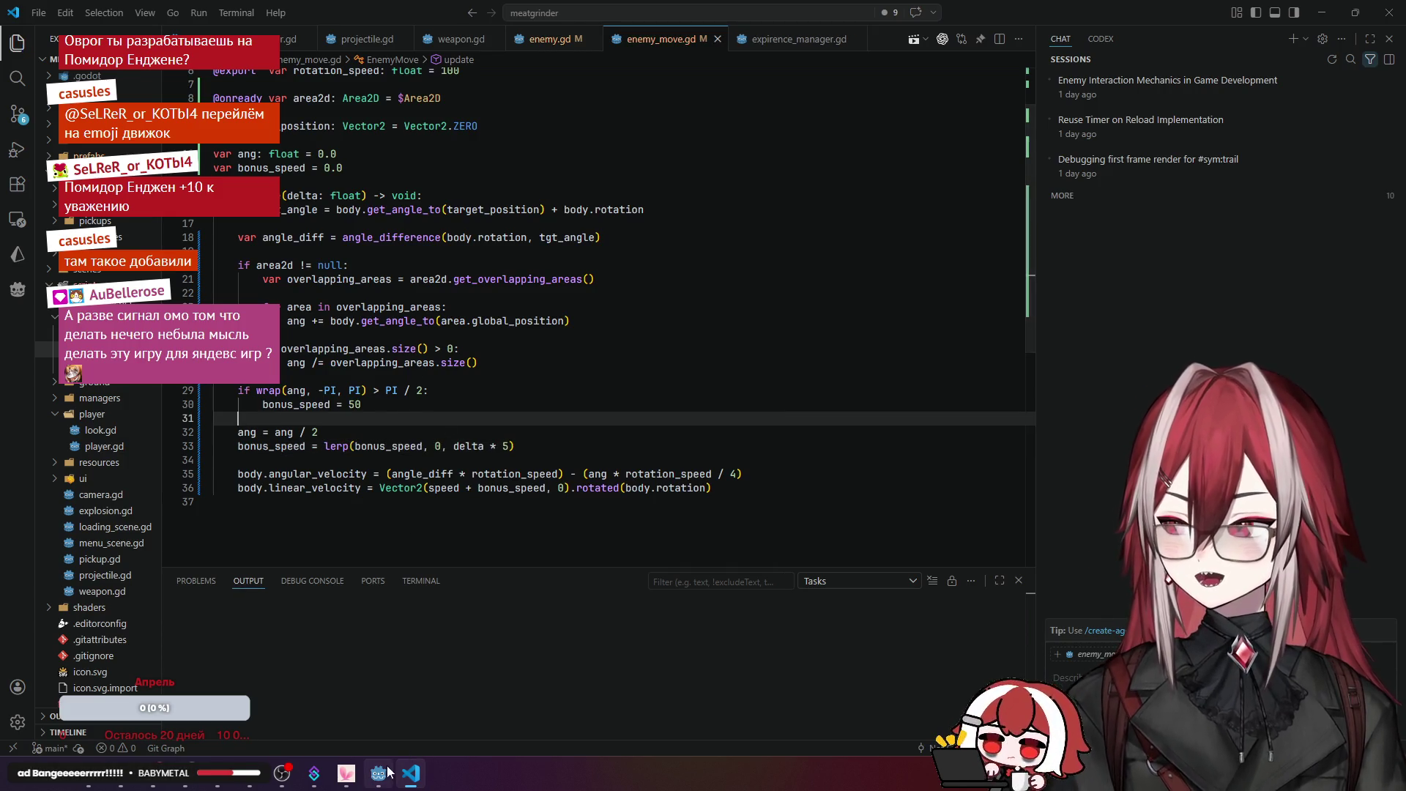
mouse_move(387, 773)
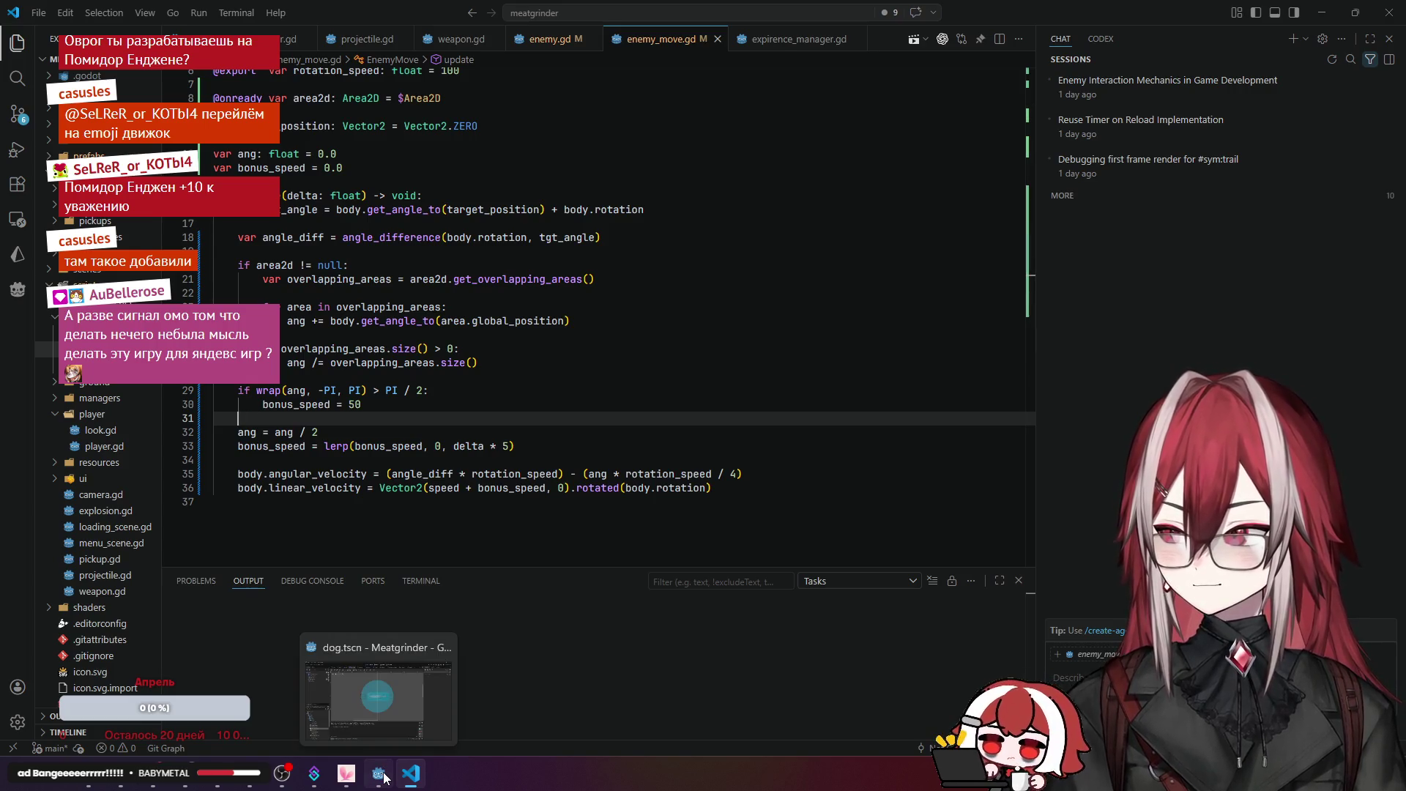
left_click(386, 776)
left_click(1199, 39)
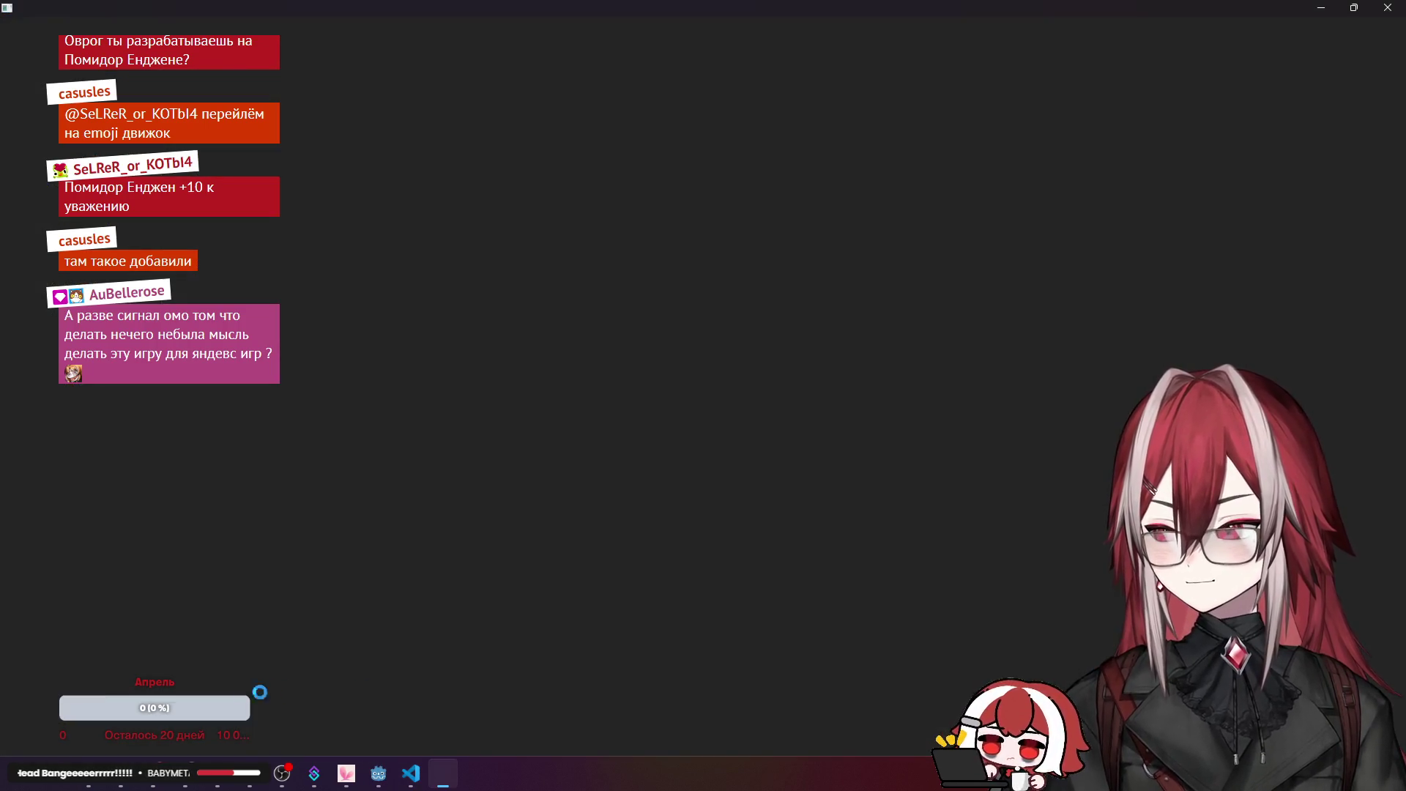
- Remove a stray 'd' from line 33 and stop the crashed debug session
type("d")
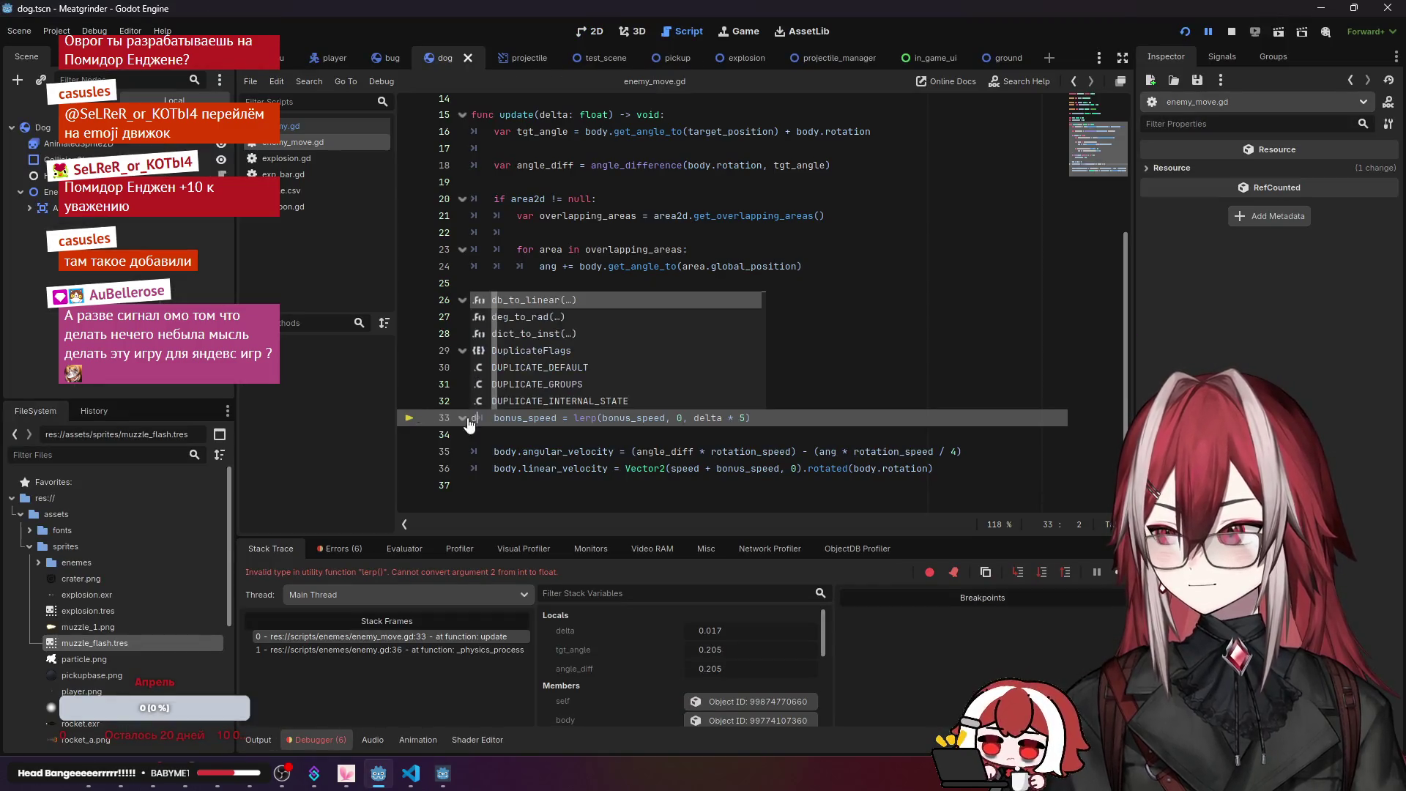
key("Escape")
key("BackSpace")
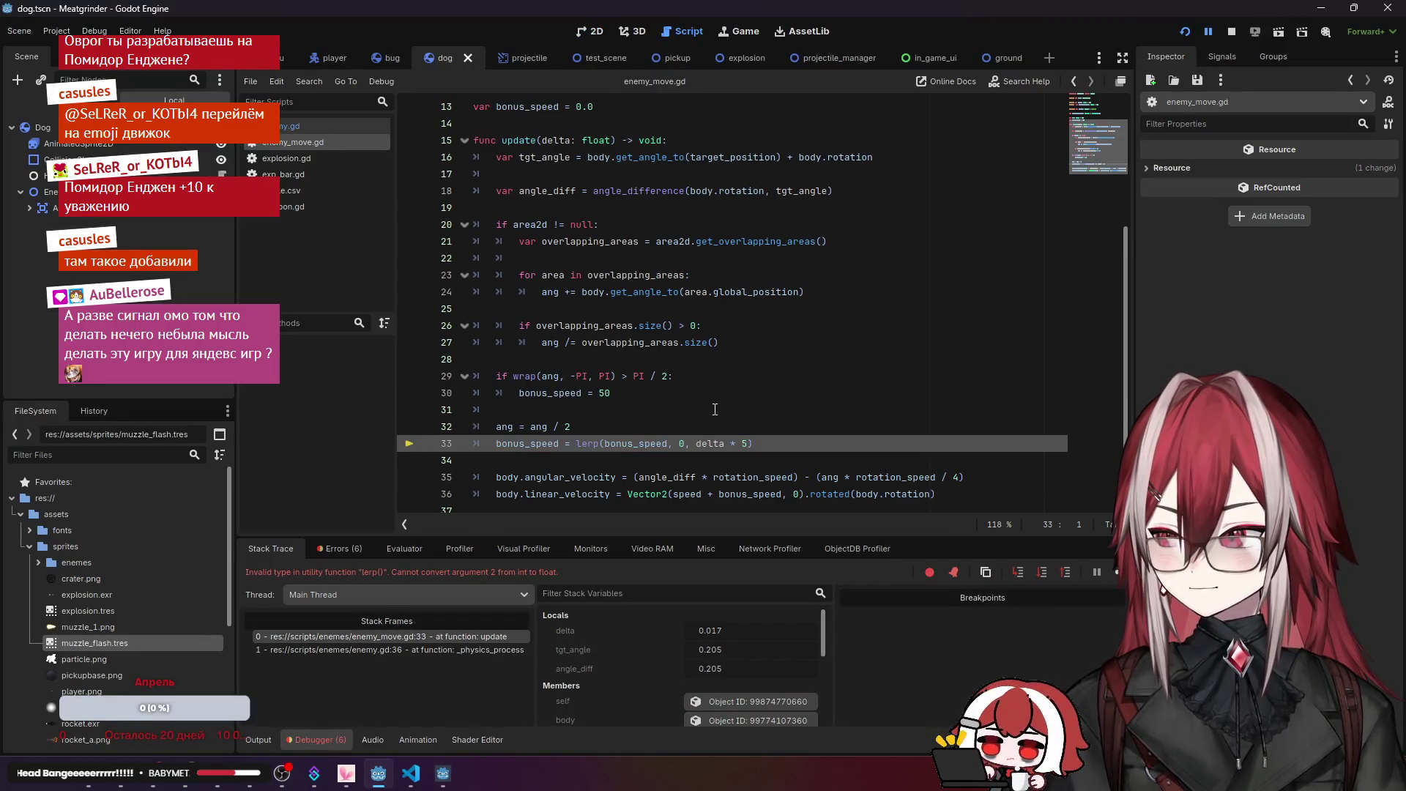
left_click(1231, 31)
left_click(438, 782)
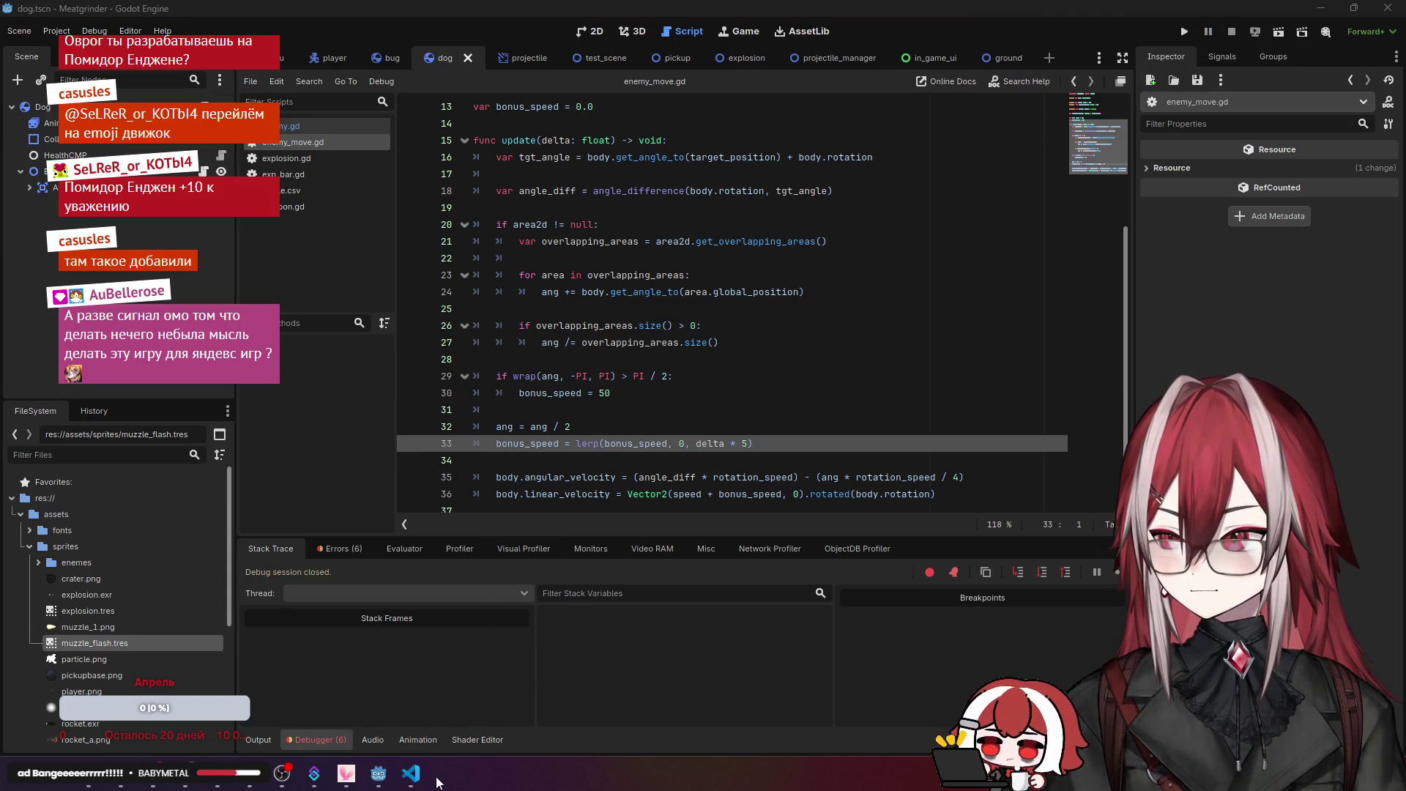
- Change the lerp arguments to 0.0 and delta * 5.0, then run the game again
left_click(410, 773)
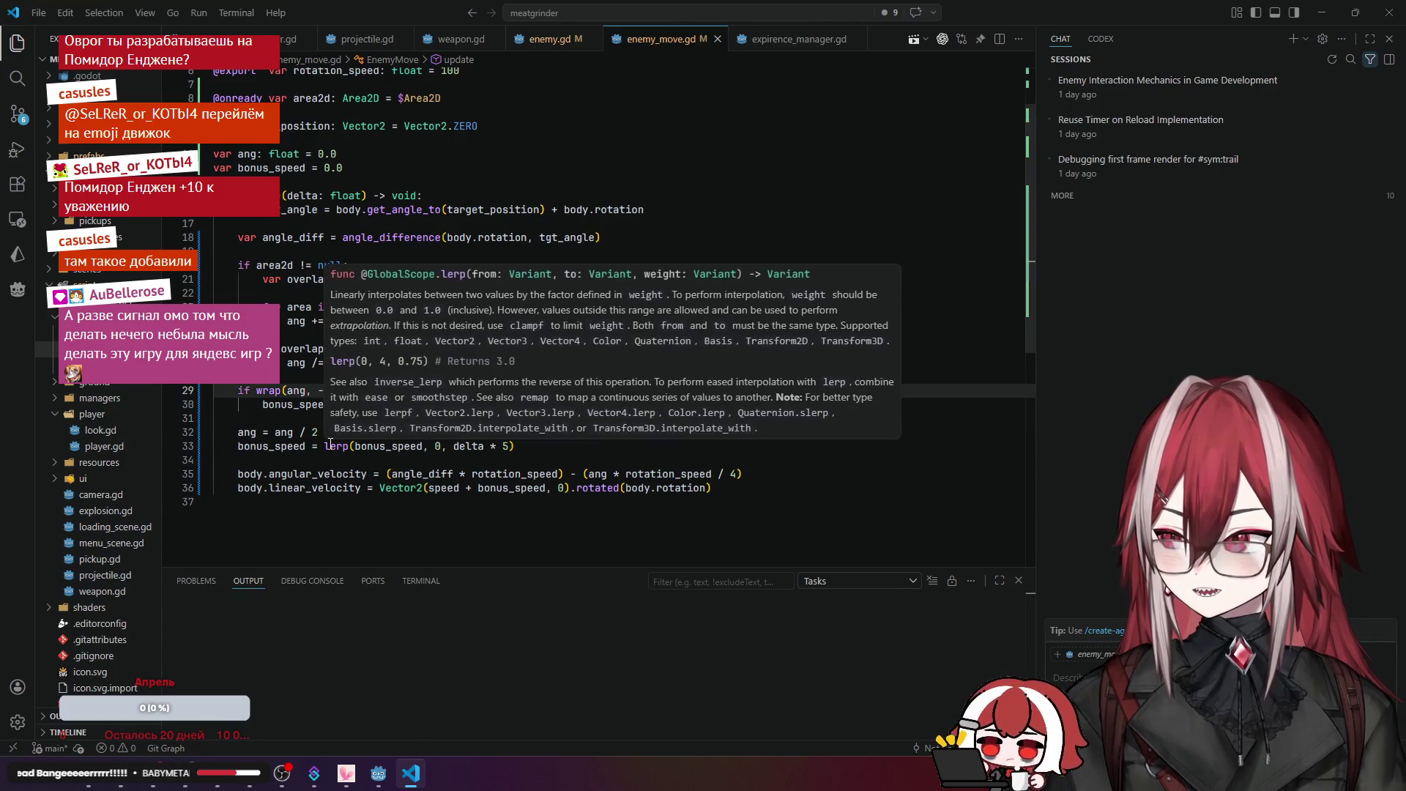
left_click(331, 444)
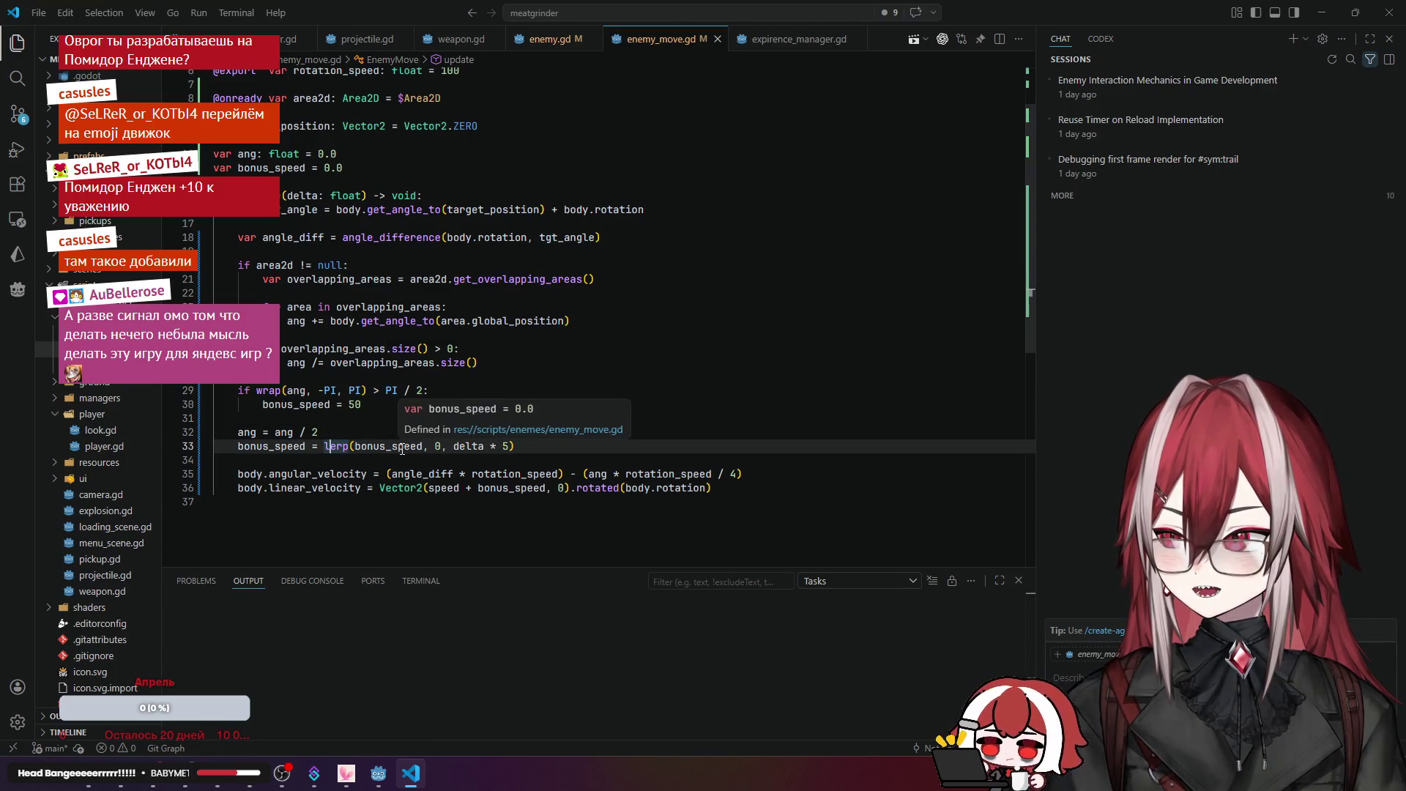
left_click(402, 449)
left_click(440, 447)
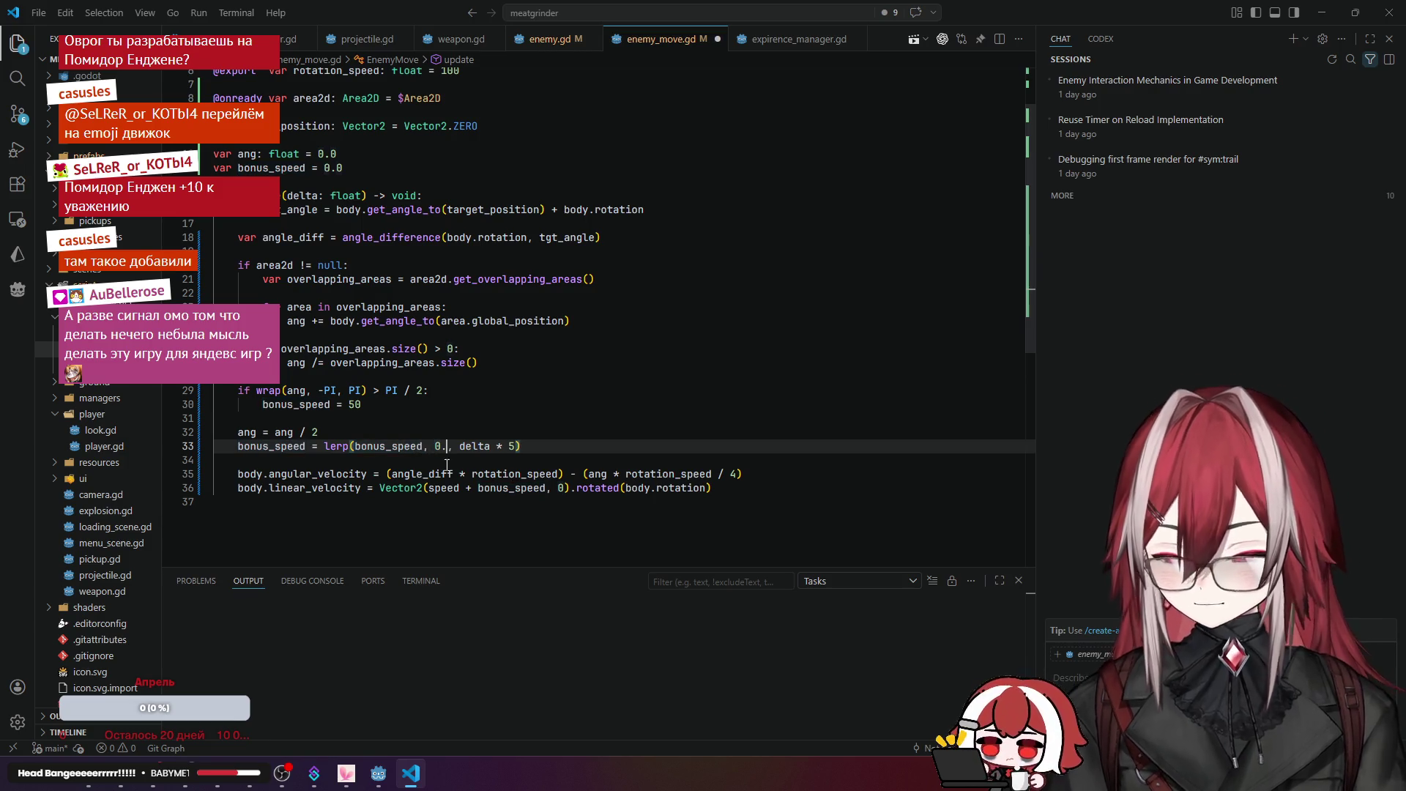
left_click(523, 446)
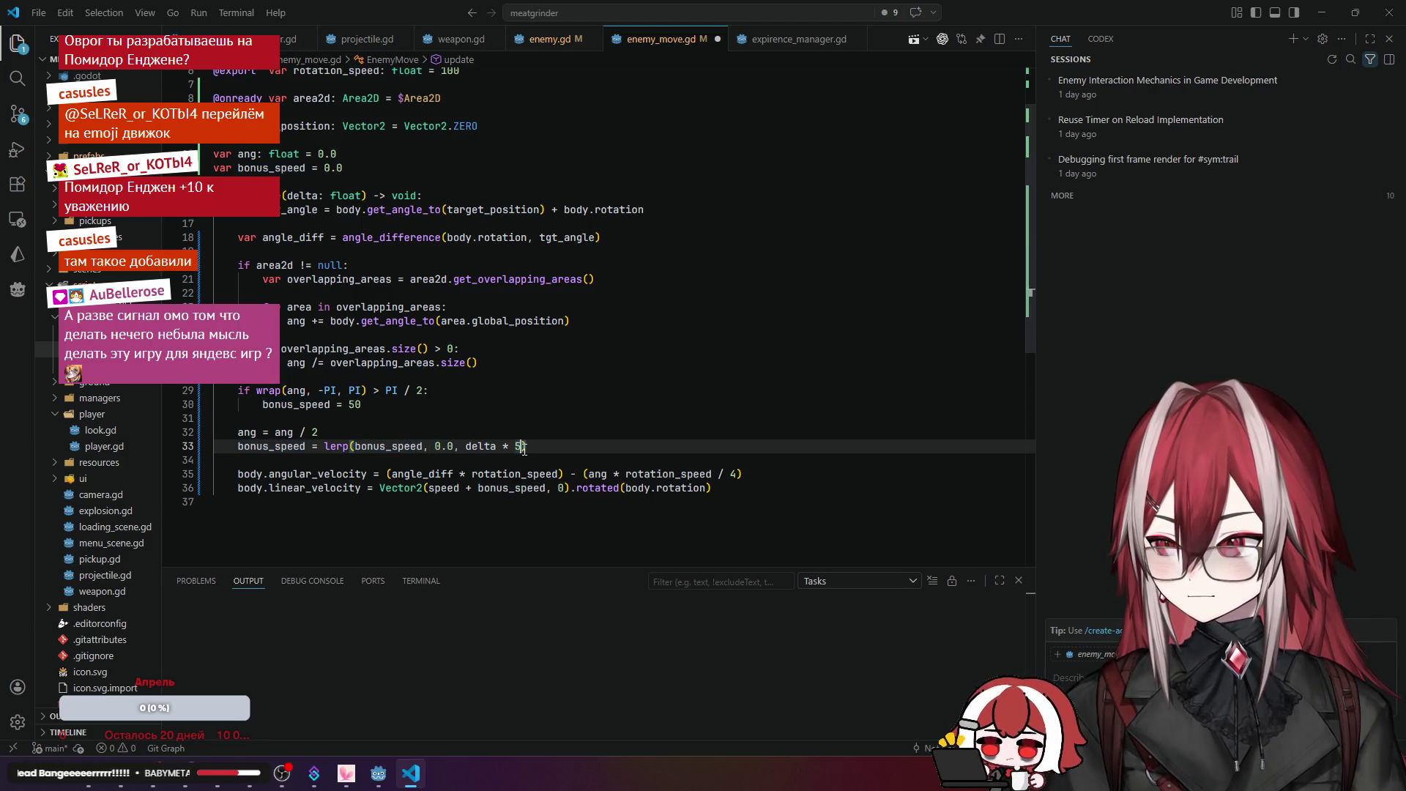
left_click(593, 403)
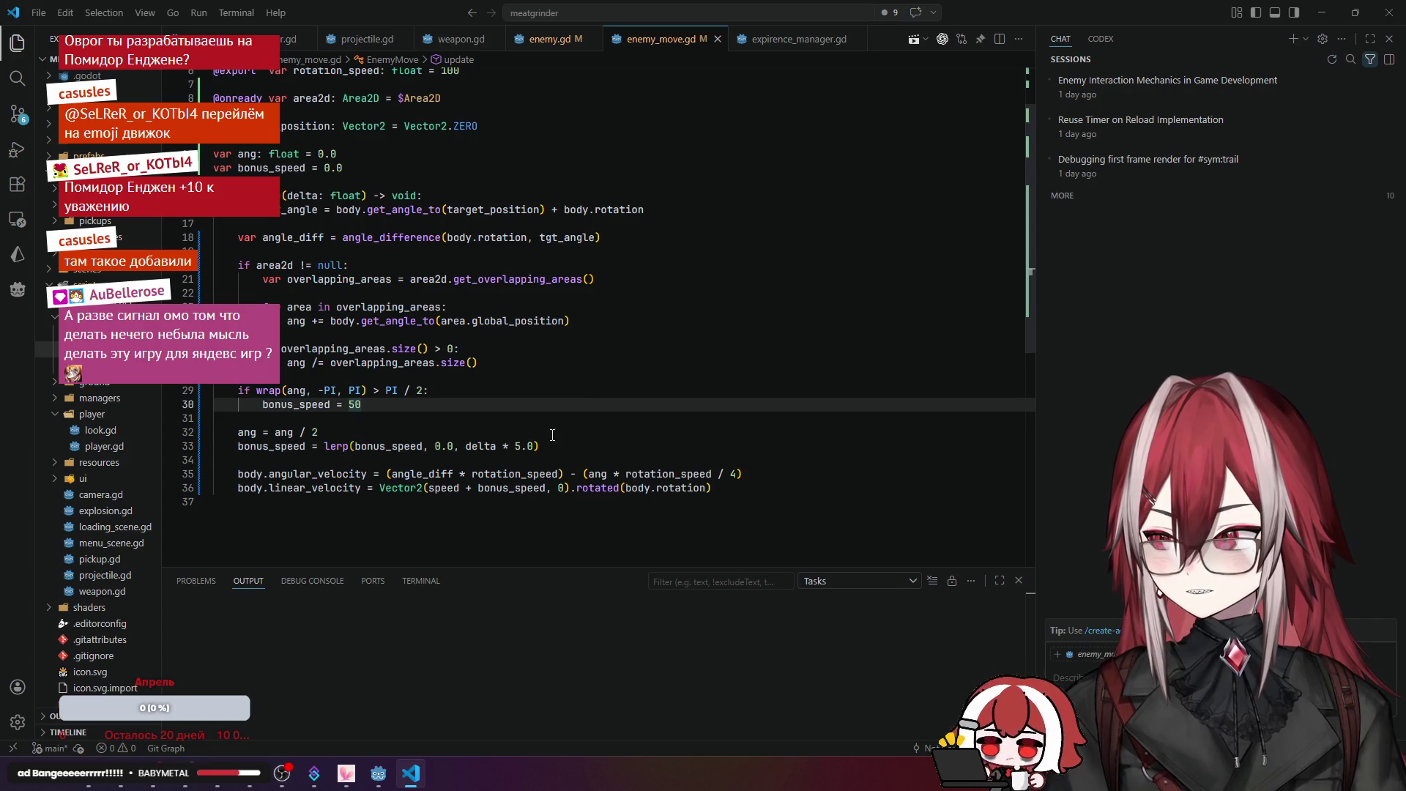
left_click(379, 773)
left_click(1184, 32)
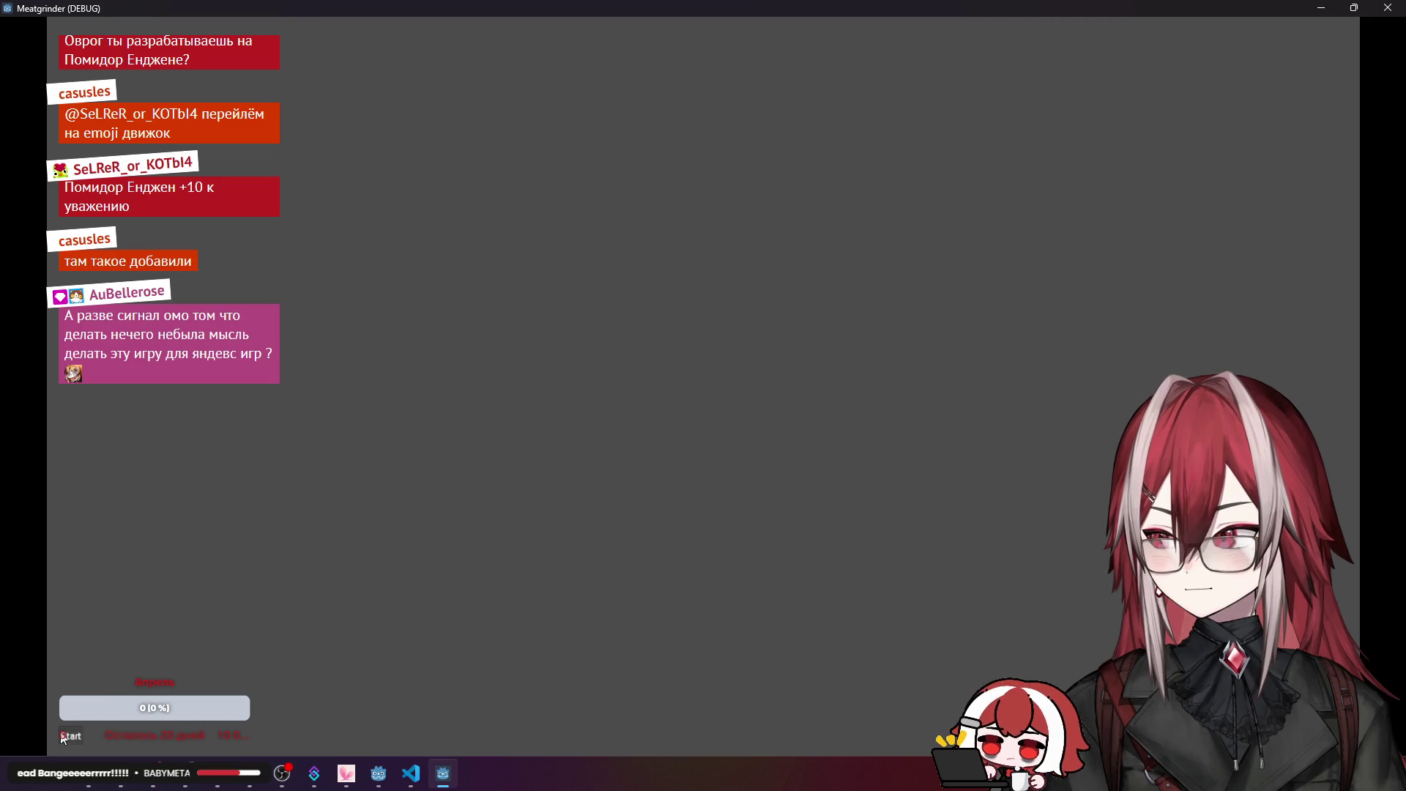
- Inspect the error, confirm the prompt, and stop the debug session
left_click(63, 737)
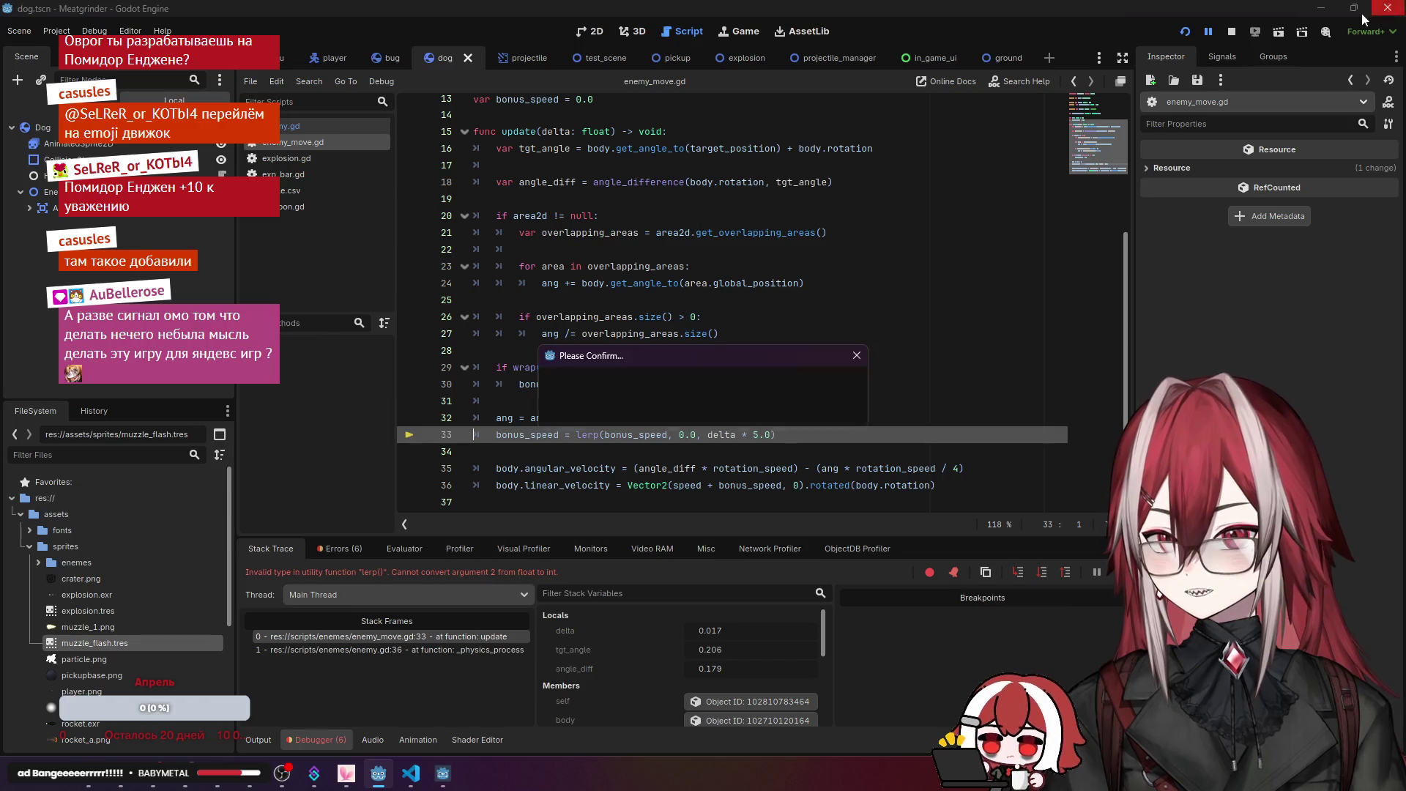
left_click(666, 423)
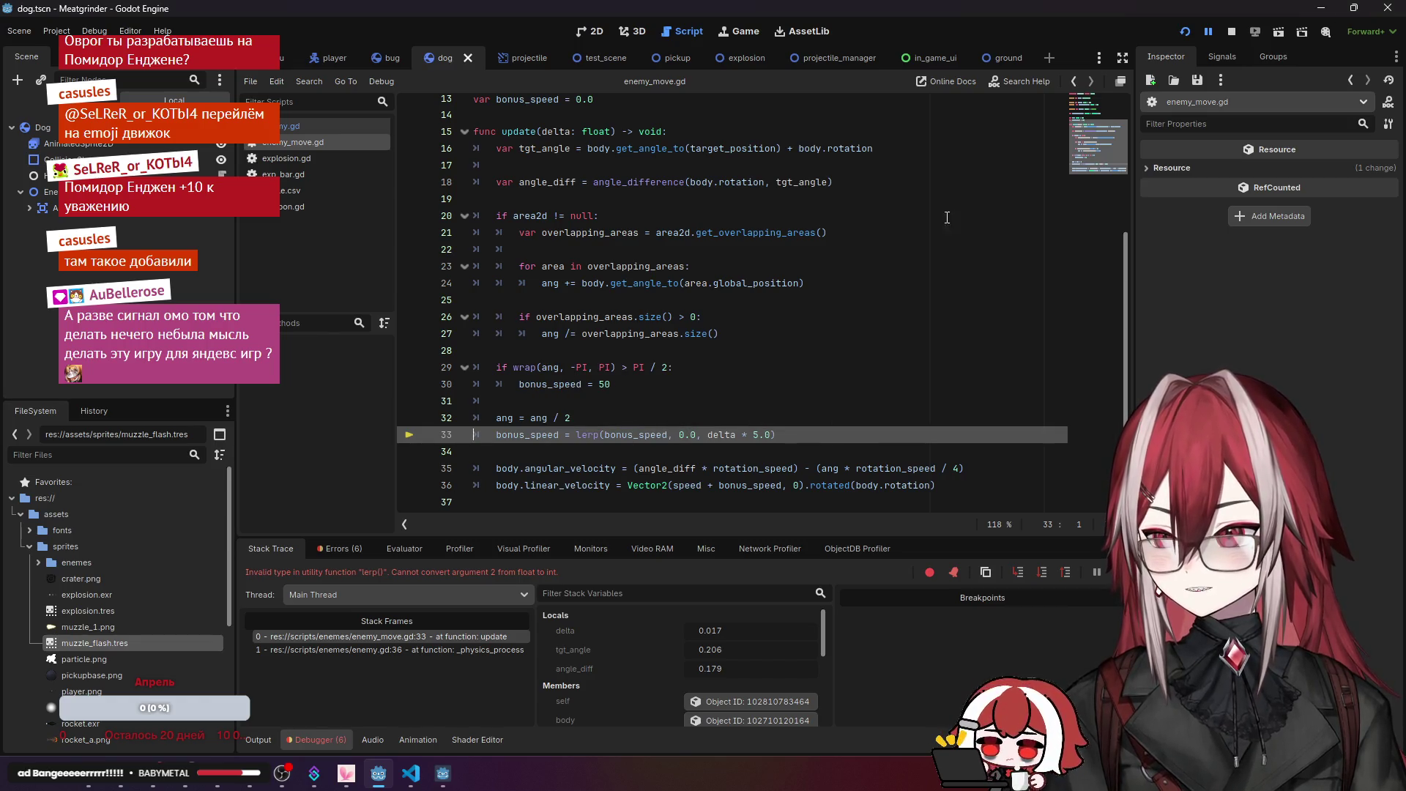
left_click(1231, 32)
left_click(410, 772)
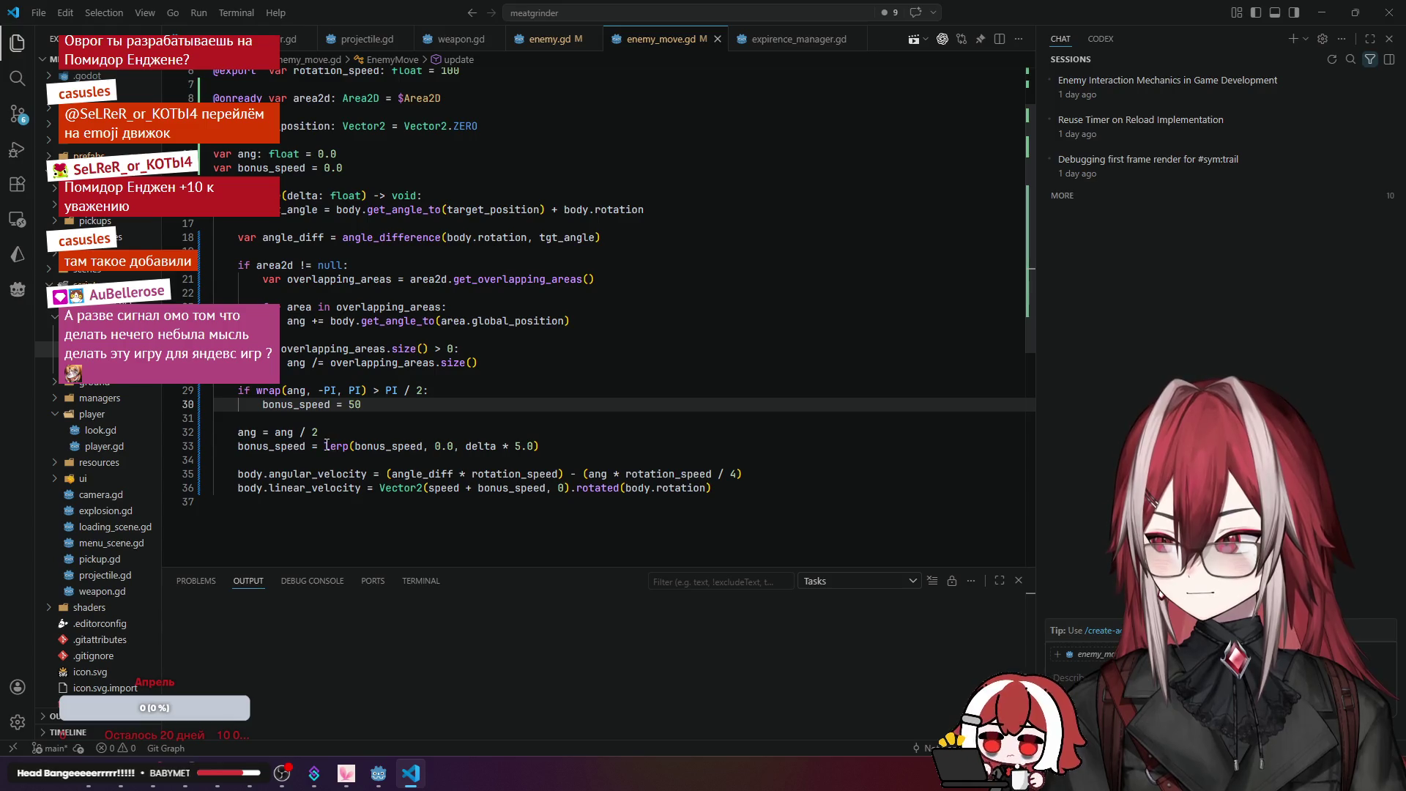
- Replace lerp with lerpf on line 33, drop the extra parenthesis, and save
left_click_drag(327, 444, 343, 443)
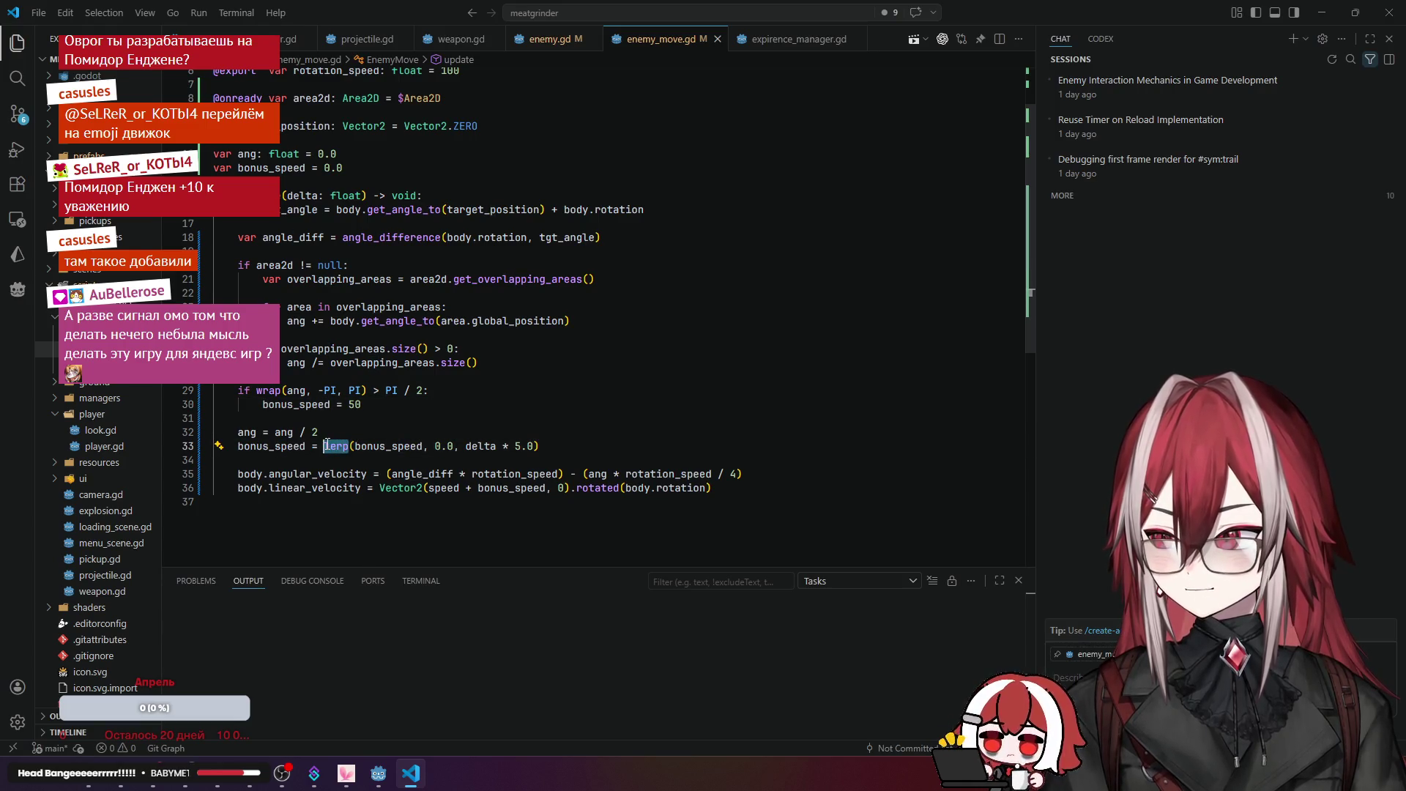
type("fle")
key("BackSpace")
key("BackSpace")
key("BackSpace")
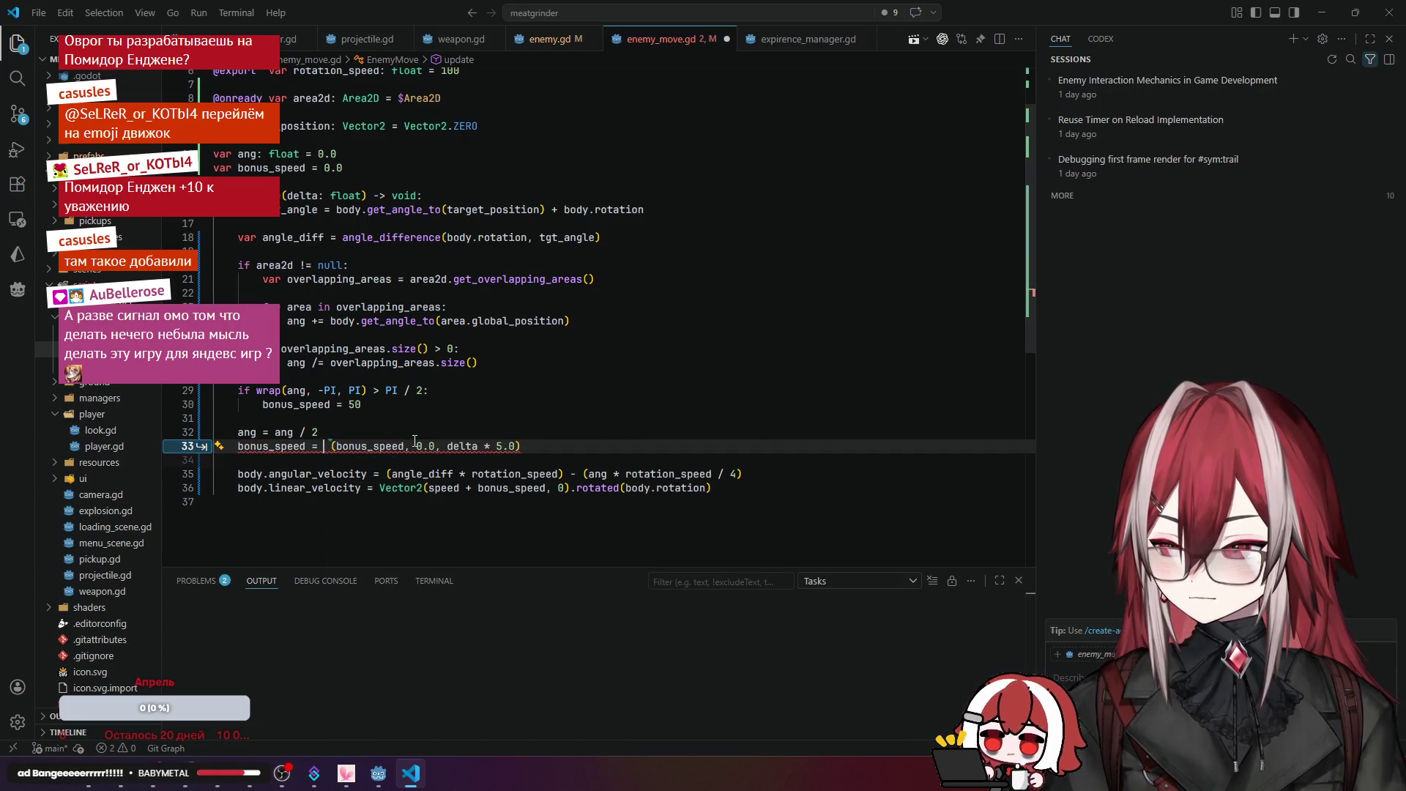
type("le")
key("Down")
key("Down")
key("Down")
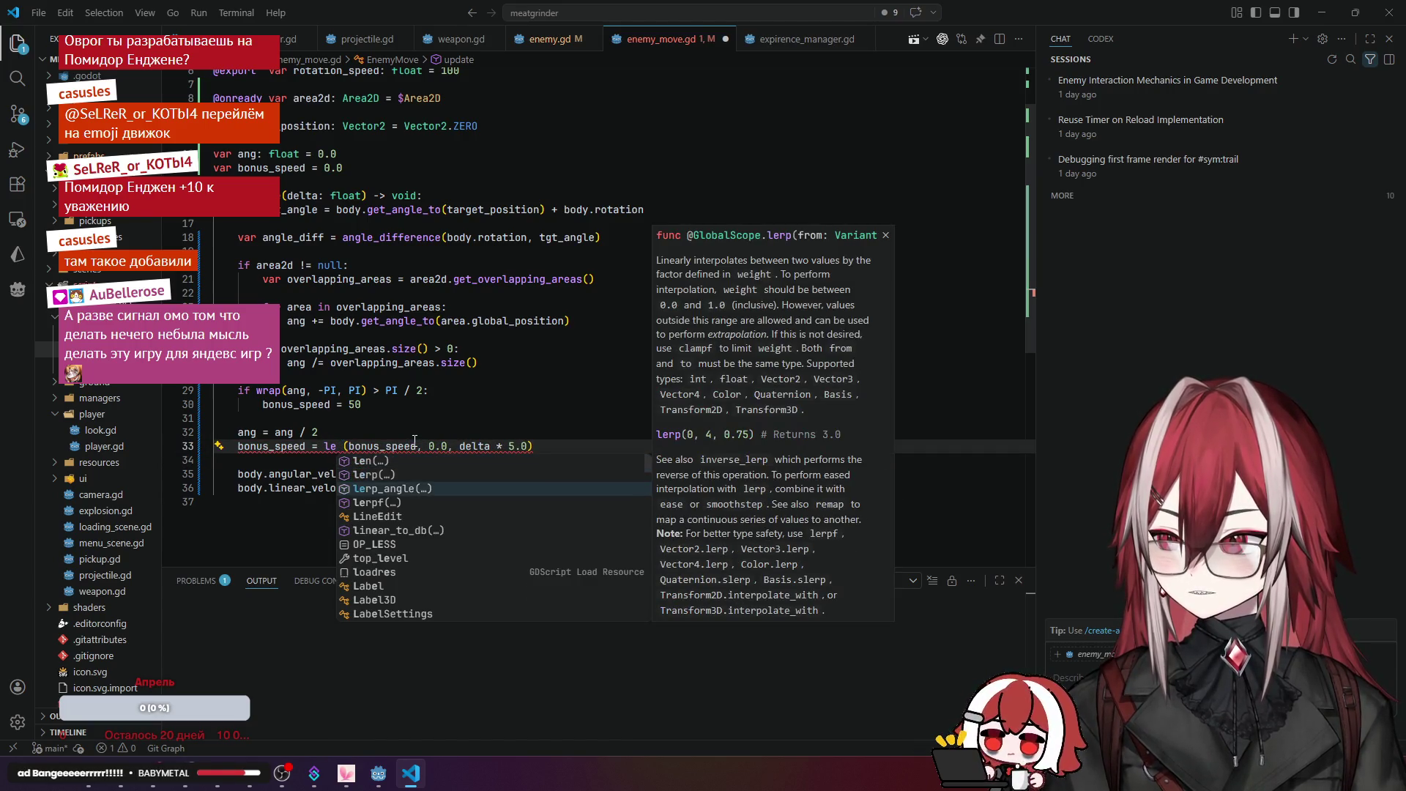
key("Return")
key("Delete")
key("Delete")
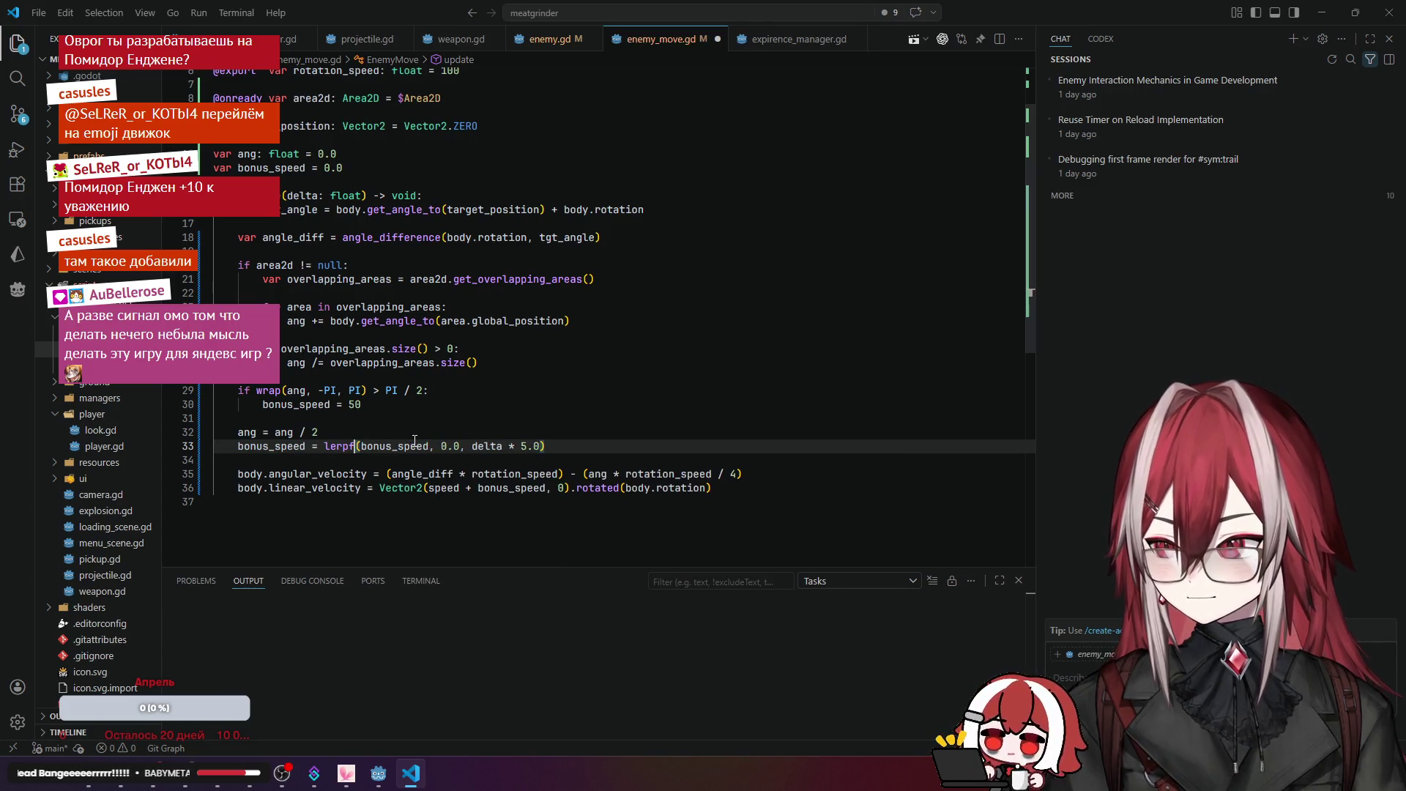
key("ctrl+s")
key("alt+Tab")
left_click(1193, 30)
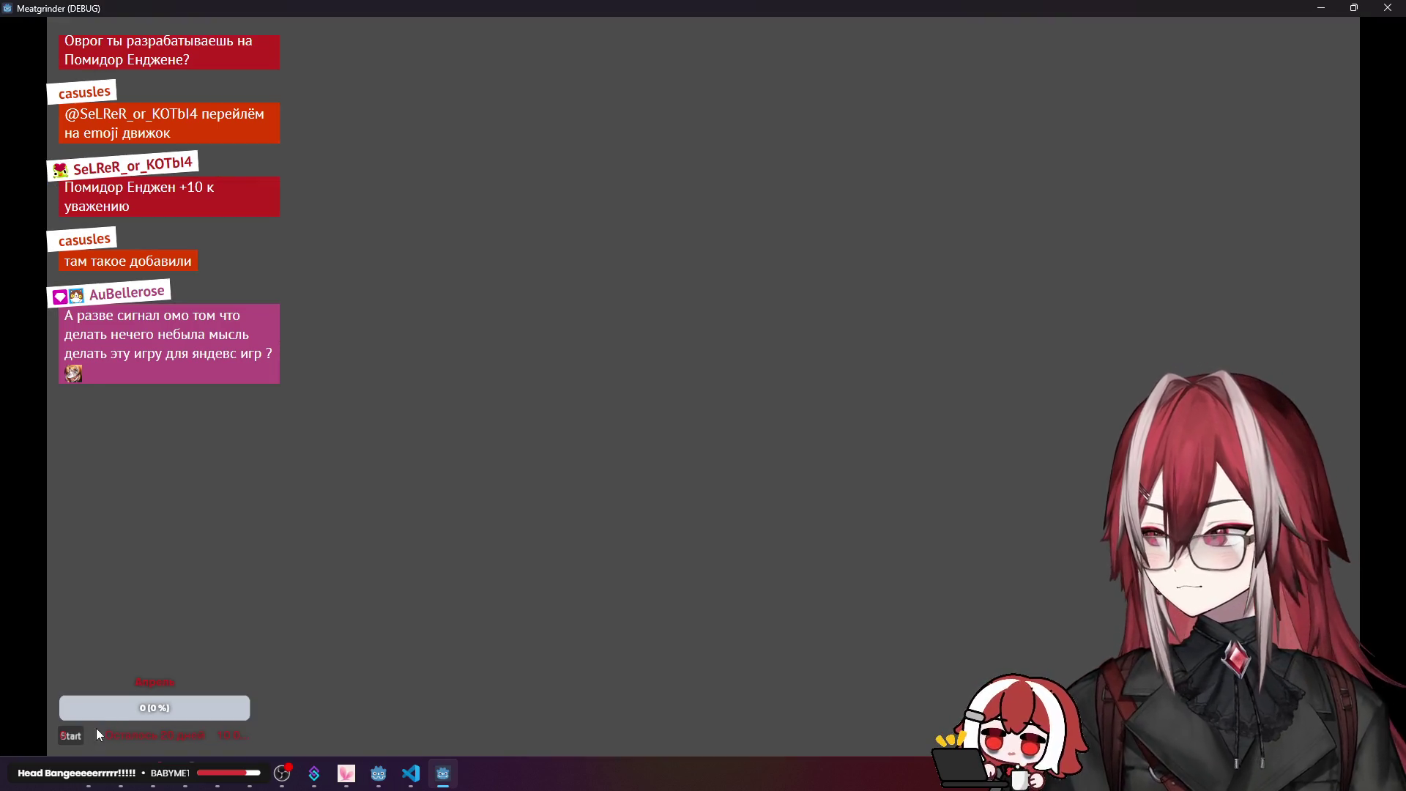
key("d")
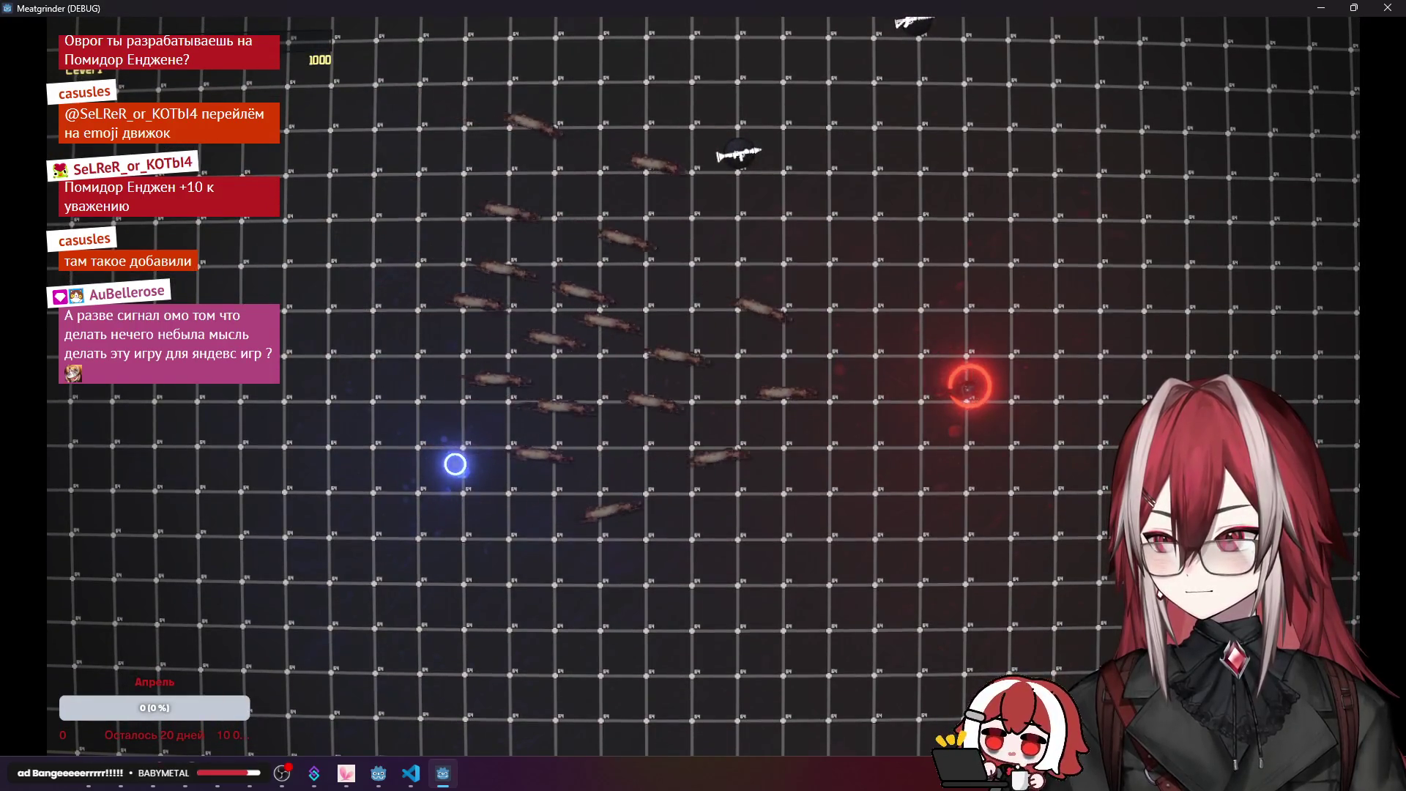
key("d")
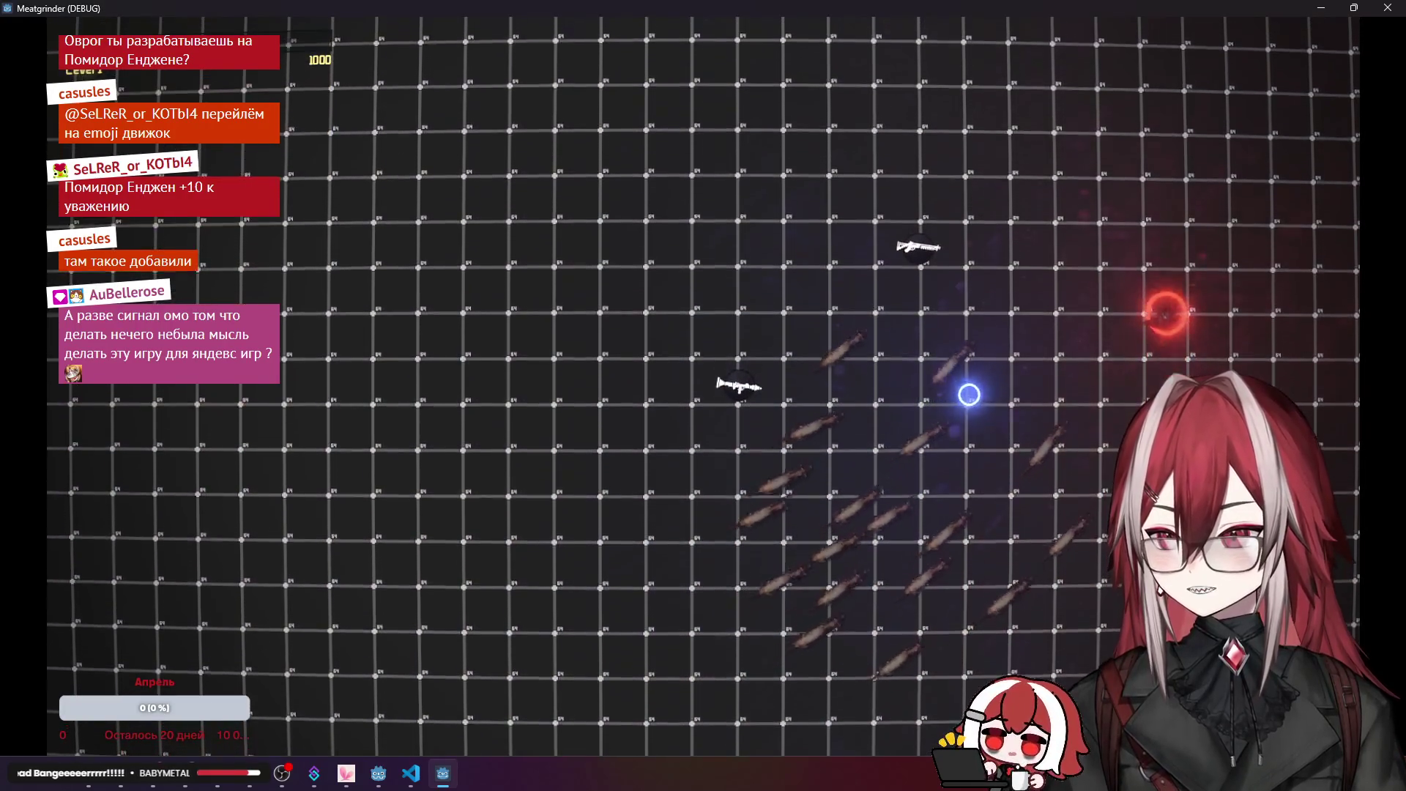
key("Escape")
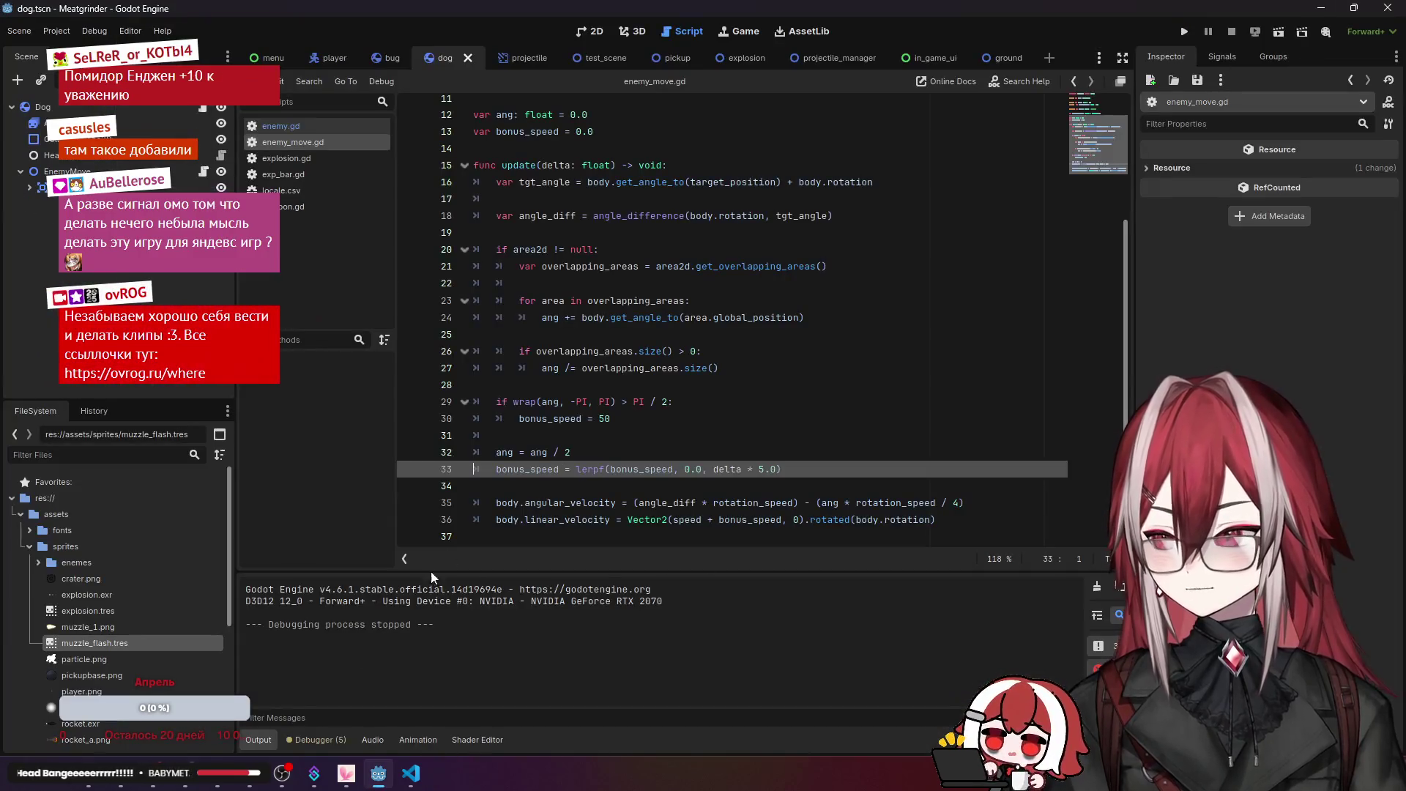
left_click(410, 770)
- Replace the lerpf weight delta * 5.0 with a fixed 0.1, save, and return to Godot
double_click(512, 444)
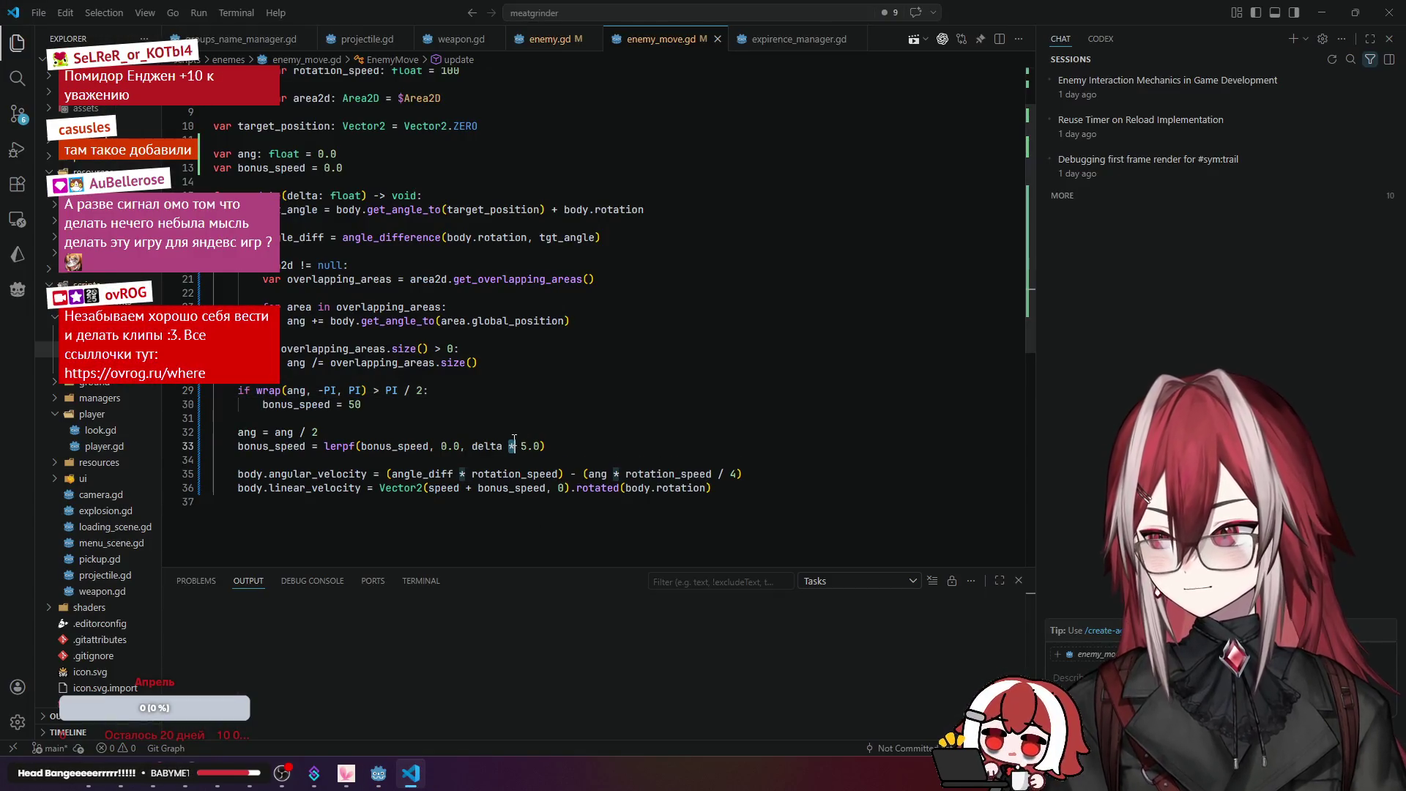
key("BackSpace")
key("BackSpace")
key("Up")
key("Up")
key("Up")
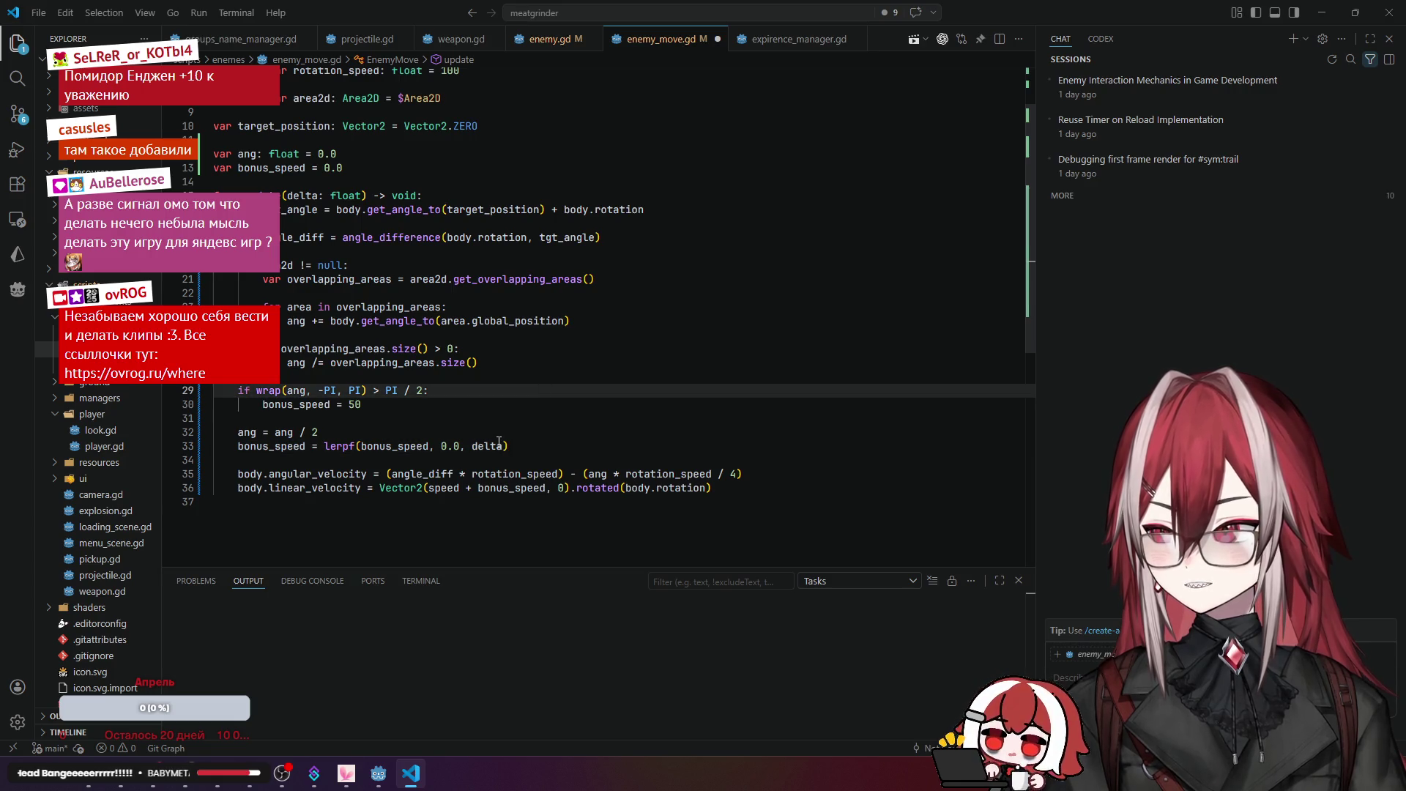
mouse_move(335, 447)
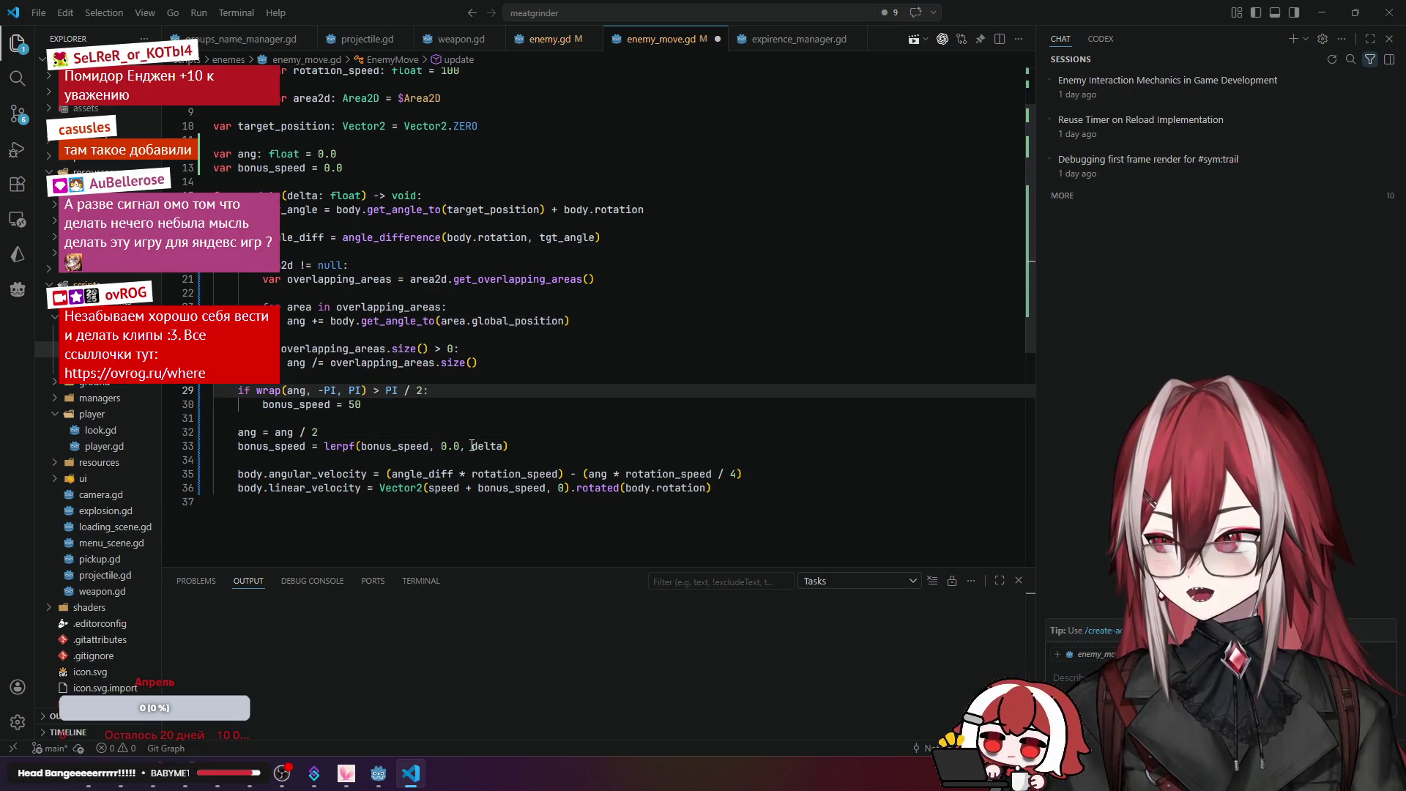
left_click_drag(473, 446, 488, 446)
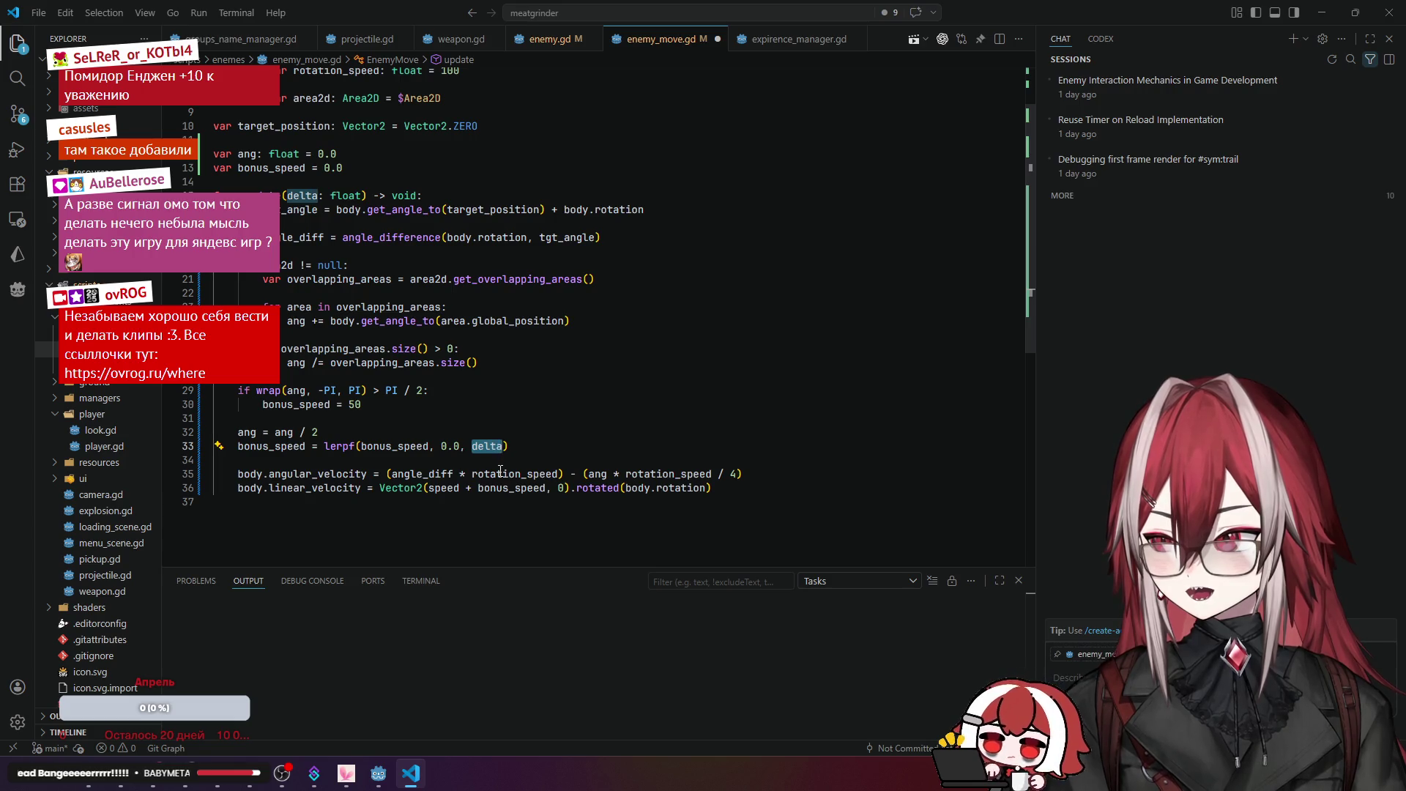
type("0.1")
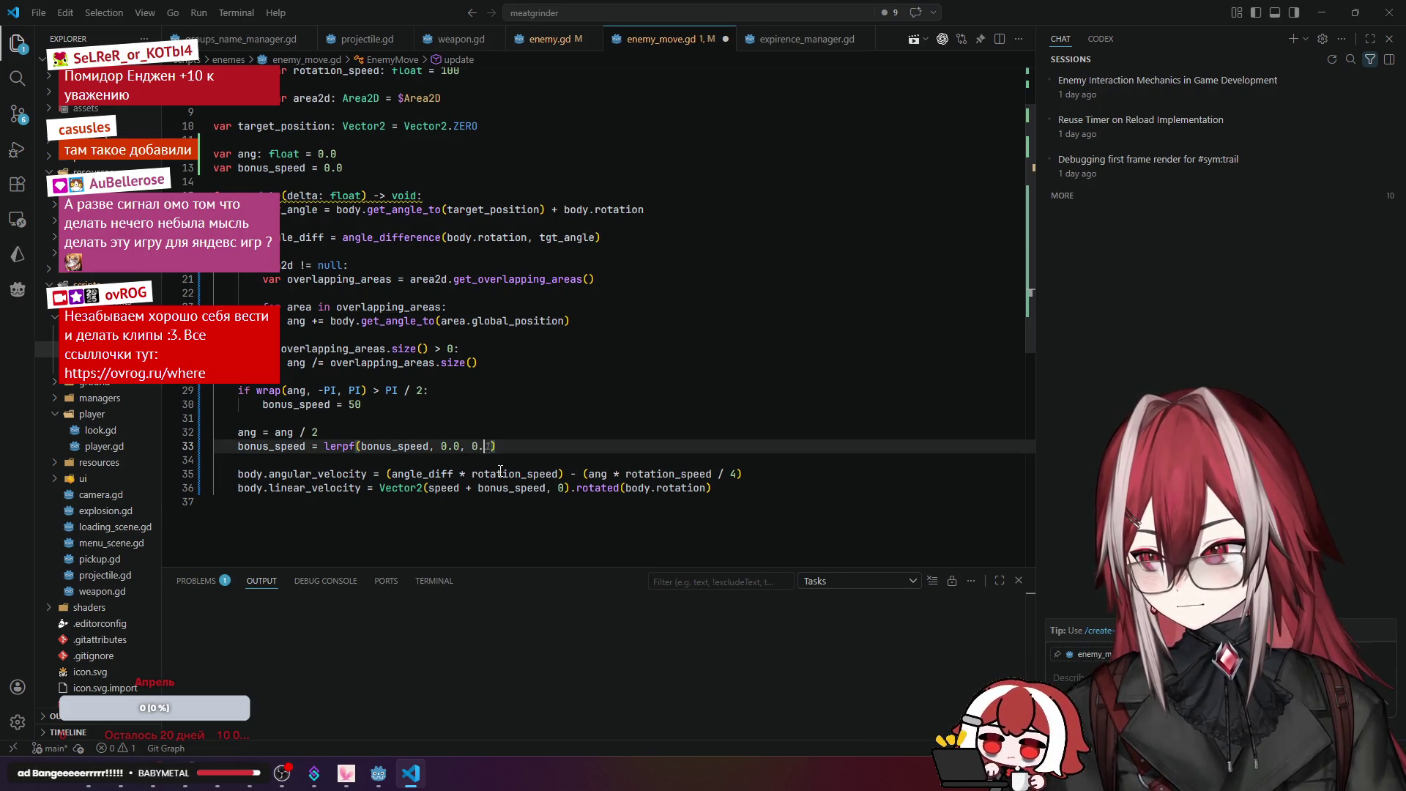
left_click(537, 398)
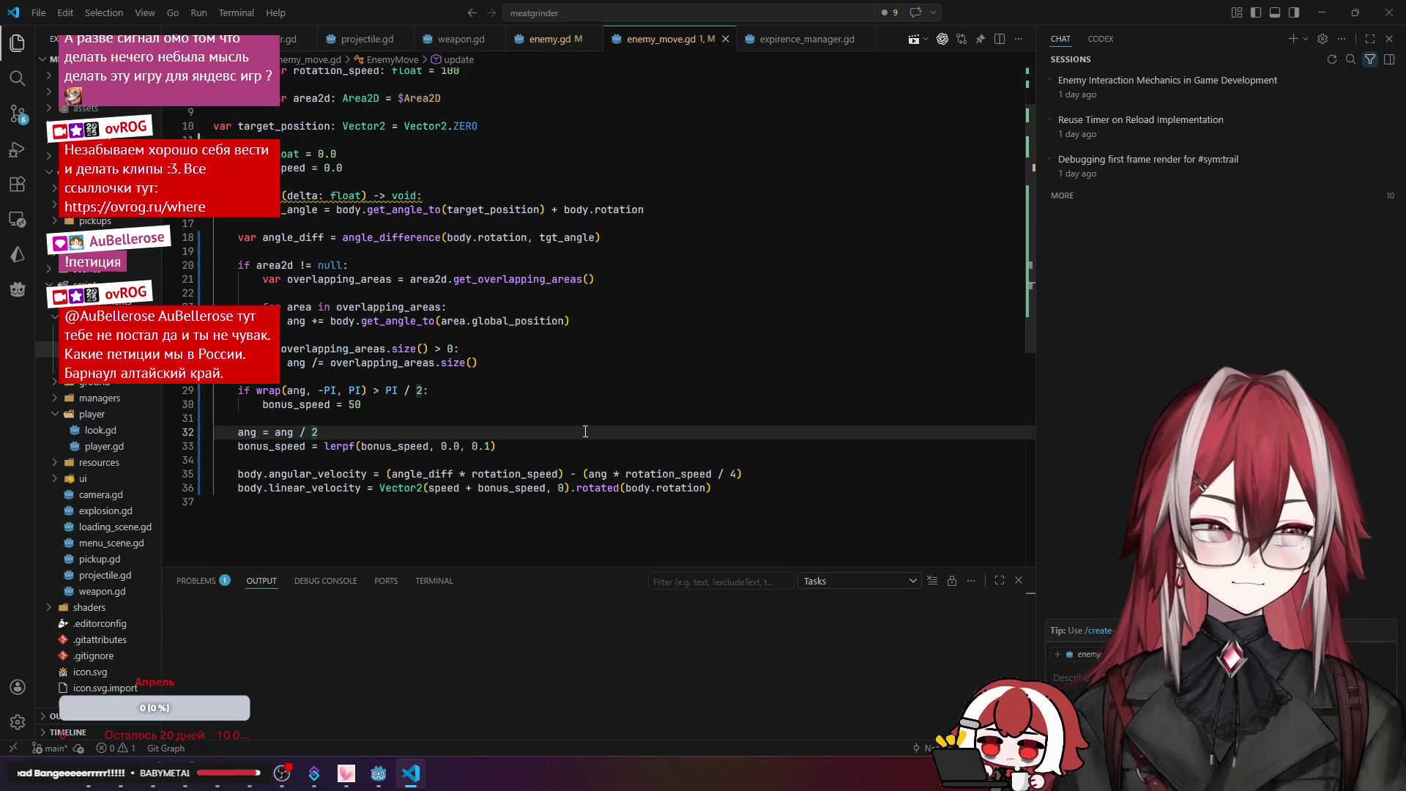
key("ctrl+s")
left_click(378, 775)
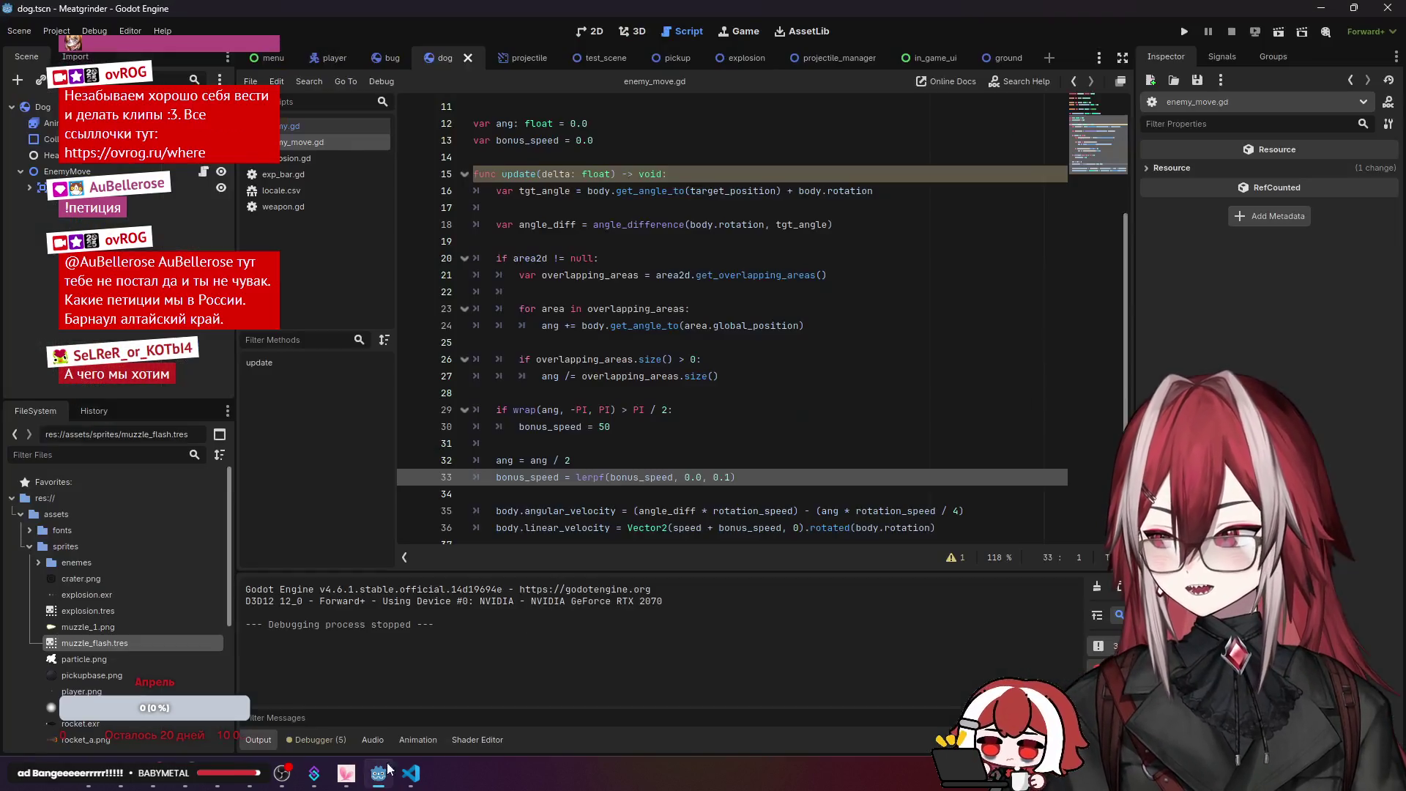
left_click(1180, 32)
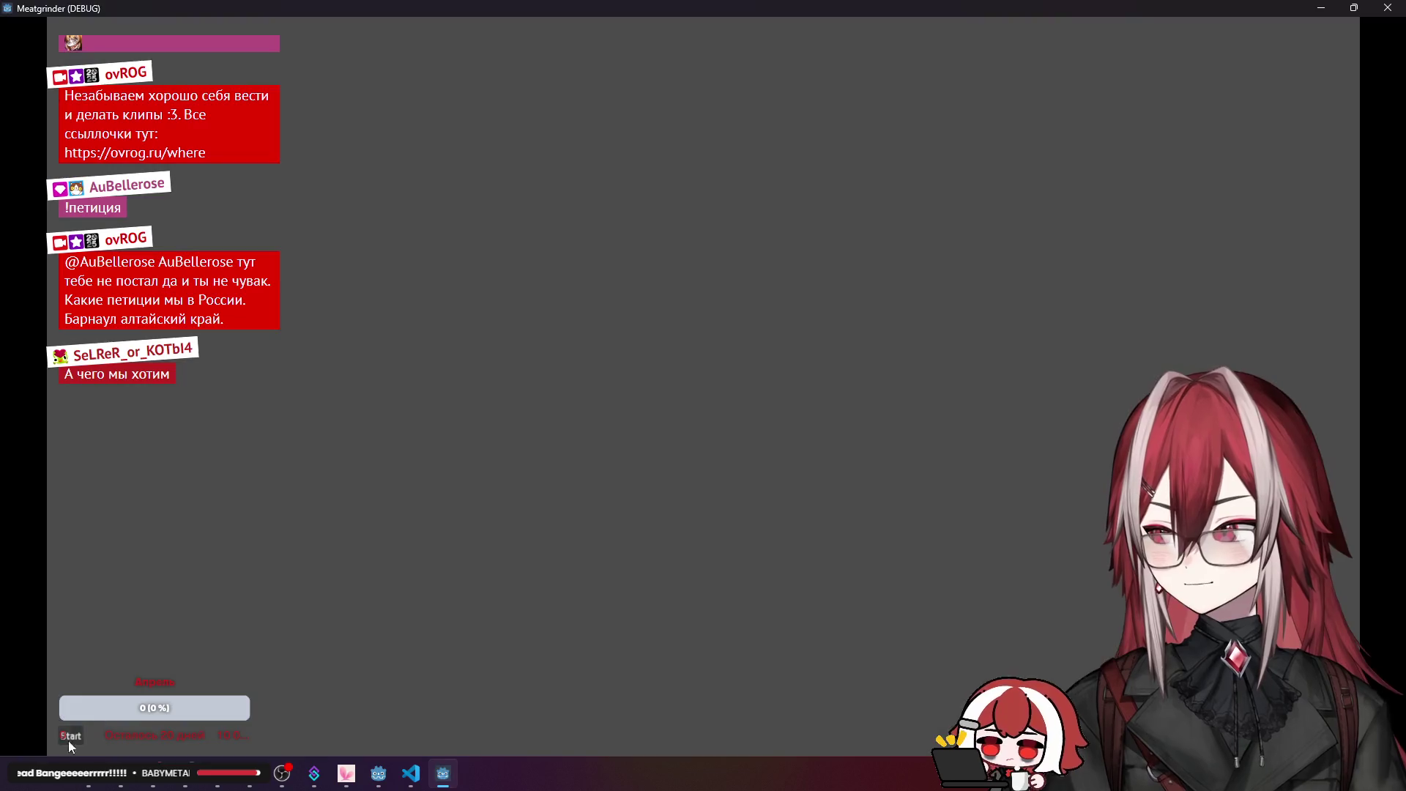
left_click(69, 740)
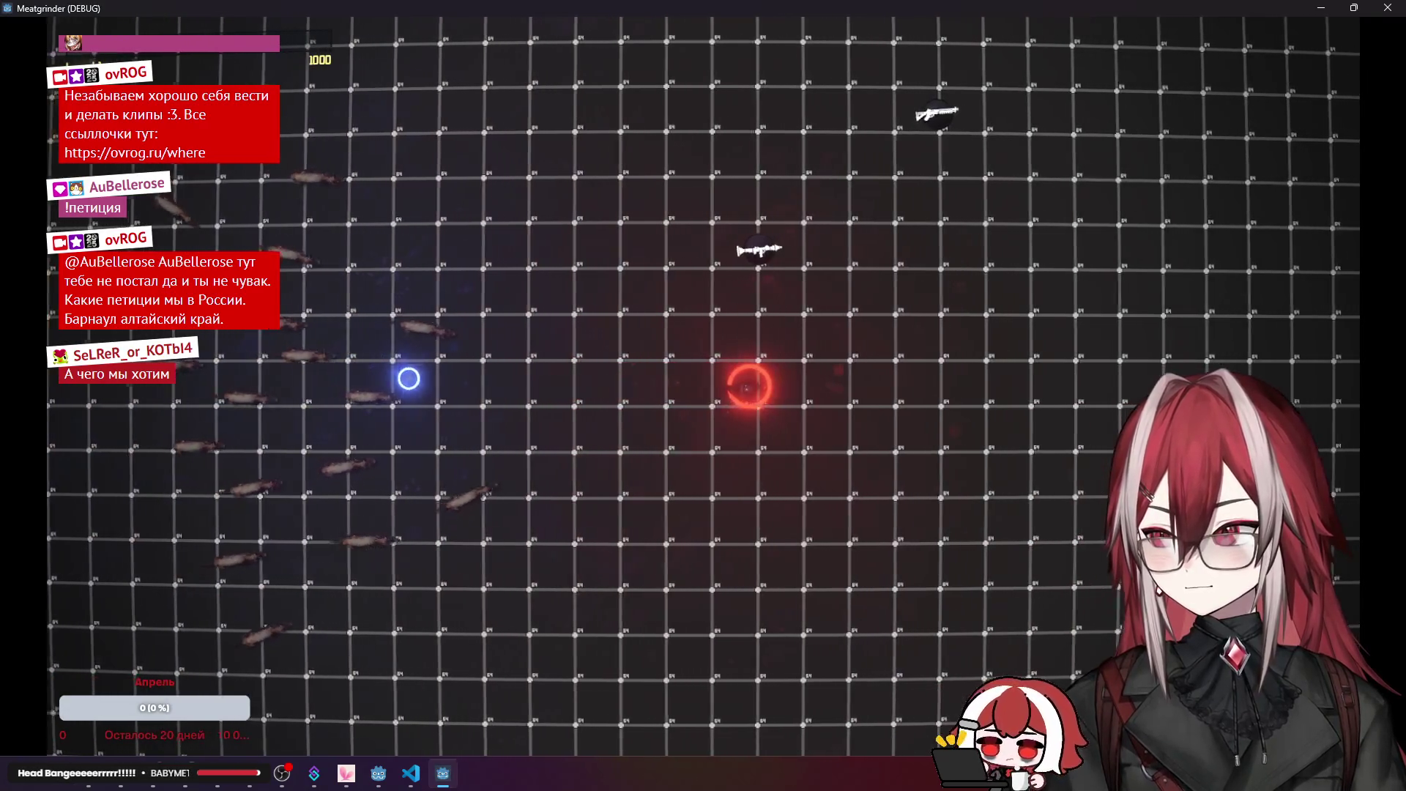
key("d")
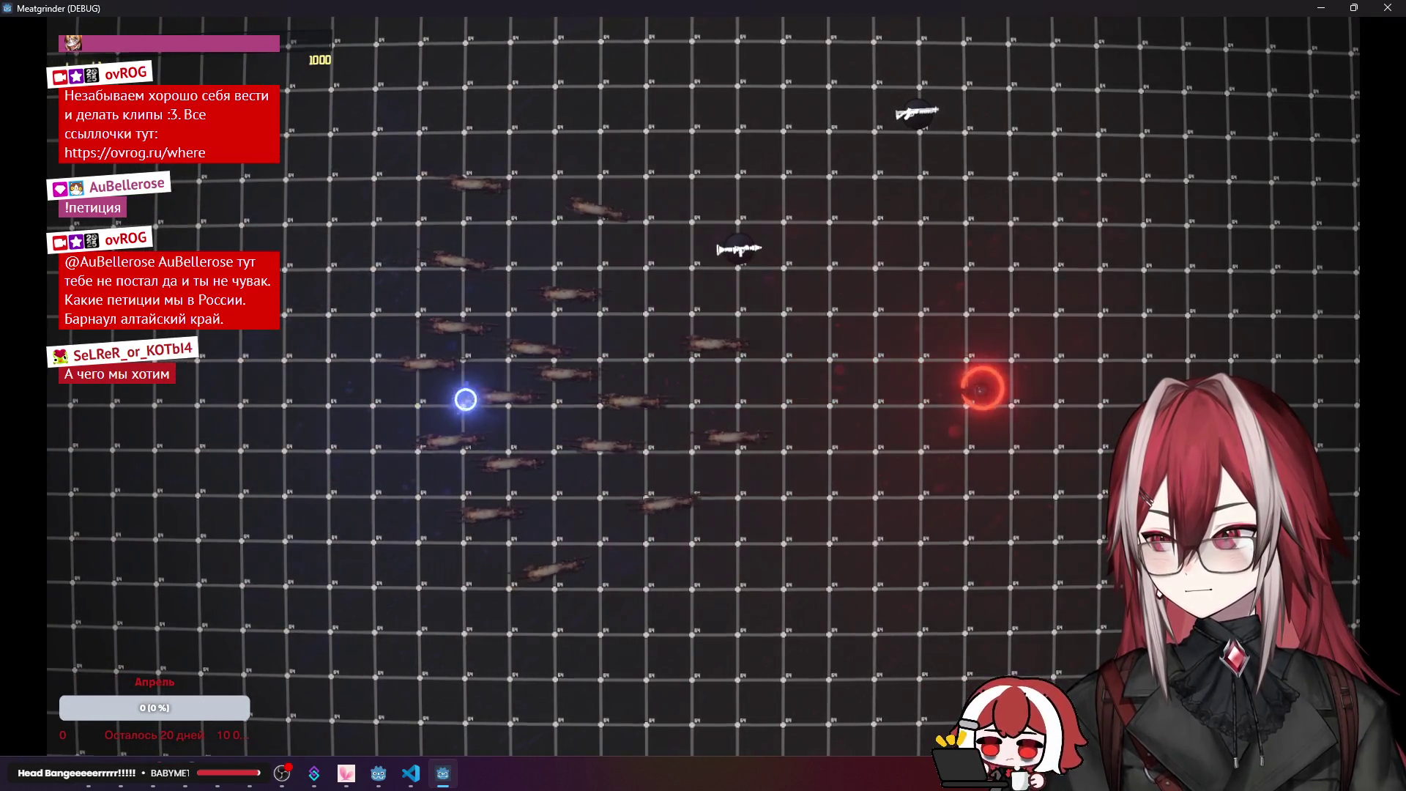
key("d")
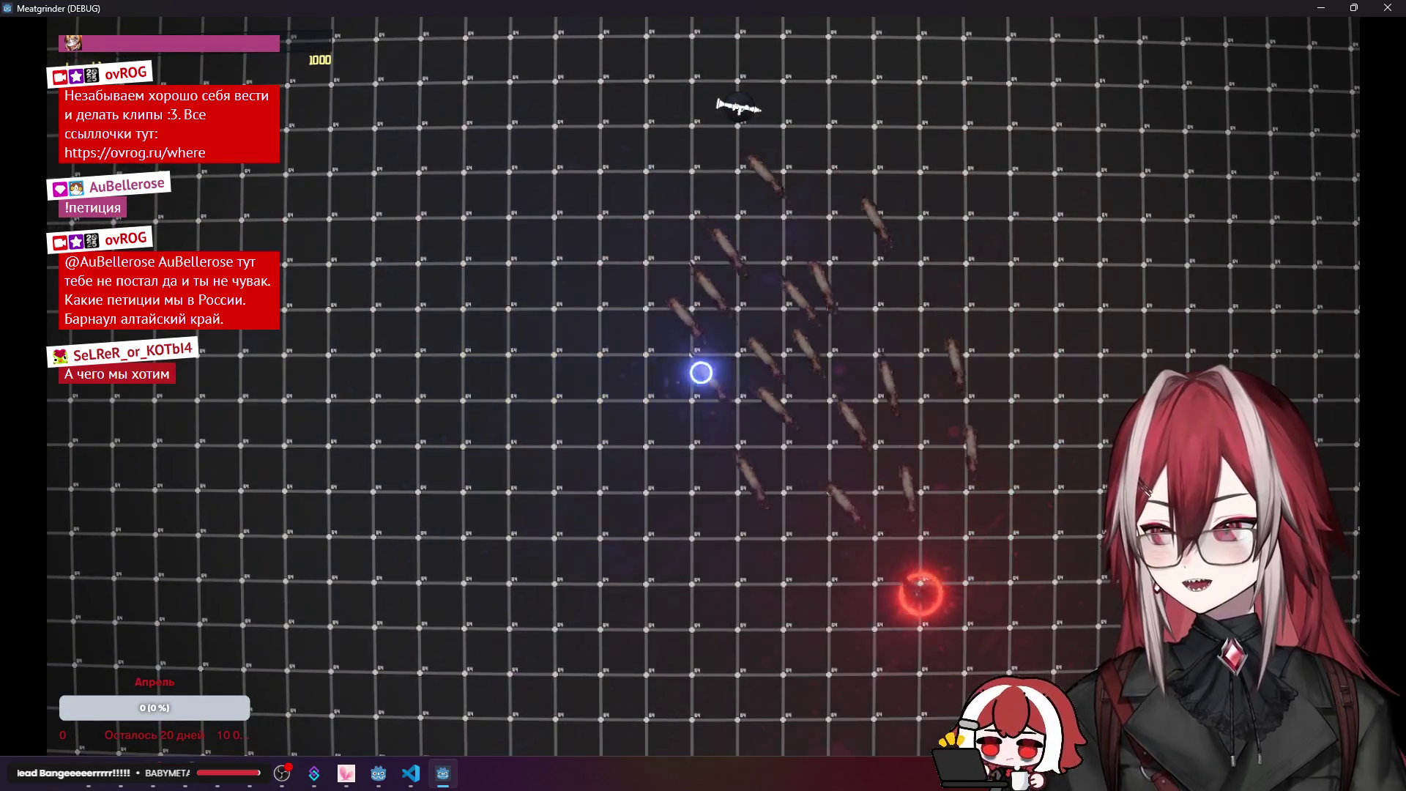
key("s")
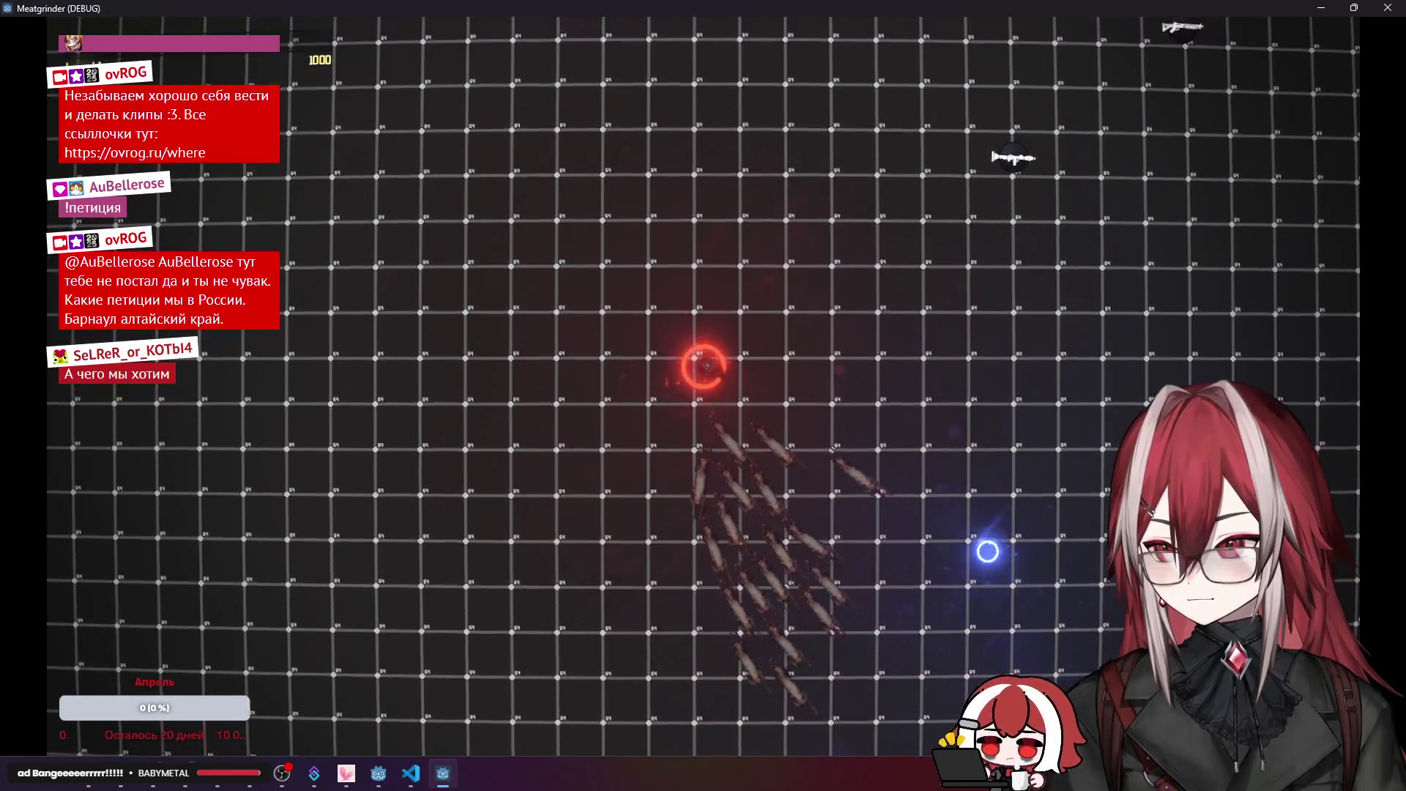
key("a")
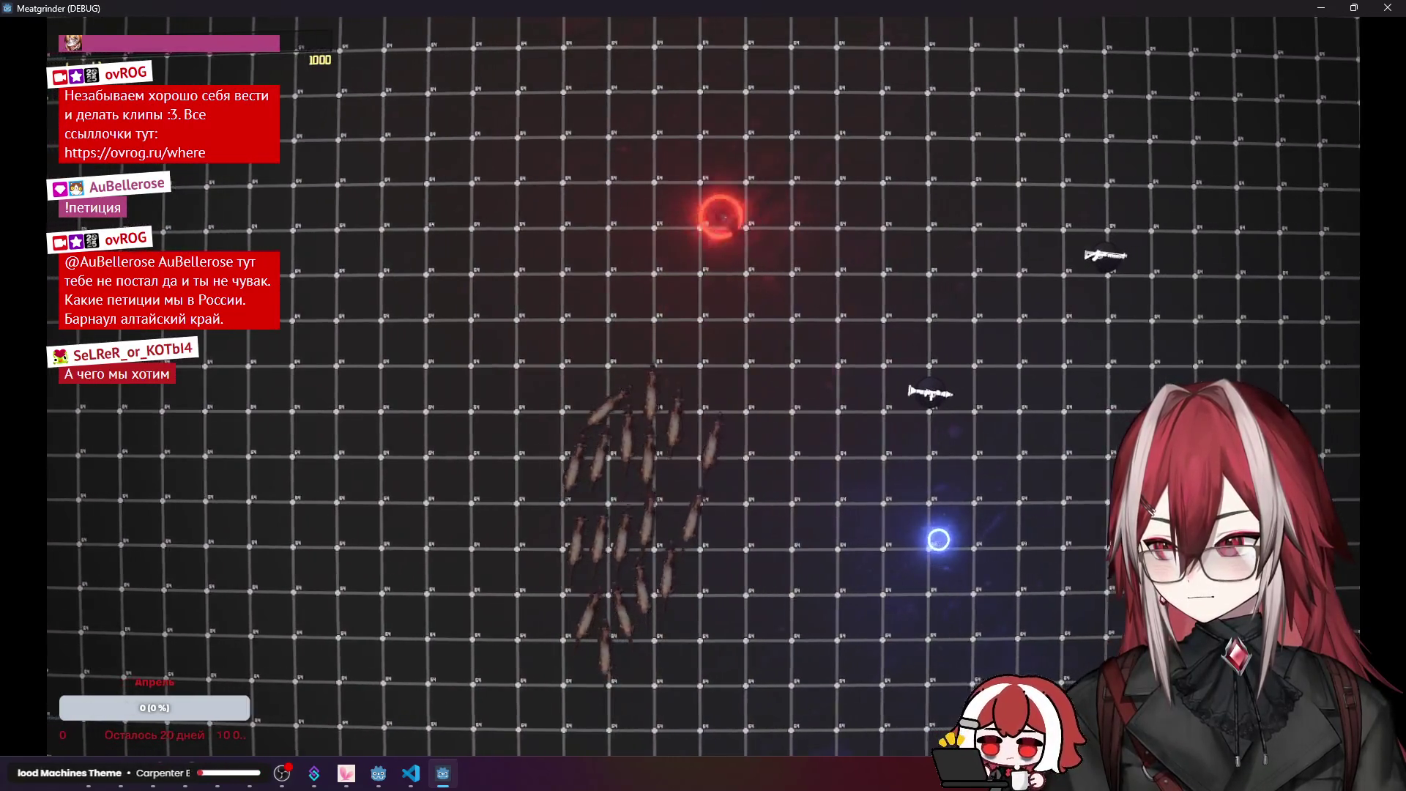
key("w")
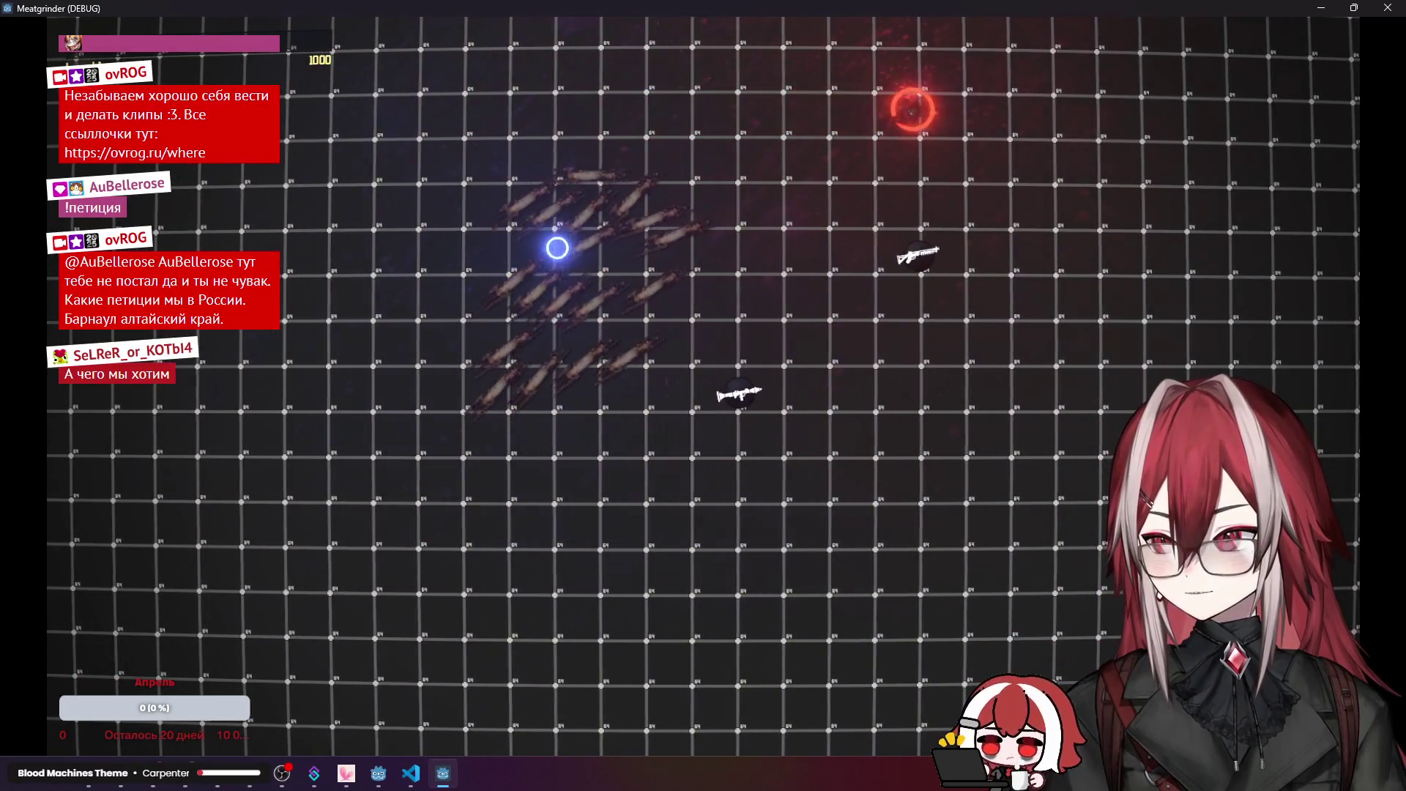
key("d")
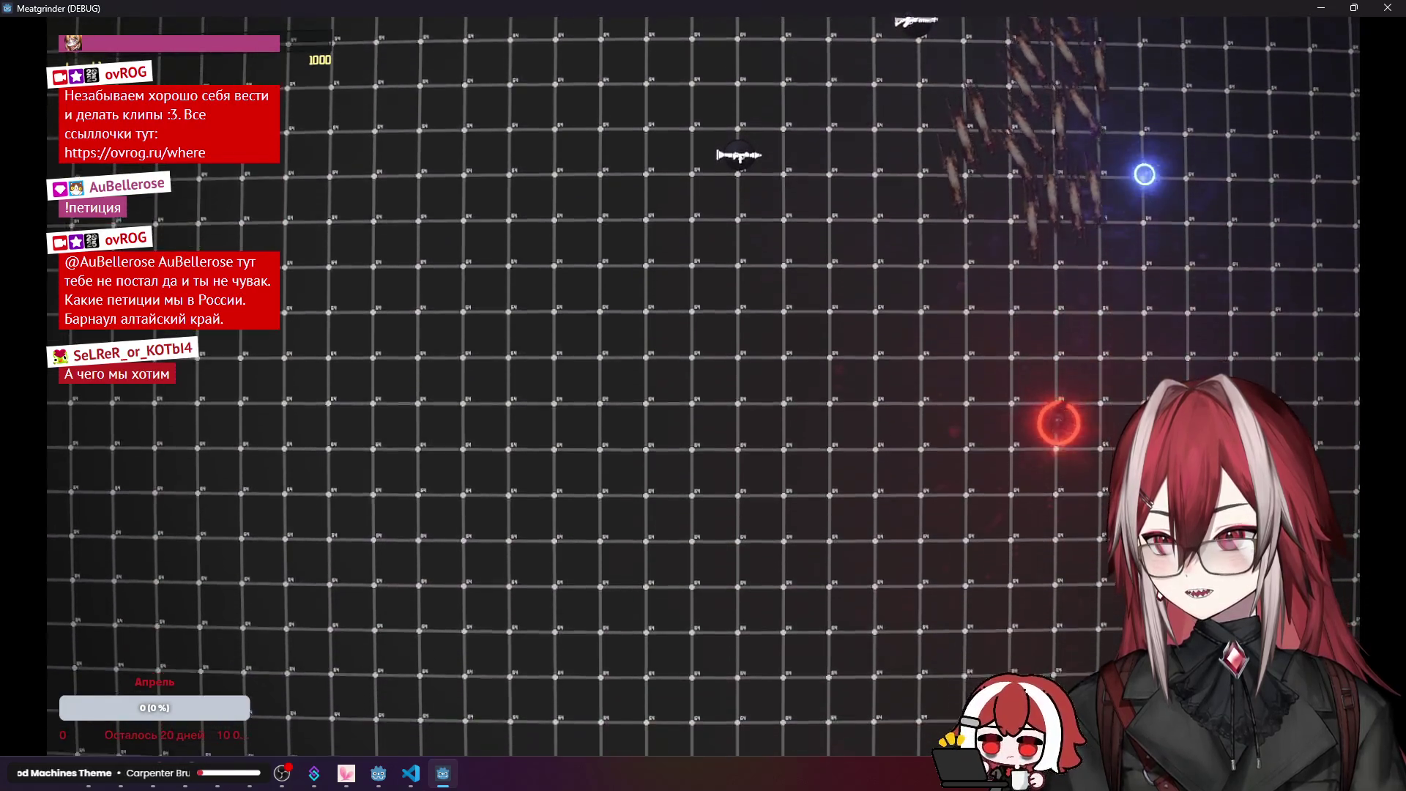
key("F8")
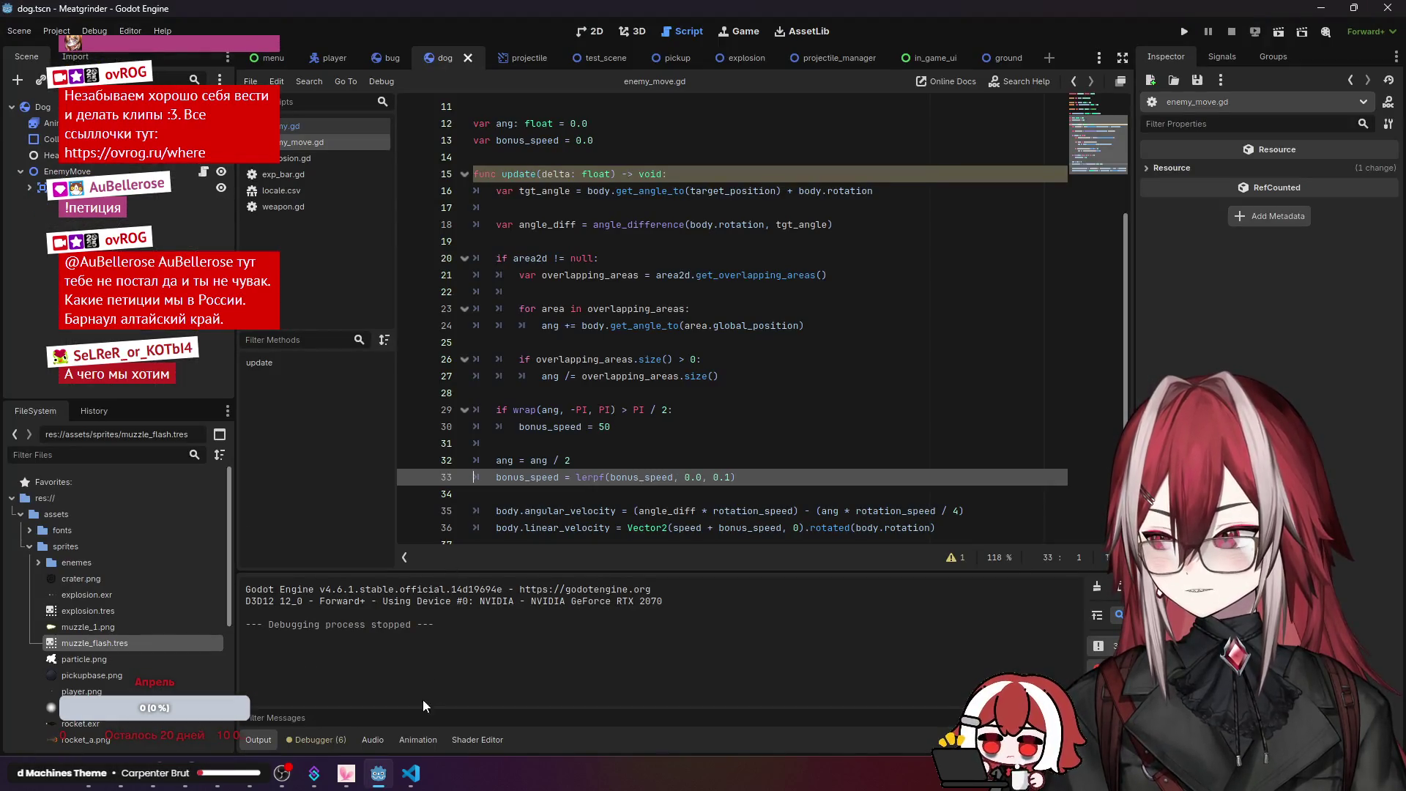
- Change bonus_speed = 50 on line 30 to 100, save, and switch back to Godot
left_click(411, 773)
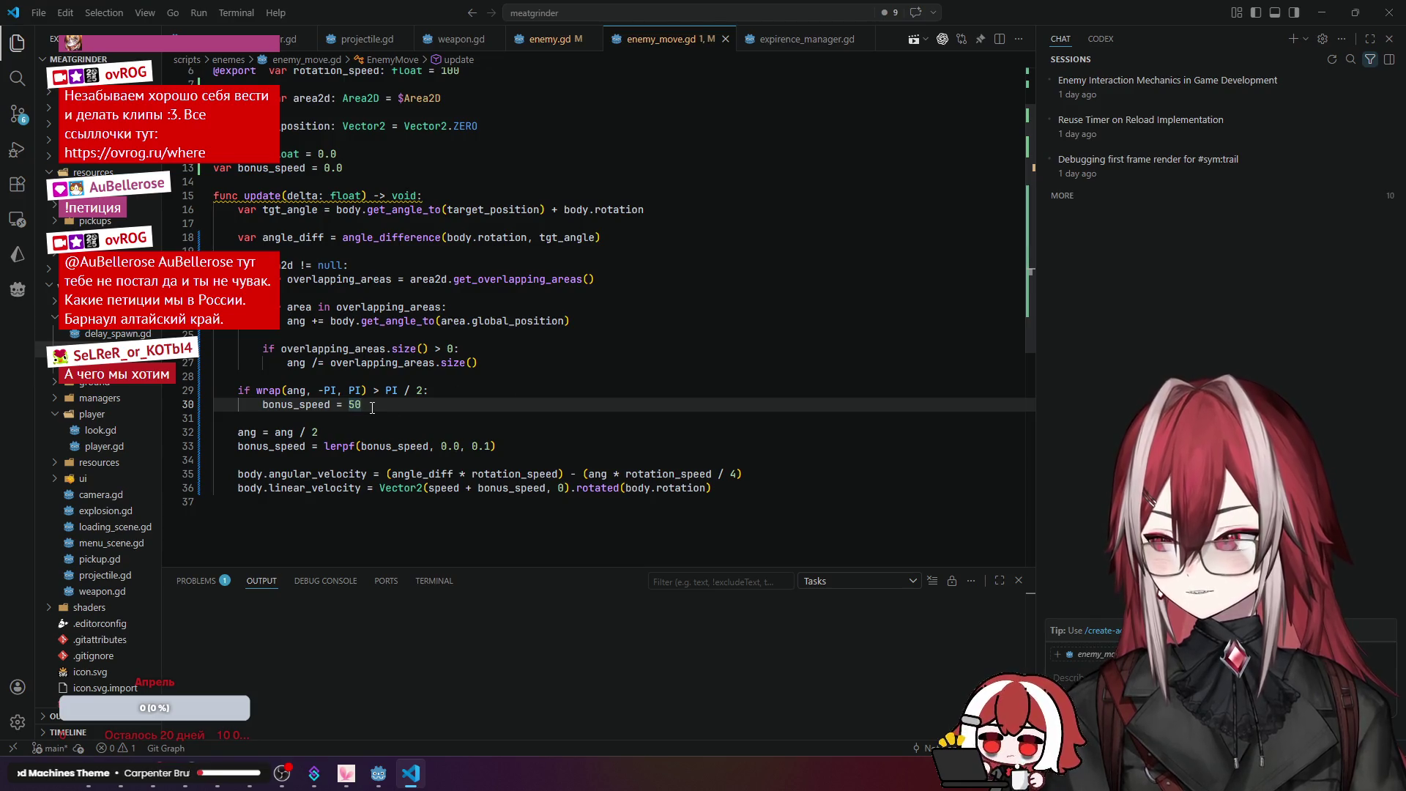
type("100")
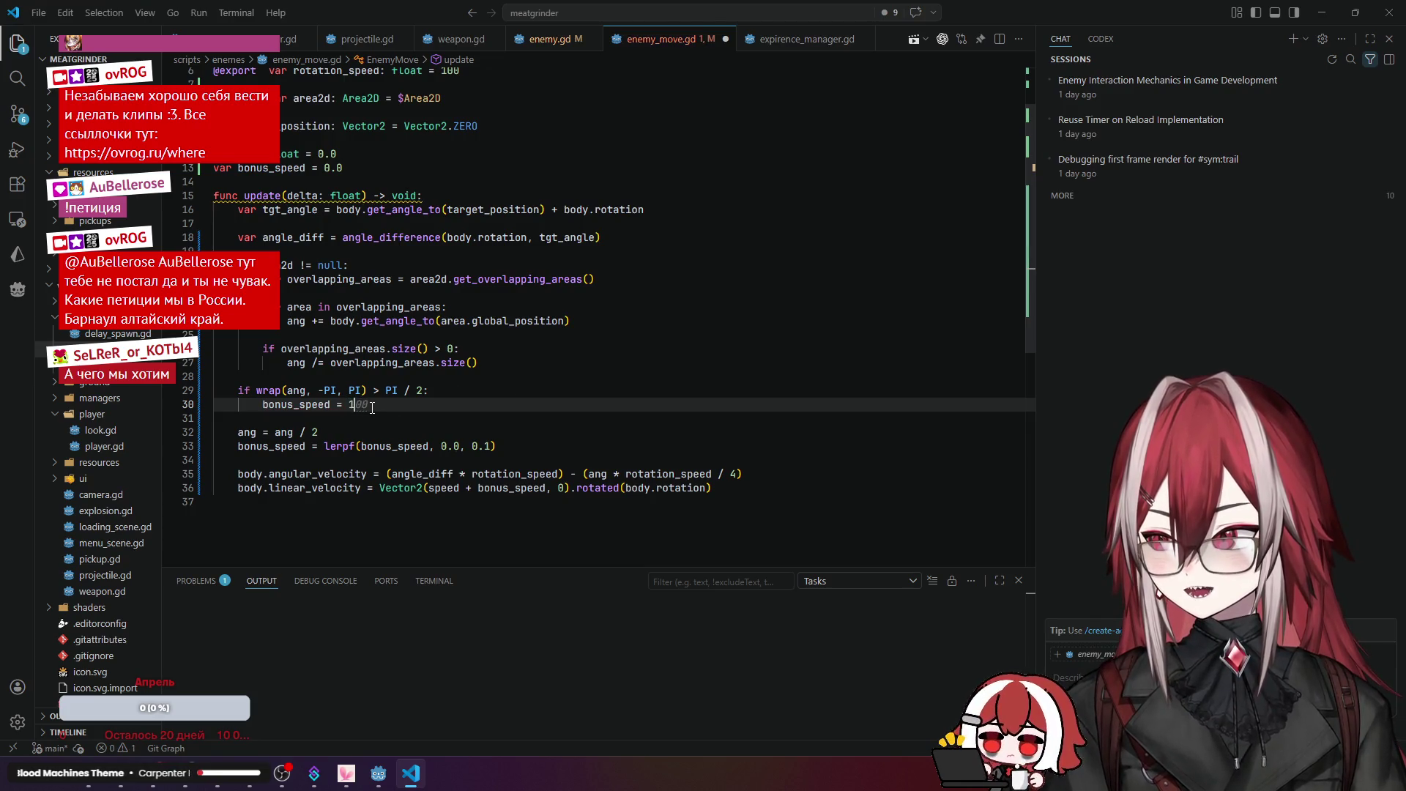
left_click(513, 349)
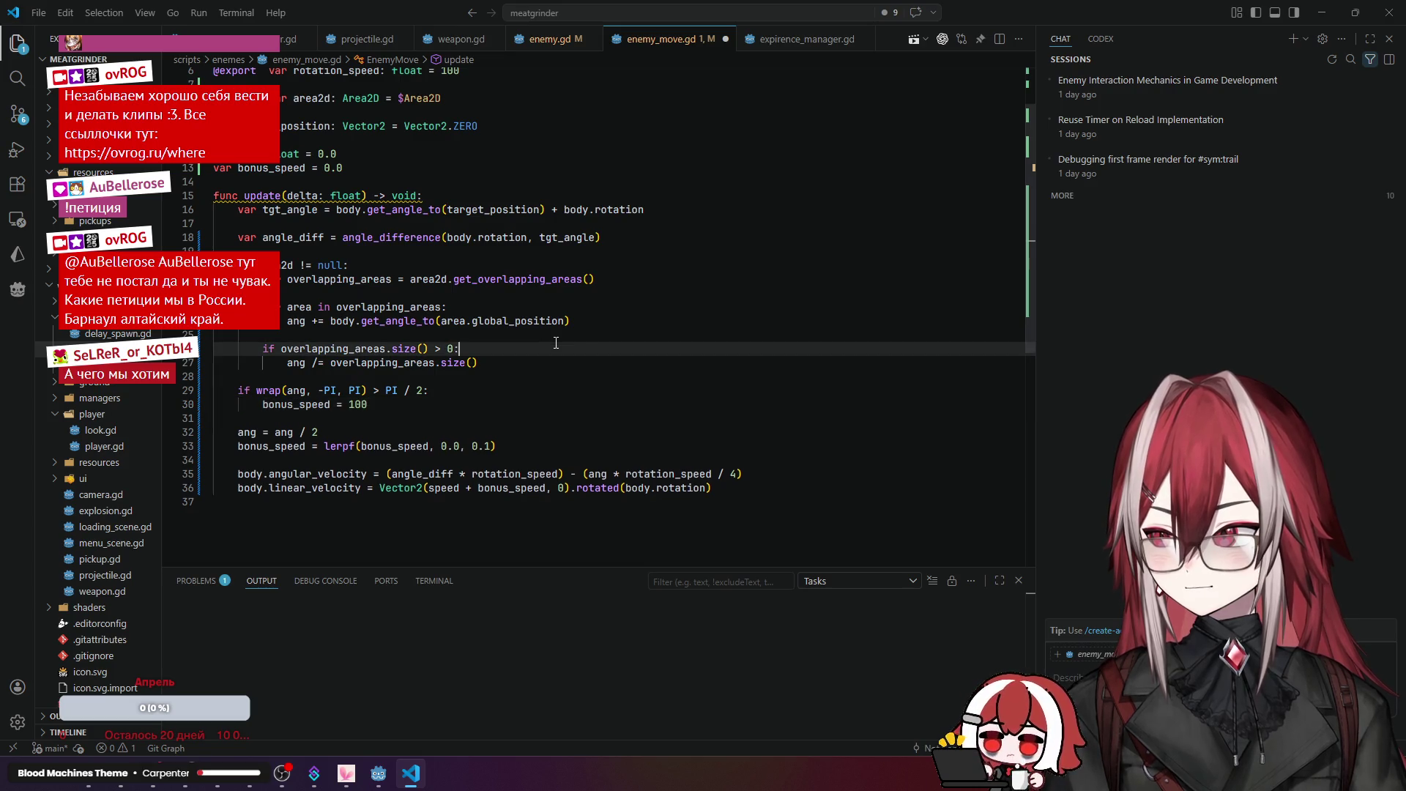
key("ctrl+s")
left_click(564, 370)
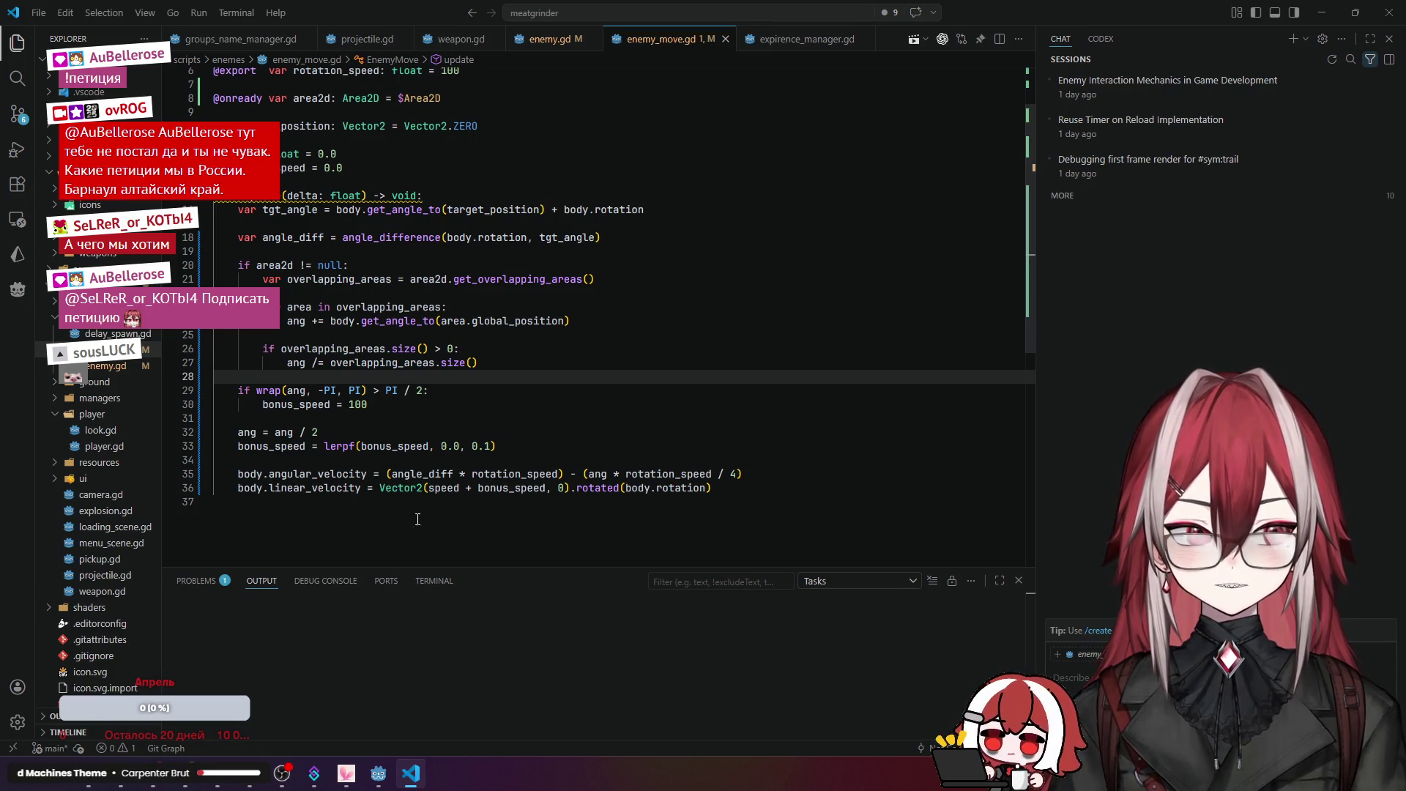
mouse_move(379, 776)
left_click(359, 689)
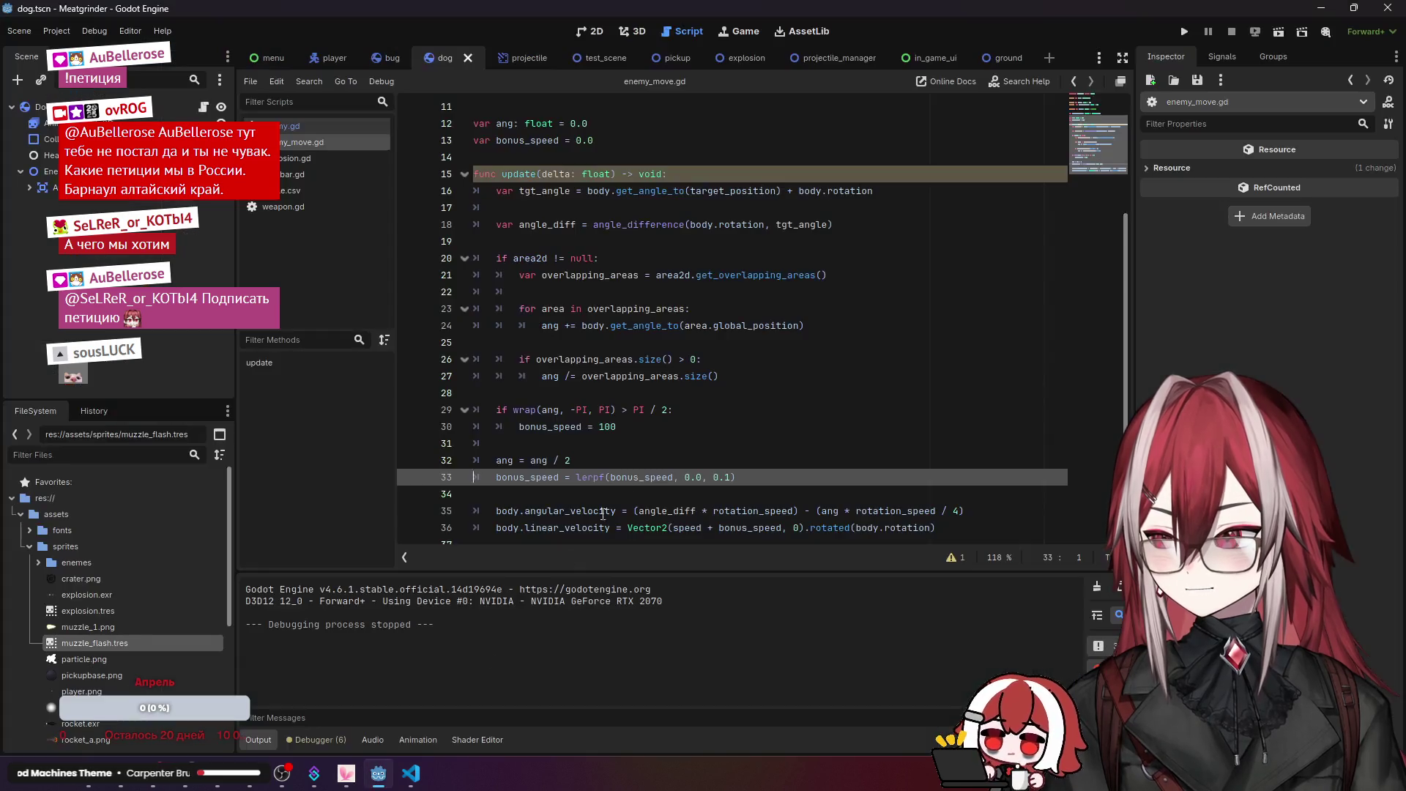
- Run the game, steer the player around with WASD to watch enemies turn, then stop it
left_click(1185, 31)
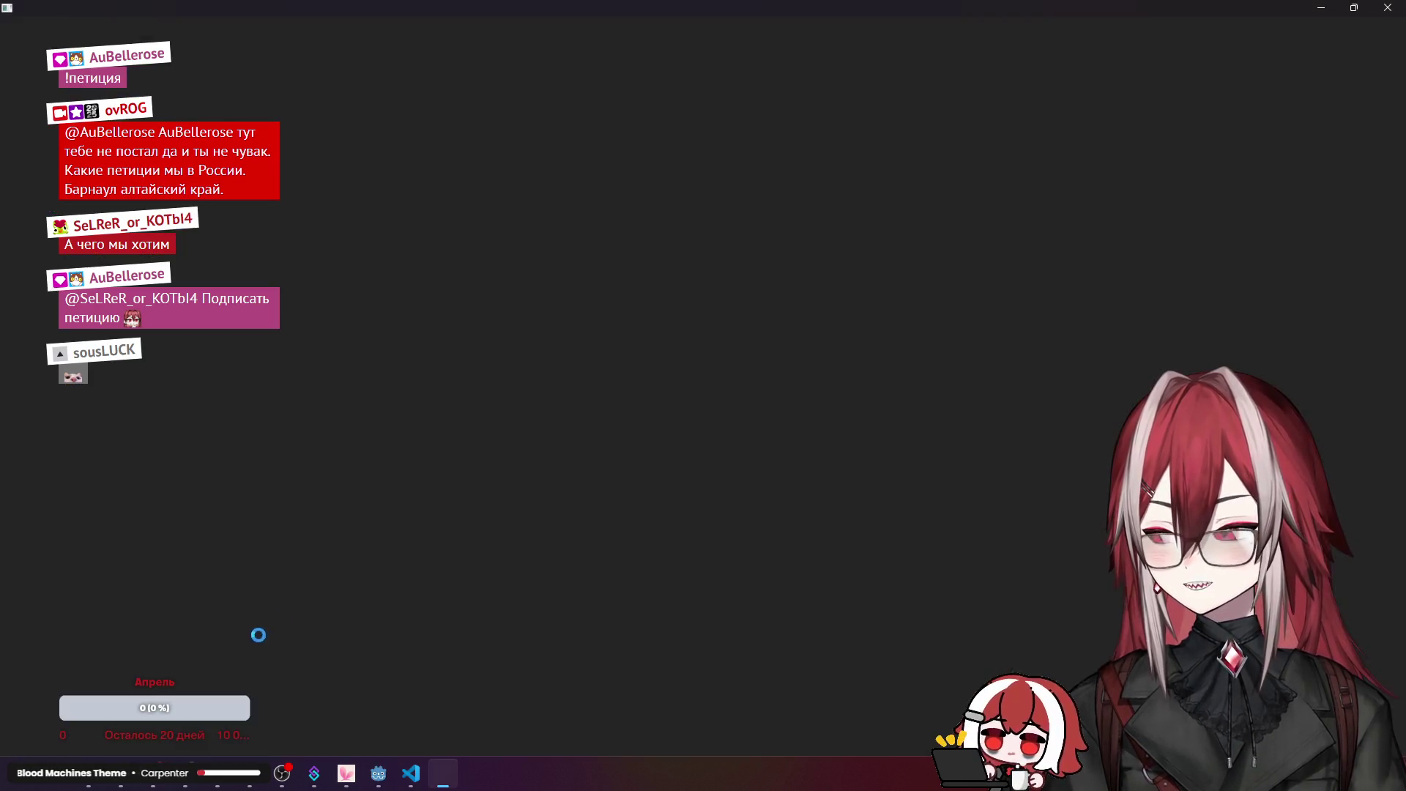
left_click(70, 735)
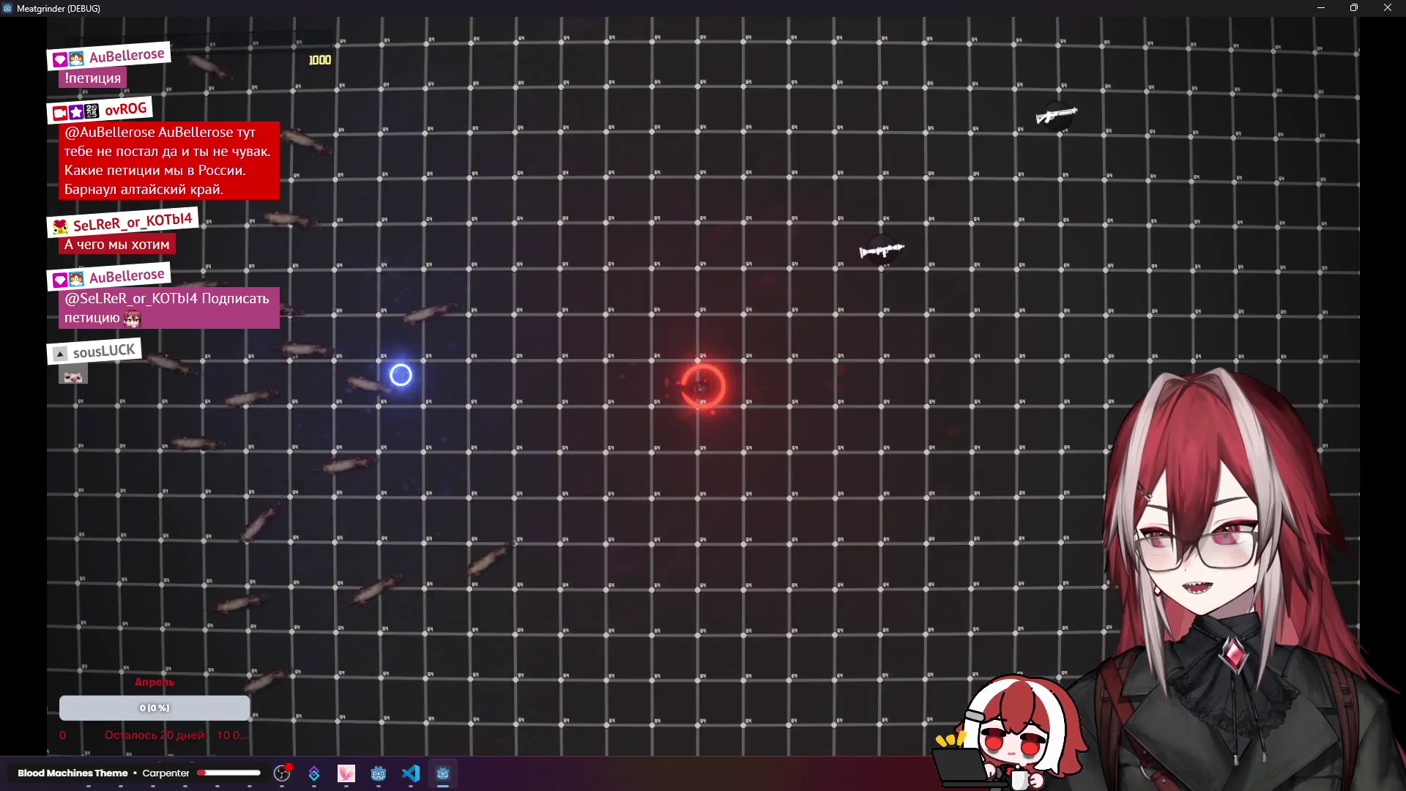
key("d")
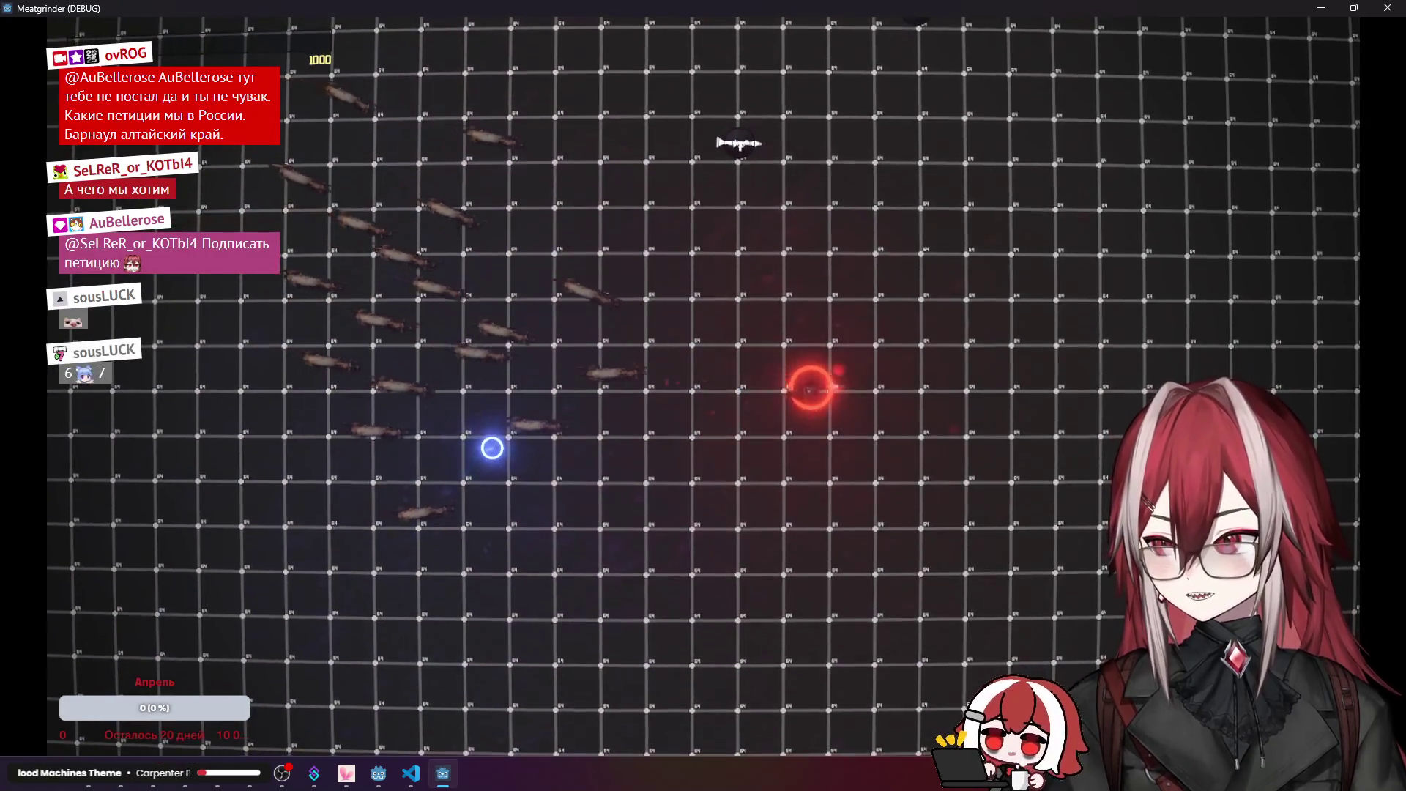
key("d")
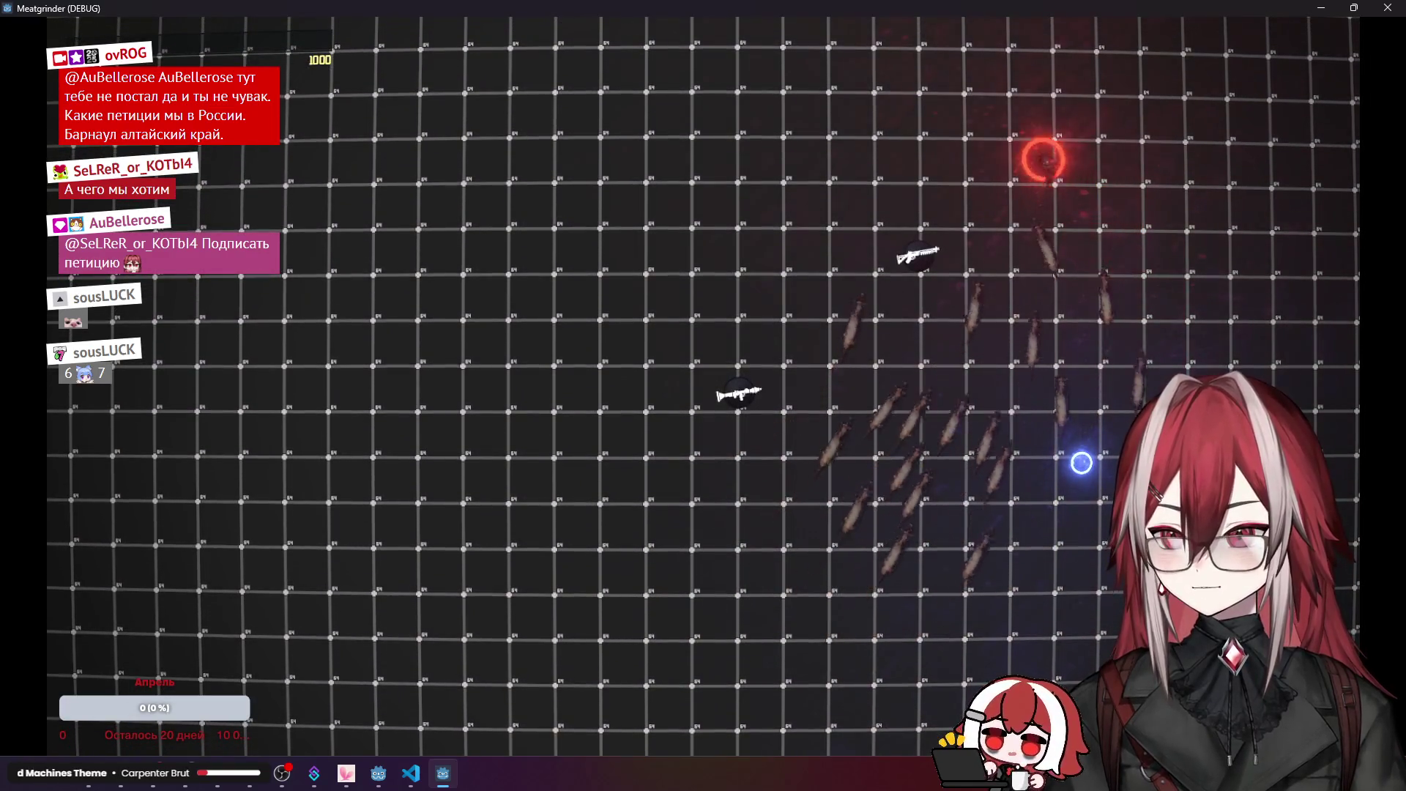
key("w")
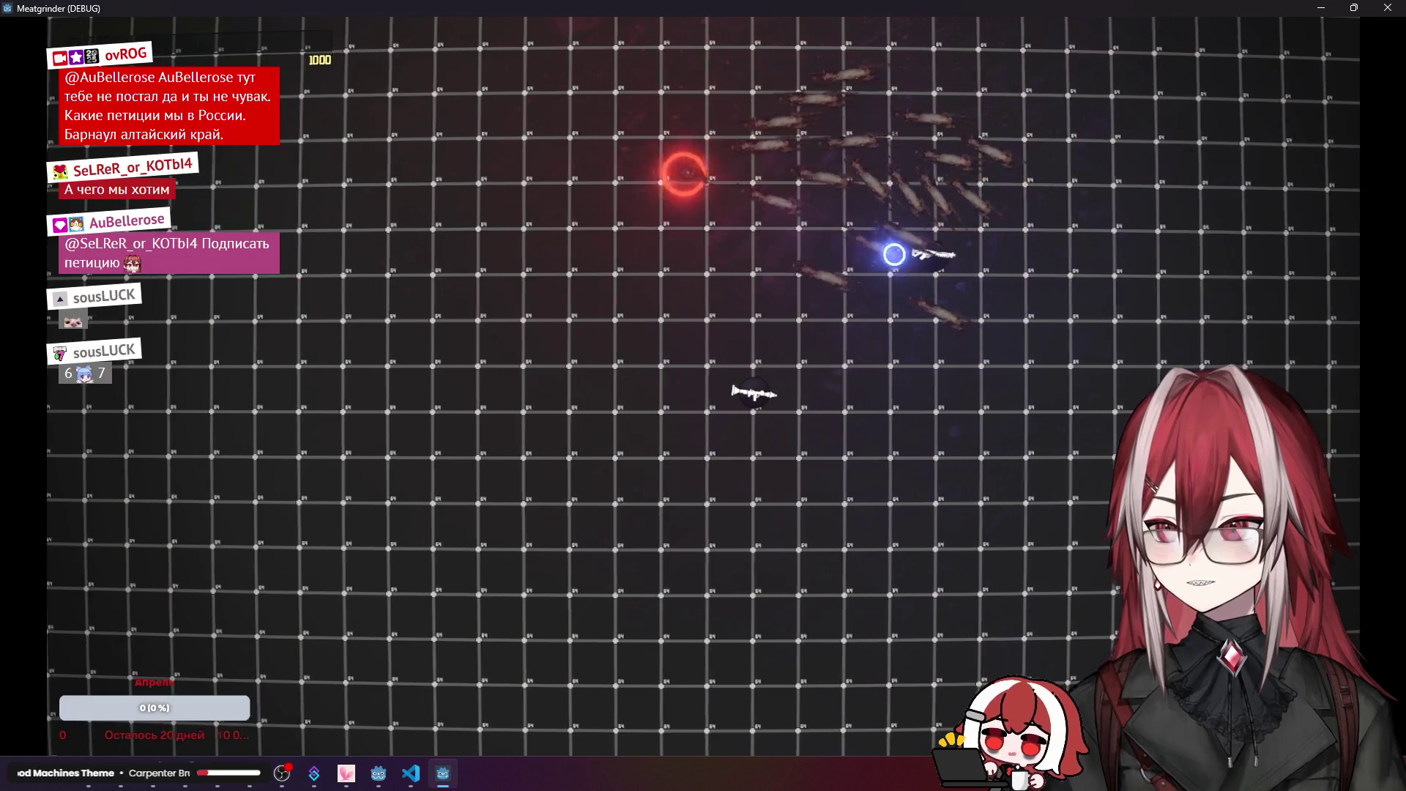
key("a")
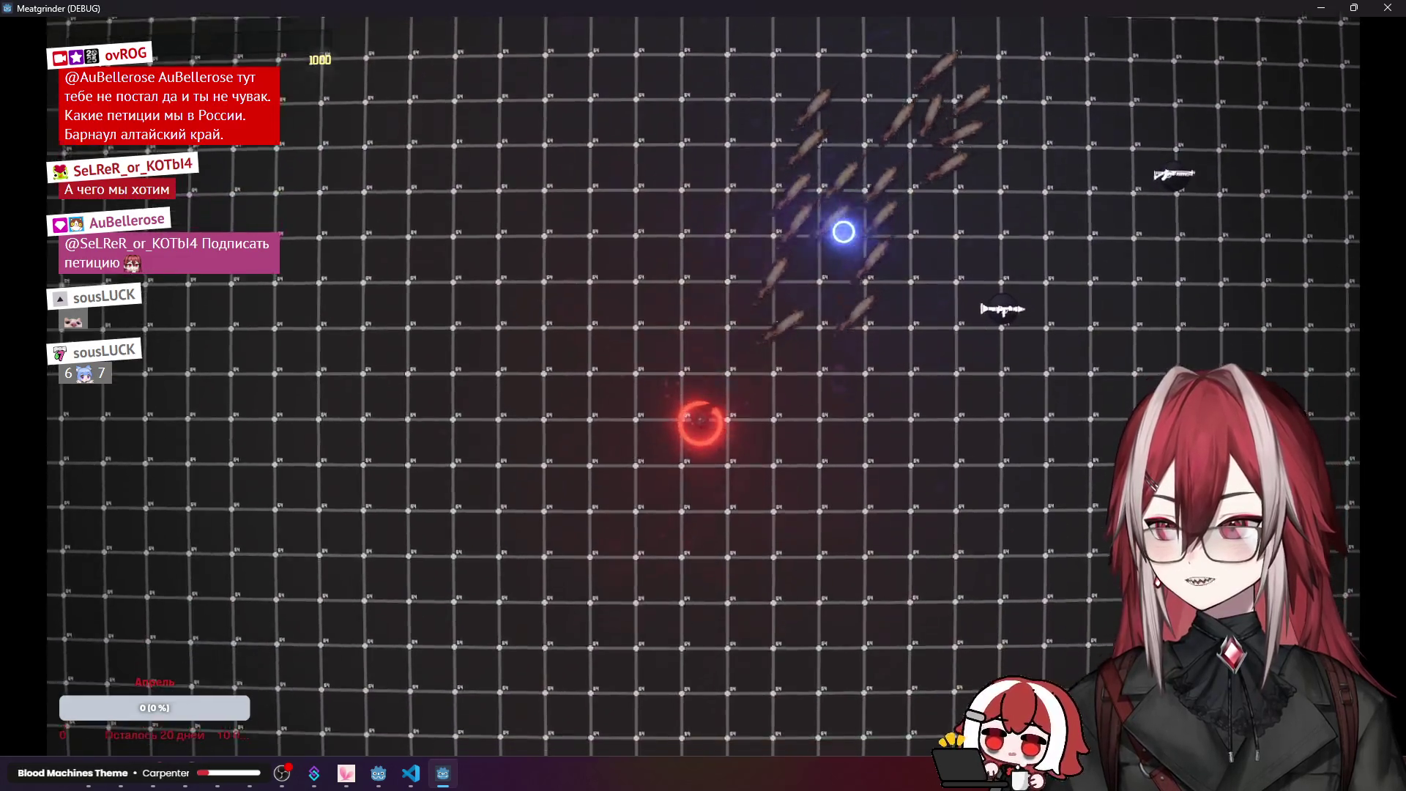
key("s")
key("a")
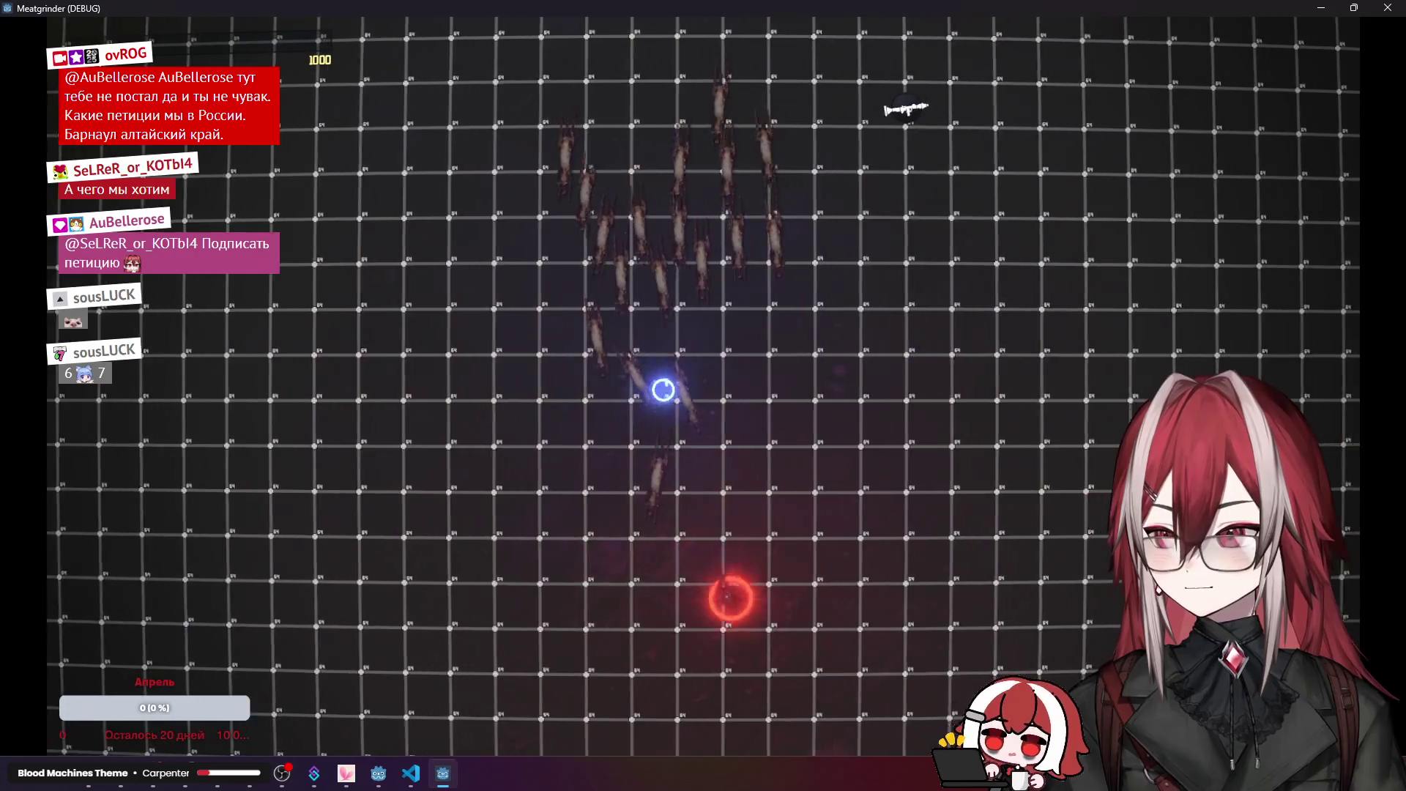
key("d")
key("s")
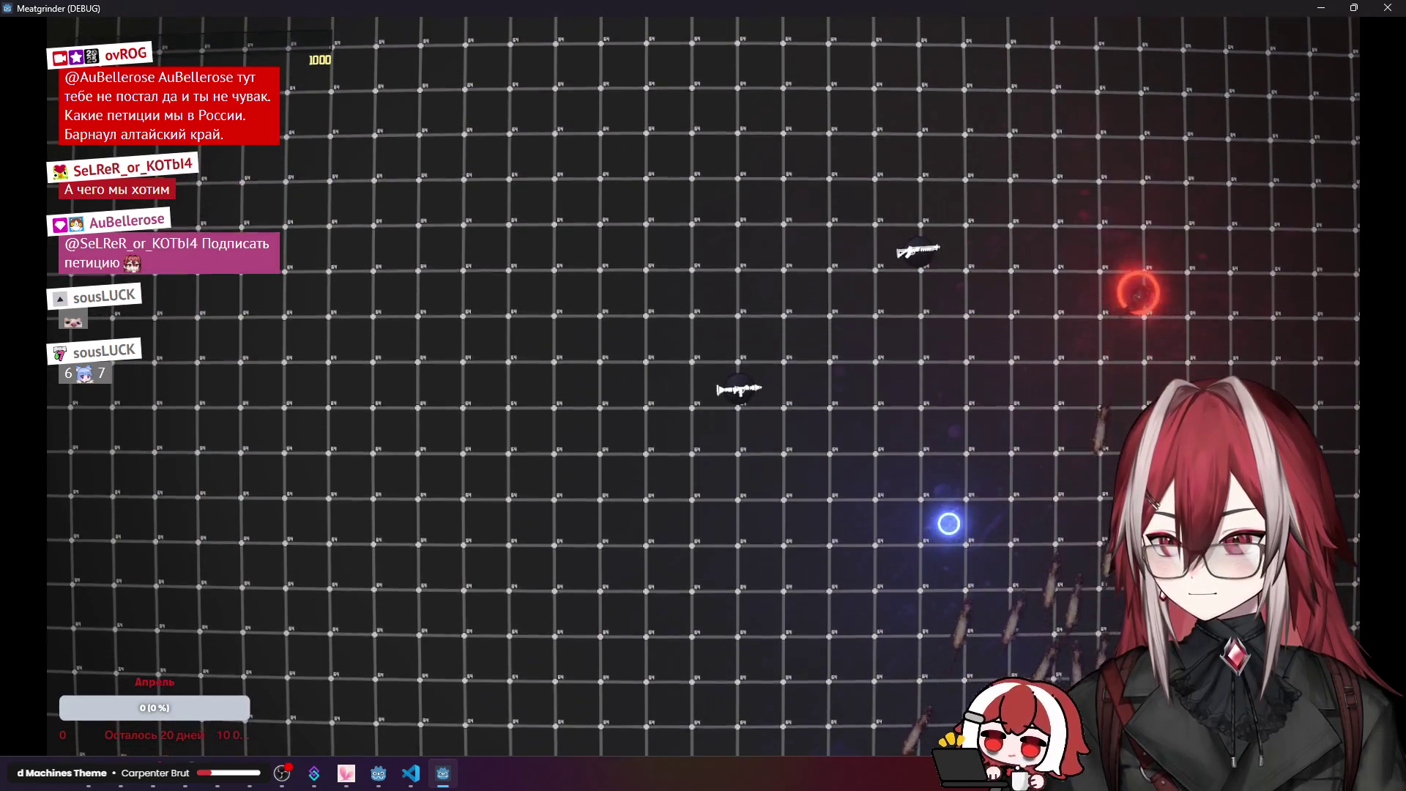
key("w")
key("d")
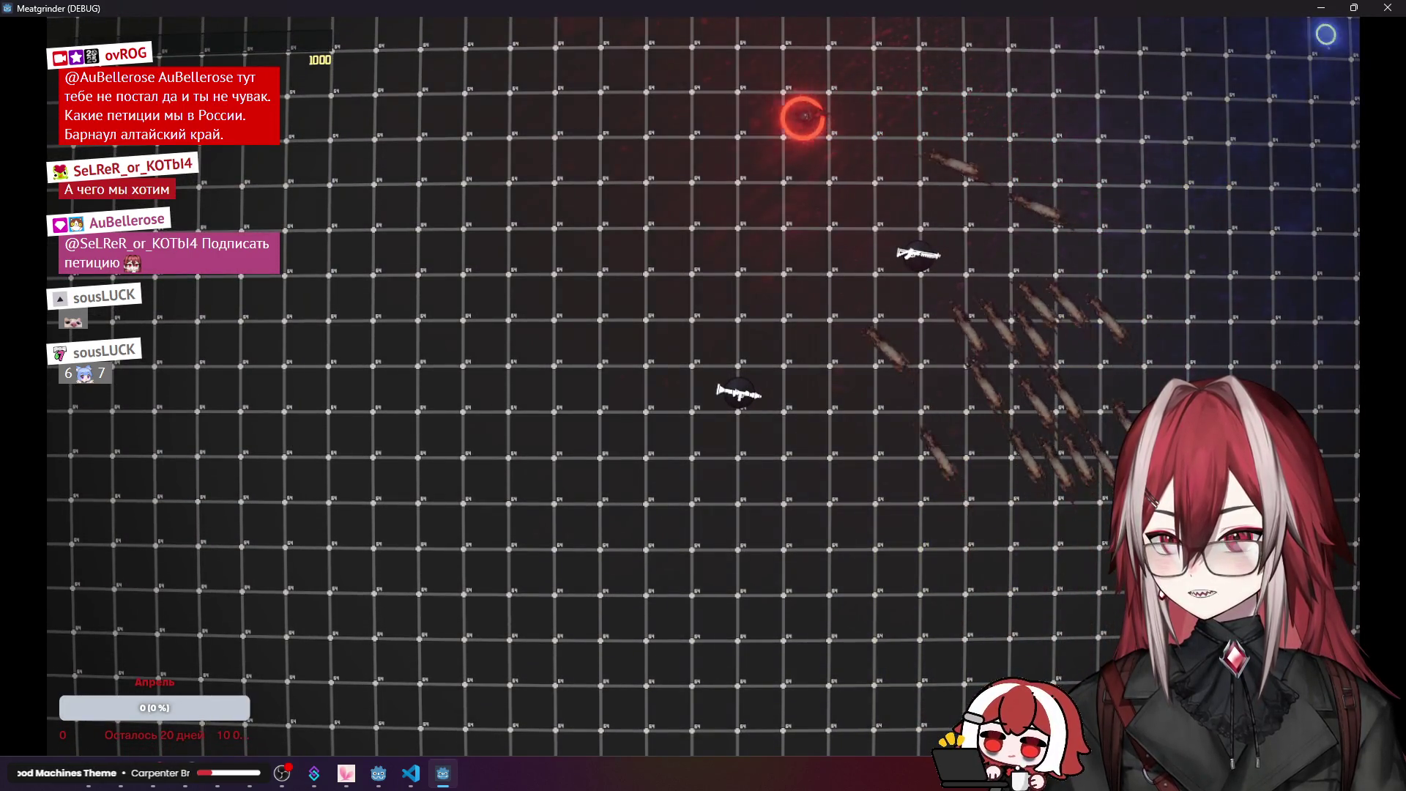
key("F8")
left_click(411, 773)
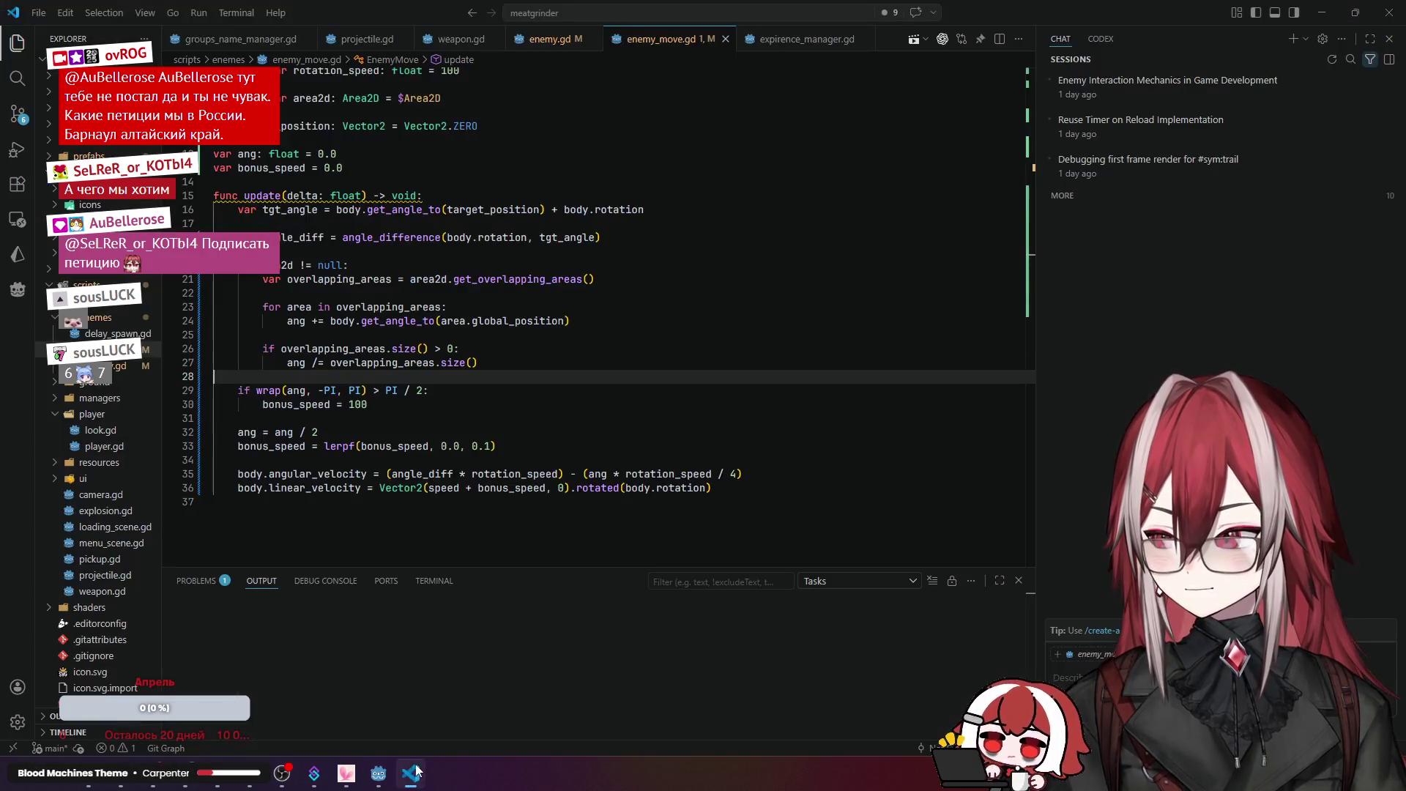
- Set bonus_speed to 50 and the lerpf weight to 0.01, save, and relaunch the game
left_click(463, 460)
left_click(463, 446)
left_click(463, 462)
double_click(355, 405)
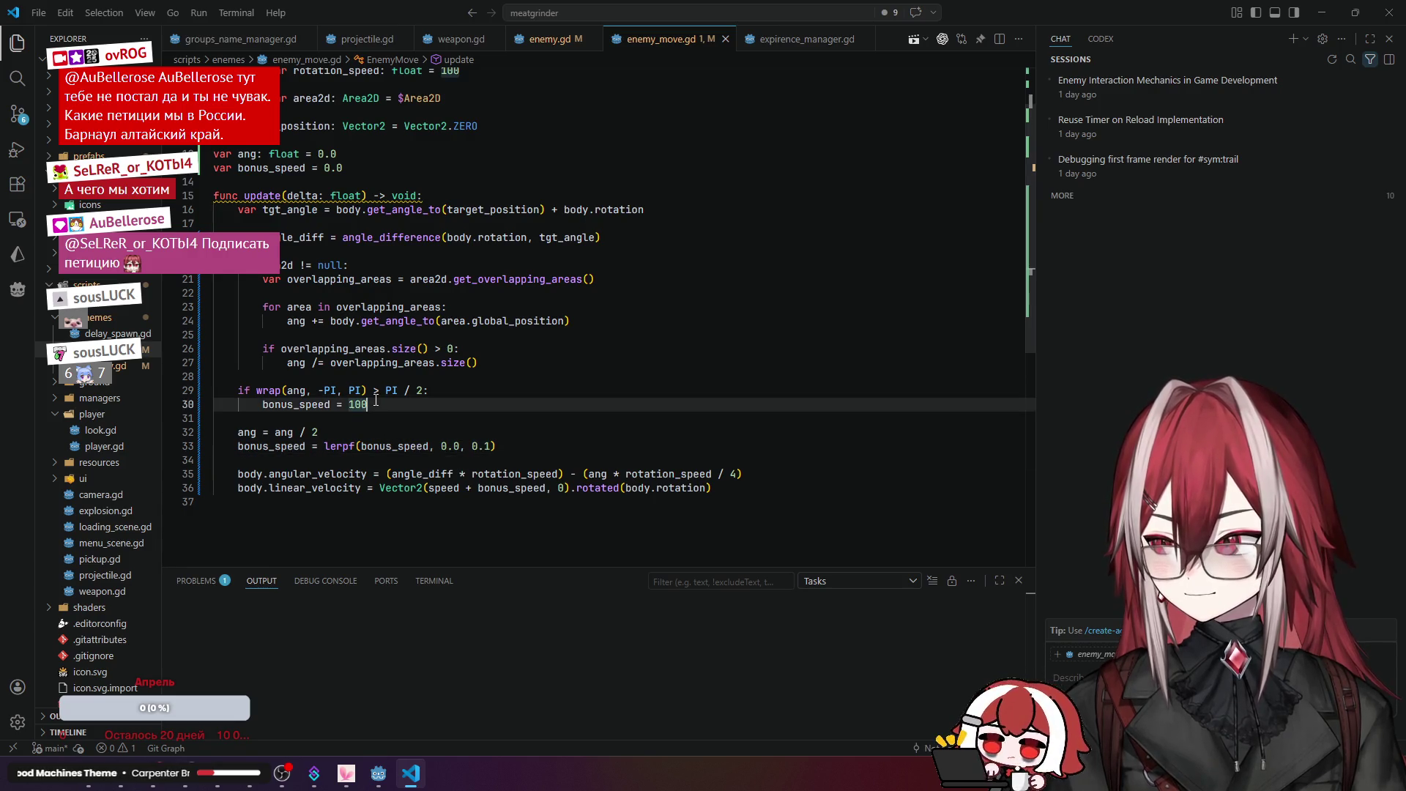
type("5")
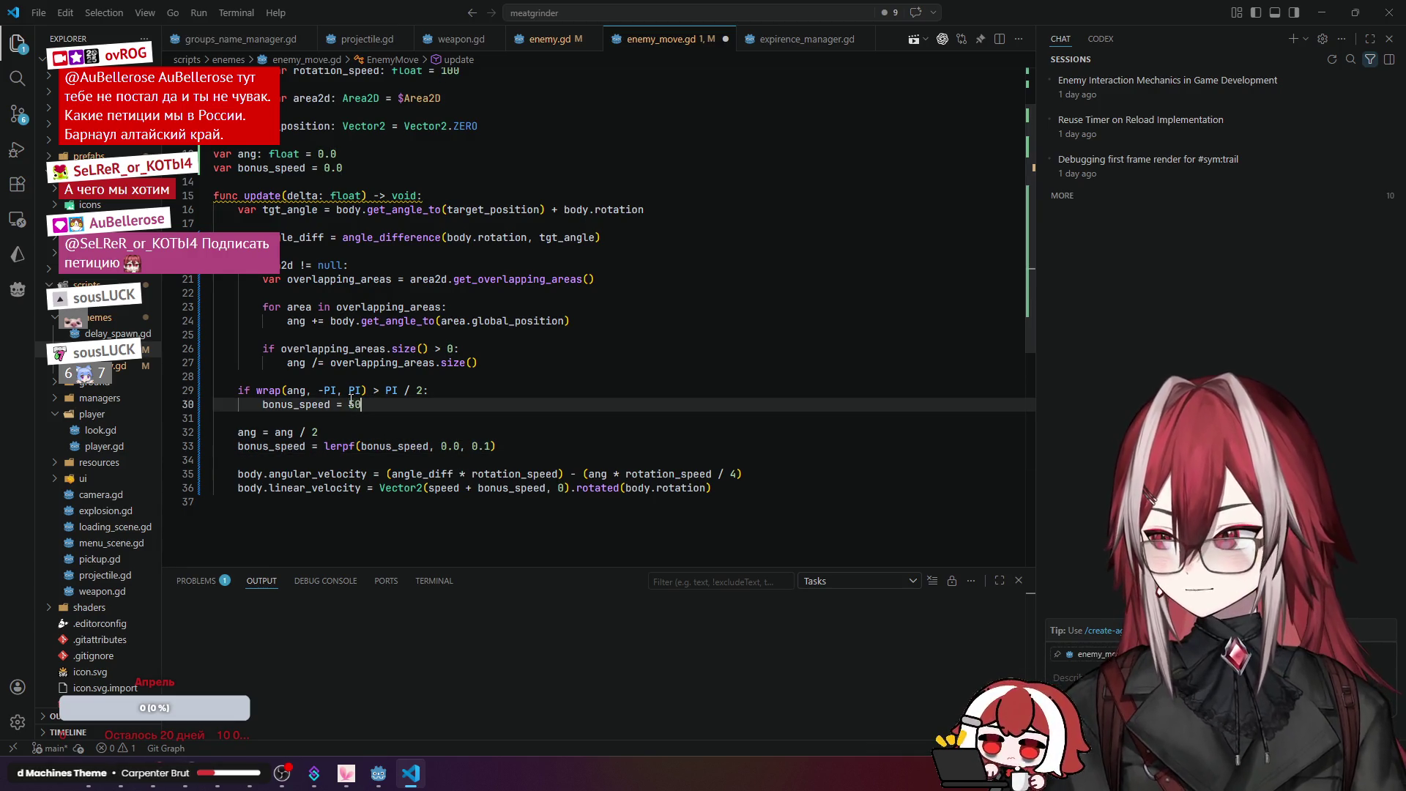
left_click(484, 446)
type("0")
key("ctrl+s")
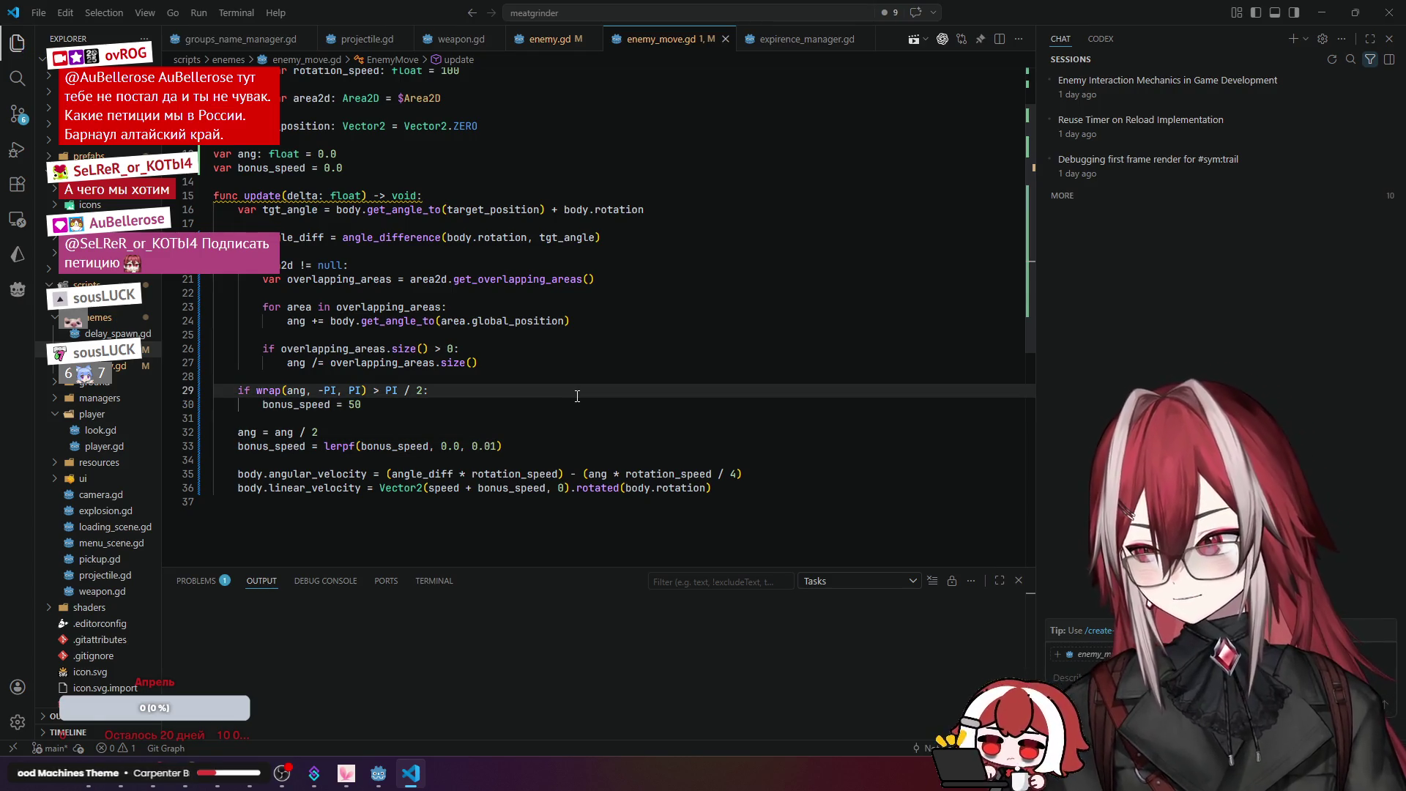
left_click(378, 773)
left_click(1184, 35)
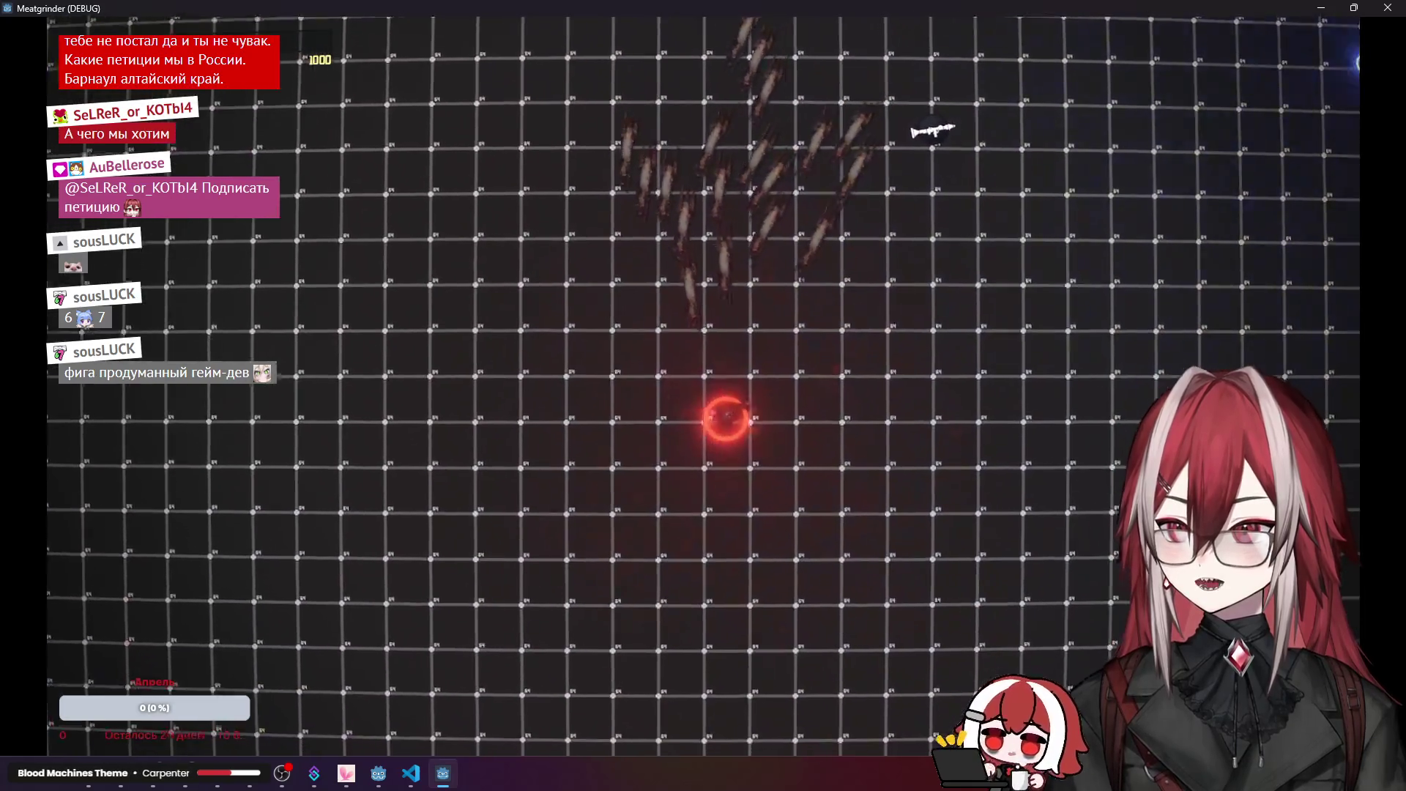
- Stop the test, restore bonus_speed to 100 on line 30, and rerun the game
key("F8")
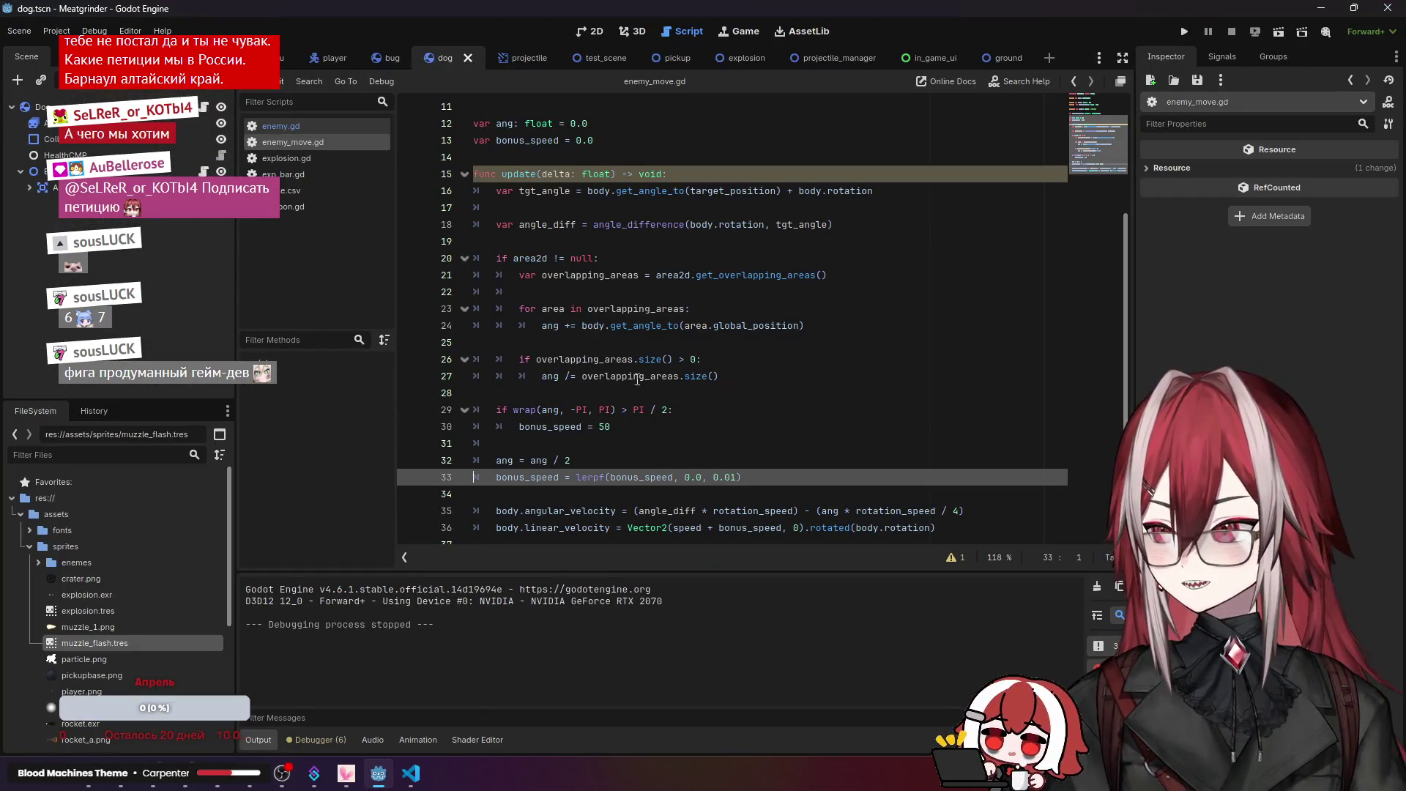
left_click(410, 772)
double_click(353, 404)
type("100")
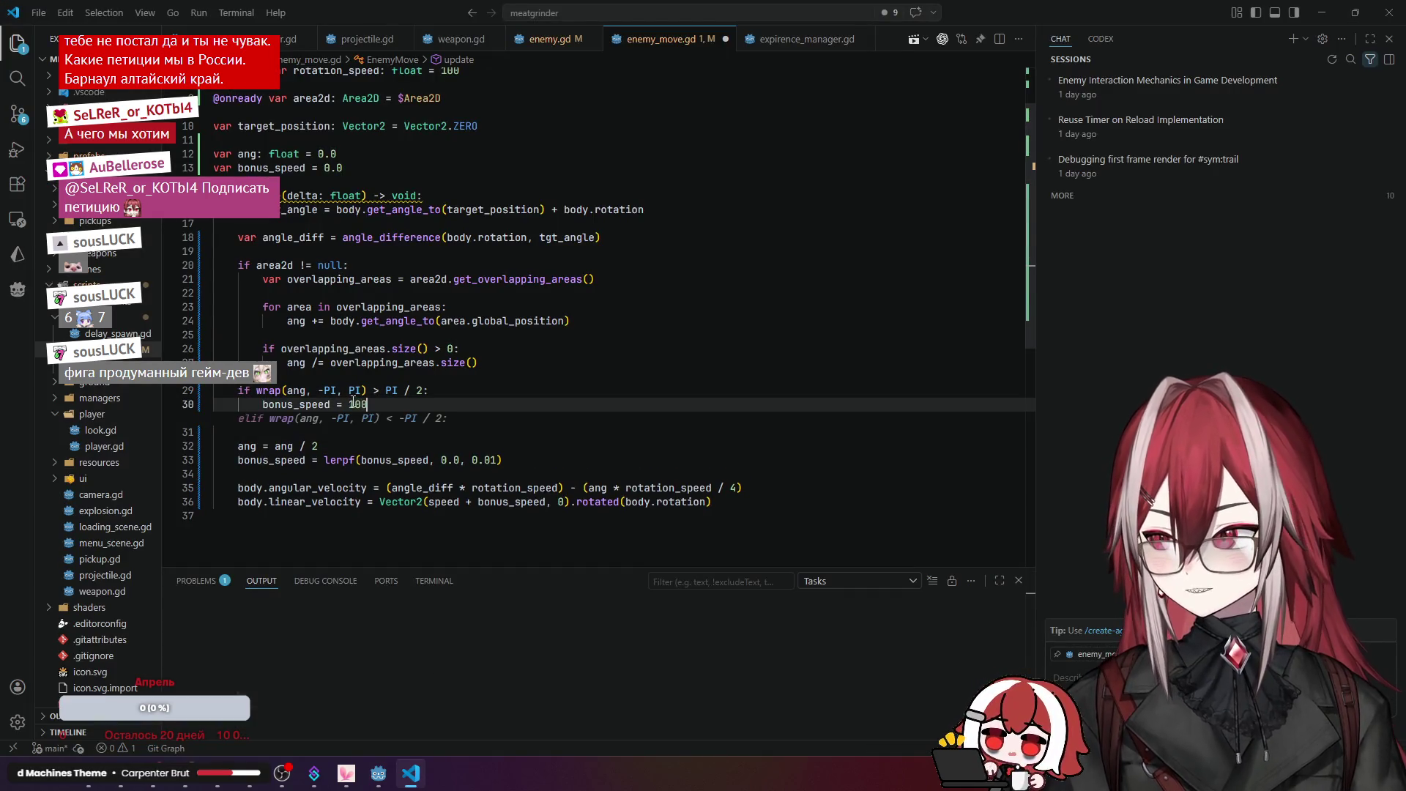
left_click(558, 366)
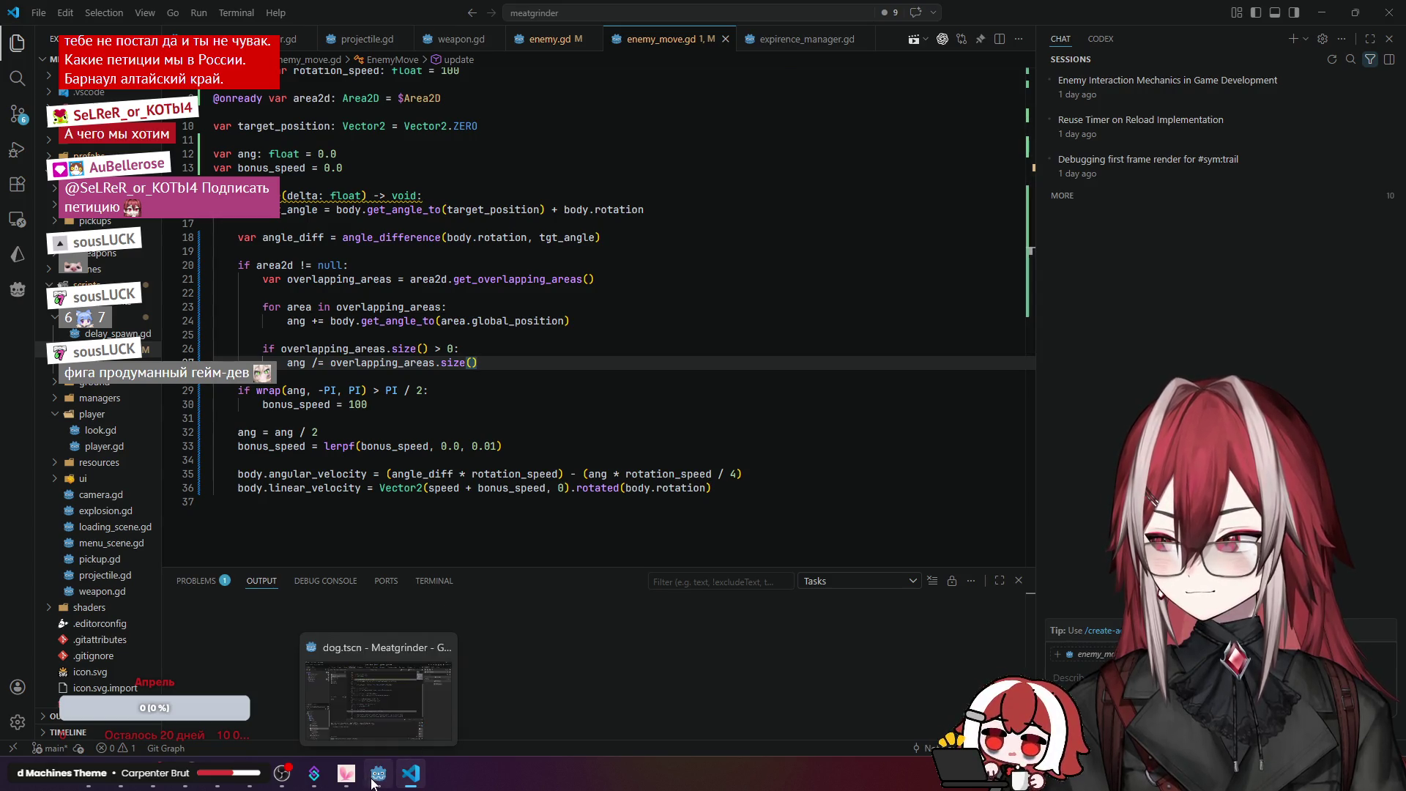
left_click(378, 772)
left_click(1179, 33)
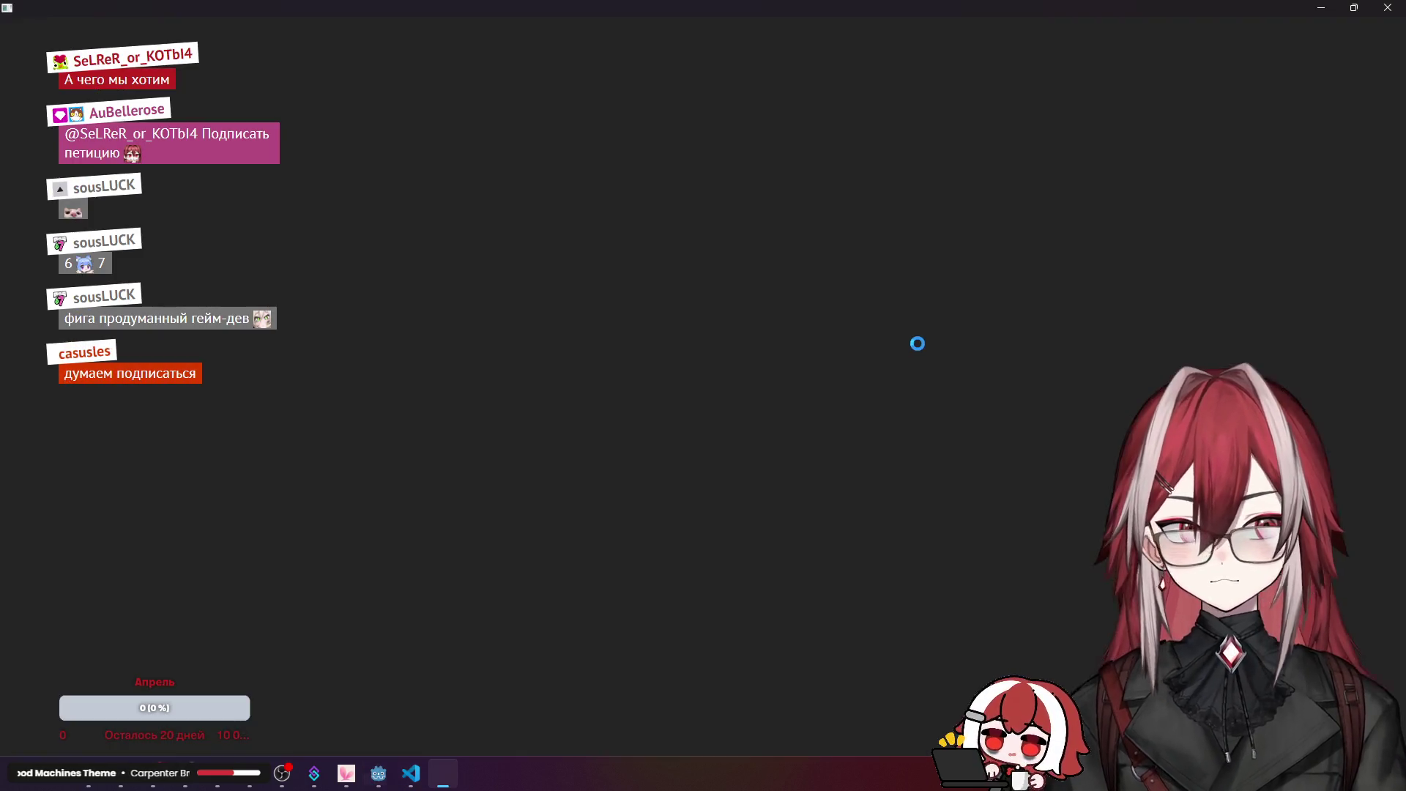
- Start a new run and move the player around the arena with WASD
left_click(73, 737)
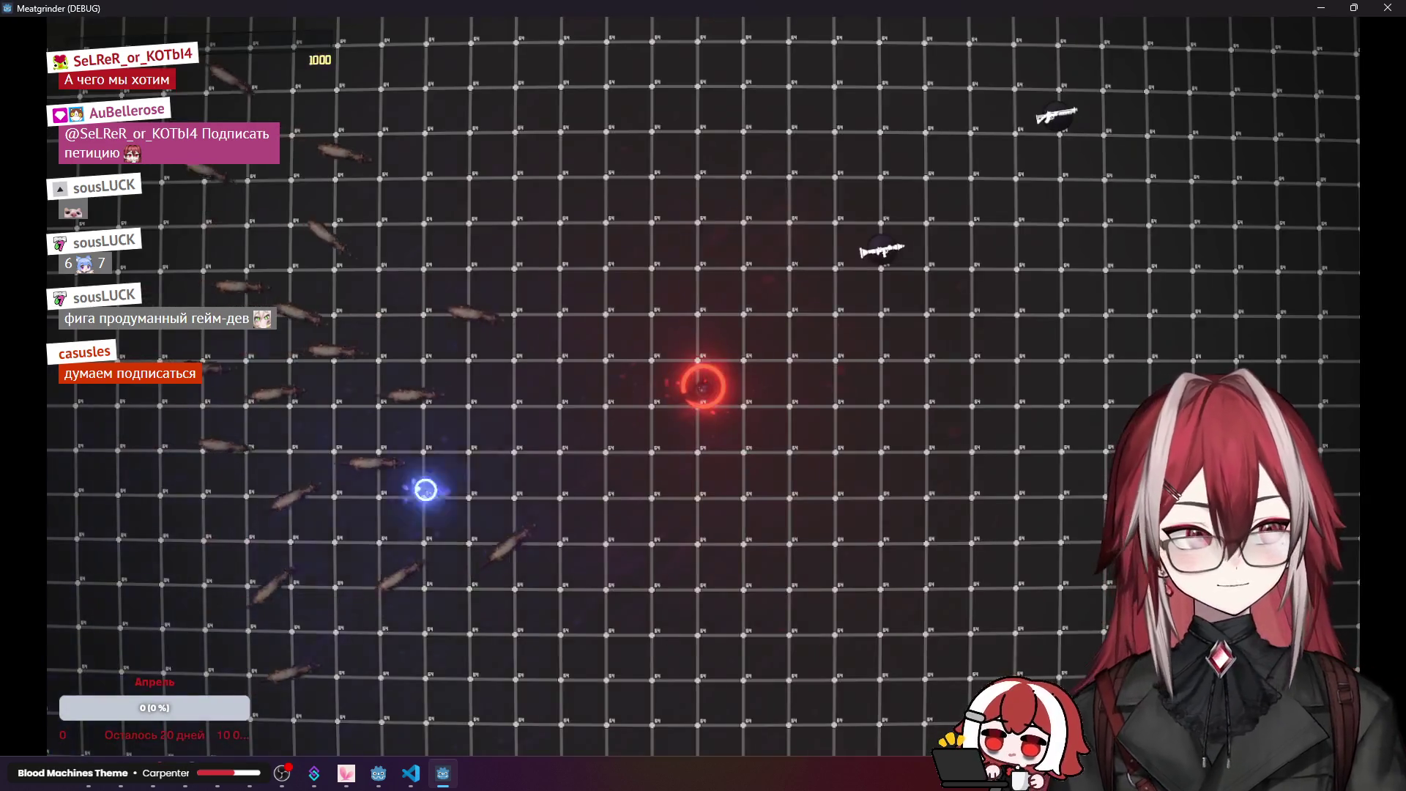
key("d")
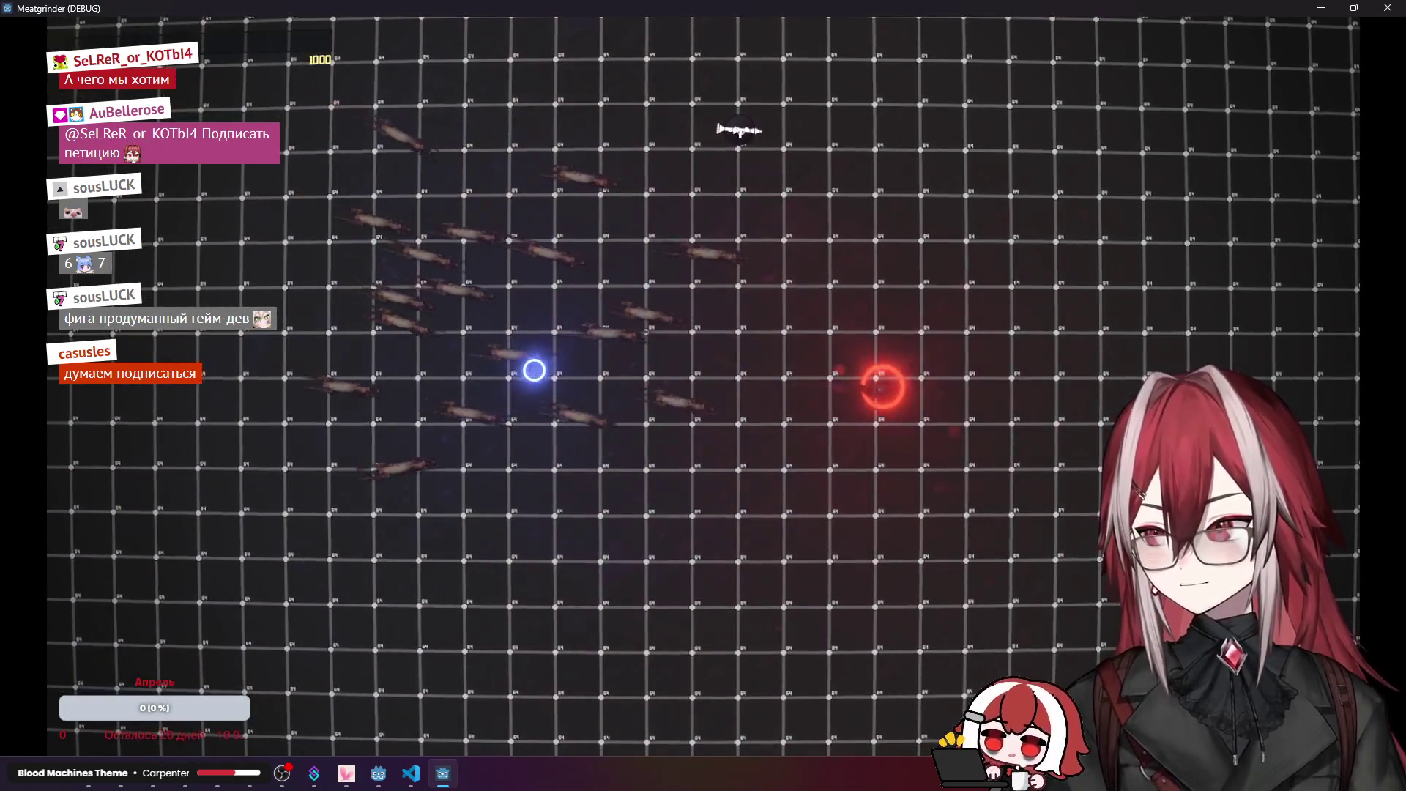
key("s")
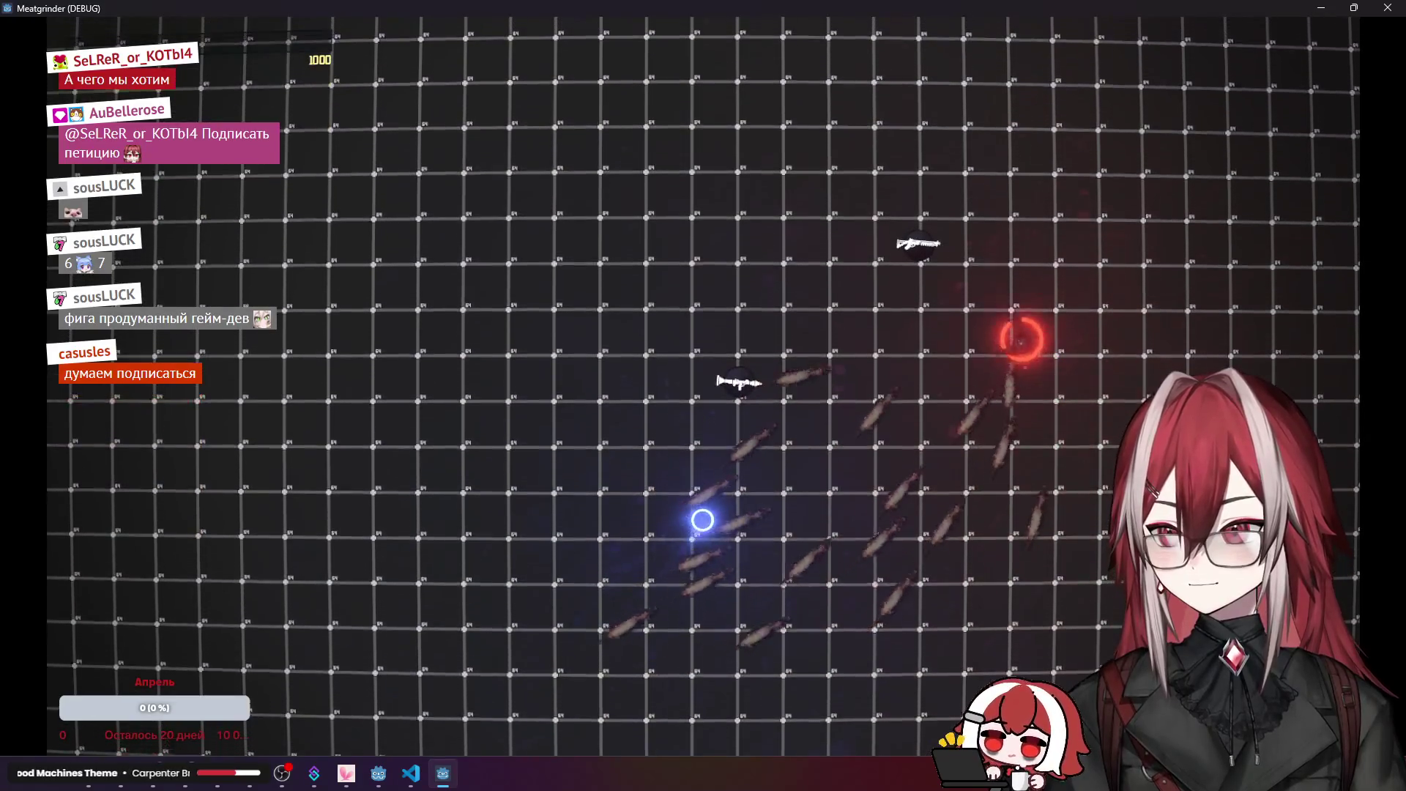
key("w")
key("d")
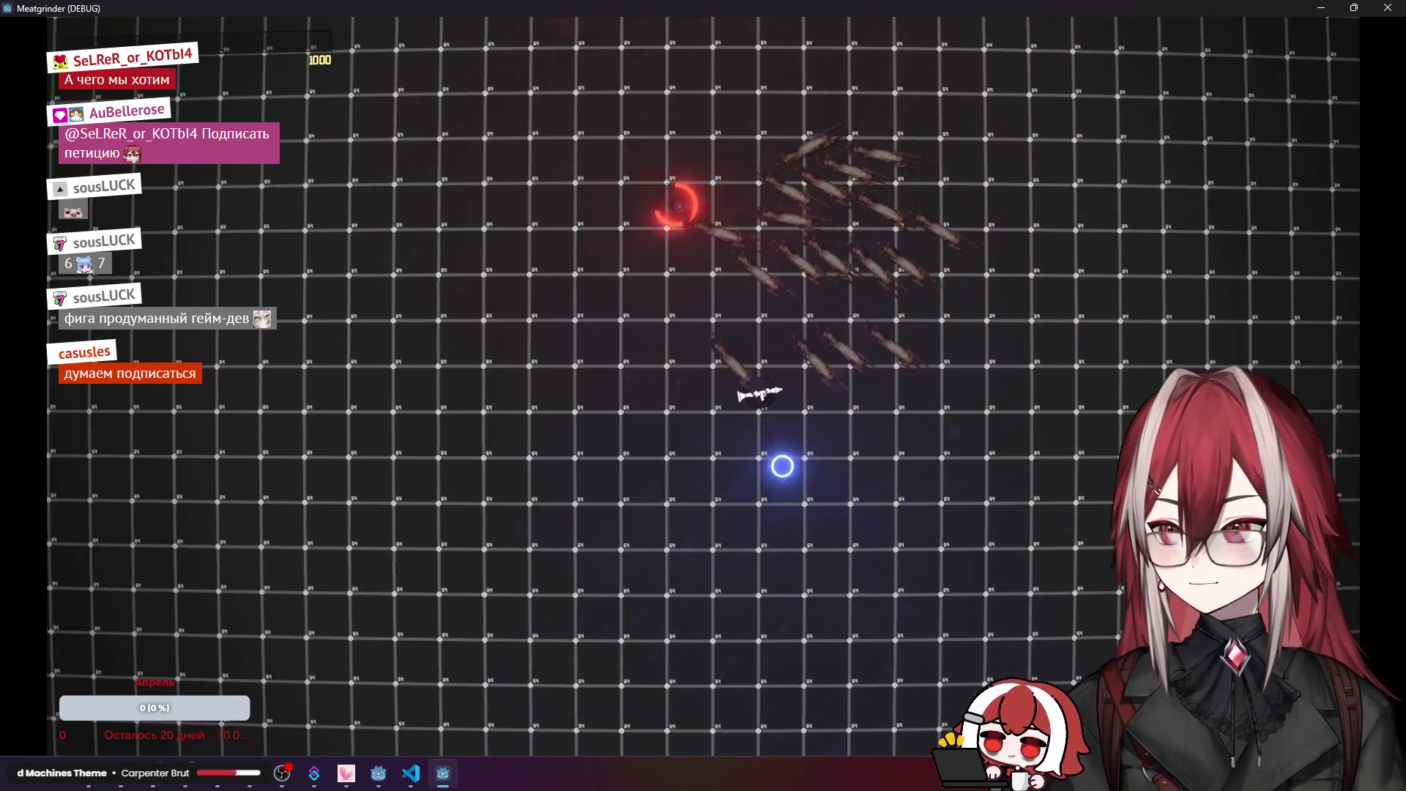
key("a")
key("a")
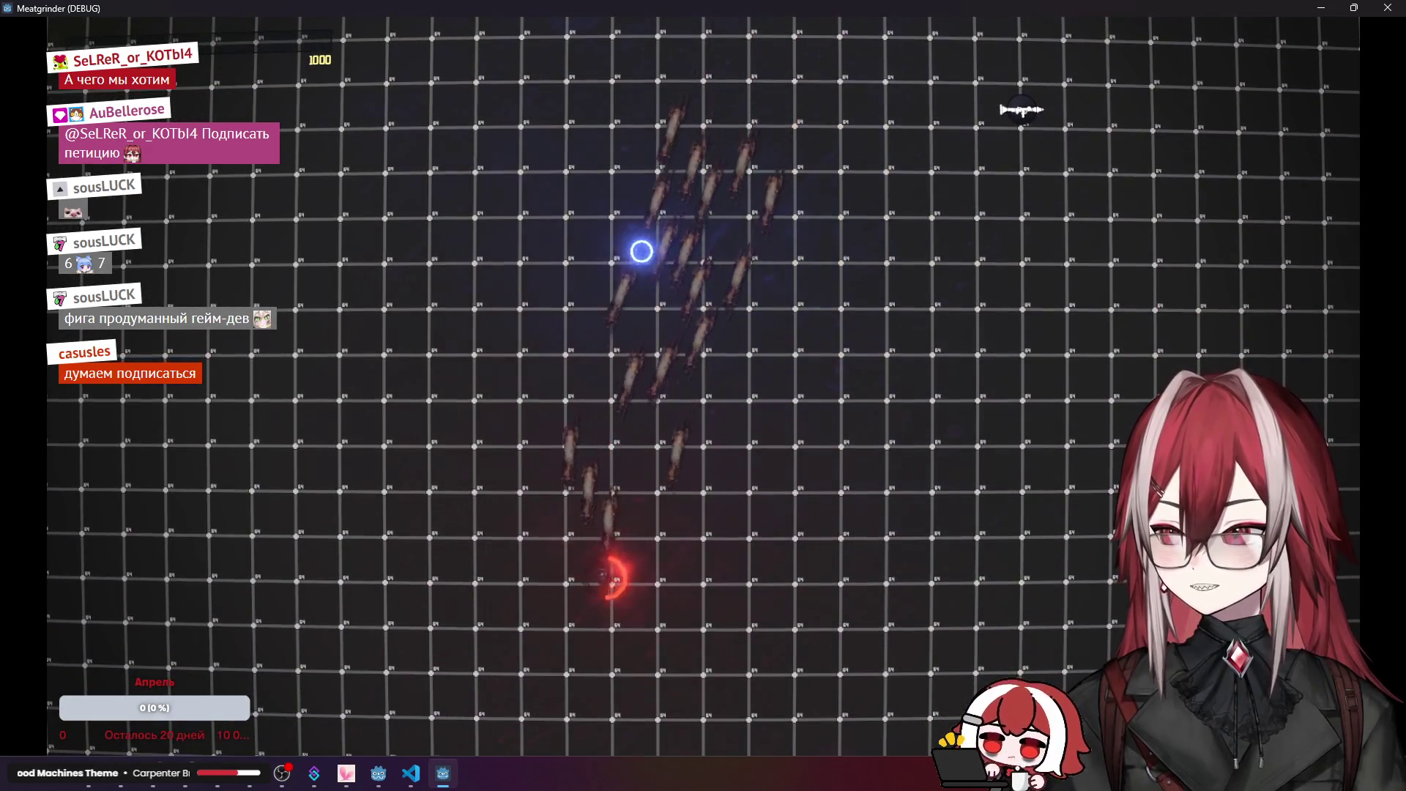
key("s")
key("a")
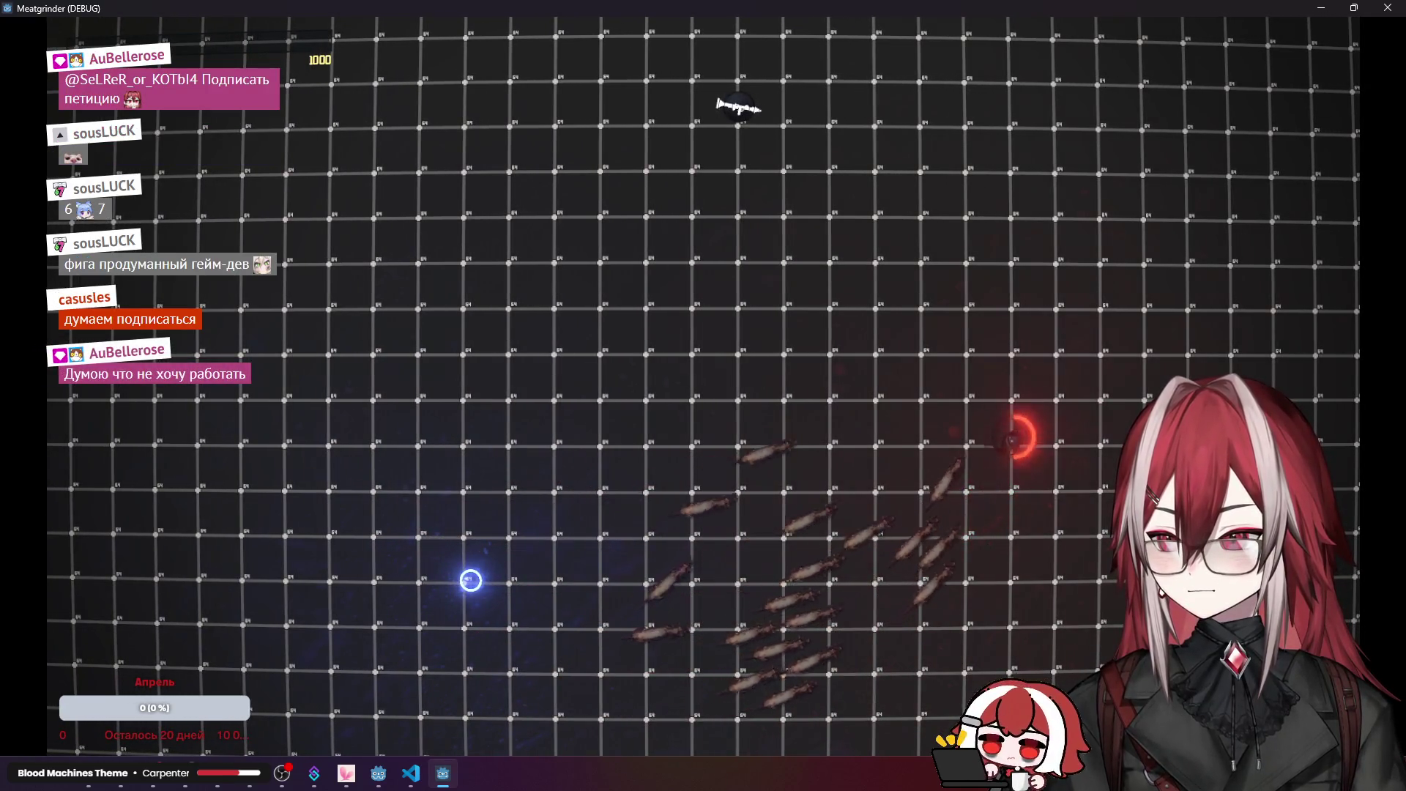
key("w")
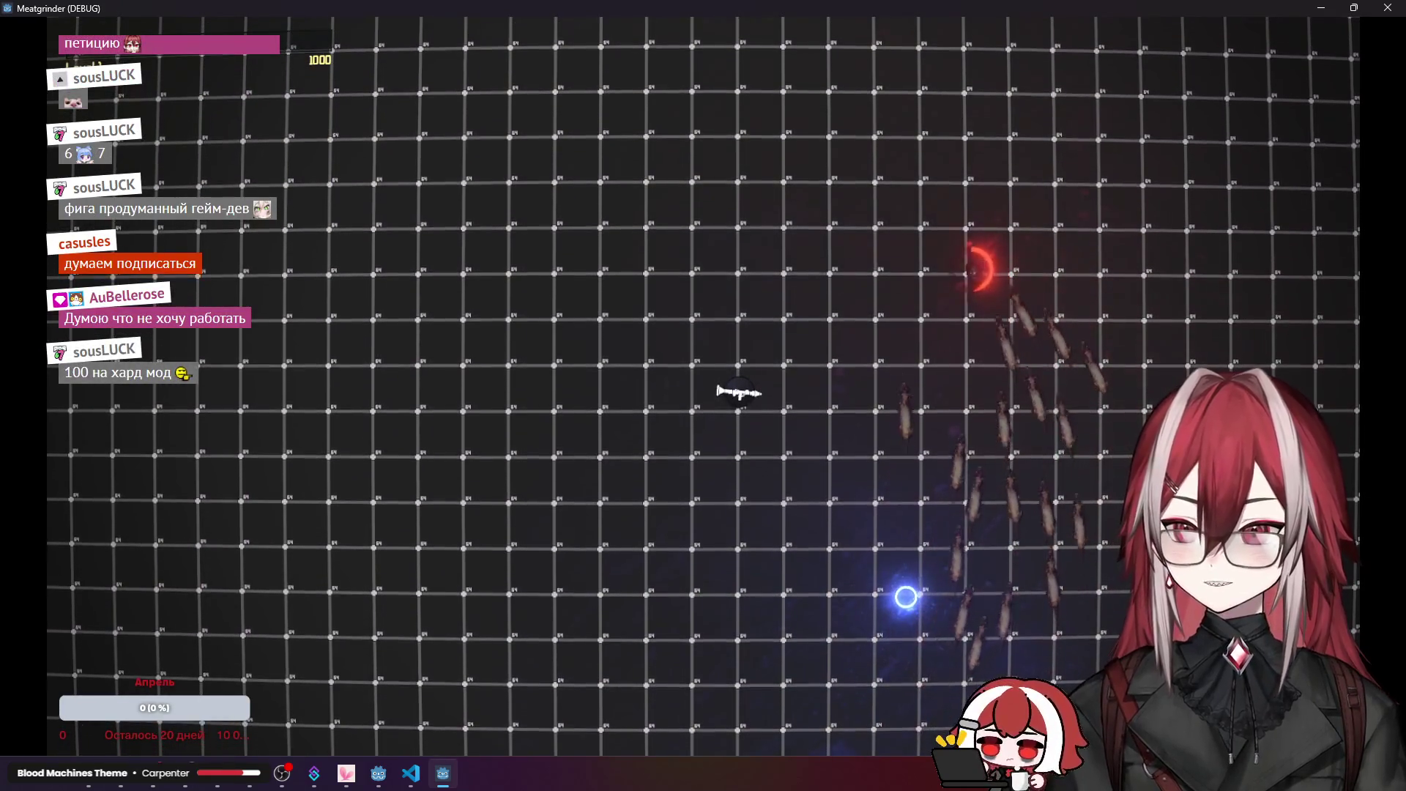
- Shoot into the enemy swarm while moving until the score hits 1500, then close the game
key("d")
left_click(921, 253)
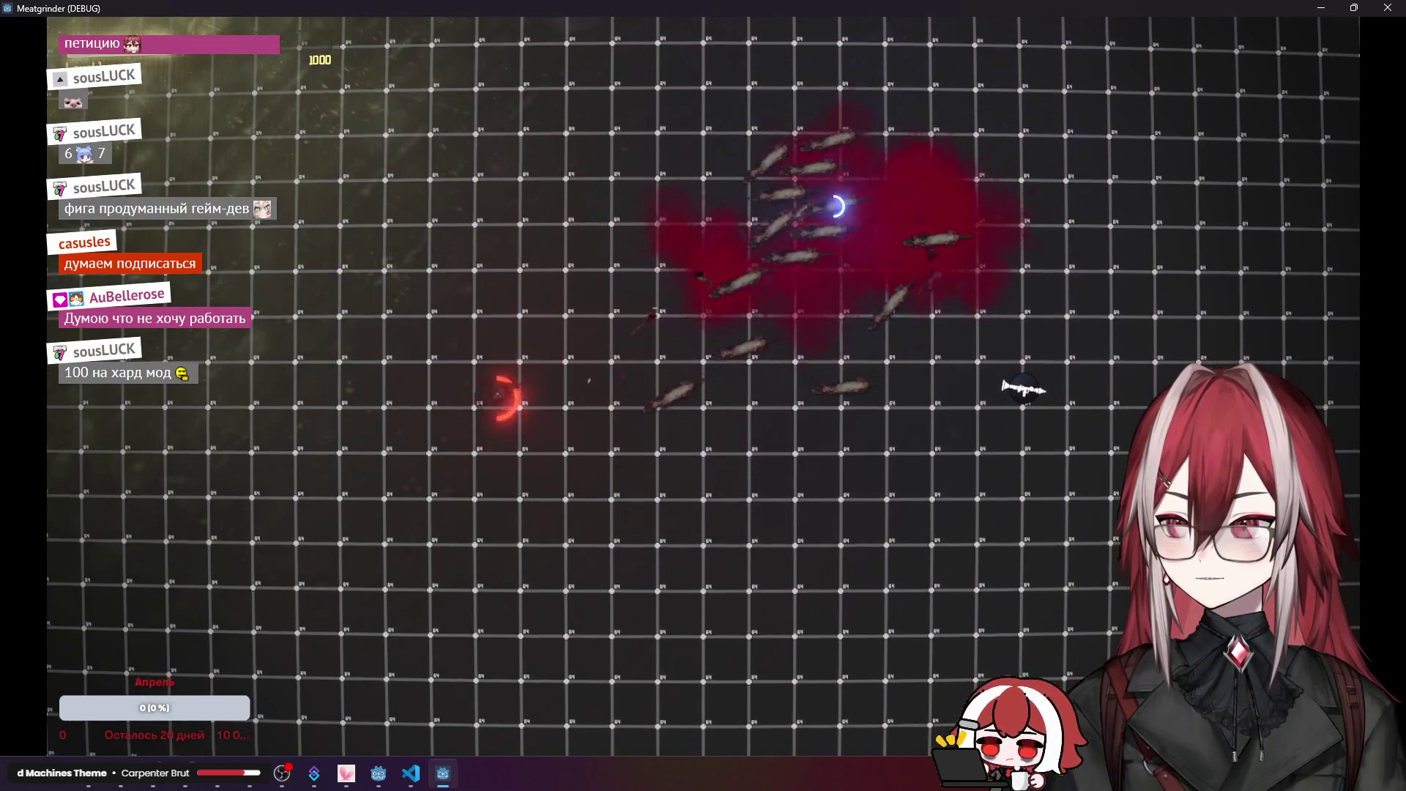
key("w")
key("w")
left_click(502, 408)
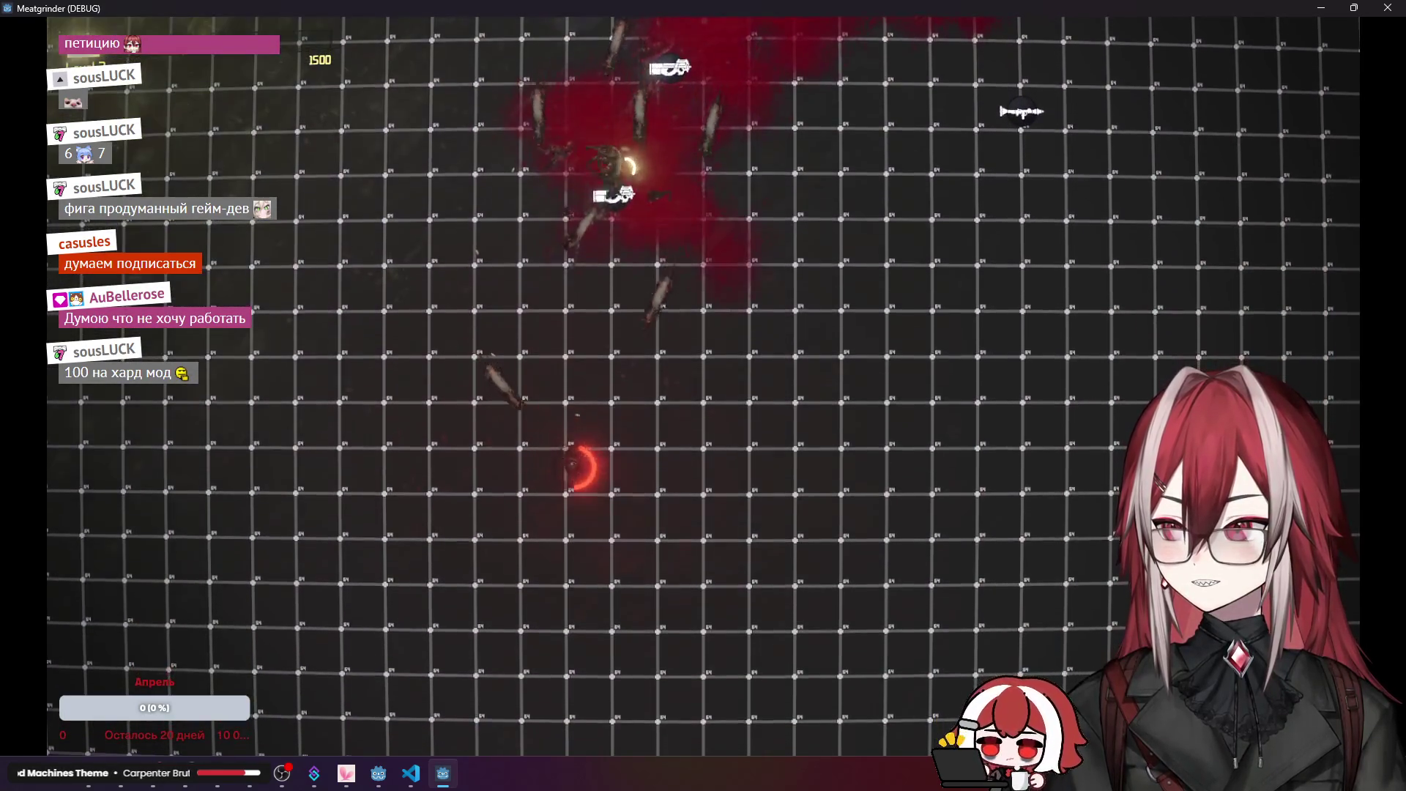
key("d")
left_click(753, 628)
key("w")
key("d")
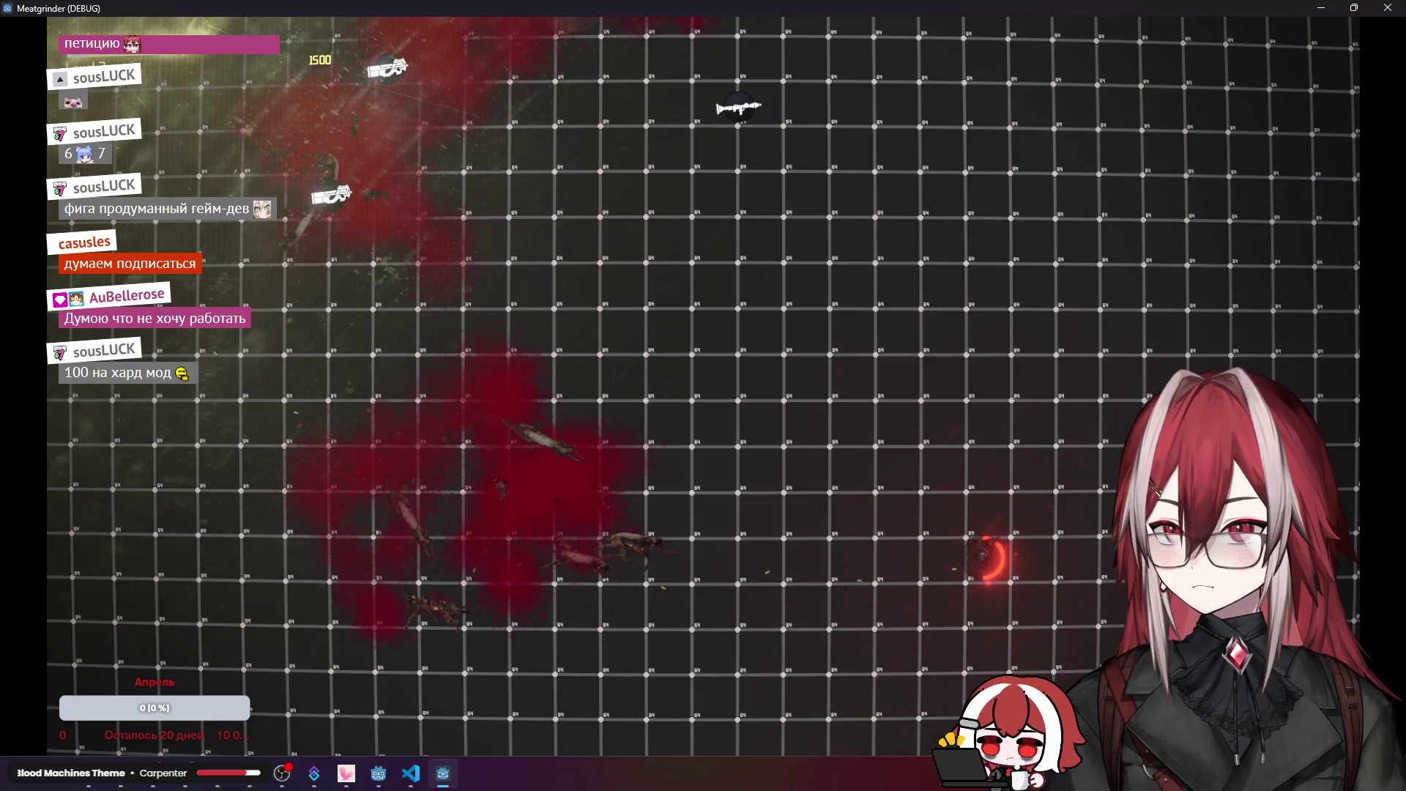
left_click(1388, 7)
left_click(413, 772)
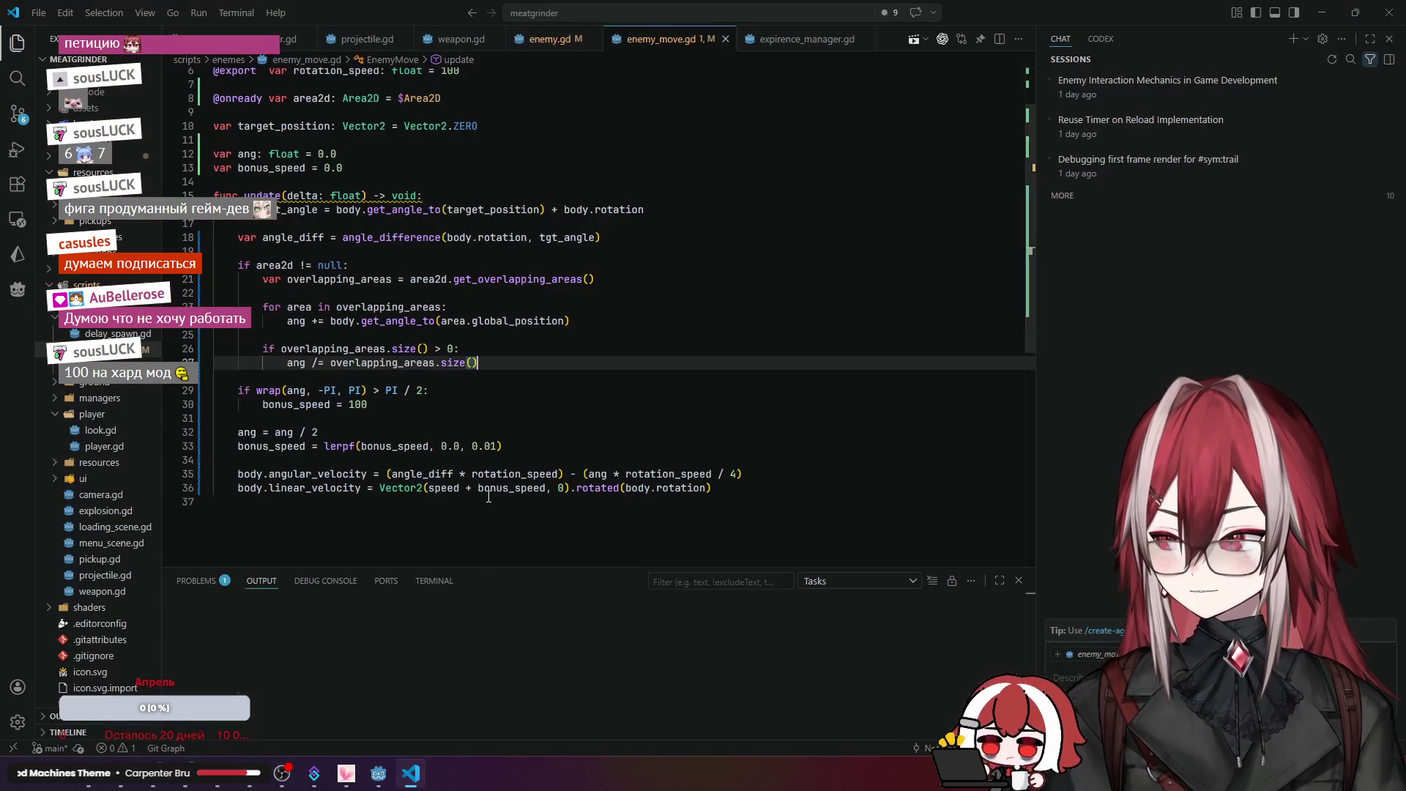
- Change bonus_speed from 100 to 50 and save enemy_move.gd
double_click(359, 404)
type("50")
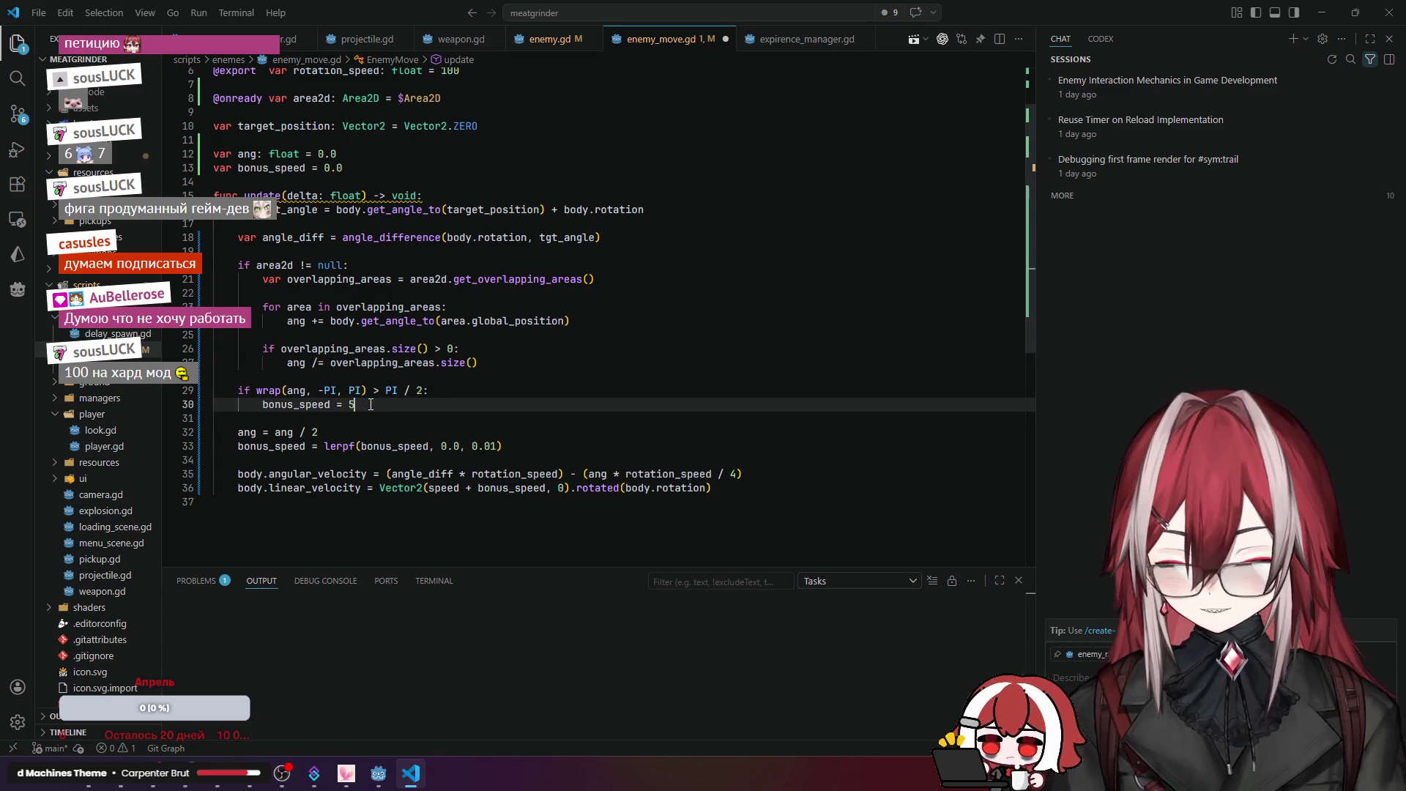
left_click(469, 321)
key("ctrl+s")
- Look through the enemy steering code, then switch back to Godot
left_click(513, 334)
left_click(545, 358)
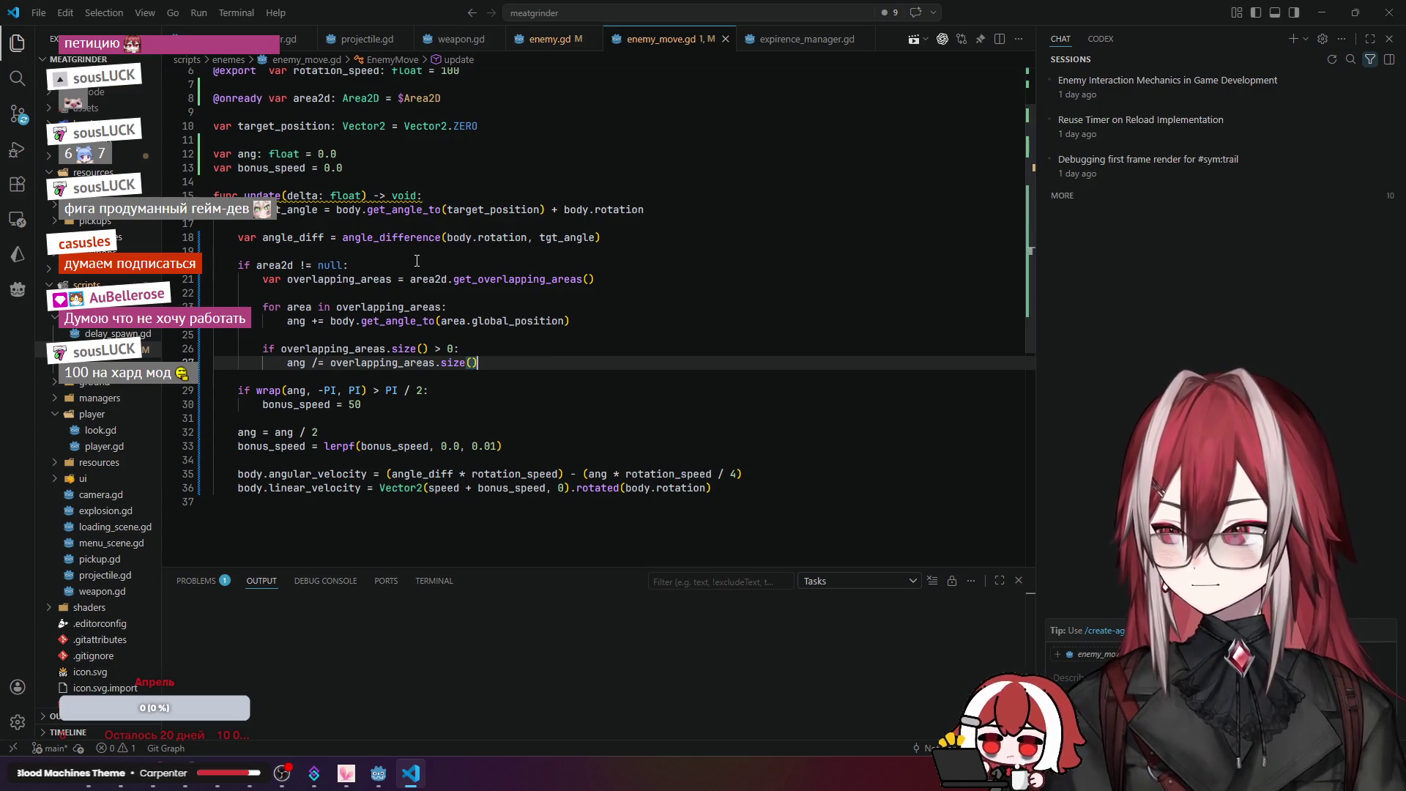
scroll(414, 250, "up", 2)
left_click(439, 157)
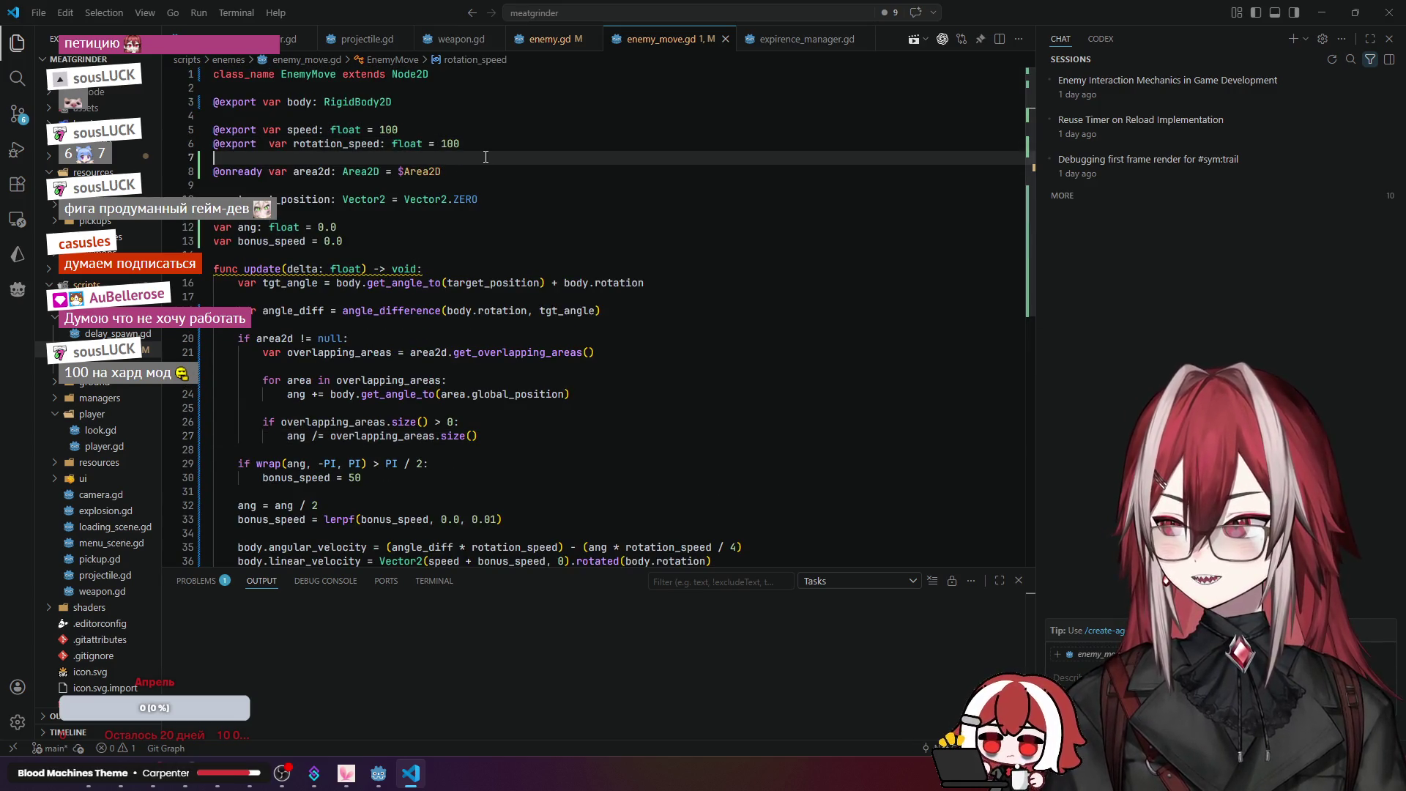
scroll(571, 378, "down", 2)
scroll(570, 378, "down", 1)
left_click(564, 357)
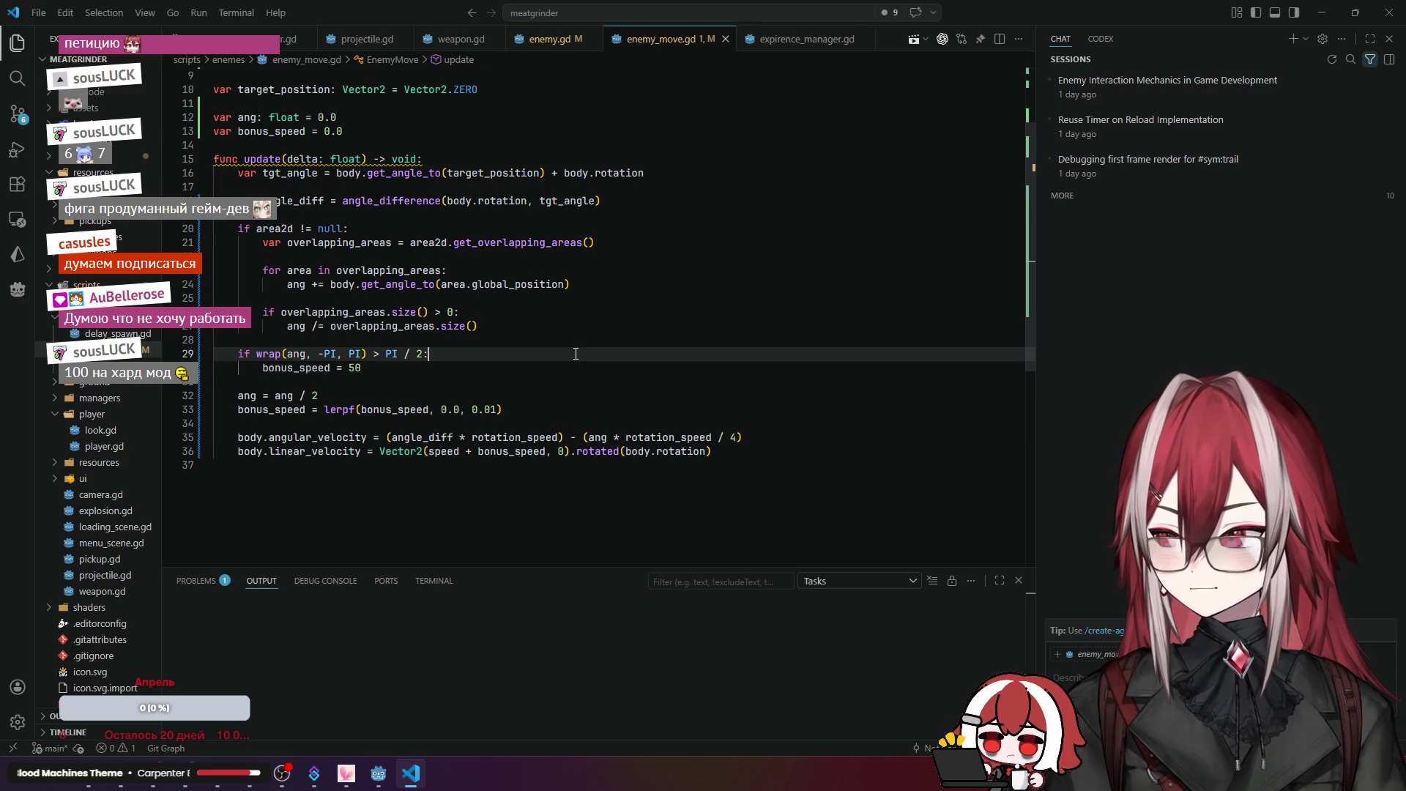
left_click(562, 367)
scroll(549, 439, "up", 2)
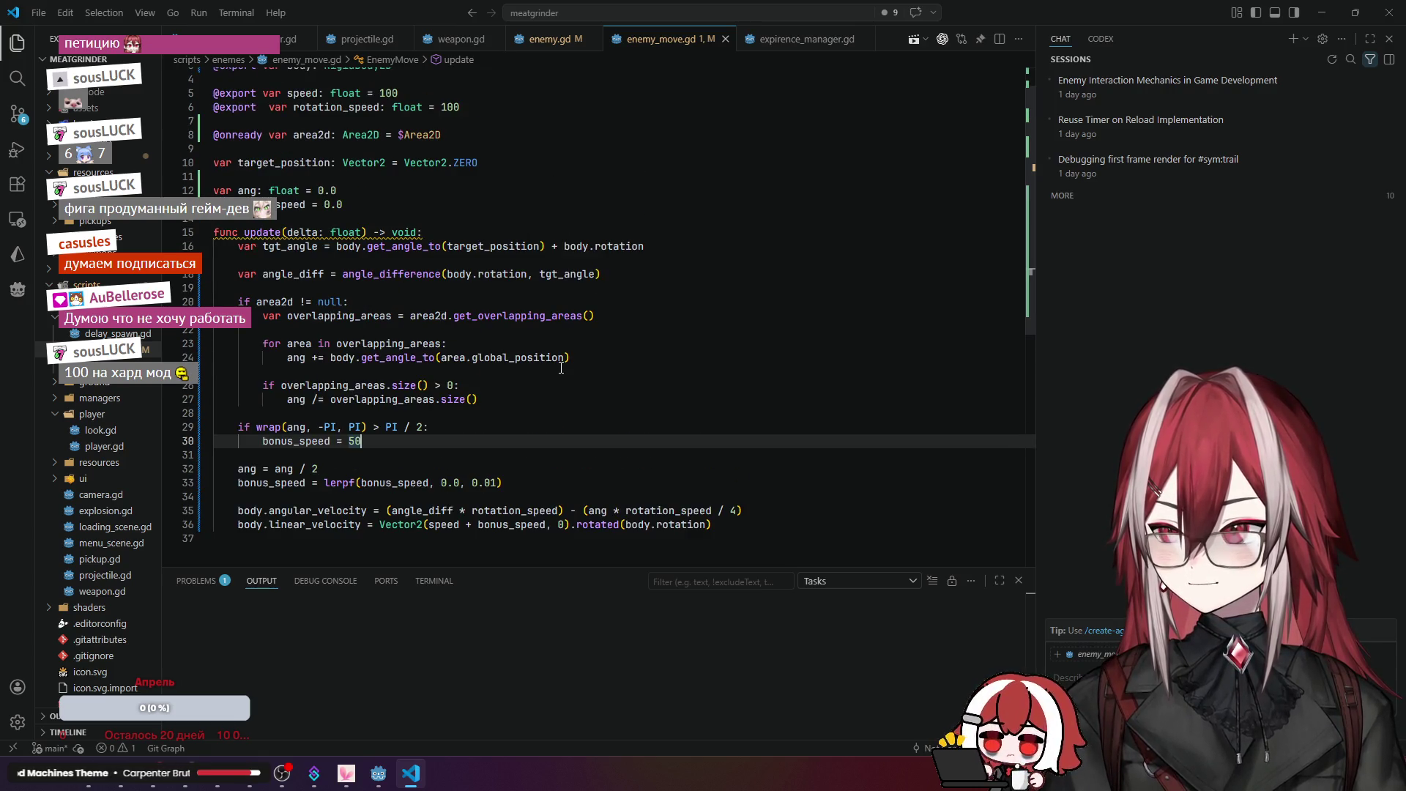
left_click(378, 773)
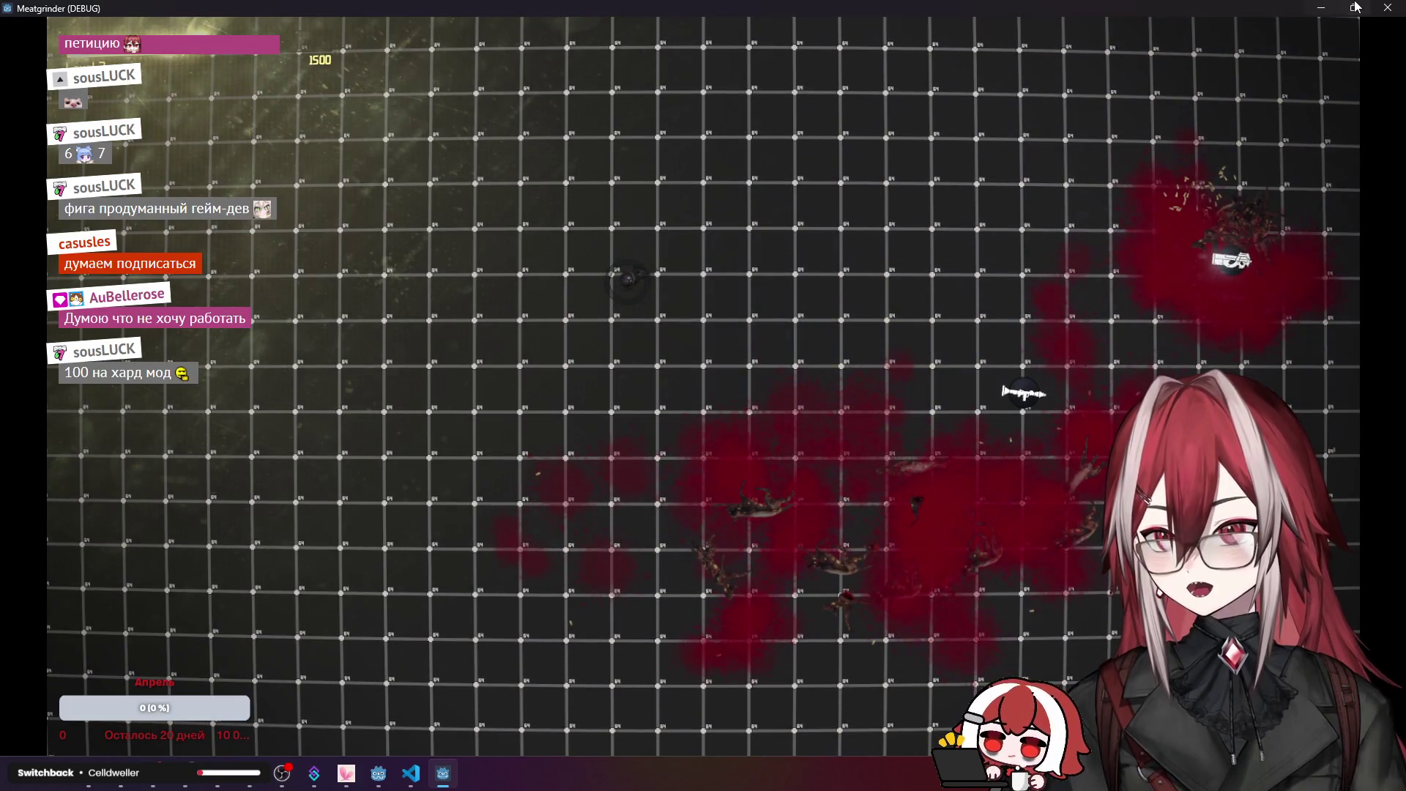
- Close the running Meatgrinder game window to end the enemy movement playtest
key("alt+F4")
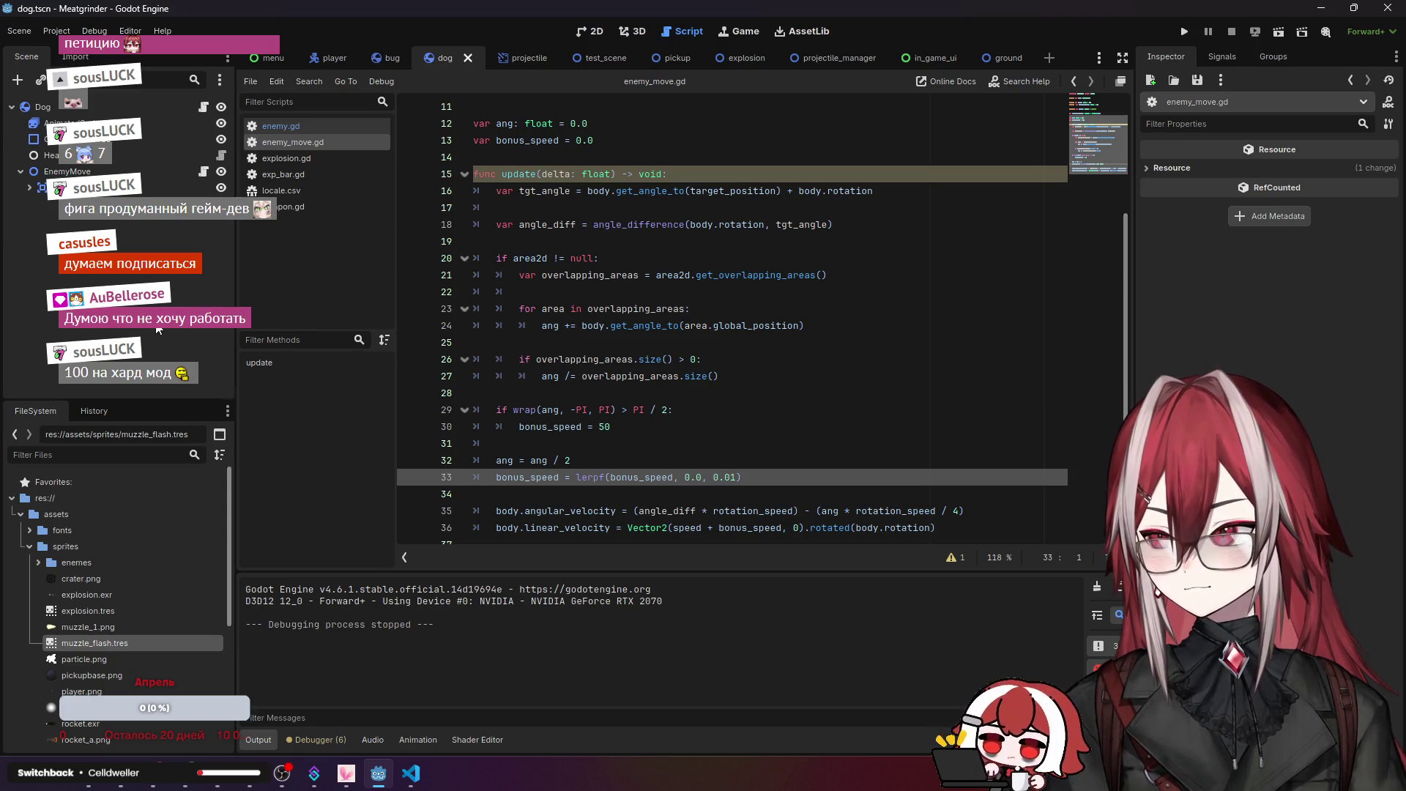
- View the dog enemy scene (dog.tscn) in Godot's 2D workspace
left_click(693, 359)
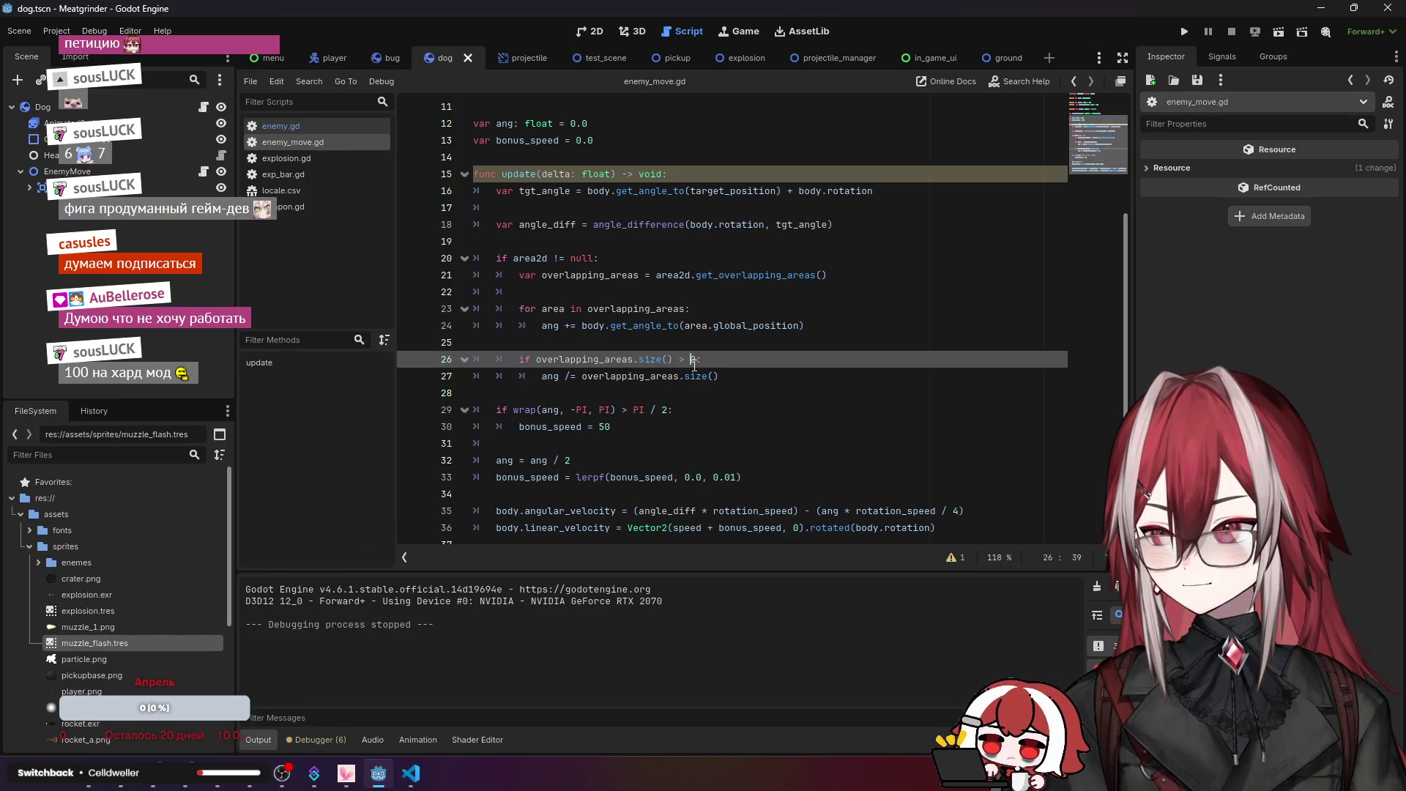
left_click(596, 32)
scroll(455, 394, "down", 4)
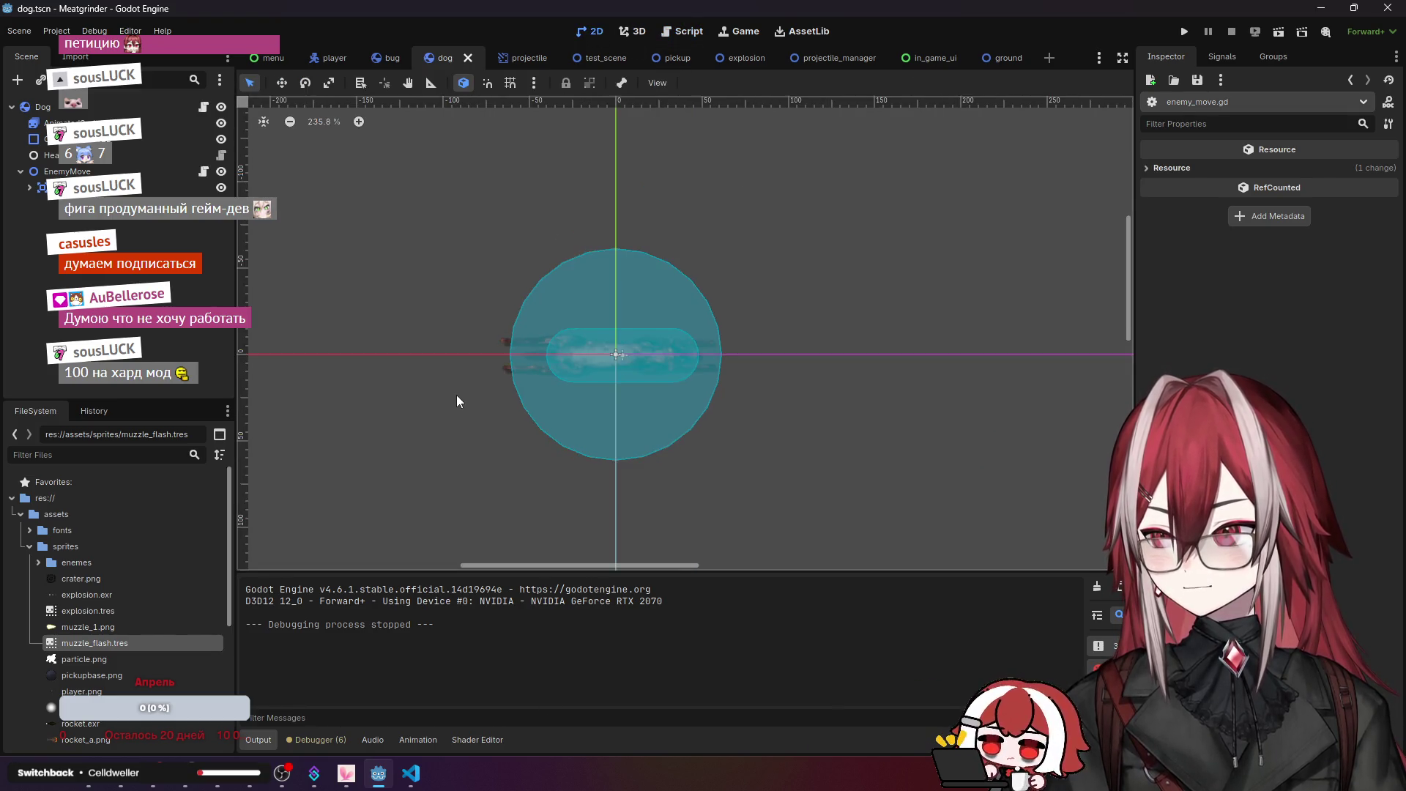
- Return to VS Code and bring up the Source Control view
left_click(411, 772)
left_click(498, 399)
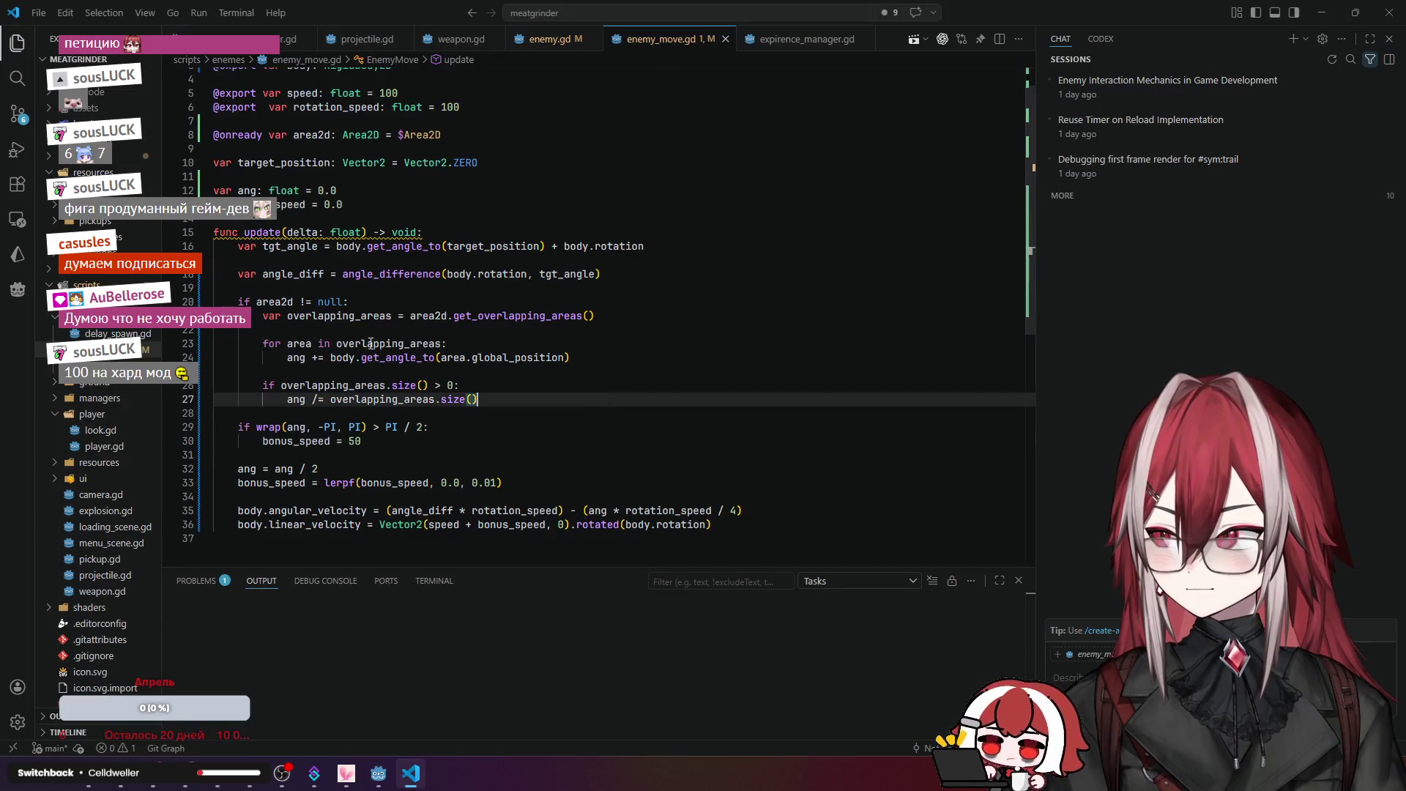
left_click(17, 116)
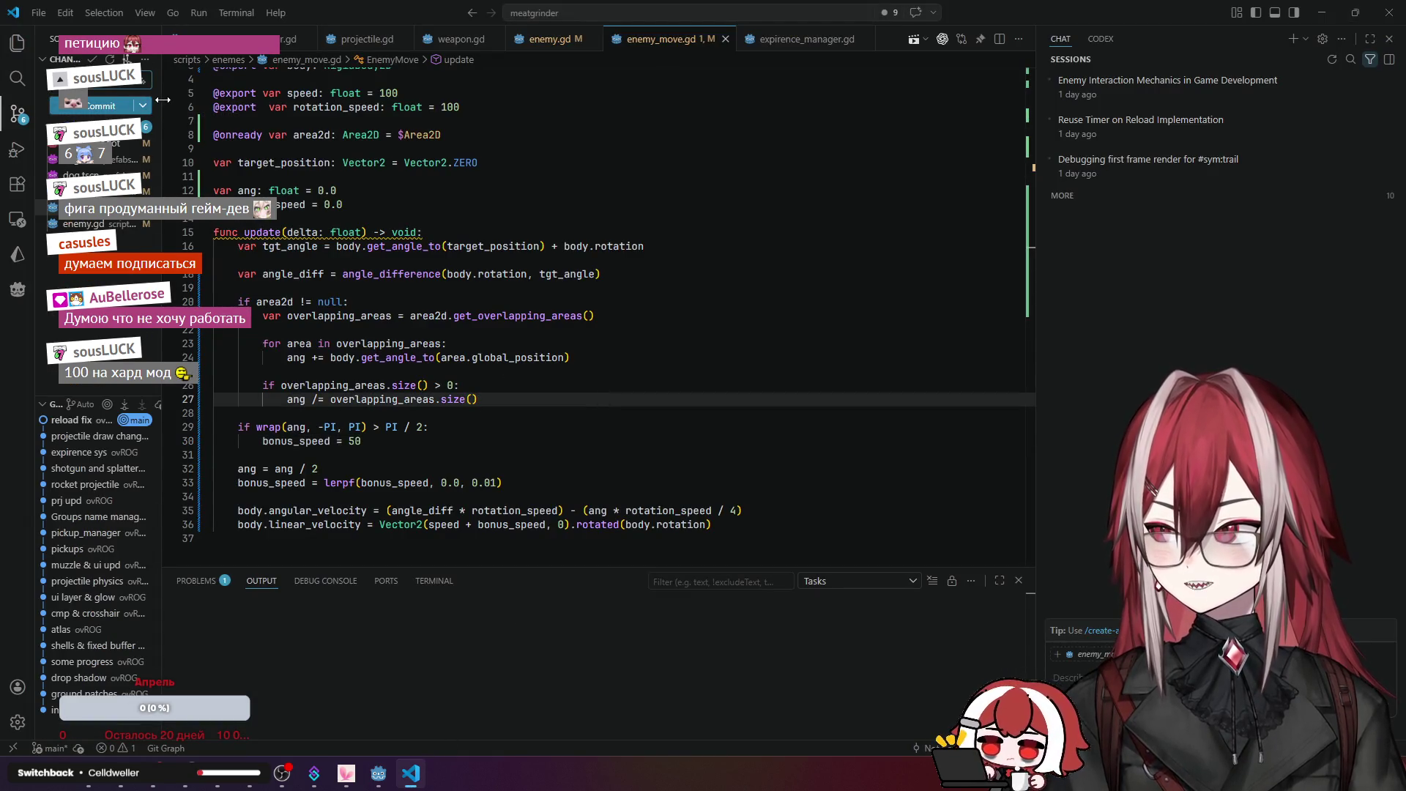
- Commit all pending changes to main as 'enemy movment v2', staging everything
left_click_drag(163, 100, 280, 100)
type("e")
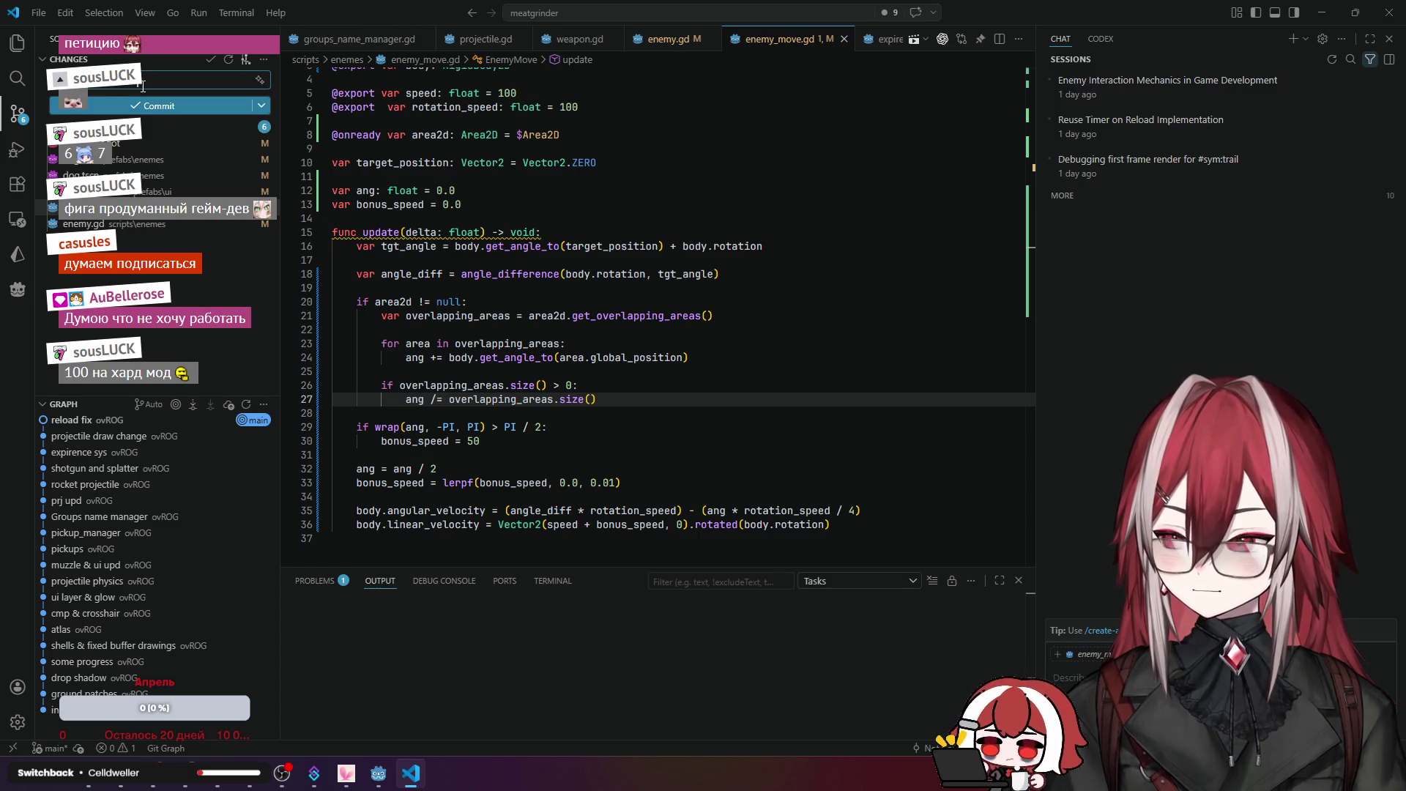
left_click(183, 103)
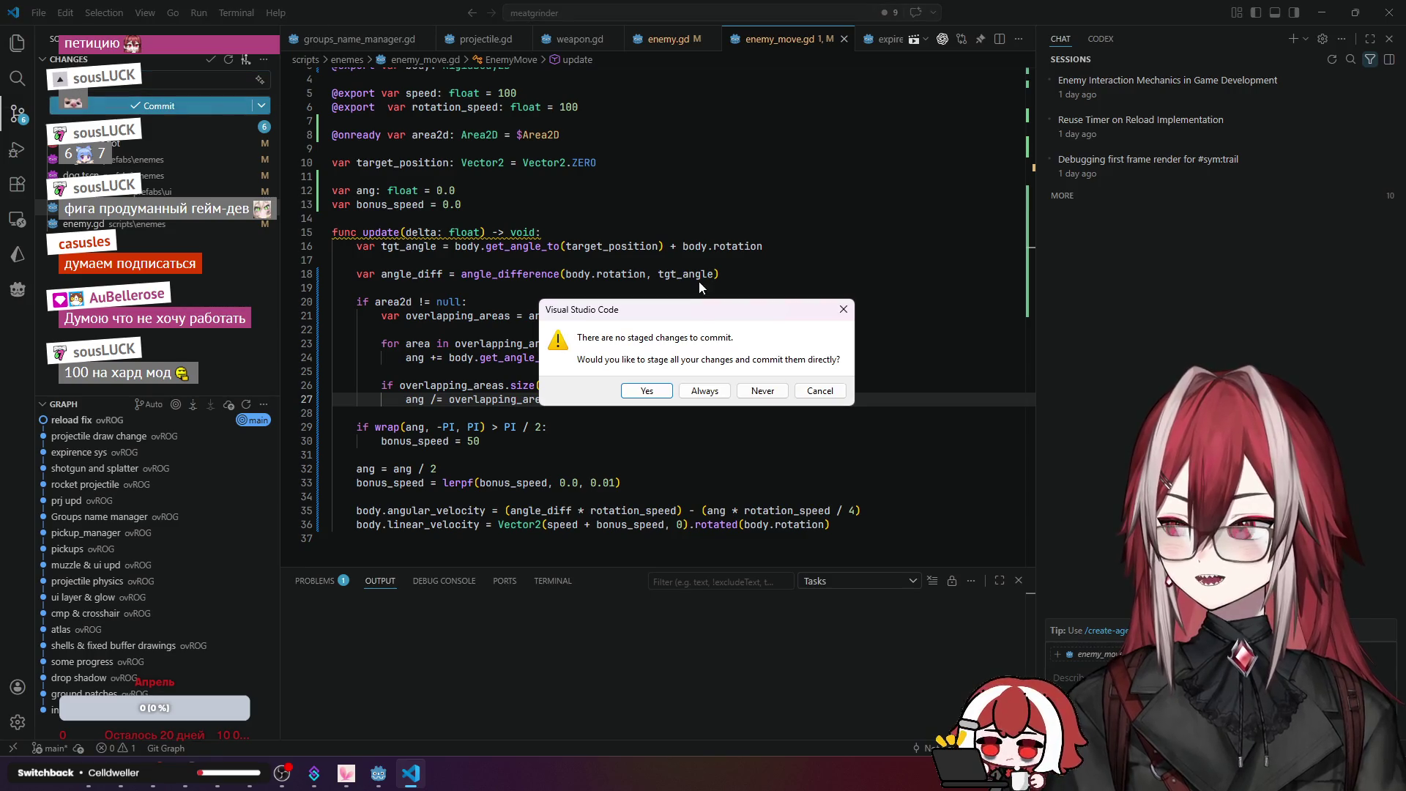
left_click(648, 389)
- Go back to the Explorer project file tree
left_click(678, 207)
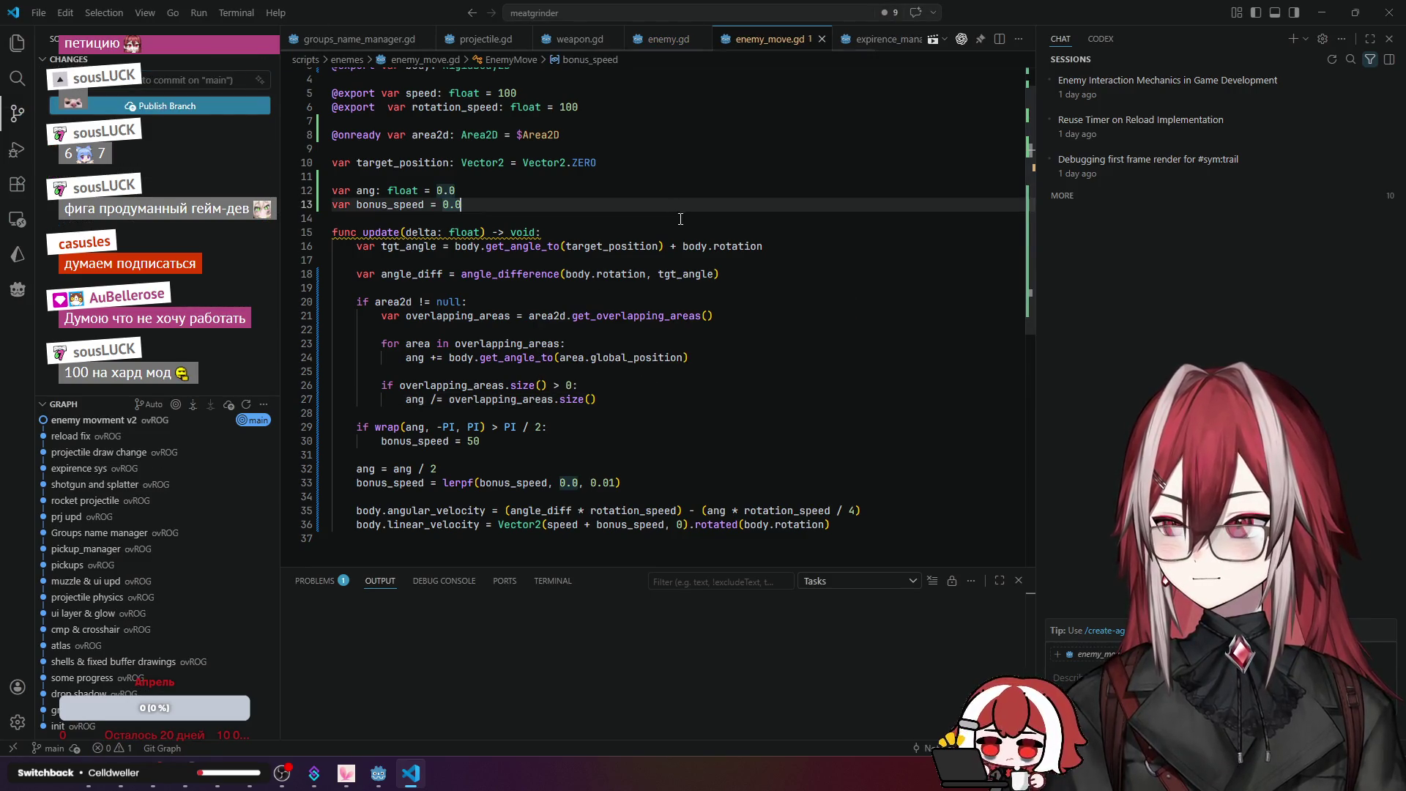
left_click(17, 42)
left_click(612, 249)
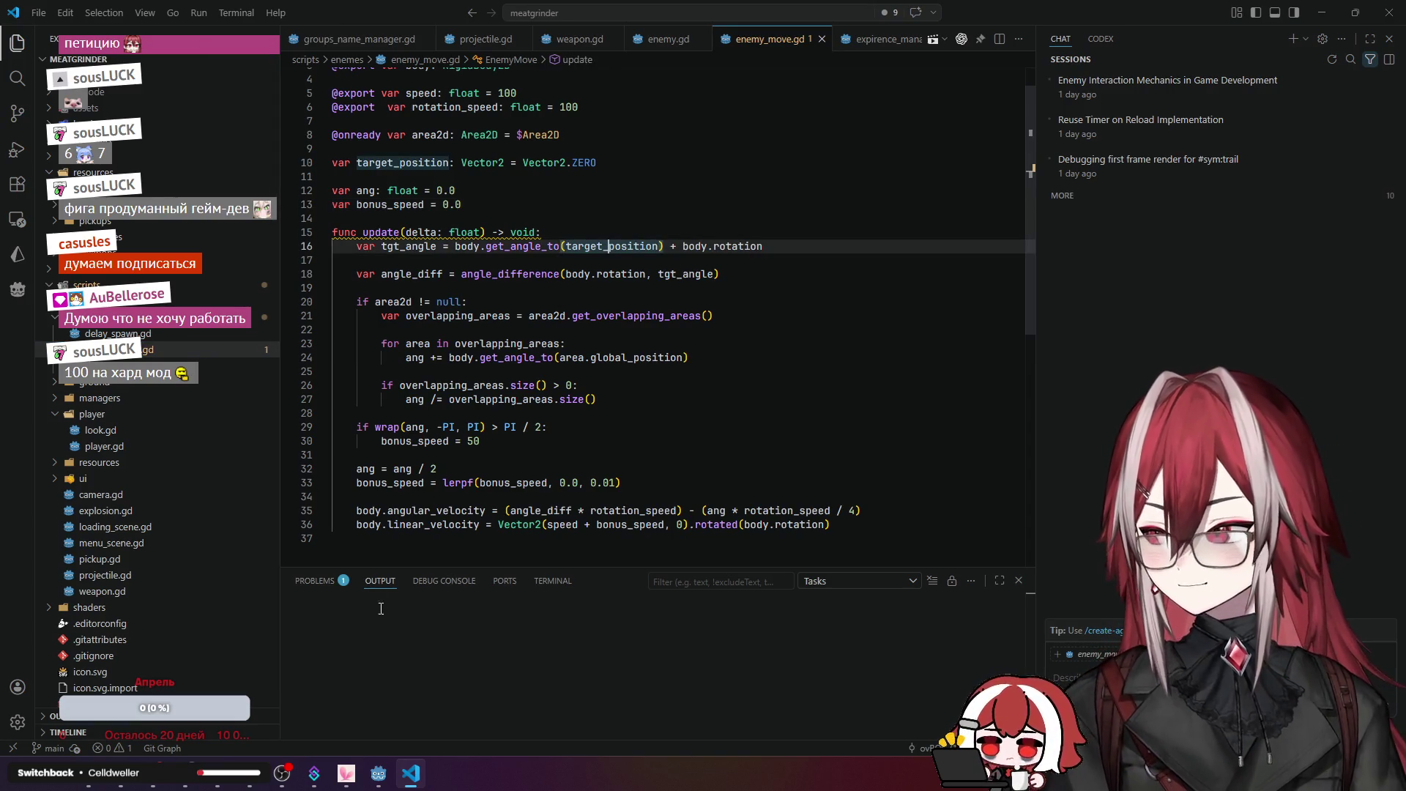
- Collapse the enemy folders in Explorer and open pickup.gd
left_click(377, 783)
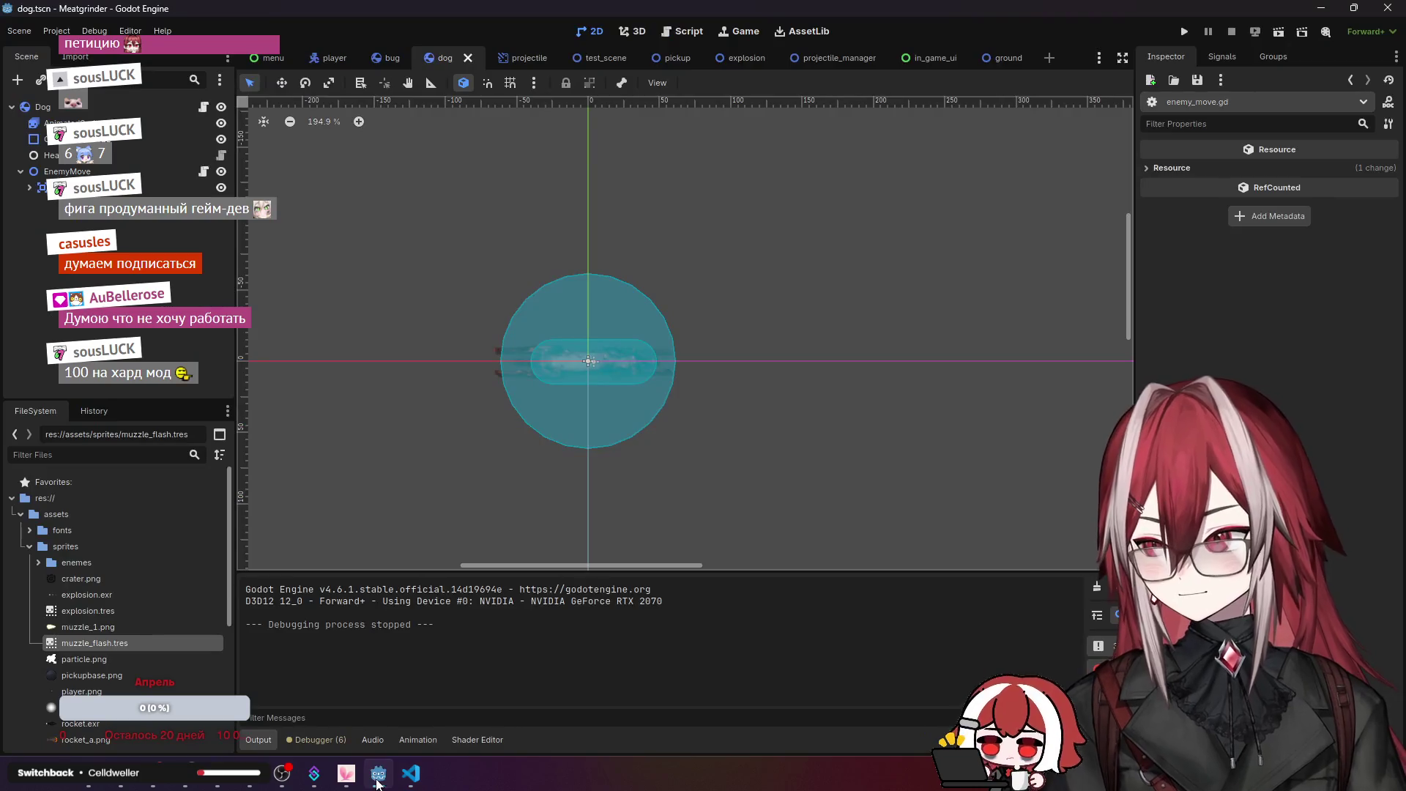
left_click(411, 773)
left_click(410, 371)
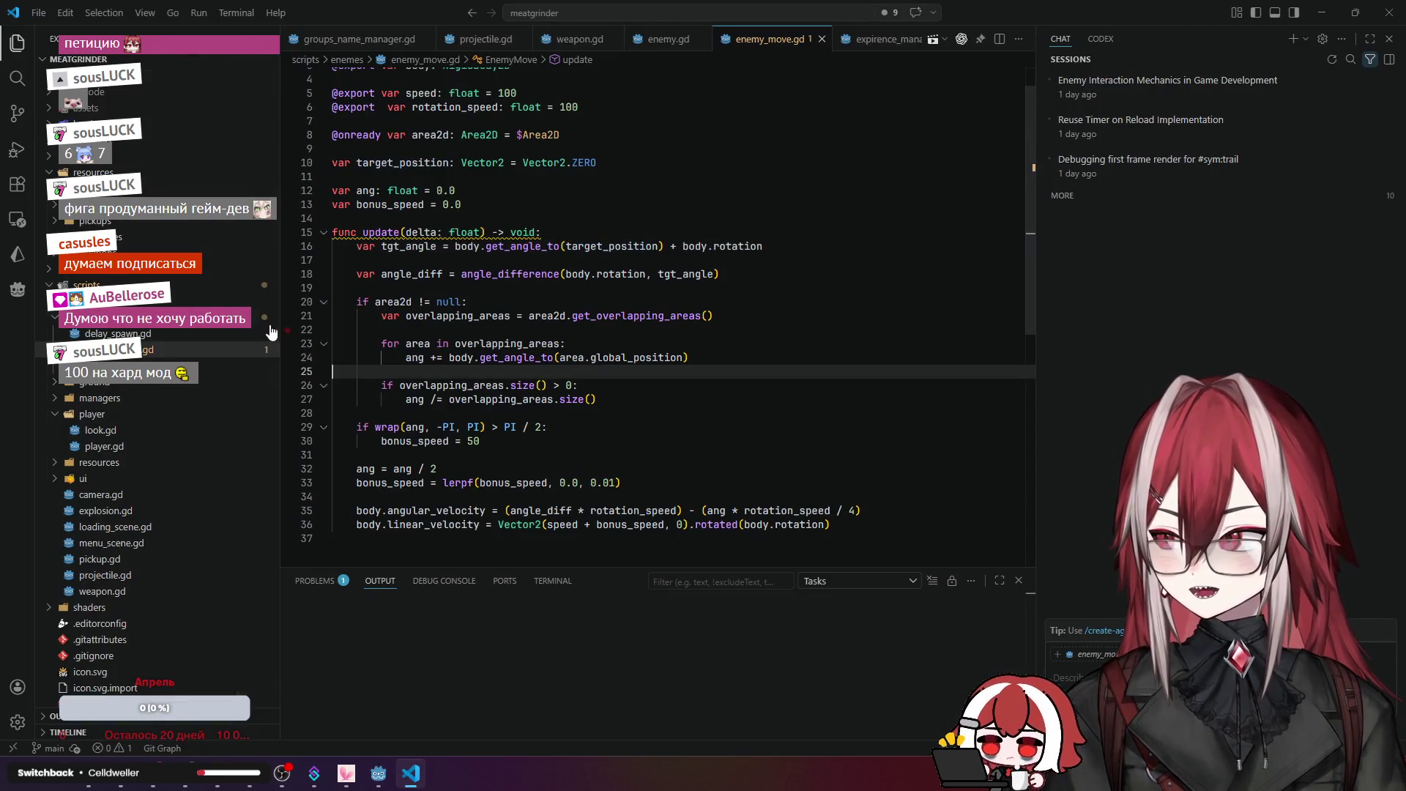
left_click(196, 320)
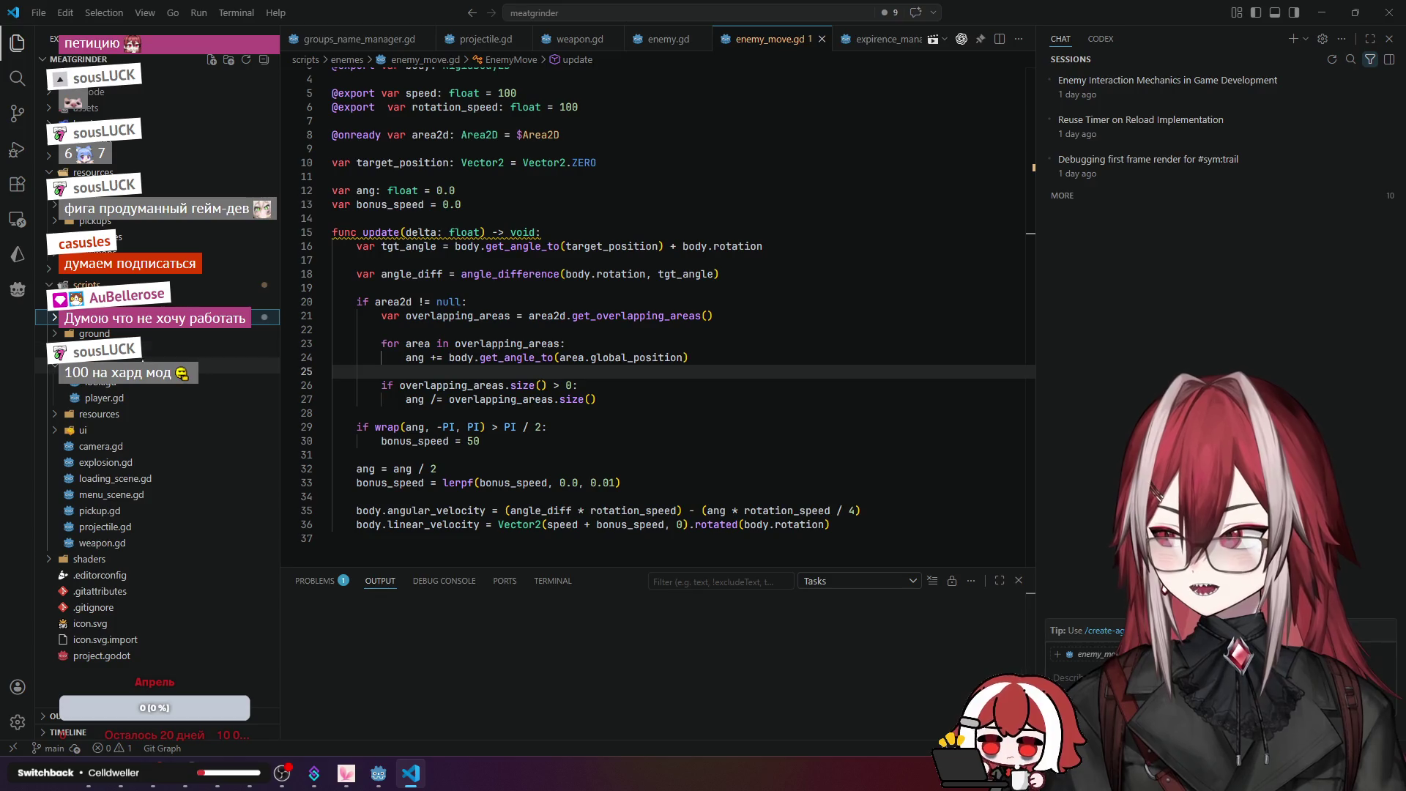
left_click(183, 367)
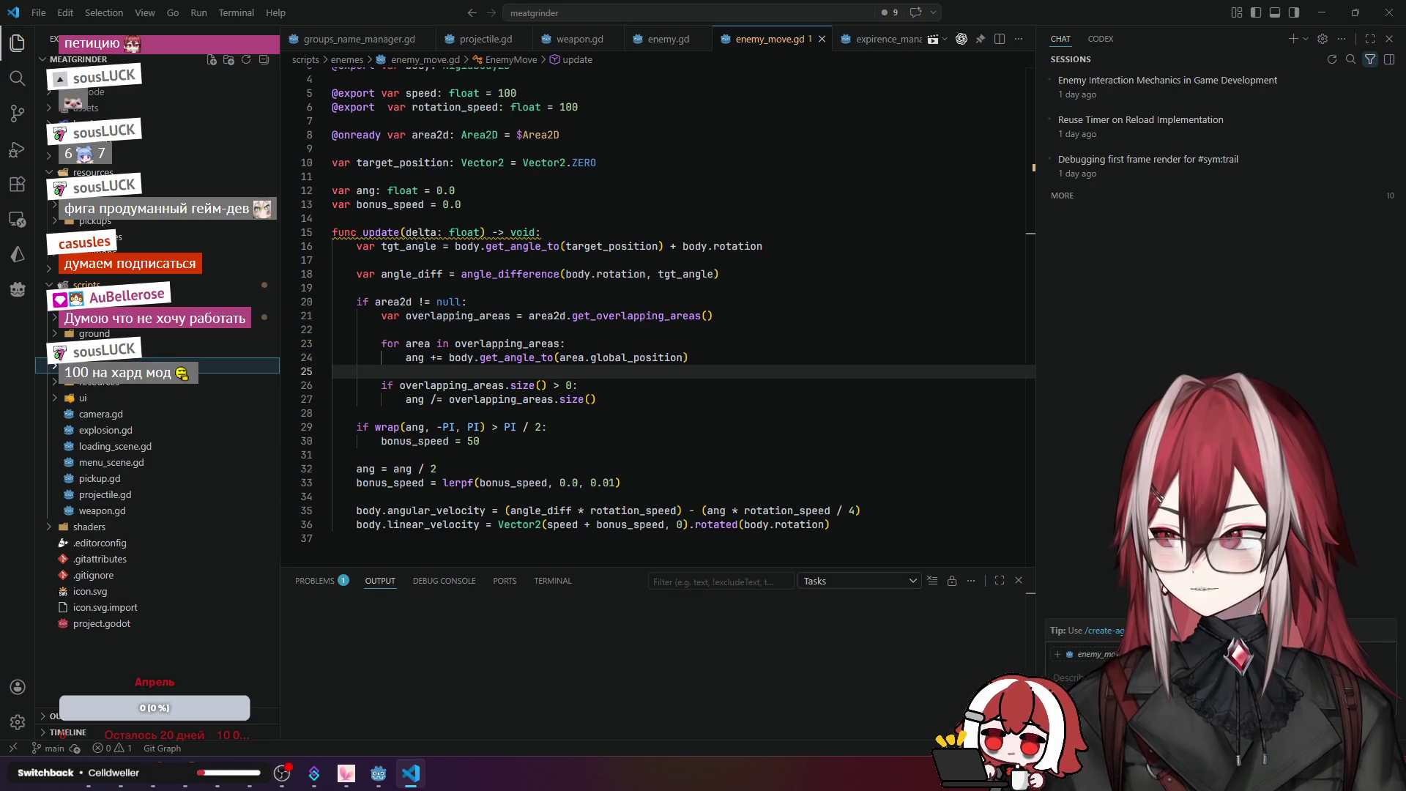
left_click(131, 481)
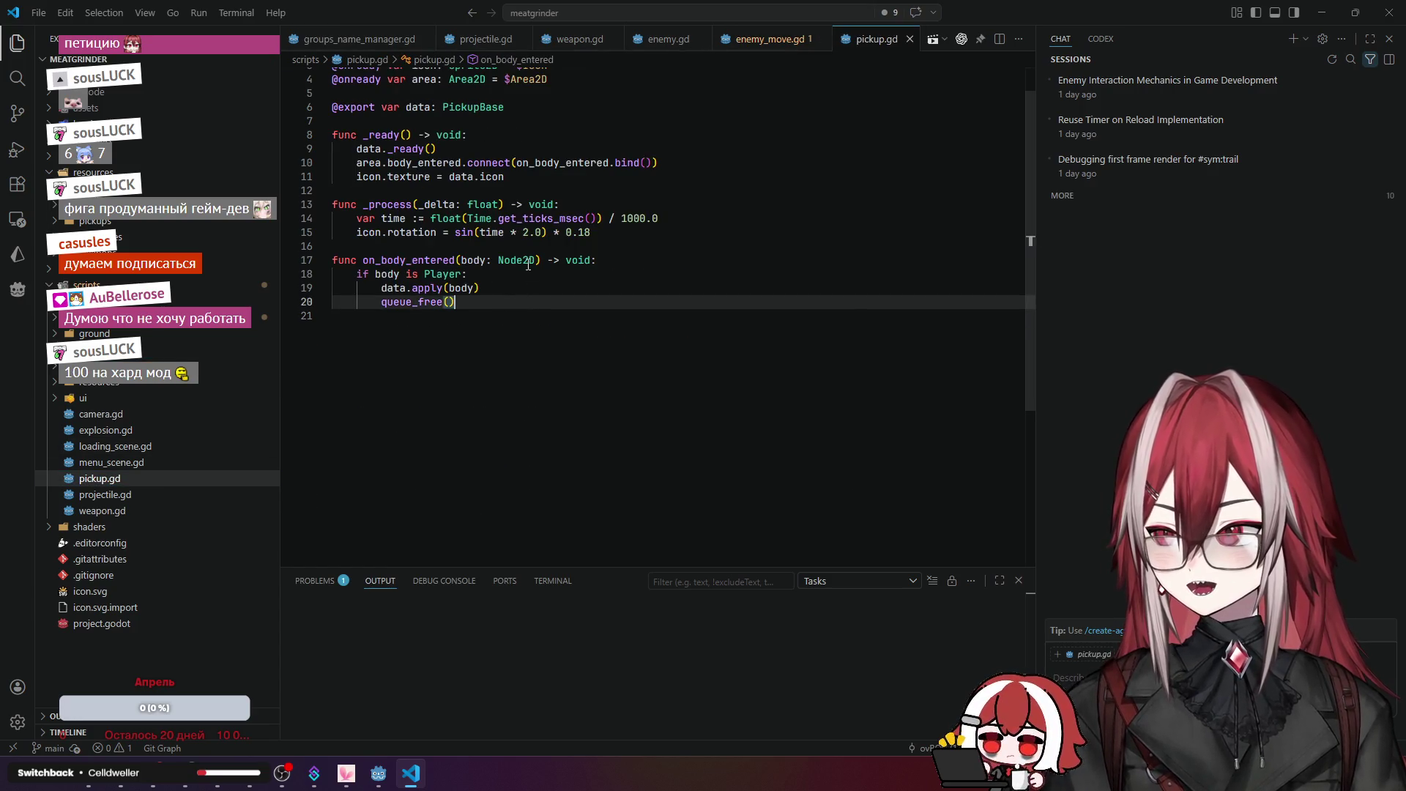
- Look over pickup.gd's time and rotation code, ending at the data export on line 6
left_click(505, 231)
scroll(607, 243, "up", 1)
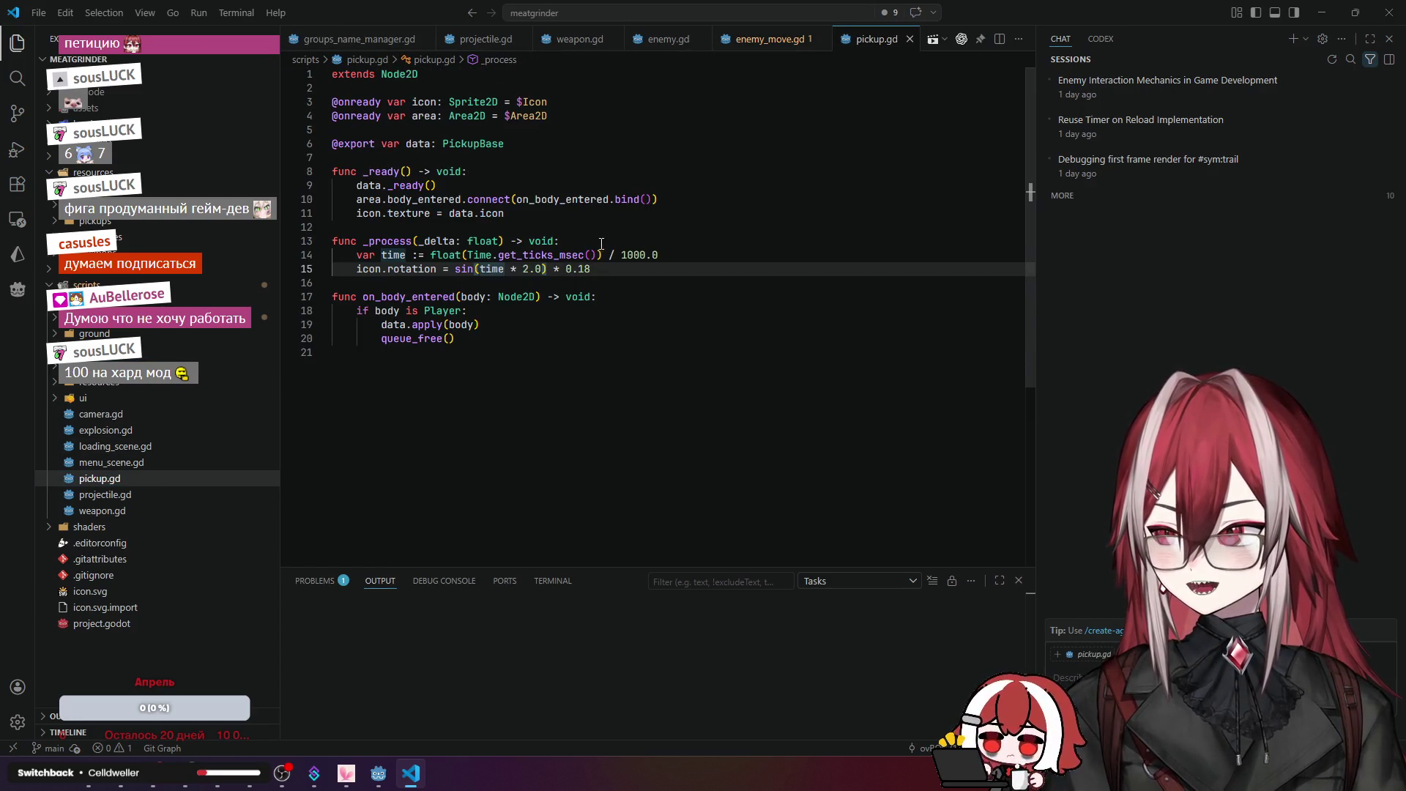
left_click(561, 255)
left_click(403, 252)
key("Down")
left_click(460, 255)
left_click(536, 273)
left_click(498, 158)
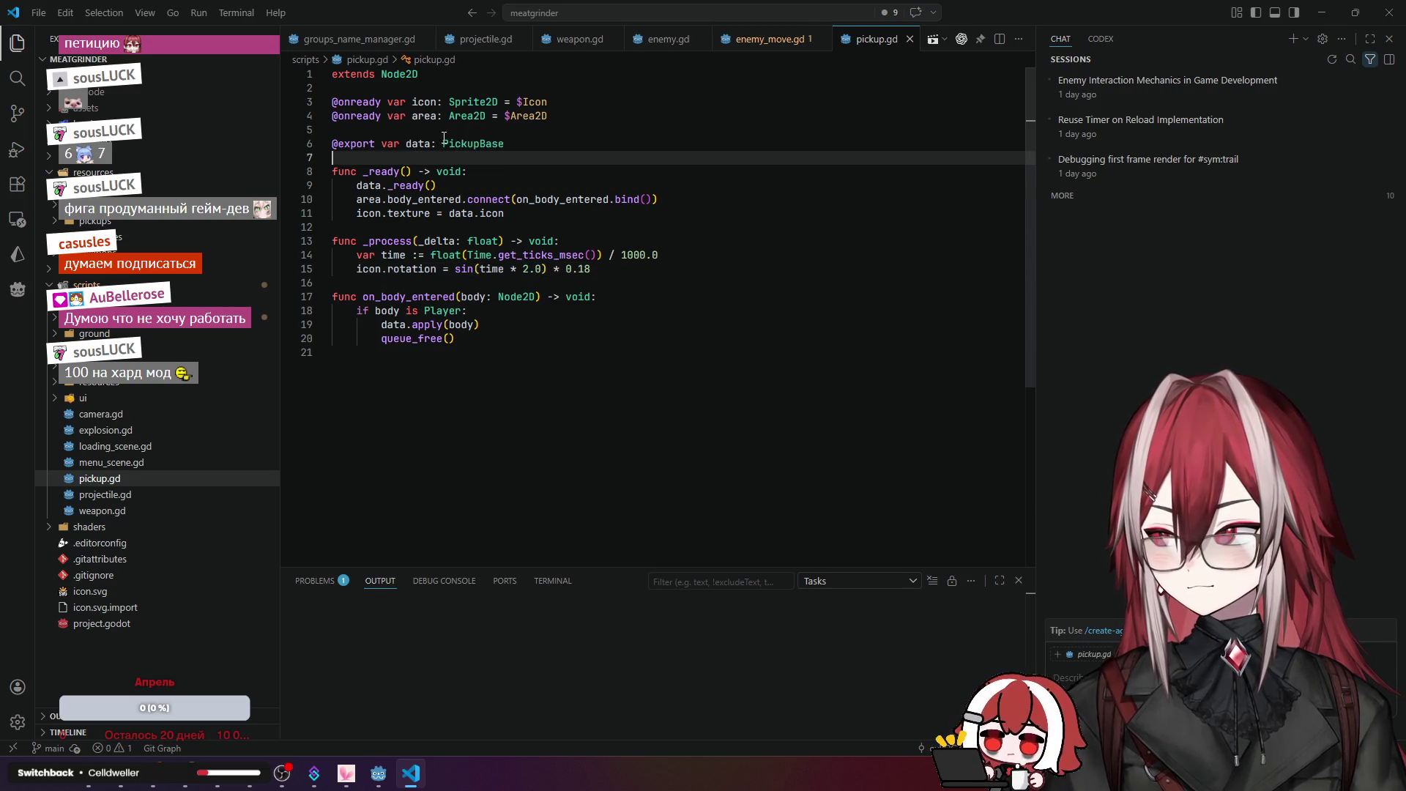
left_click(530, 129)
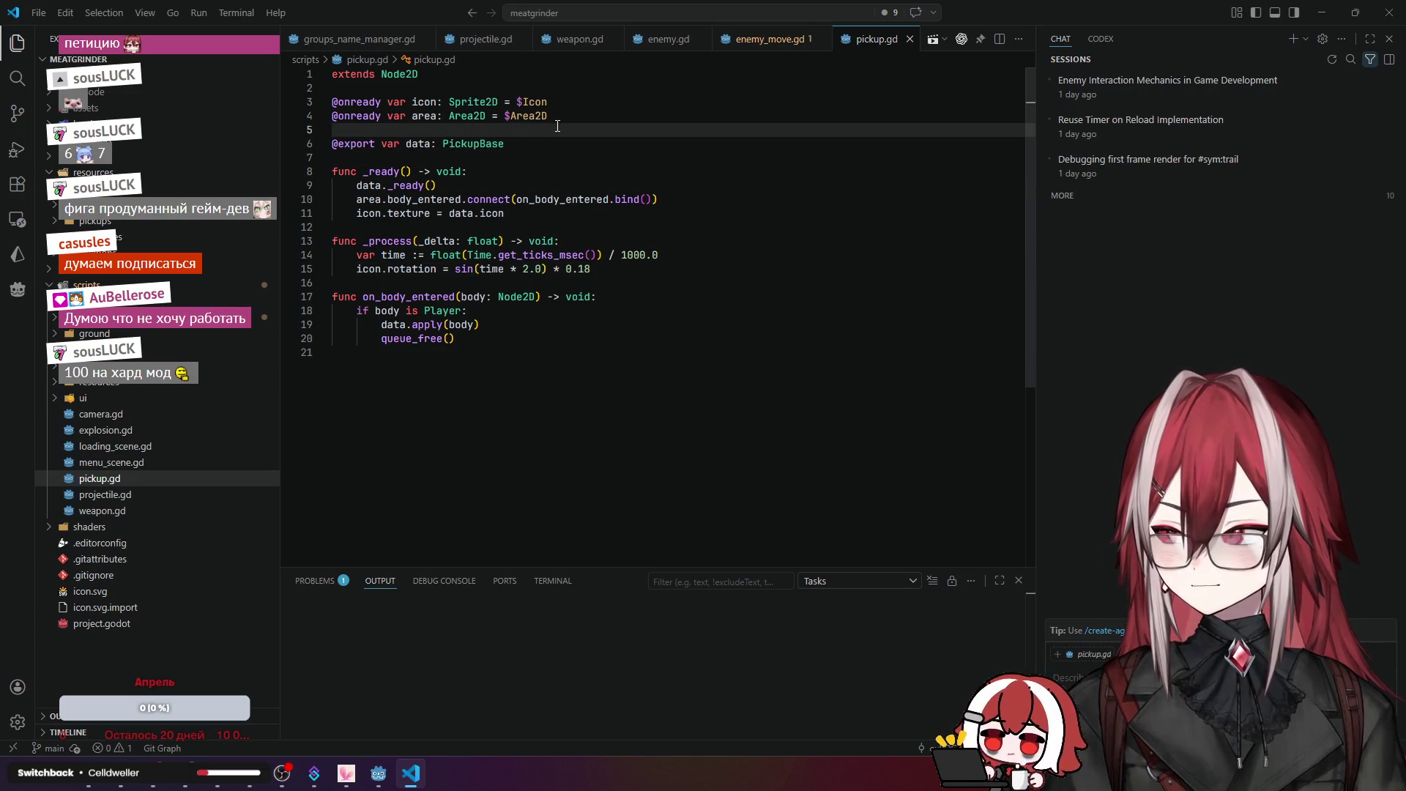
key("Up")
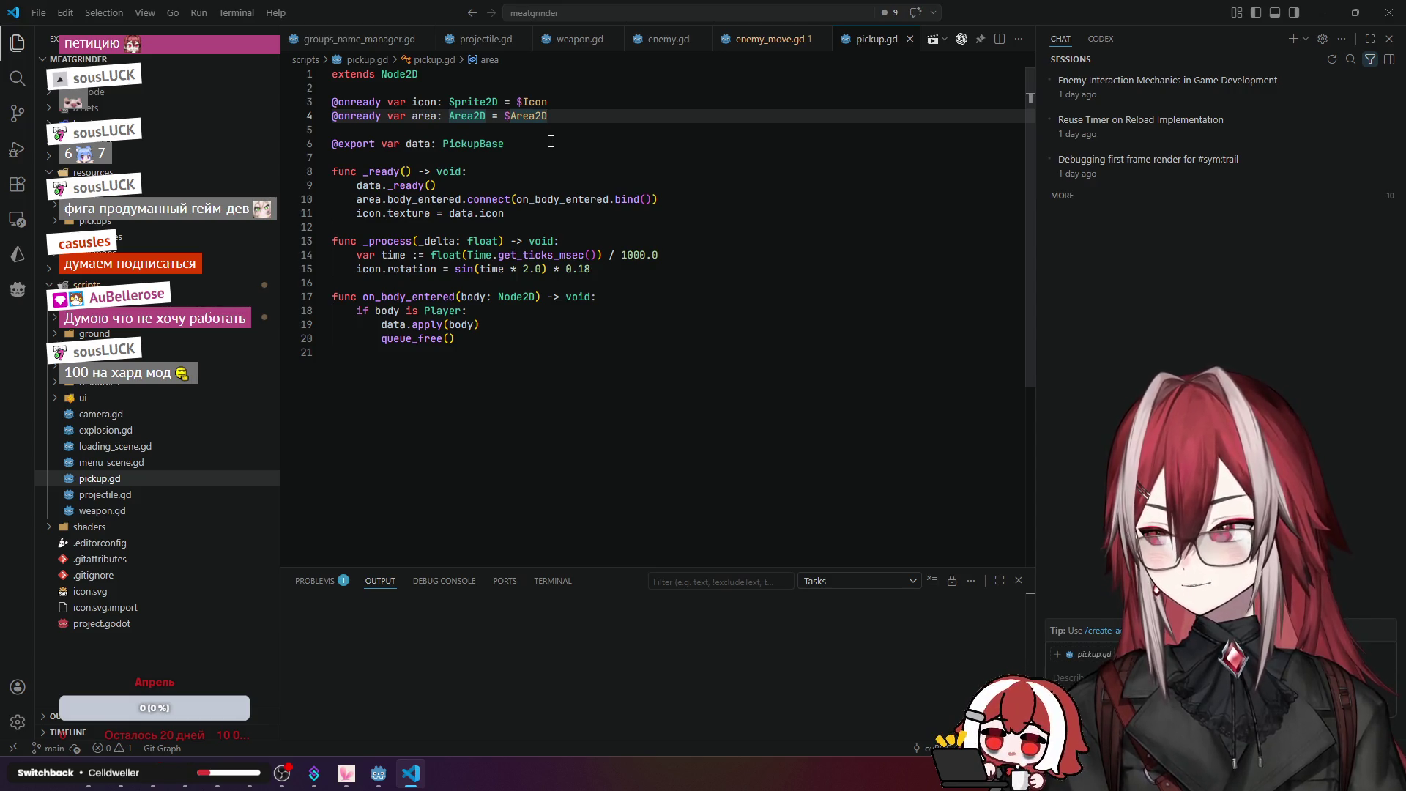
left_click(517, 149)
key("Return")
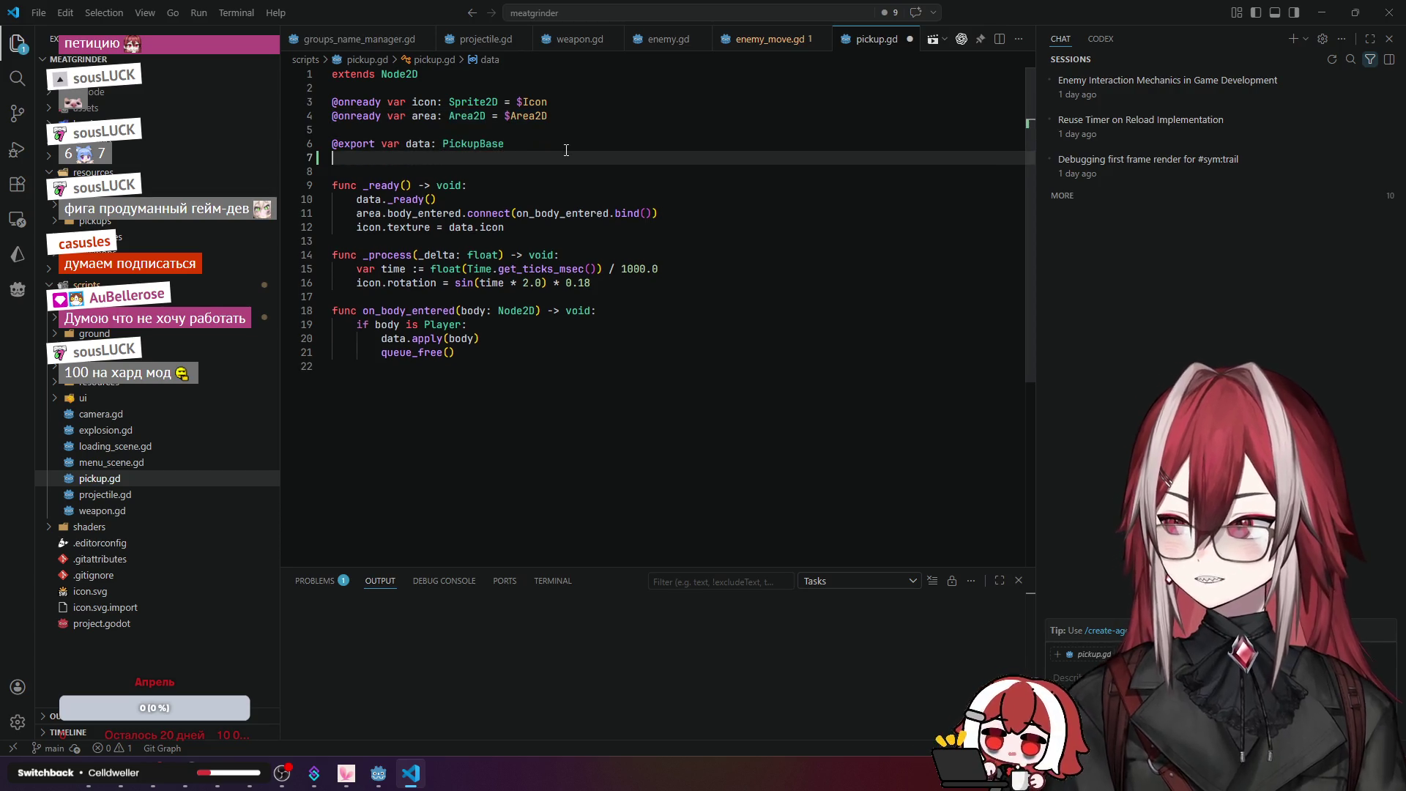
type("export")
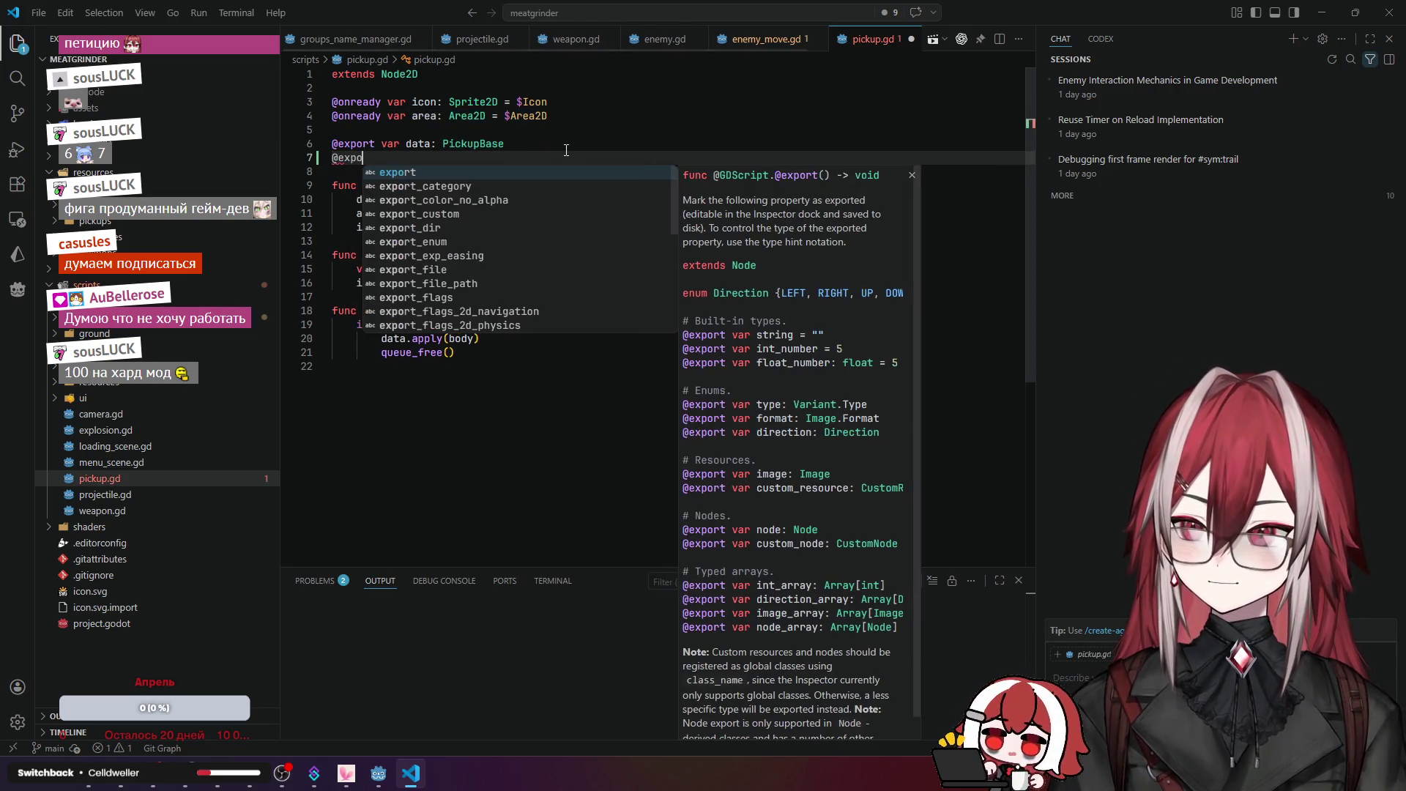
type(" var ")
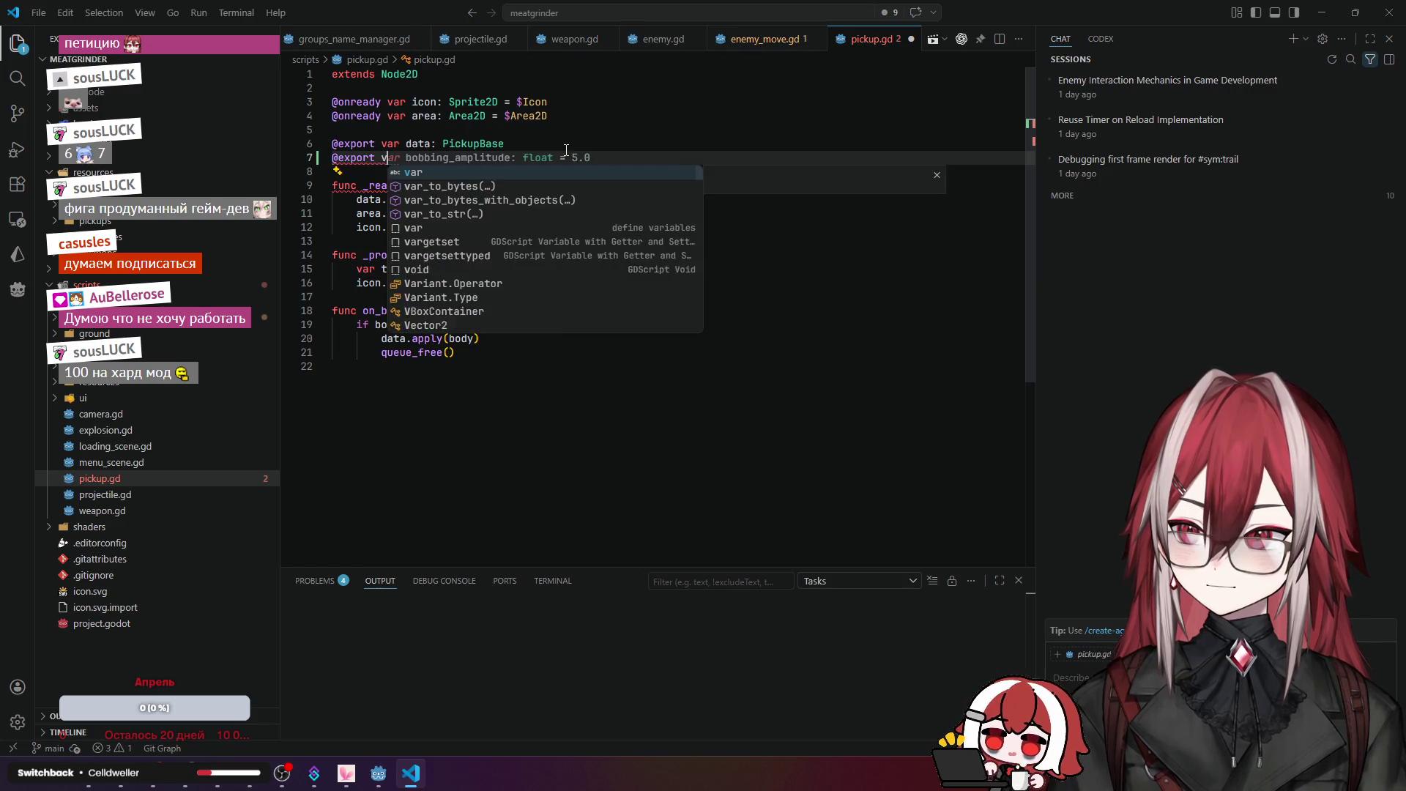
type("life")
key("Tab")
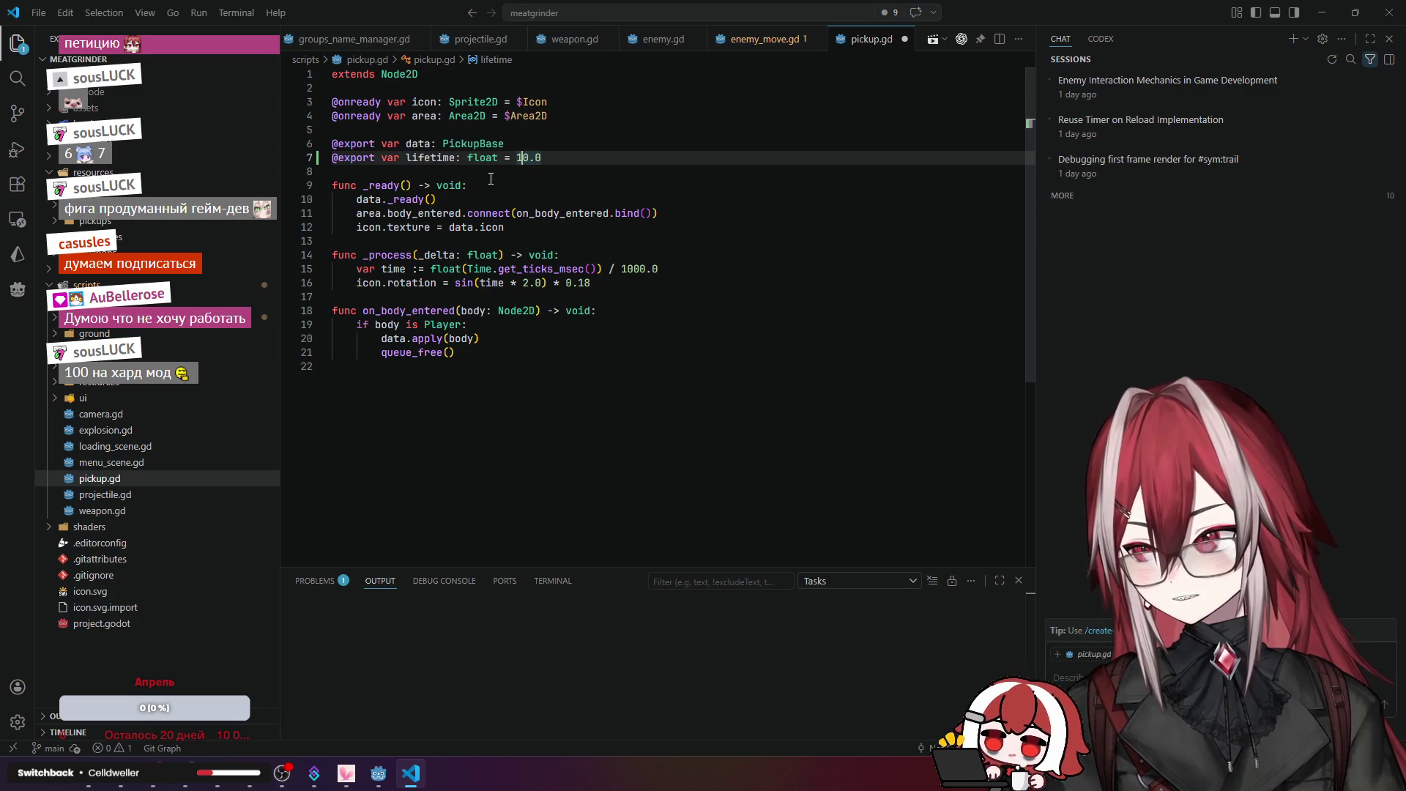
double_click(452, 157)
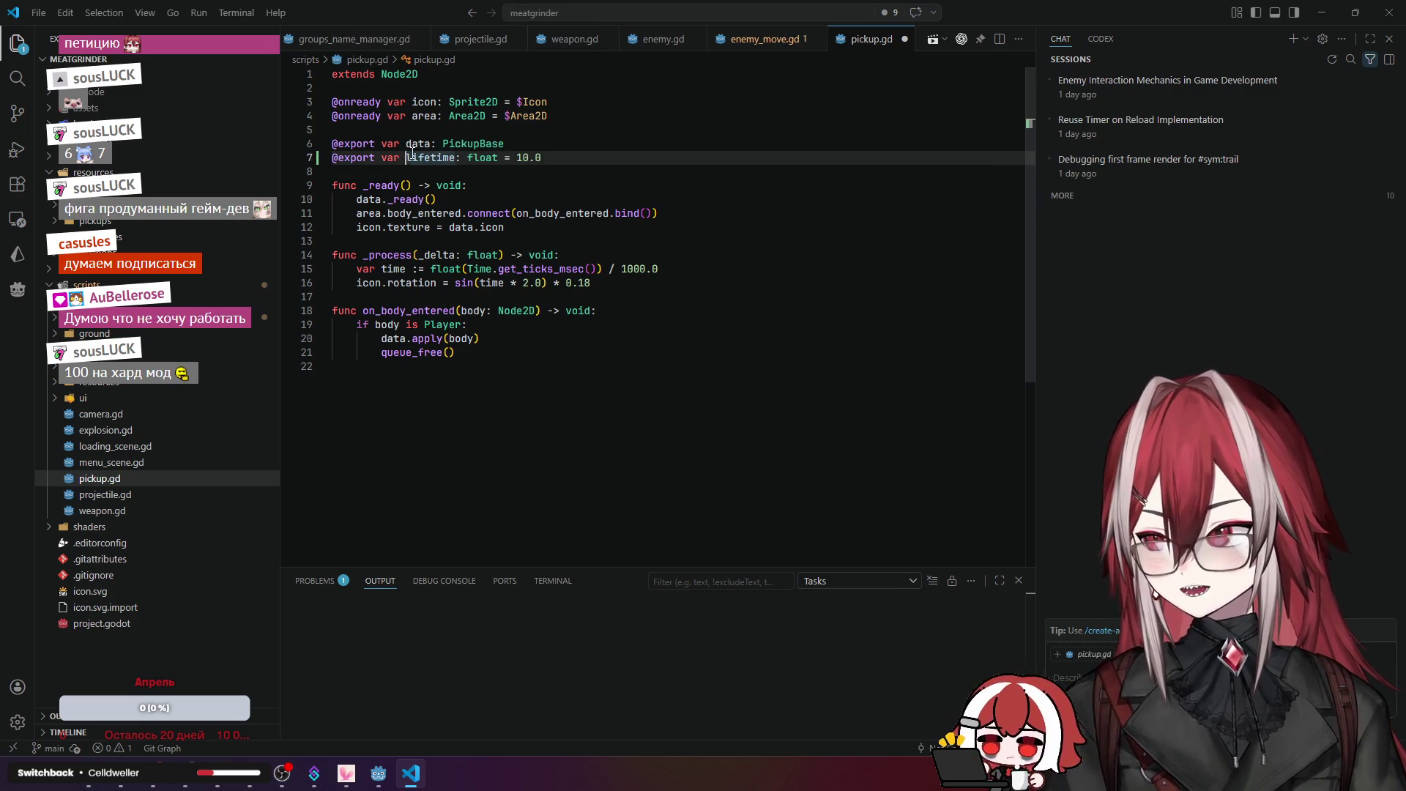
left_click(518, 241)
left_click(450, 253)
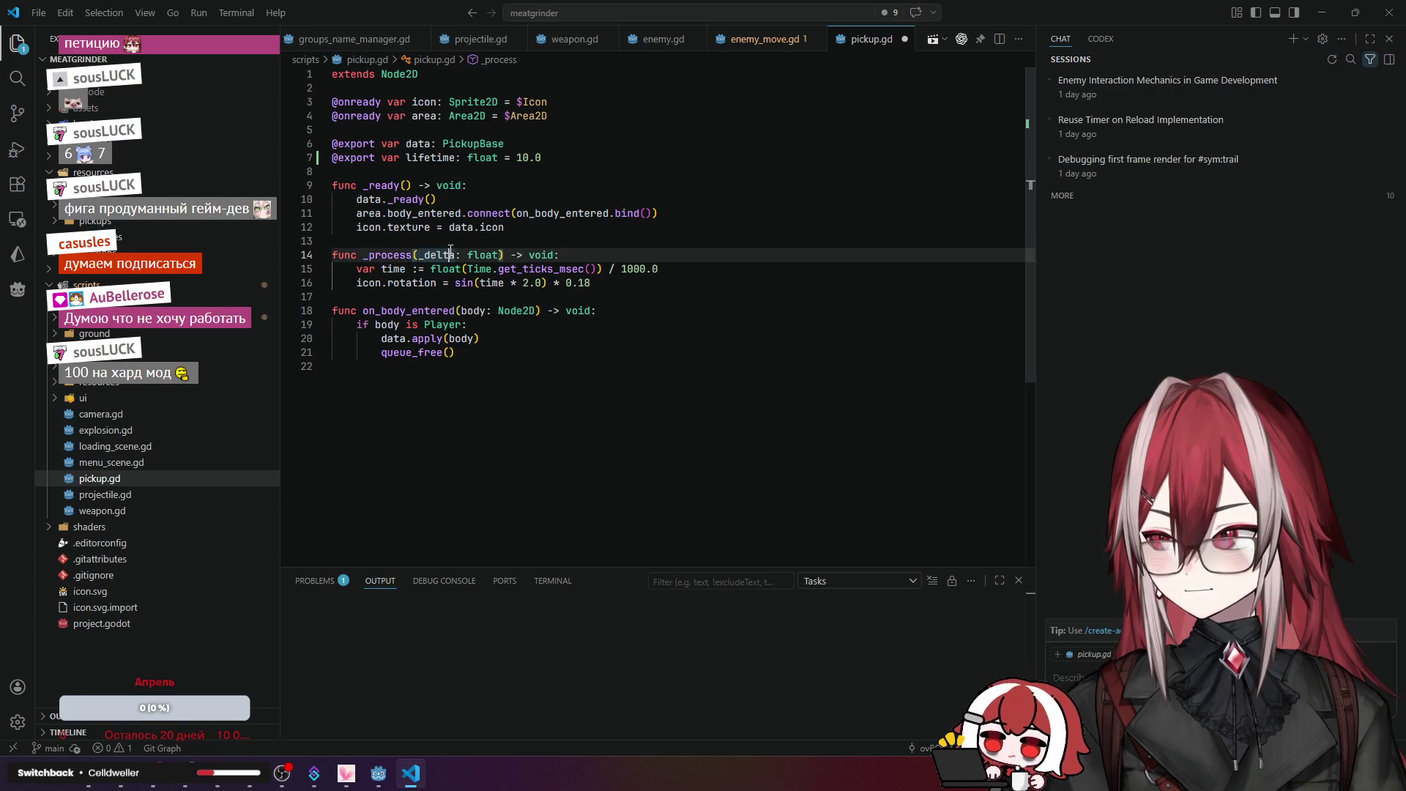
left_click(387, 242)
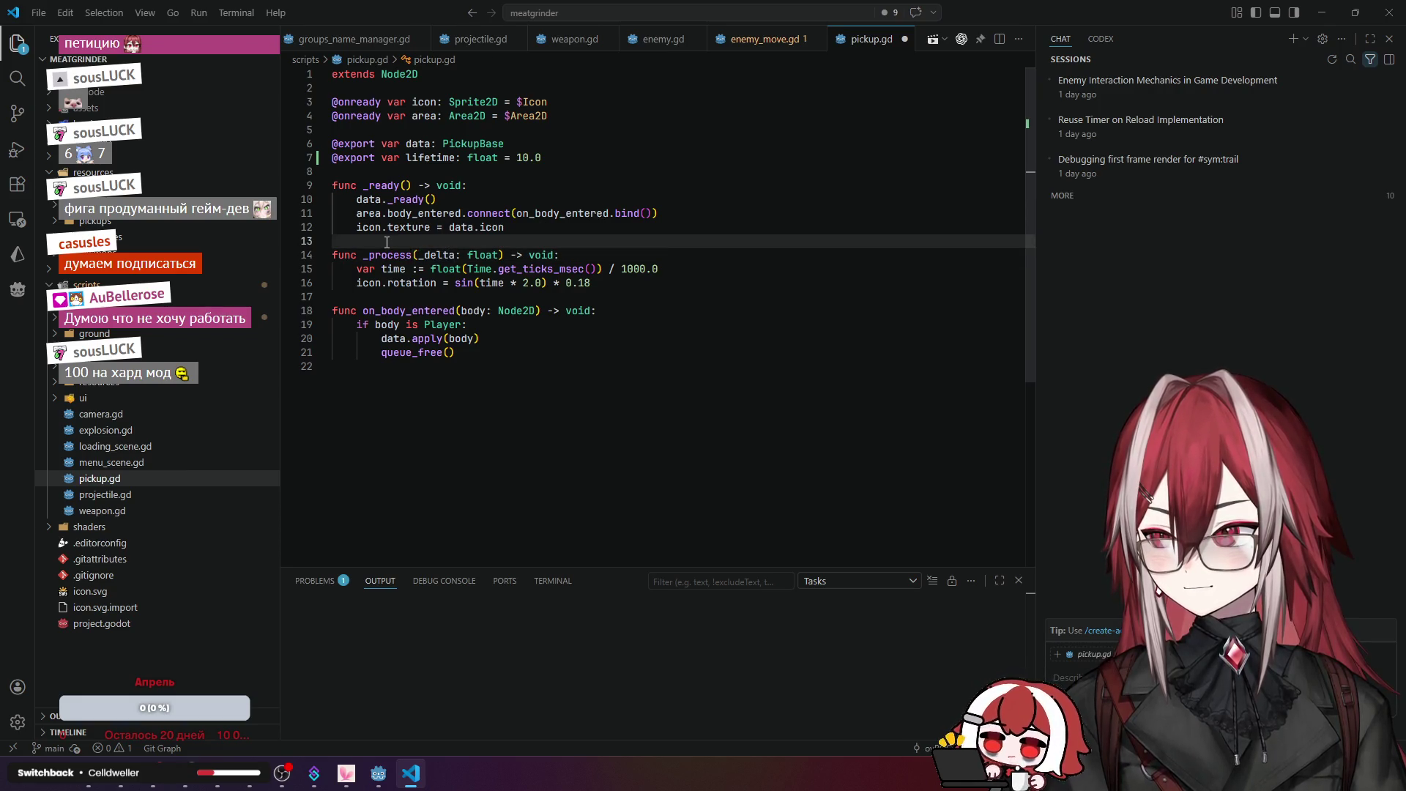
left_click(552, 229)
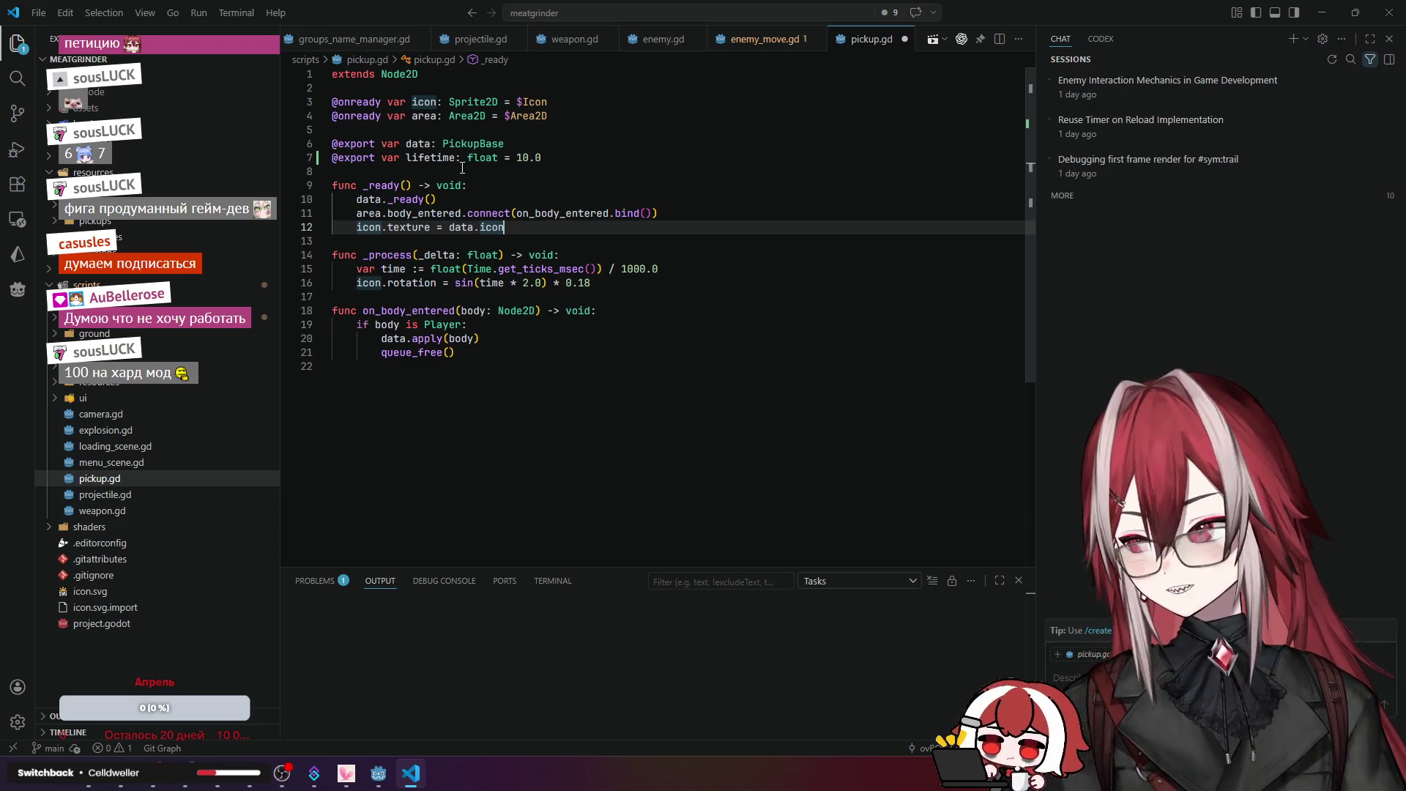
- Change lifetime's type to Timer, replacing 'float = 10.0'
left_click(489, 159)
key("shift+End")
key("BackSpace")
key("BackSpace")
key("BackSpace")
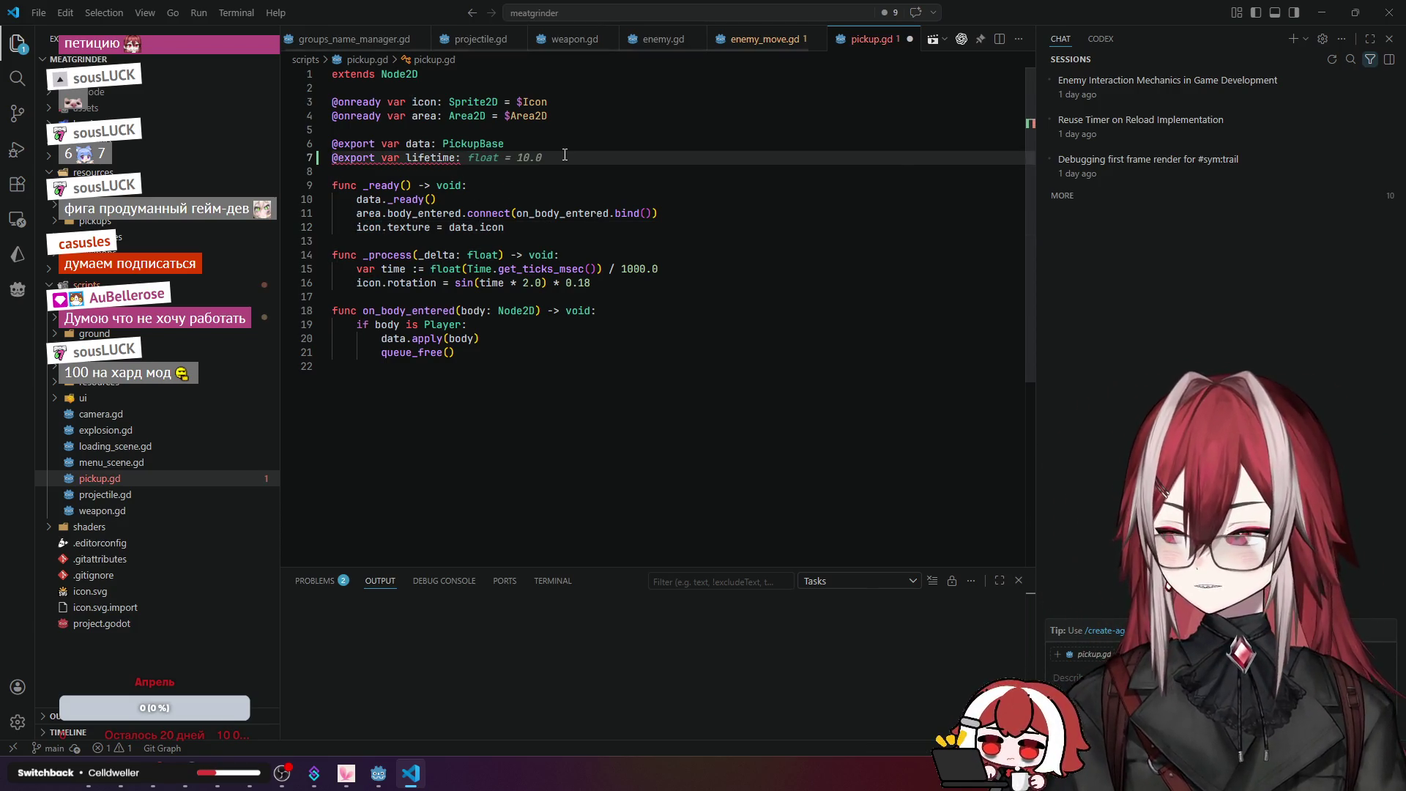
type("Timer")
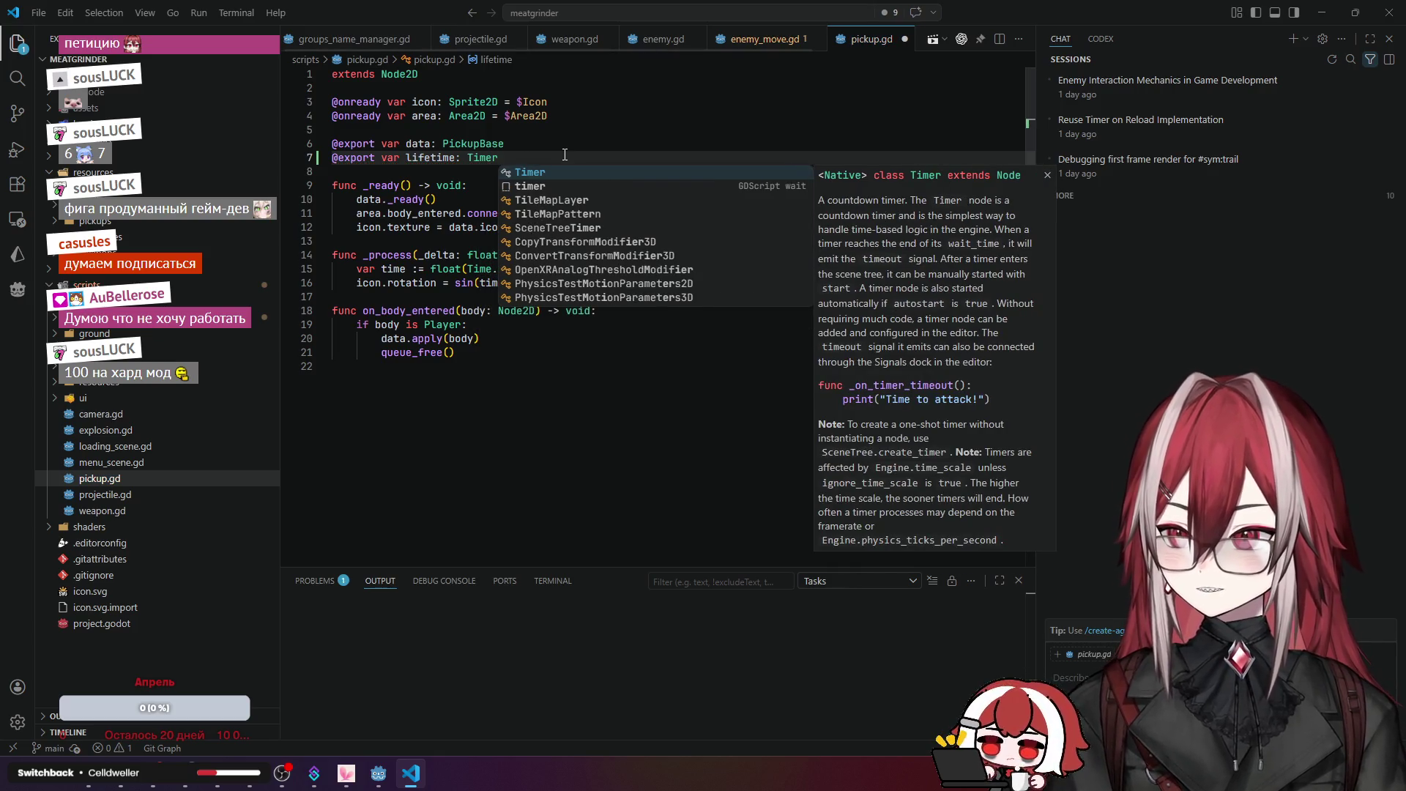
key("Escape")
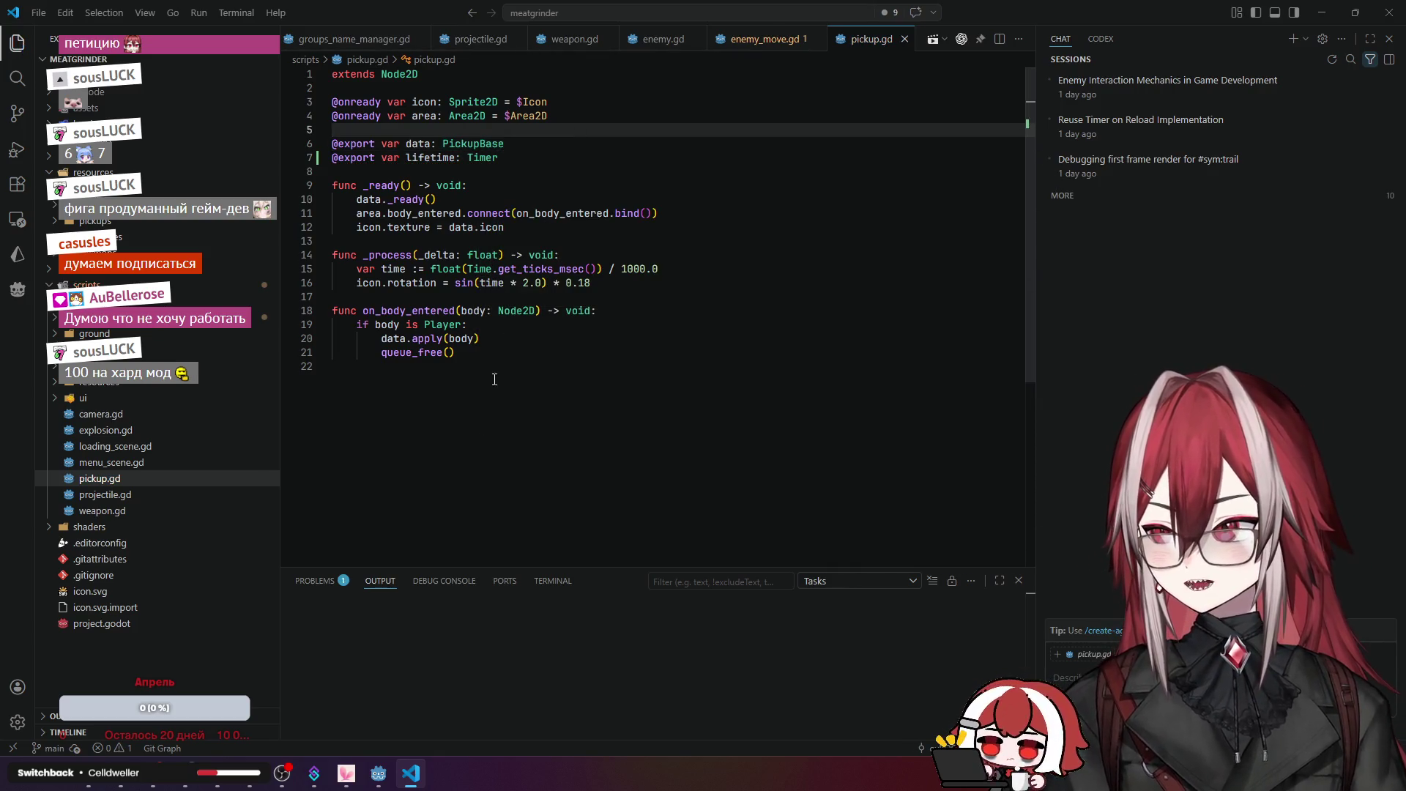
left_click(378, 772)
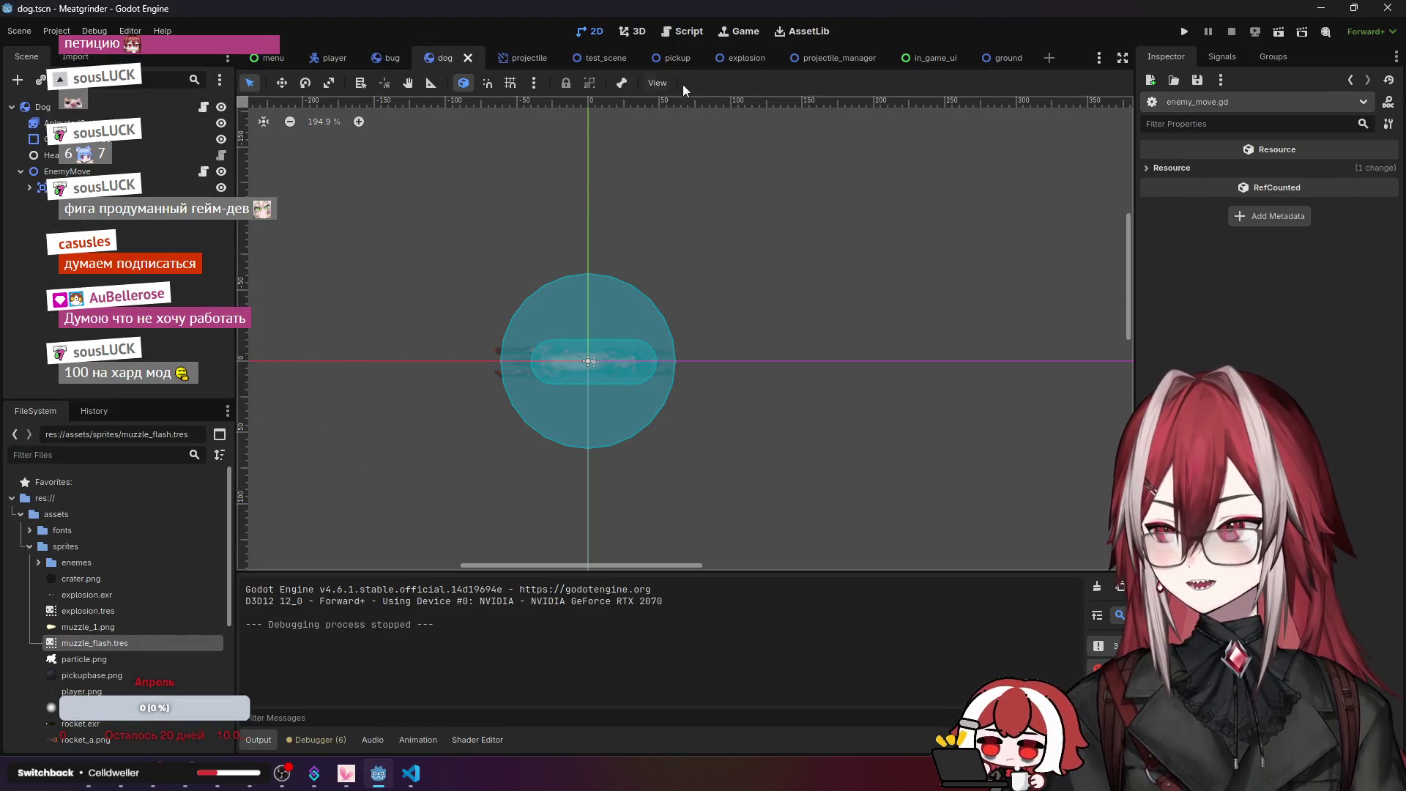
- Check the pickup scene's Lifetime slot, which accepts only a Timer node, then return to pickup.gd
left_click(671, 64)
left_click(1342, 196)
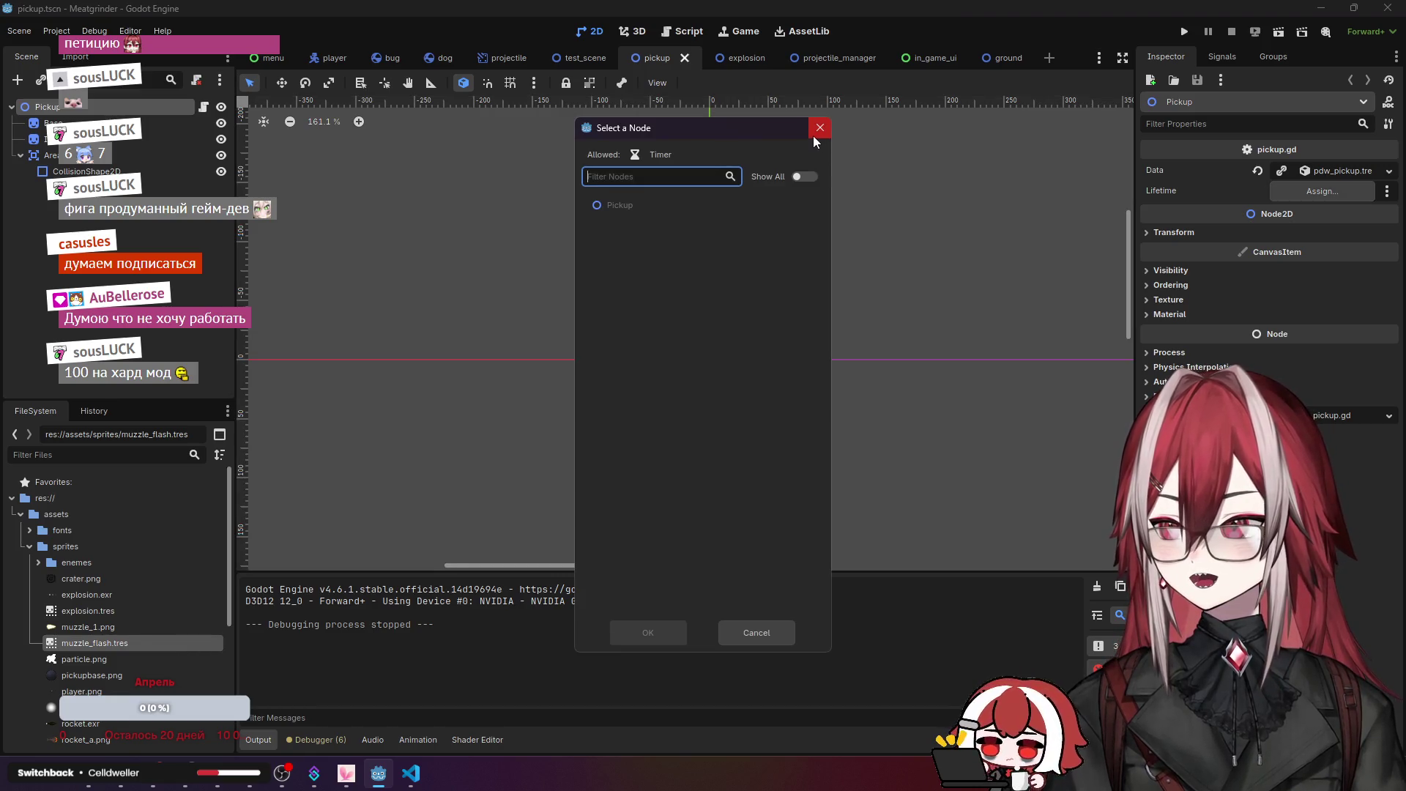
left_click(819, 128)
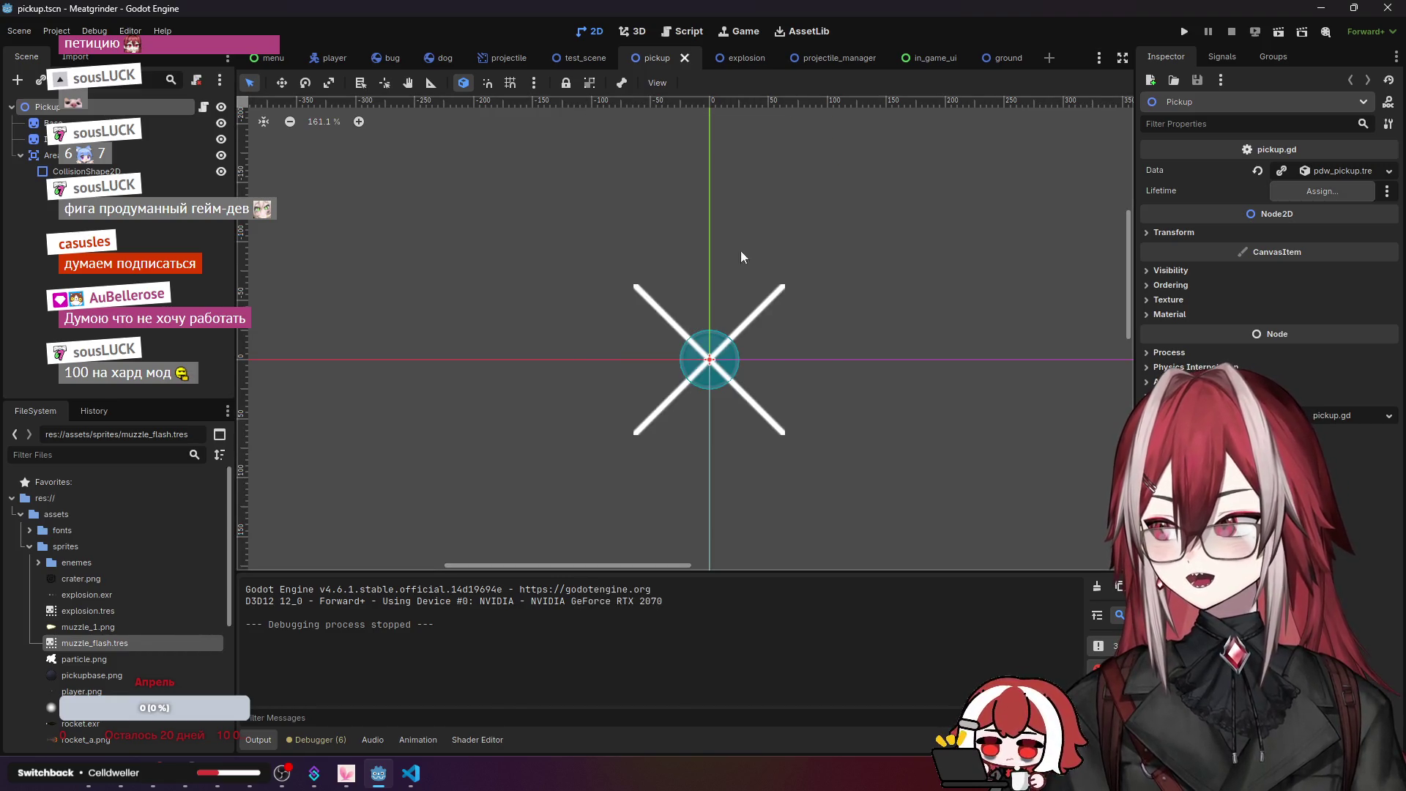
left_click(411, 772)
left_click(532, 157)
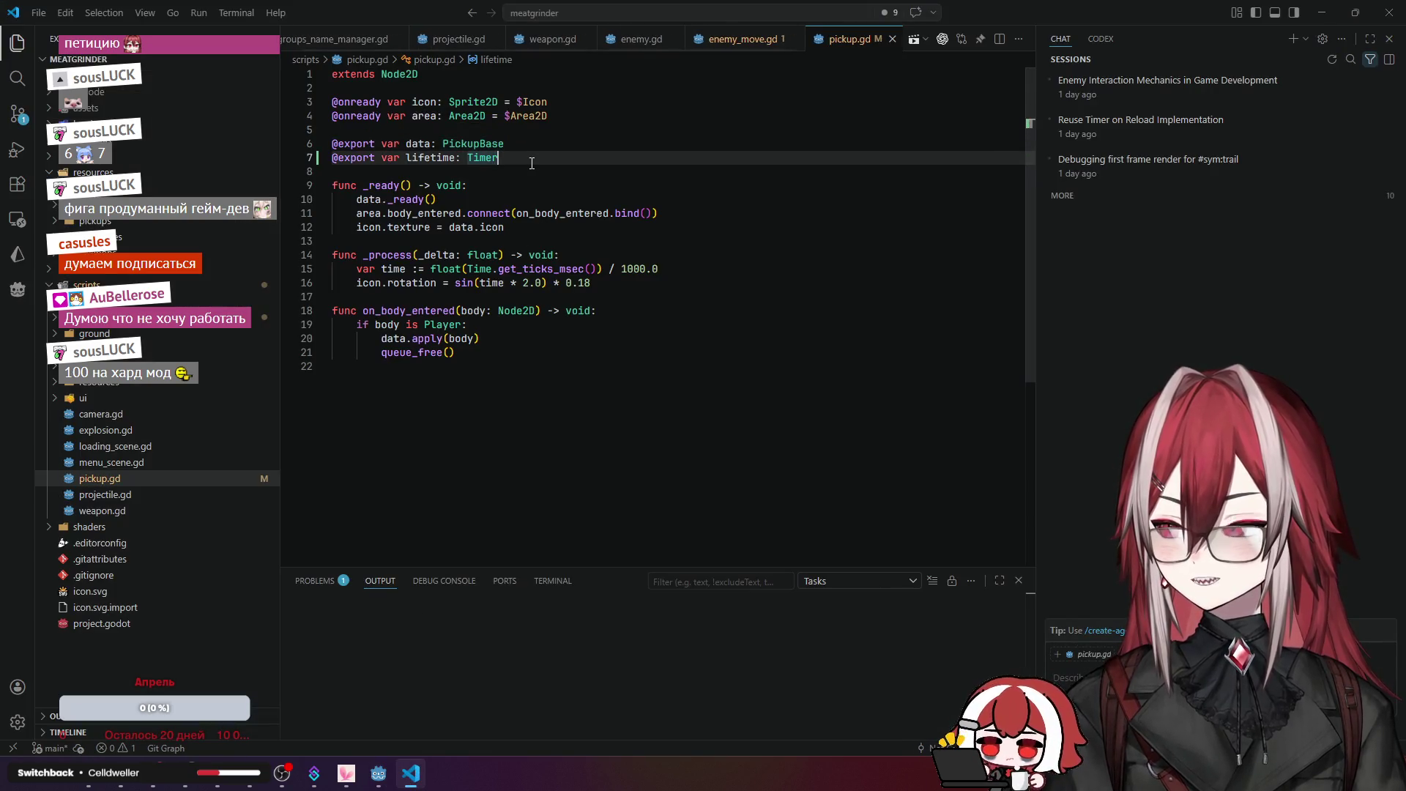
- Revert lifetime to 'float = 10.0' in pickup.gd and save
key("ctrl+BackSpace")
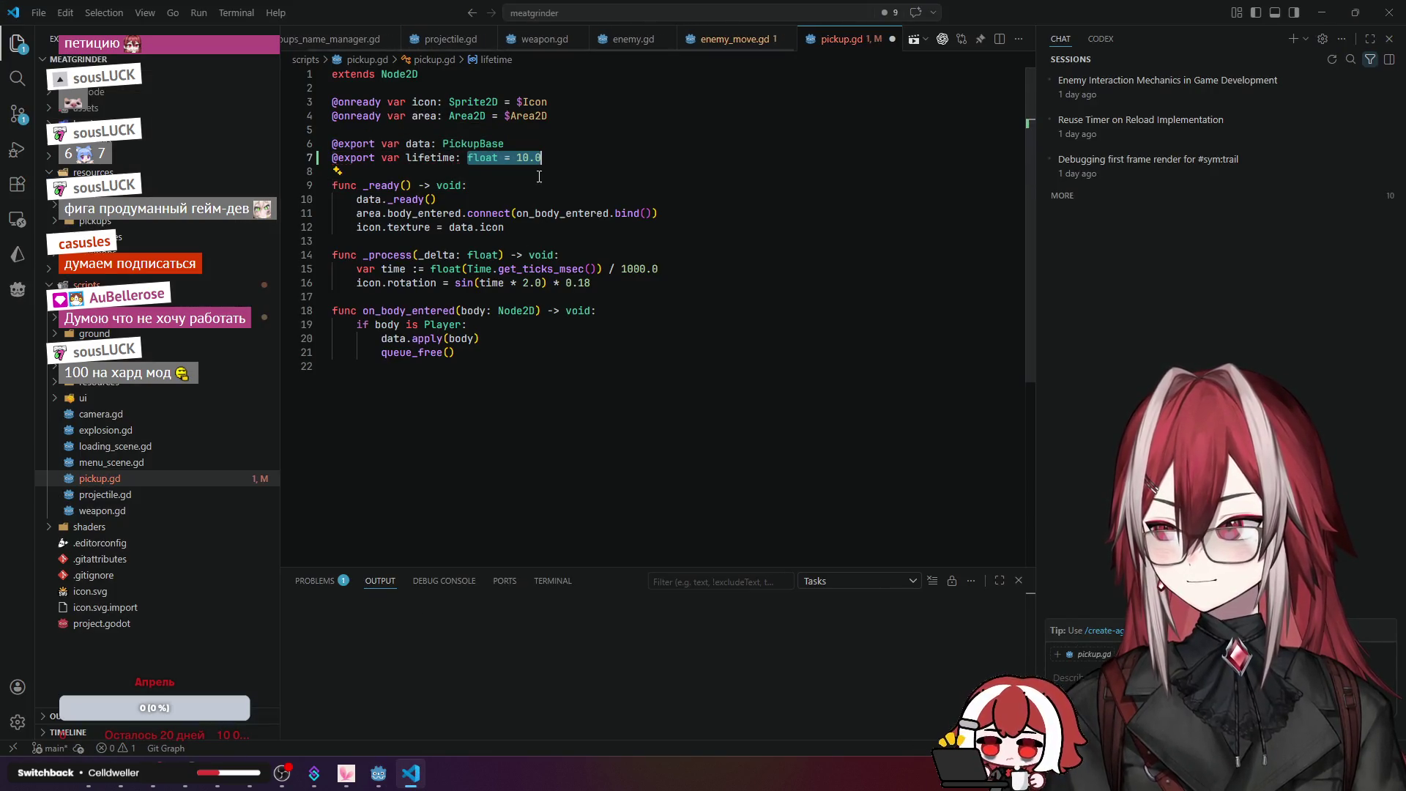
key("Tab")
left_click(491, 213)
double_click(455, 157)
key("ctrl+s")
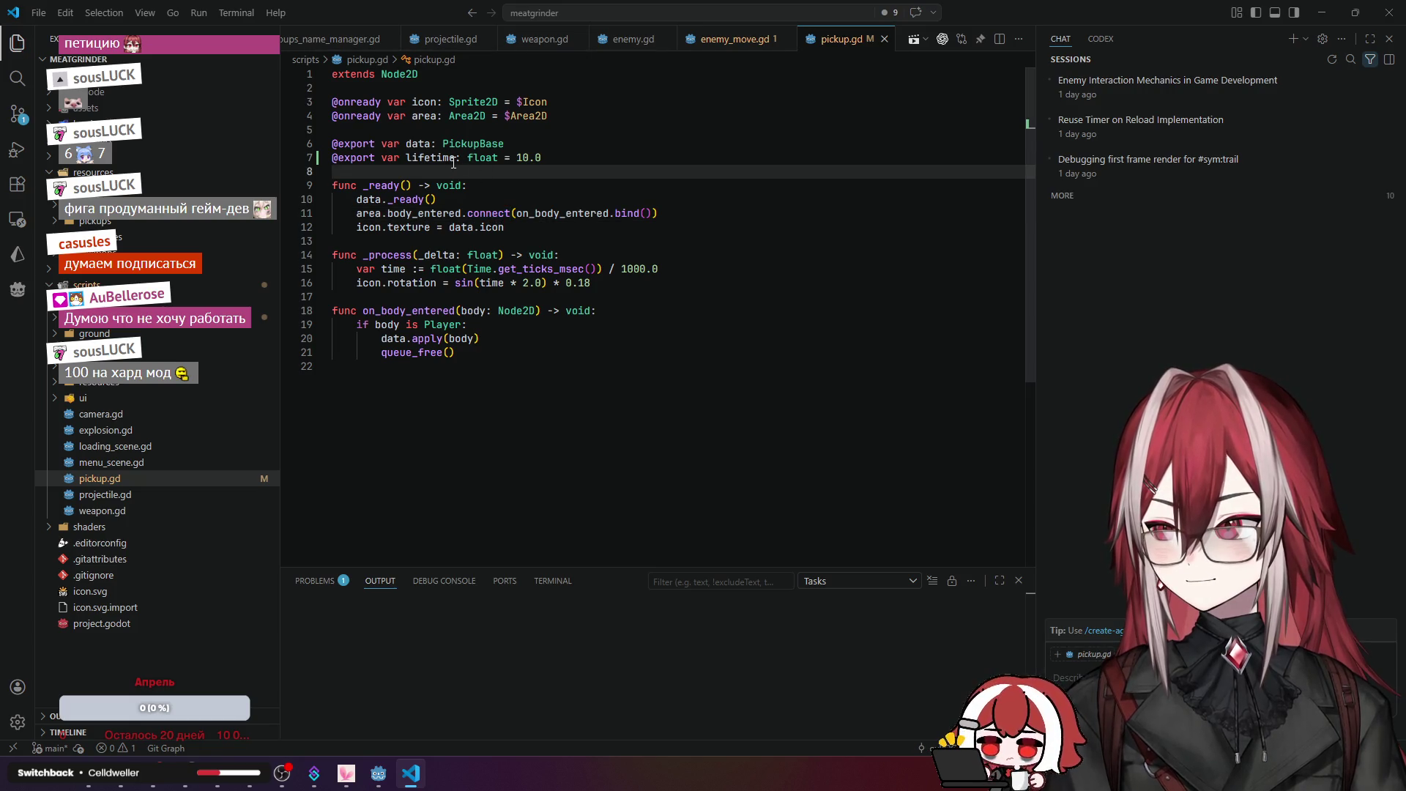
- Add 'lifetime -= _delta' and 'if lifetime <= 0.0: queue_free()' after the rotation line
left_click(380, 269)
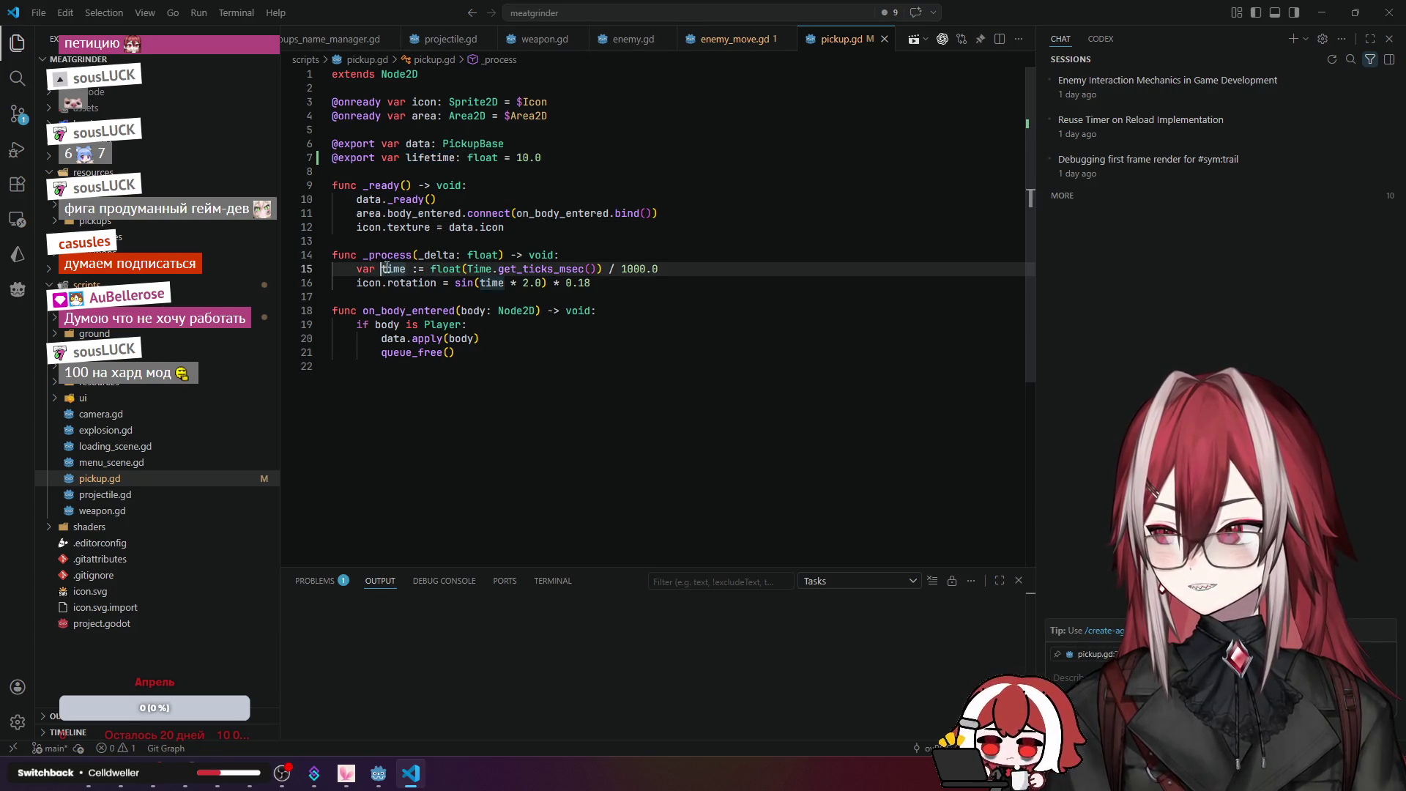
left_click(619, 280)
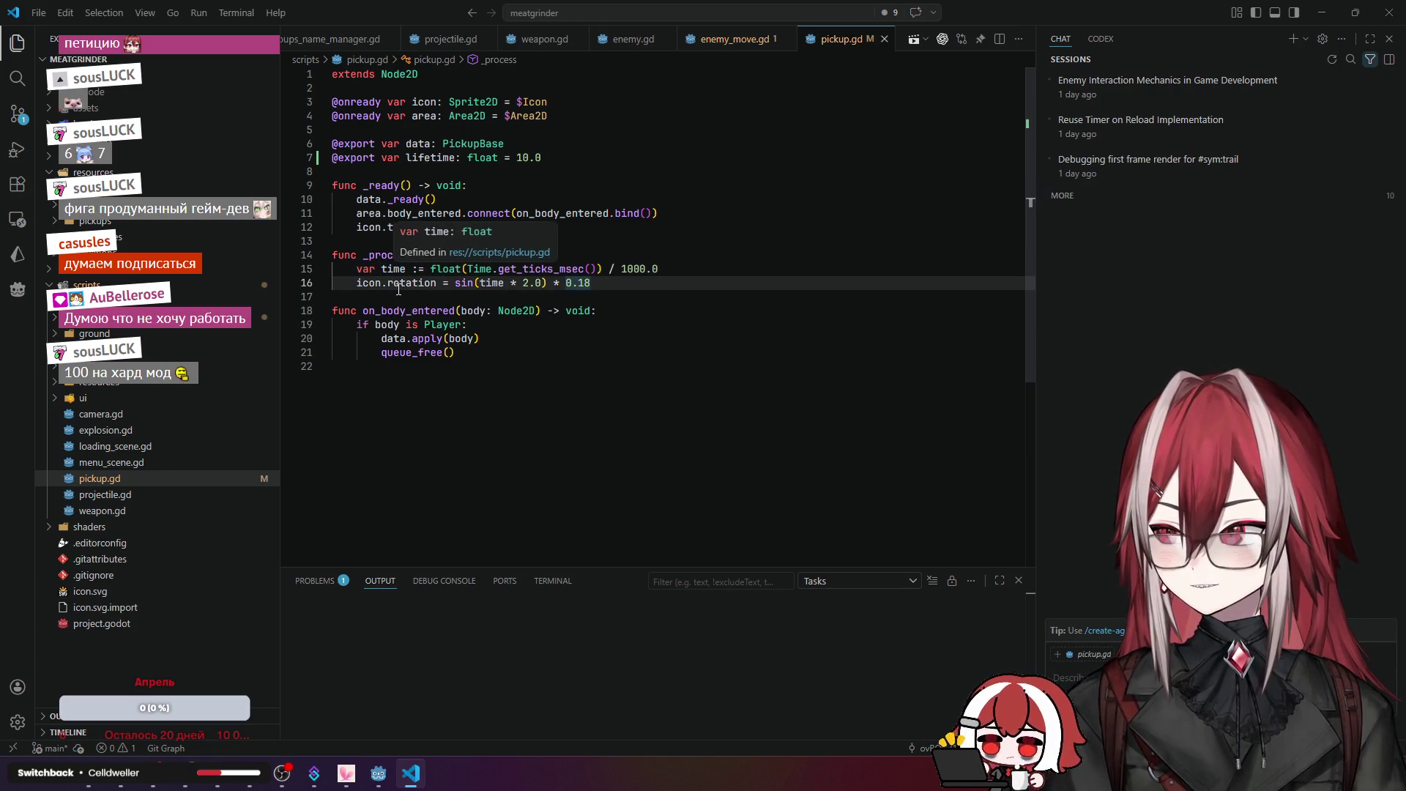
key("Return")
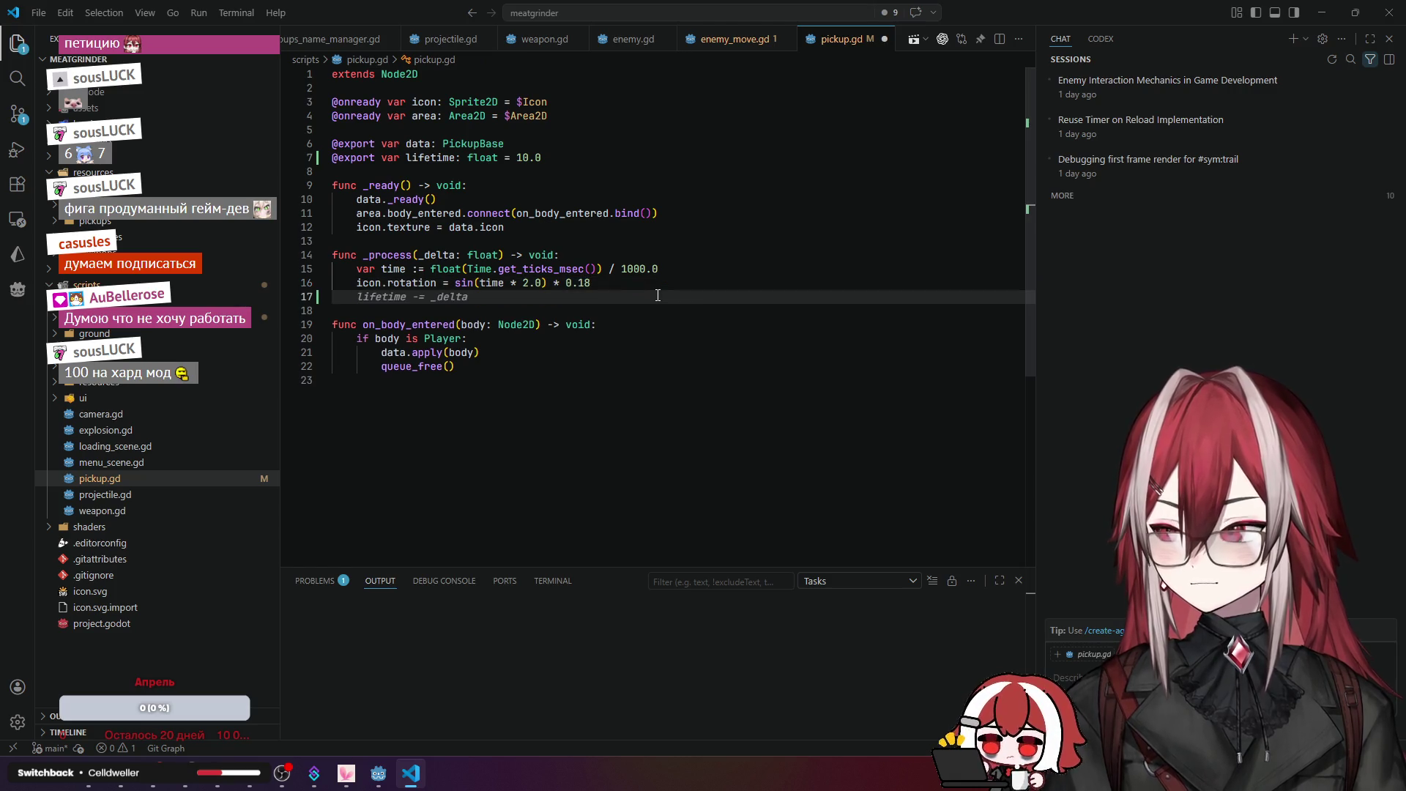
key("Tab")
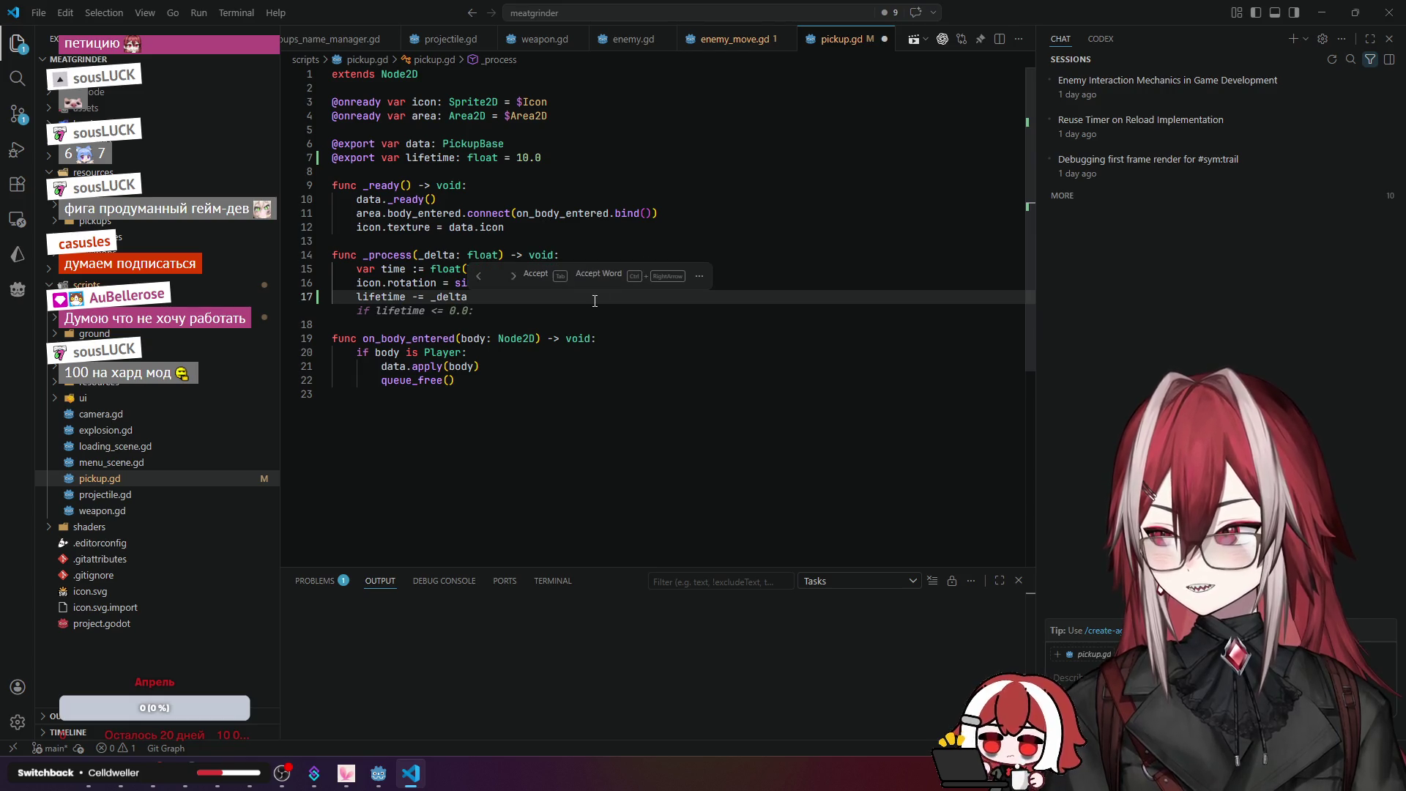
key("Tab")
key("Tab")
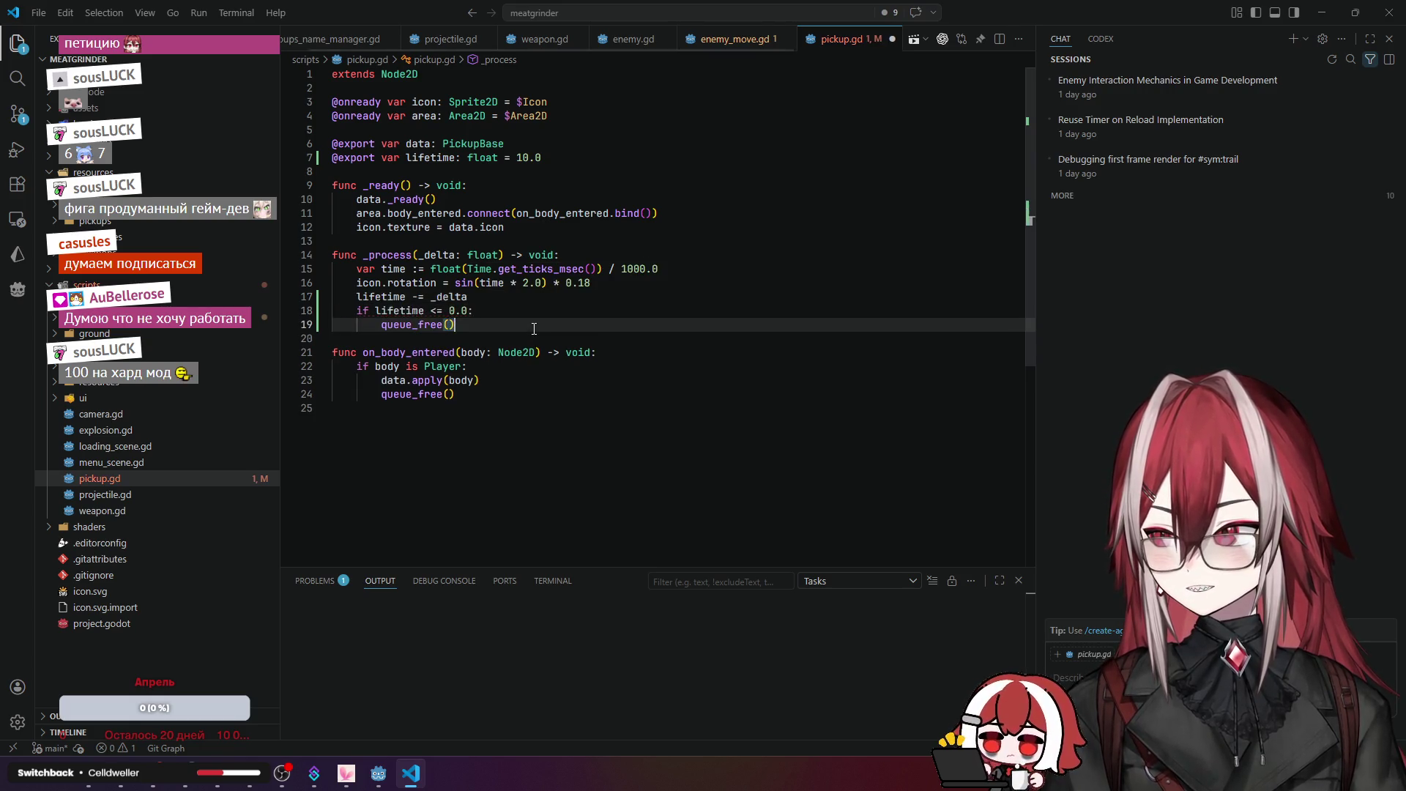
- Tidy blank lines around the countdown code and open a new line below 'lifetime -= _delta'
left_click(484, 298)
key("Return")
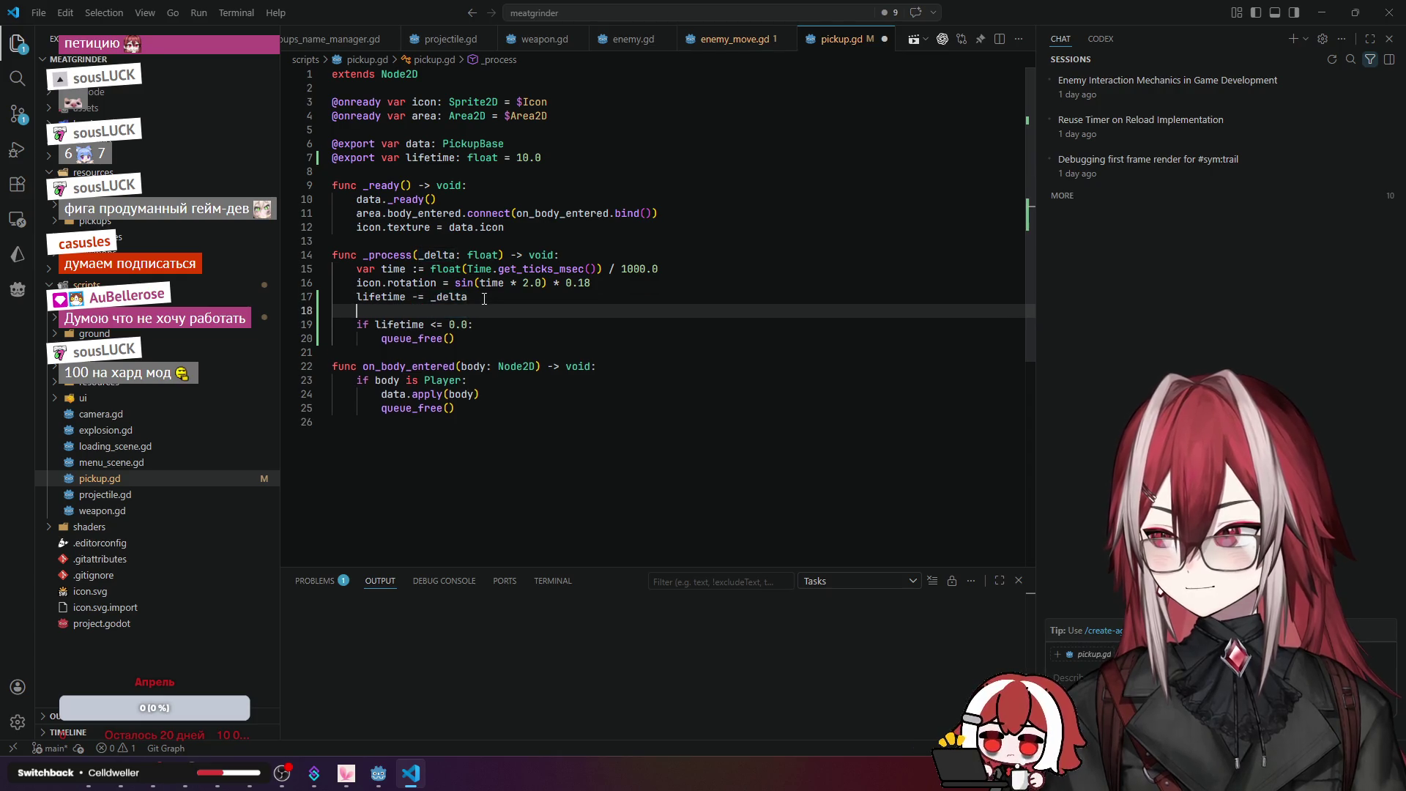
key("BackSpace")
left_click(615, 283)
key("Return")
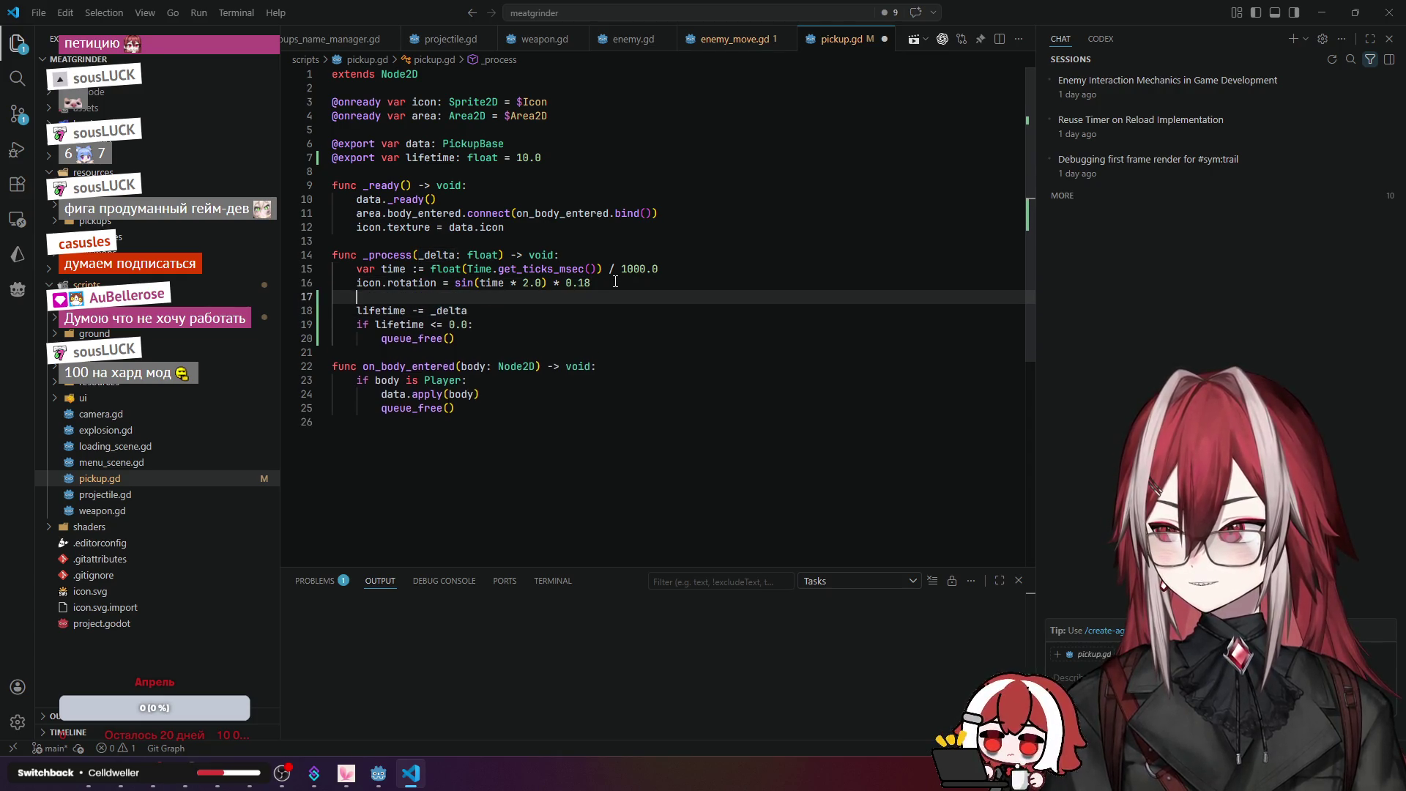
left_click(473, 310)
left_click(490, 342)
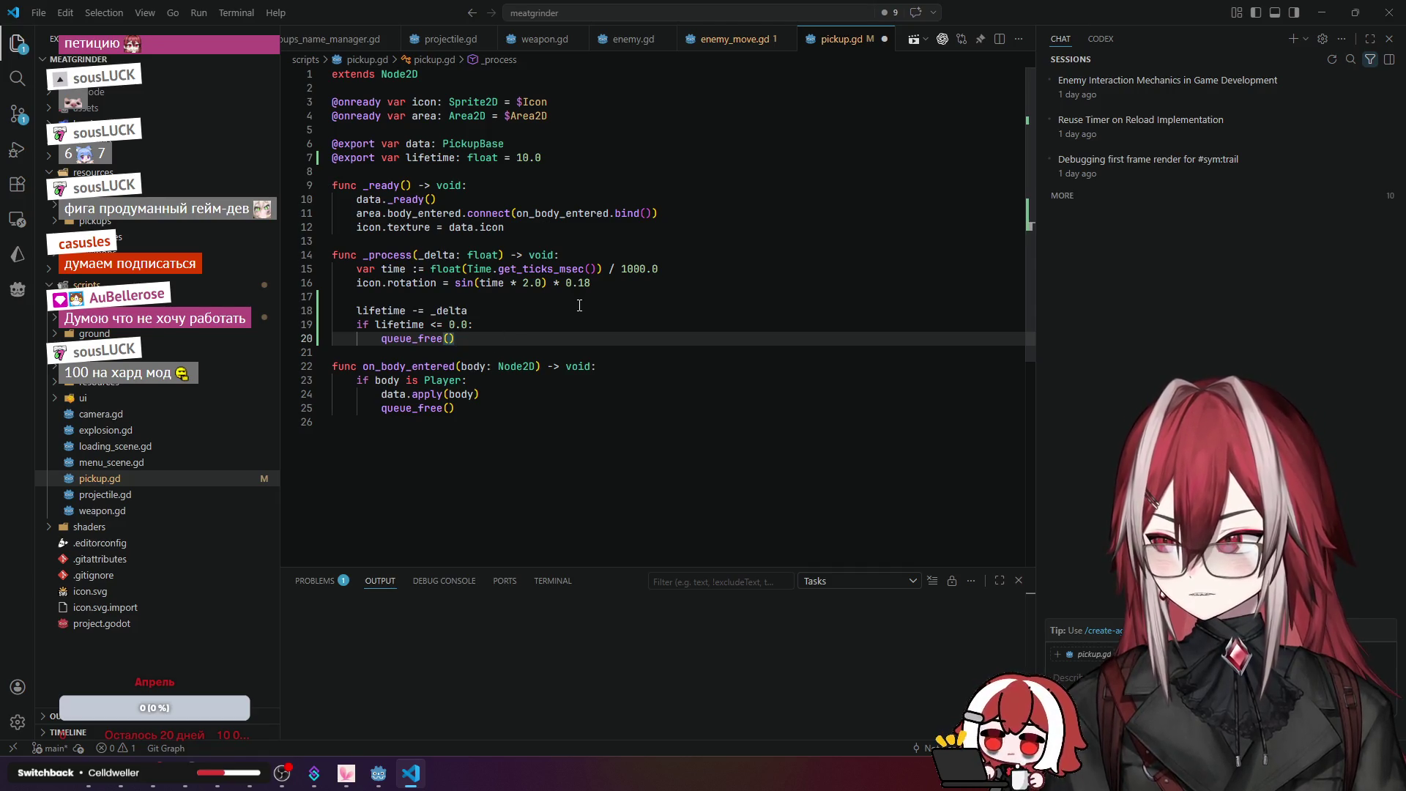
left_click(469, 315)
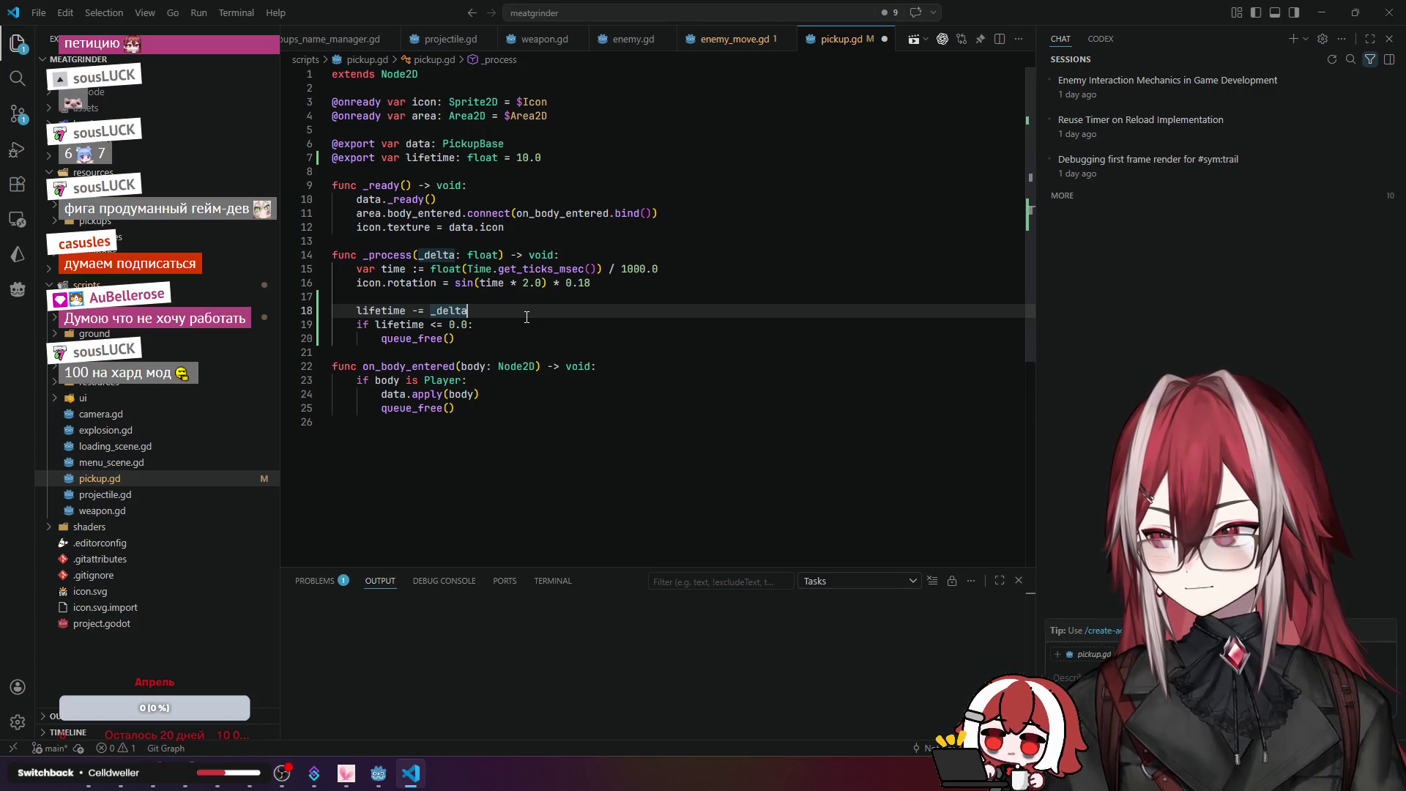
left_click(390, 106)
left_click(423, 115)
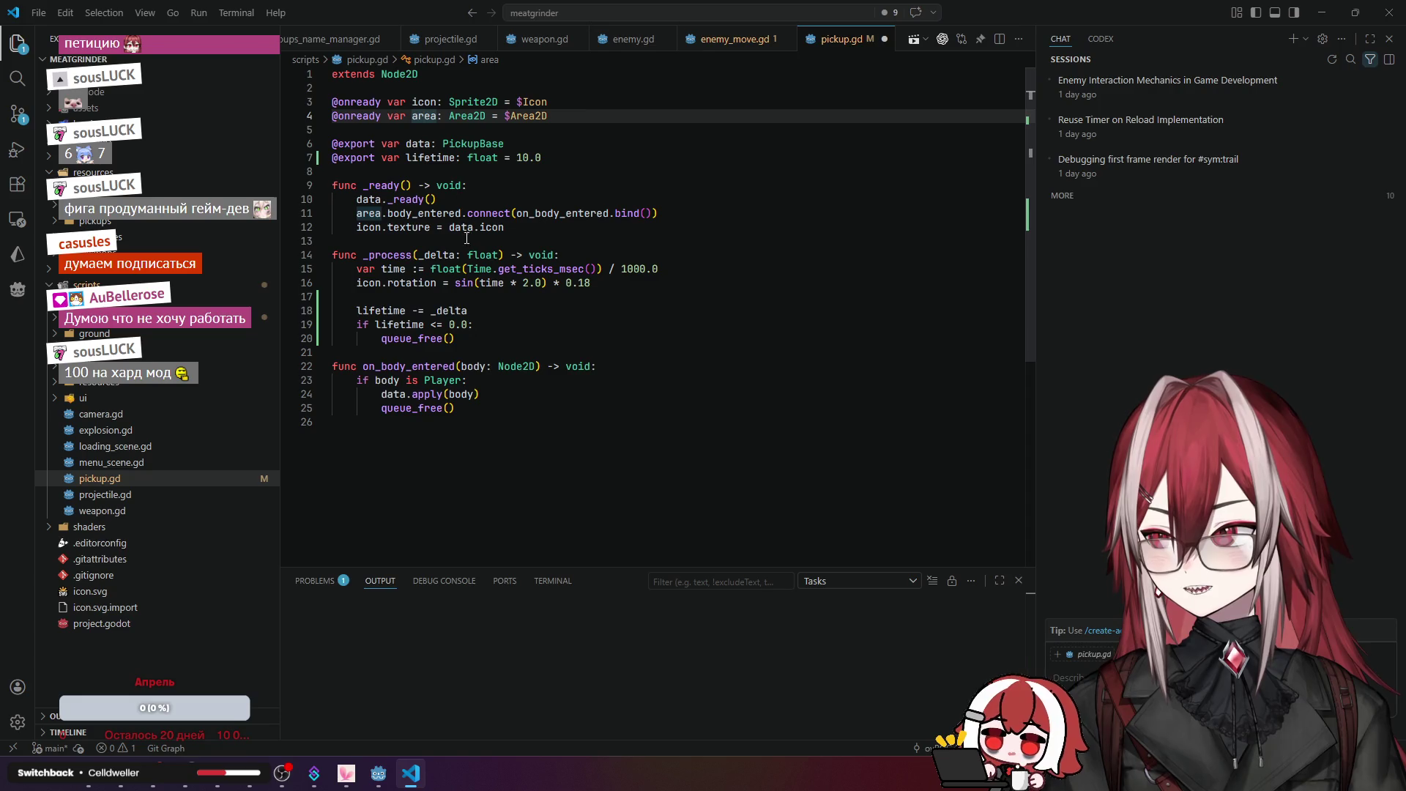
left_click(479, 308)
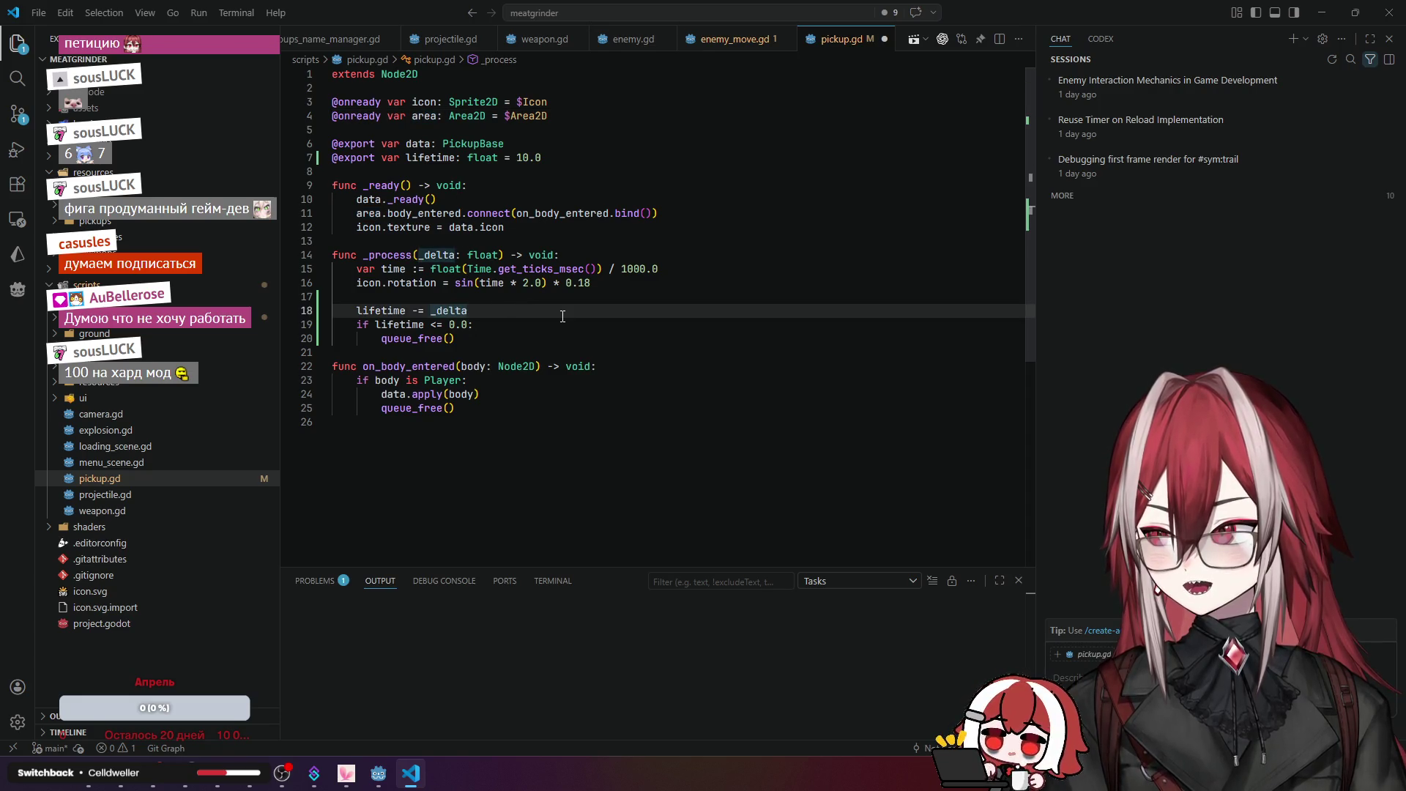
key("Return")
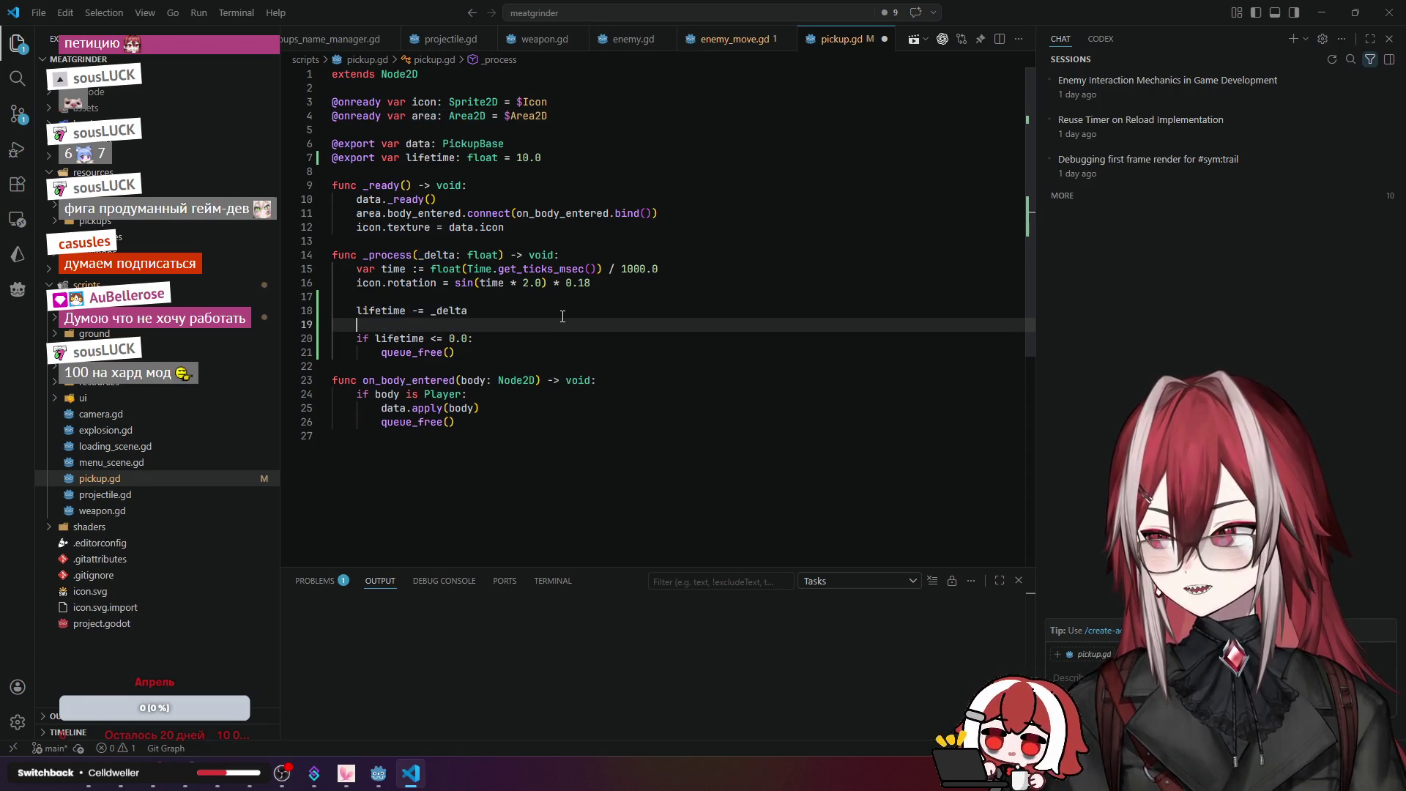
- Insert an 'if lifetime <= 2.0:' check above the free check
type("if")
key("Tab")
key("BackSpace")
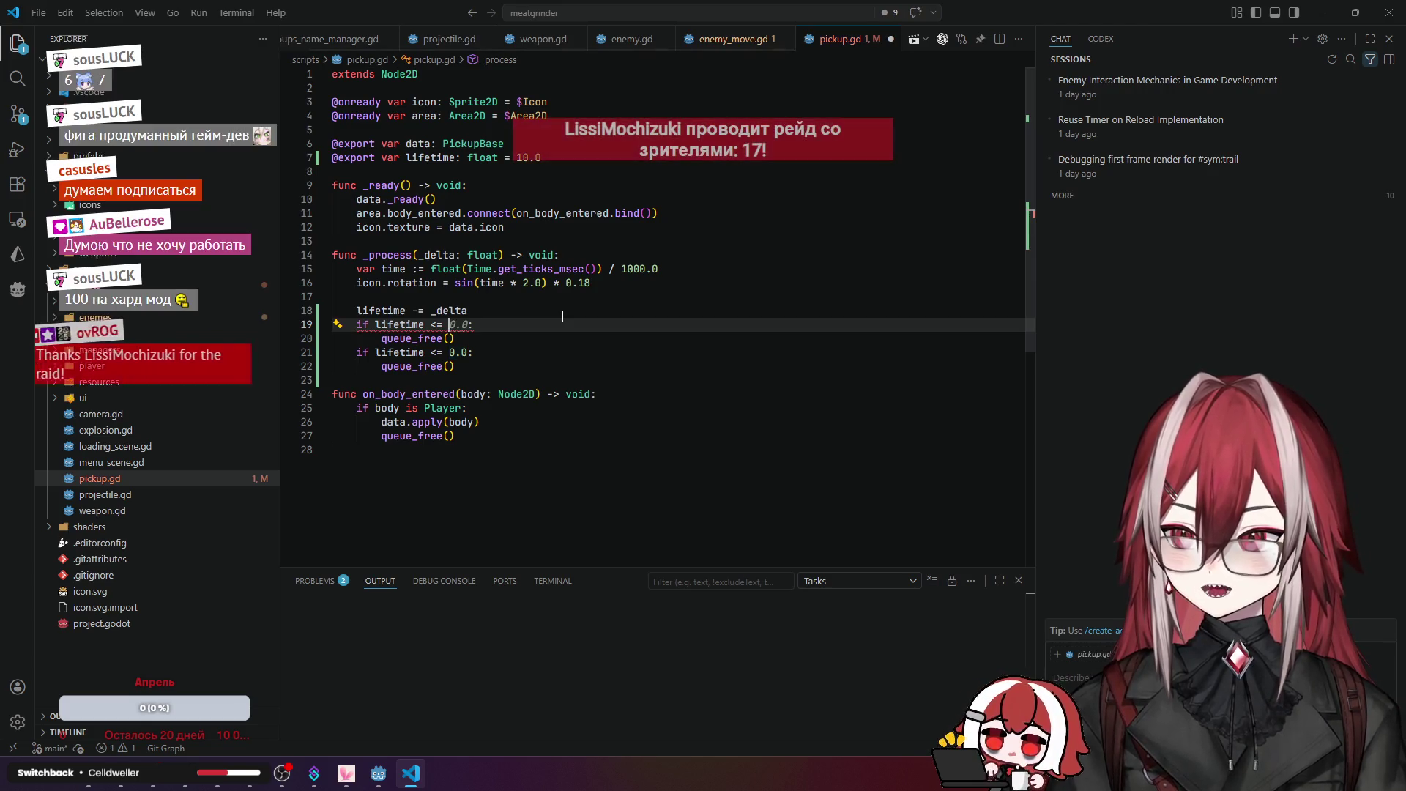
type("2.0")
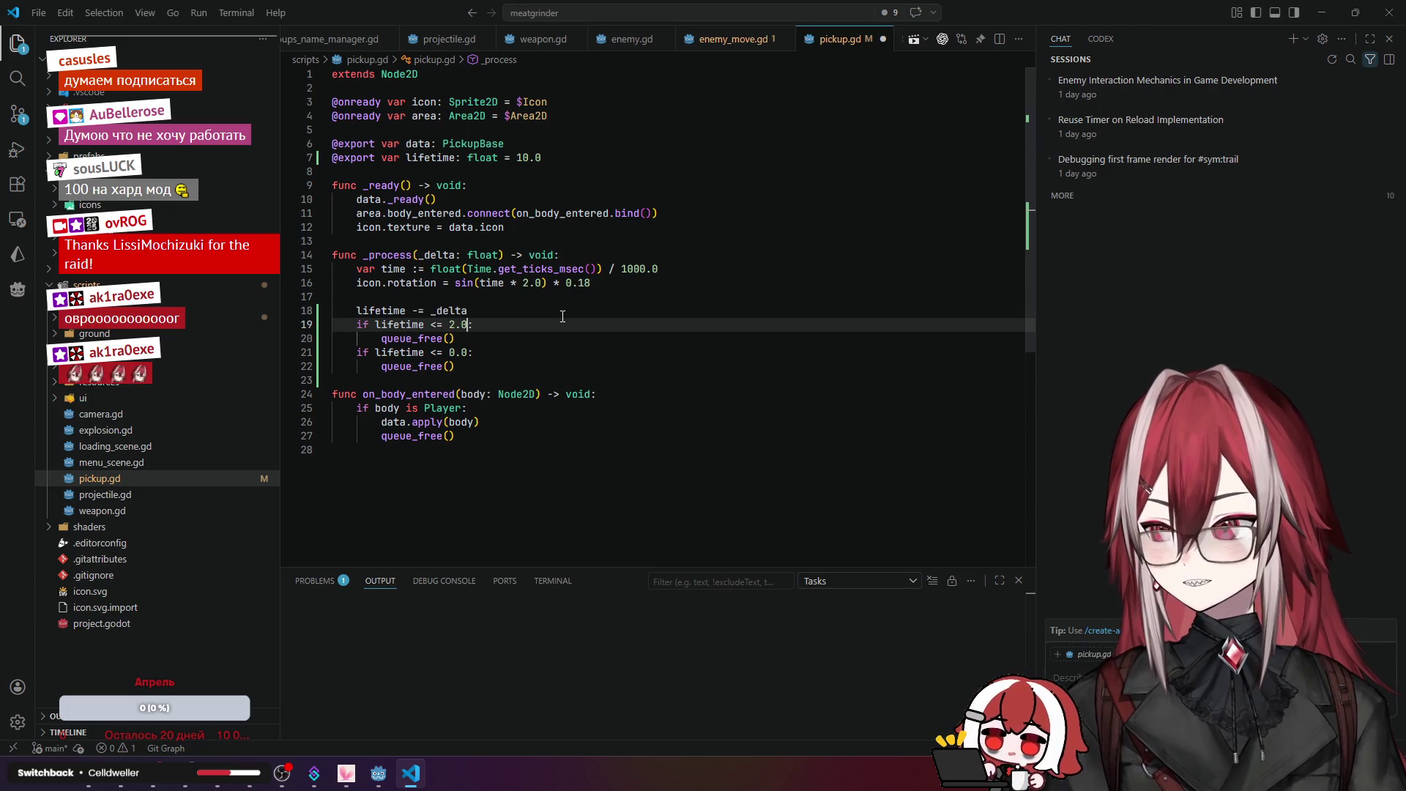
key("Tab")
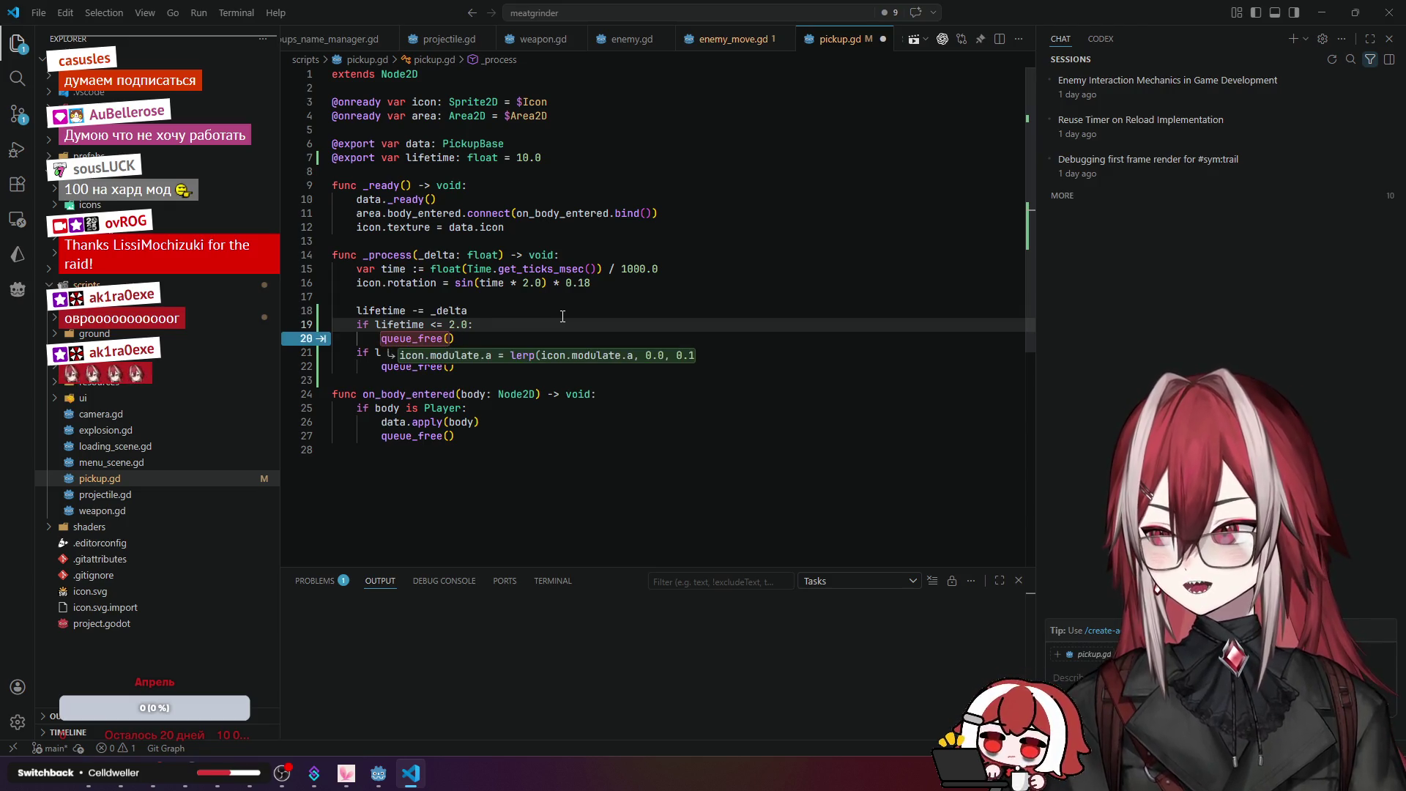
key("Tab")
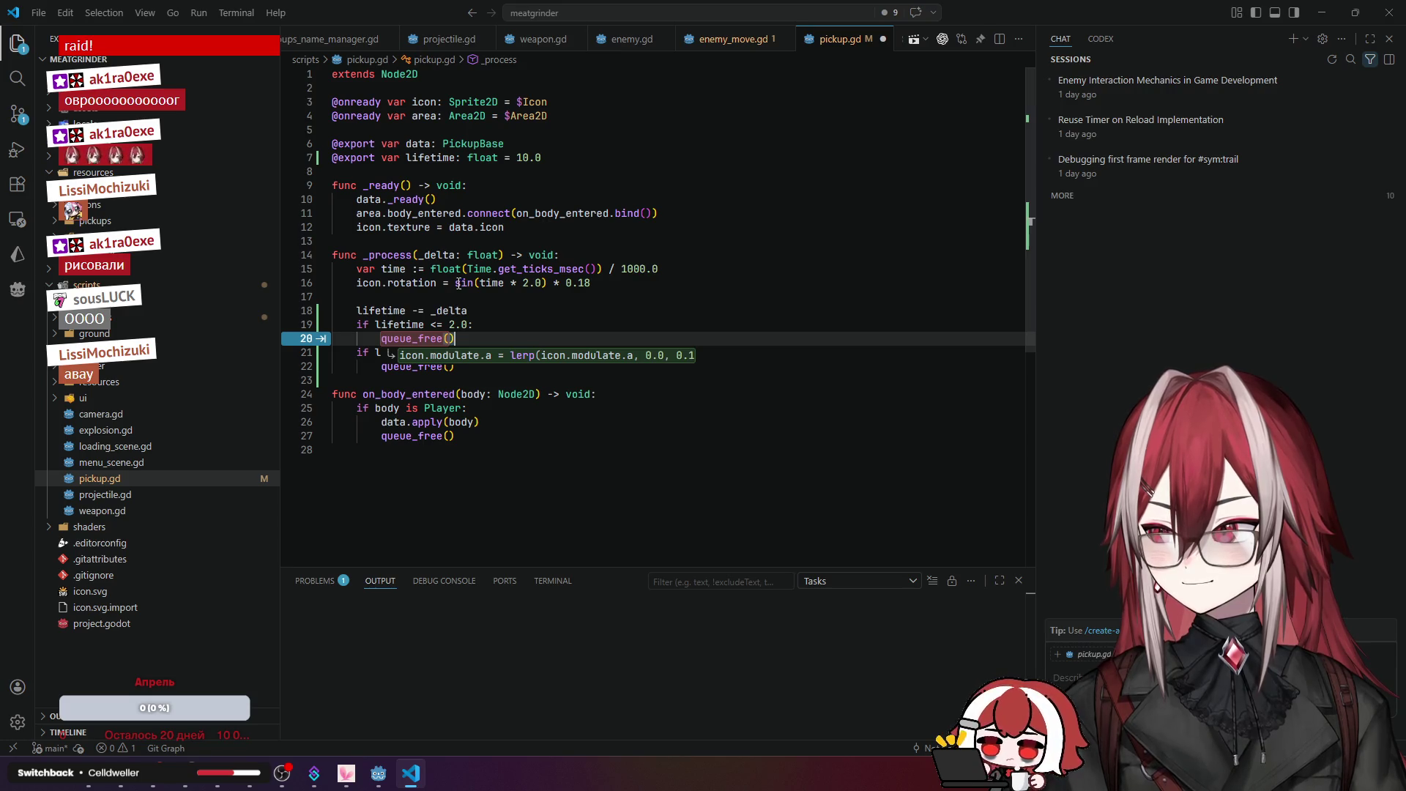
- Begin the fade line 'icon.modulate.a' inside the new 2.0 check
left_click(425, 187)
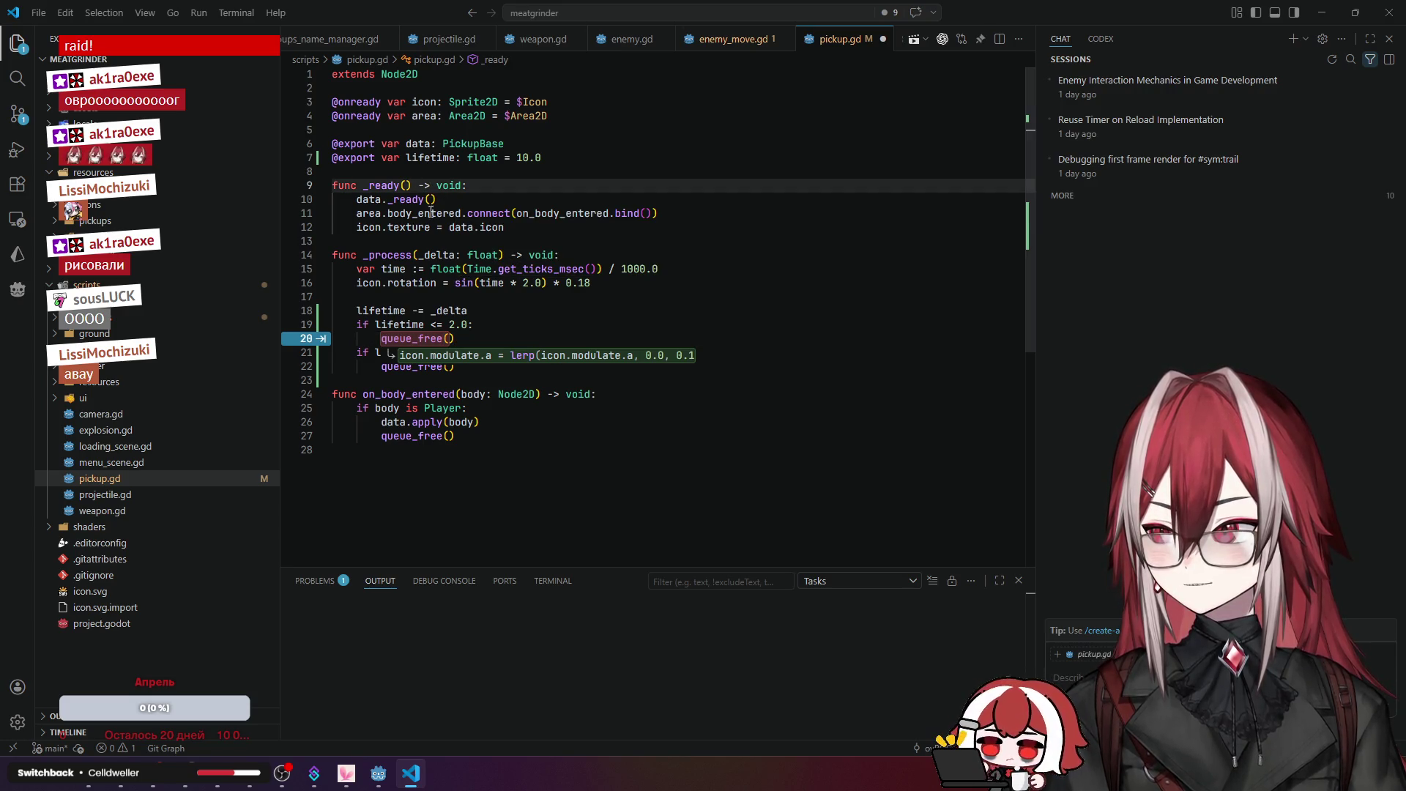
left_click(471, 270)
left_click(487, 284)
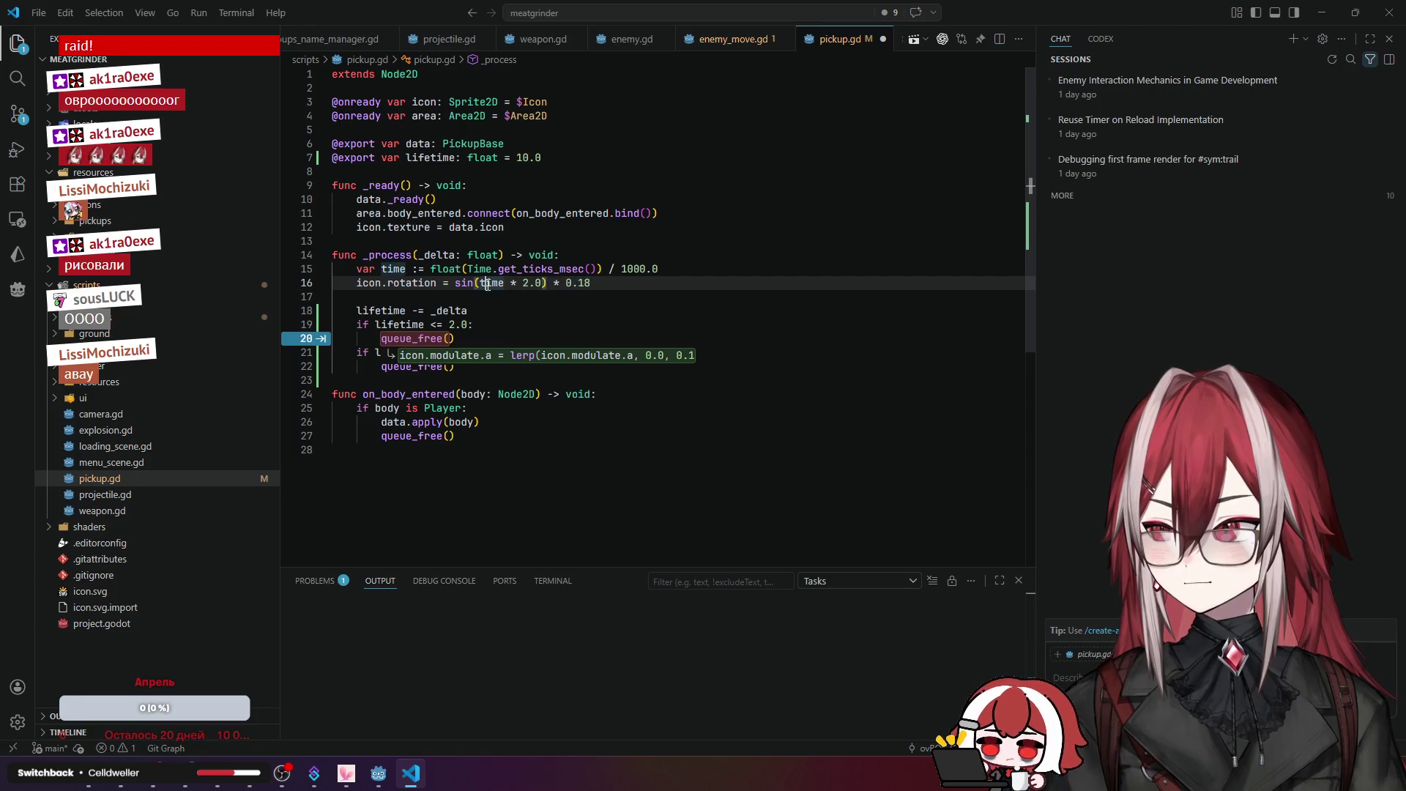
left_click(411, 104)
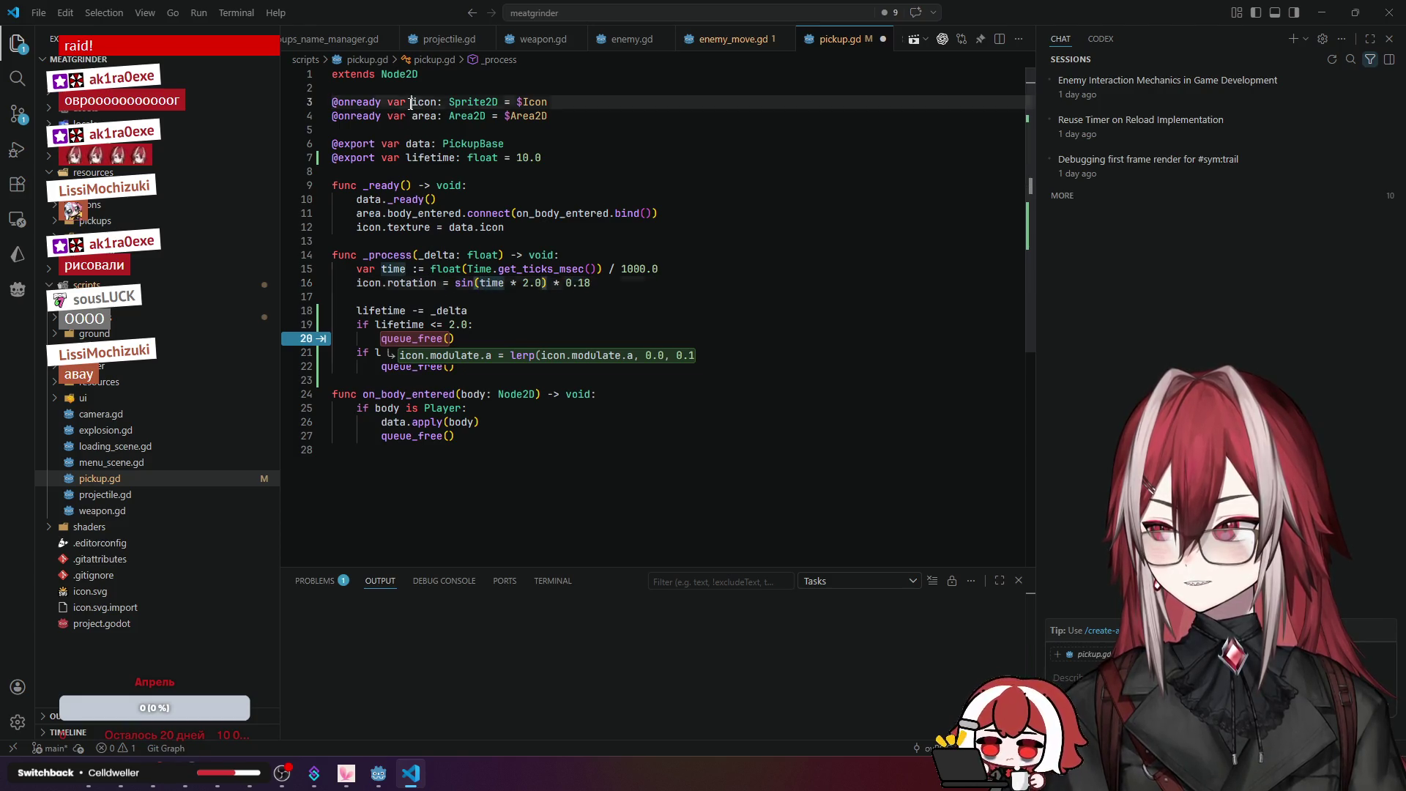
left_click(440, 339)
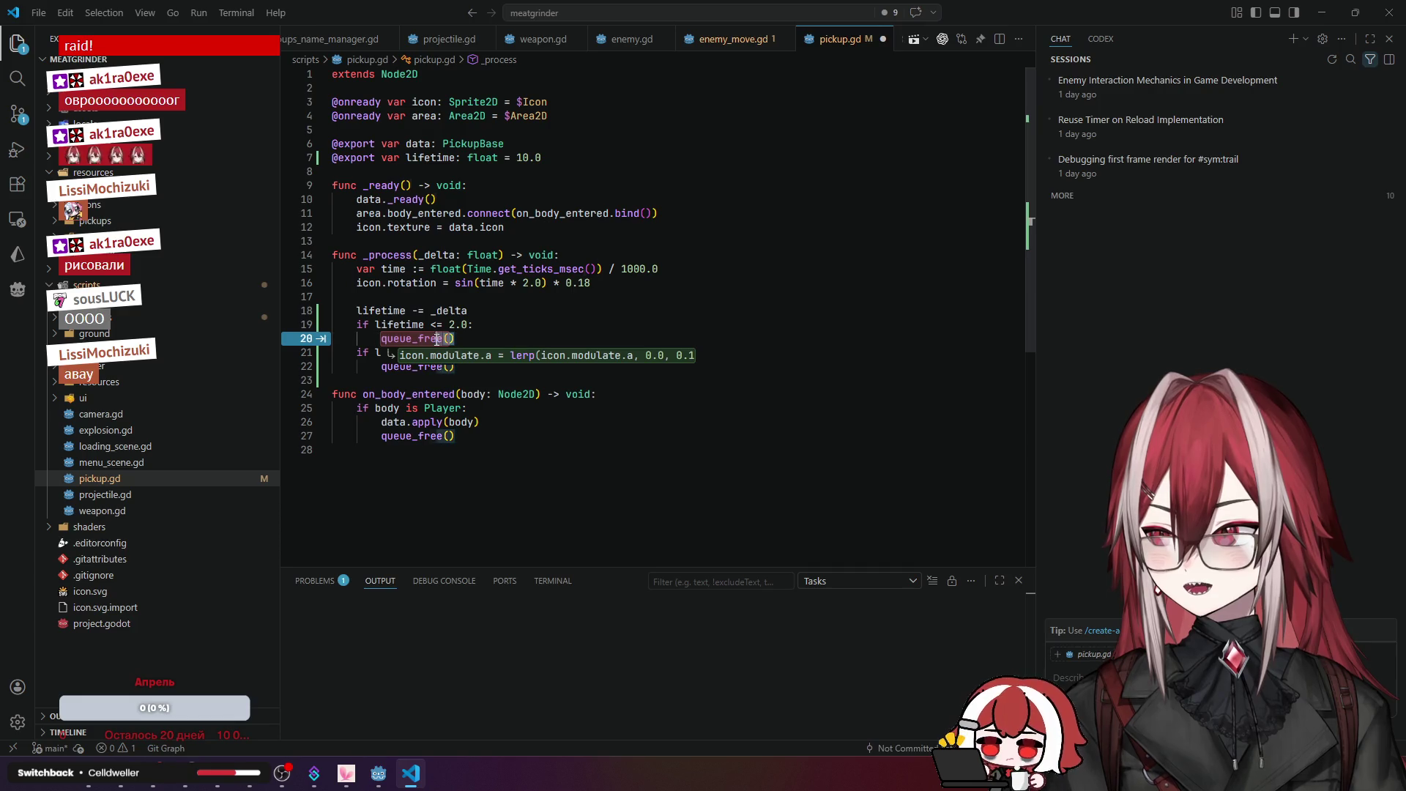
key("Tab")
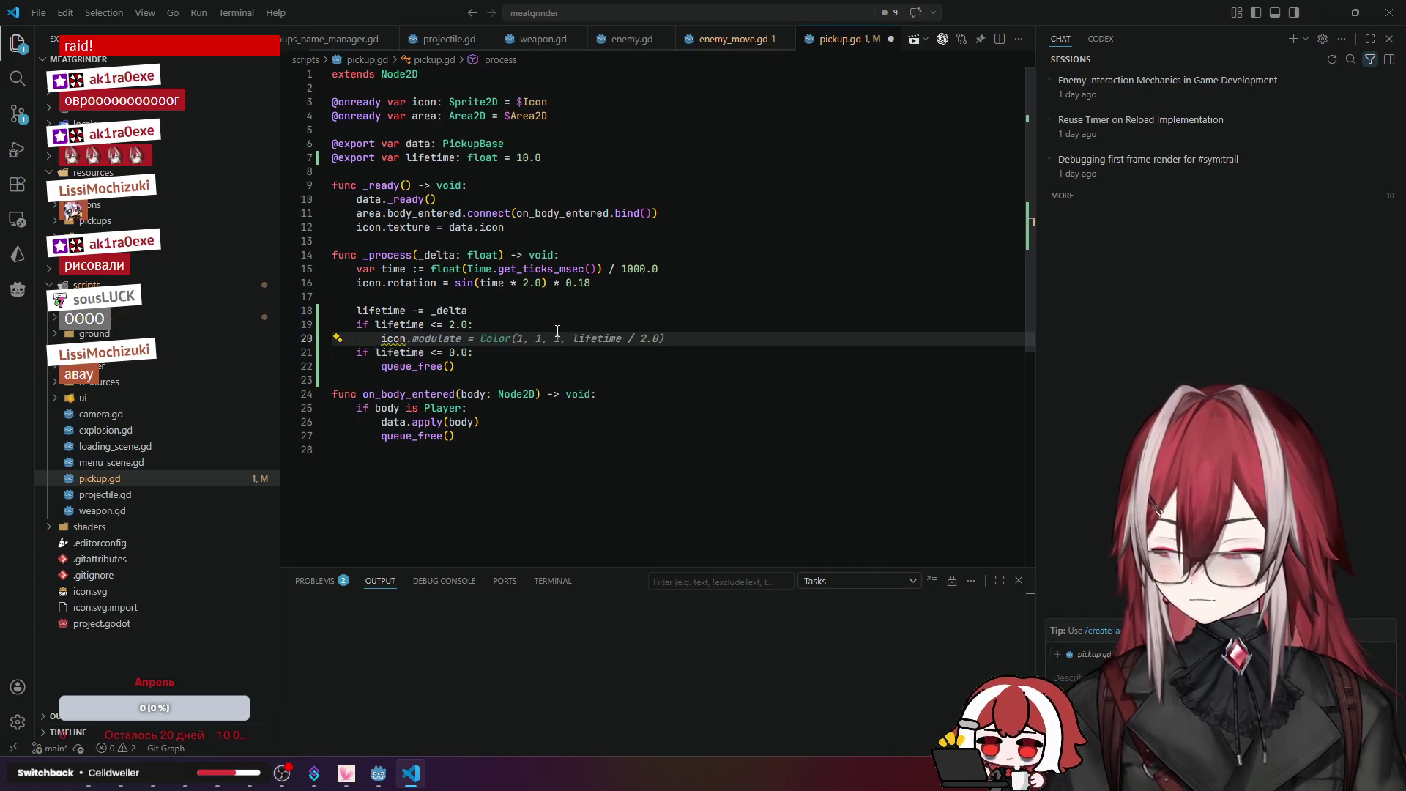
type(".m")
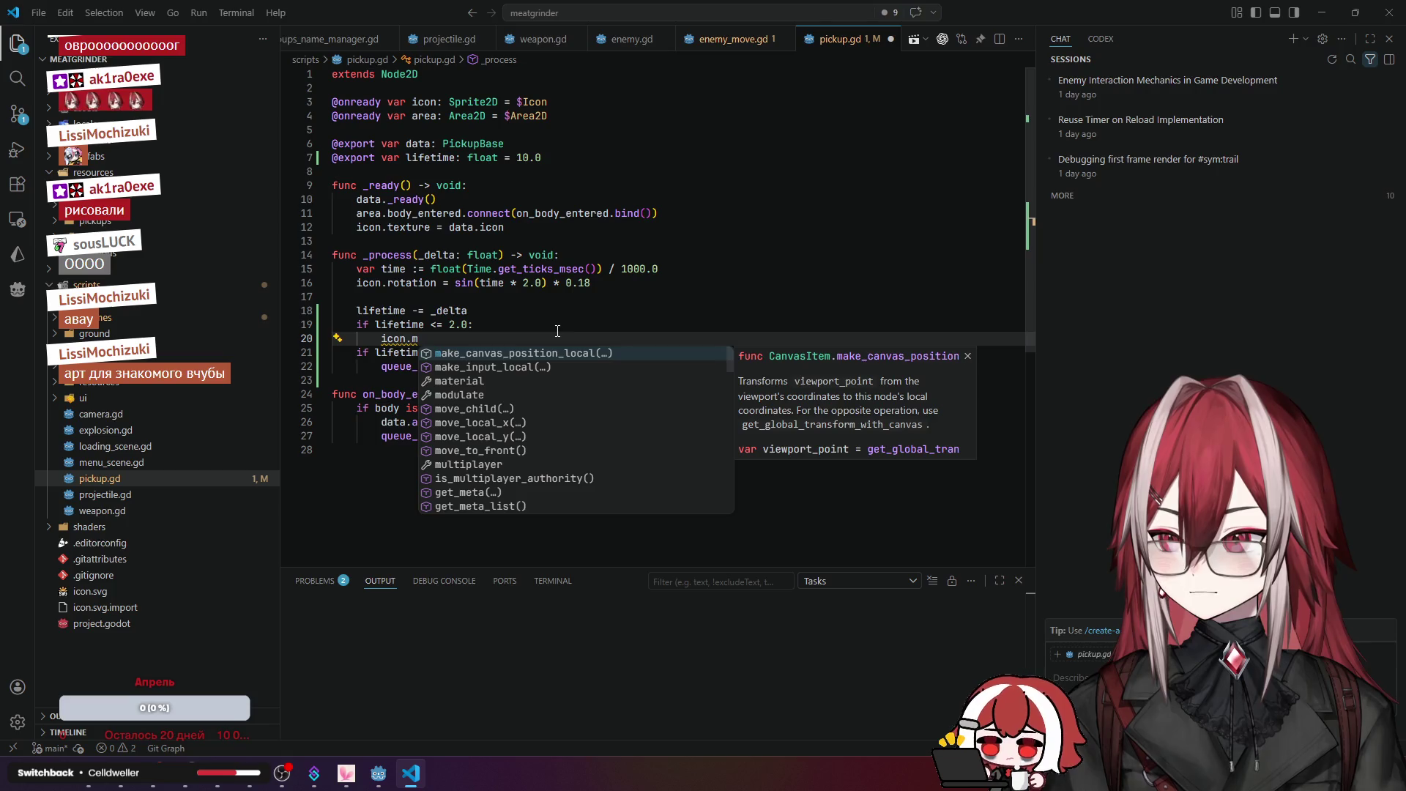
key("Down")
key("Down")
key("Down")
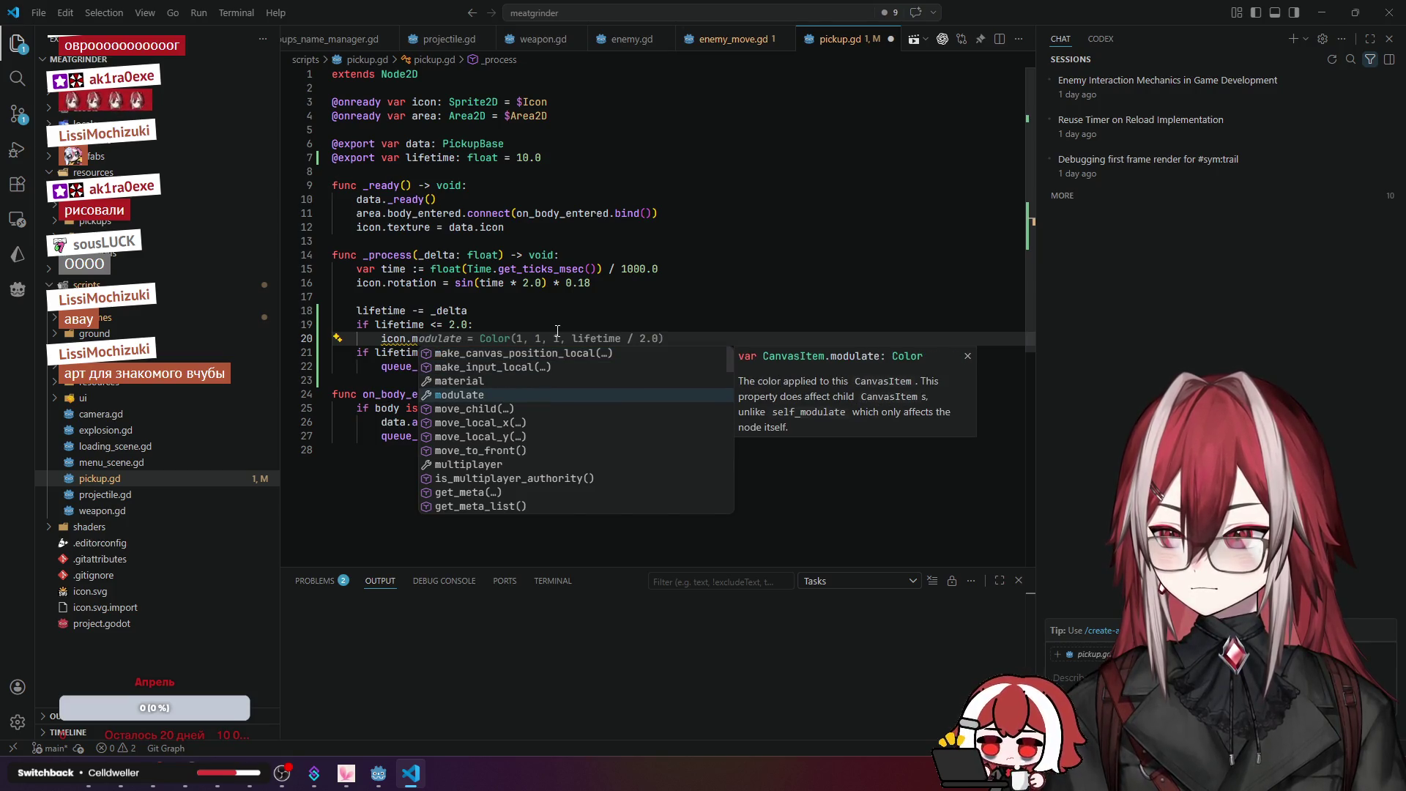
key("Tab")
type("=")
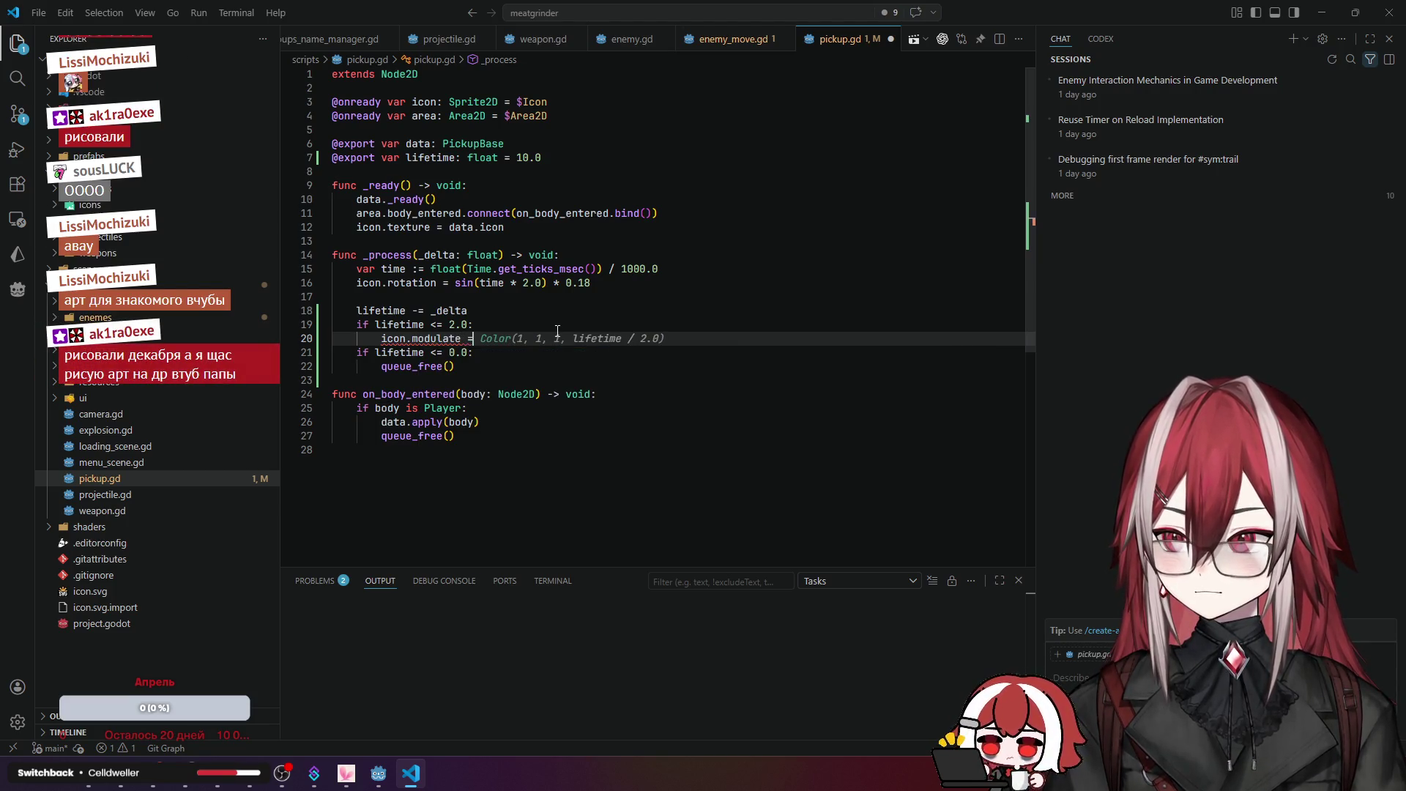
key("BackSpace")
key("BackSpace")
type(".")
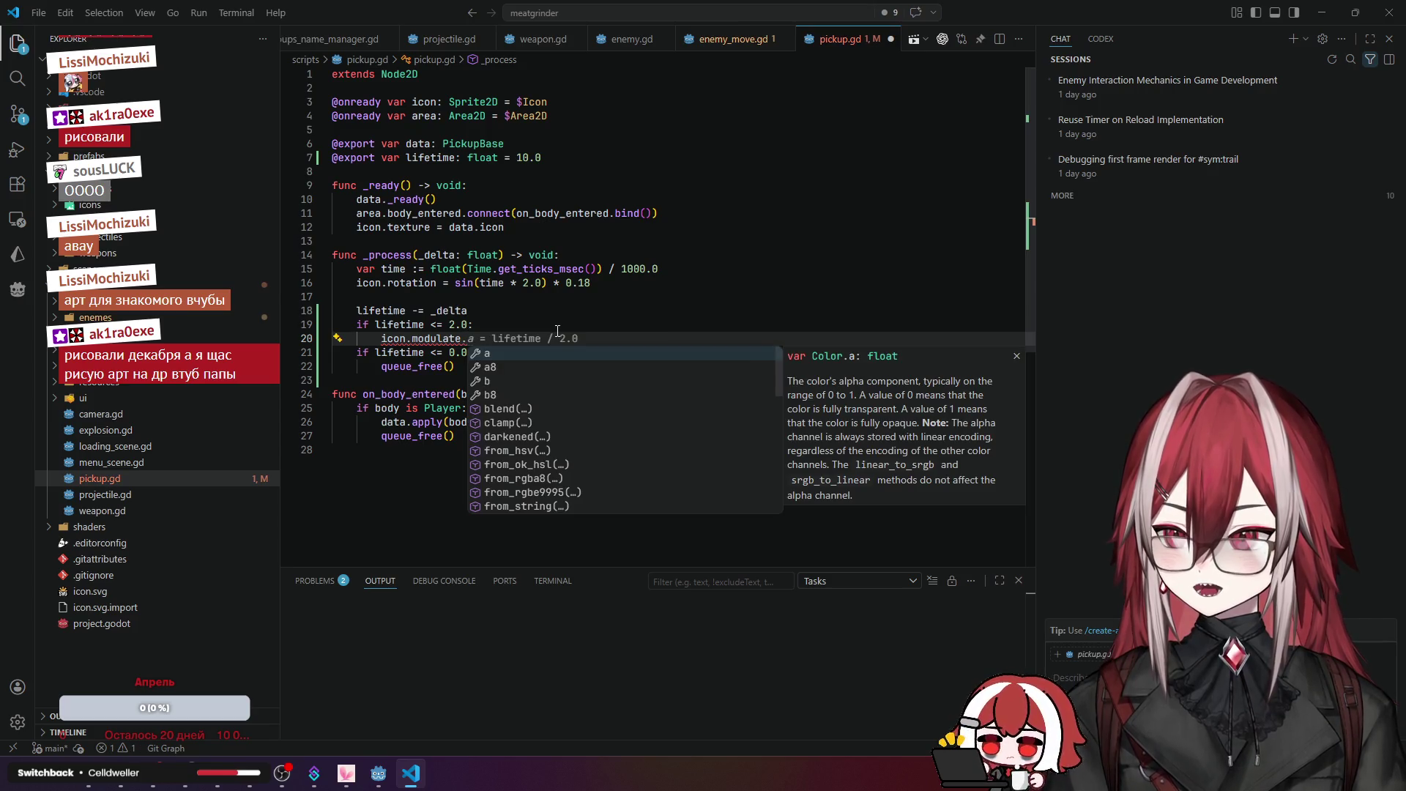
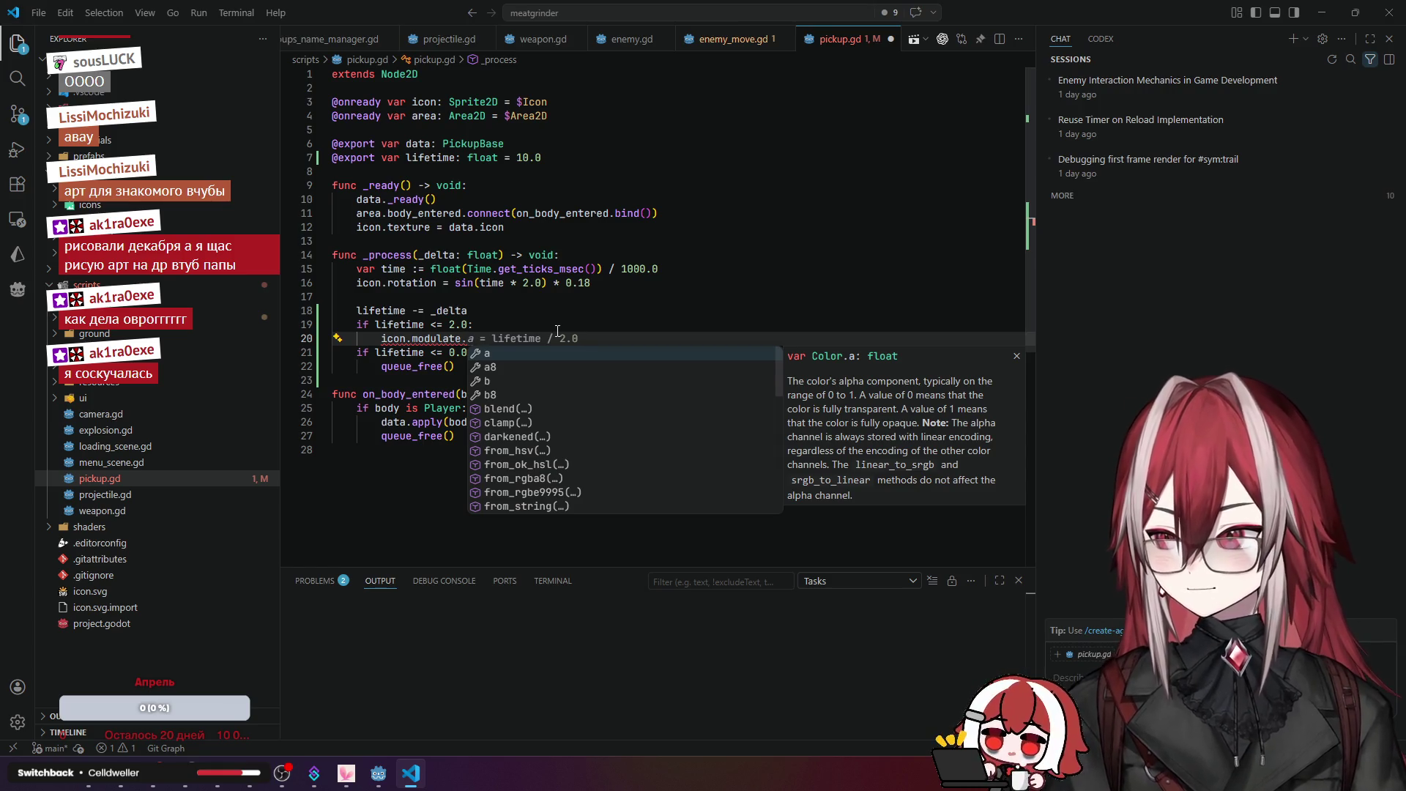
- Bring the Color member suggestions back up after icon.modulate. and look through the alpha and a8 entries
key("BackSpace")
type(".")
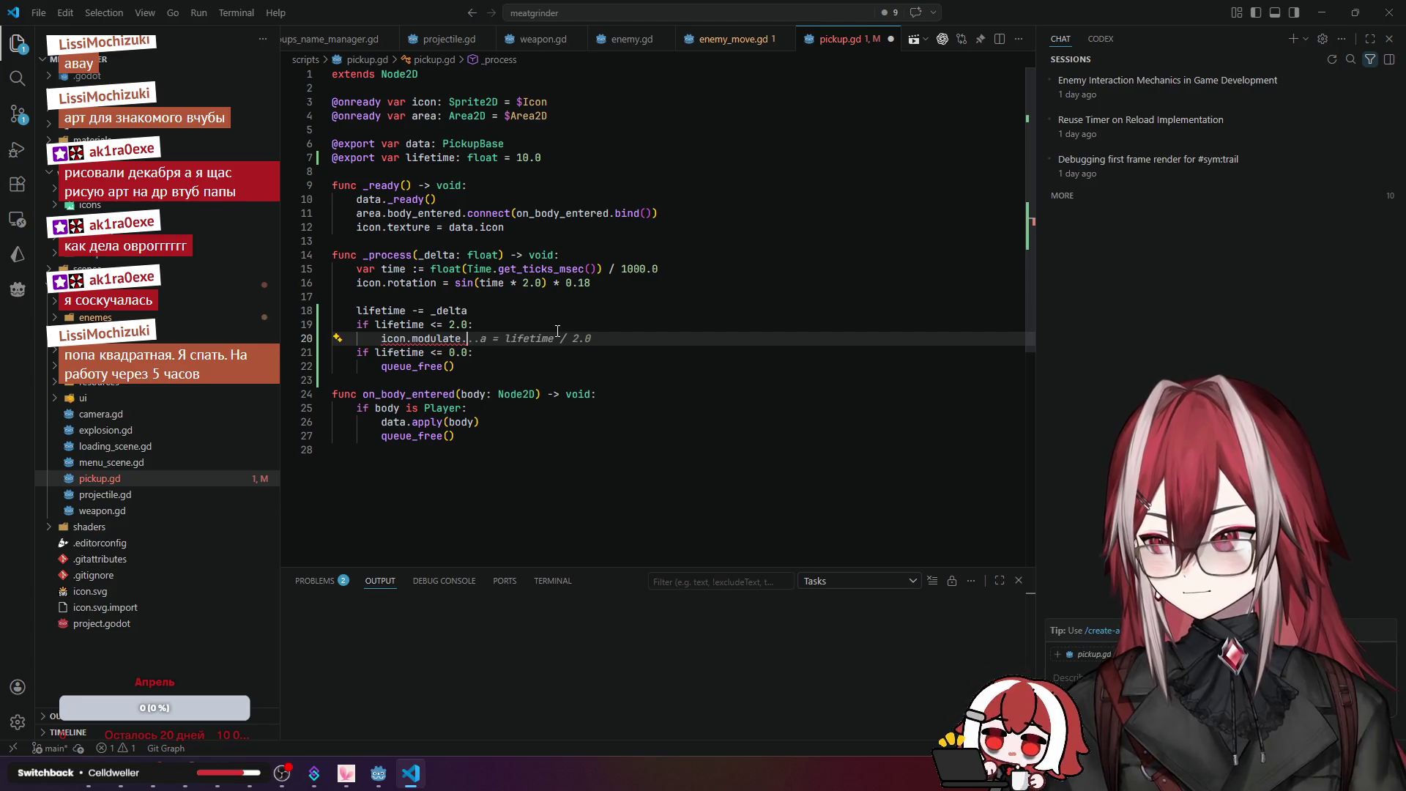
key("ctrl+space")
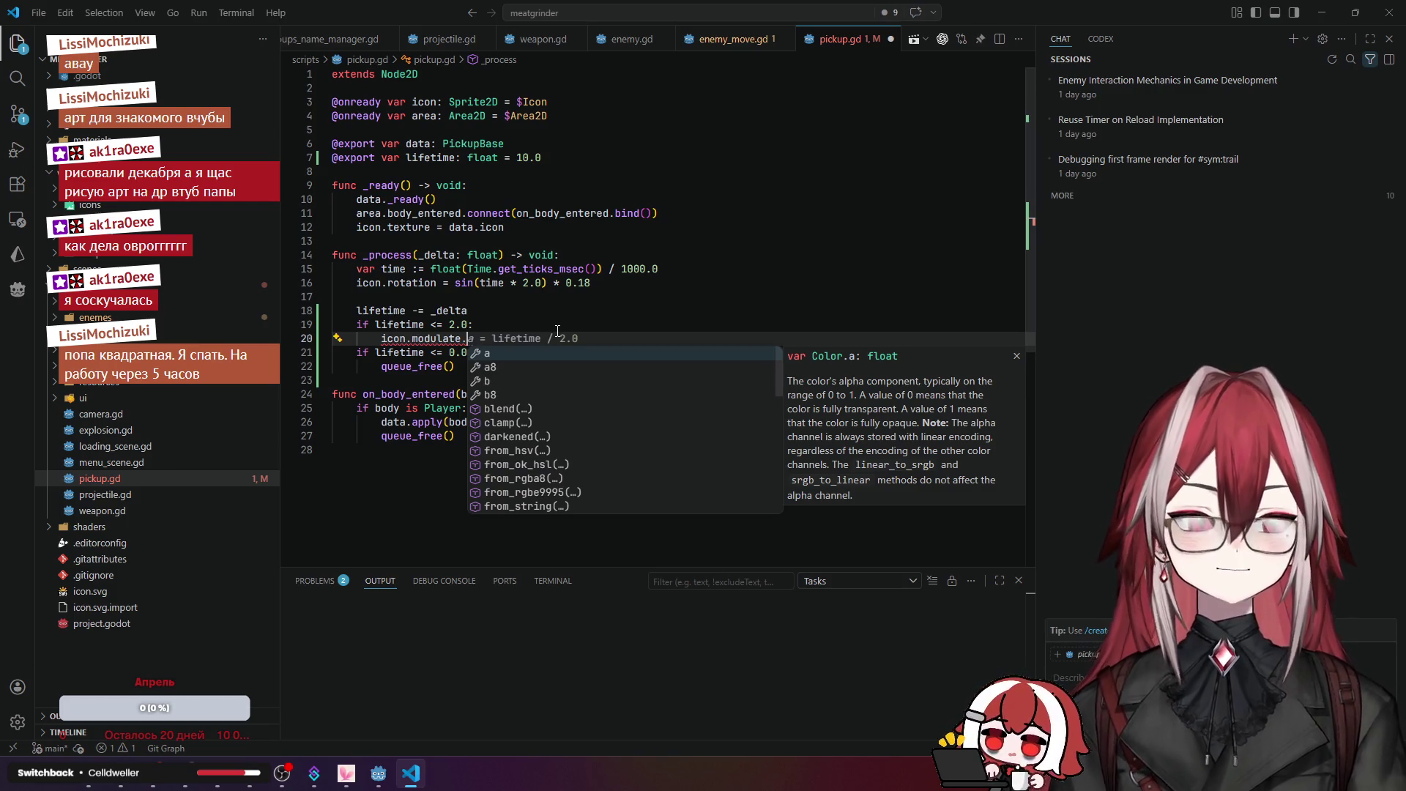
key("Down")
key("Down")
key("Down")
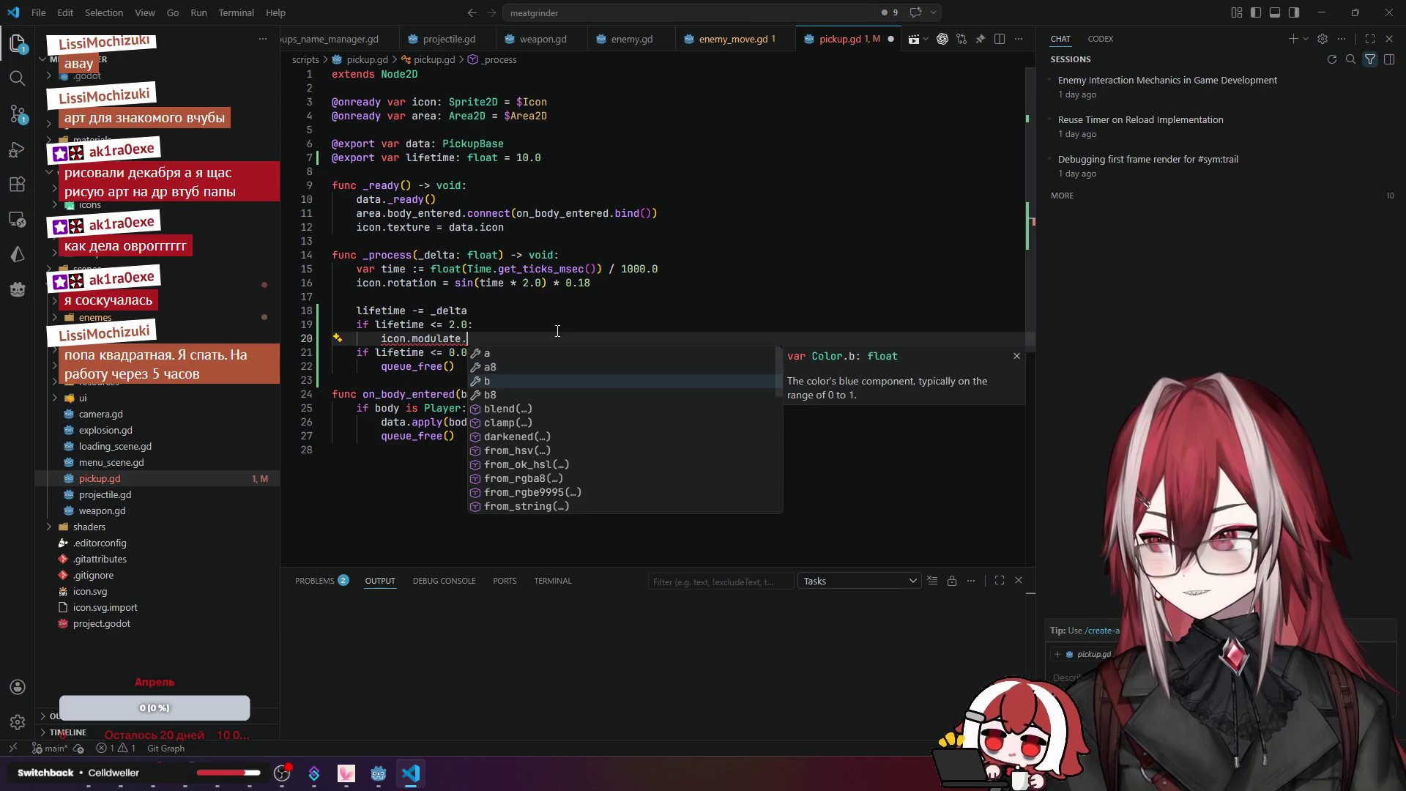
key("Up")
key("Up")
key("Up")
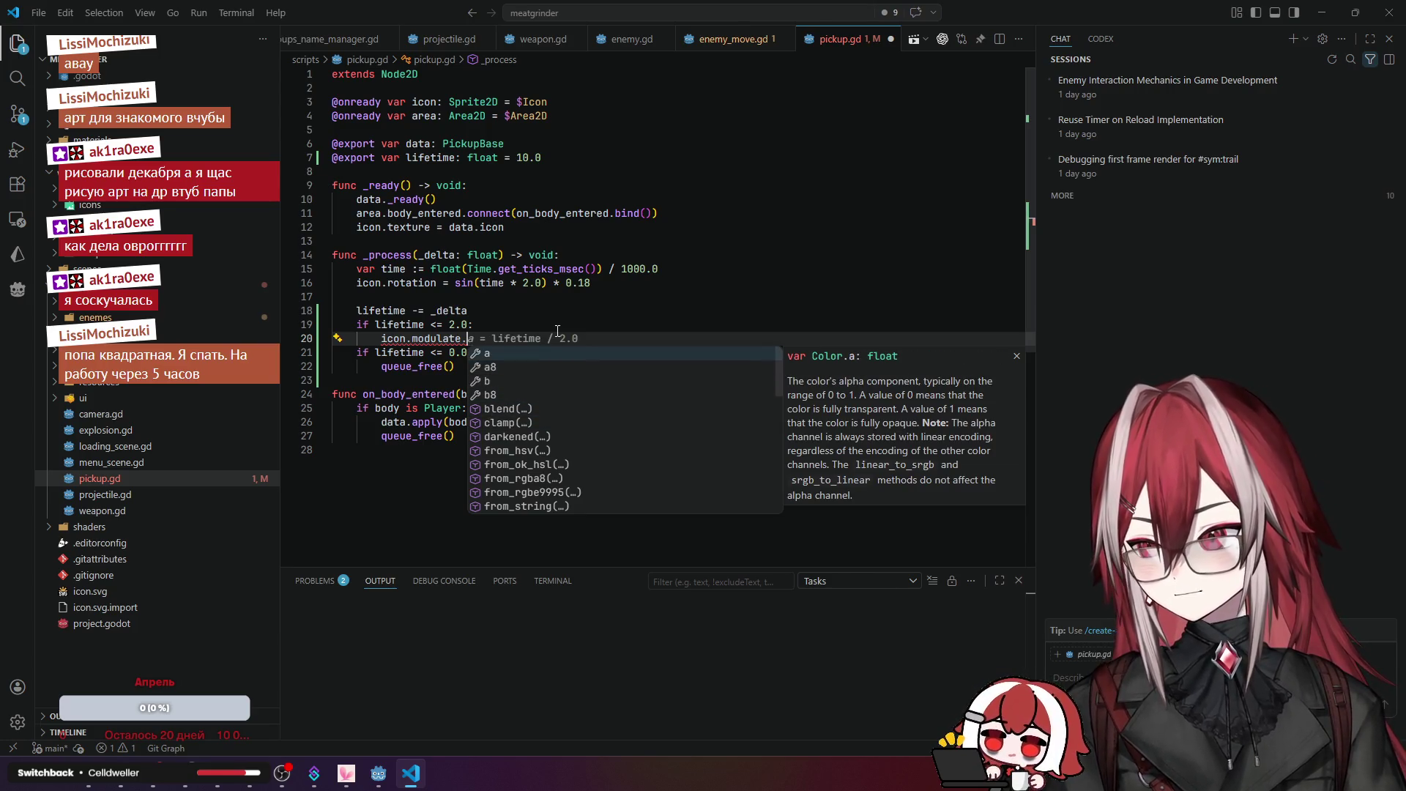
key("Down")
type("r")
key("Up")
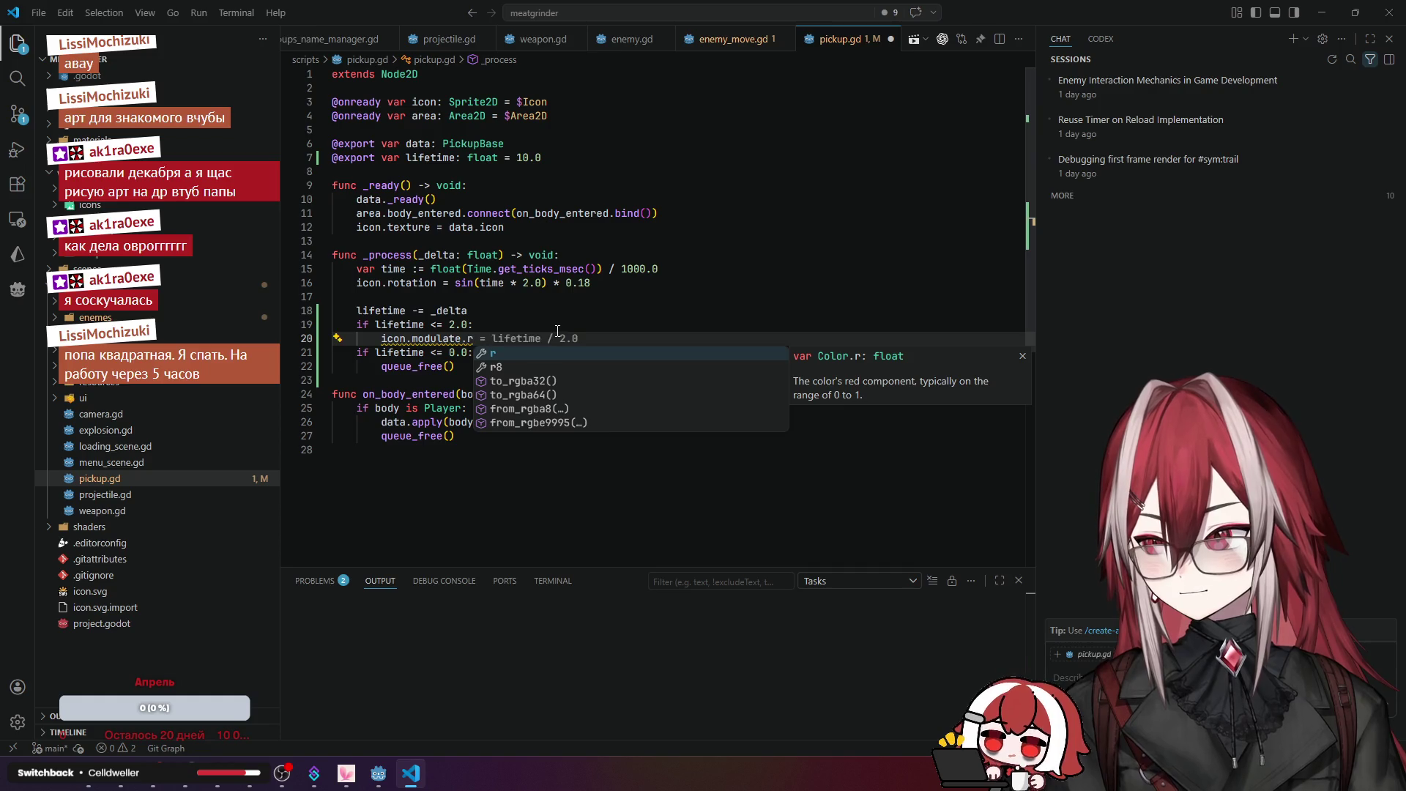
- Find the from_rgba8 constructor in the member list and insert it after icon.modulate
key("BackSpace")
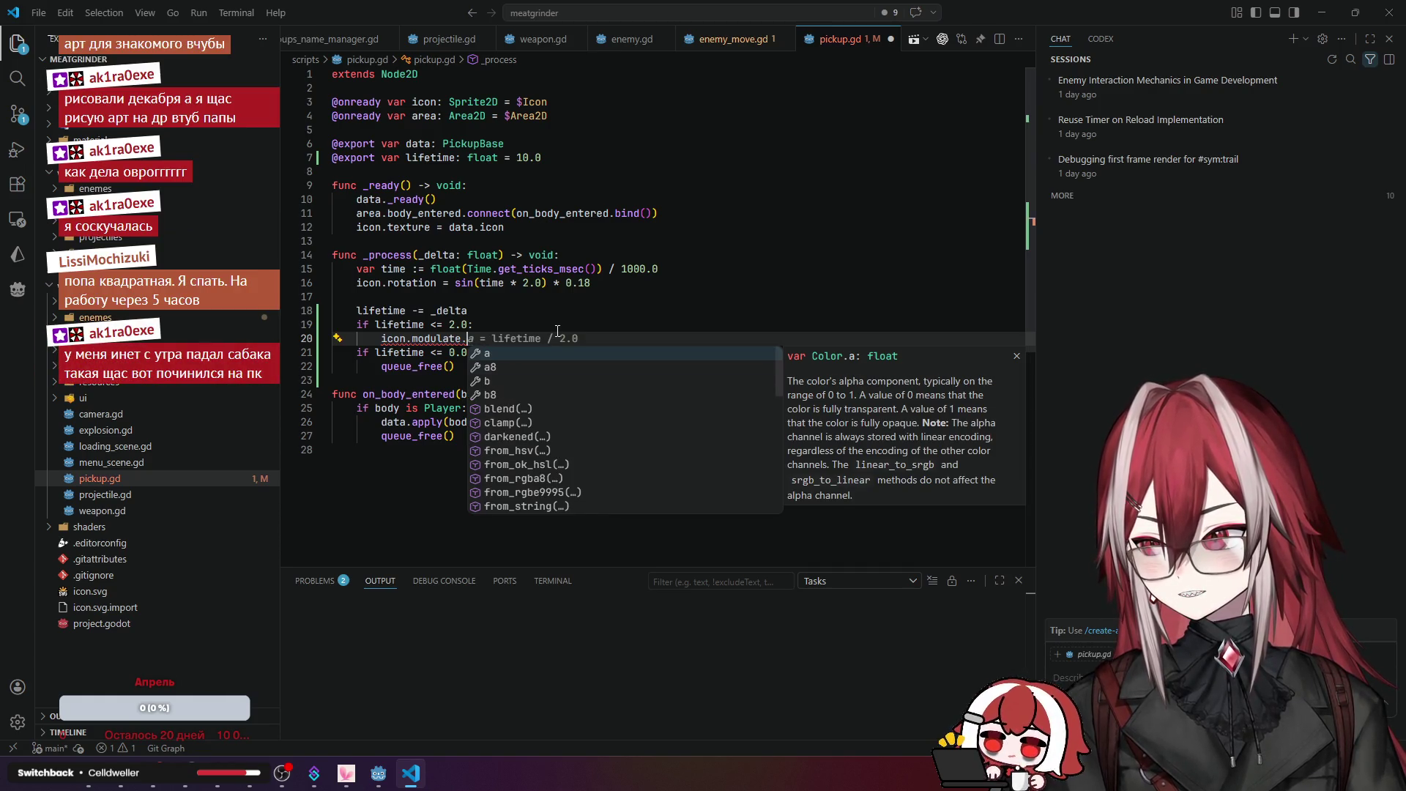
key("Down")
key("Down")
key("Down")
key("Down")
key("Down")
key("Down")
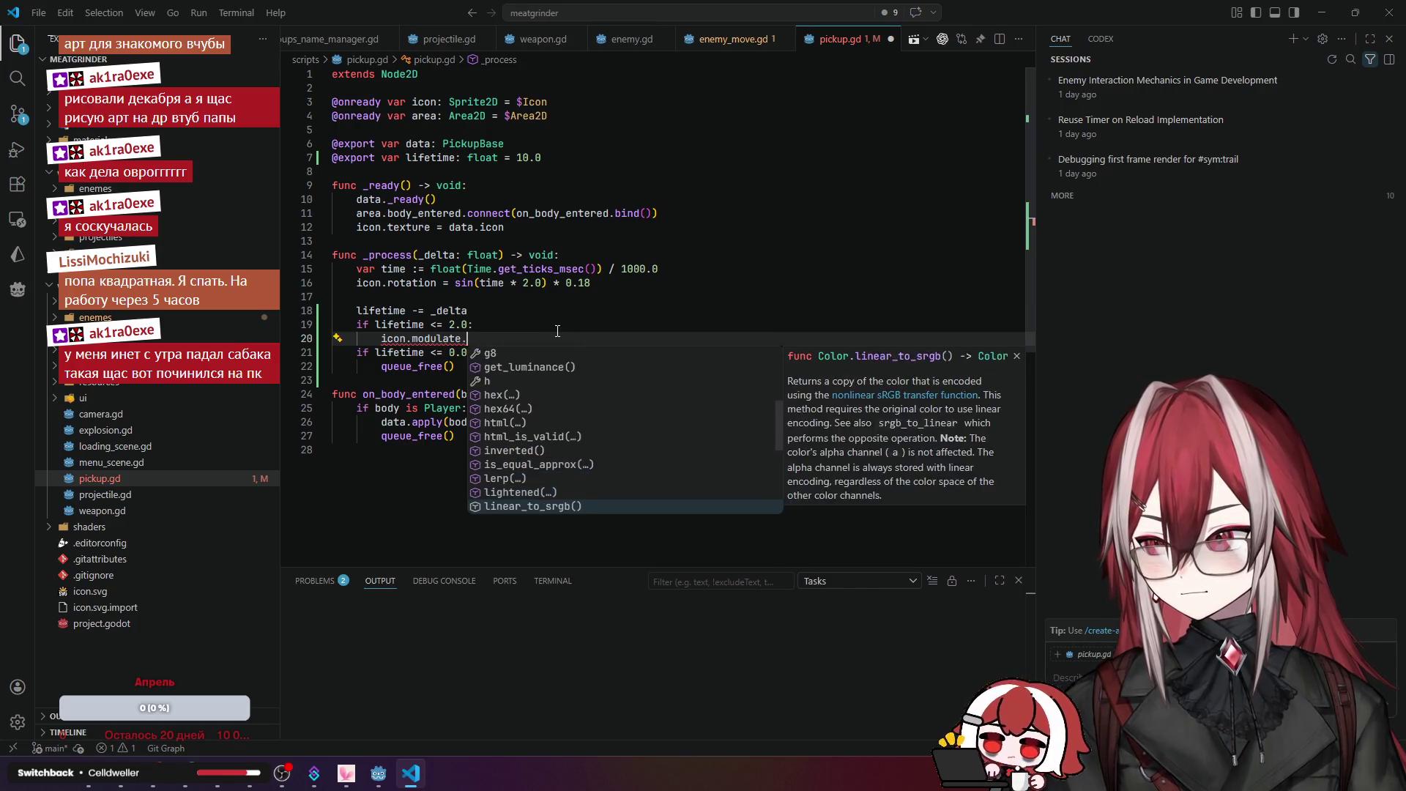
key("Up")
key("Up")
key("Up")
key("Down")
key("Down")
key("Down")
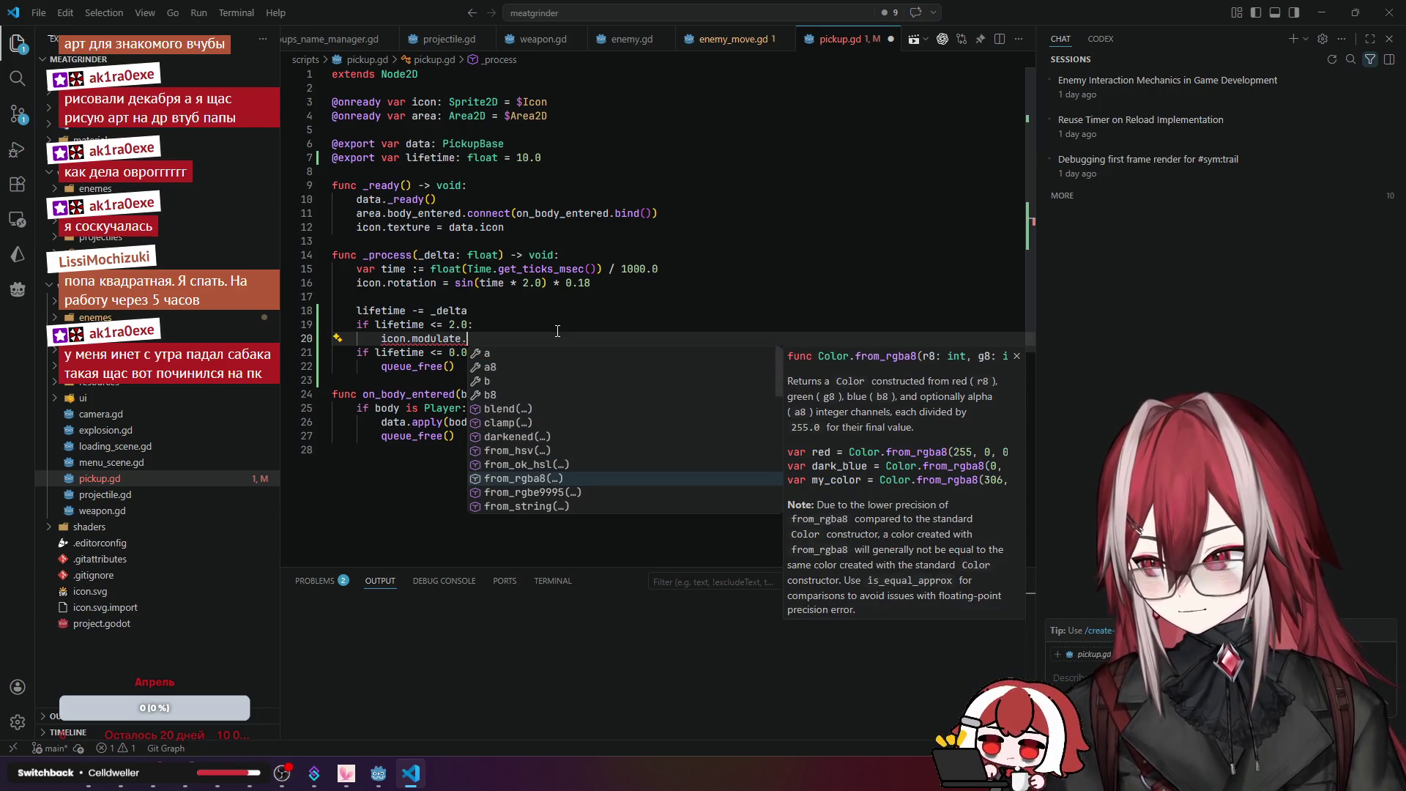
key("Down")
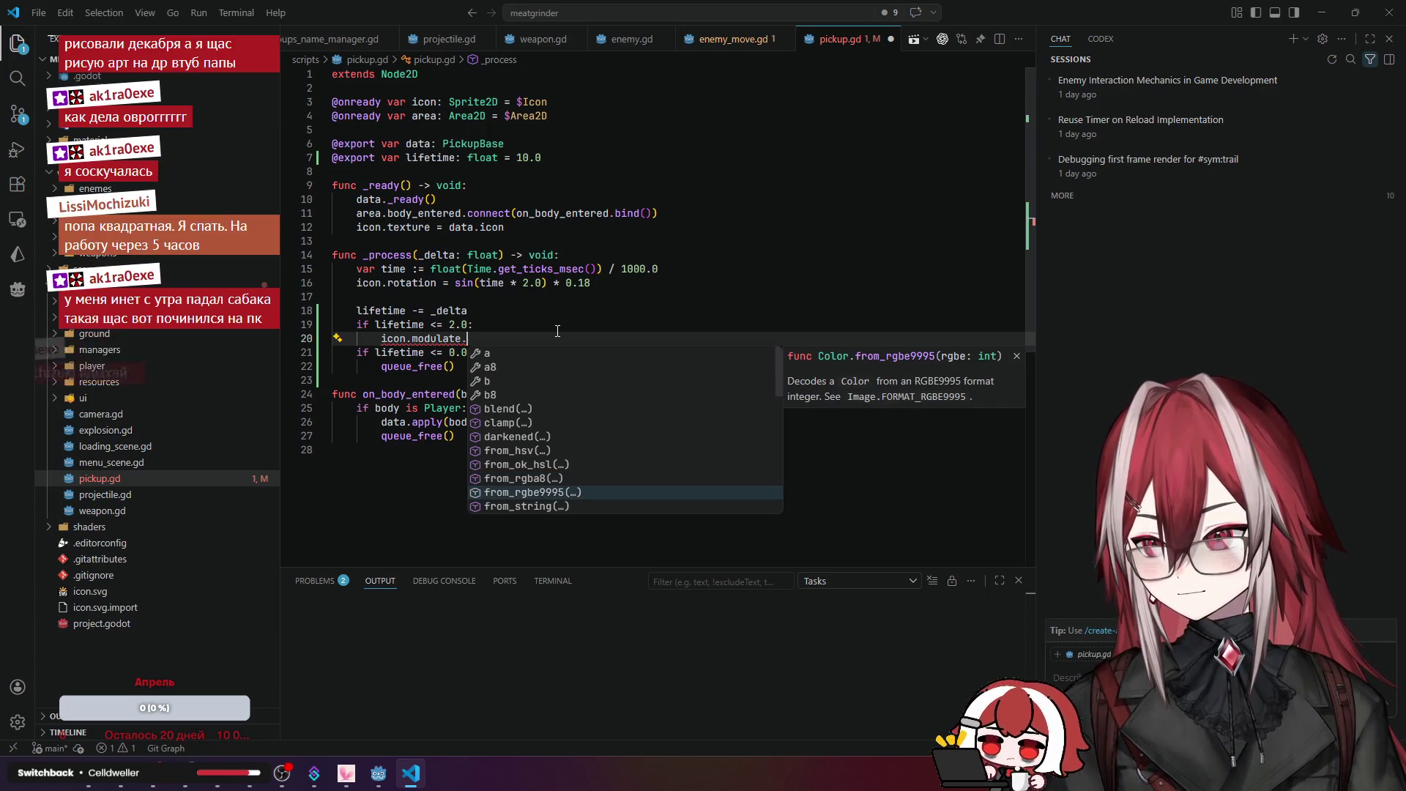
key("Up")
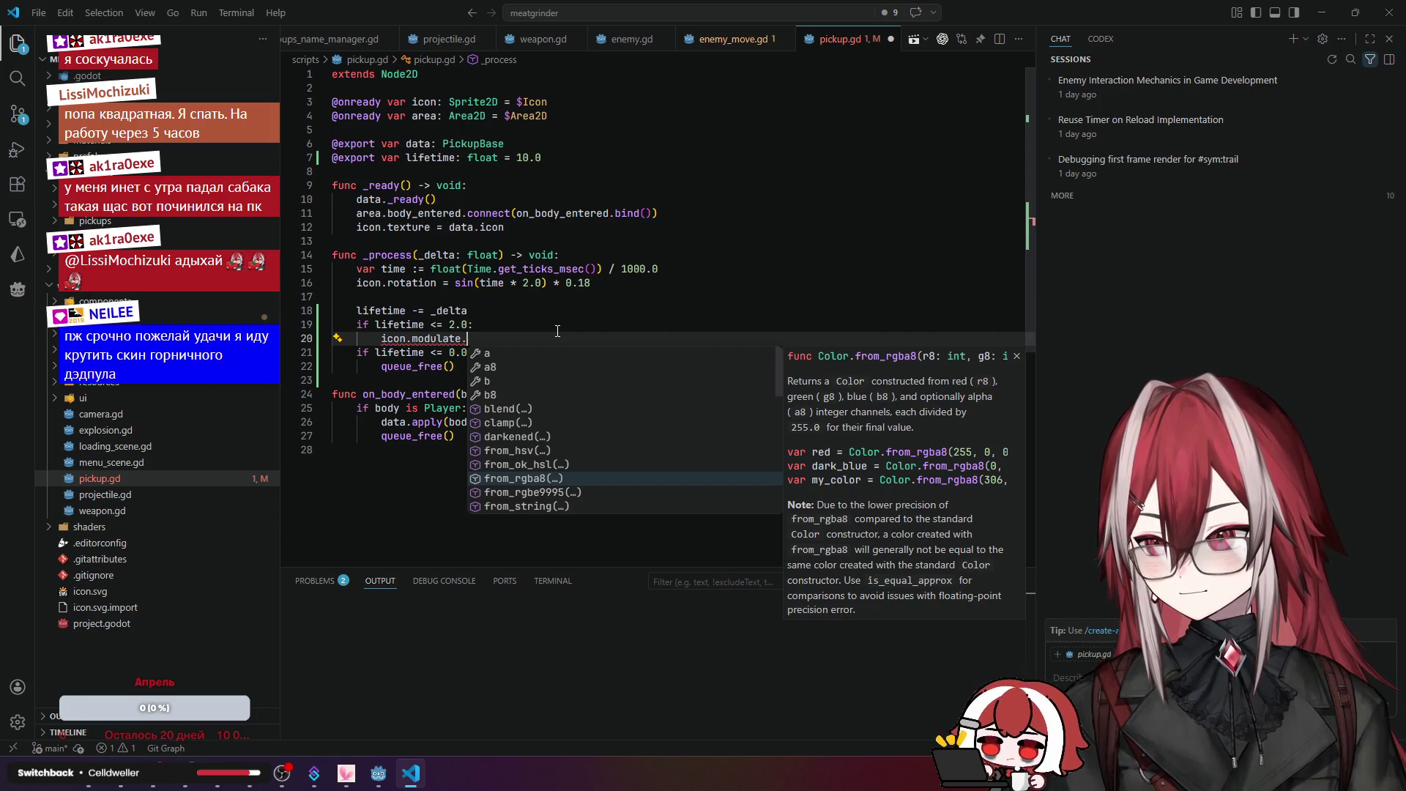
key("Return")
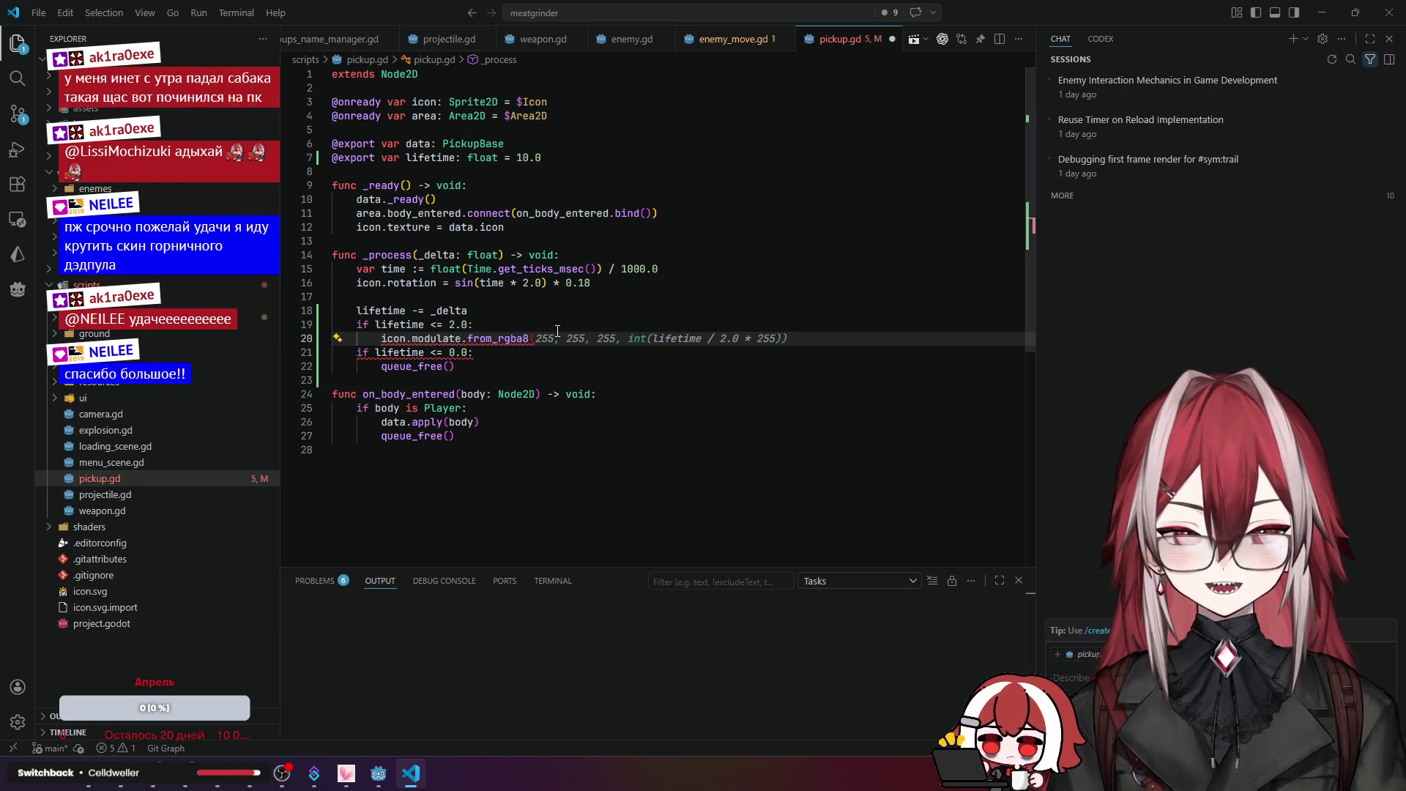
- Delete the from_rgba8 call and replace line 20's Color value with a copy of icon.modulate
key("BackSpace")
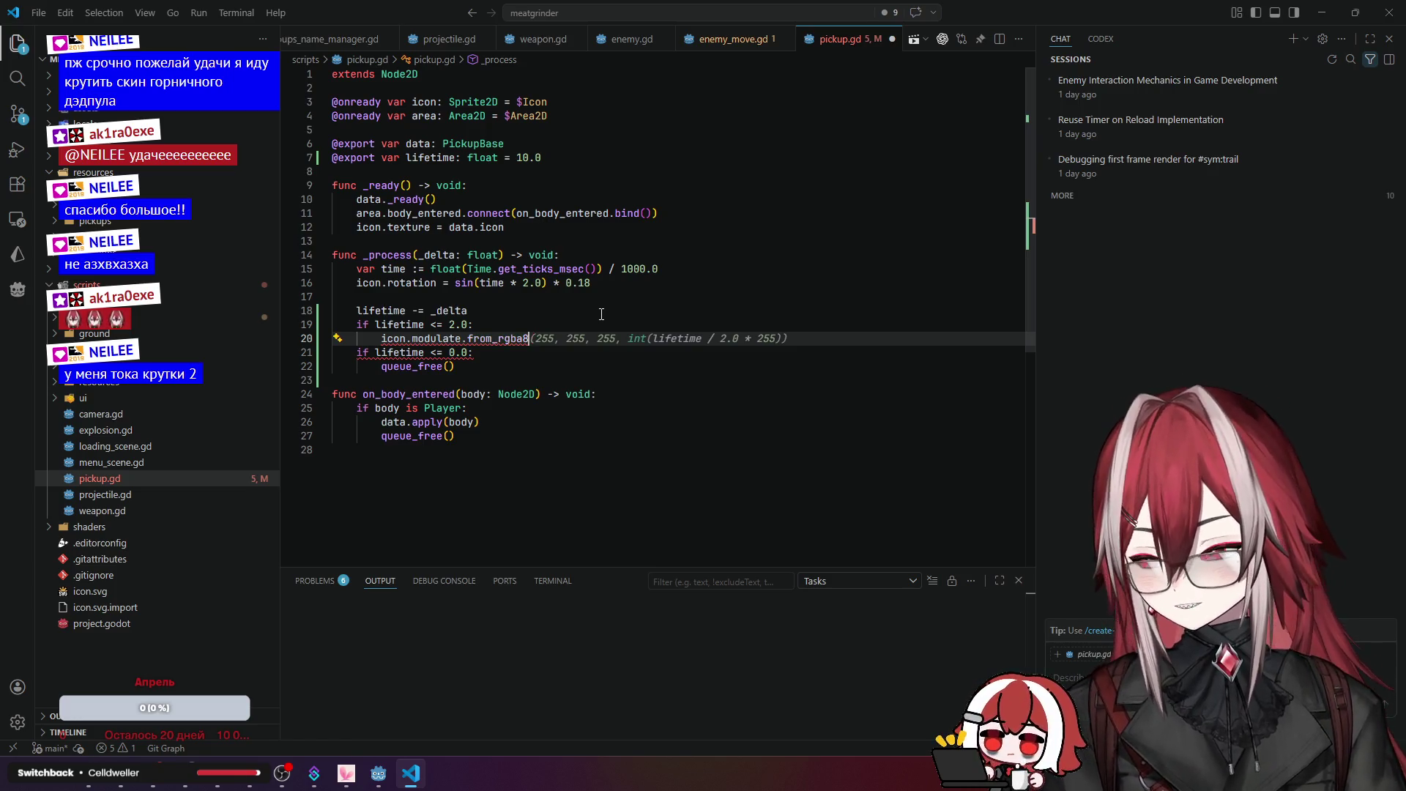
key("BackSpace")
key("BackSpace")
key("BackSpace")
type("e ")
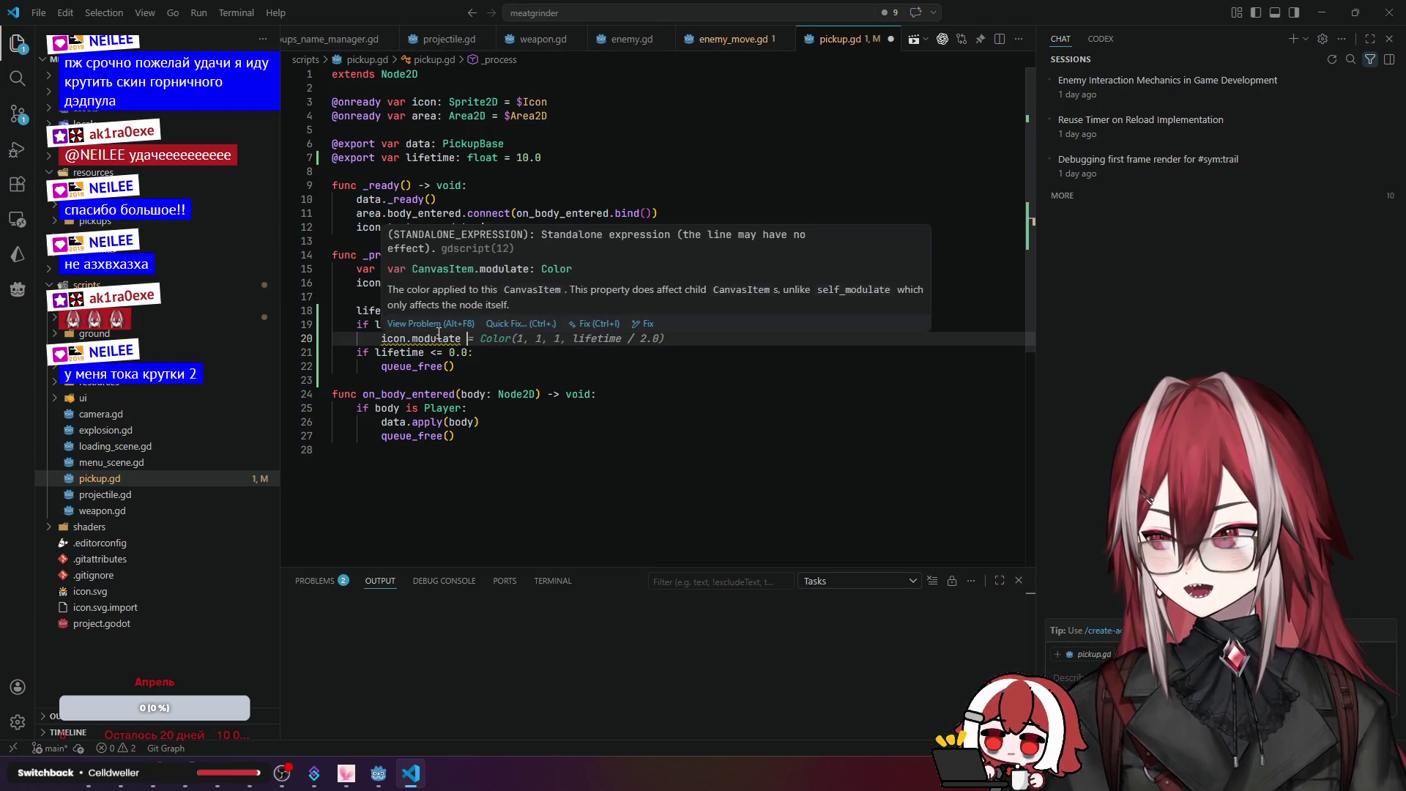
type("= Color(1, 1, 1, lifetime / 2.0")
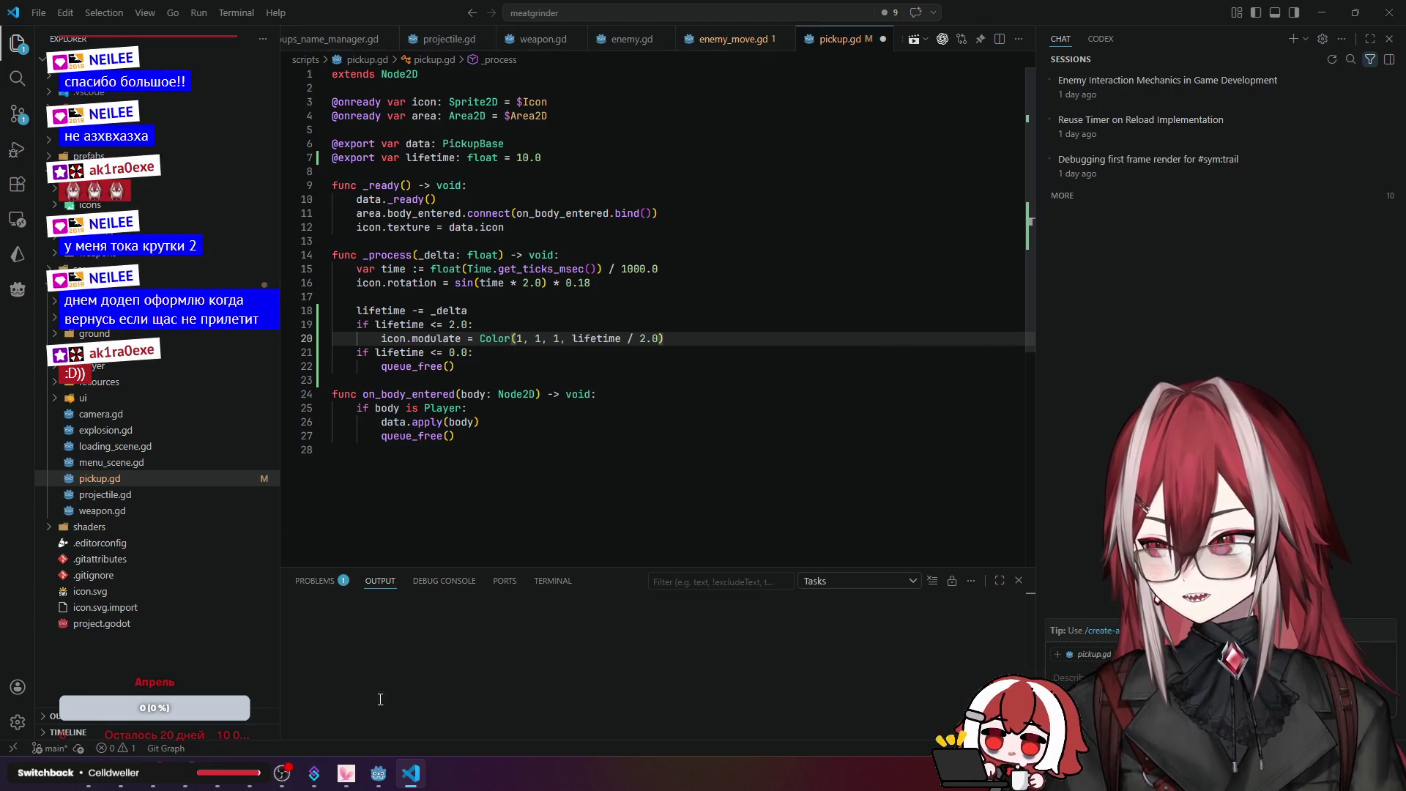
mouse_move(381, 783)
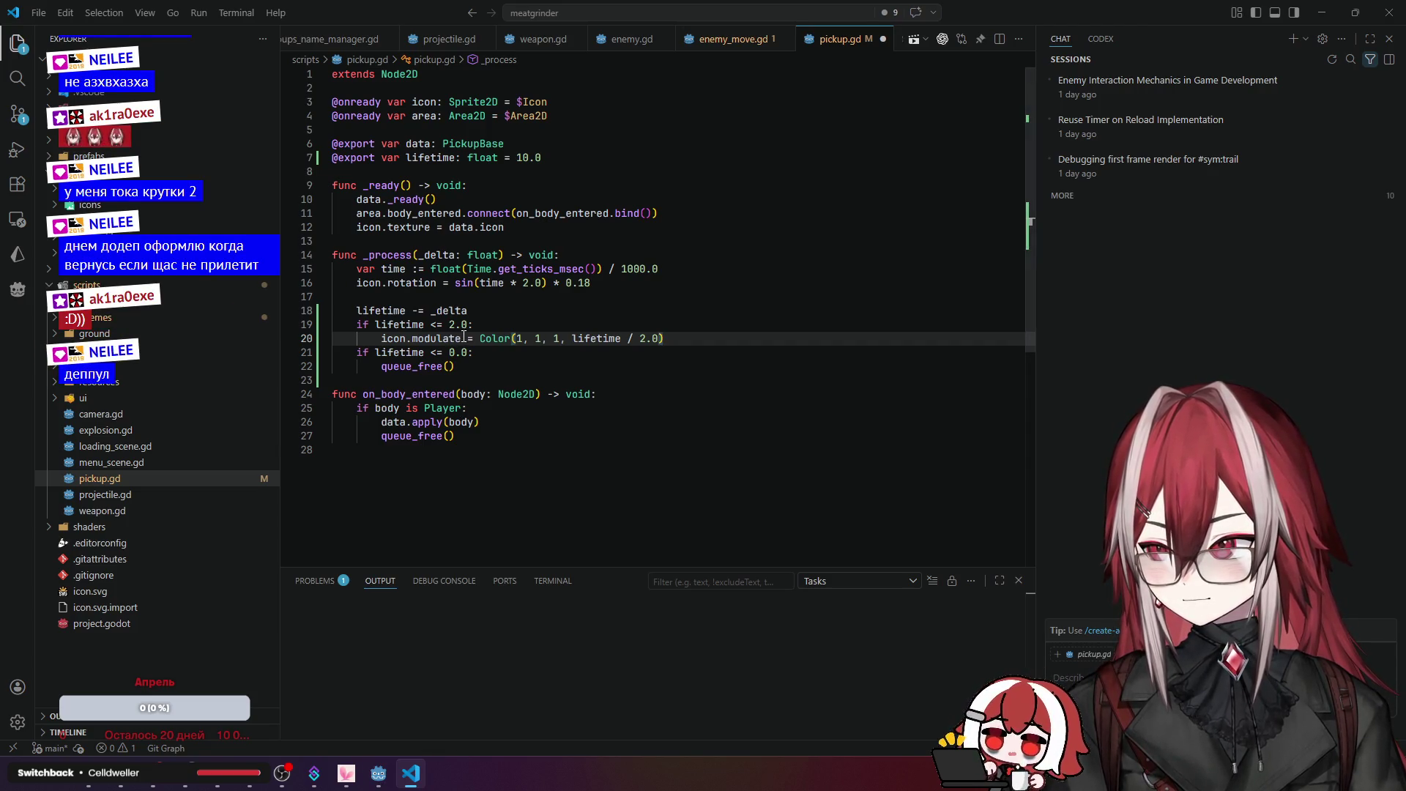
left_click_drag(461, 339, 380, 339)
key("ctrl+c")
left_click_drag(480, 338, 664, 338)
key("ctrl+v")
- Try the b and b8 members after icon.modulate, then delete them, leaving an unfinished assignment
type(".")
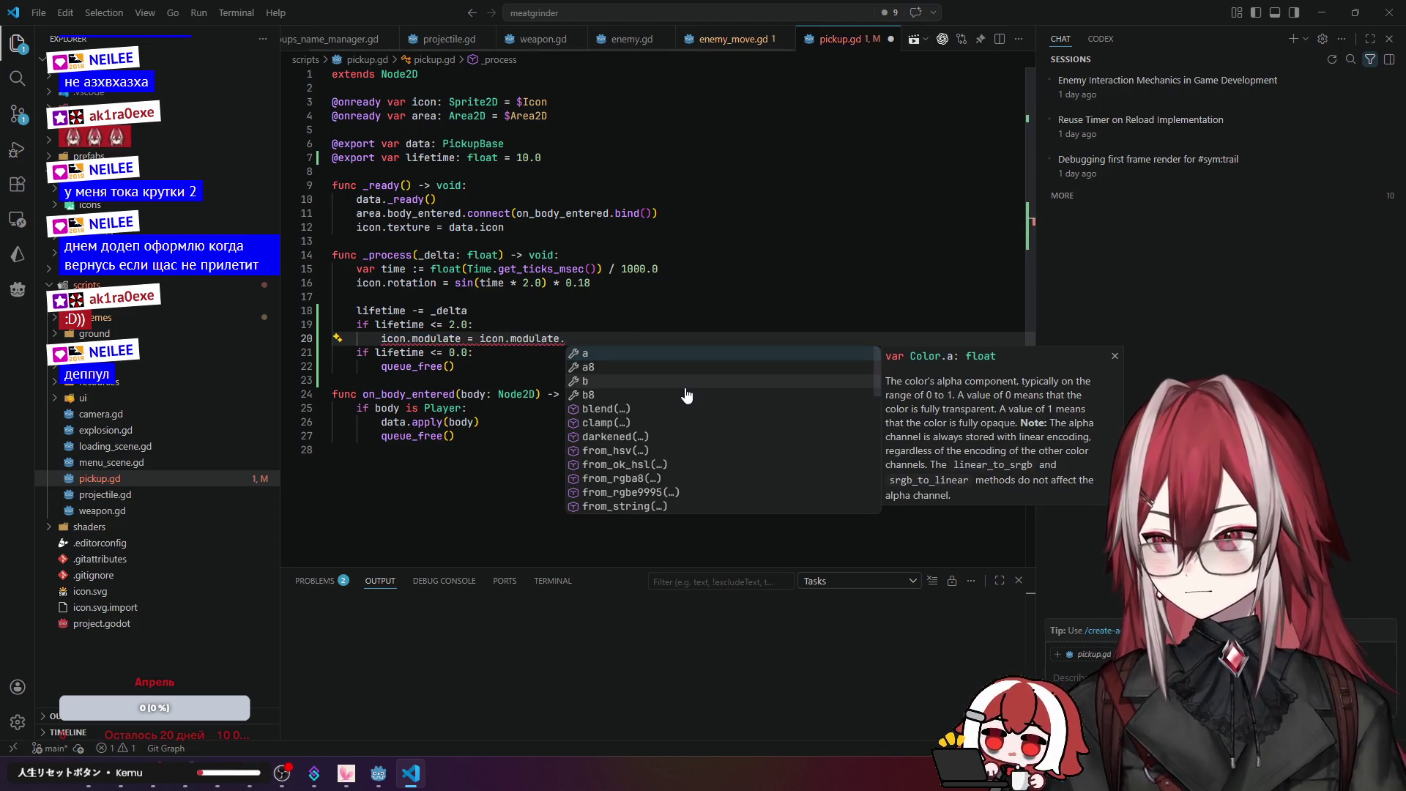
key("Down")
key("Down")
key("Down")
key("Up")
key("Up")
key("Down")
key("Up")
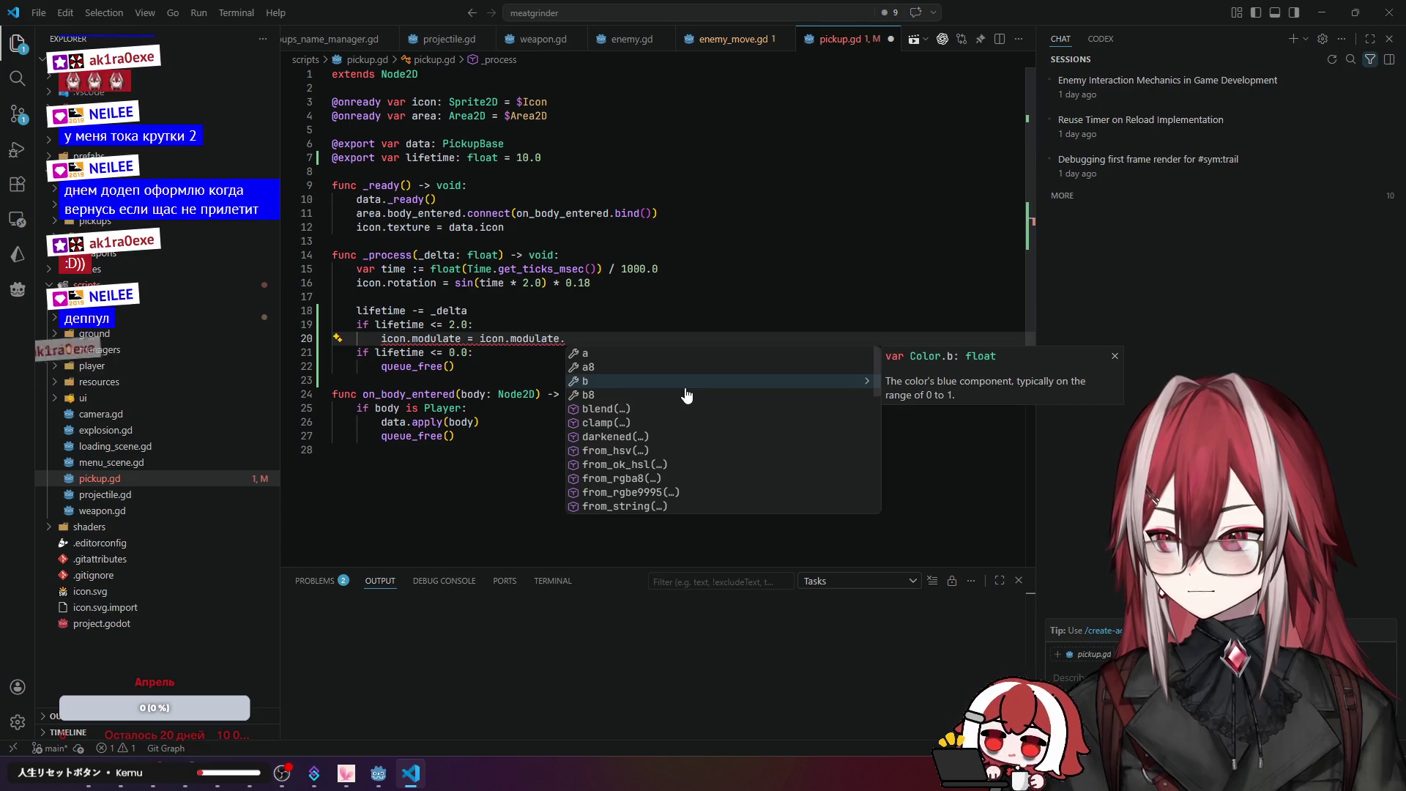
type("b")
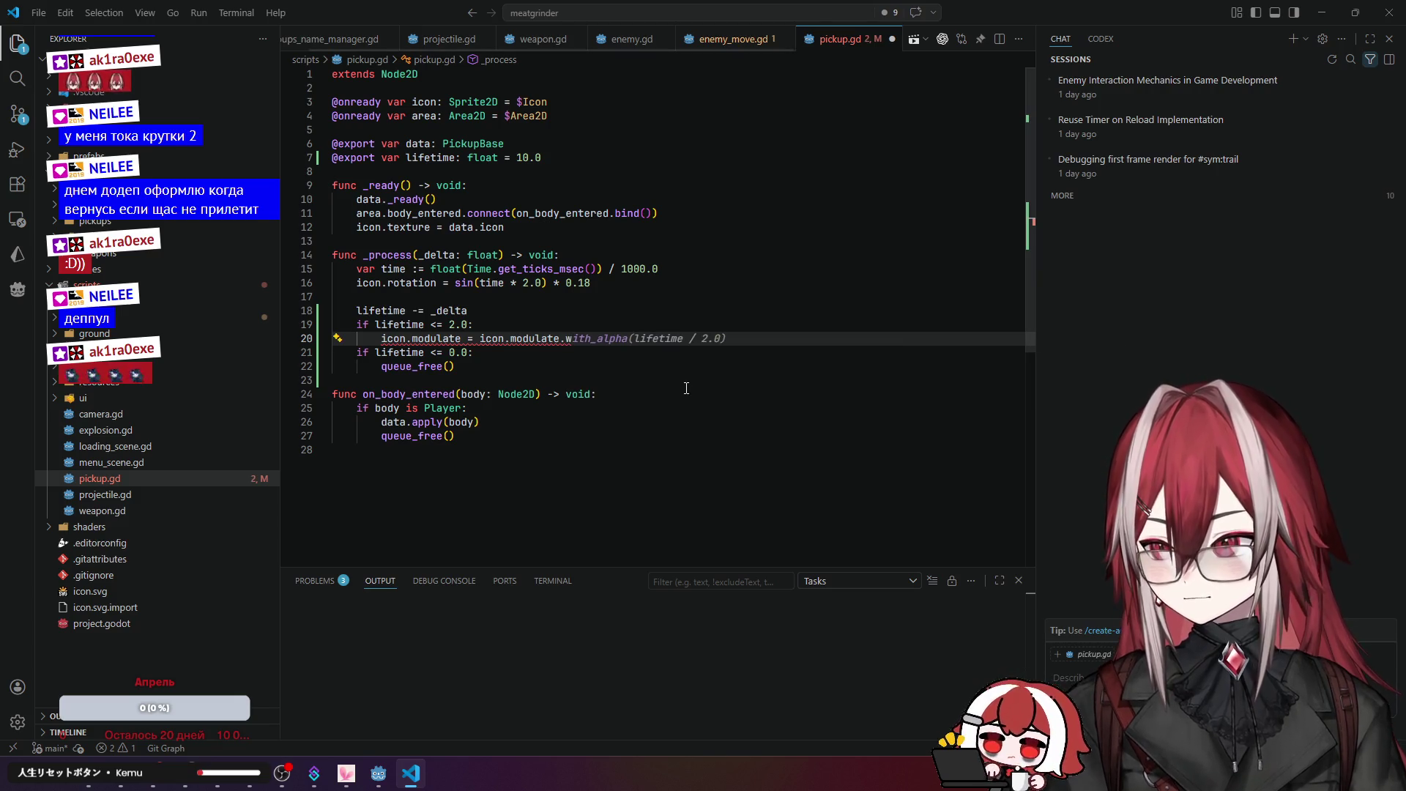
type(".b")
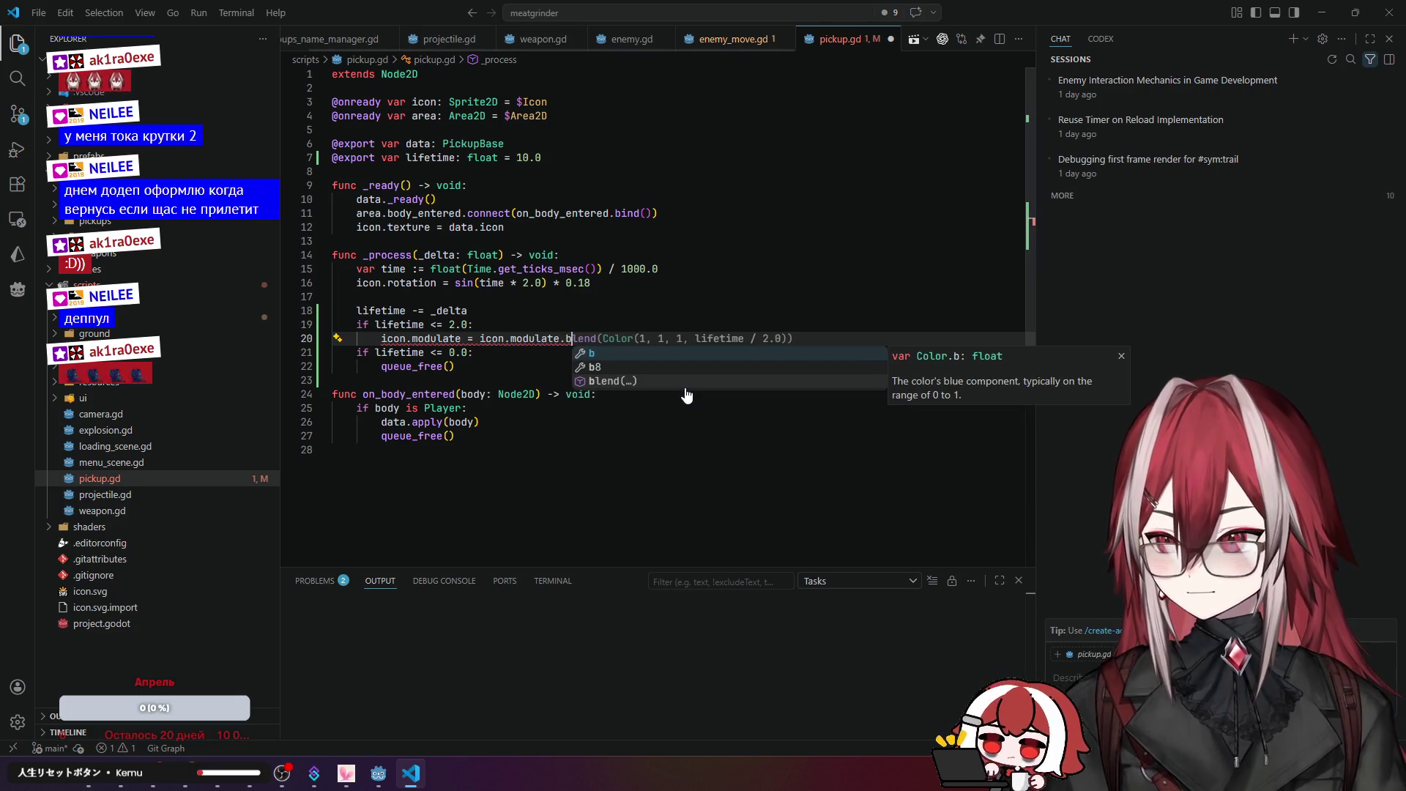
key("BackSpace")
key("BackSpace")
key("BackSpace")
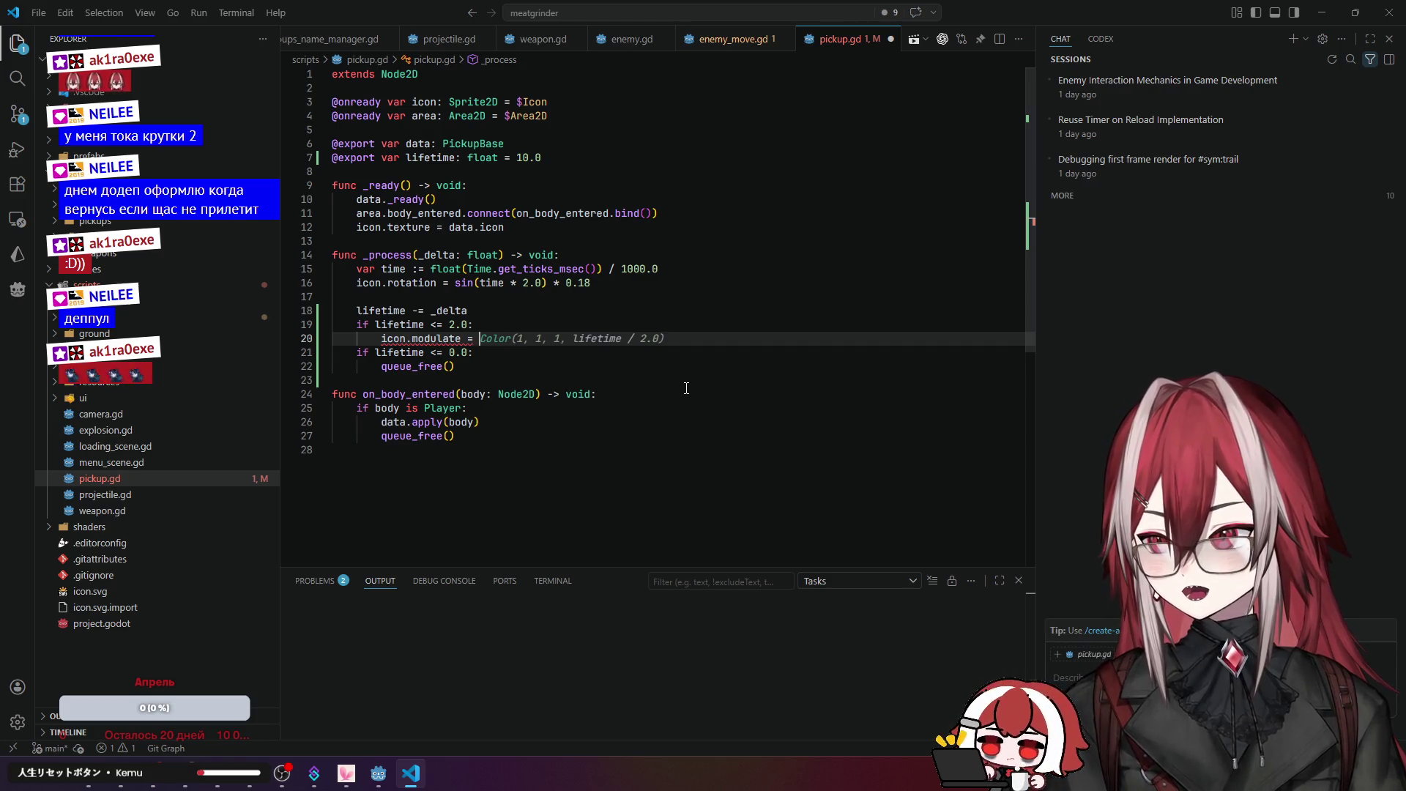
left_click(561, 163)
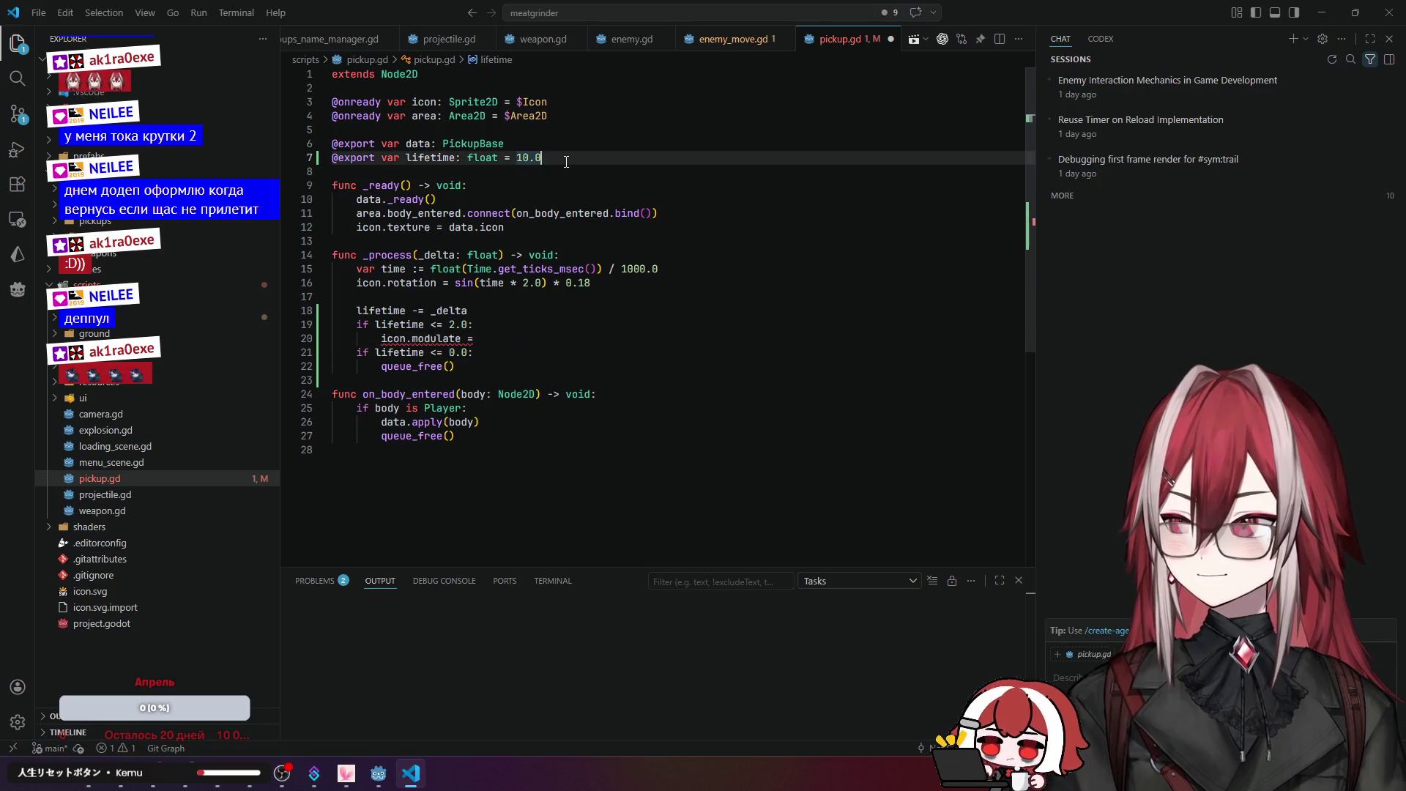
- Add an exported low_time_color variable on line 8, below the lifetime export
key("Return")
key("Return")
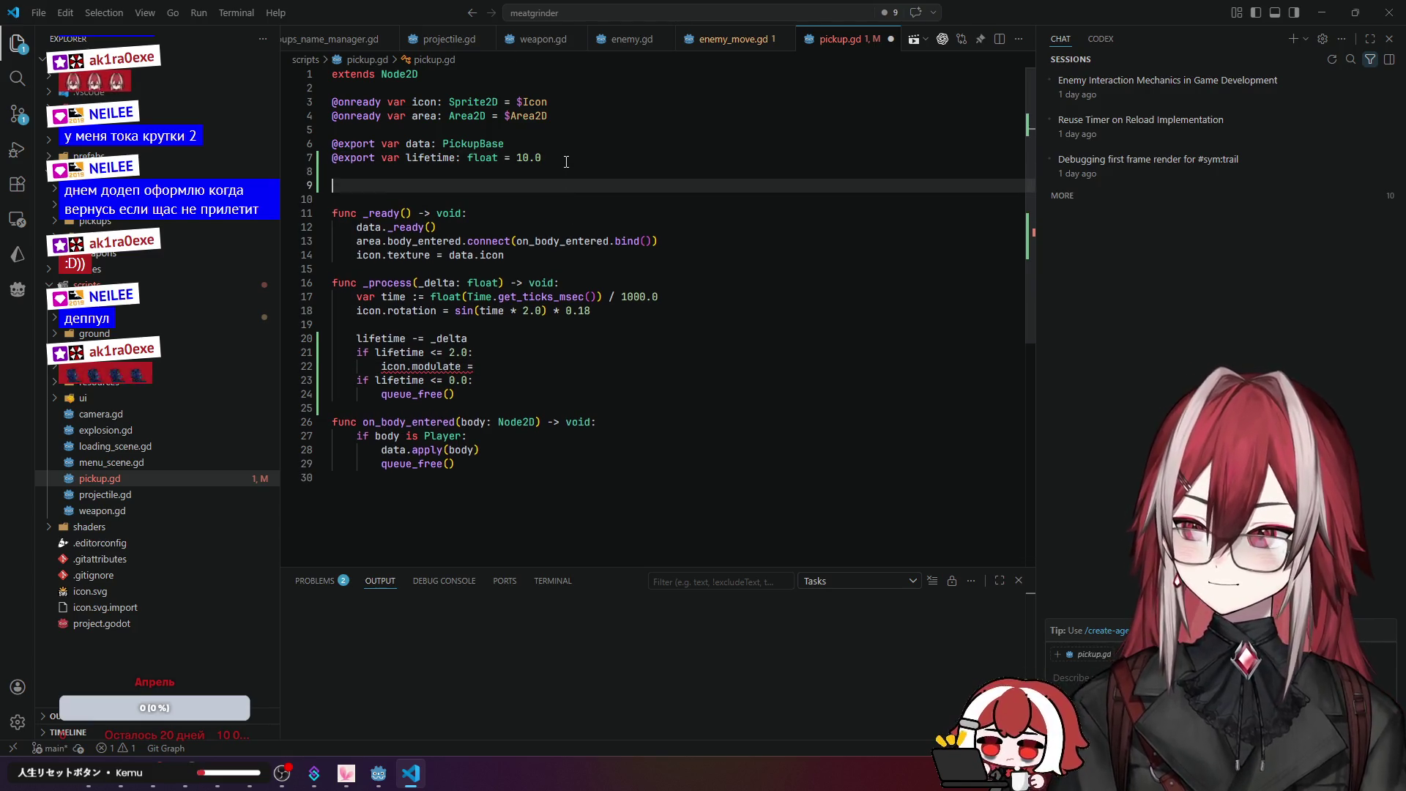
key("BackSpace")
type("xport ")
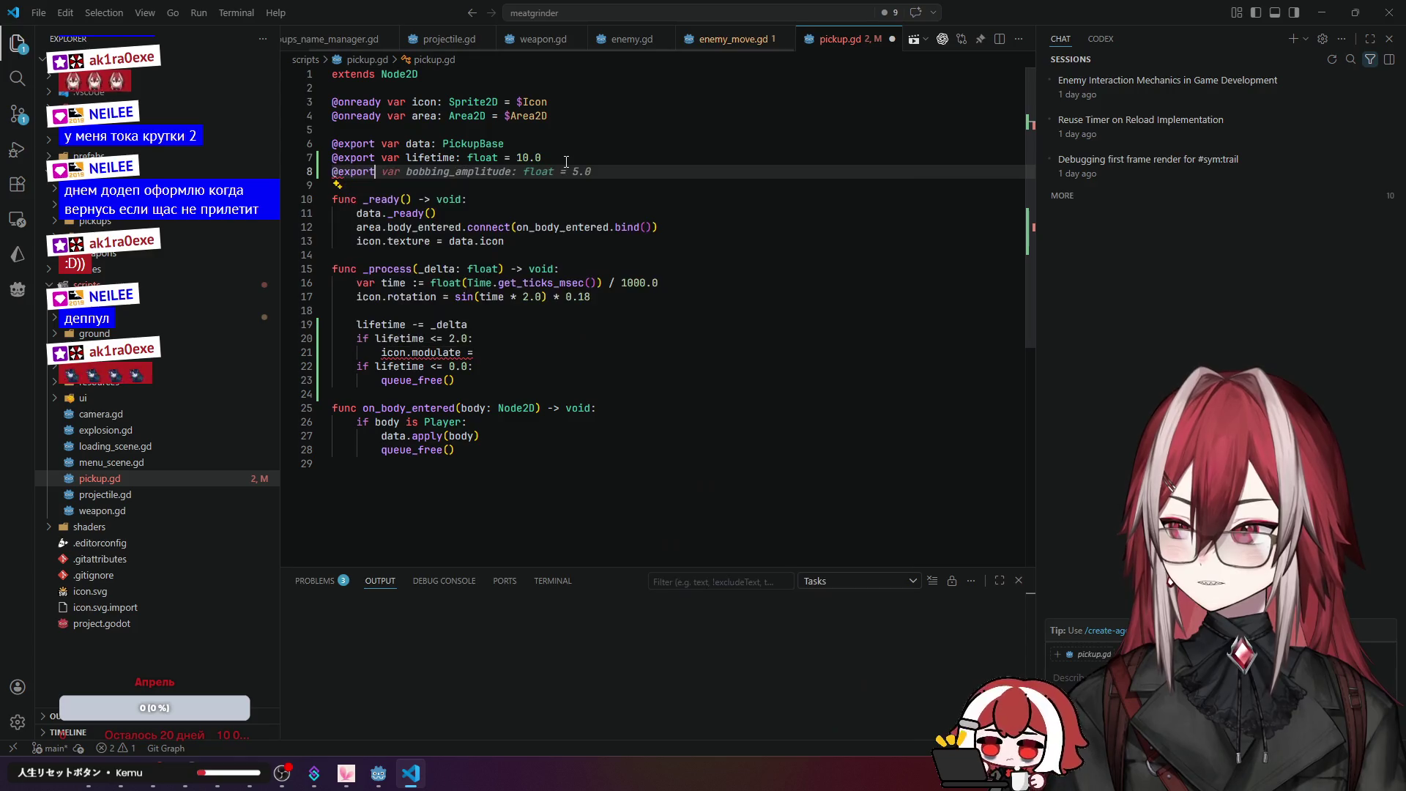
type("var l")
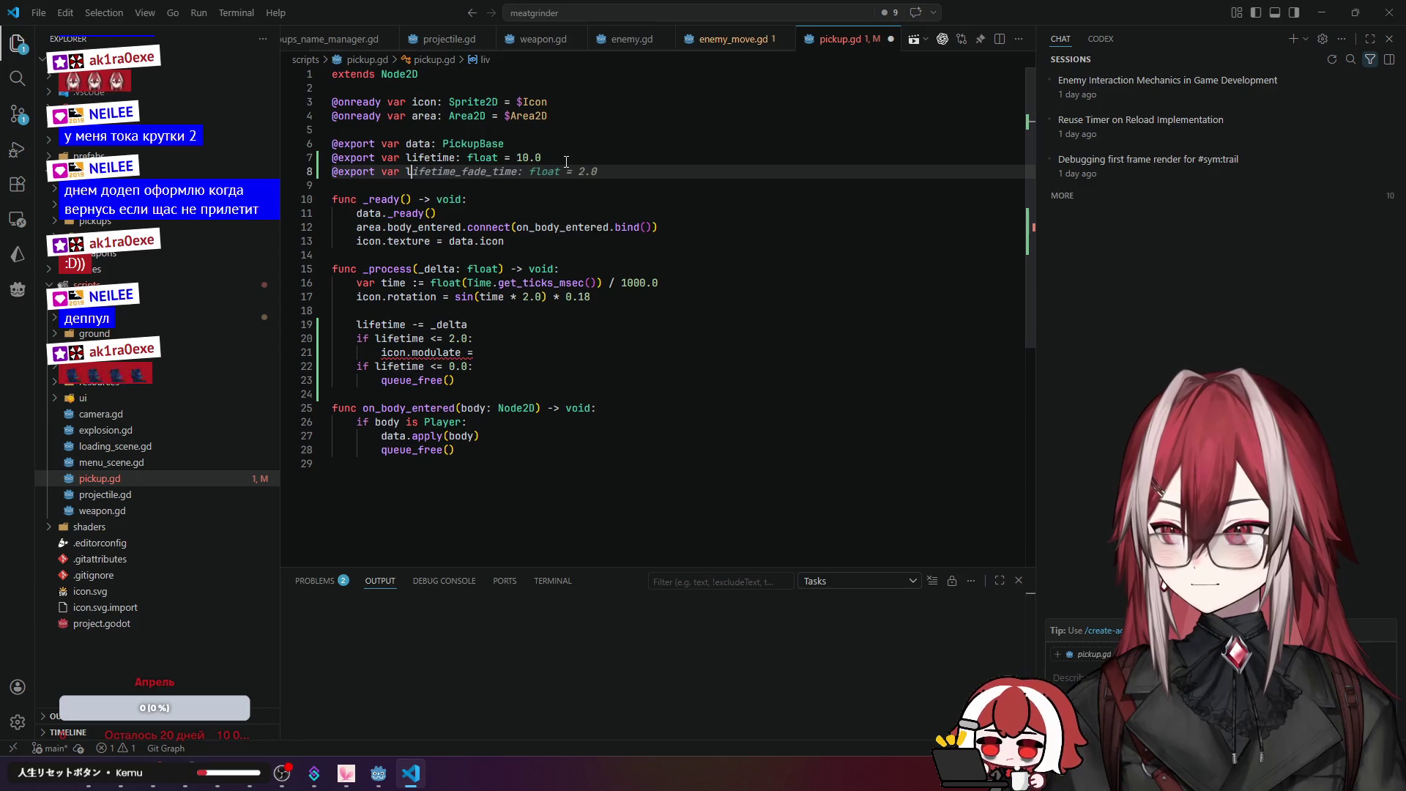
key("Escape")
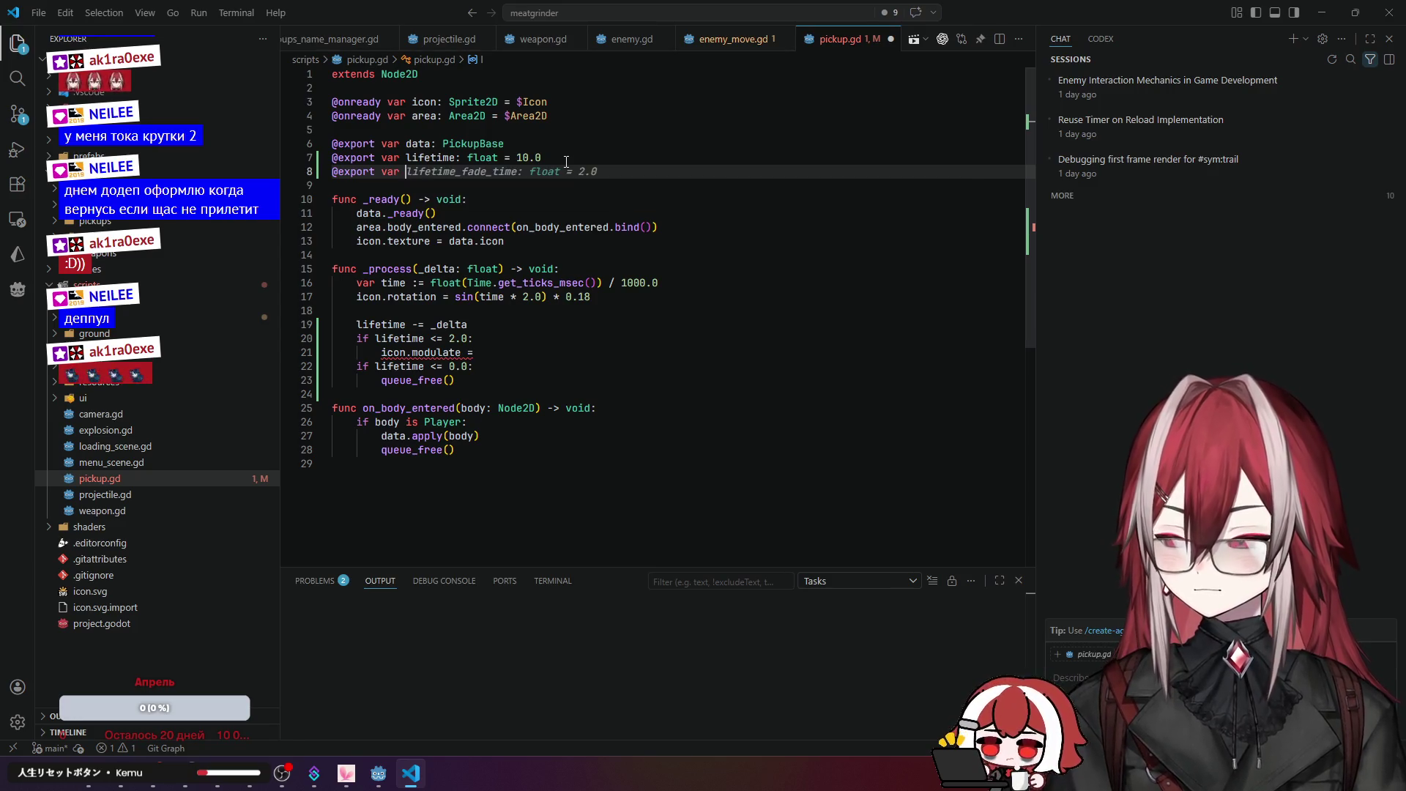
type("ov")
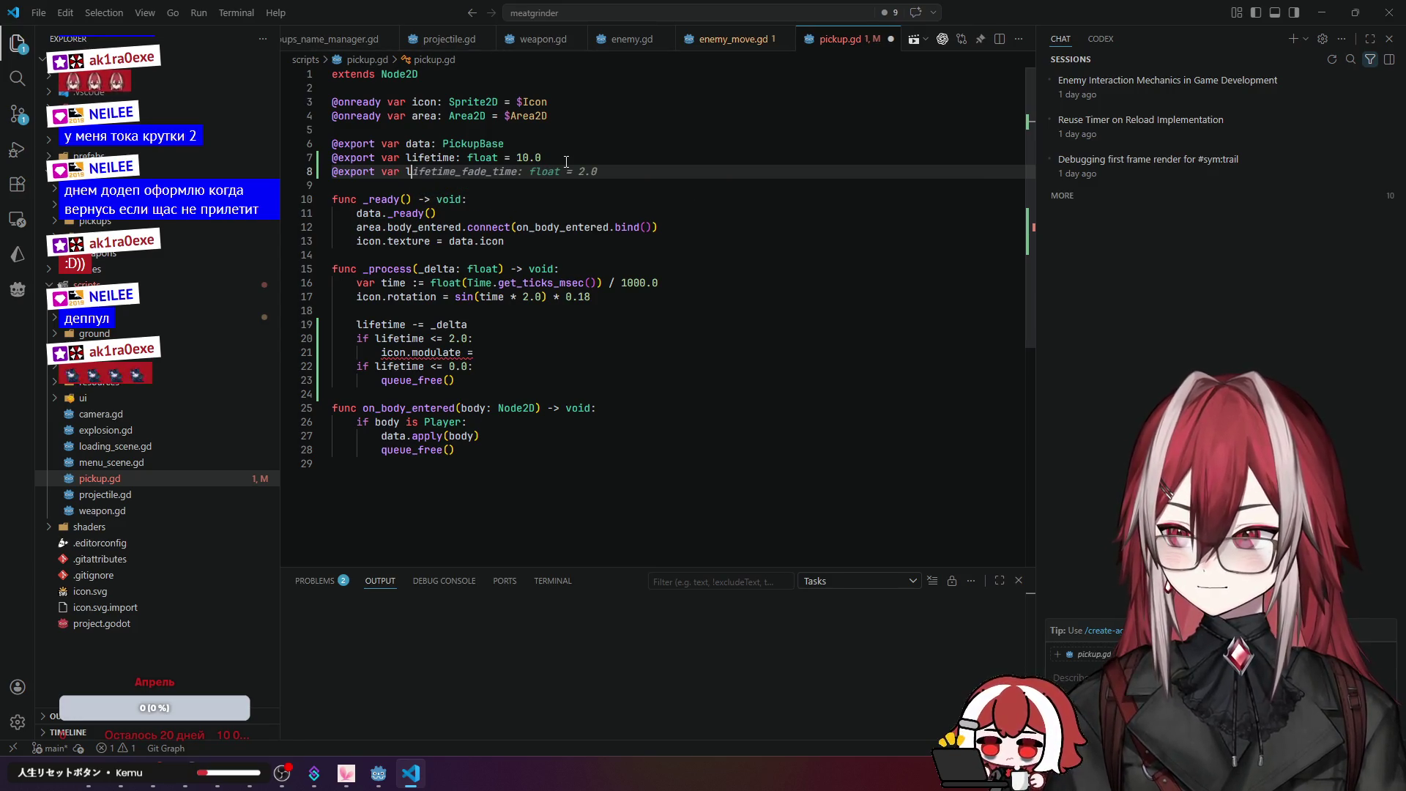
type("ow_")
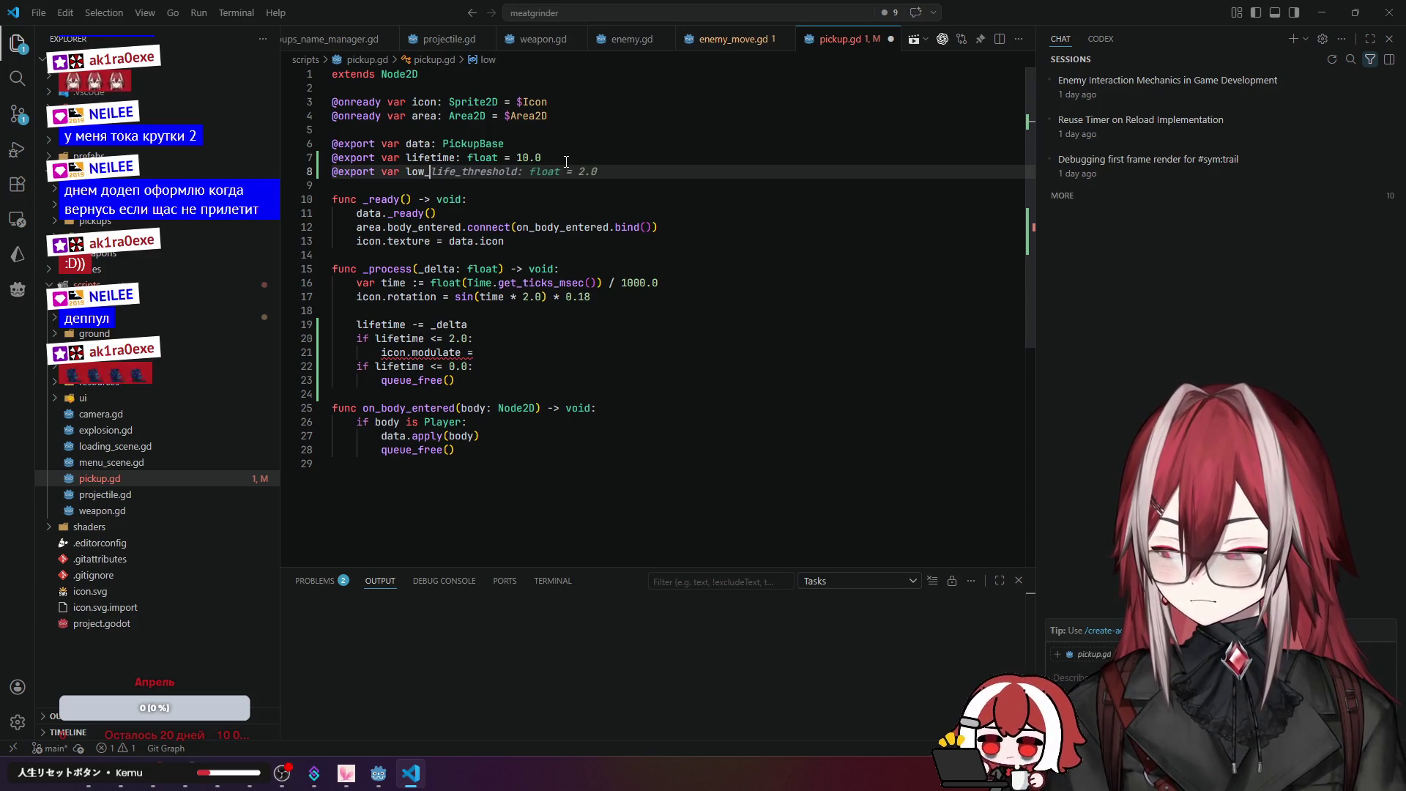
type("ime_color")
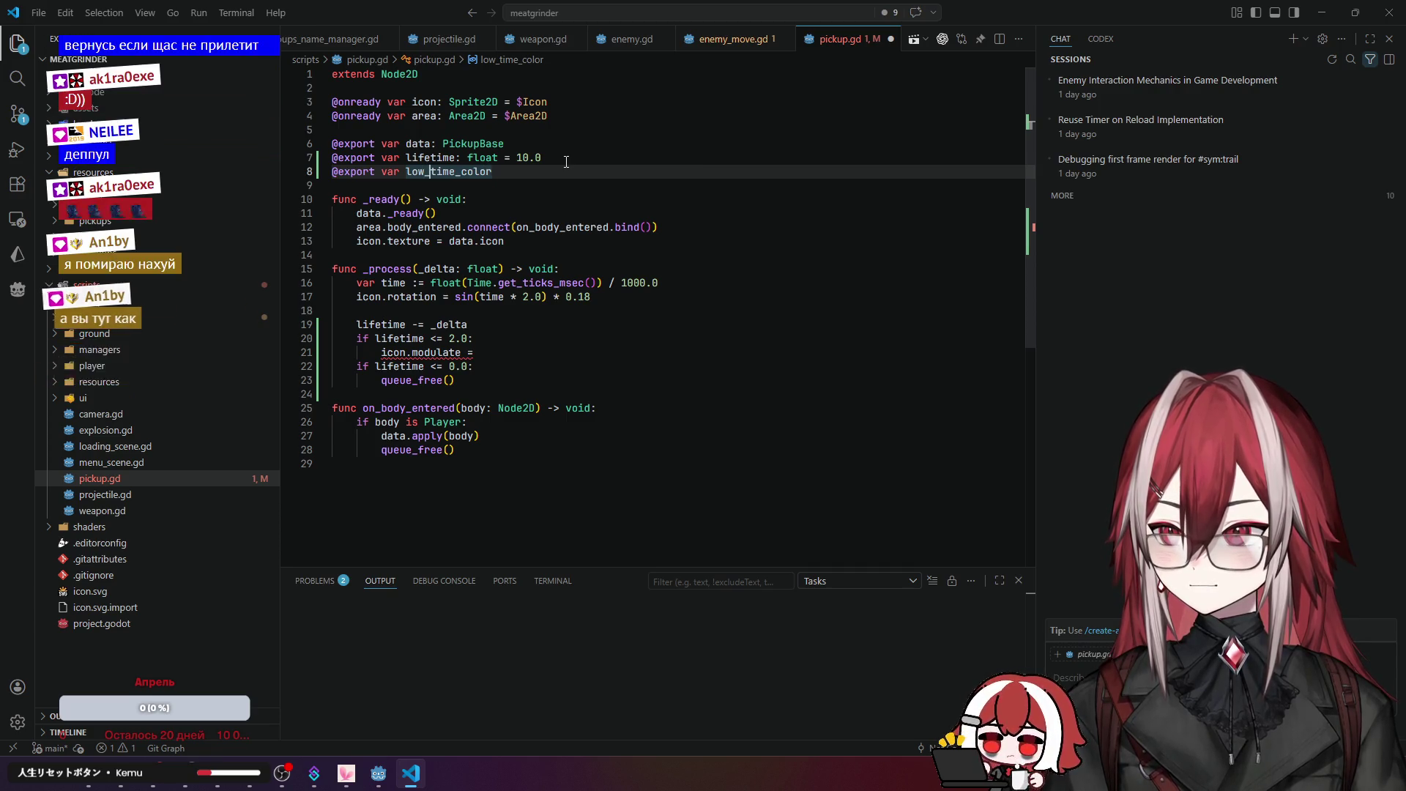
key("End")
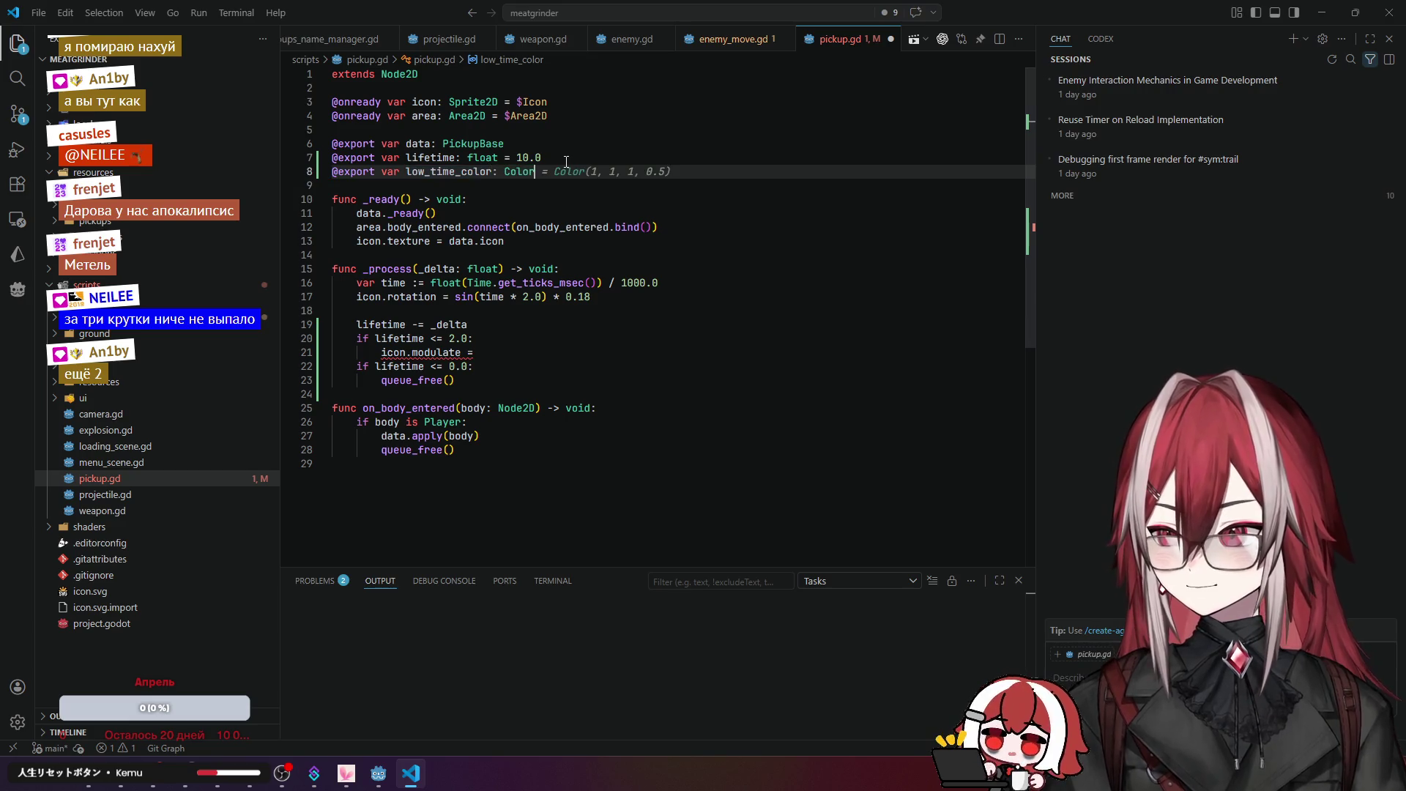
left_click(625, 119)
- Complete line 21 as icon.modulate = low_time_color and save pickup.gd
left_click(524, 188)
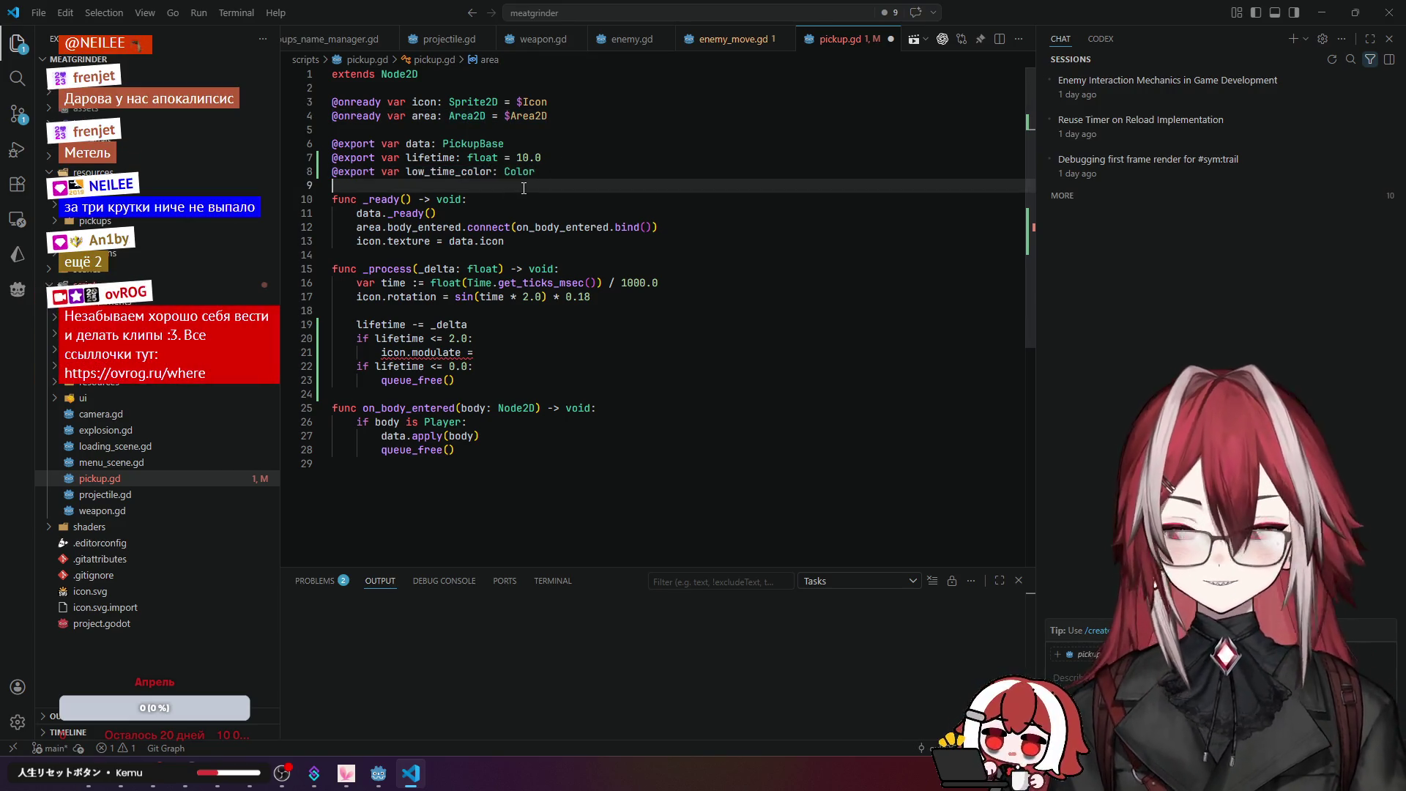
left_click(721, 39)
left_click(840, 39)
left_click(483, 200)
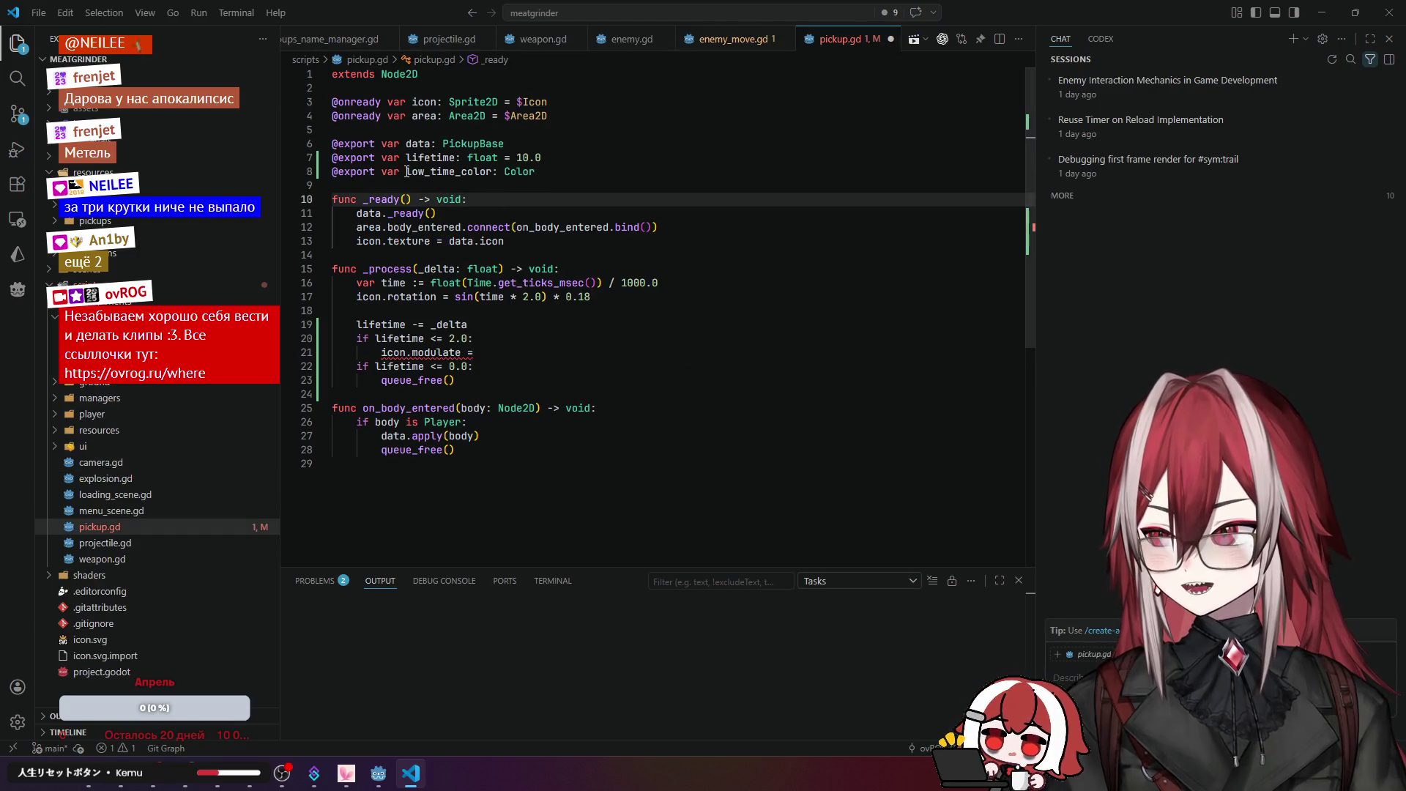
double_click(407, 171)
key("ctrl+c")
left_click(507, 352)
key("ctrl+v")
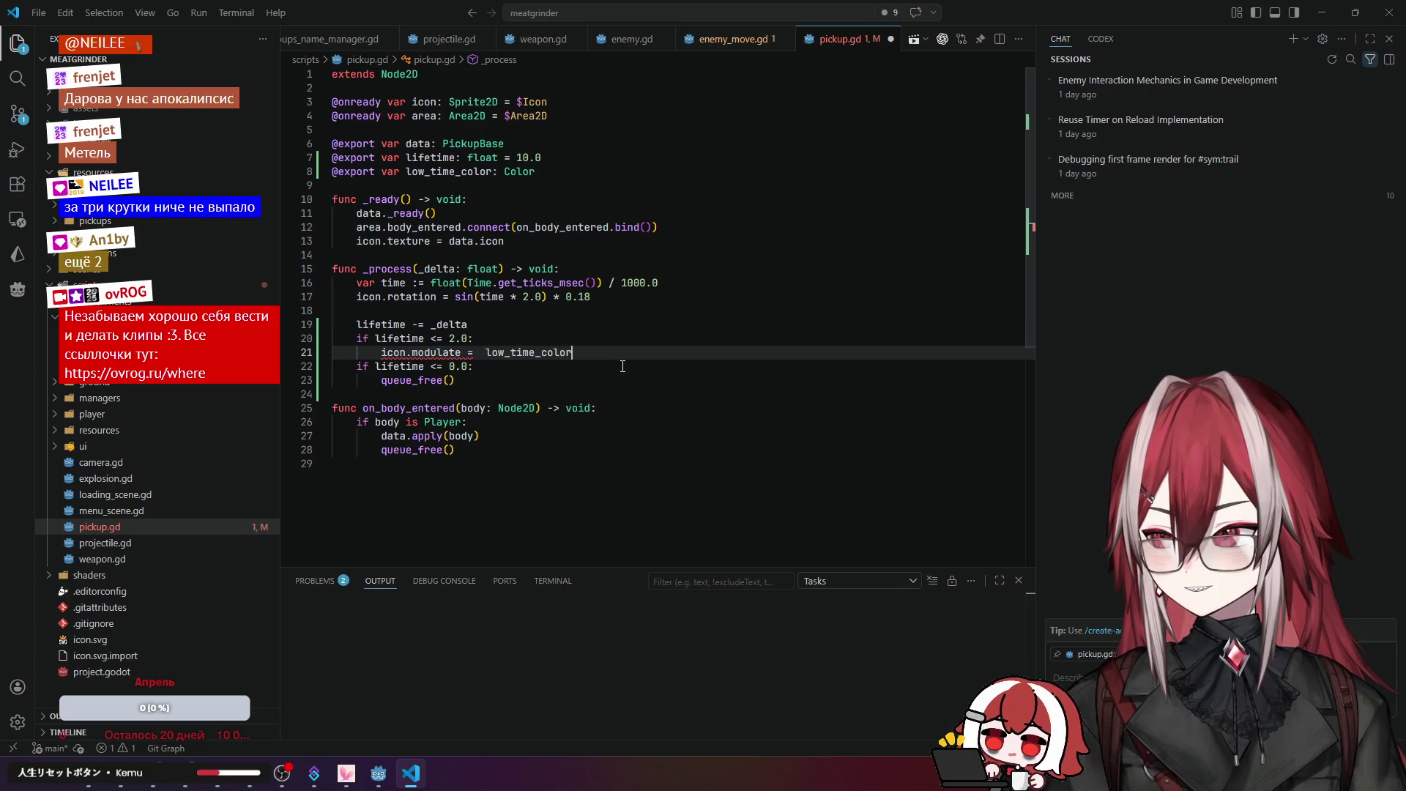
key("BackSpace")
key("ctrl+s")
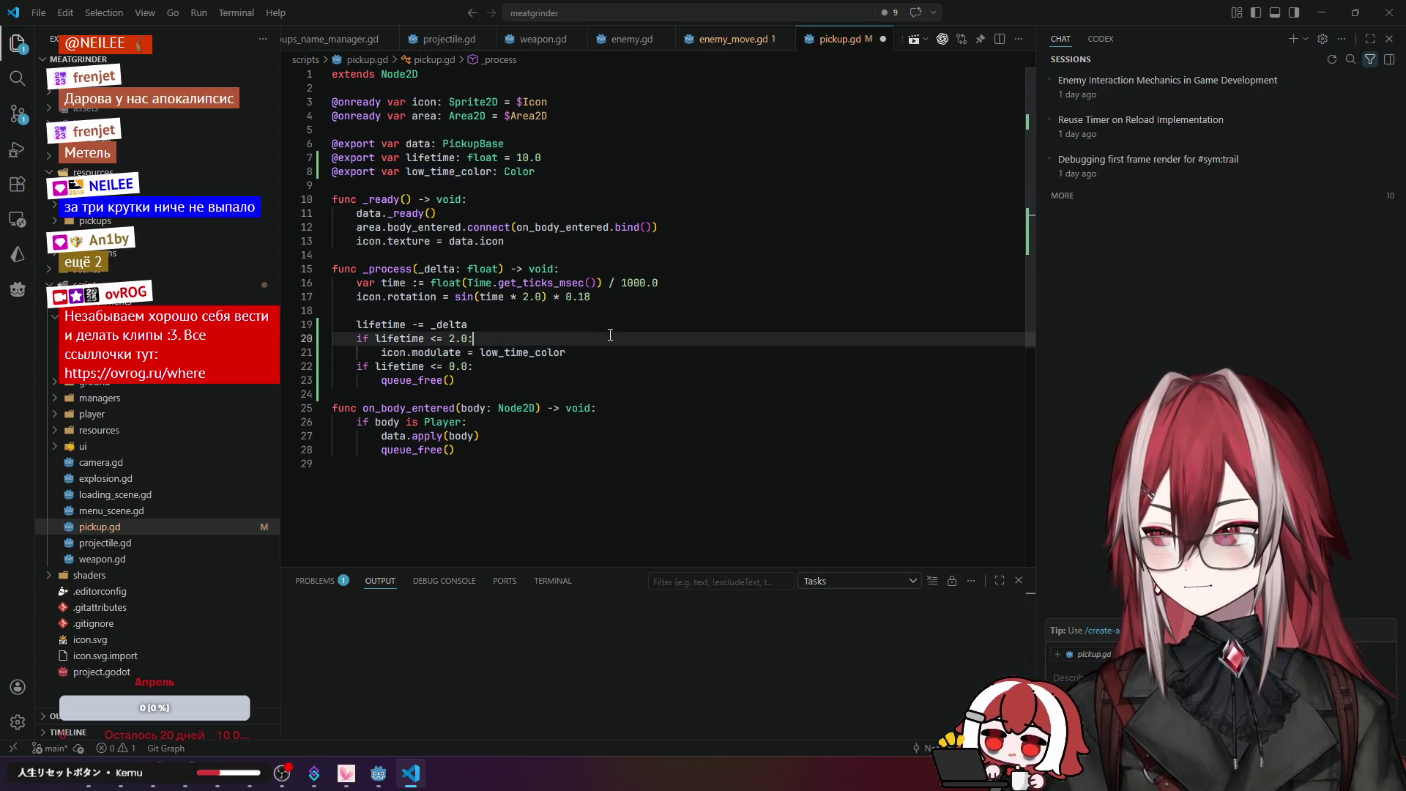
left_click(656, 314)
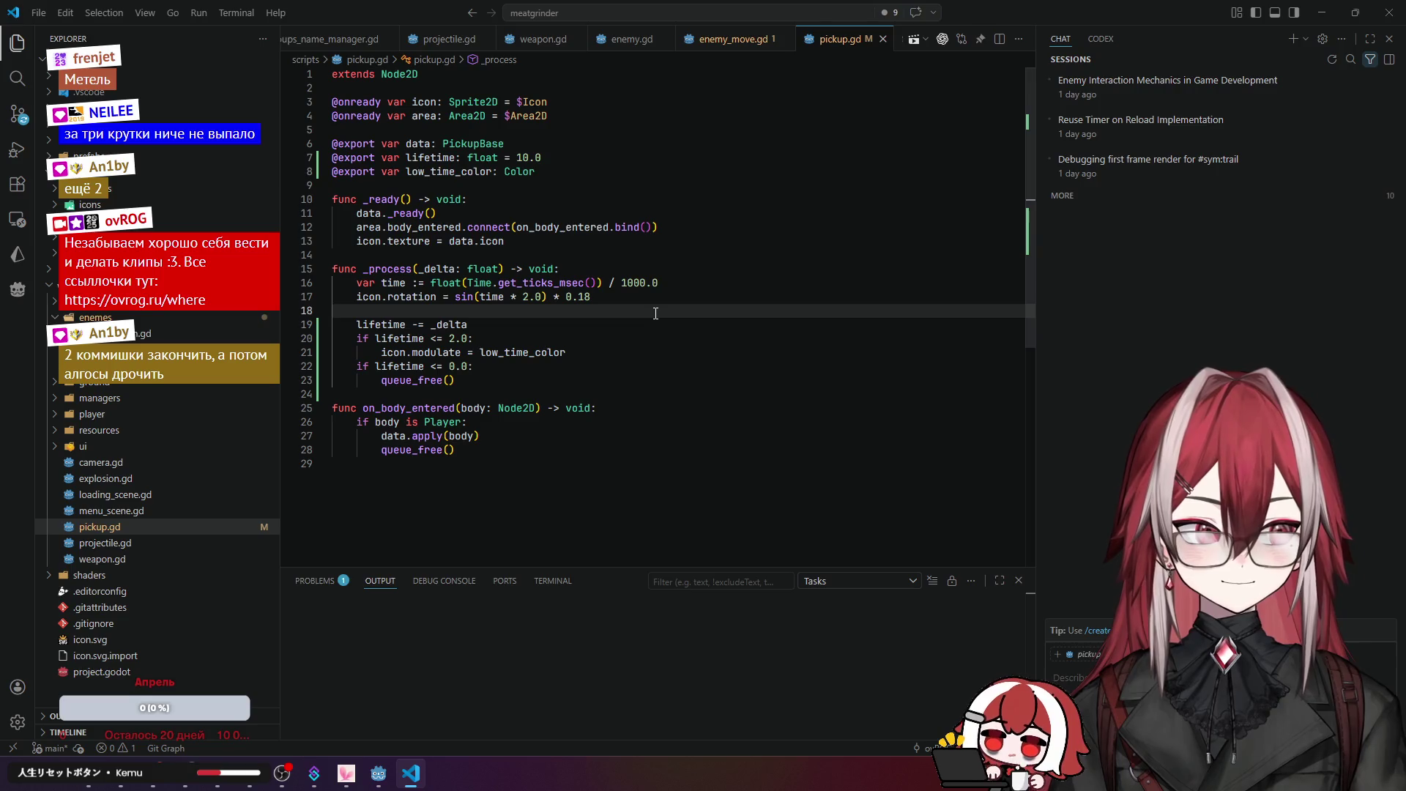
mouse_move(374, 777)
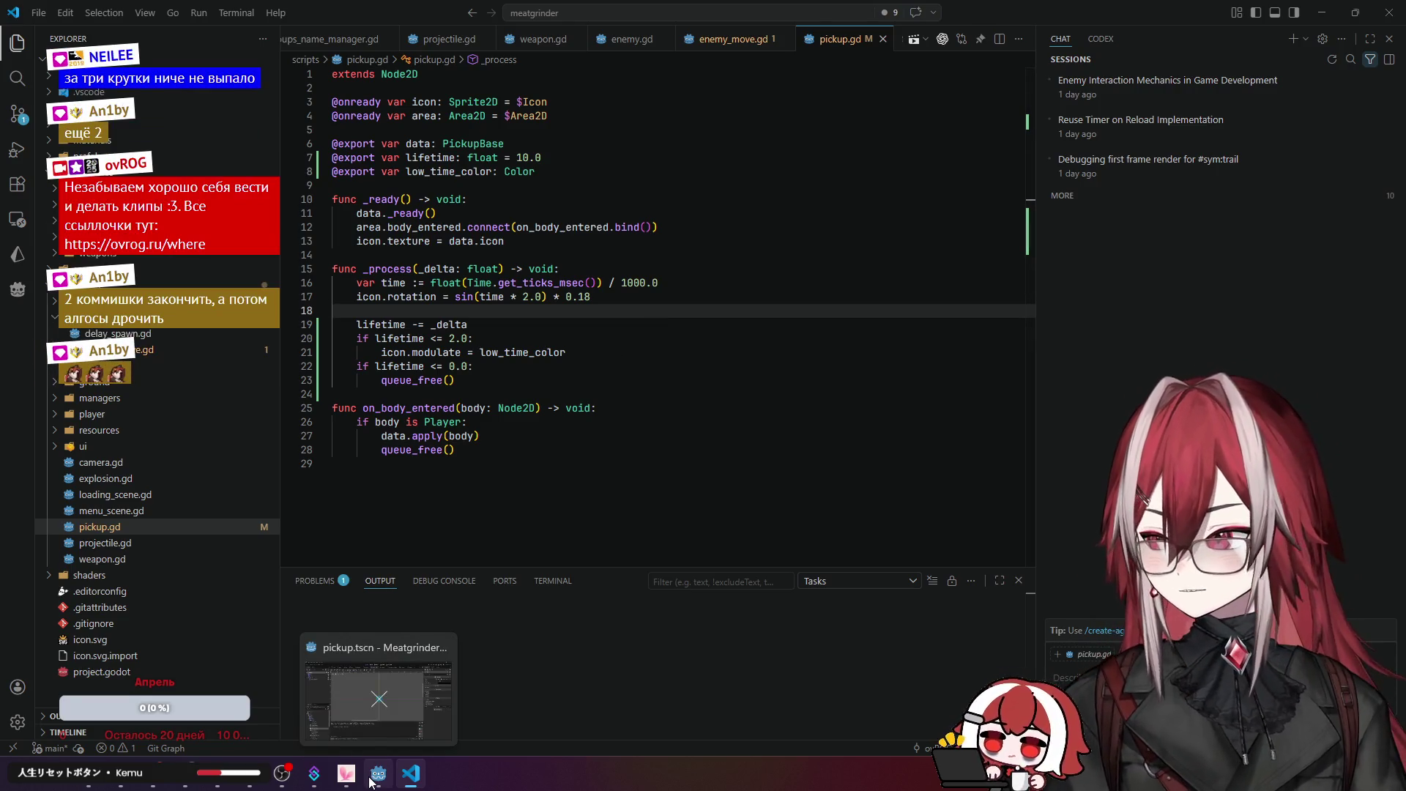
left_click(371, 780)
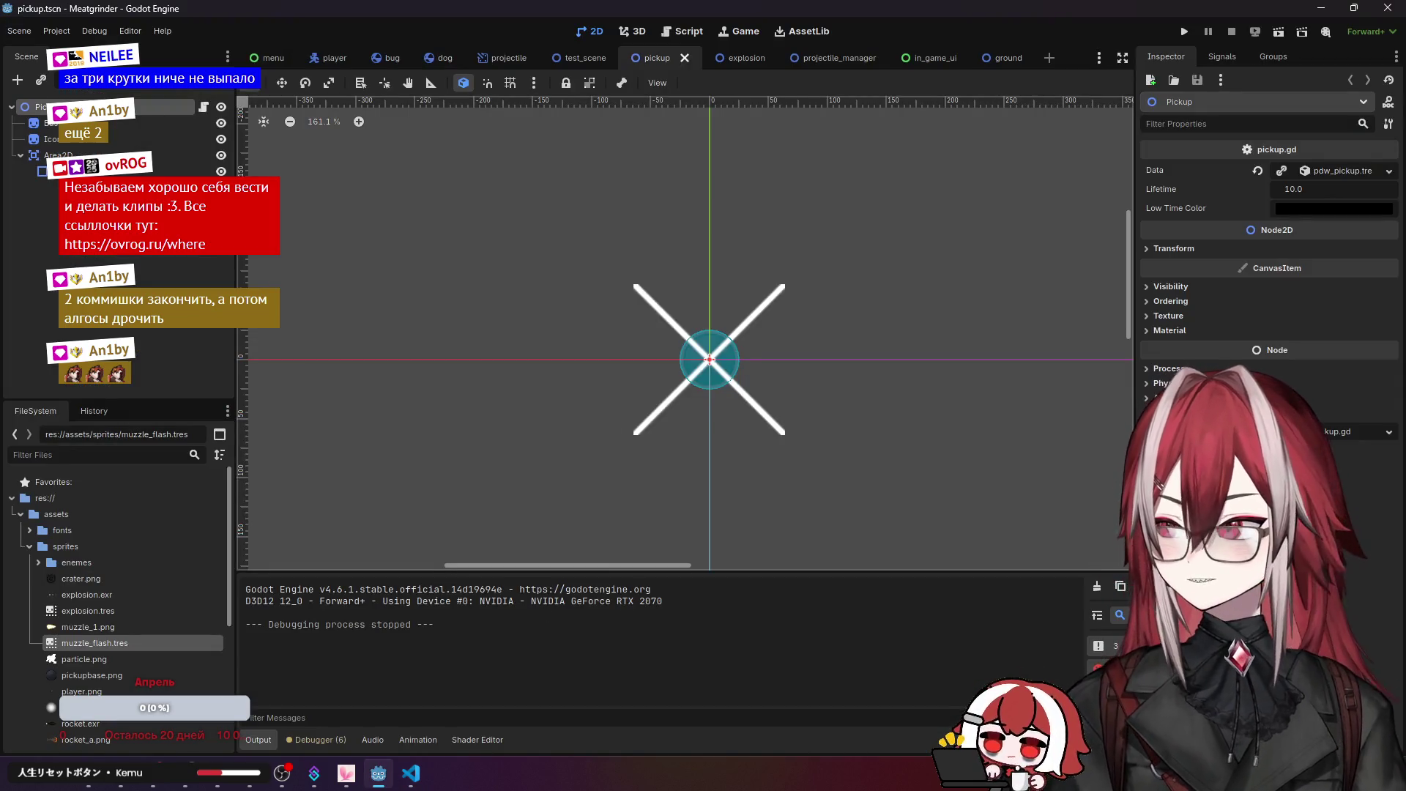
- Check the Low Time Color picker, then inspect the Icon sprite's Offset, Visibility and Modulate colour
left_click(1319, 206)
left_click(491, 334)
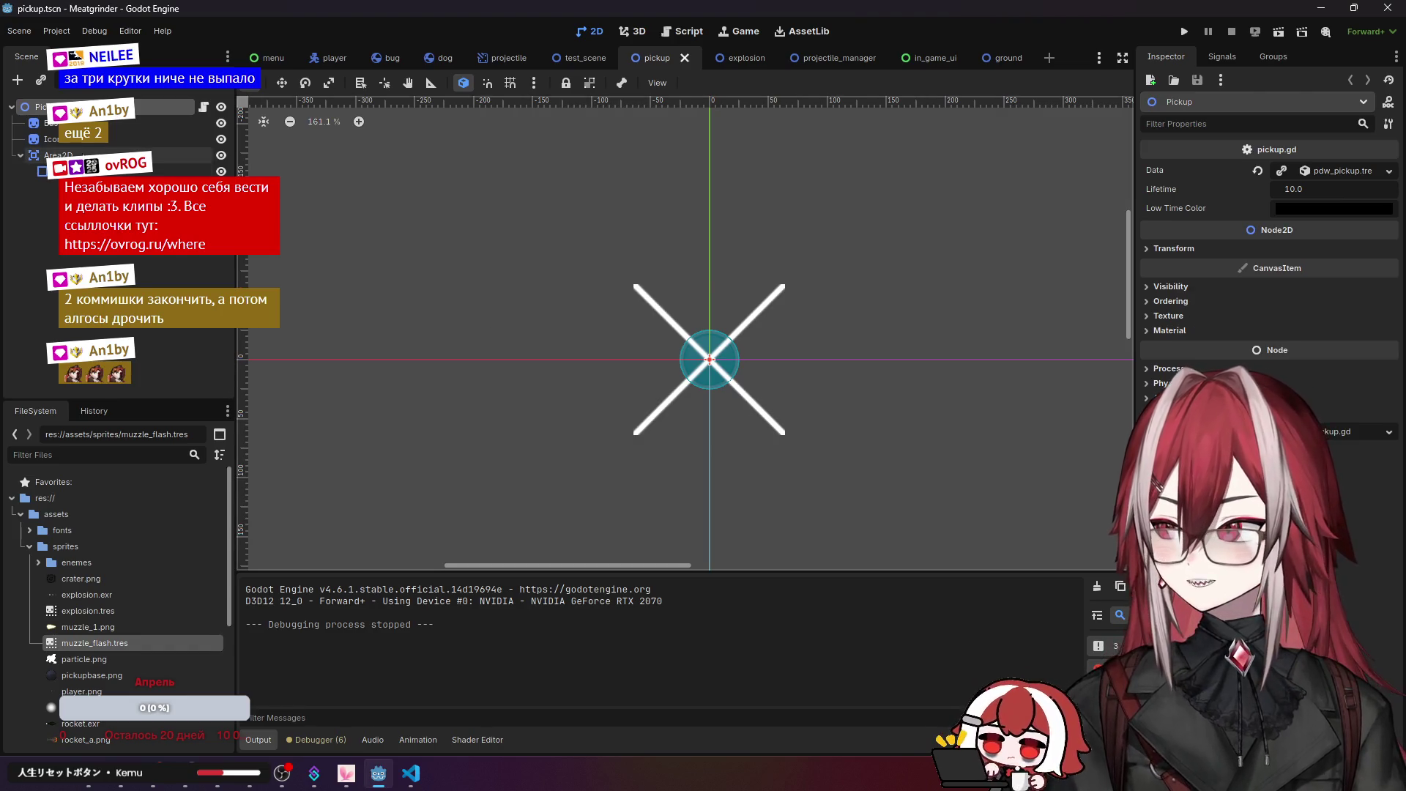
left_click(709, 352)
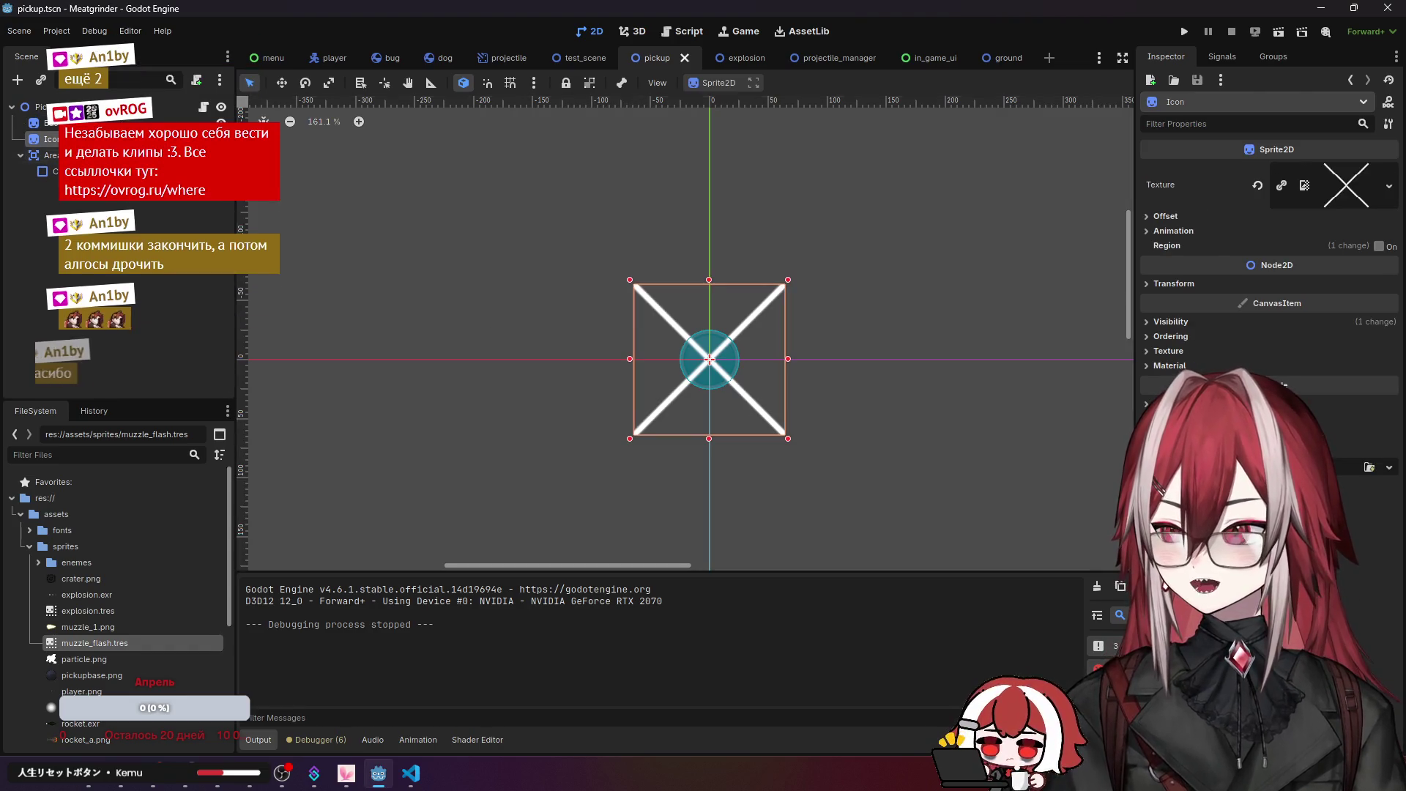
left_click(1174, 232)
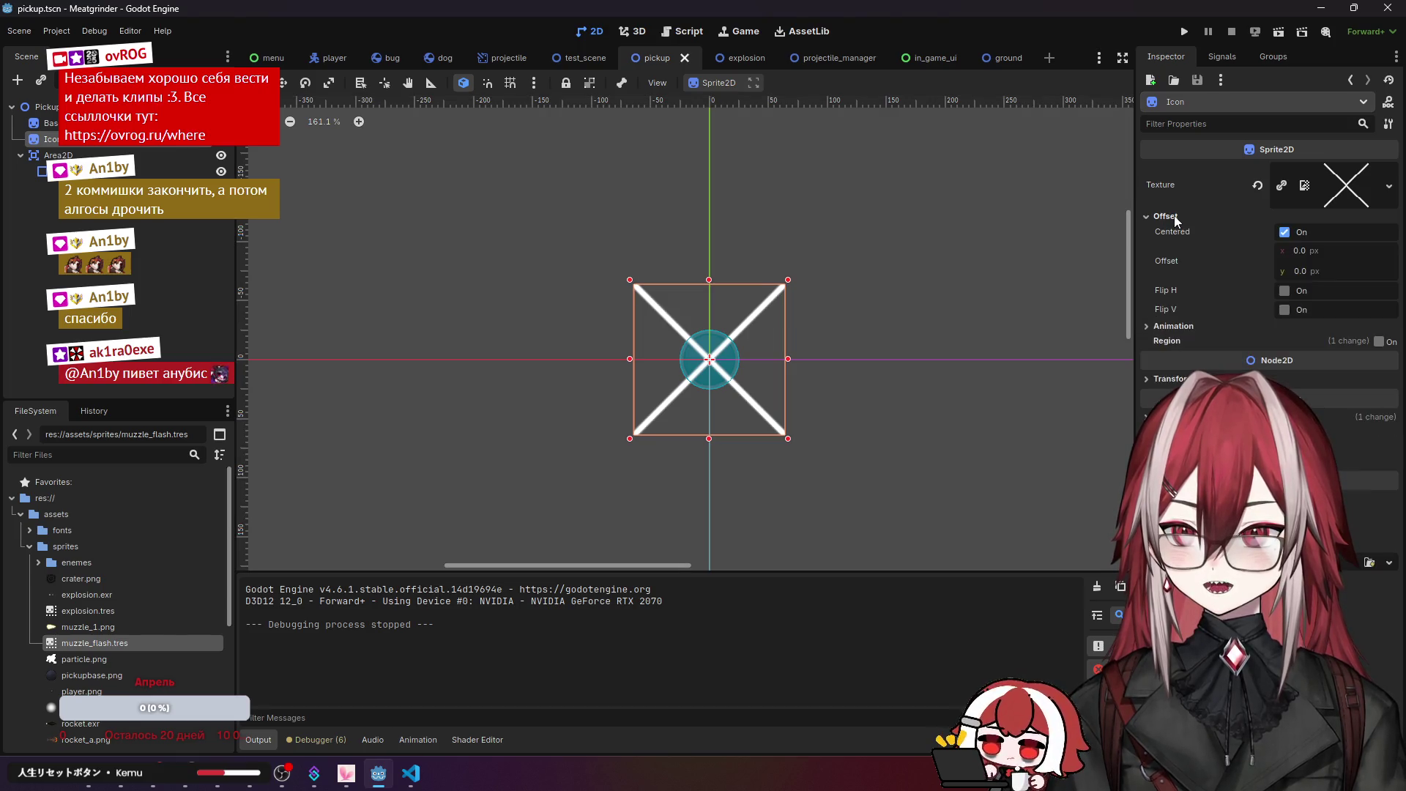
left_click(1174, 230)
left_click(1171, 322)
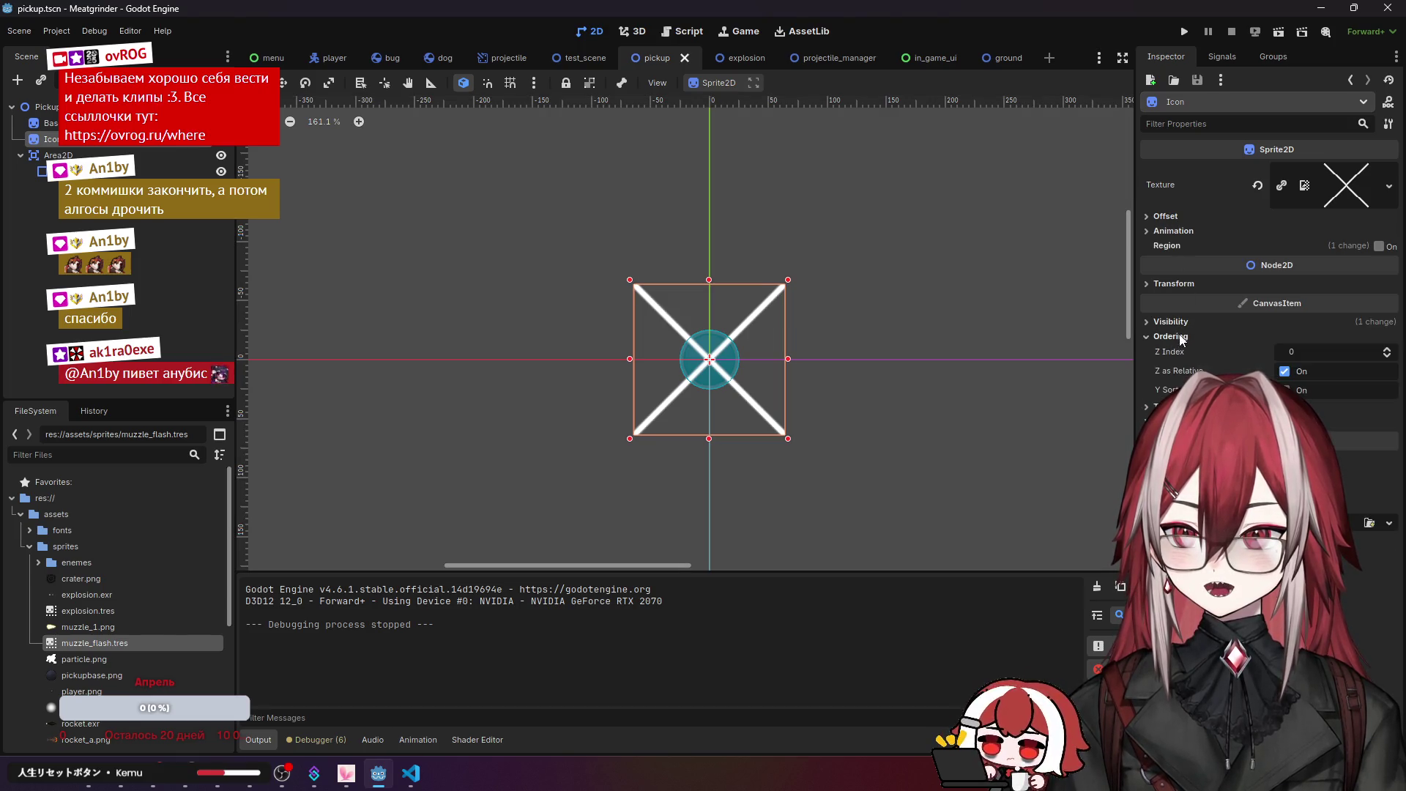
left_click(1289, 356)
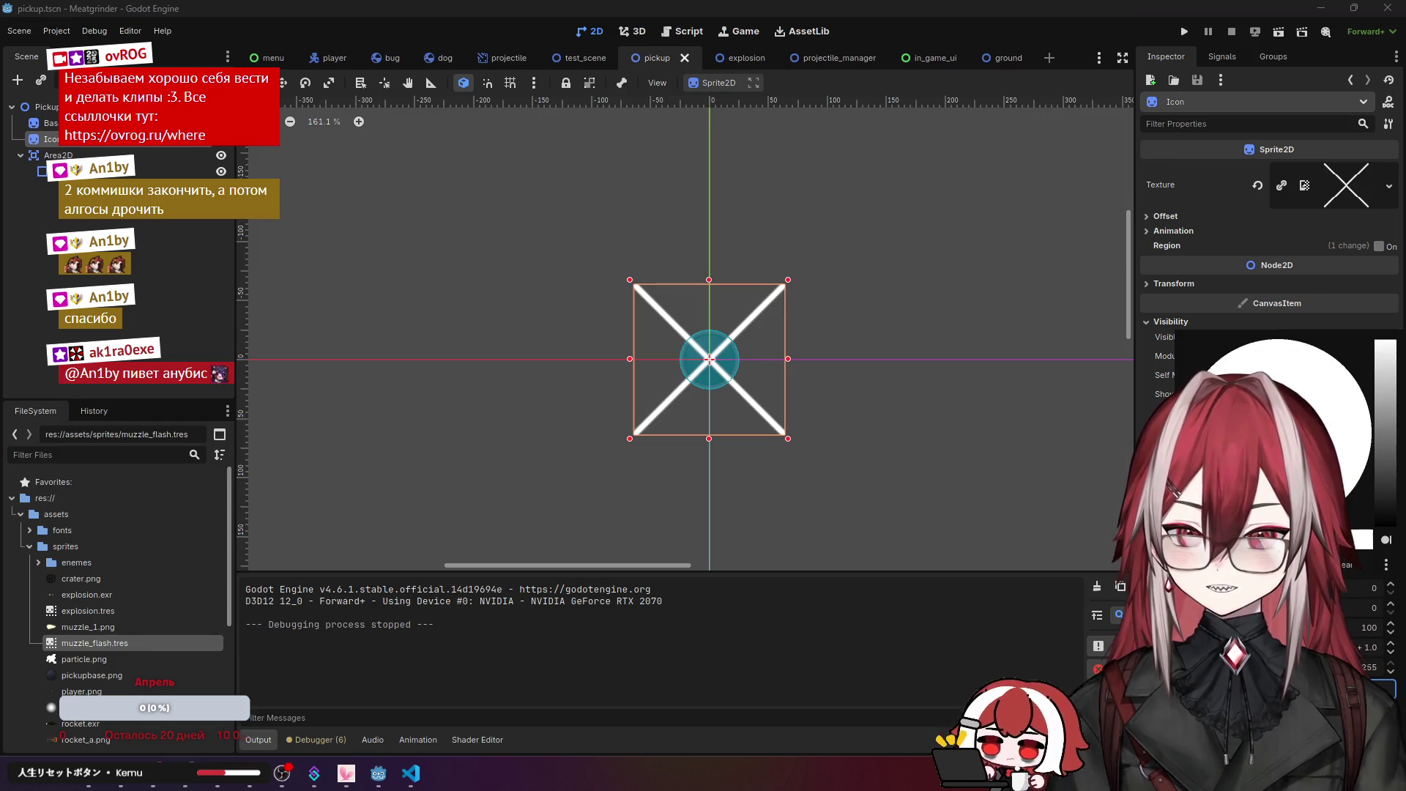
- Select the Pickup root node and check that its Low Time Color is still black
left_click(1074, 235)
left_click(1074, 235)
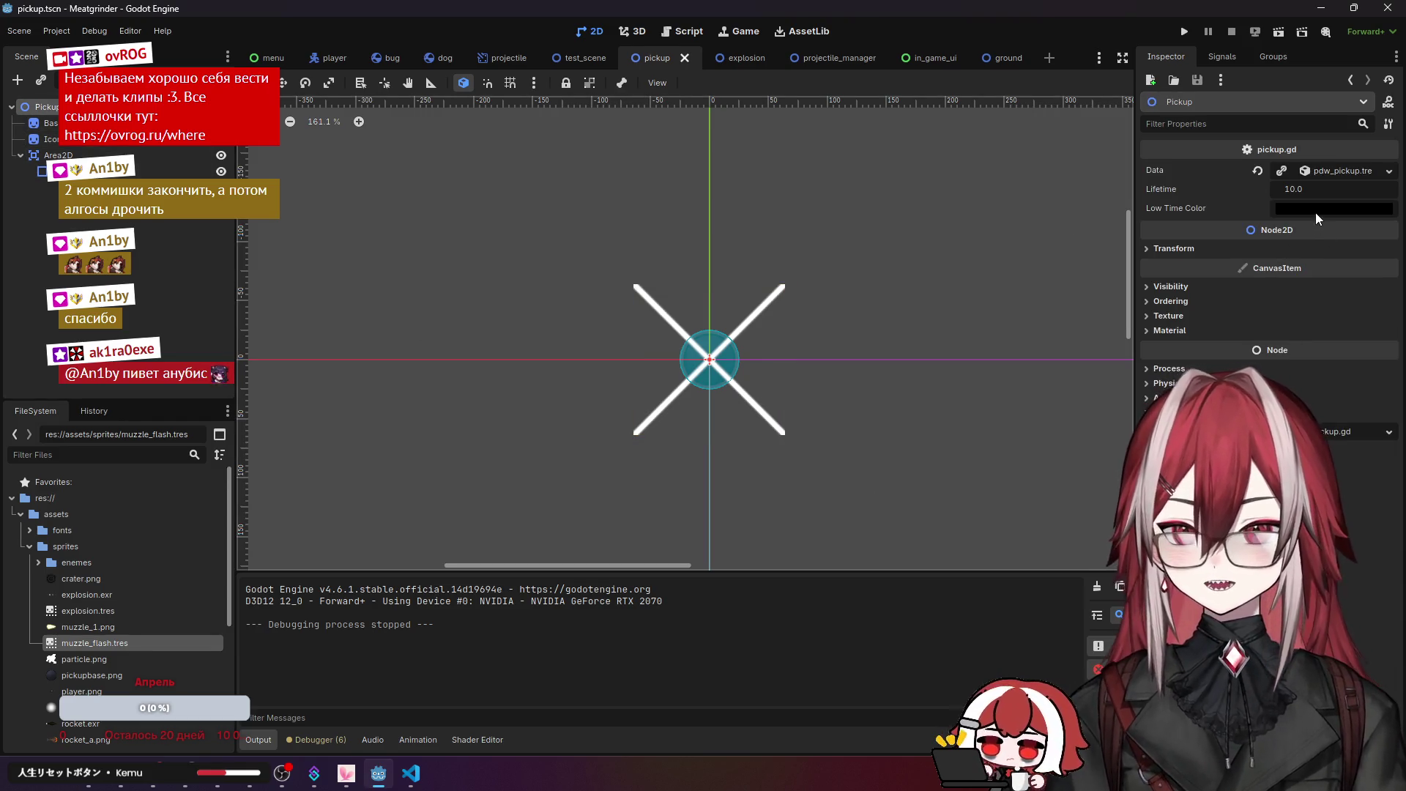
left_click(1315, 210)
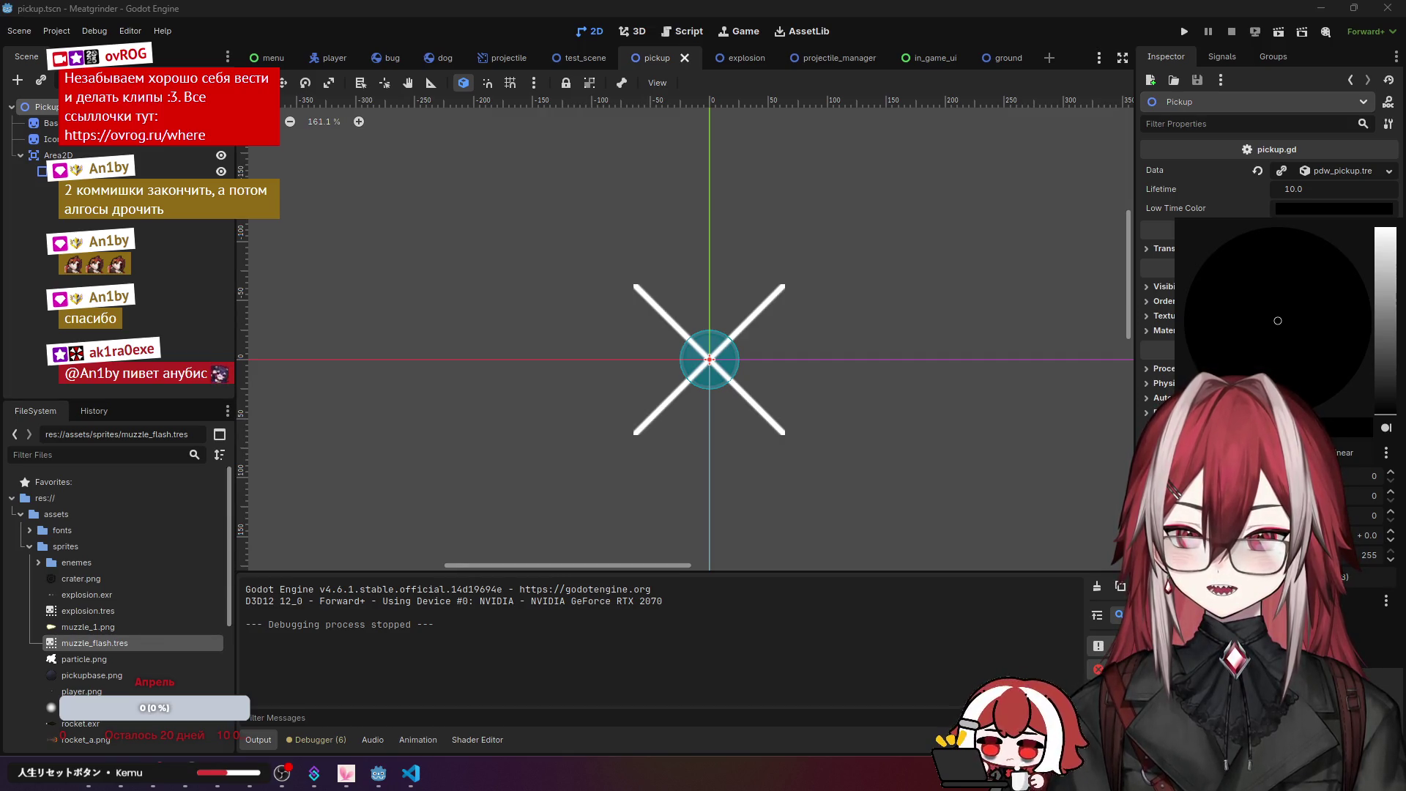
key("Escape")
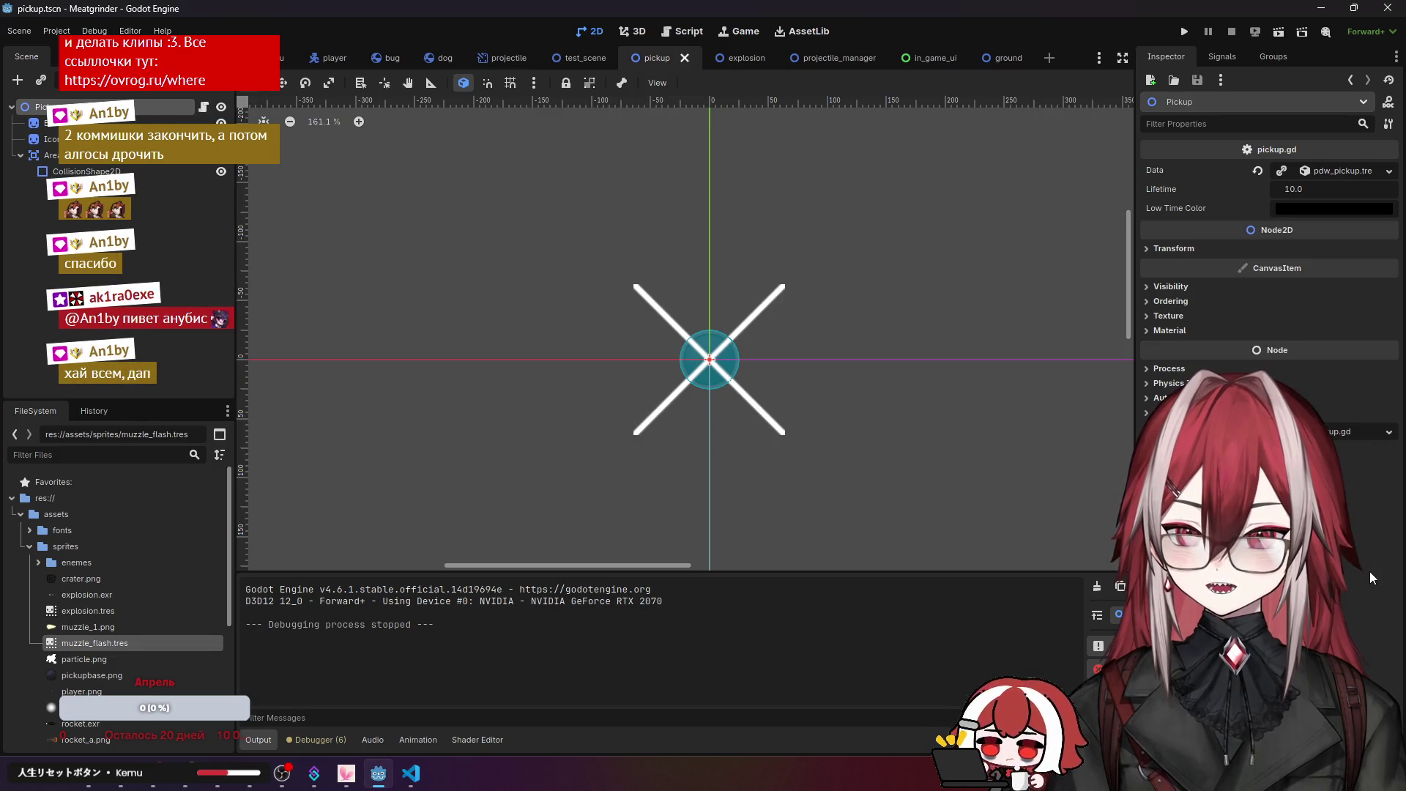
left_click(1290, 207)
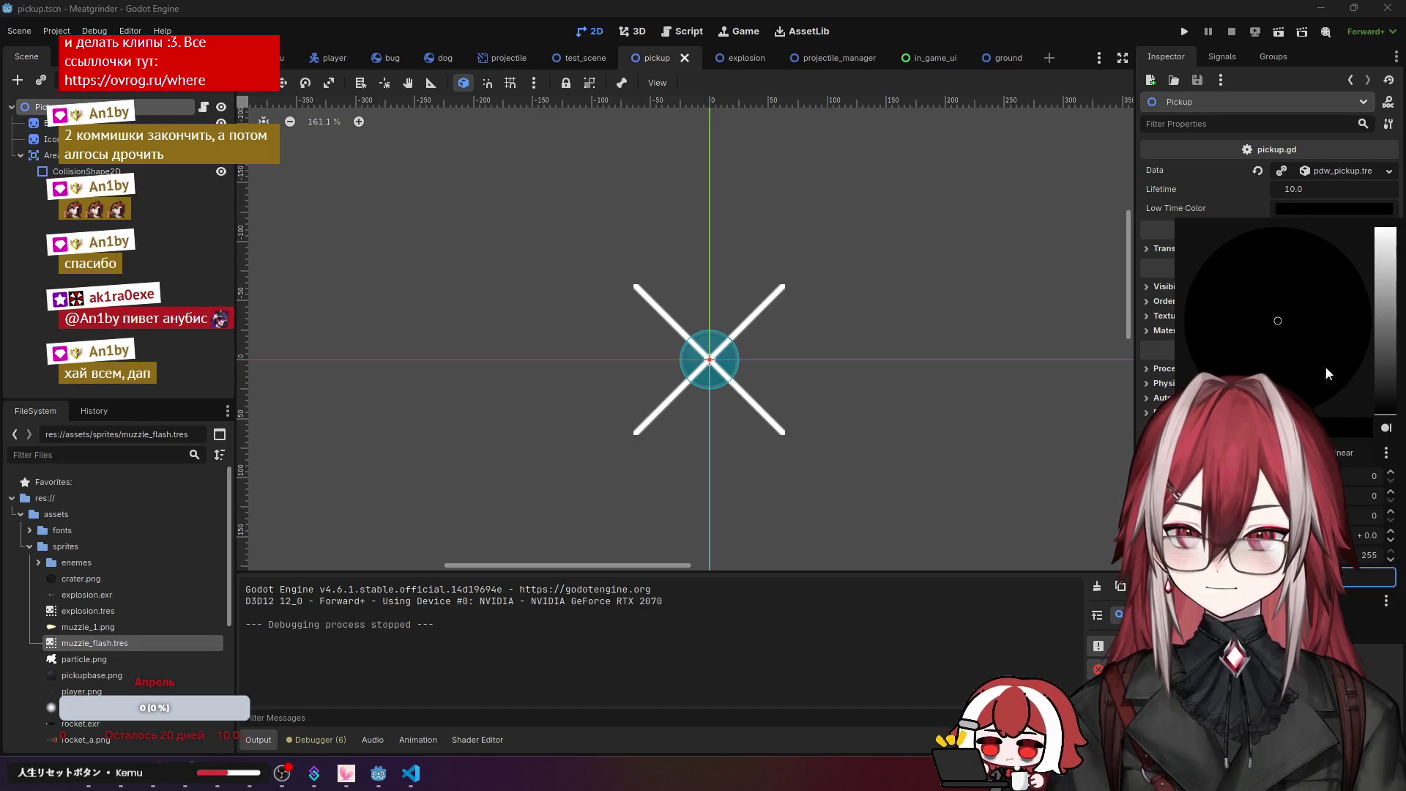
left_click(411, 773)
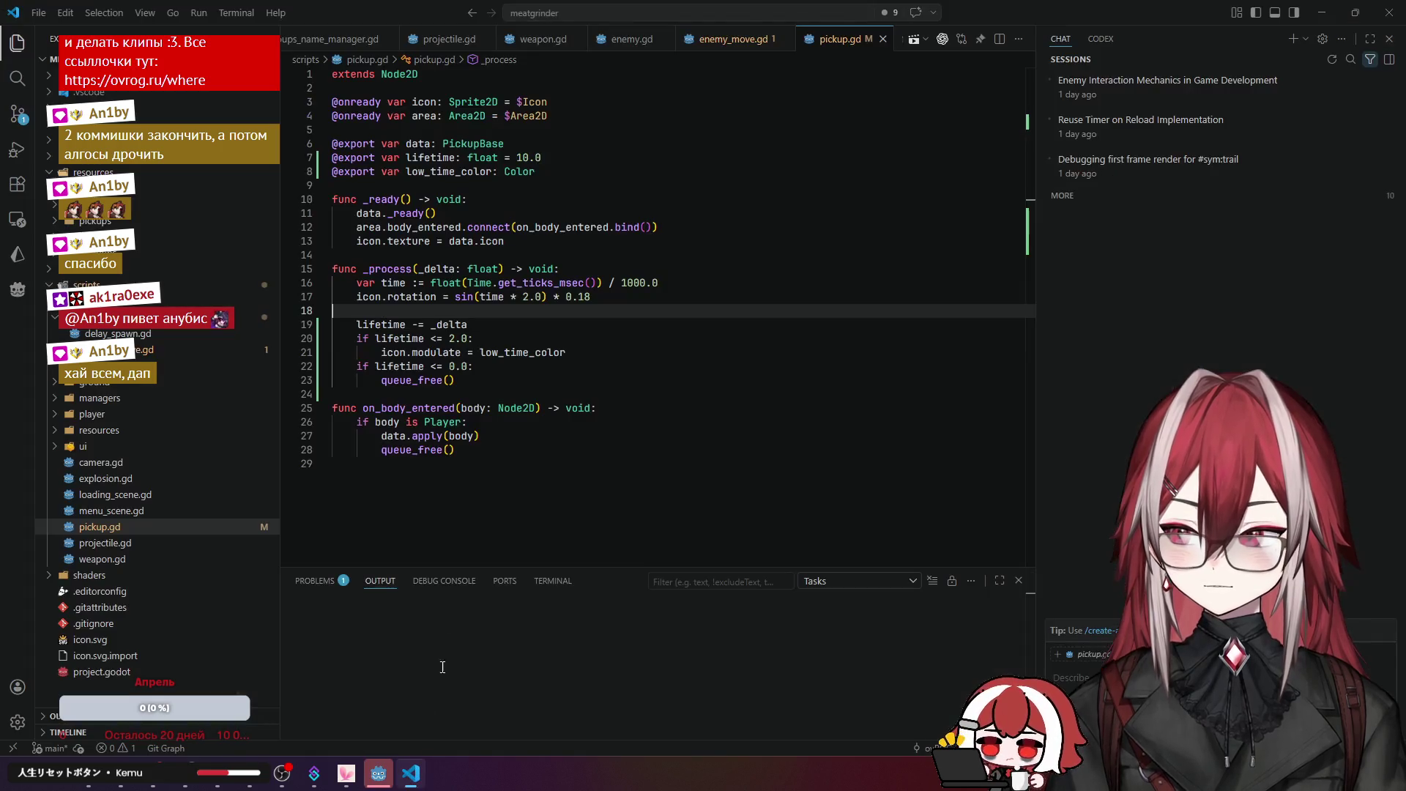
mouse_move(518, 169)
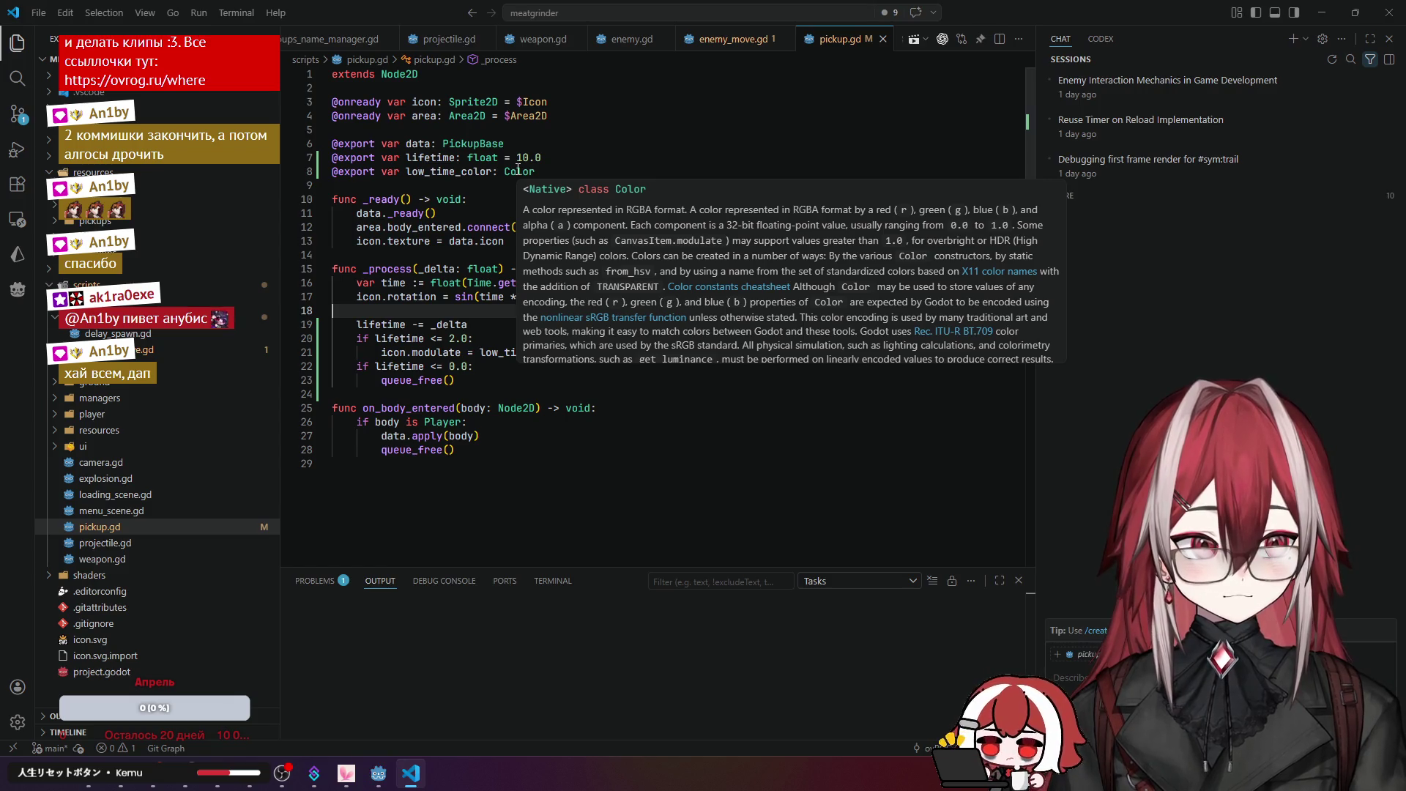
key("alt+Tab")
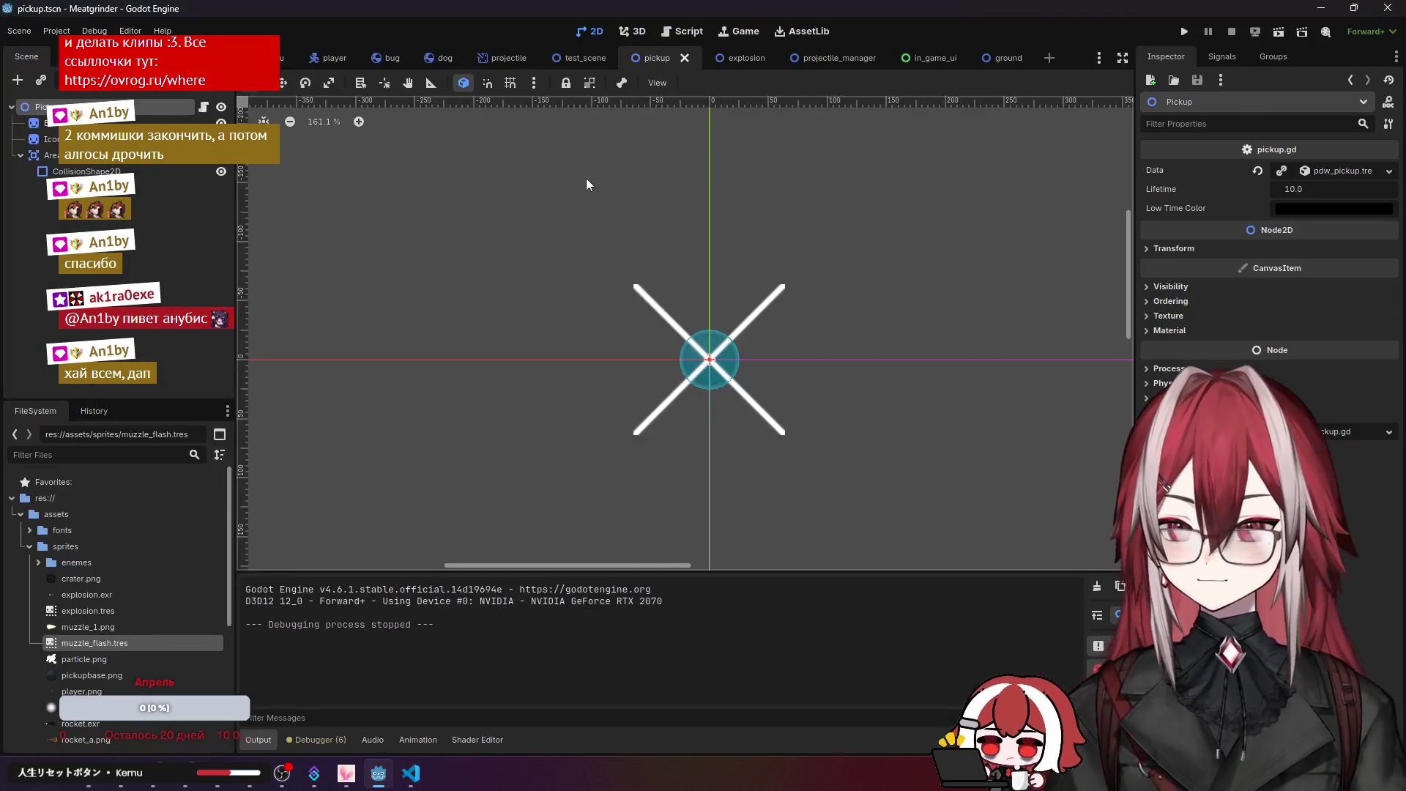
- Set the Pickup's Low Time Color to red in the colour picker
left_click(1315, 208)
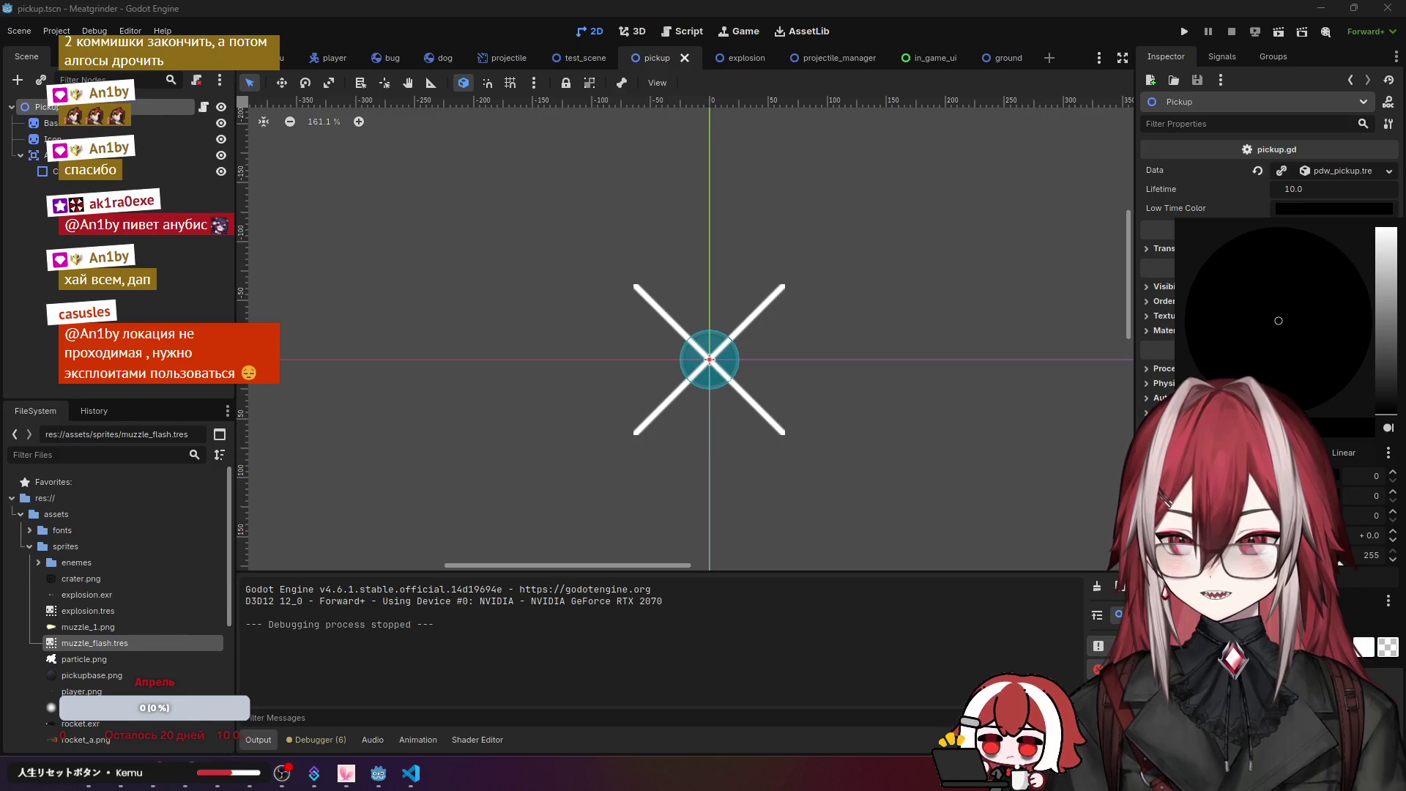
left_click(1343, 589)
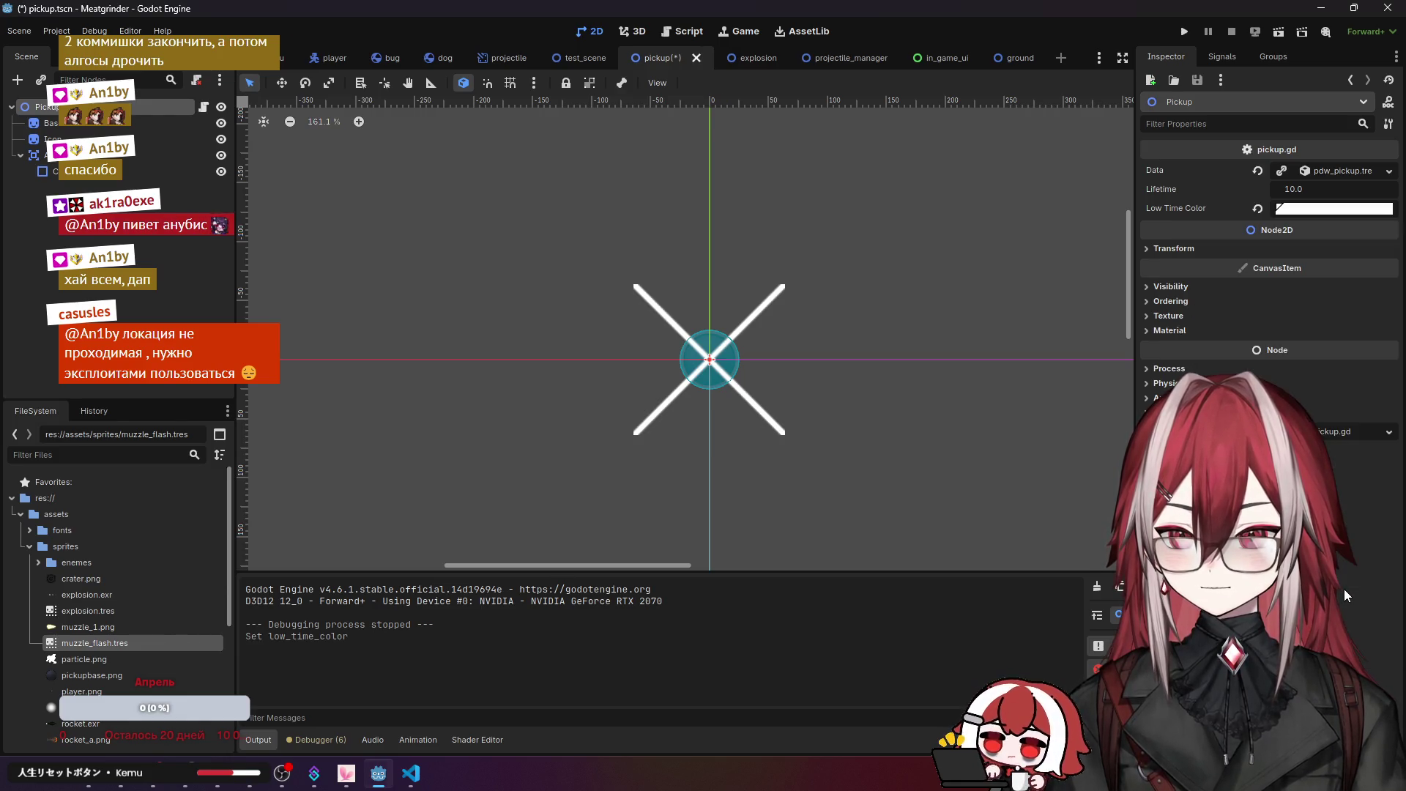
left_click(1298, 209)
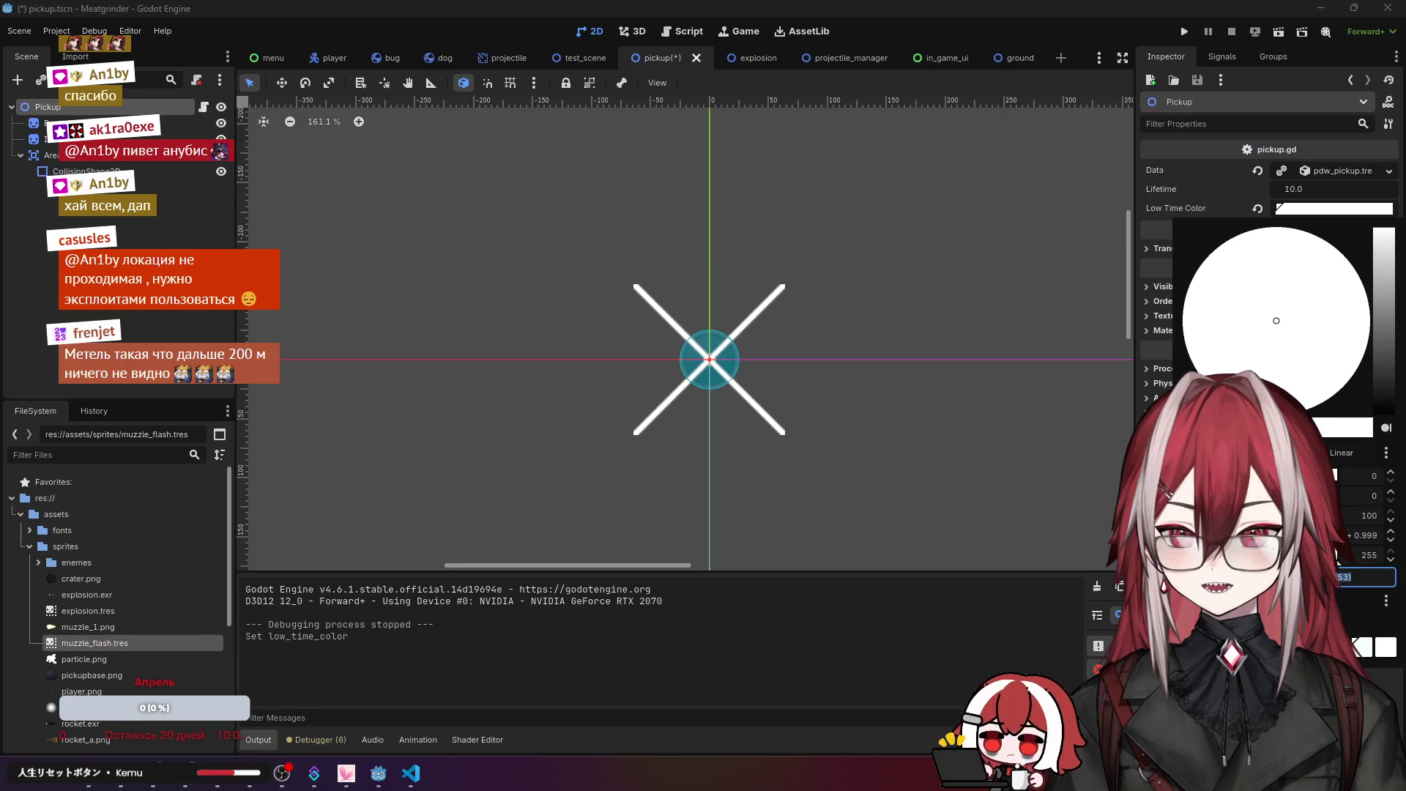
key("Return")
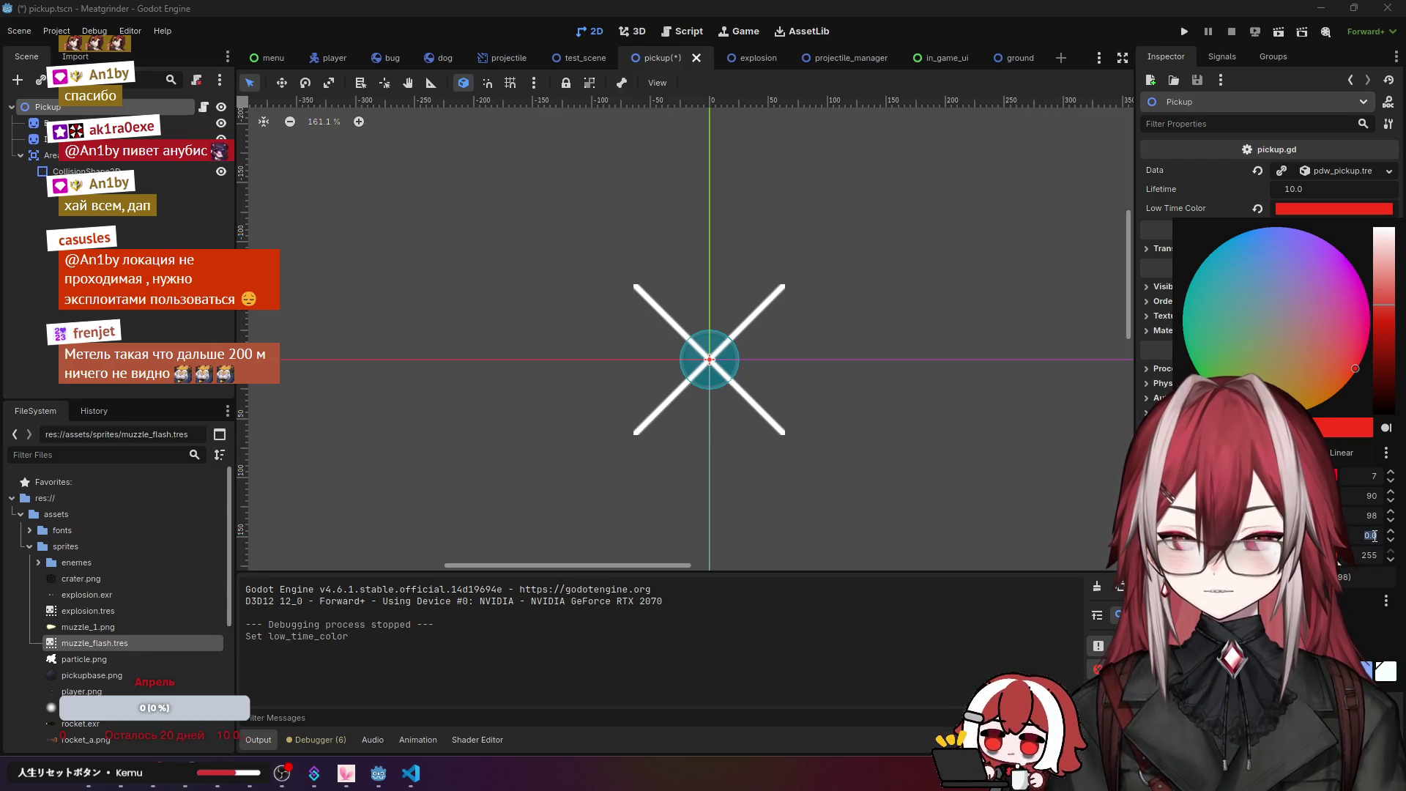
key("Escape")
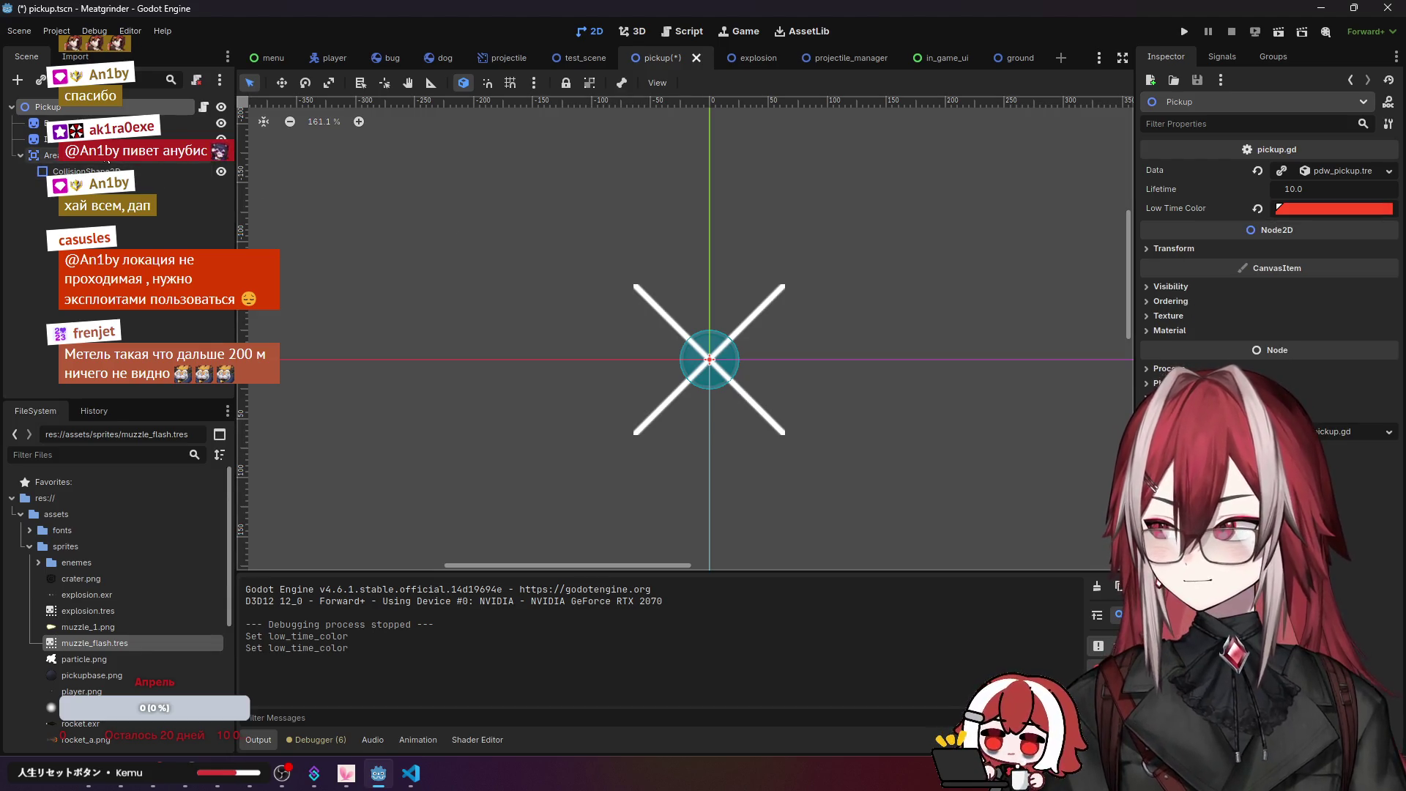
- Compare it with the Icon's Modulate colour, reselect the Pickup node and run the game
left_click(44, 139)
left_click(1318, 356)
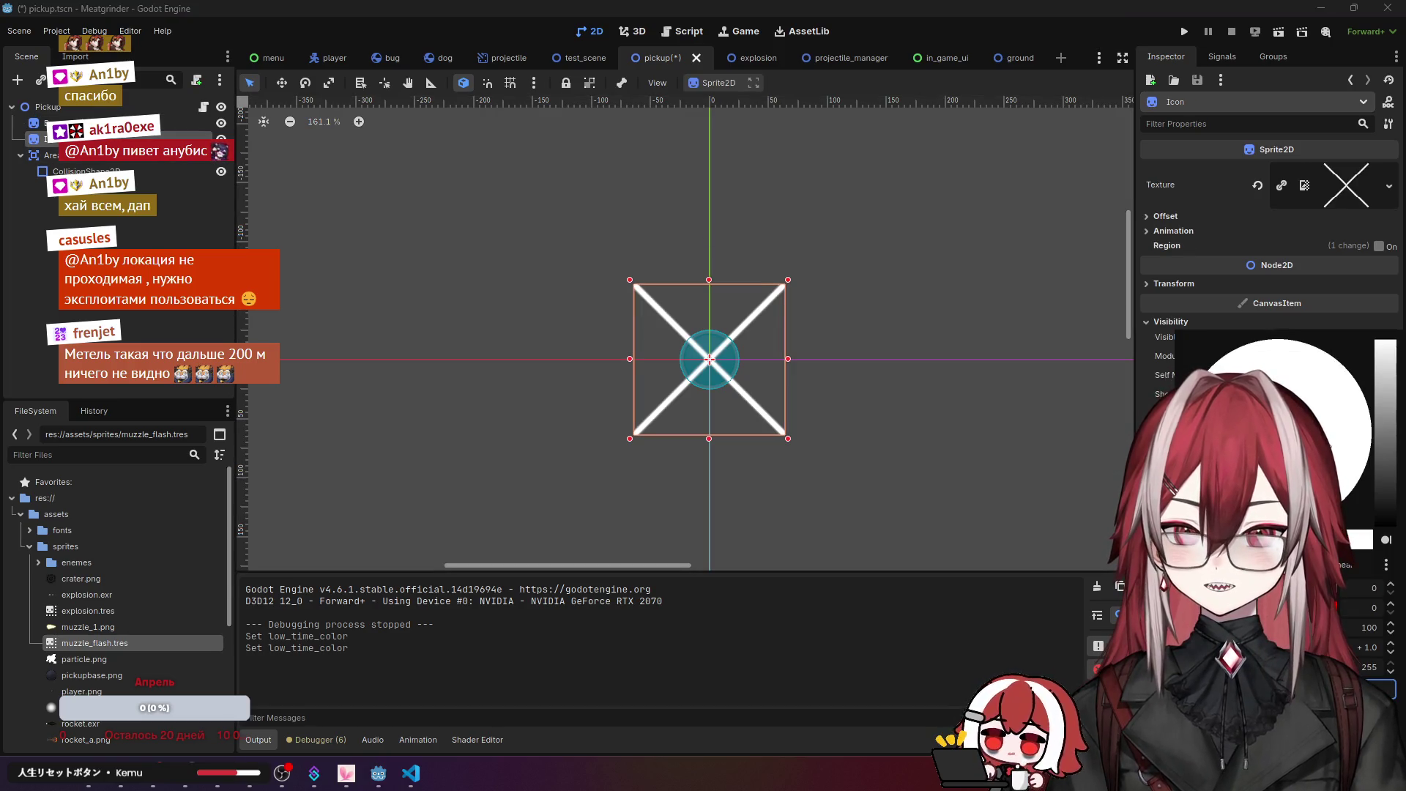
key("Escape")
left_click(46, 106)
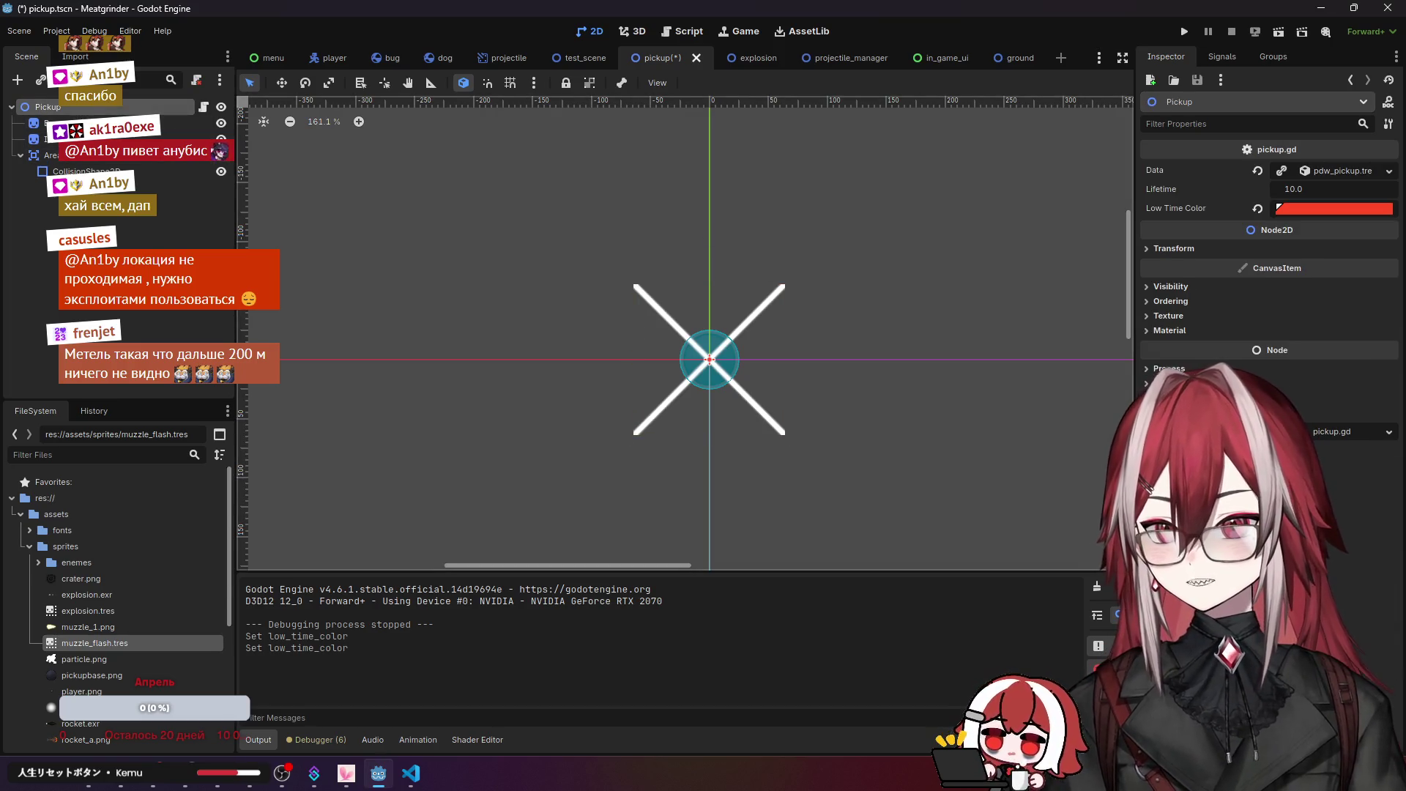
left_click(1184, 30)
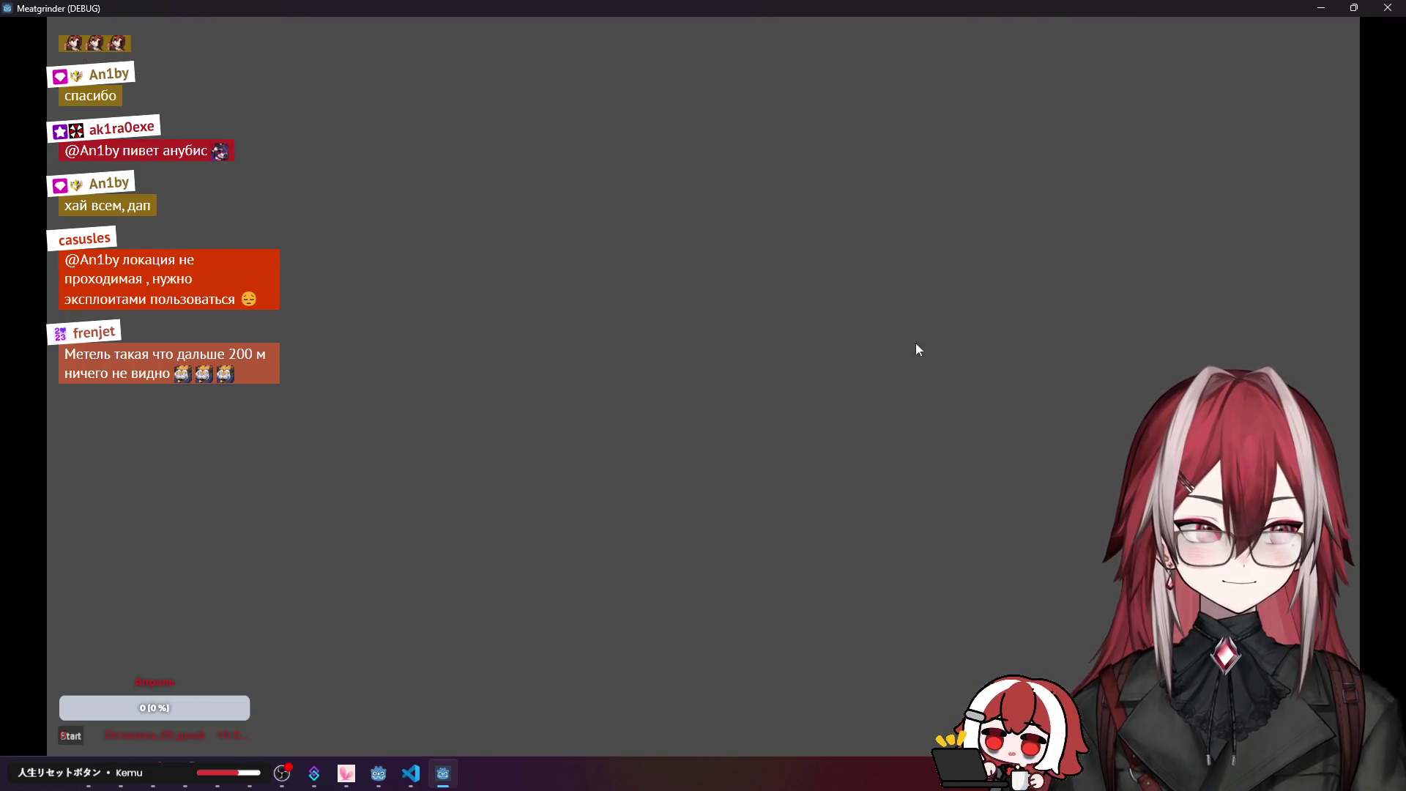
- Play a Meatgrinder round, moving with WASD and shooting until the dropped pickups turn red, then stop the game
left_click(66, 738)
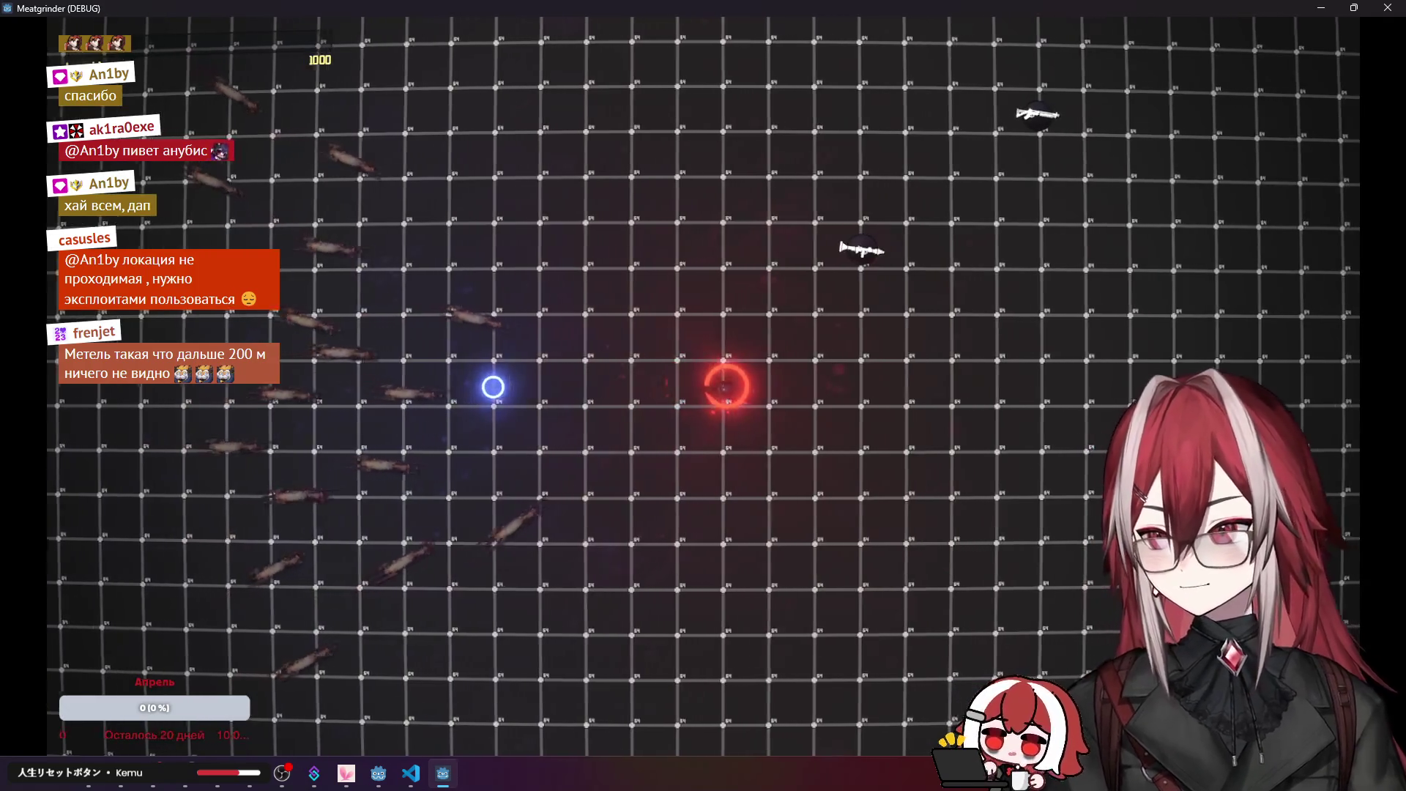
key("d")
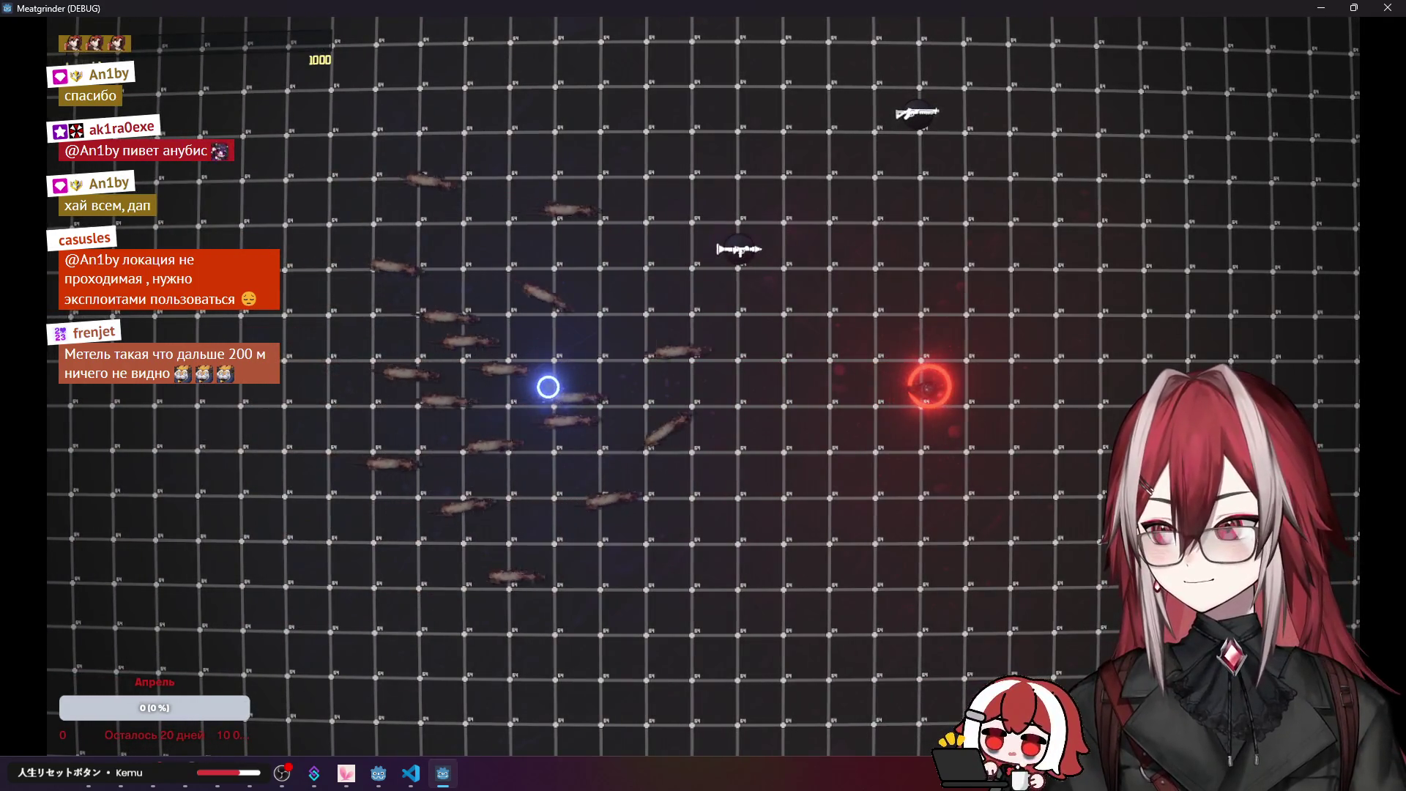
key("w")
key("d")
left_click(994, 386)
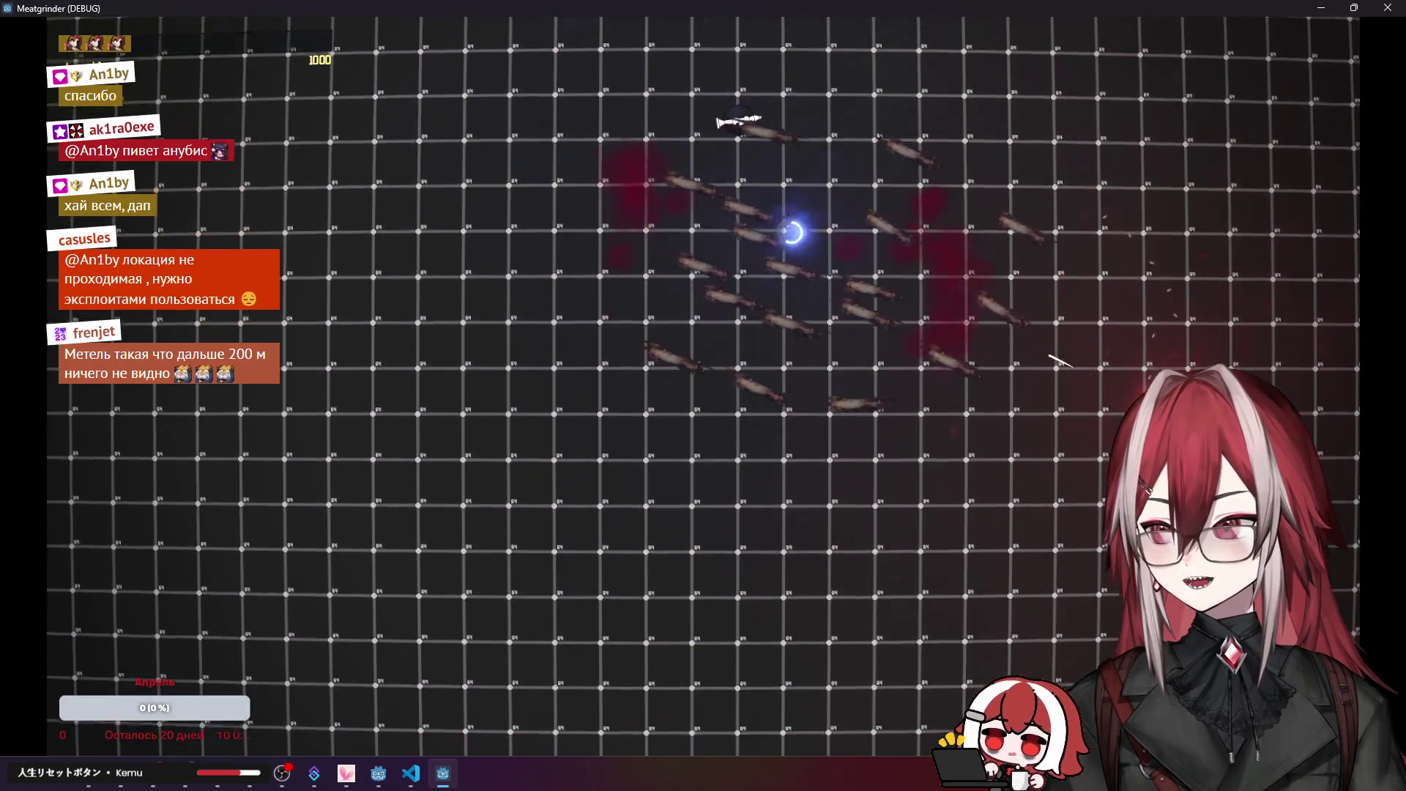
key("d")
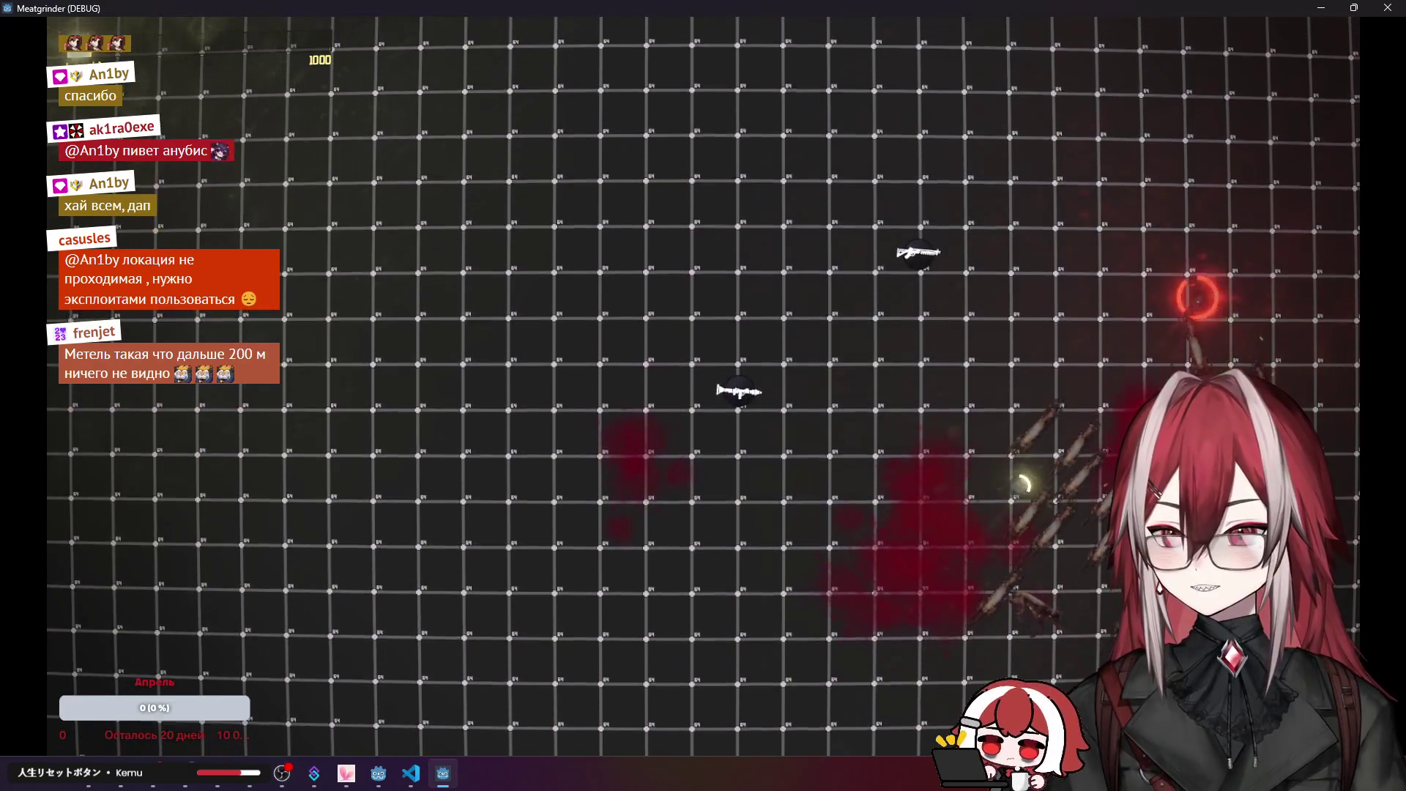
key("w")
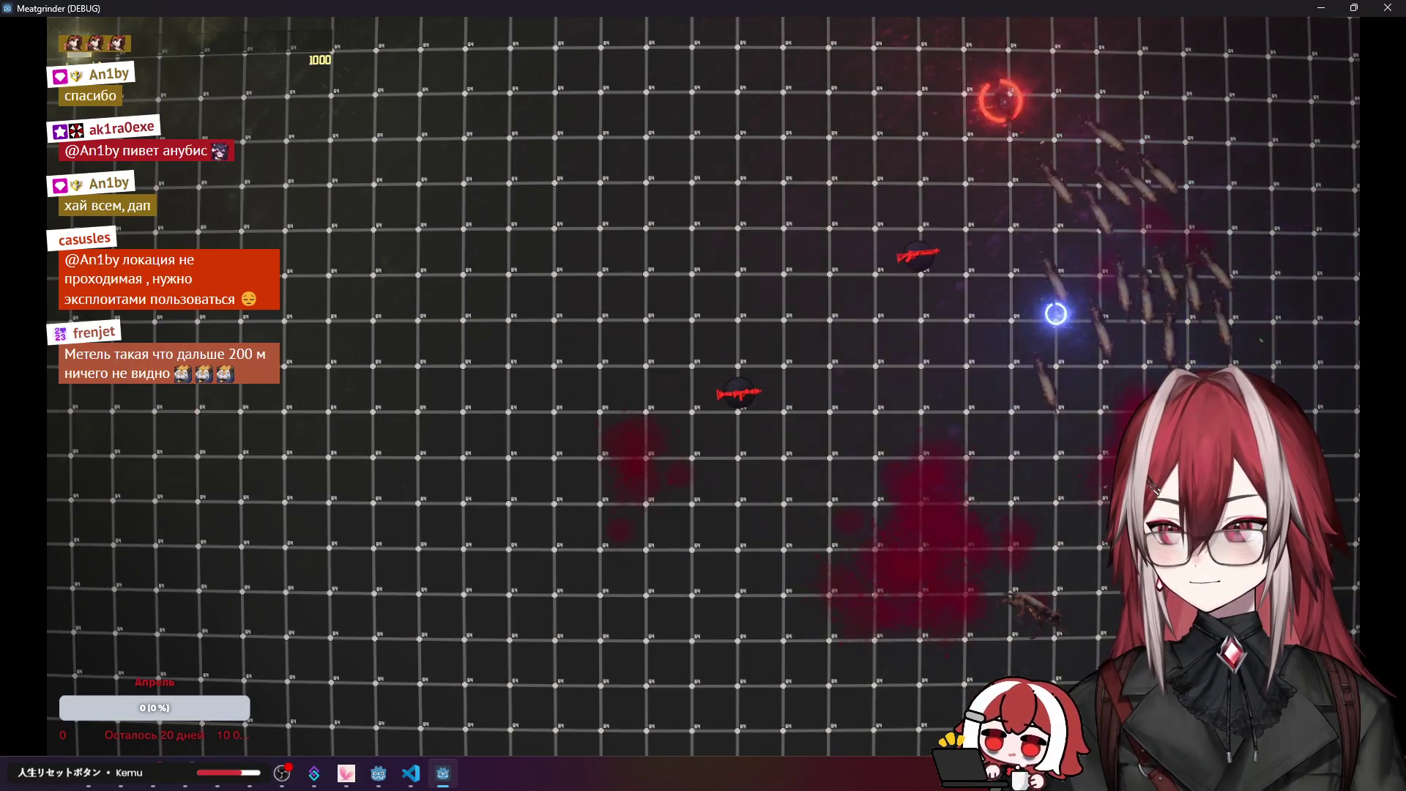
key("w")
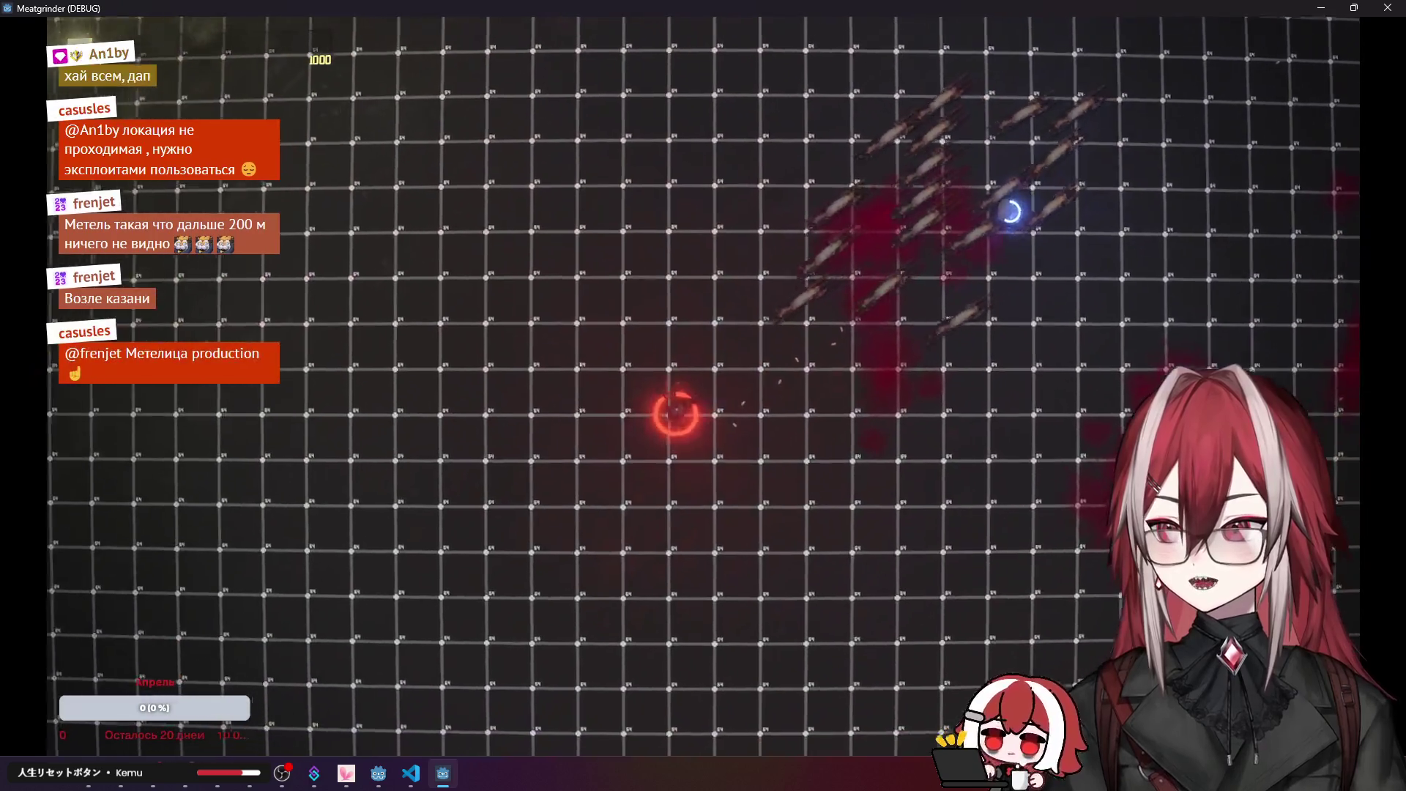
key("w")
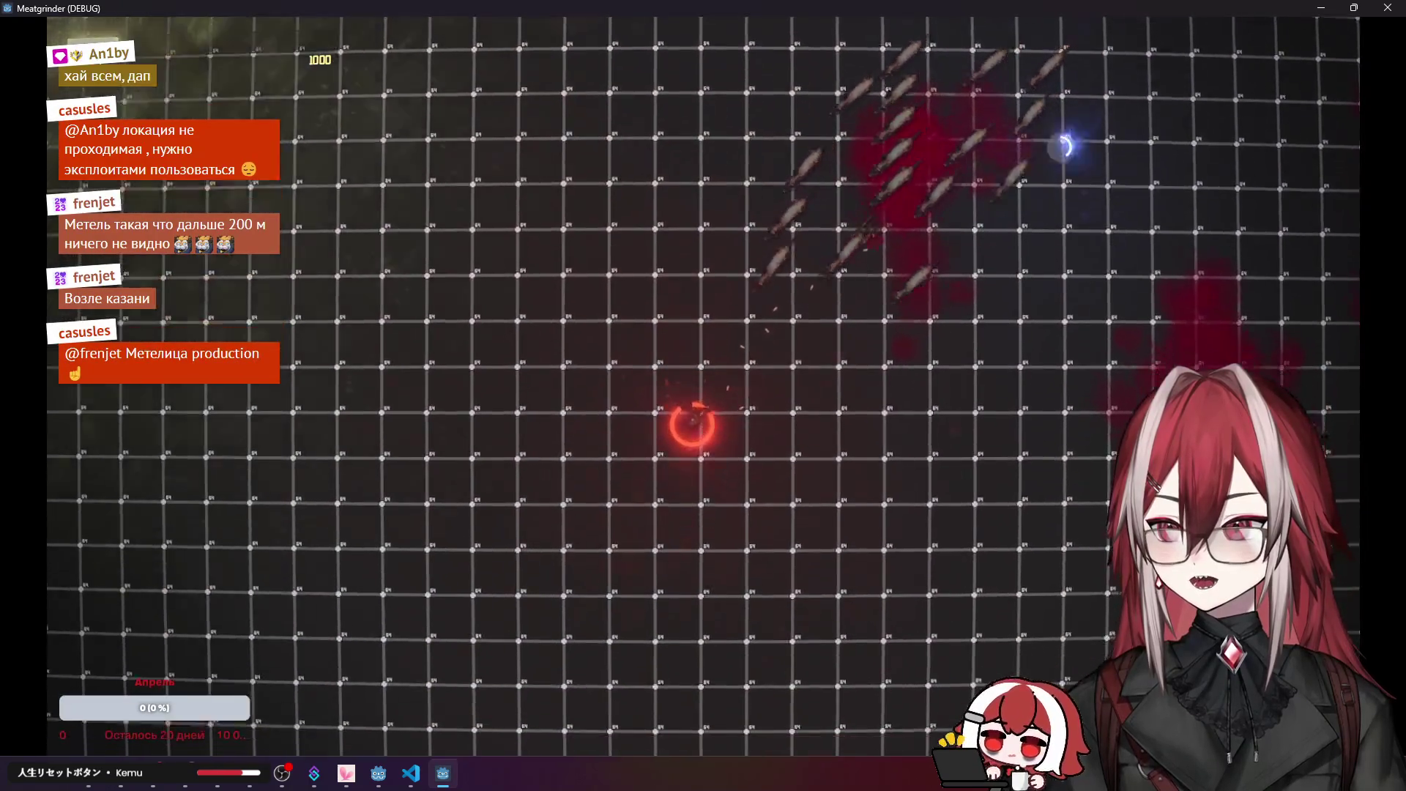
left_click(1380, 16)
- Change the line 20 lifetime threshold from 2.0 to 5.0 and run the game again from Godot
left_click(412, 771)
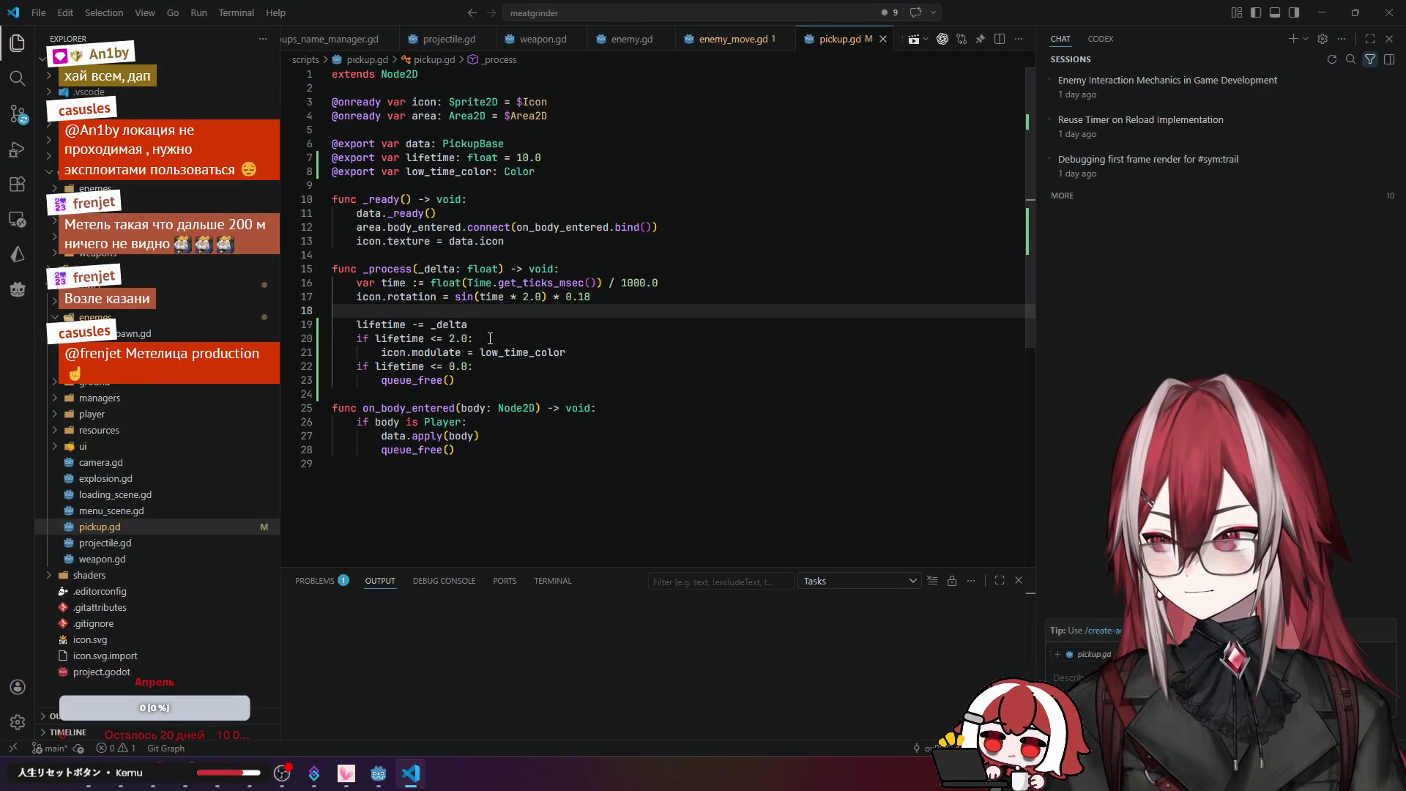
double_click(454, 338)
type("5")
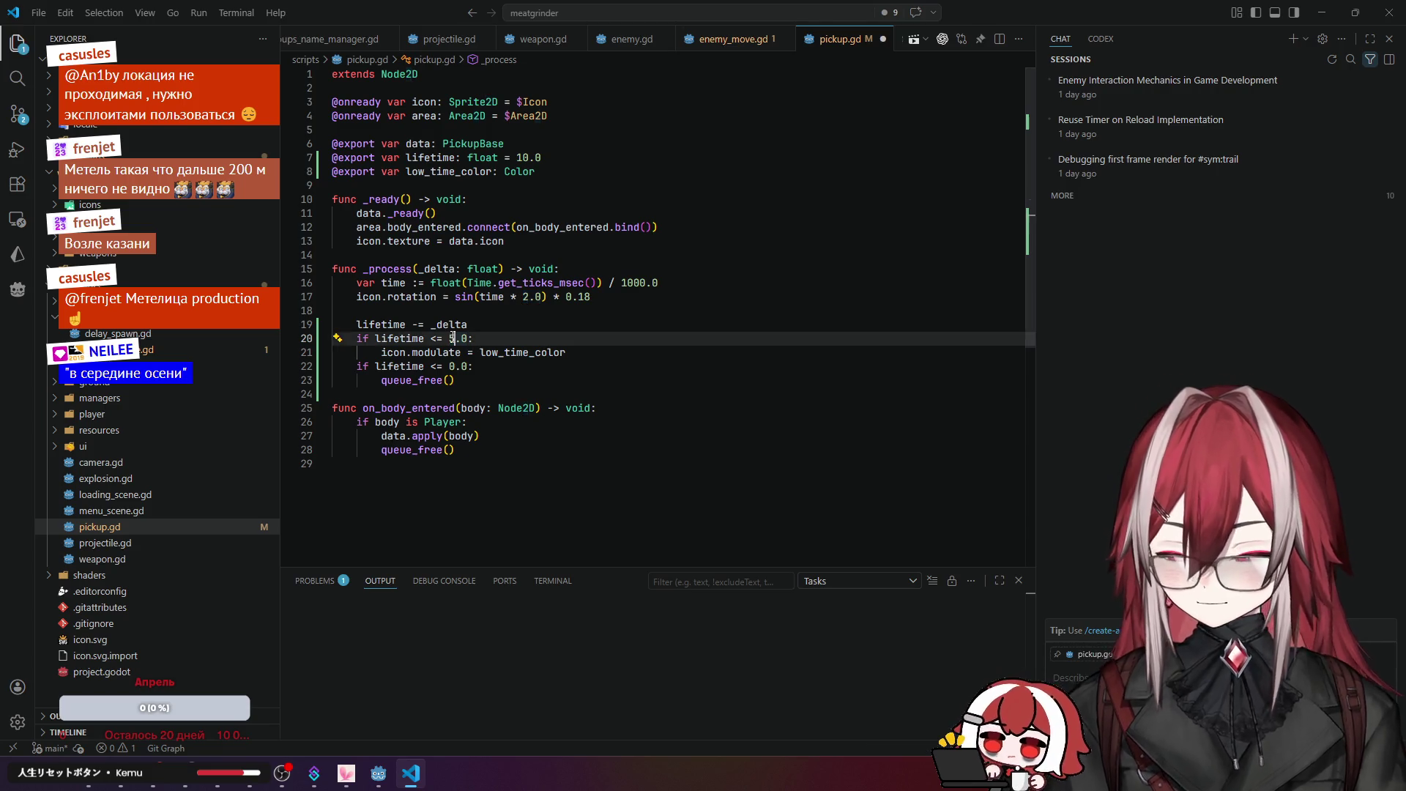
left_click(510, 299)
left_click(509, 308)
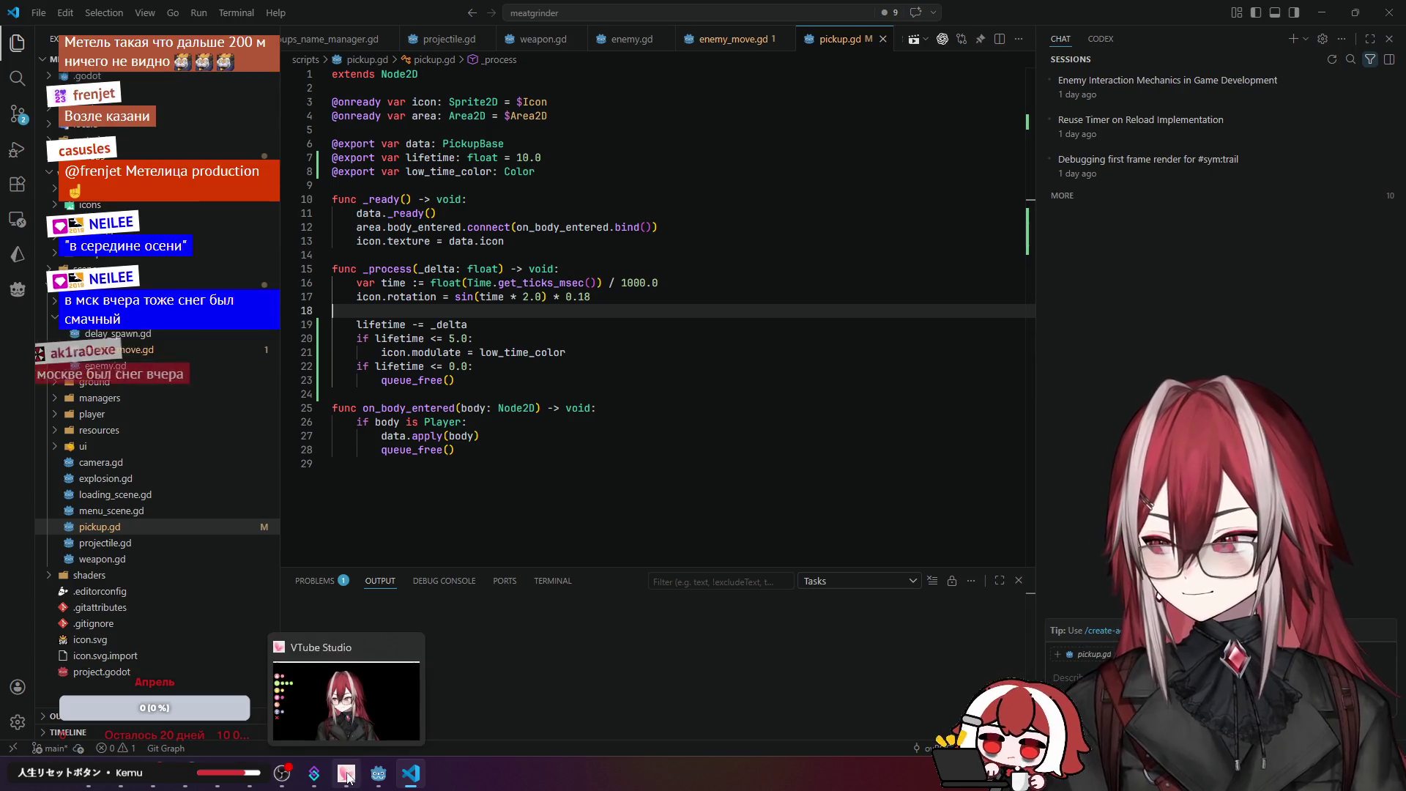
left_click(378, 772)
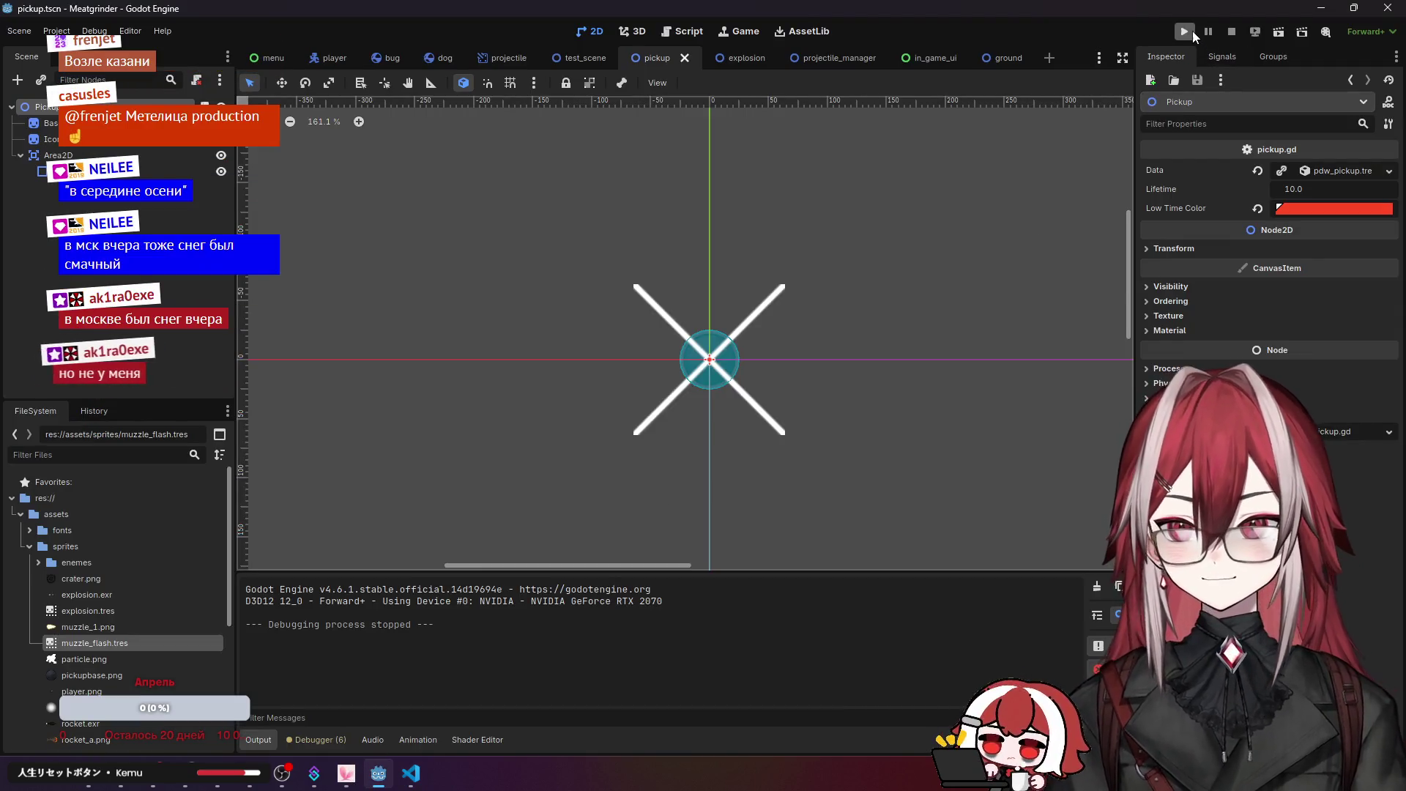
left_click(1188, 29)
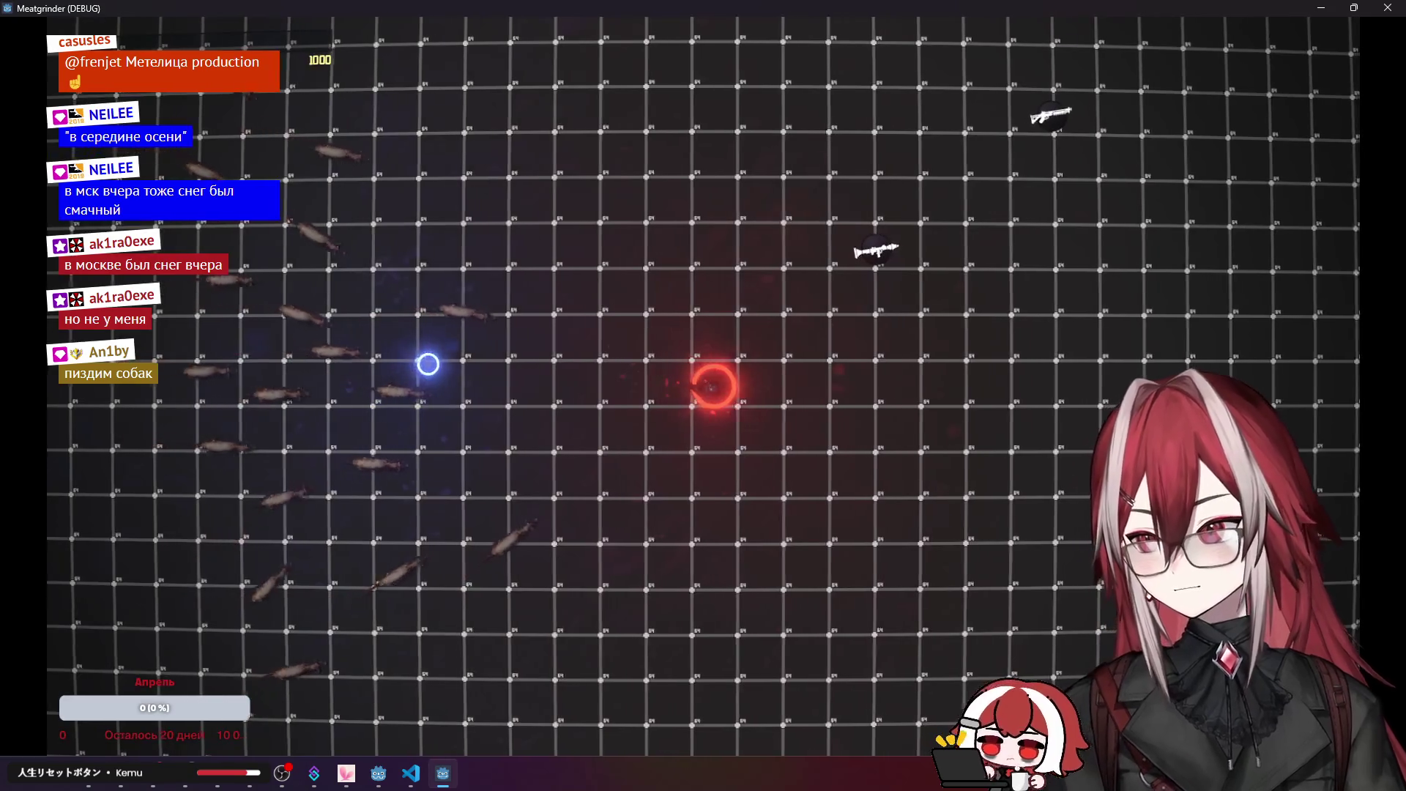
- Play another round, moving around and firing a rocket while the pickups turn red early, then stop the game
key("w")
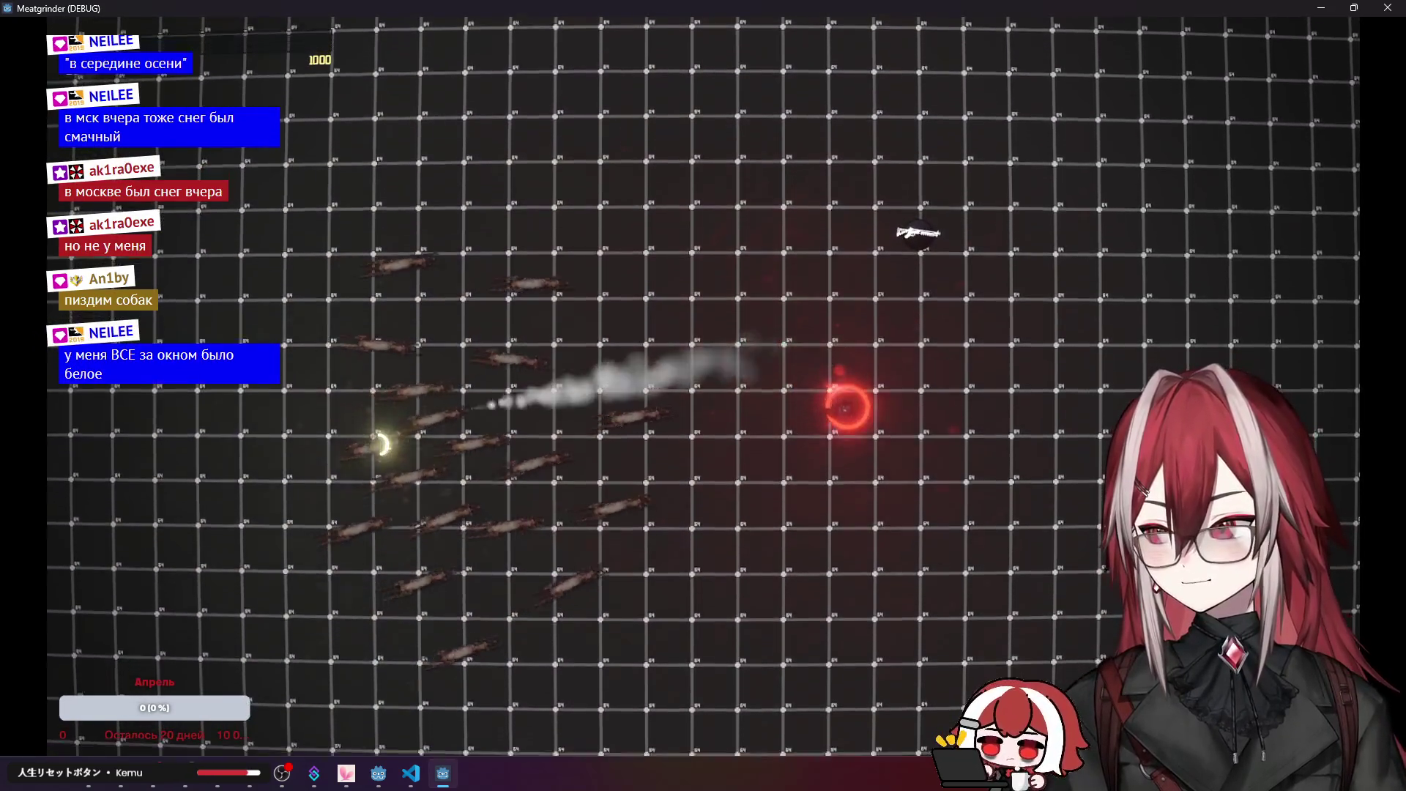
key("w")
key("a")
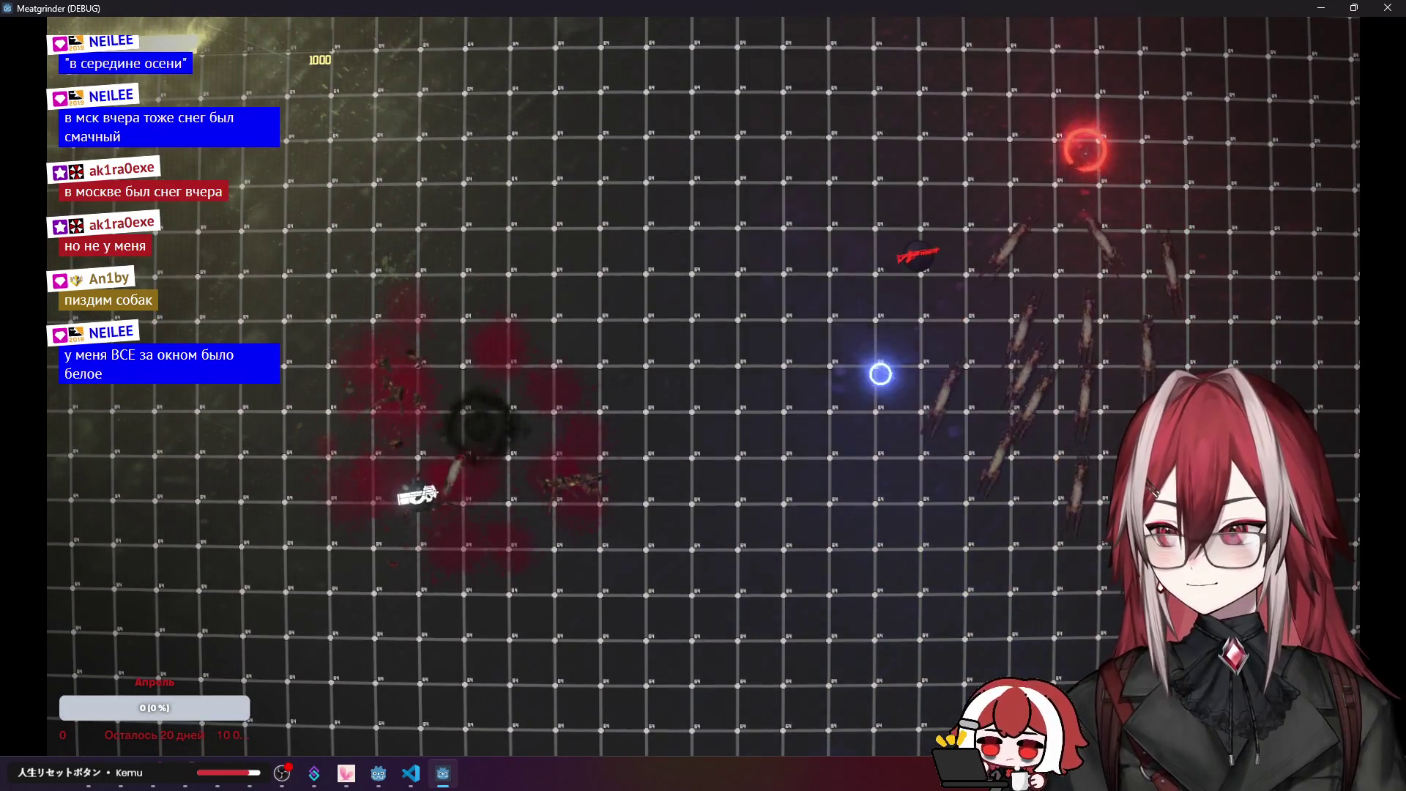
key("a")
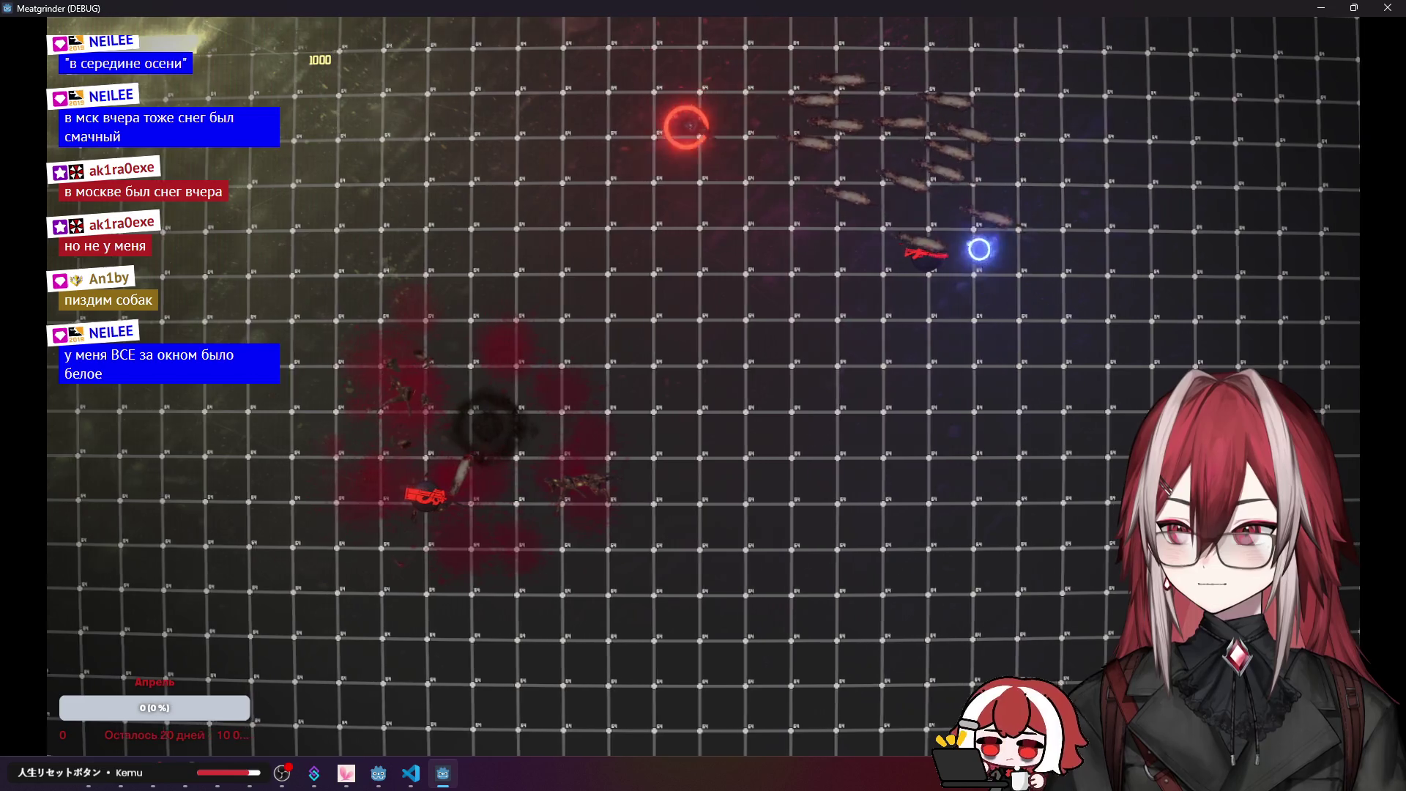
key("s")
key("d")
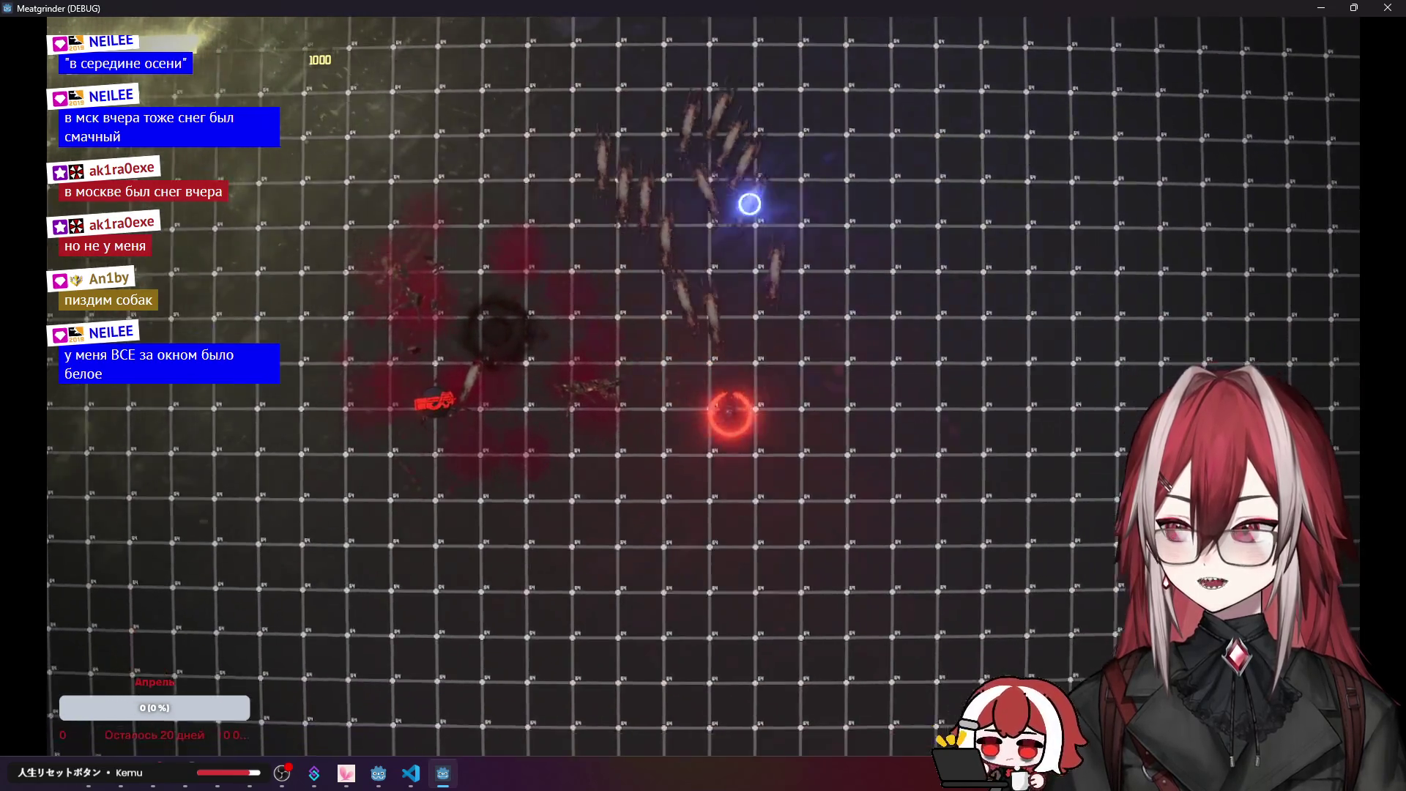
left_click(734, 206)
key("d")
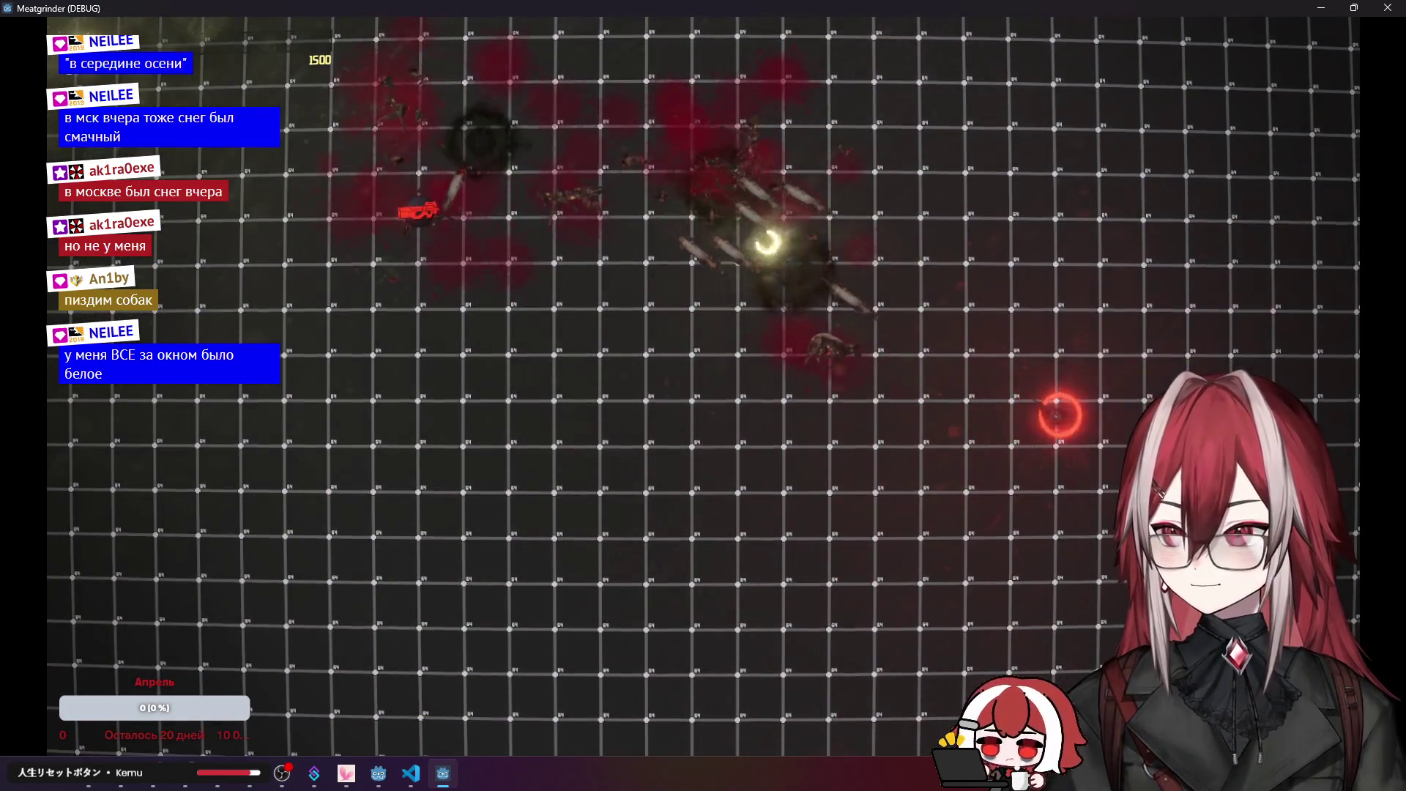
key("w")
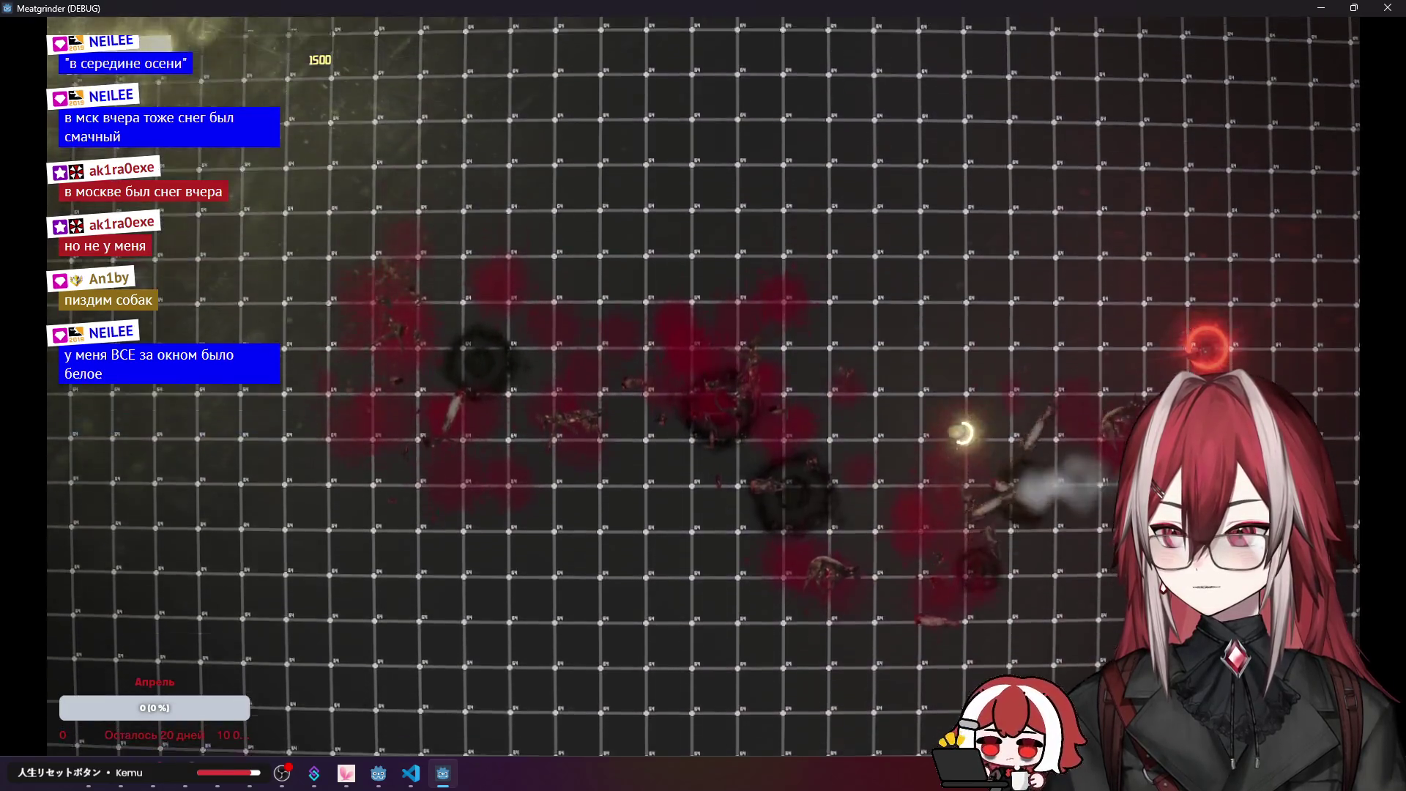
key("a")
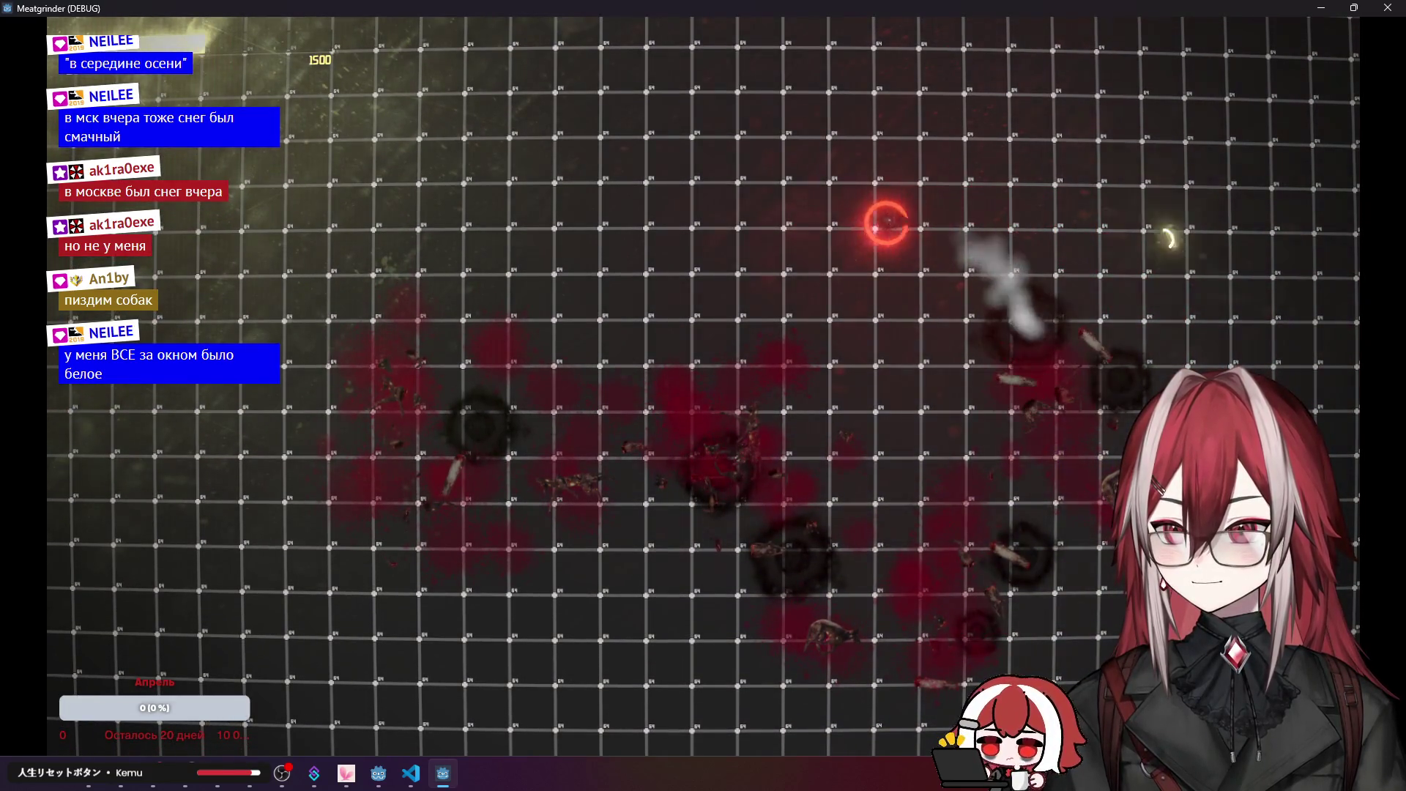
left_click(1387, 10)
- Change the lifetime default on line 7 from 10.0 to 15.0
left_click(410, 773)
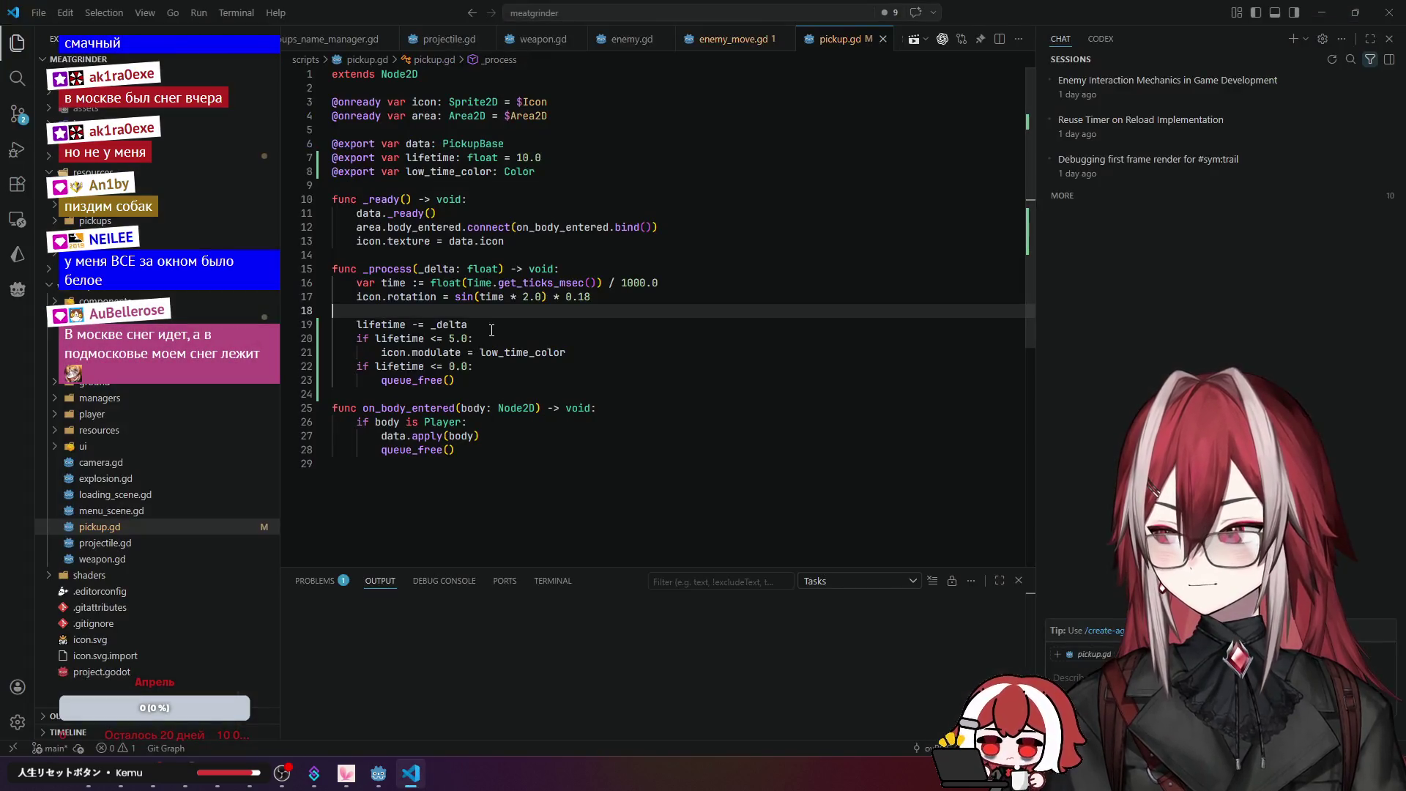
left_click(521, 158)
left_click_drag(516, 158, 522, 158)
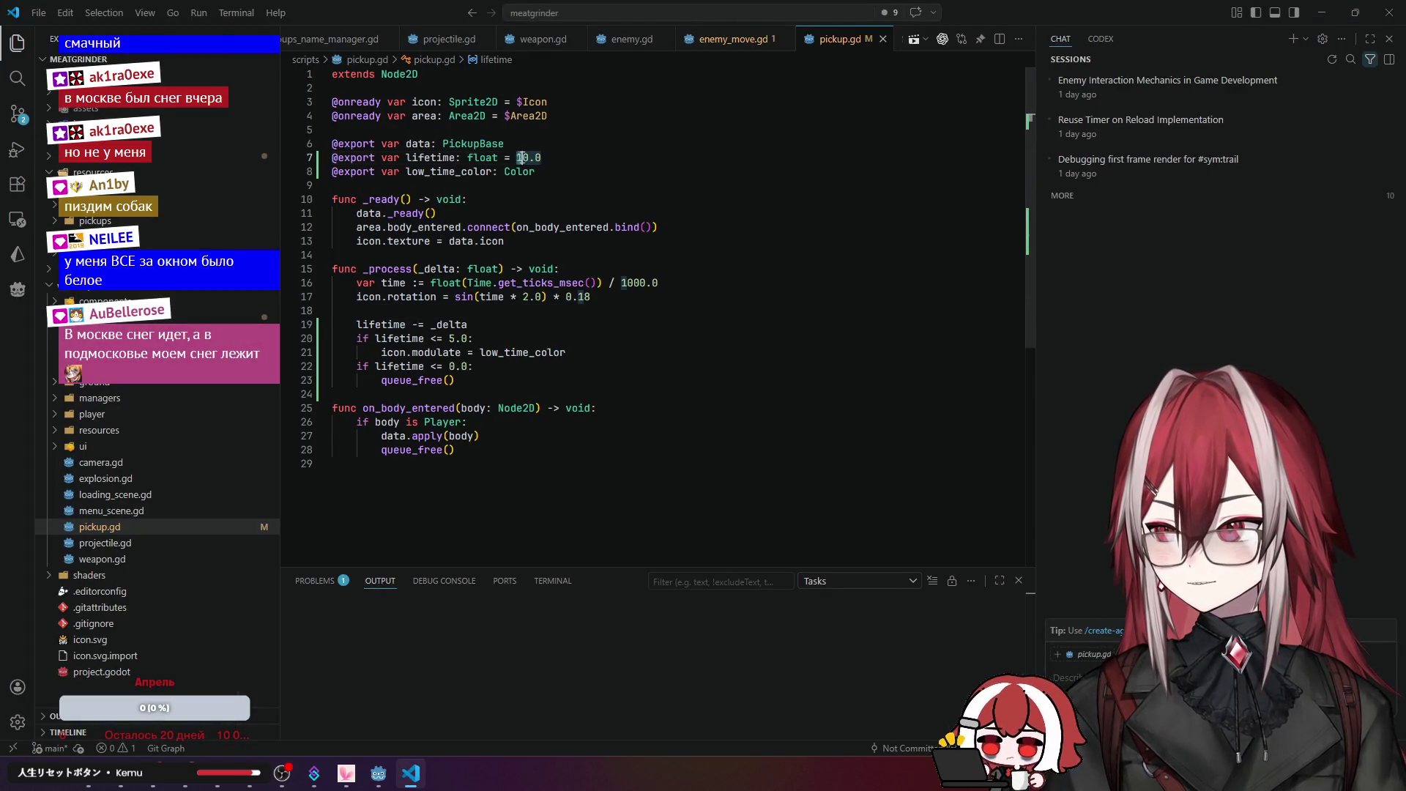
type("15")
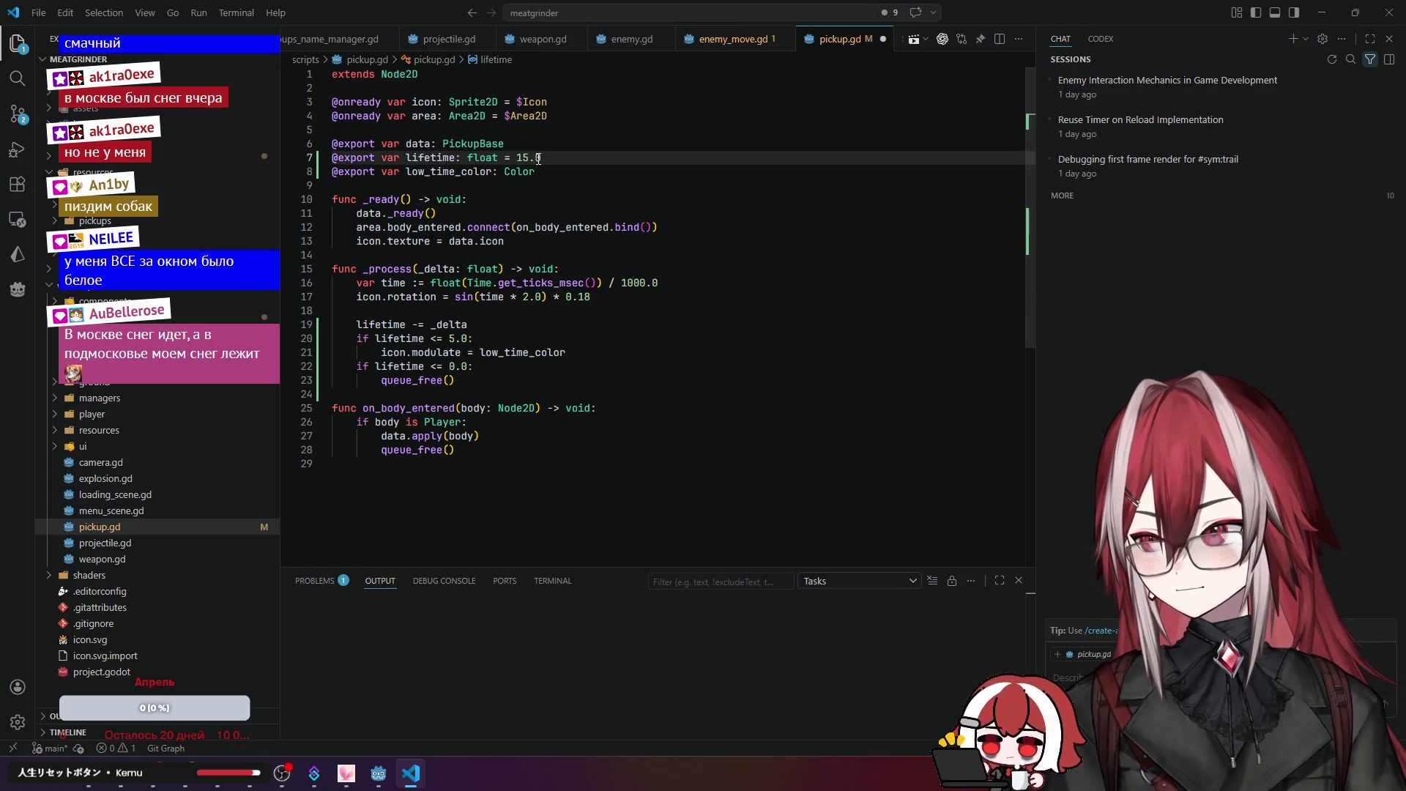
- Review lines 17–22 of pickup.gd, including a brief selection of the icon rotation line
left_click(498, 352)
left_click(498, 368)
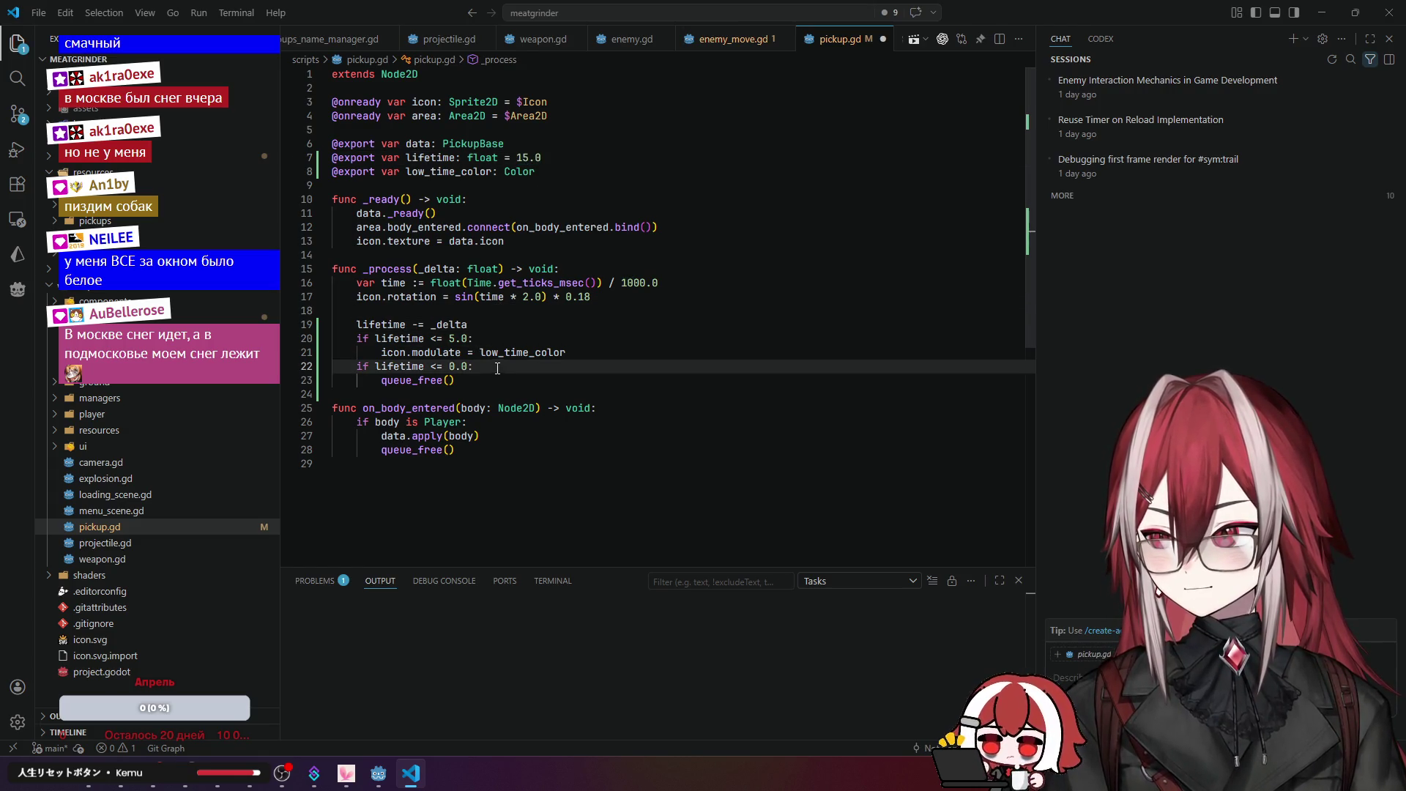
left_click(405, 352)
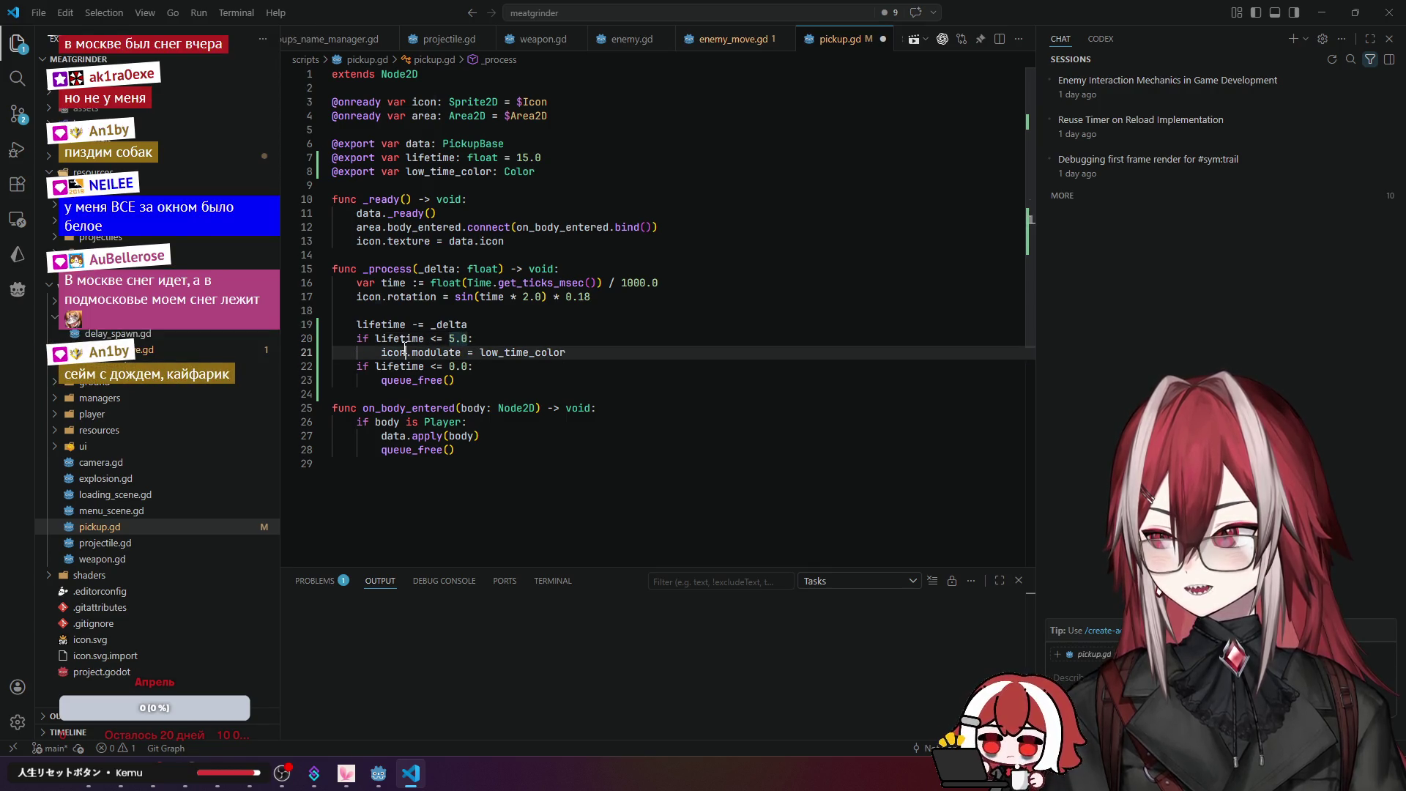
left_click(394, 283)
left_click(492, 296)
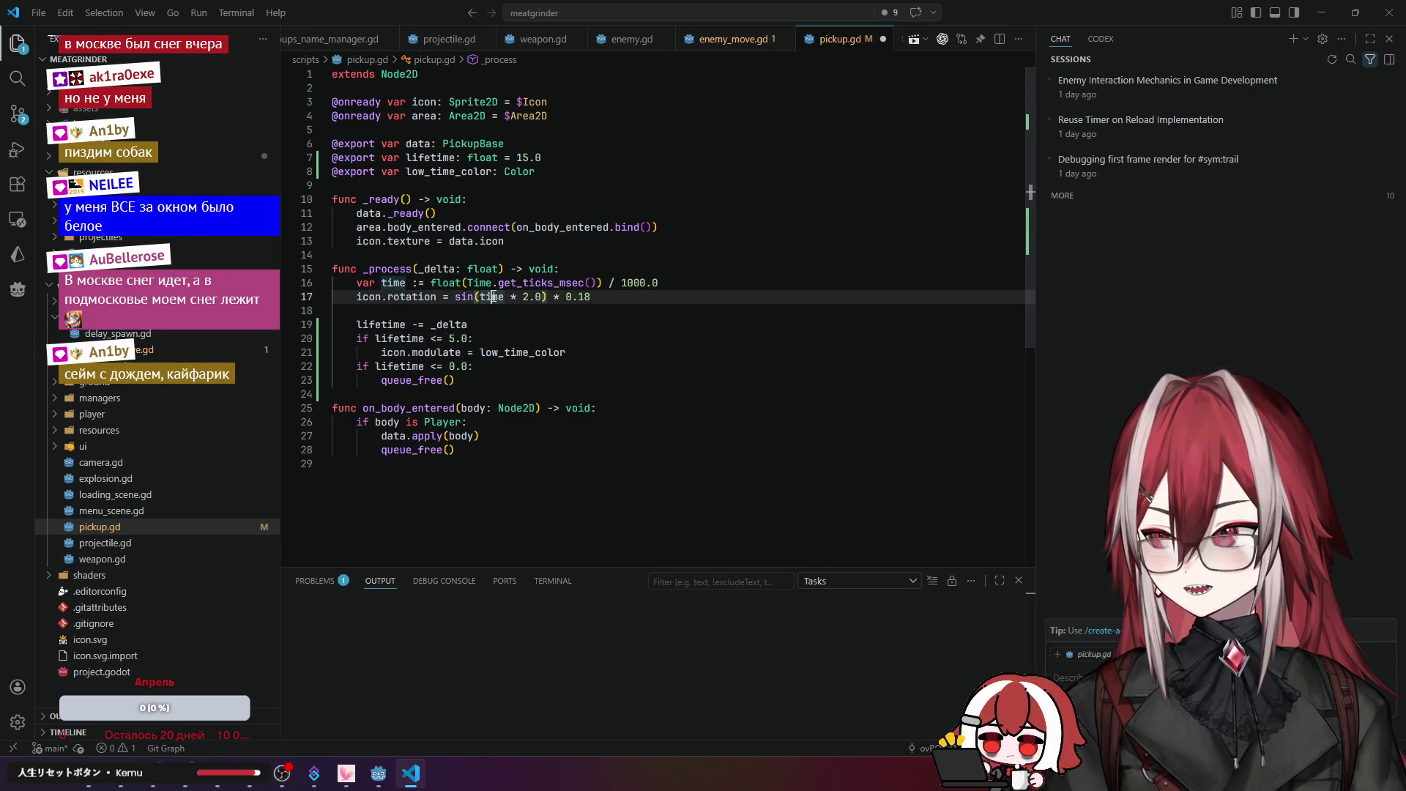
left_click(473, 311)
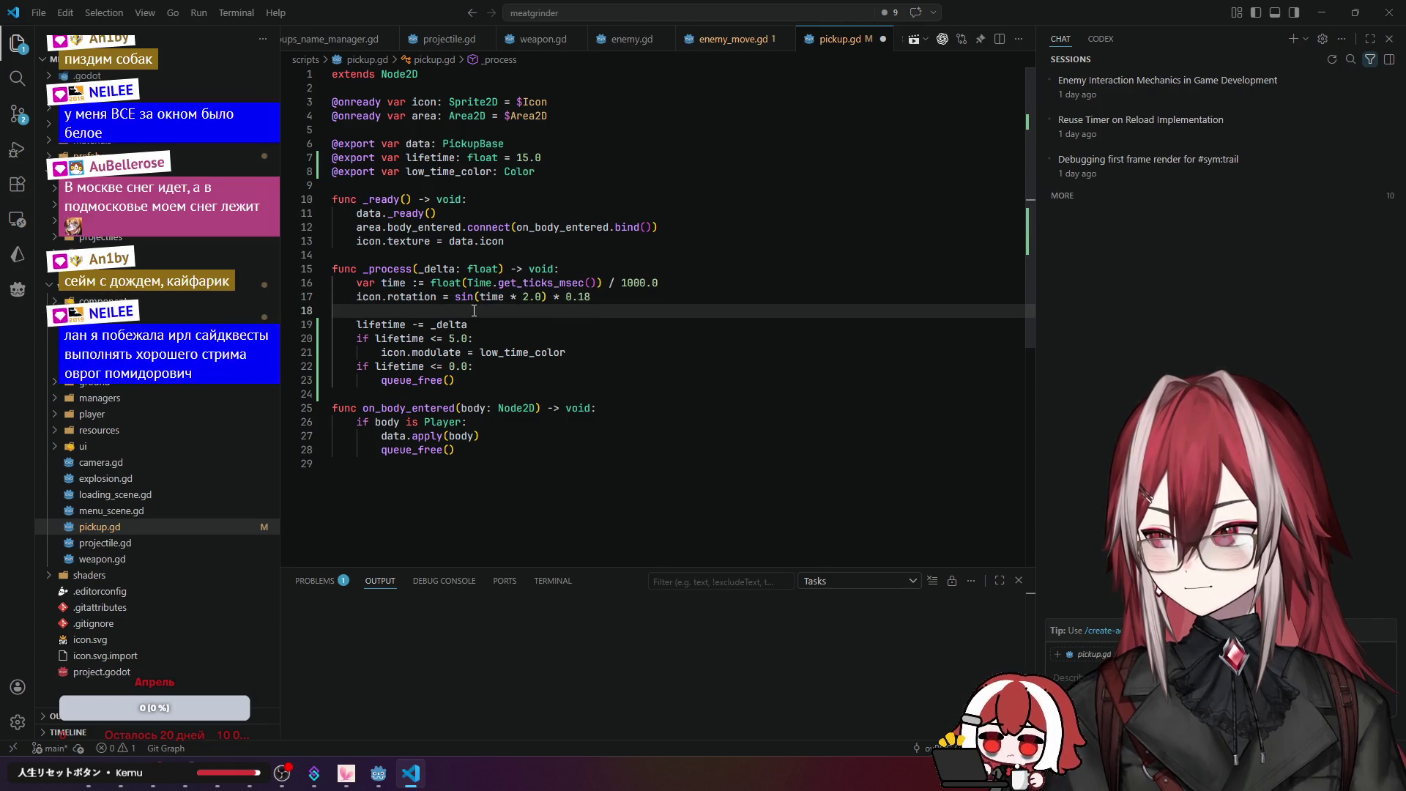
left_click_drag(359, 297, 606, 292)
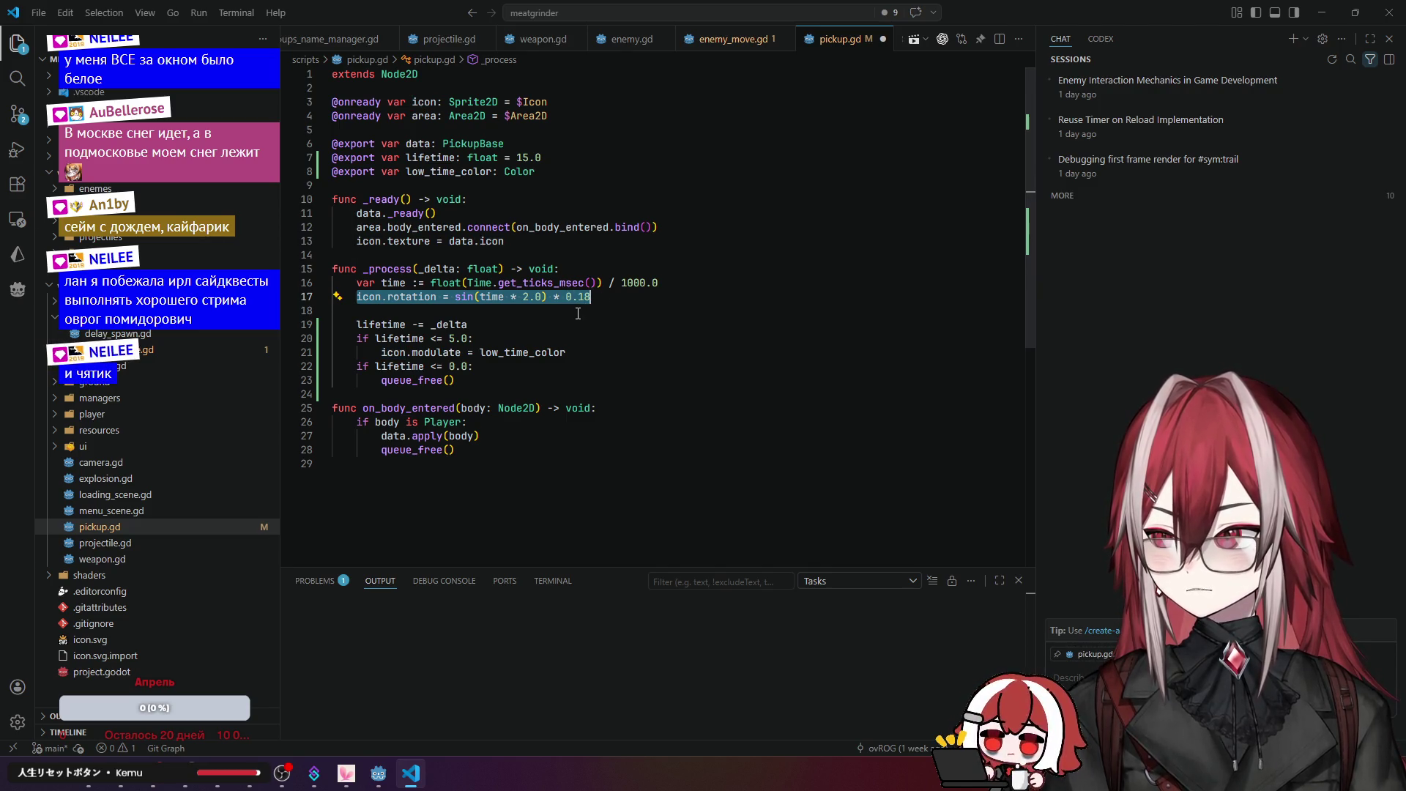
left_click(578, 314)
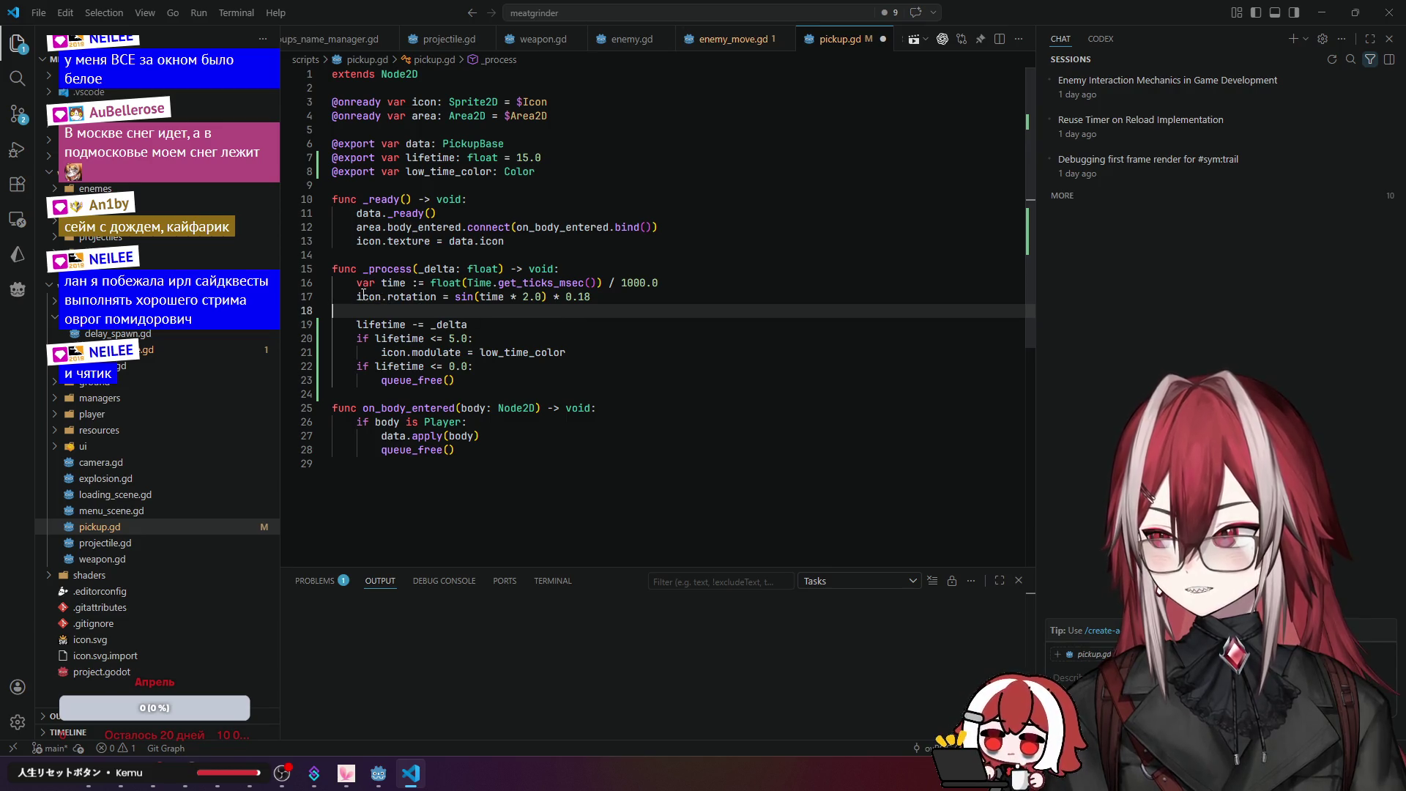